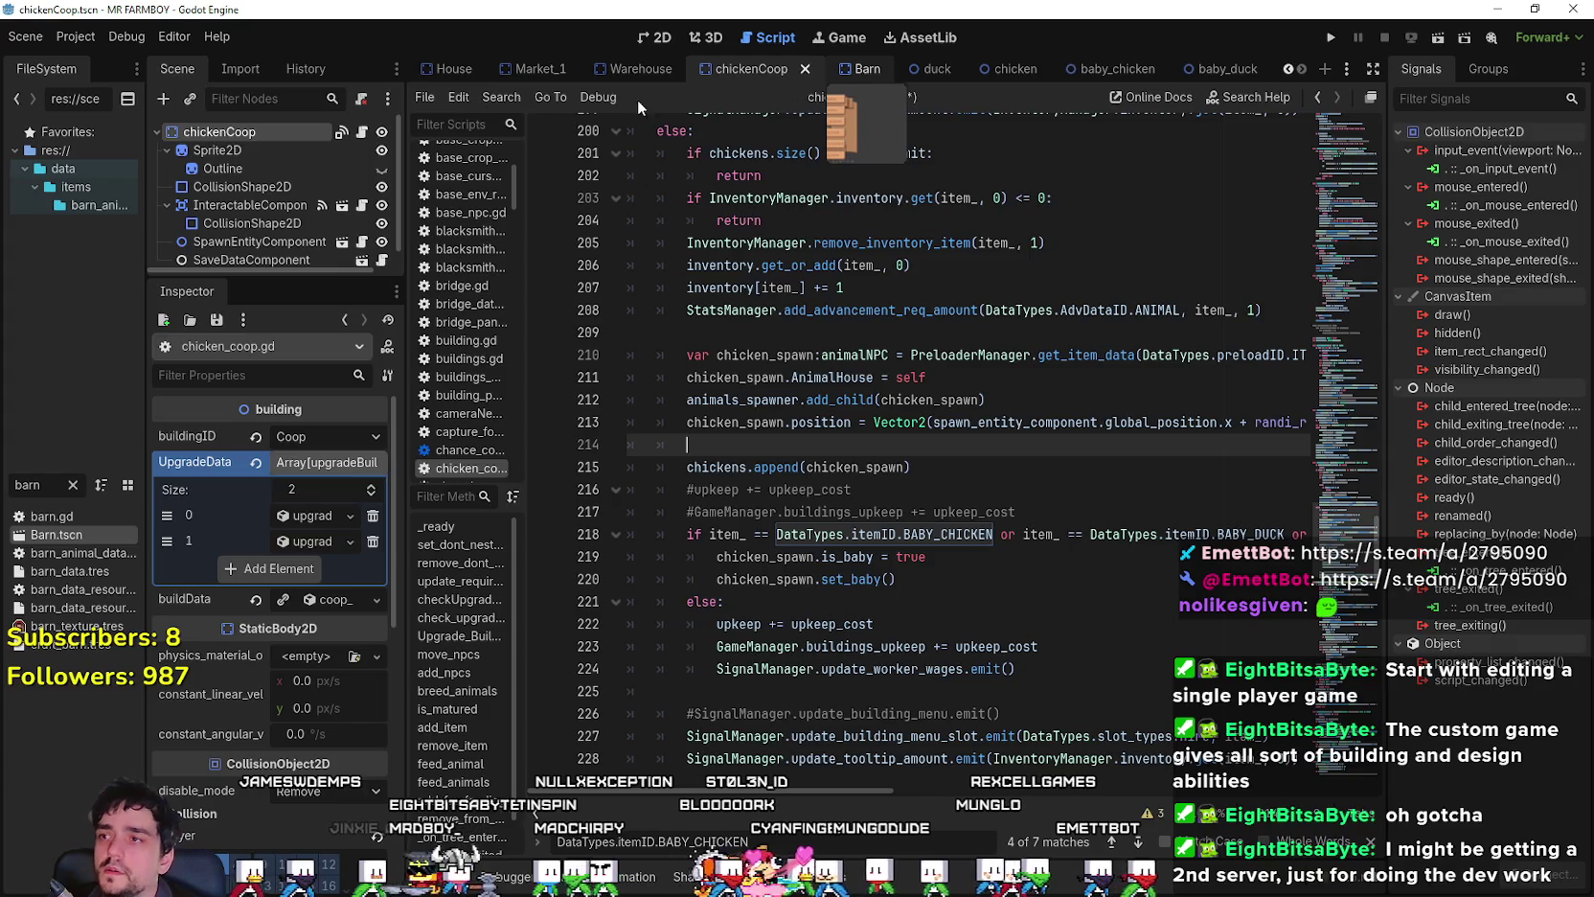
- Paste barn.gd's animal_spawn.position line into chicken_coop.gd line 214, renamed to chicken_spawn
key(ctrl+Tab)
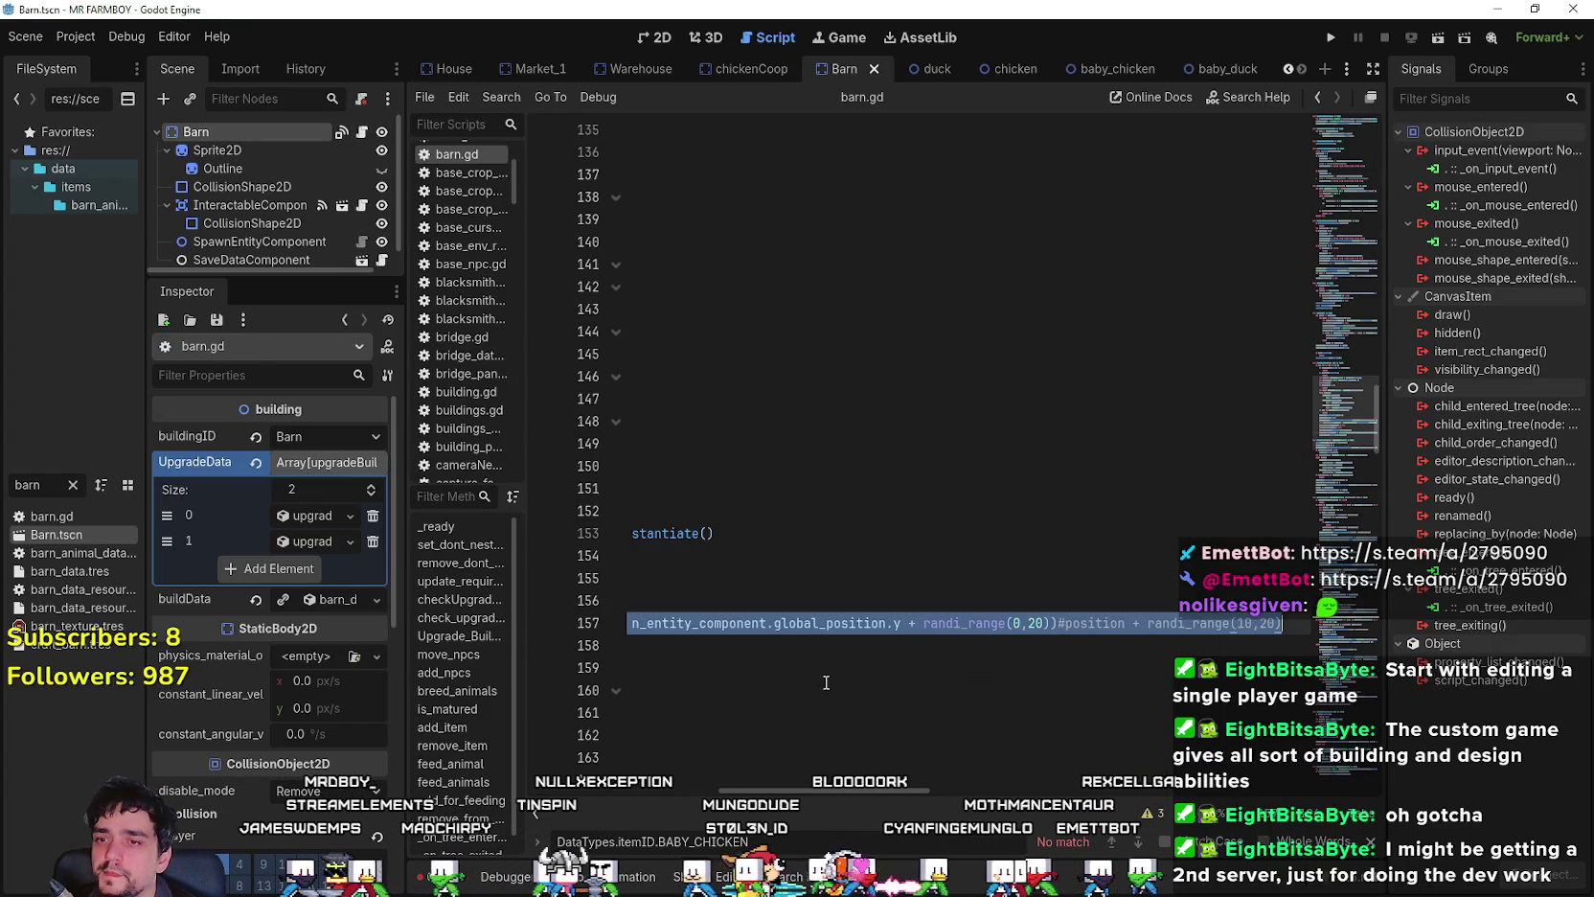
click(717, 68)
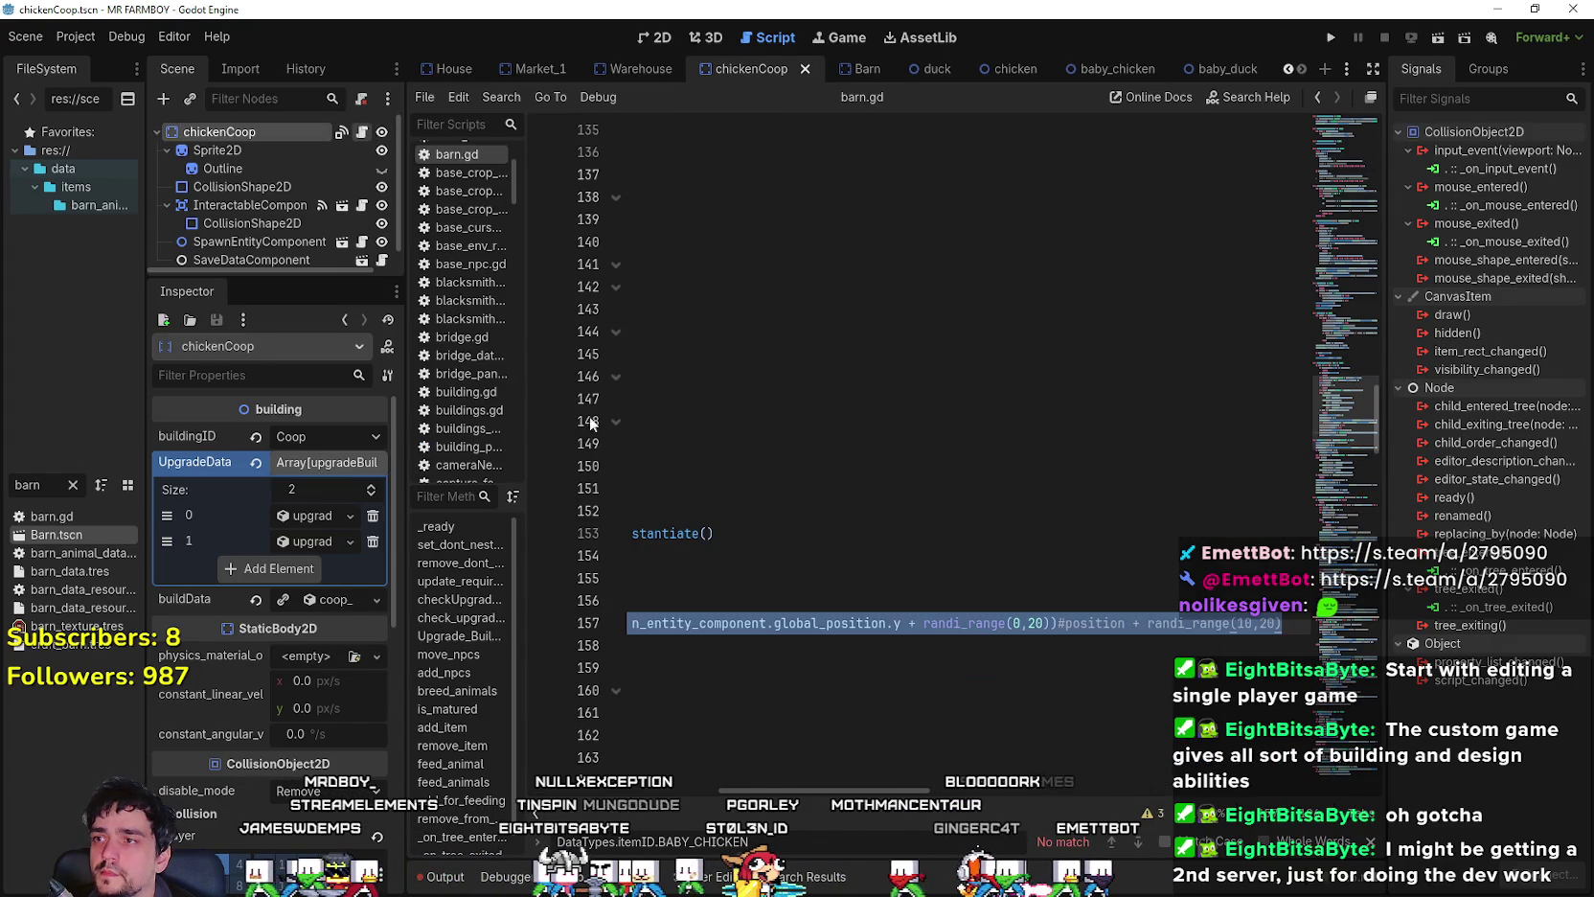
key(ctrl+v)
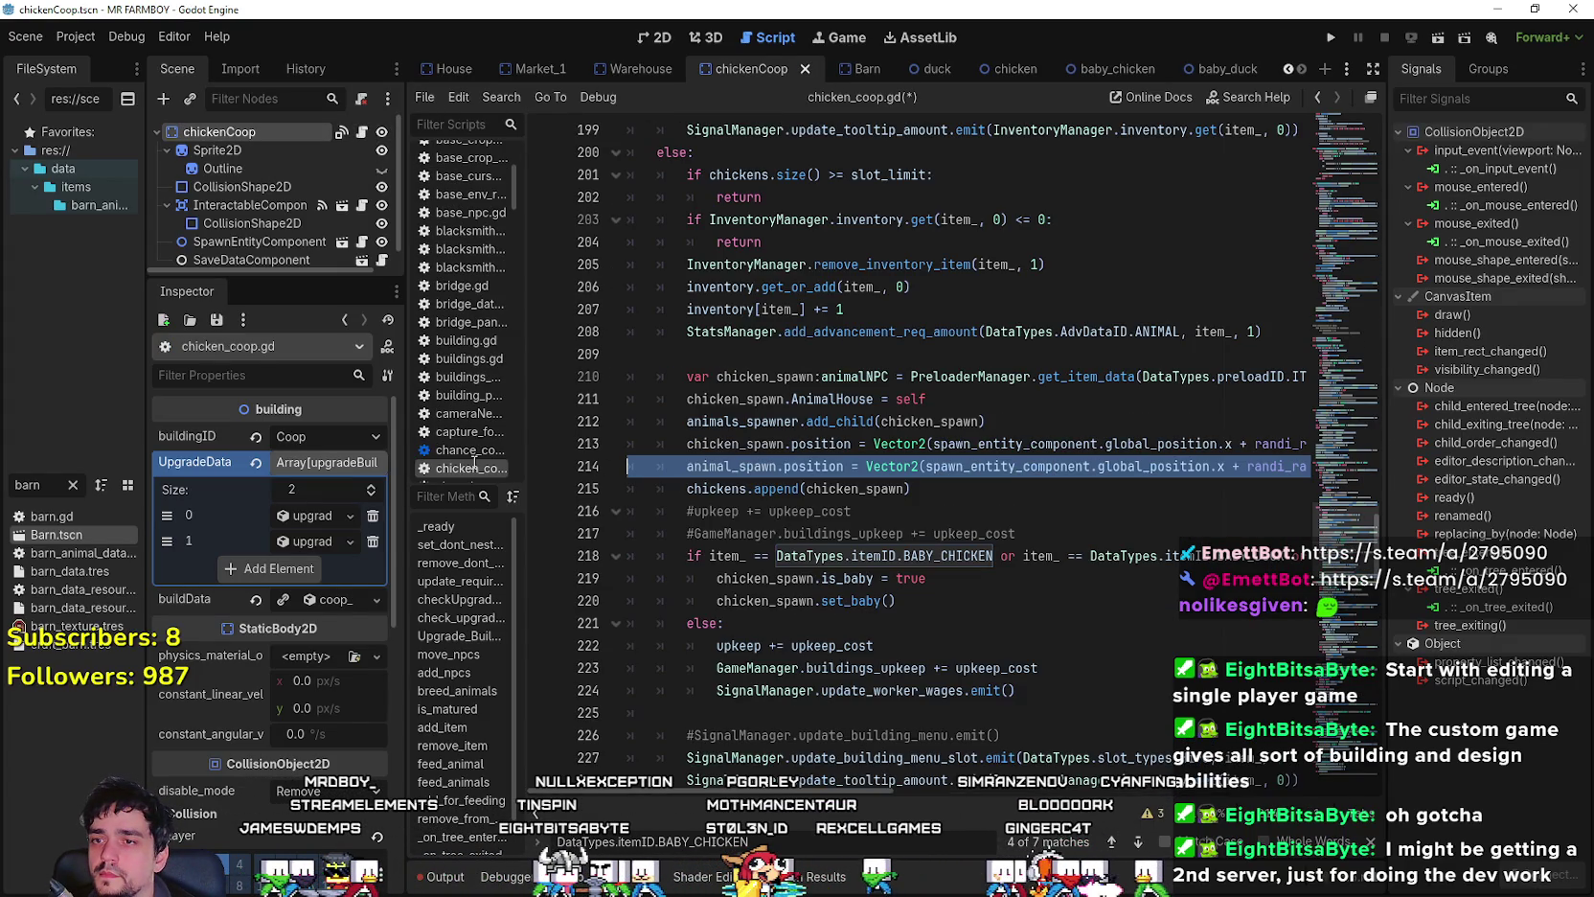
click(679, 453)
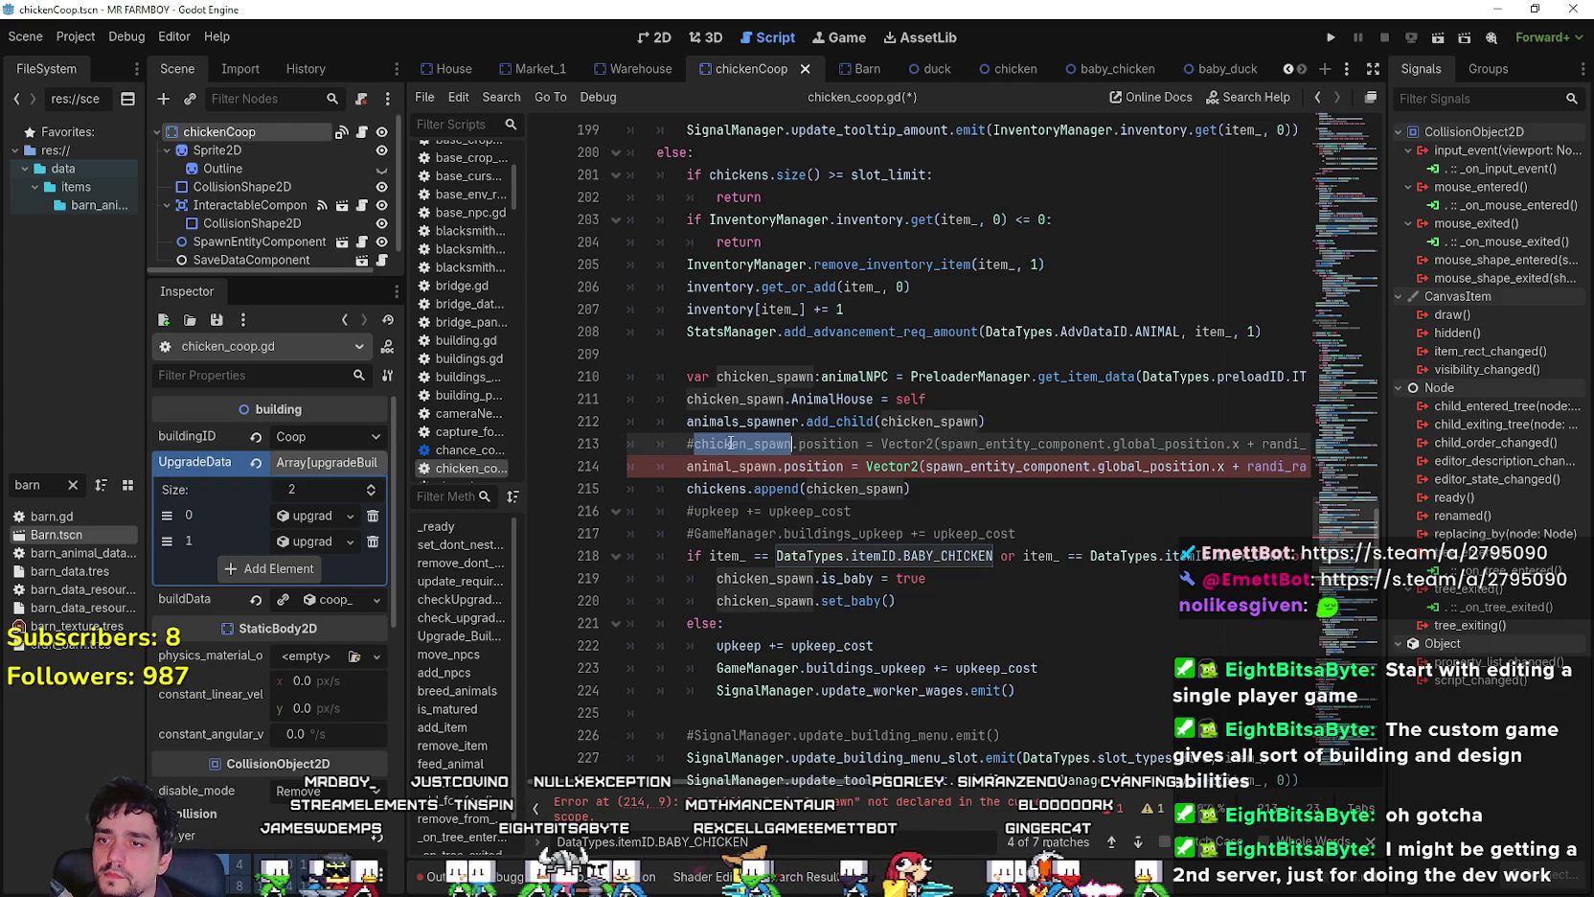
click(734, 467)
text(chicken_spawn)
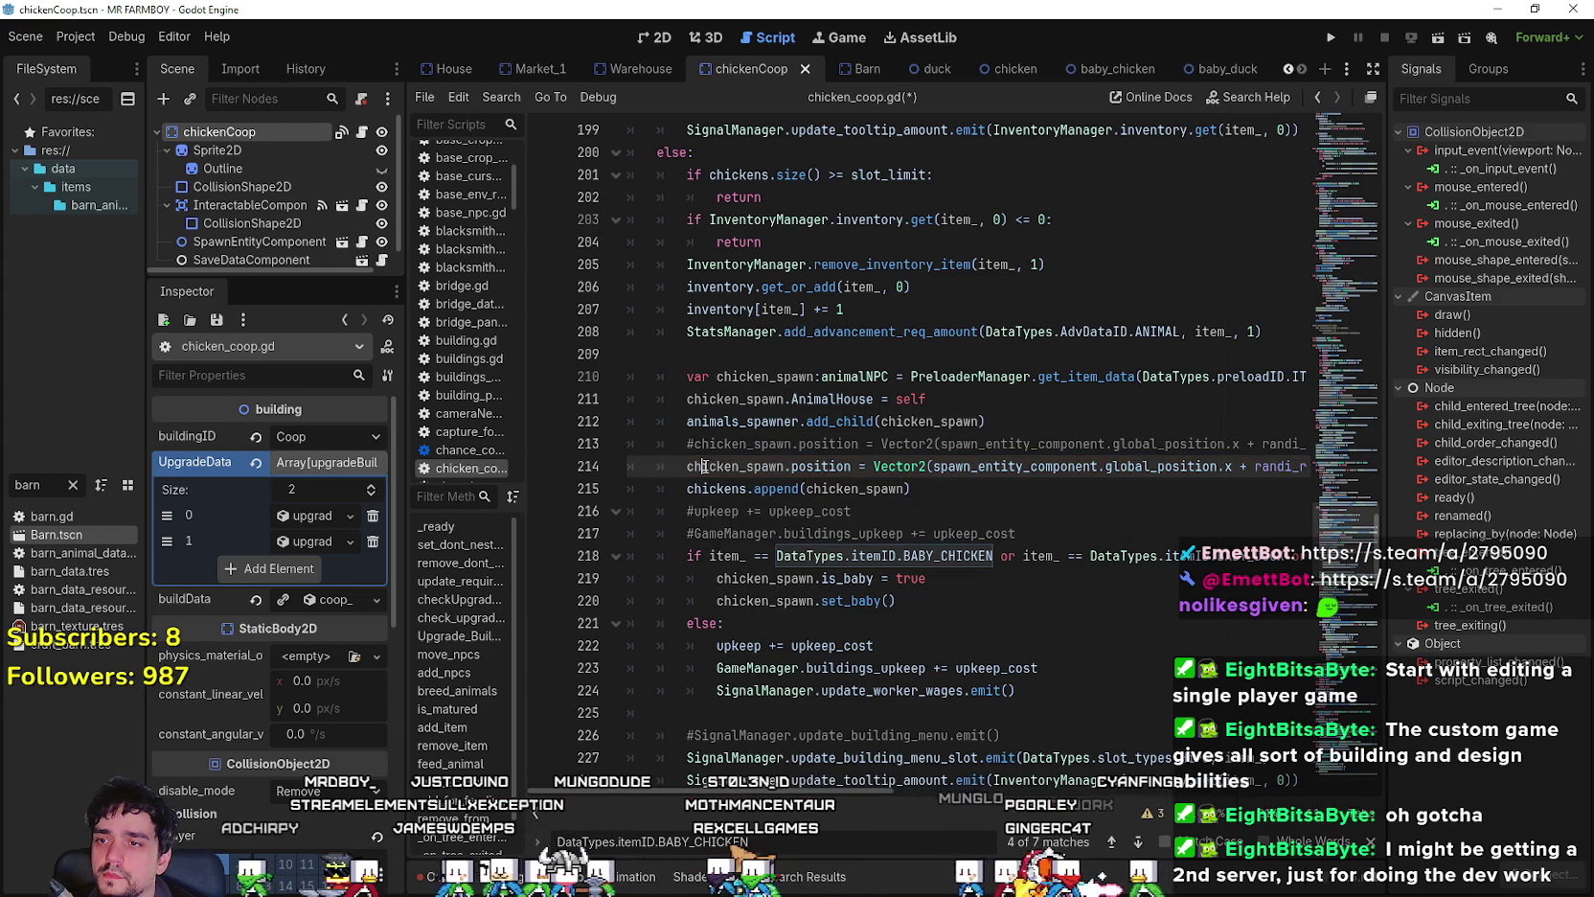
- Check that line 214 now offsets x with randi_range(-30,30), then select chicken_spawn.position
key(shift+End)
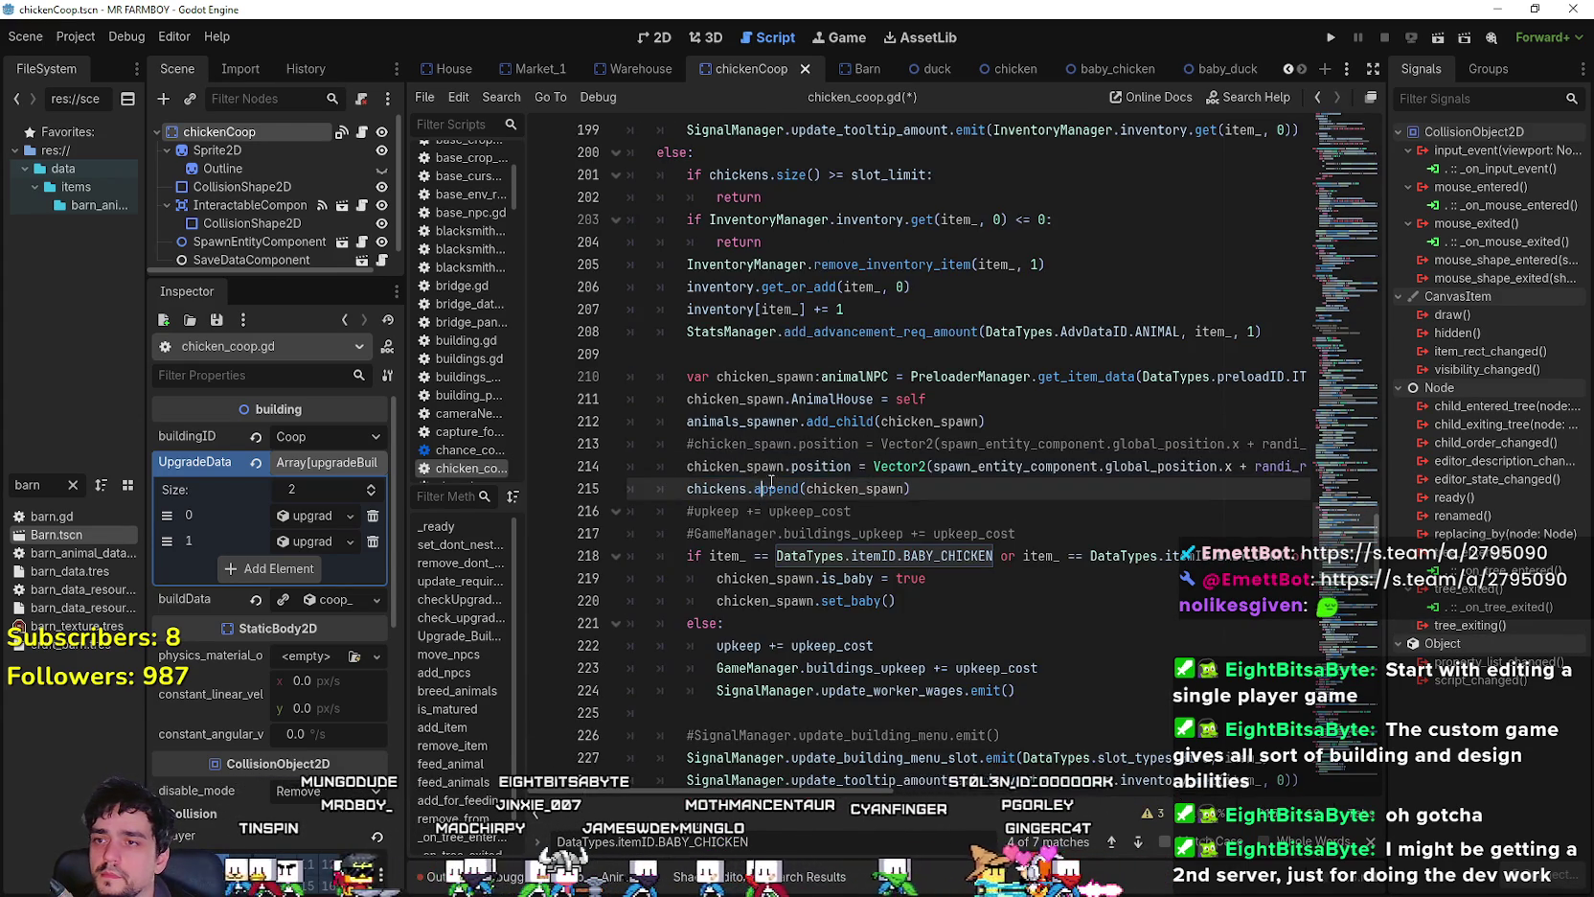
scroll(766, 491, down, 5)
click(767, 491)
scroll(812, 509, down, 3)
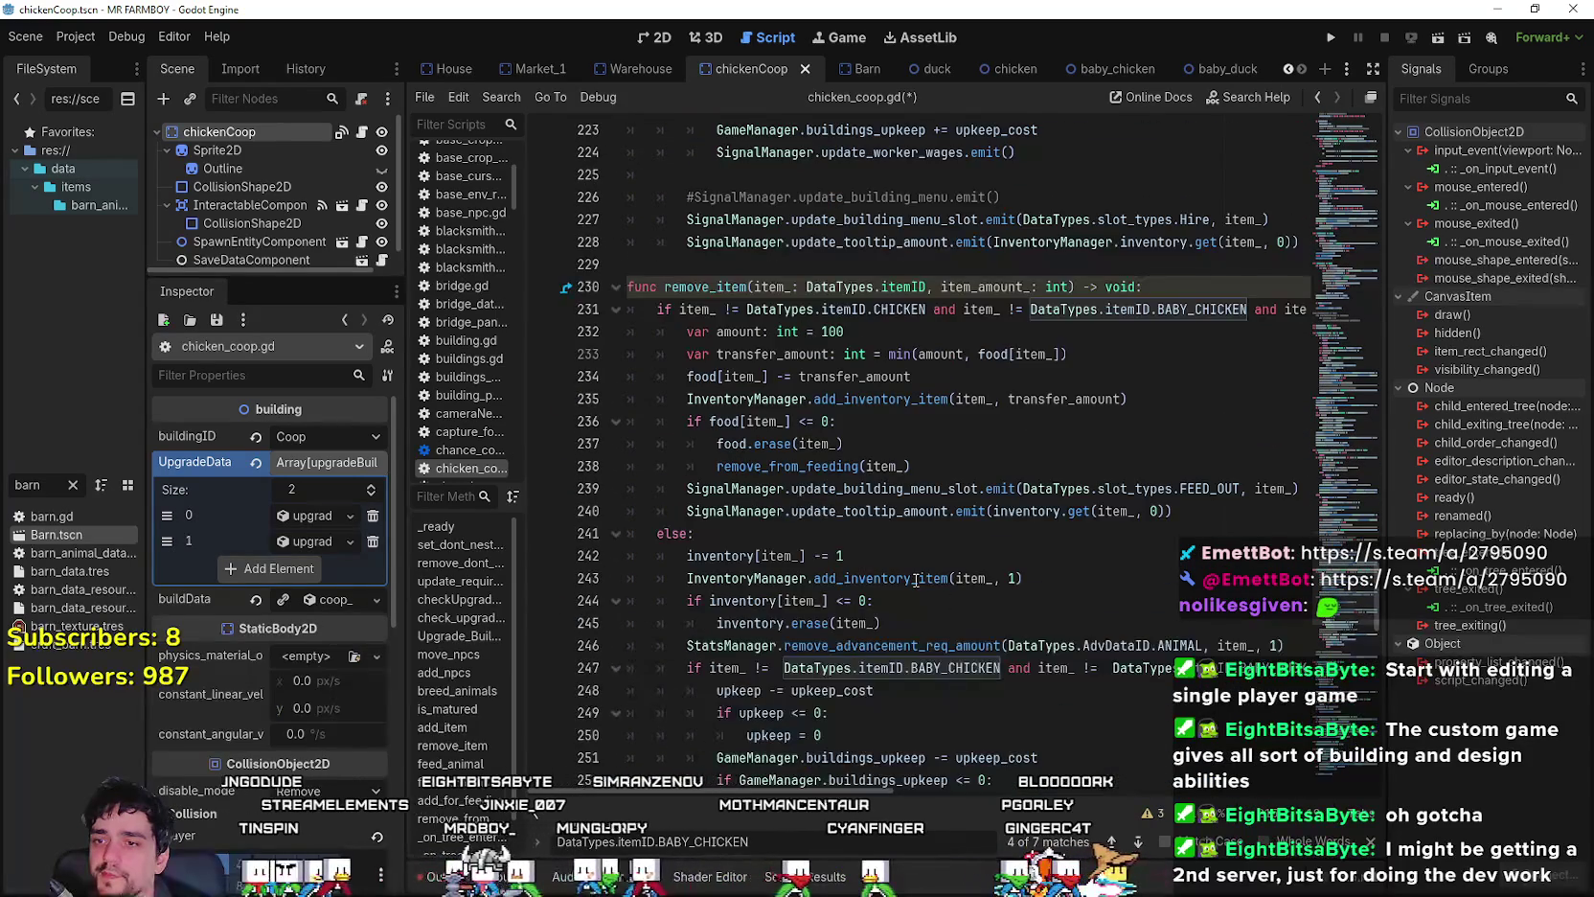
scroll(915, 581, up, 8)
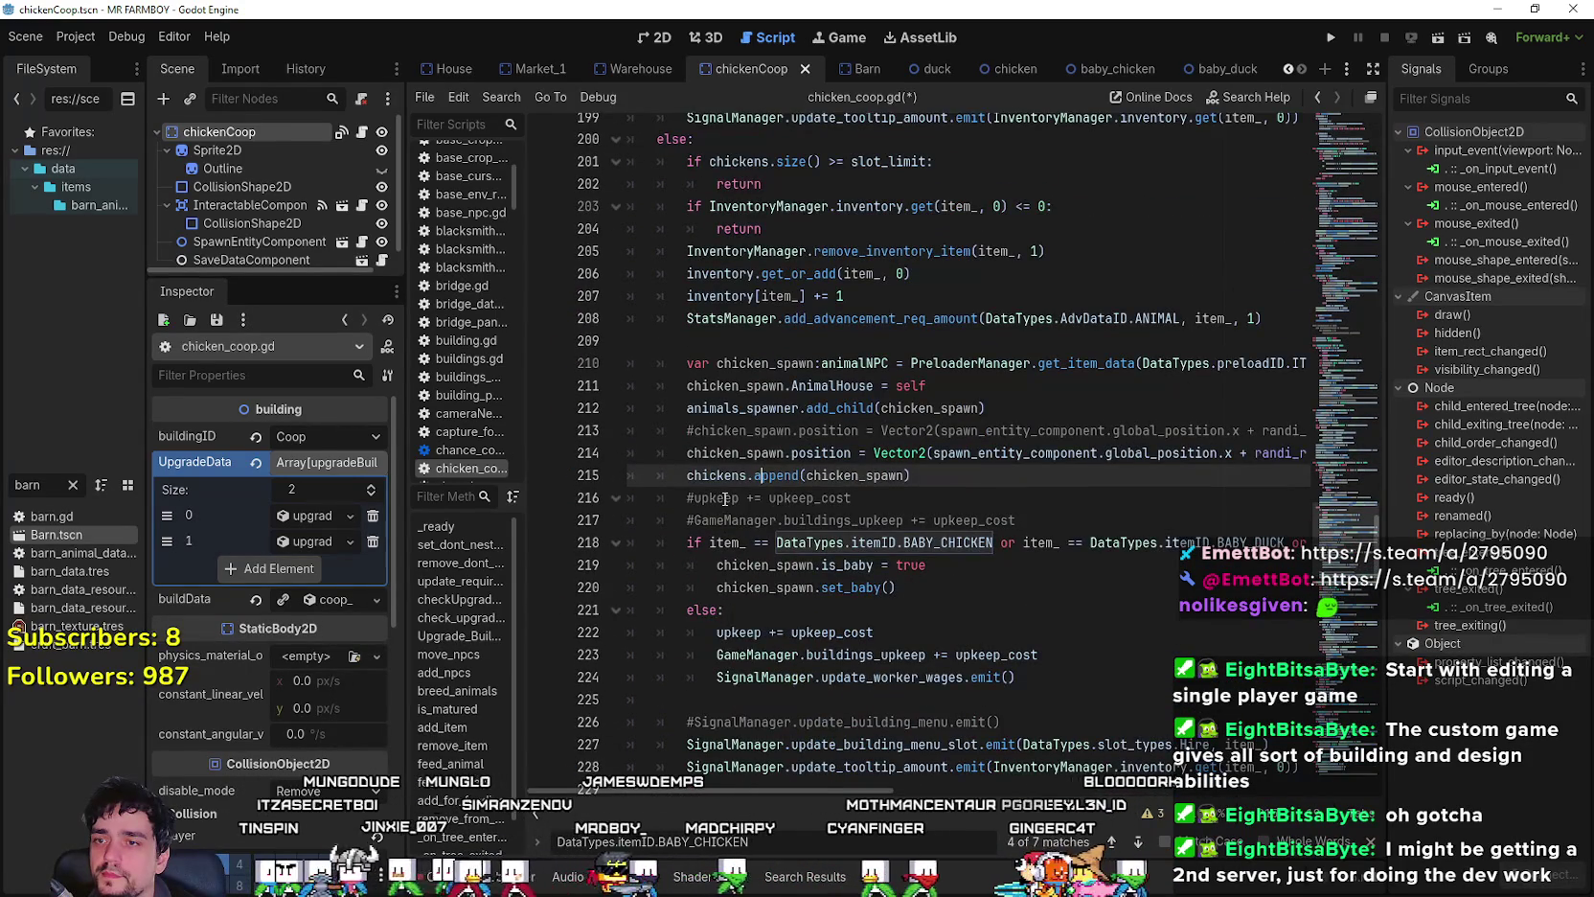
click(726, 499)
scroll(1332, 575, down, 9)
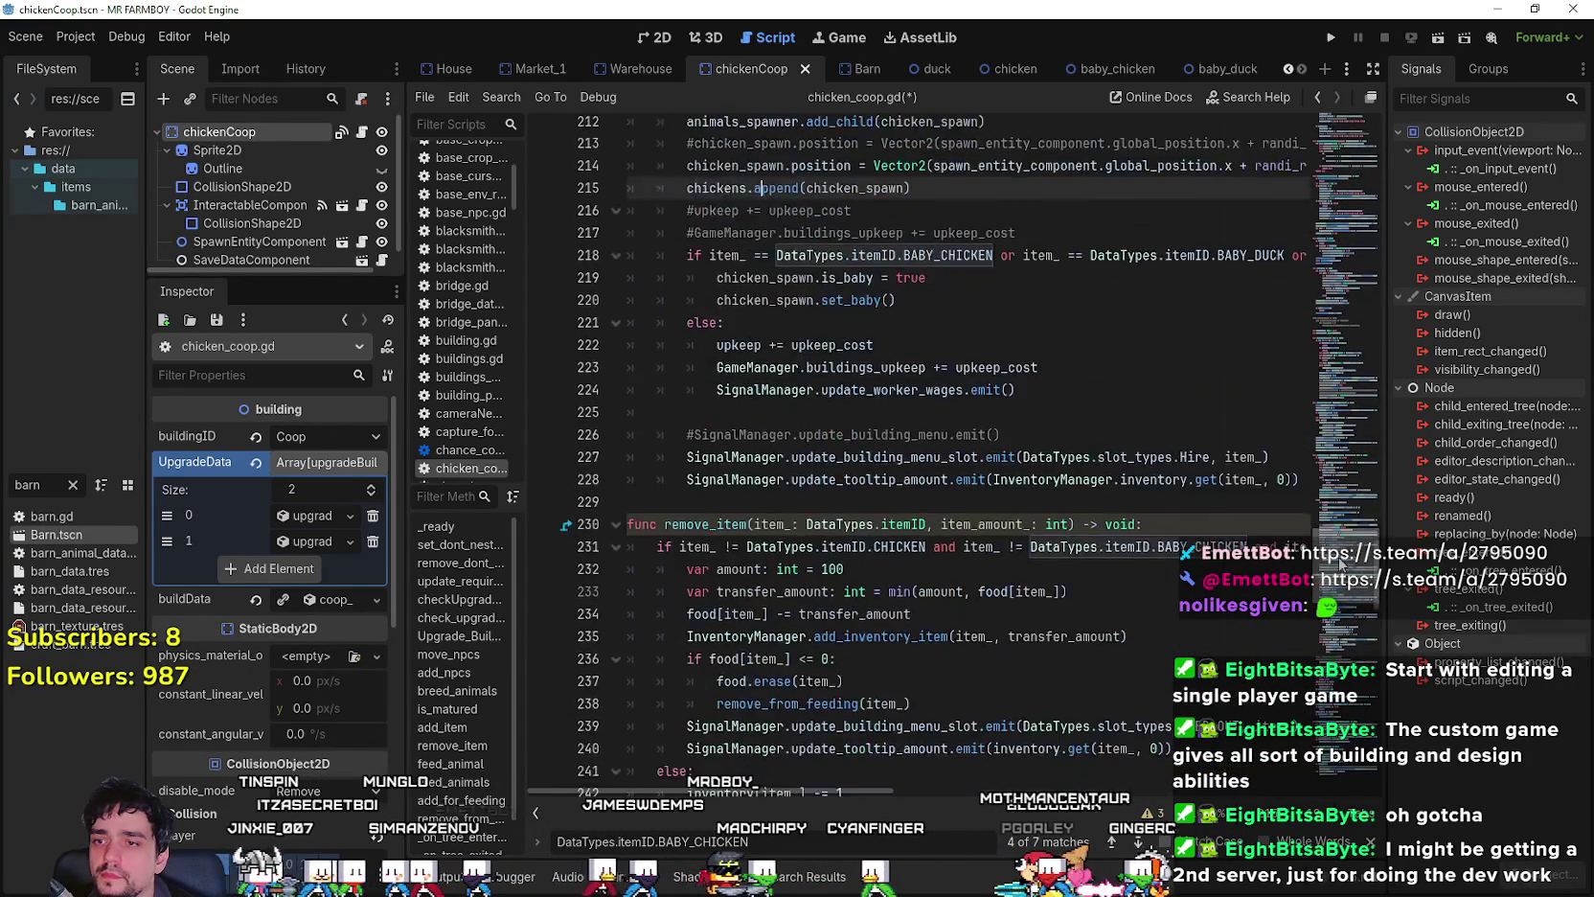
scroll(1339, 594, up, 6)
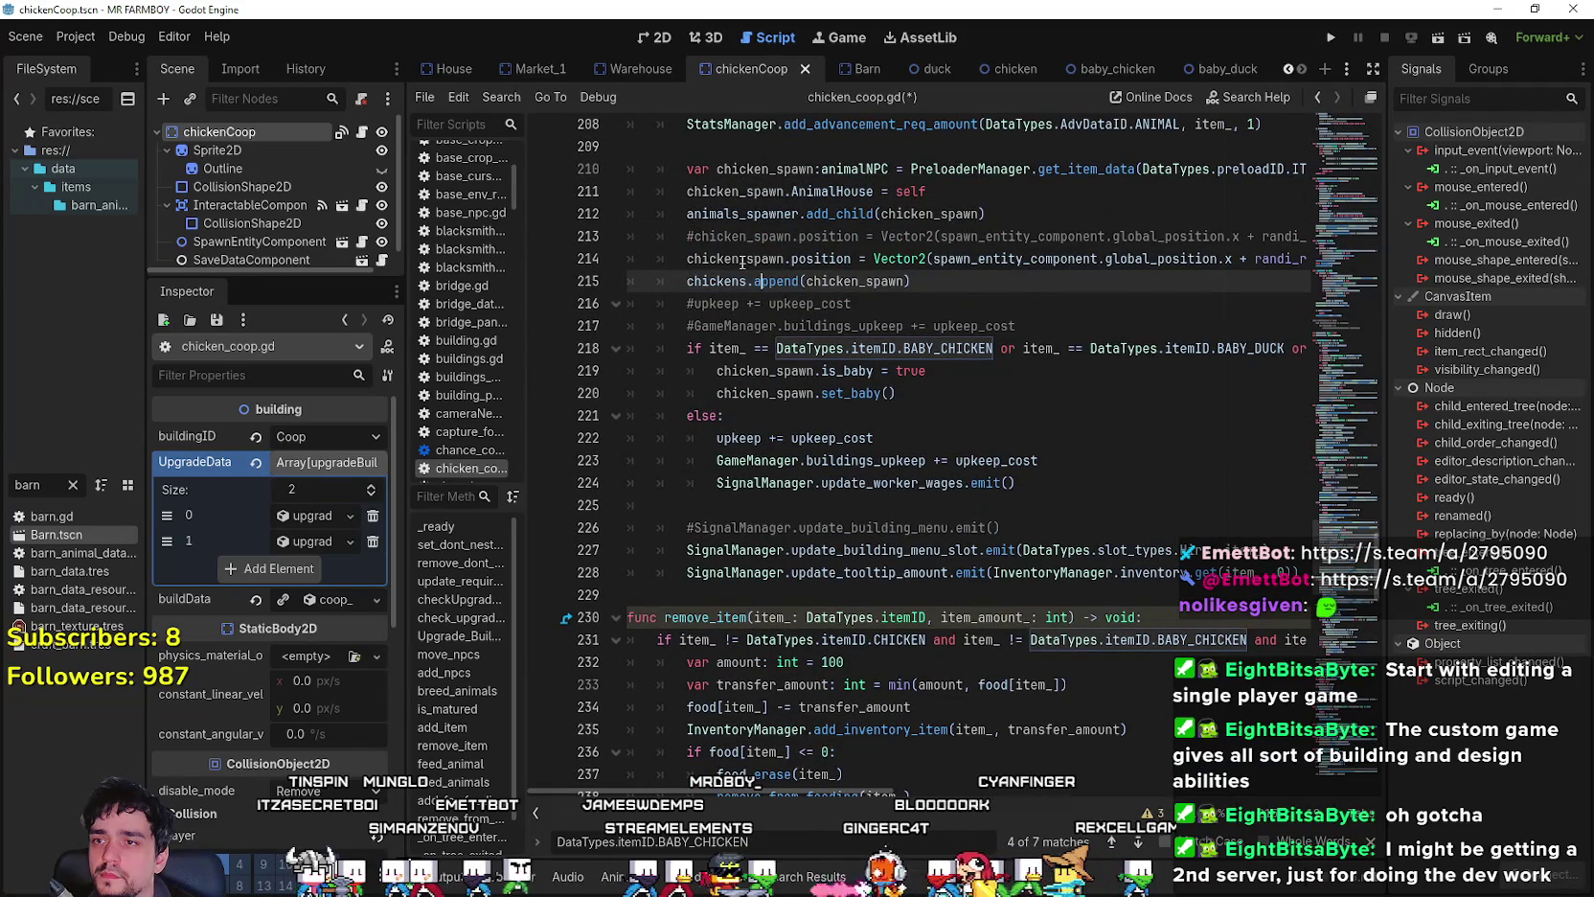
double_click(719, 254)
- Add the randomized spawn line under line 113, comment out the old one, and save
key(ctrl+shift+Right)
text(F)
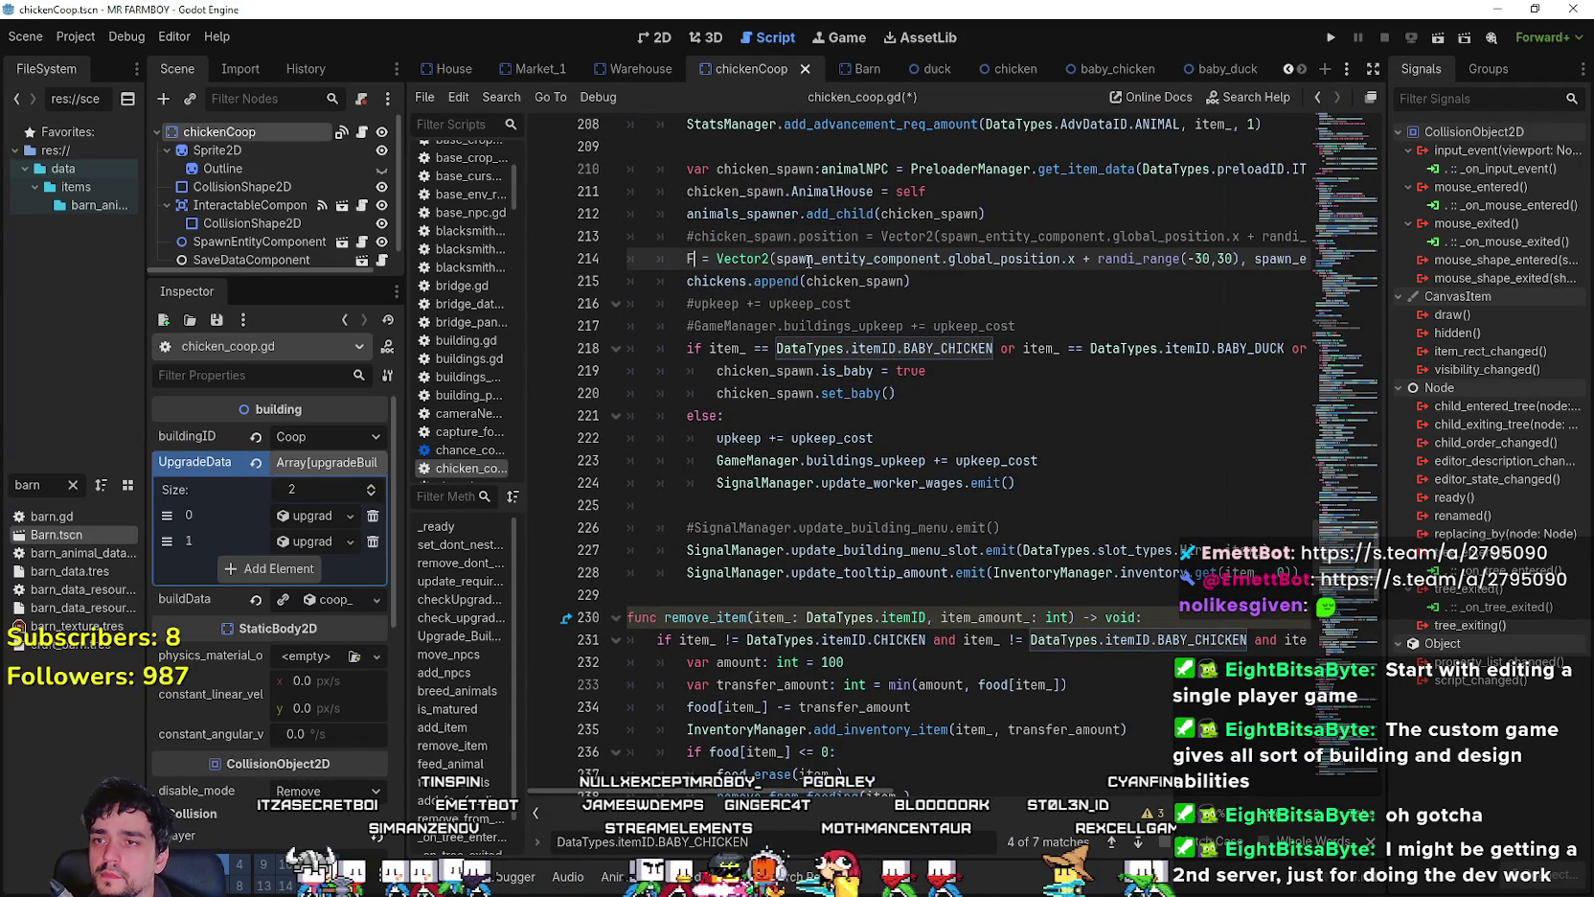
key(ctrl+z)
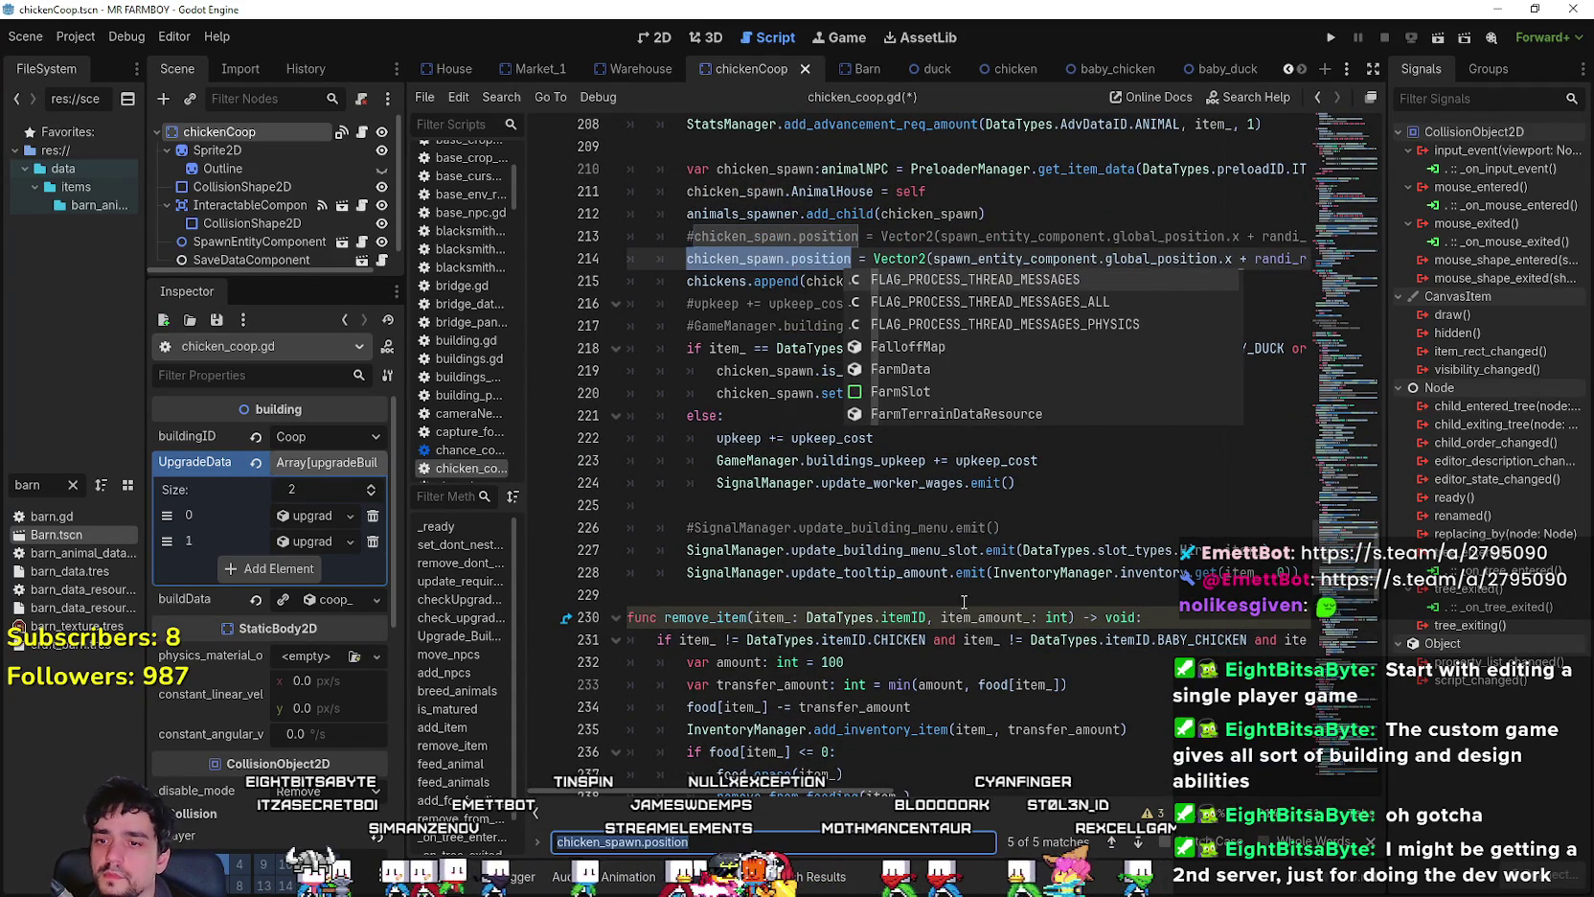
click(845, 662)
click(1140, 843)
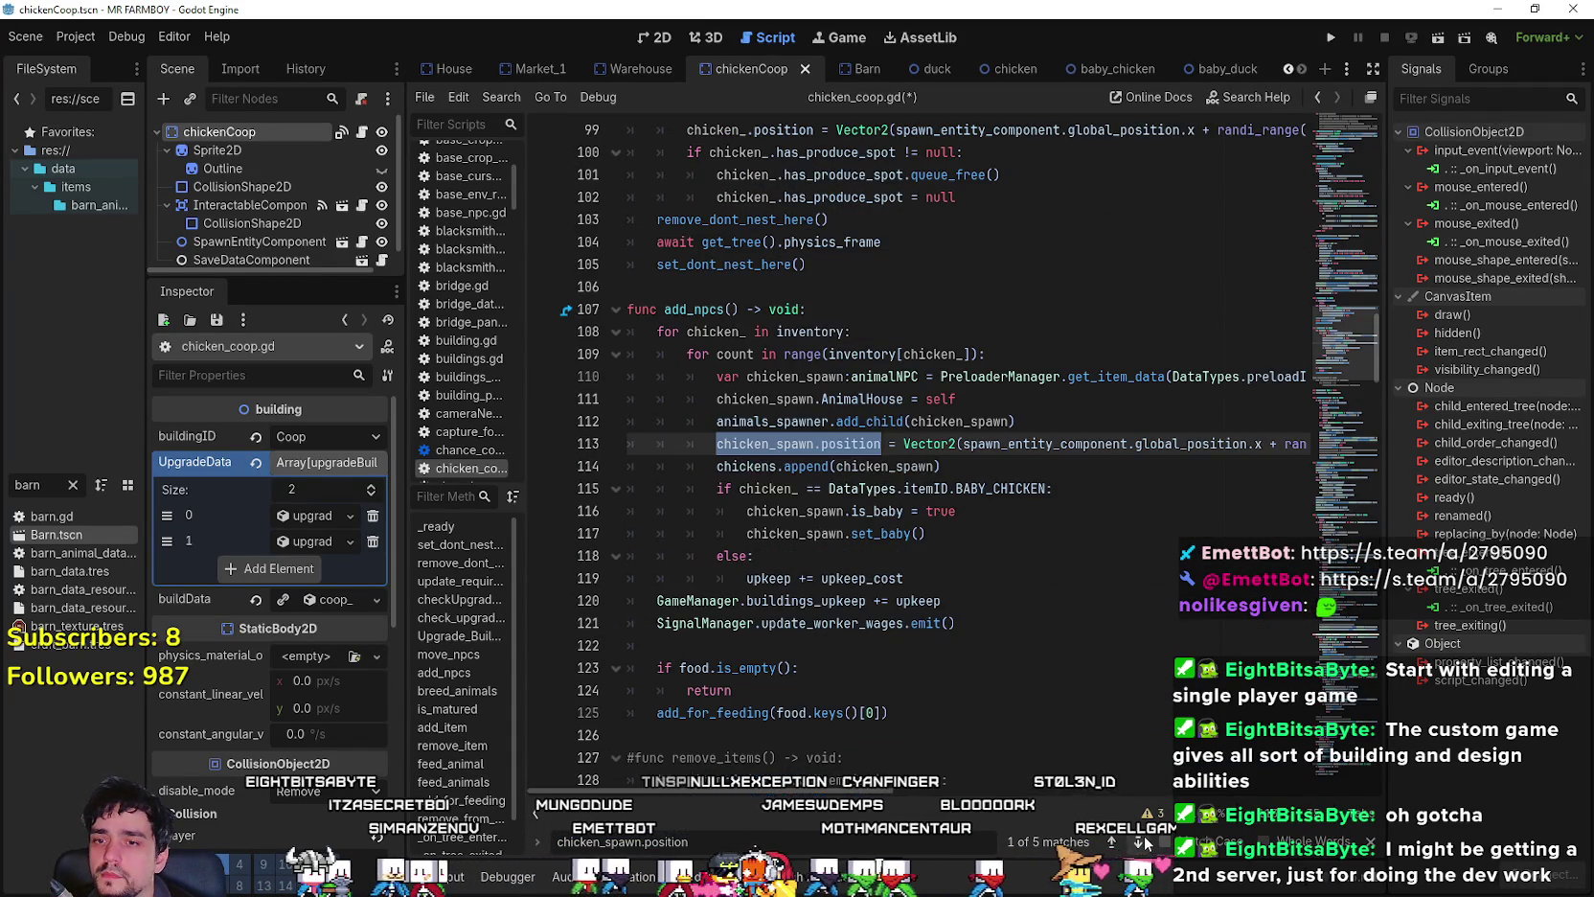
drag(838, 790, 1203, 792)
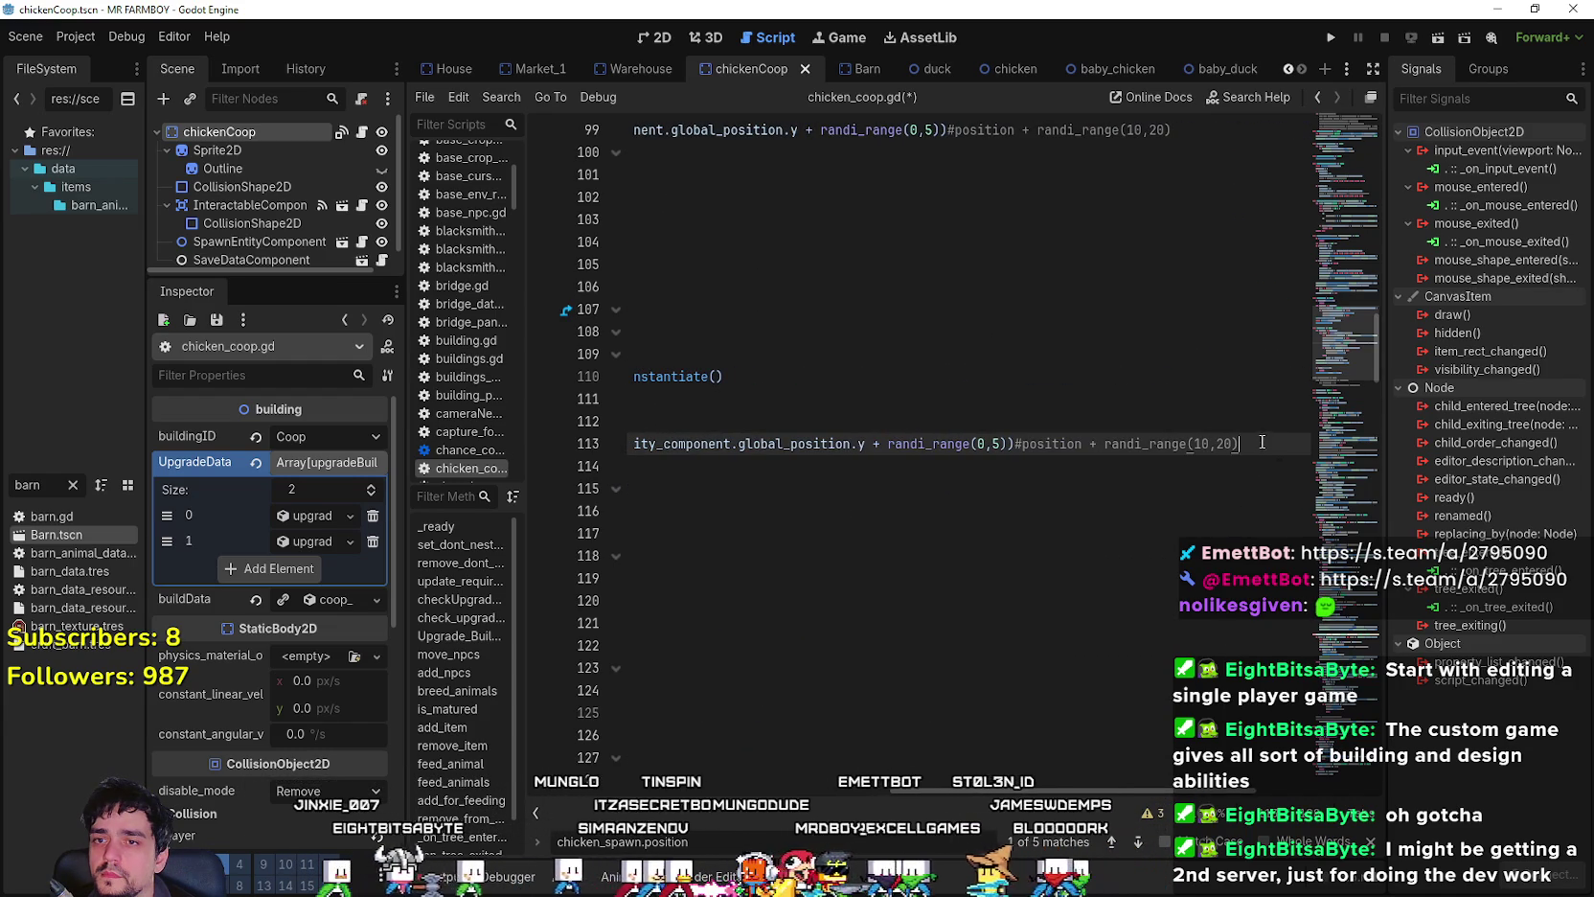
key(ctrl+shift+d)
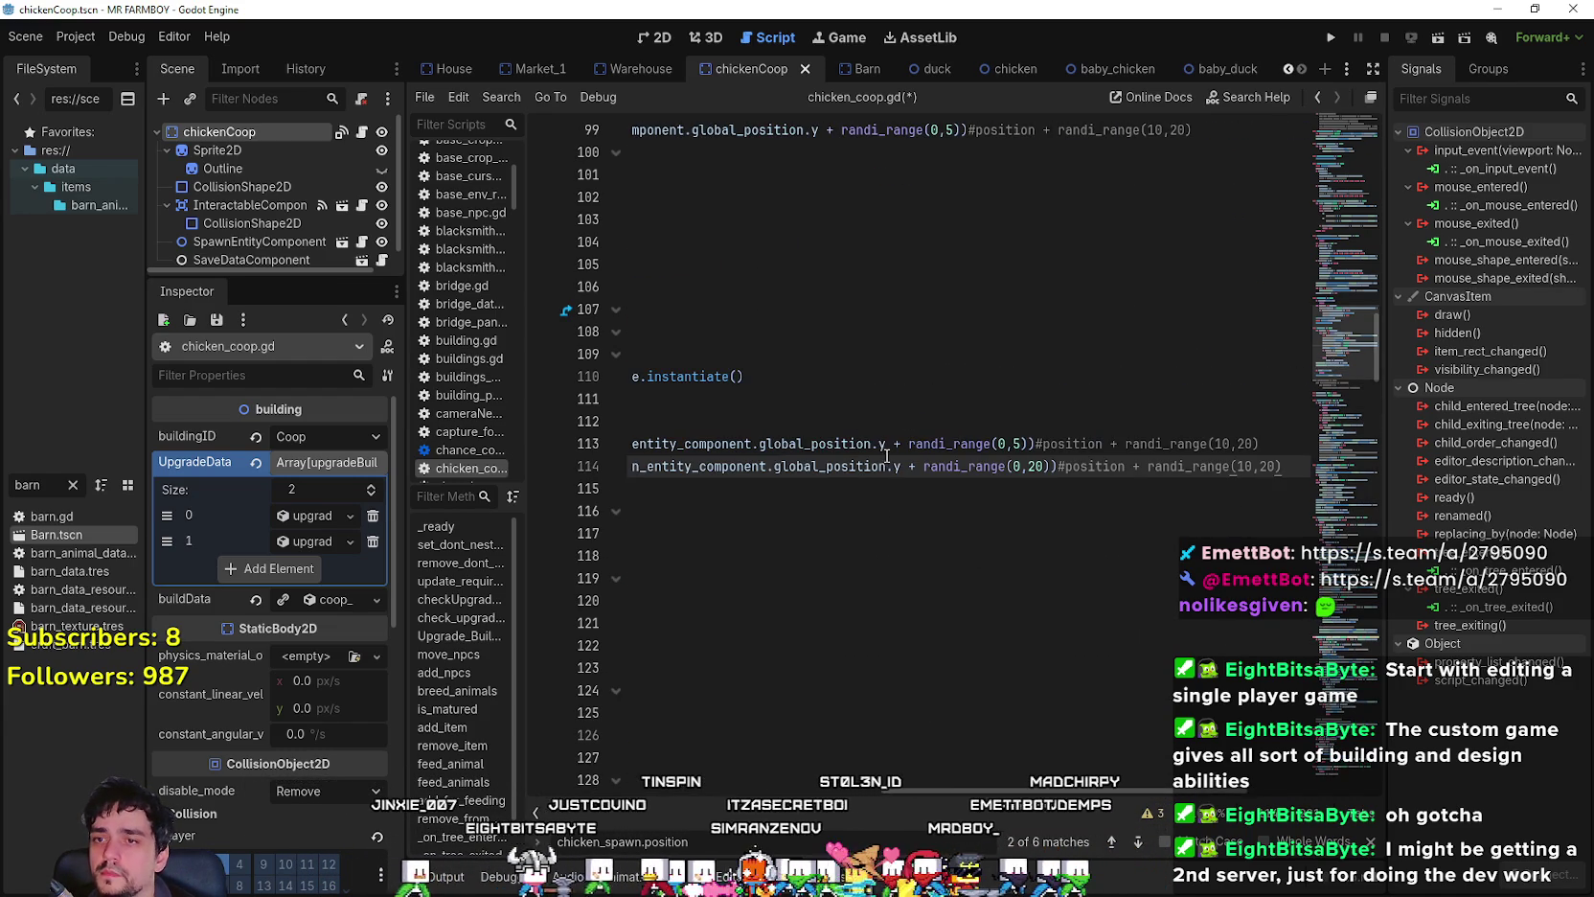
drag(1279, 467, 489, 429)
click(733, 443)
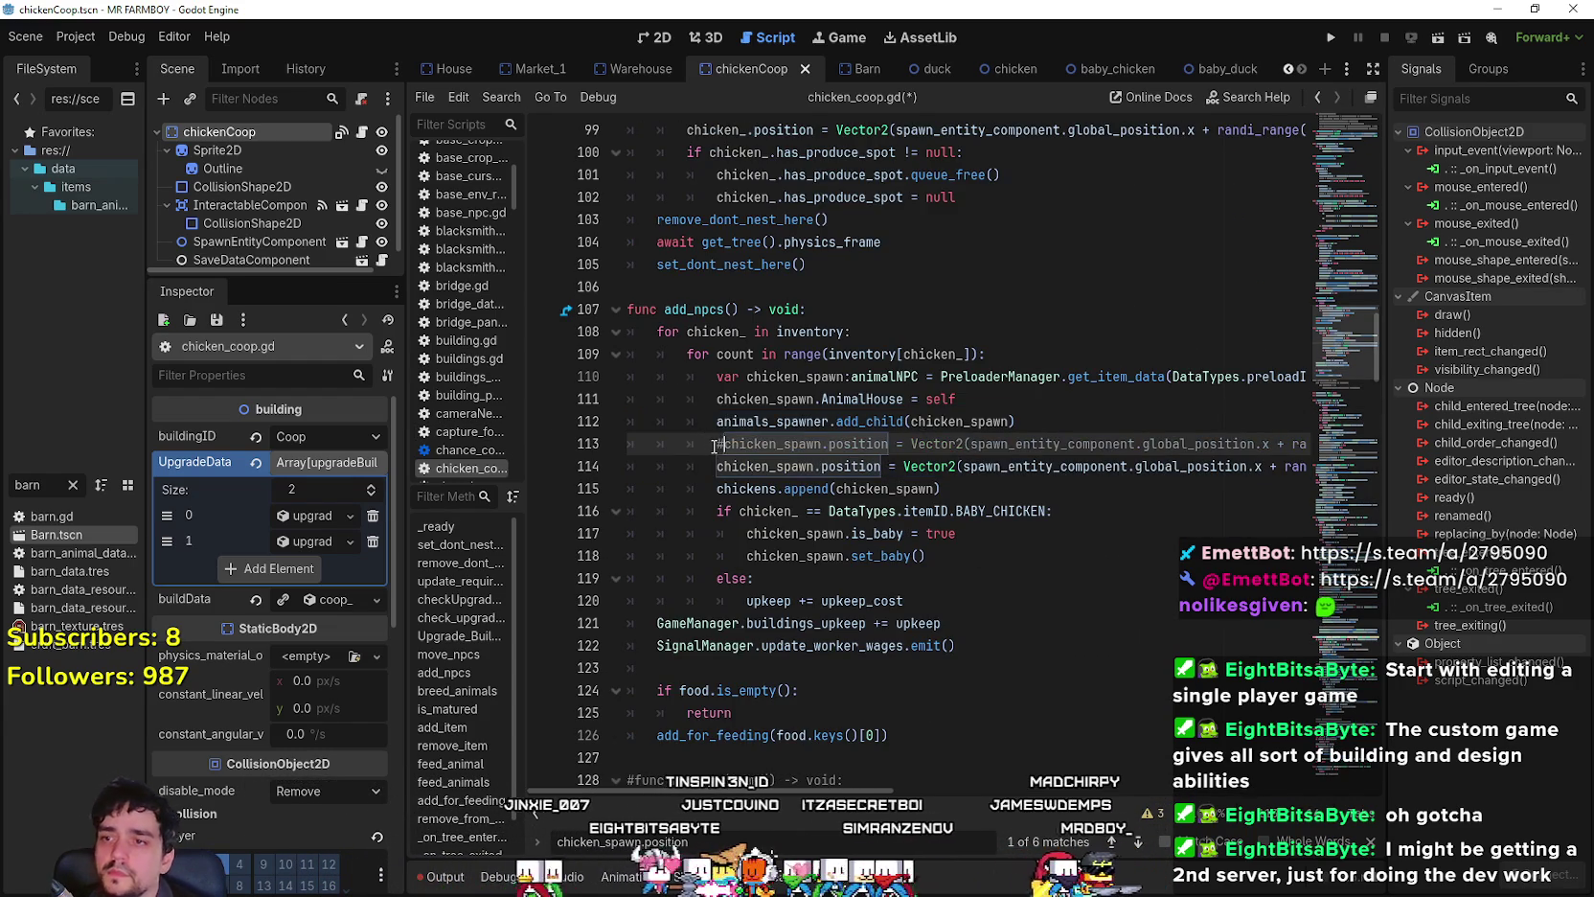
key(ctrl+s)
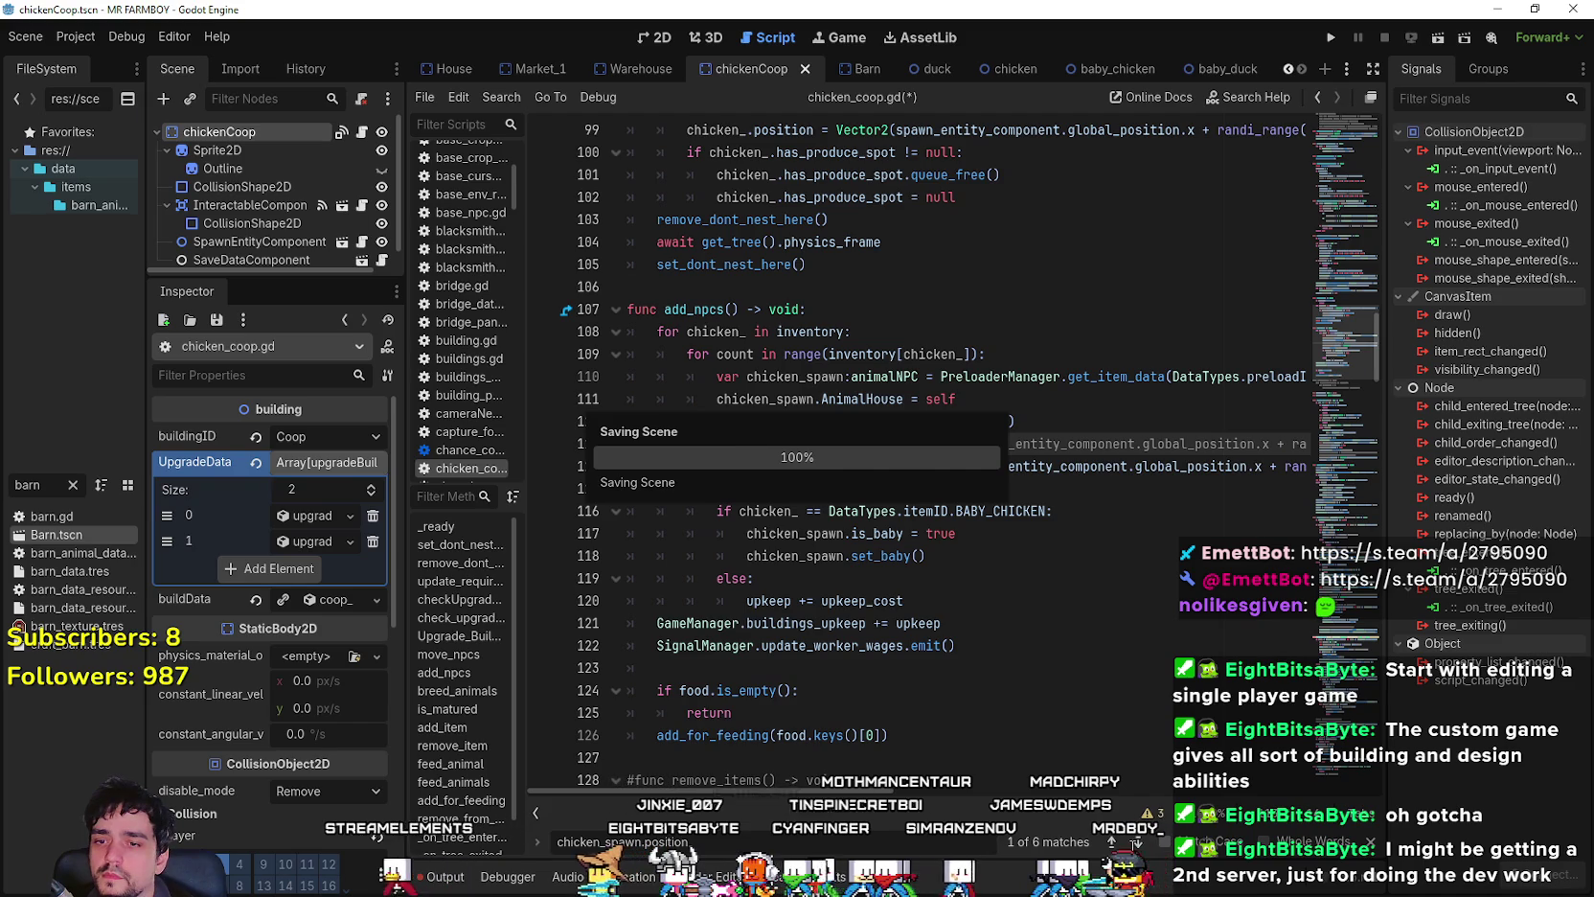
- Step through the remaining chicken_spawn.position matches on lines 157, 159 and 215
click(1136, 843)
click(1137, 843)
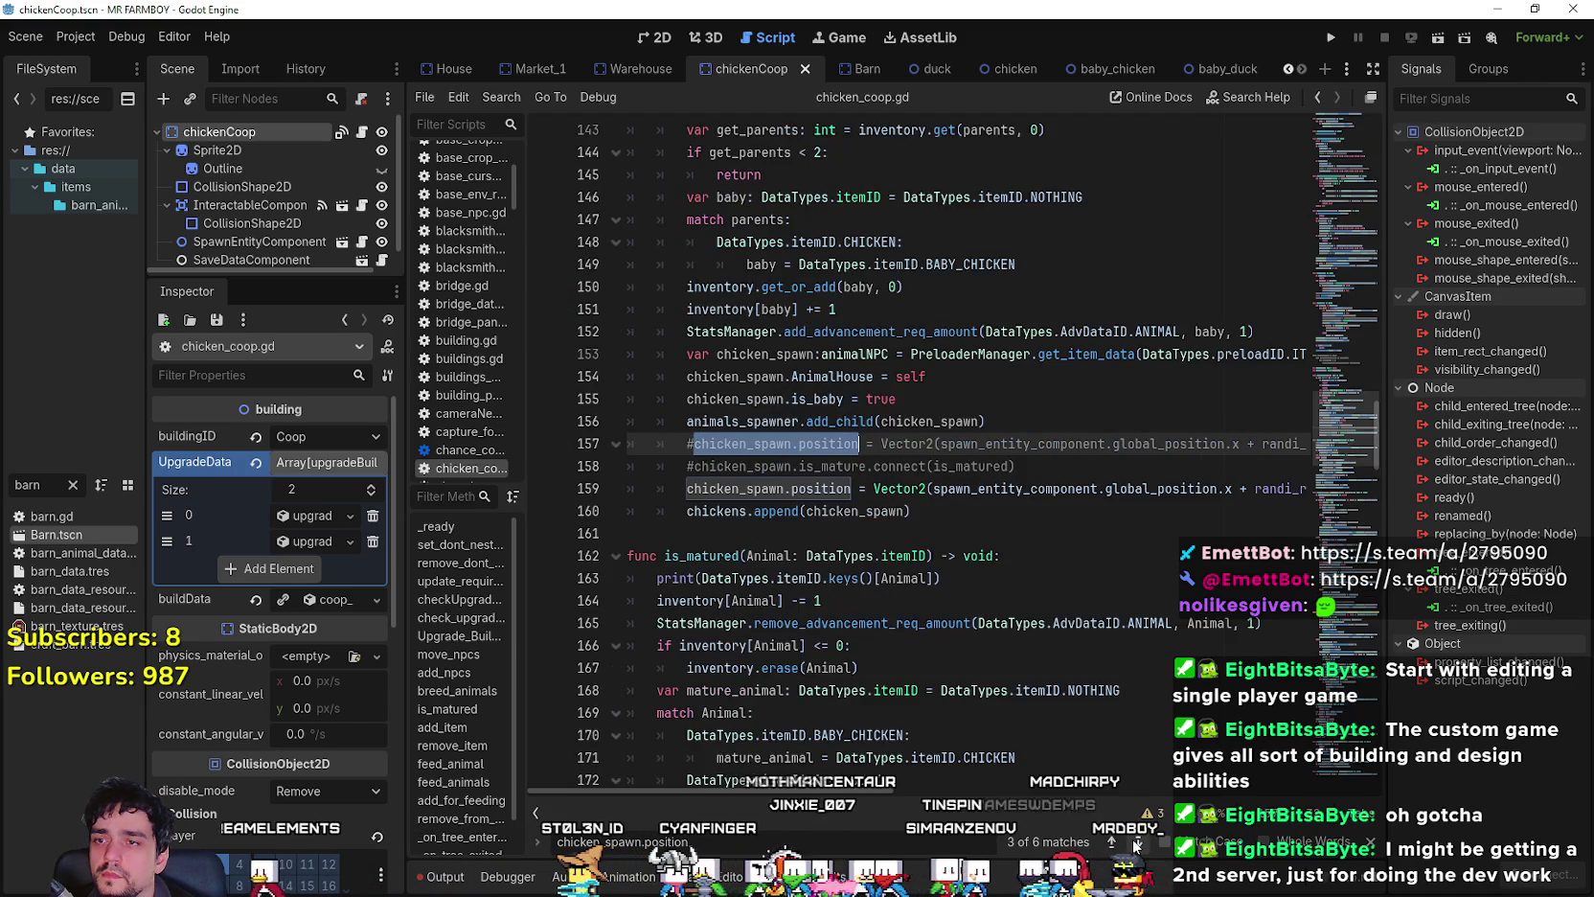
scroll(1116, 809, right, 5)
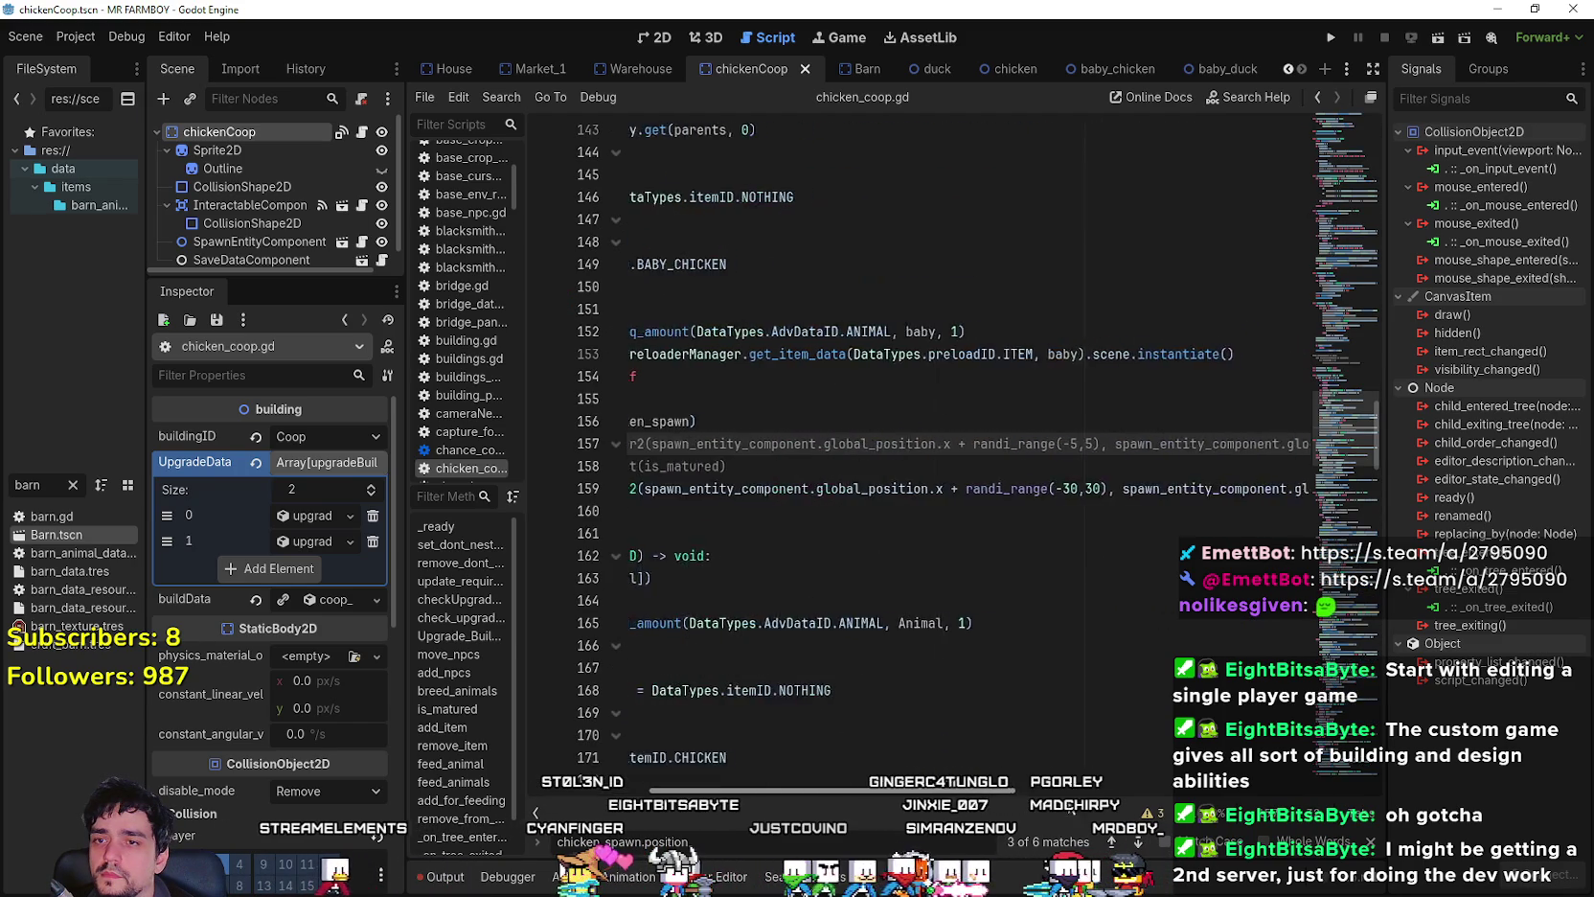
click(1136, 844)
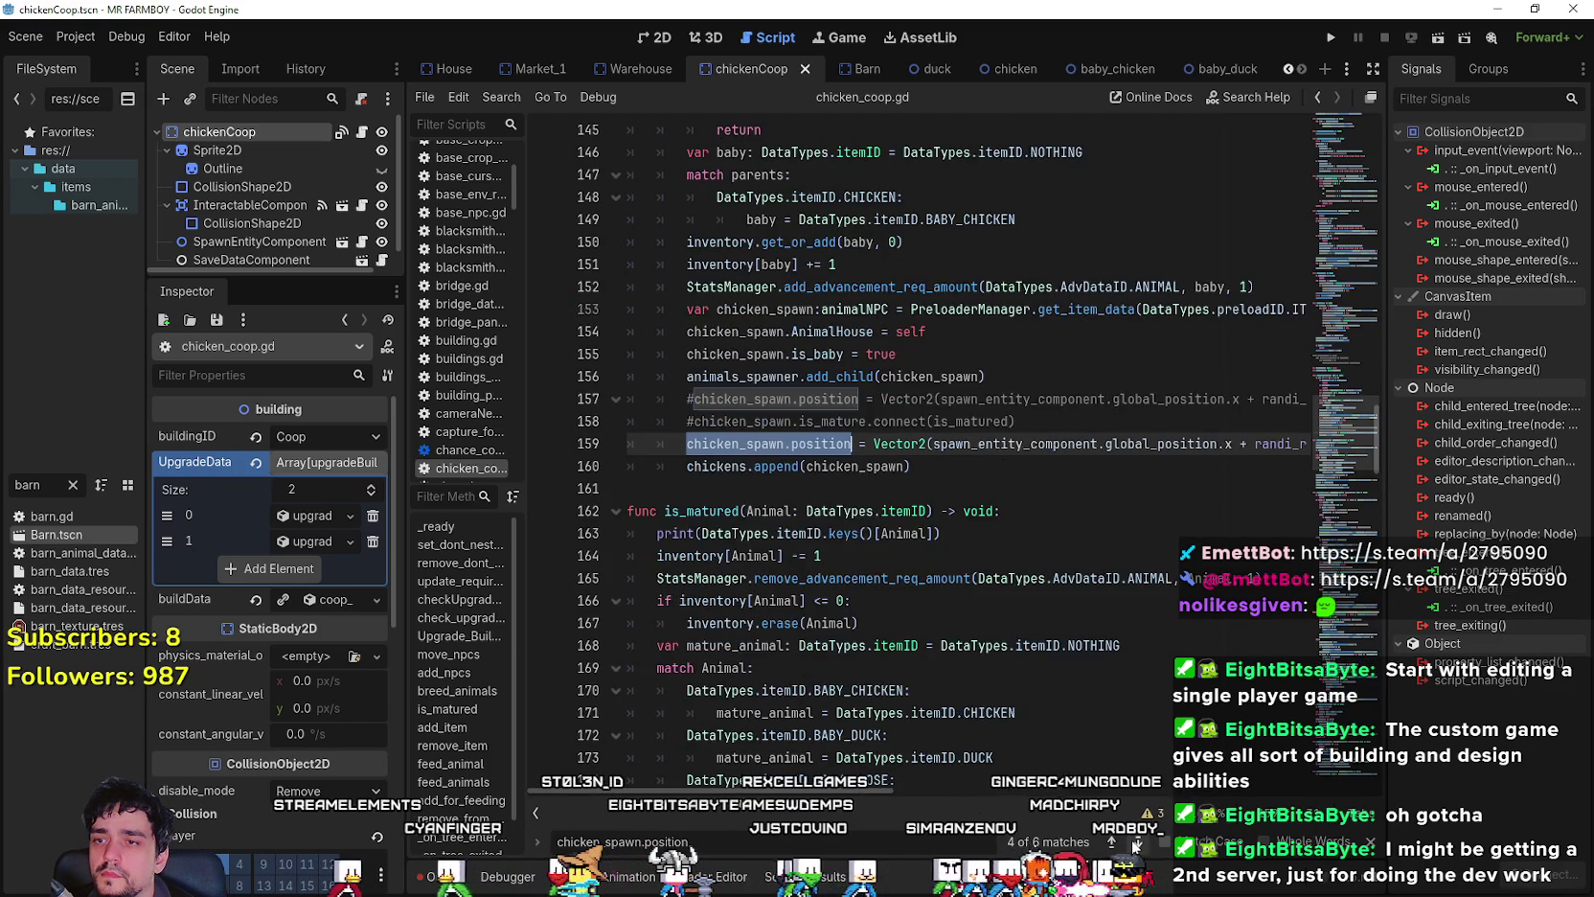
click(1136, 844)
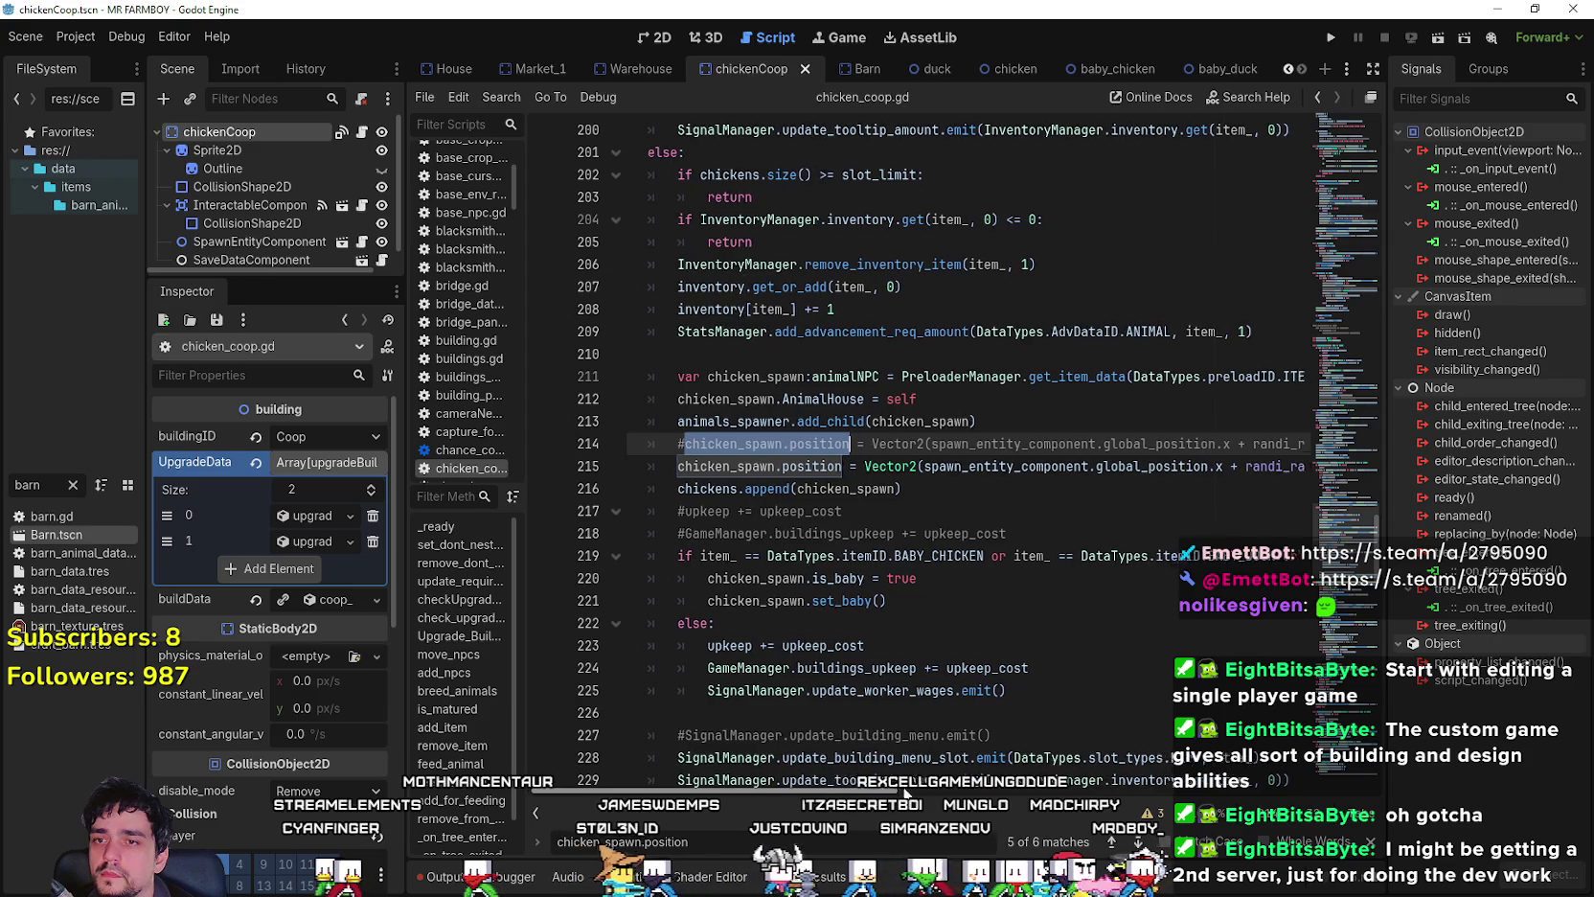
scroll(1133, 839, right, 3)
click(1138, 843)
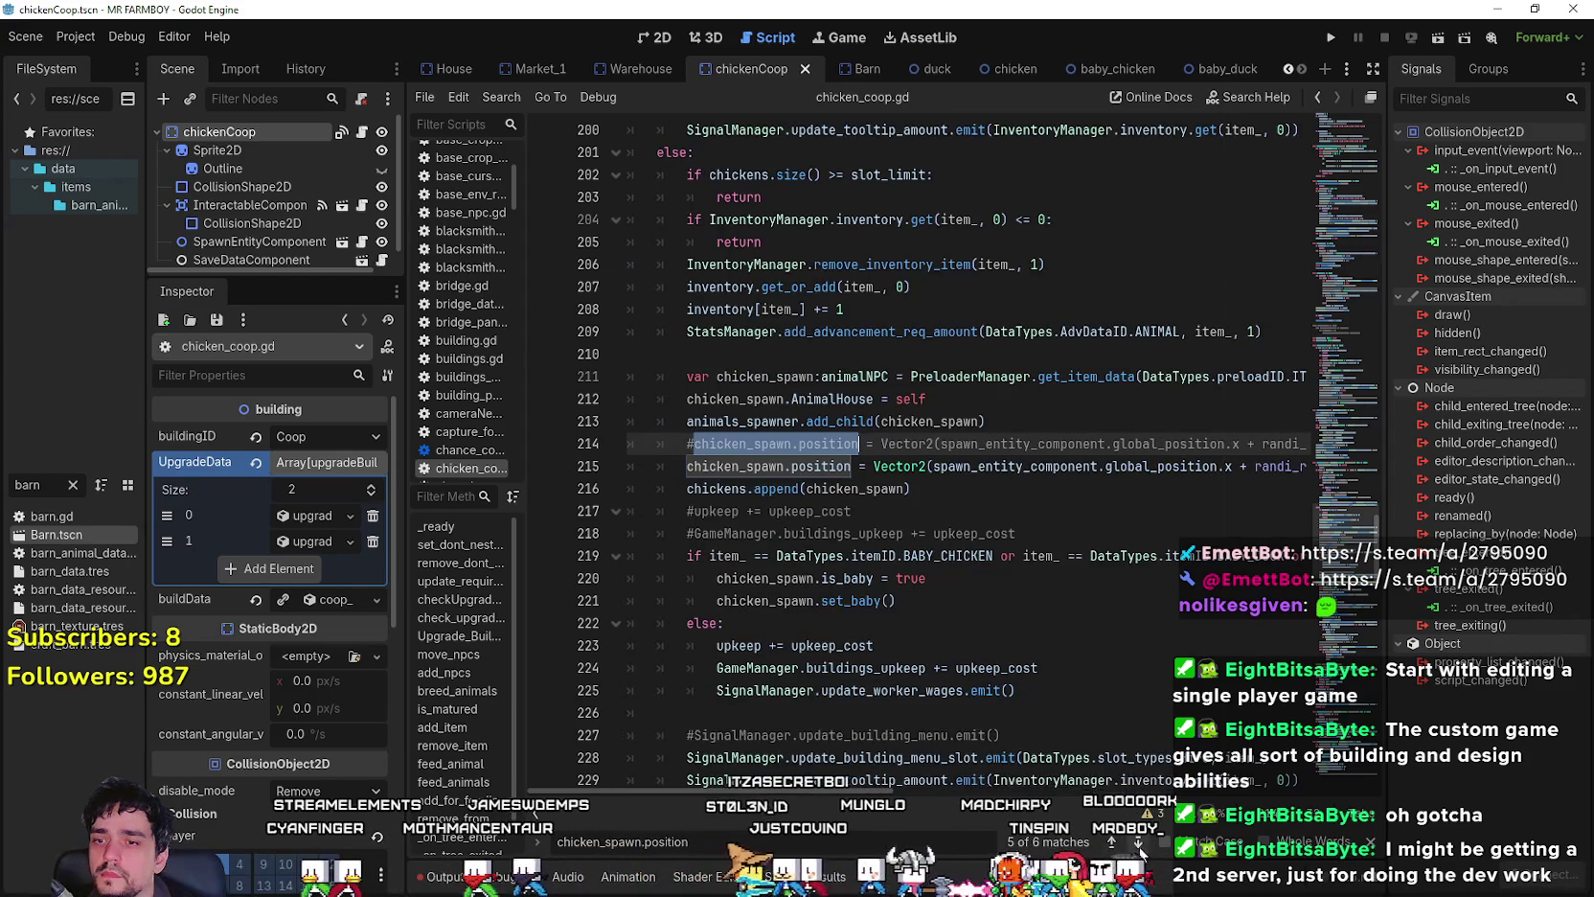
click(1138, 843)
drag(767, 794, 999, 796)
key(Return)
key(Return)
key(Return)
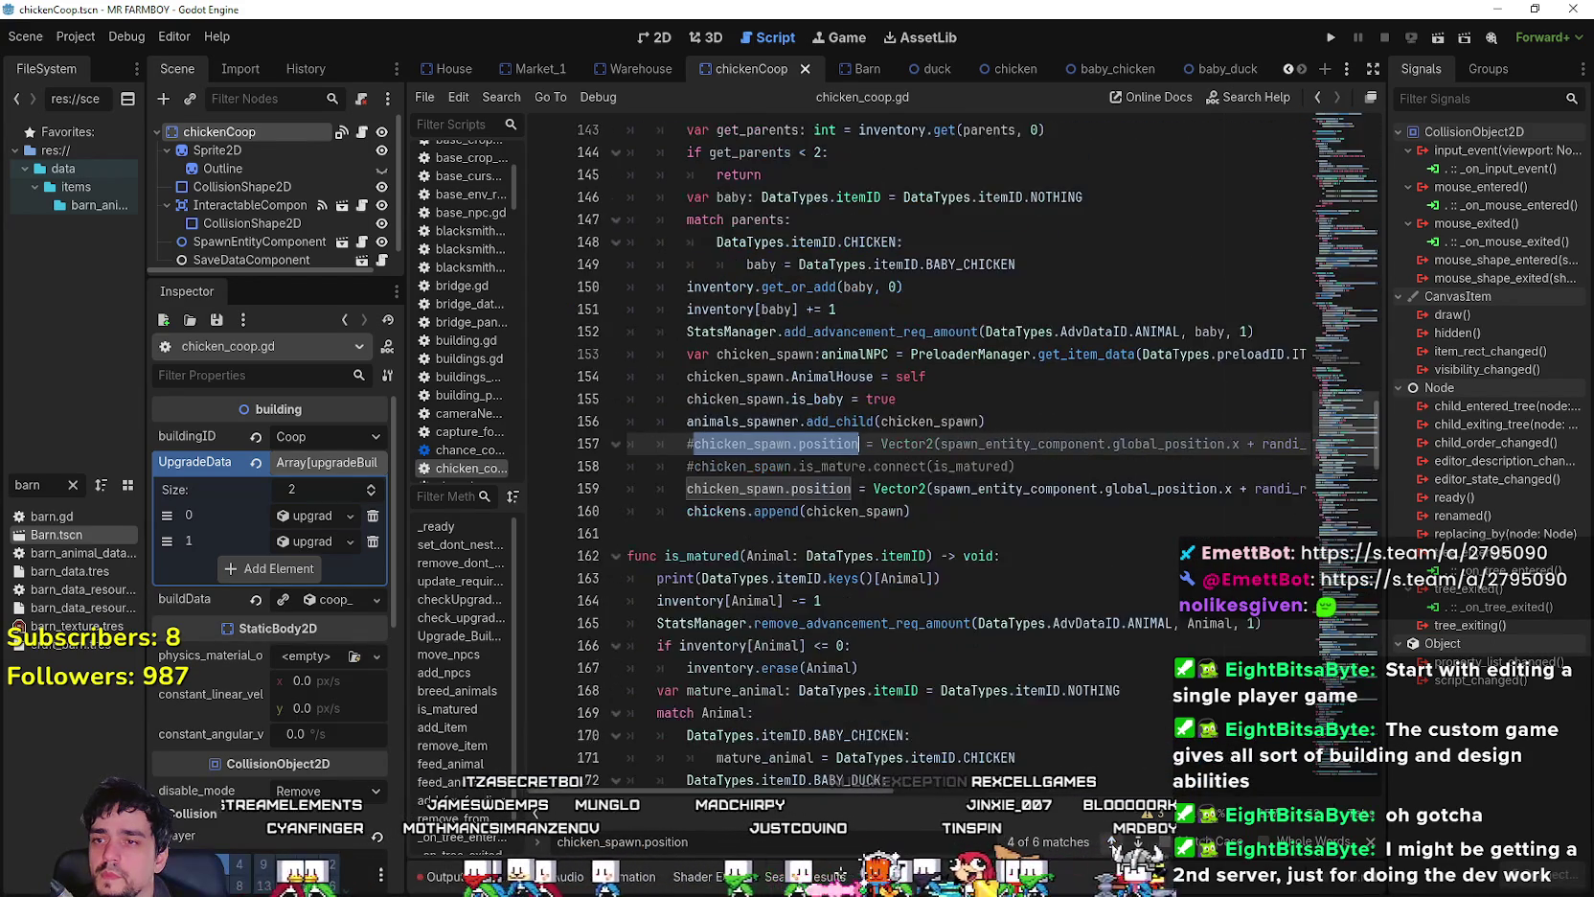
scroll(862, 536, down, 2)
click(958, 611)
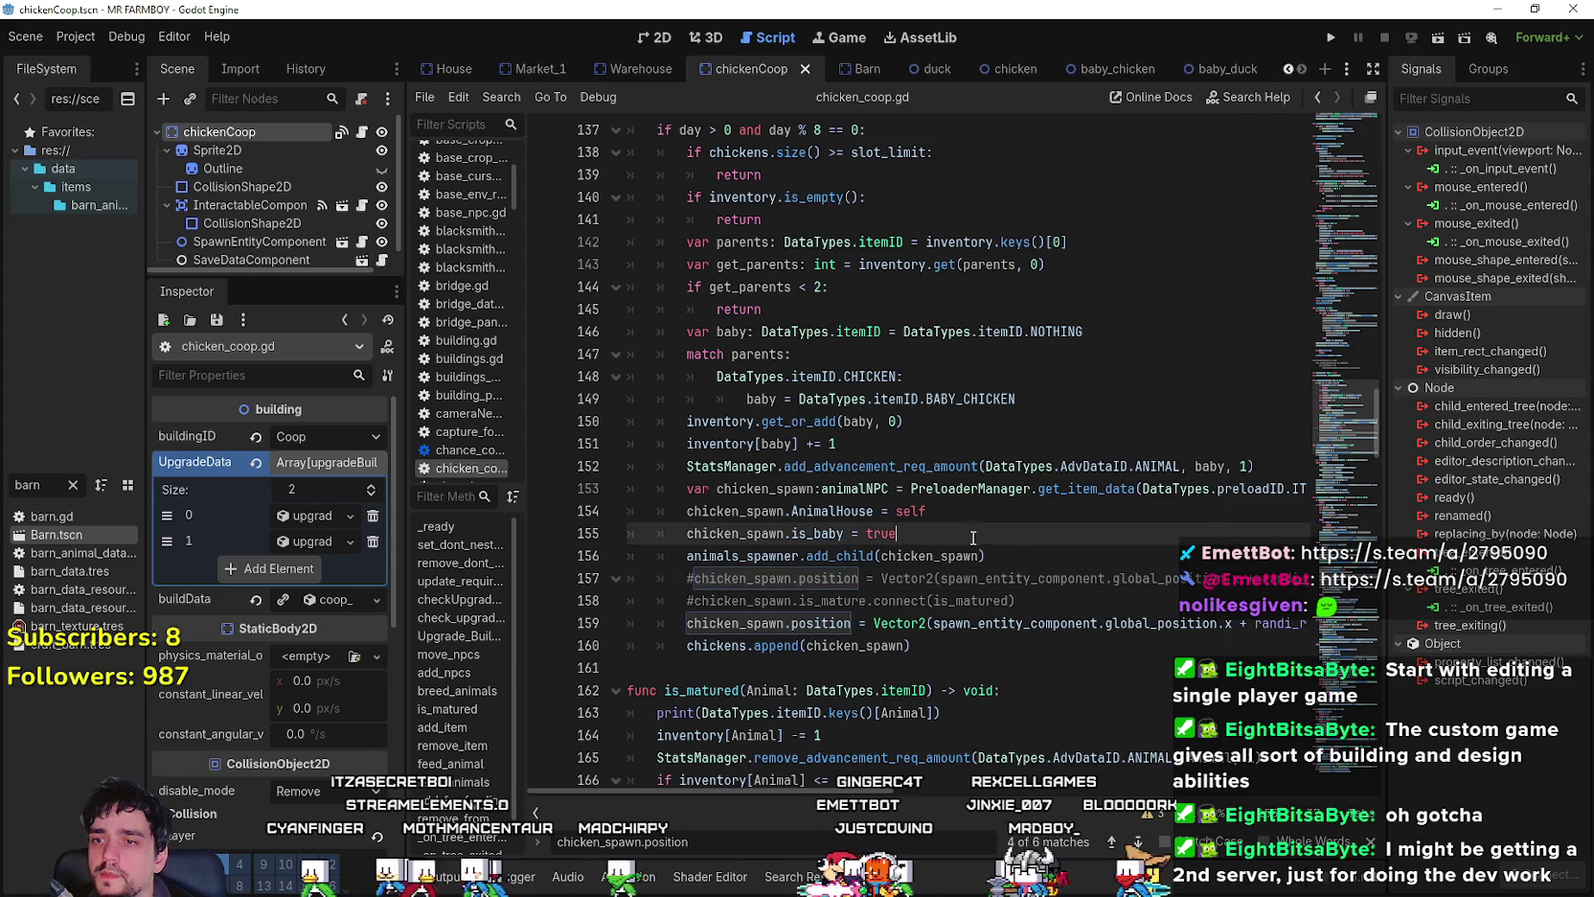
- Duplicate the CHICKEN breeding branch twice below line 149
key(Up)
key(Up)
key(Up)
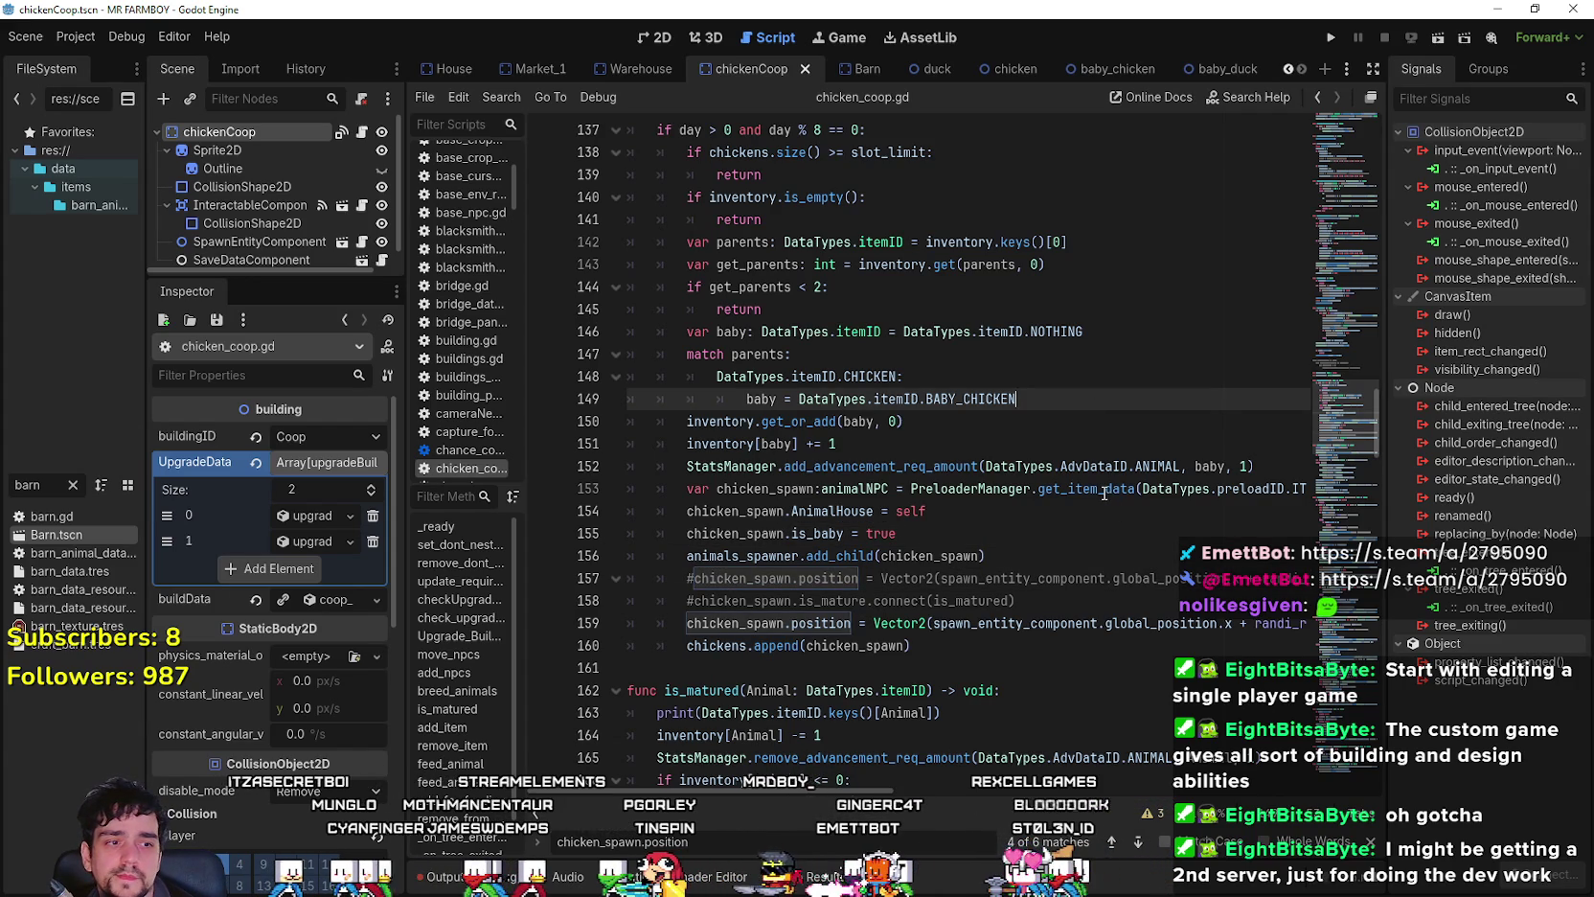
key(Return)
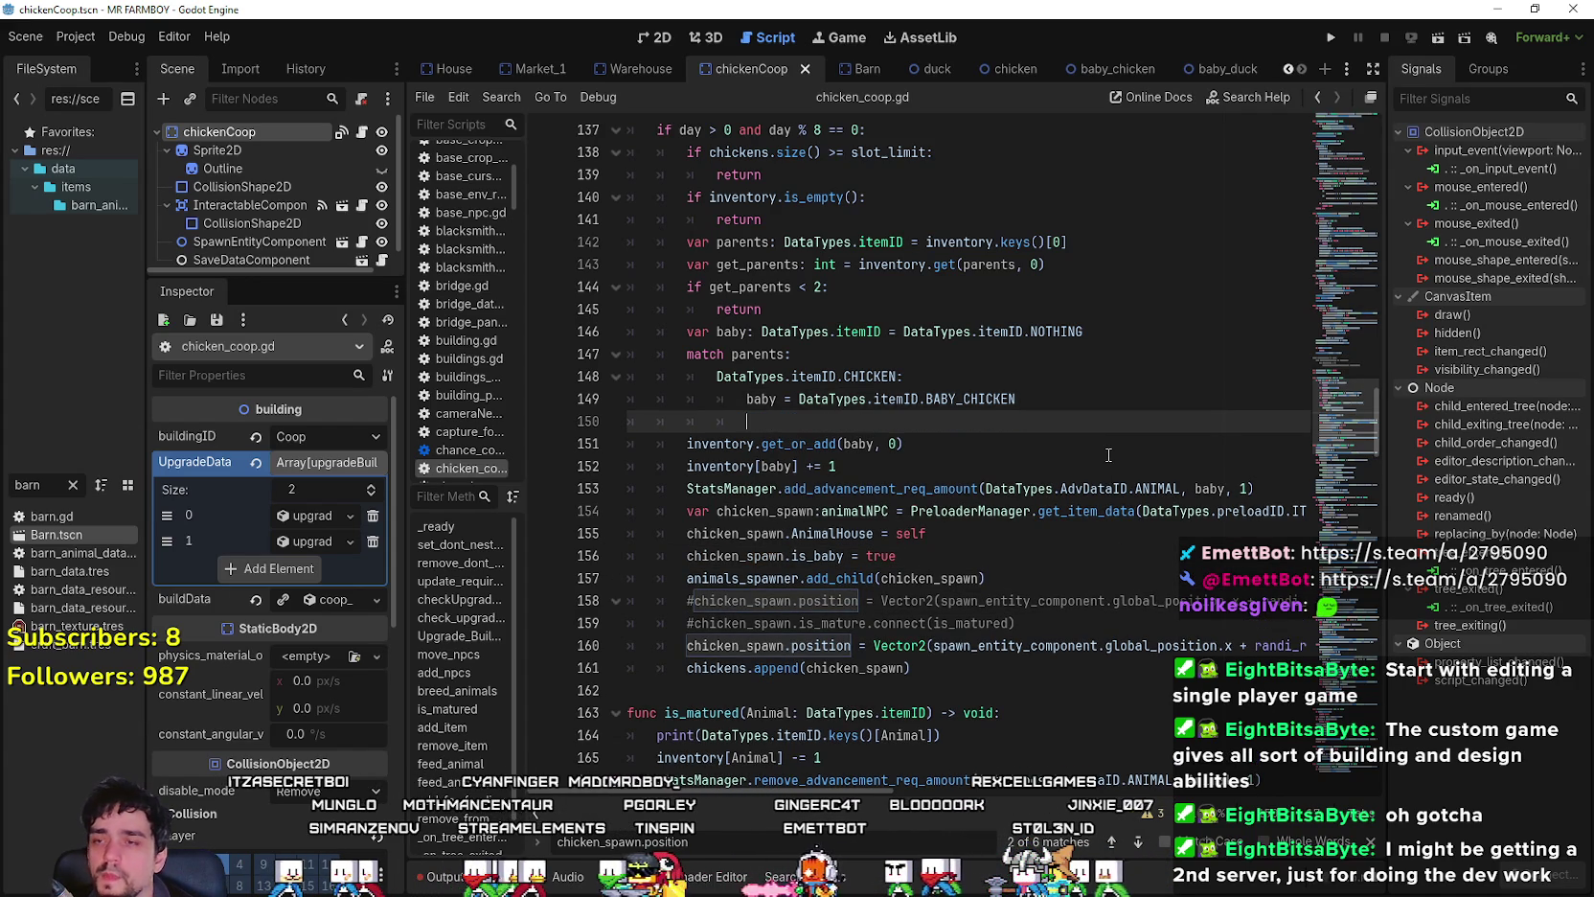
drag(815, 423, 660, 375)
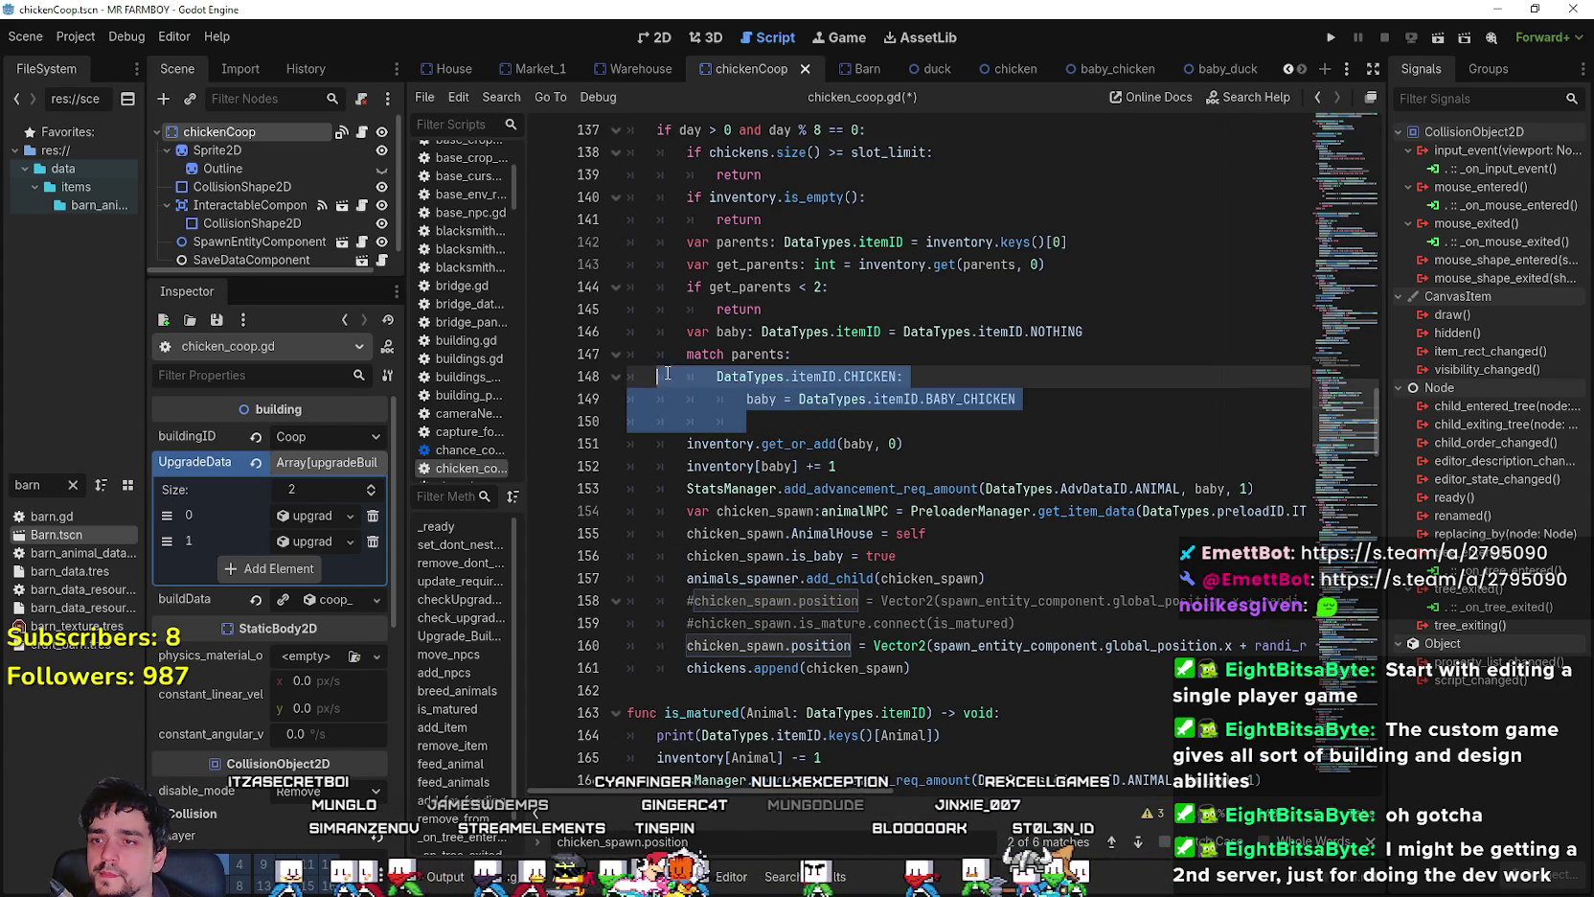
click(813, 425)
drag(1020, 399, 629, 375)
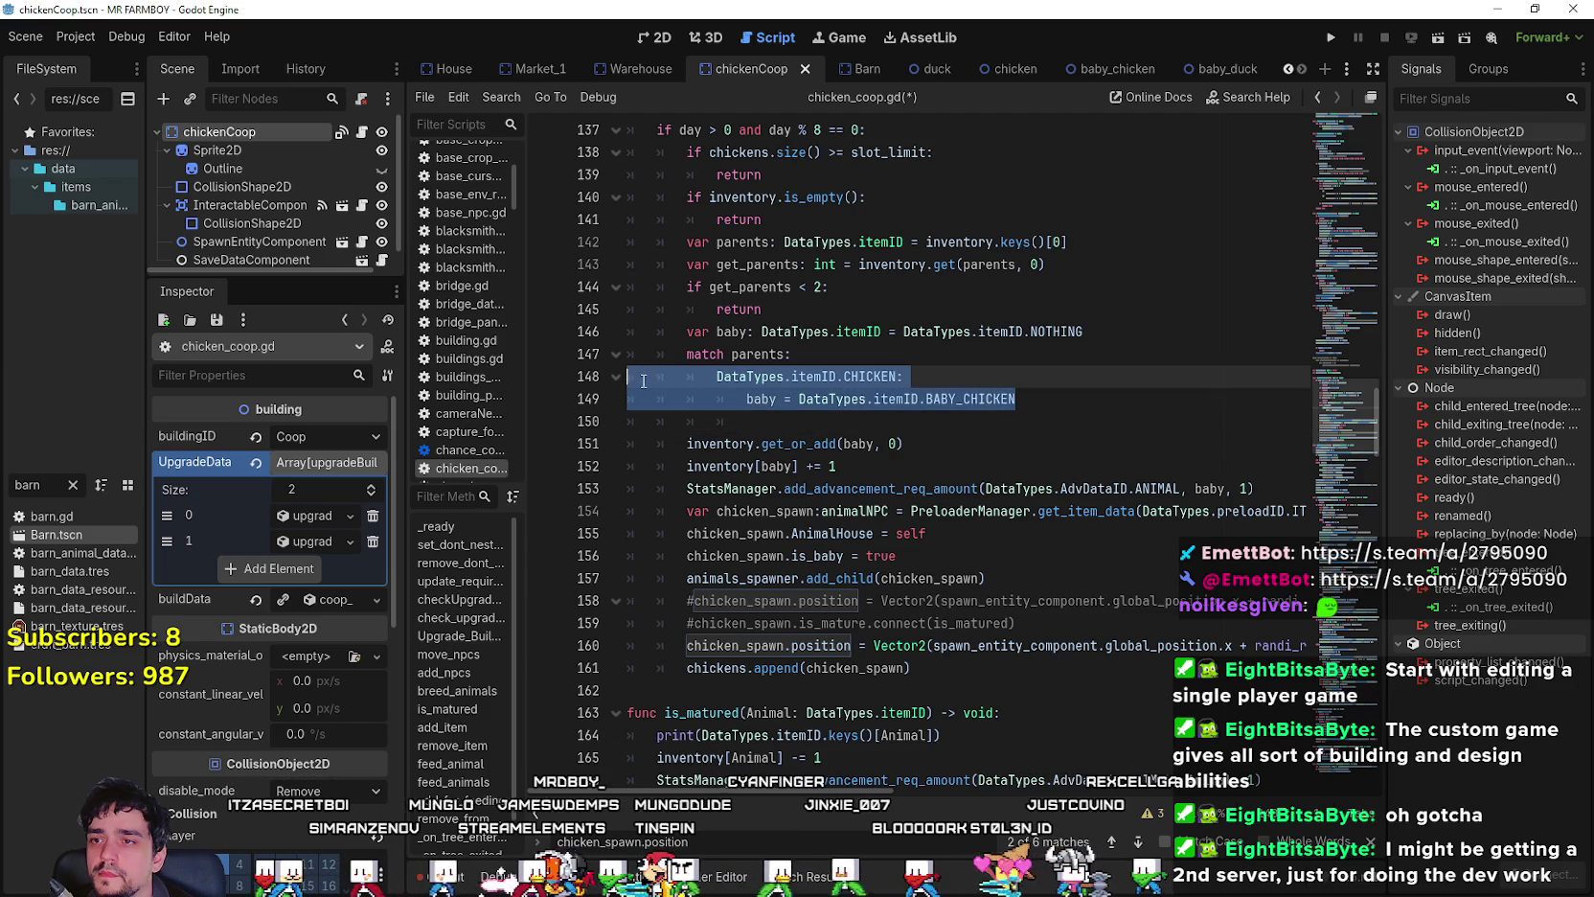
key(ctrl+c)
click(808, 425)
key(ctrl+v)
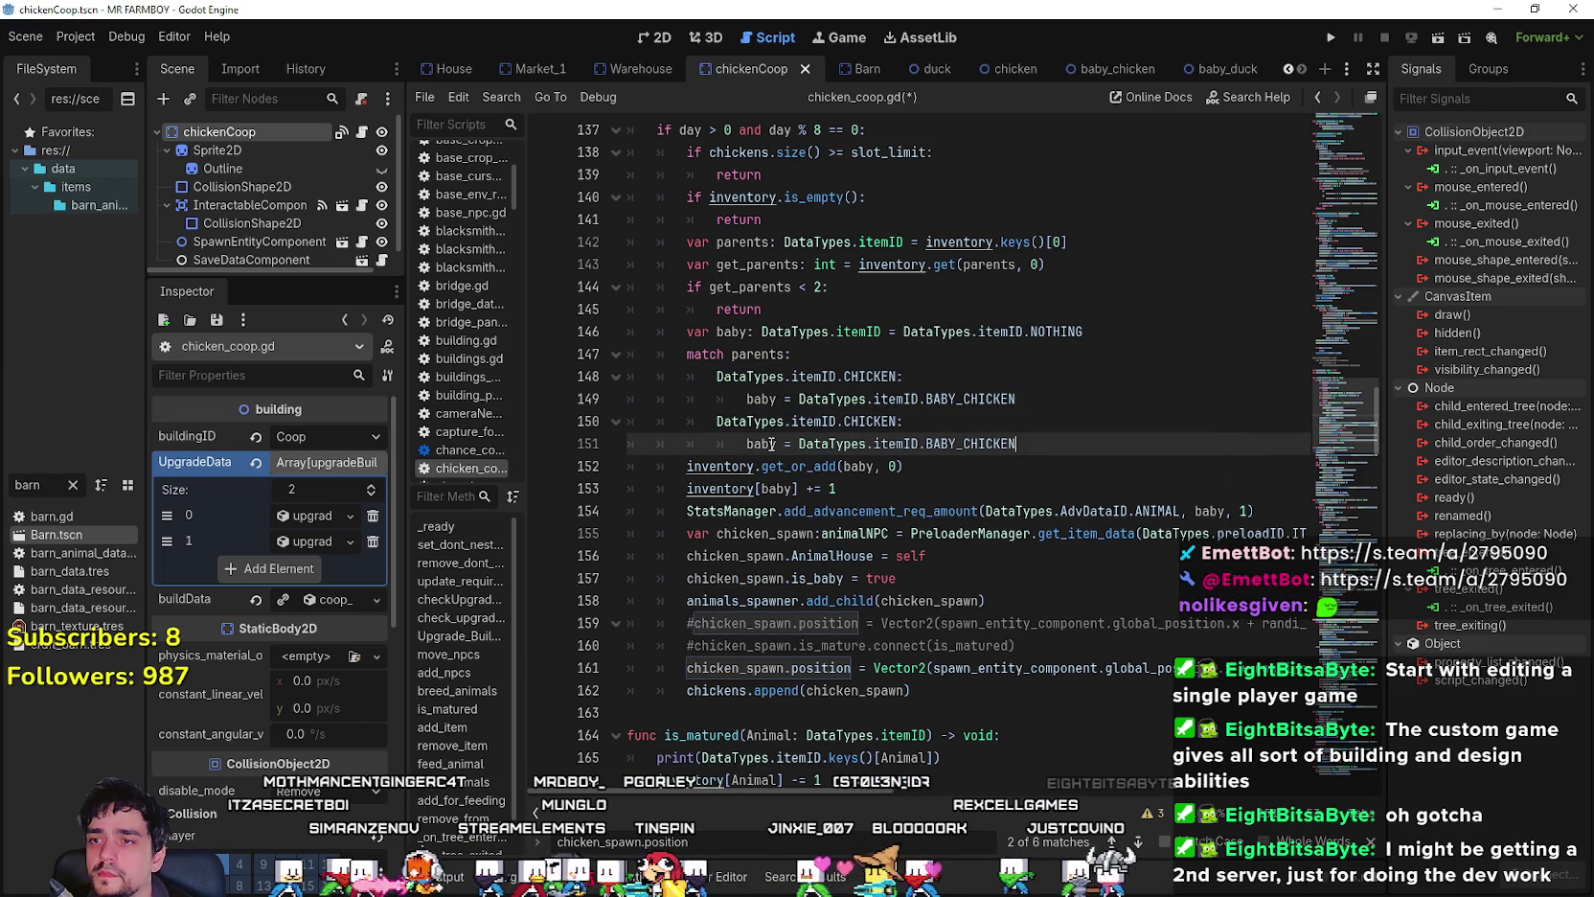
key(Return)
key(ctrl+v)
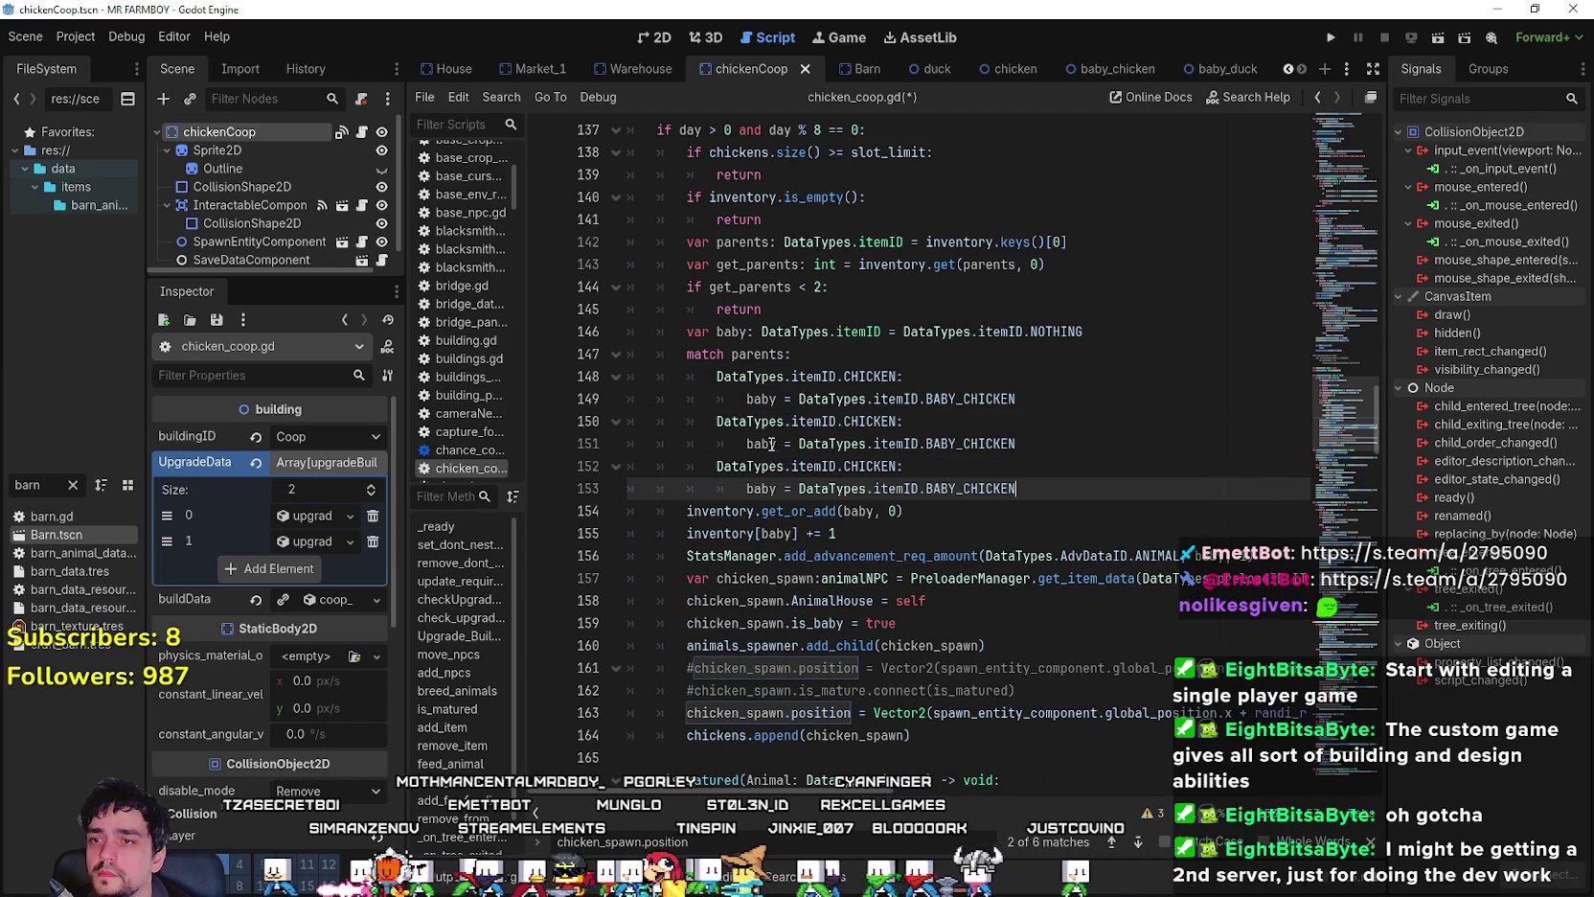
- Rename the copies to DUCK → BABY_DUCK and GOOSE → BABY_GOOSE, and save
double_click(874, 421)
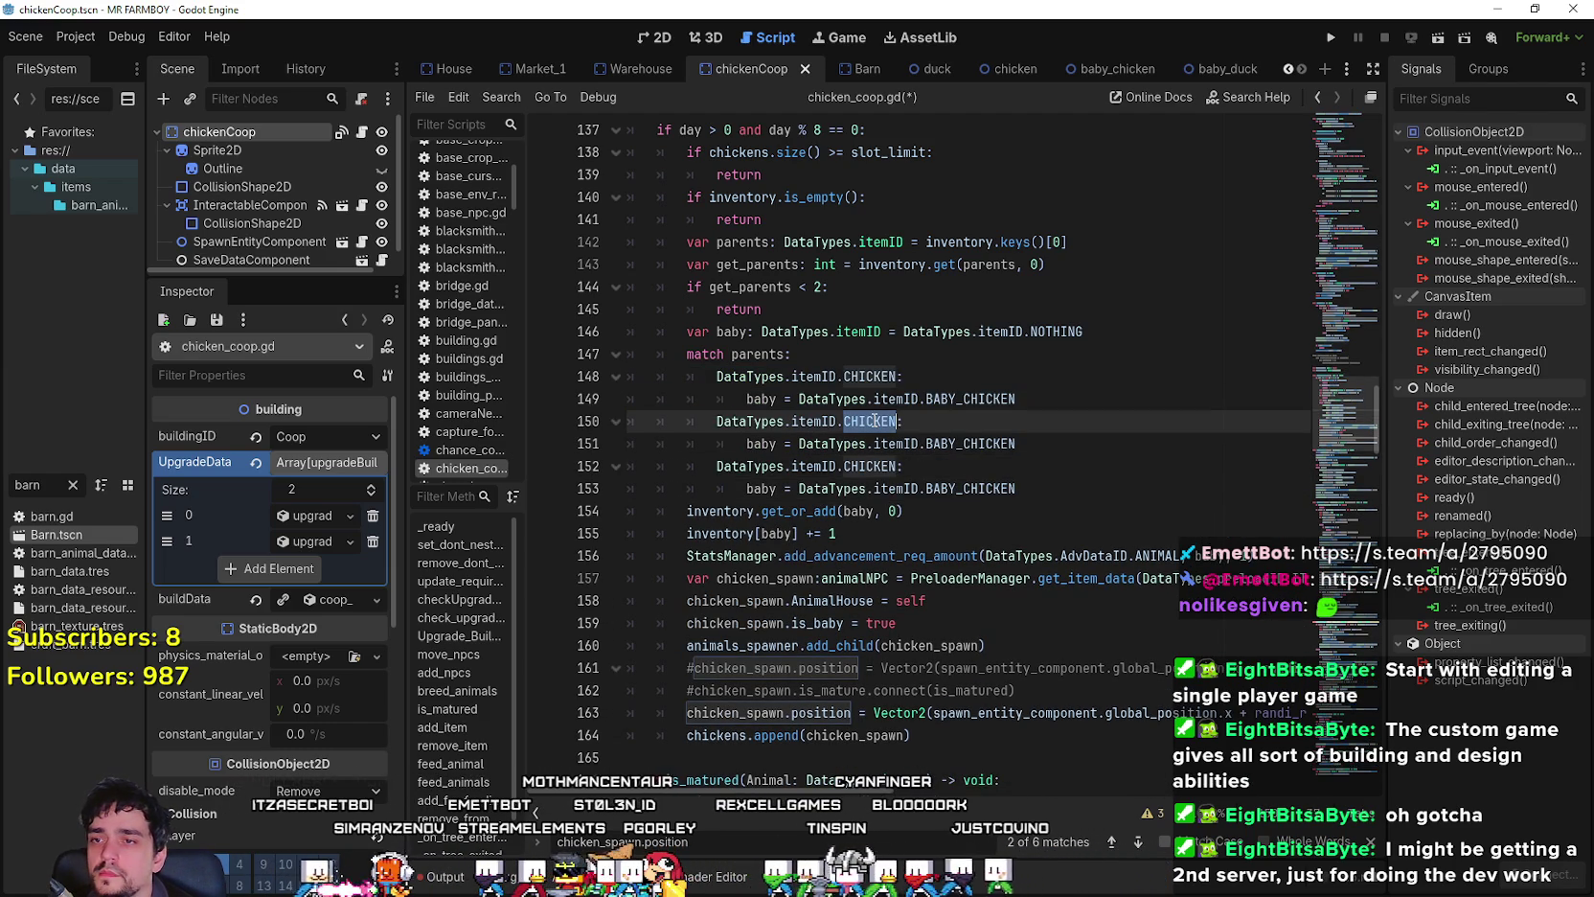
text(DUCK)
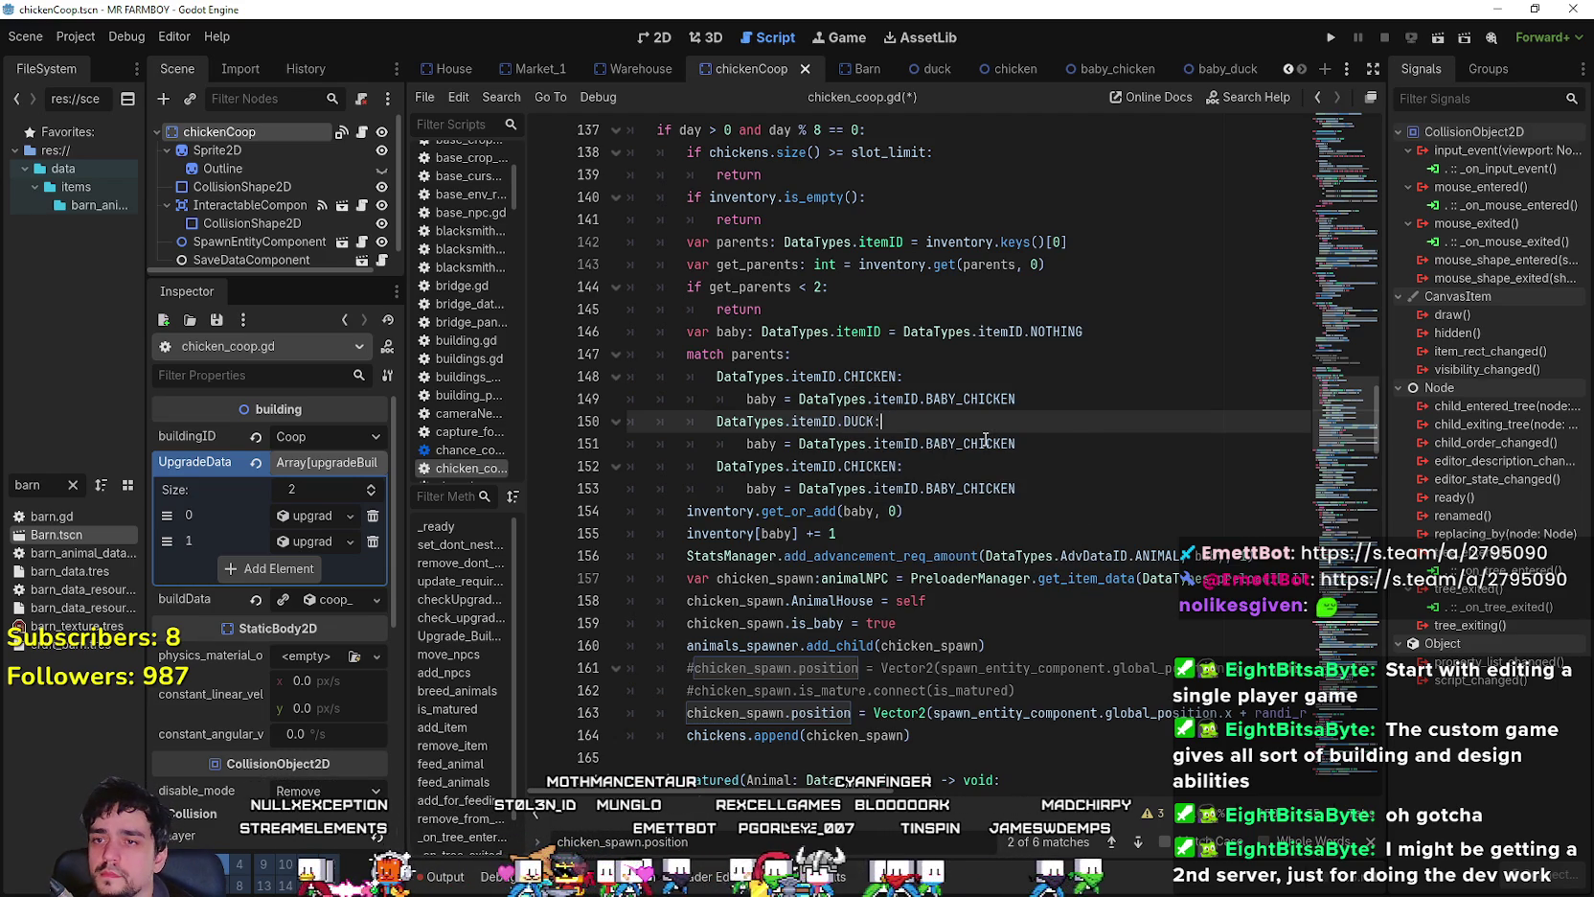
double_click(986, 441)
text(Y_DU)
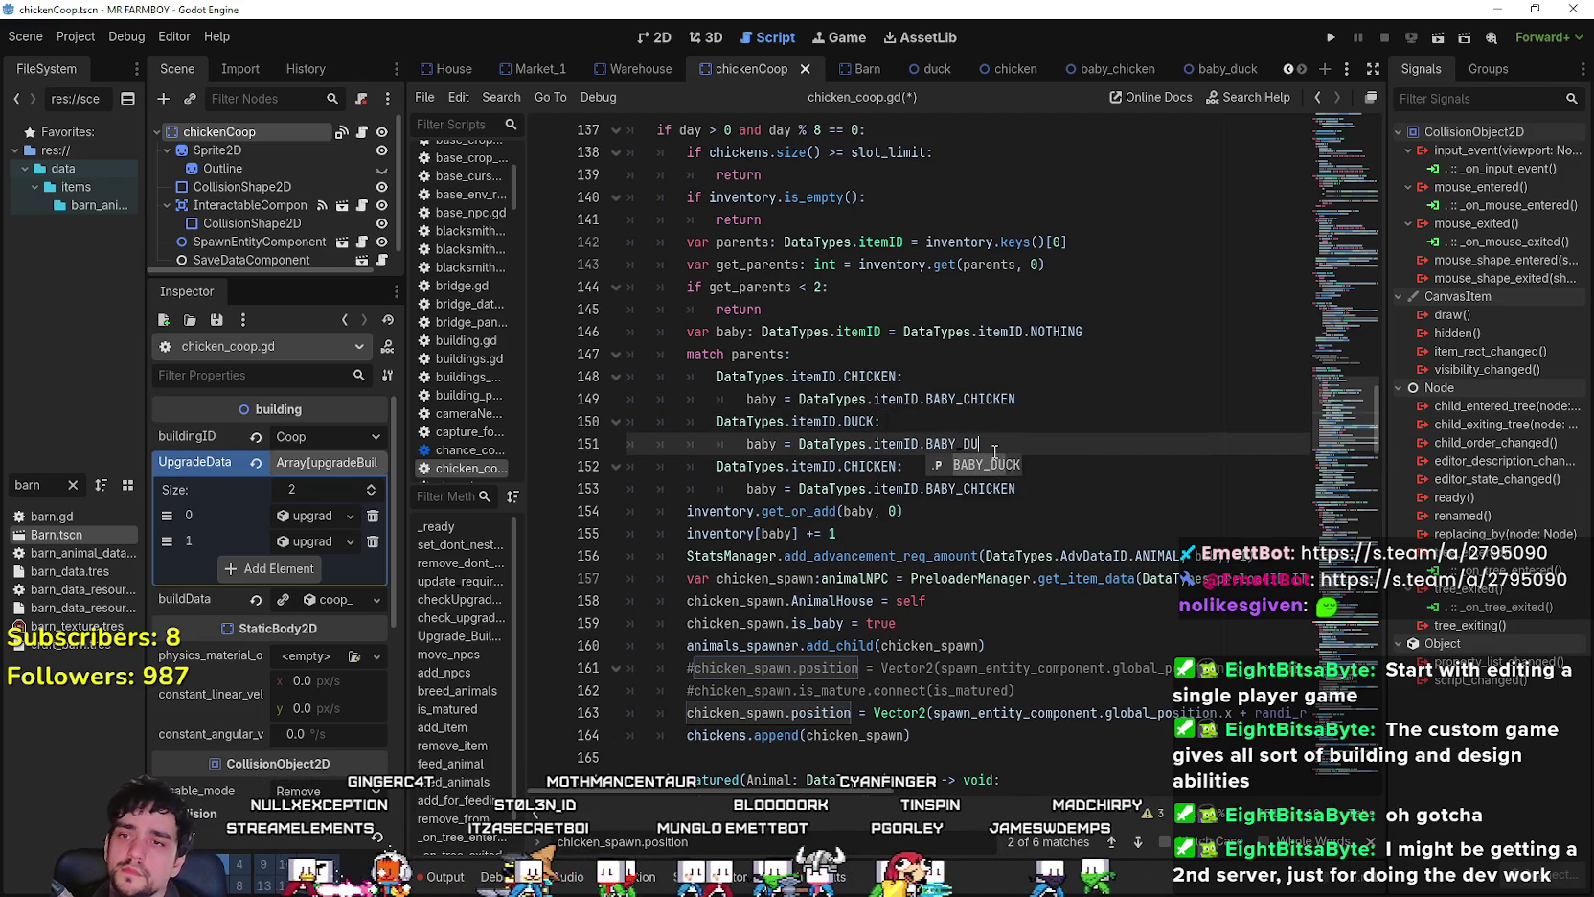
double_click(863, 463)
text(OOS)
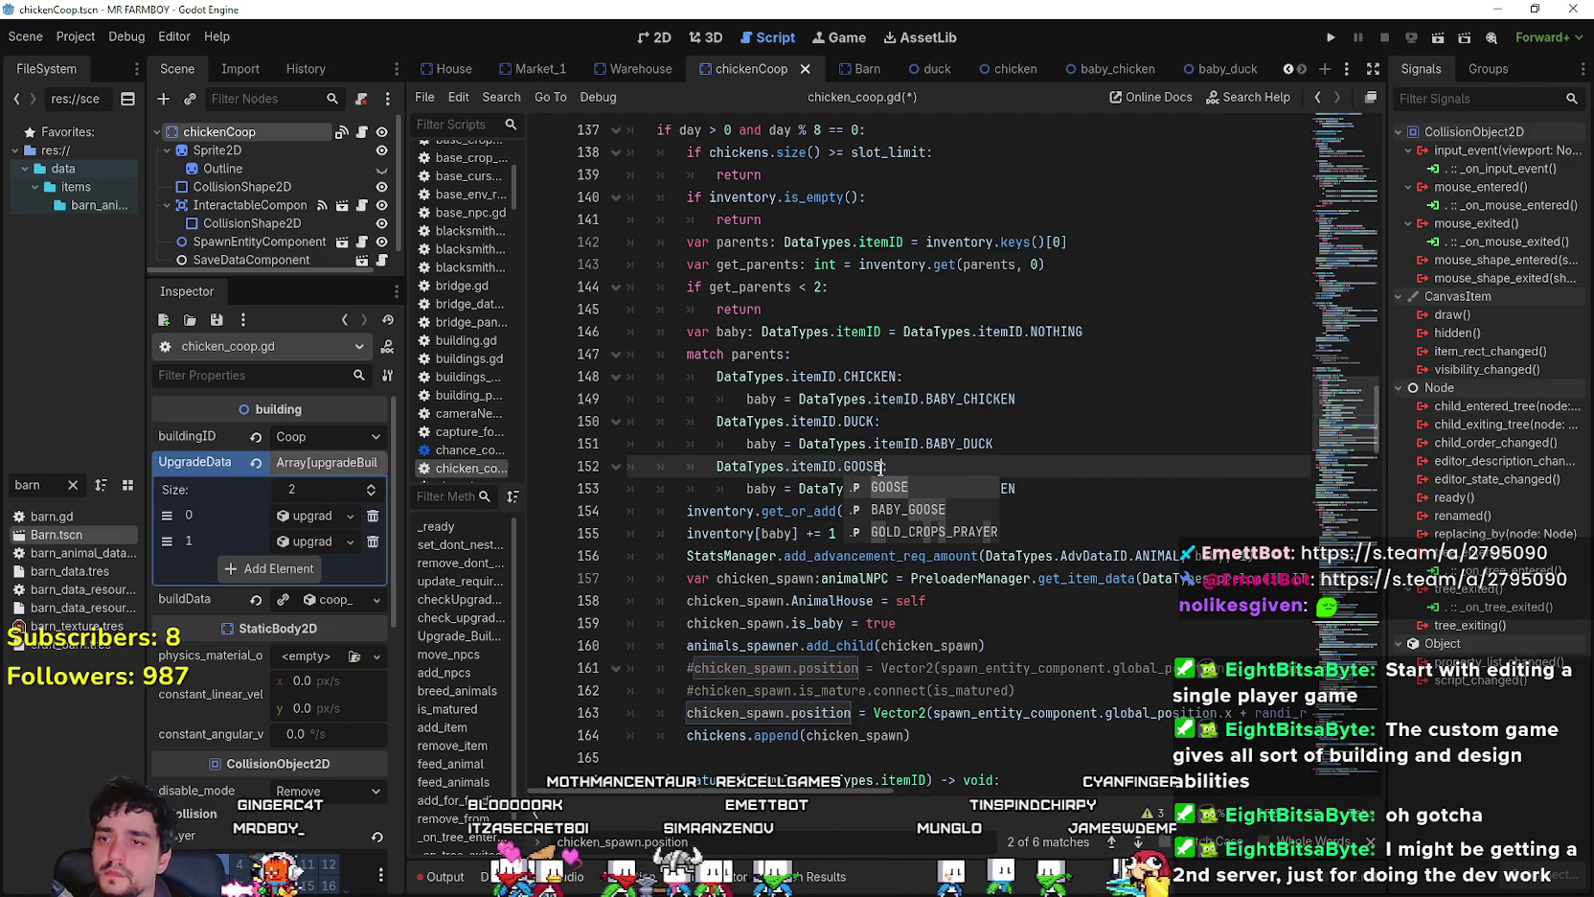
text(E)
click(969, 488)
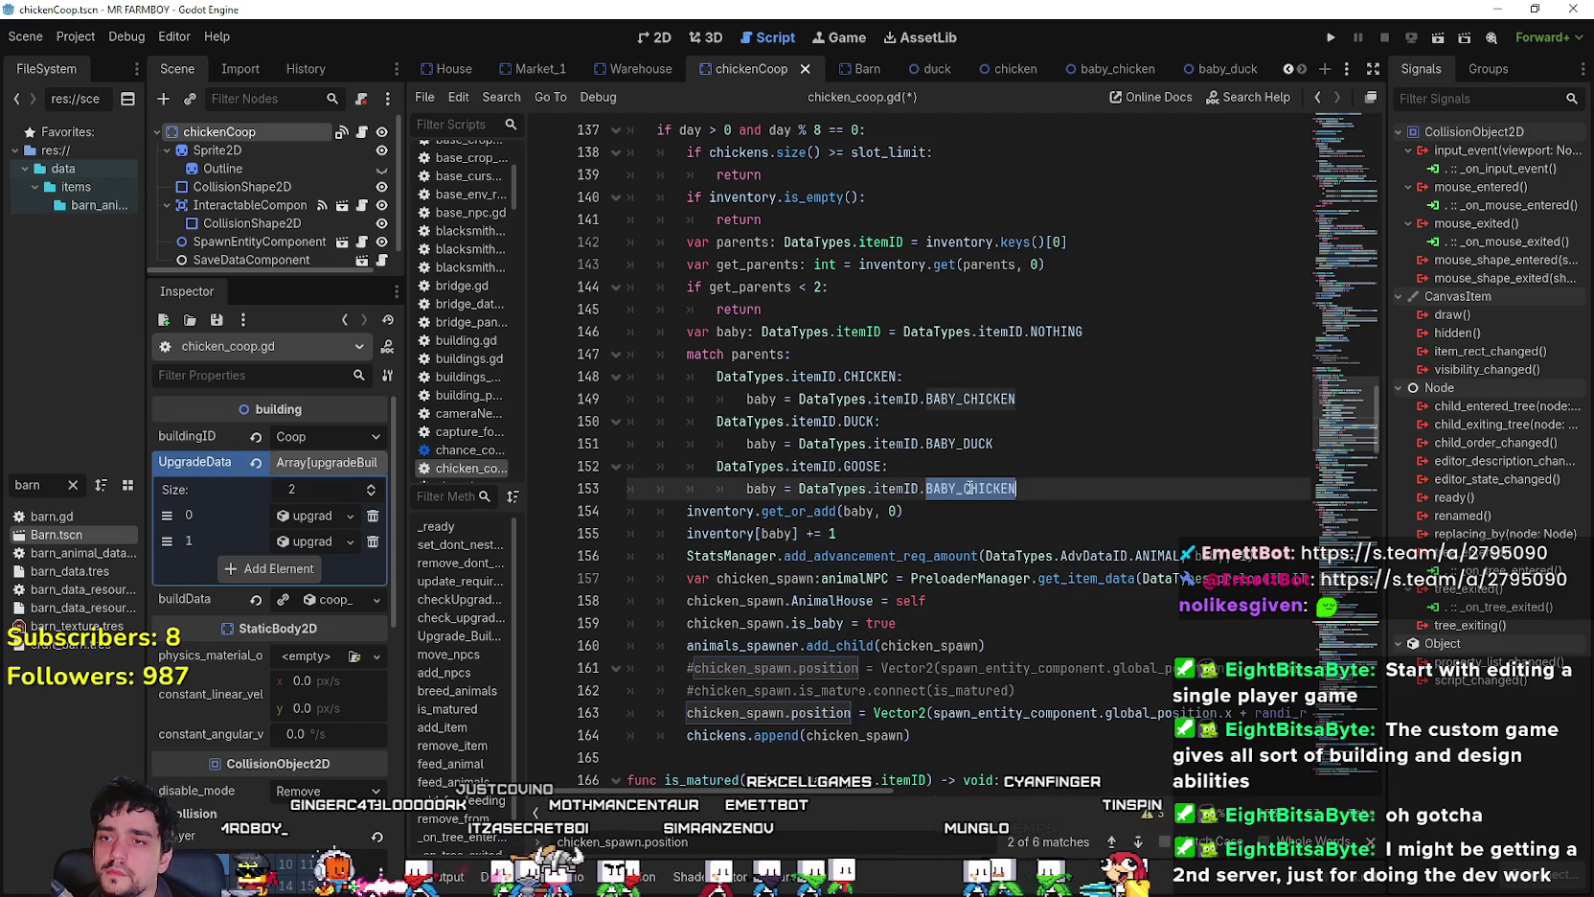
text(Y_GOOS)
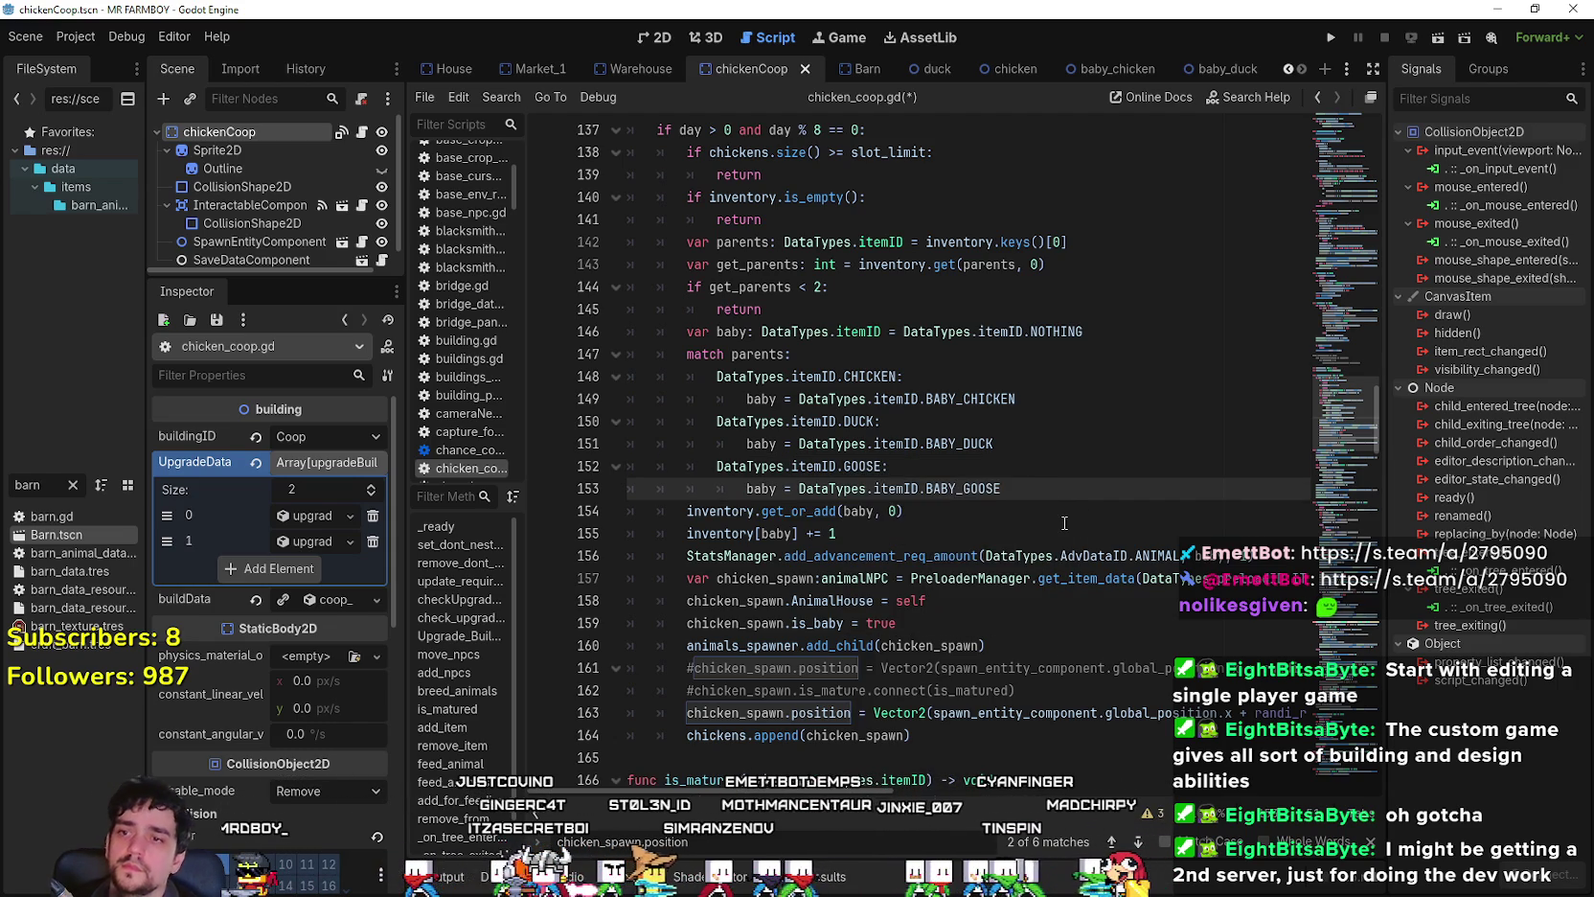
key(ctrl+s)
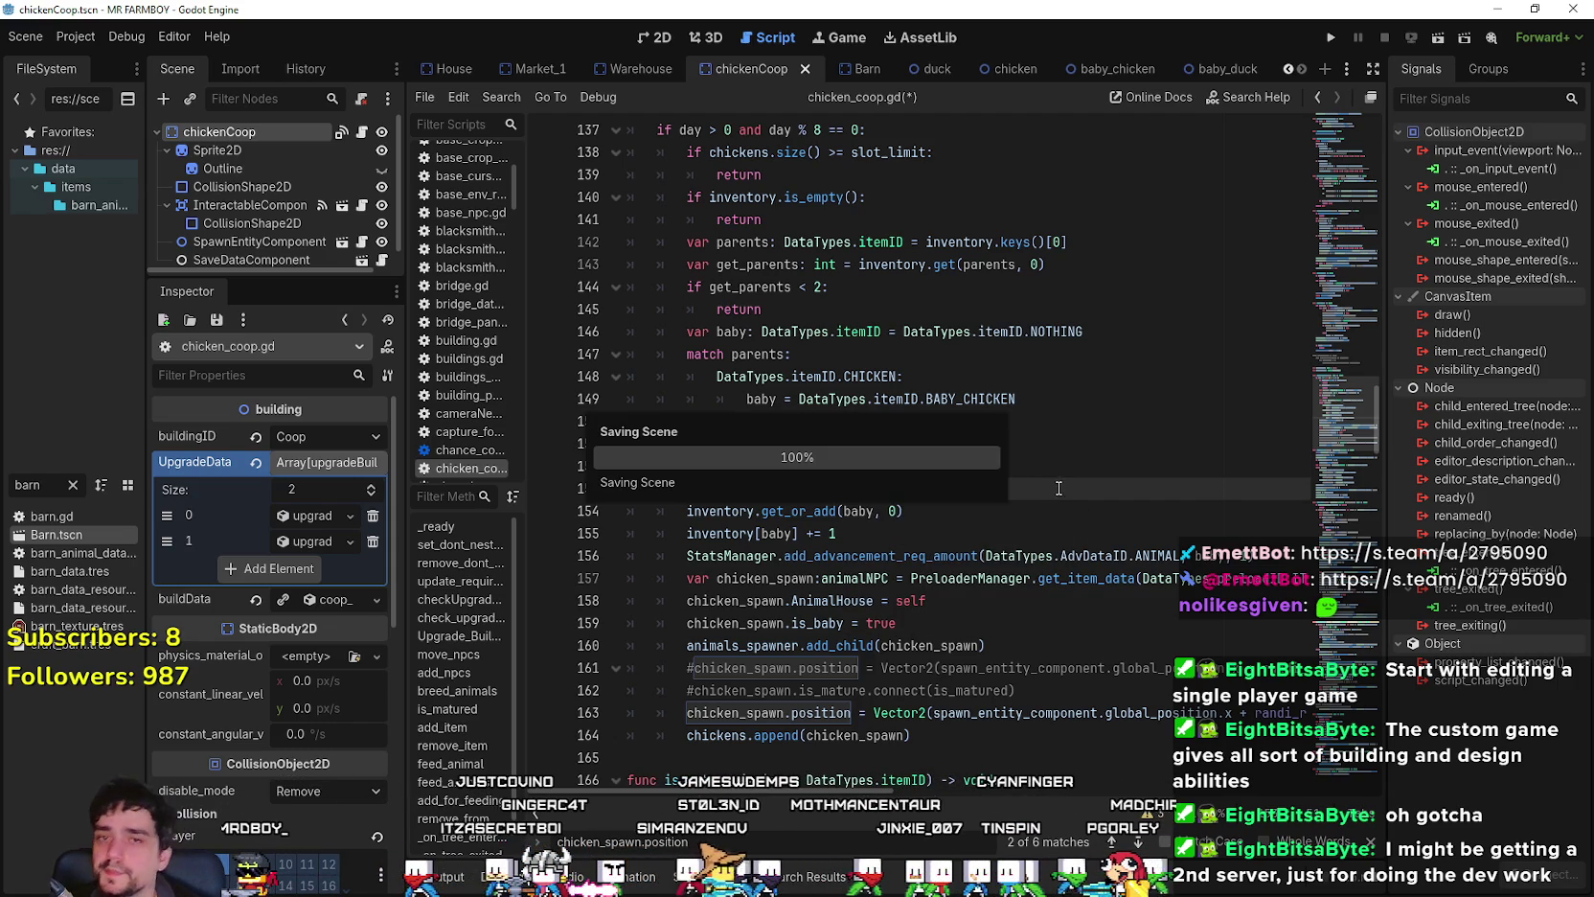
click(1054, 466)
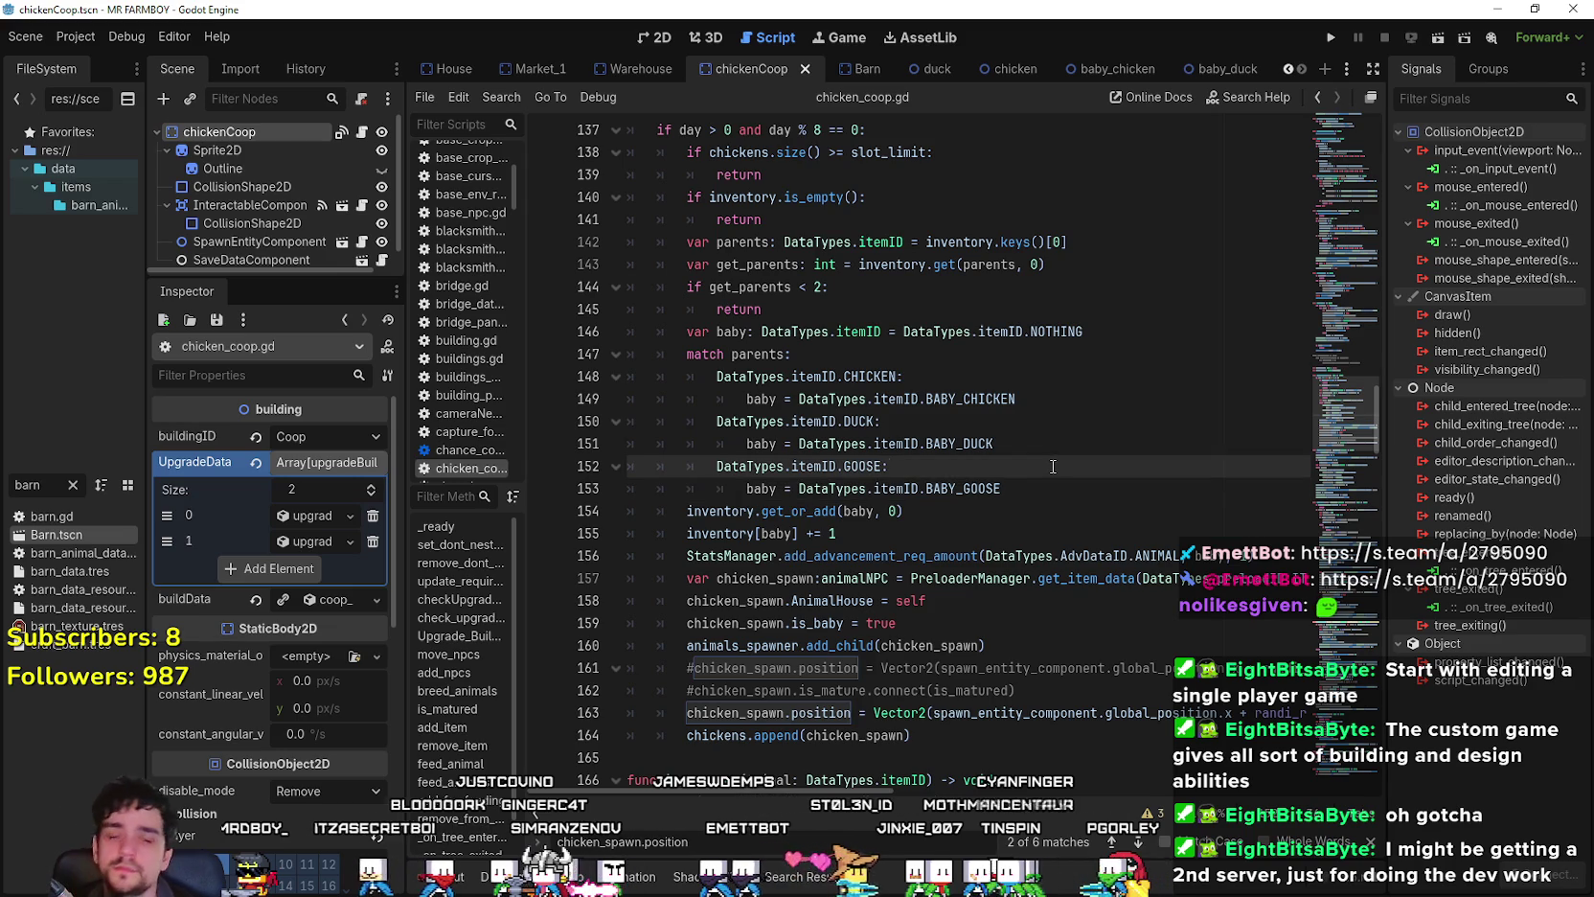
- Inspect the chicken_ baby check on line 116 of add_npcs, then bring up the Barn scene
scroll(1048, 467, up, 1)
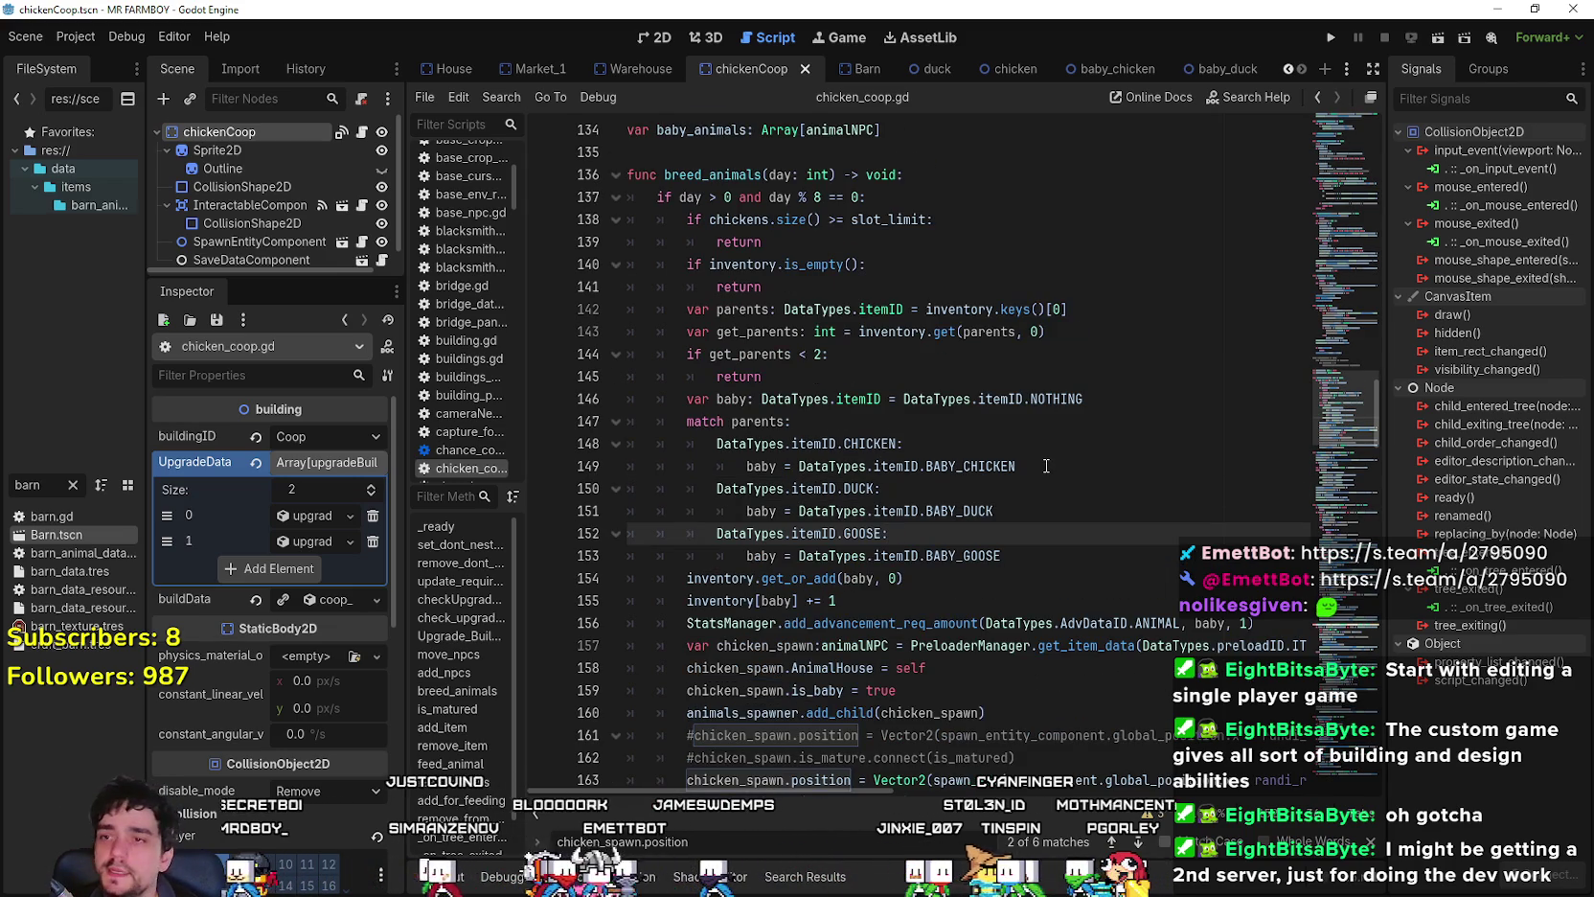
scroll(1047, 466, down, 3)
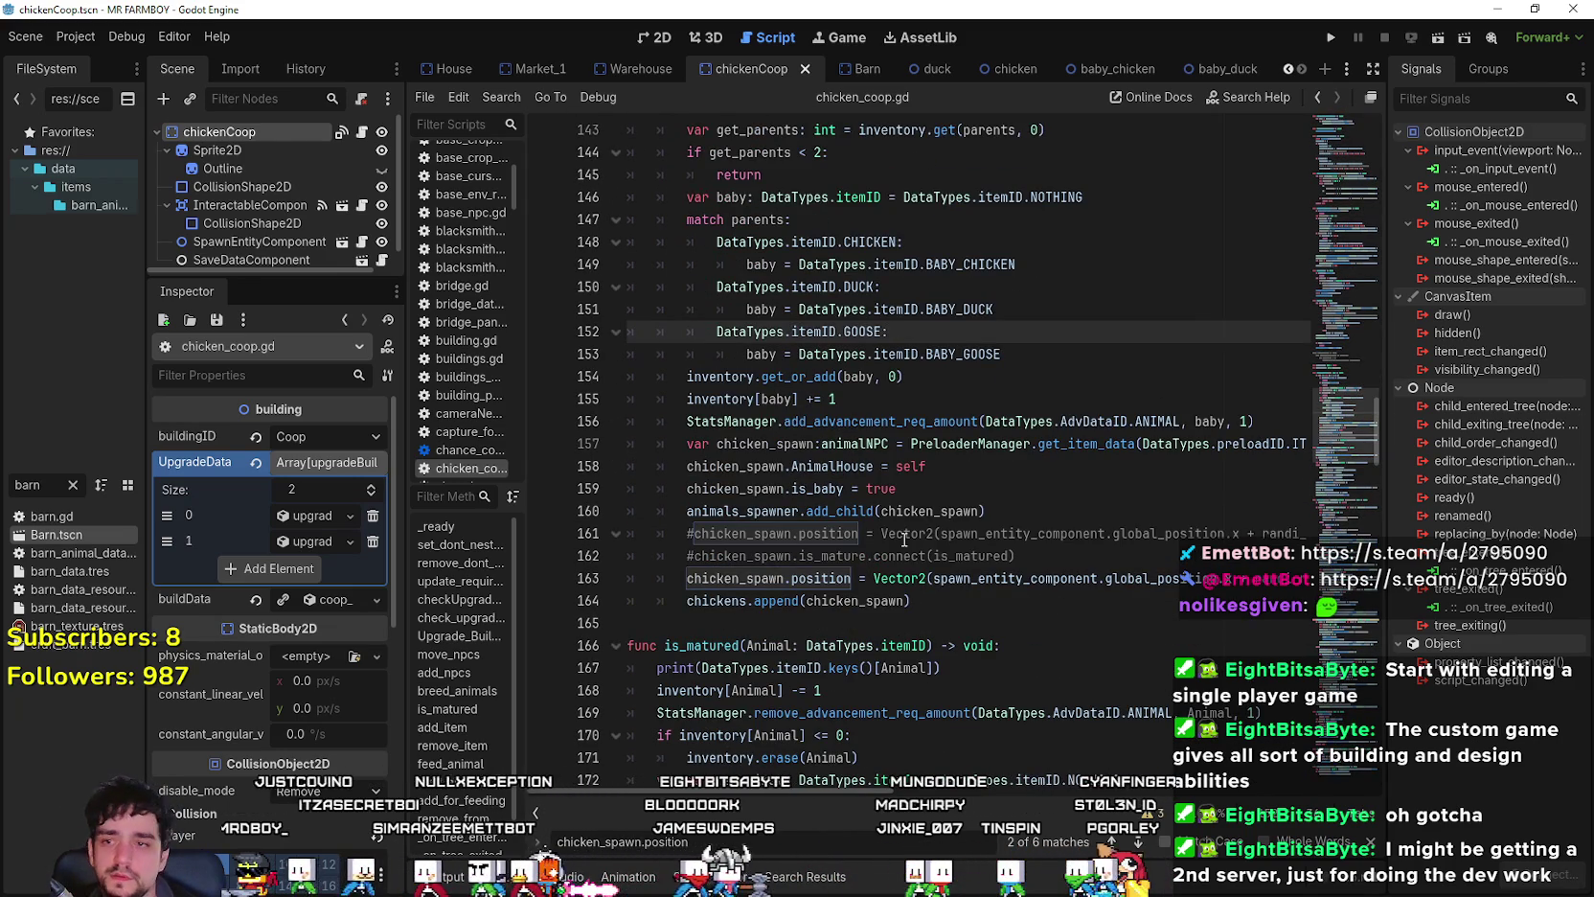
scroll(1034, 548, up, 13)
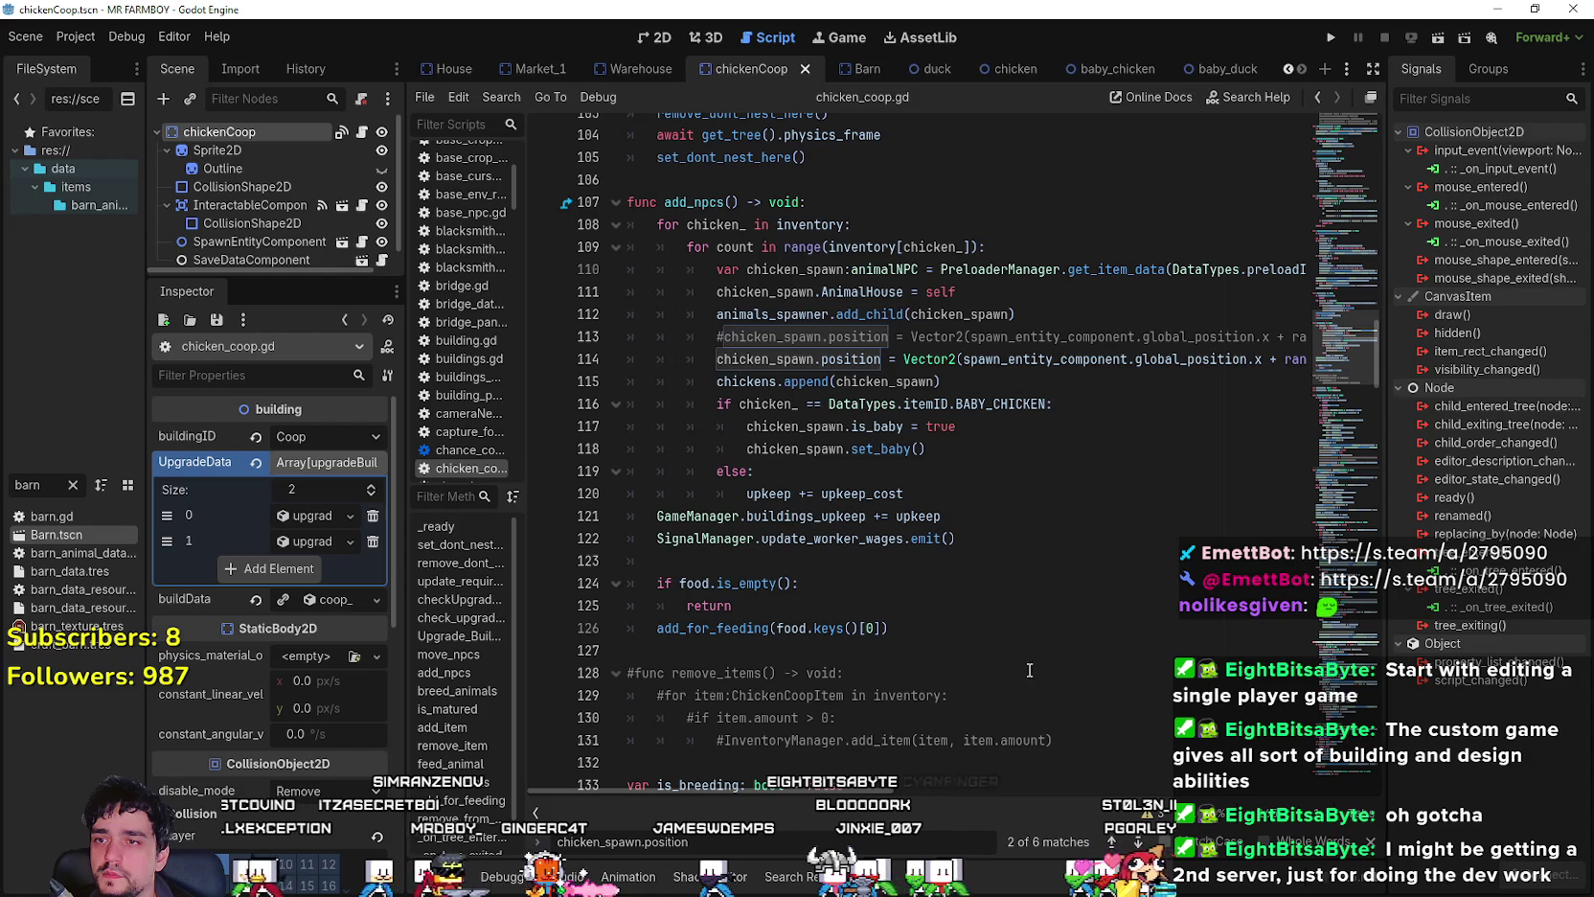
click(954, 448)
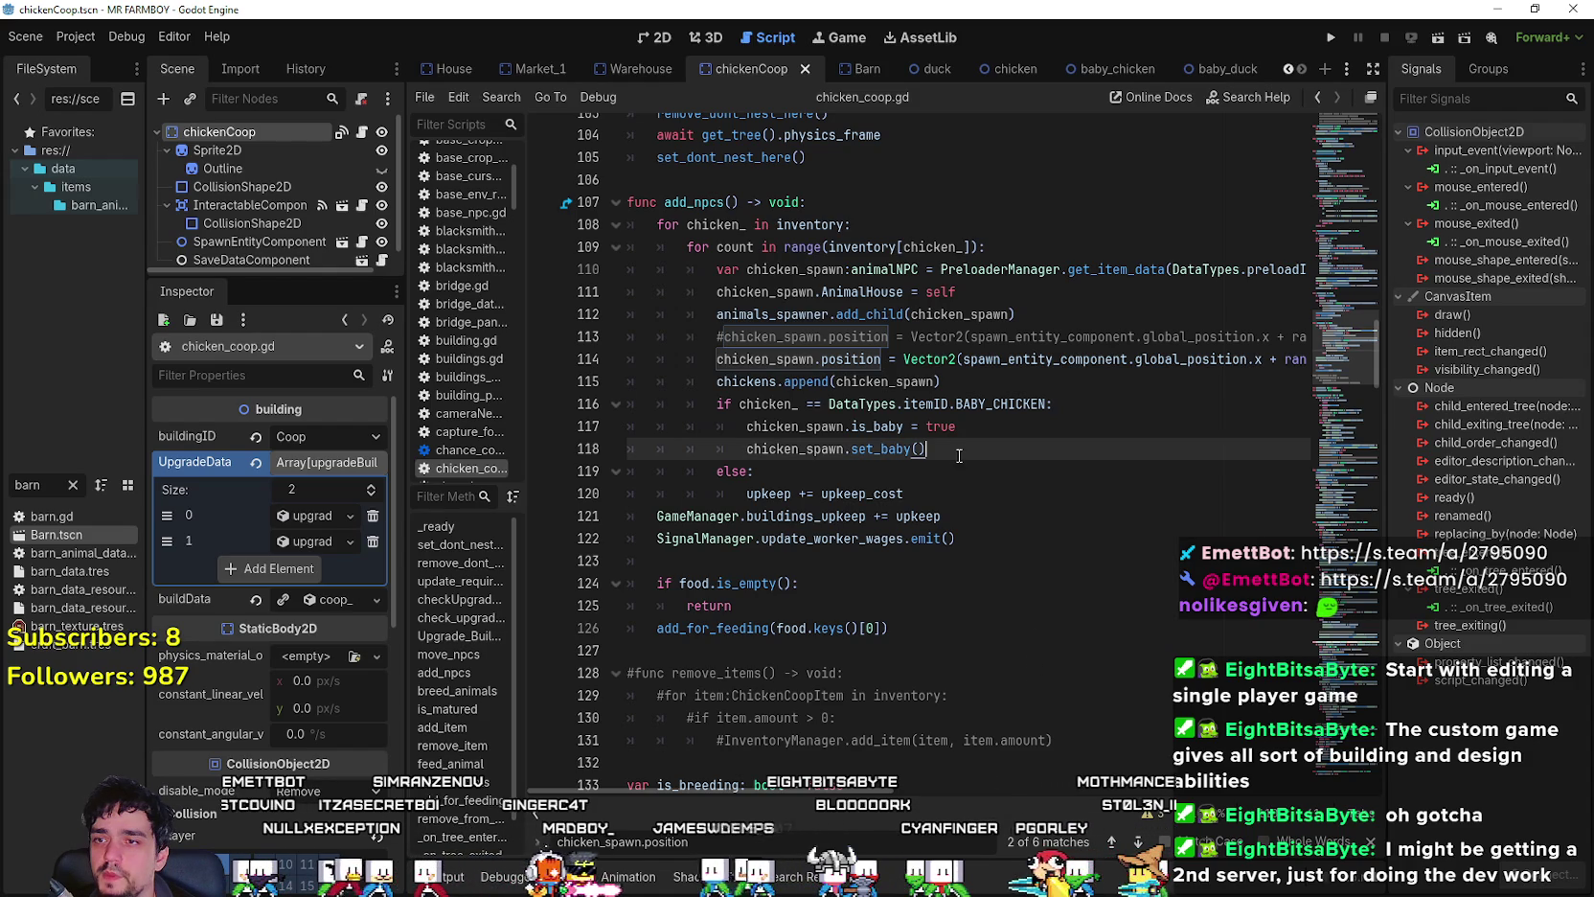
double_click(769, 403)
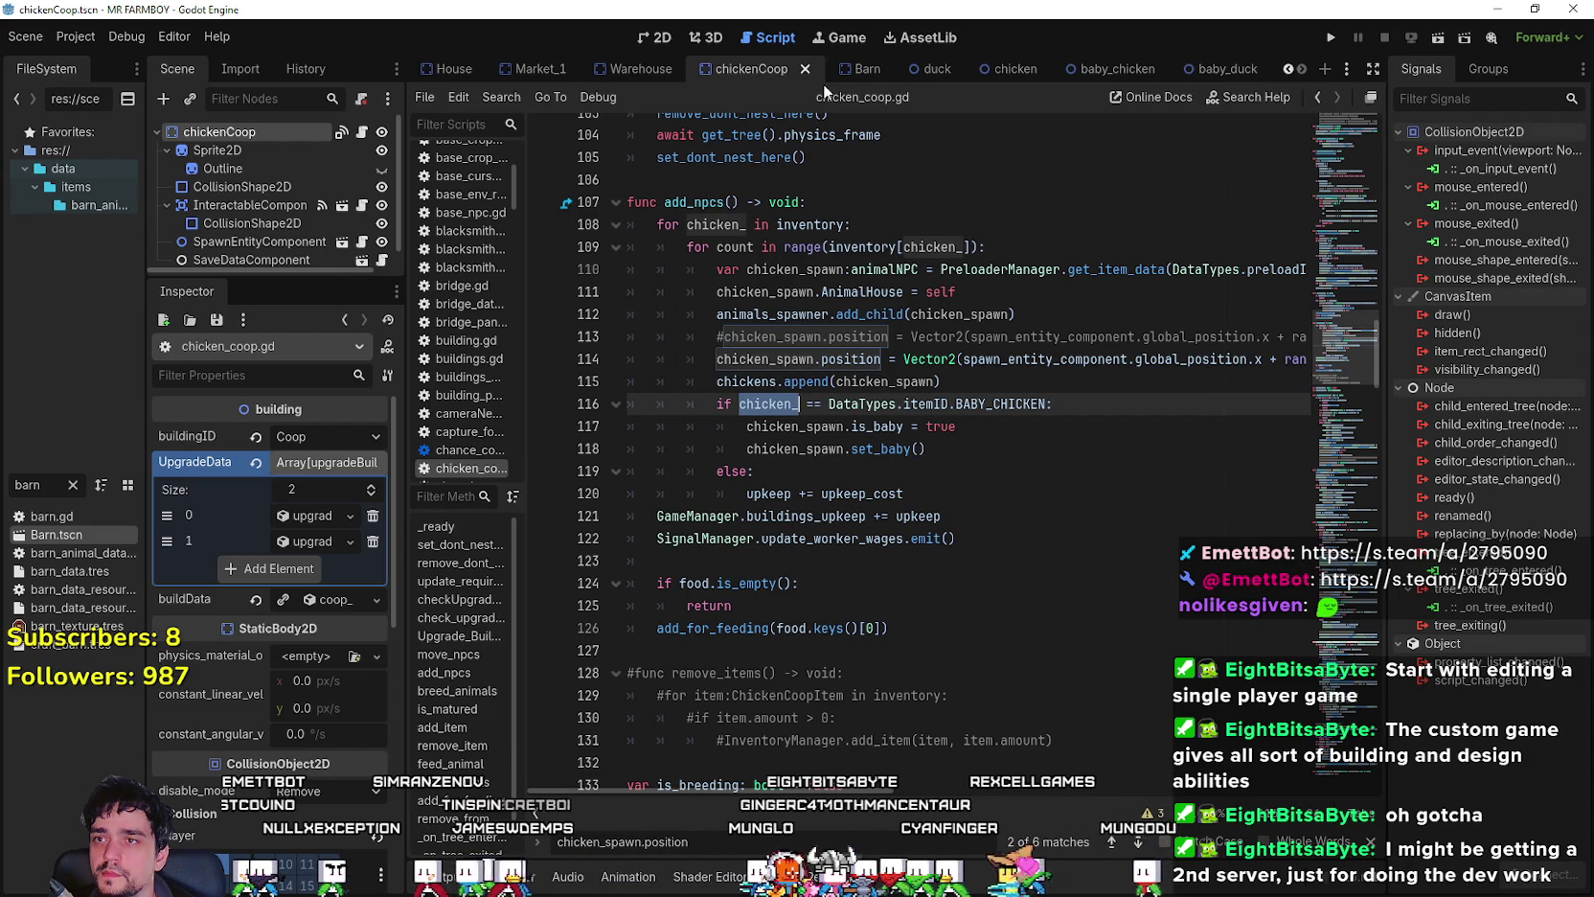
click(855, 71)
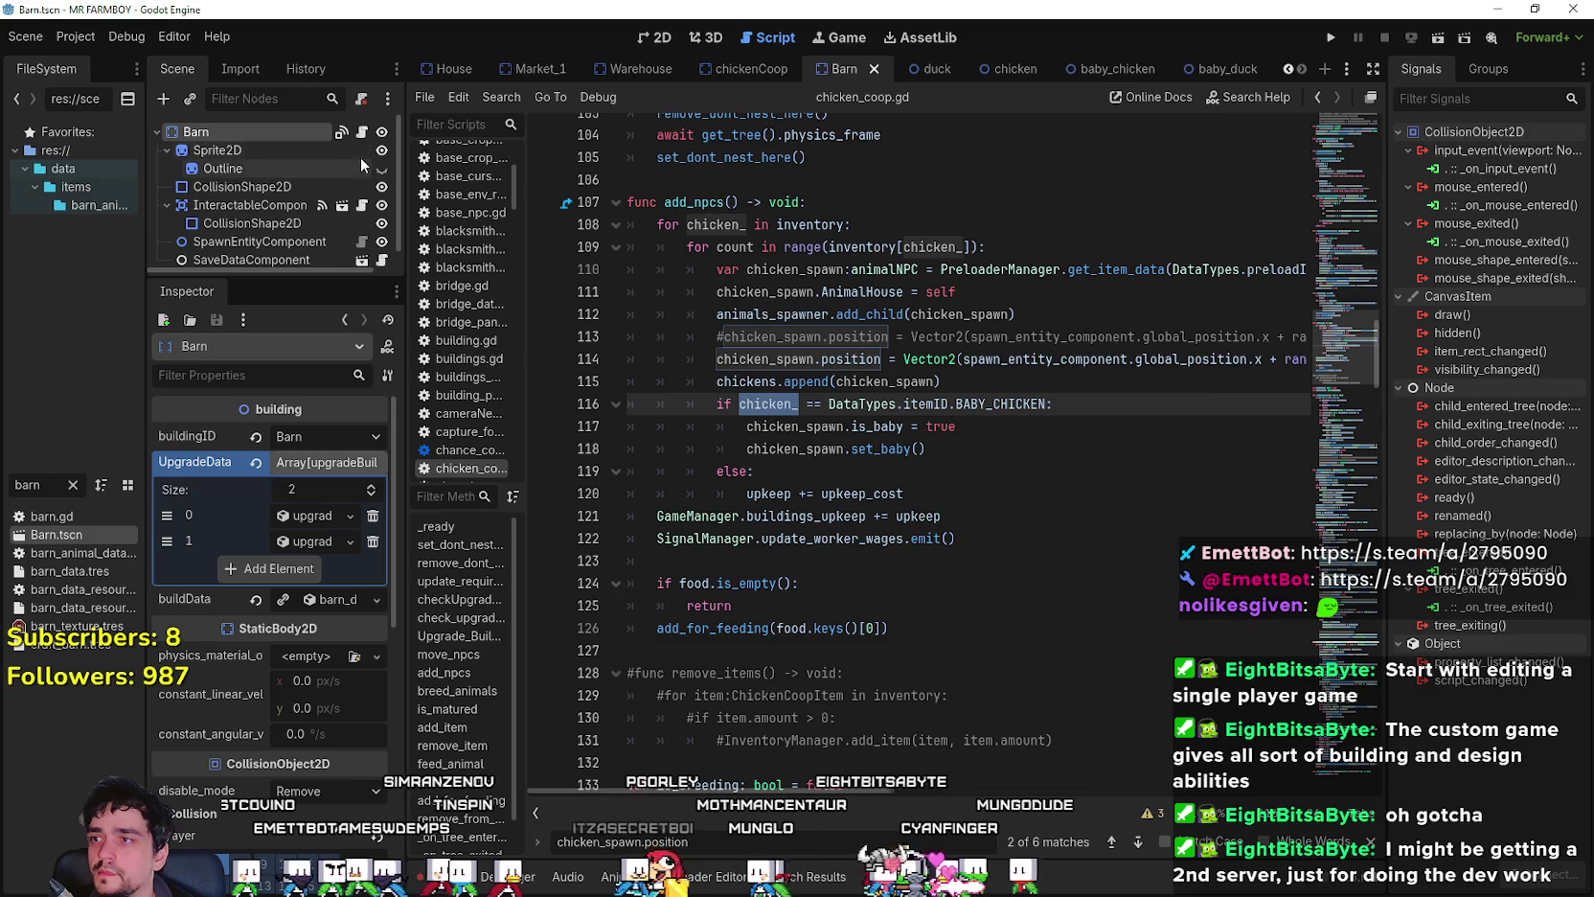
- Copy 'or animal == DataTypes.itemID.BABY_SHEEP' from barn.gd line 117, then return to chickenCoop
click(362, 134)
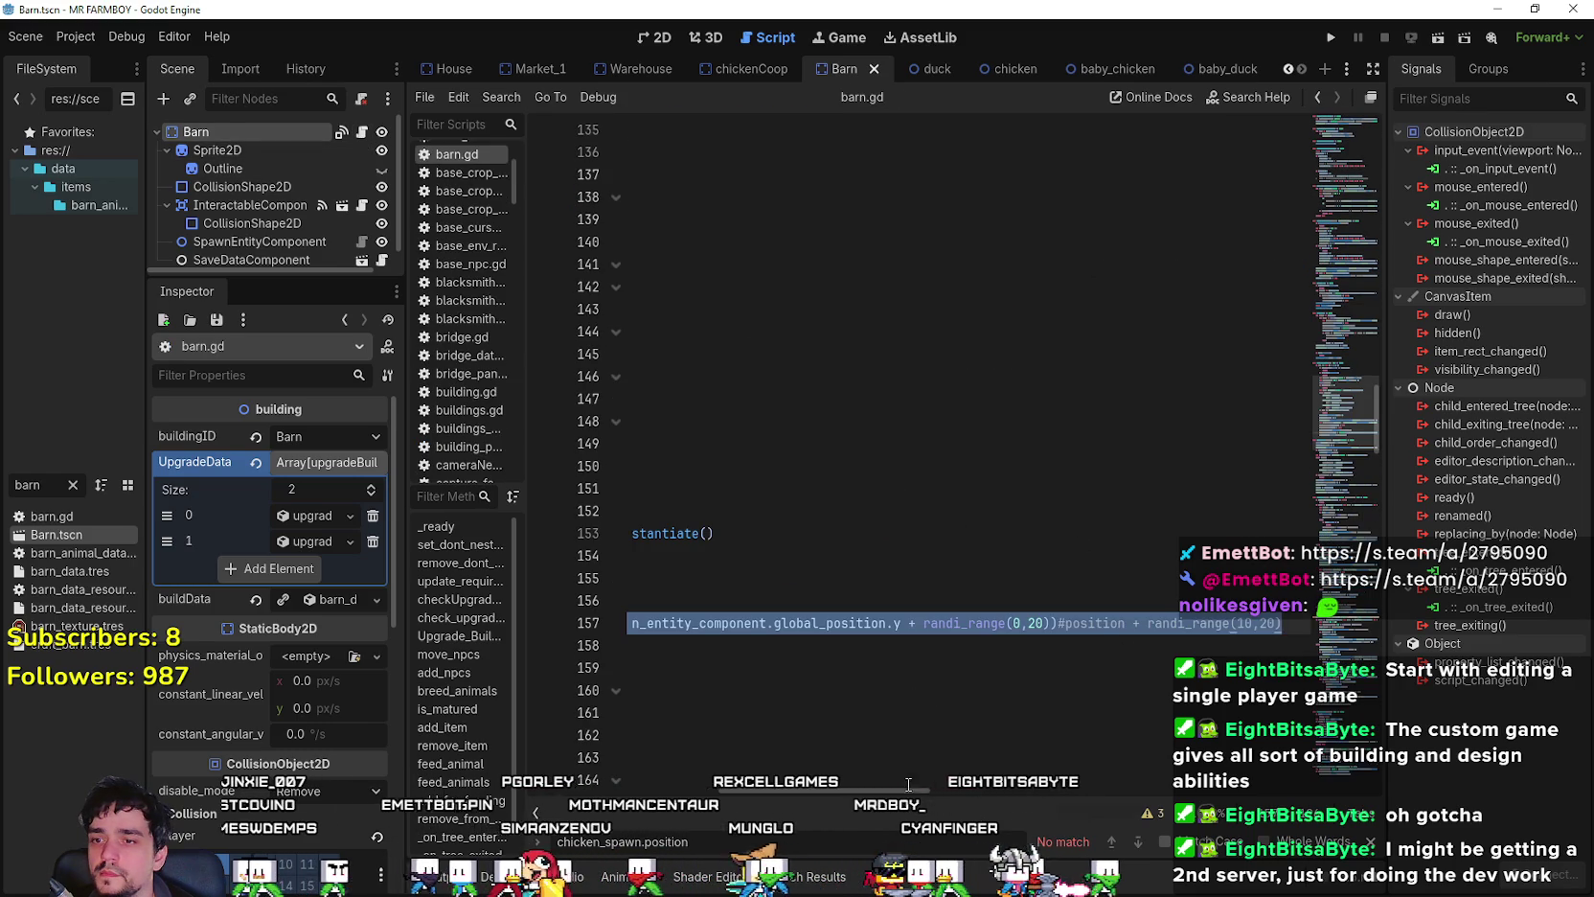
scroll(1326, 302, up, 15)
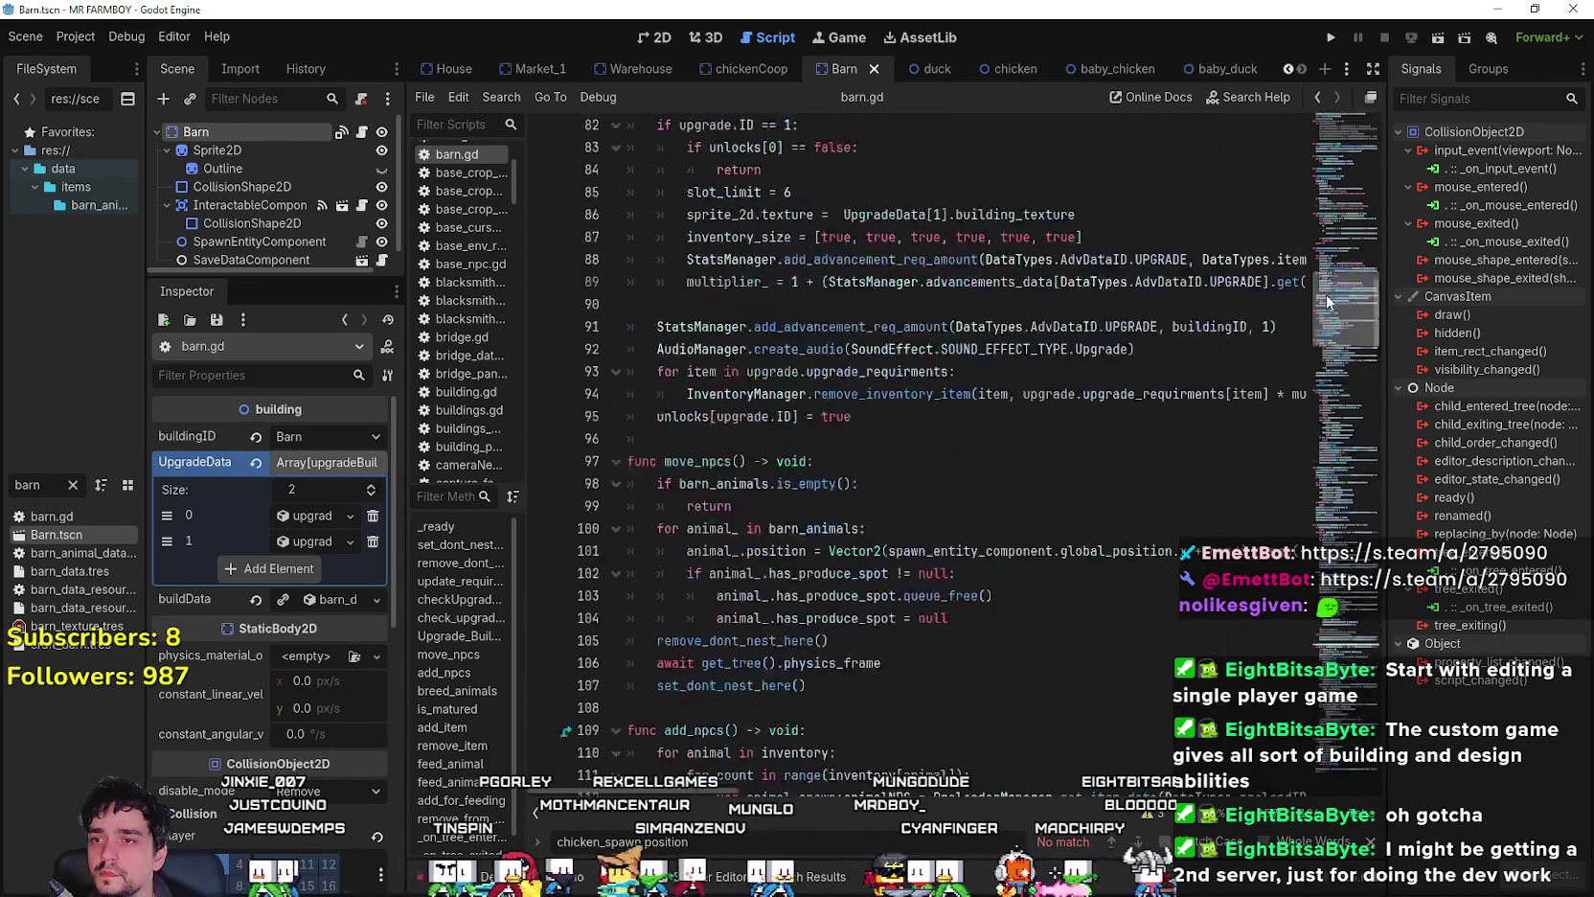
drag(1326, 302, 1314, 354)
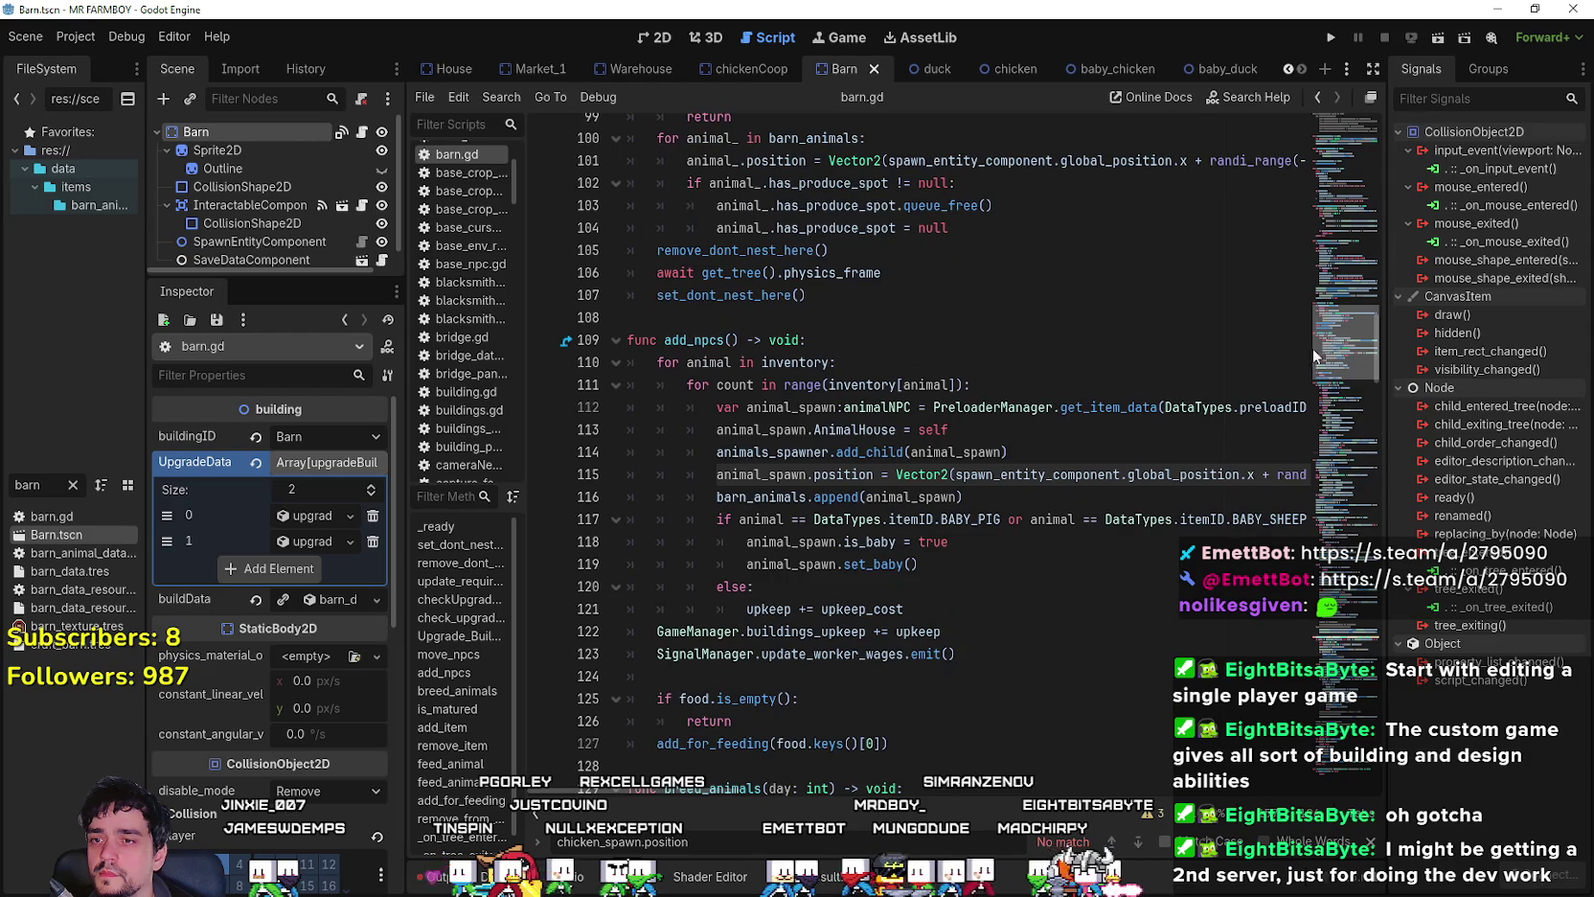
double_click(1014, 519)
drag(1276, 518, 1251, 518)
key(ctrl+c)
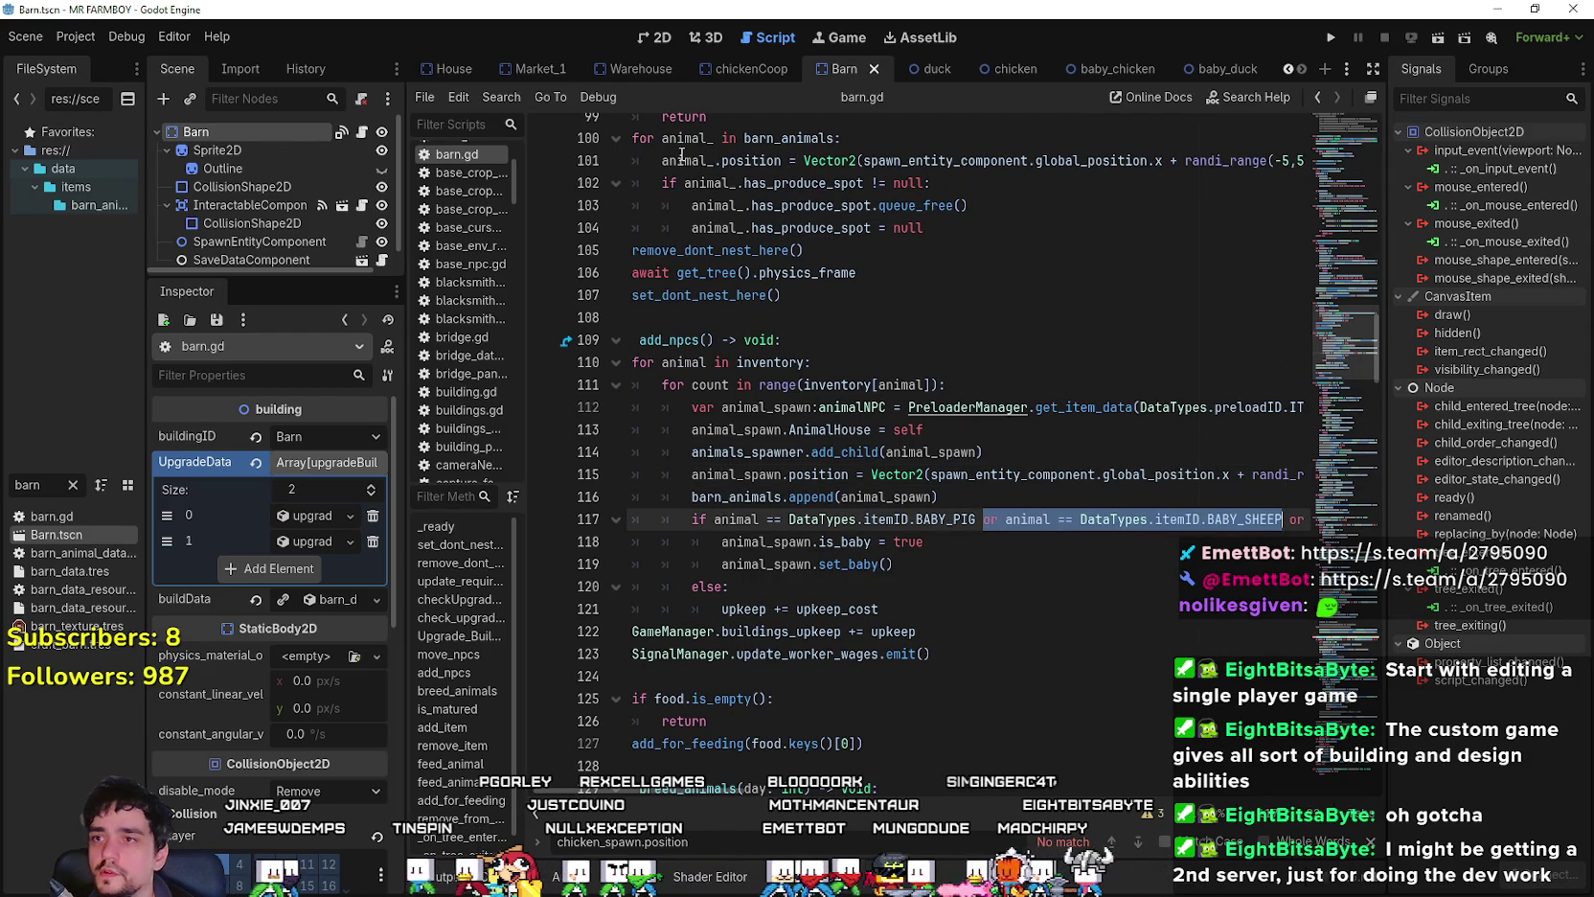
click(731, 73)
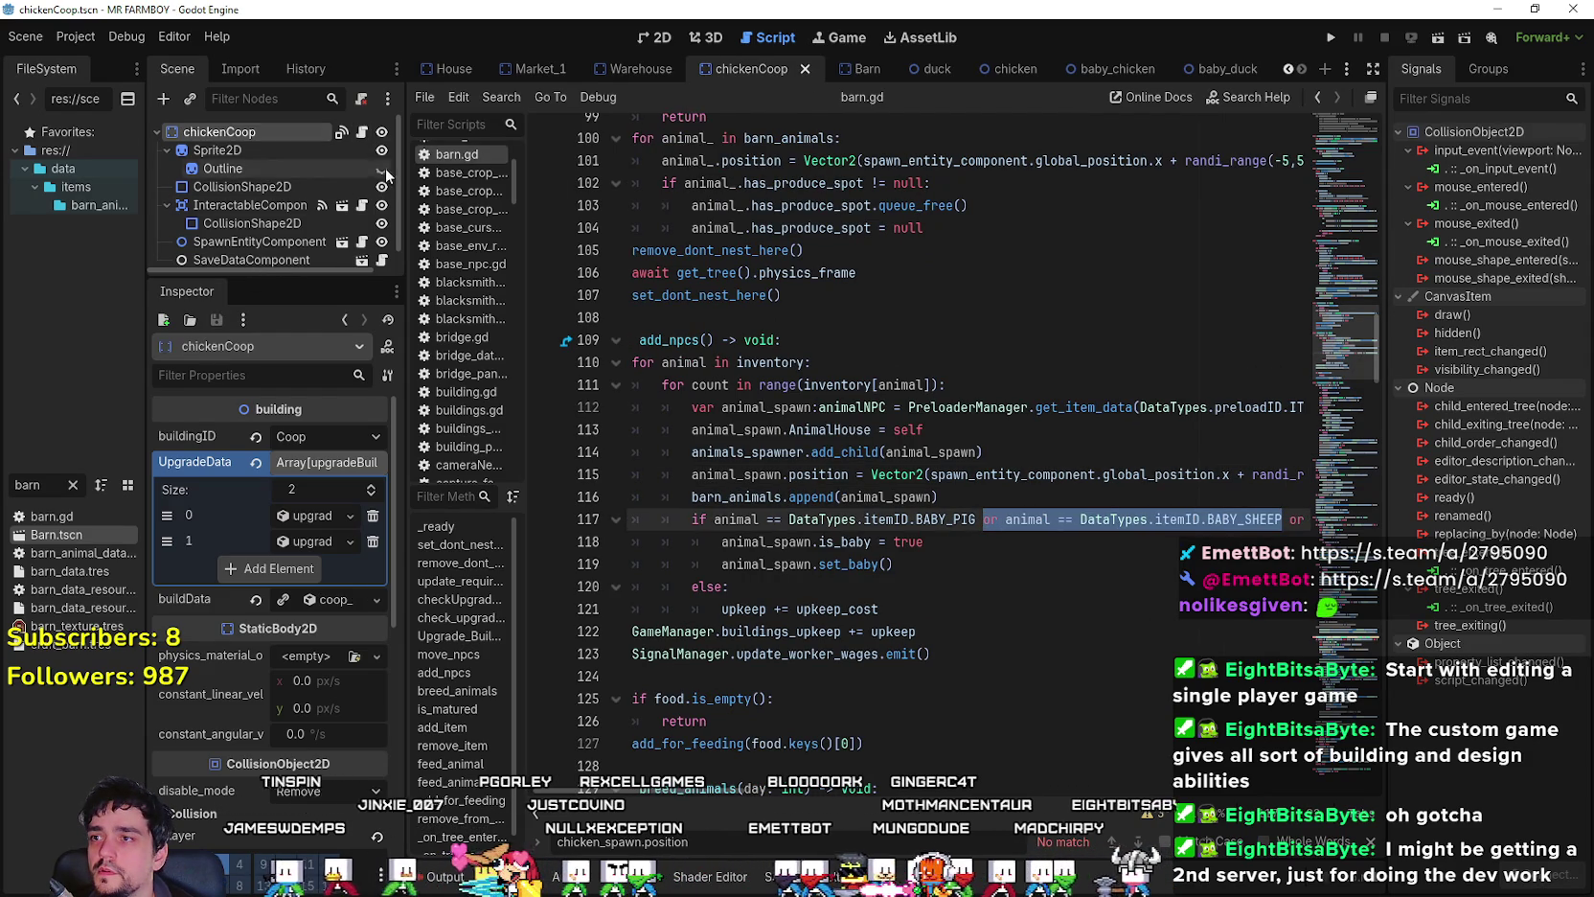
- Append the copied baby conditions to line 116's check, changing one to BABY_DUCK, and save
click(363, 134)
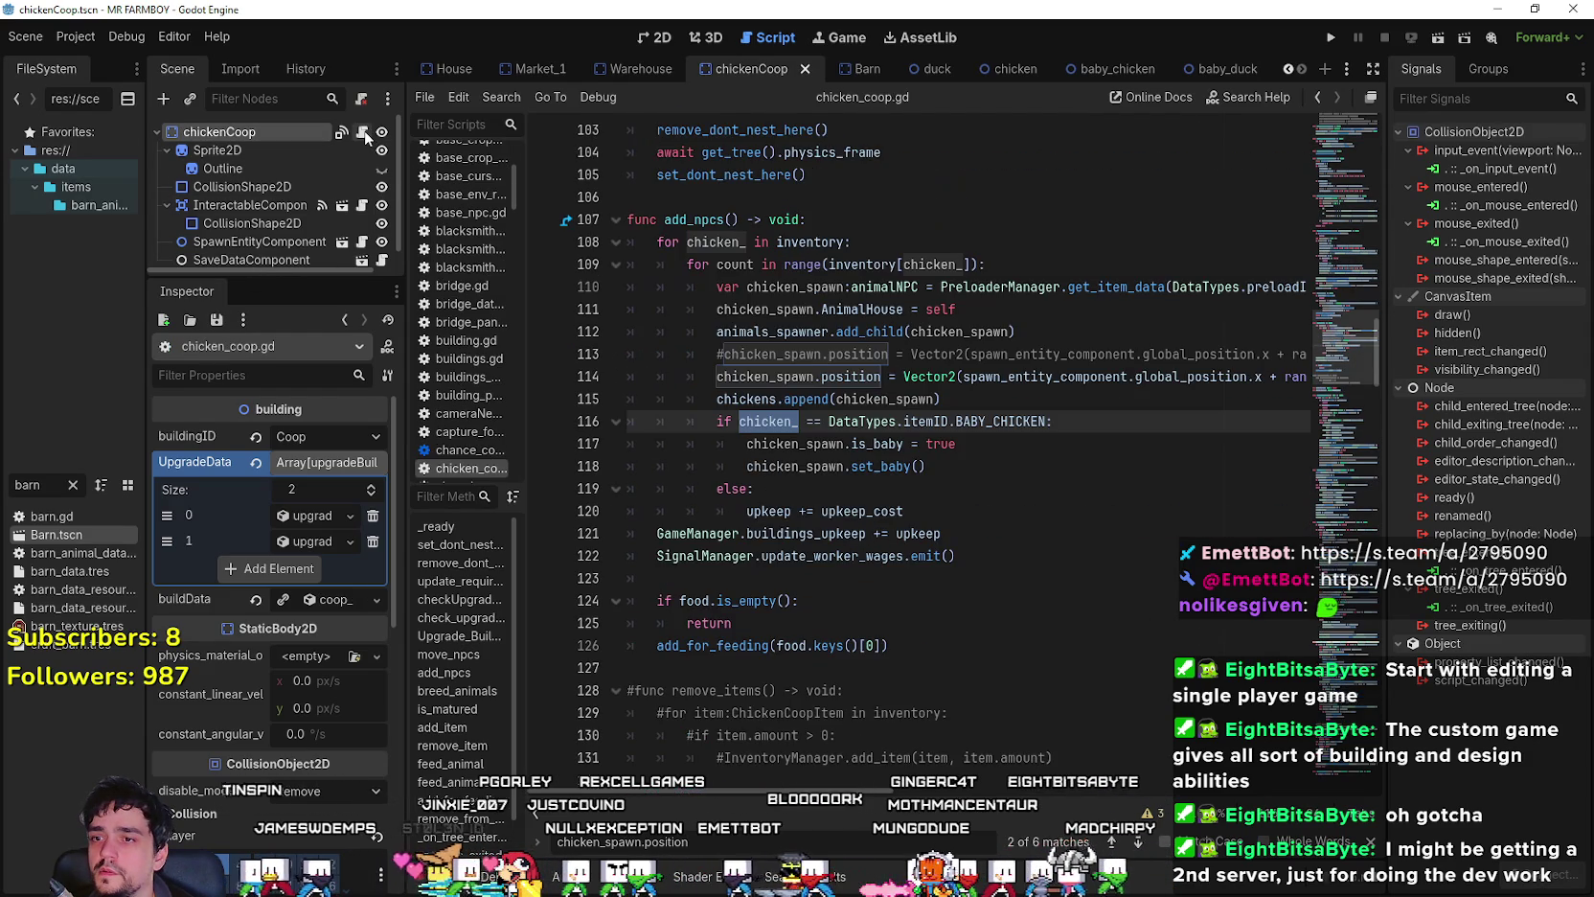
click(1044, 423)
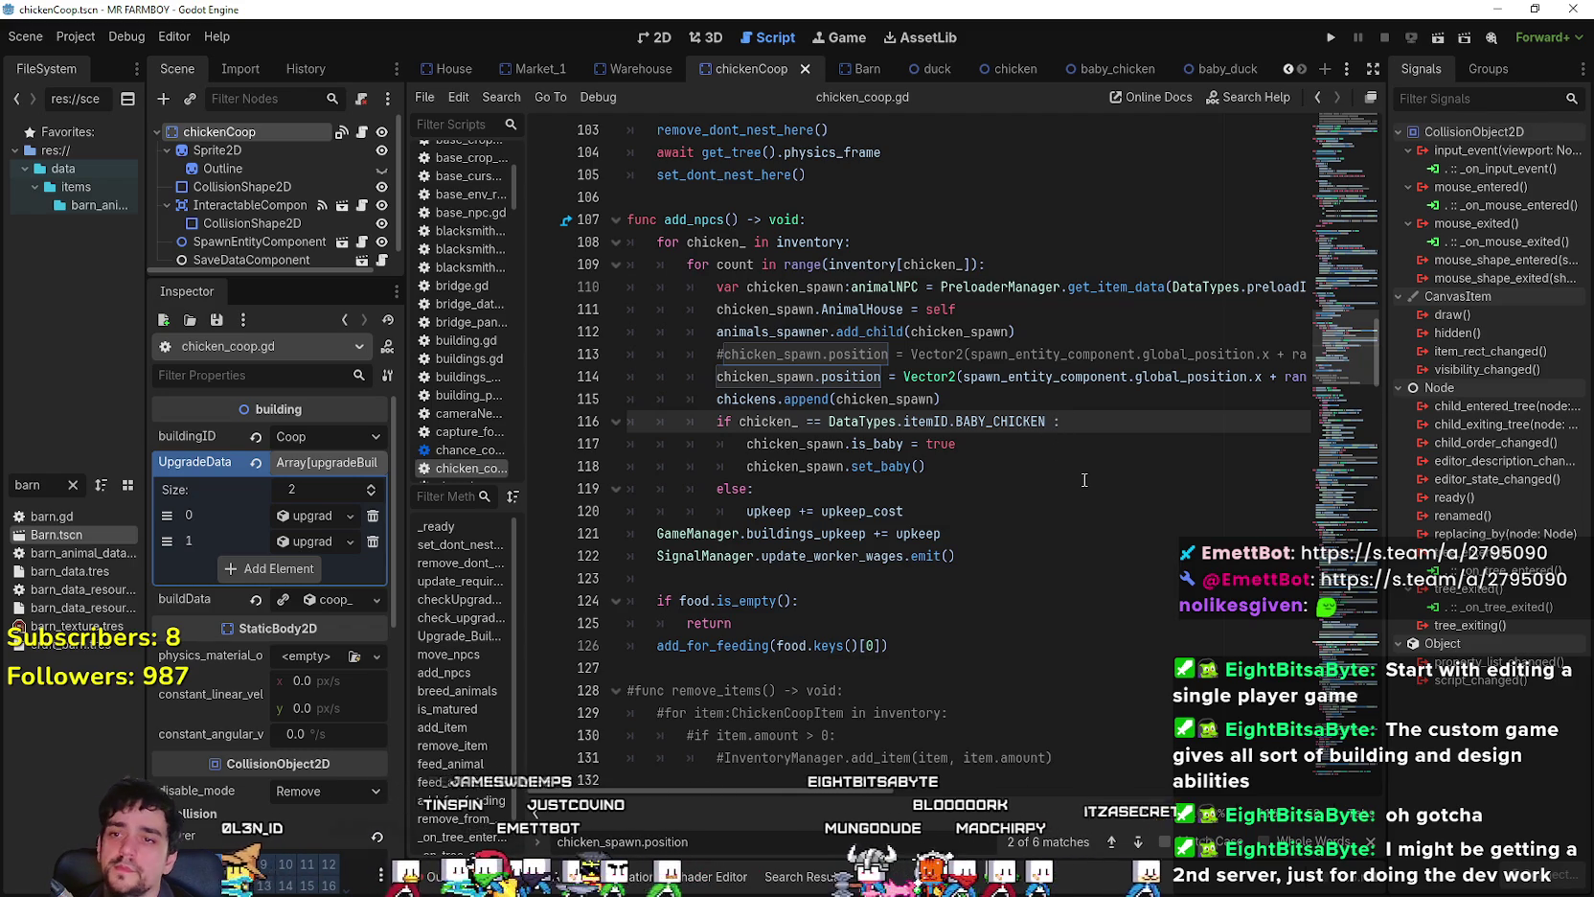
text(or animal == DataTypes.itemID.BABY_SHEEP:)
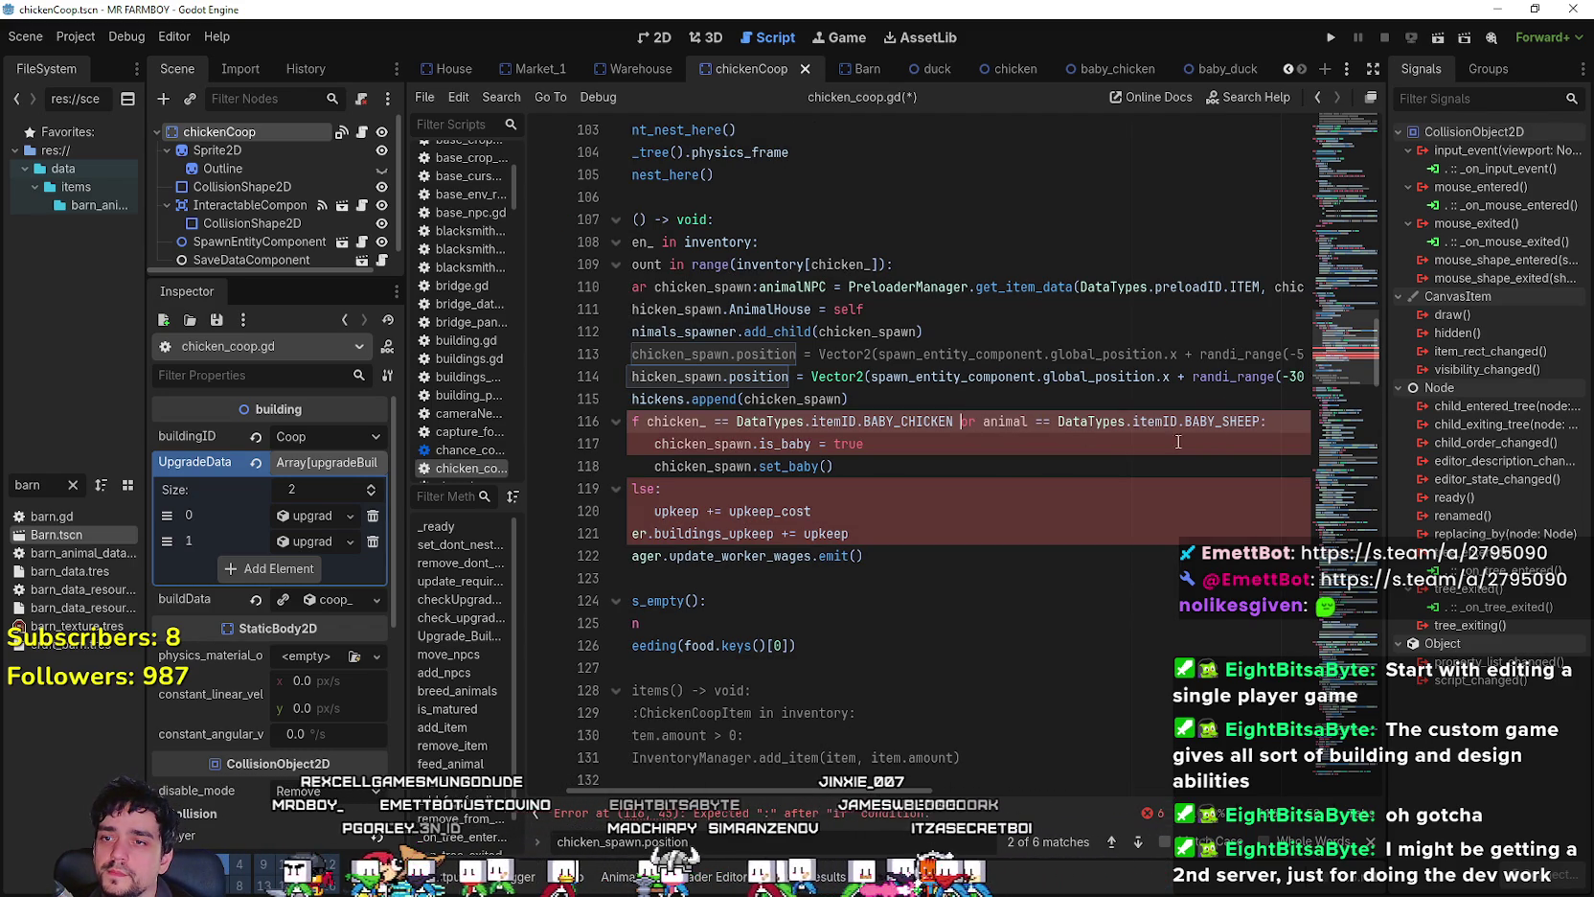
double_click(1244, 423)
text(ABY_)
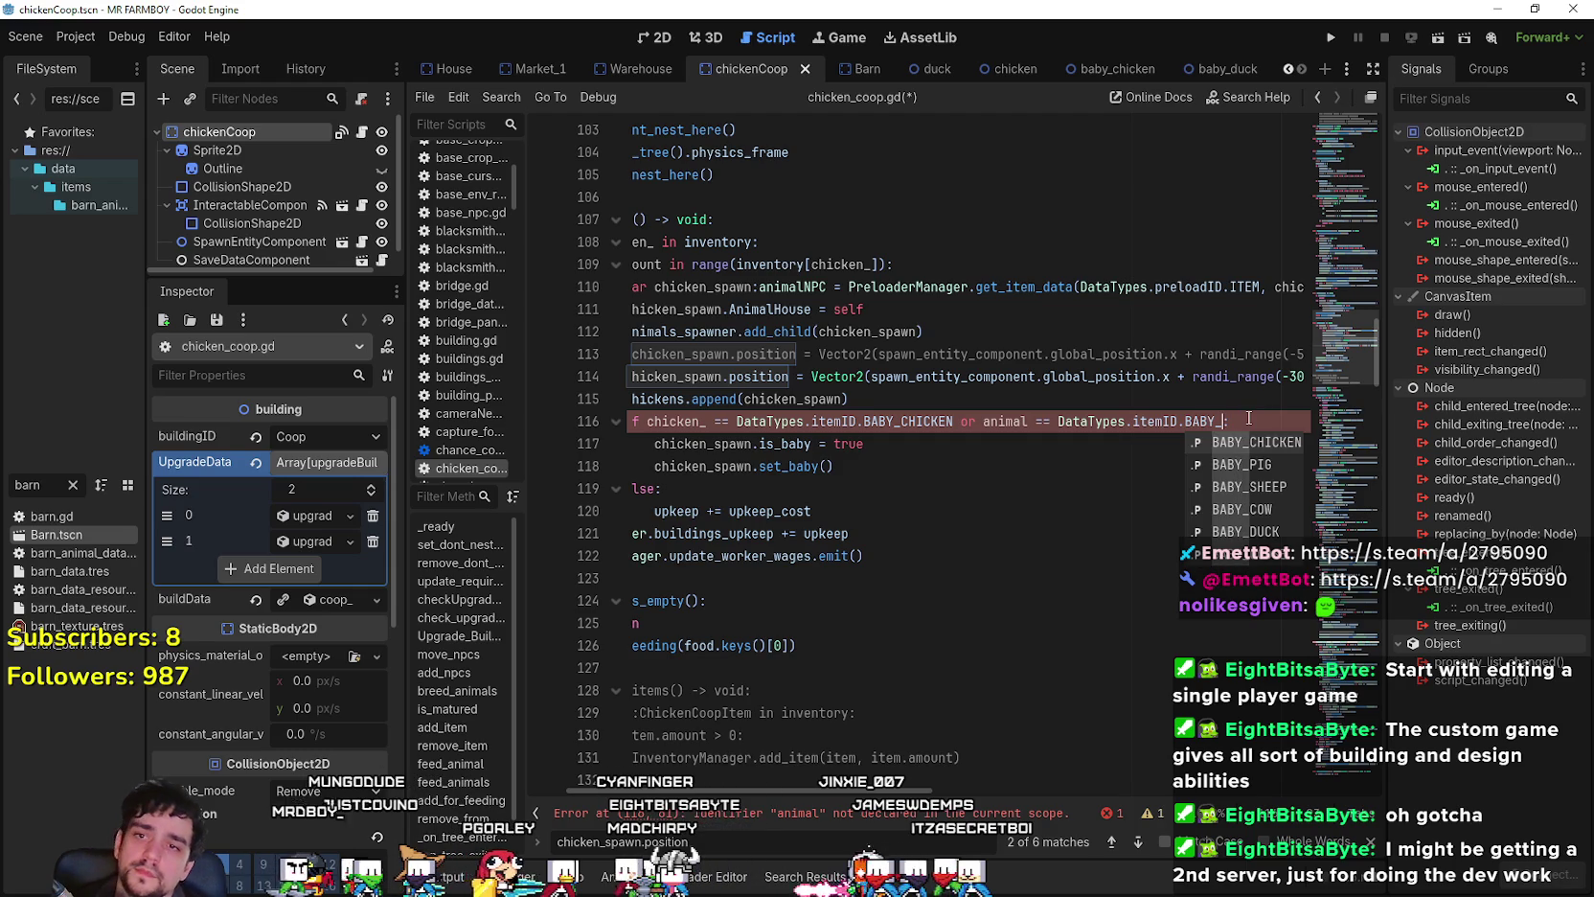
text(DUCK)
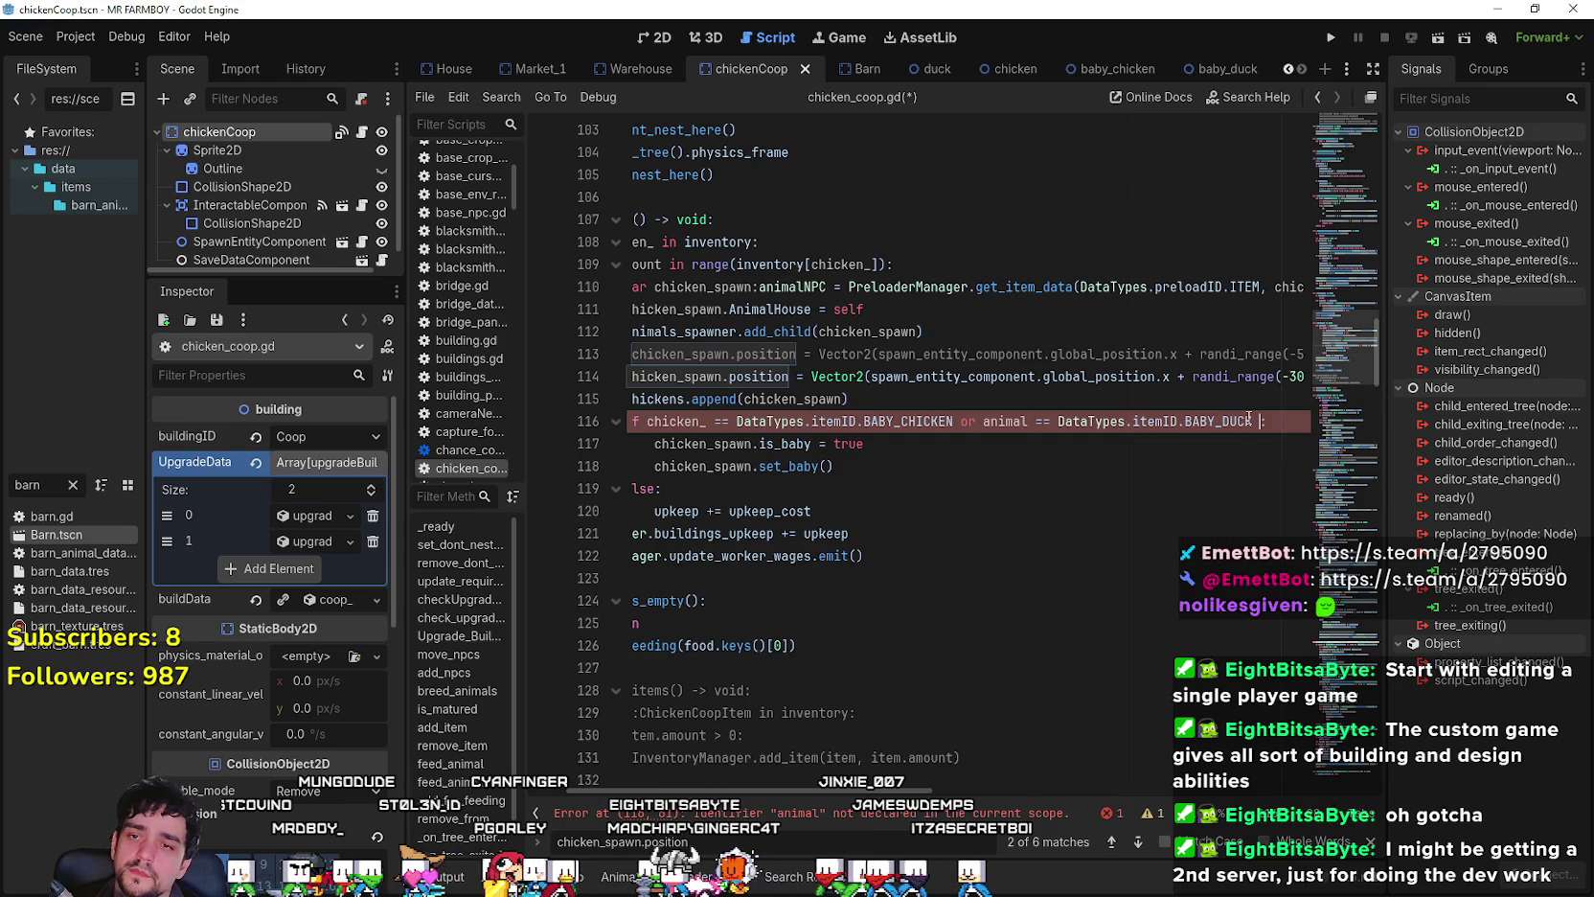
key(ctrl+v)
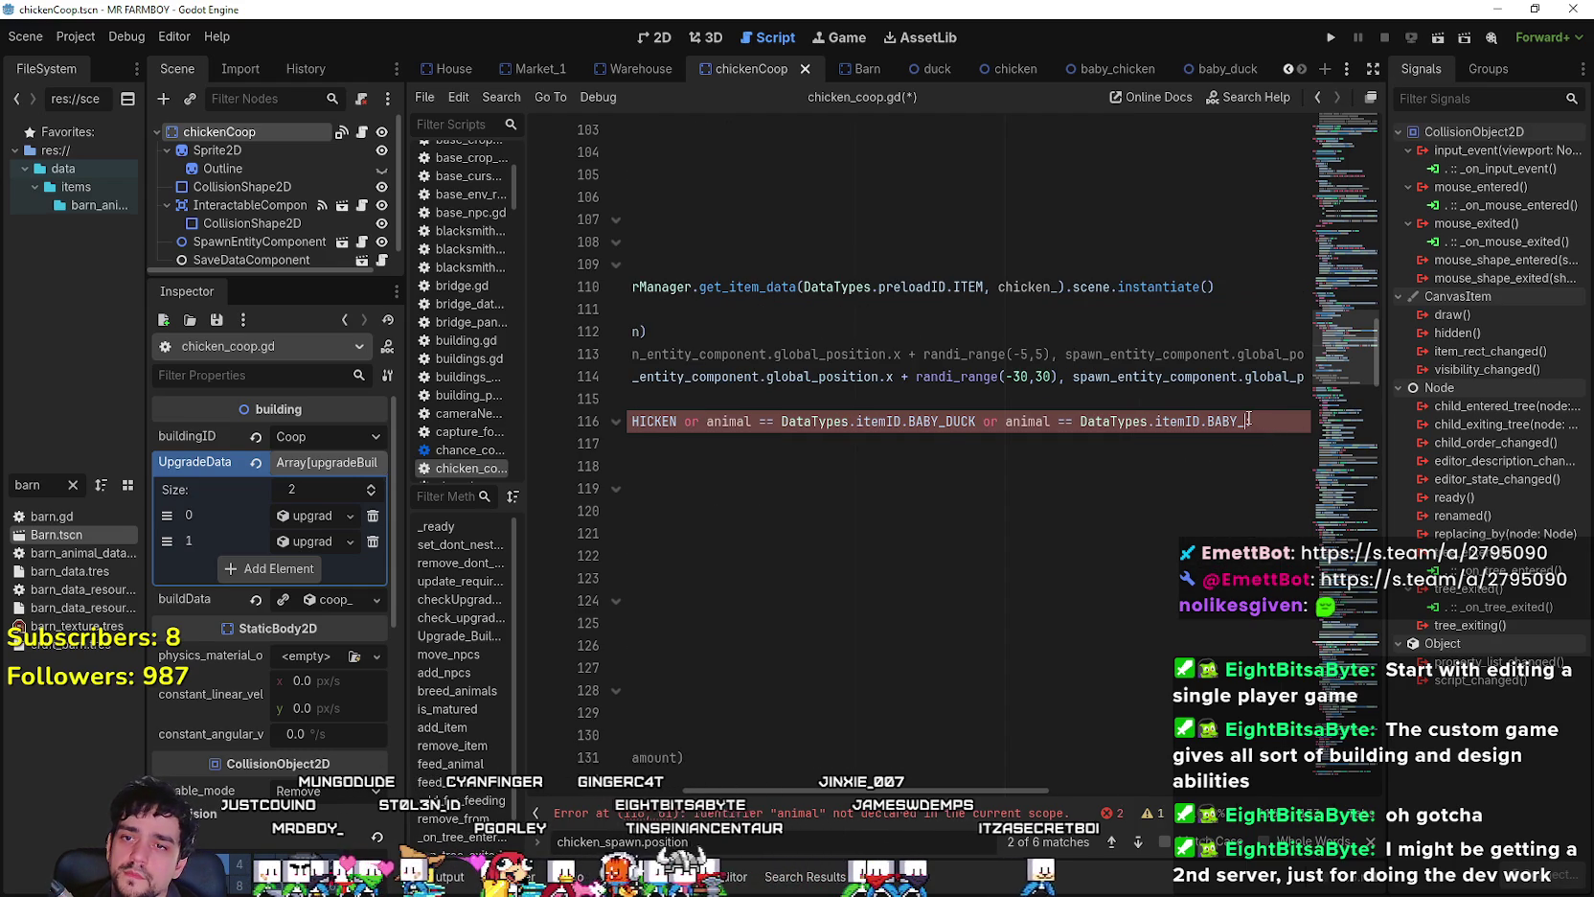
text(GOOSE:)
key(ctrl+s)
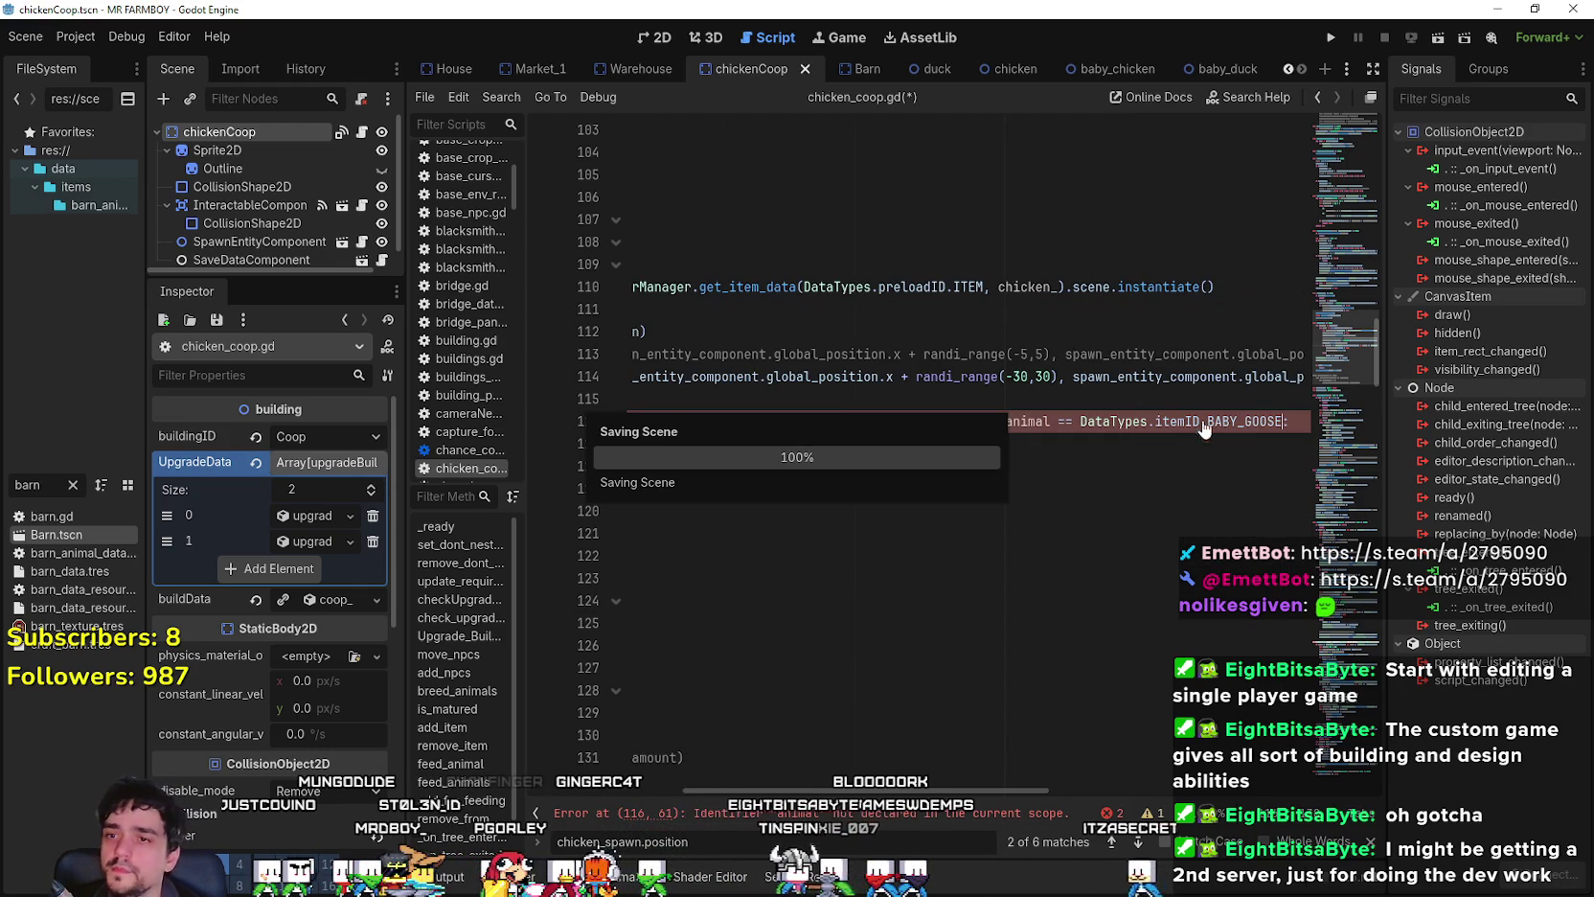
click(1070, 441)
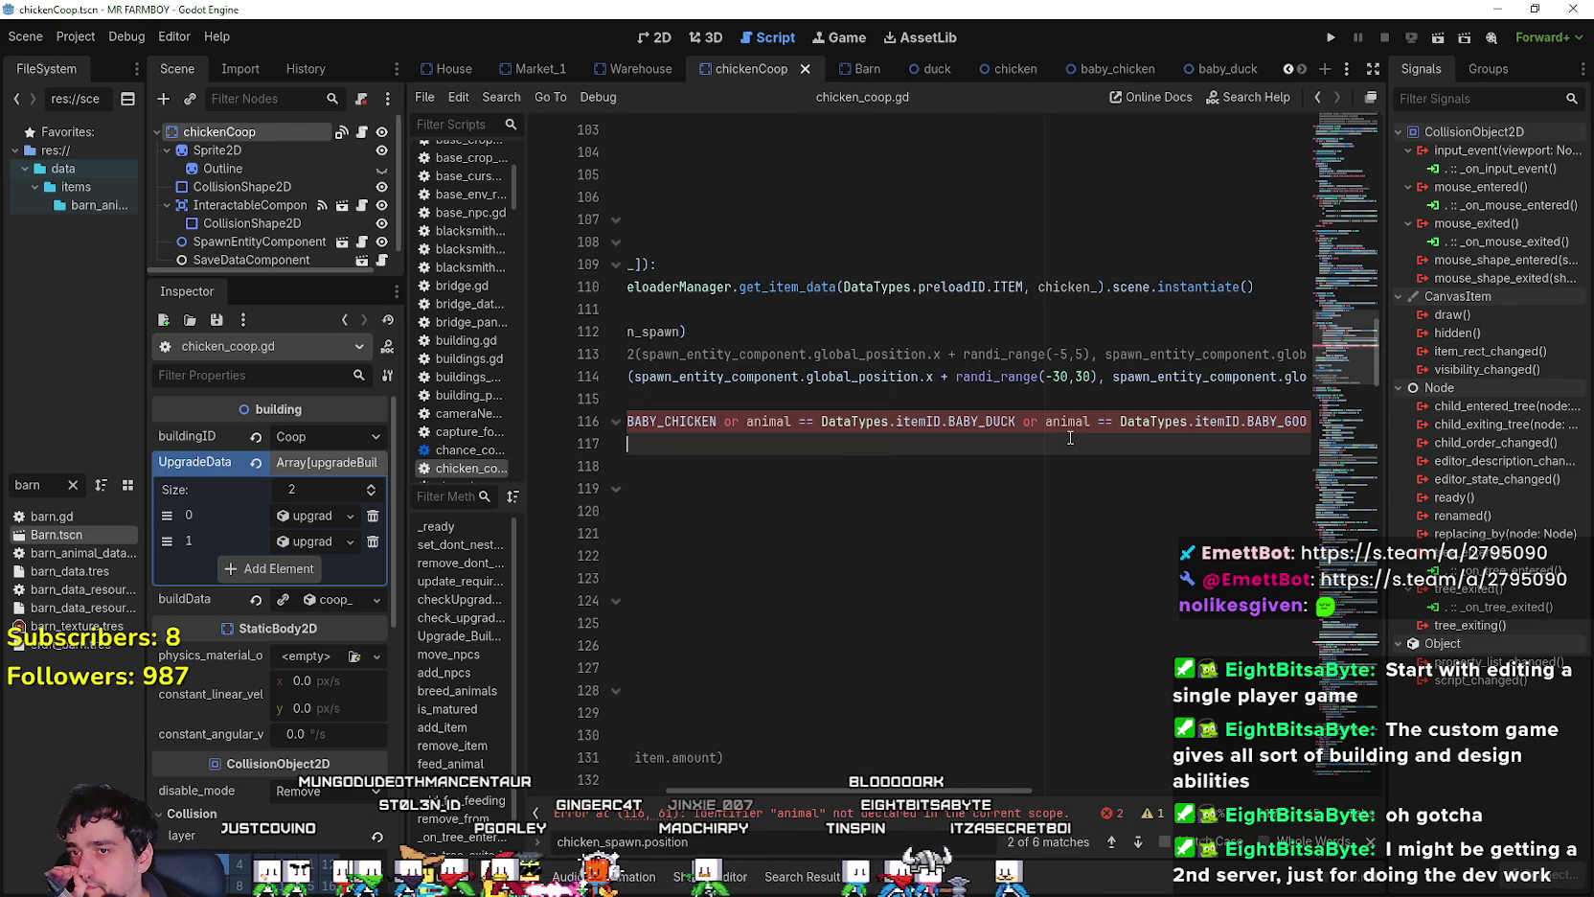
- Replace both 'animal' variables in line 116's baby condition with chicken_ and save
drag(669, 427, 520, 430)
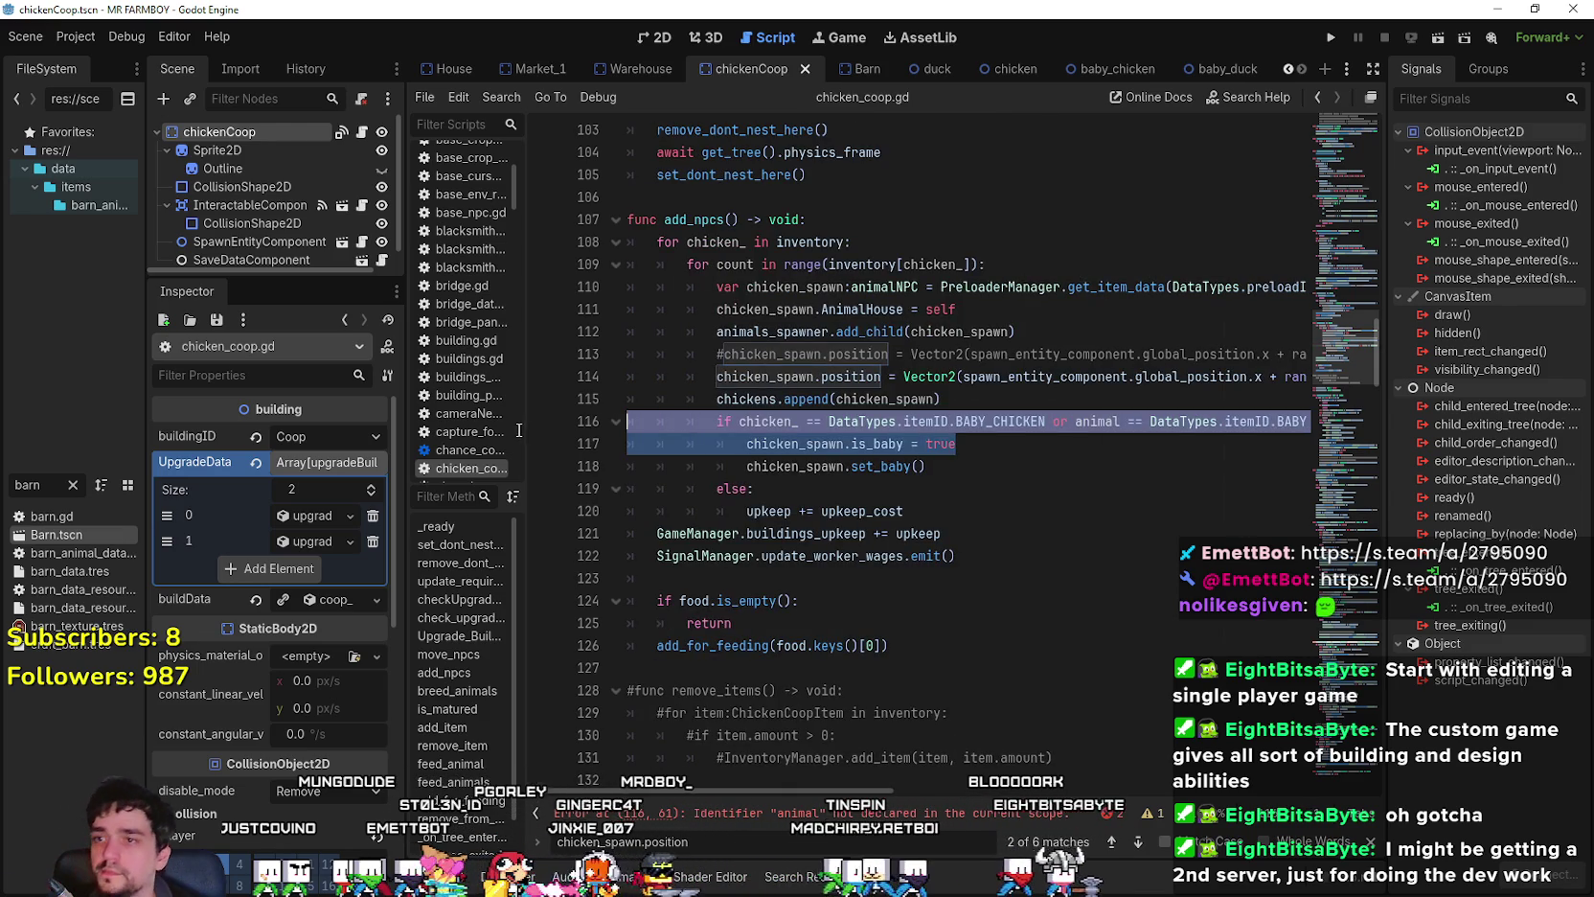
double_click(770, 421)
double_click(1099, 422)
text(chicken_)
mouse_move(1243, 422)
mouse_down()
mouse_move(1308, 422)
mouse_move(1289, 421)
mouse_up()
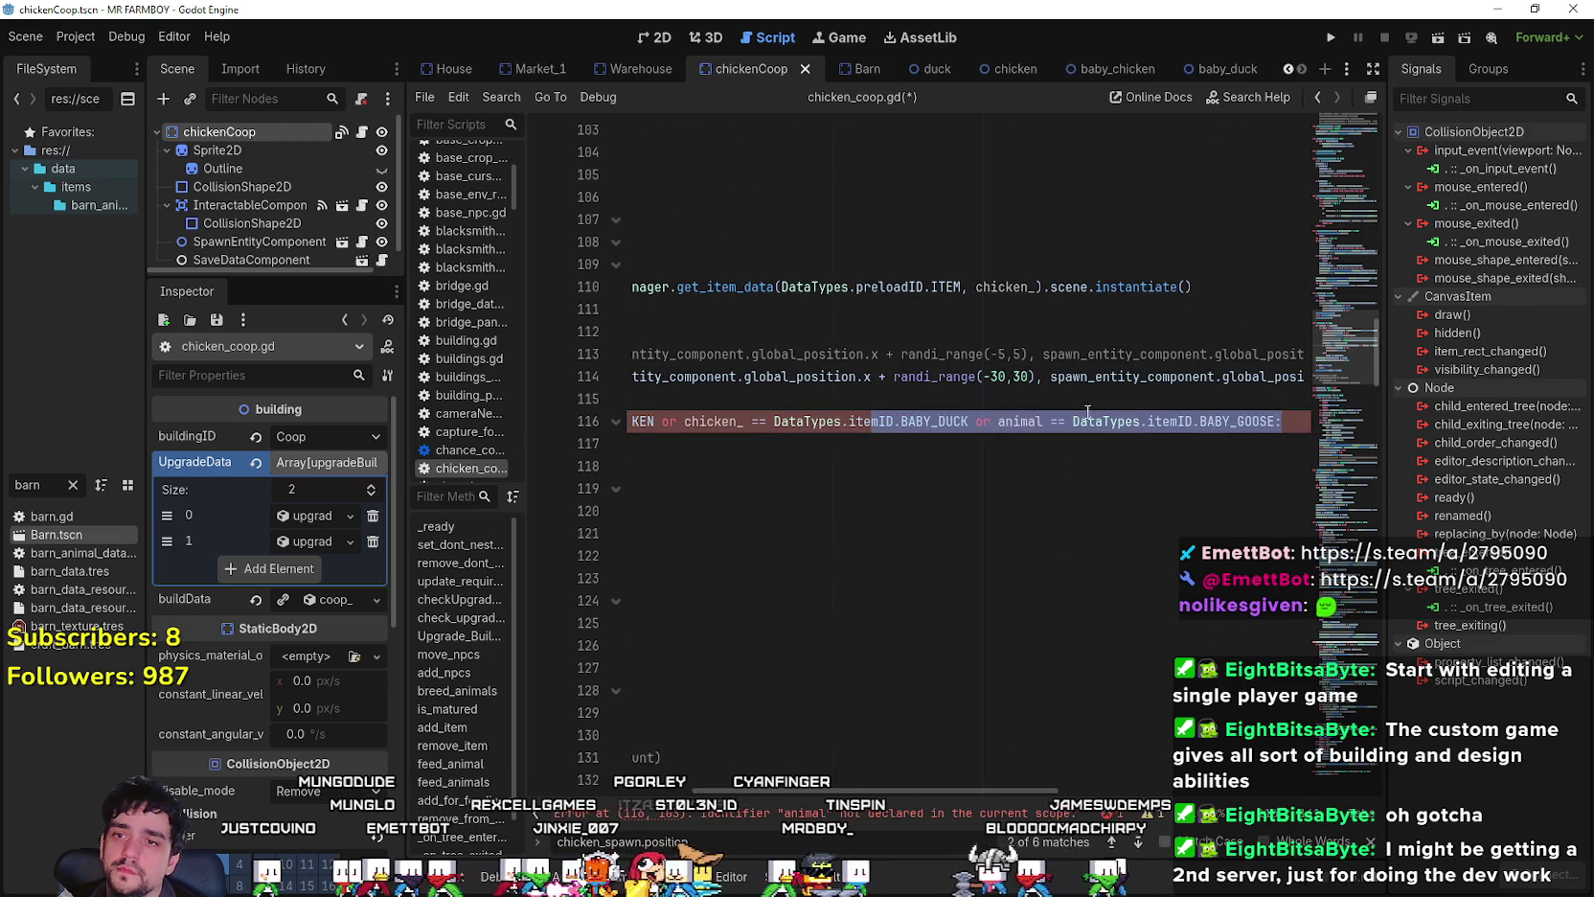
double_click(1022, 421)
text(chicken_)
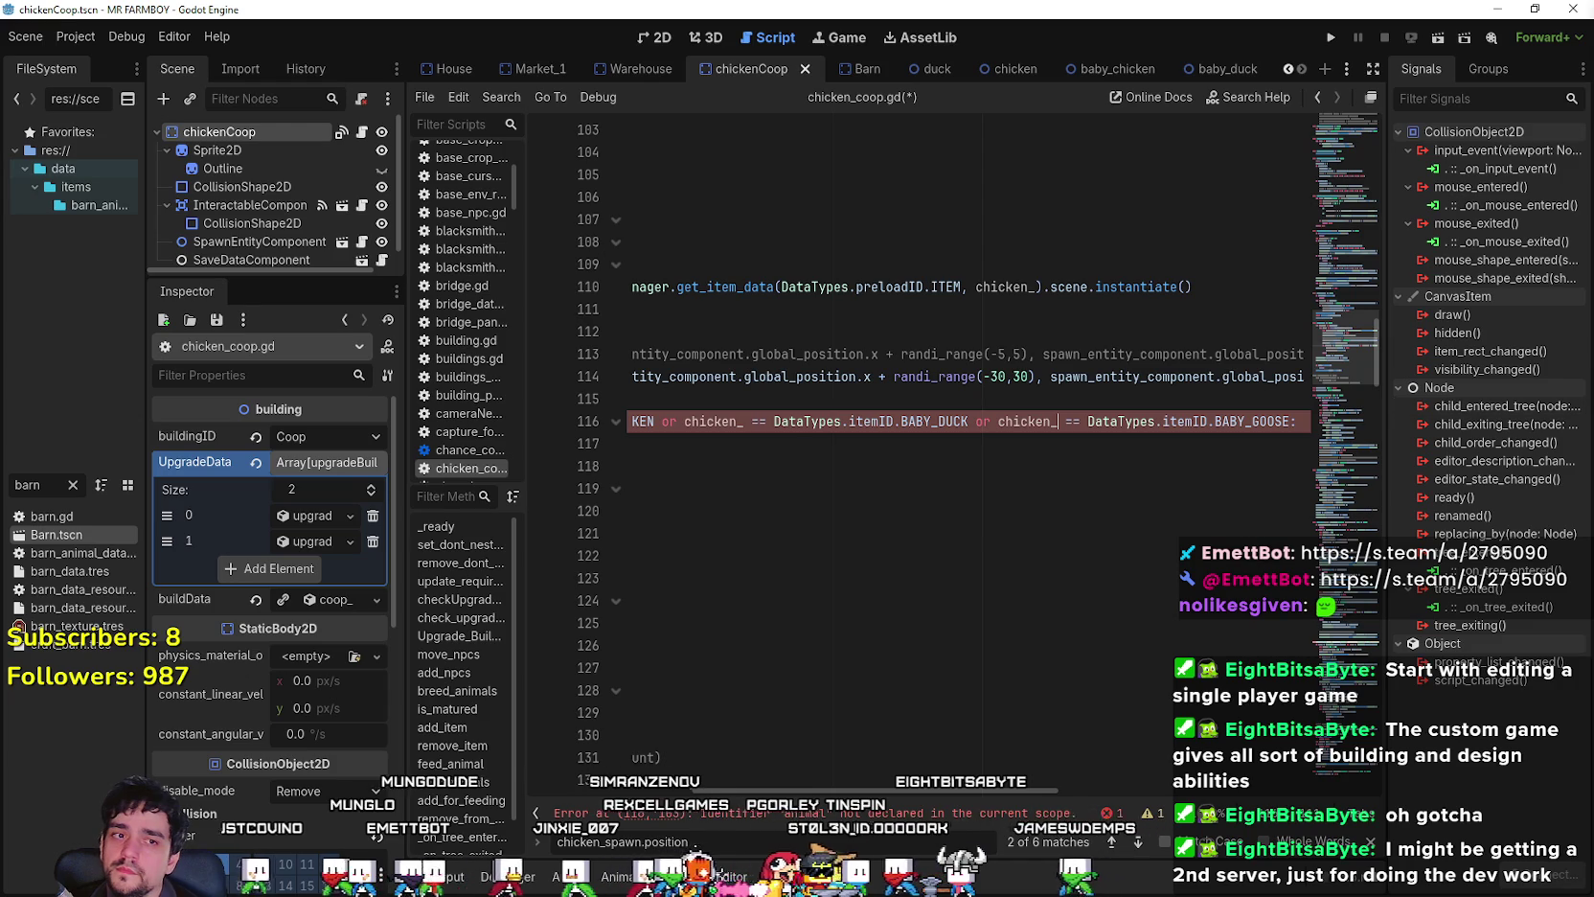
click(822, 488)
key(ctrl+s)
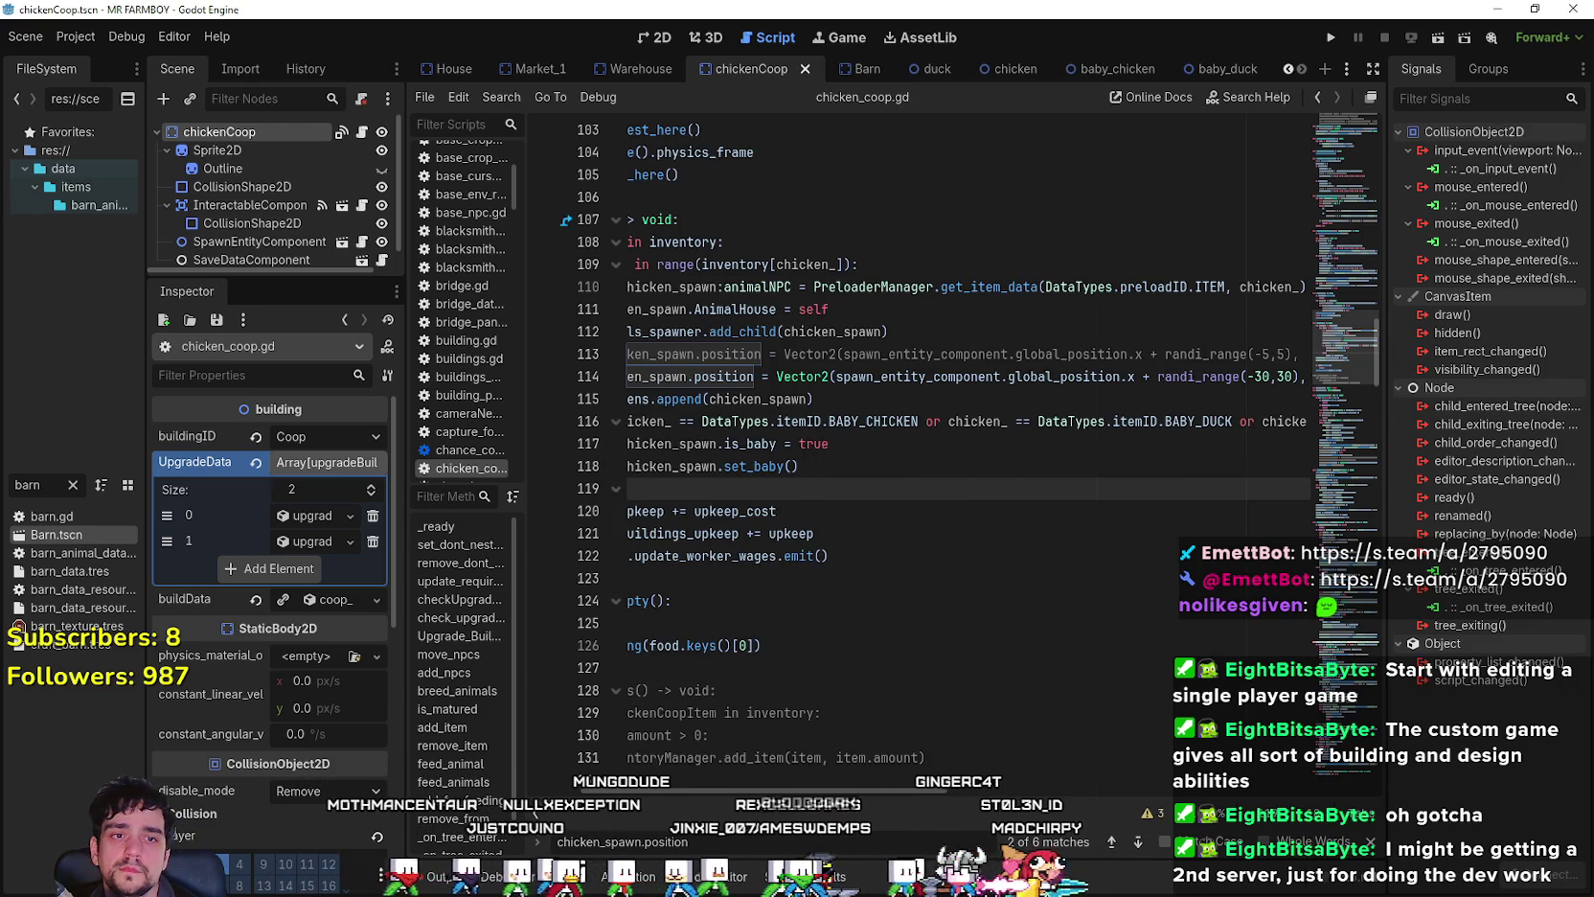
drag(852, 424, 833, 354)
click(905, 487)
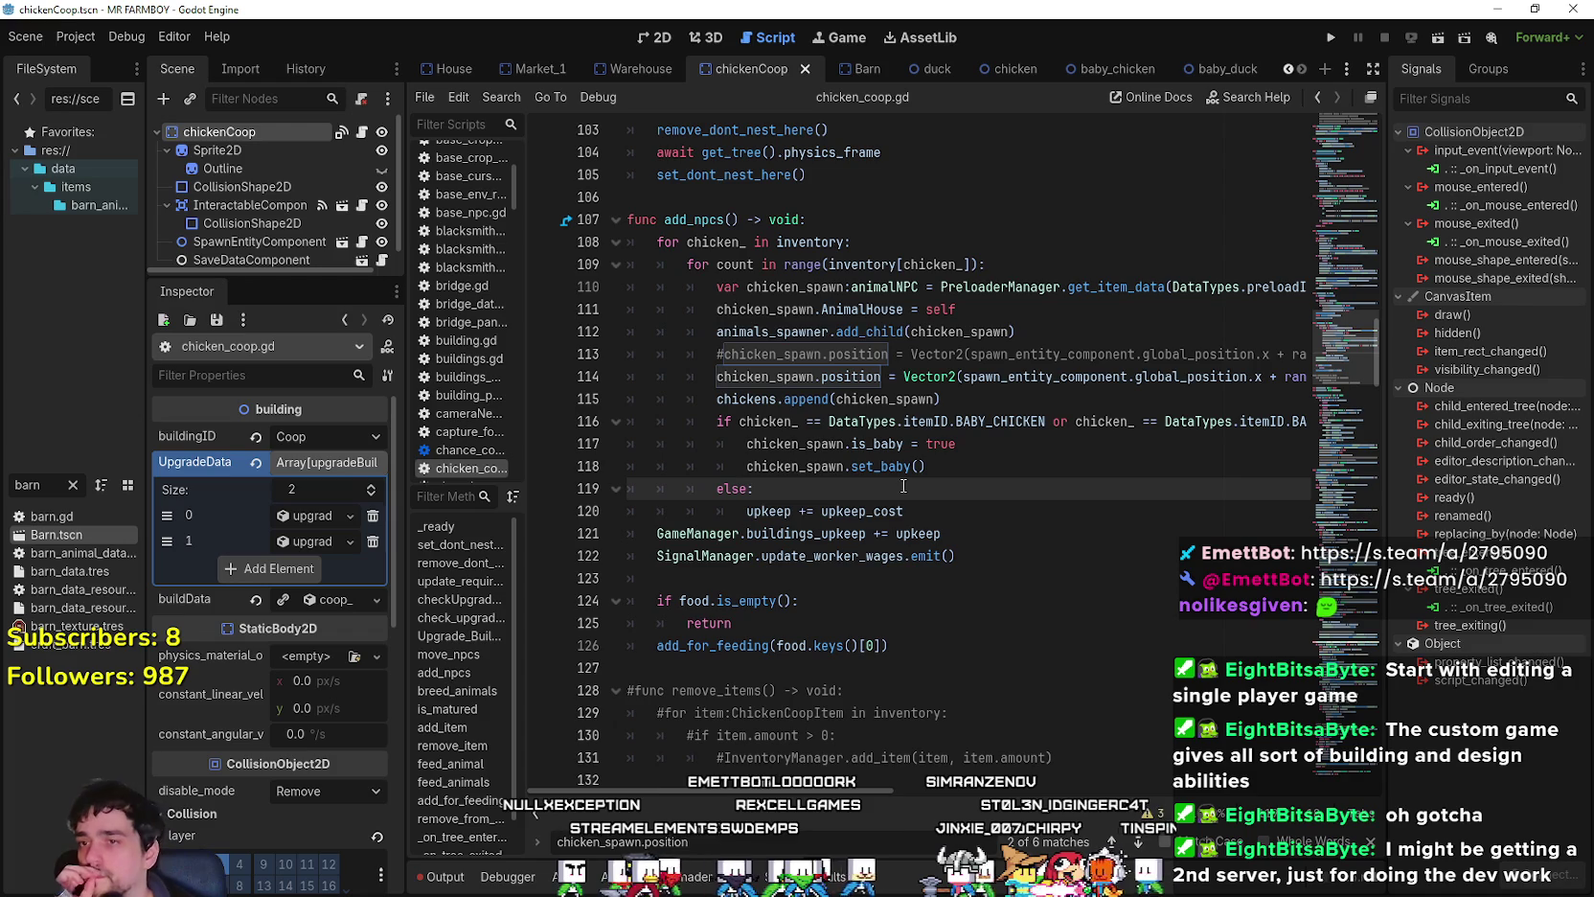
scroll(901, 479, up, 3)
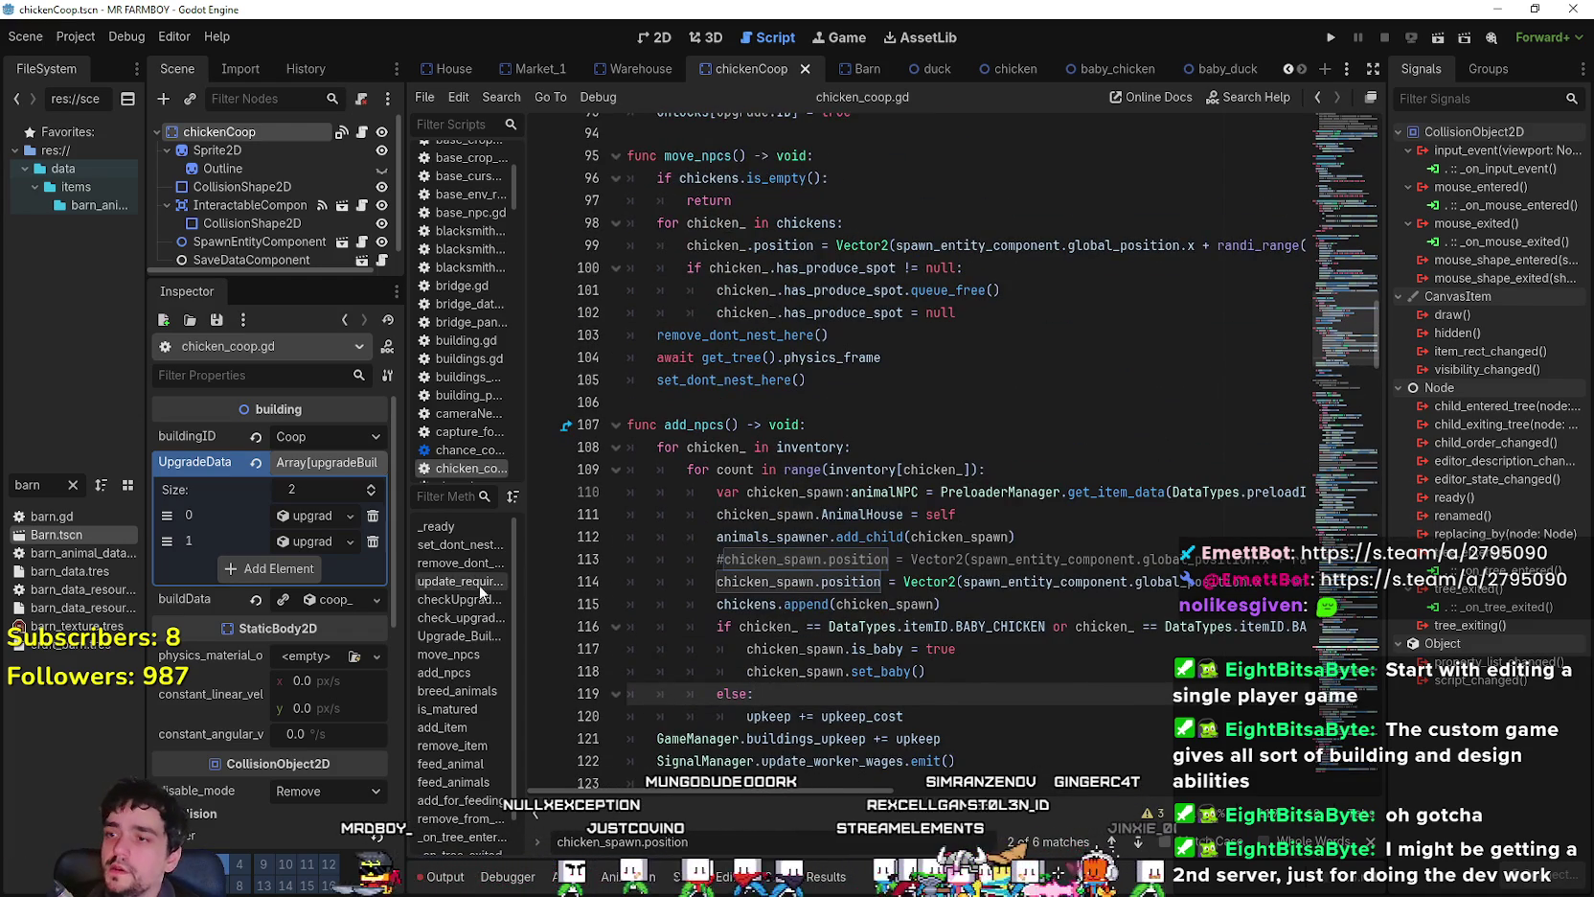
- Widen the docks, close the find bar, and open the baby_duck and baby_chicken scenes
drag(407, 605, 606, 605)
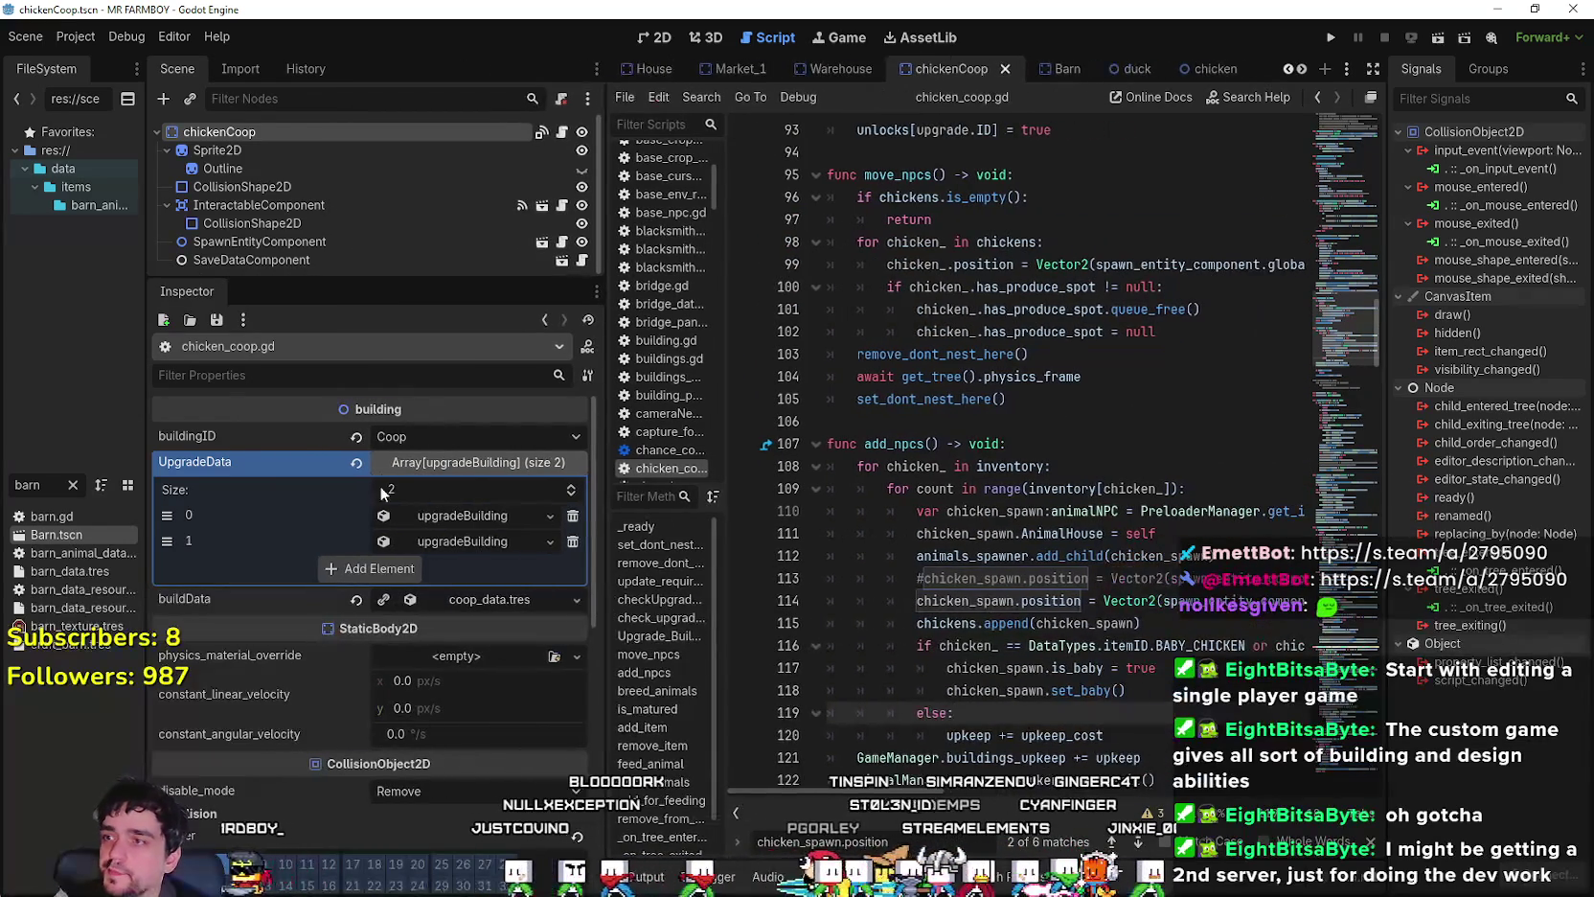
click(1302, 69)
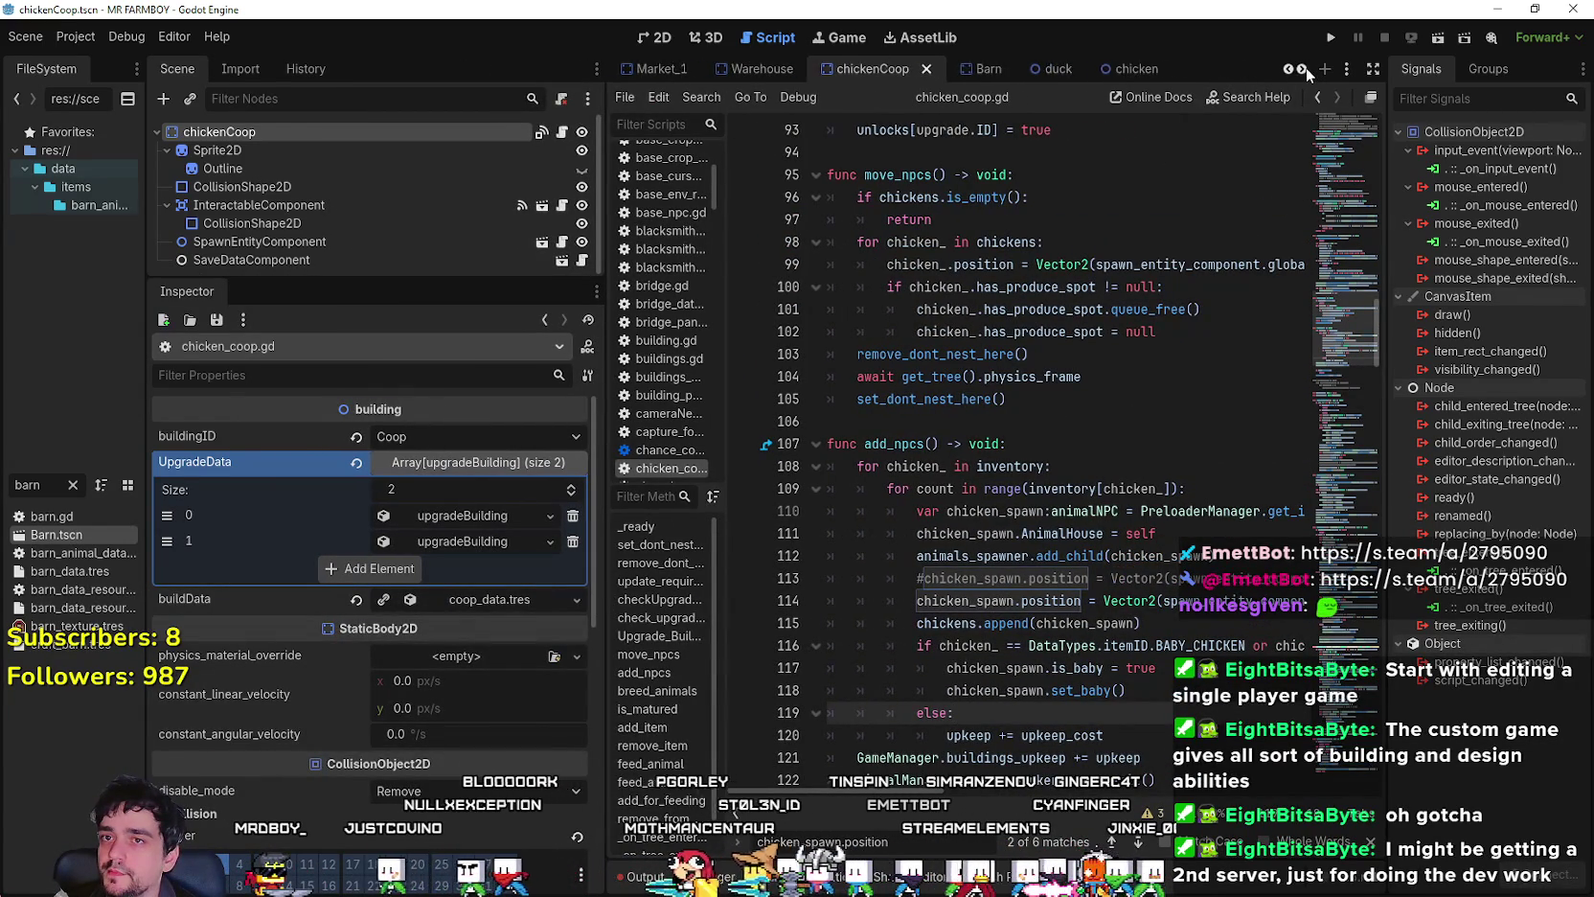
click(1301, 69)
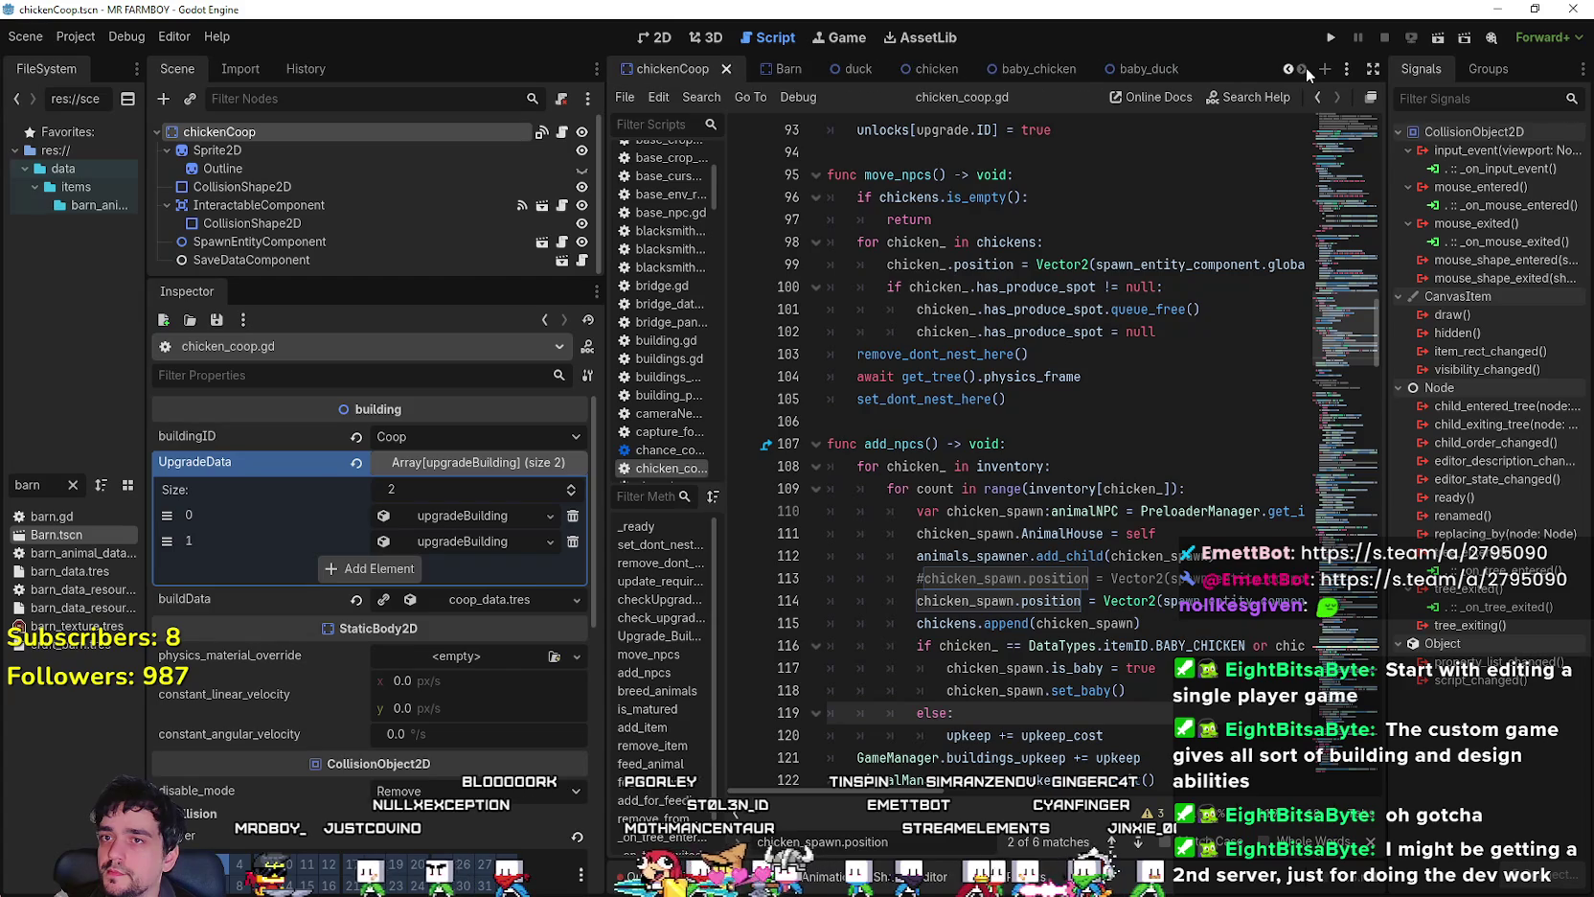
click(1141, 73)
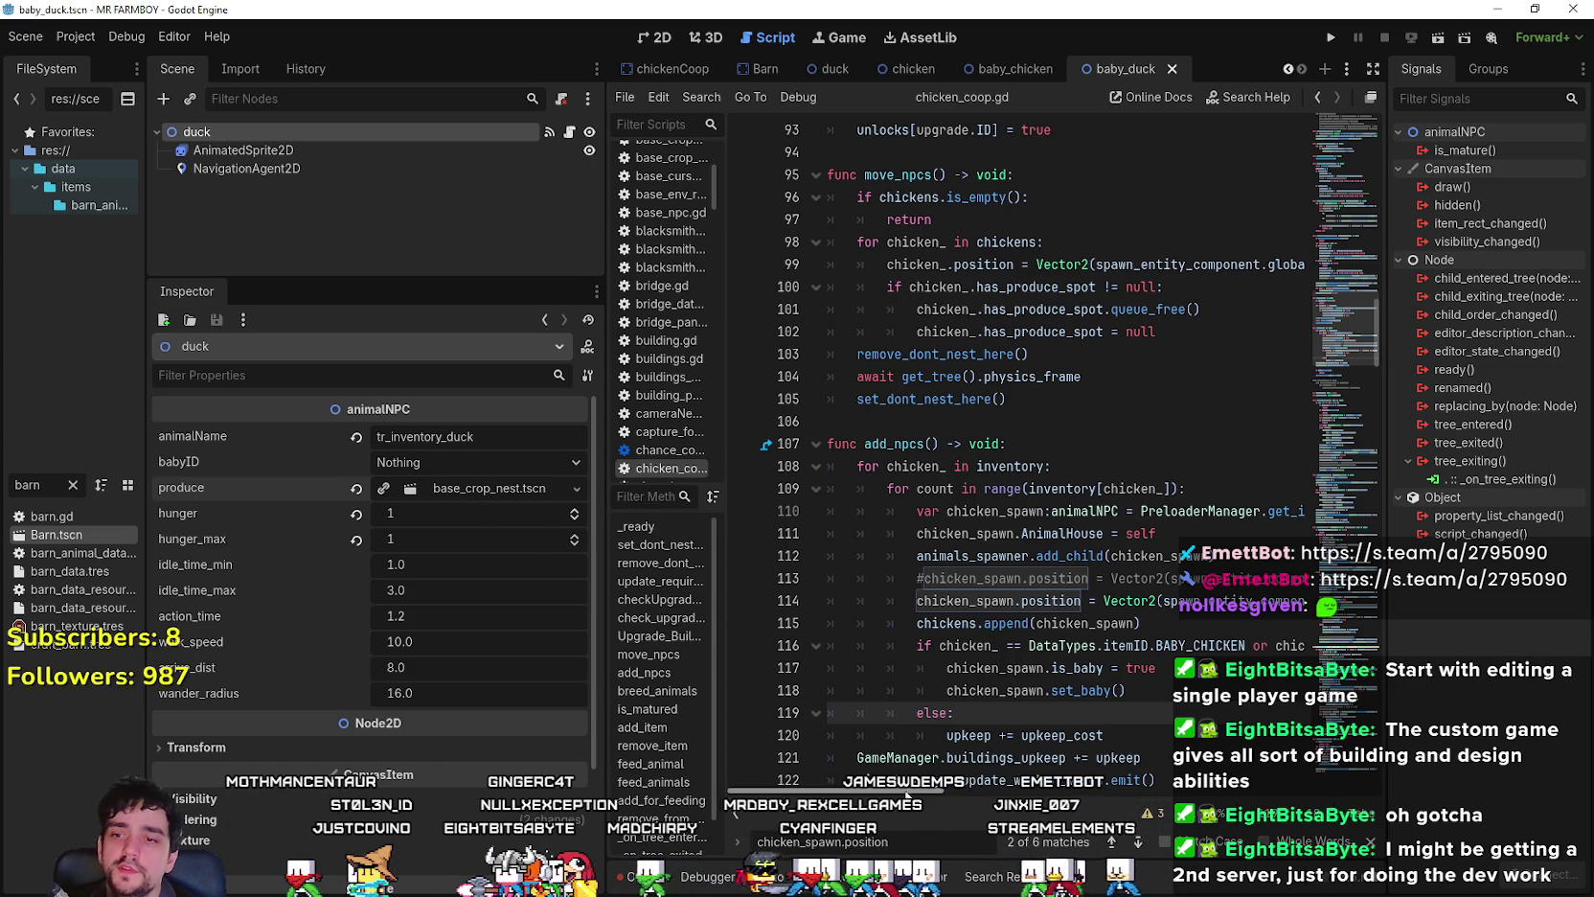
key(Escape)
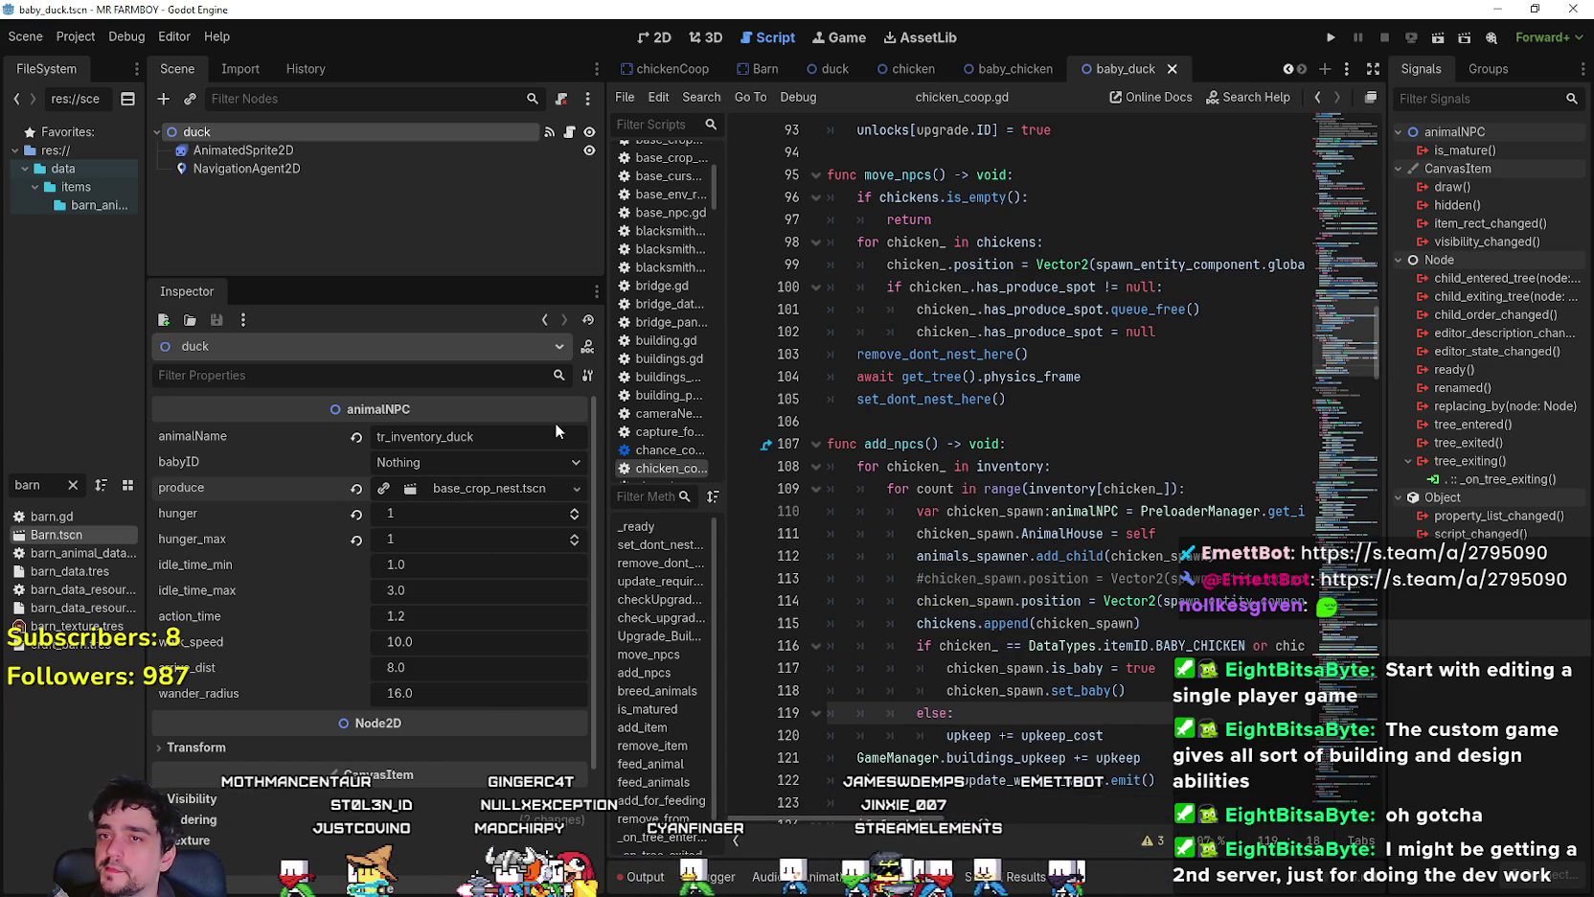
click(997, 66)
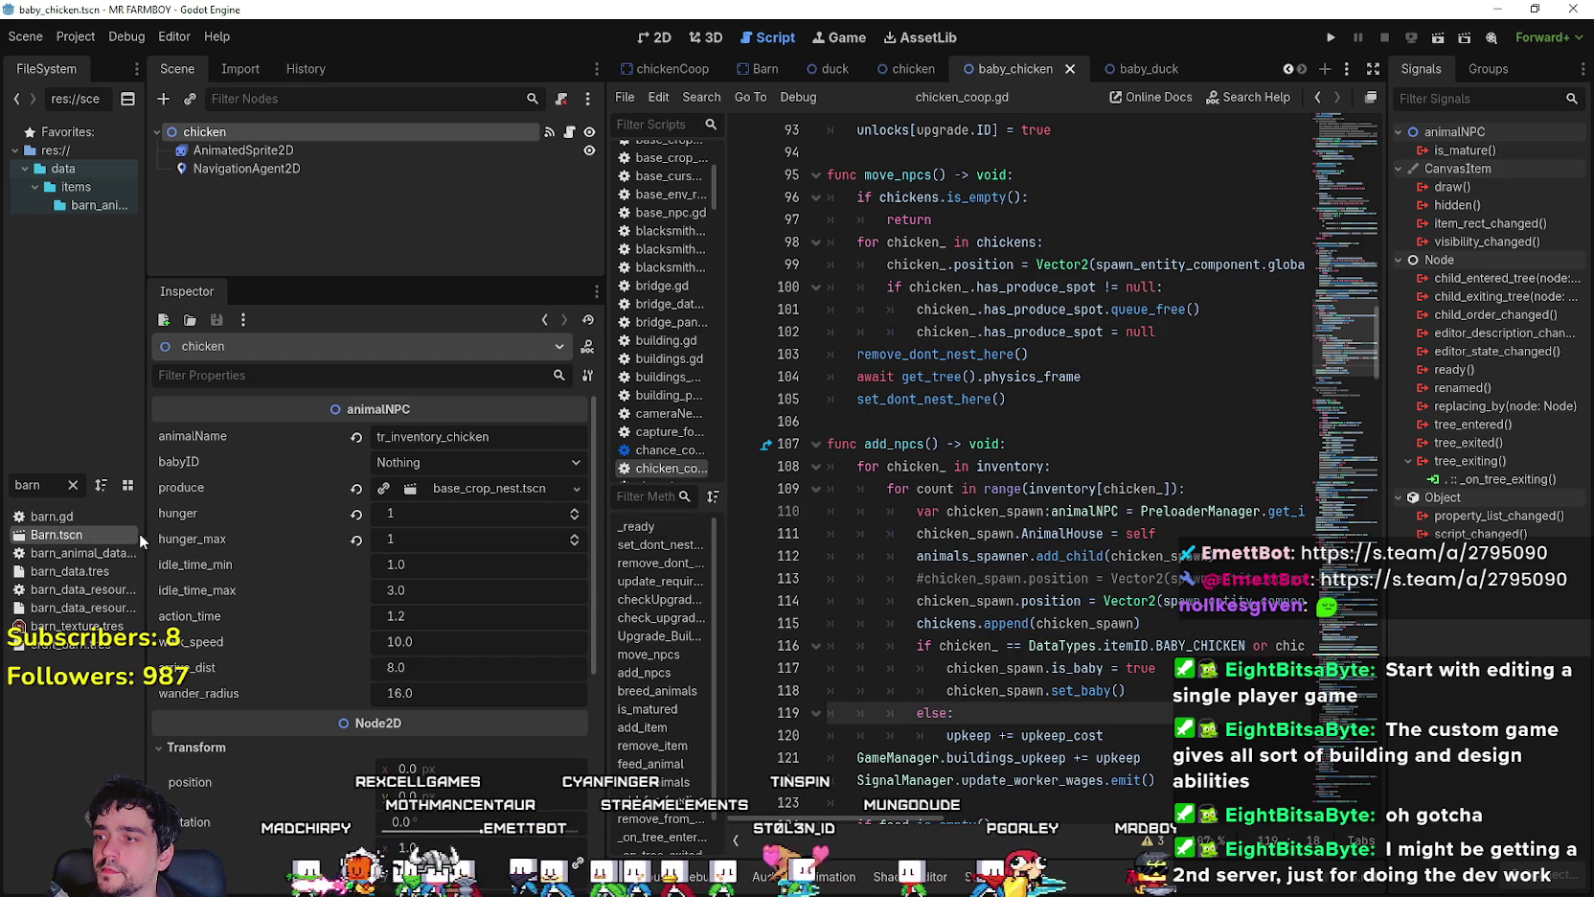
drag(146, 541, 331, 541)
click(259, 485)
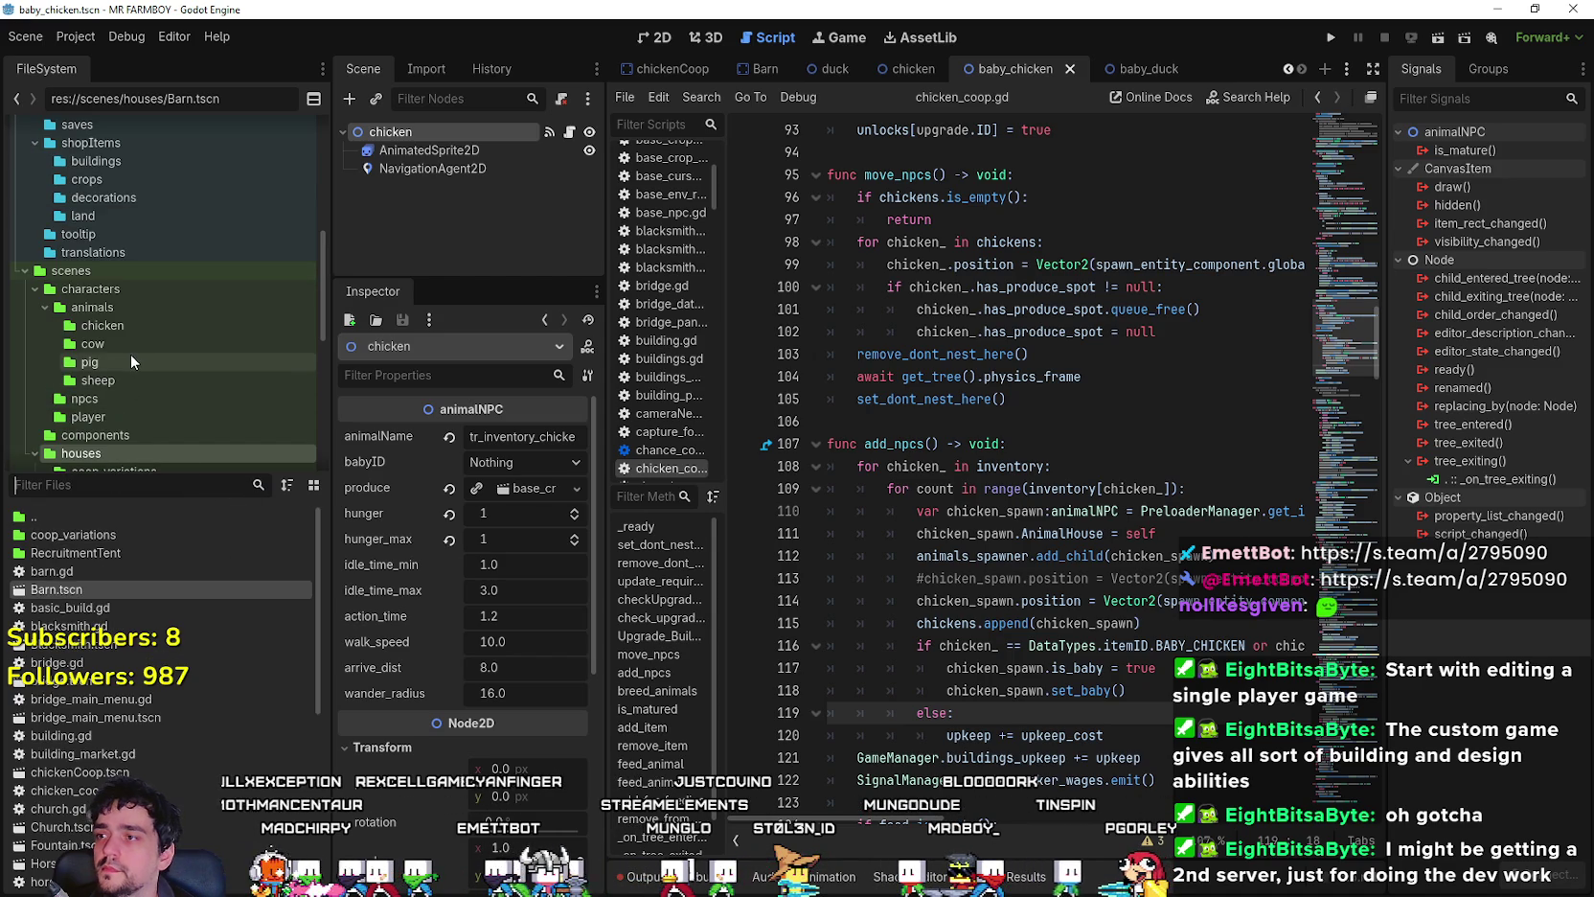
- Open the baby_duck, chicken and duck scenes from the chicken animals folder
click(120, 326)
double_click(105, 571)
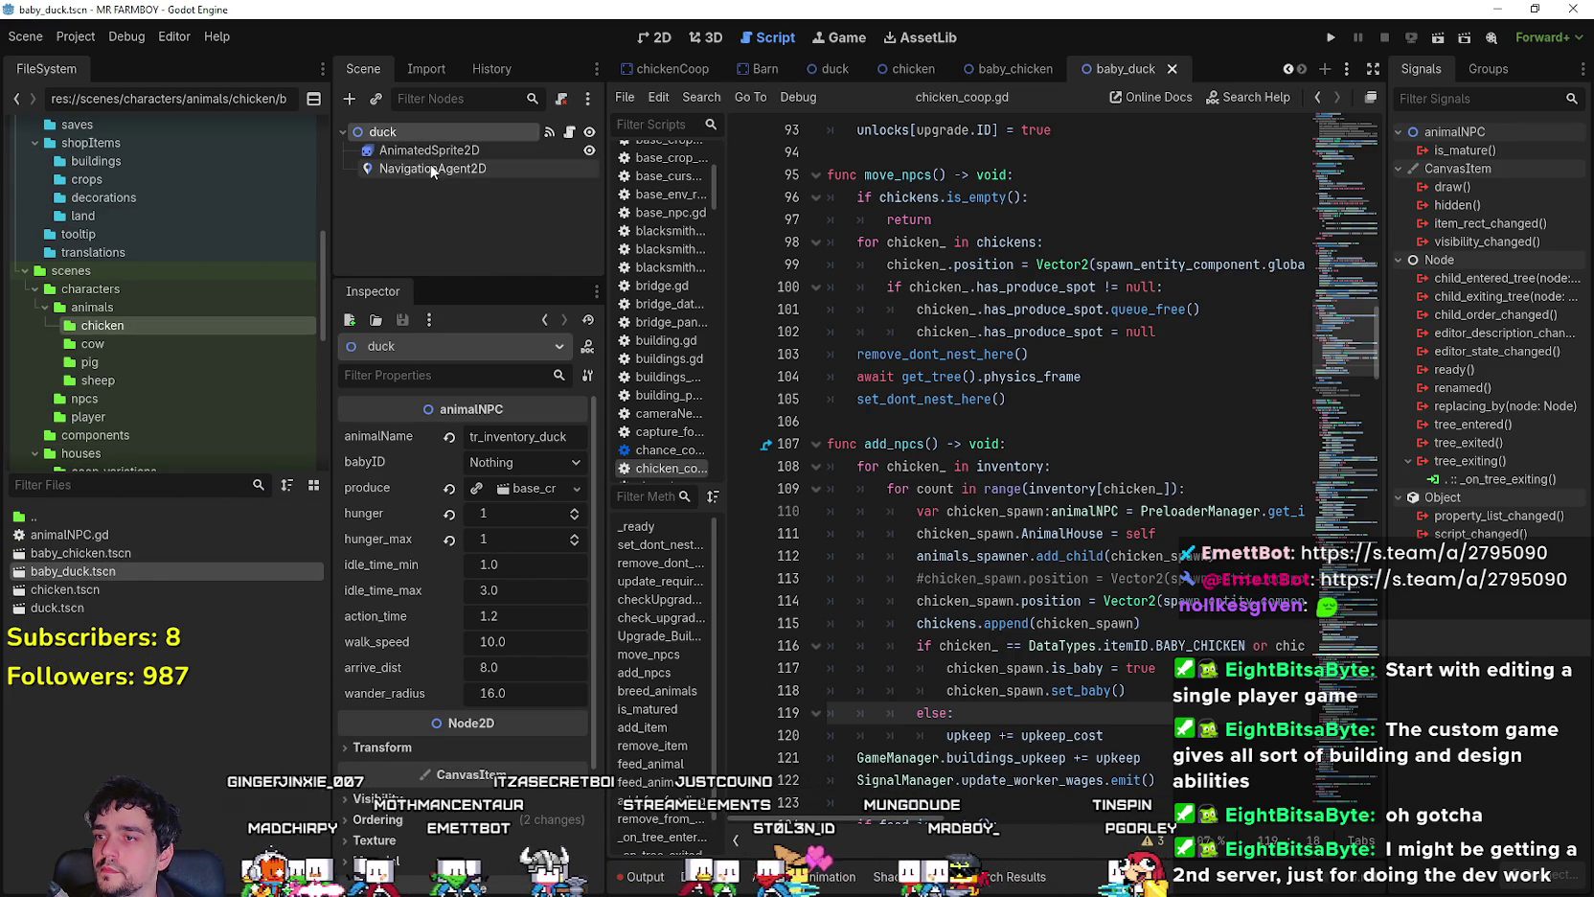
drag(606, 566, 757, 566)
double_click(78, 587)
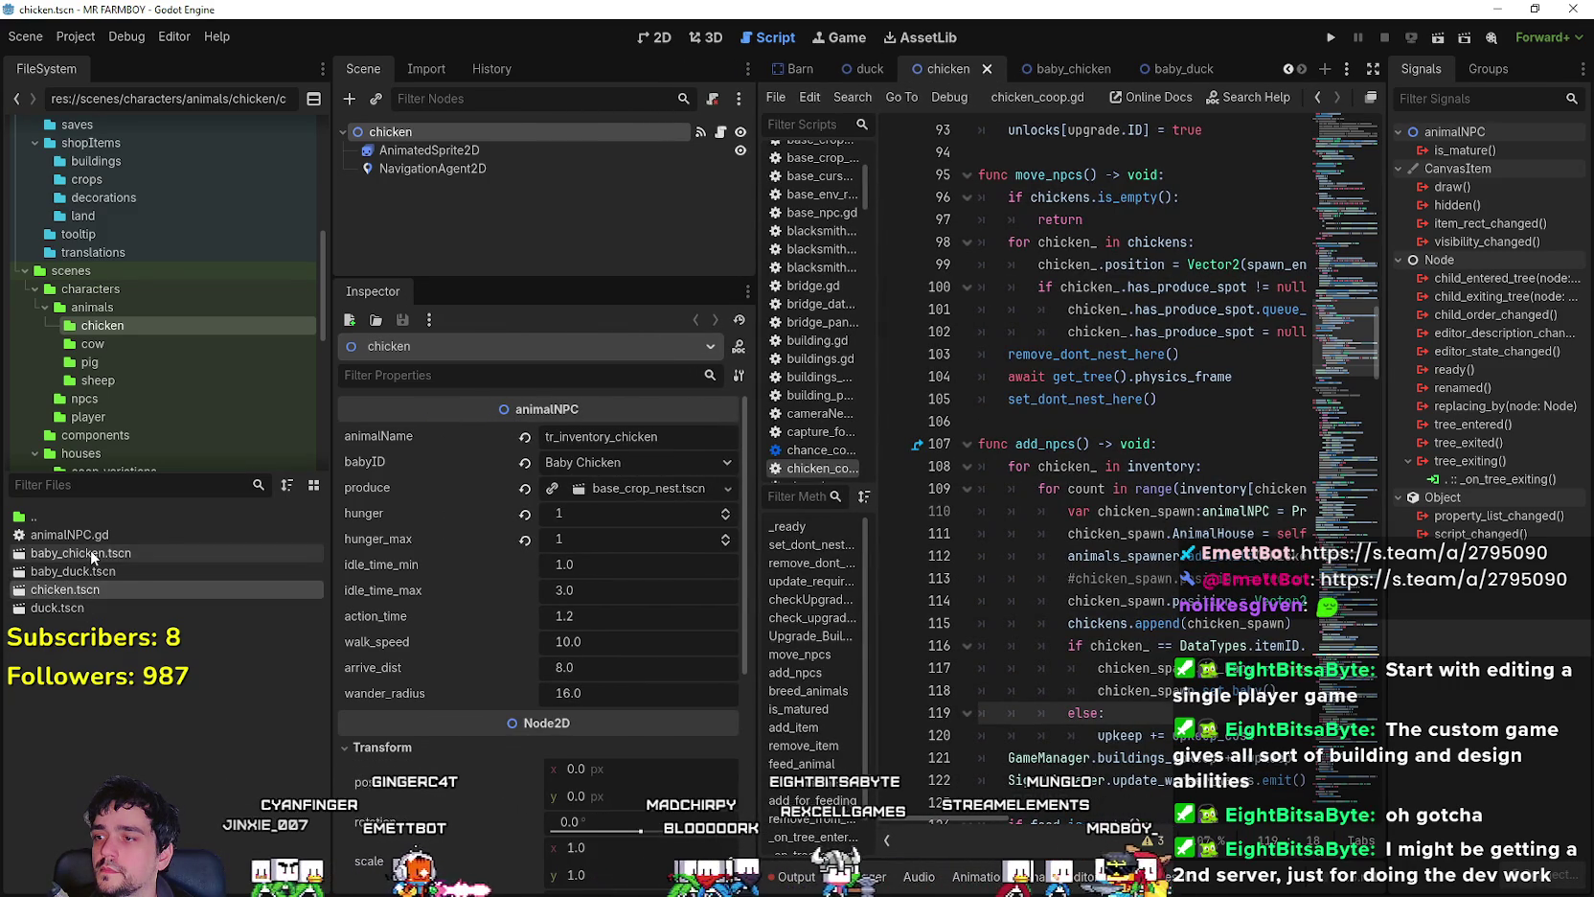
double_click(88, 606)
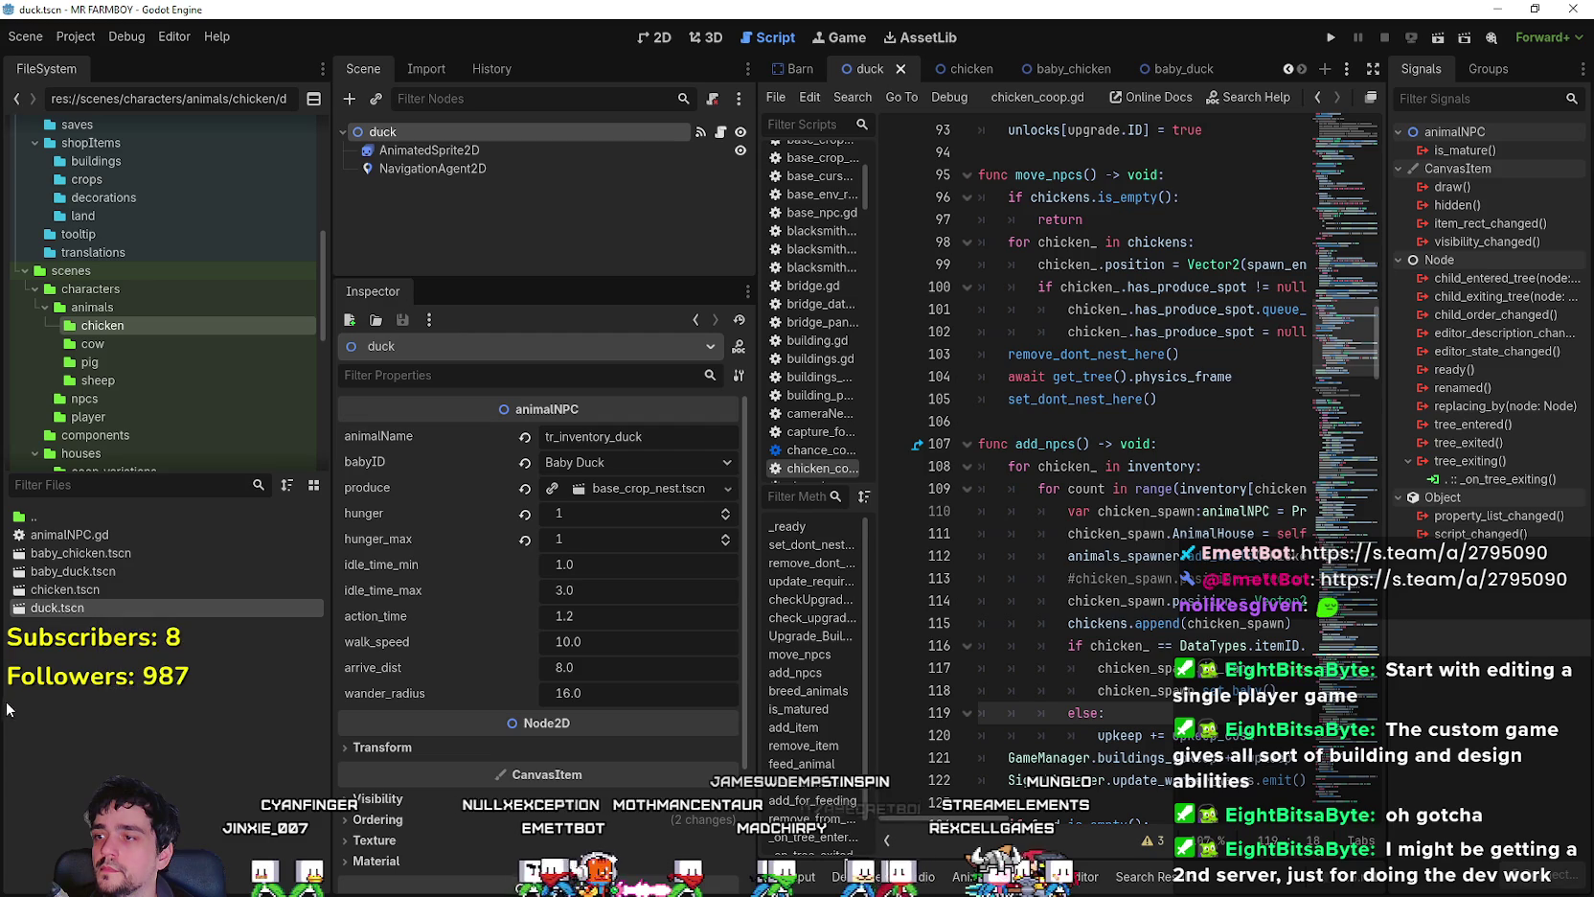
- Duplicate duck.tscn as goose.tscn and open it
right_click(49, 608)
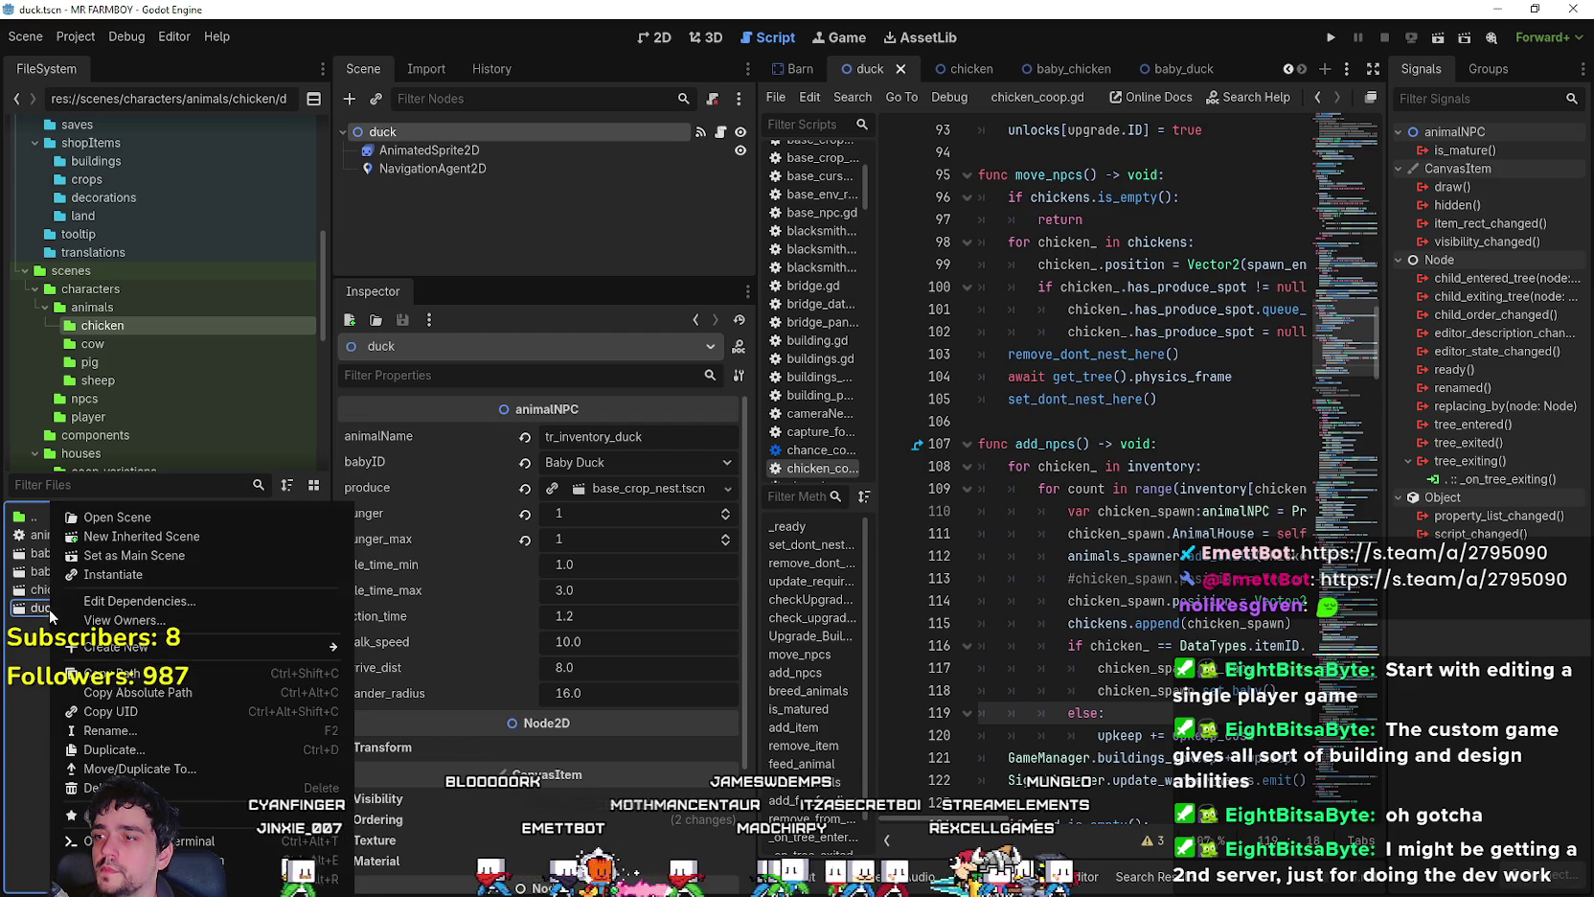
click(146, 753)
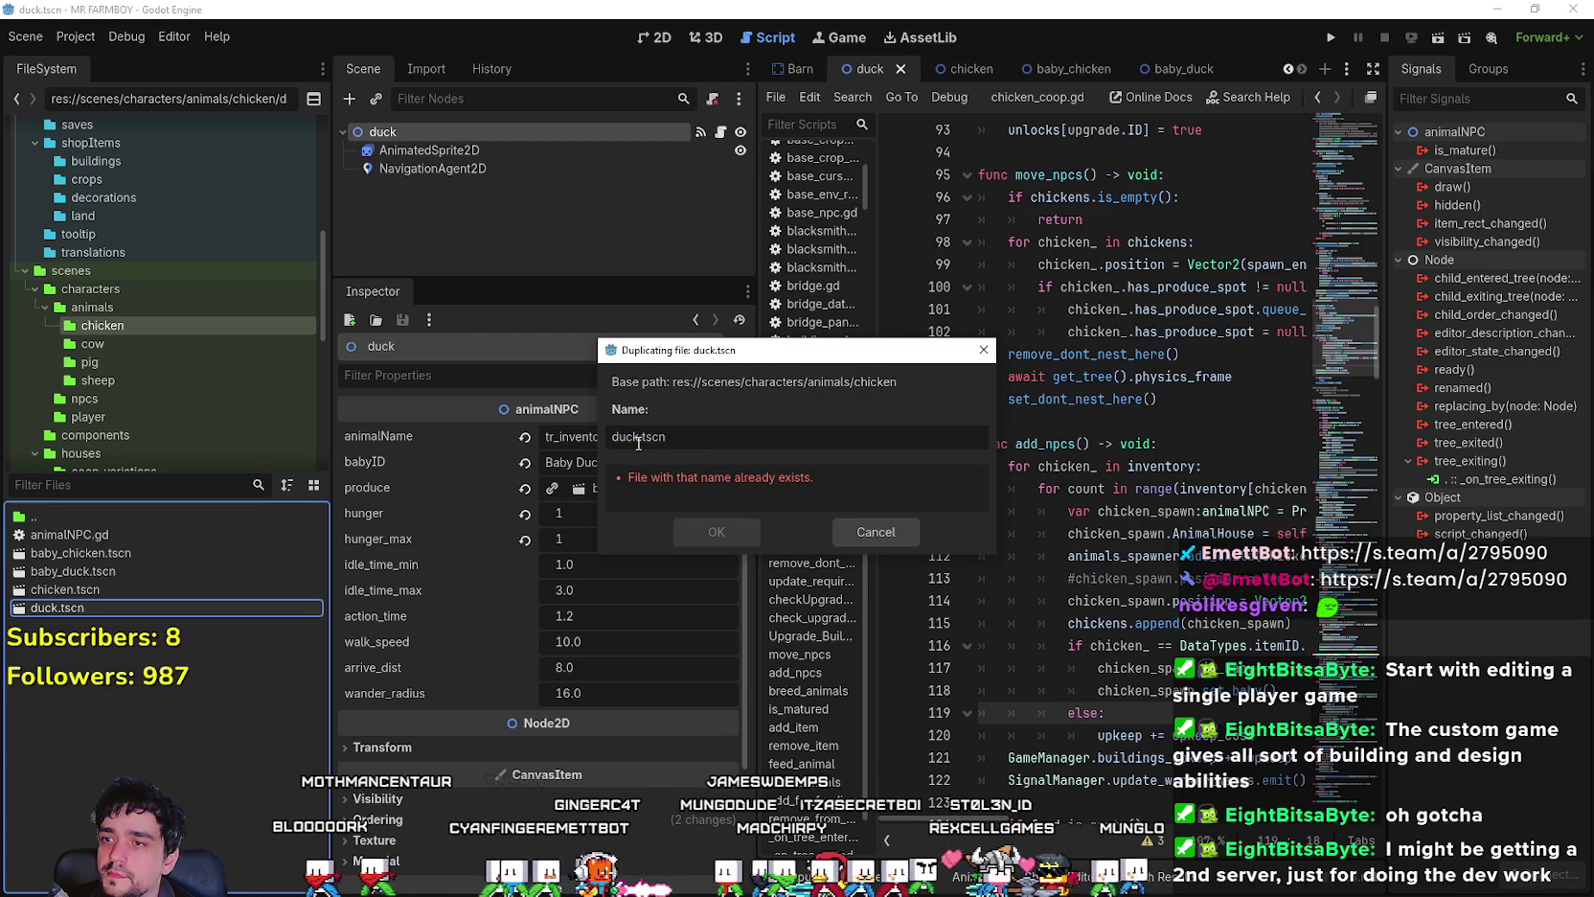
text(goose)
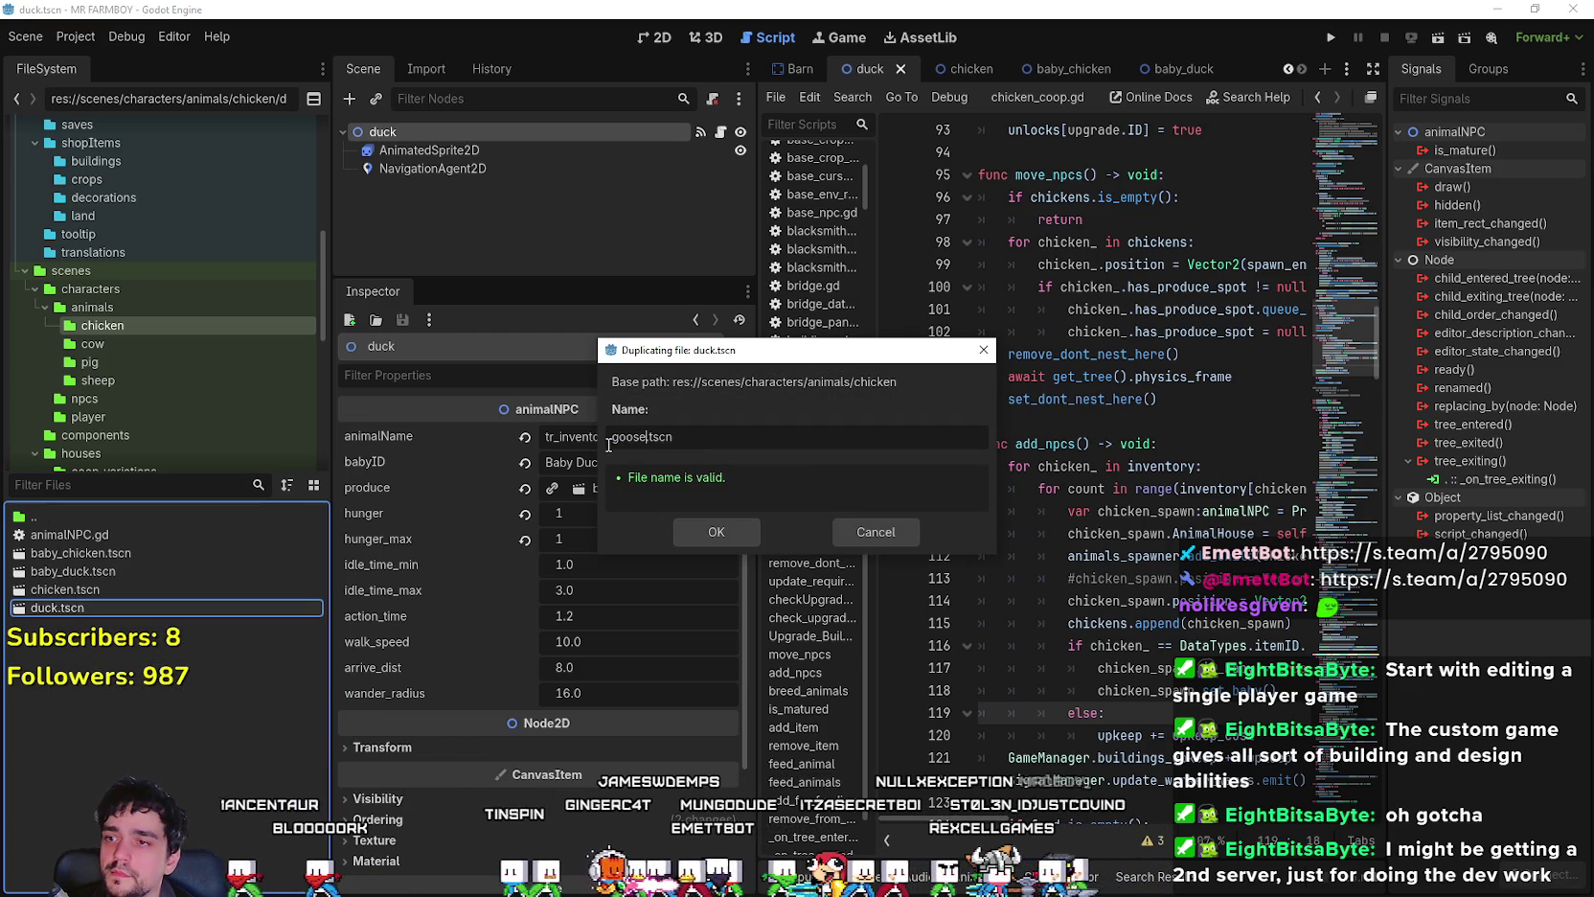
click(714, 532)
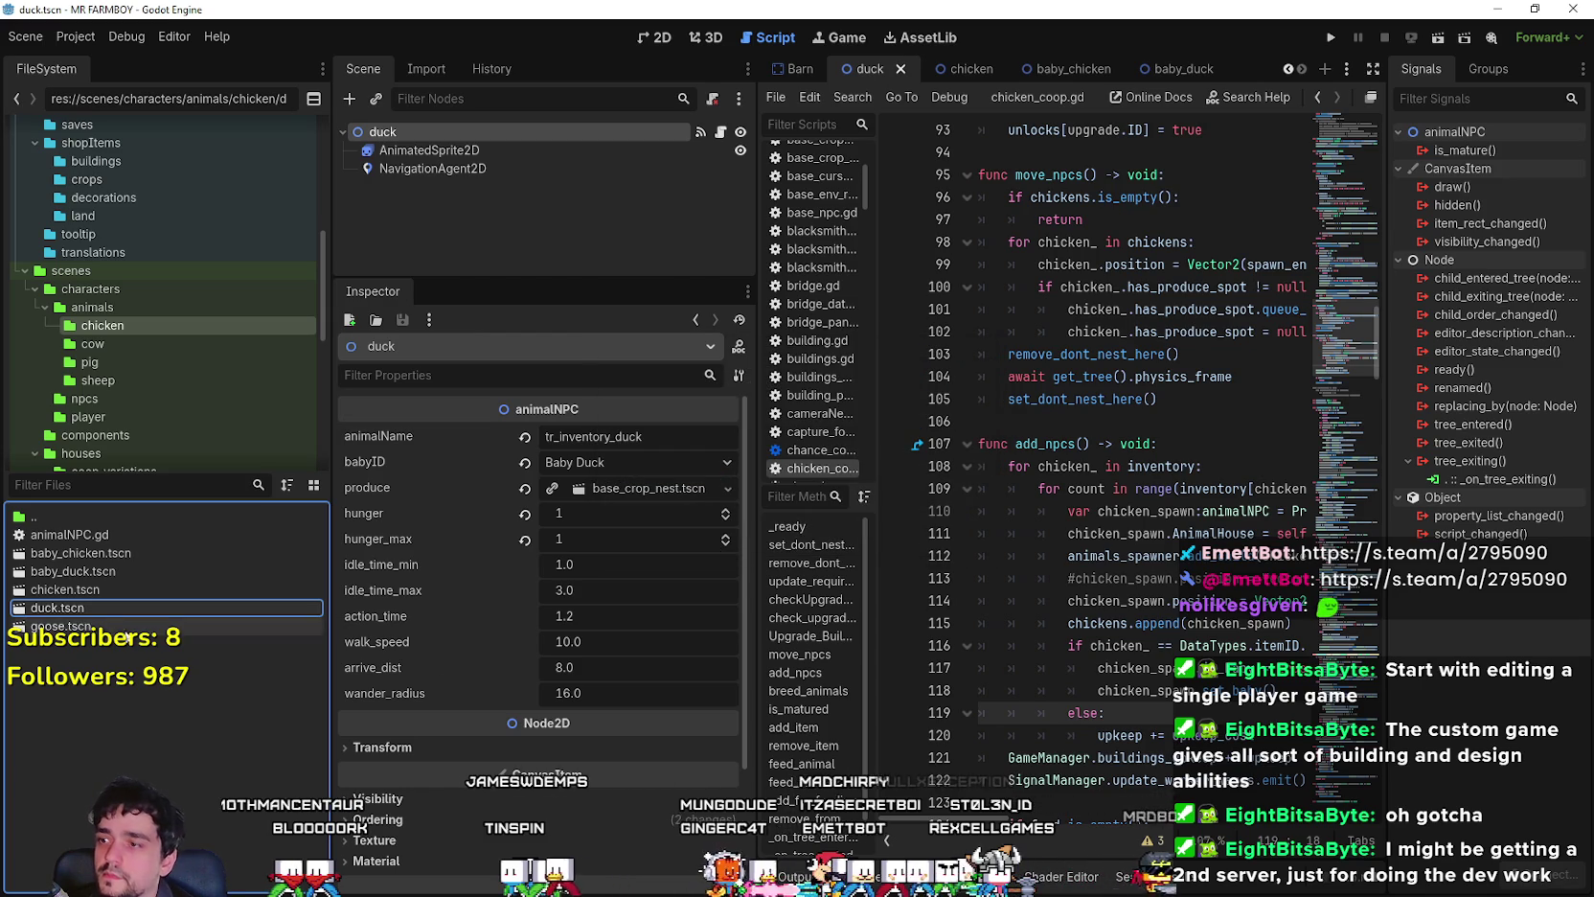
double_click(415, 133)
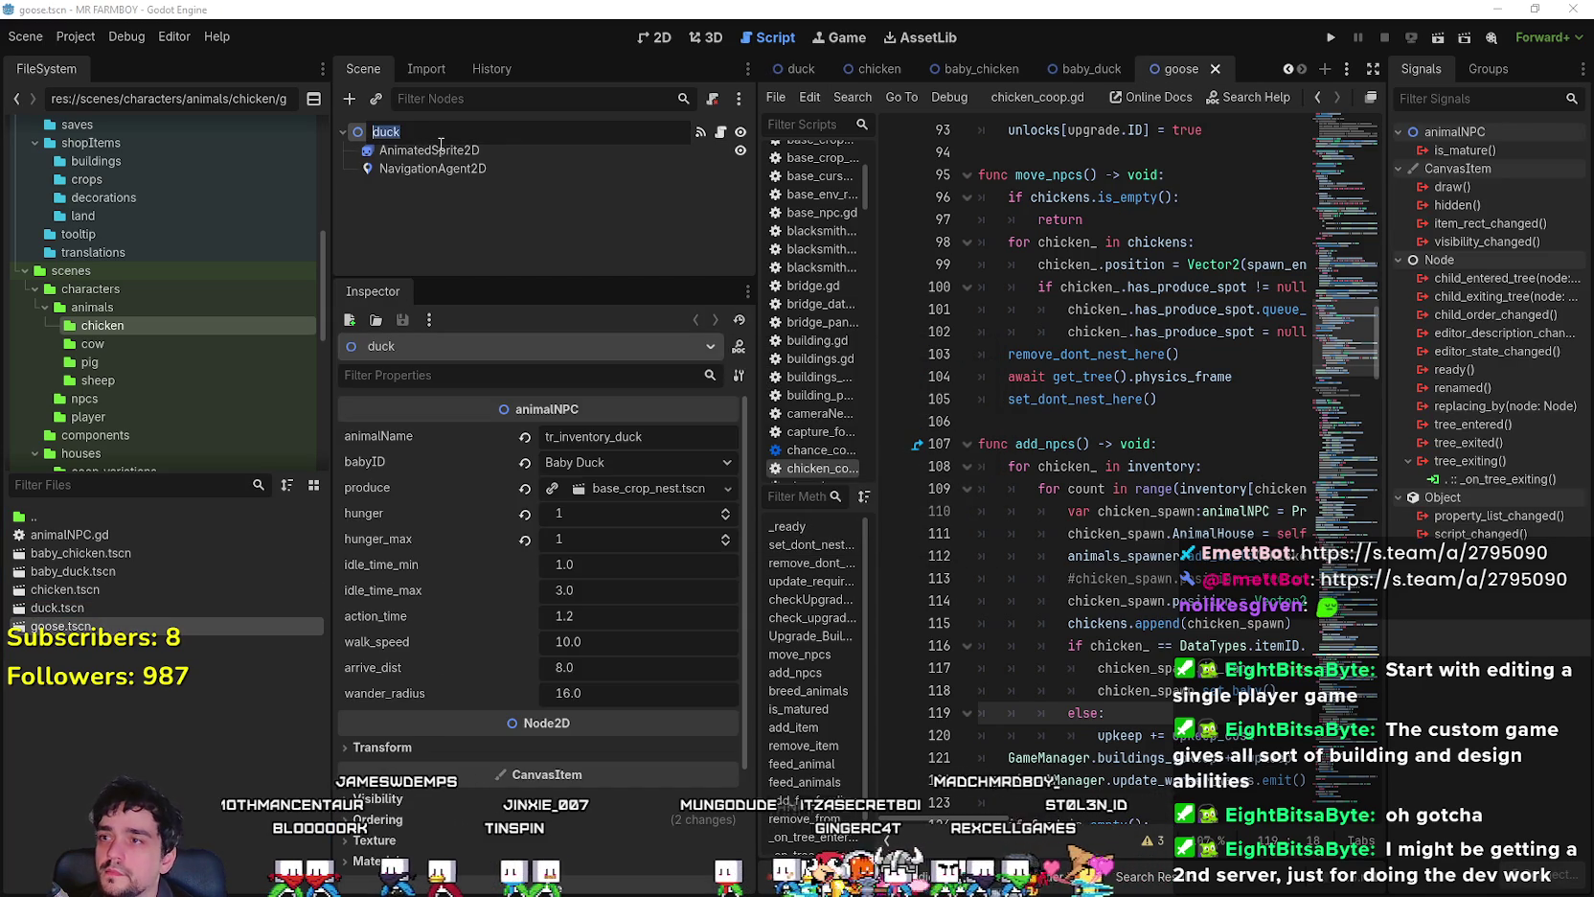
- Name the goose root 'goose', set animalName tr_inventory_goose and babyID Baby Goose, and save
text(goose)
key(Return)
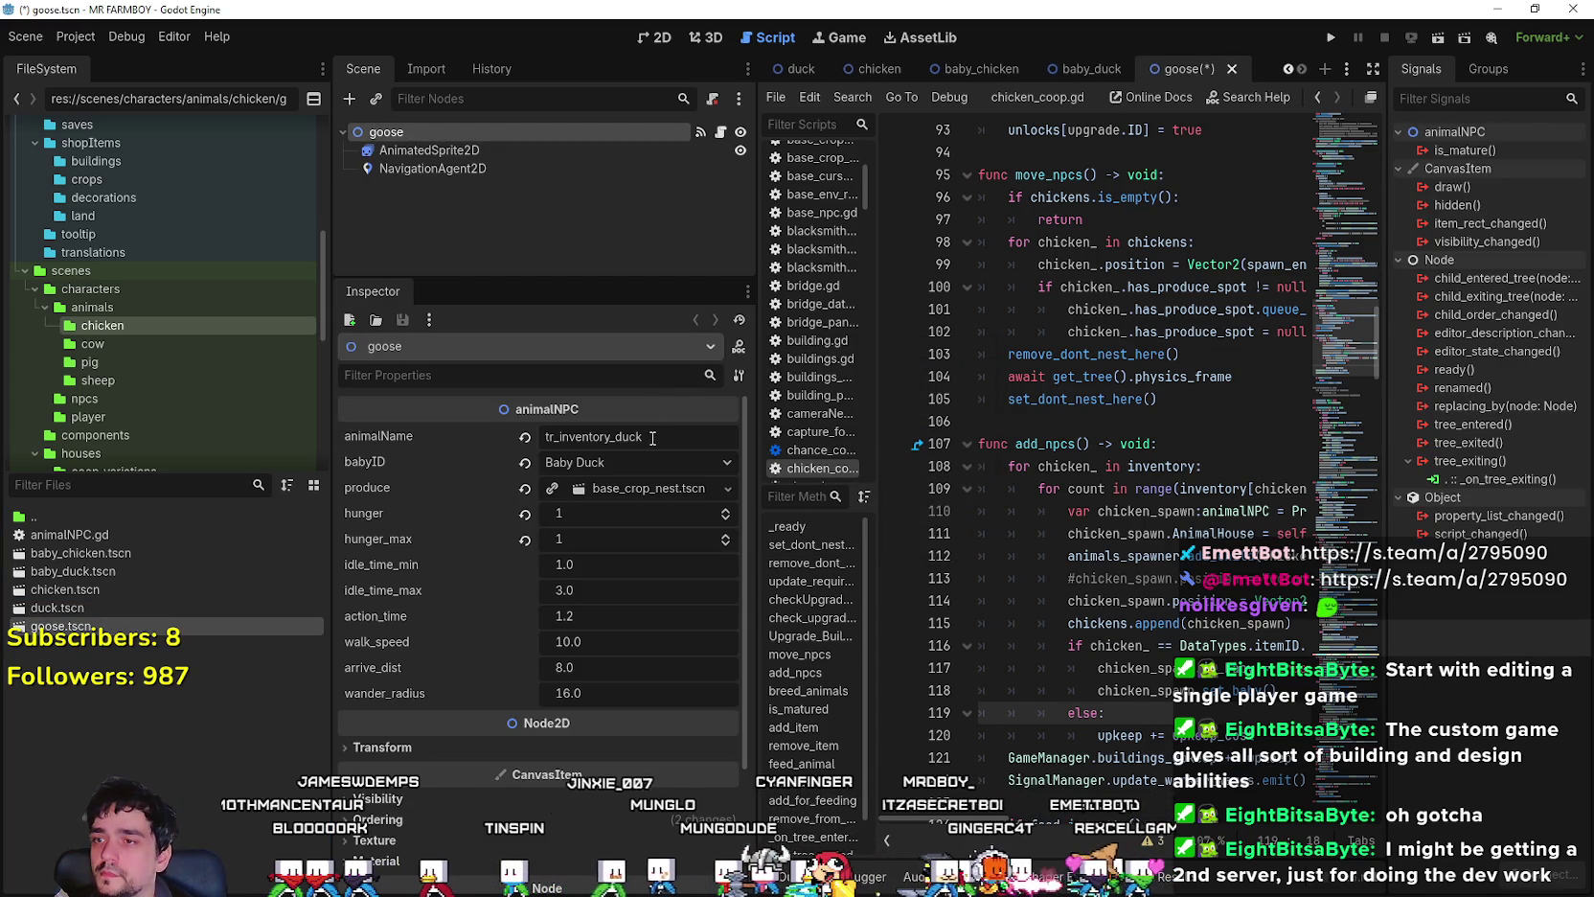
click(623, 437)
text(goose)
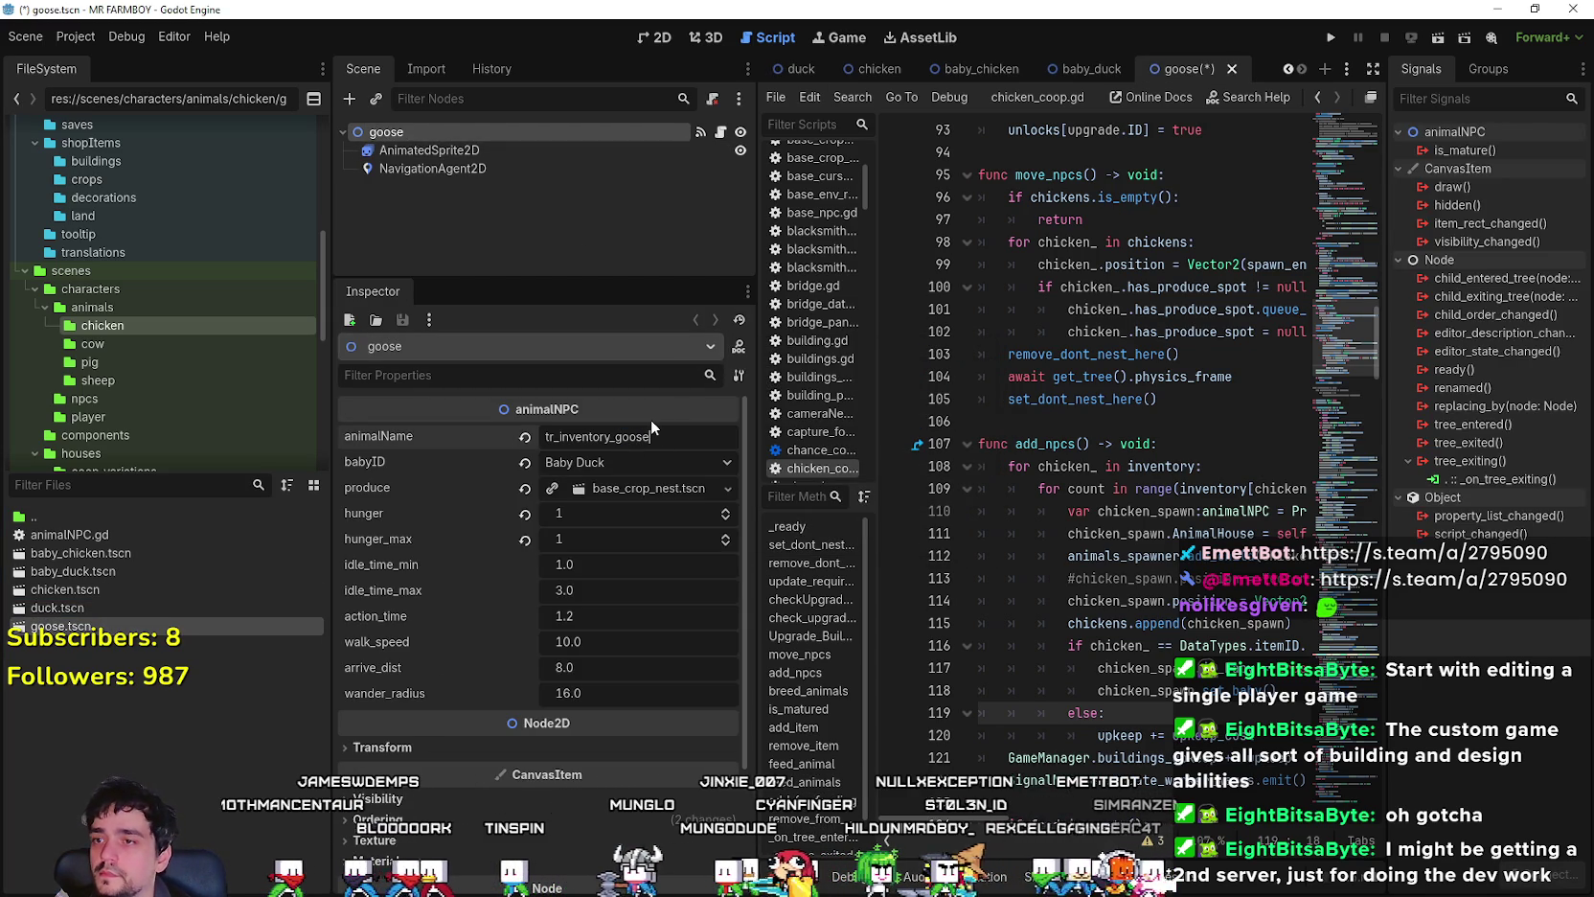
click(671, 462)
scroll(736, 201, down, 2)
scroll(736, 200, down, 20)
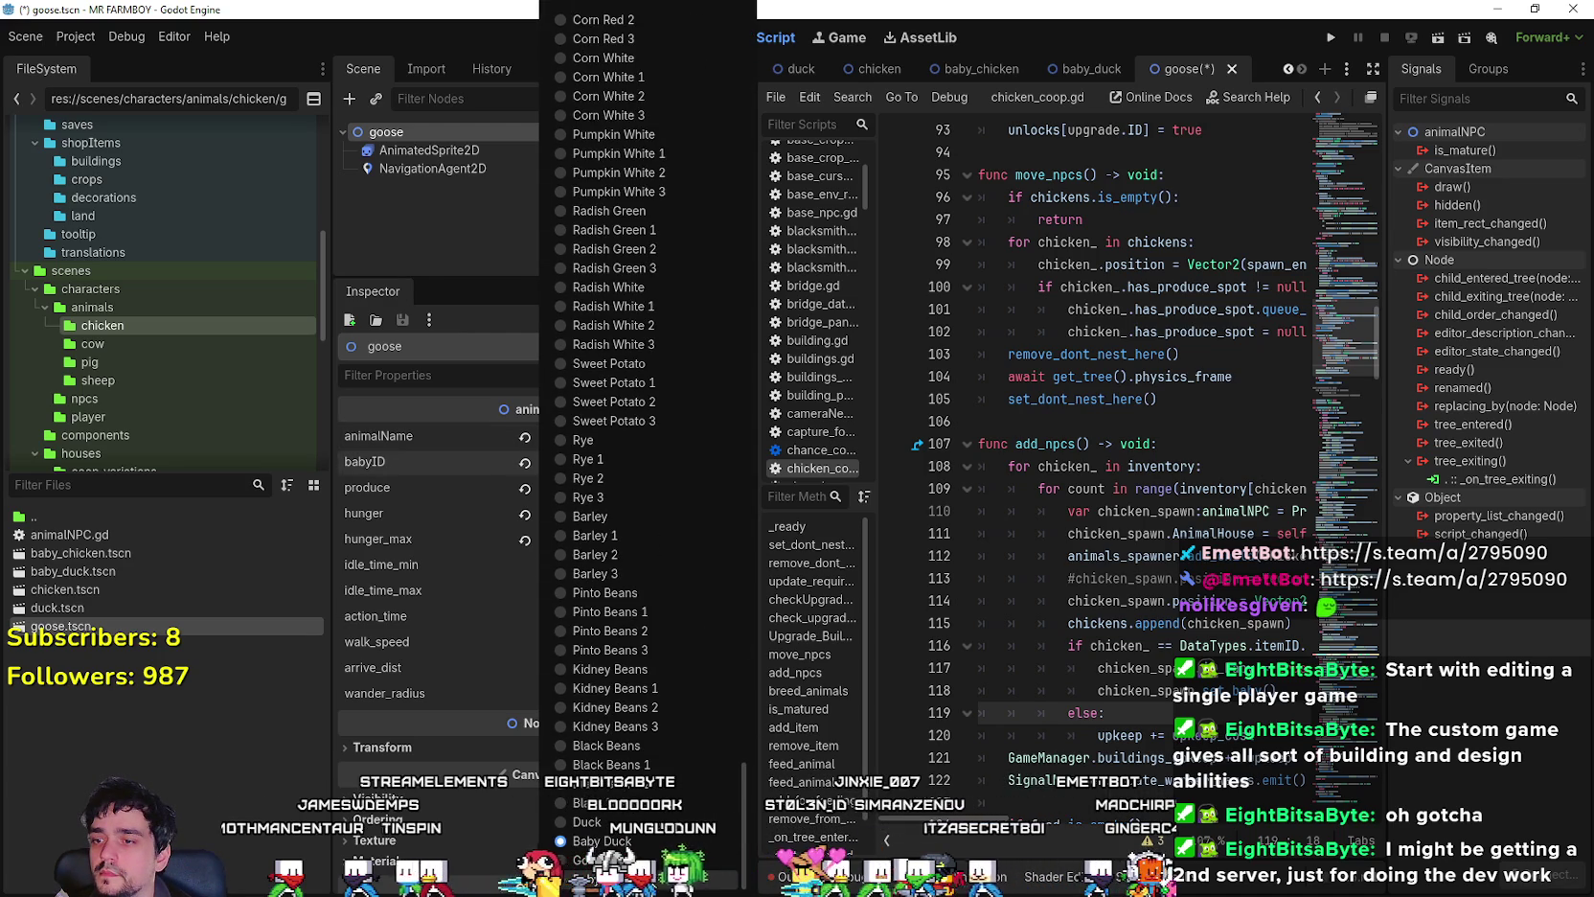
click(632, 879)
key(ctrl+s)
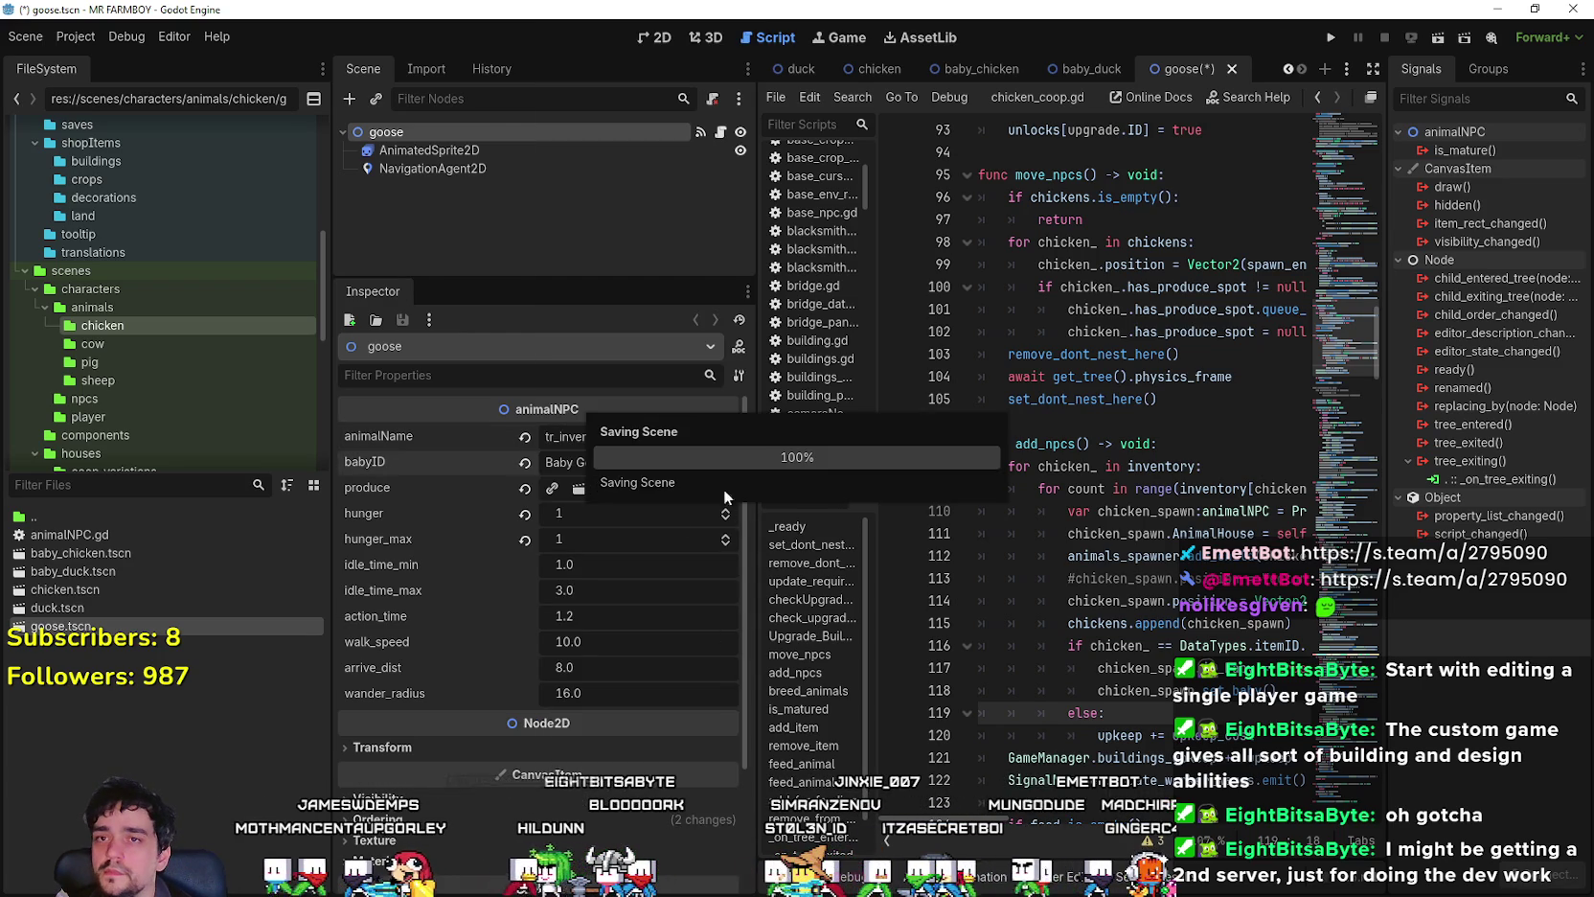
click(446, 151)
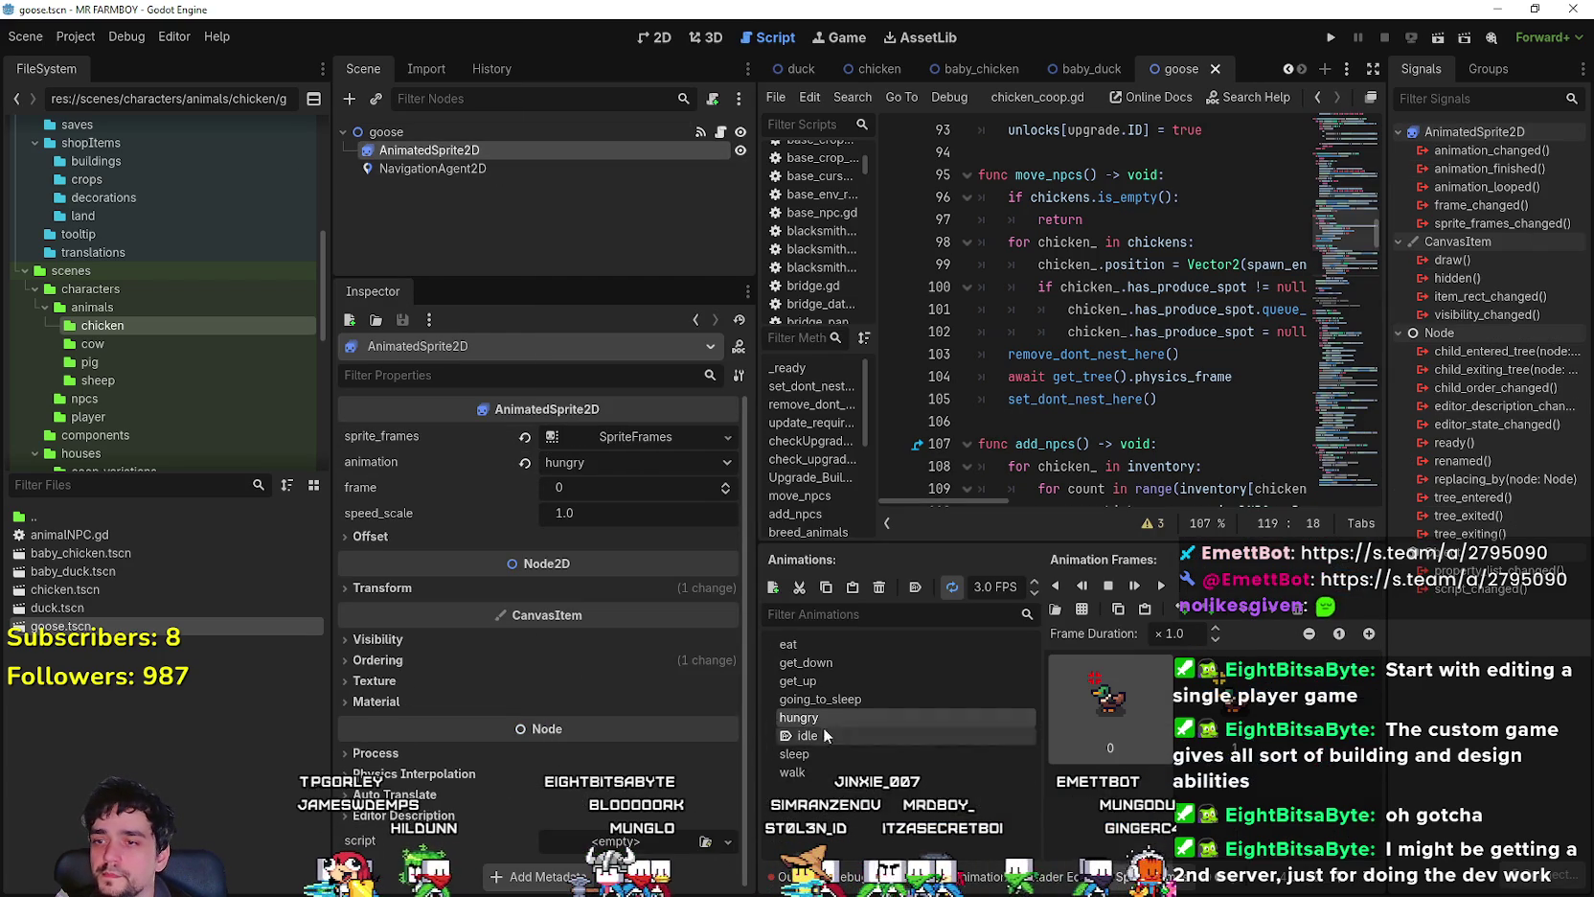
- Clear the goose AnimatedSprite2D's sprite_frames and save the scene
drag(935, 544, 643, 404)
click(526, 438)
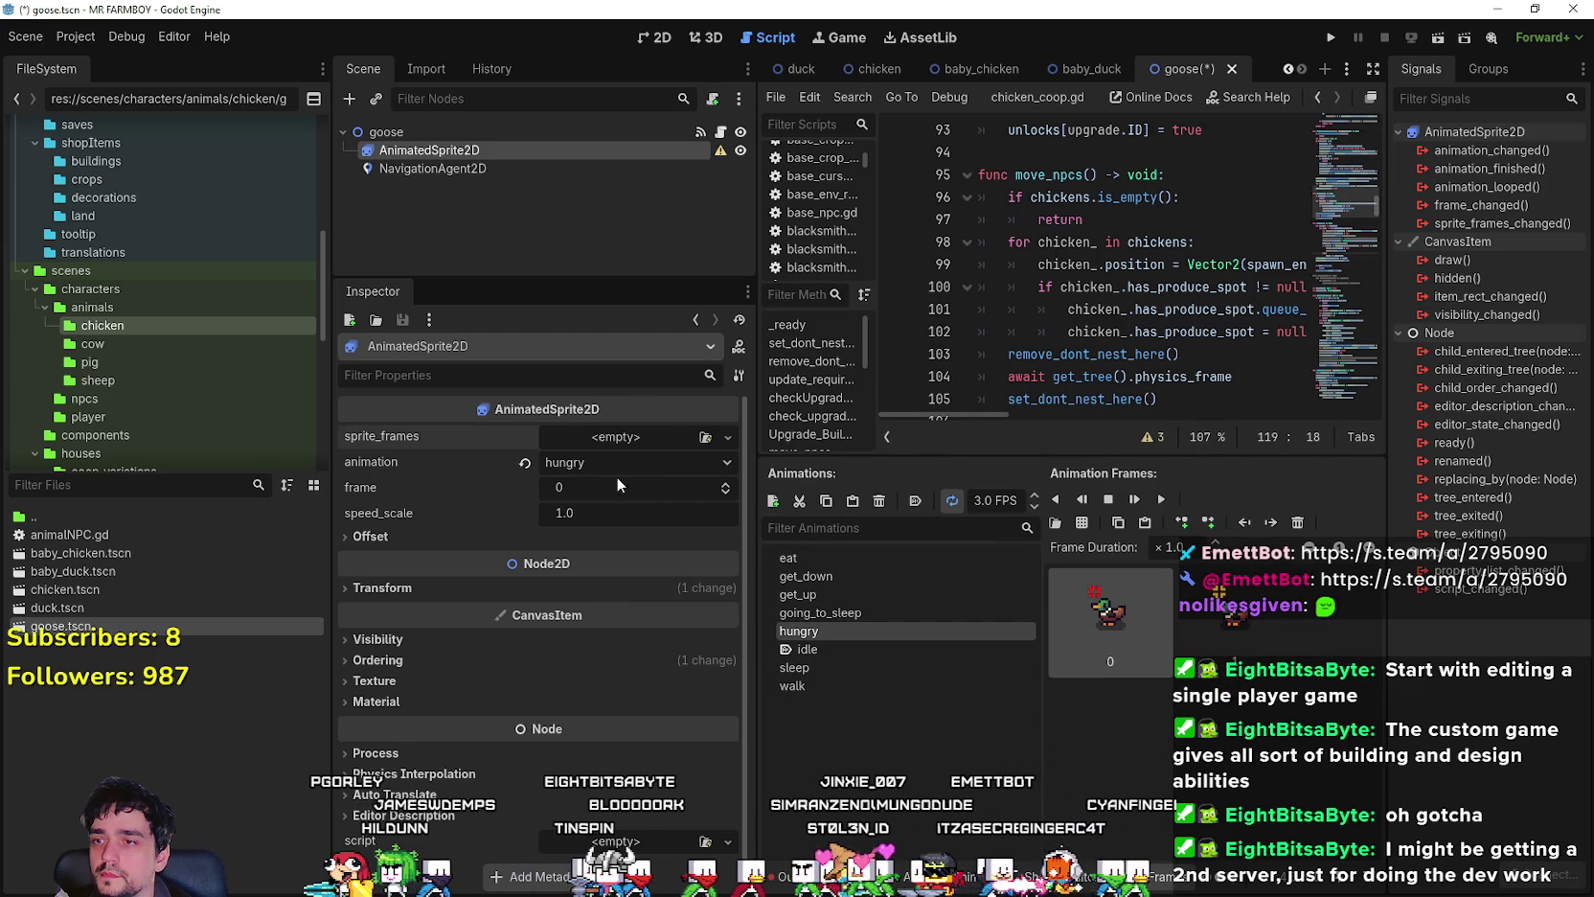
key(ctrl+s)
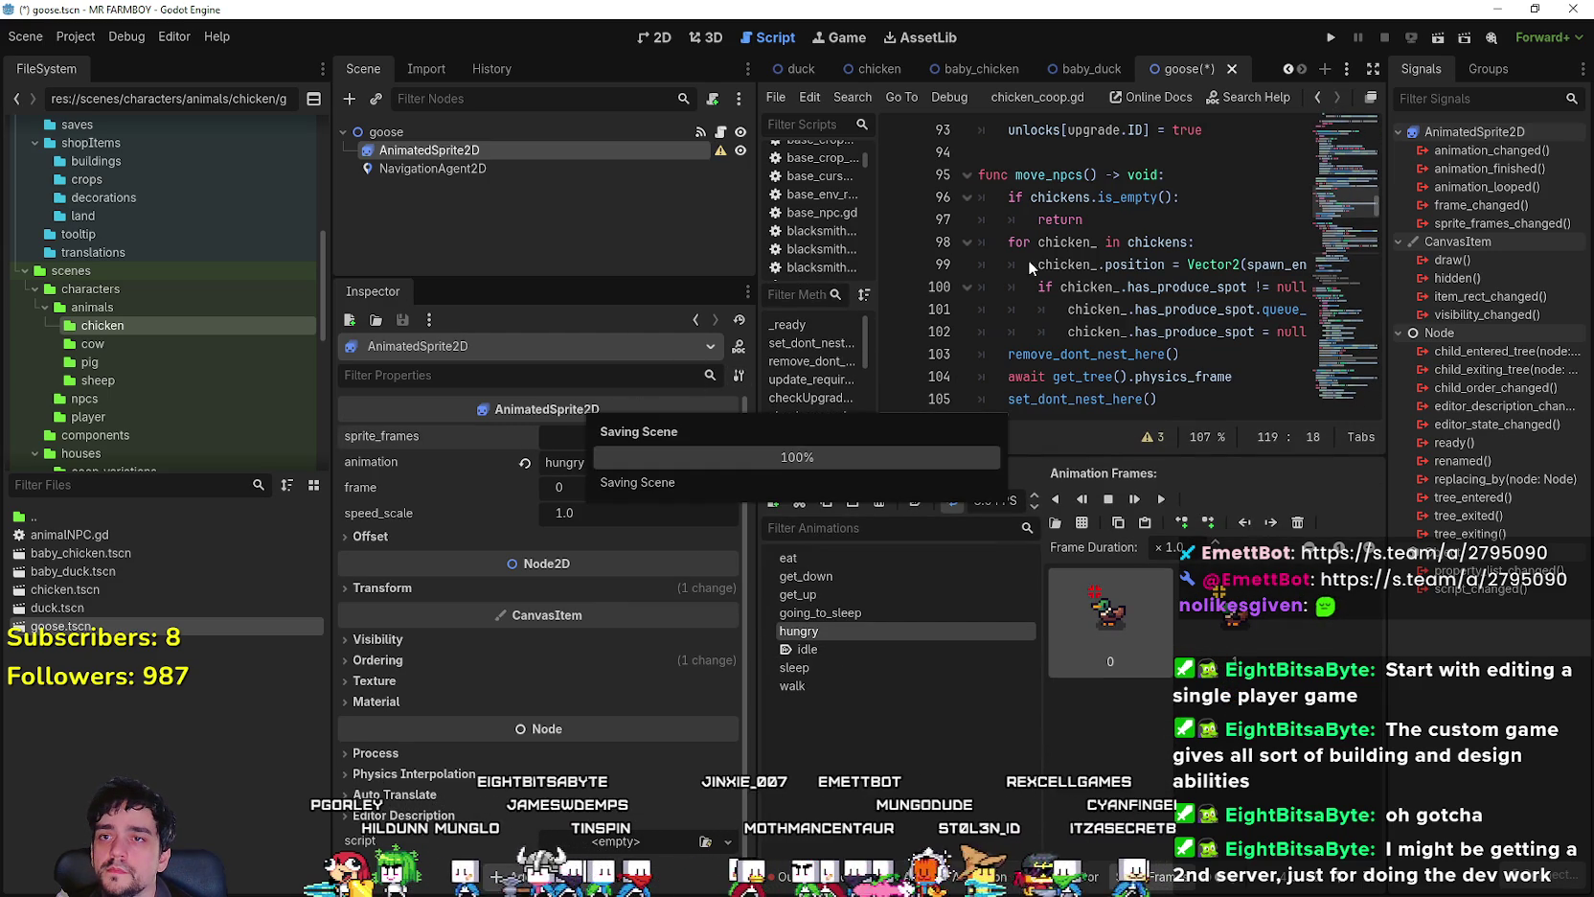
click(1084, 69)
click(891, 65)
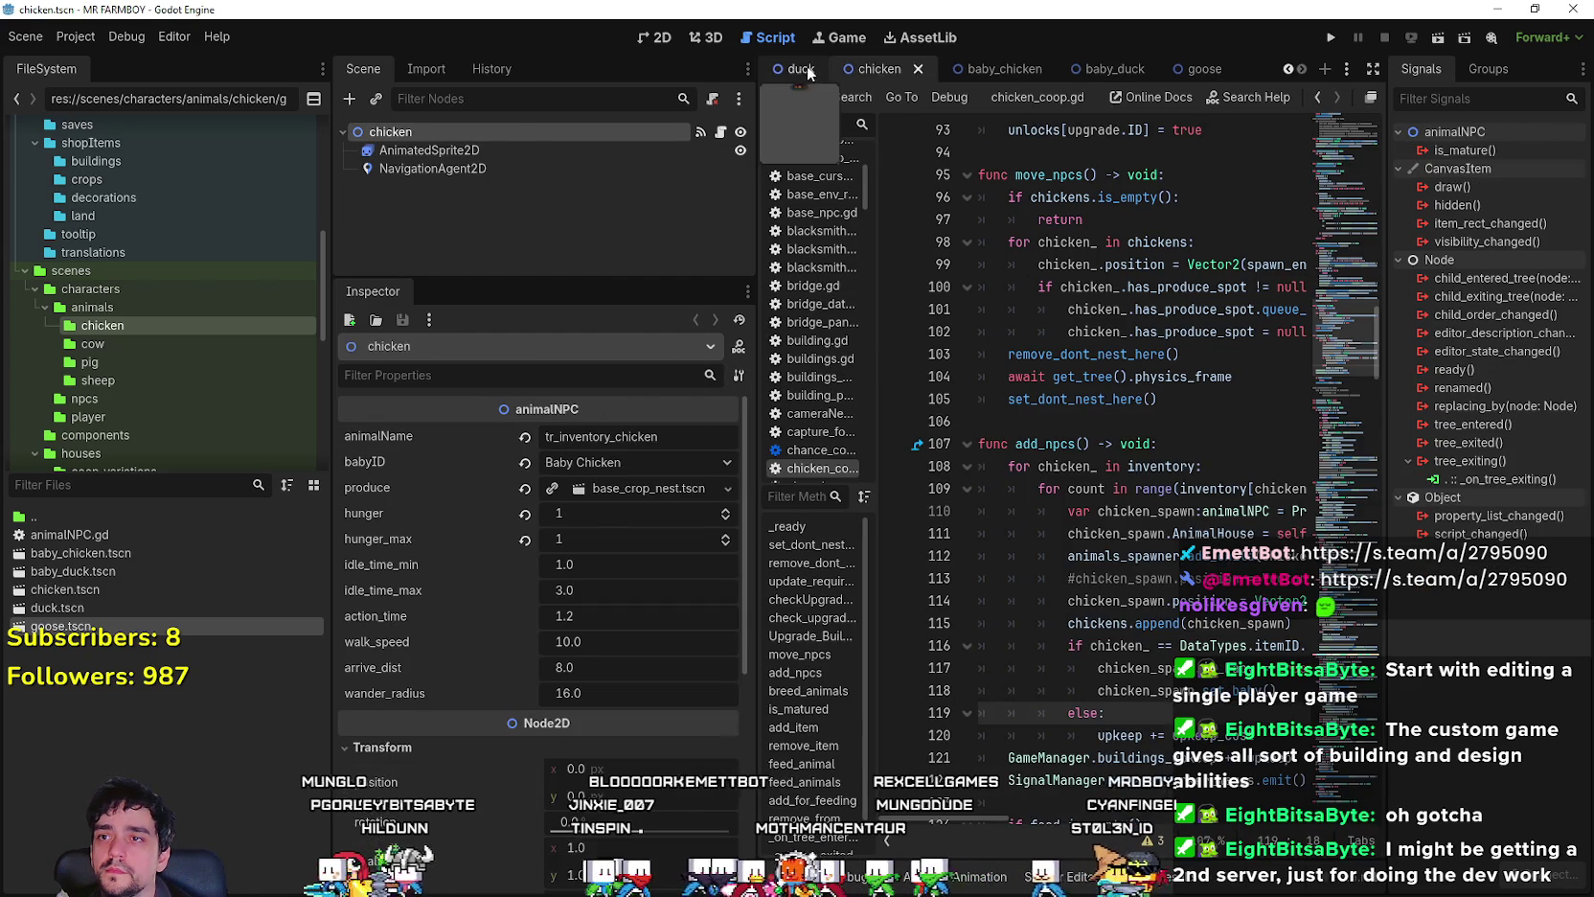
click(801, 67)
- Assign a New SpriteFrames to the goose sprite, save, and return to duck.tscn
click(1204, 68)
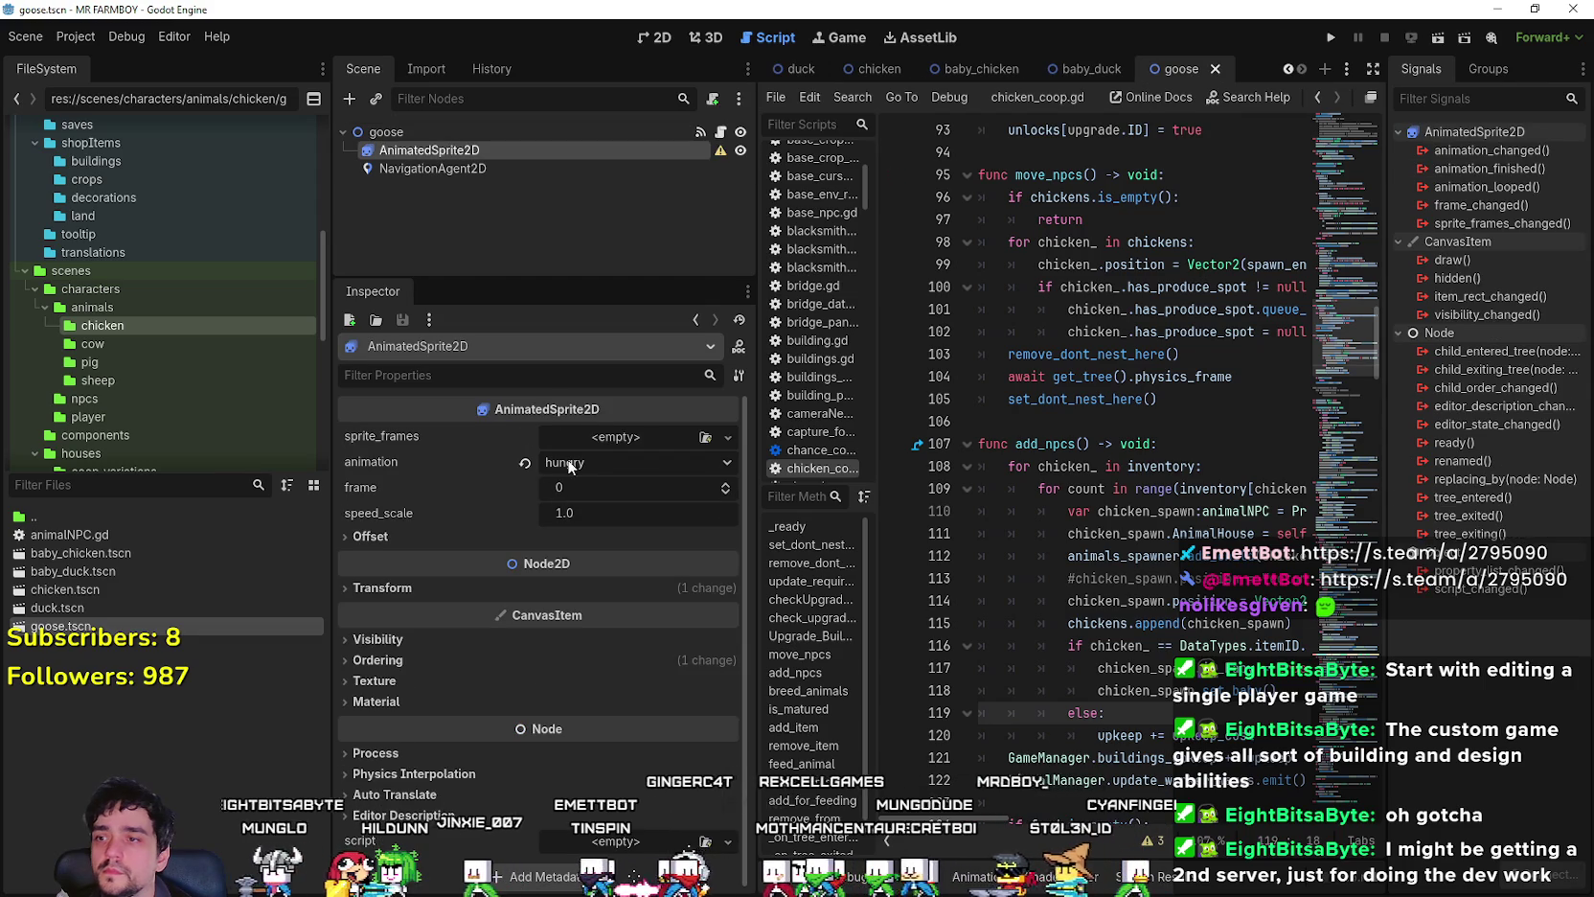
click(609, 436)
click(628, 484)
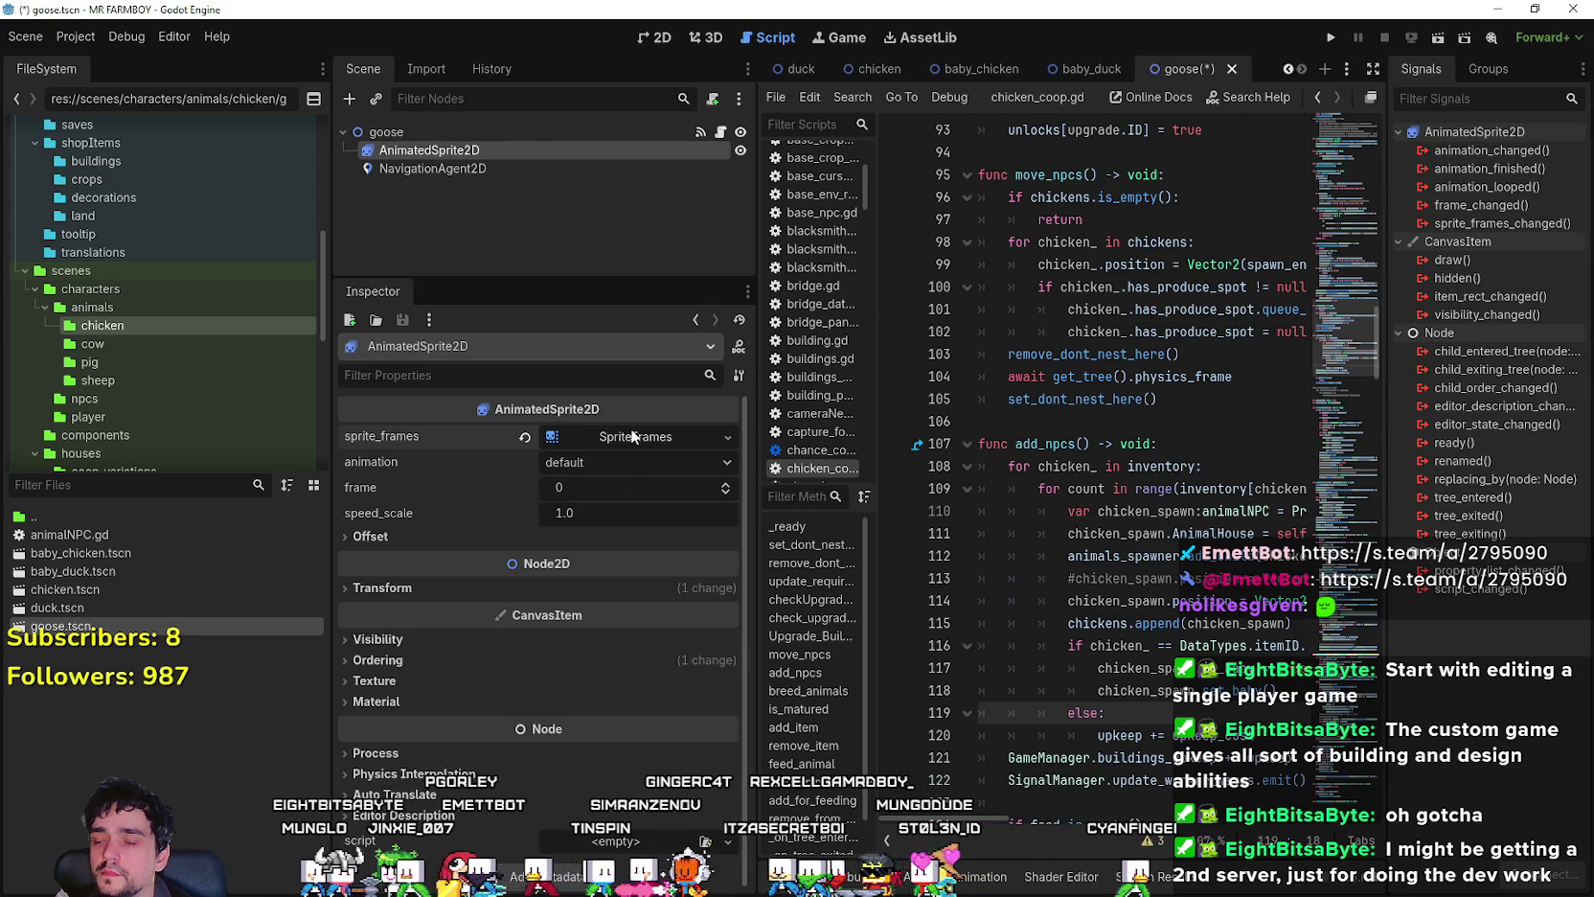
key(ctrl+s)
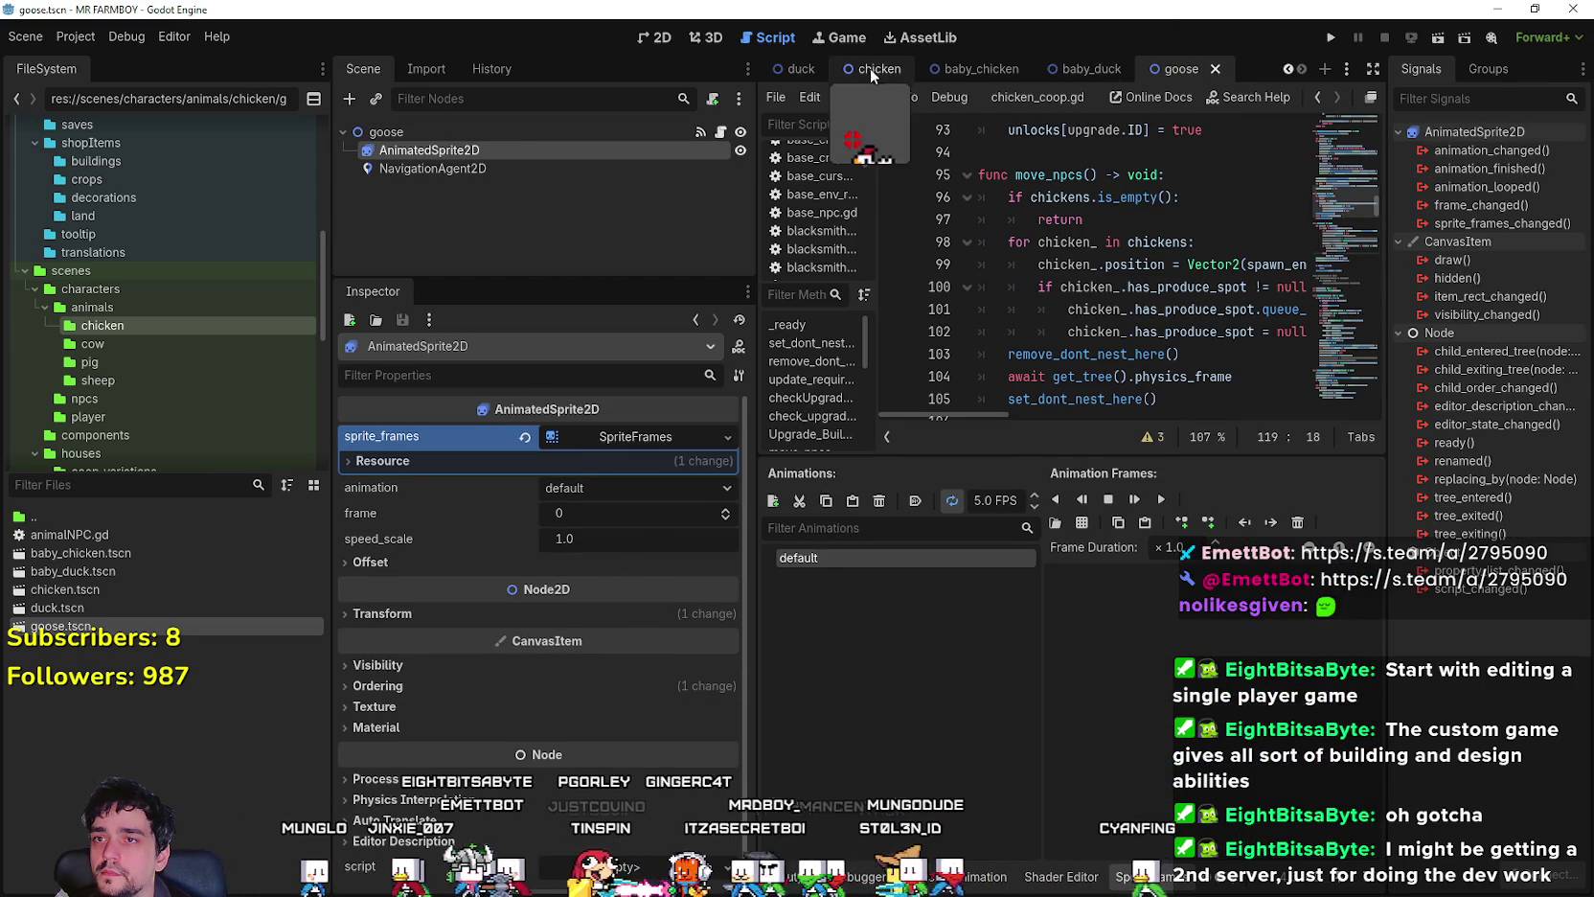
click(801, 67)
click(1187, 69)
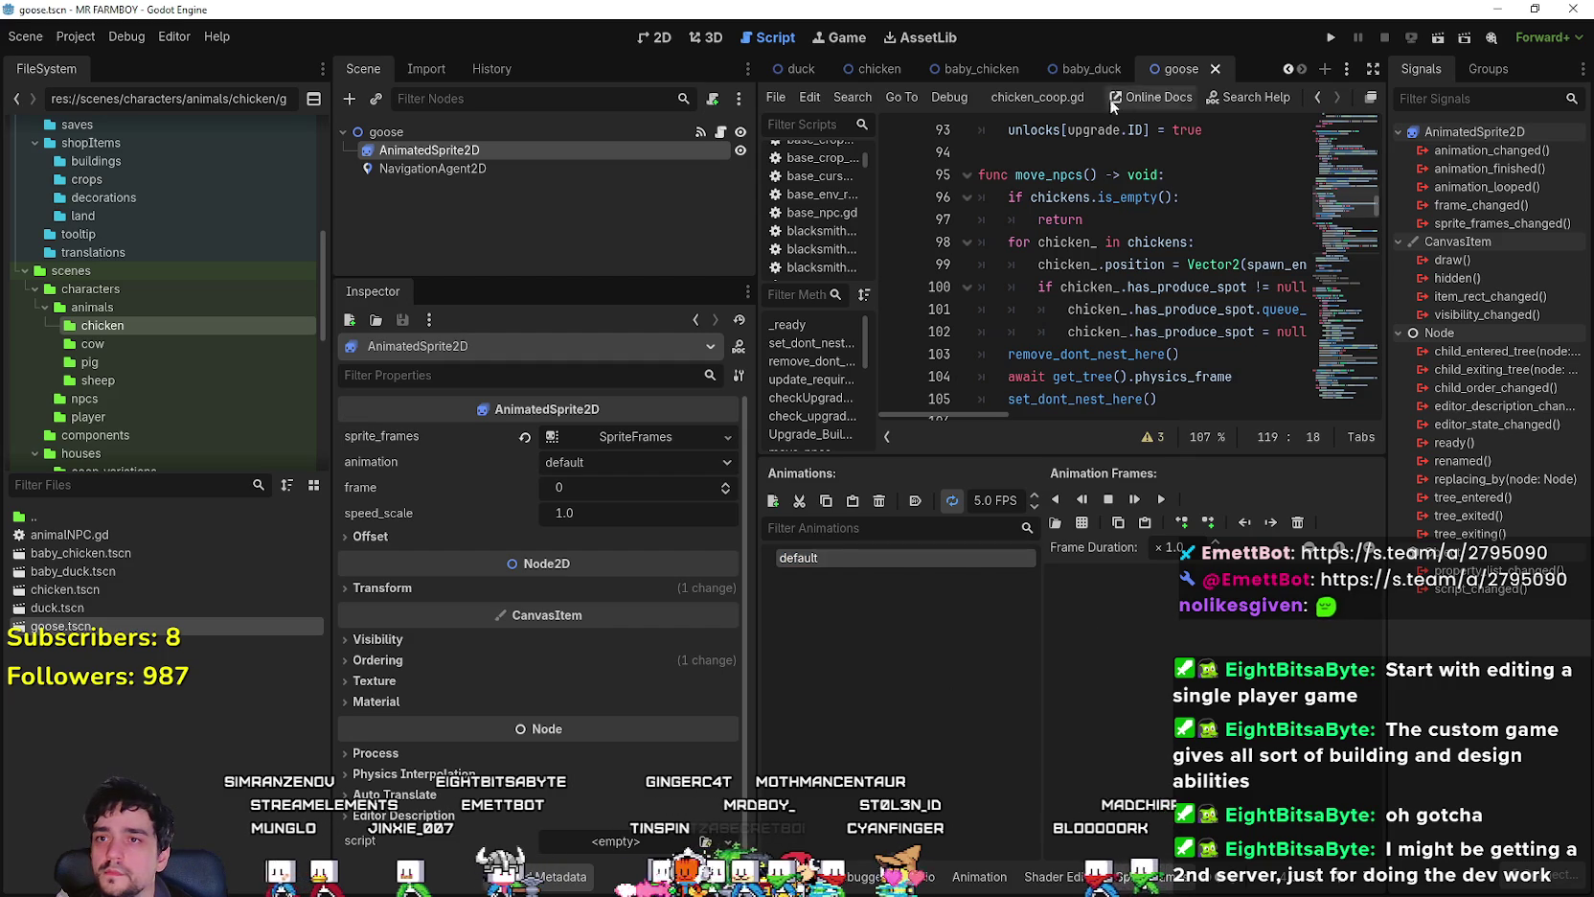
click(792, 72)
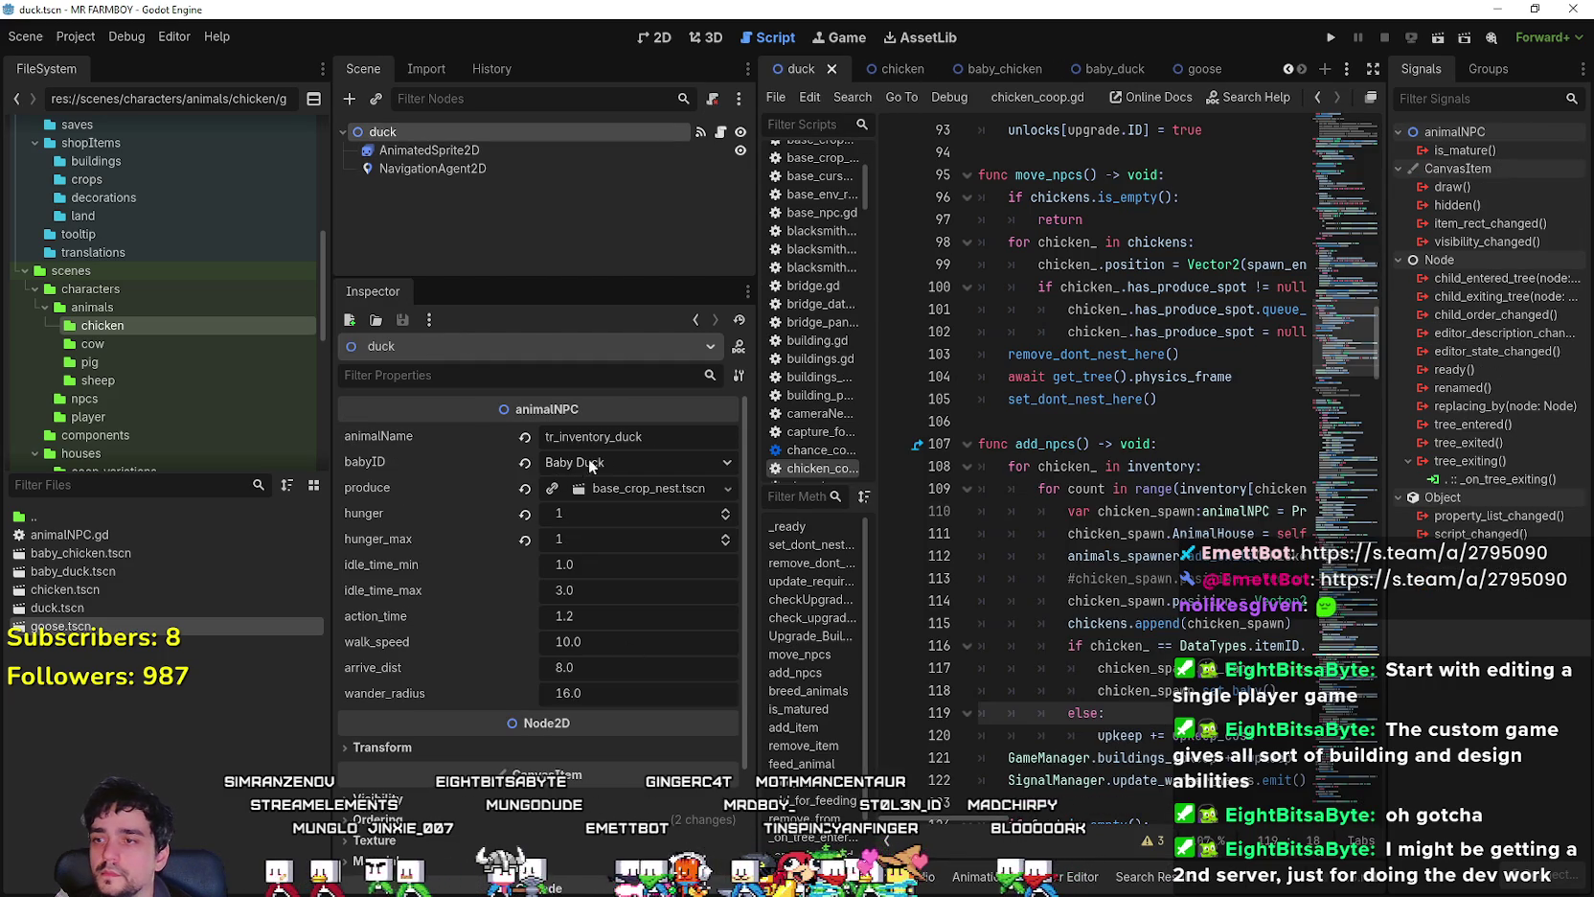
- Screenshot the duck sprite's eight animation names, then begin renaming the goose sprite's default animation
click(429, 151)
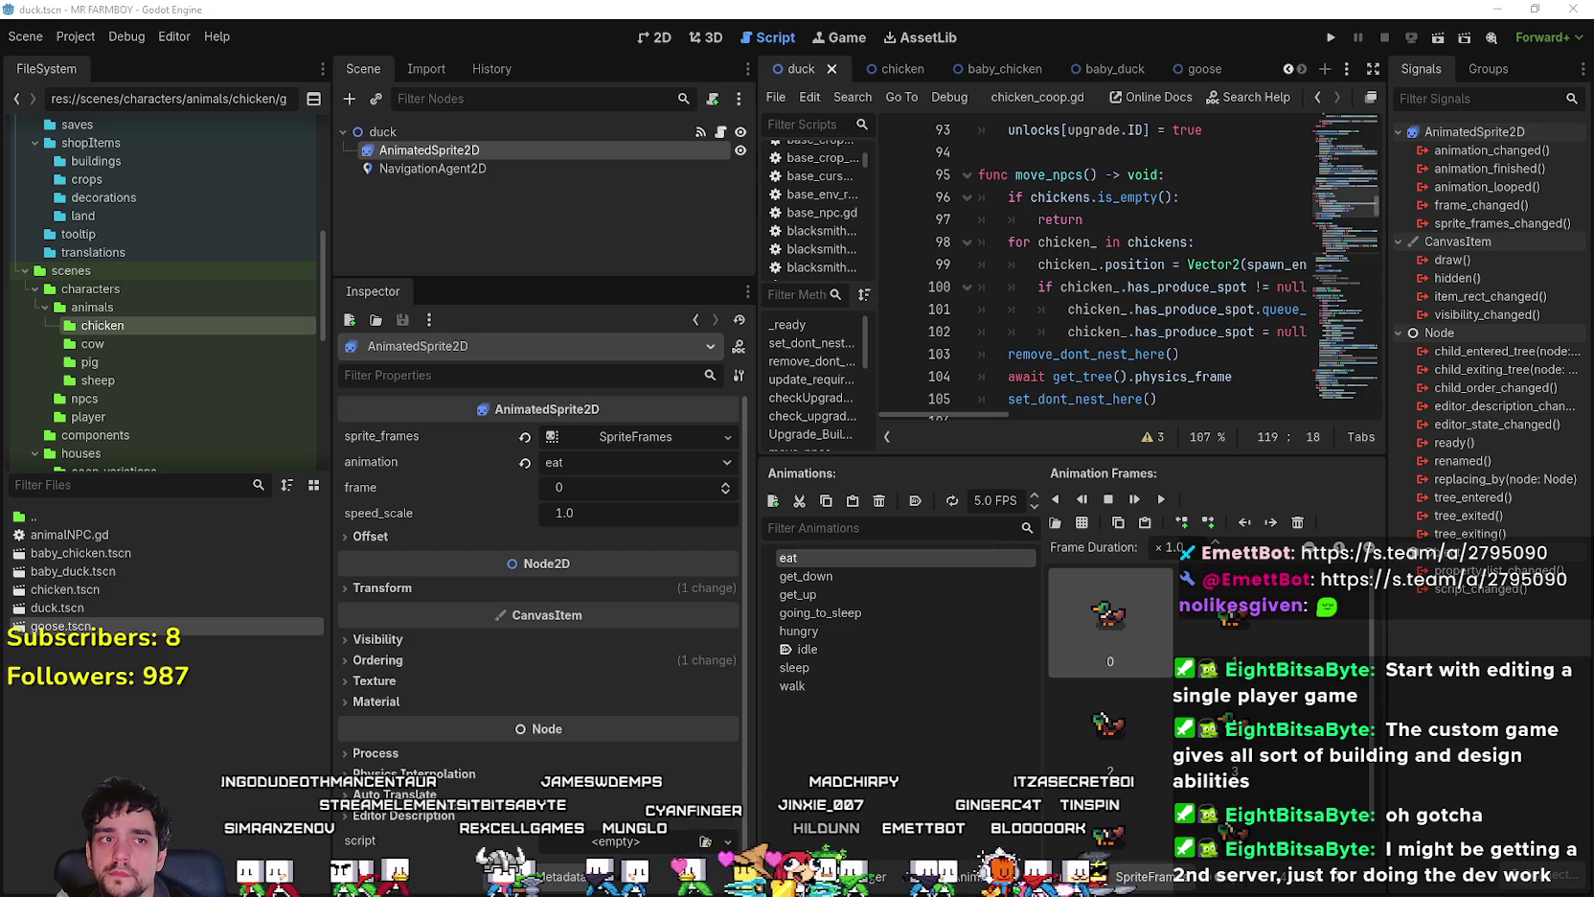
key(super+shift+s)
drag(747, 546, 994, 764)
drag(735, 395, 1150, 395)
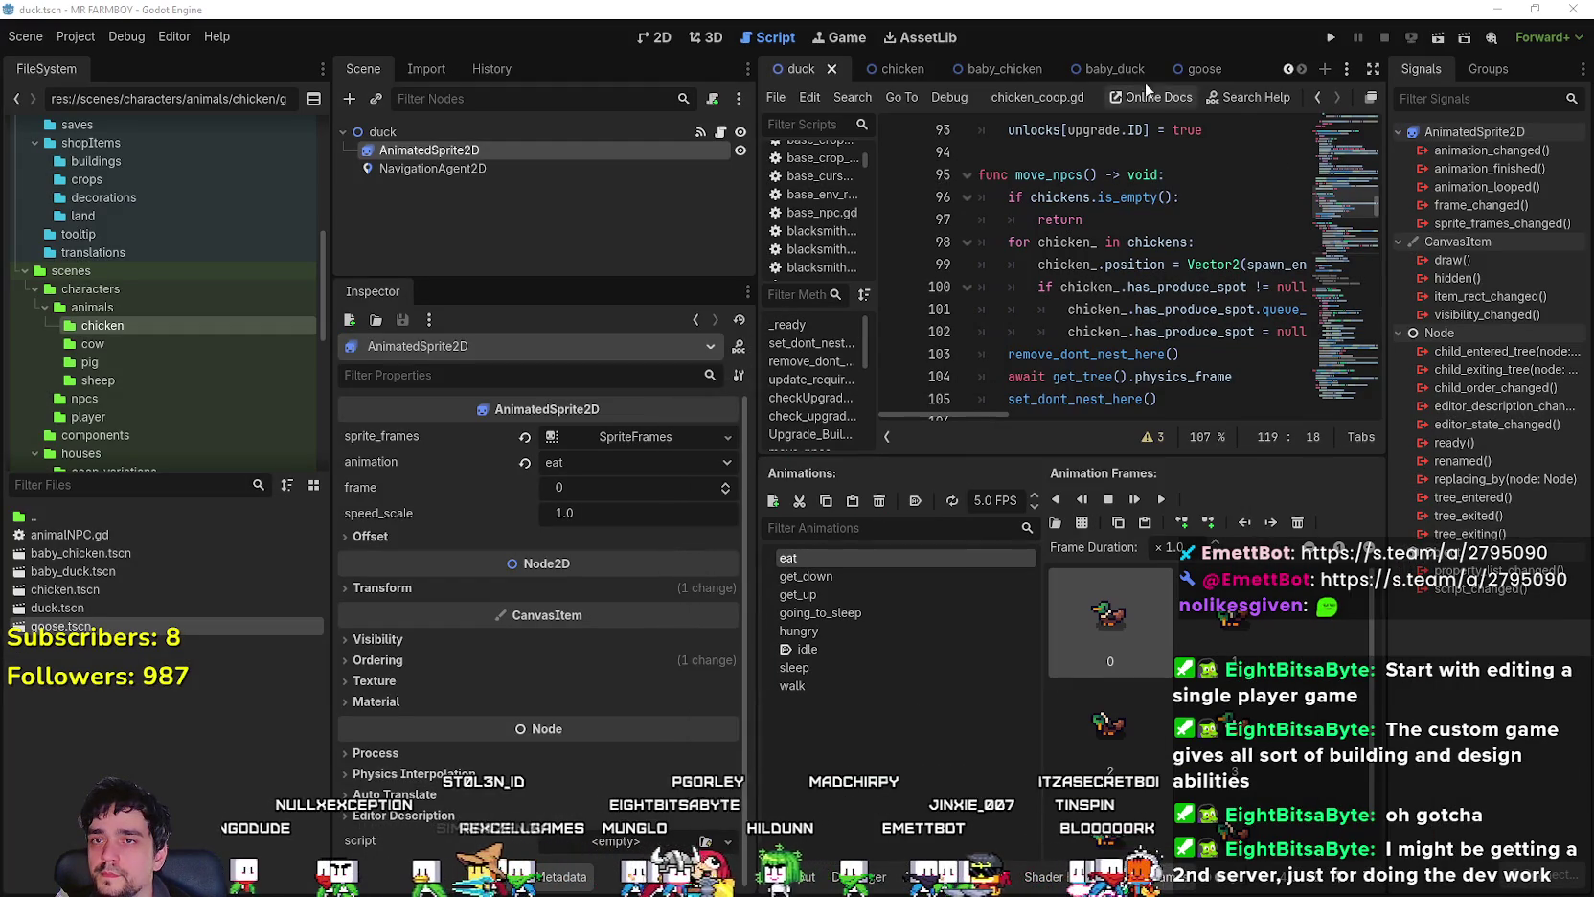
click(1205, 69)
double_click(967, 561)
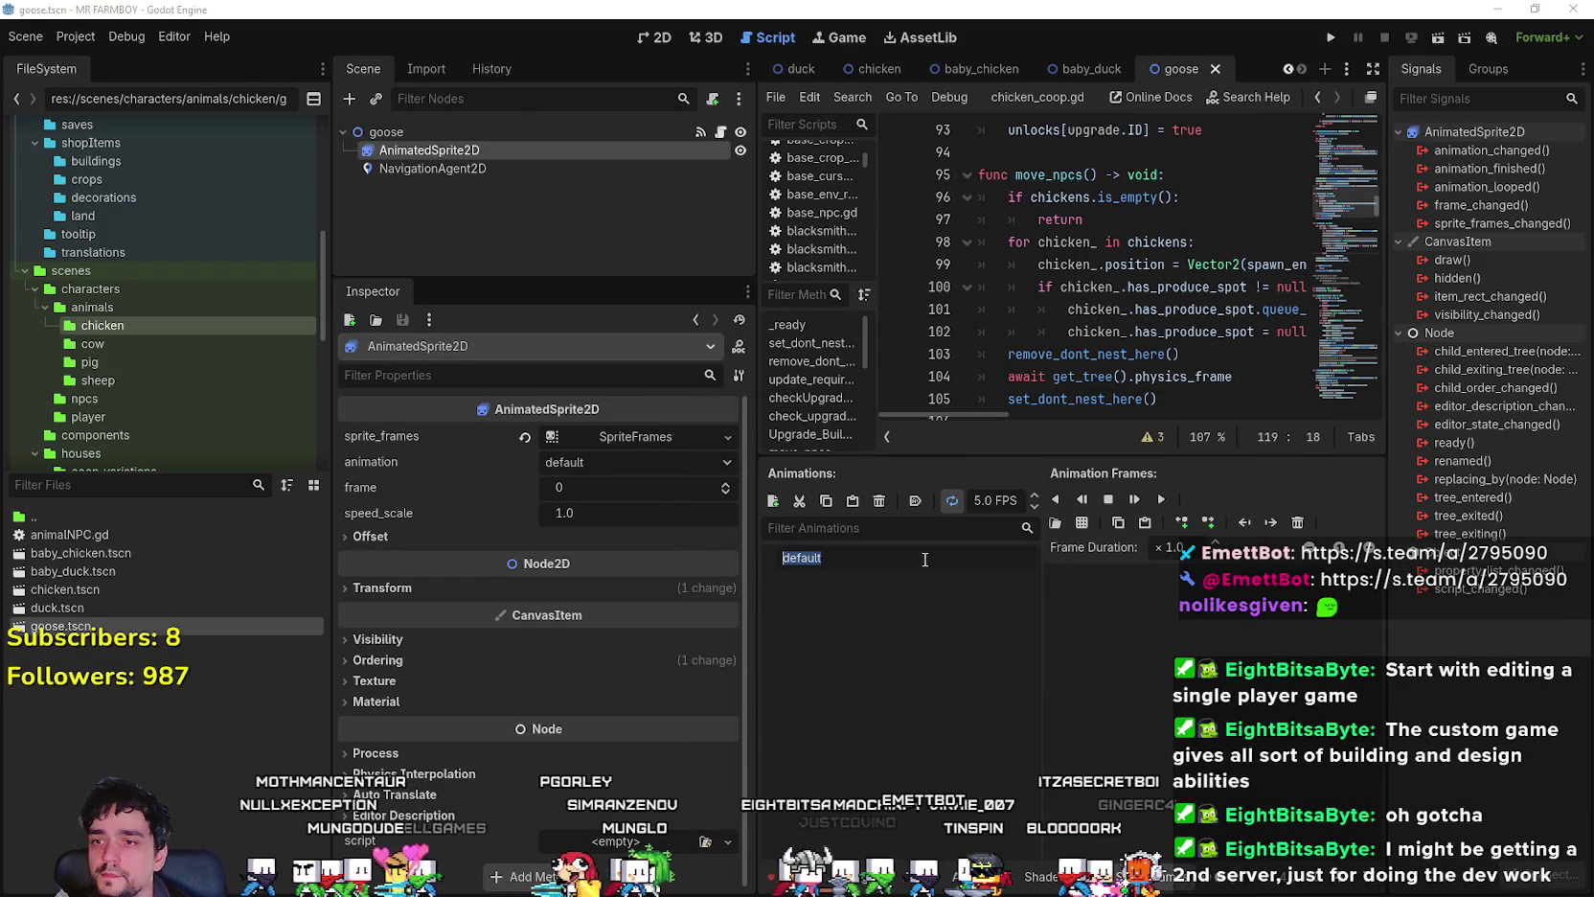
- Rename default to eat and add the get_down and get_up animations
text(eat)
key(Return)
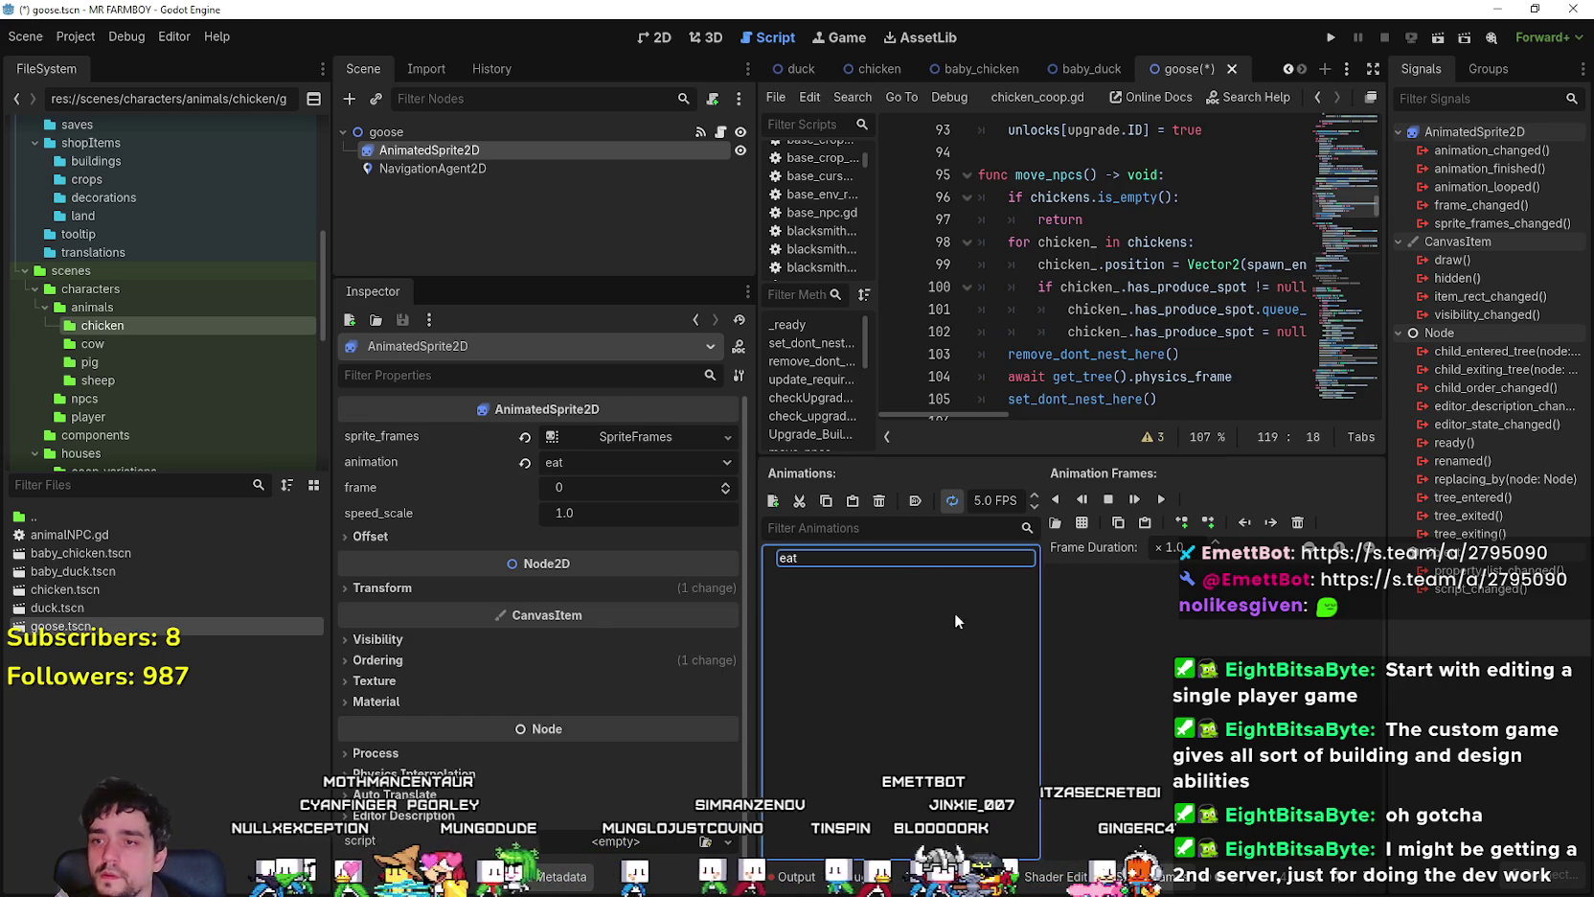
click(773, 501)
double_click(818, 573)
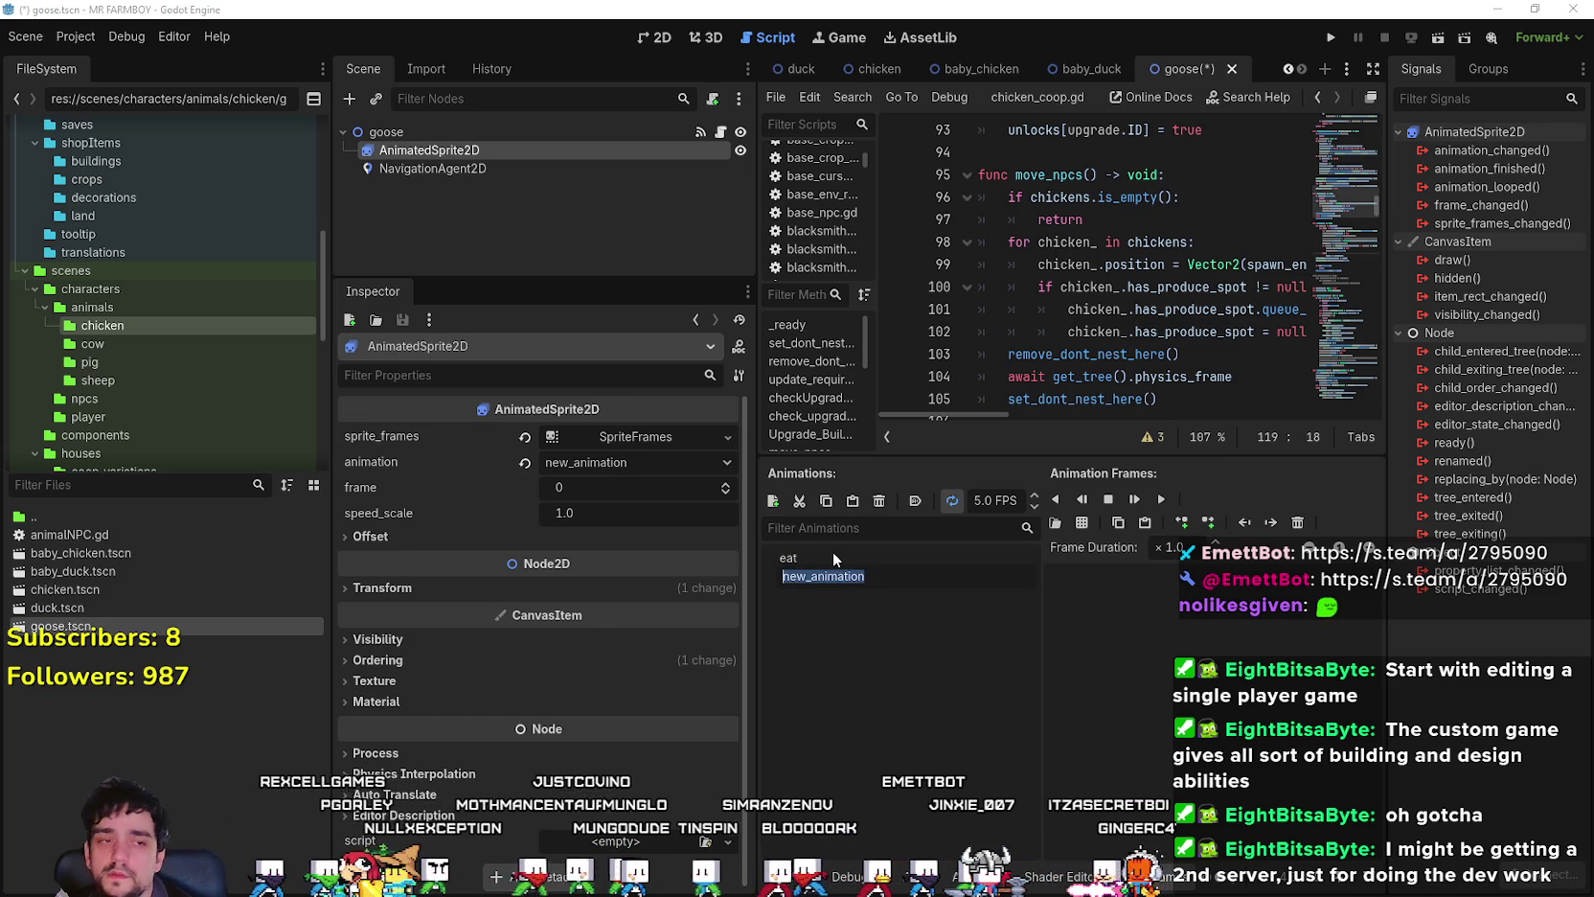
text(get_down)
key(Return)
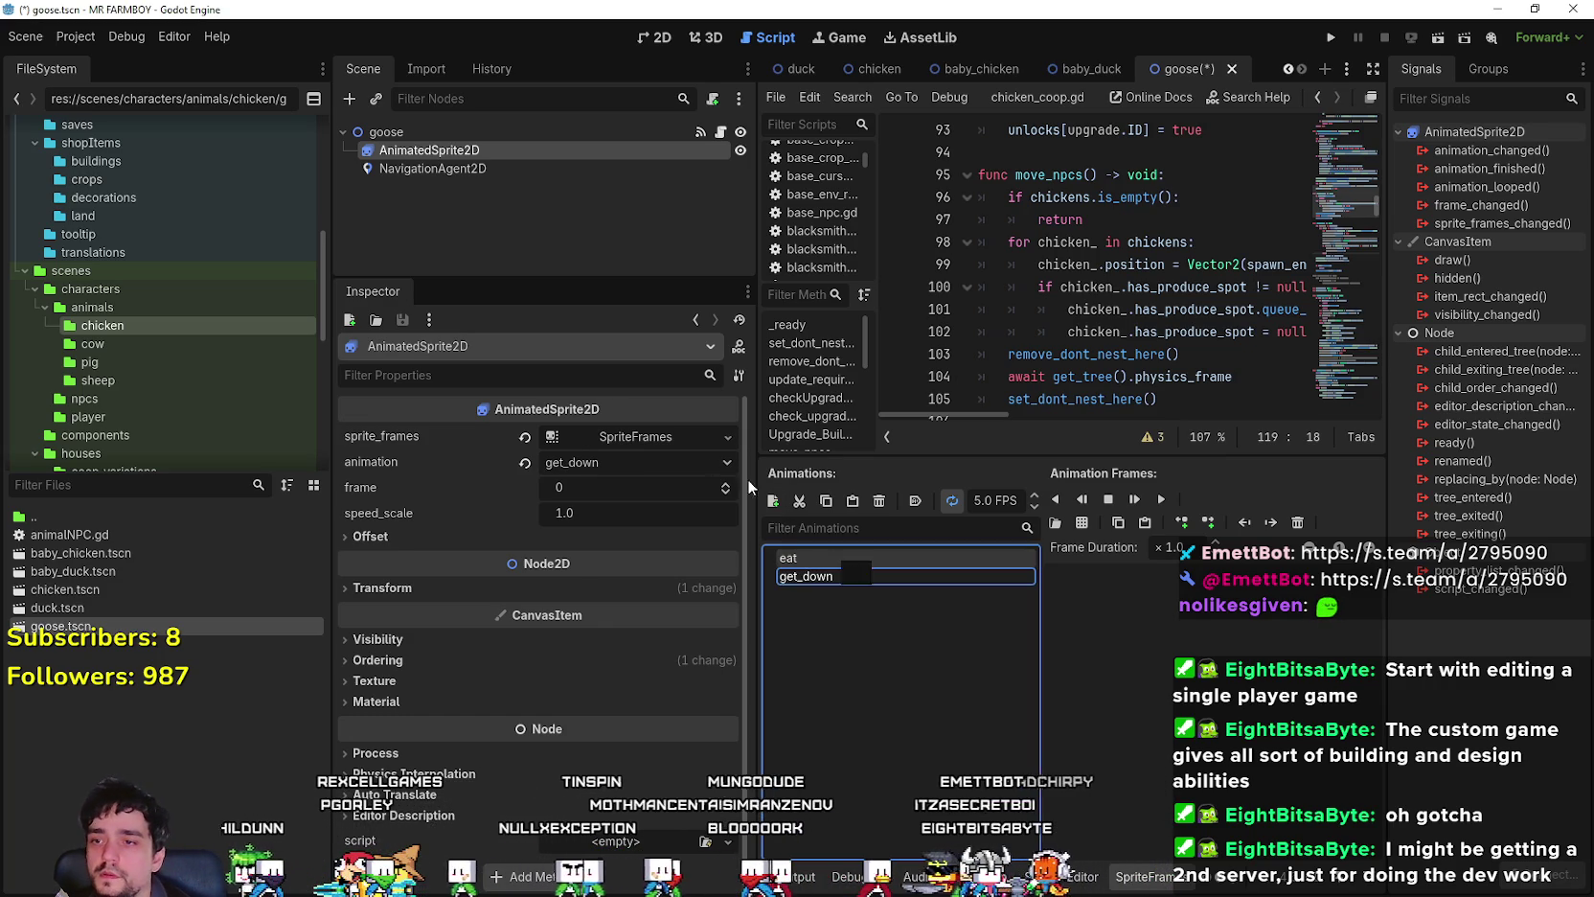
click(772, 502)
double_click(828, 599)
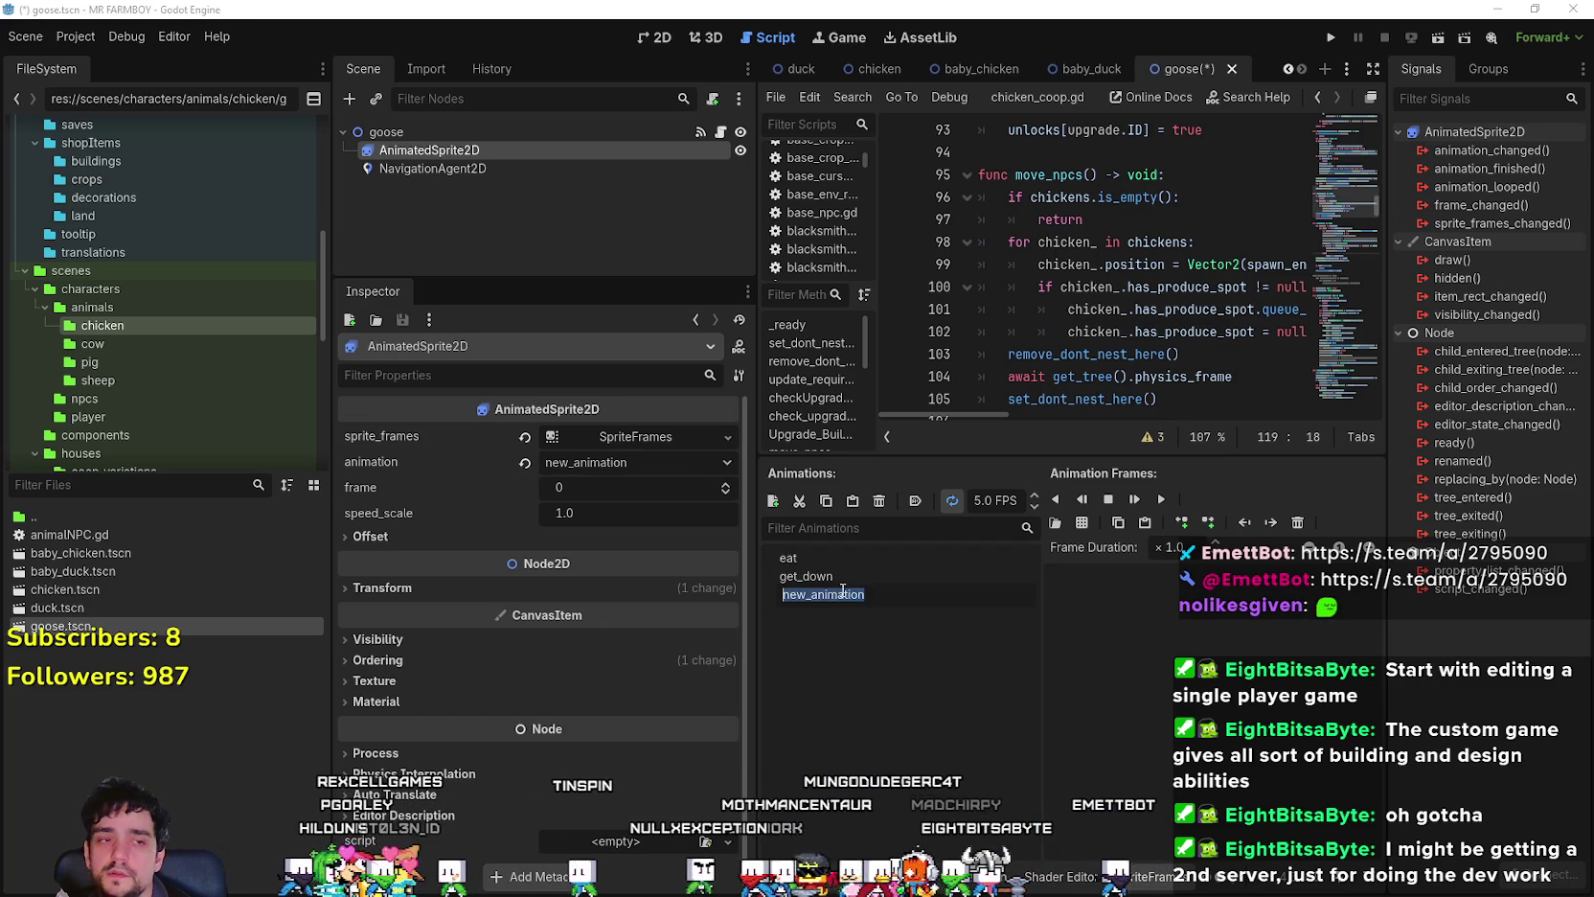
text(get_up)
key(Return)
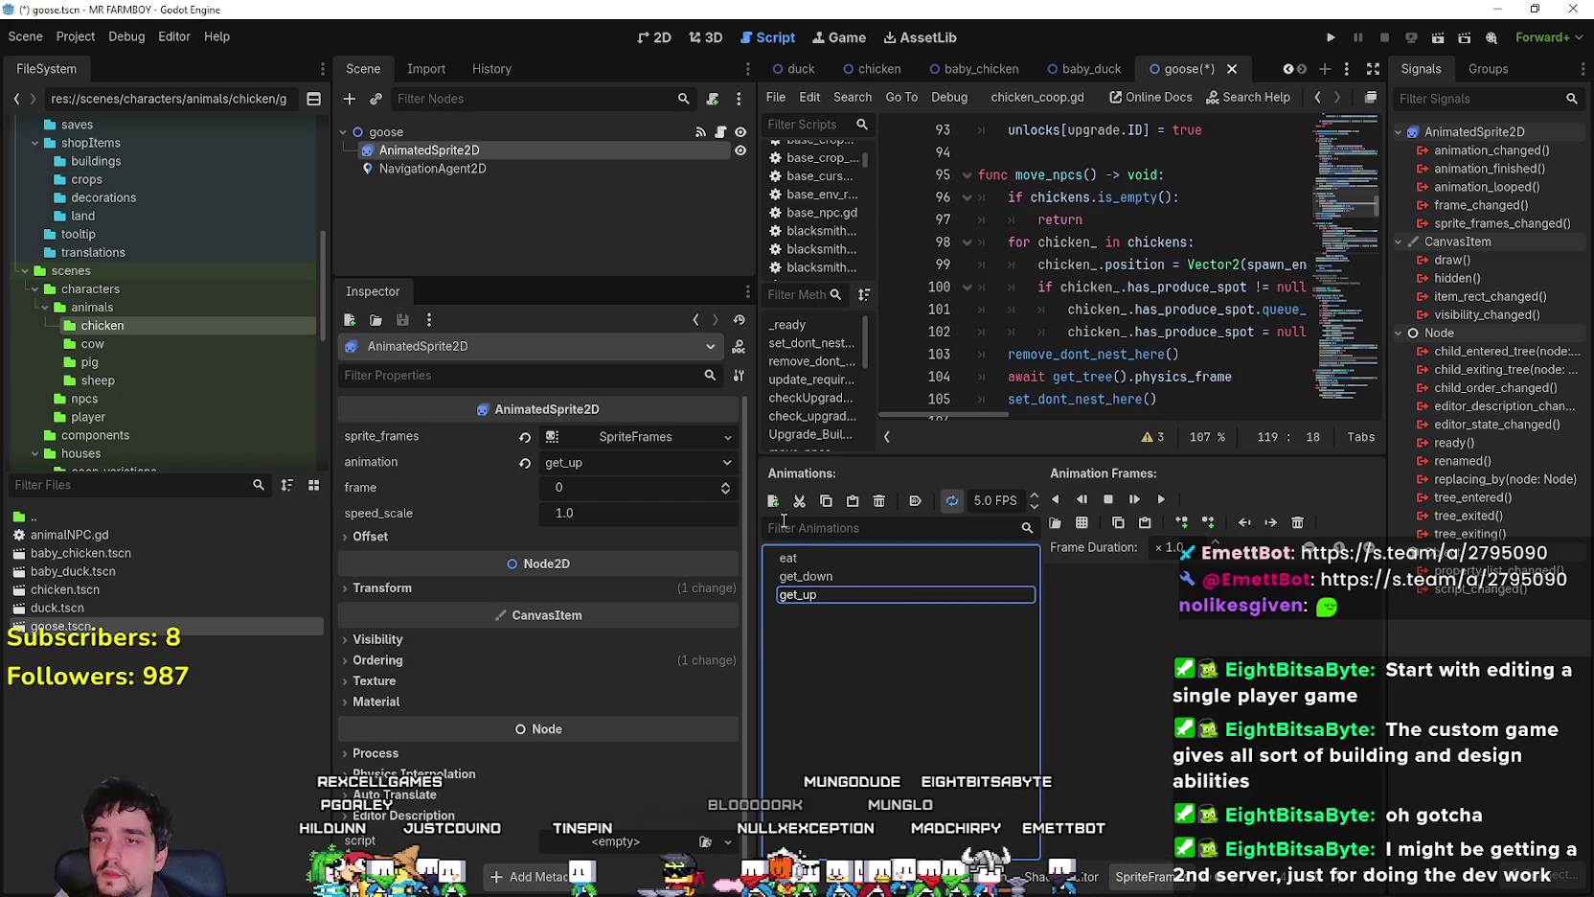
- Add the going_to_sleep, hungry and idle animations
click(772, 501)
click(847, 613)
text(going_to_sl)
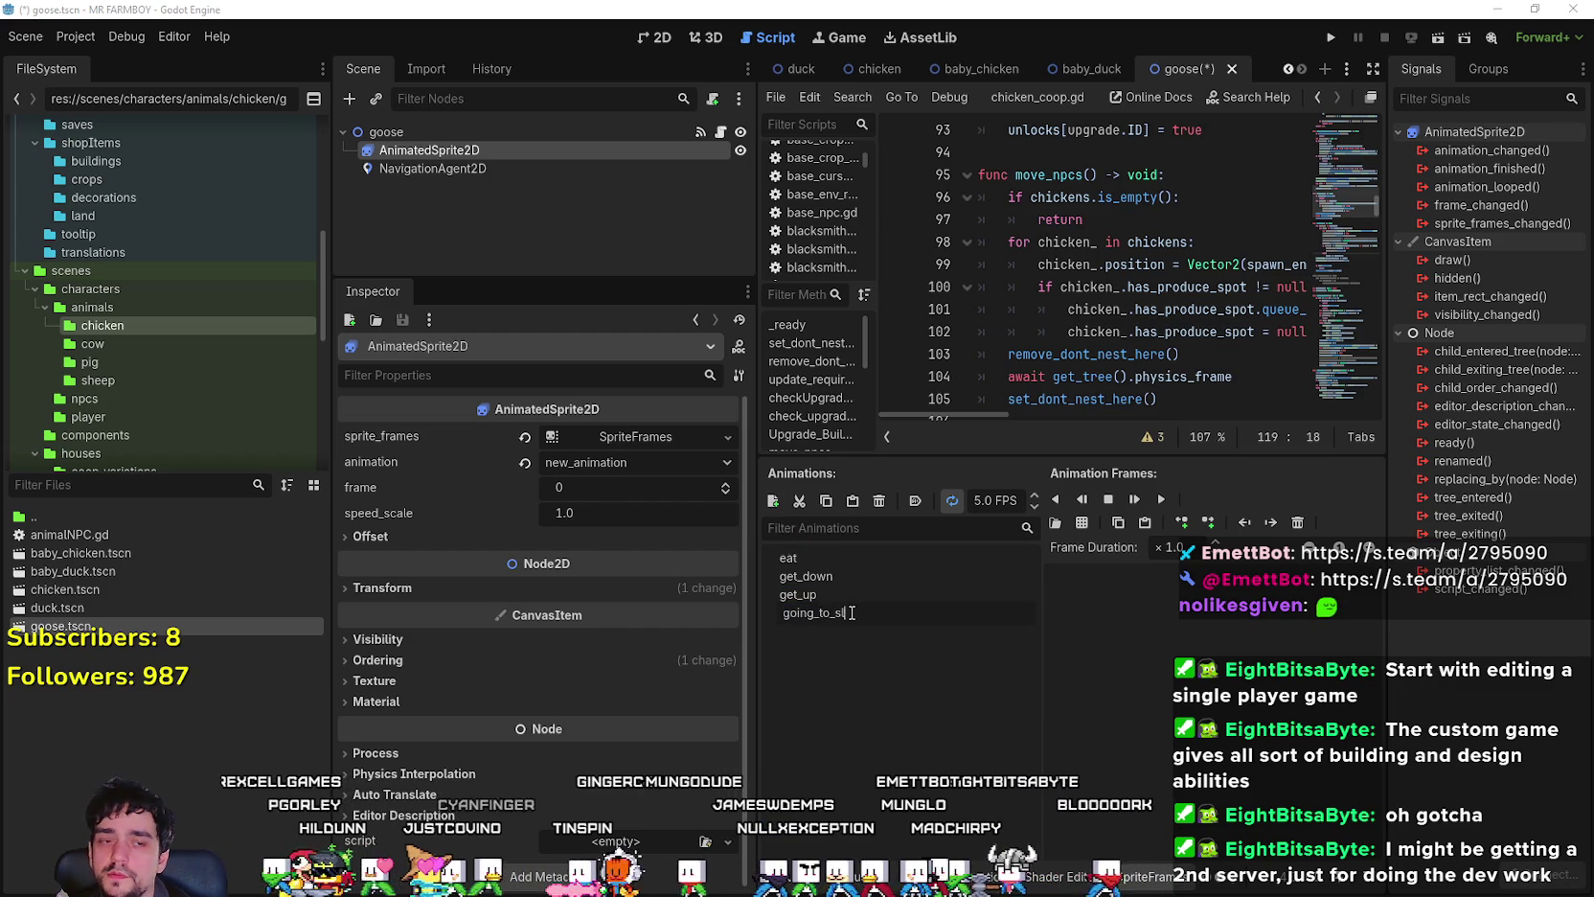
text(eep)
key(Return)
click(772, 501)
text(hung)
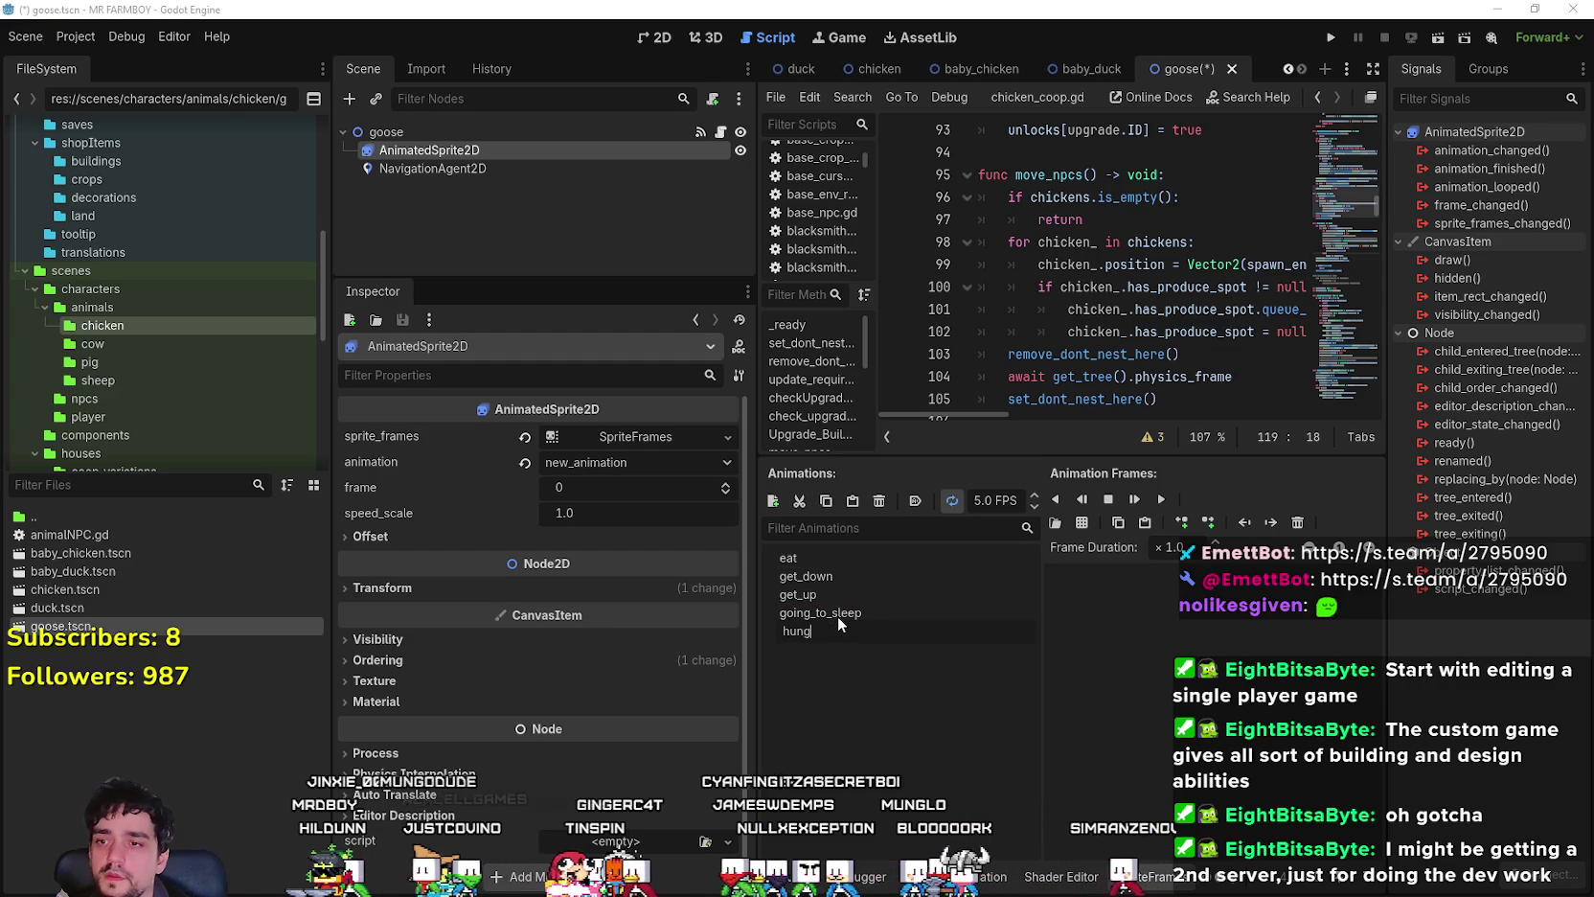
text(ry)
key(Return)
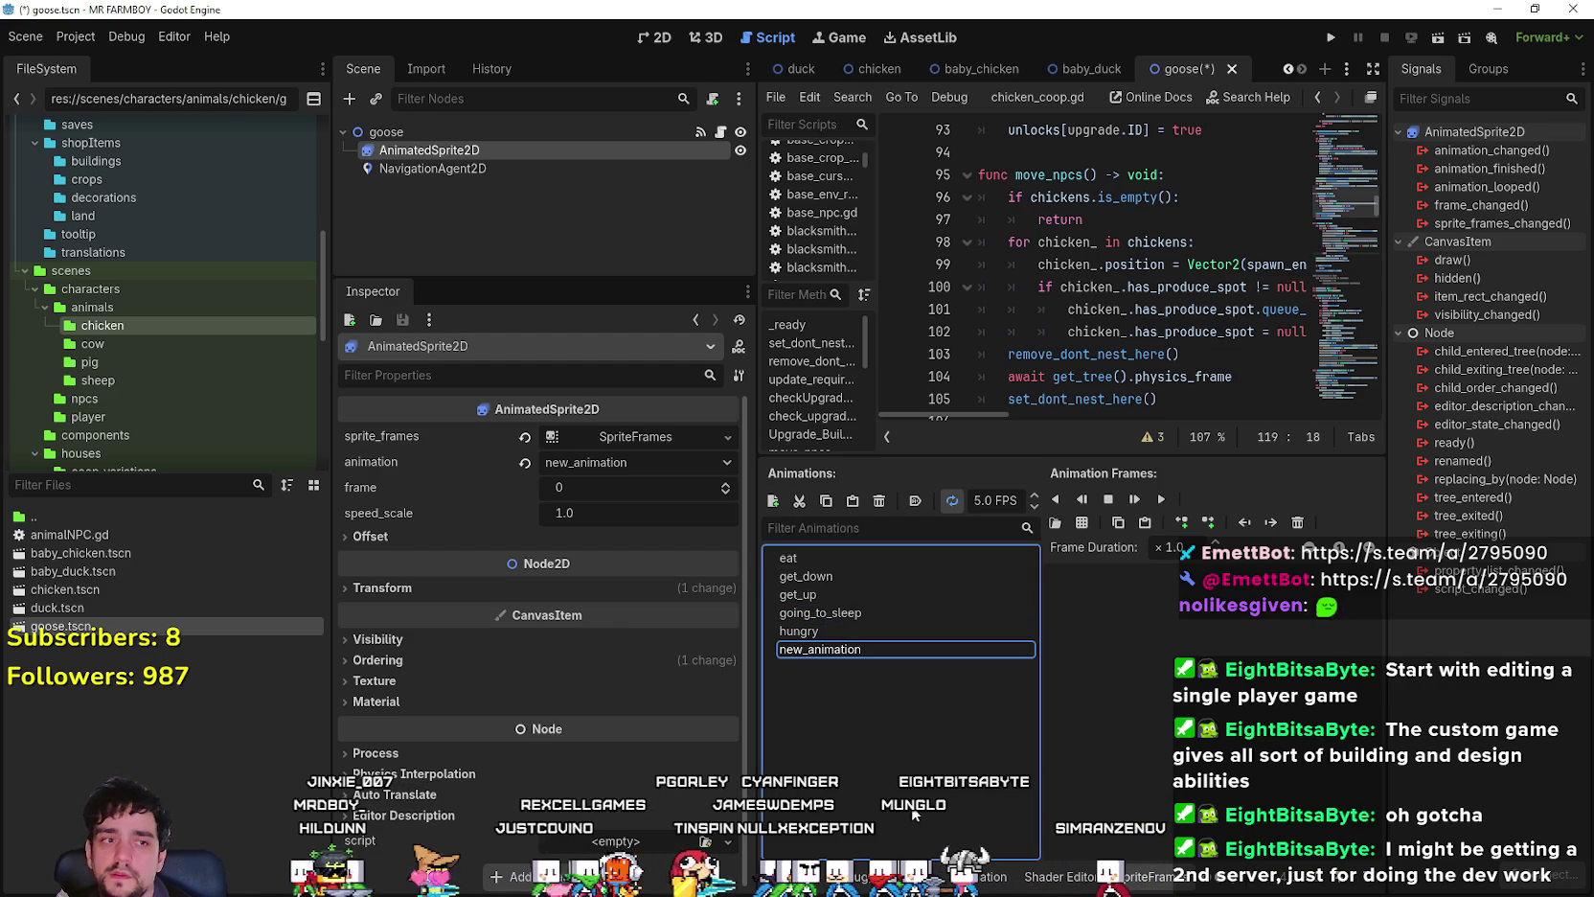
text(idl)
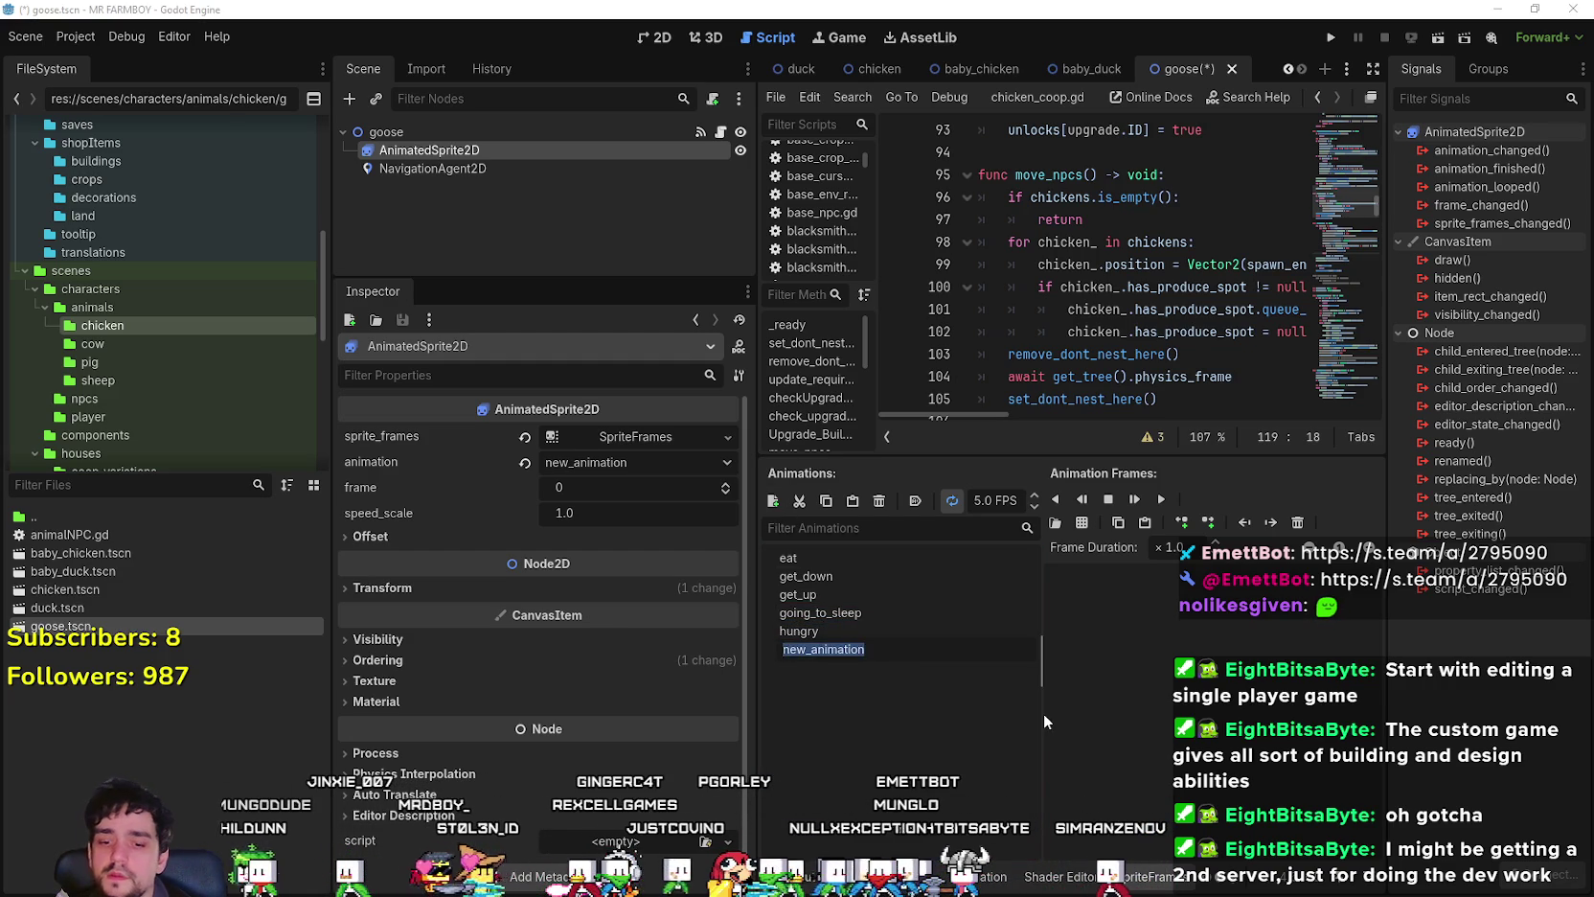
text(e)
key(Return)
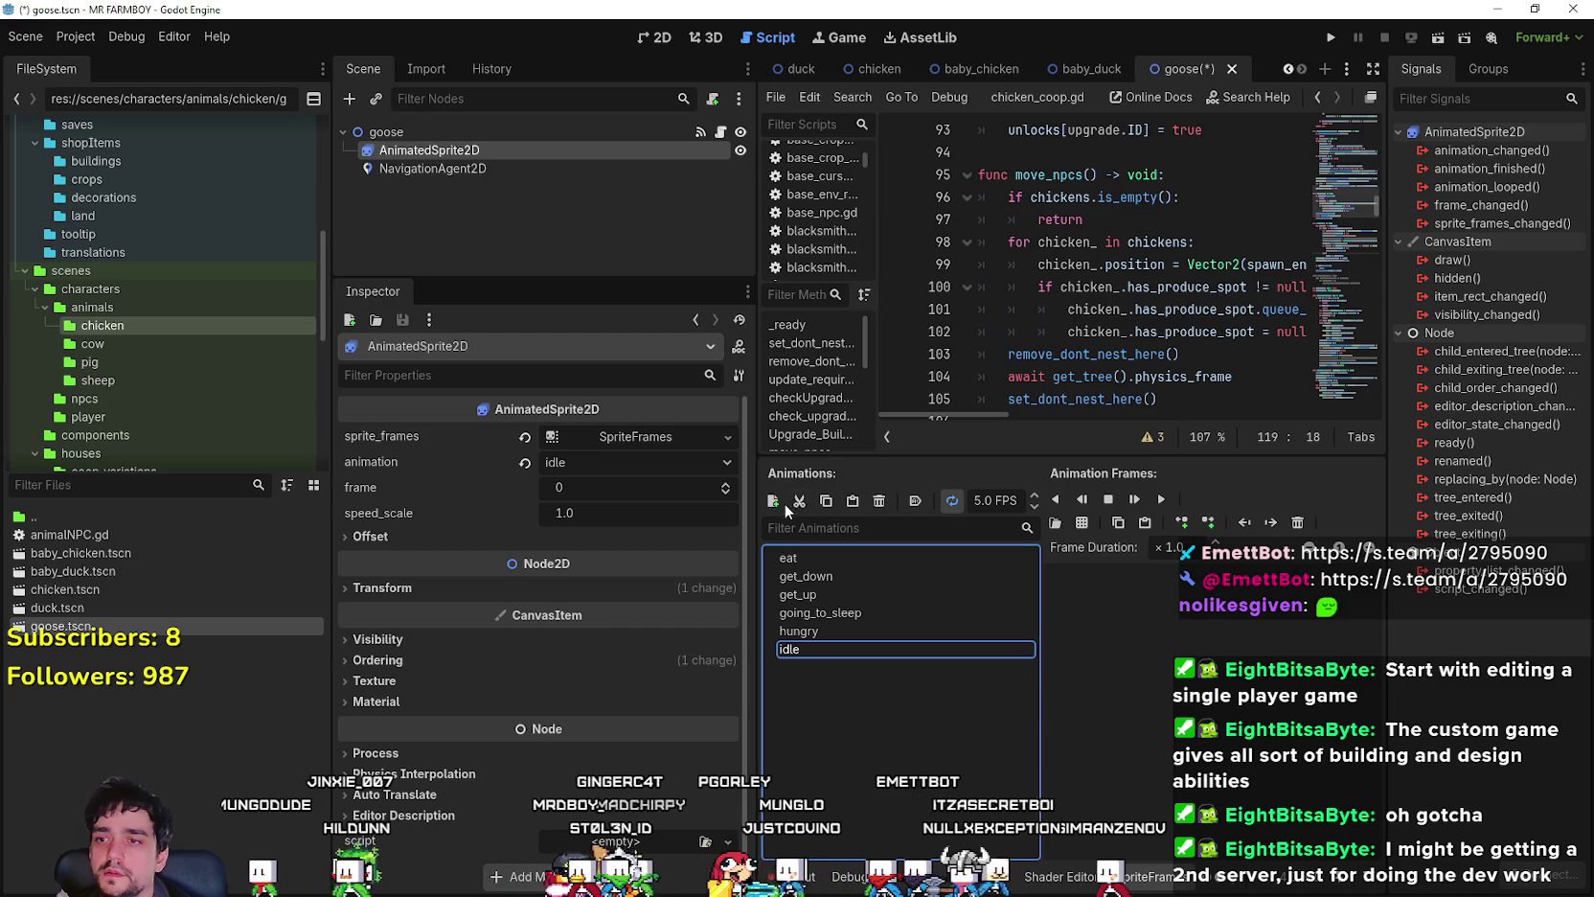
- Add the sleep and walk animations
click(770, 501)
double_click(825, 672)
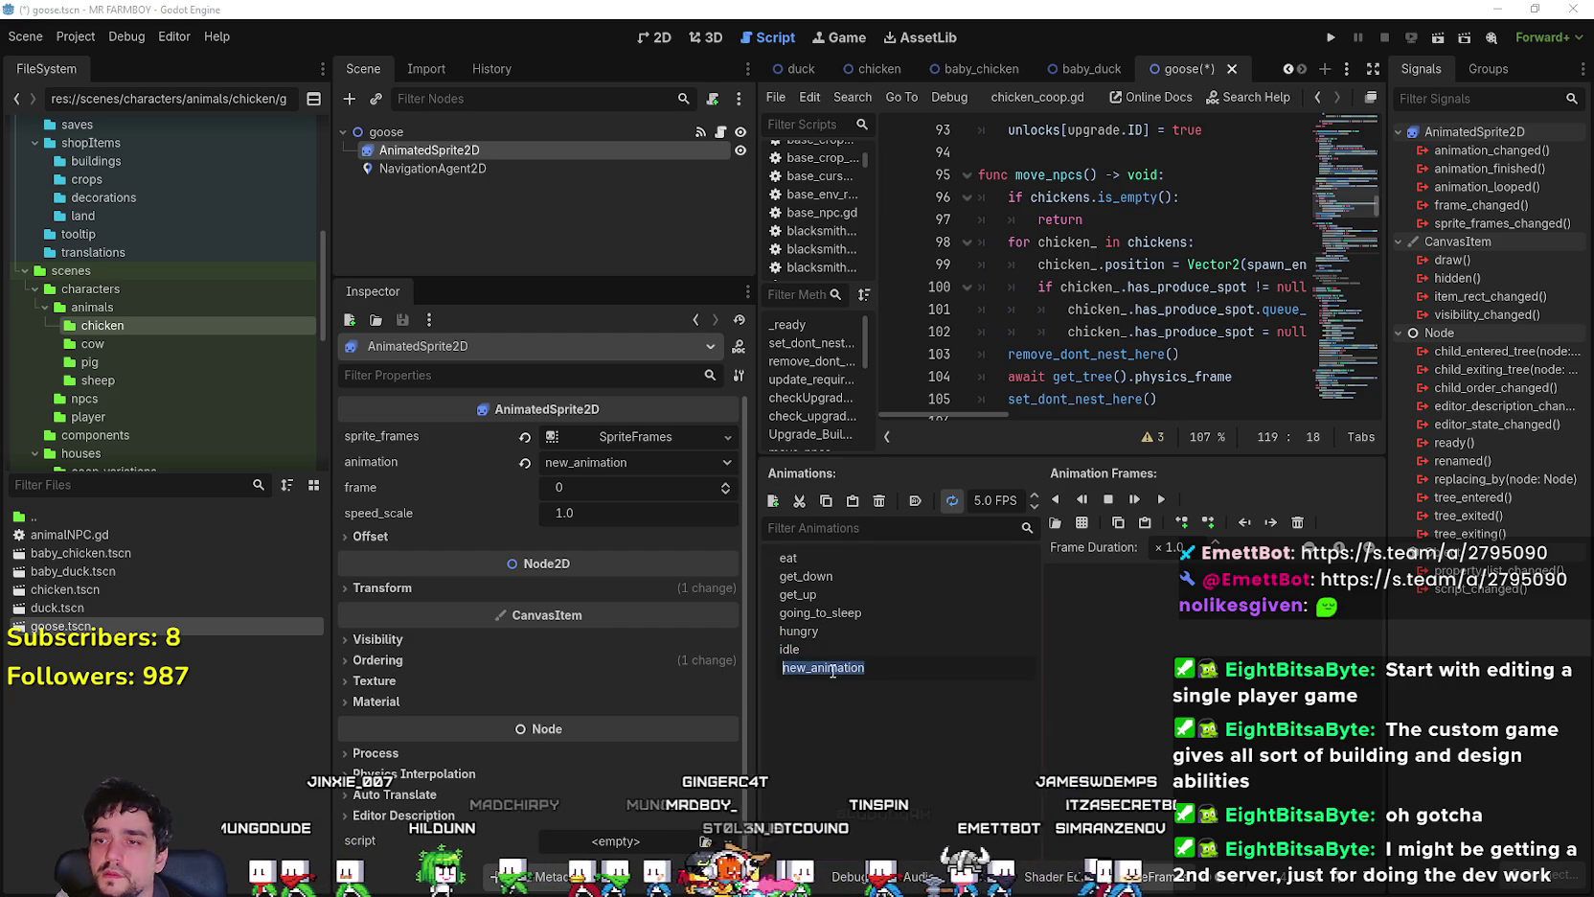
text(sleep)
key(Return)
click(772, 501)
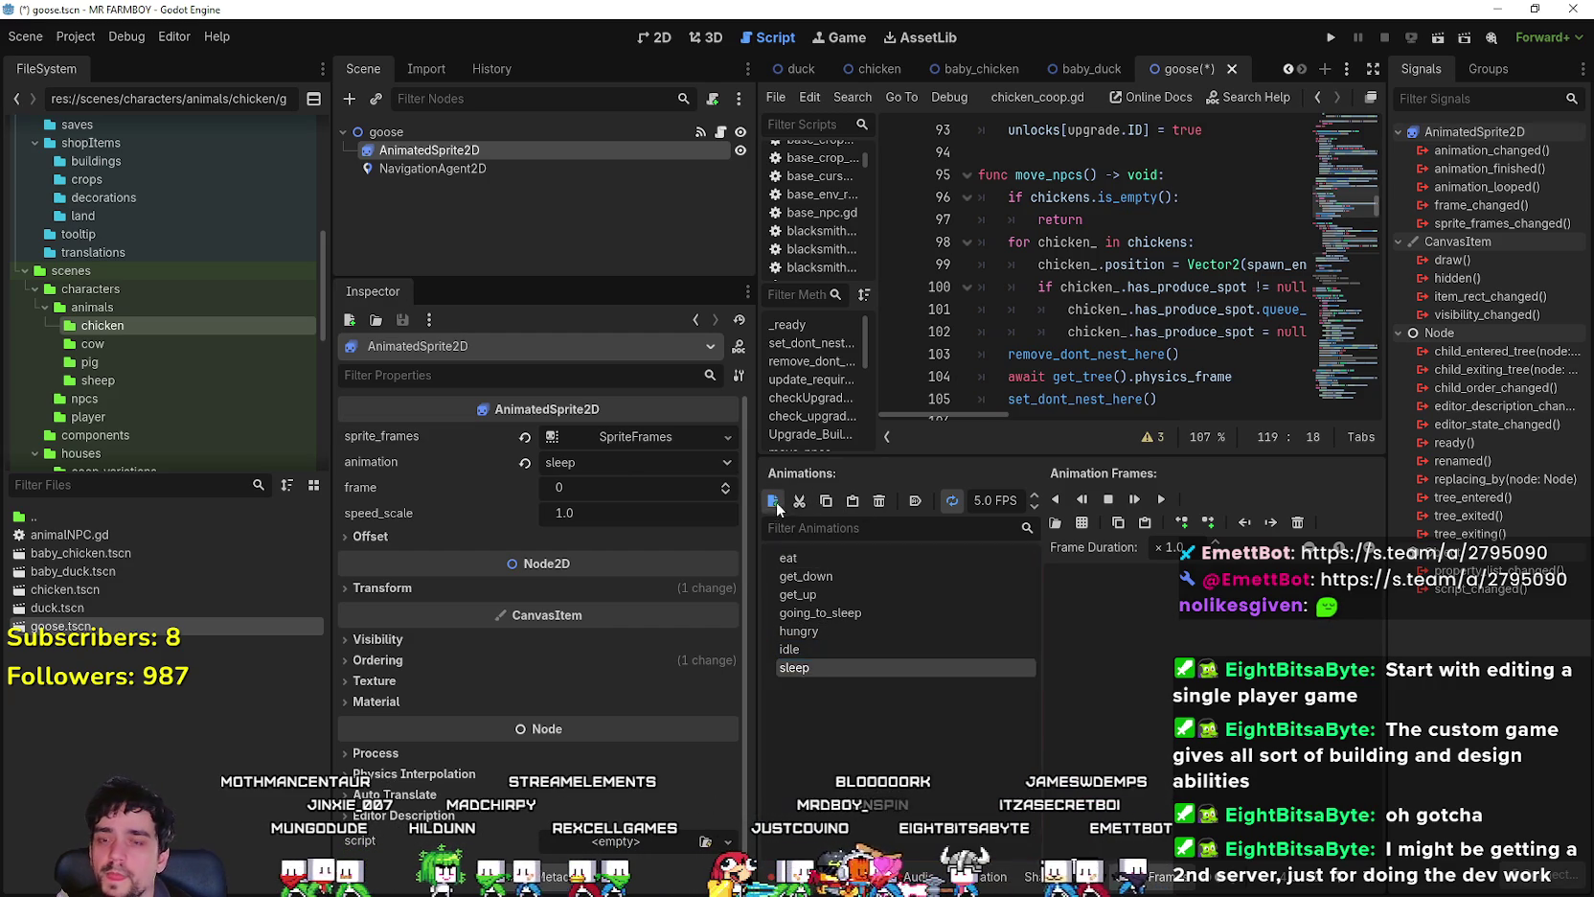
double_click(845, 671)
text(walk)
key(Return)
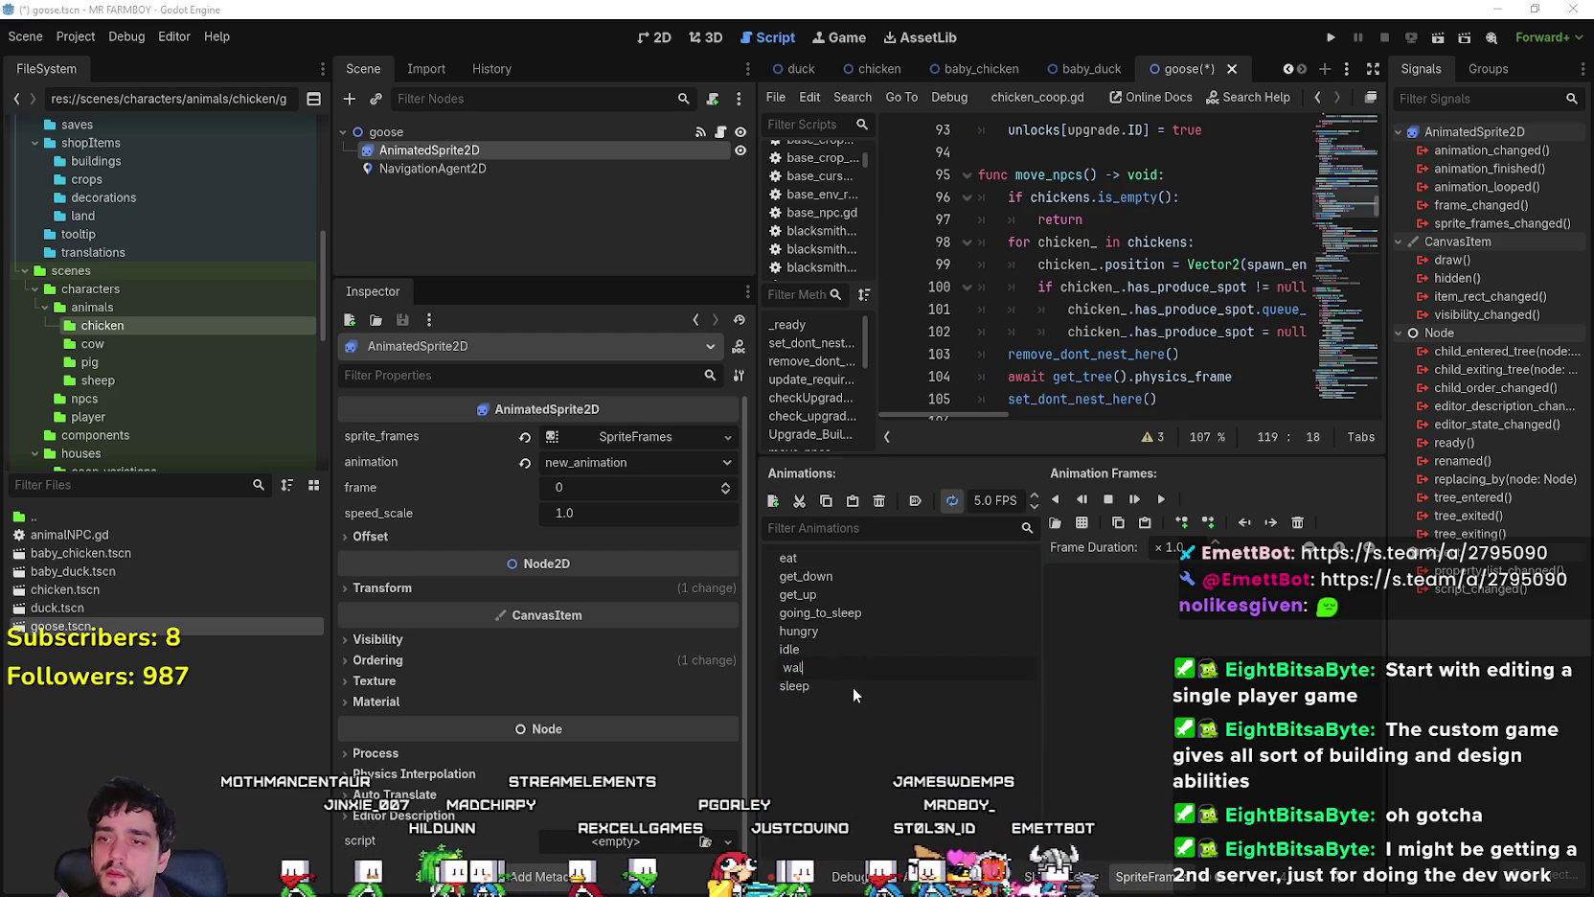
- Undo the extra unnamed animation and set idle to autoplay on load
click(810, 558)
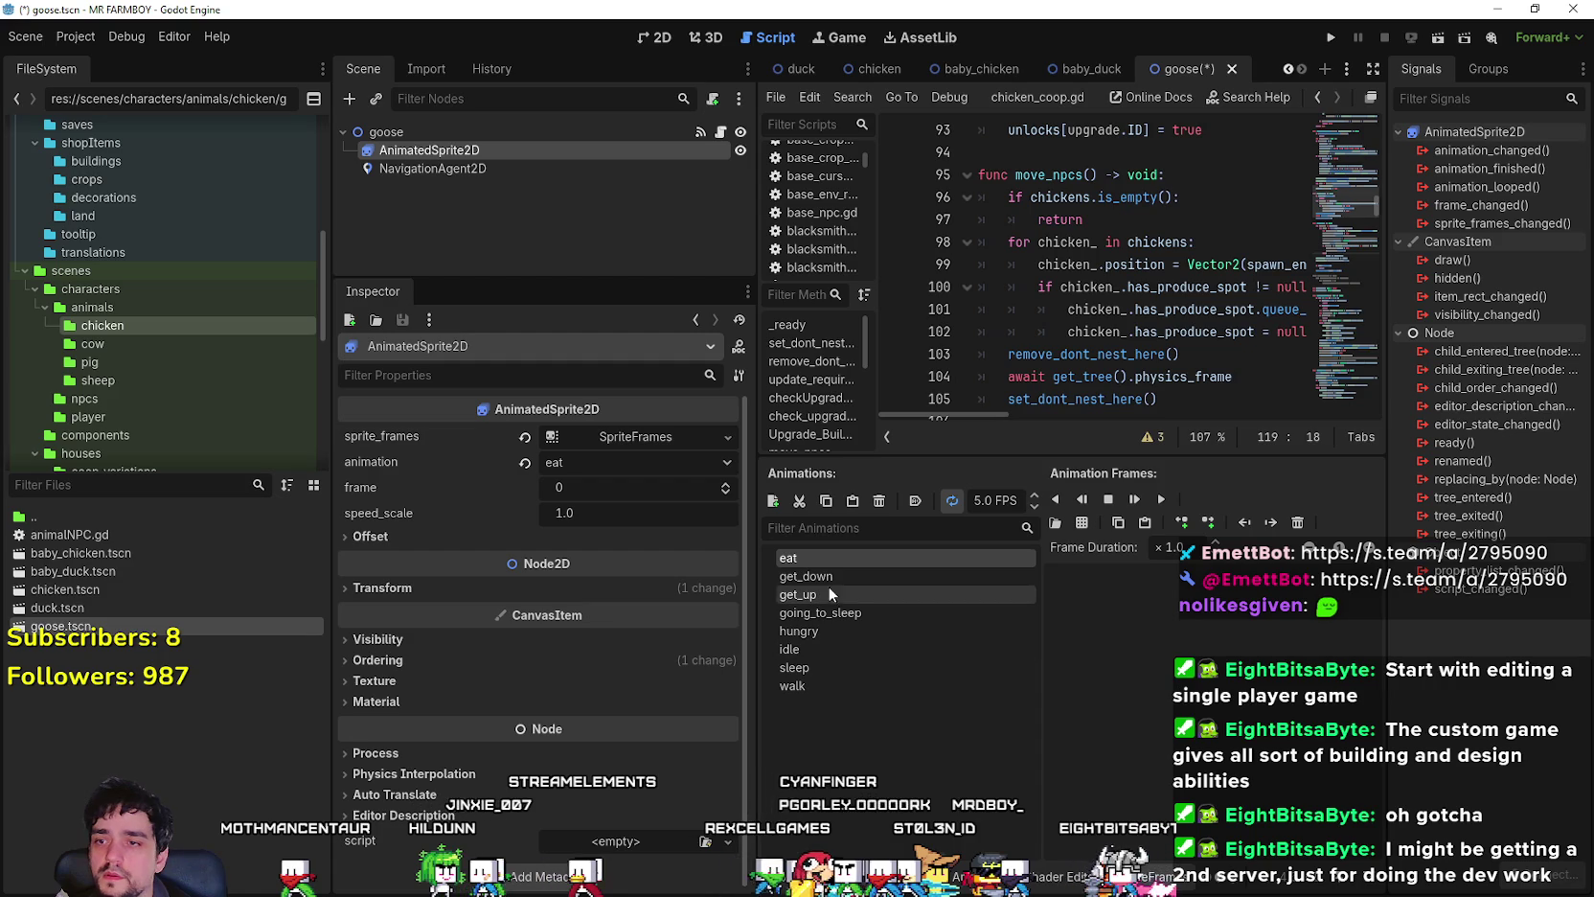
click(833, 651)
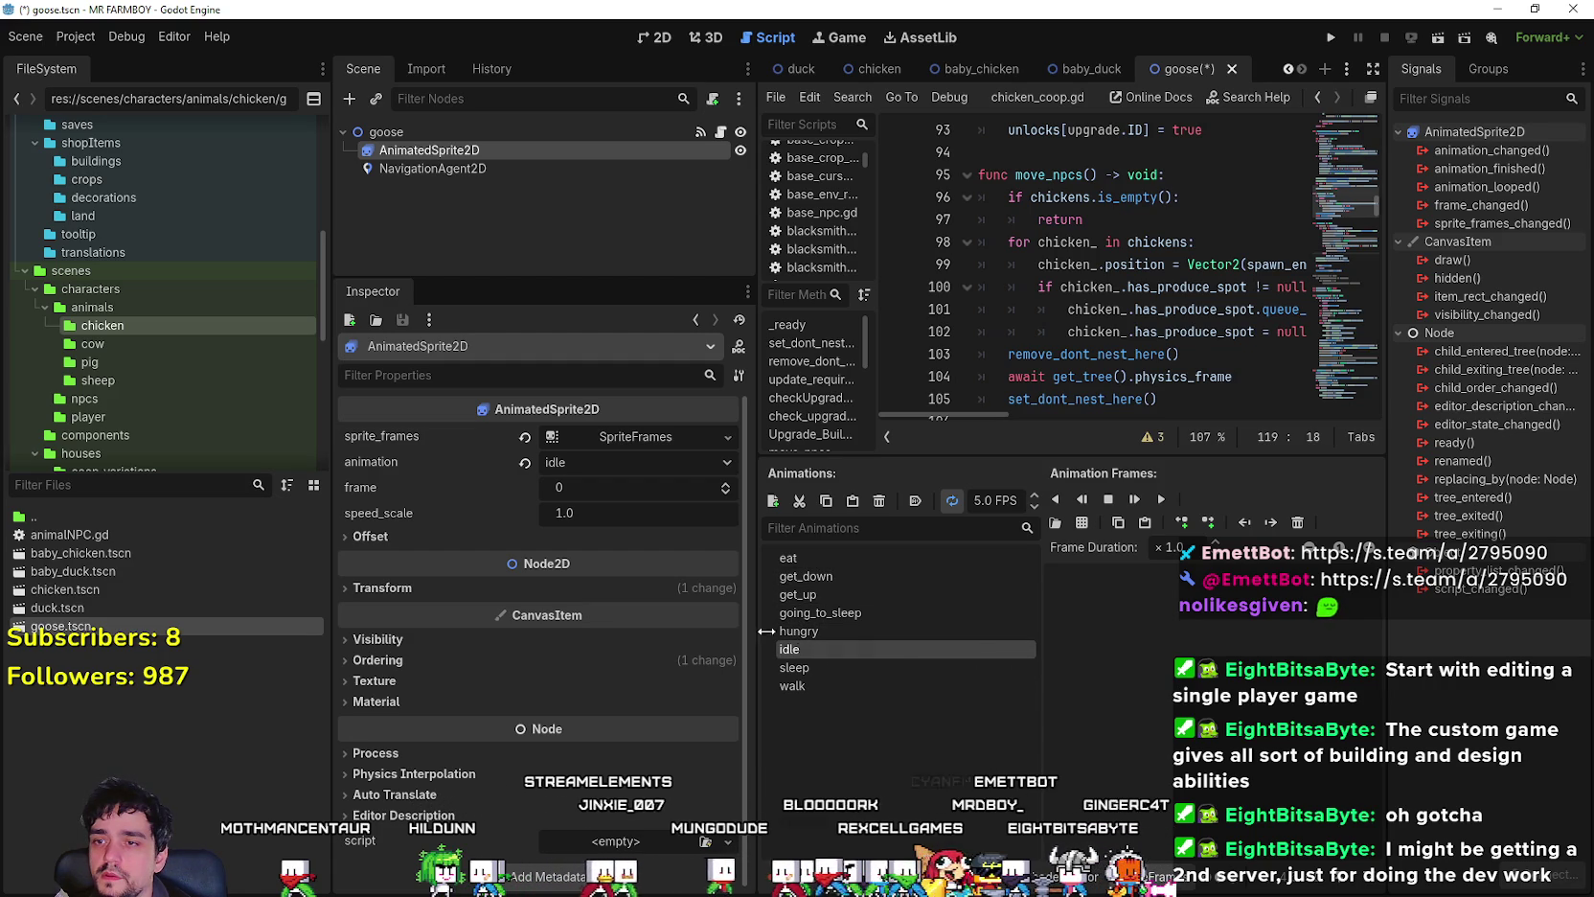
click(773, 500)
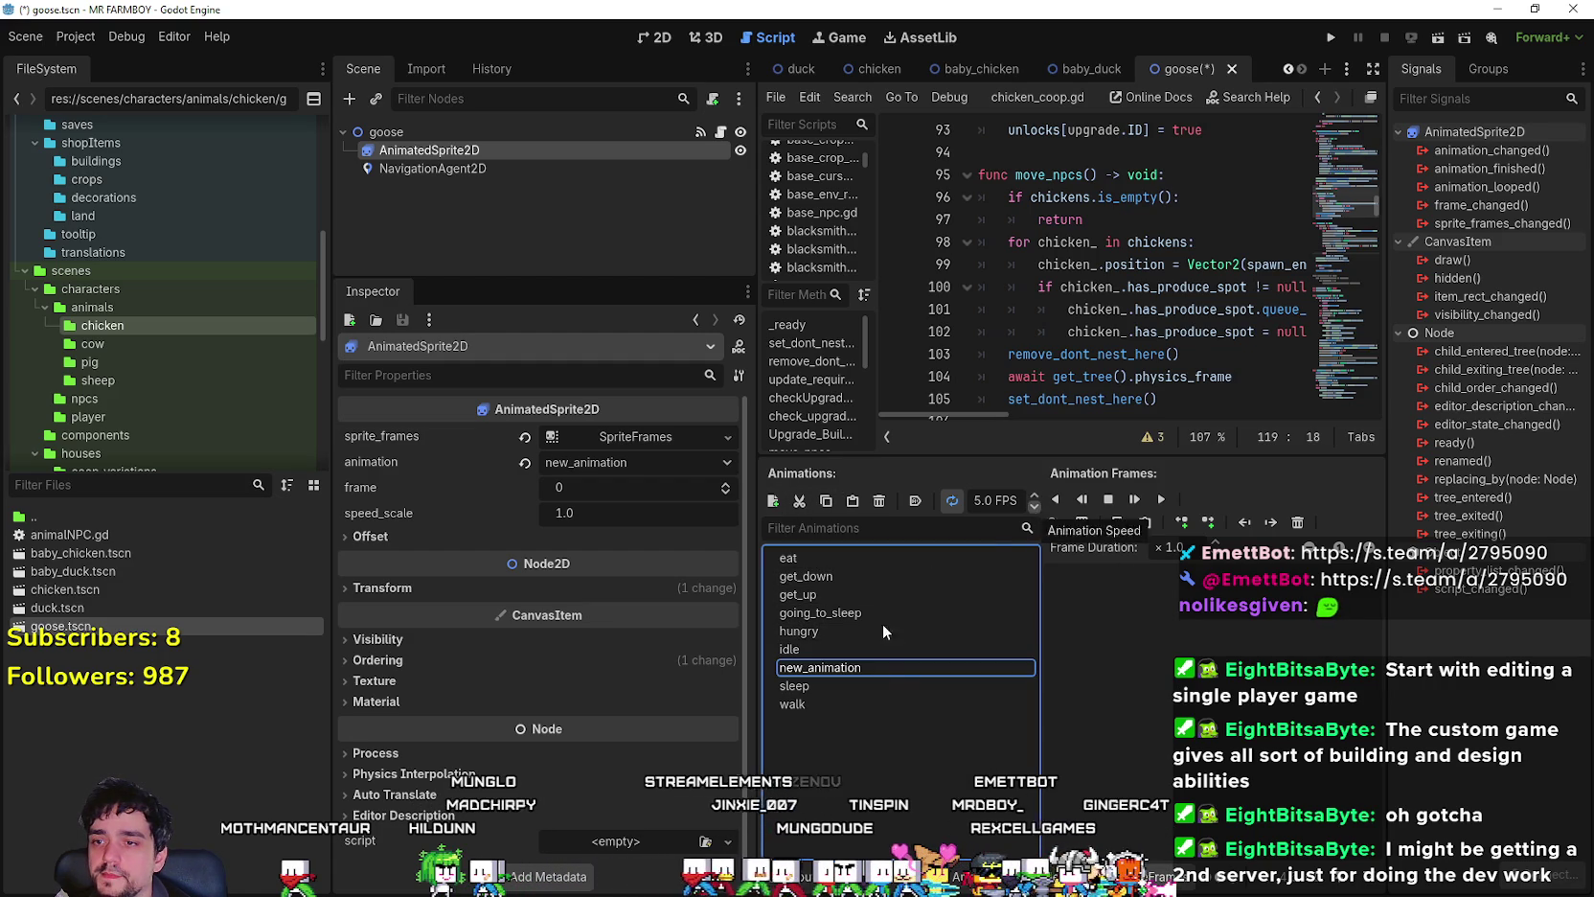
key(ctrl+z)
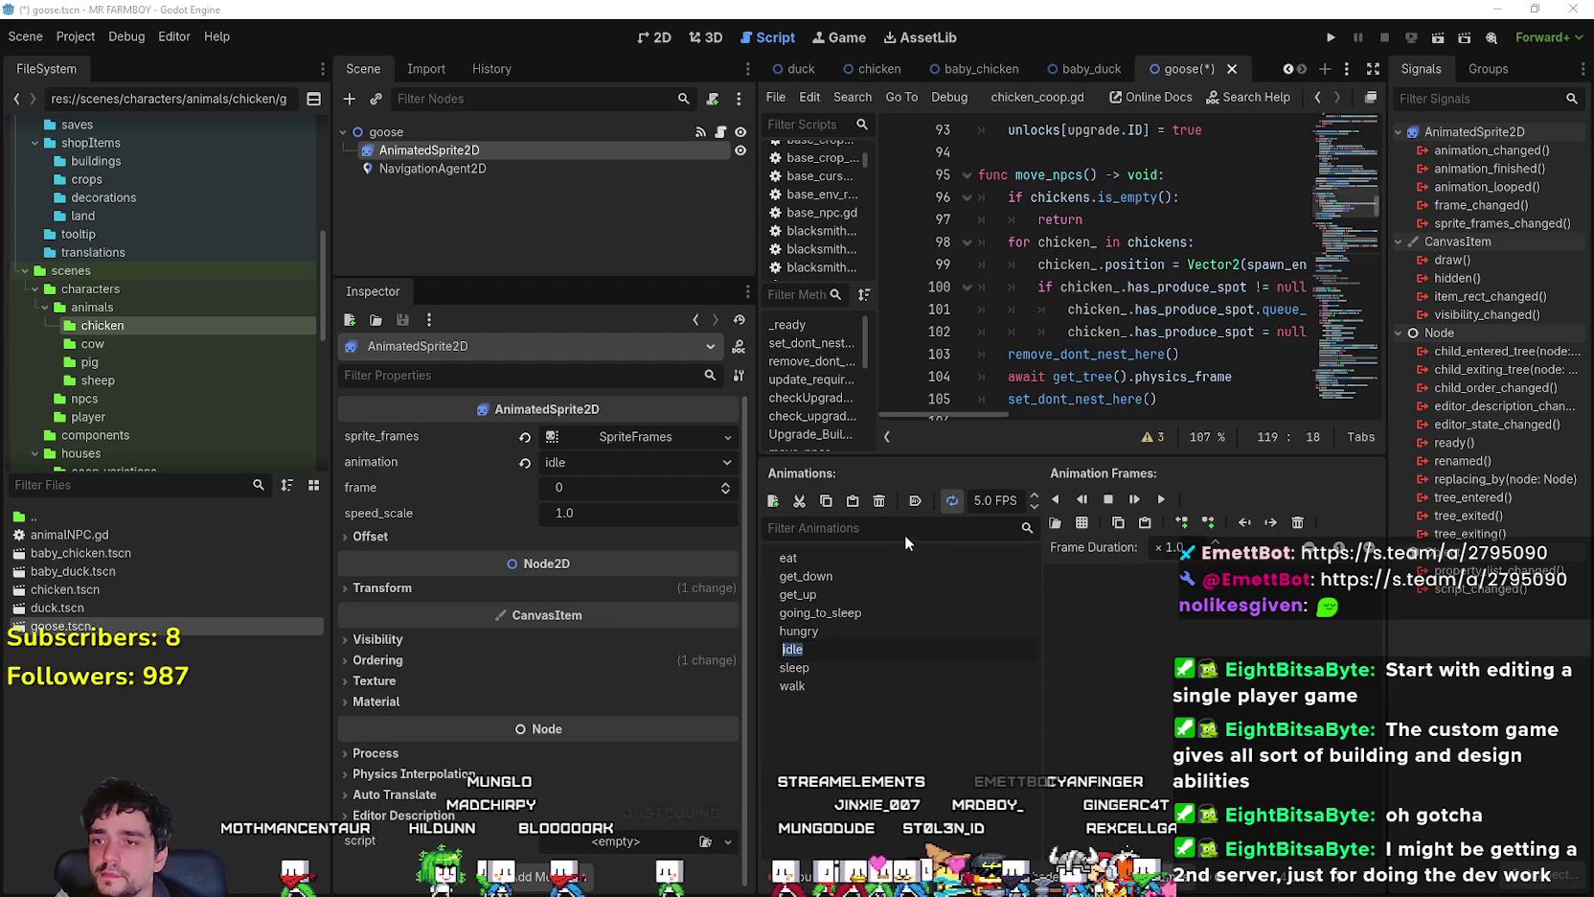
click(915, 500)
- Set the idle animation to 3 FPS and load assets/Game/Player/Player.png as a sprite sheet
click(1035, 507)
click(1034, 507)
click(1078, 526)
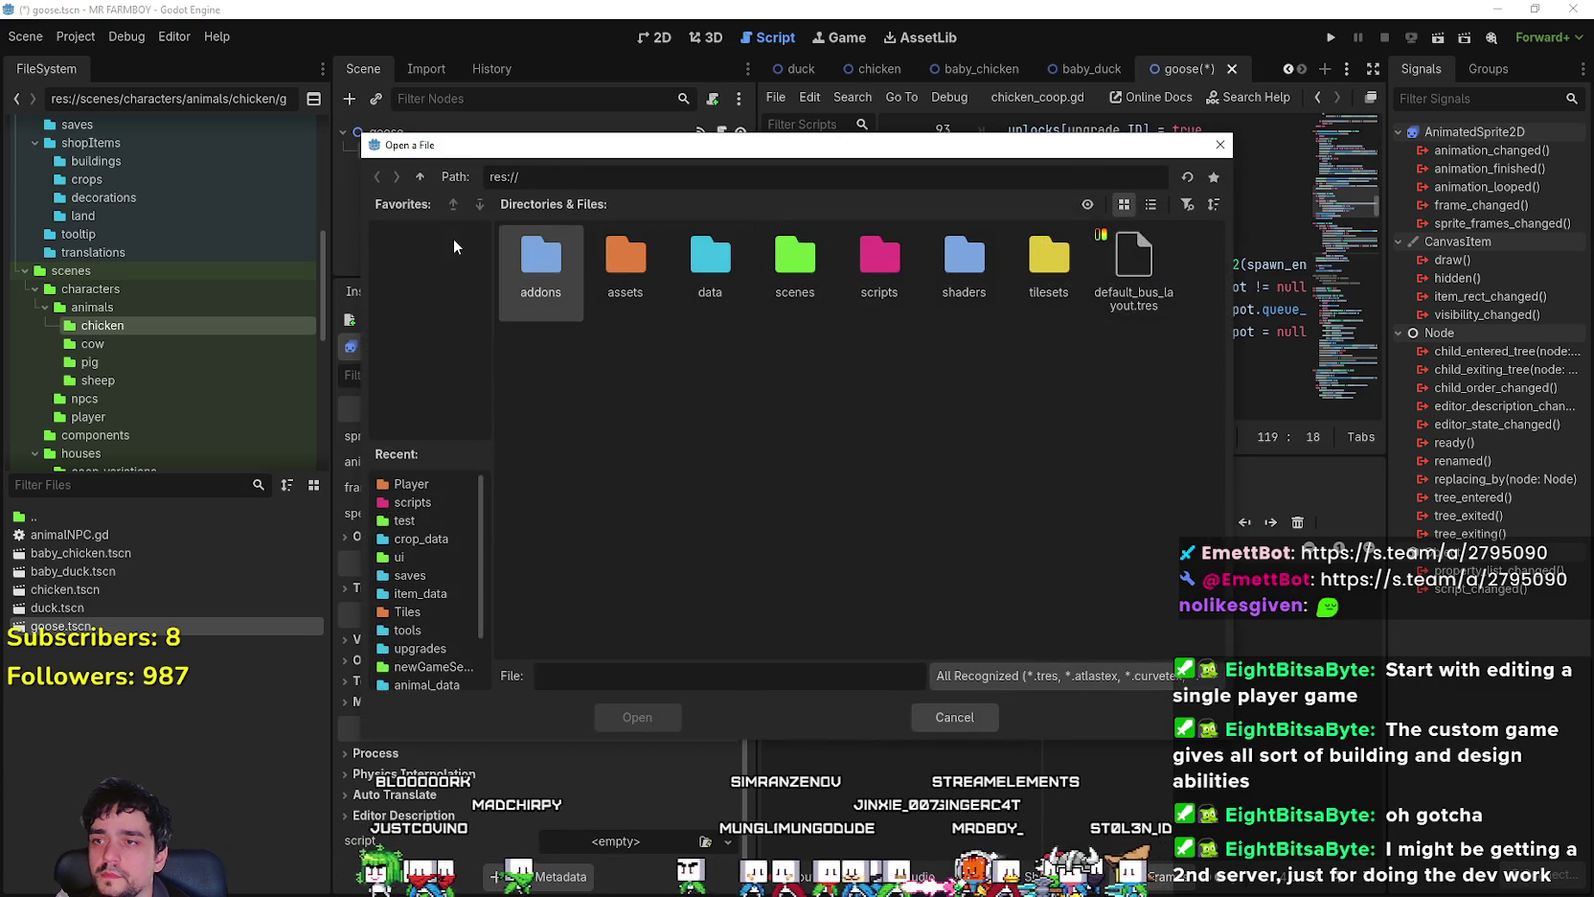
double_click(682, 287)
click(420, 176)
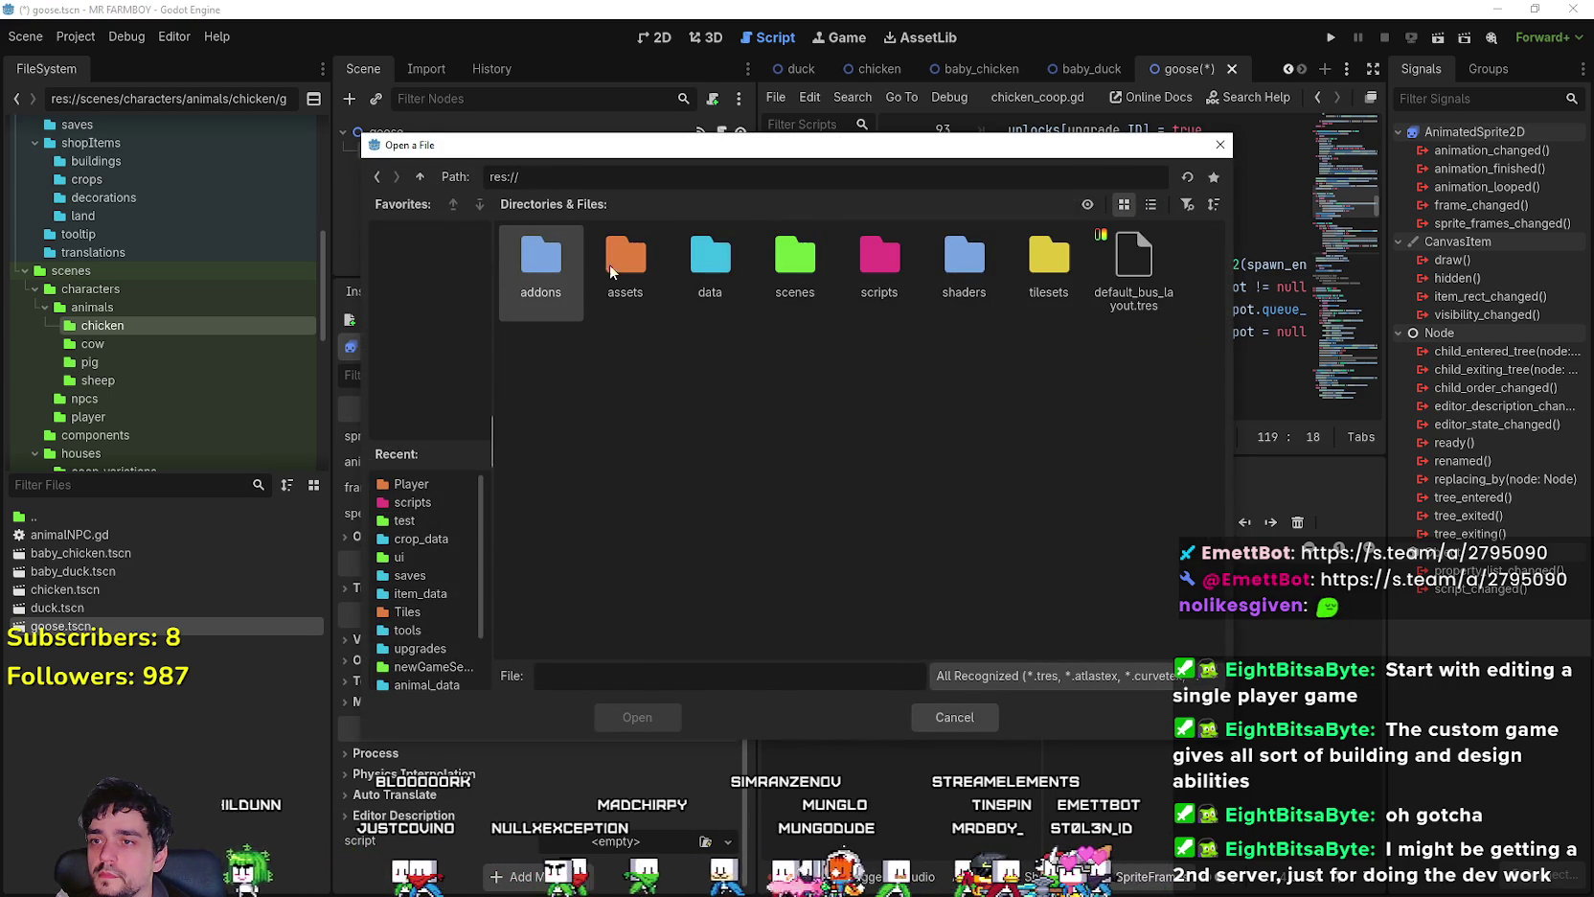
double_click(625, 259)
double_click(540, 259)
double_click(546, 258)
double_click(552, 261)
- Use a 32 px frame size and add one goose frame to the idle animation
double_click(1256, 231)
text(32)
key(Return)
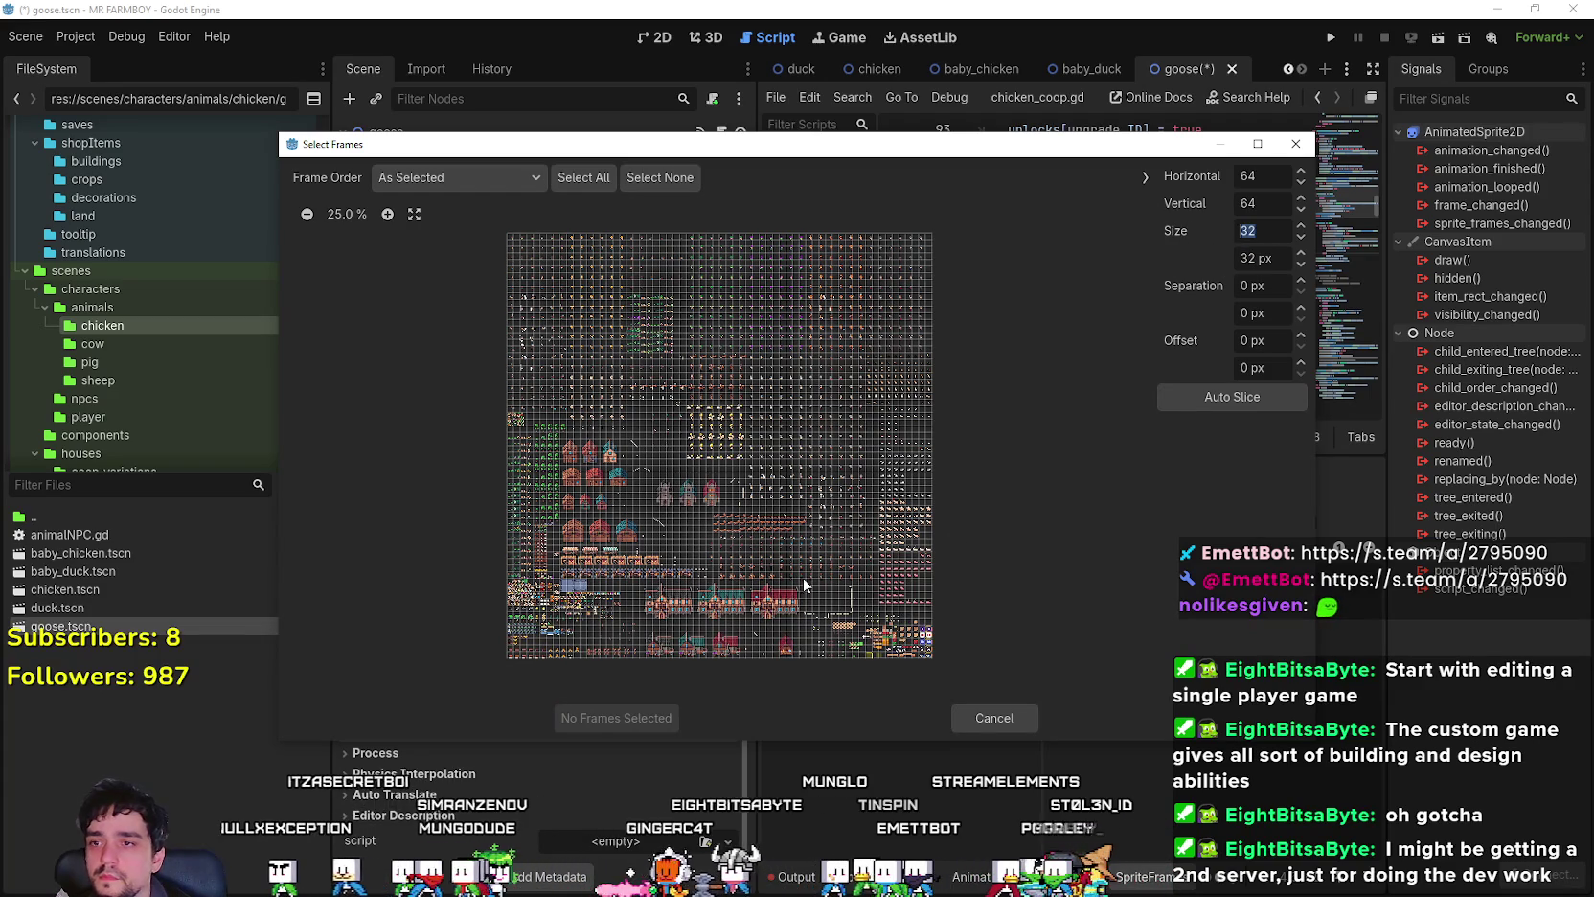
click(387, 214)
click(387, 213)
click(388, 214)
click(388, 214)
click(387, 214)
click(387, 214)
click(387, 214)
click(387, 213)
drag(627, 682, 1067, 578)
scroll(1069, 568, down, 5)
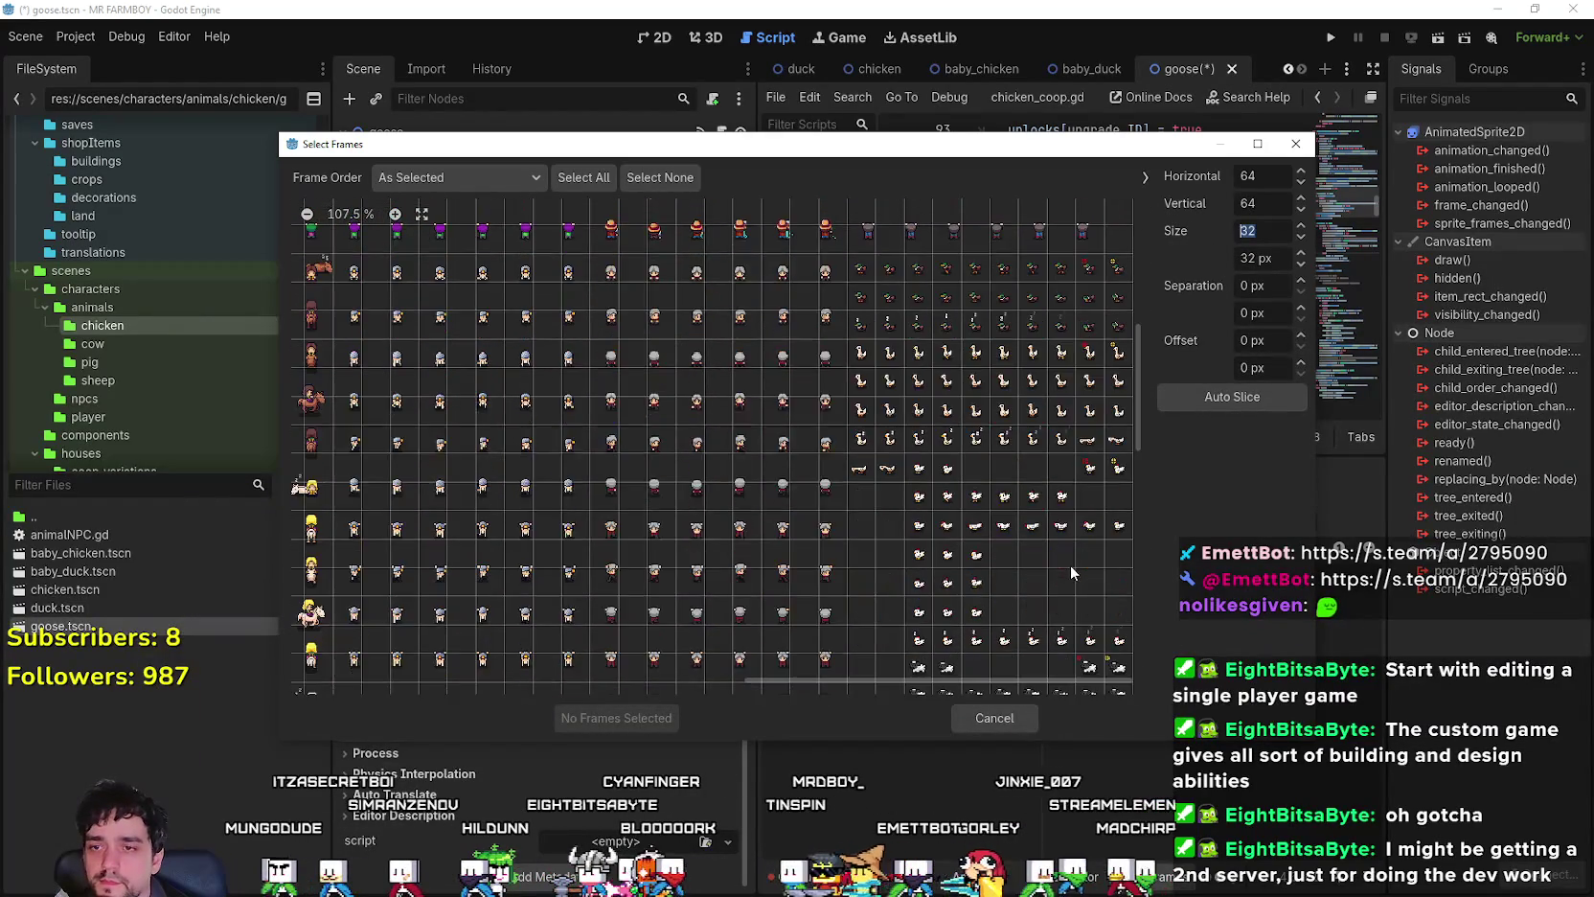
scroll(1068, 561, up, 4)
click(863, 355)
click(580, 718)
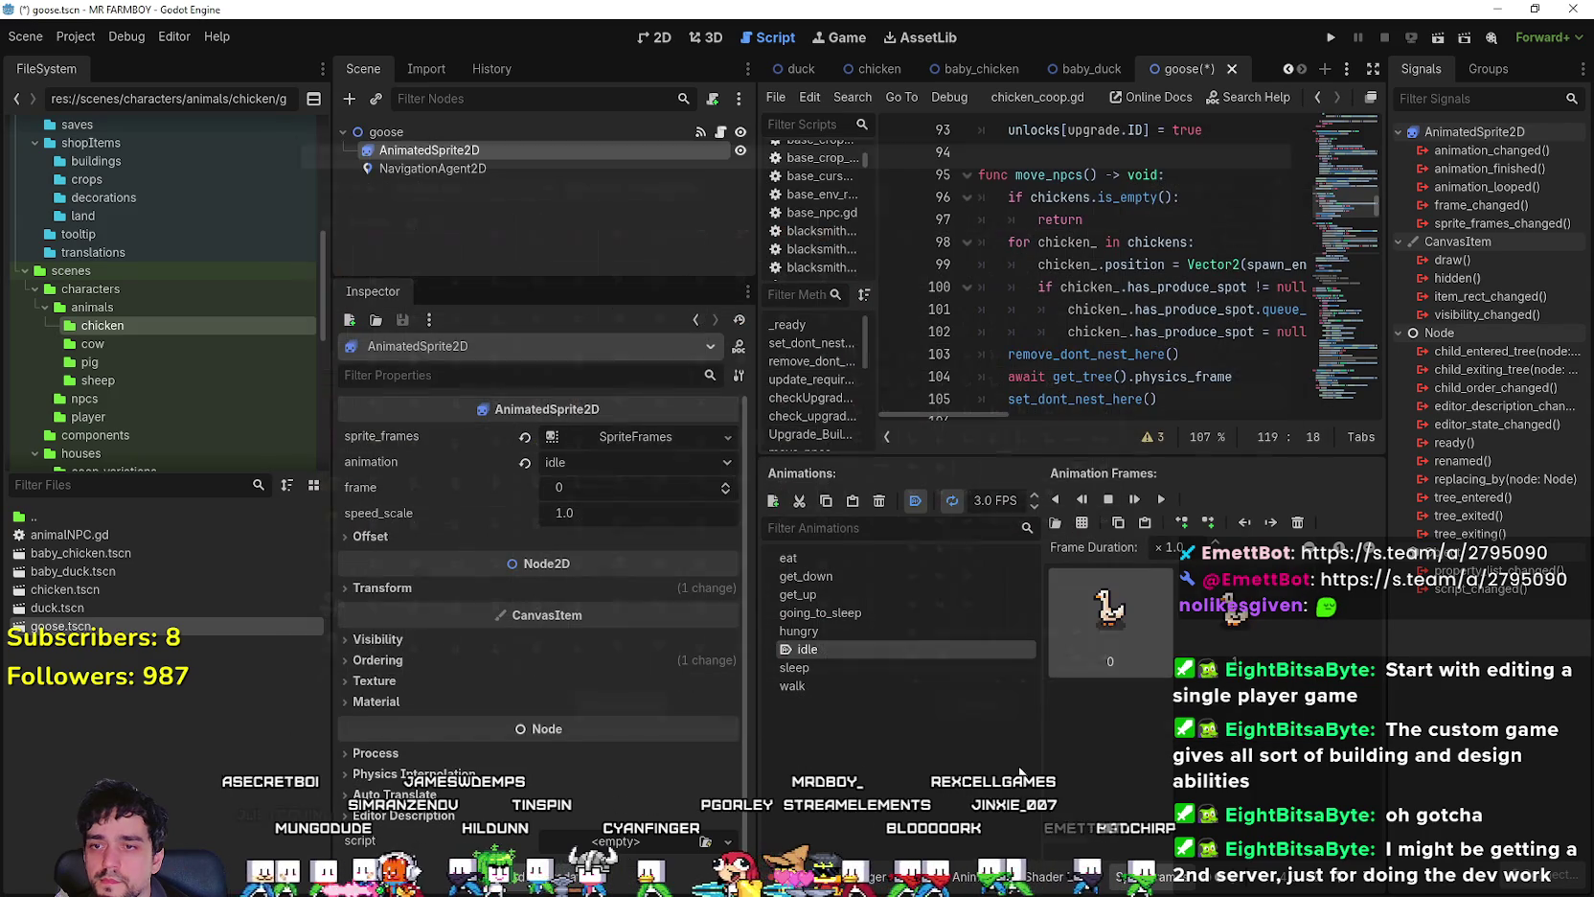
- Preview the idle animation in the 2D workspace and save goose.tscn
click(654, 39)
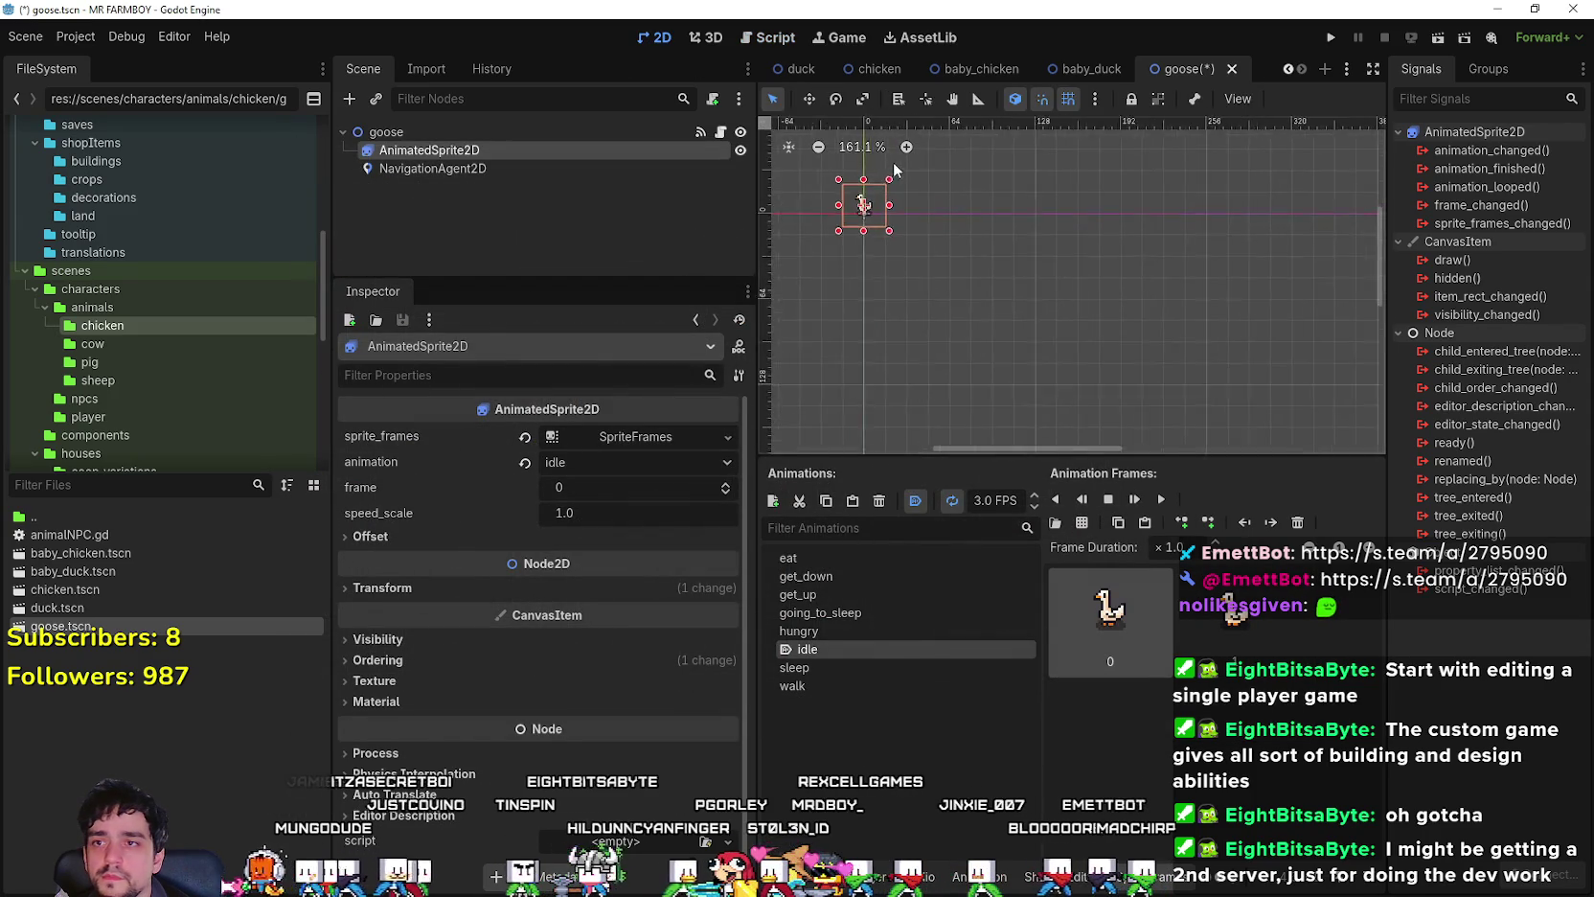
scroll(1058, 358, up, 4)
click(1162, 500)
key(ctrl+s)
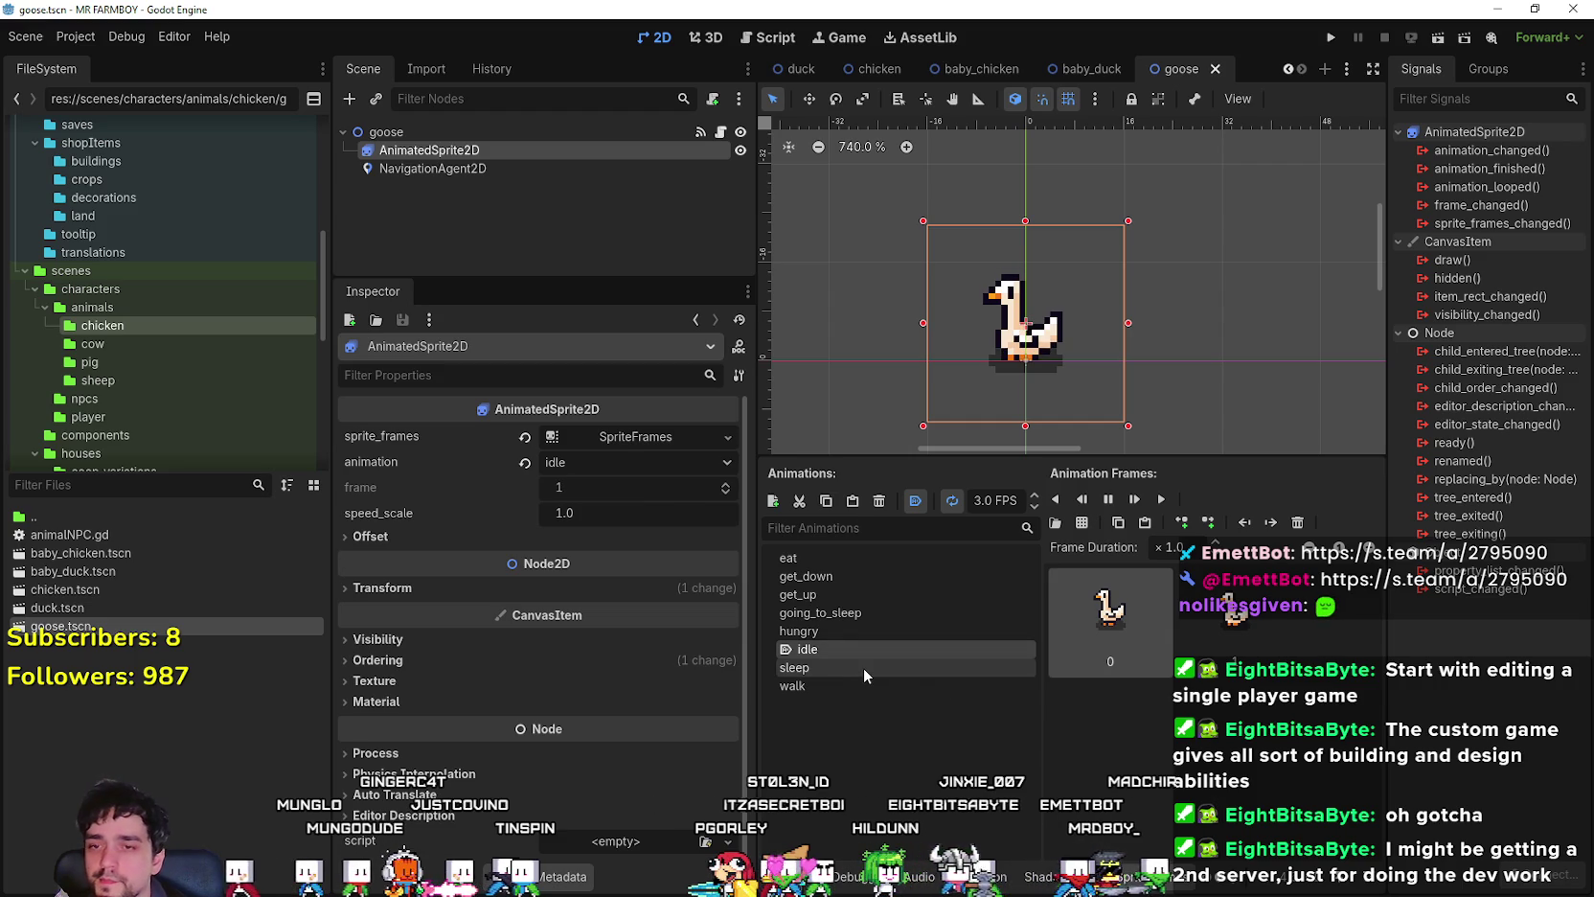
click(867, 667)
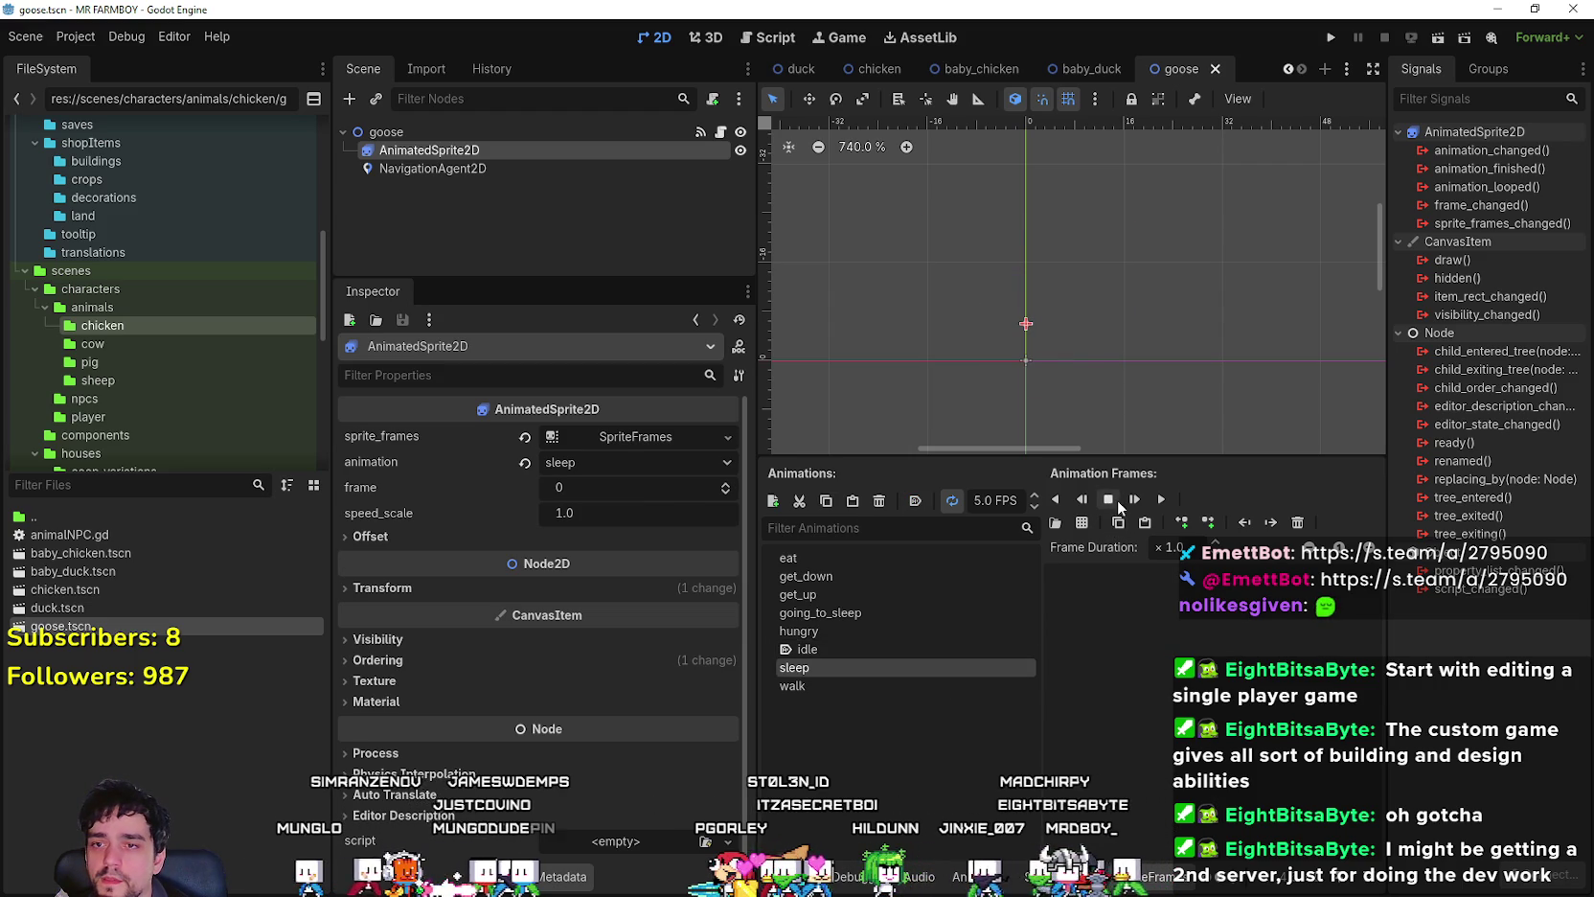
- Add eight sleeping-goose frames from Player.png to the sleep animation
click(1083, 522)
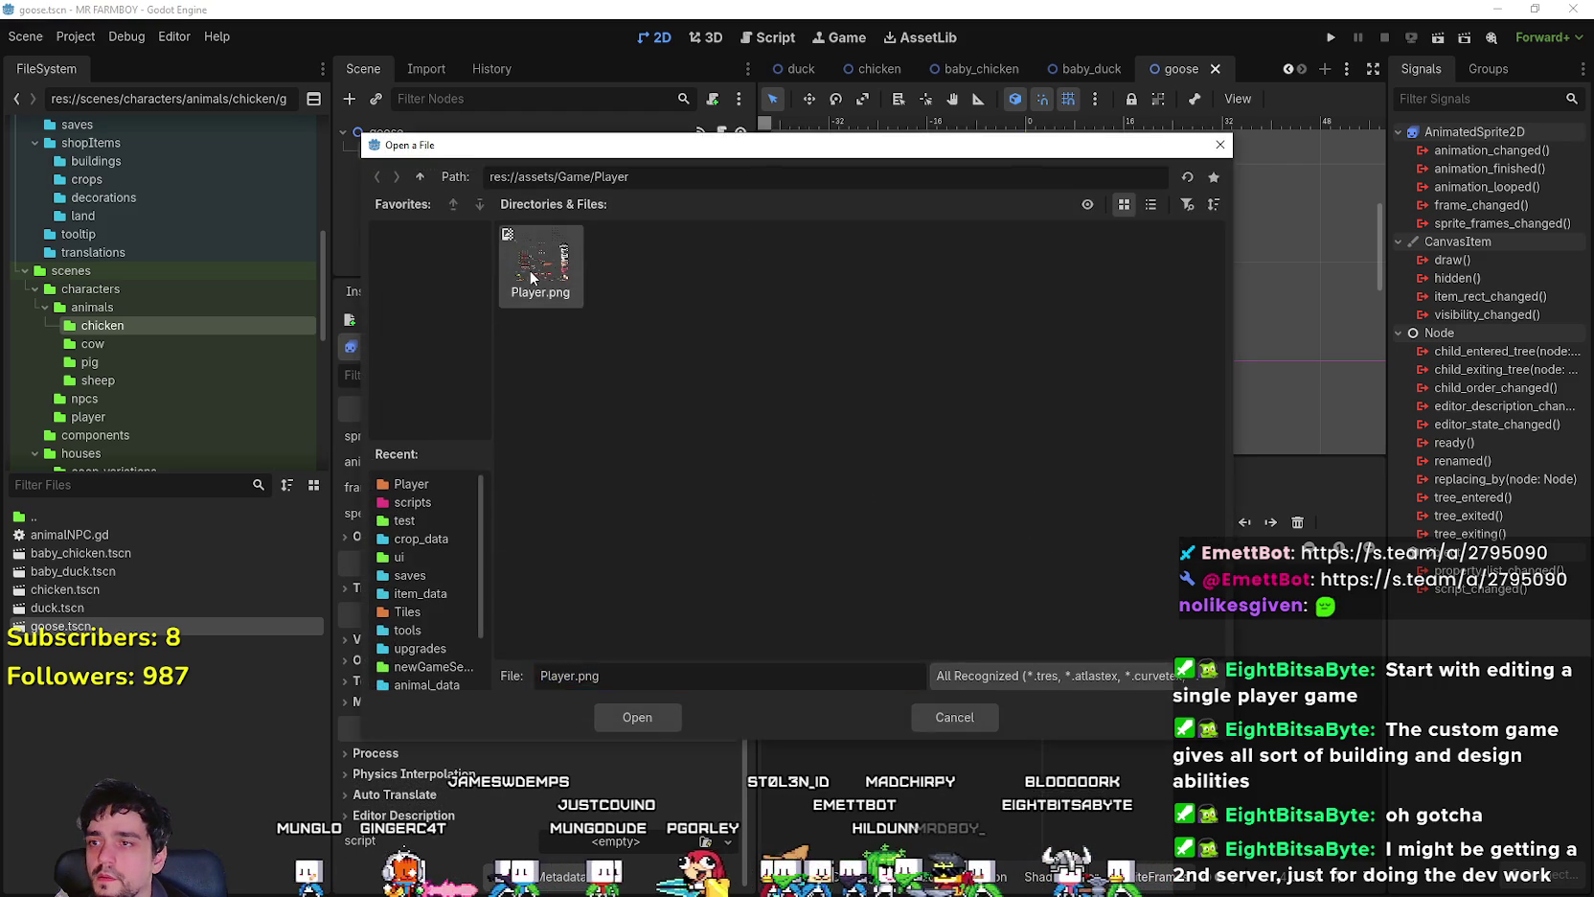
double_click(542, 274)
drag(869, 436, 1059, 443)
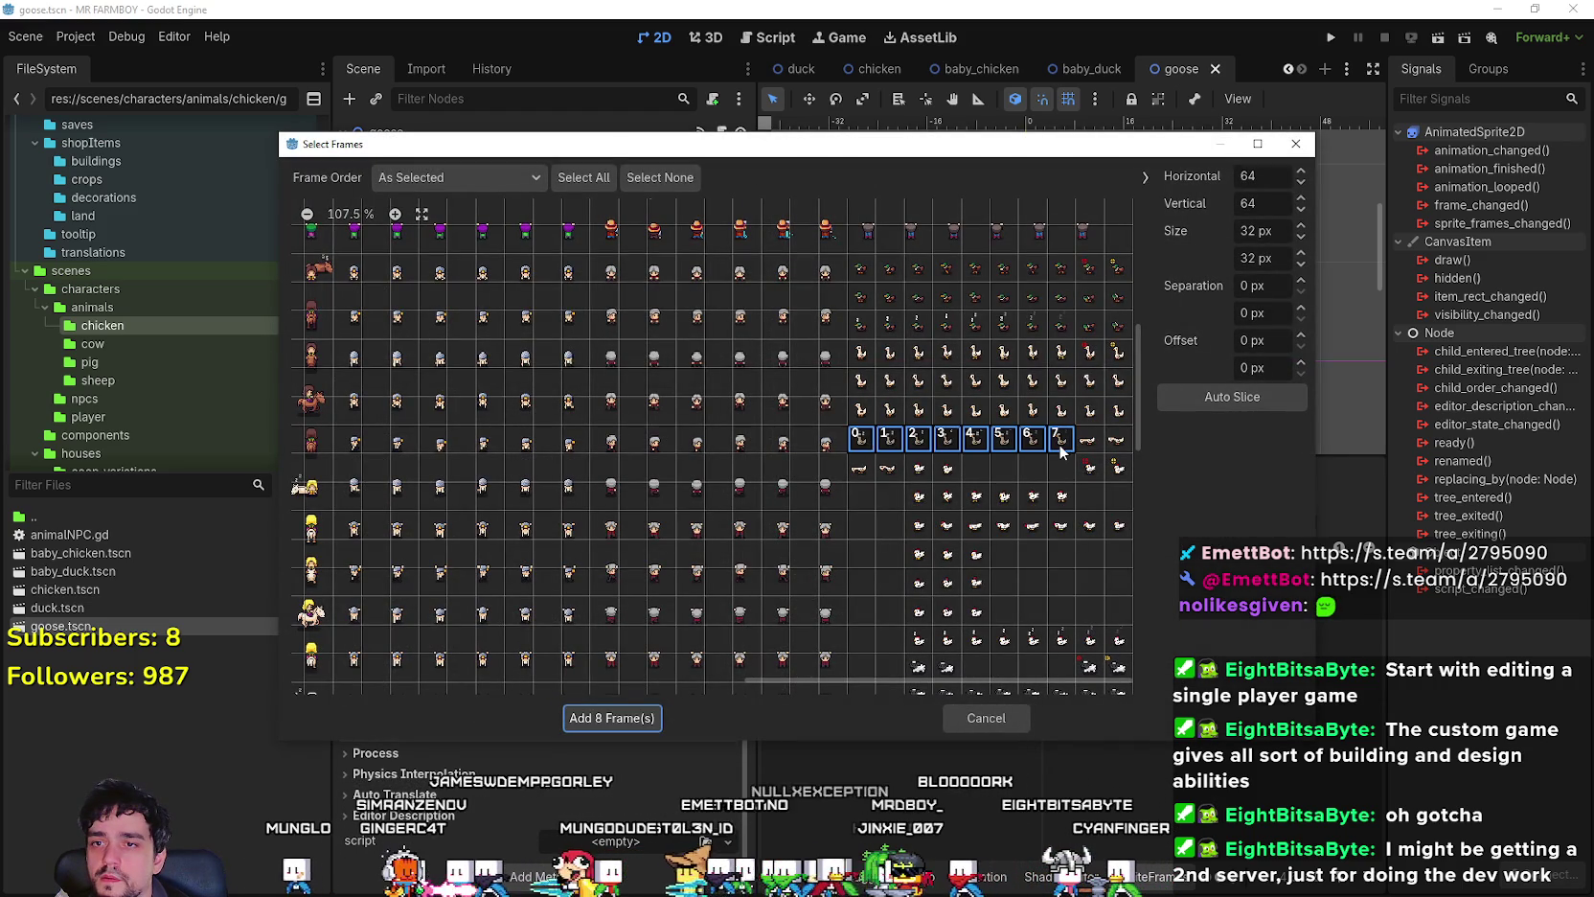
click(630, 719)
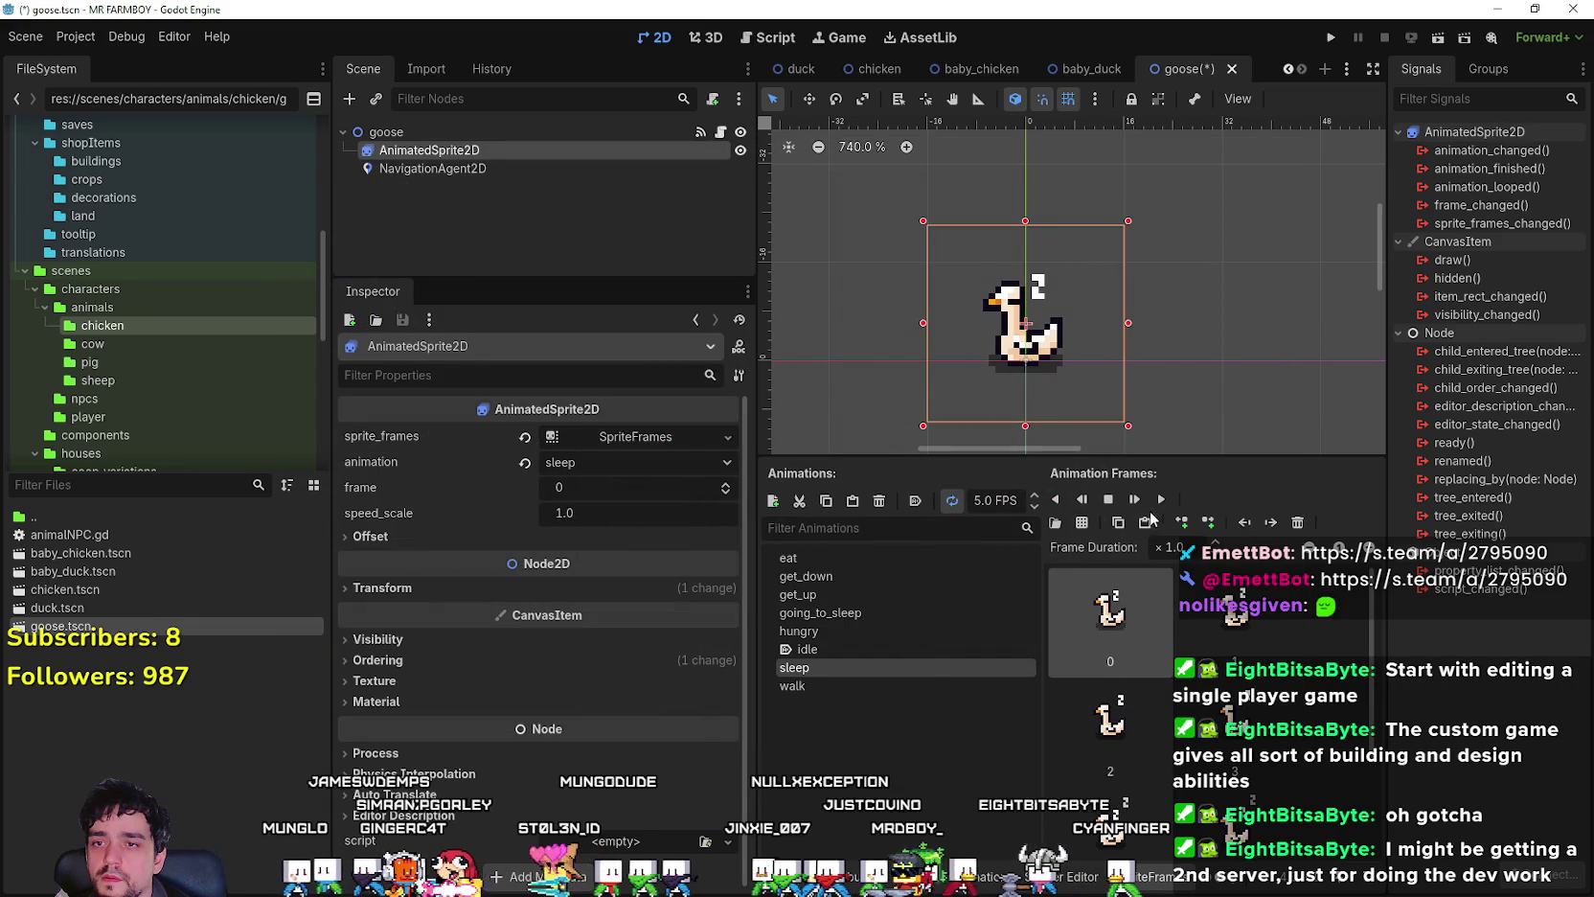
- Lower the sleep animation to 3 FPS, then raise it slightly, saving goose.tscn each time
click(1035, 506)
click(1035, 506)
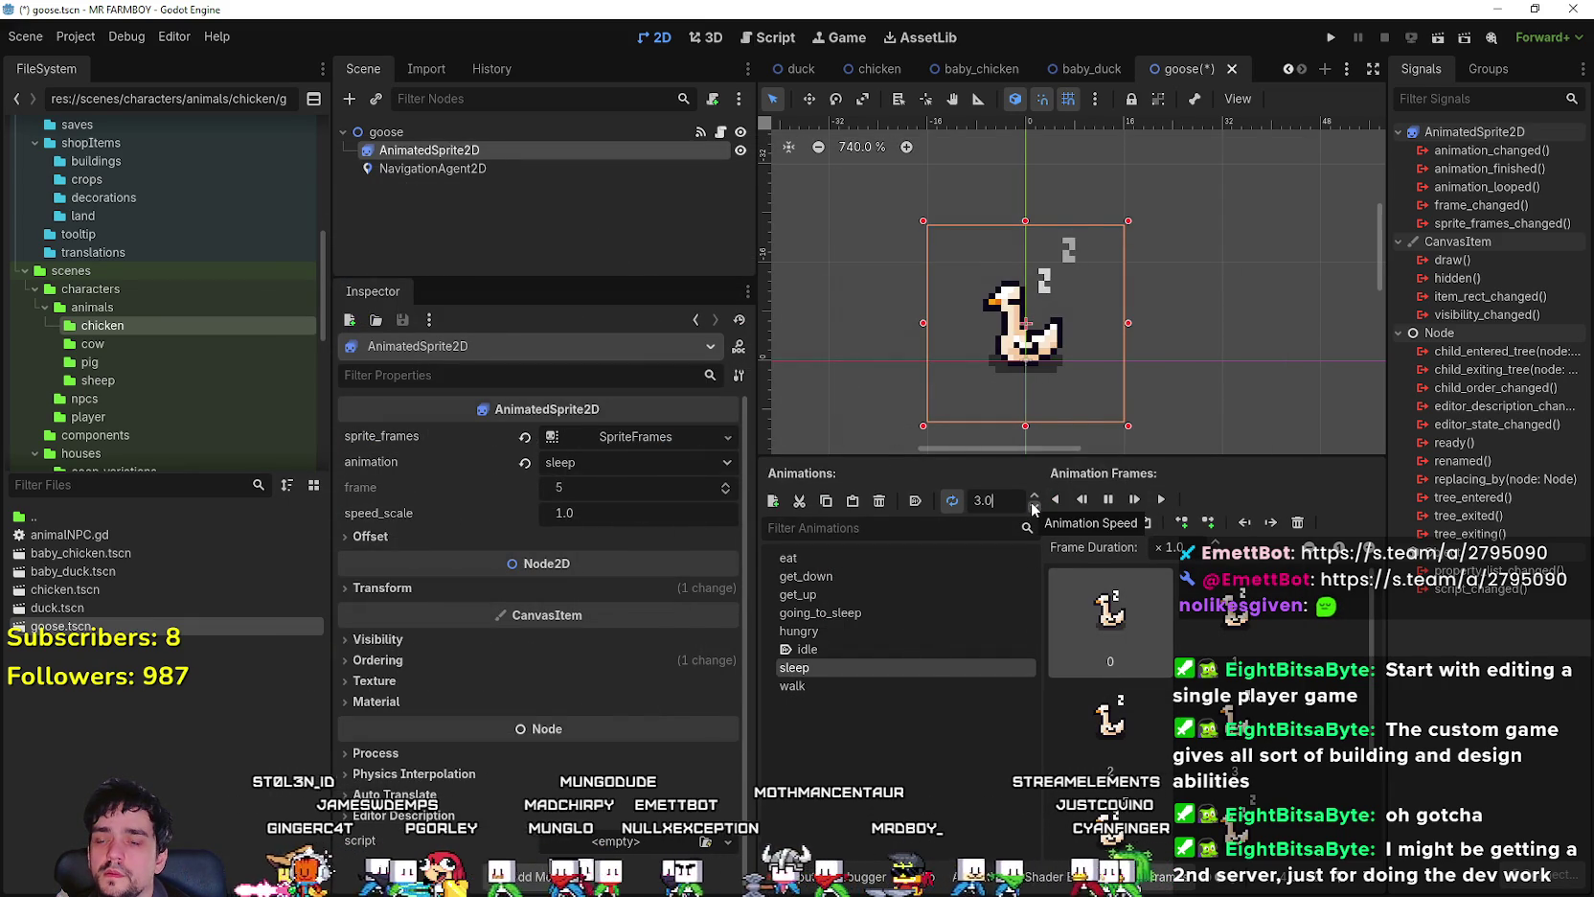
key(ctrl+s)
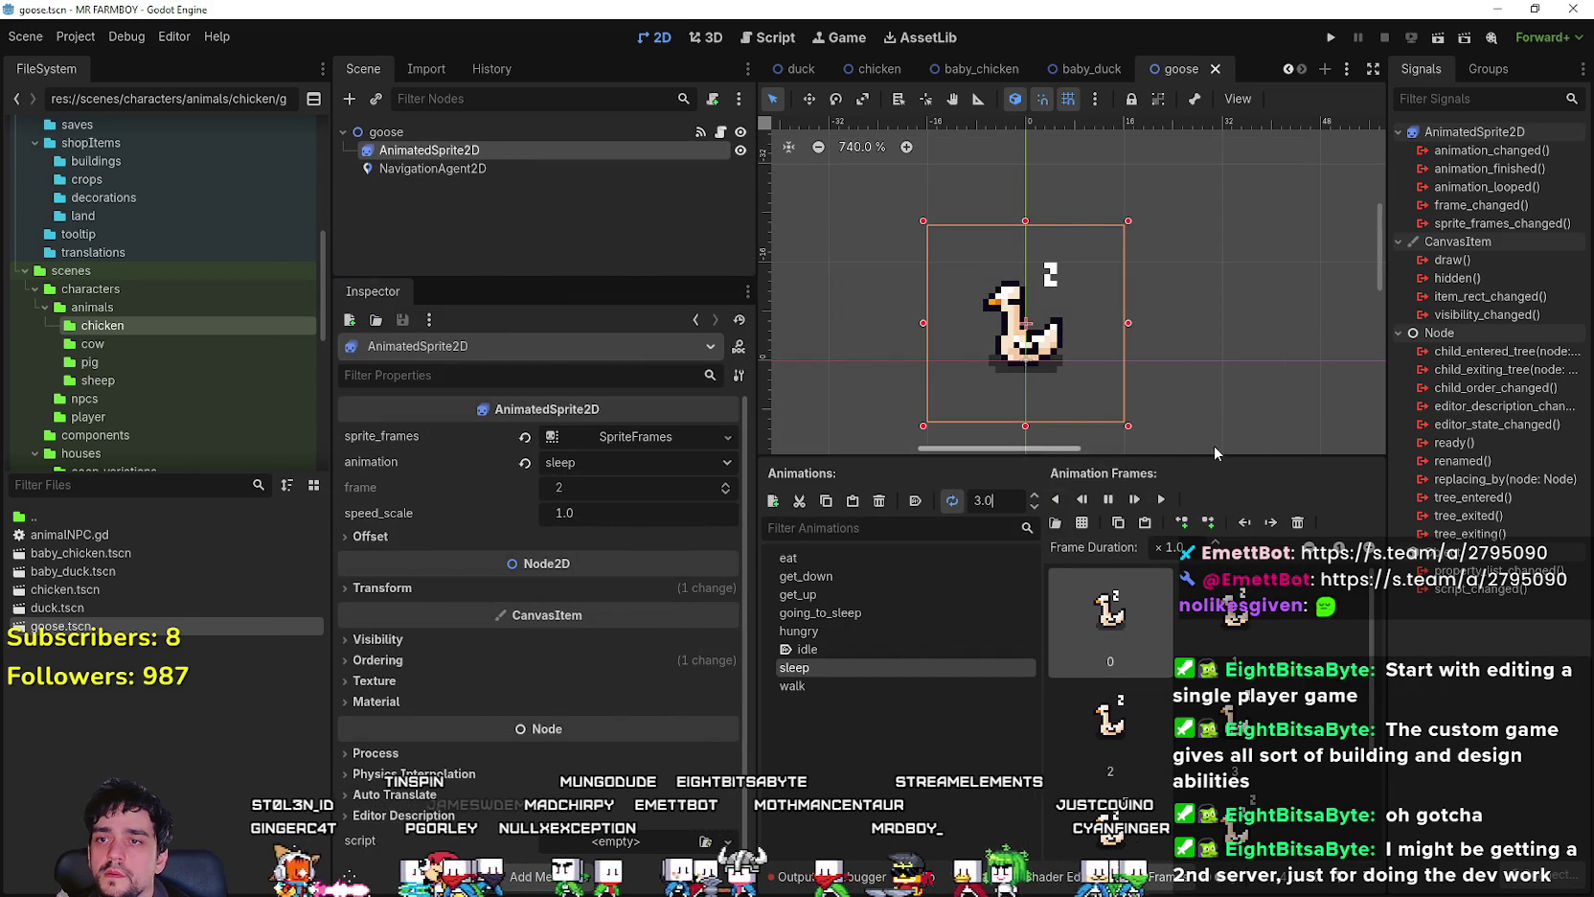
click(1036, 495)
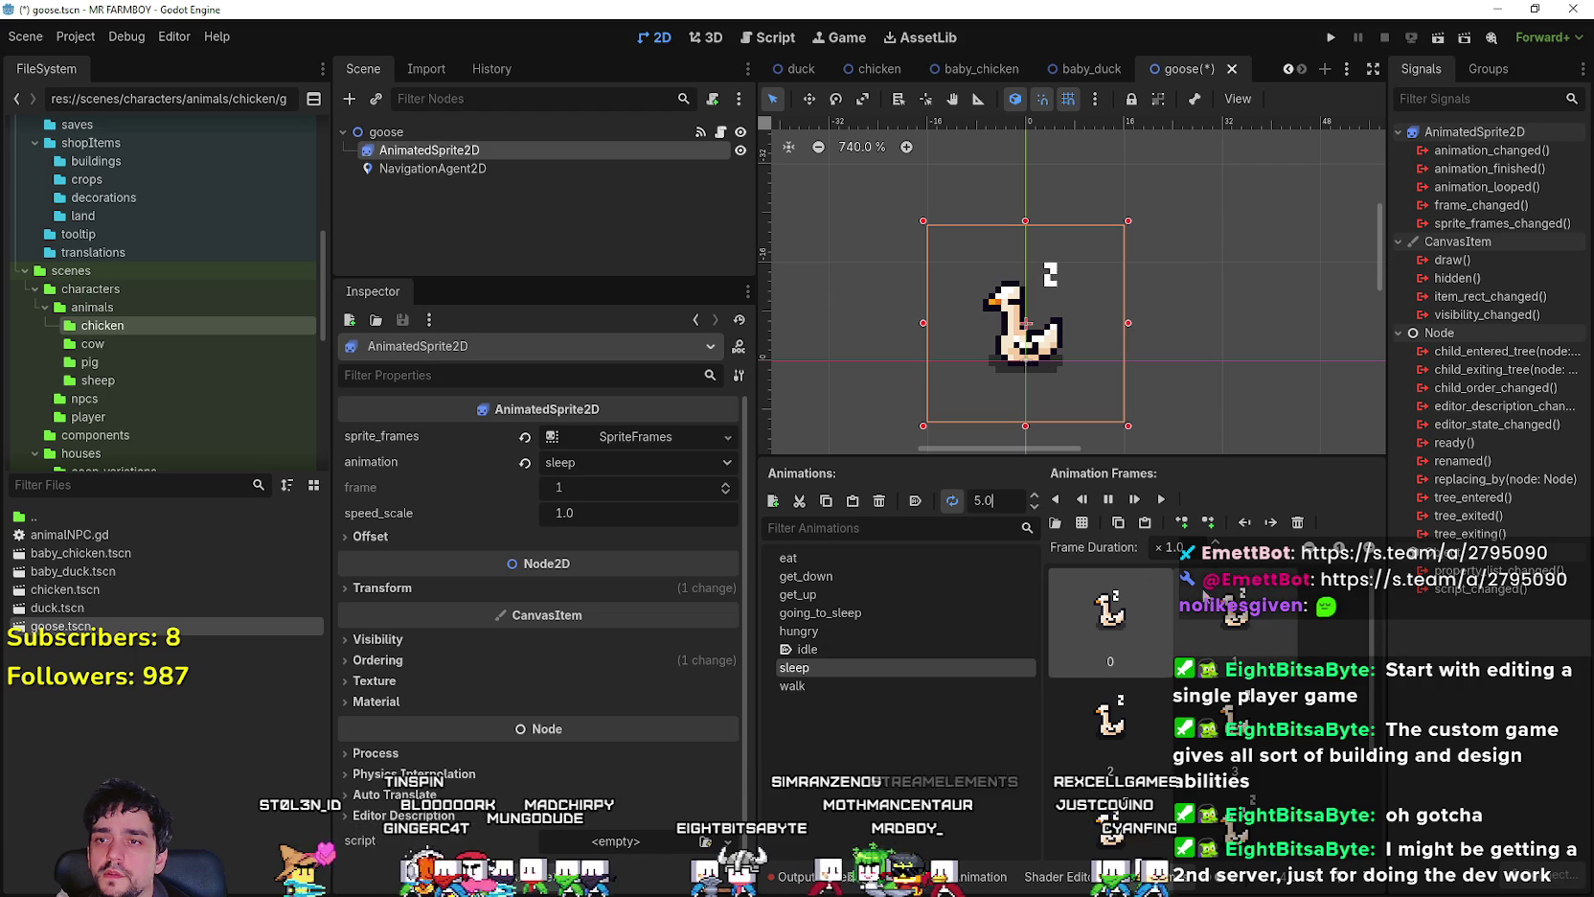
key(ctrl+s)
click(881, 686)
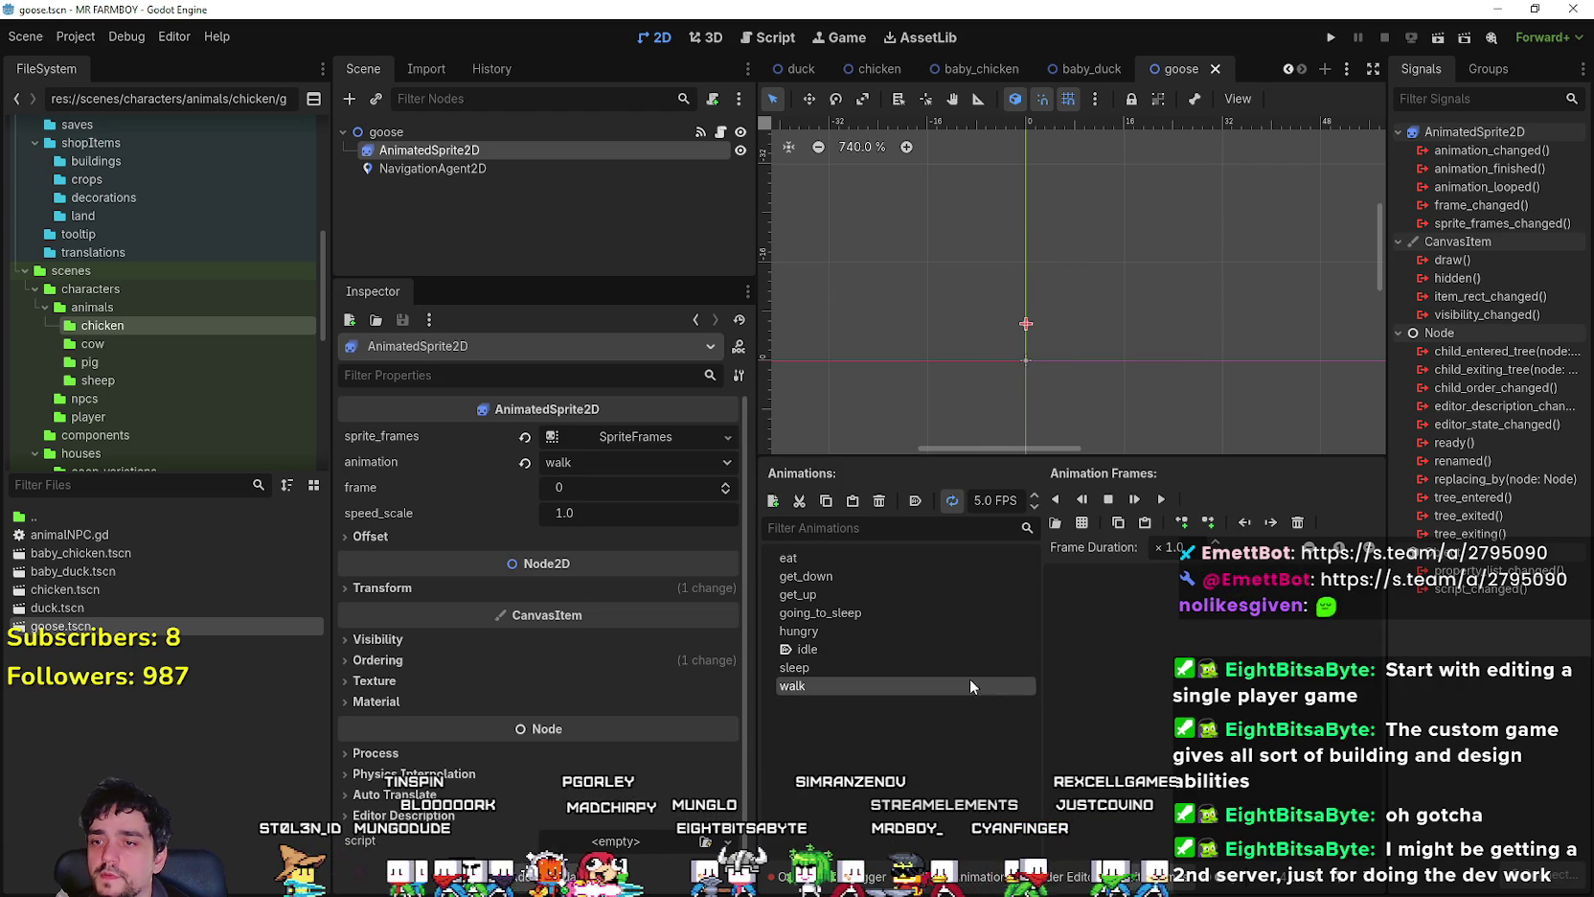
- Add ten walking-goose frames from Player.png to the walk animation, preview it, then switch to Aseprite
click(1055, 523)
double_click(518, 269)
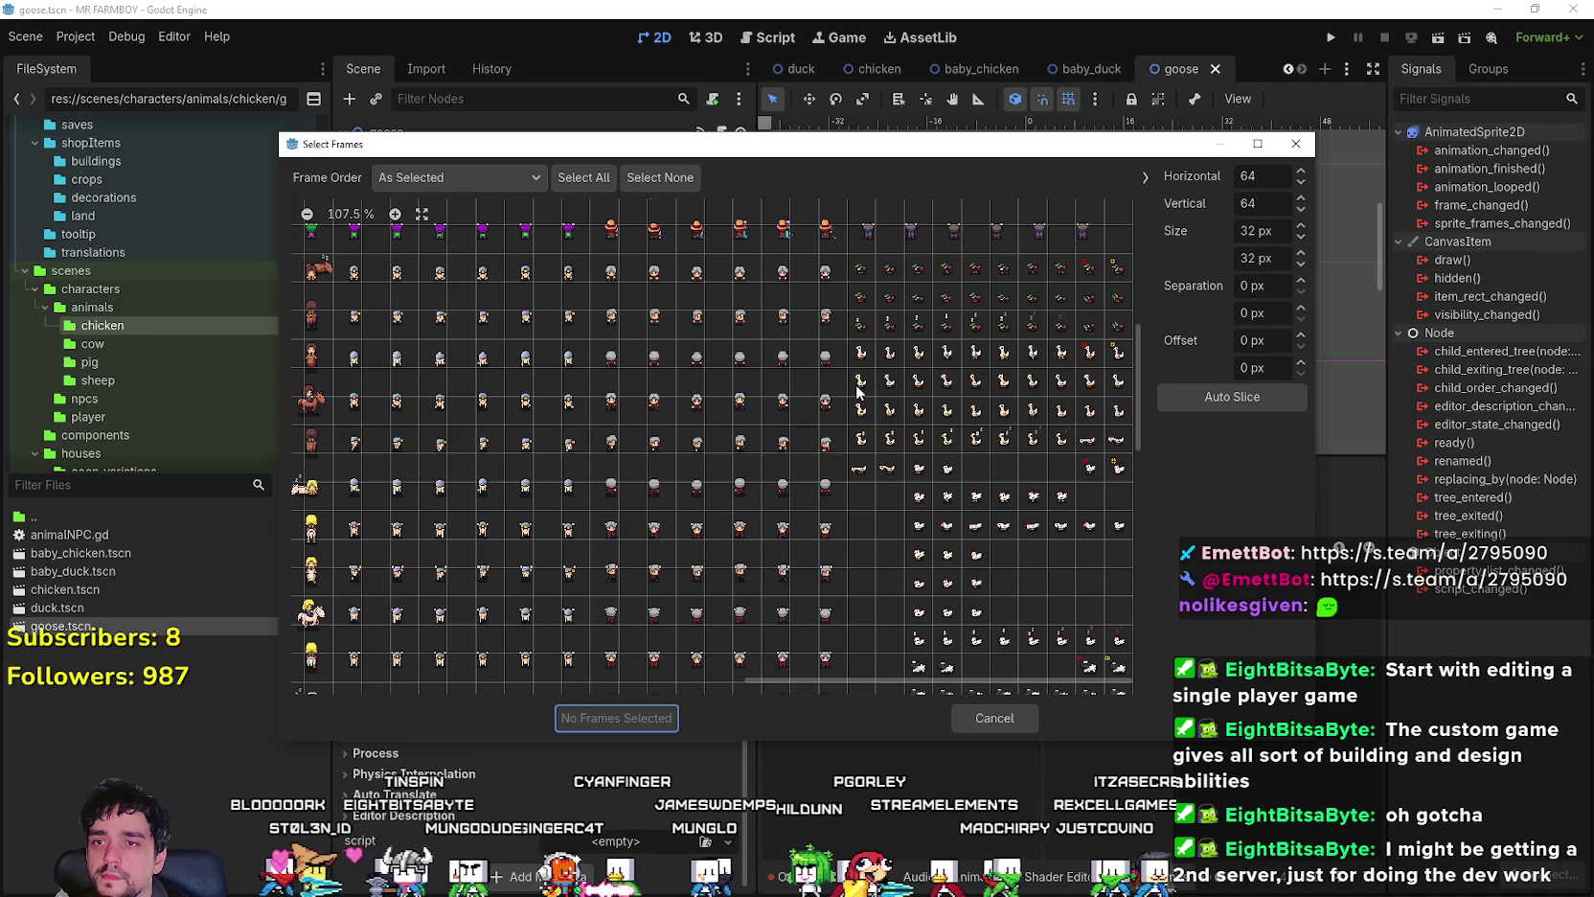
drag(858, 388, 1061, 383)
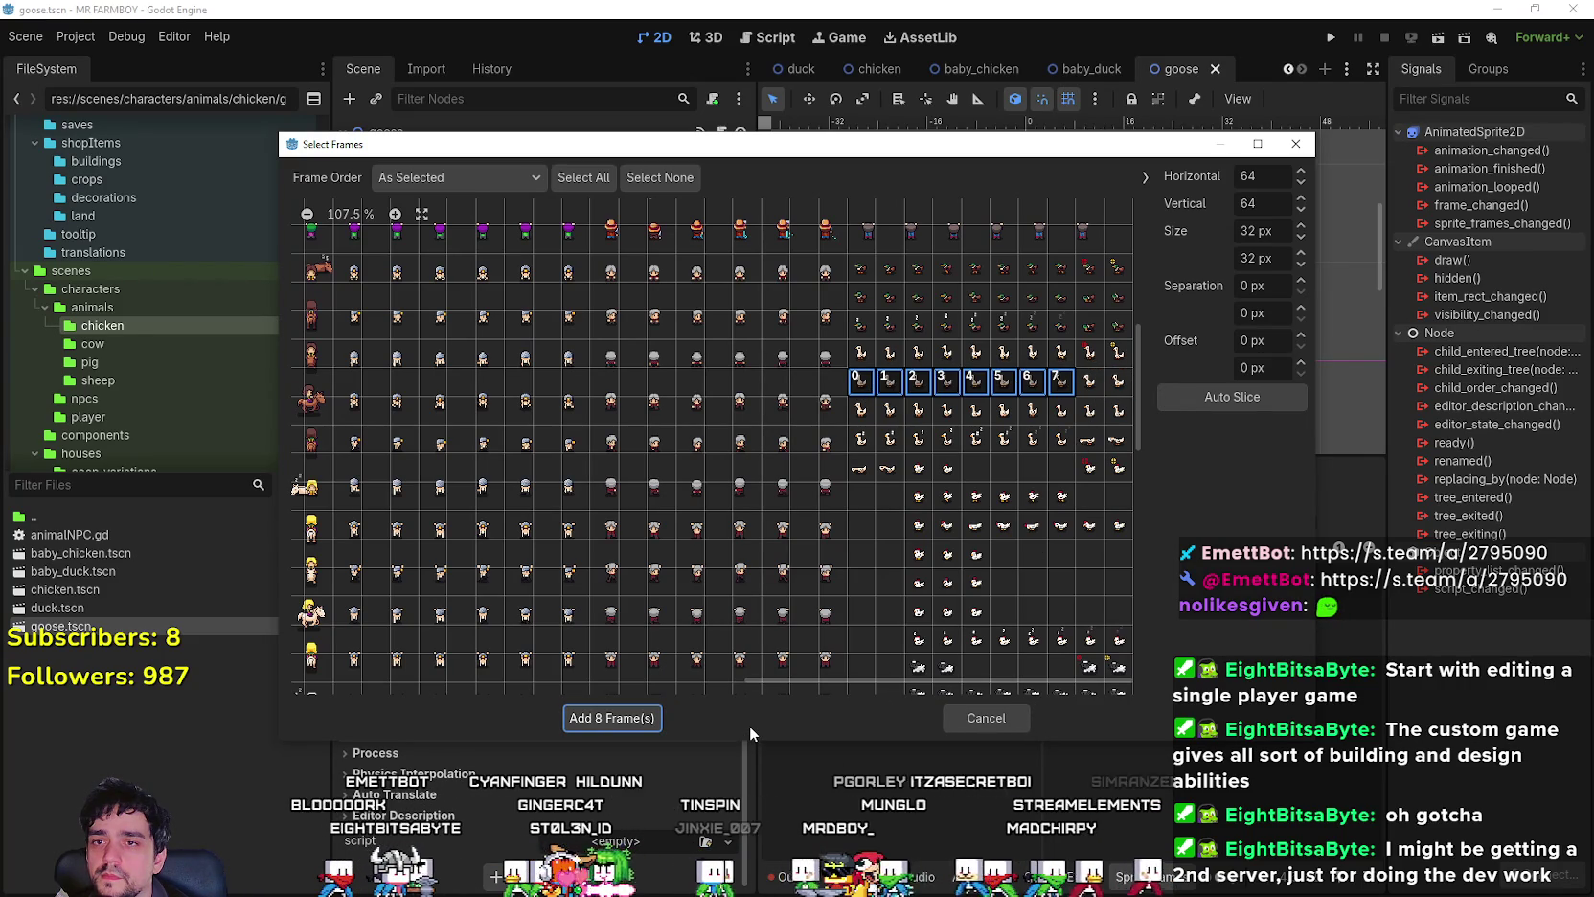
click(1102, 387)
click(1118, 383)
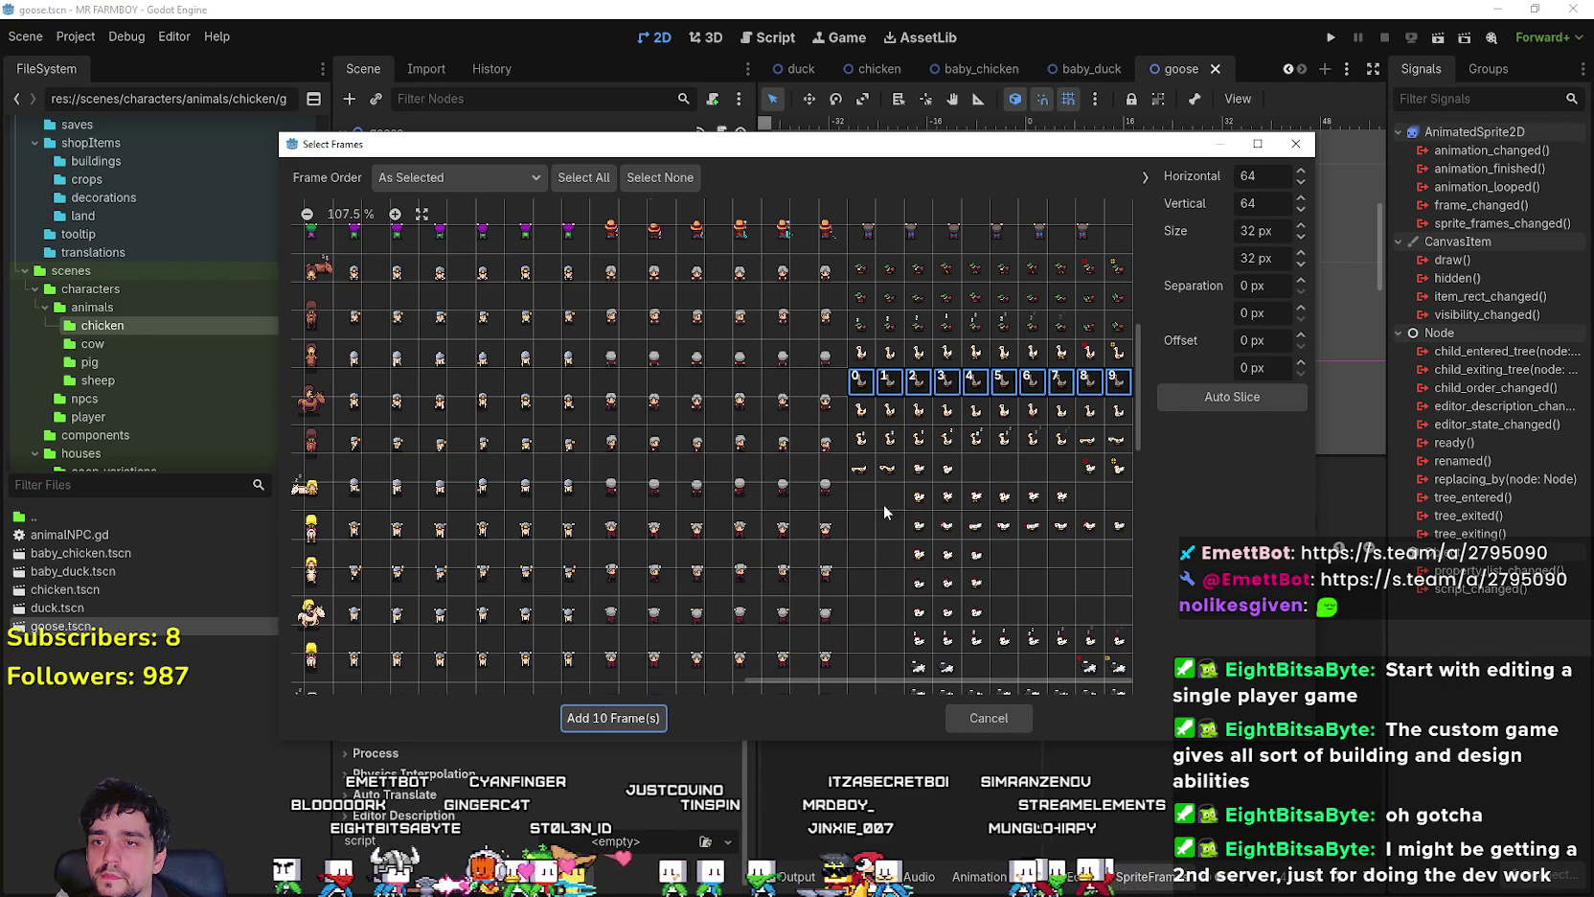
click(614, 720)
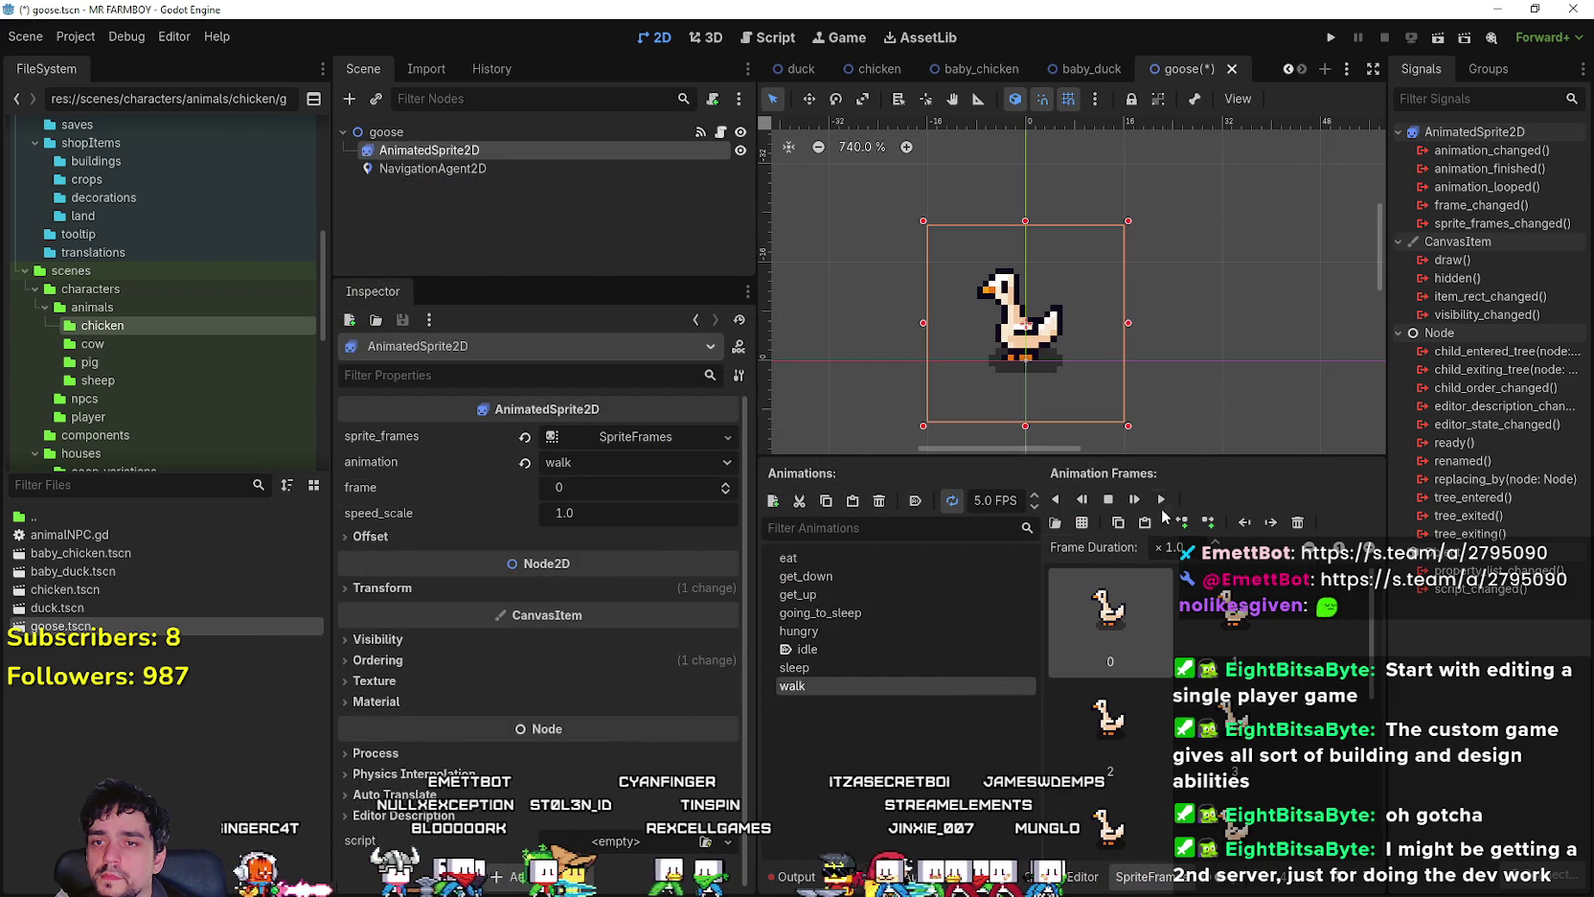
click(1160, 495)
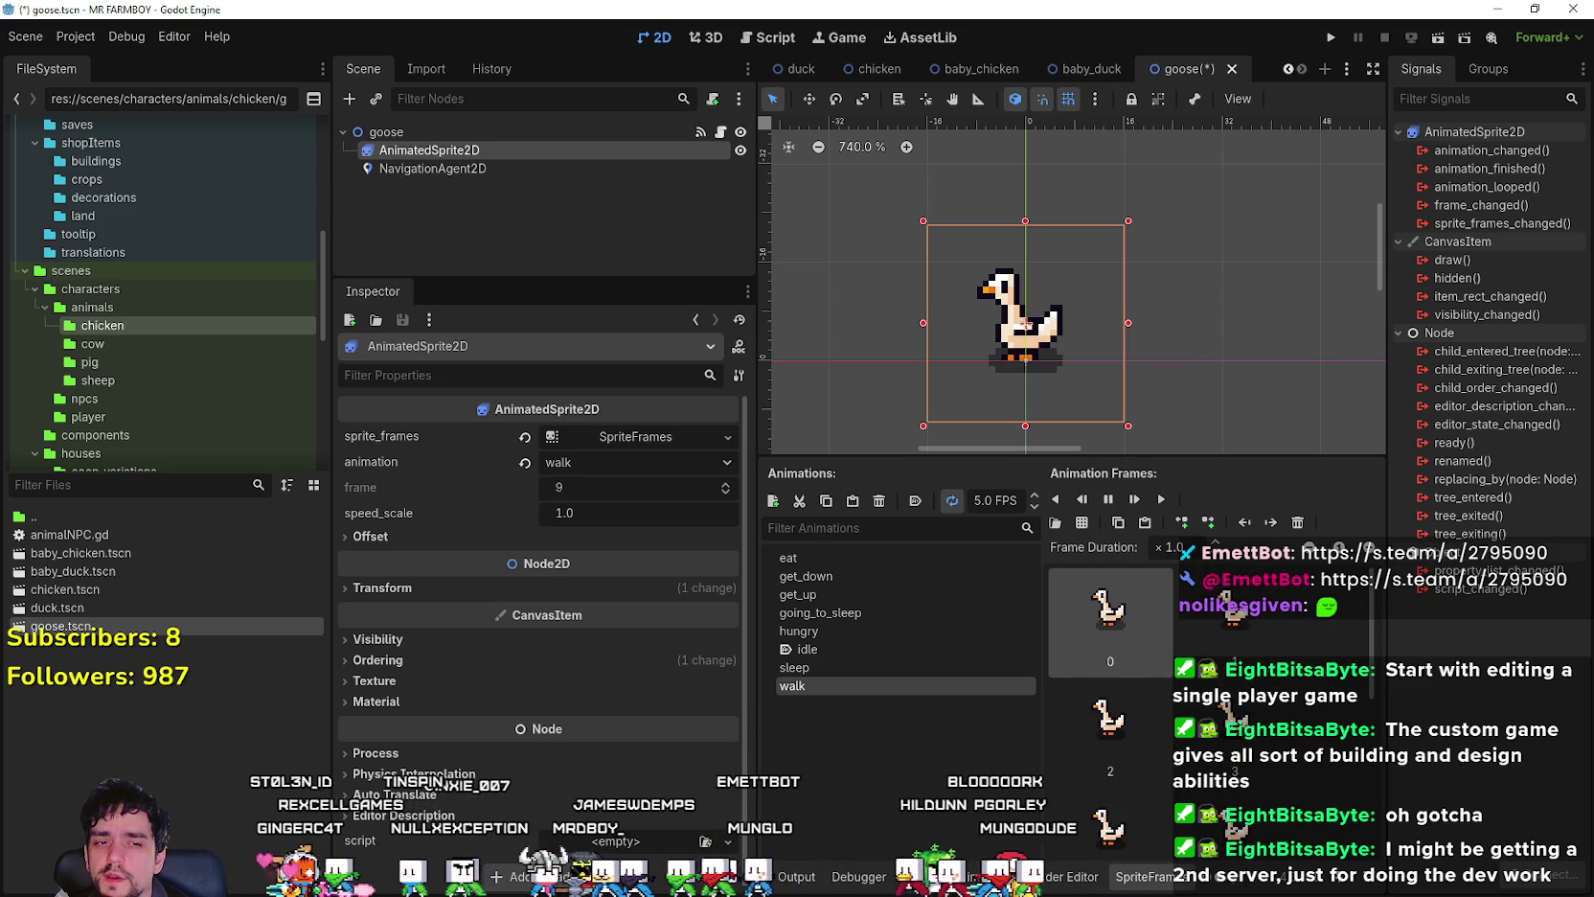
key(alt+Tab)
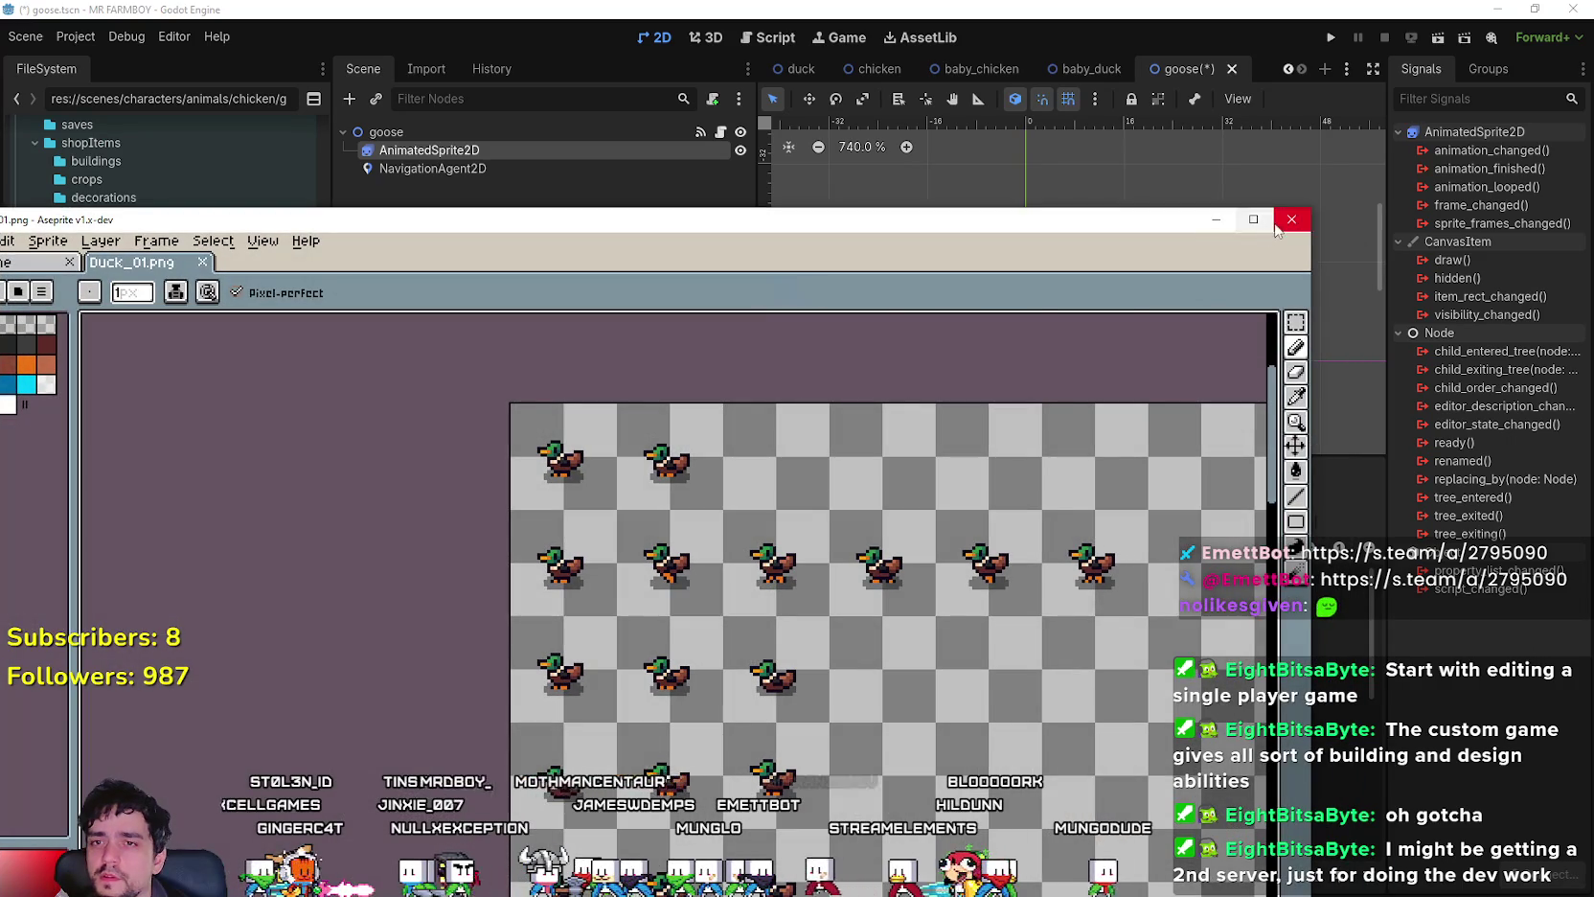
- Open Goose_01.png in Aseprite, pan and zoom over the goose poses, then return to Godot
click(1279, 222)
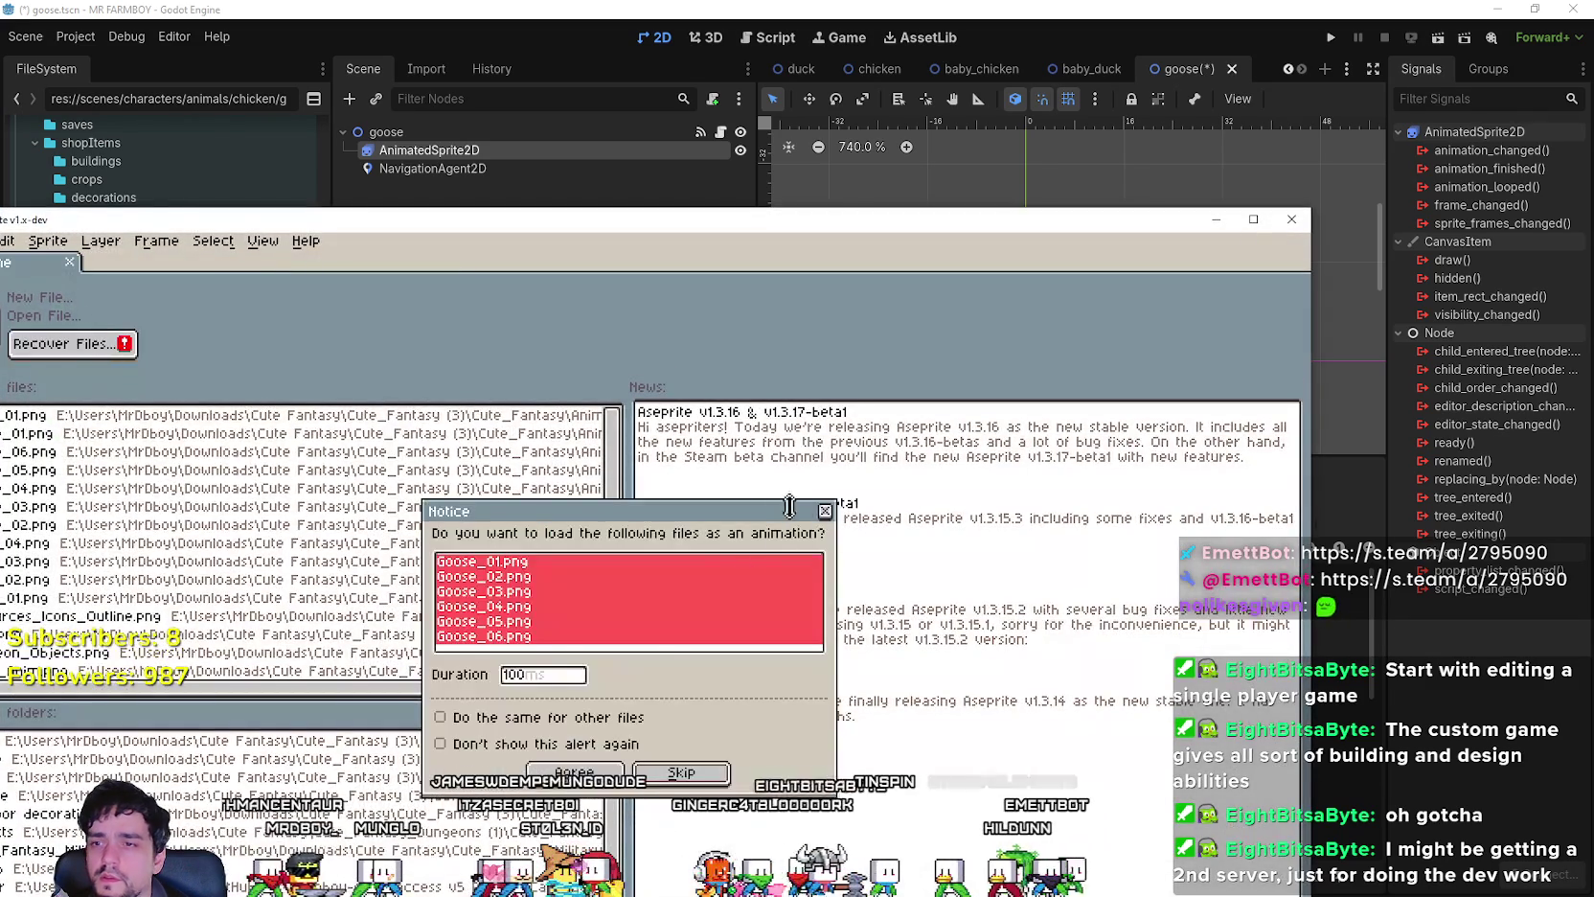
click(825, 512)
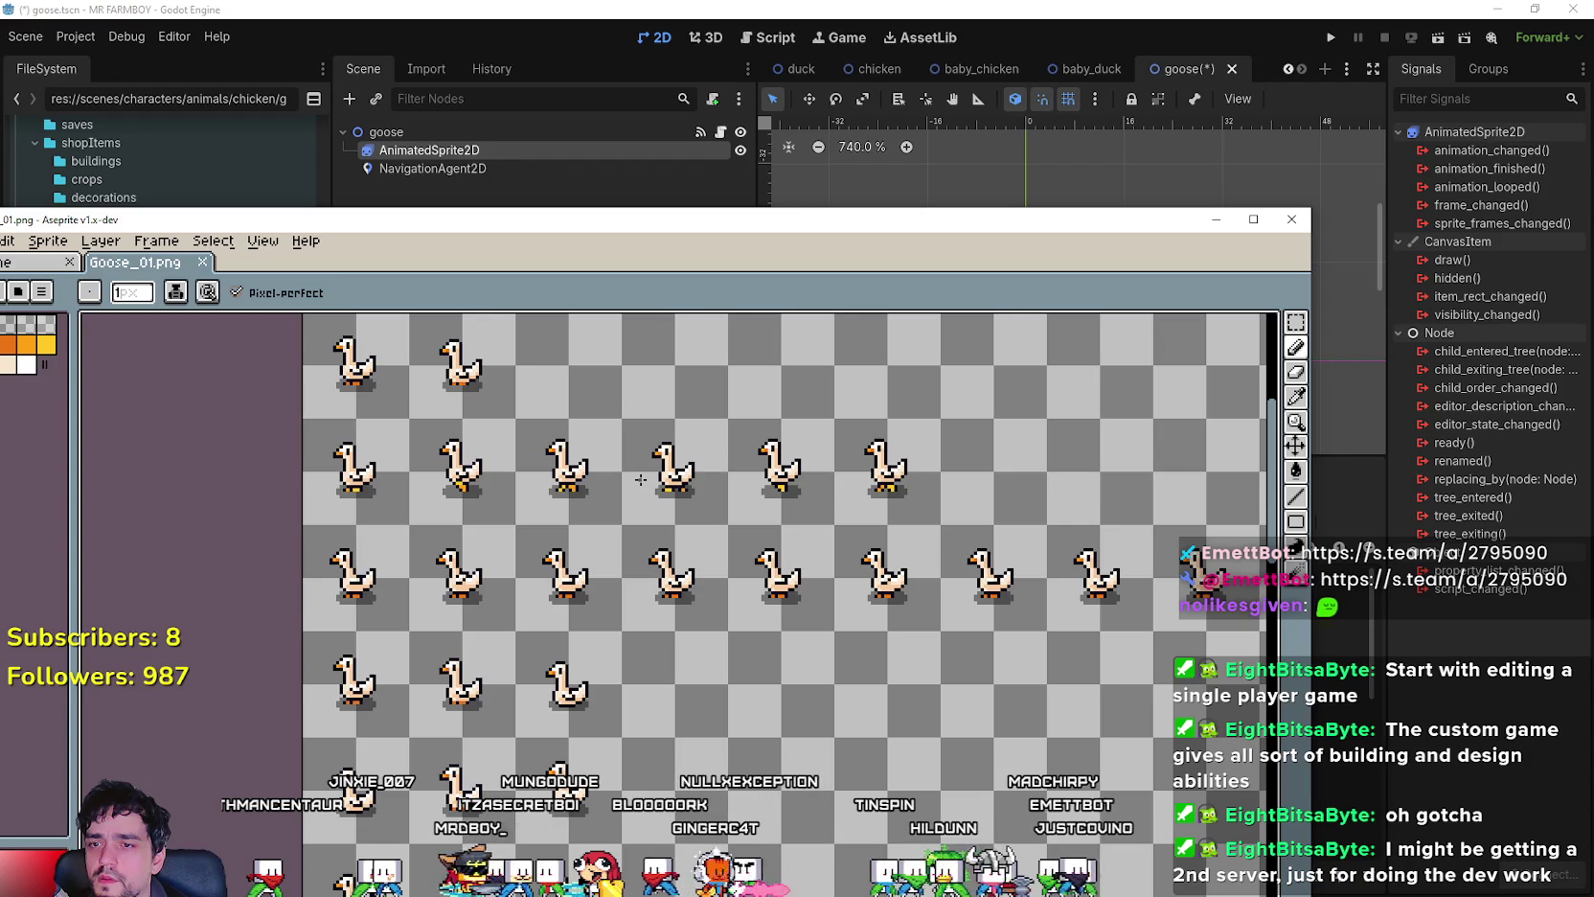
mouse_move(1115, 661)
mouse_down()
mouse_move(688, 635)
mouse_move(1039, 606)
mouse_up()
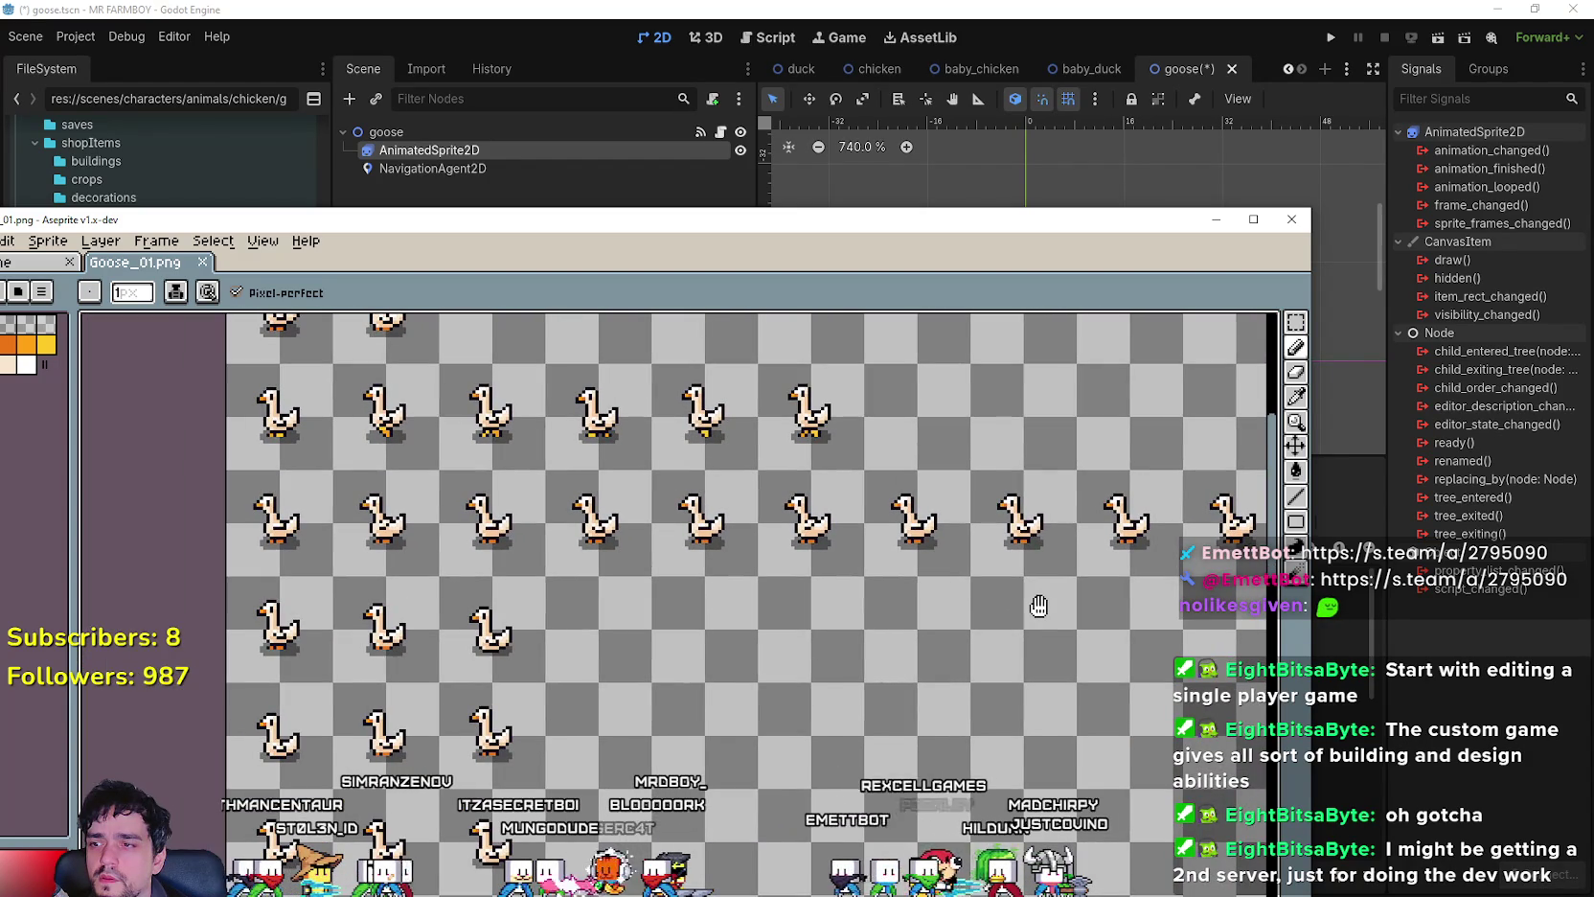
scroll(1039, 606, down, 3)
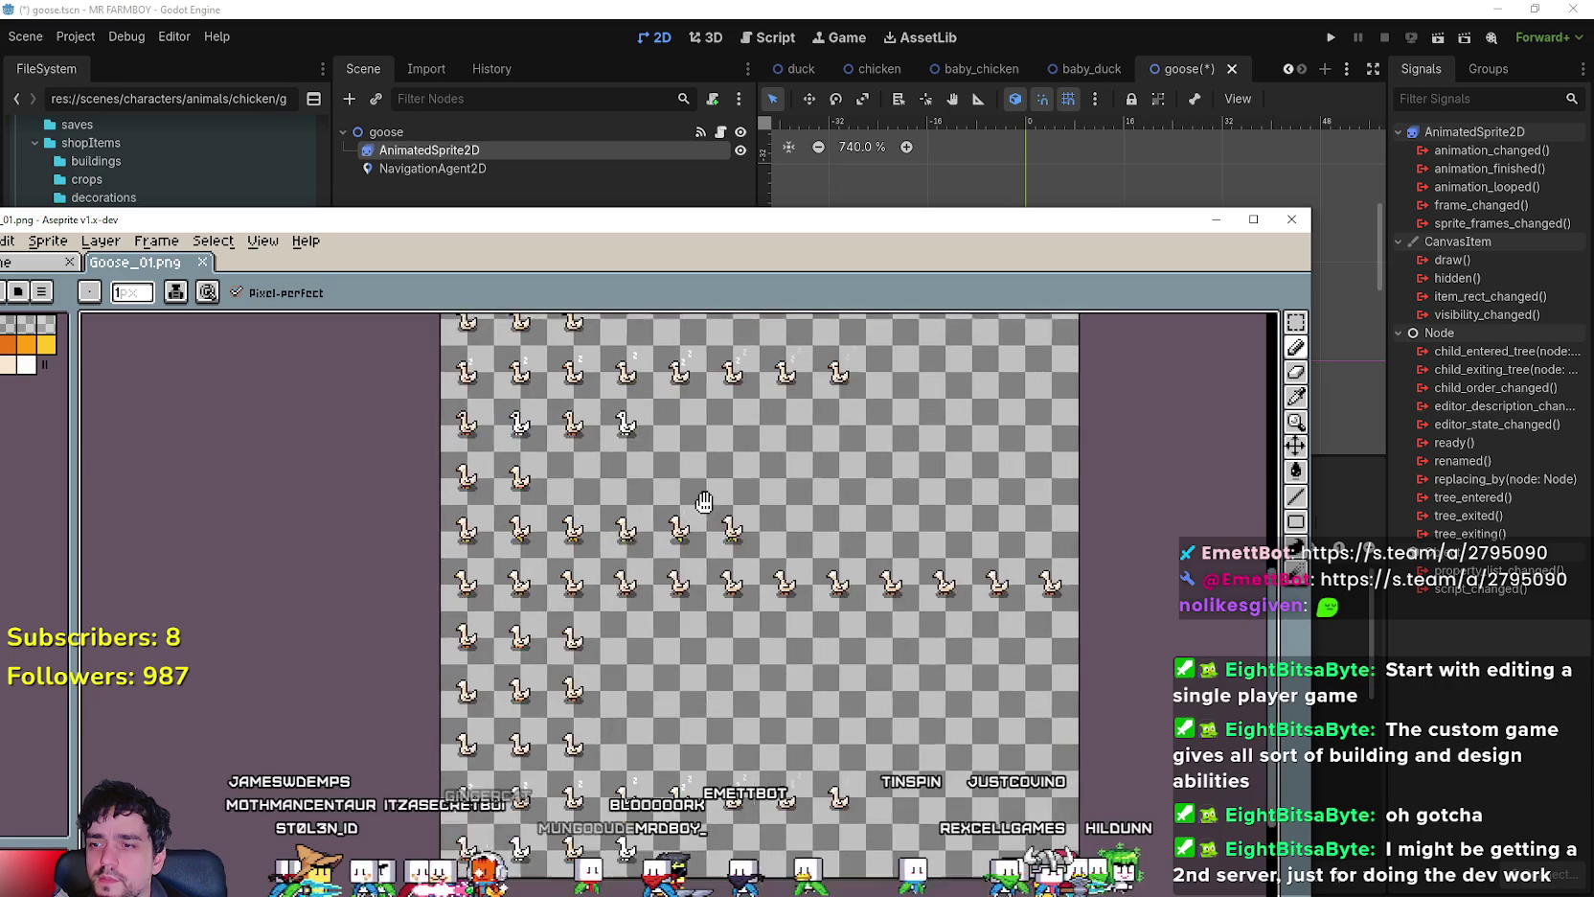
scroll(667, 657, up, 5)
scroll(977, 659, down, 4)
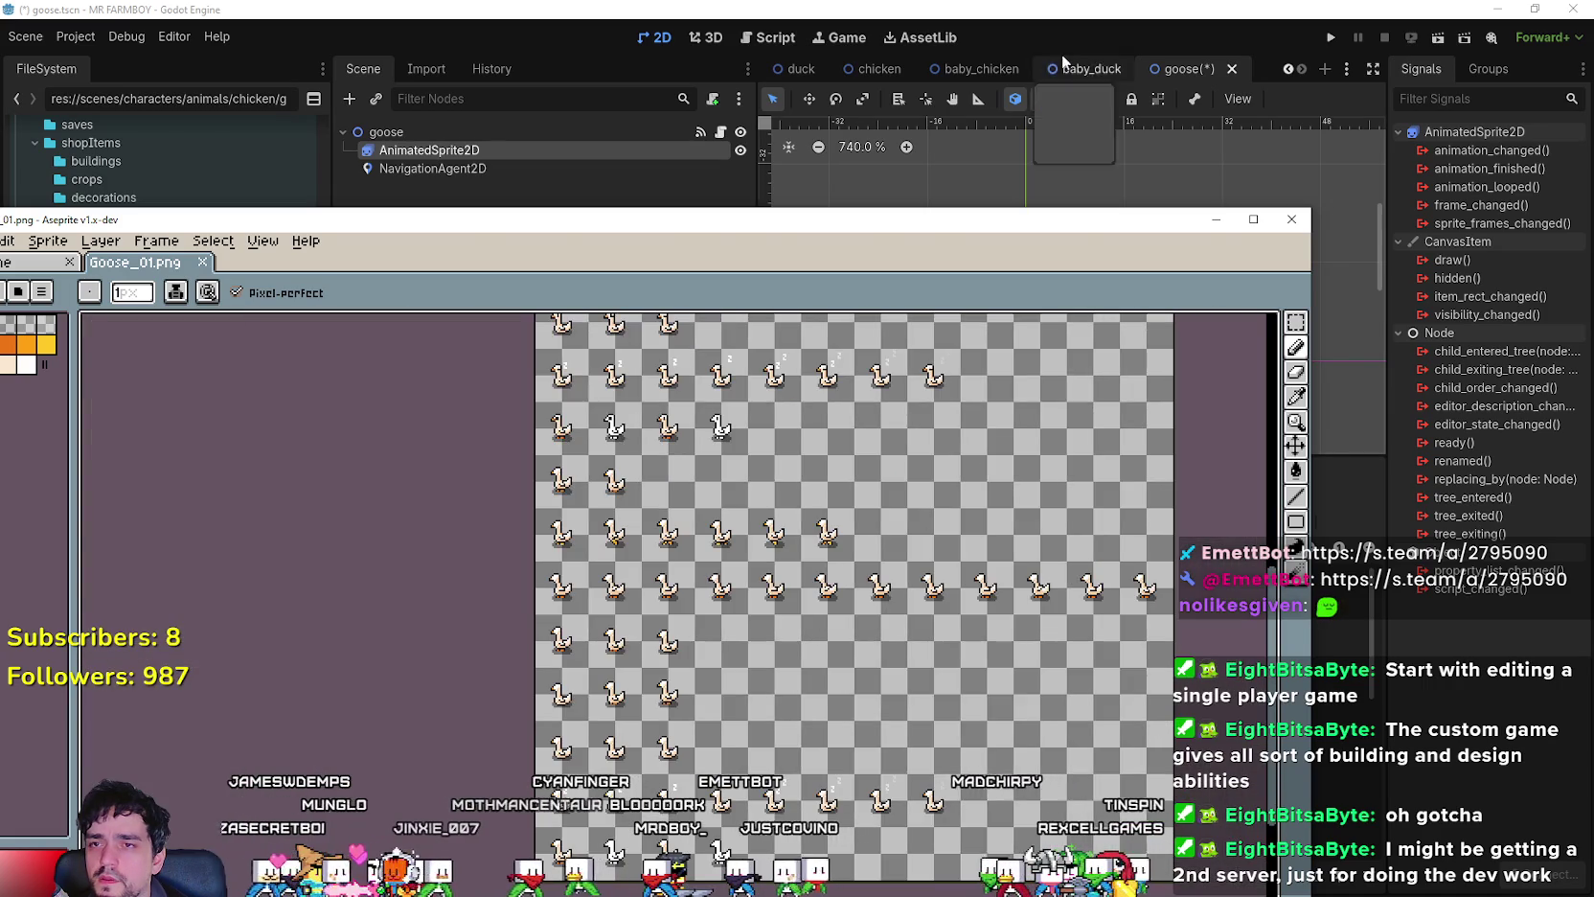
click(1066, 7)
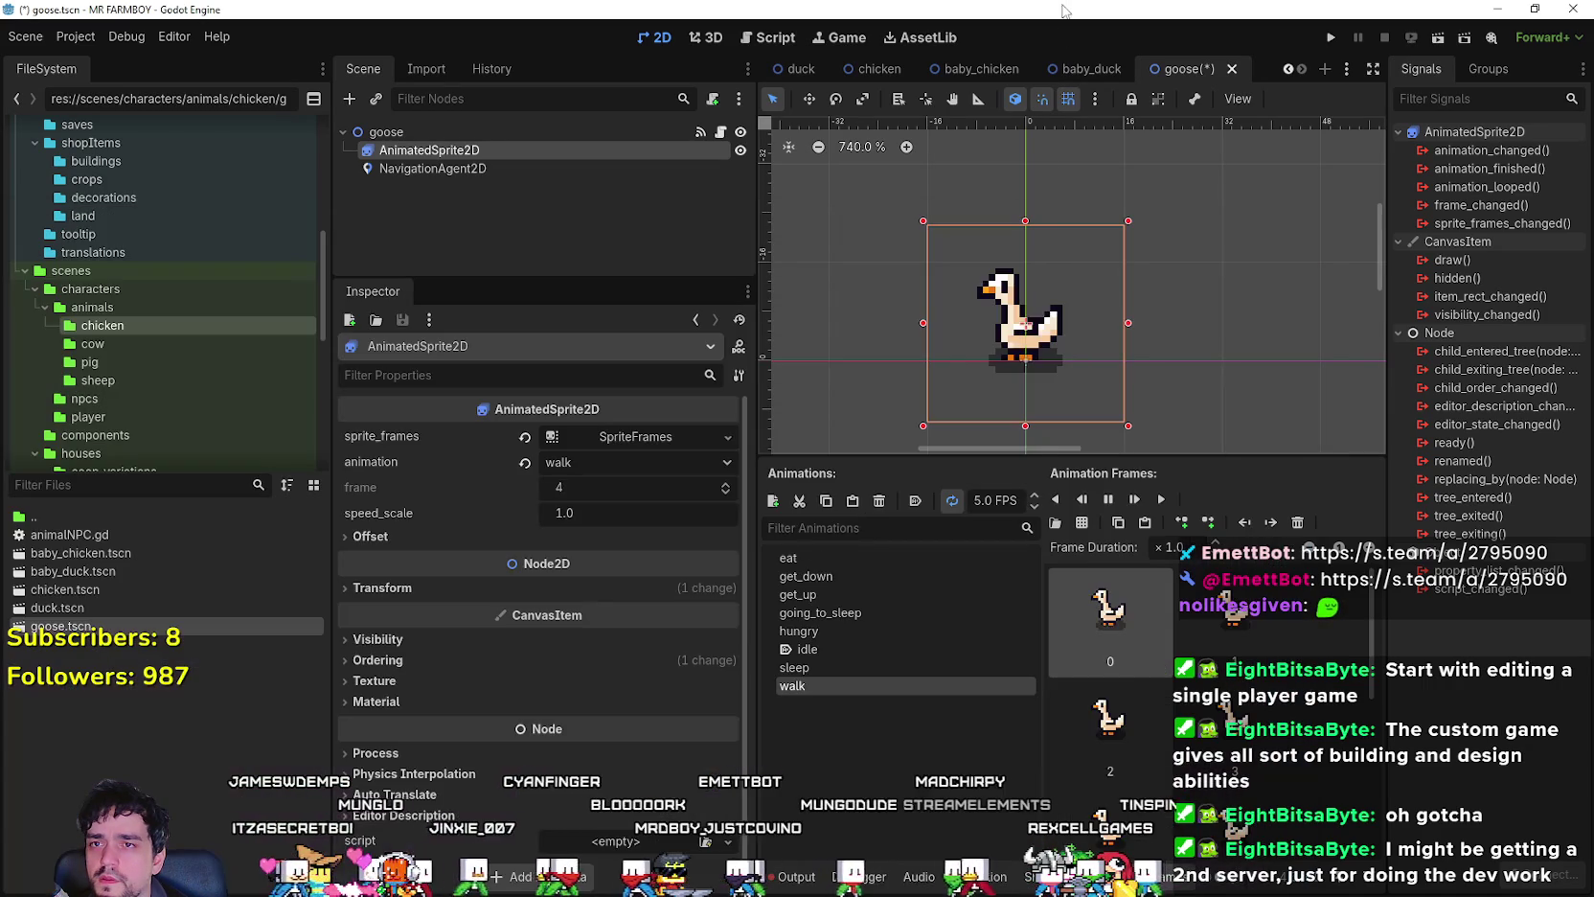
- Save goose.tscn, check the idle and walk animations, then select the empty hungry animation
key(ctrl+s)
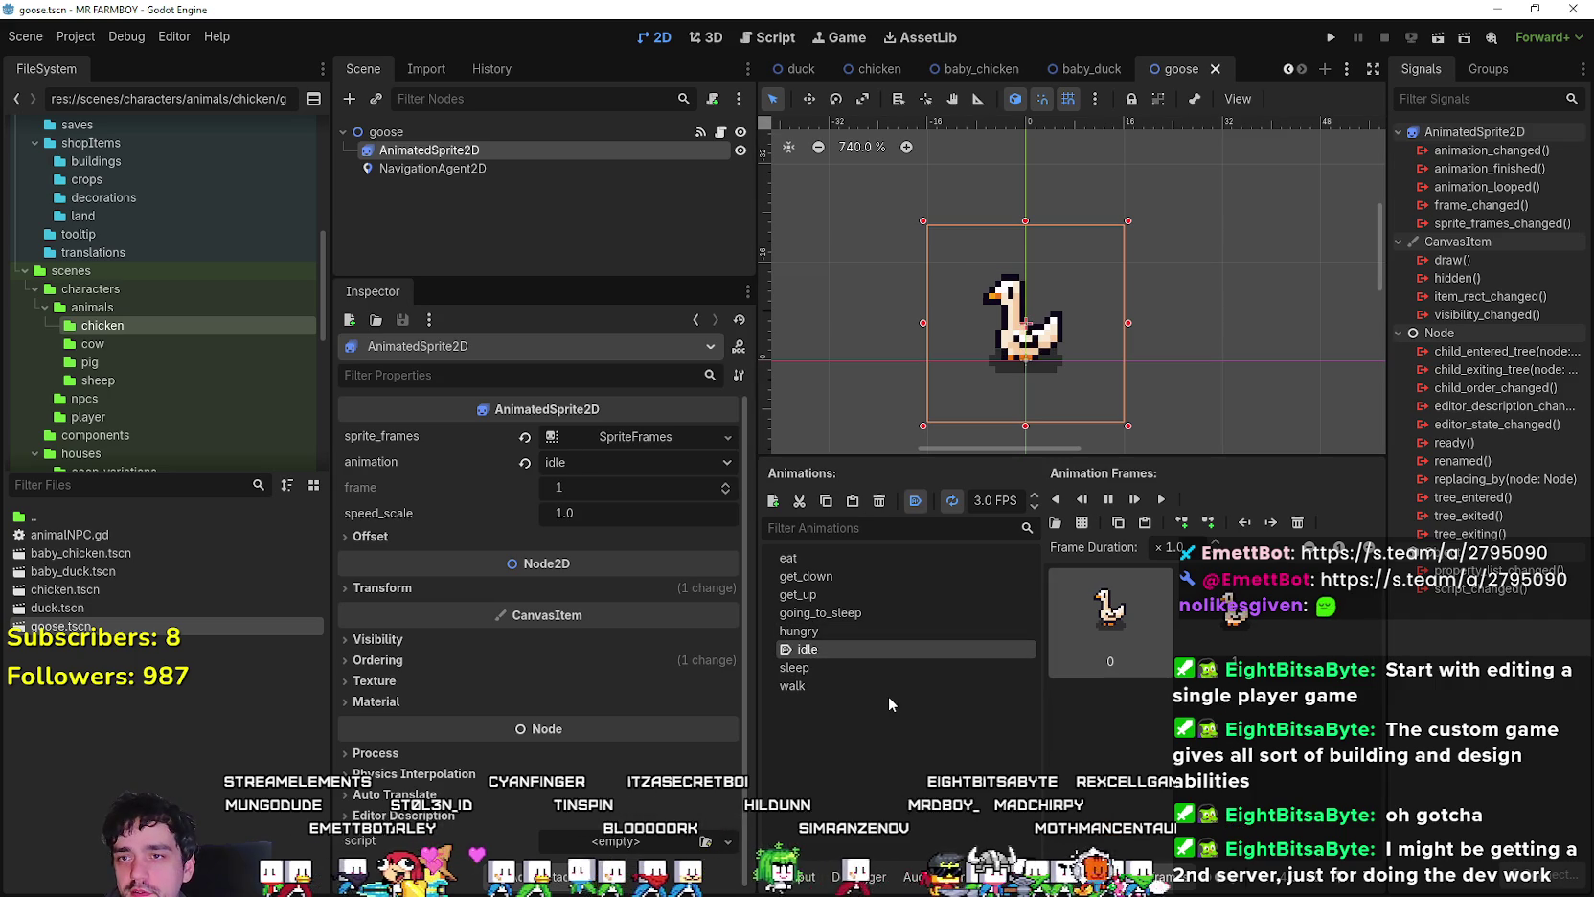
click(867, 646)
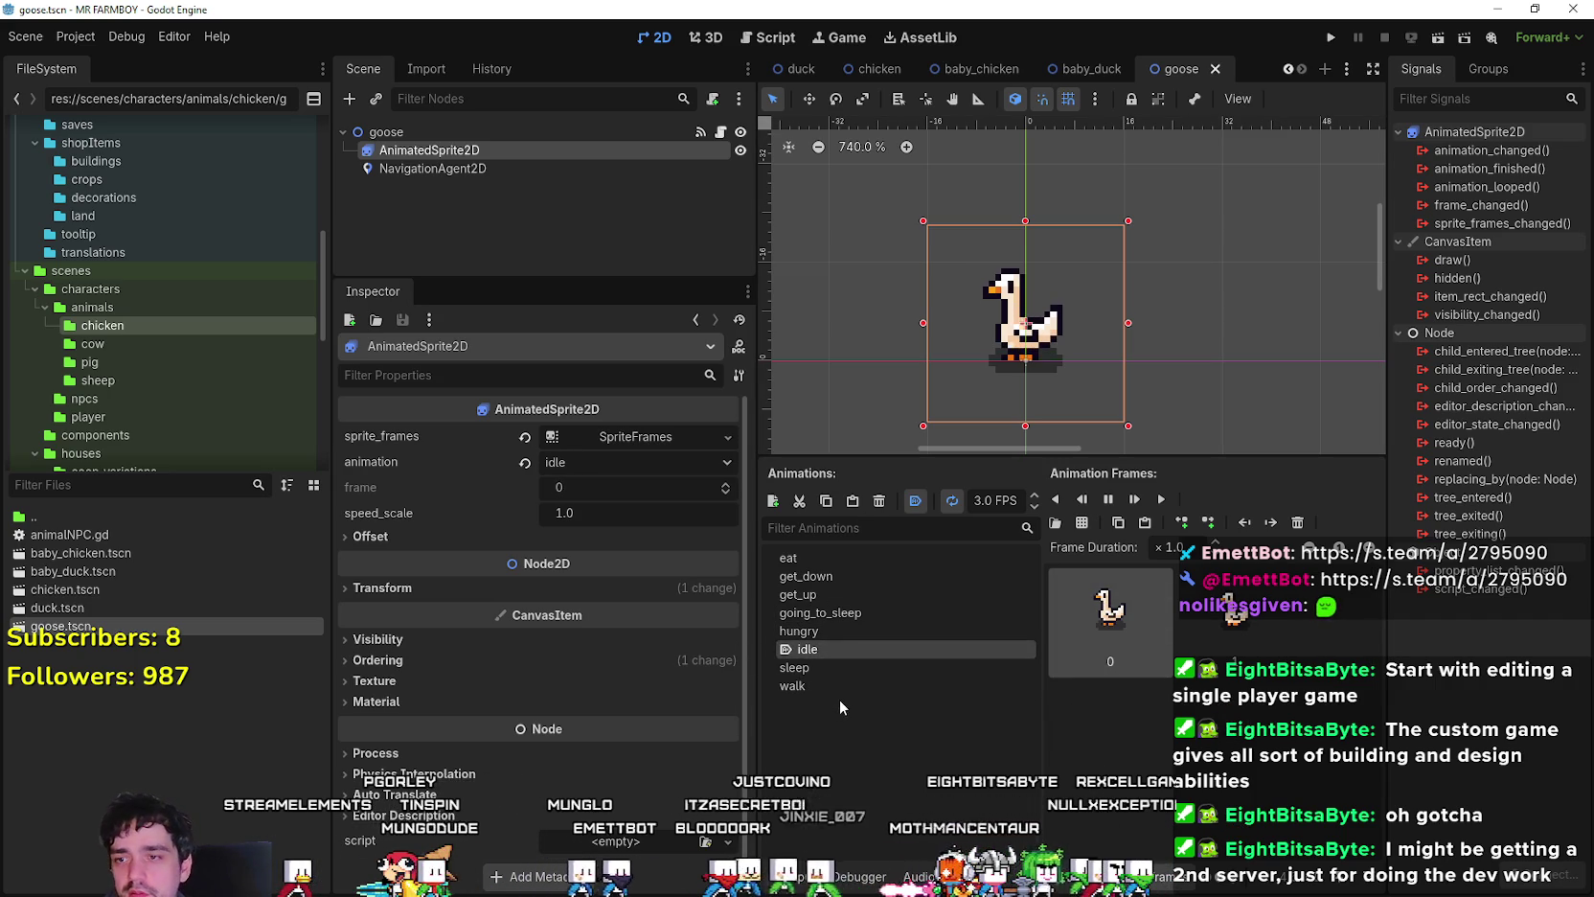
click(842, 686)
click(855, 632)
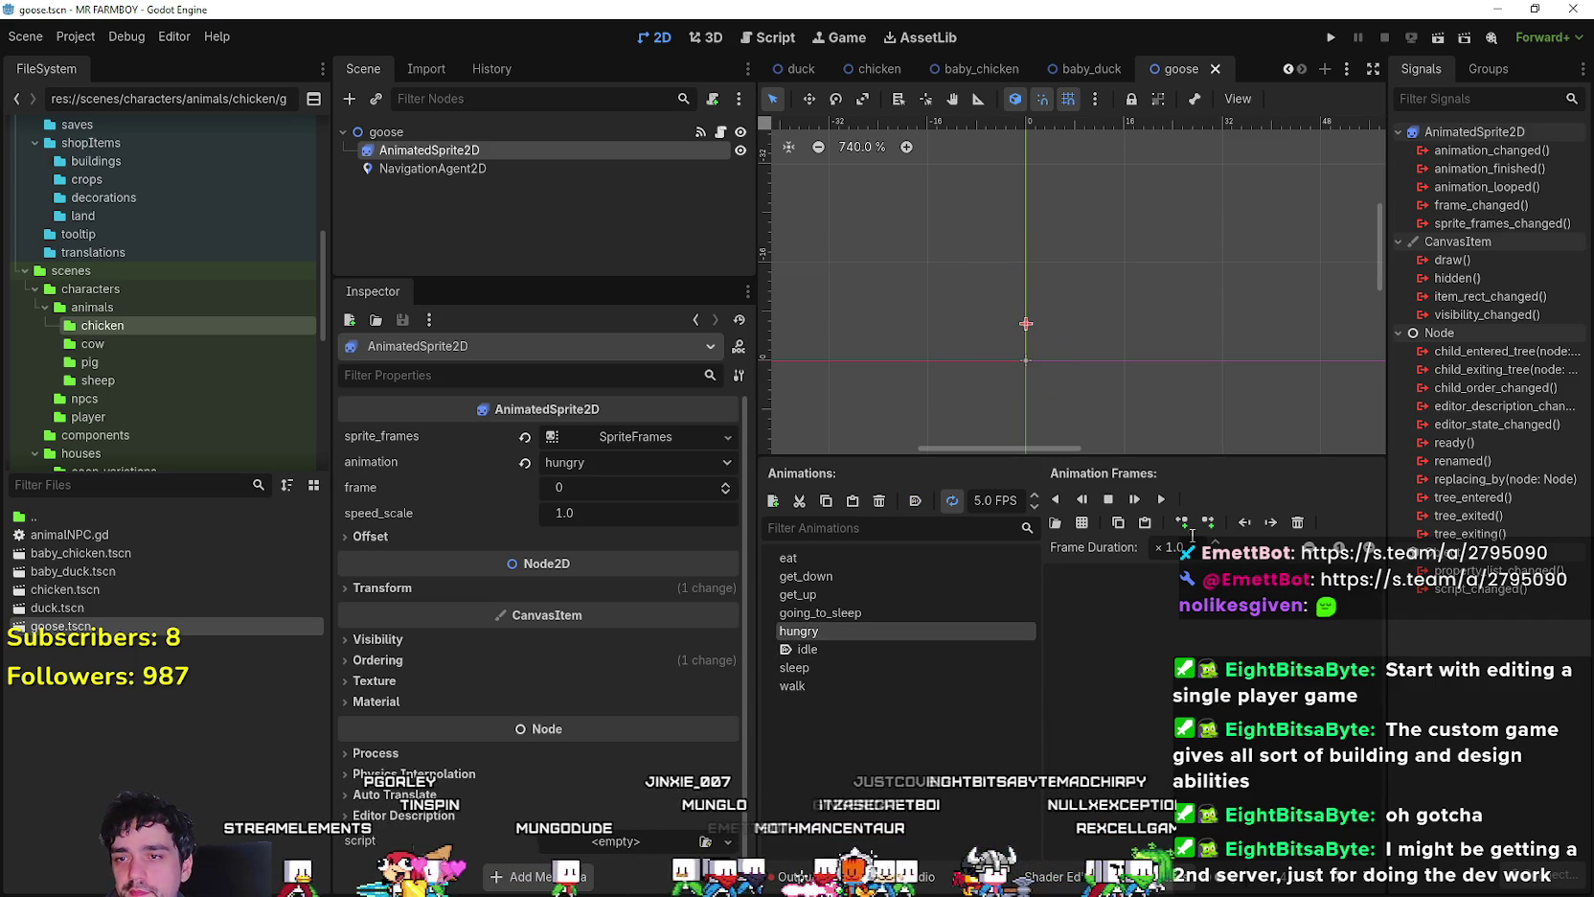
- Give the hungry animation two goose frames from Player.png at 3 FPS and save
click(1081, 523)
double_click(541, 273)
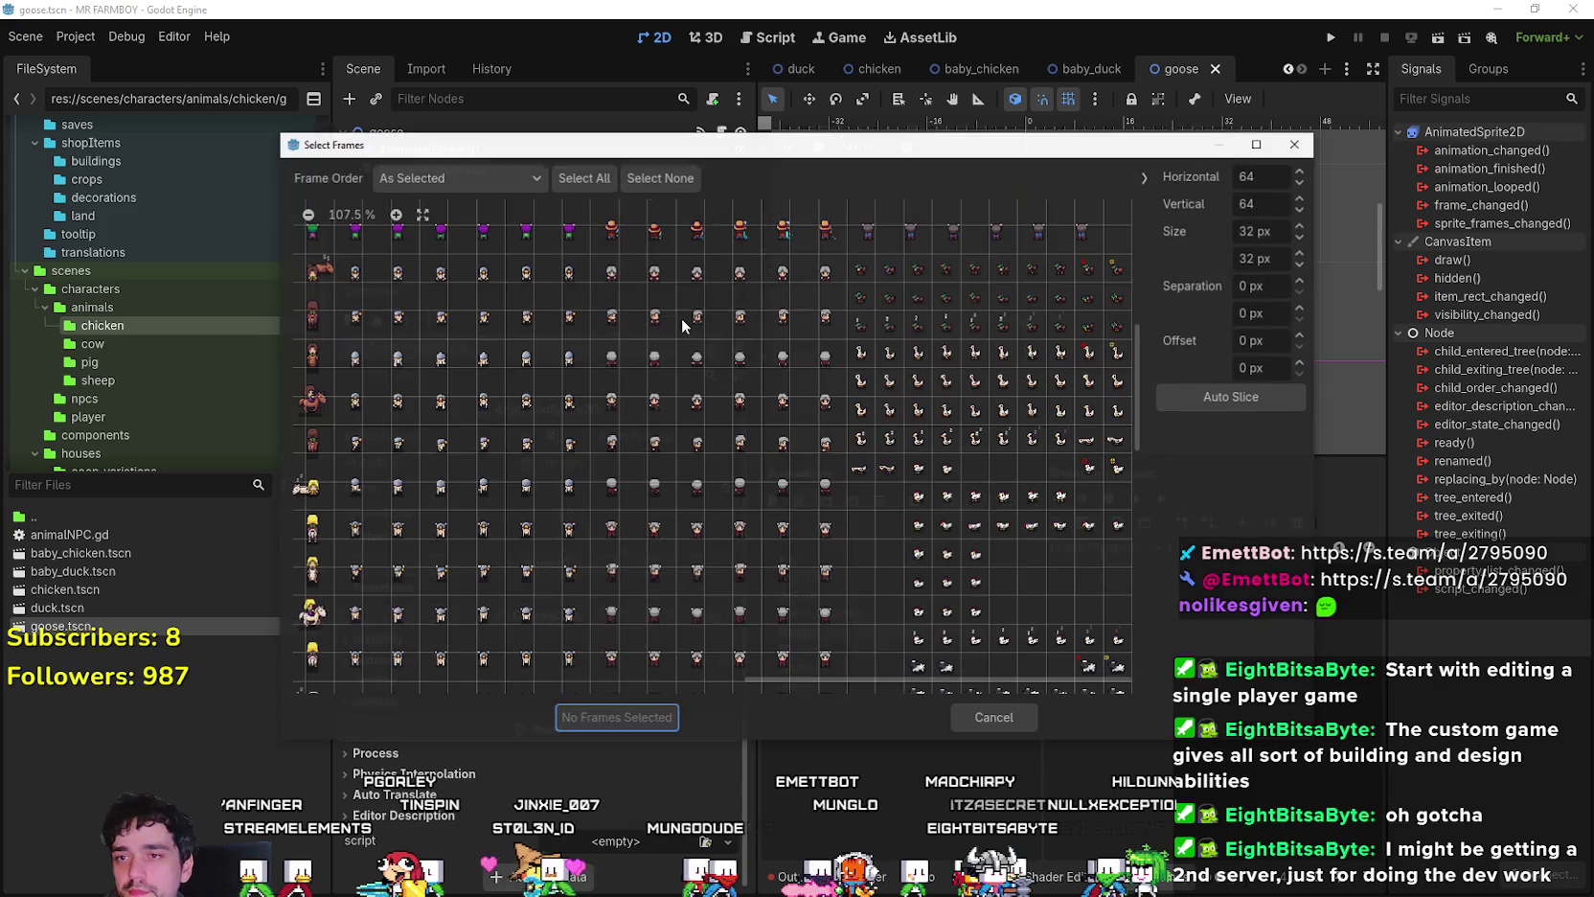
click(1090, 354)
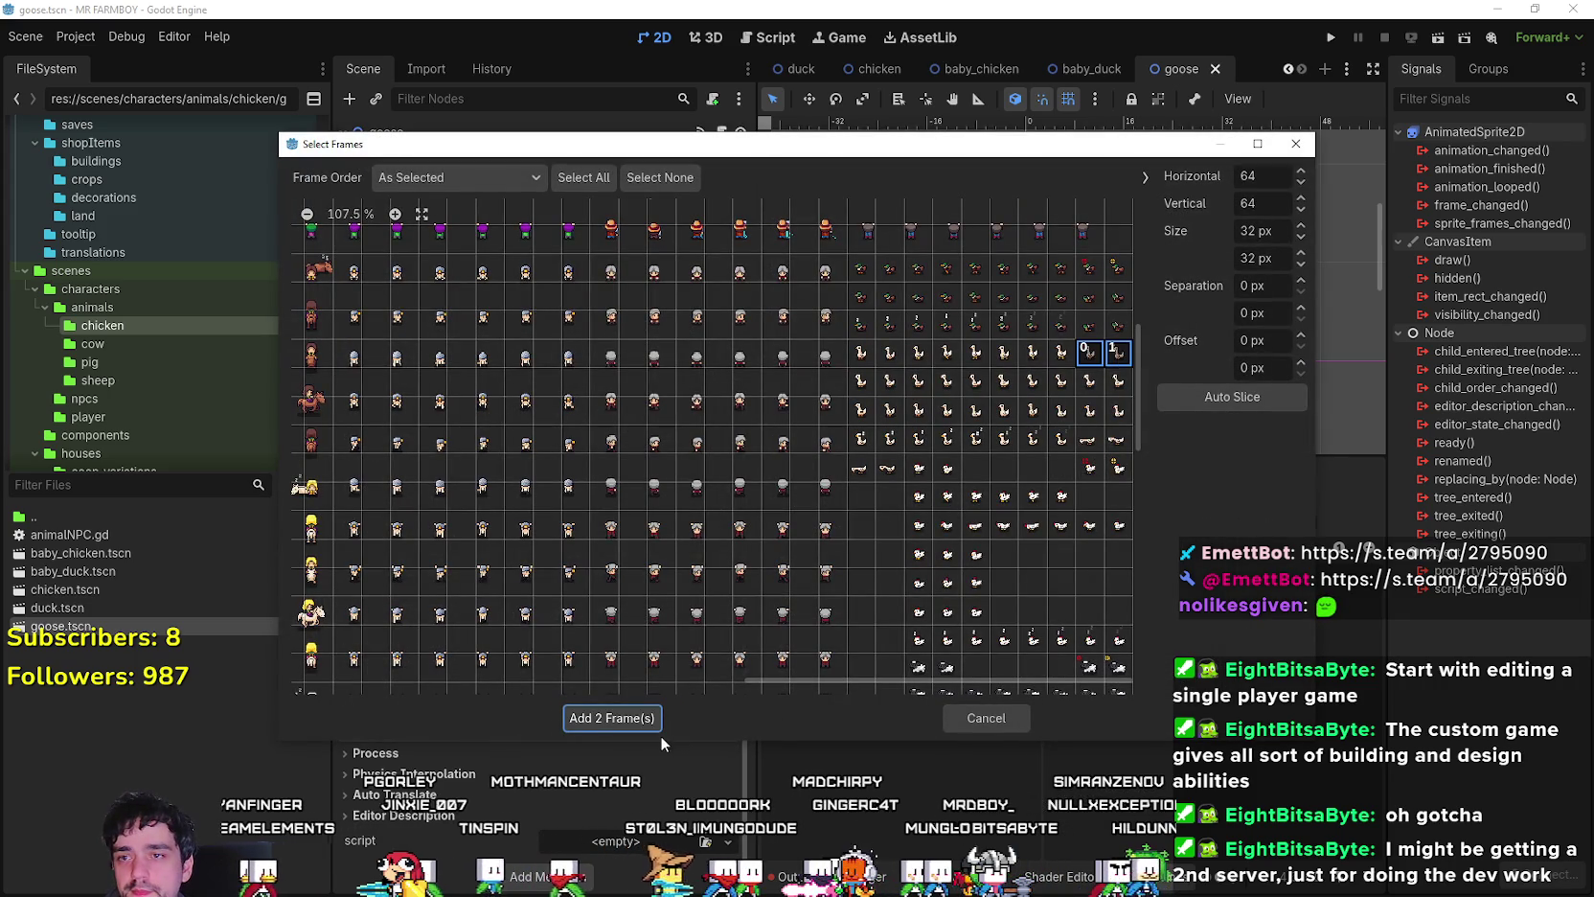
click(670, 721)
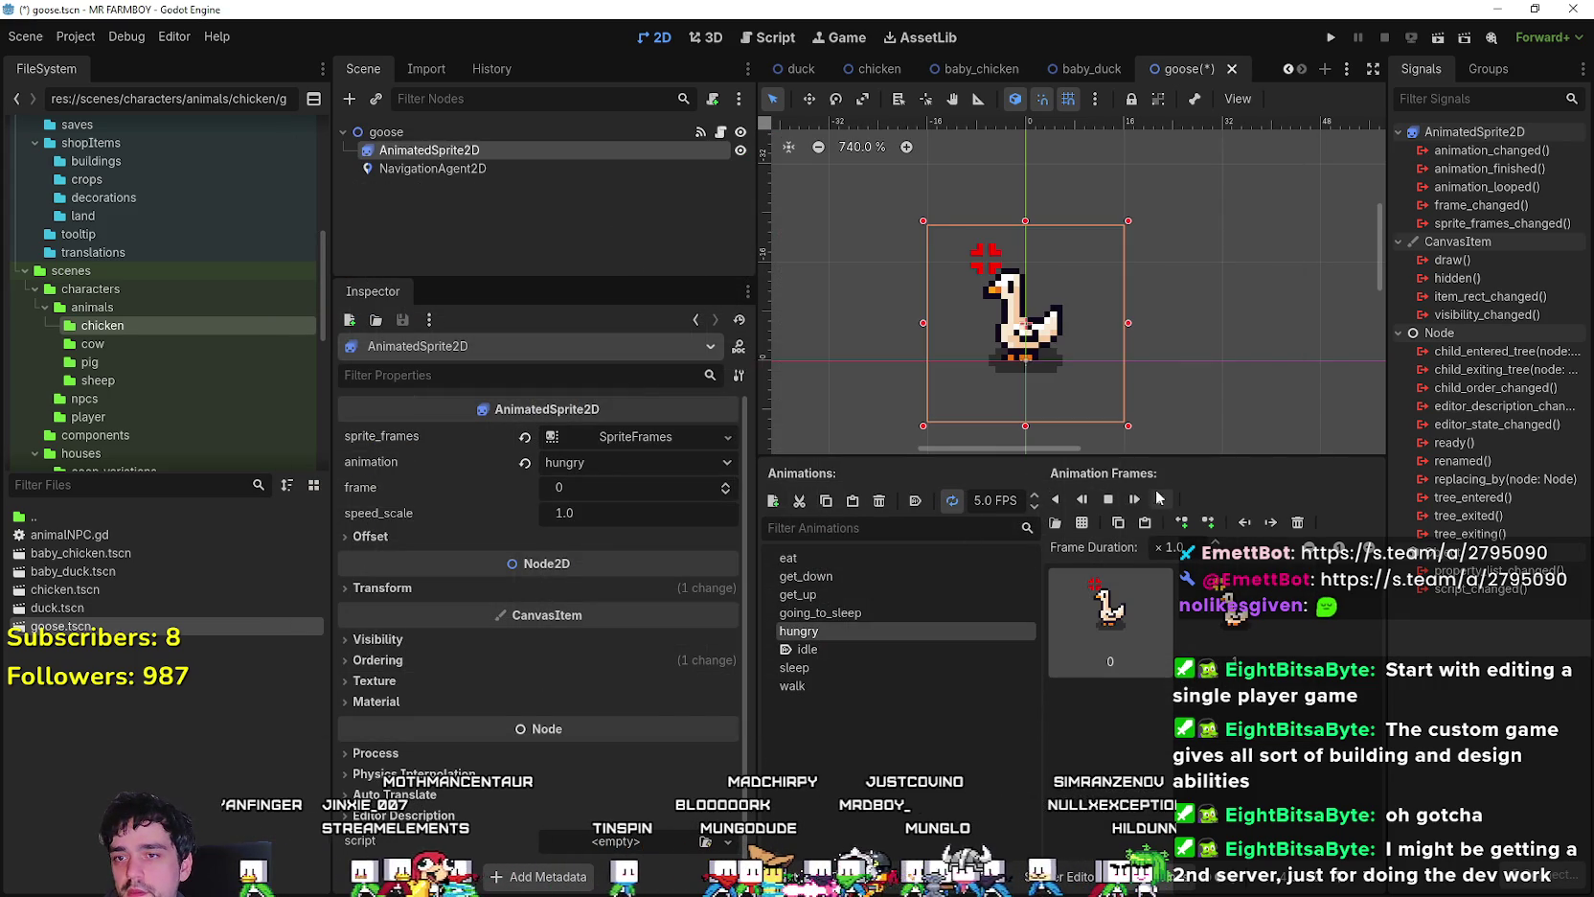
key(a)
click(1034, 507)
click(1034, 507)
key(ctrl+s)
- Add six goose eating frames from Player.png to the eat animation
click(839, 577)
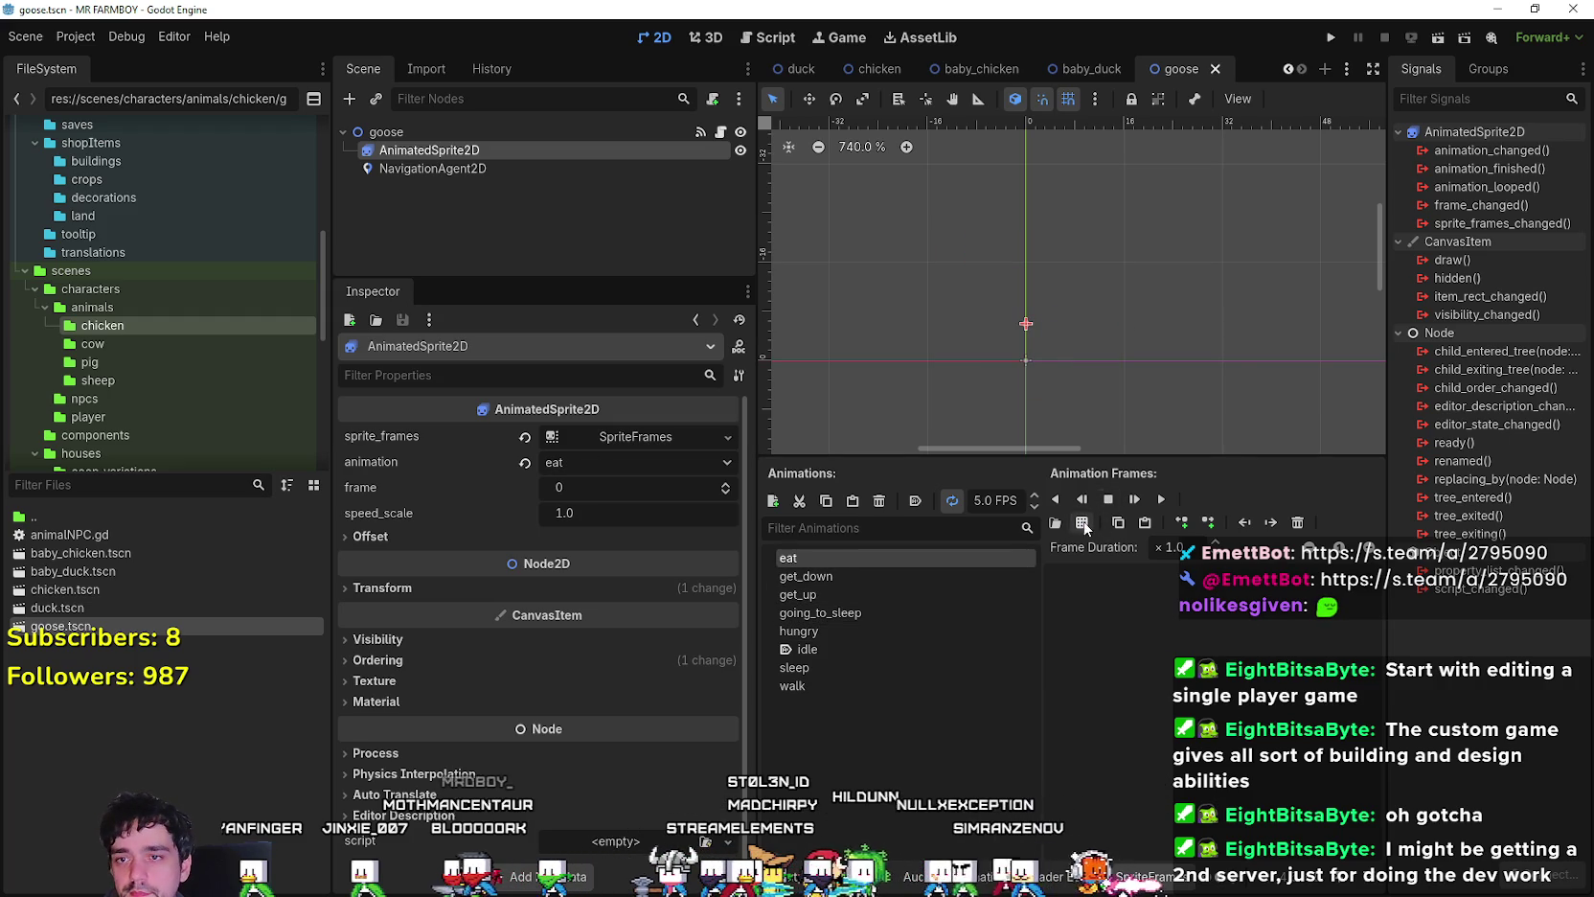
click(1055, 522)
click(539, 295)
double_click(538, 295)
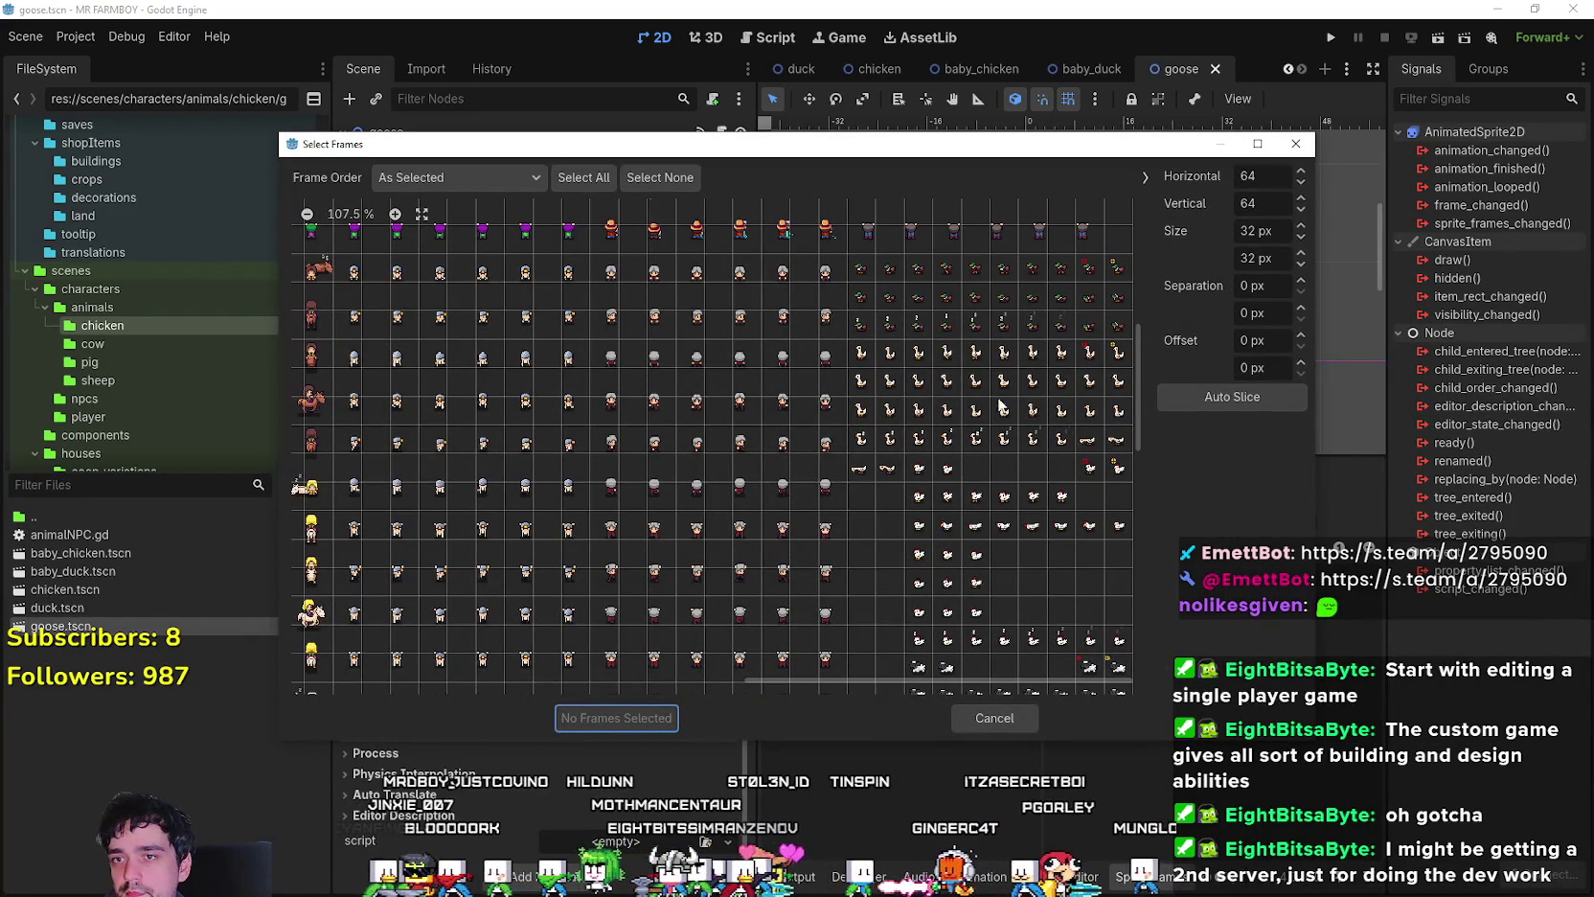
click(868, 359)
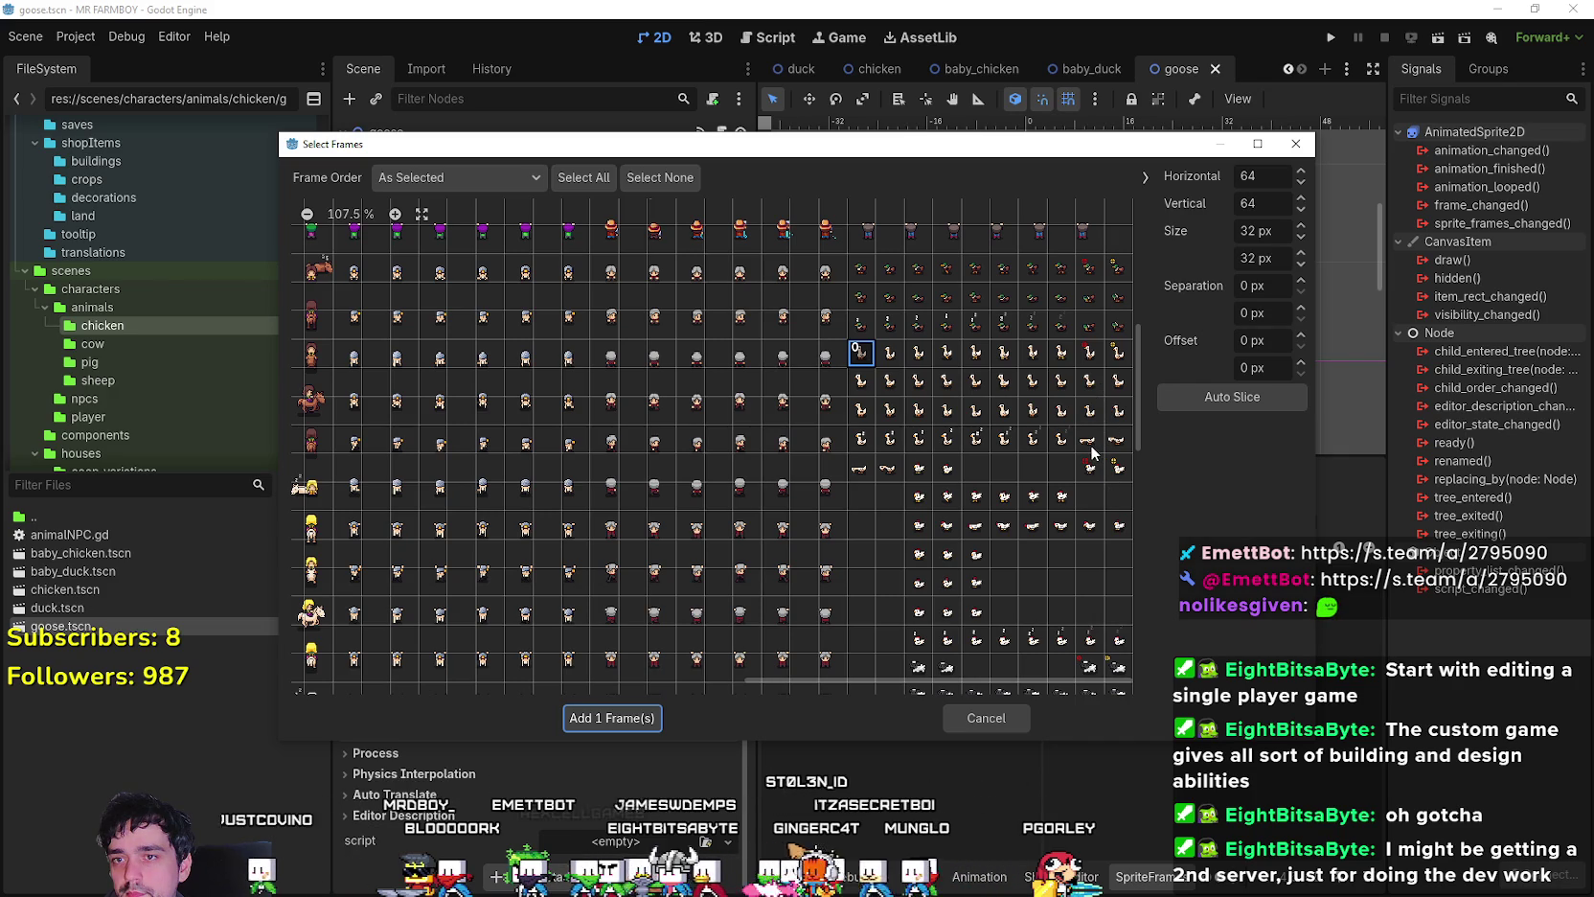
click(882, 355)
click(1088, 444)
click(1117, 441)
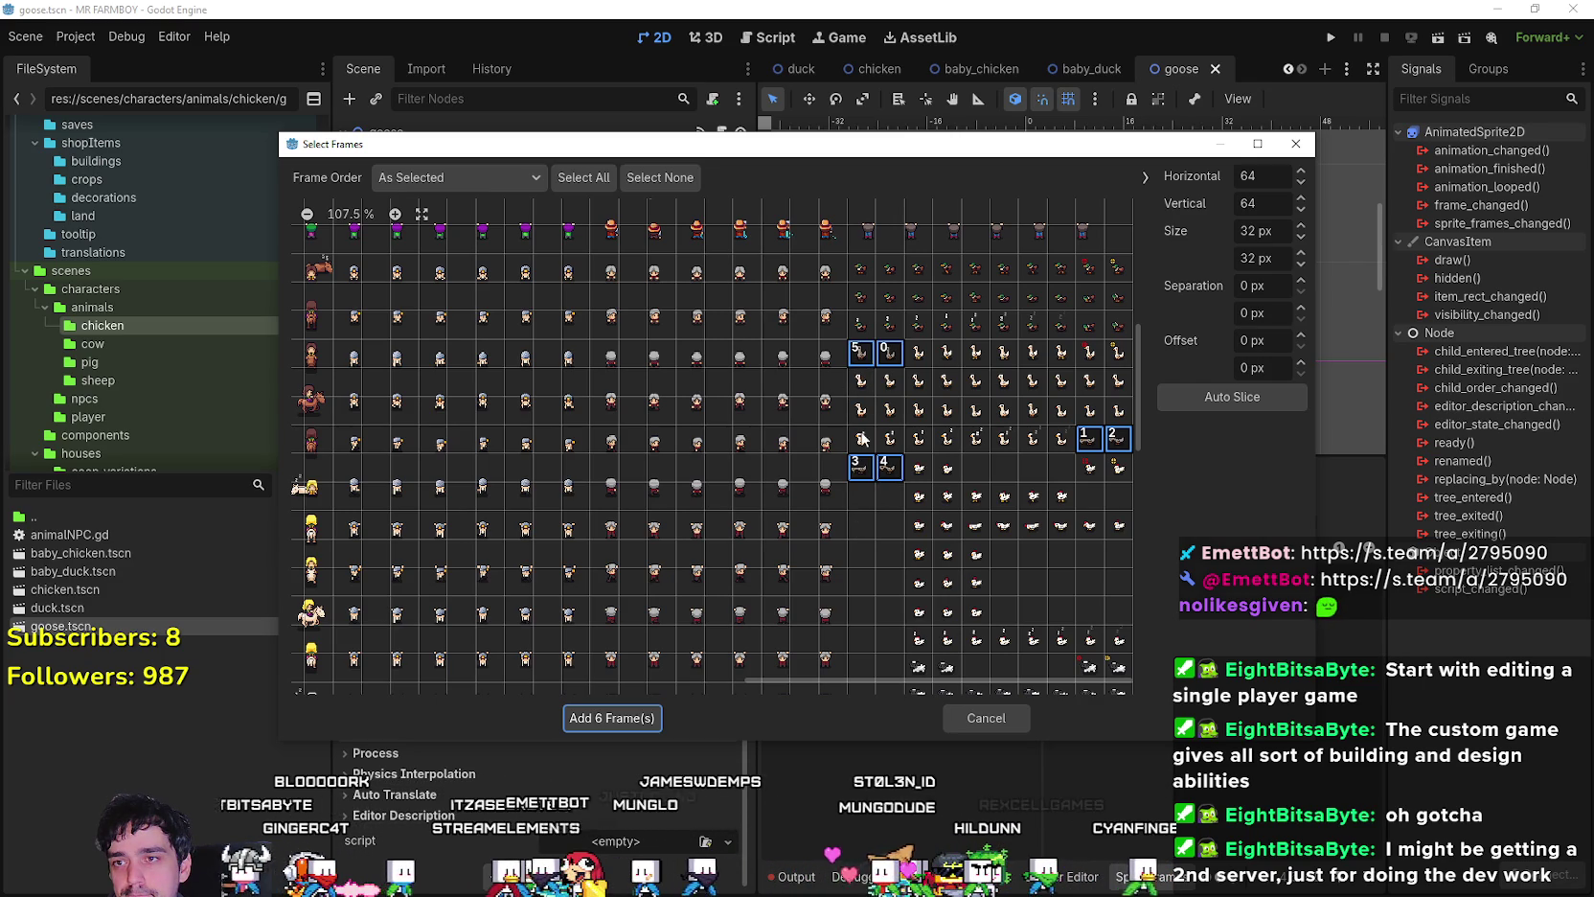
click(620, 720)
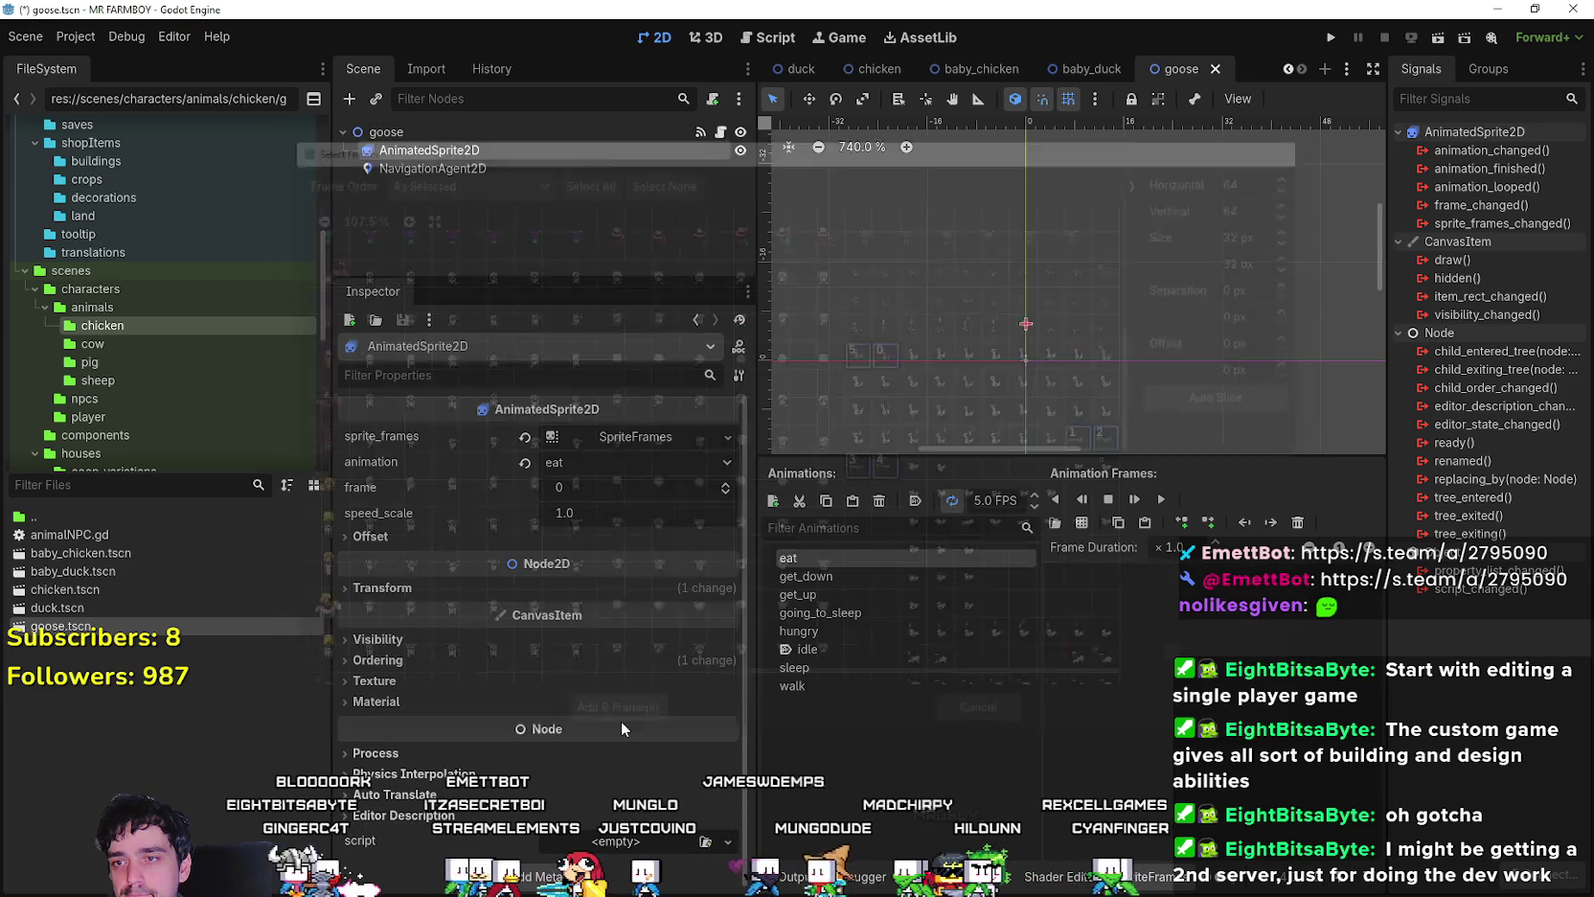
- Set the eat animation to 3 FPS with looping off and save the scene
click(1157, 500)
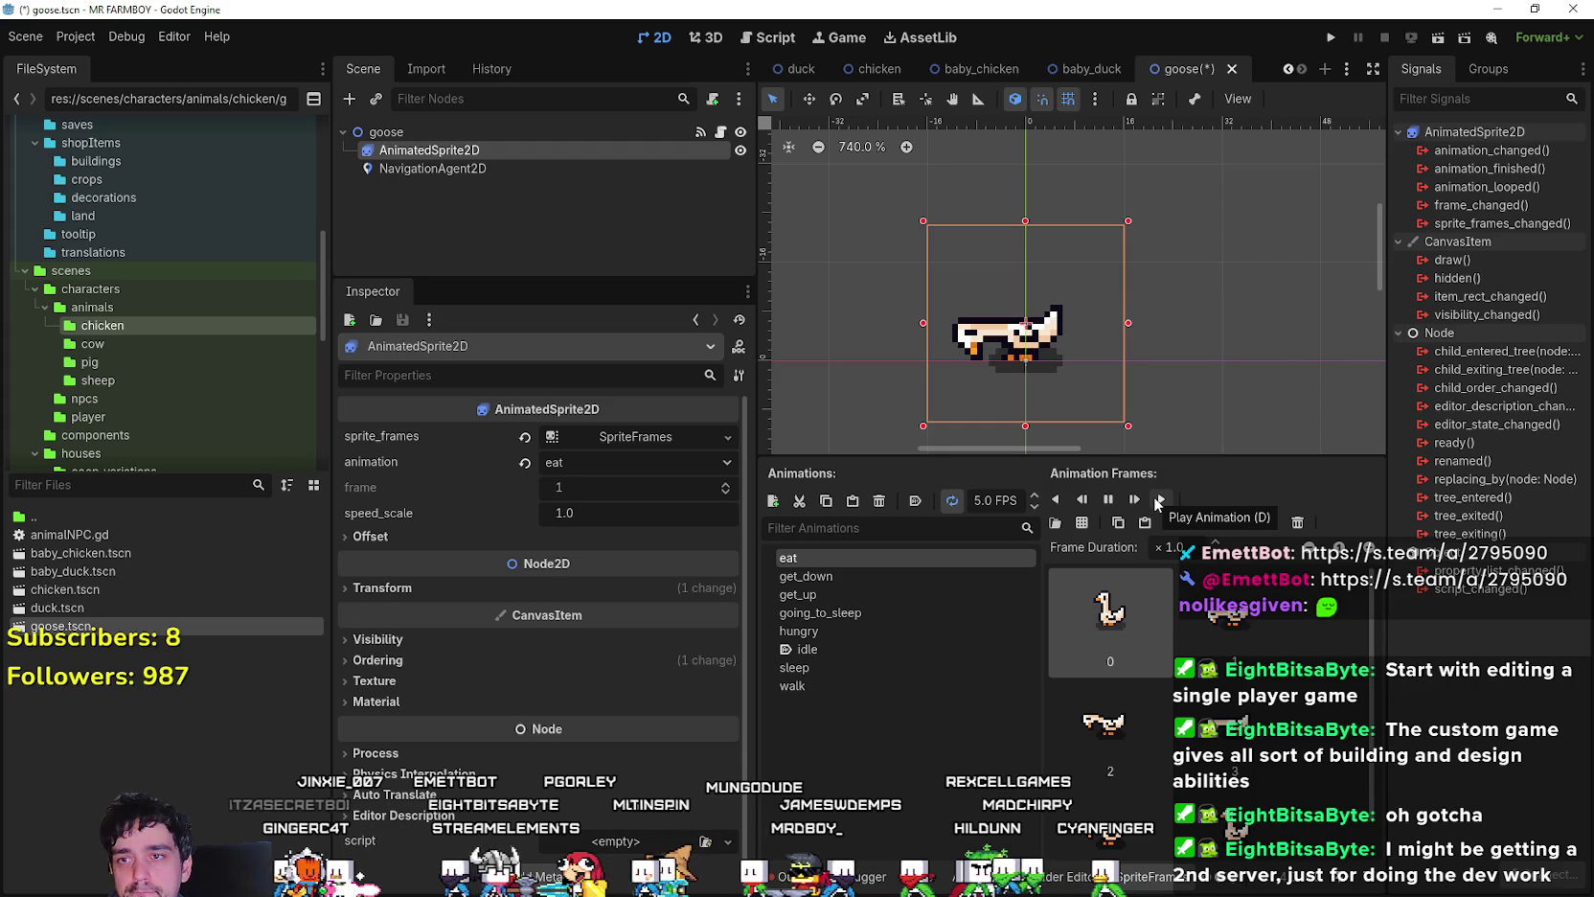
click(1035, 507)
click(1035, 507)
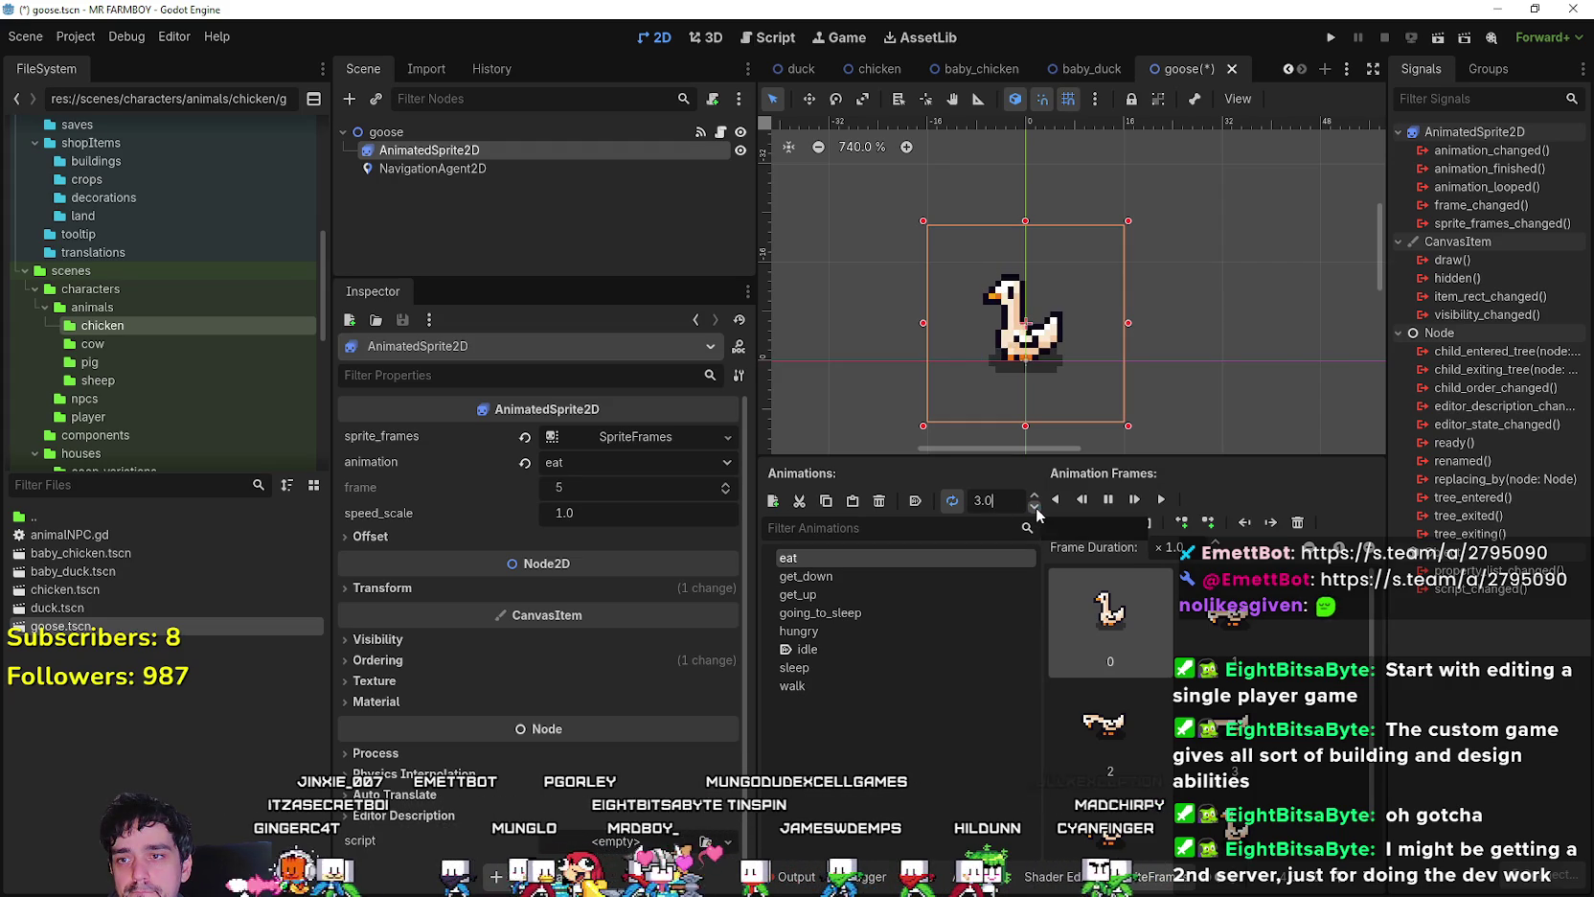
click(953, 501)
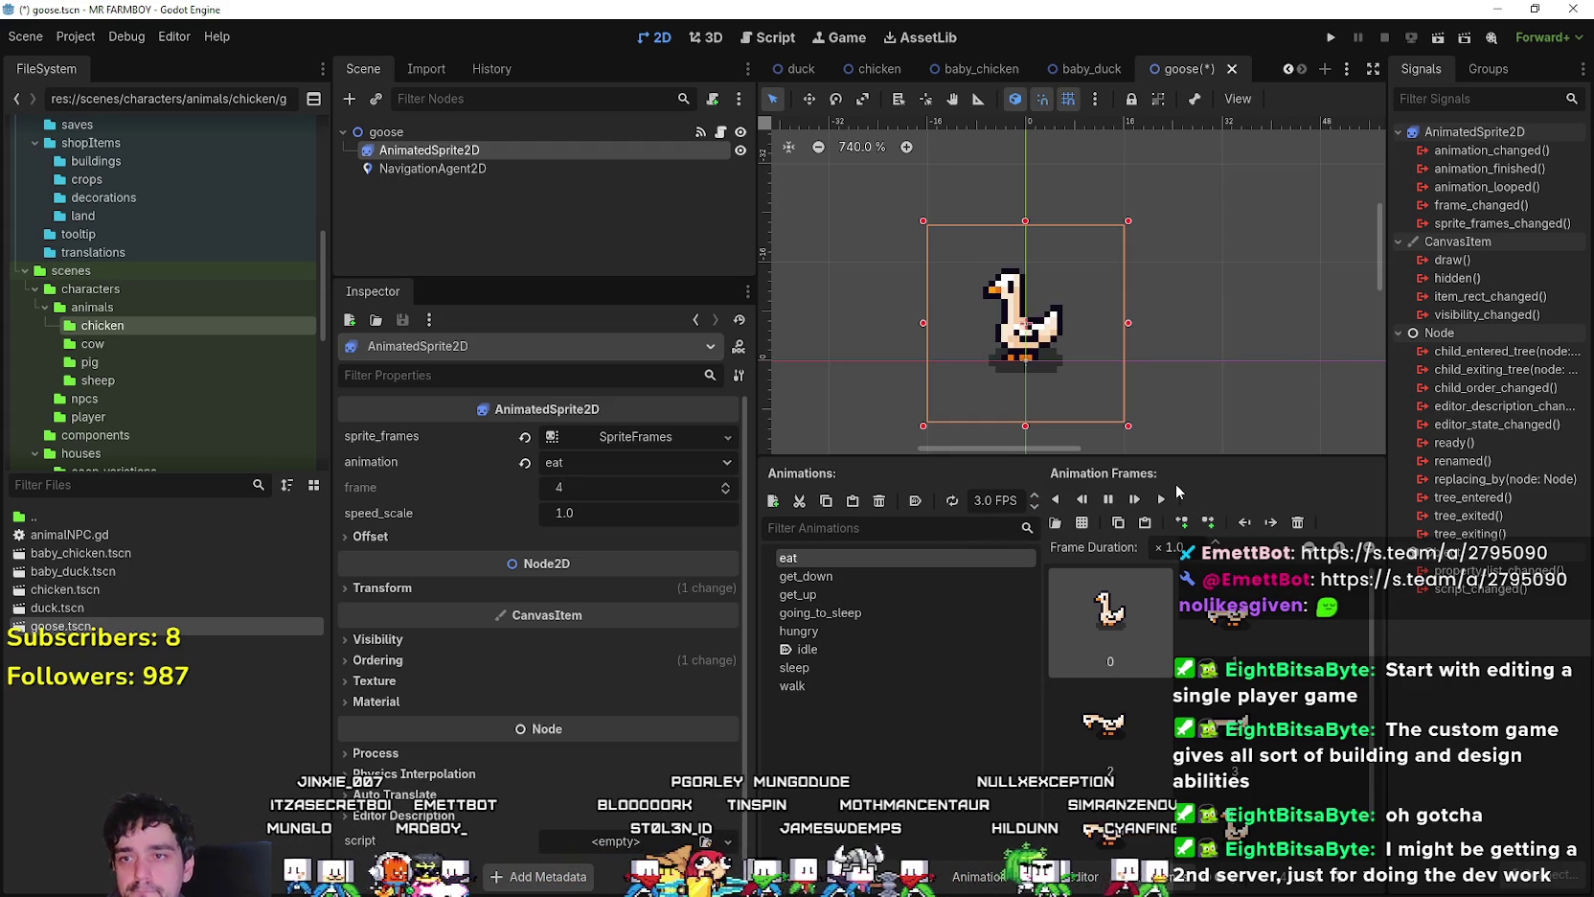
key(ctrl+s)
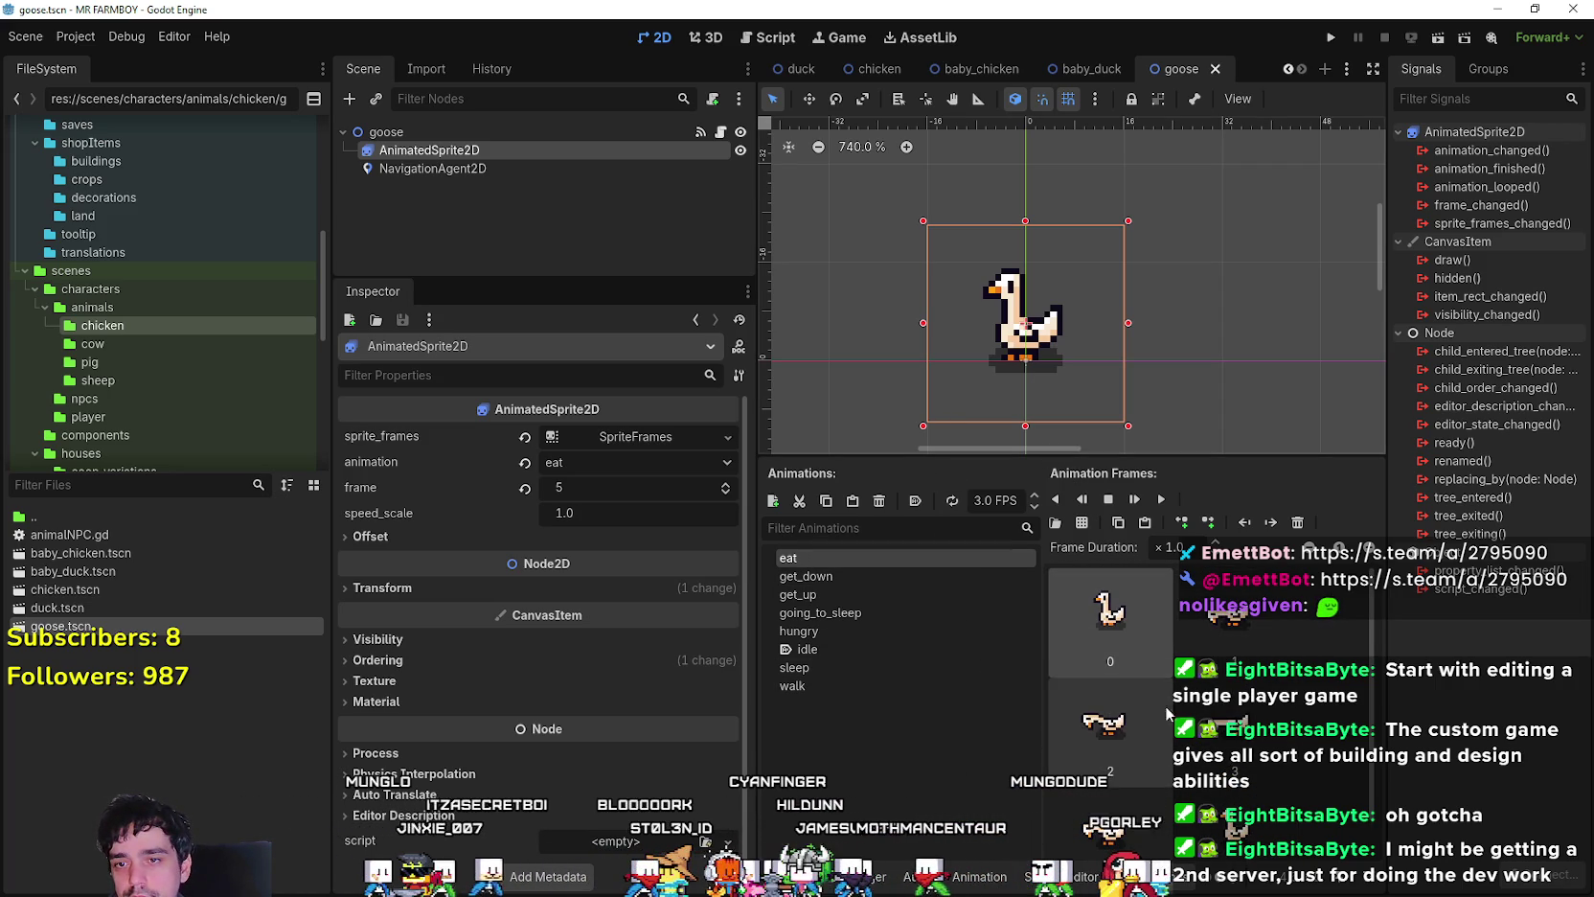
- Replay the eat animation, inspect its eating-pose frame, and save goose.tscn again
scroll(1112, 709, down, 1)
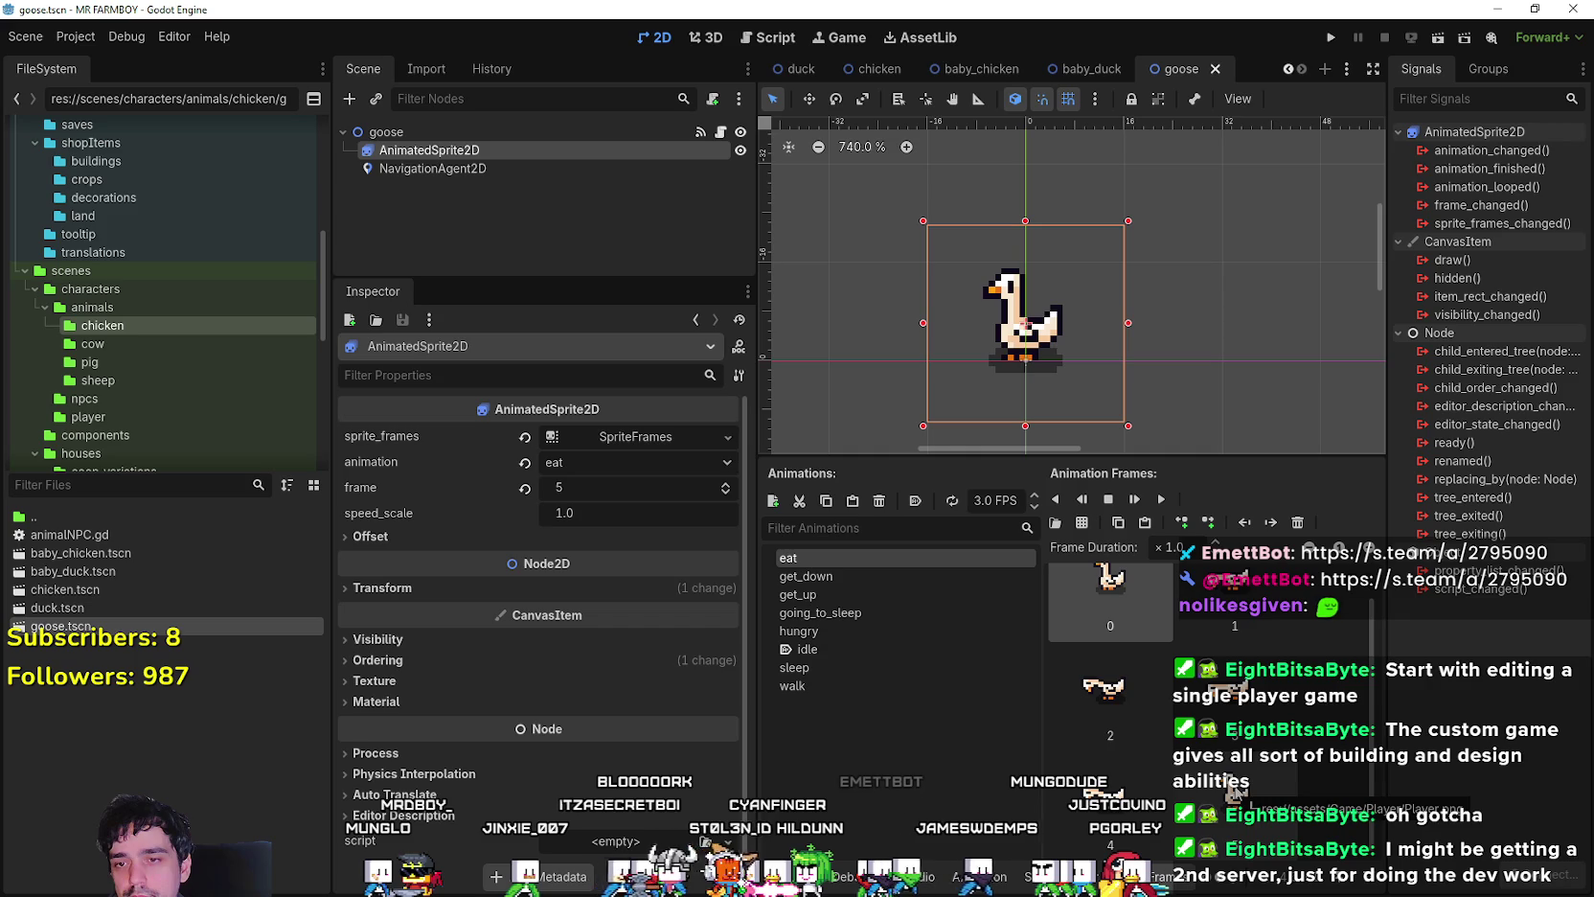
scroll(1149, 773, up, 1)
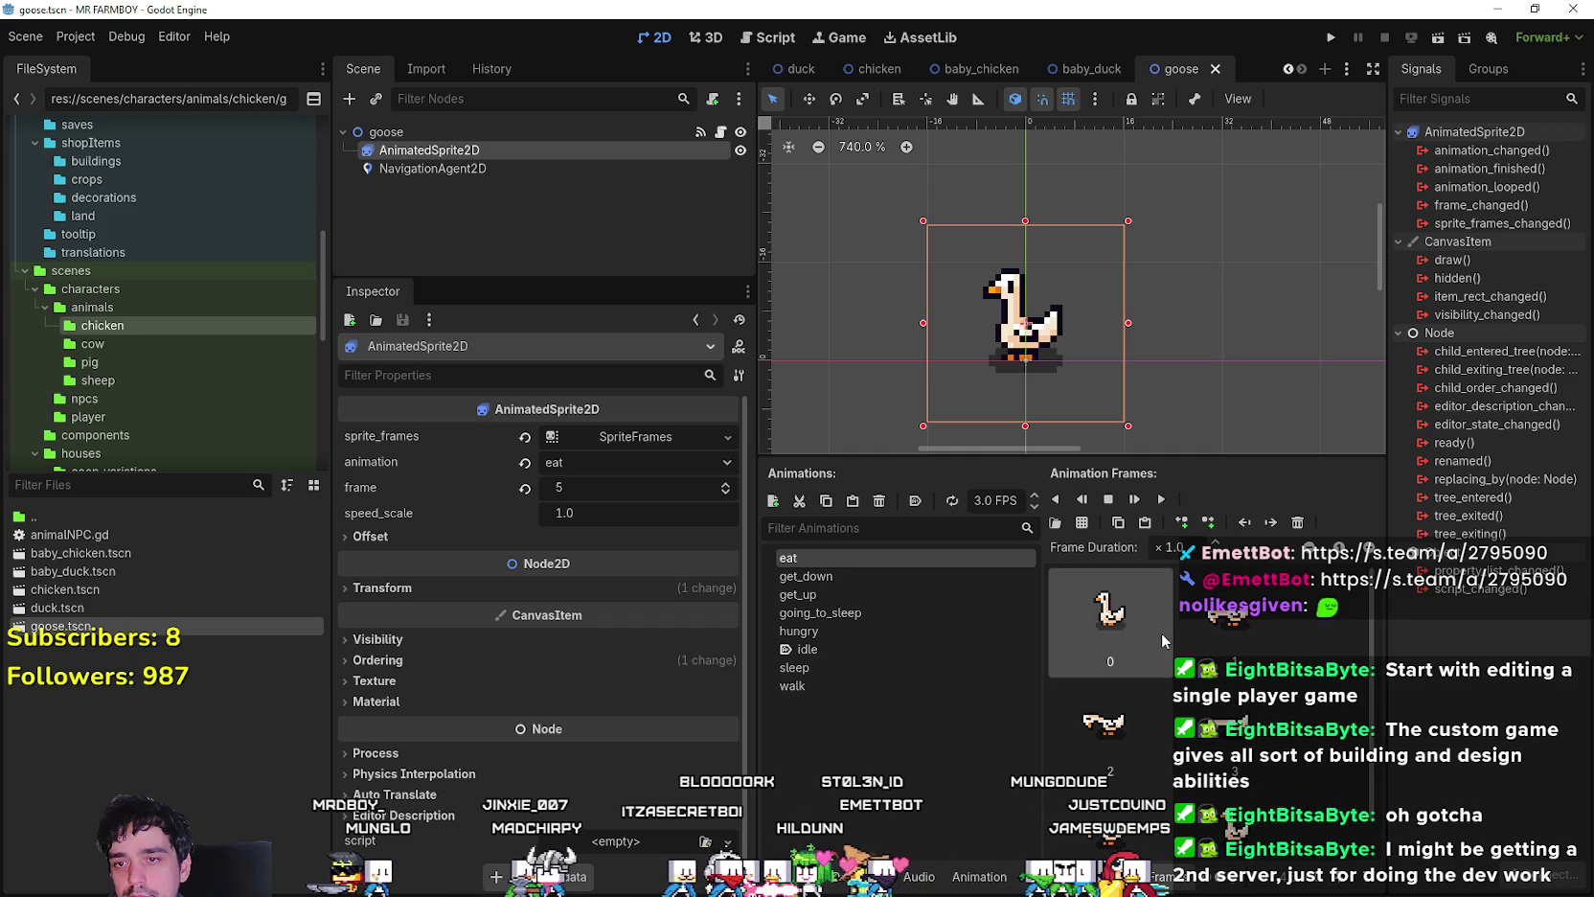
click(1162, 499)
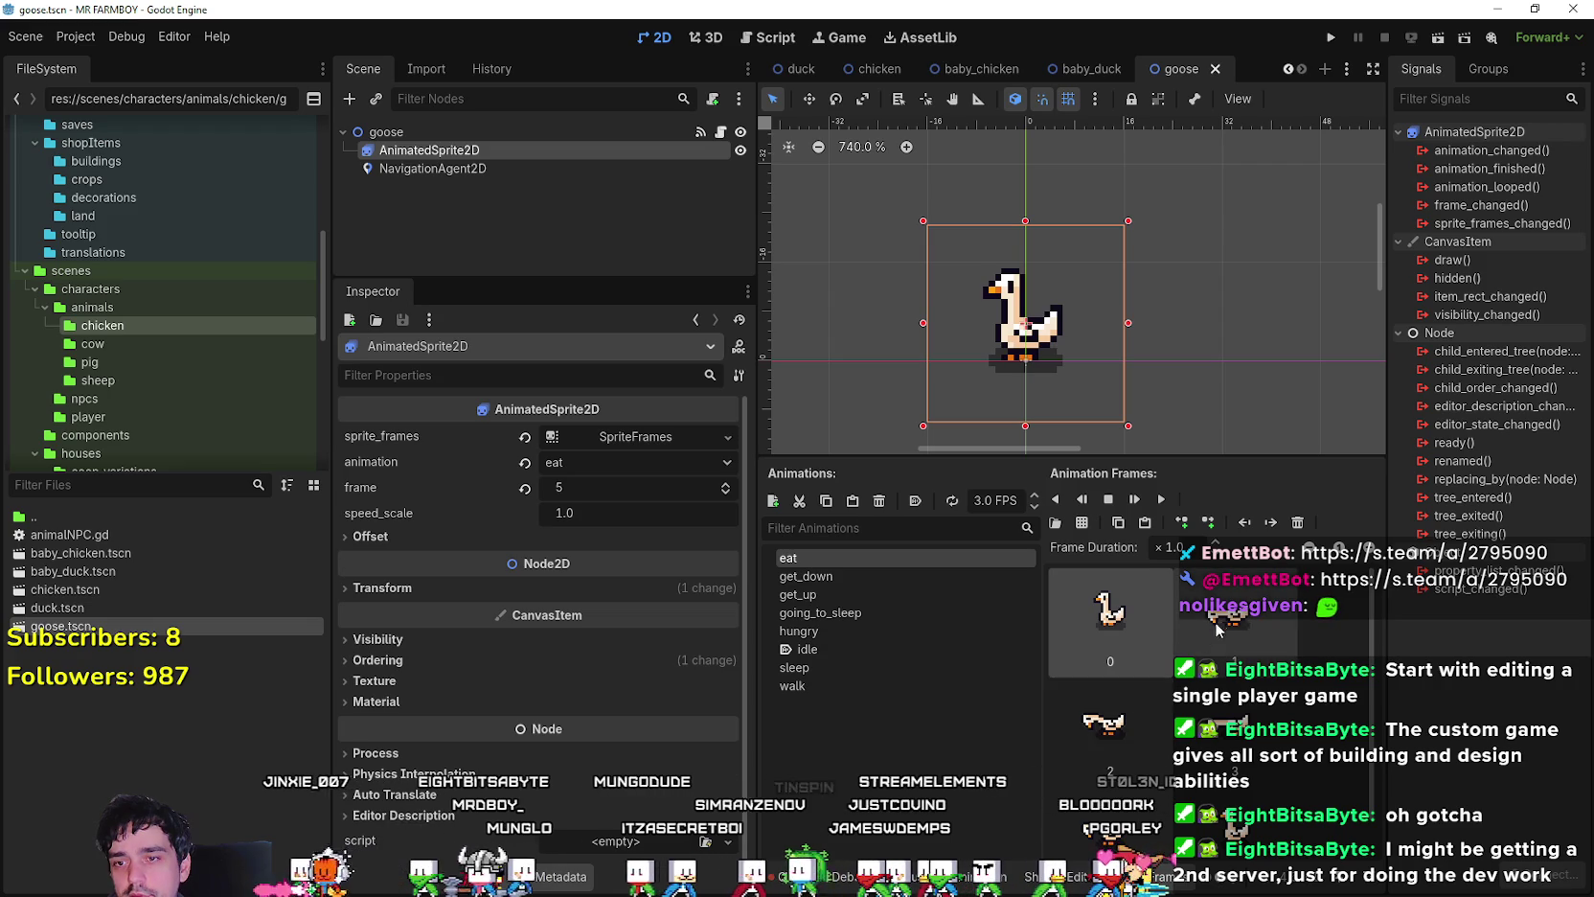
click(1078, 749)
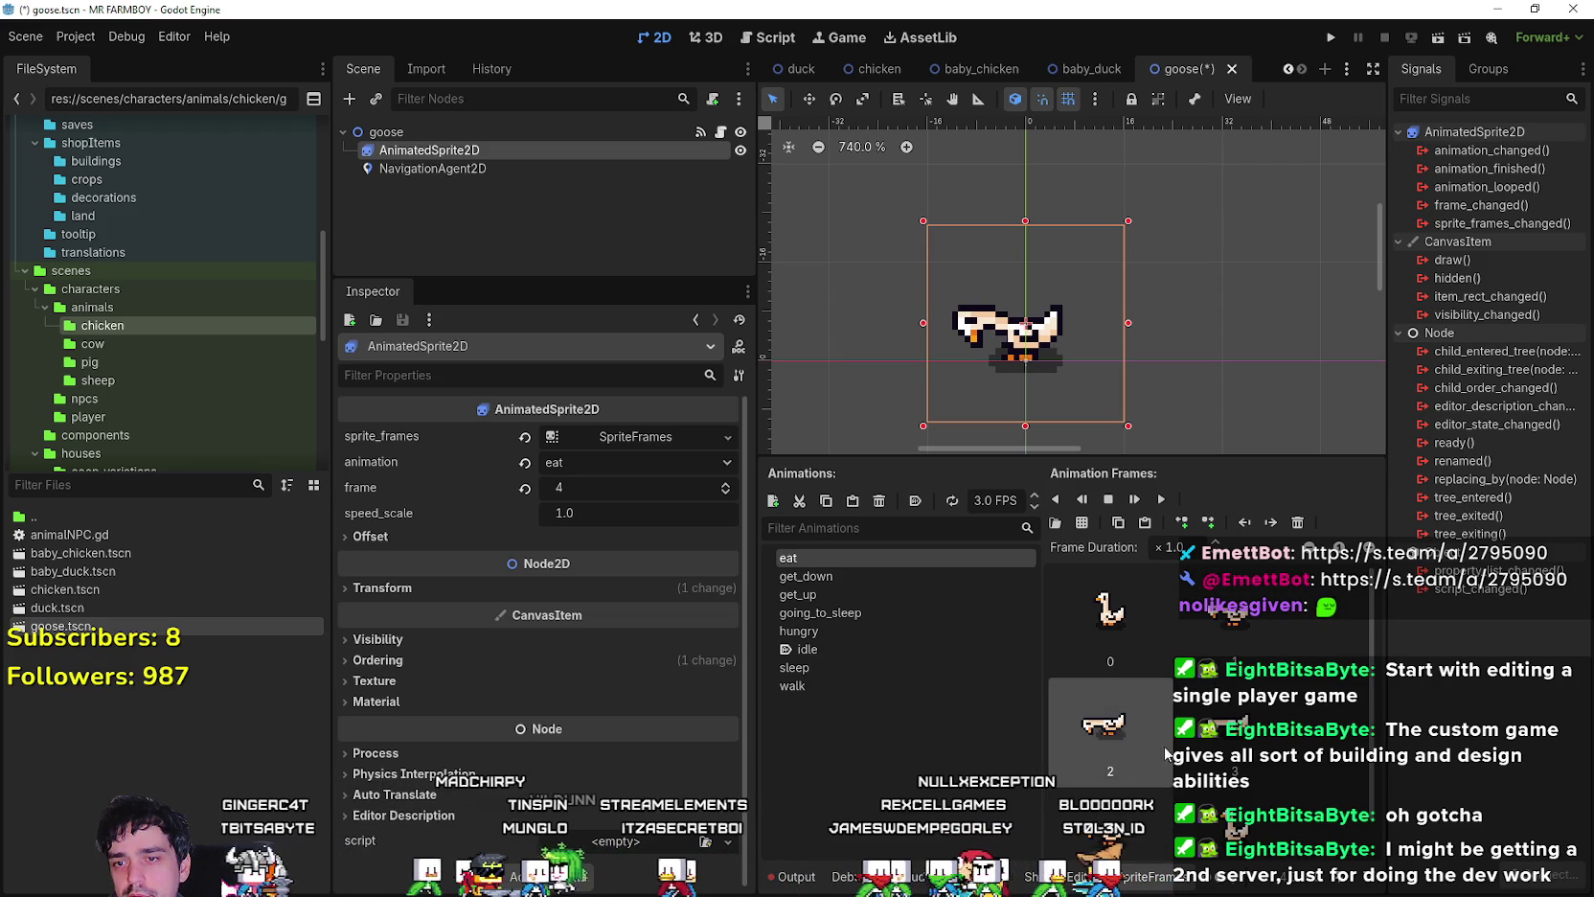
click(1133, 500)
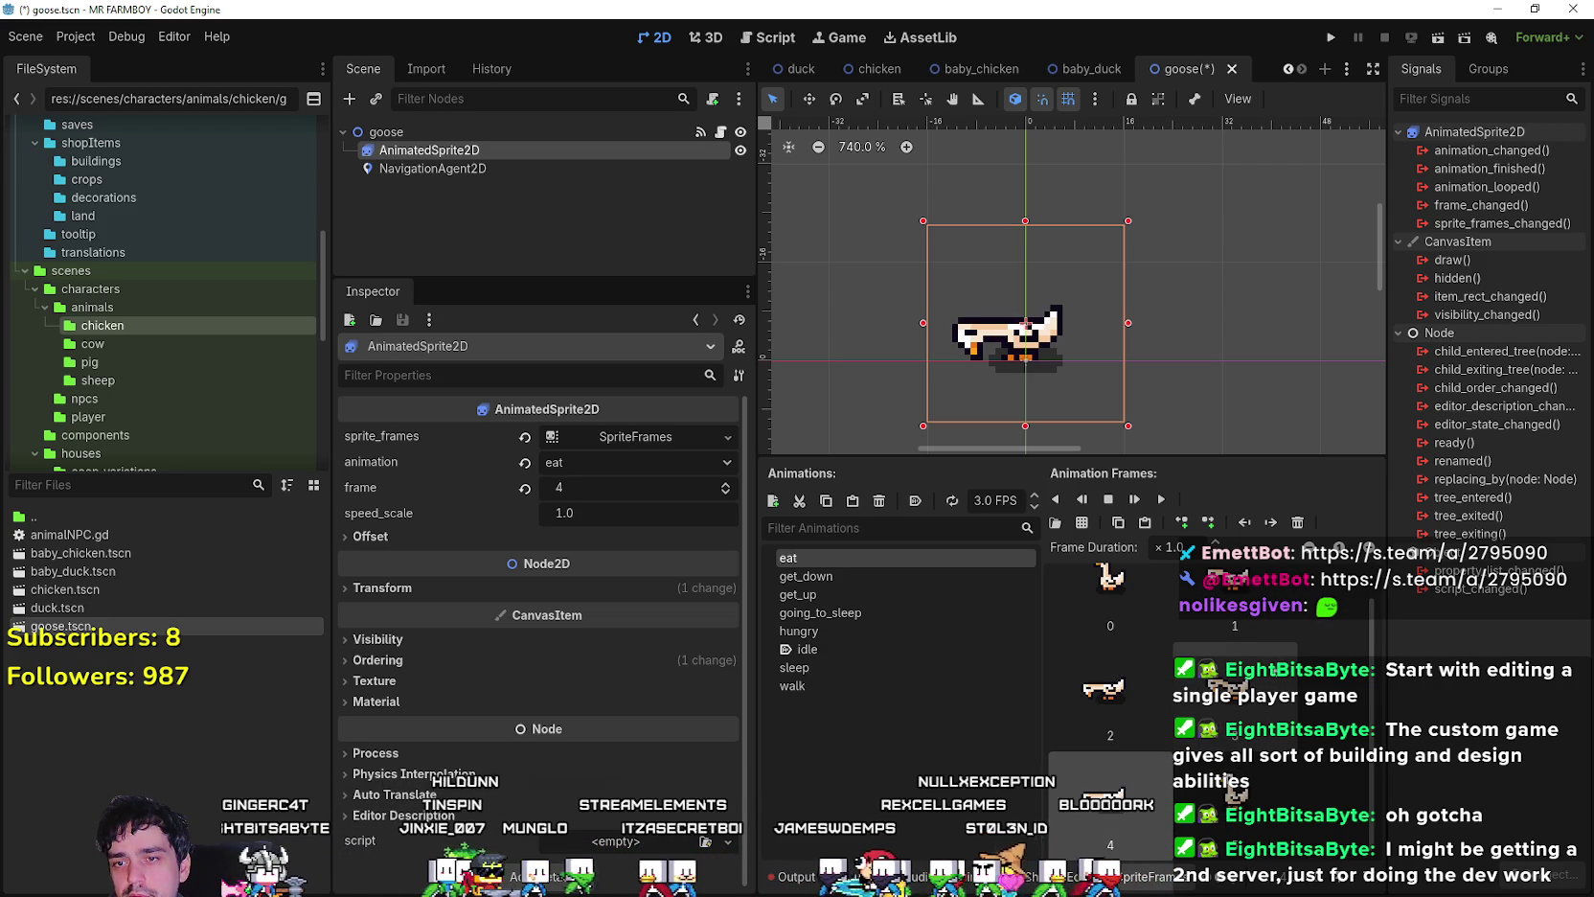
click(1163, 499)
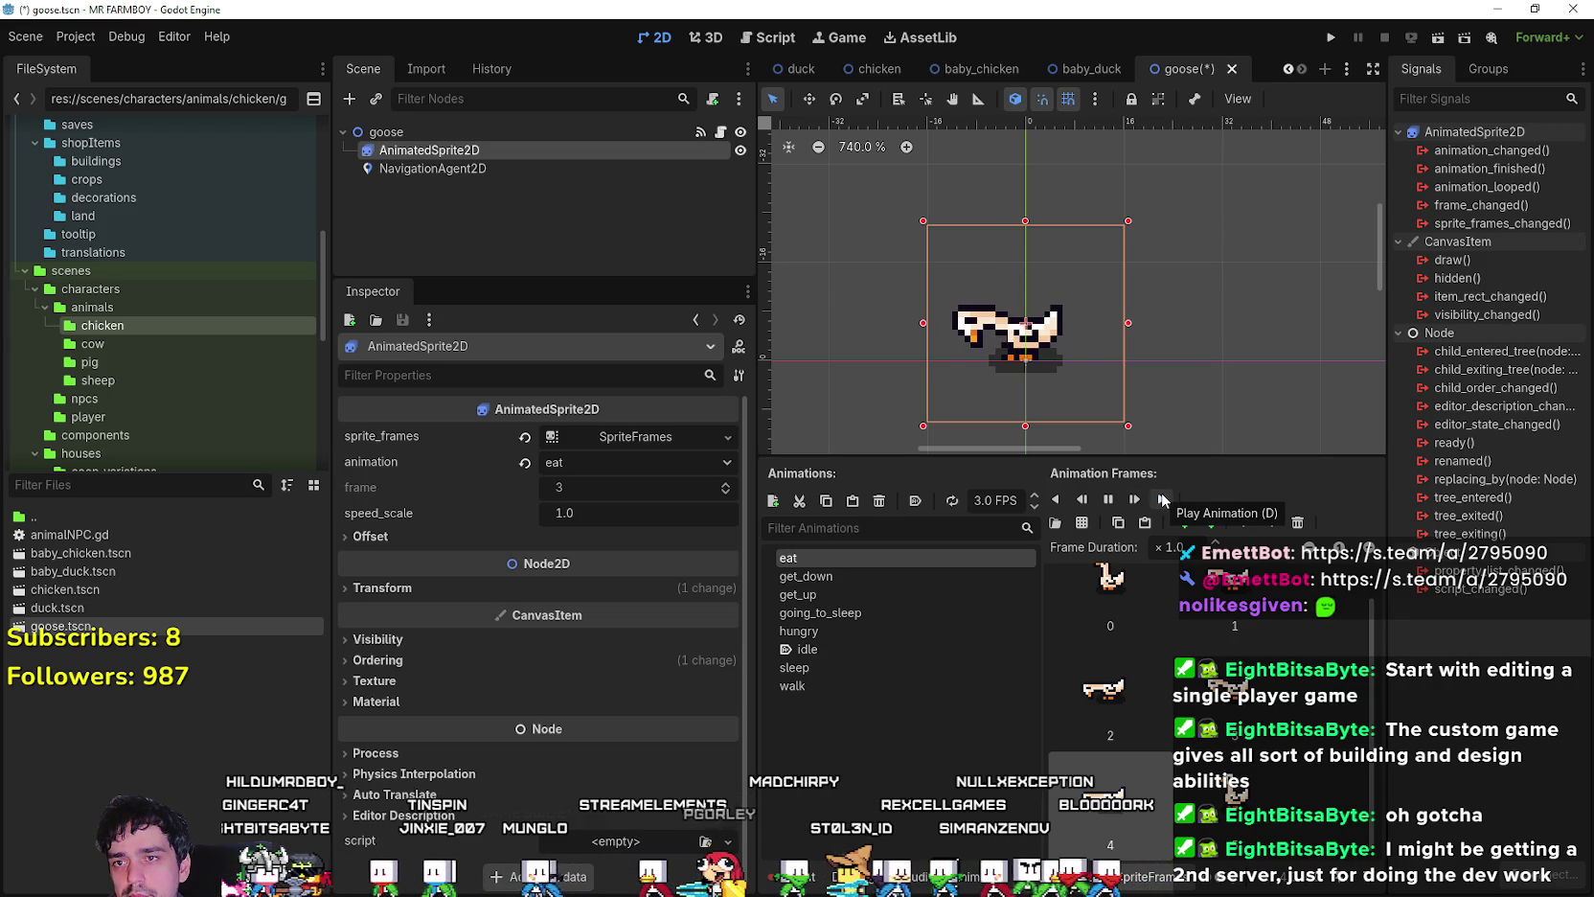
key(ctrl+s)
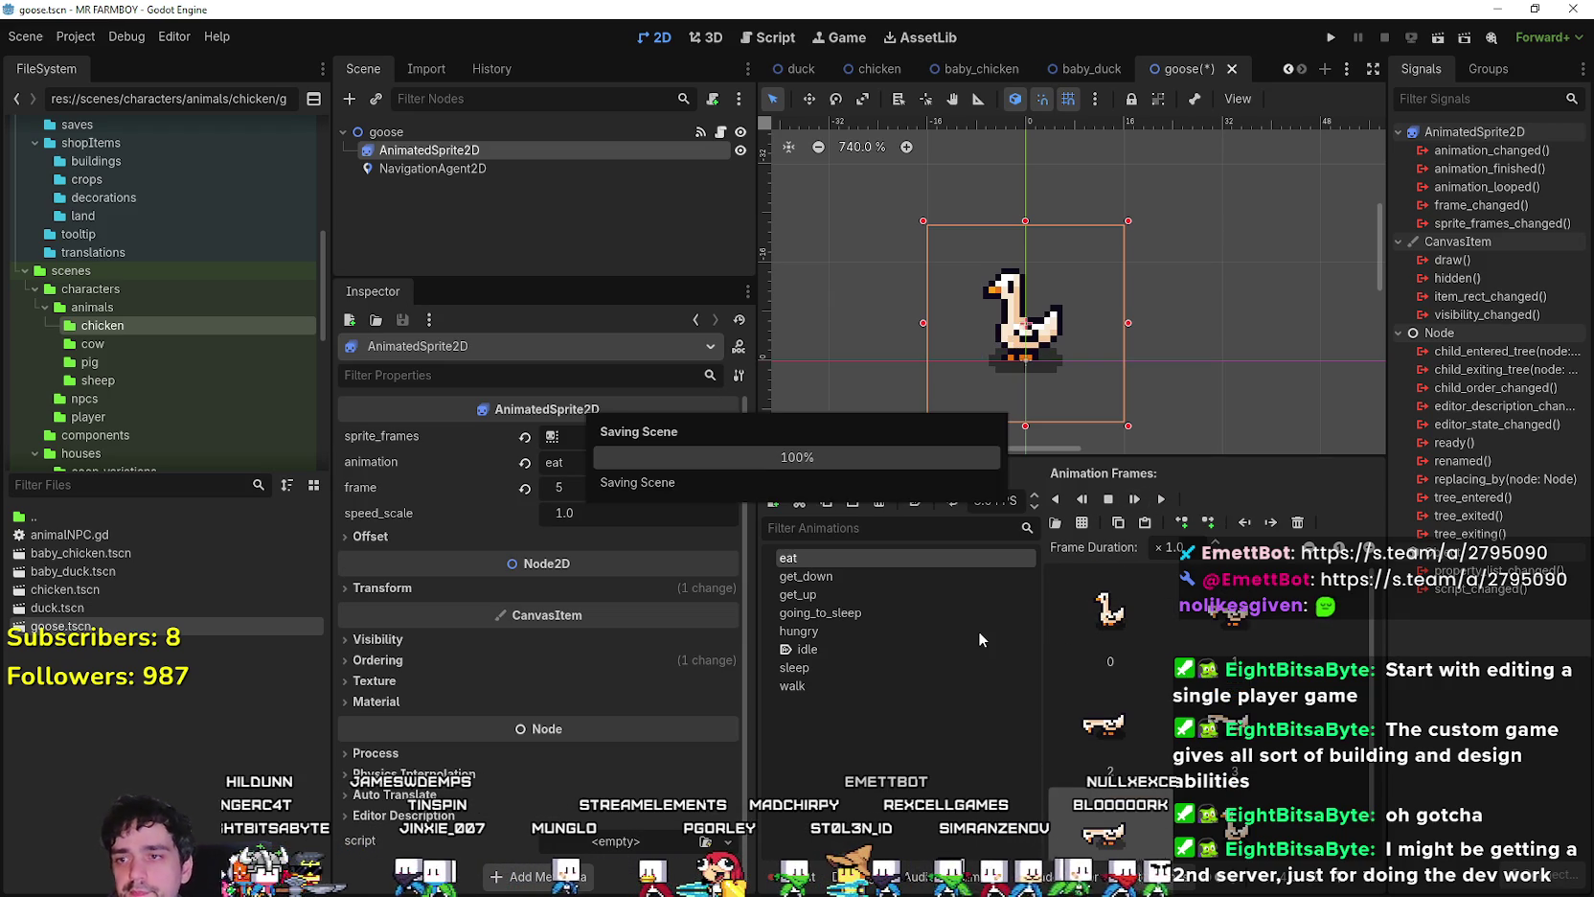
- Add two goose frames from Player.png to get_down and set its speed to 3 FPS
click(1083, 524)
double_click(557, 275)
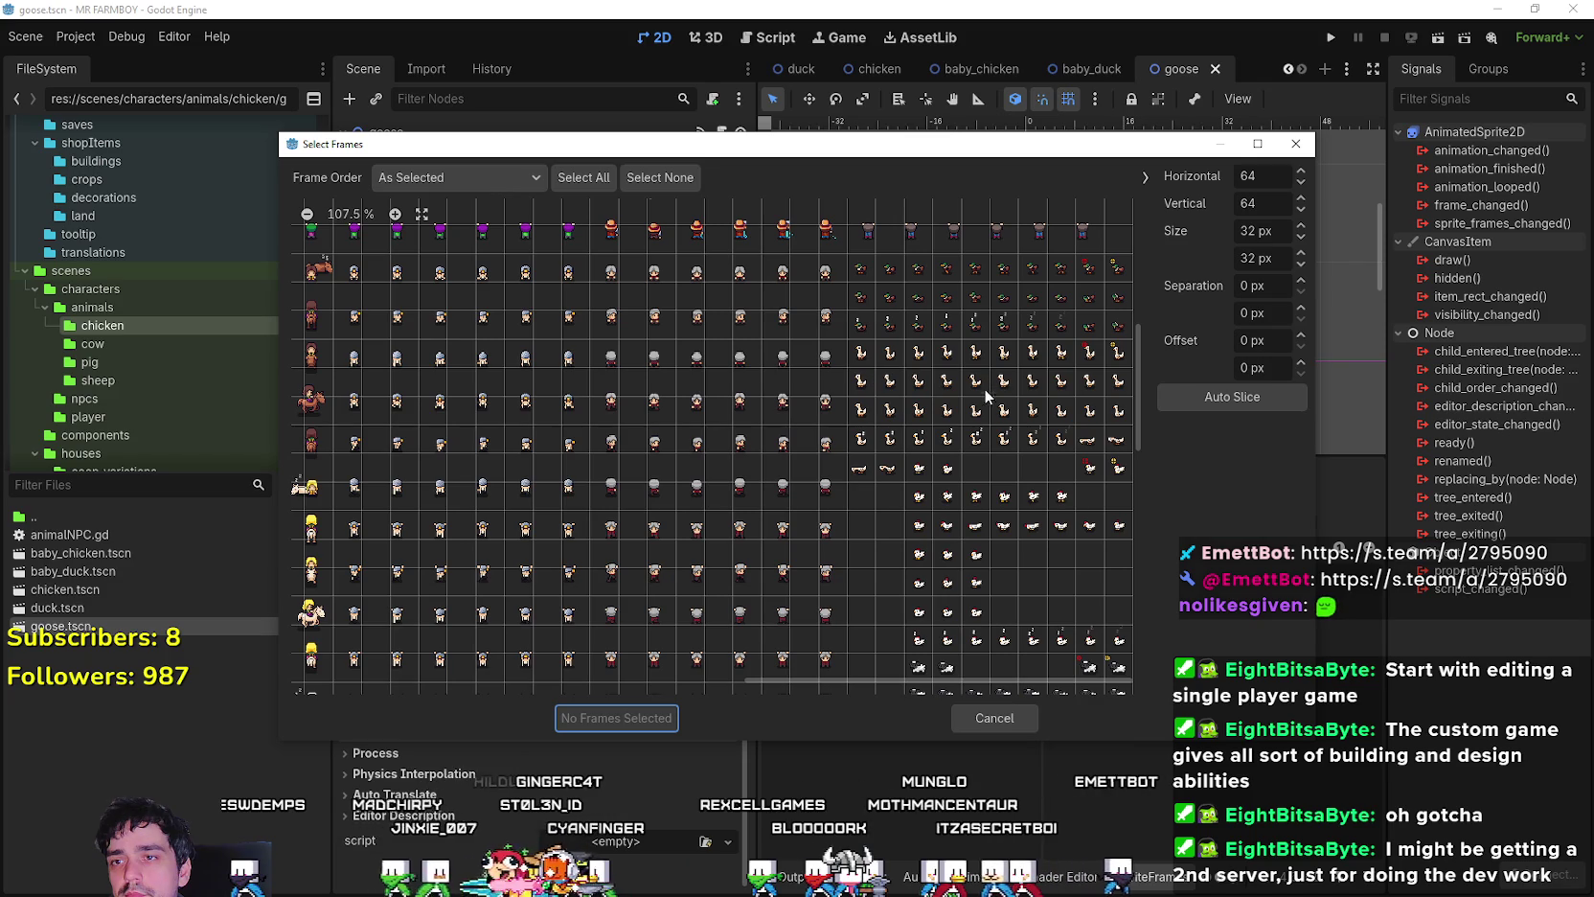
click(395, 213)
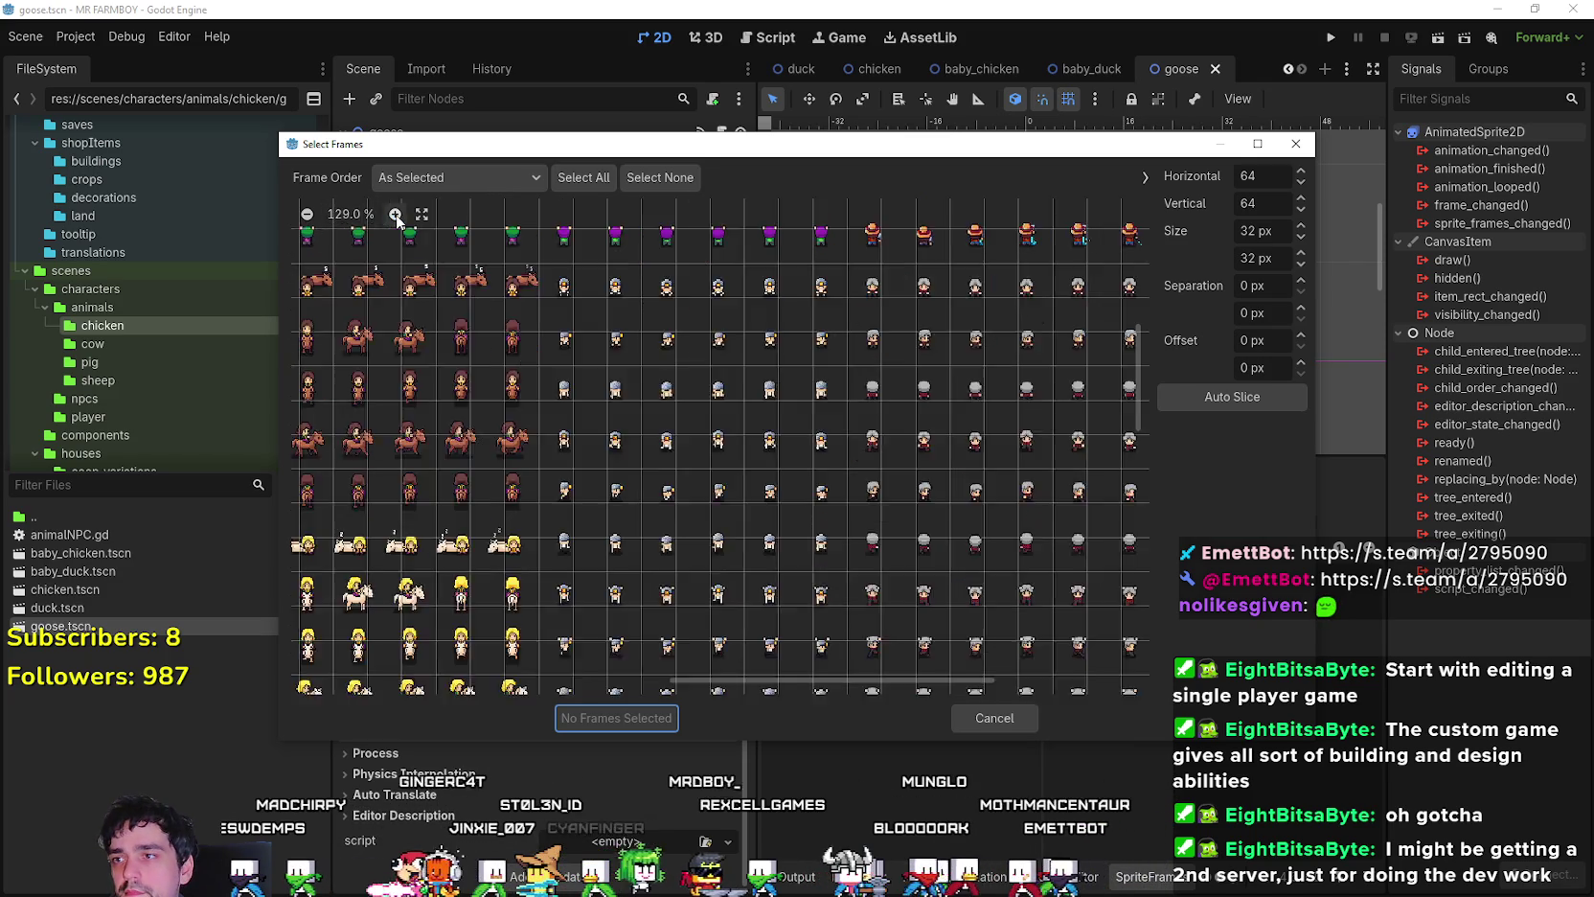
click(395, 214)
click(395, 213)
scroll(862, 623, right, 5)
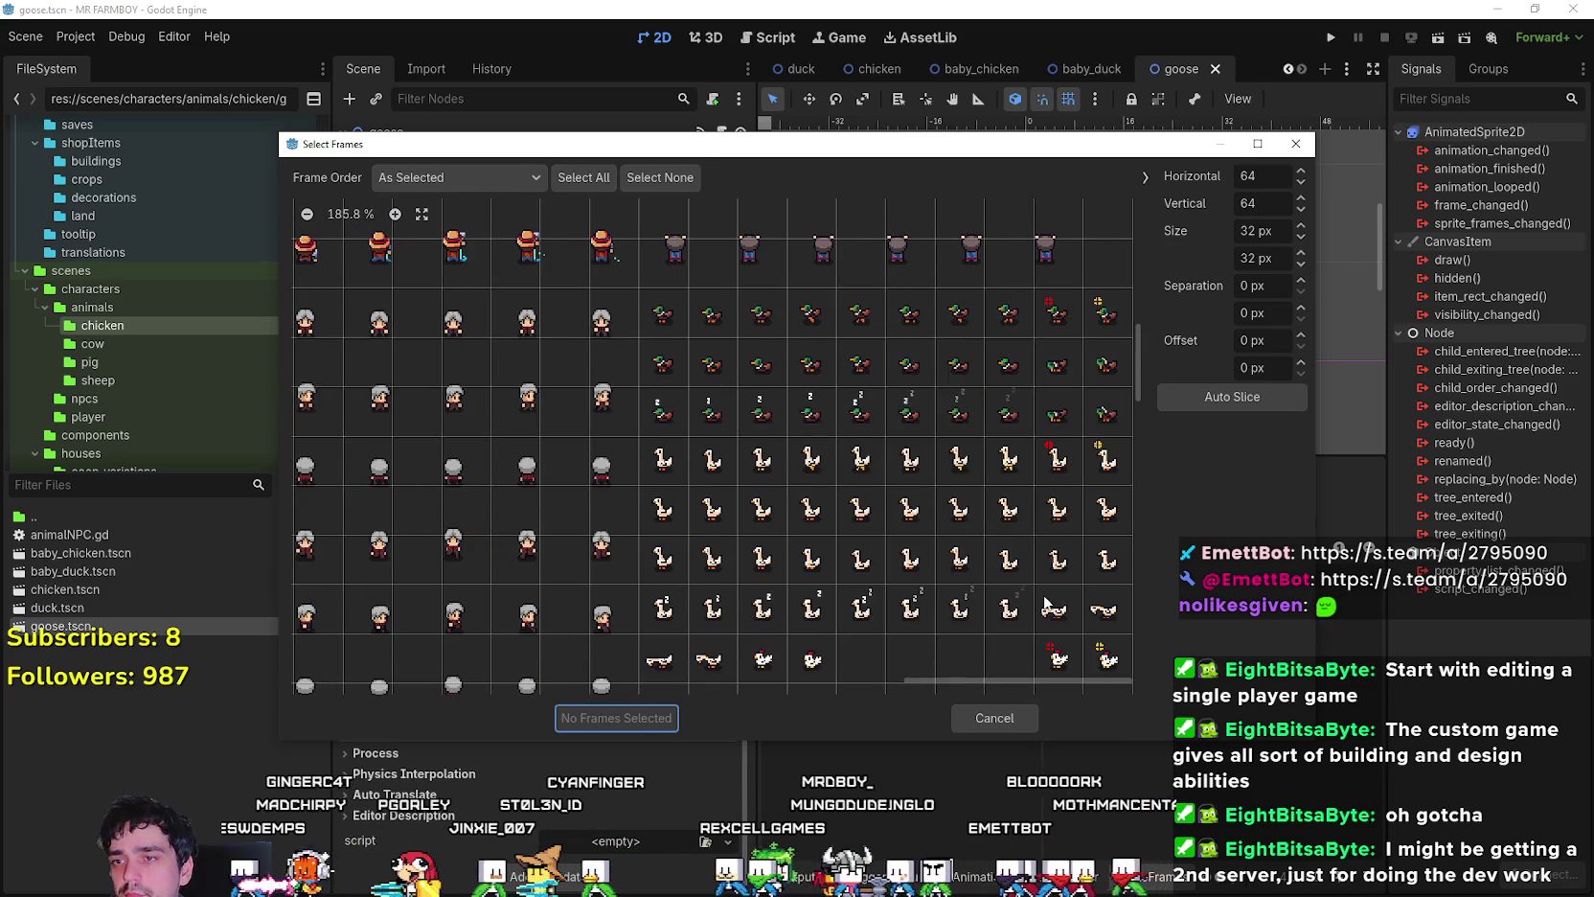
scroll(1011, 581, down, 3)
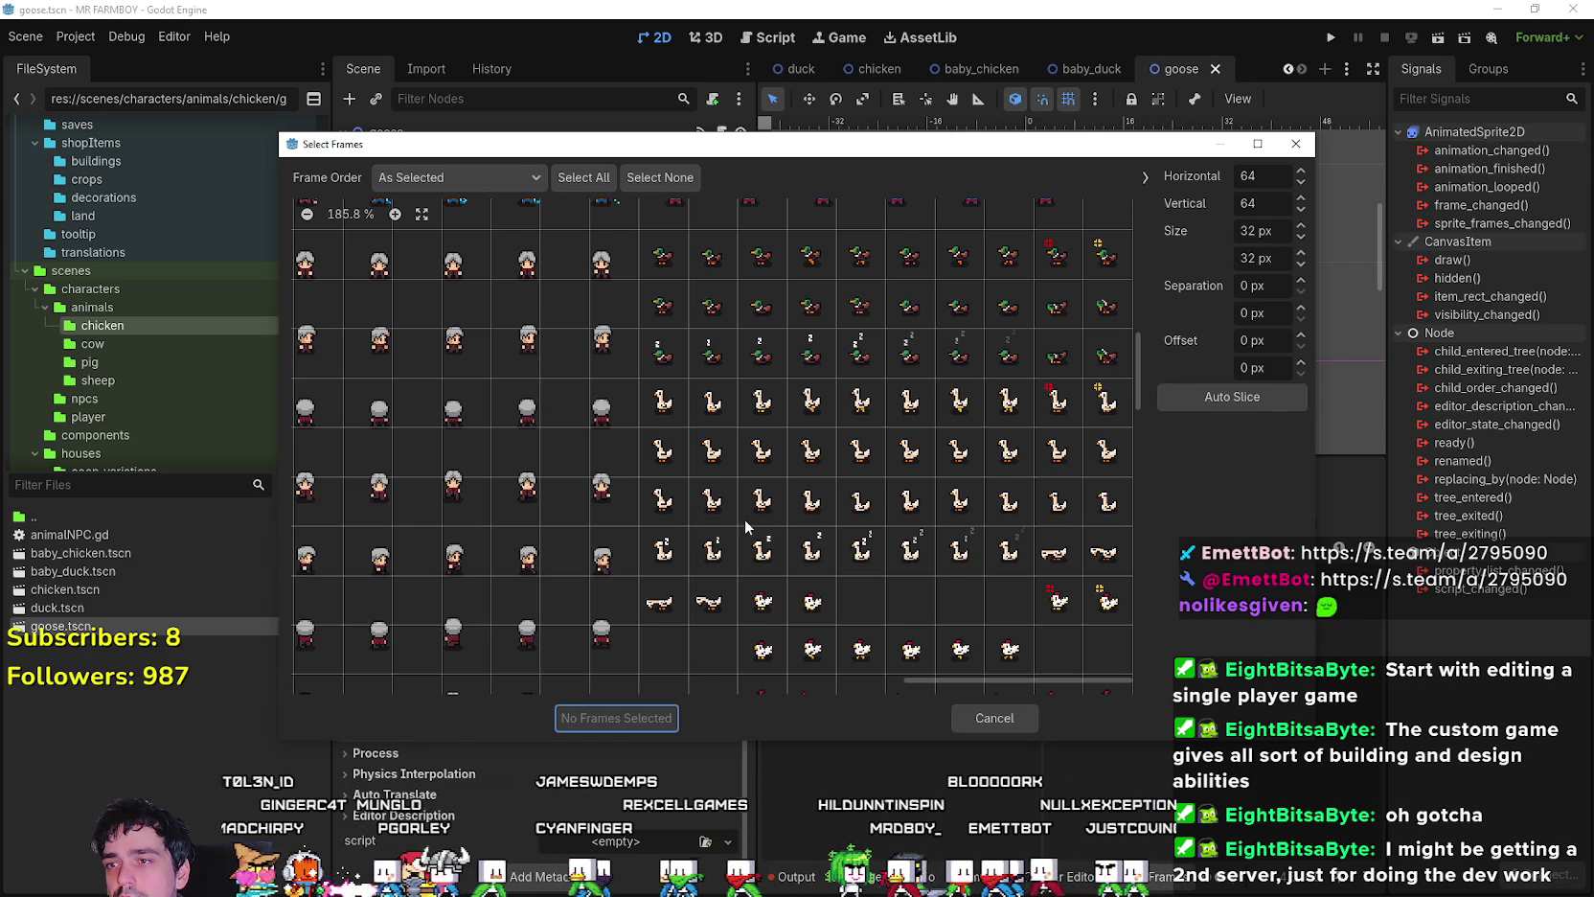
drag(760, 515, 807, 516)
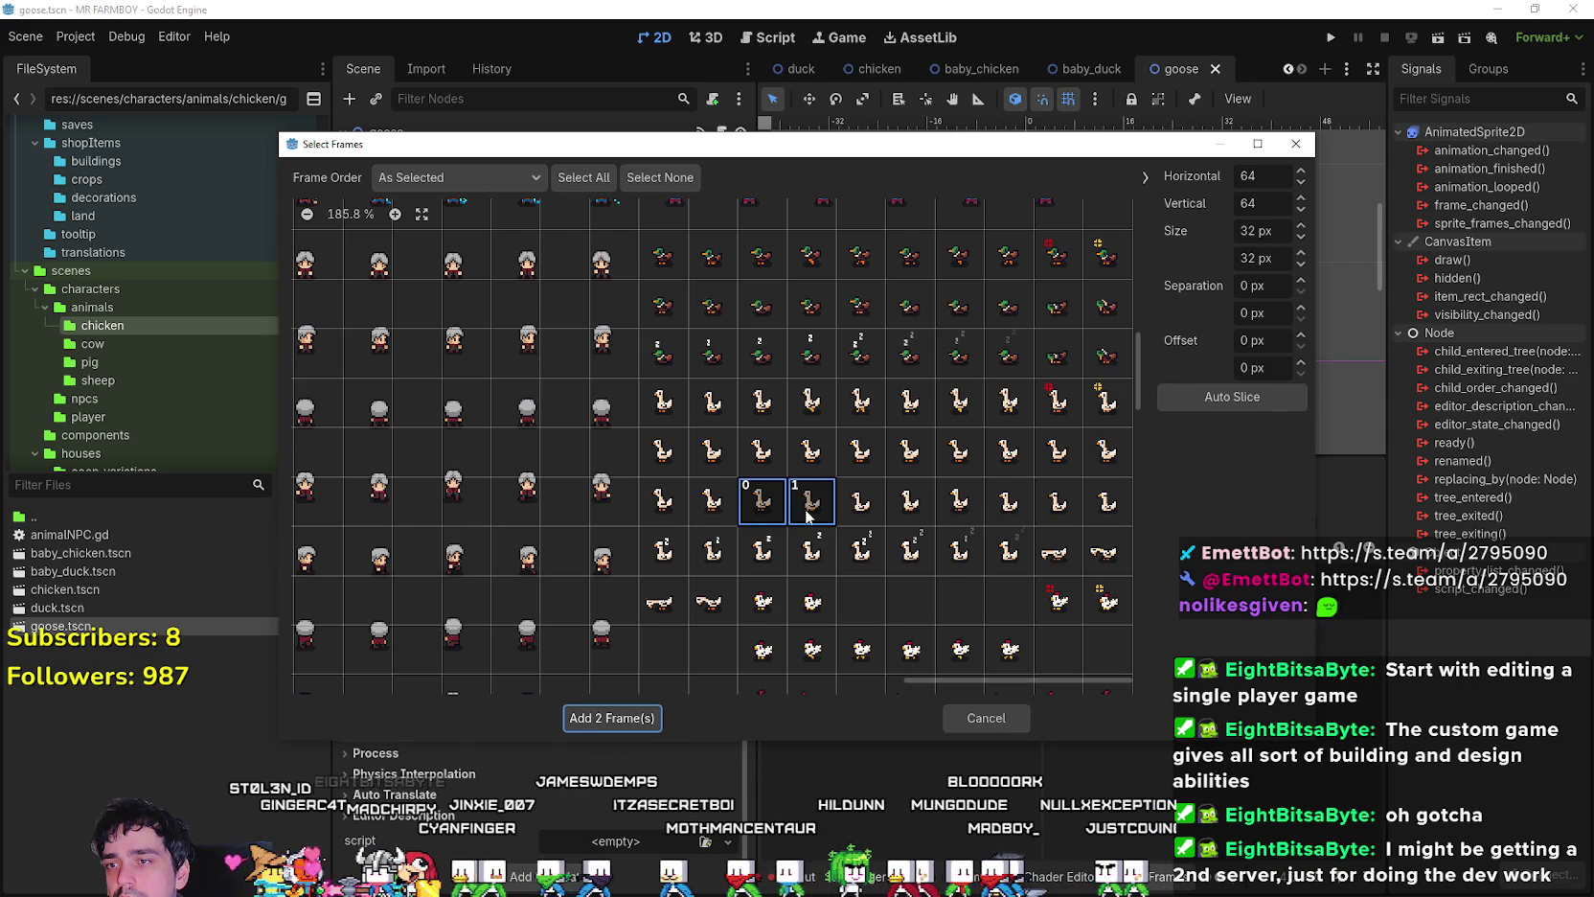
click(650, 713)
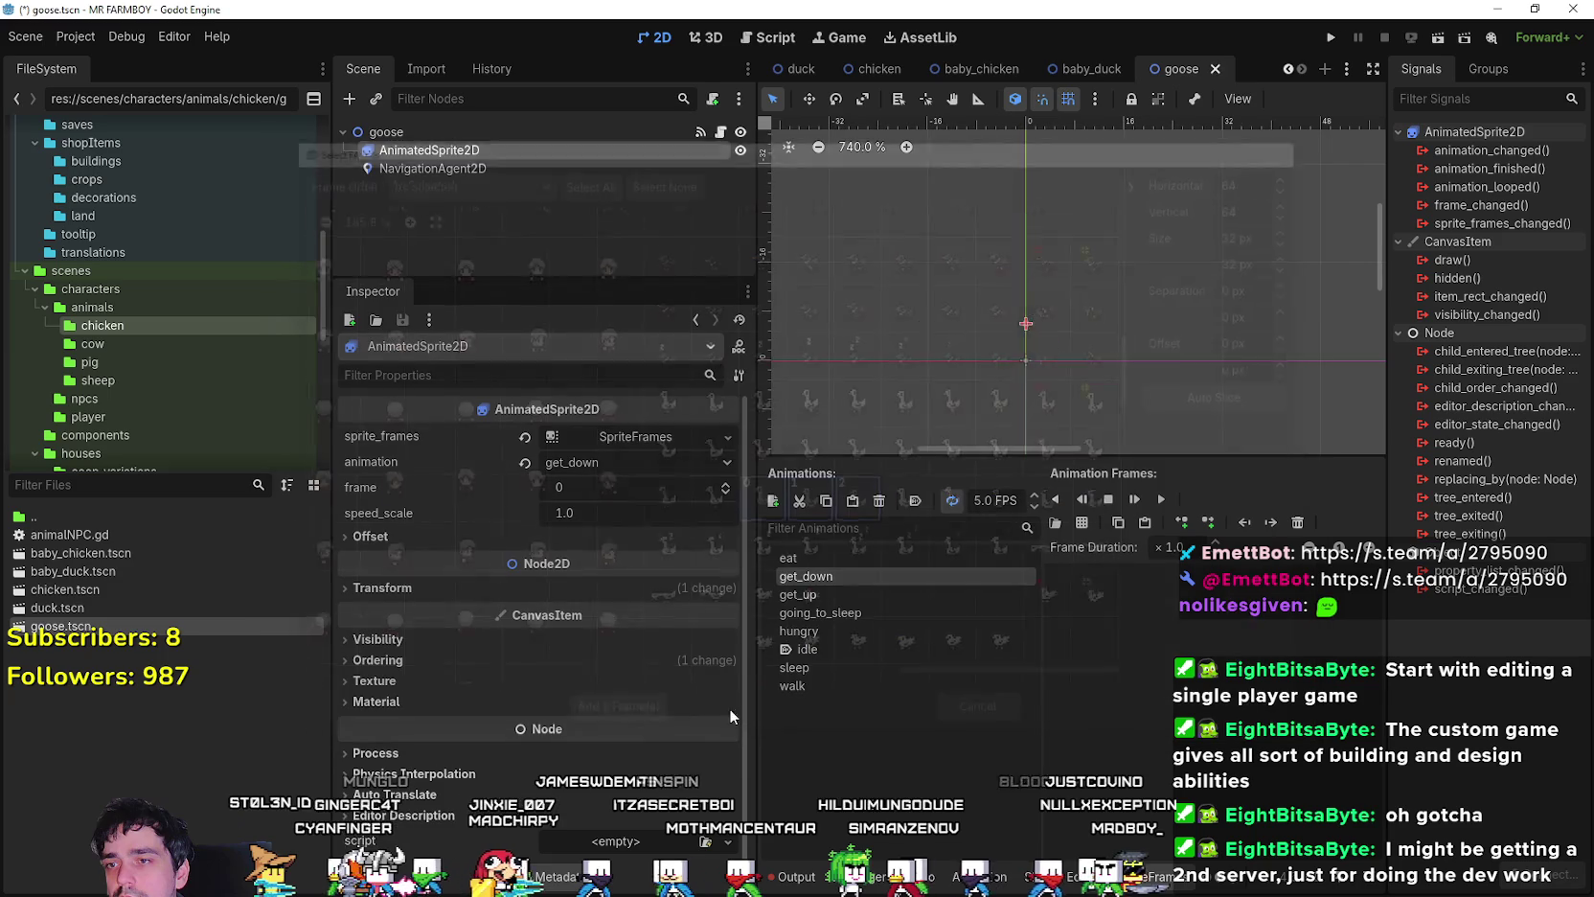
click(1160, 499)
click(1034, 507)
click(1035, 507)
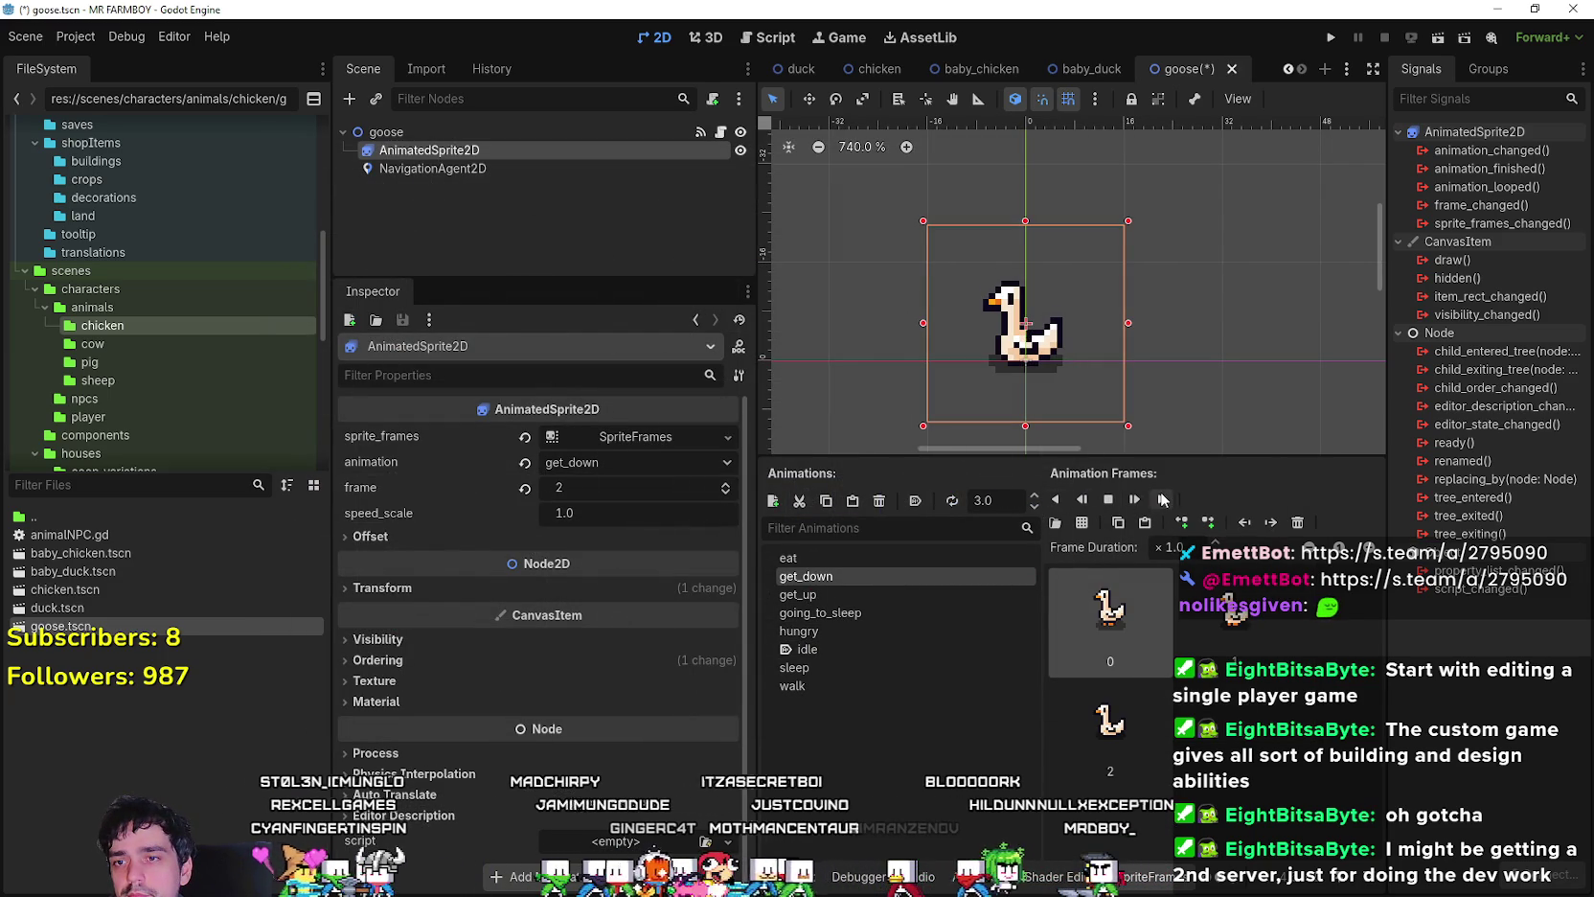
- Add the goose frames from Player.png to the get_up animation
click(891, 595)
click(1084, 523)
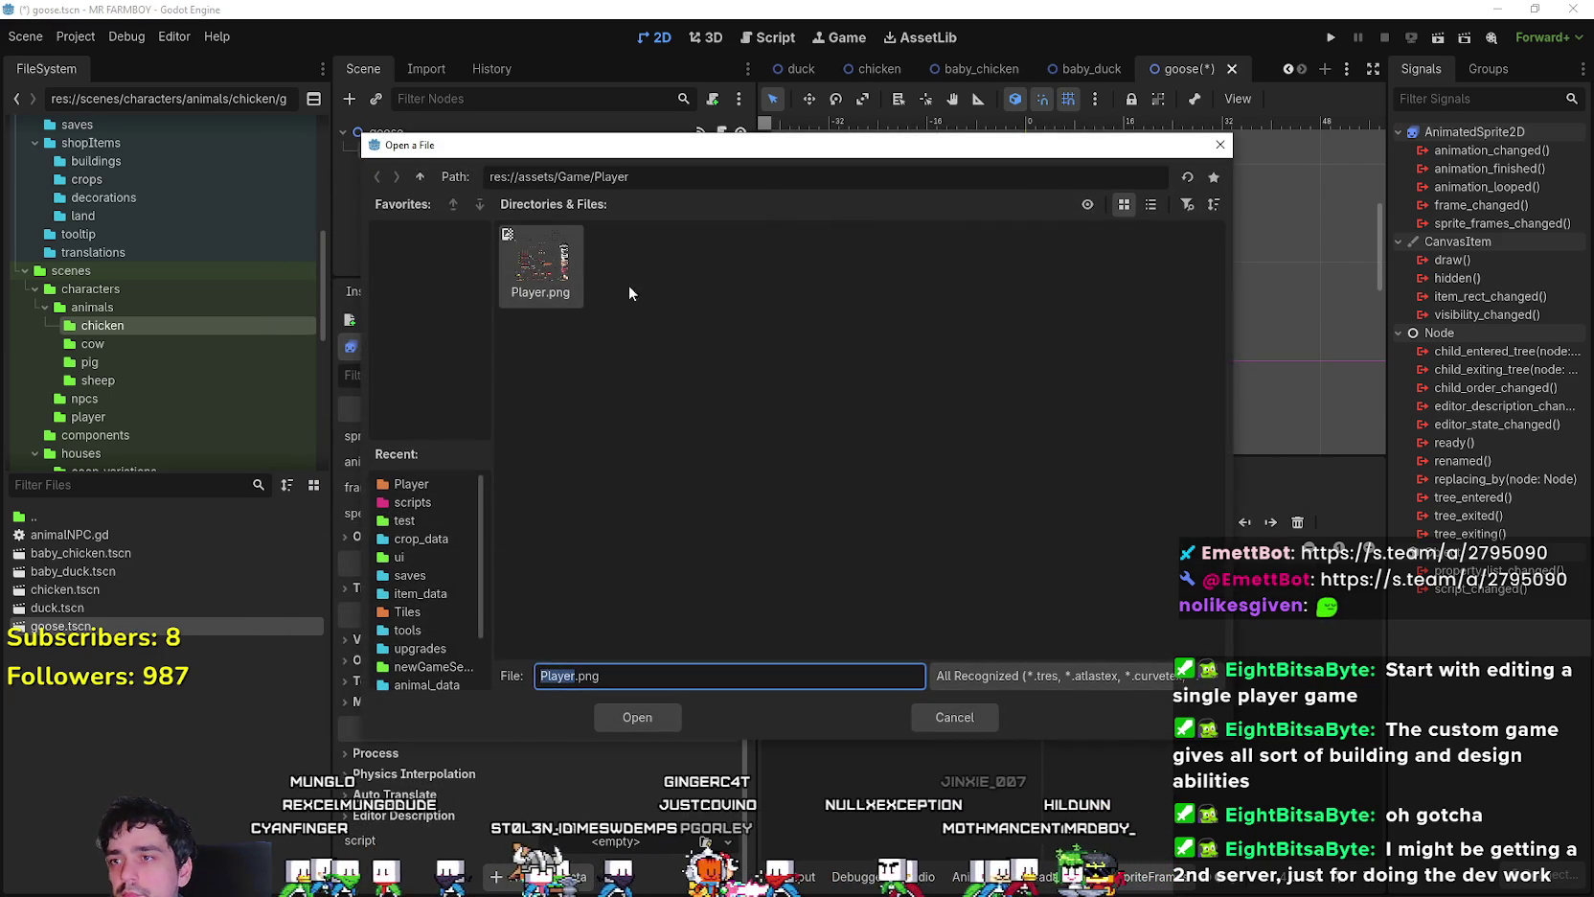
double_click(566, 276)
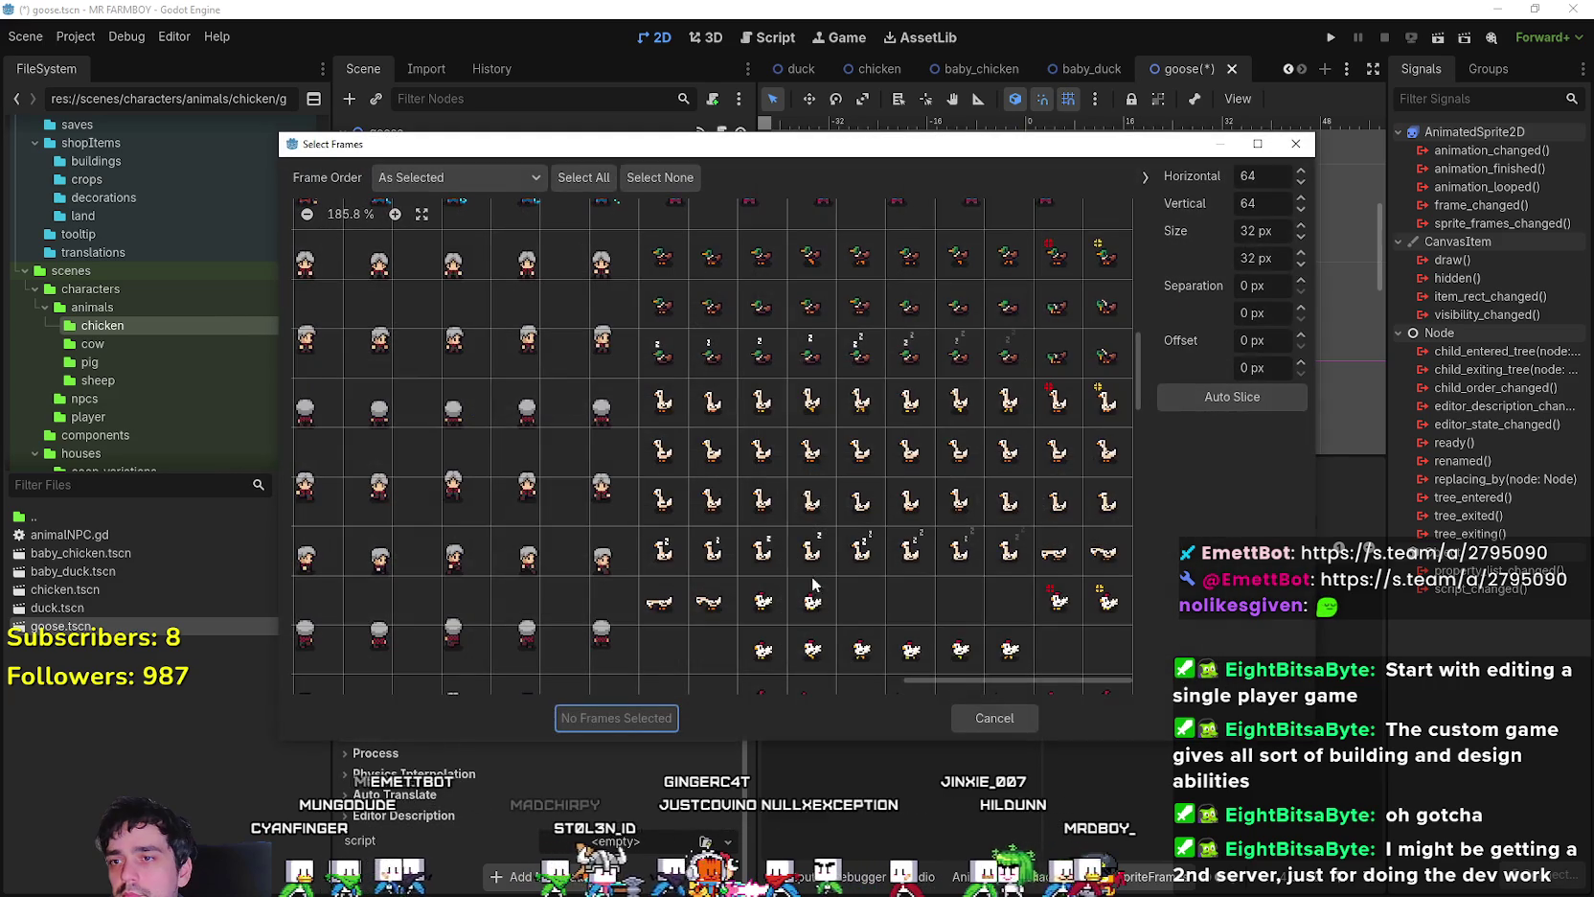
click(873, 520)
click(920, 516)
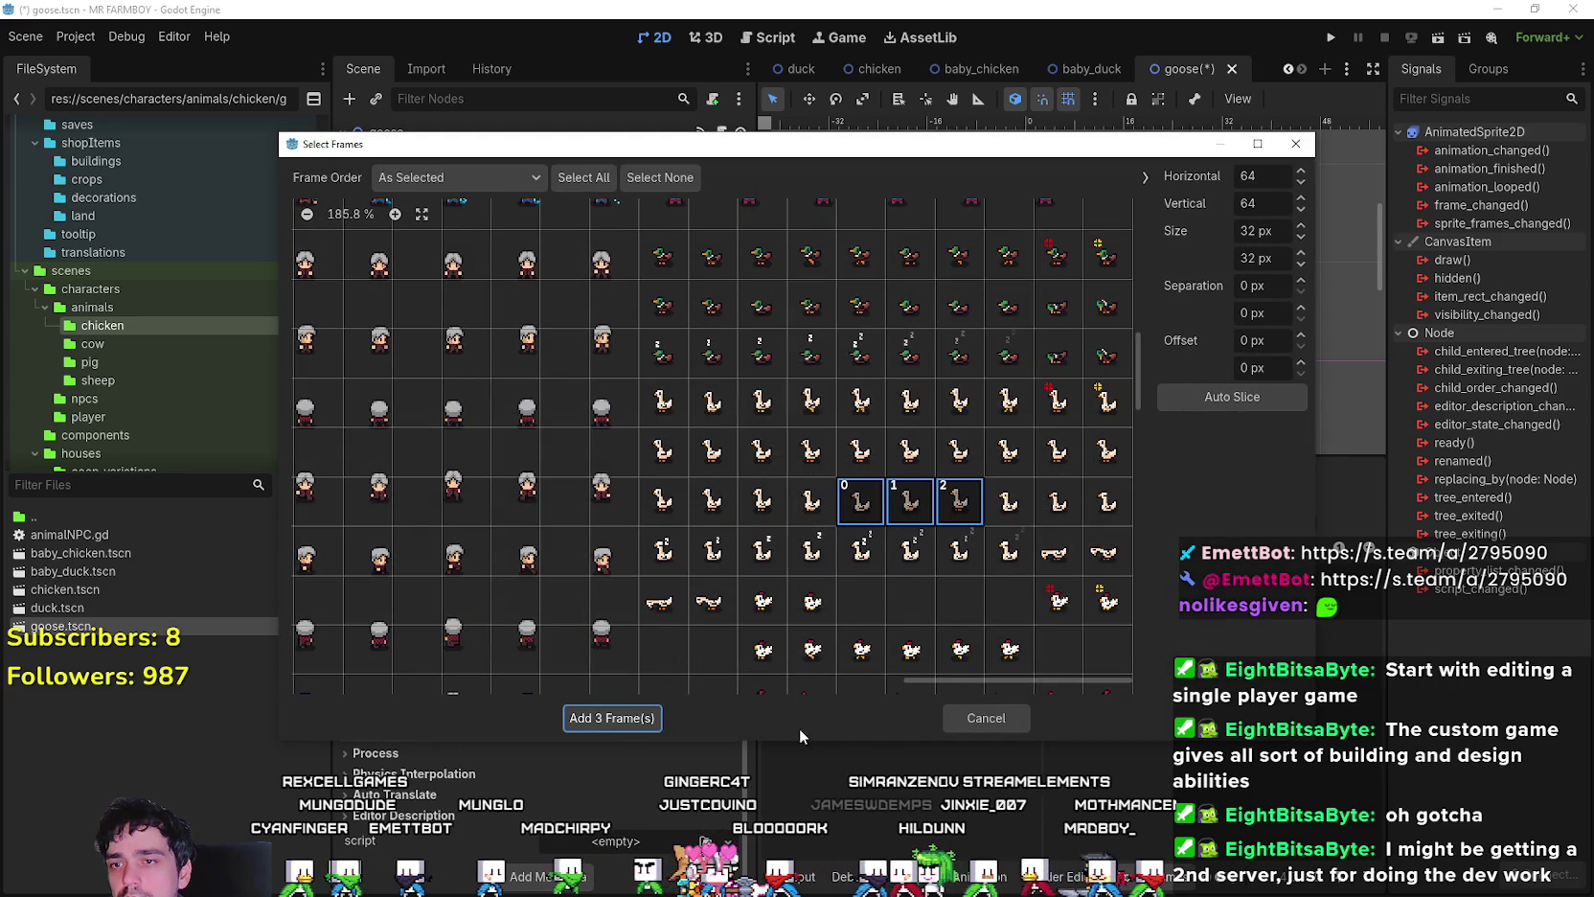
click(619, 721)
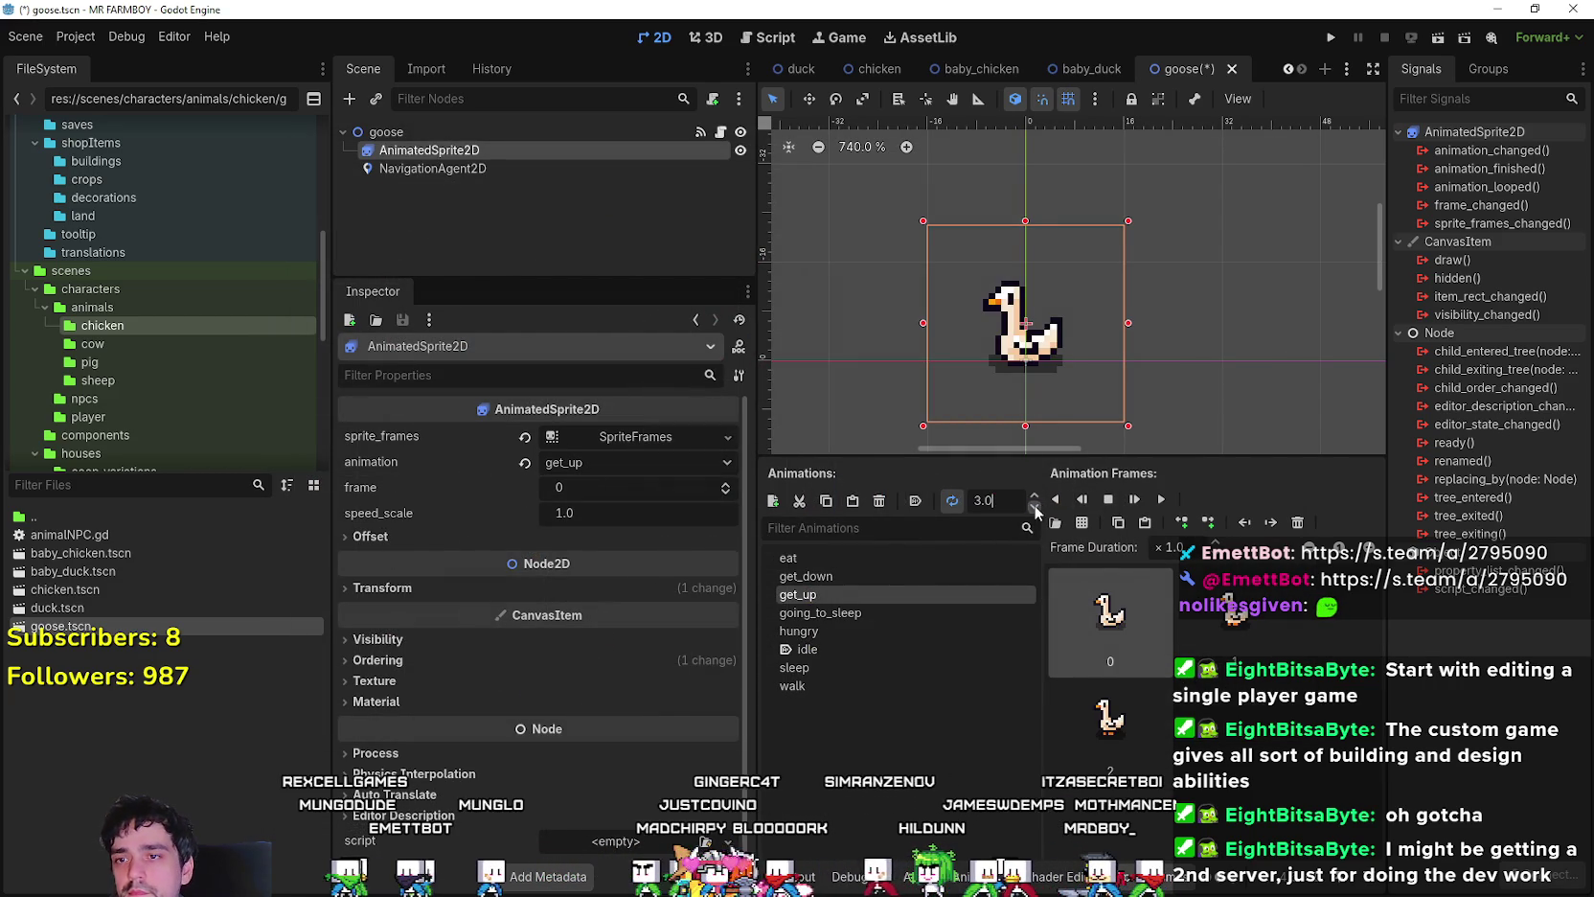
- Give going_to_sleep three goose frames at 3.0 FPS, save goose.tscn, and preview idle and walk
click(822, 613)
click(1081, 523)
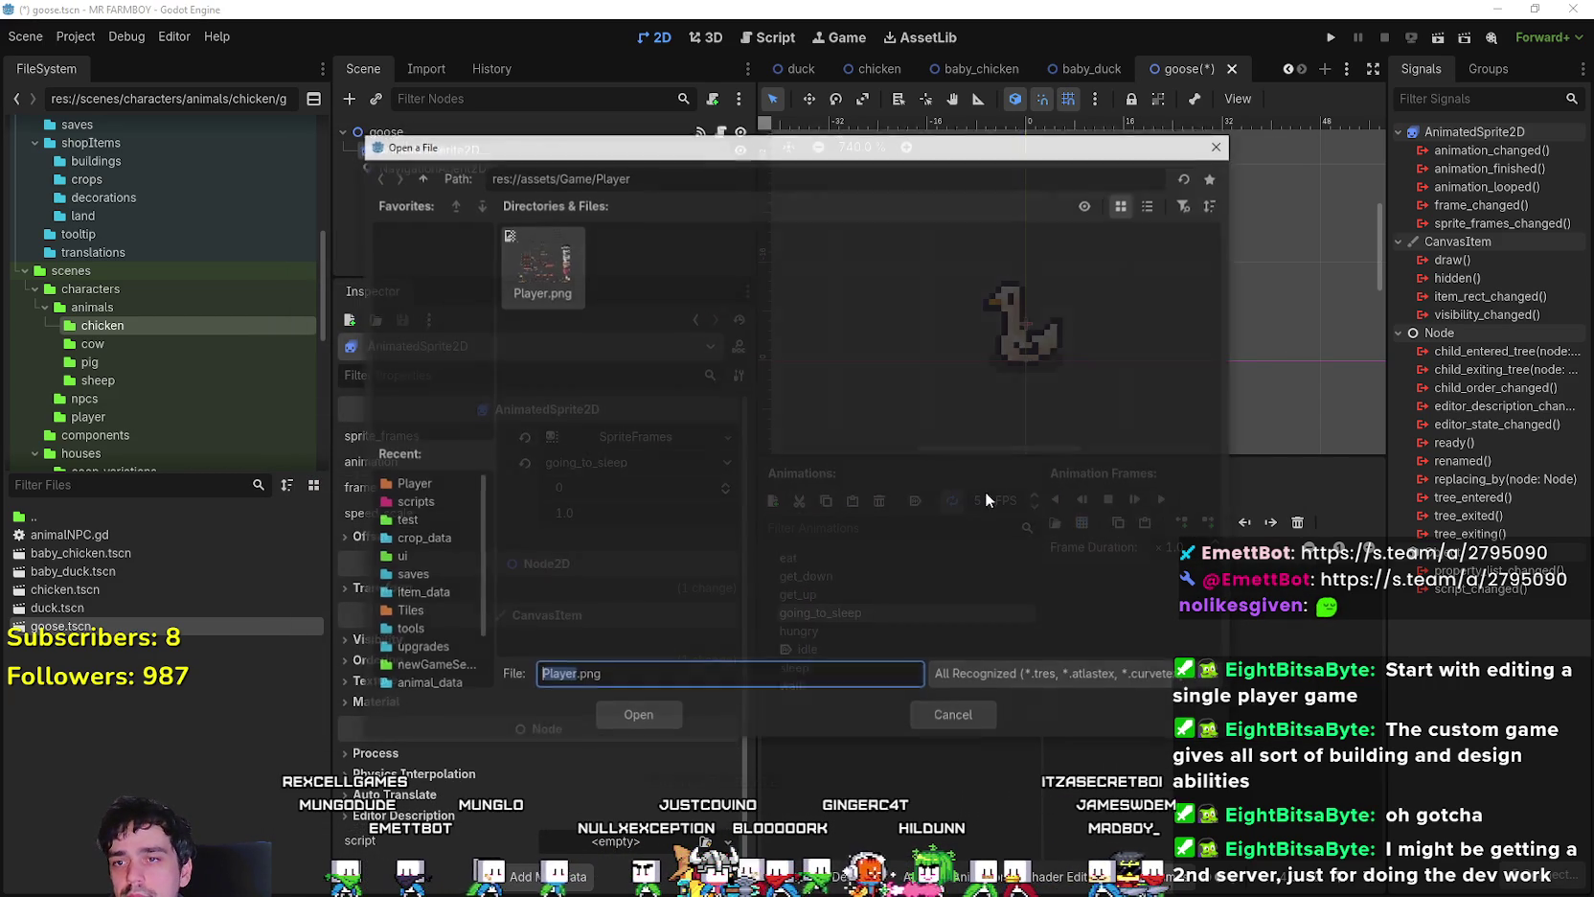
double_click(539, 283)
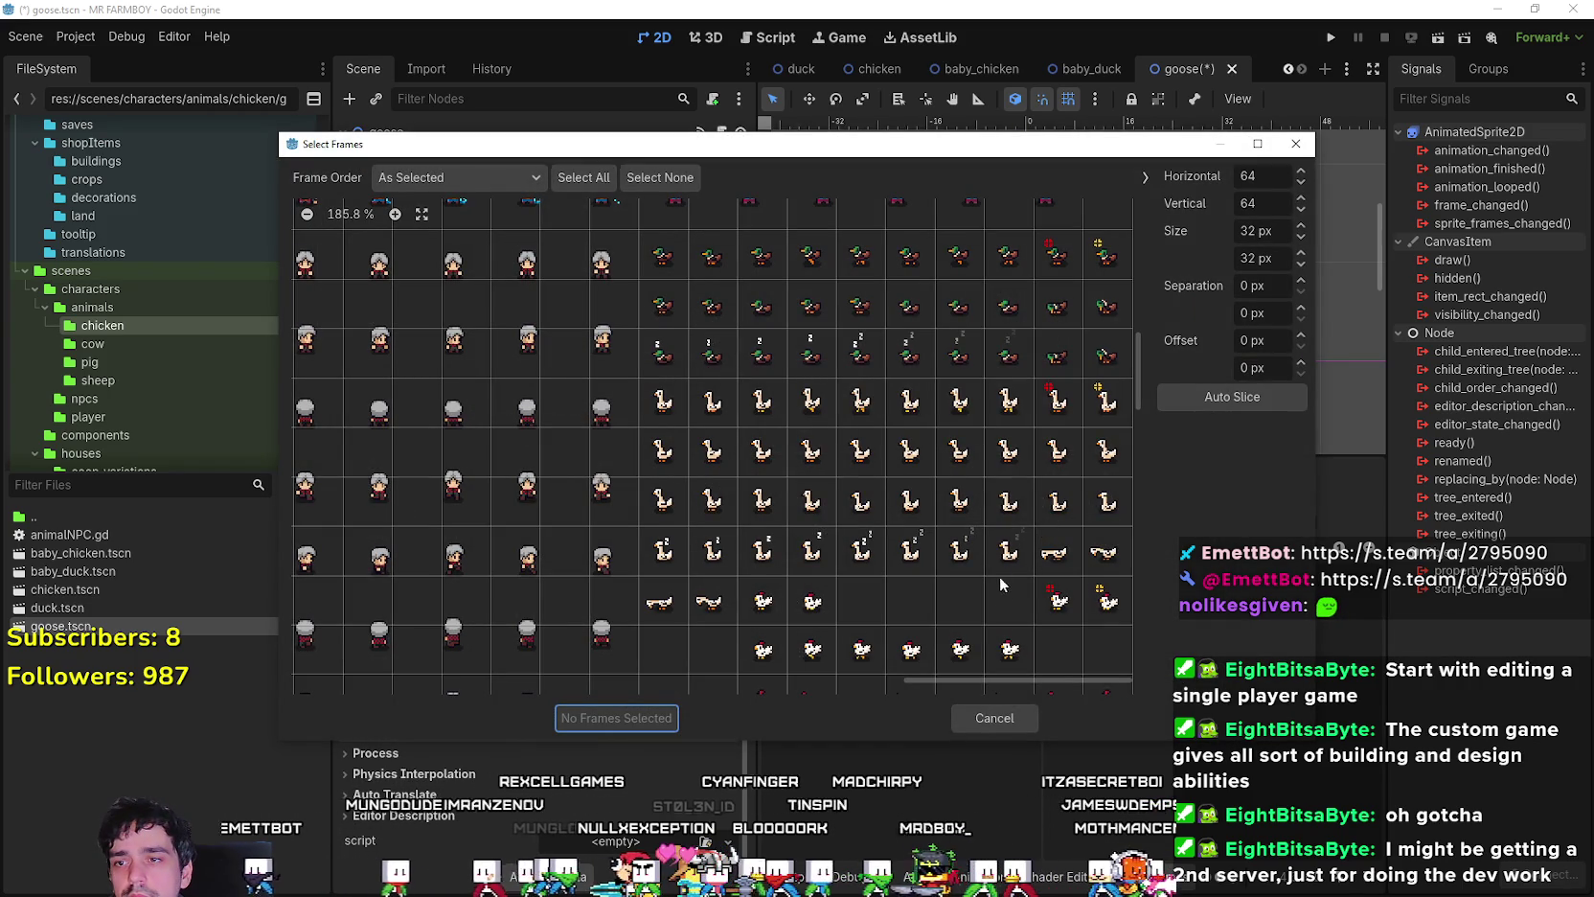
scroll(904, 520, down, 1)
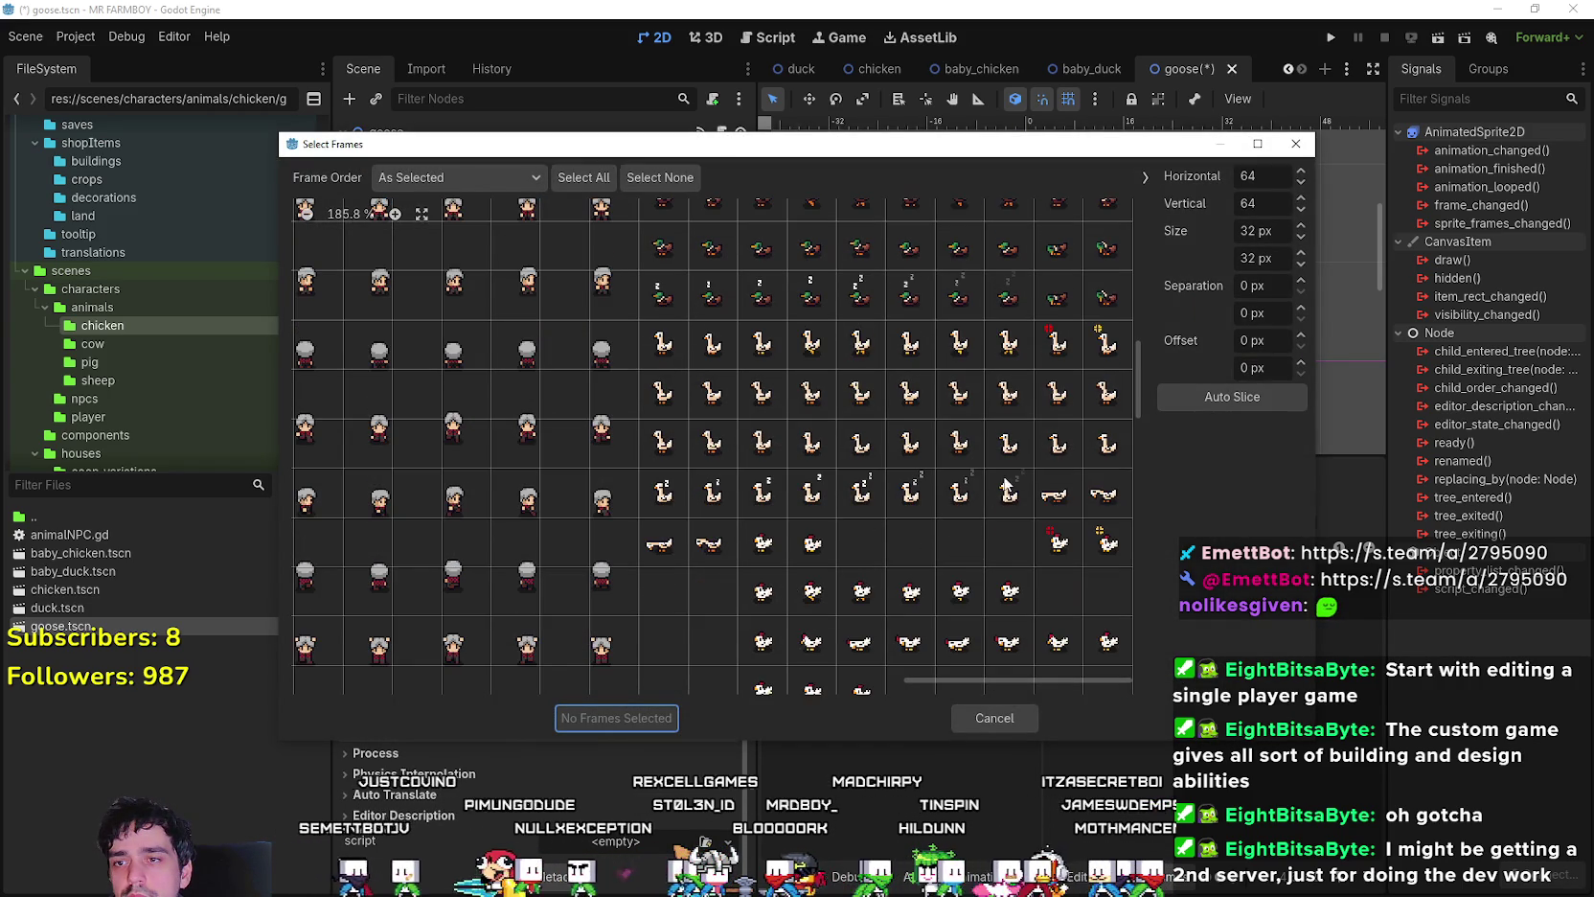
drag(1009, 443, 1102, 450)
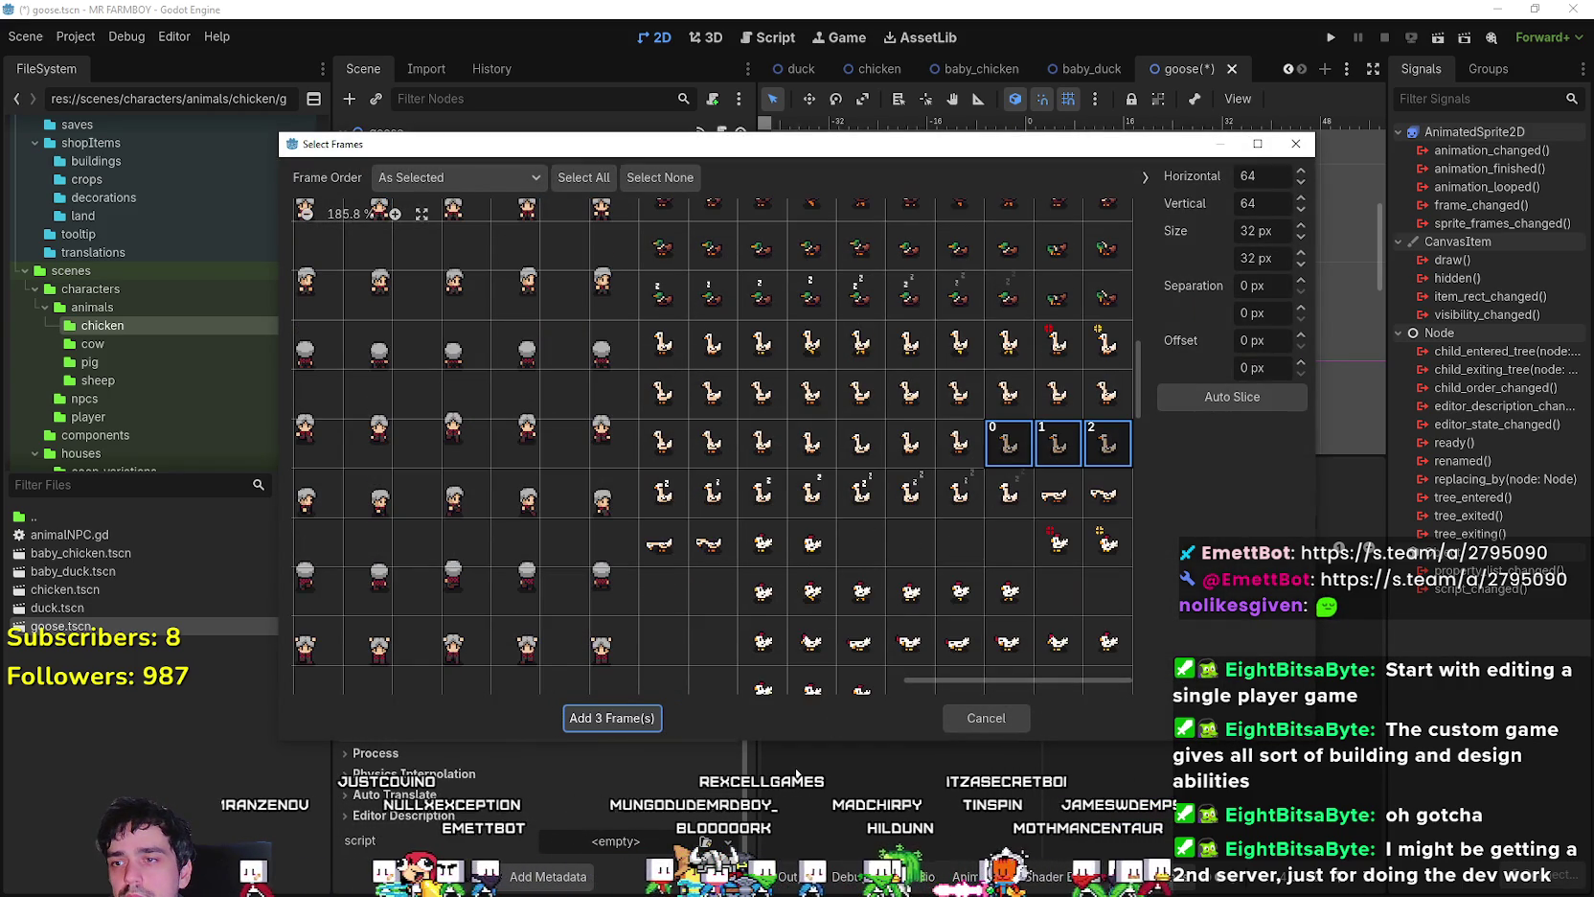
click(614, 719)
double_click(984, 500)
text(3.0)
click(1152, 495)
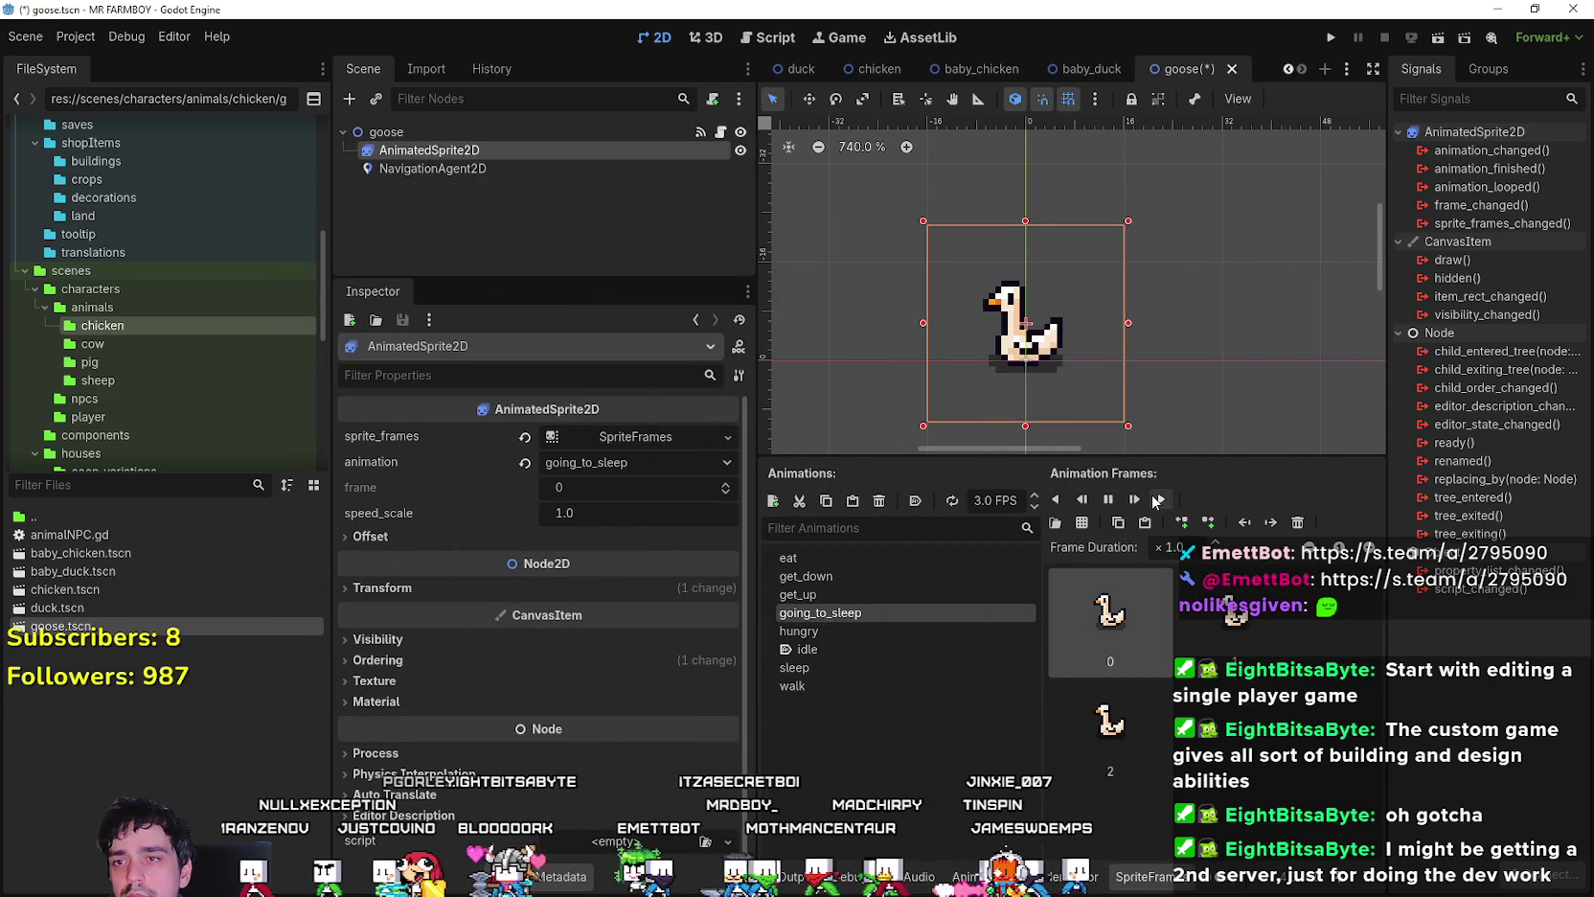
key(ctrl+s)
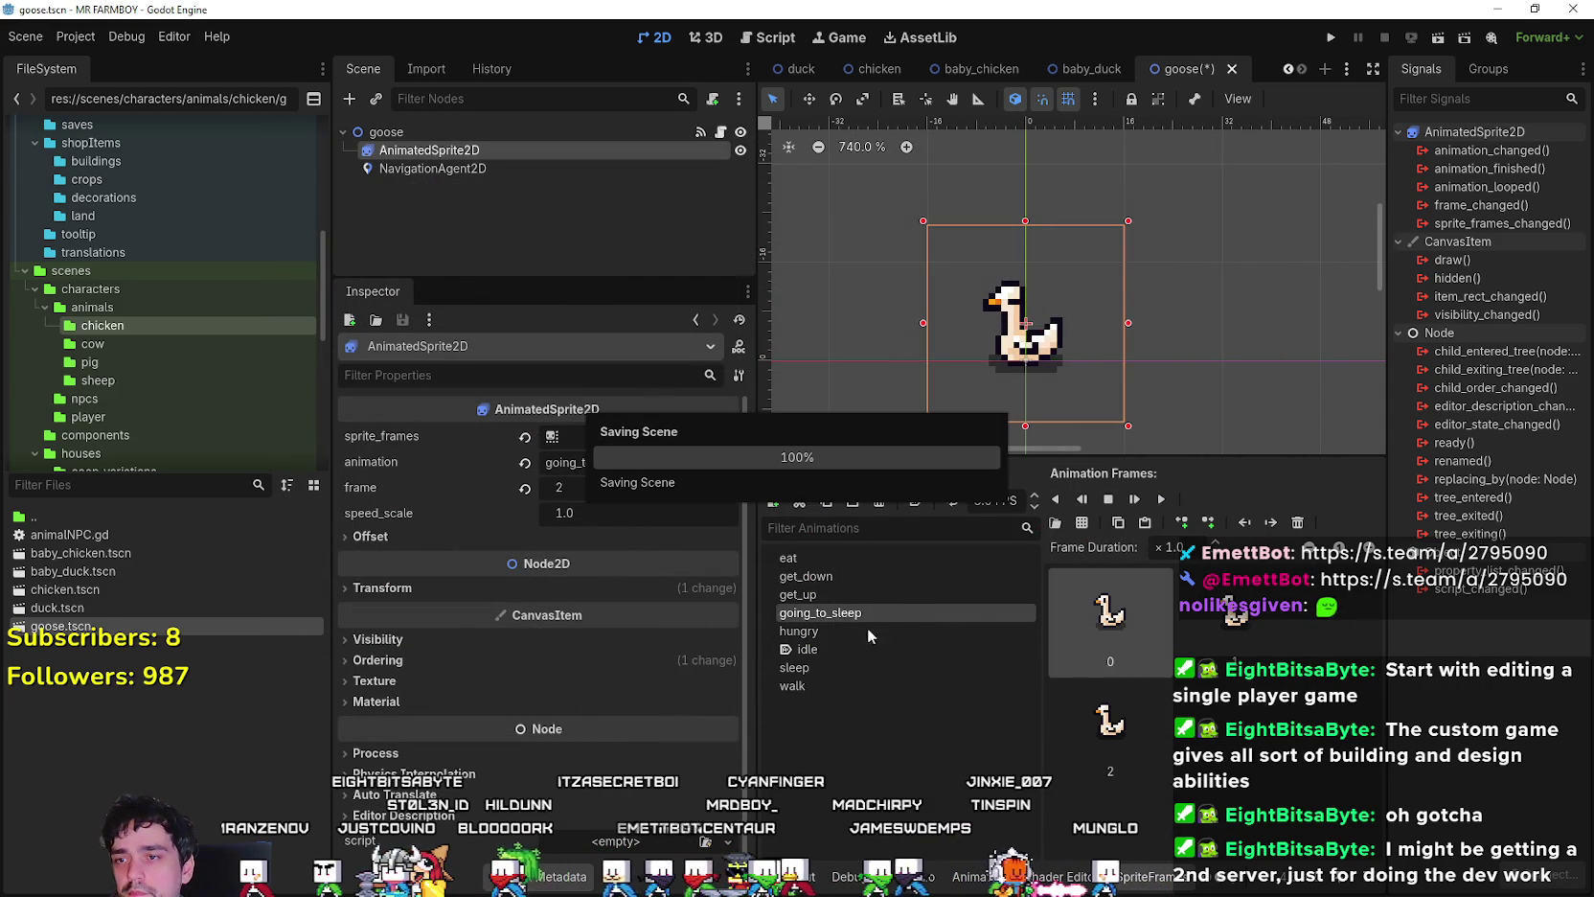
click(851, 650)
click(847, 682)
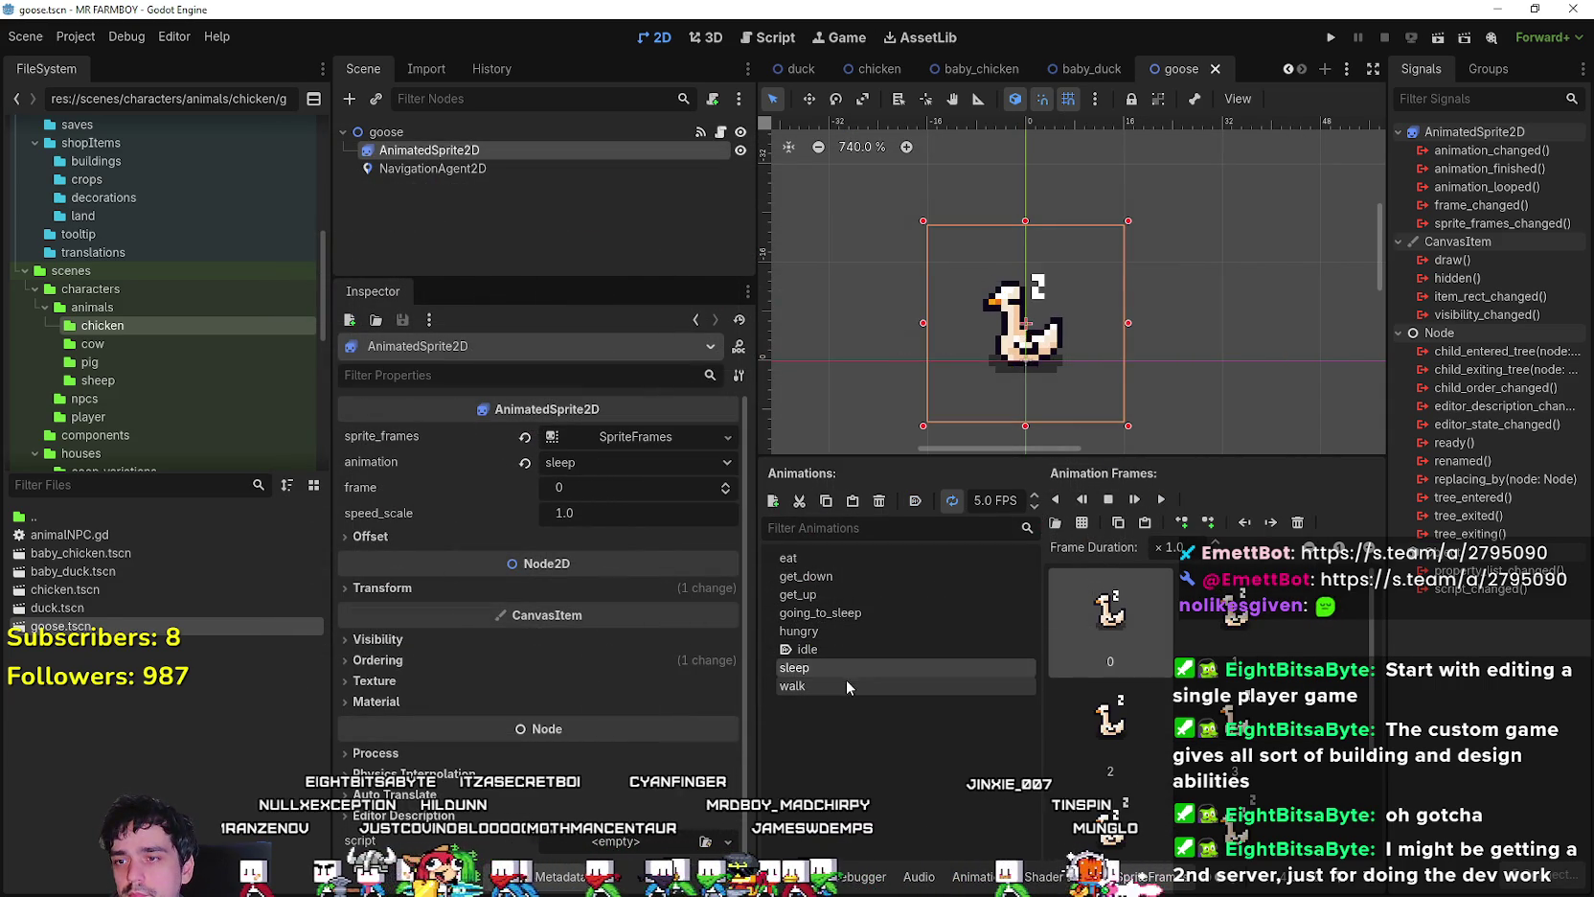
- Preview the get_up and eat animations, save the goose scene, and select its root node
click(853, 594)
click(862, 559)
key(ctrl+s)
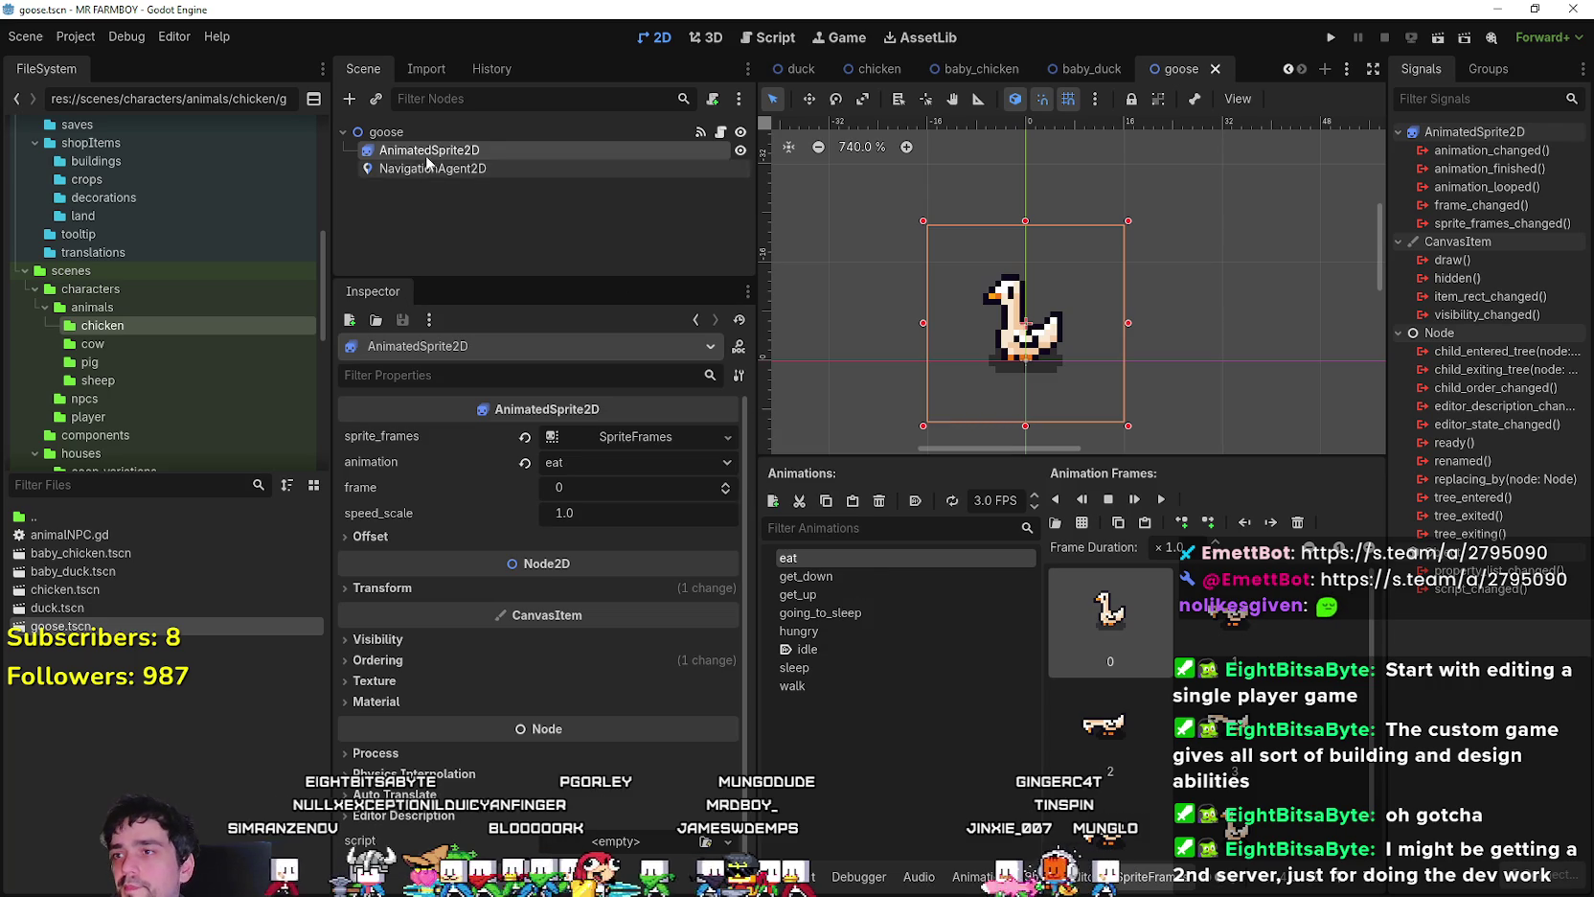
right_click(60, 636)
click(444, 116)
click(451, 131)
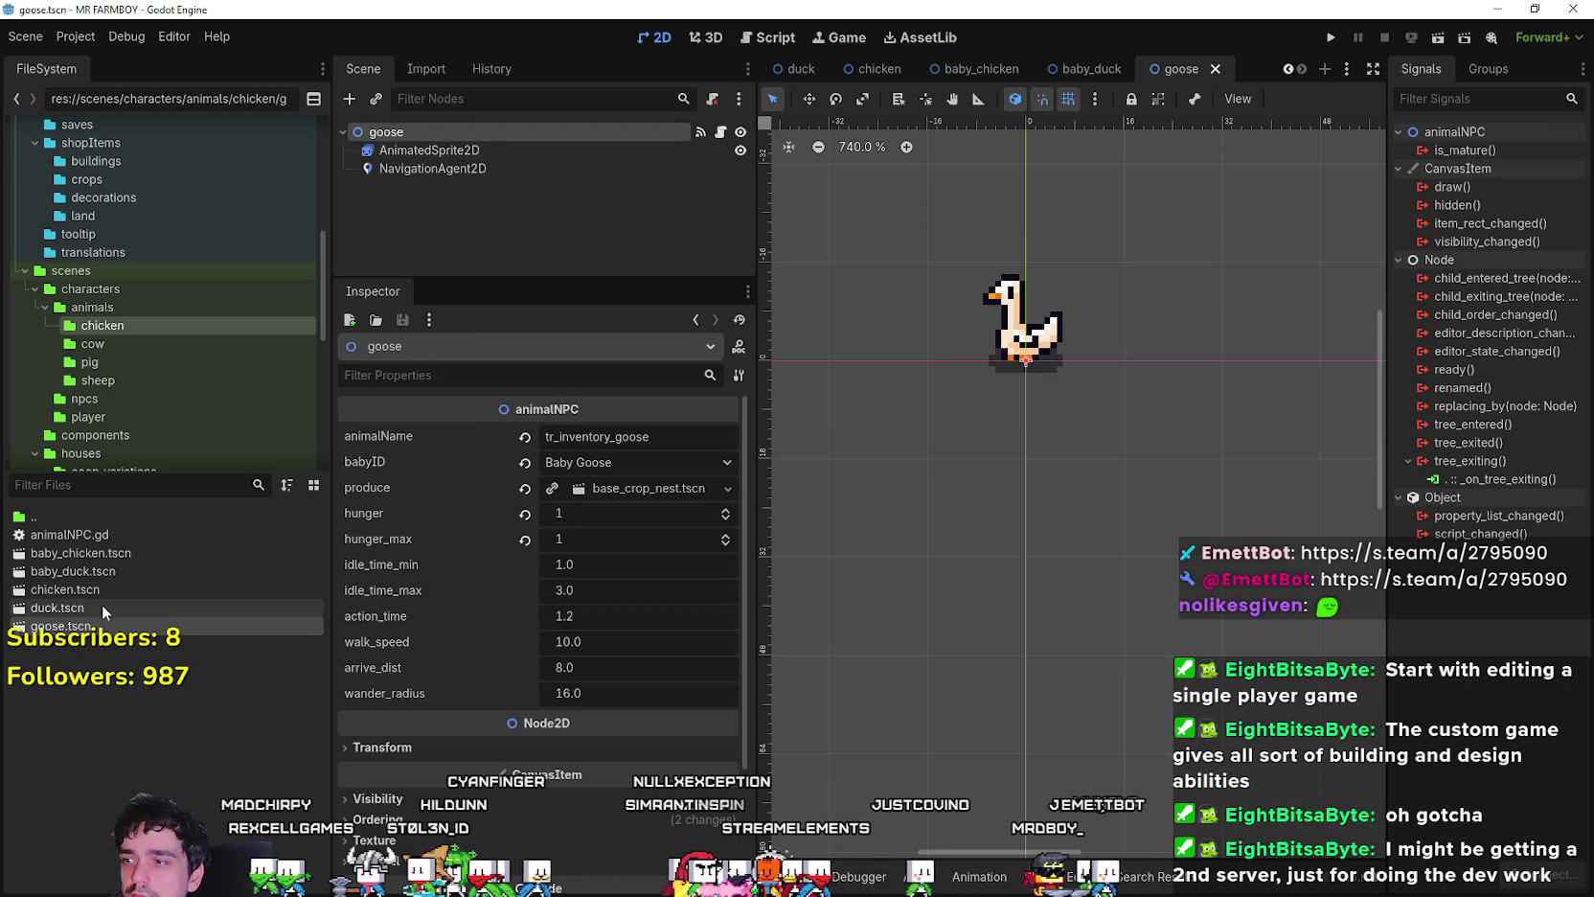
- Duplicate goose.tscn as baby_goose.tscn, open it, and set babyID to Nothing
right_click(104, 625)
click(166, 751)
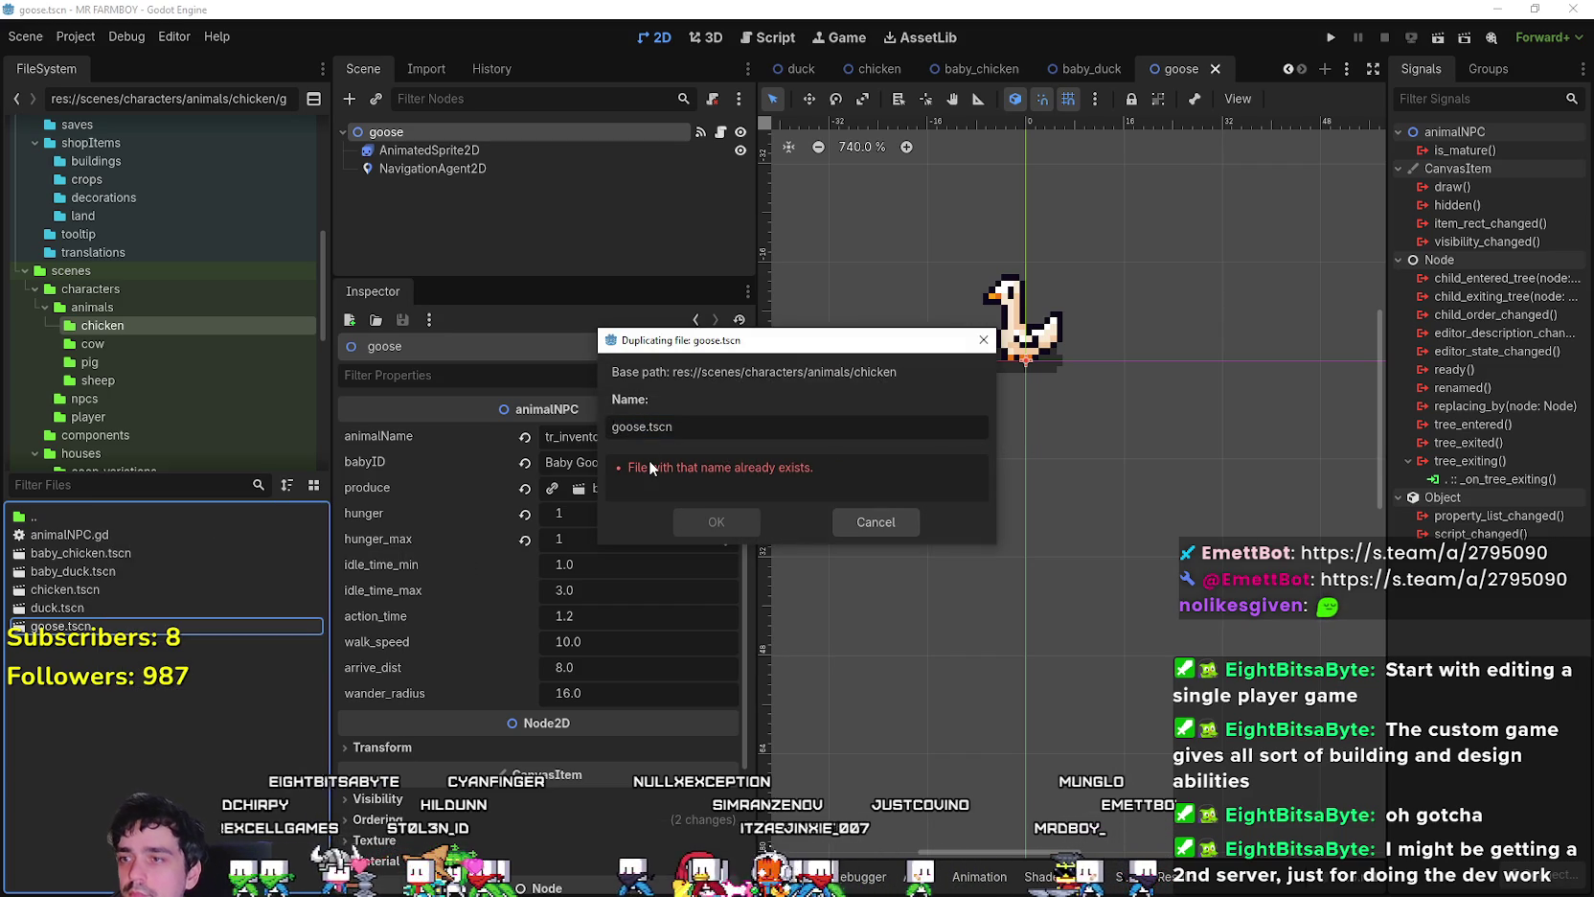
text(baby_)
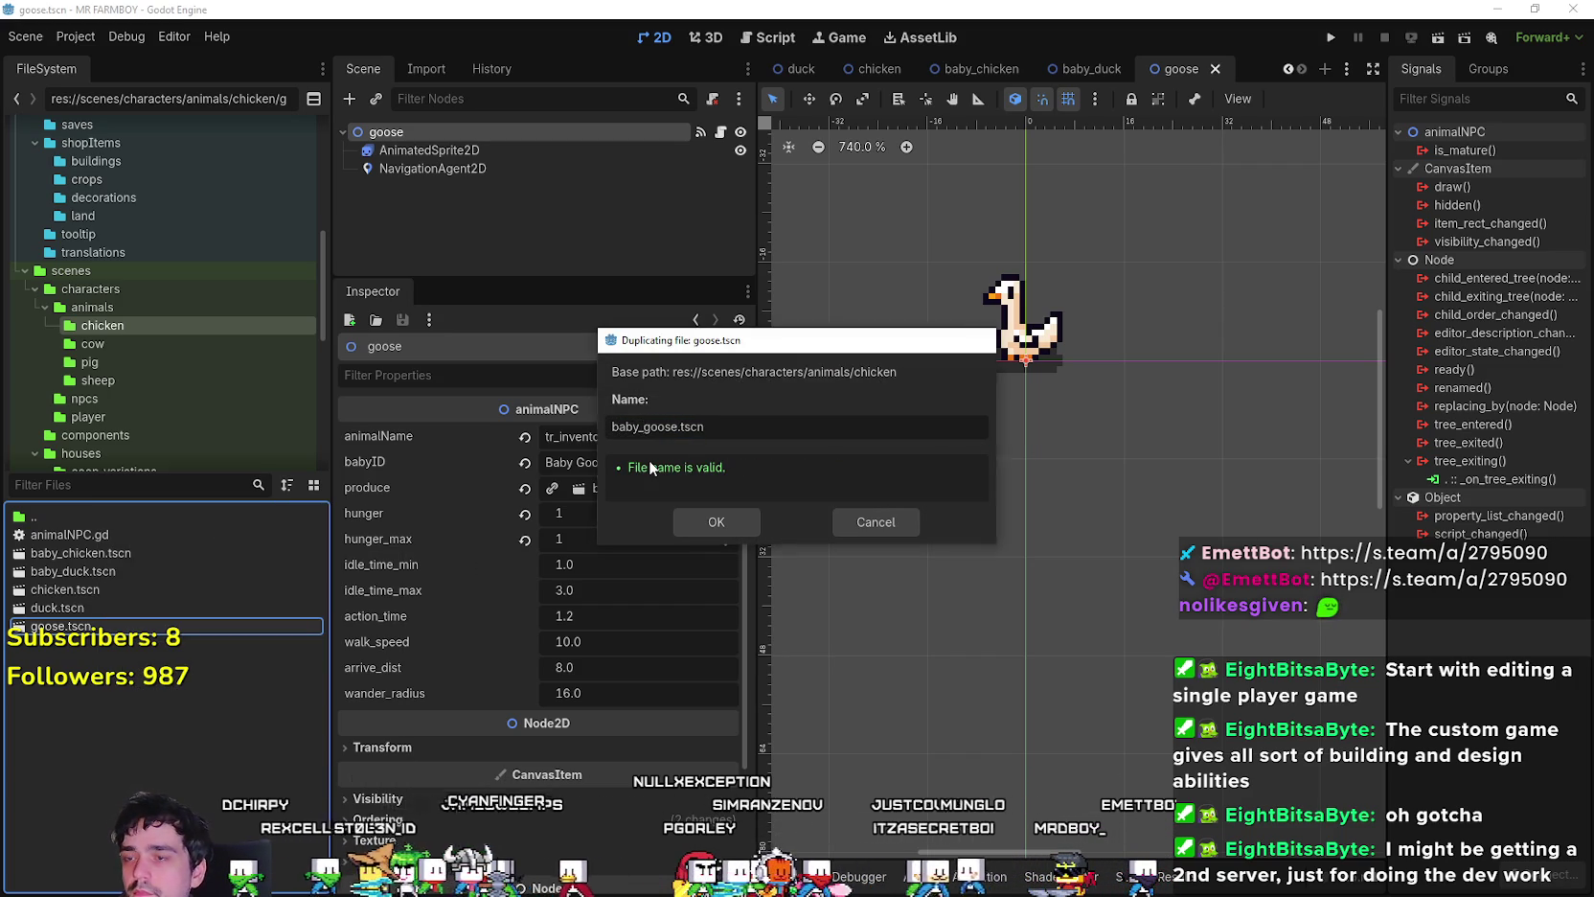
key(Return)
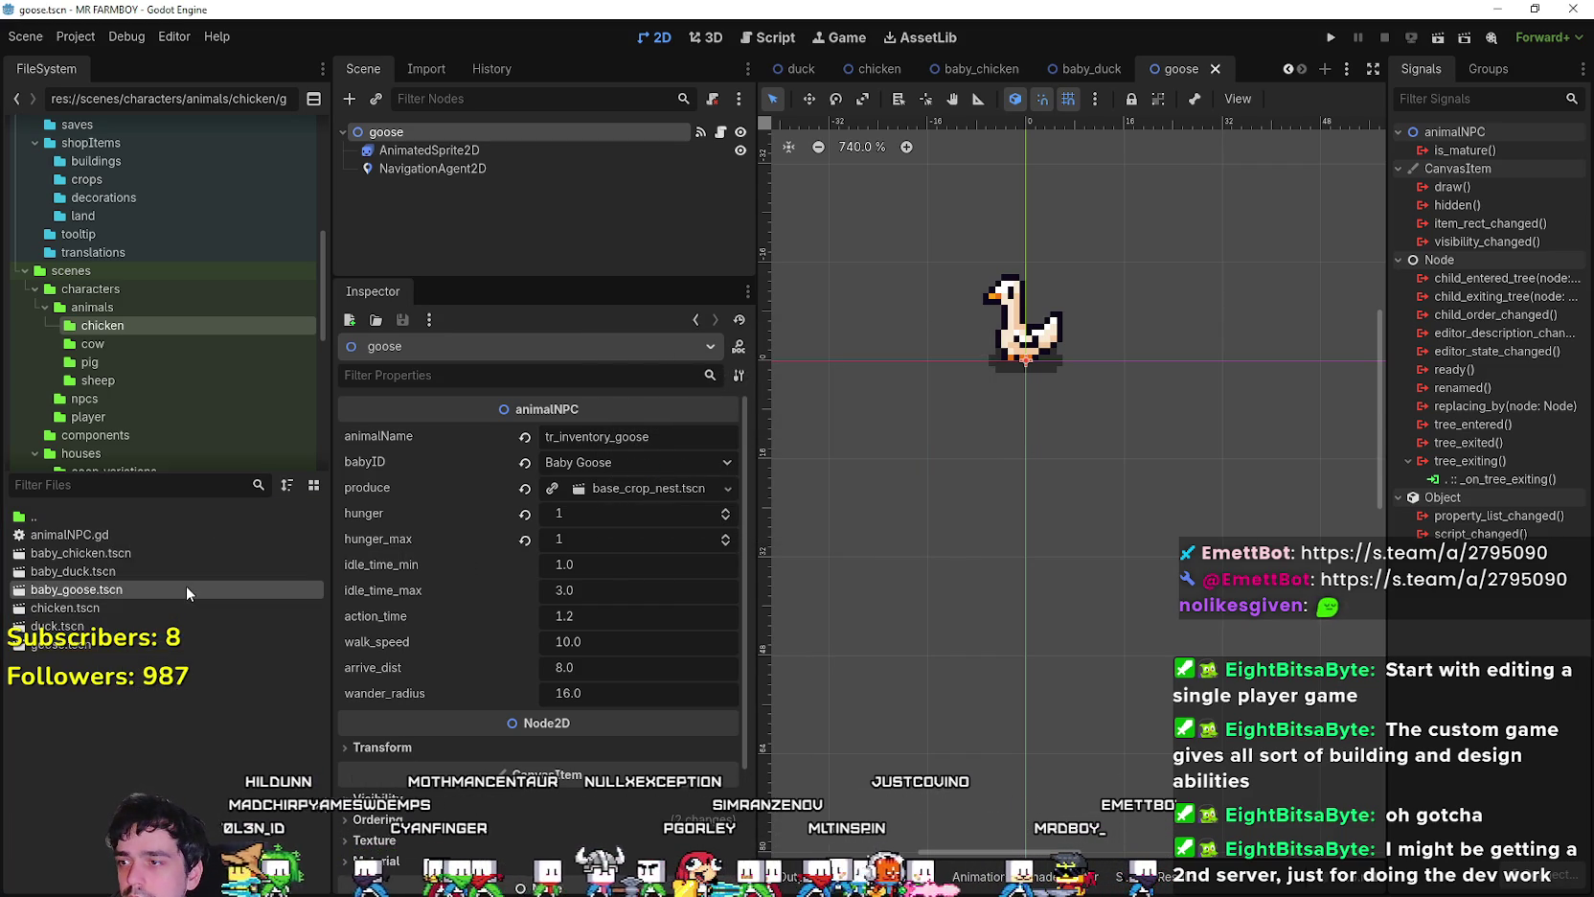
double_click(186, 587)
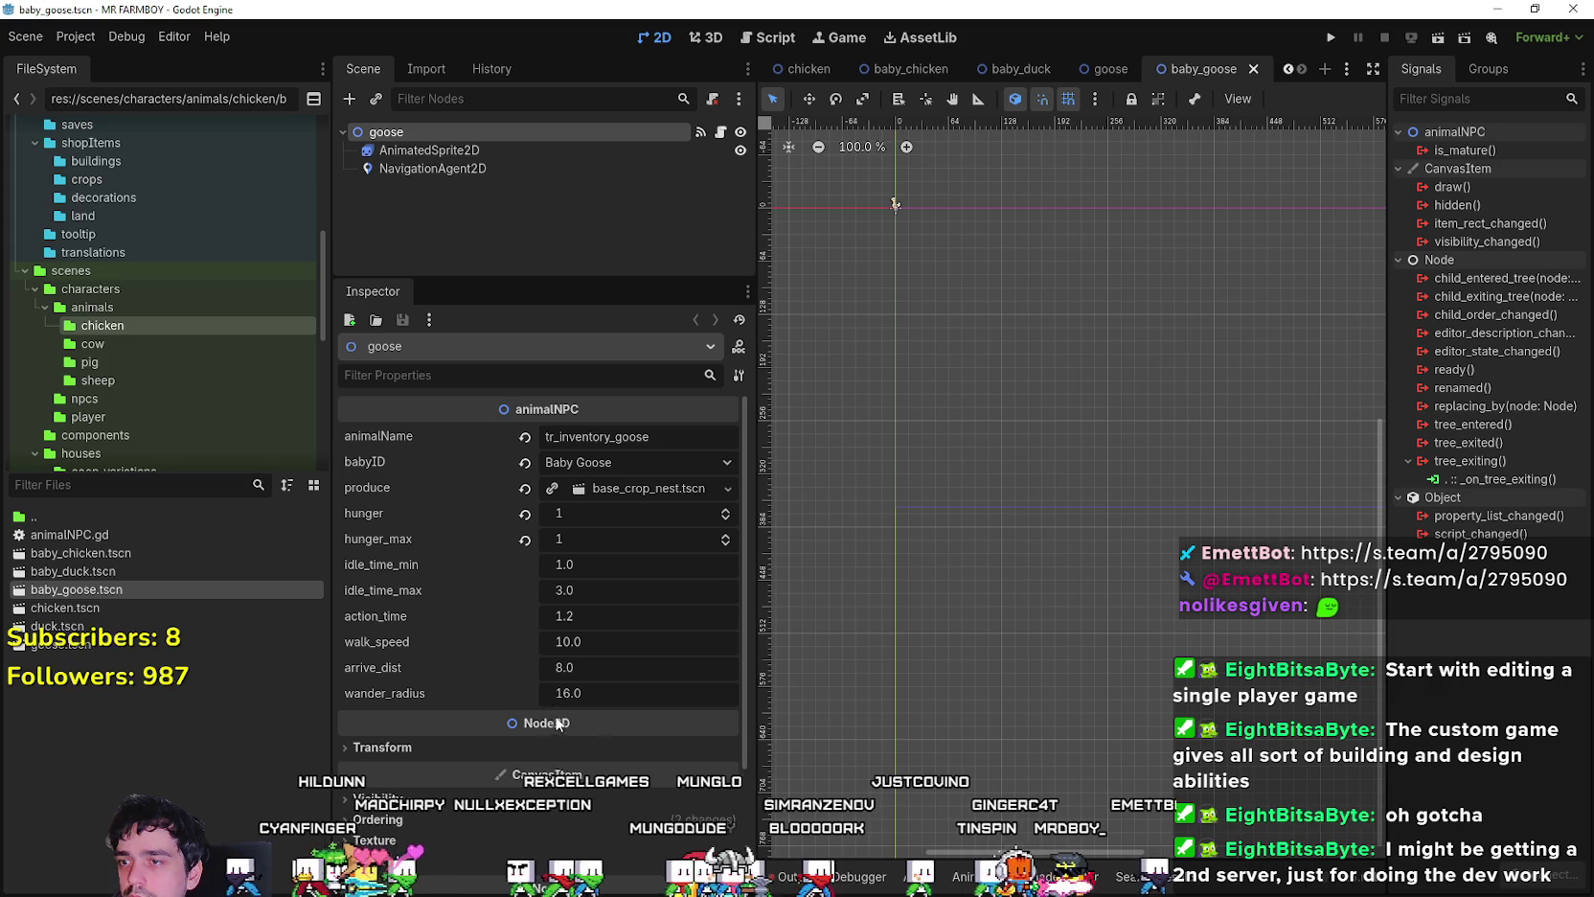
click(638, 464)
click(594, 18)
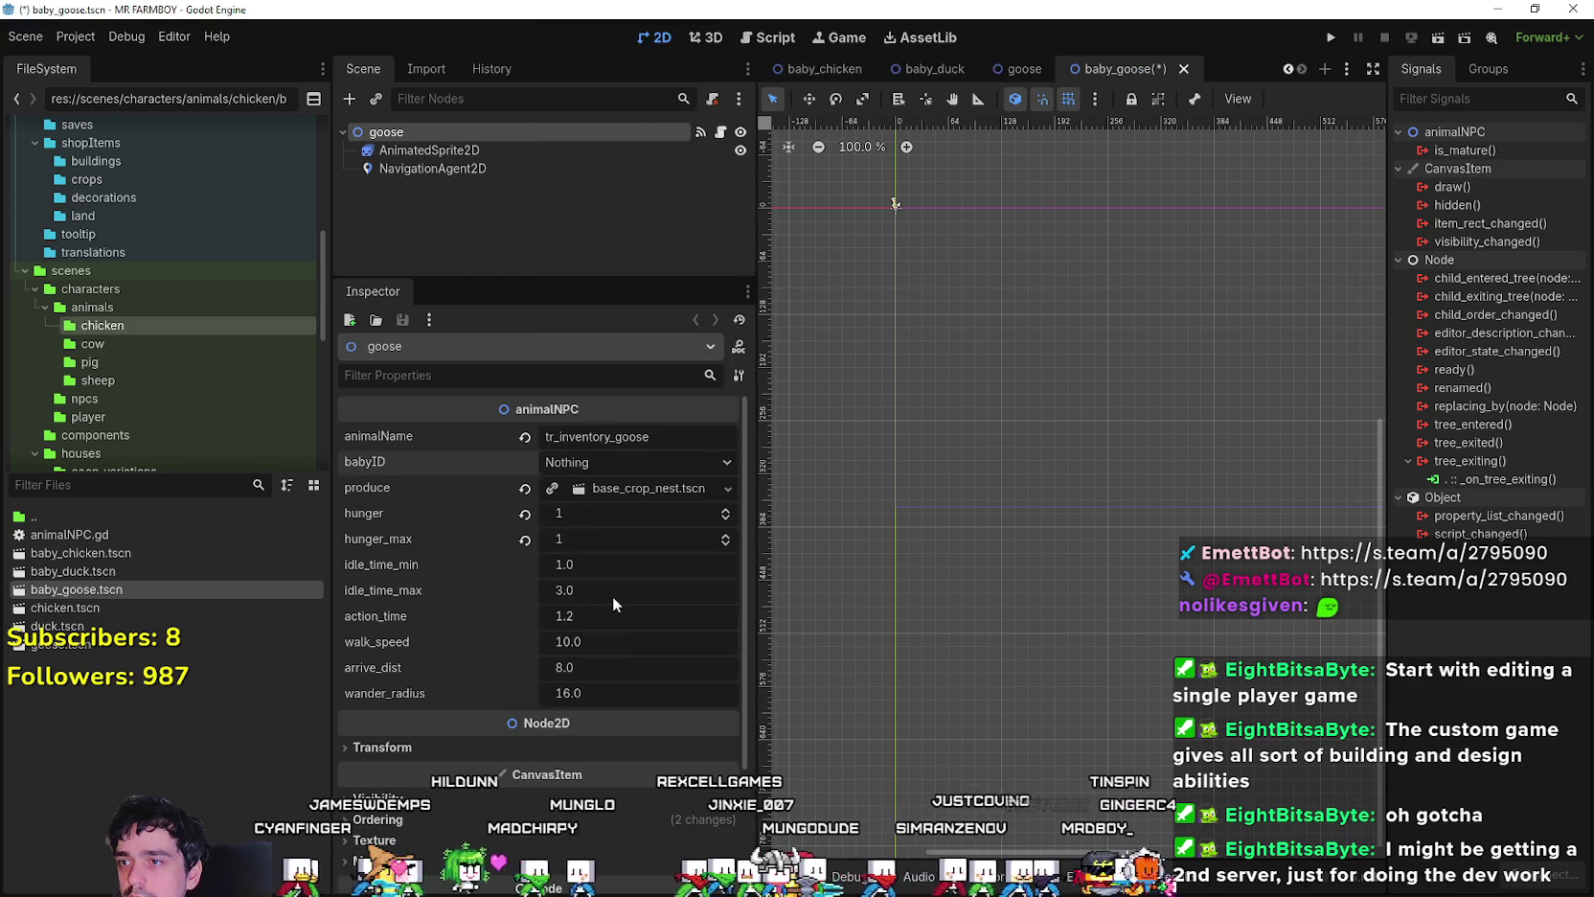
- Save the baby goose scene and open the data/items/coop_animals/animal_data folder
key(ctrl+s)
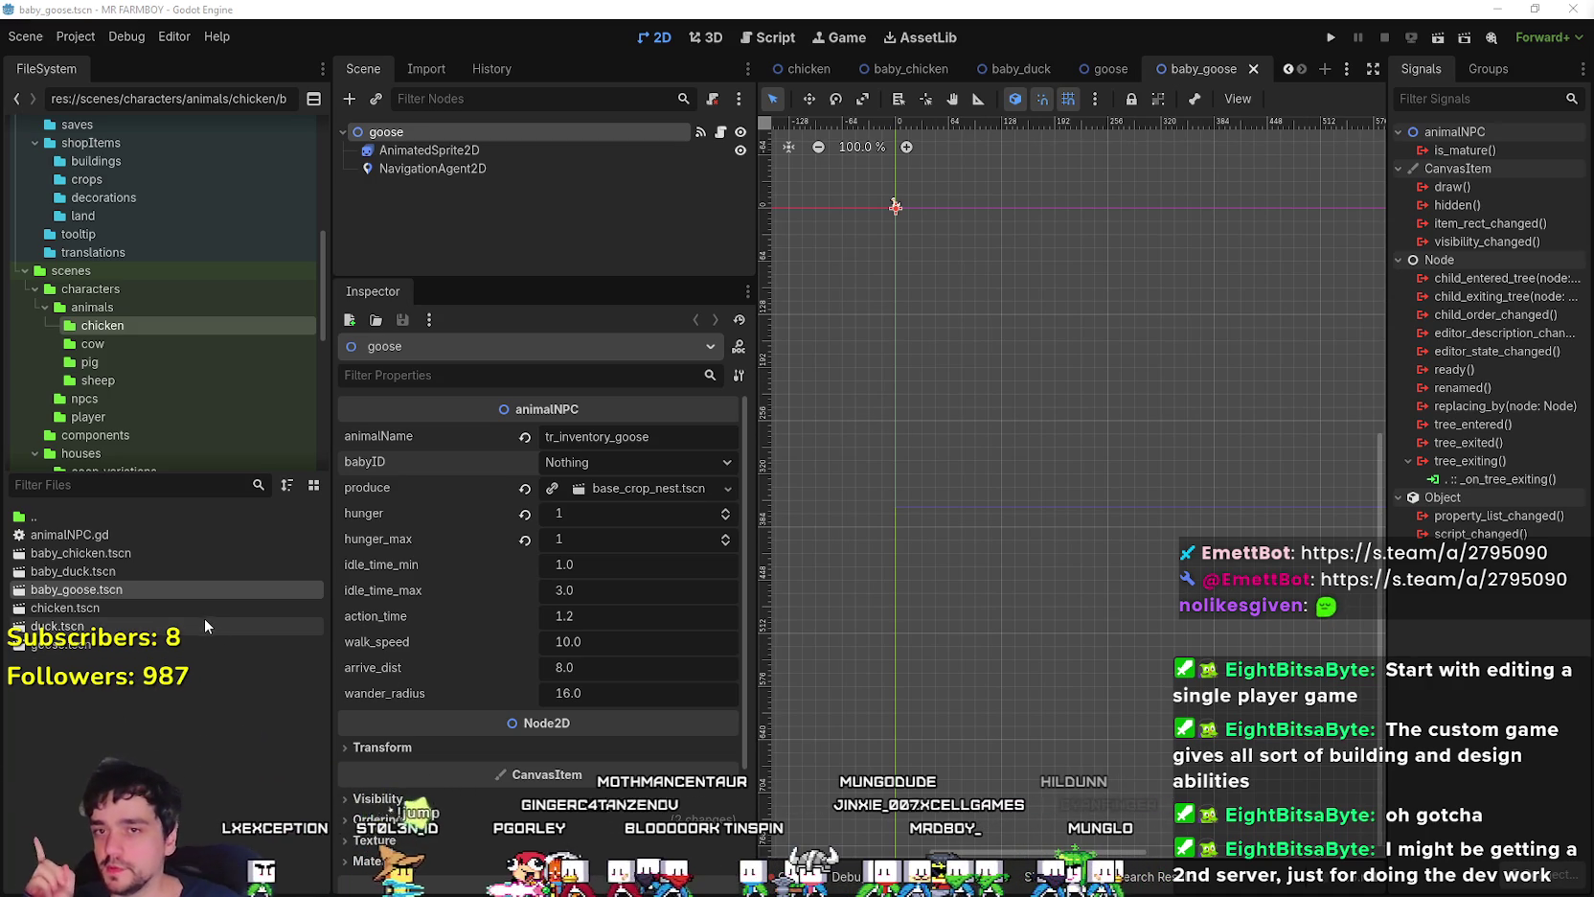
scroll(249, 317, up, 5)
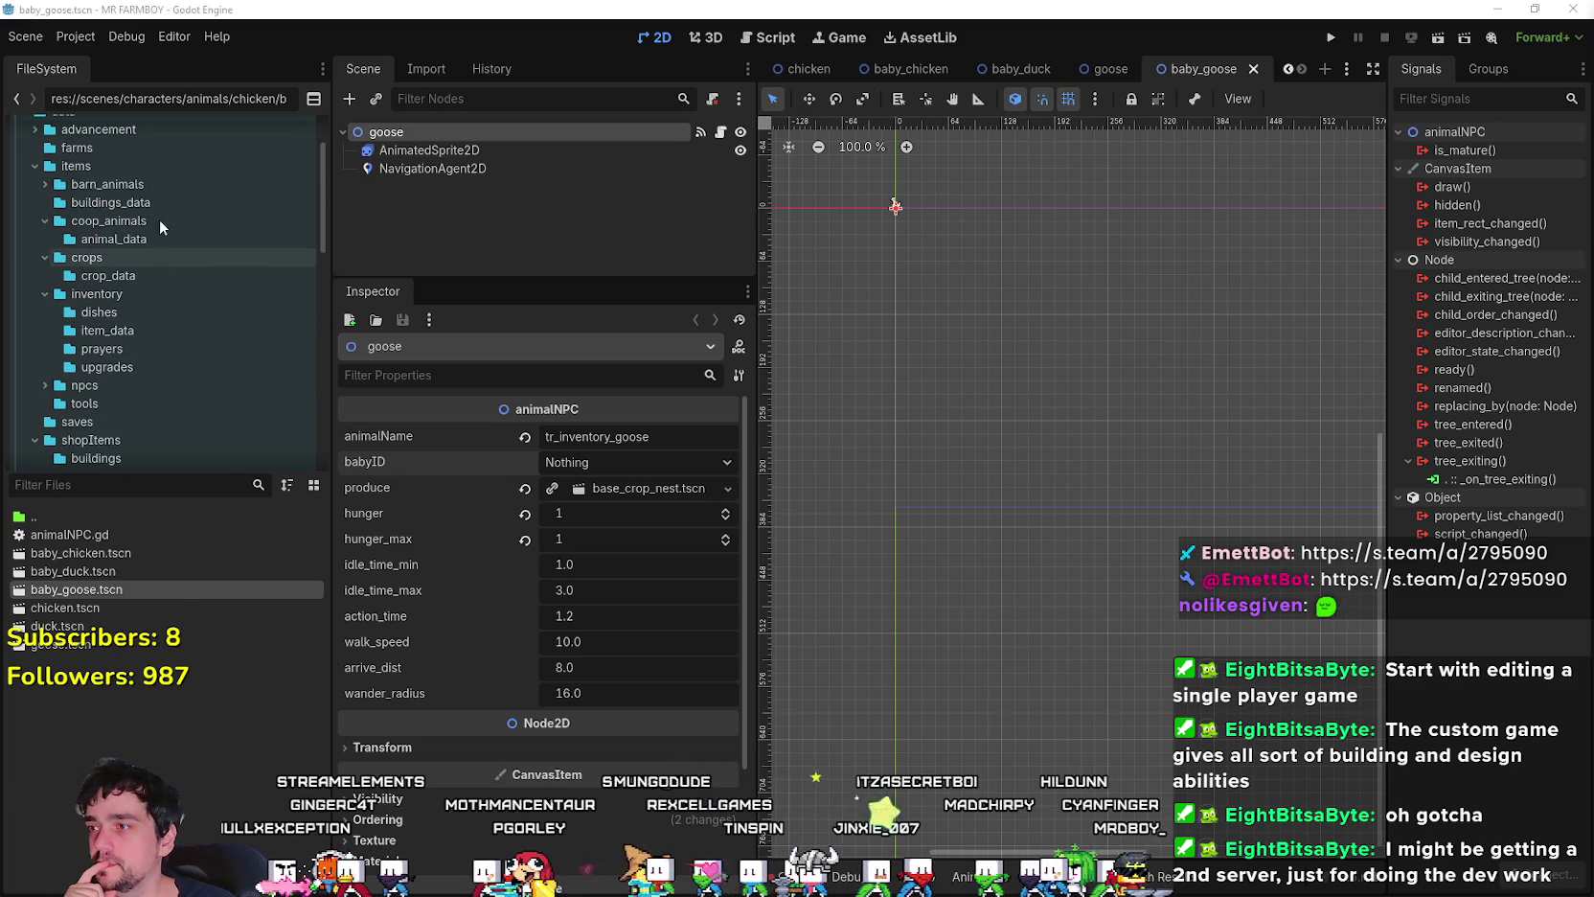
click(135, 242)
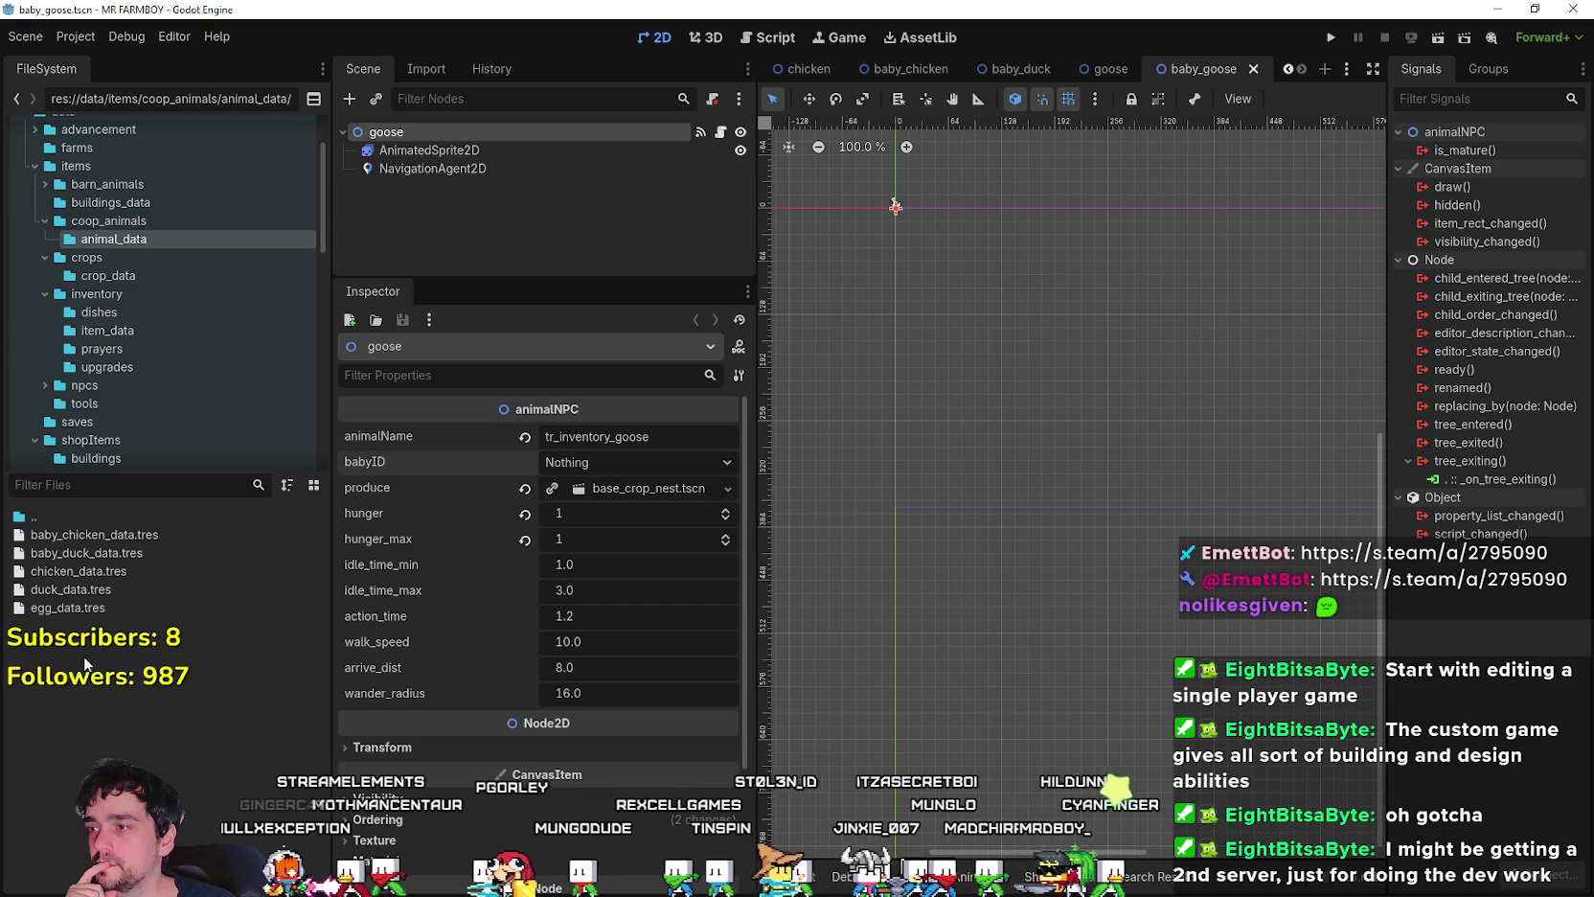
- Assign duck.tscn as duck_data.tres's scene via Quick Load and save
click(110, 591)
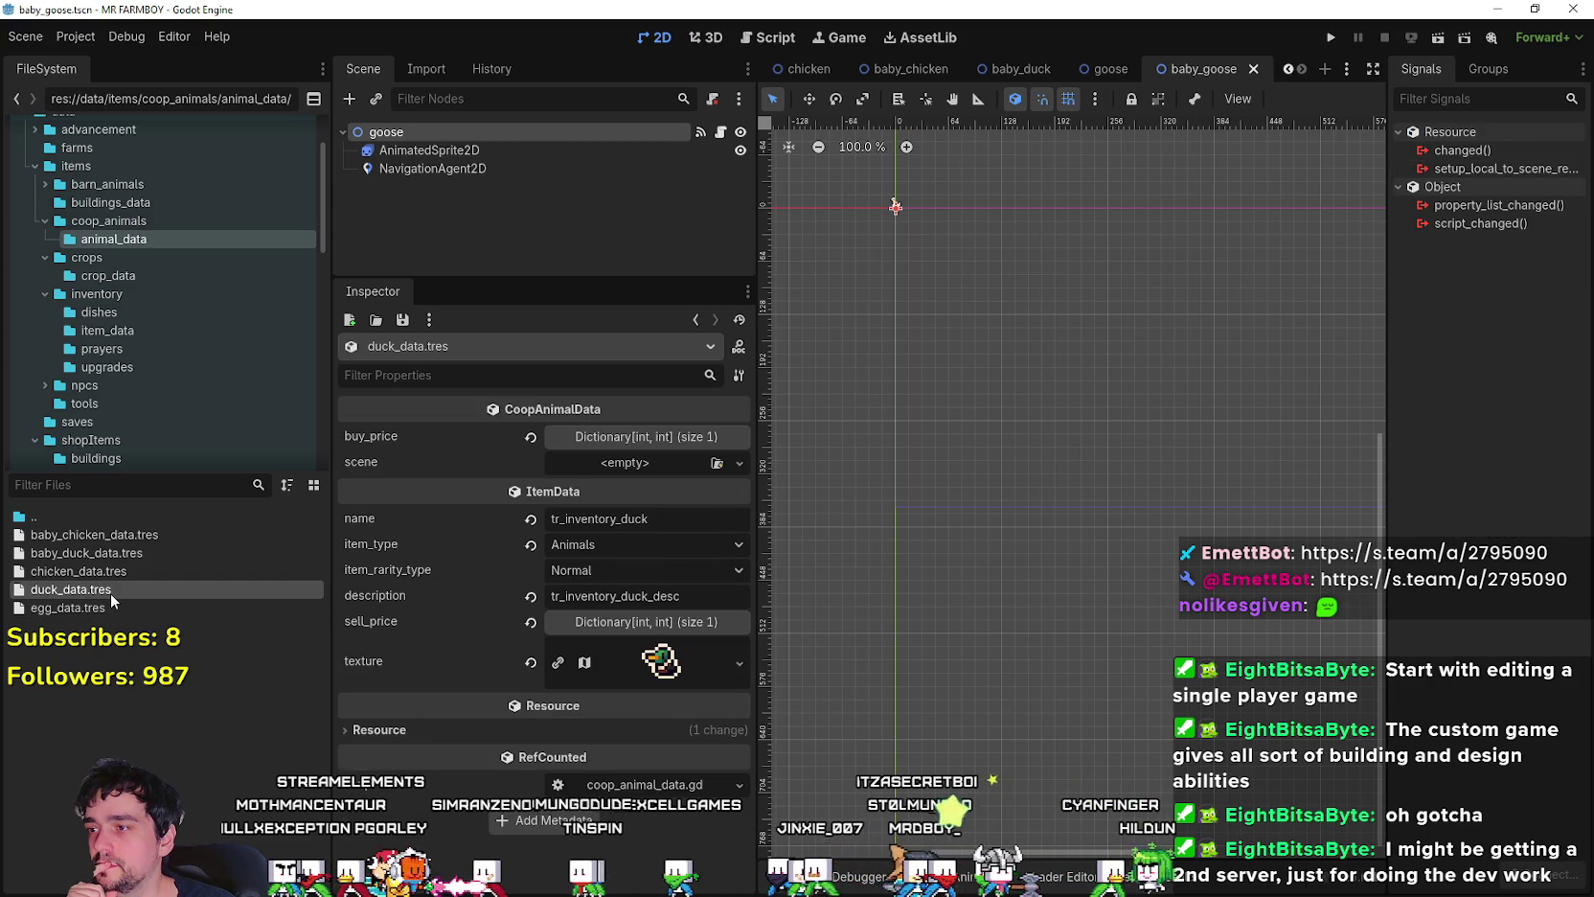
click(634, 464)
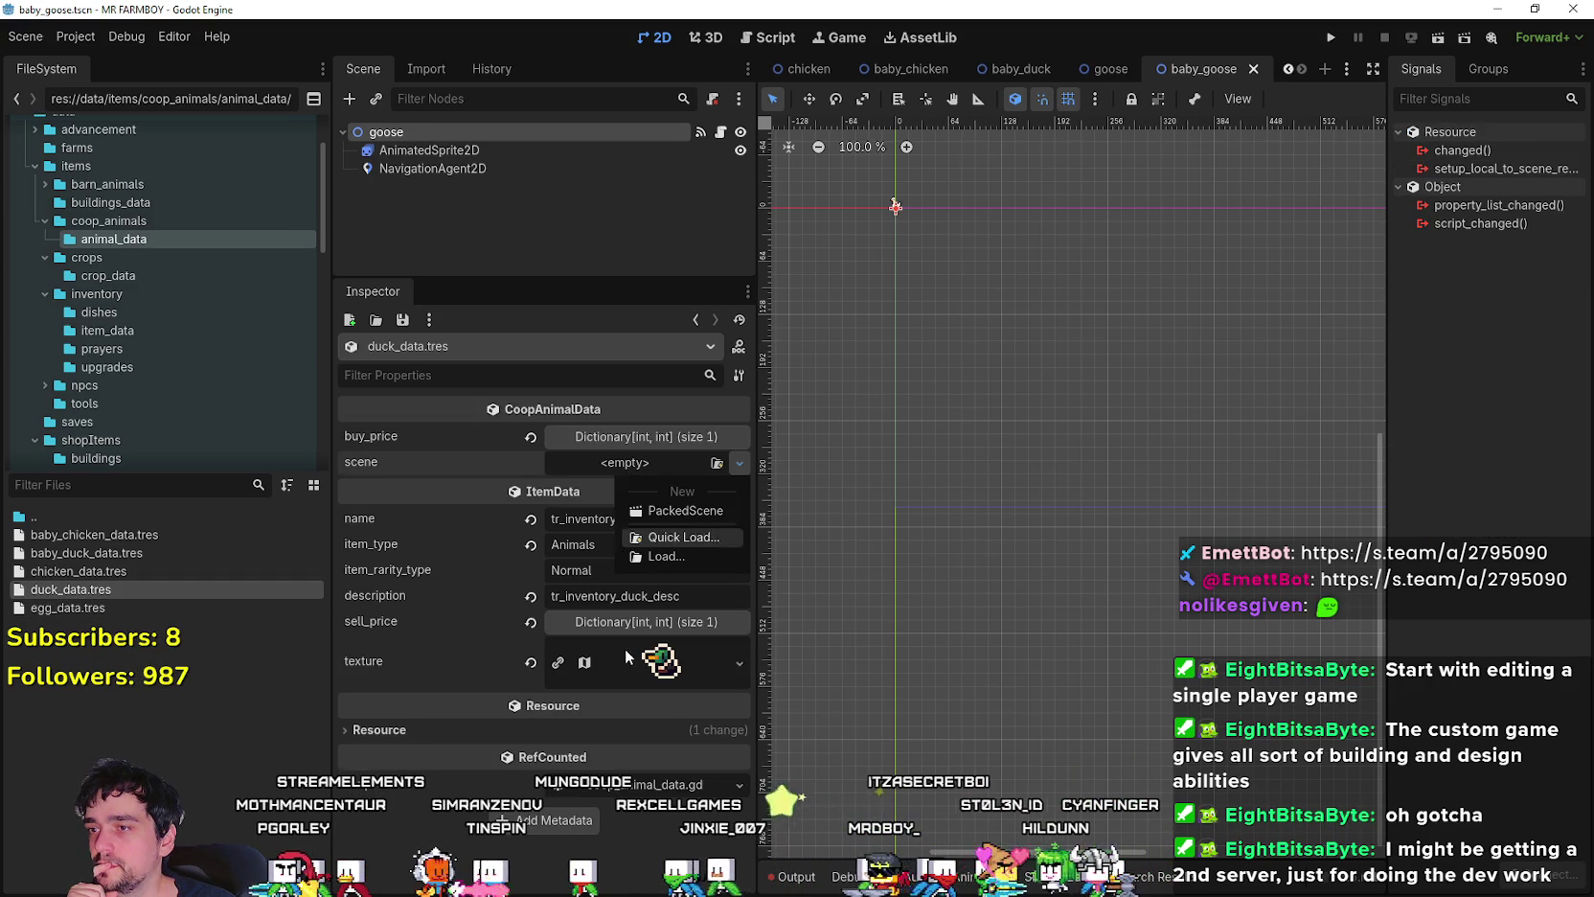
click(668, 535)
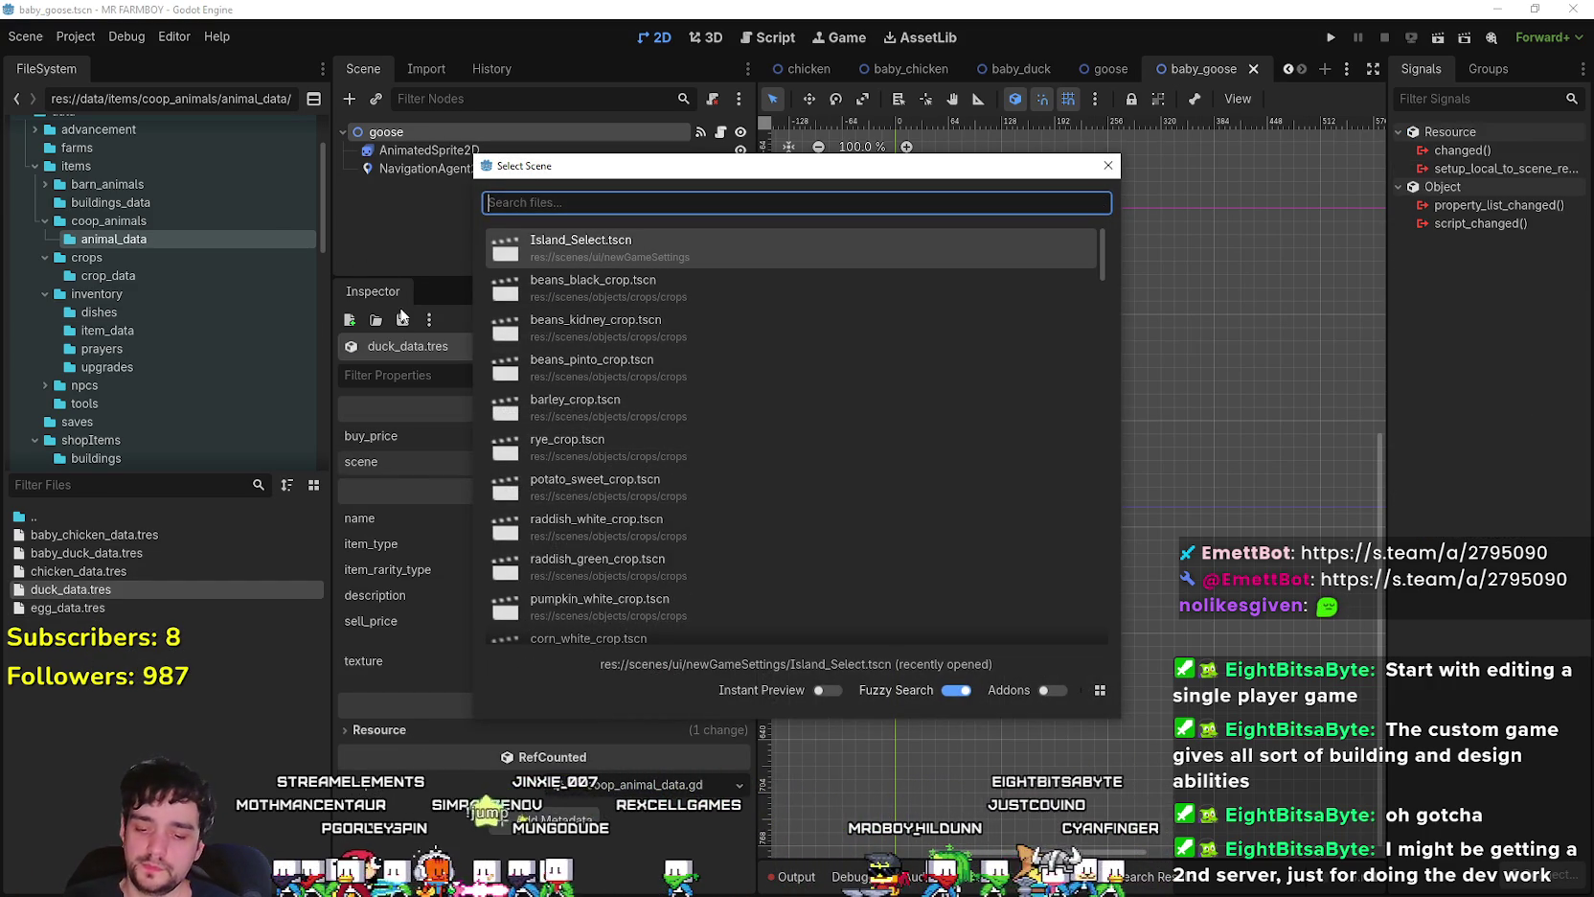
text(duck)
click(554, 241)
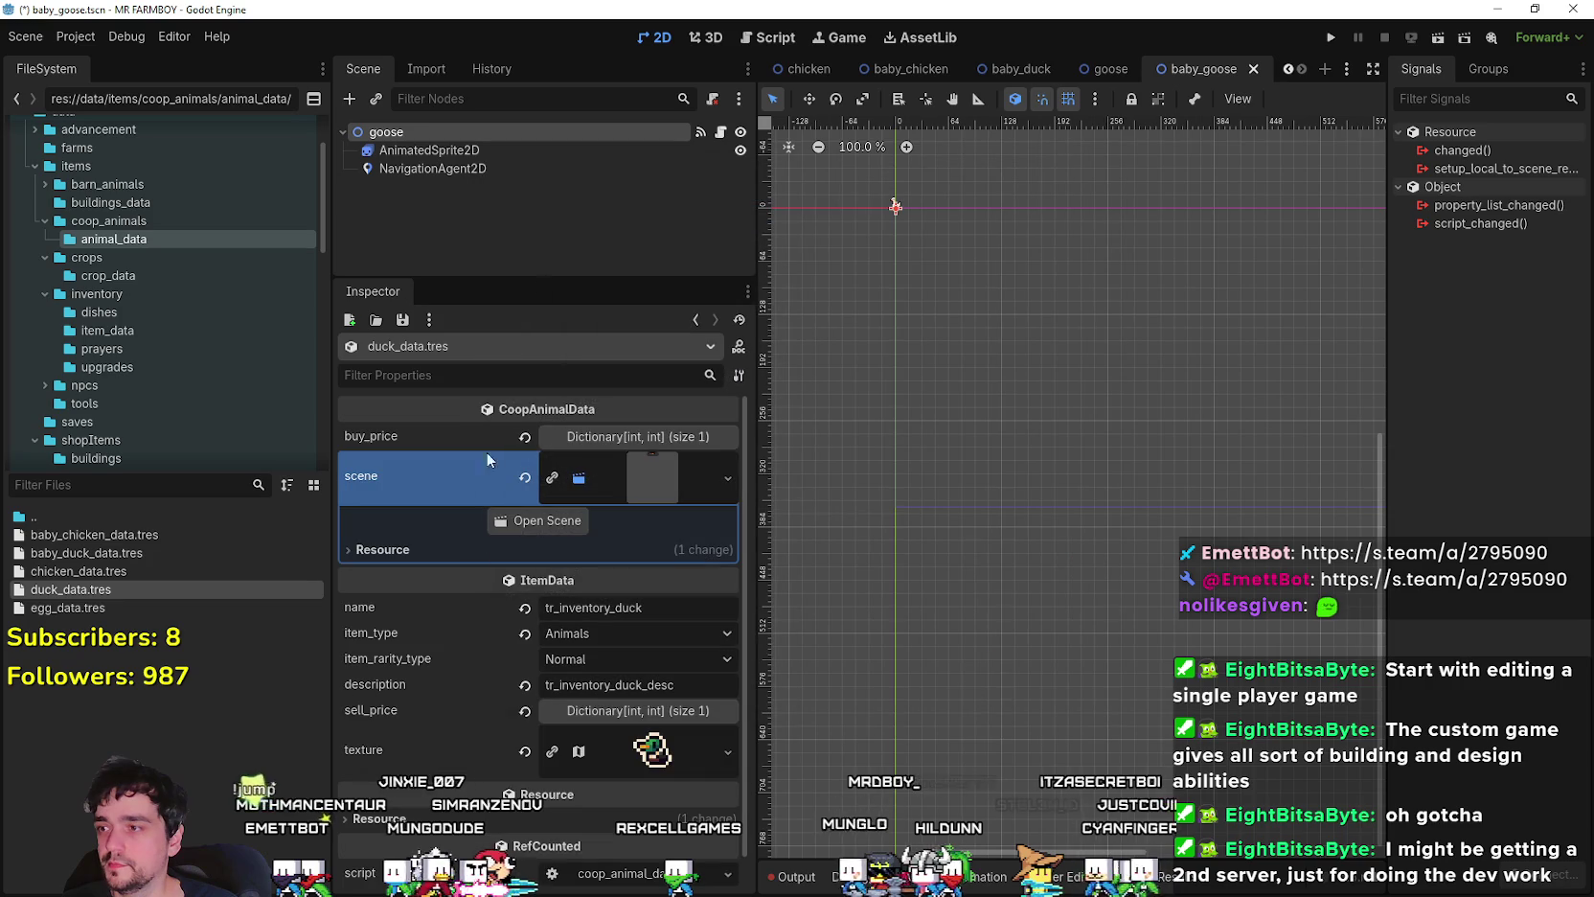
key(ctrl+s)
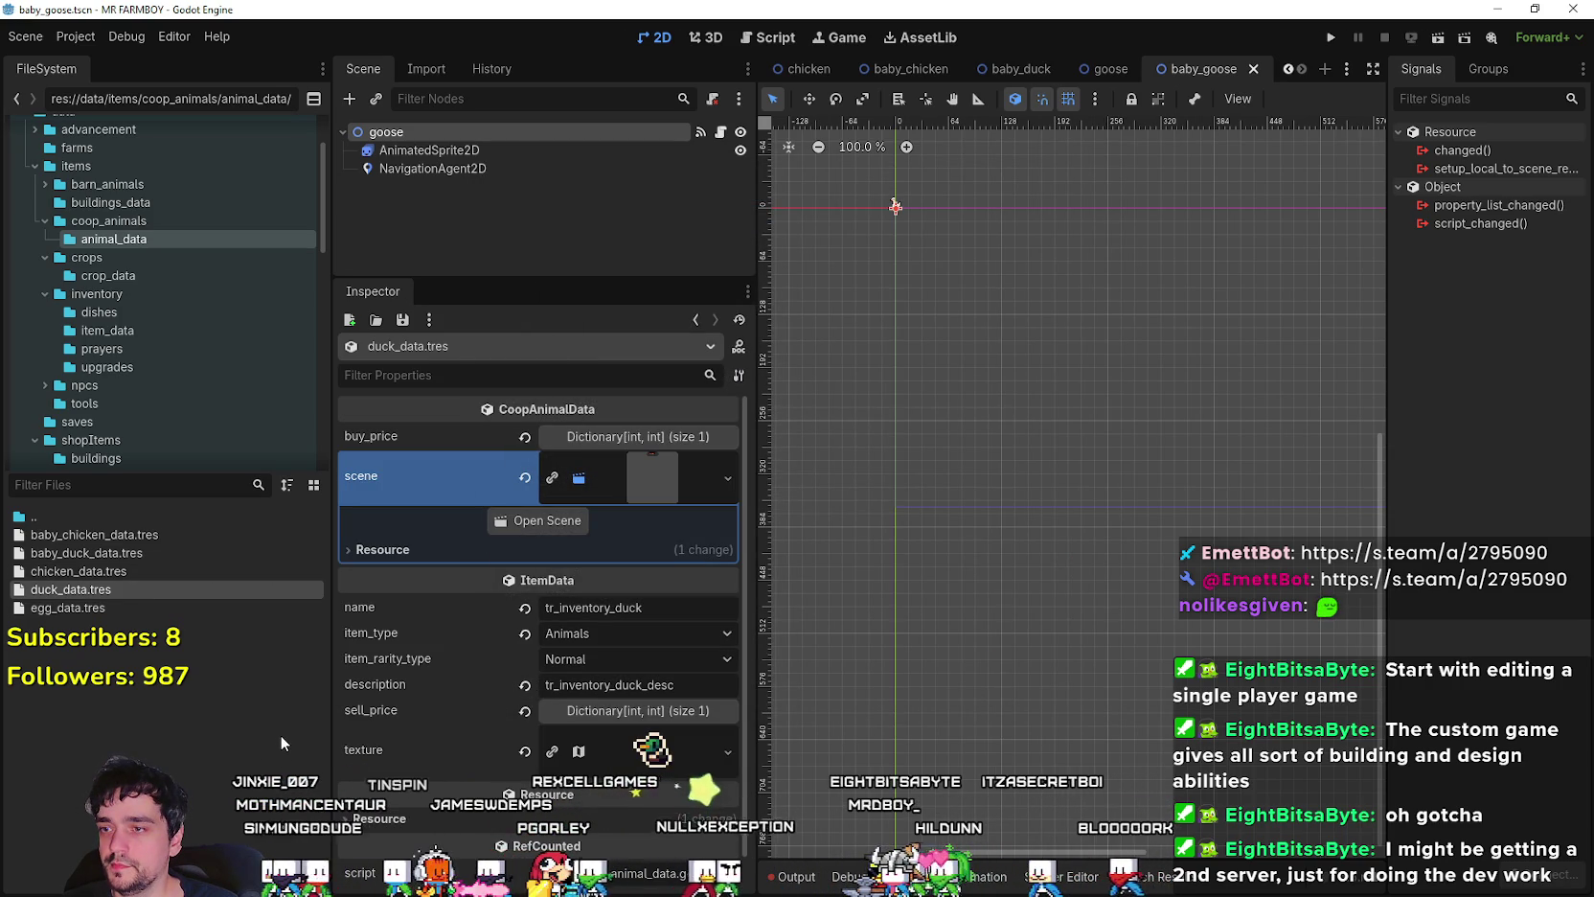
- Check the duck's sell_price, then open baby_duck_data.tres and compare with baby_chicken_data.tres
click(642, 710)
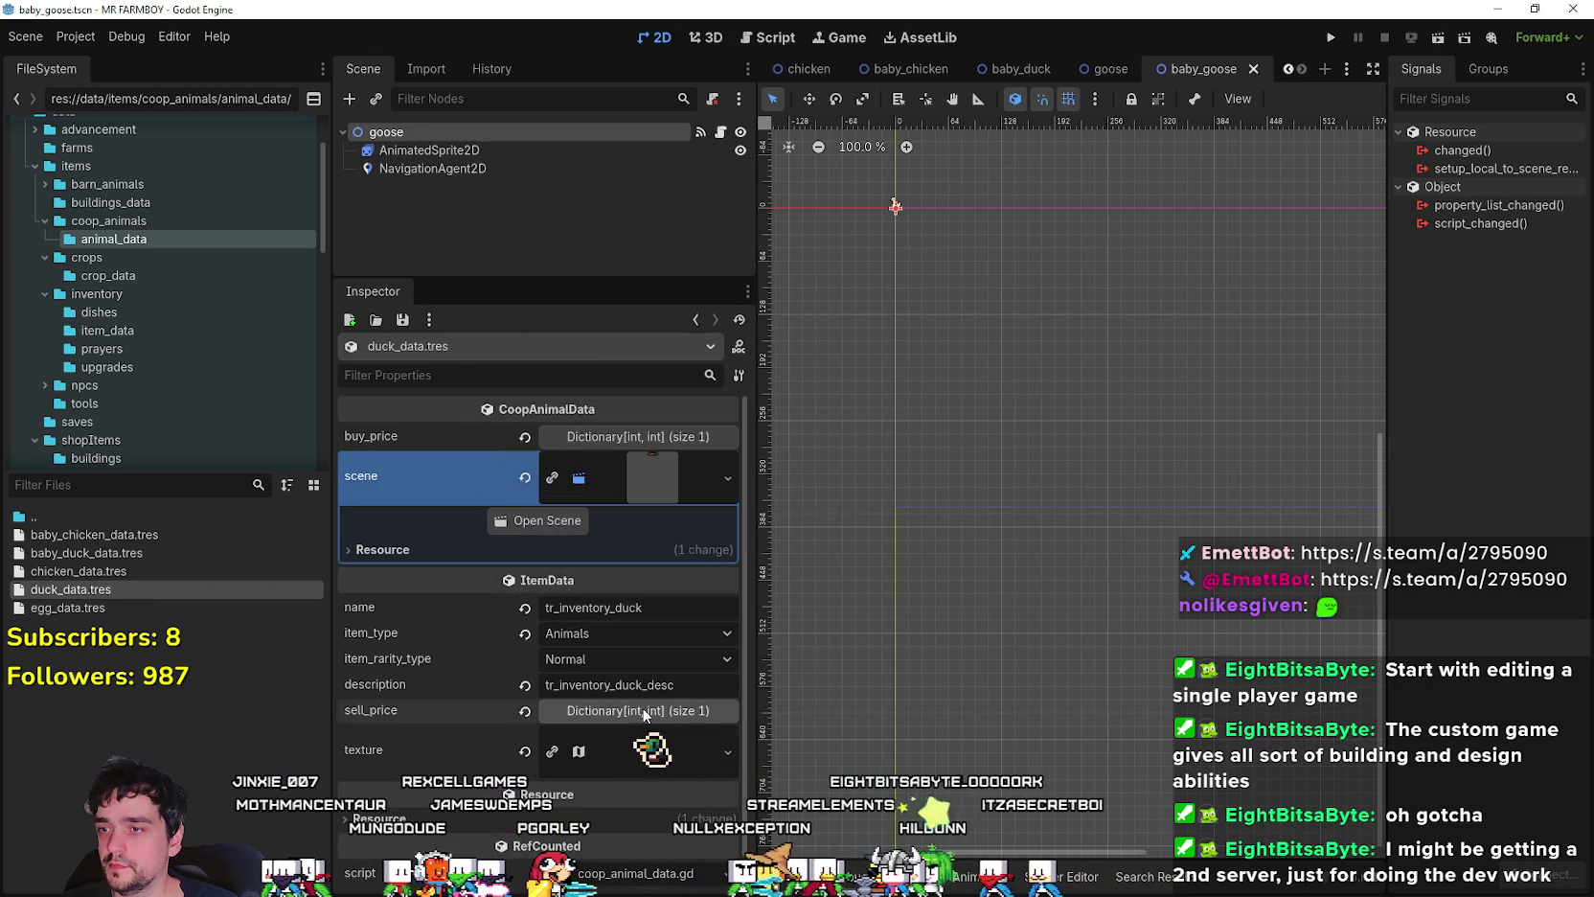
click(642, 710)
scroll(417, 688, down, 1)
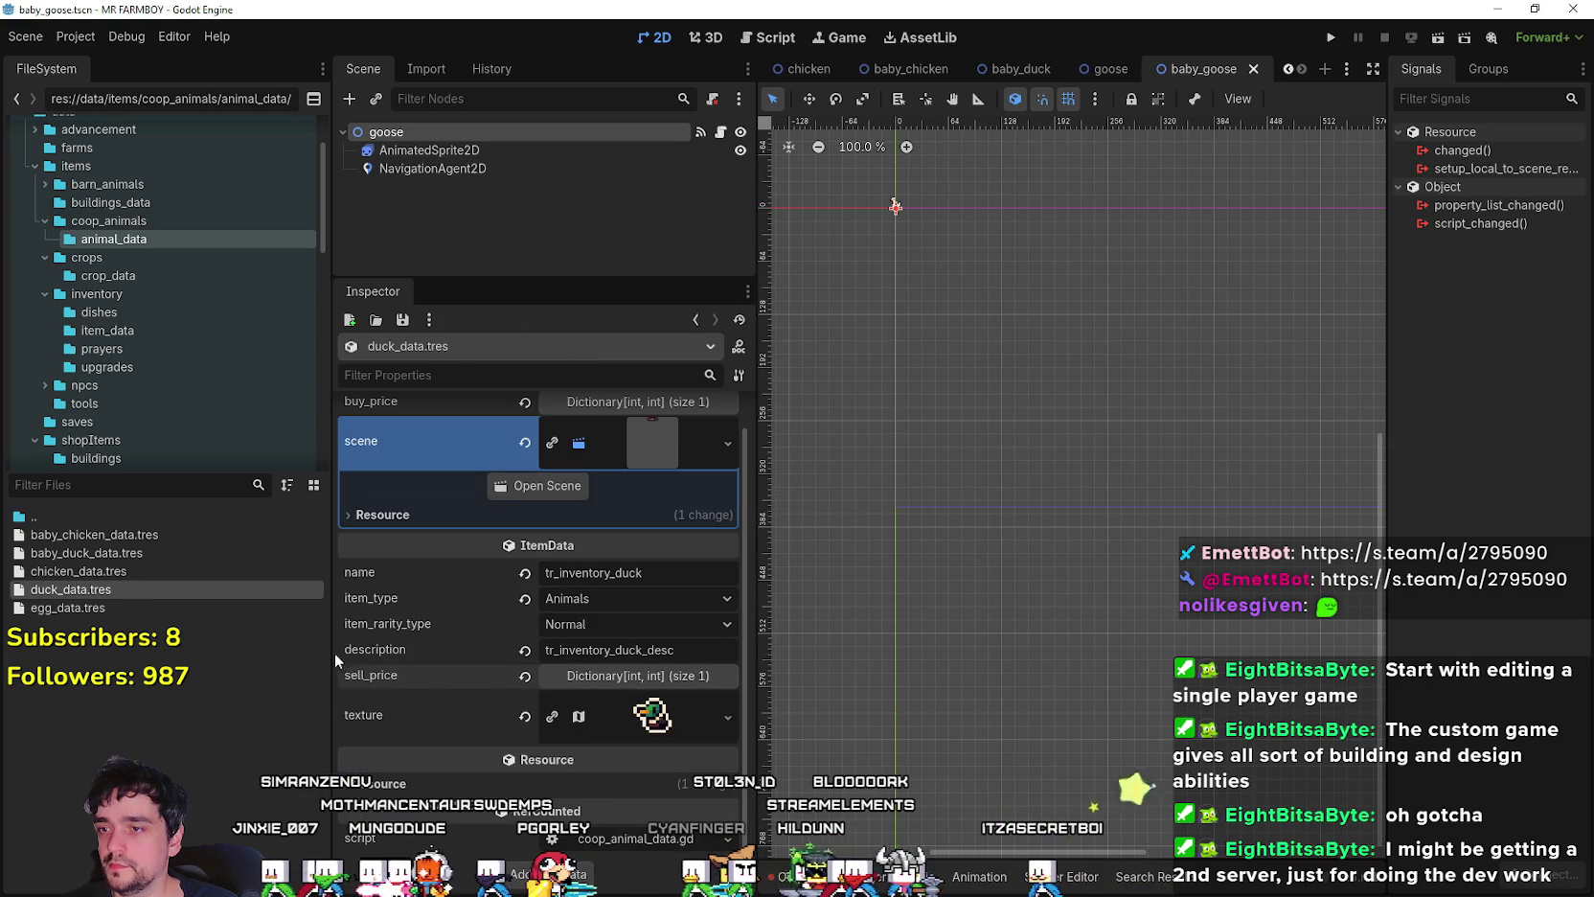
click(125, 553)
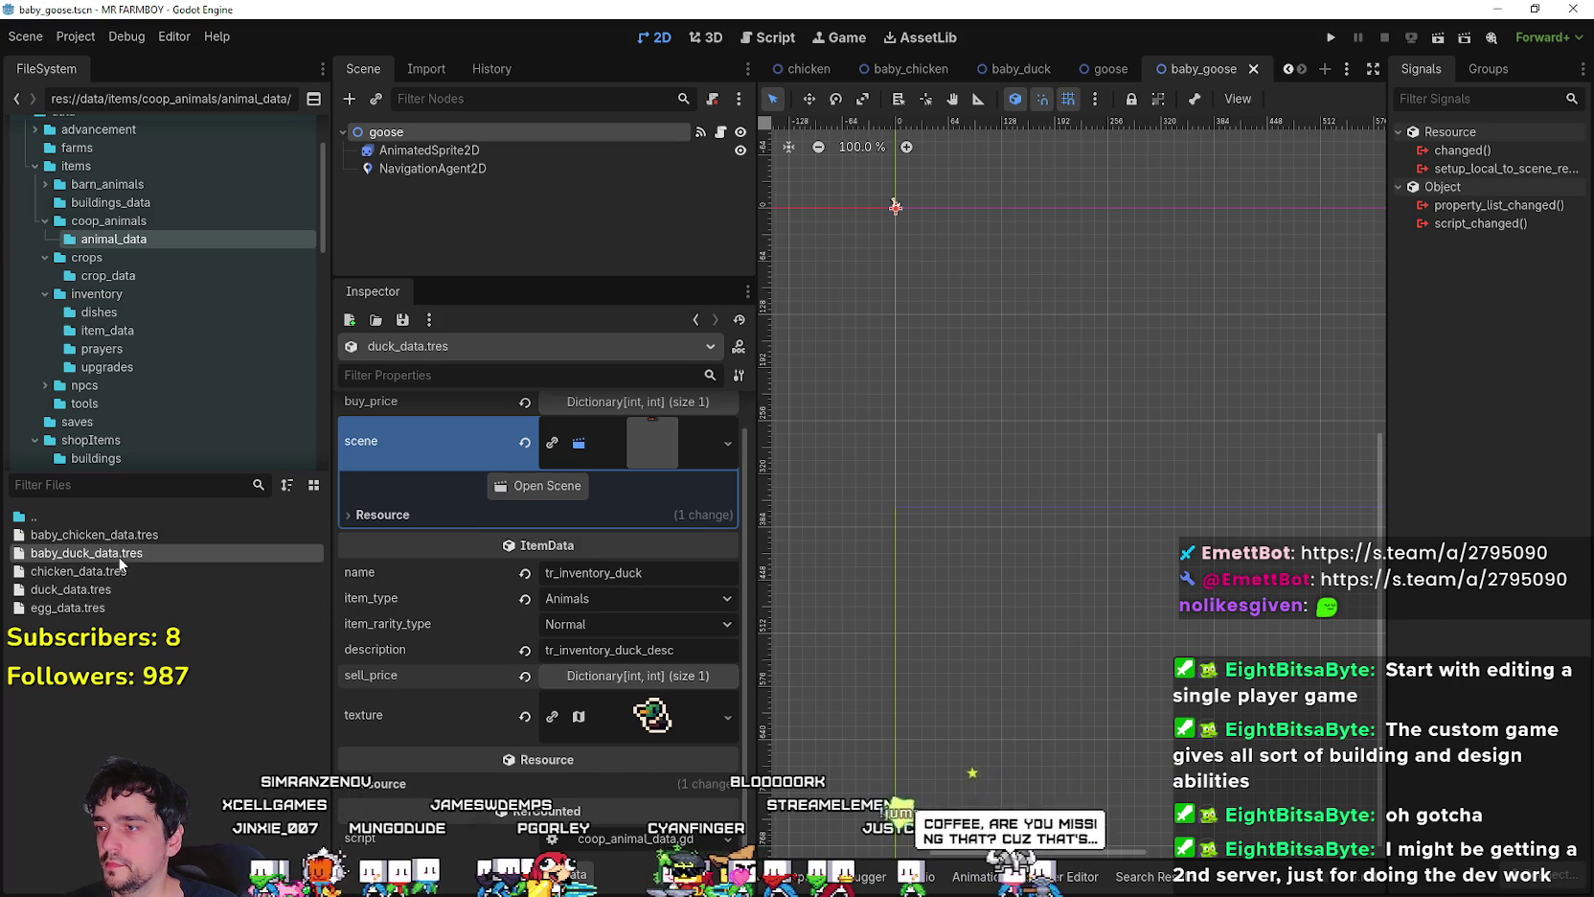
click(167, 535)
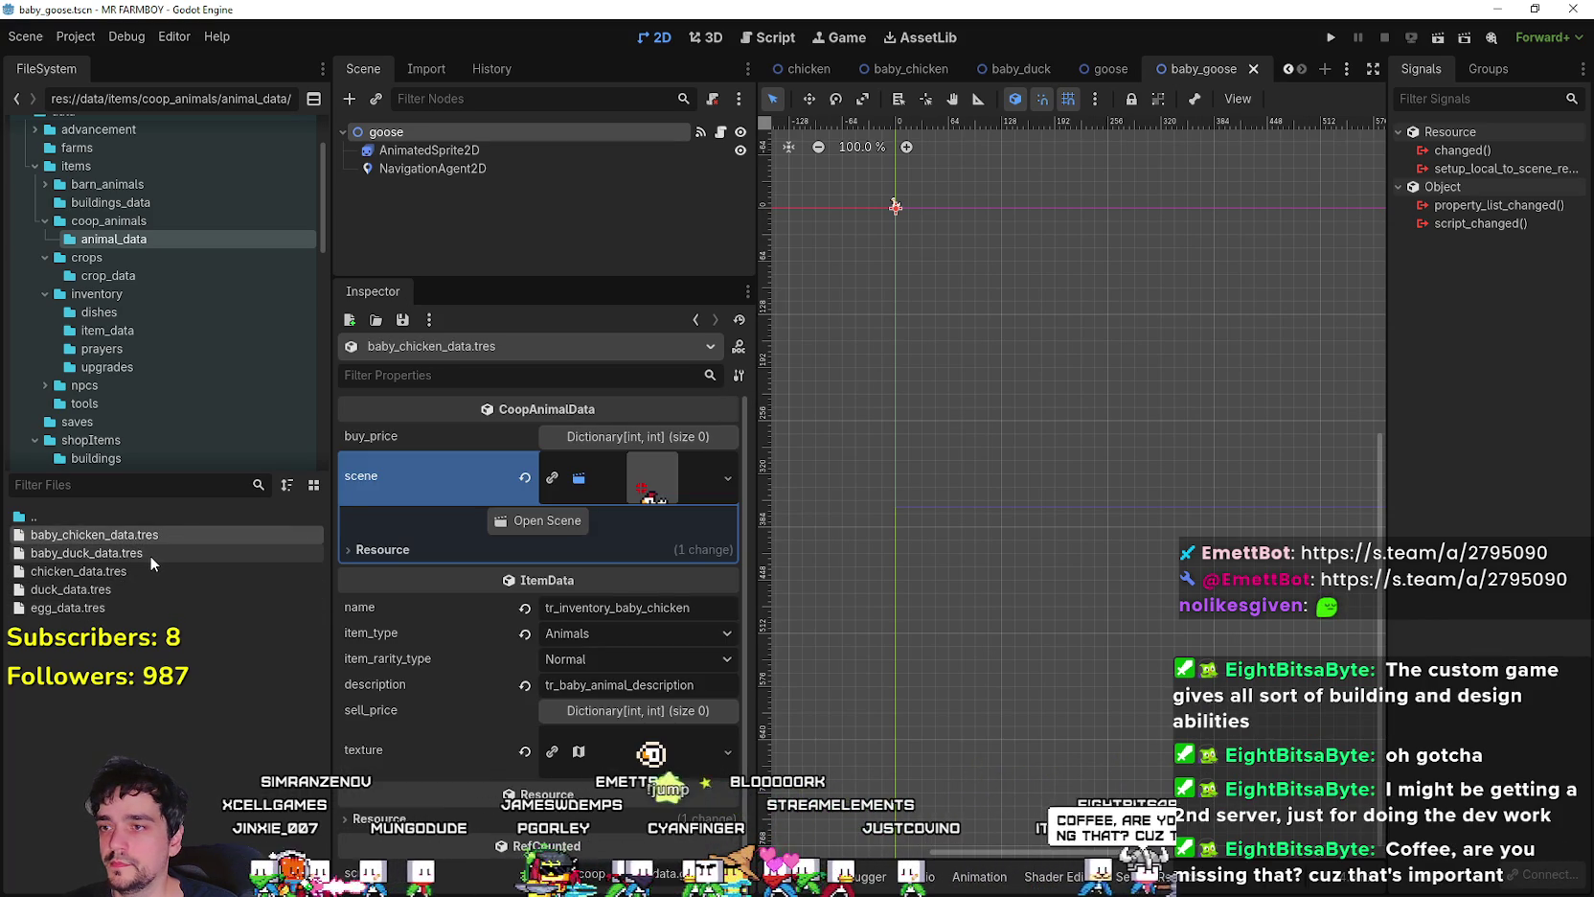
- Compare baby_chicken_data.tres's scene link with the baby duck's empty scene property
click(151, 553)
click(740, 463)
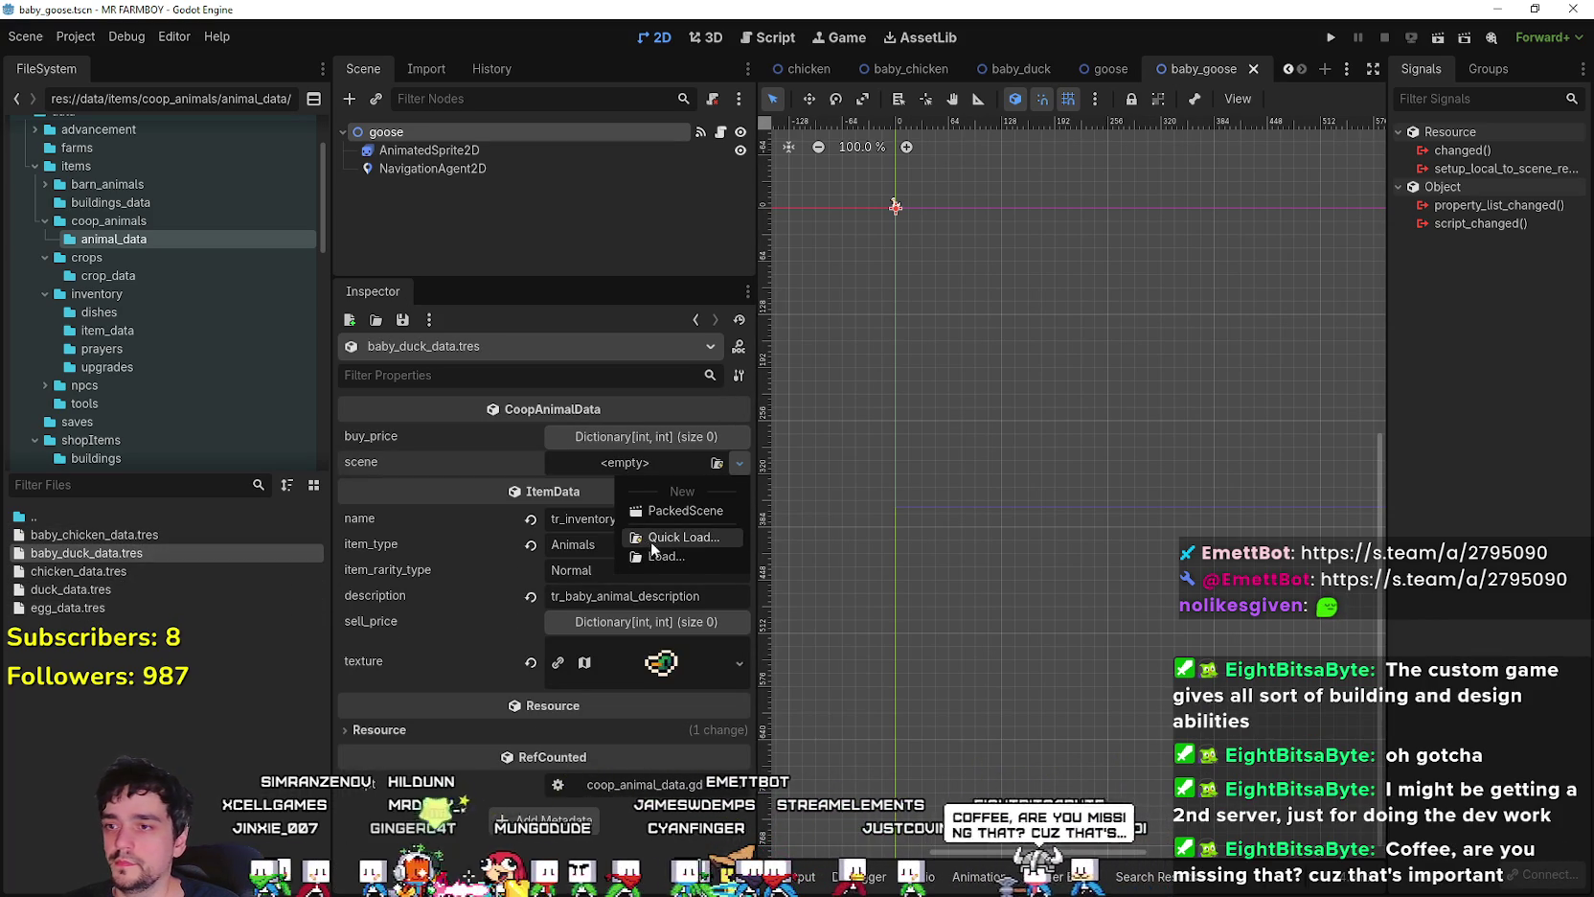
click(94, 534)
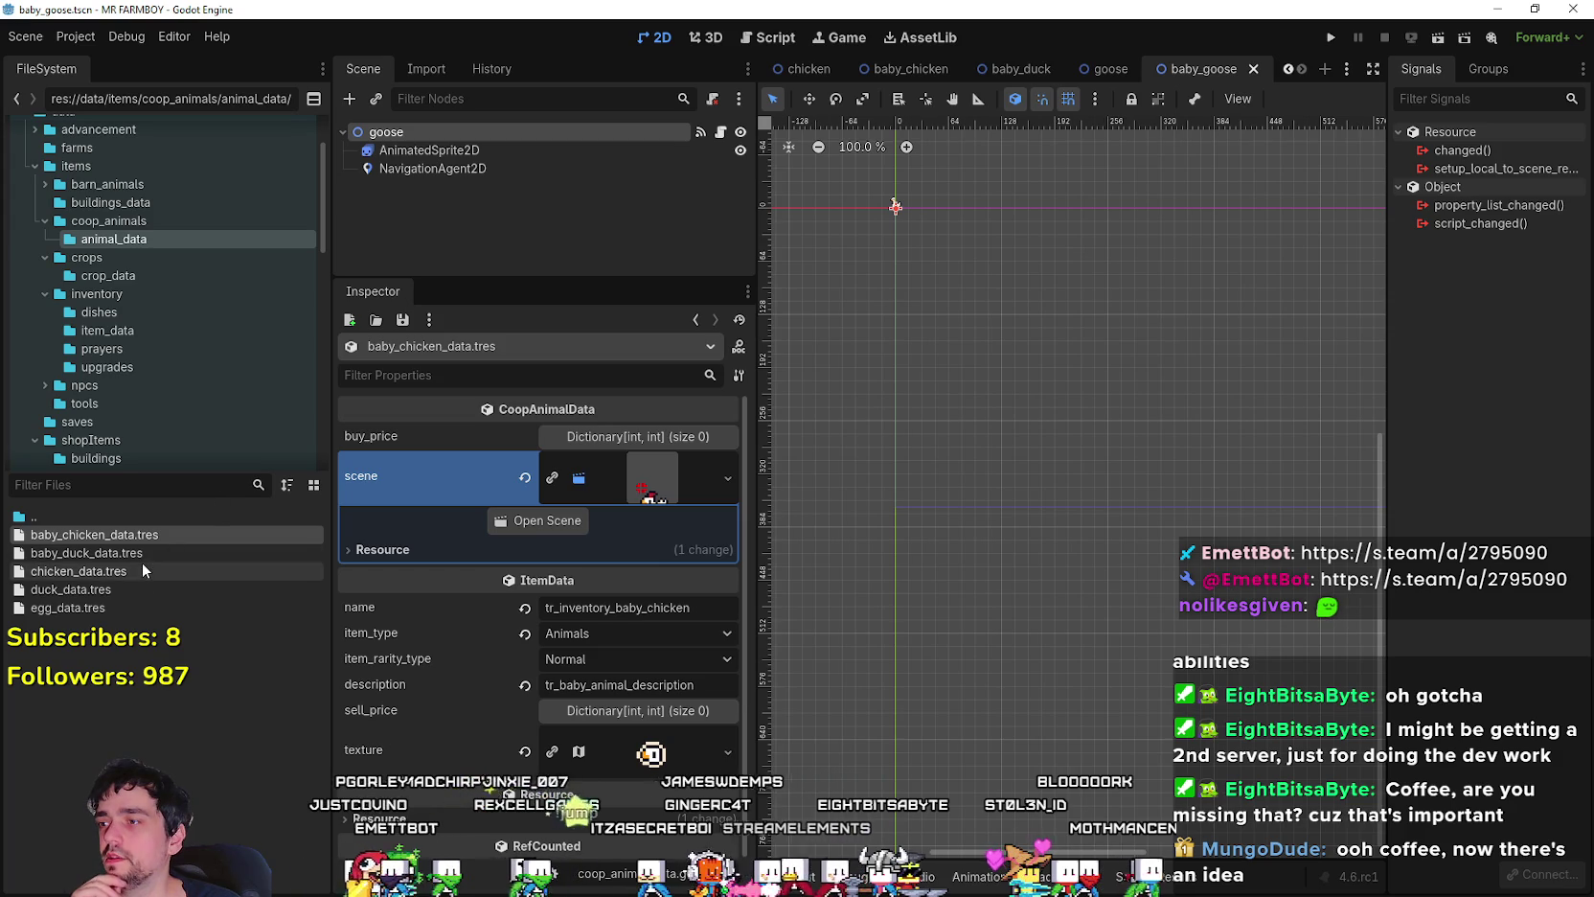
- Link baby_duck_data.tres to the baby_duck.tscn scene and save it
scroll(420, 667, down, 1)
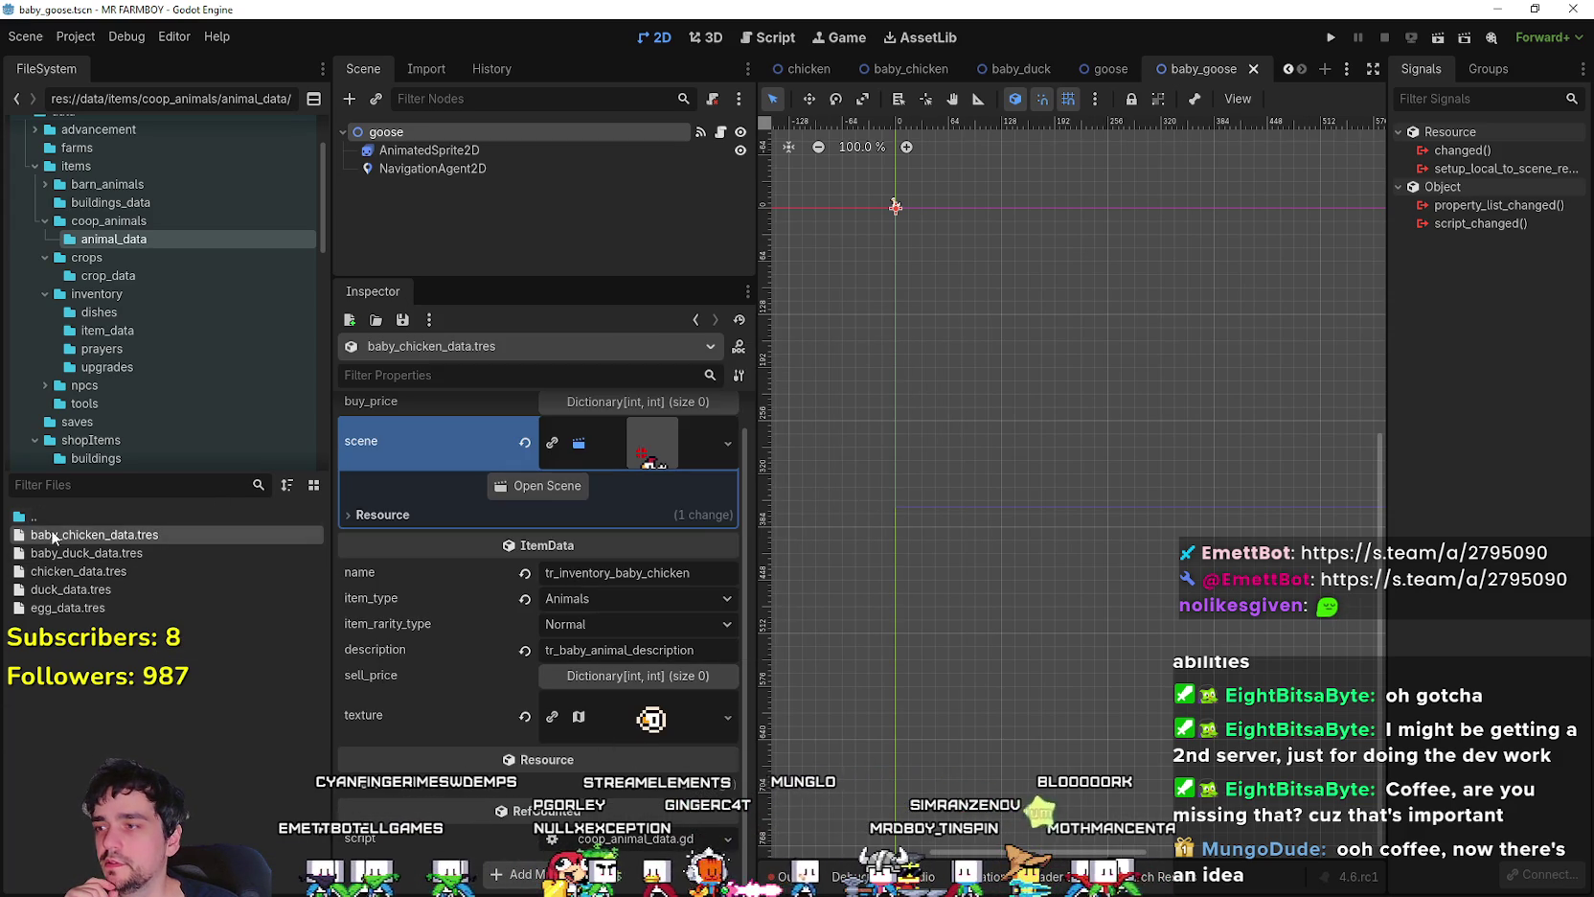
click(108, 556)
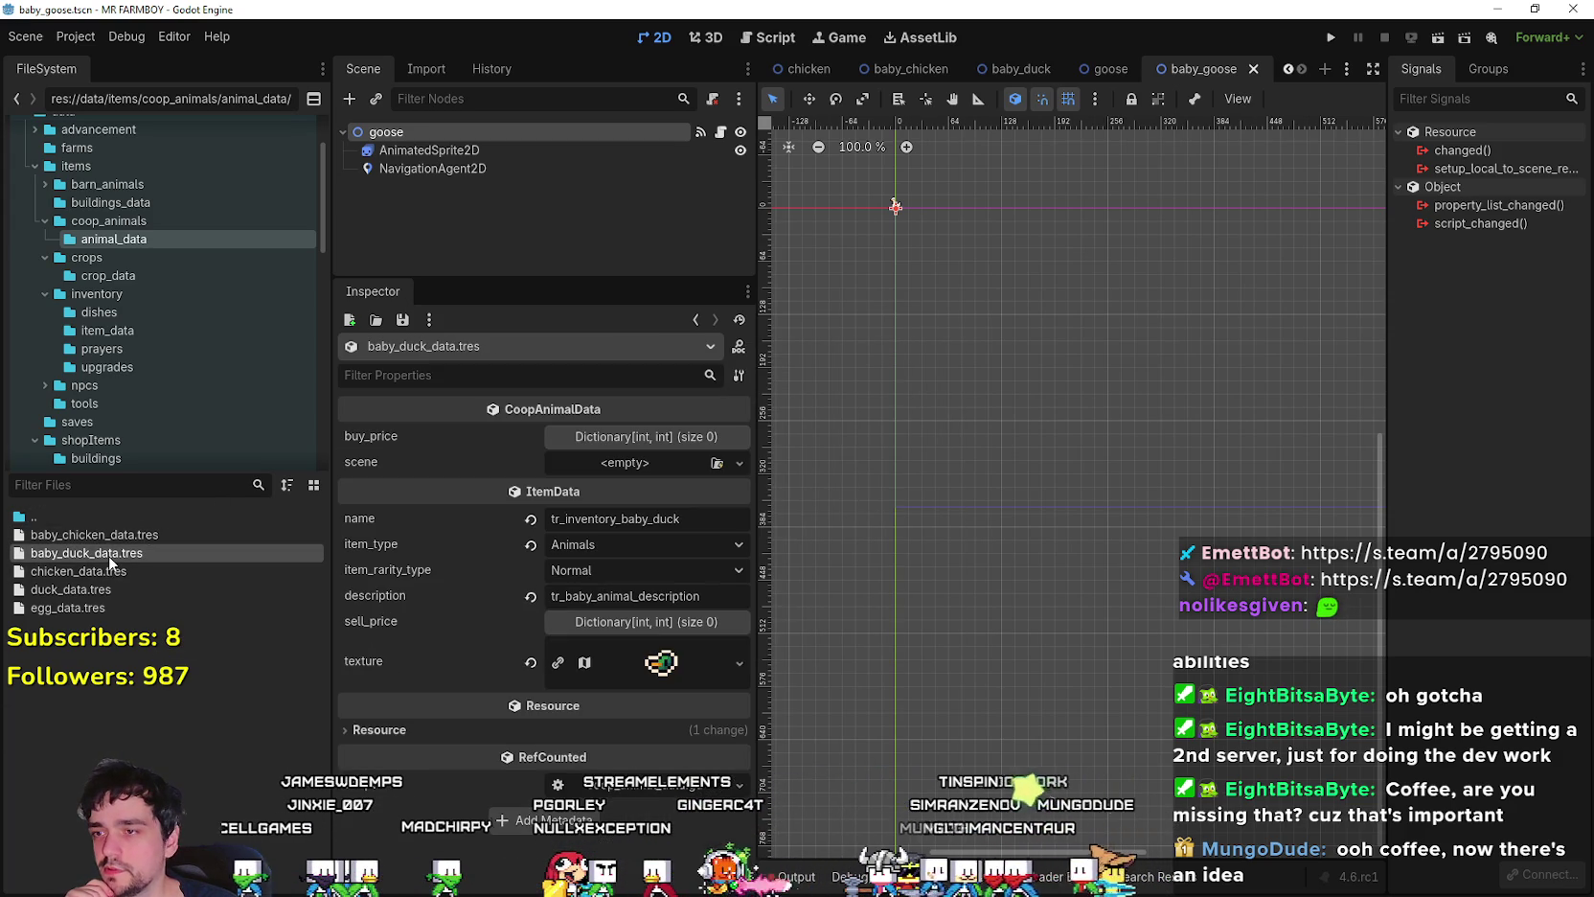
click(625, 466)
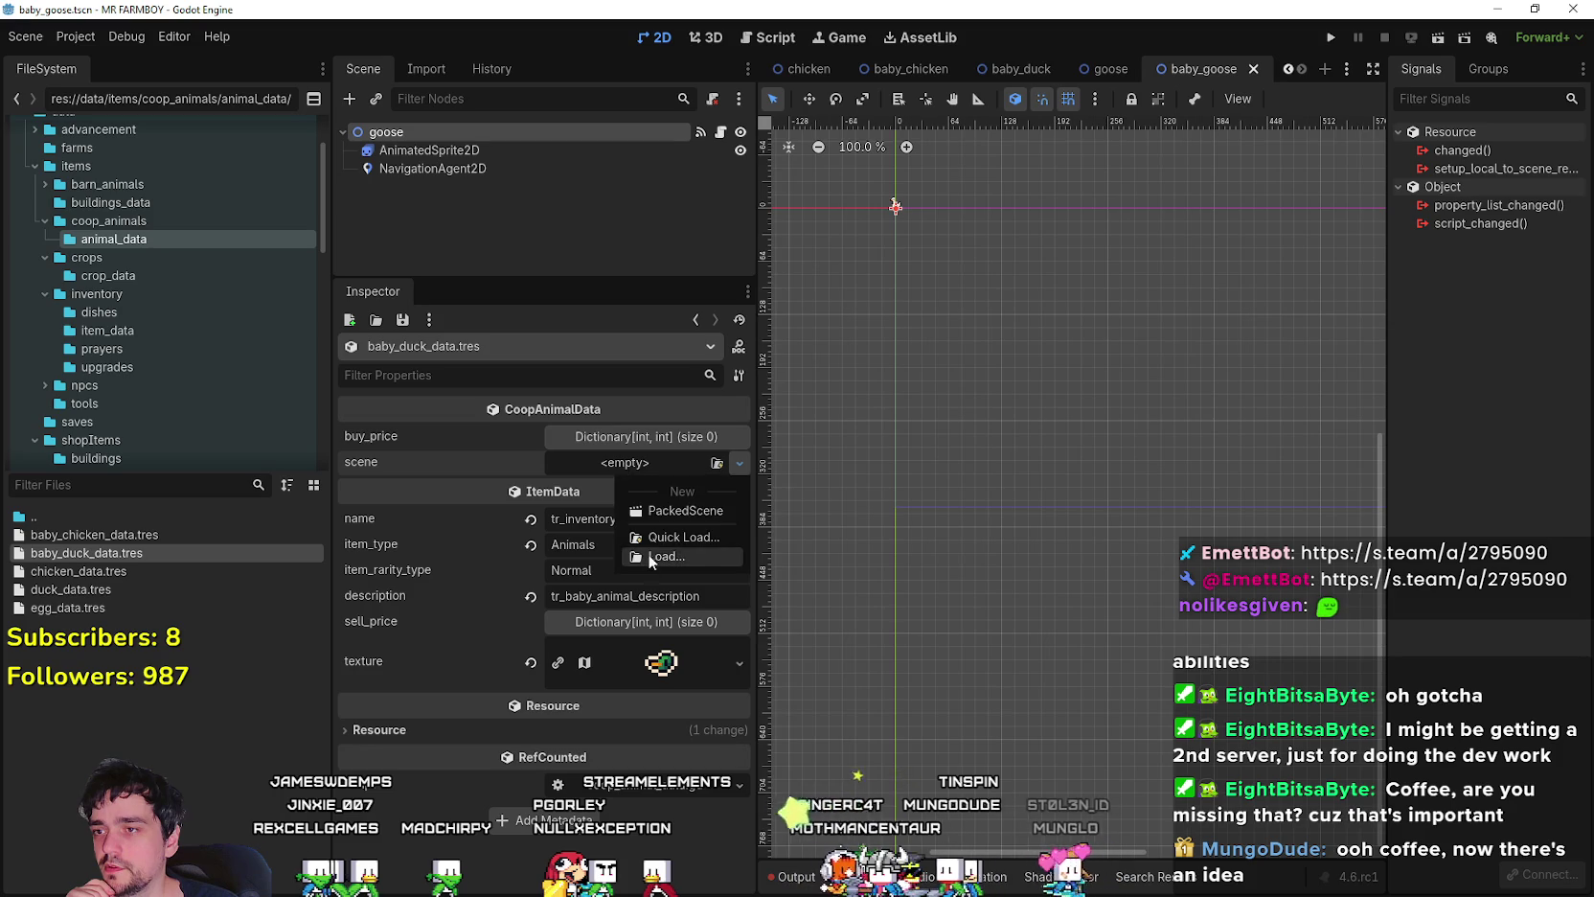
click(645, 559)
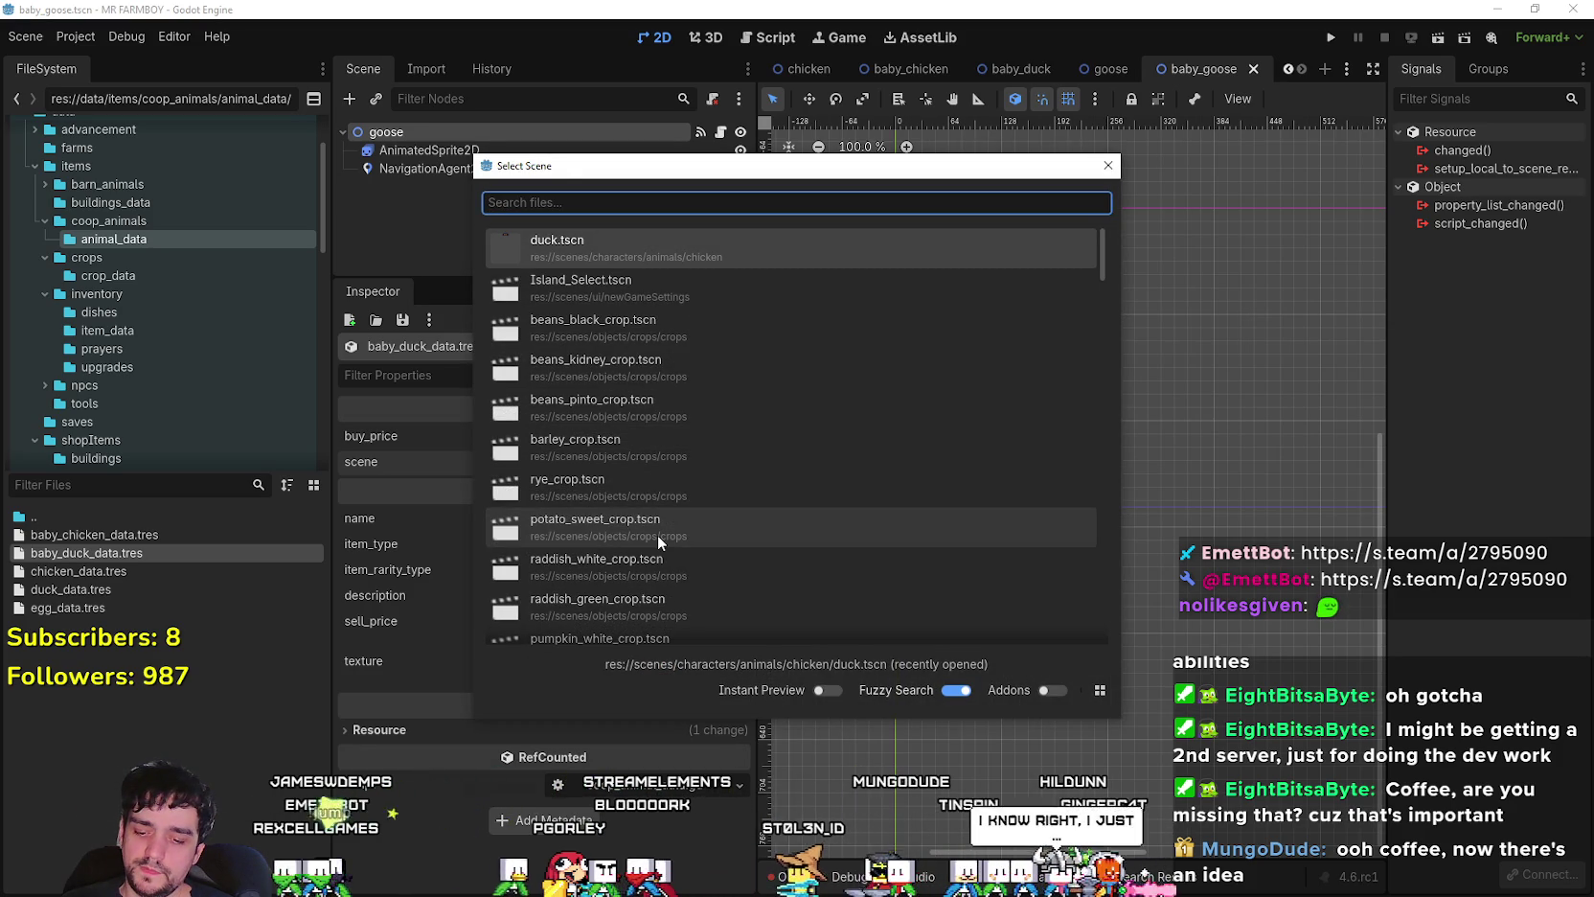
text(duck)
double_click(655, 297)
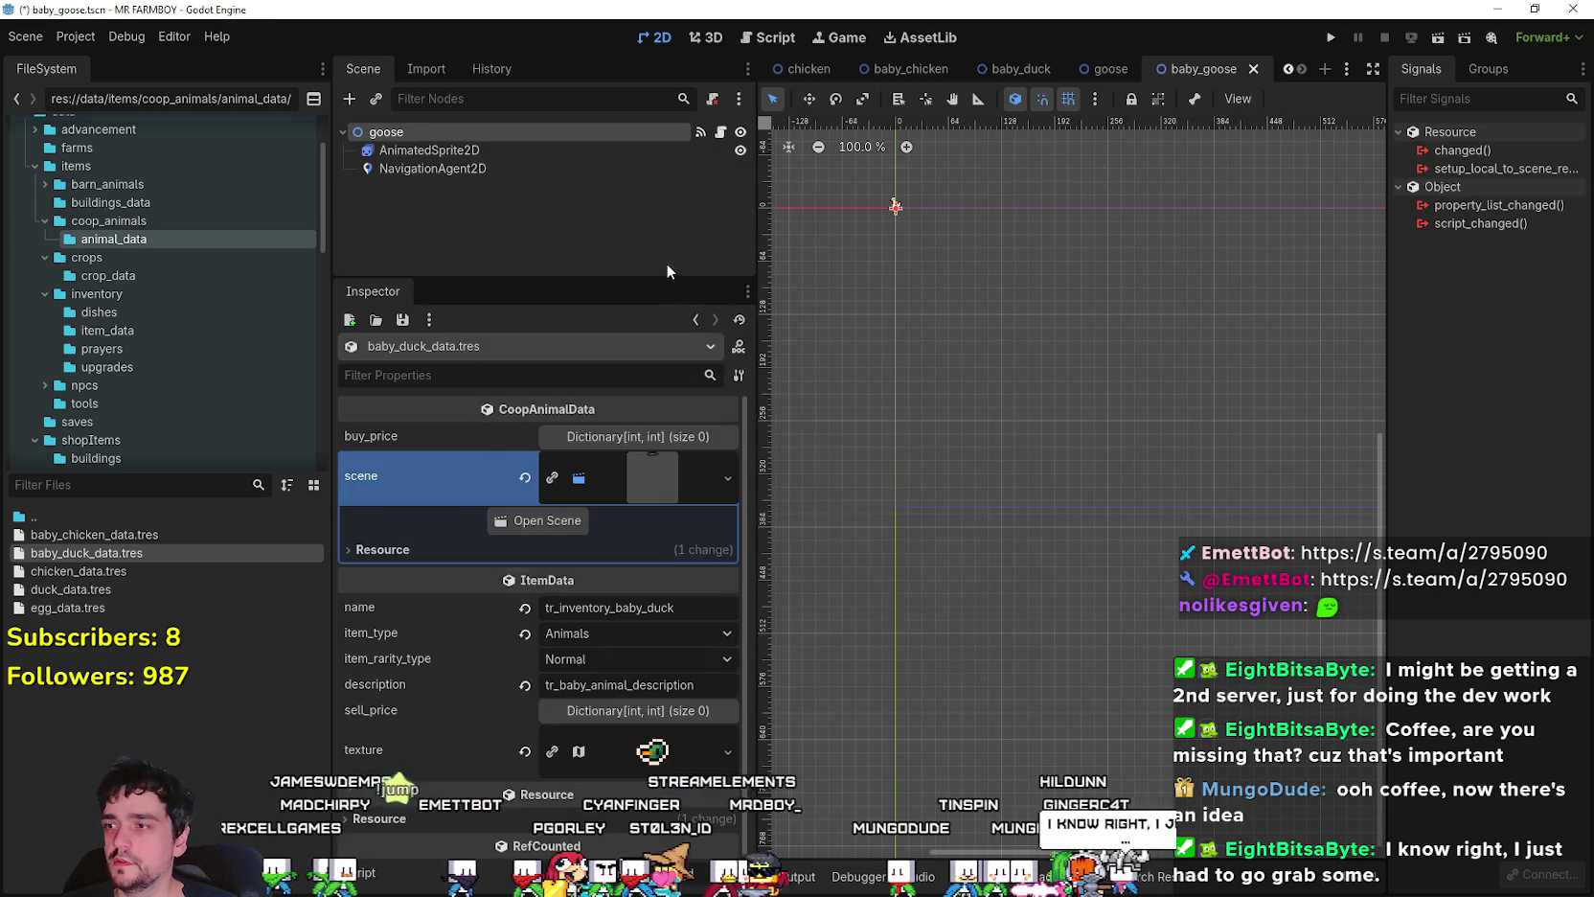
key(ctrl+s)
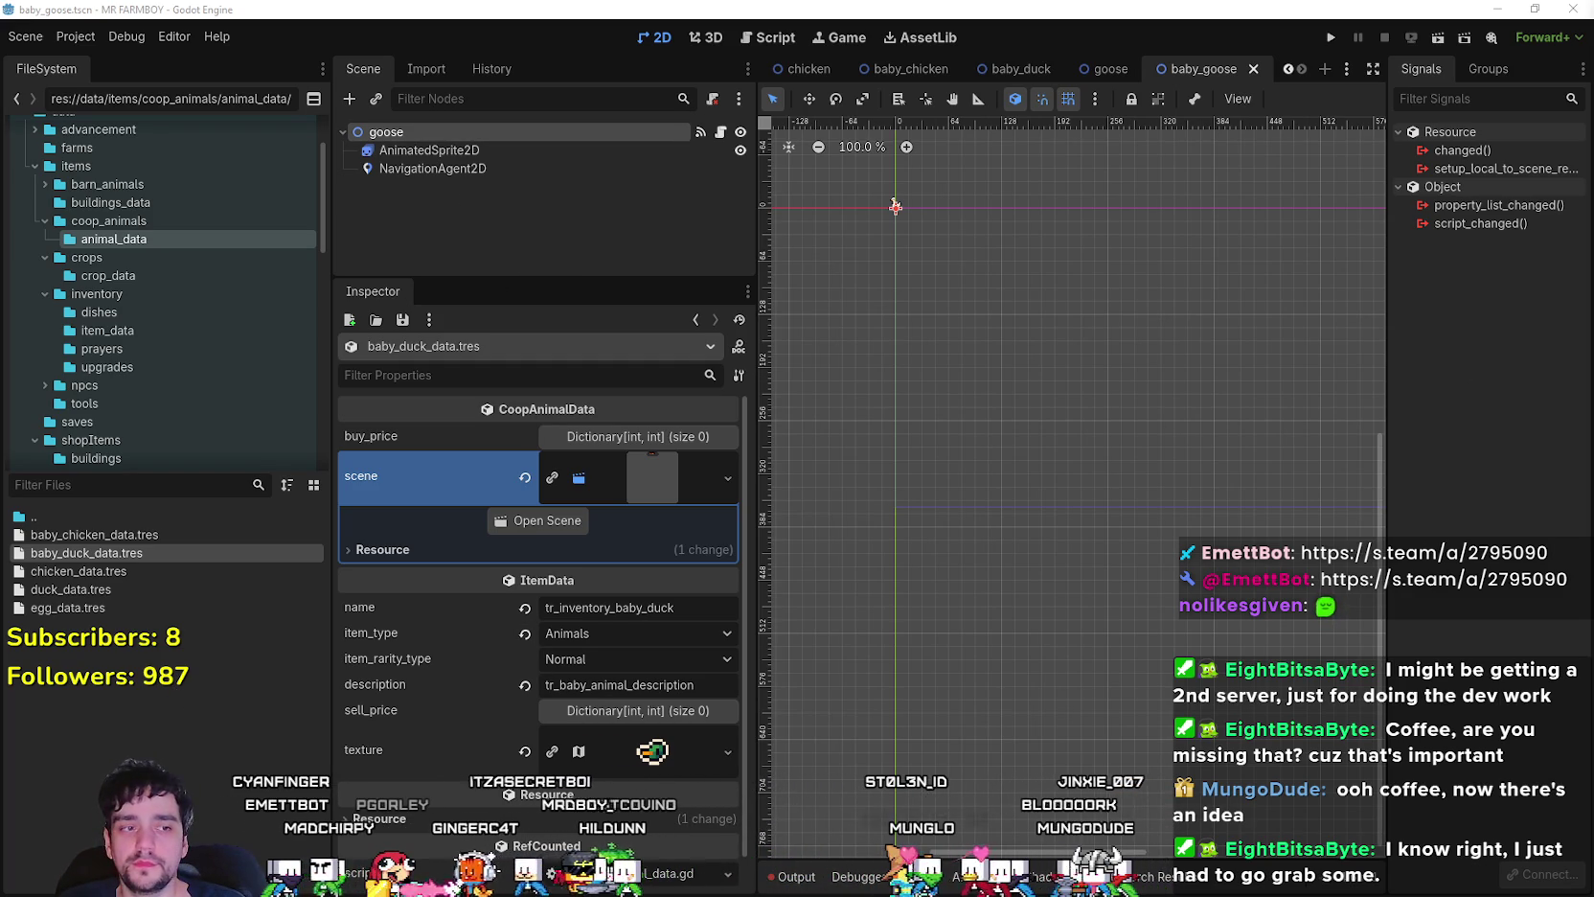
- Save again and bring up duck_data.tres in the inspector
key(ctrl+s)
click(82, 592)
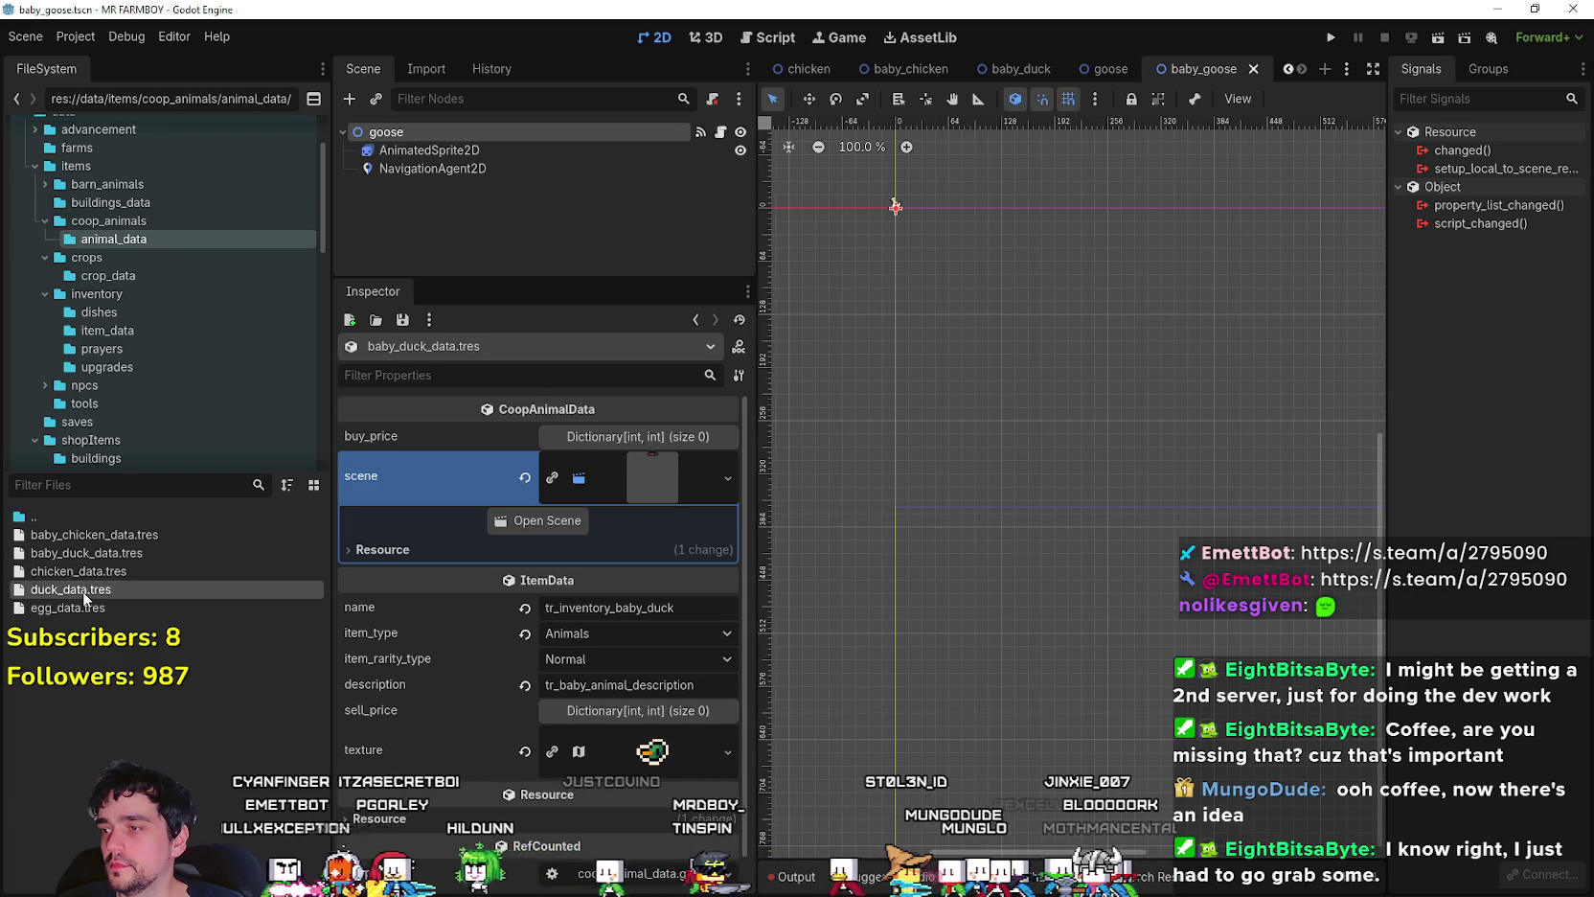
click(656, 476)
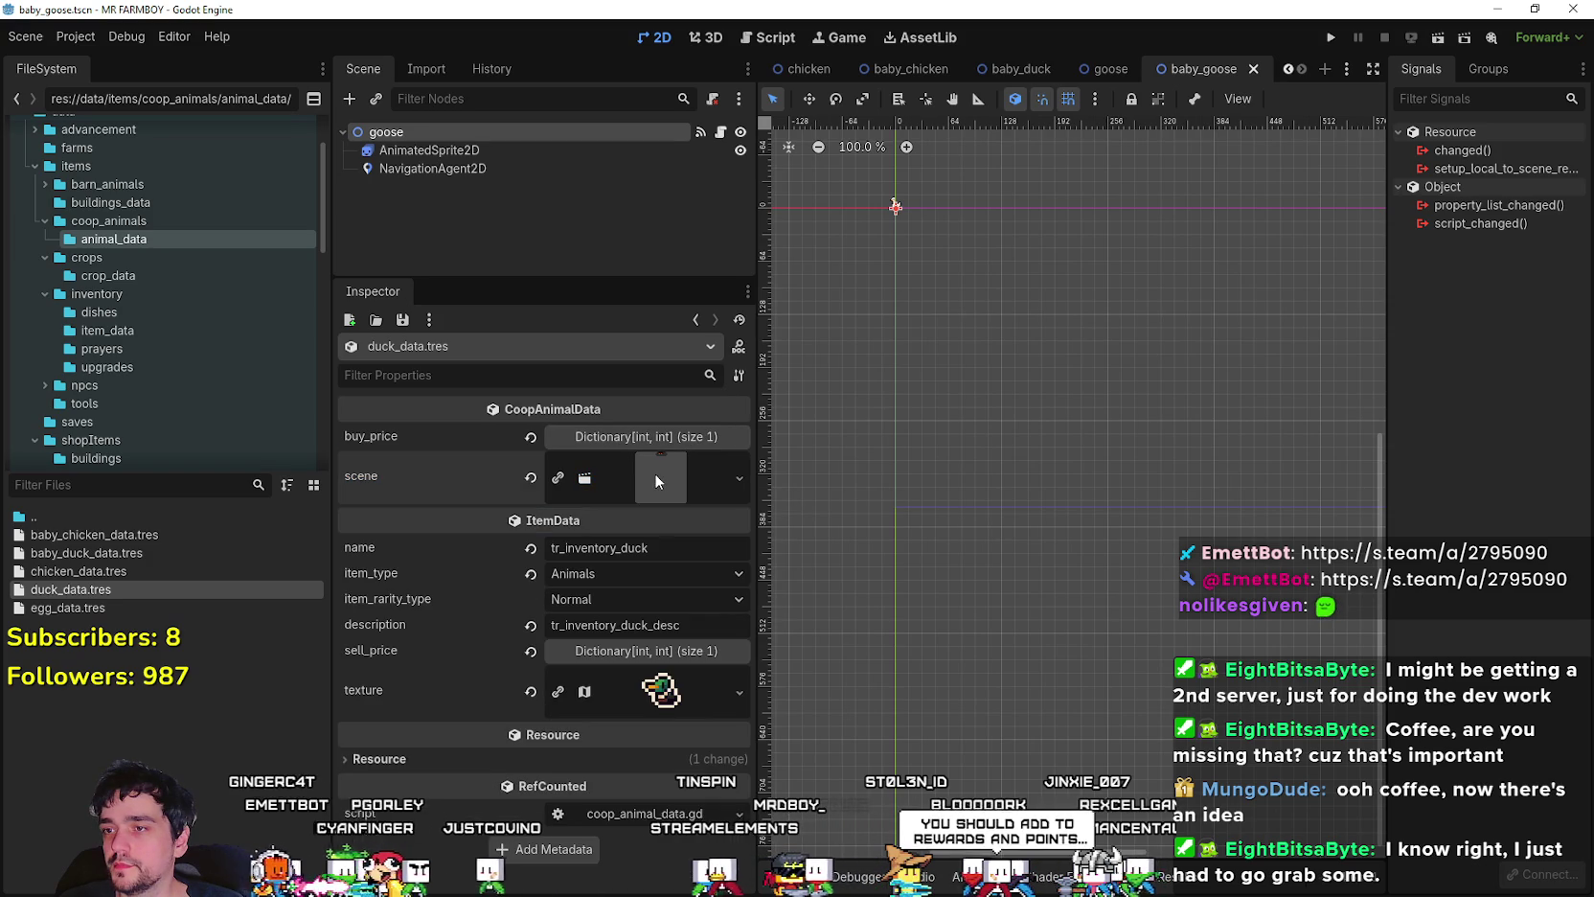
- Duplicate duck_data.tres as goose_data.tres
right_click(136, 589)
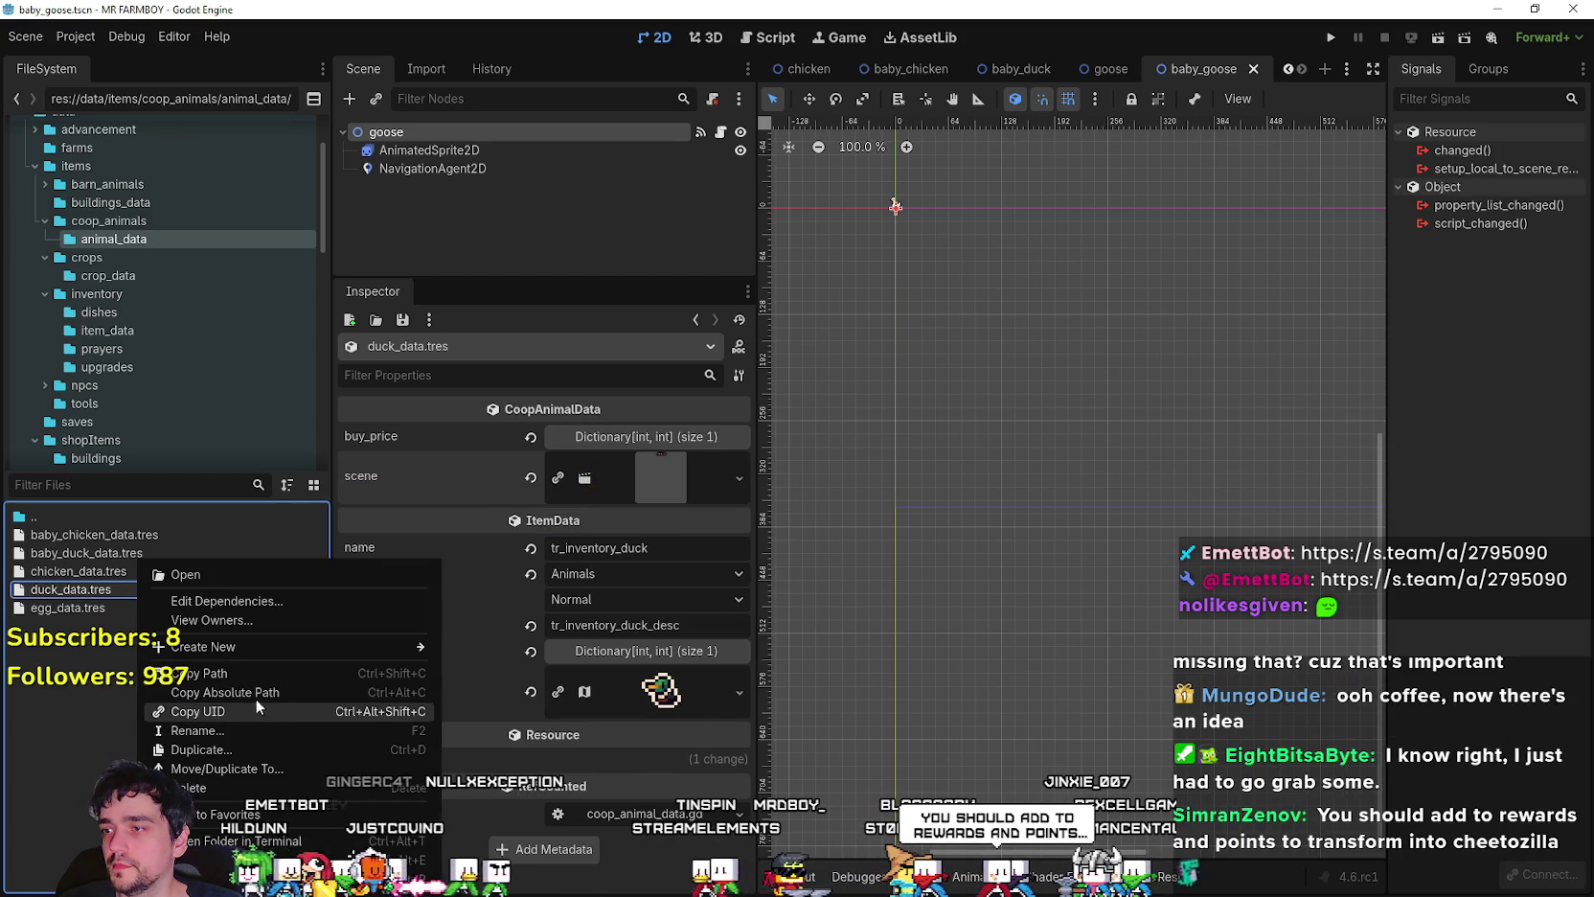
click(218, 750)
click(641, 428)
text(goose)
key(Return)
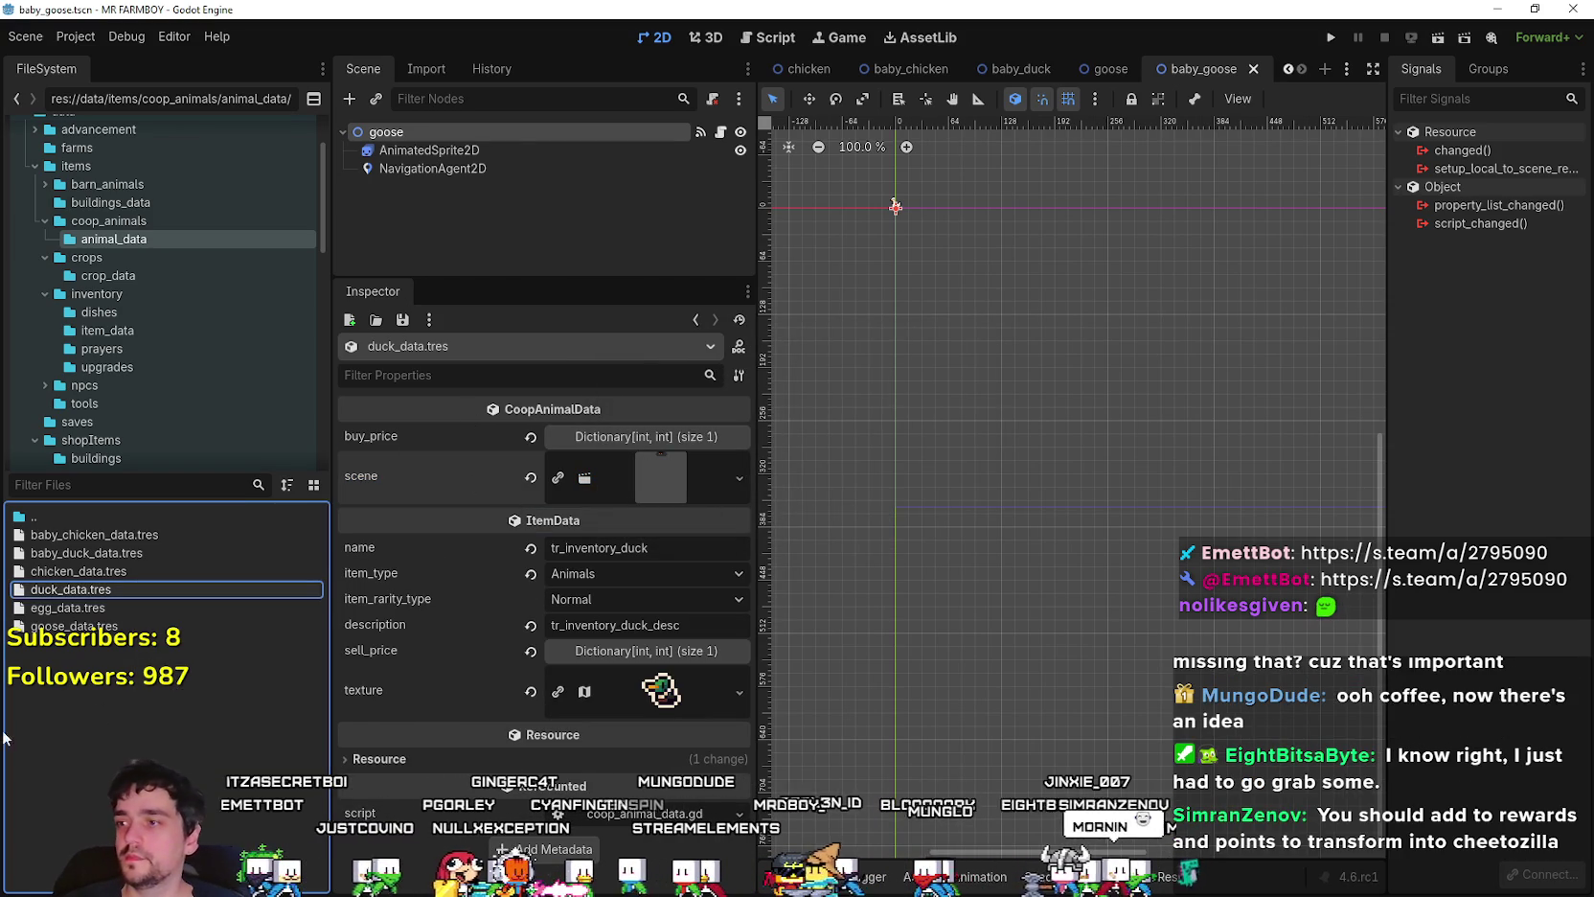
- Open goose_data.tres and set its Copper buy price to 500
click(149, 624)
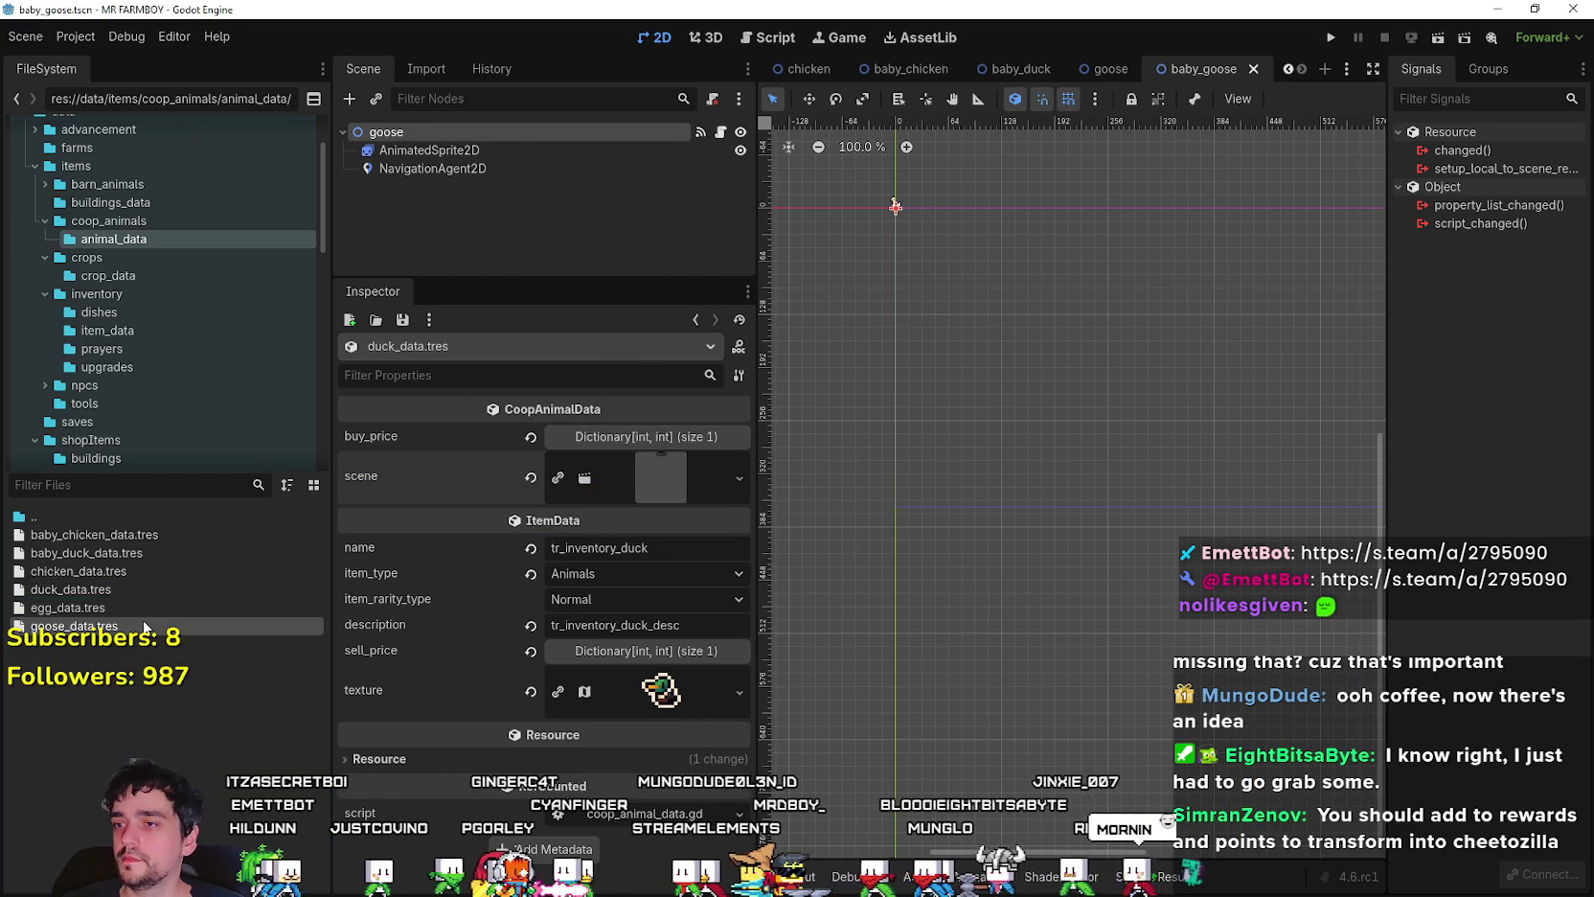
click(588, 439)
click(603, 466)
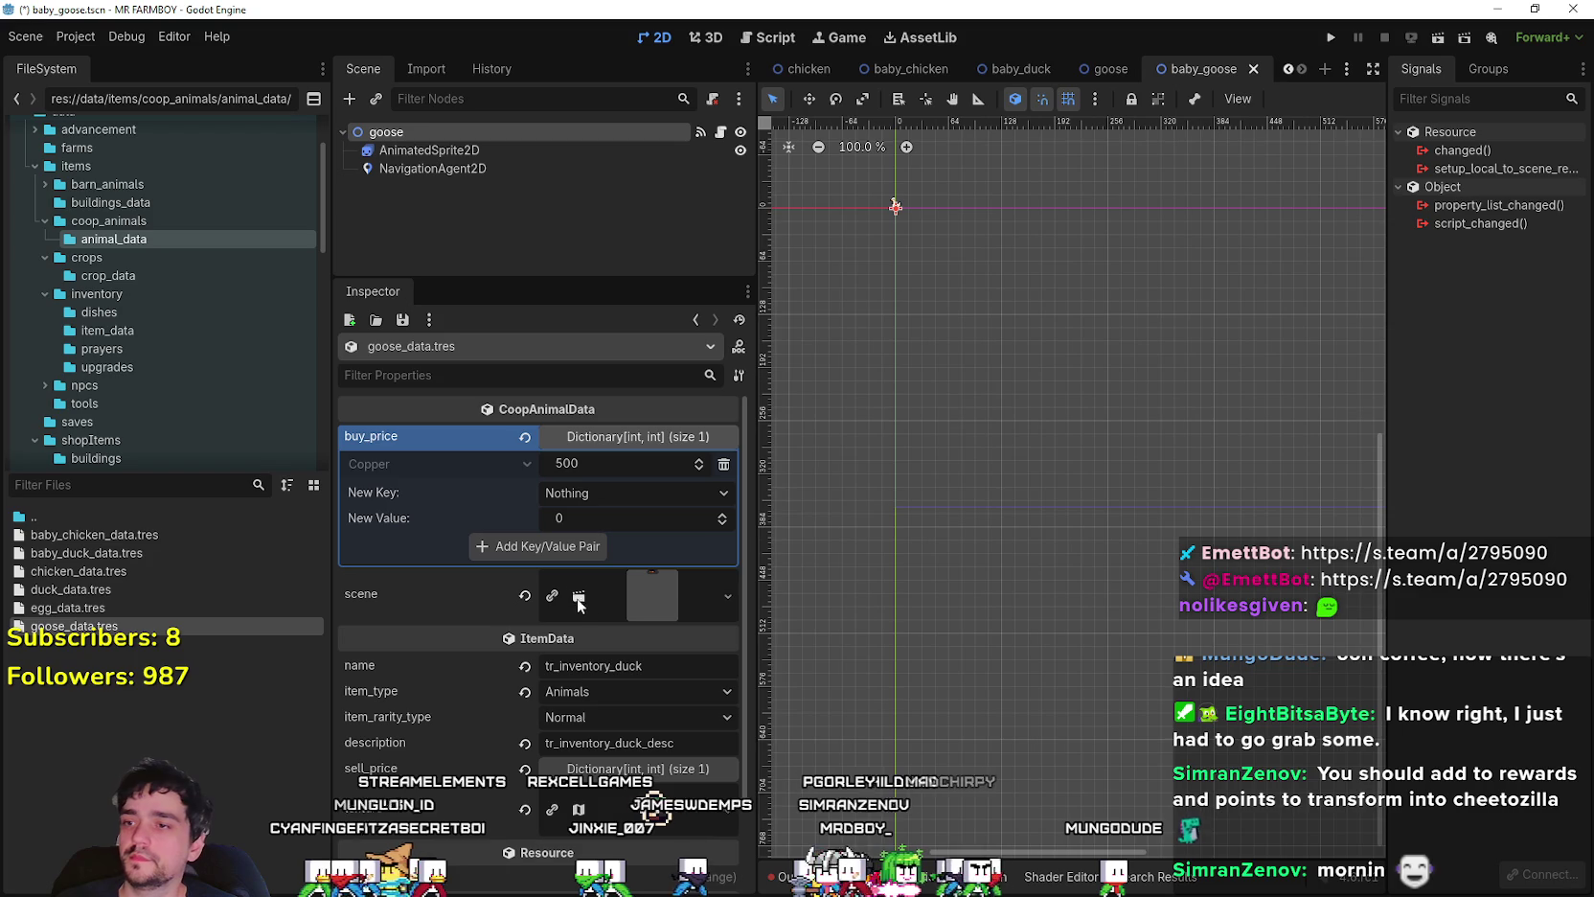
- Rename the data to tr_inventory_goose, replace the duck scene with goose.tscn, and save
scroll(613, 608, down, 1)
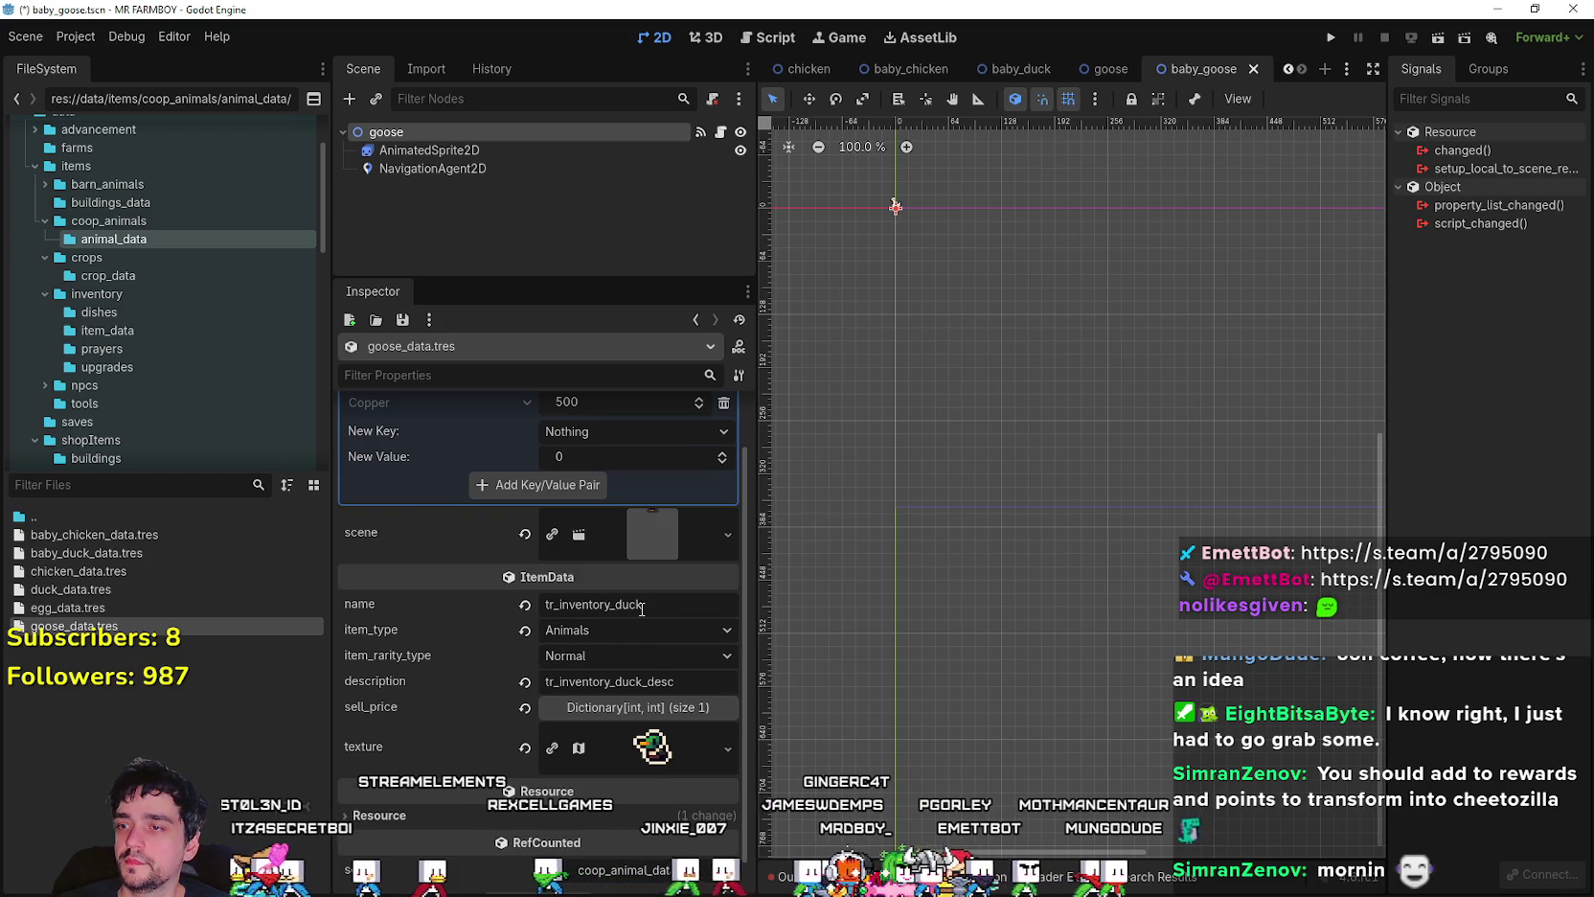
drag(613, 604, 670, 605)
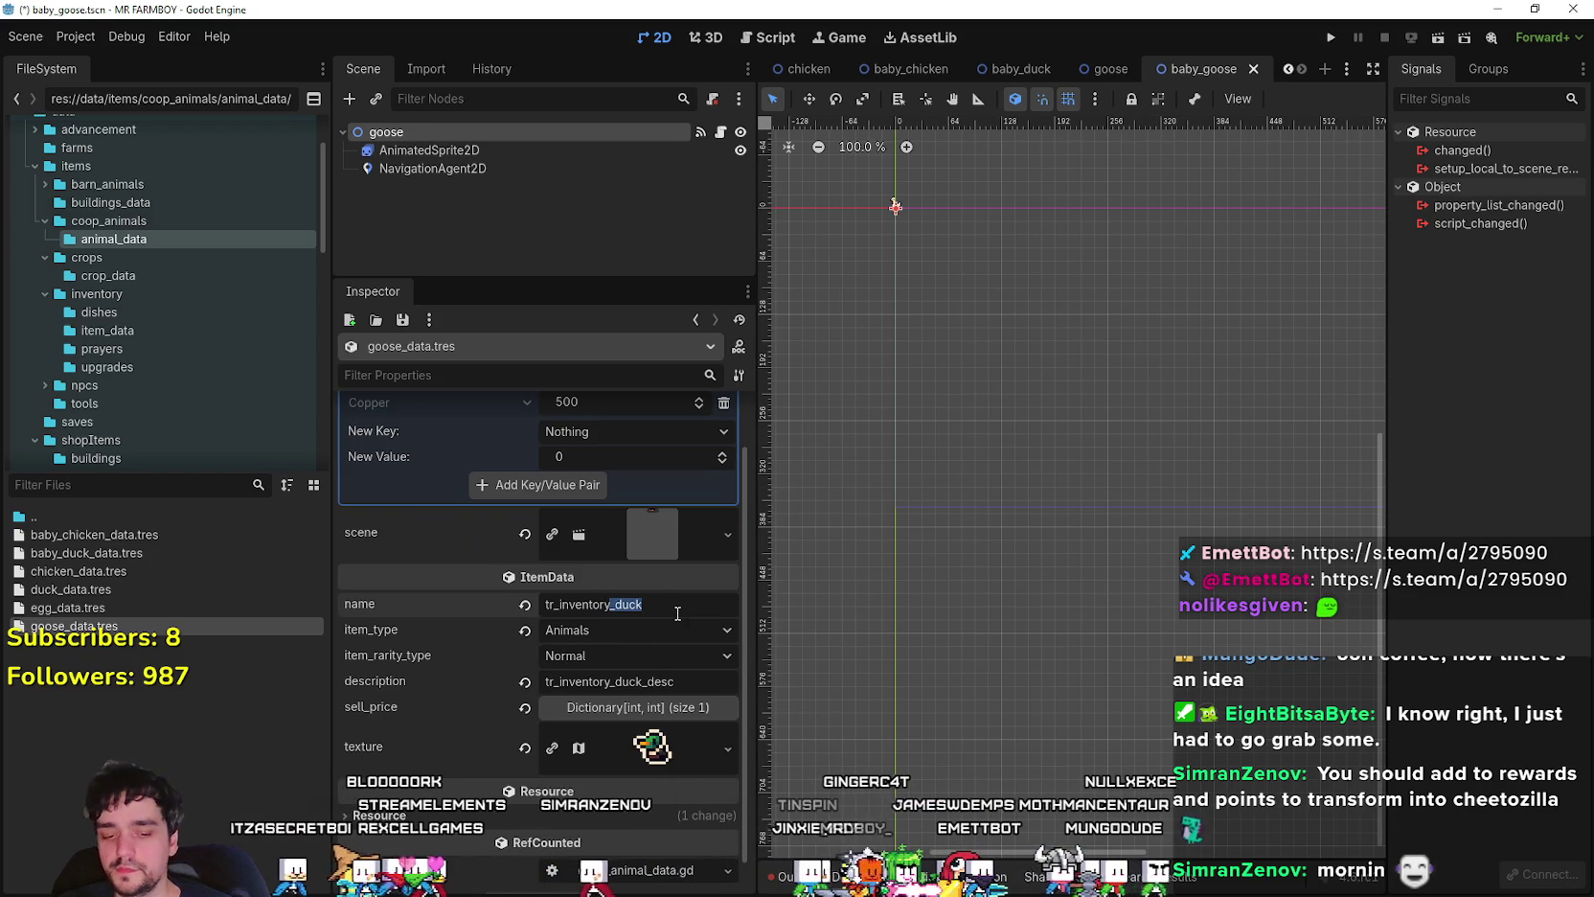
text(_d)
text(ose)
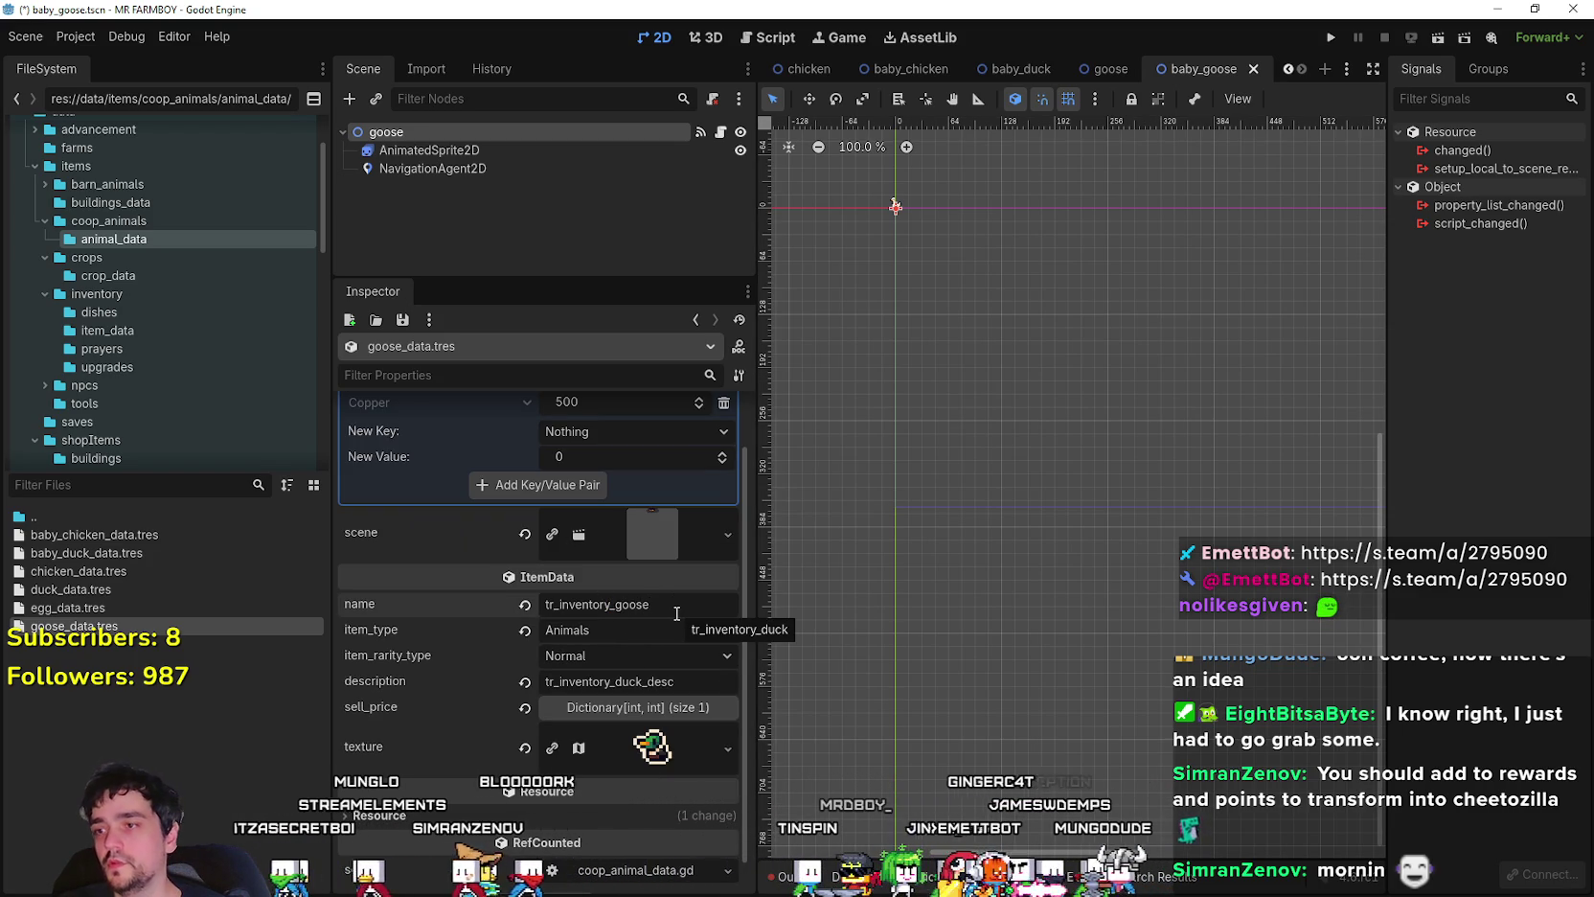
click(678, 539)
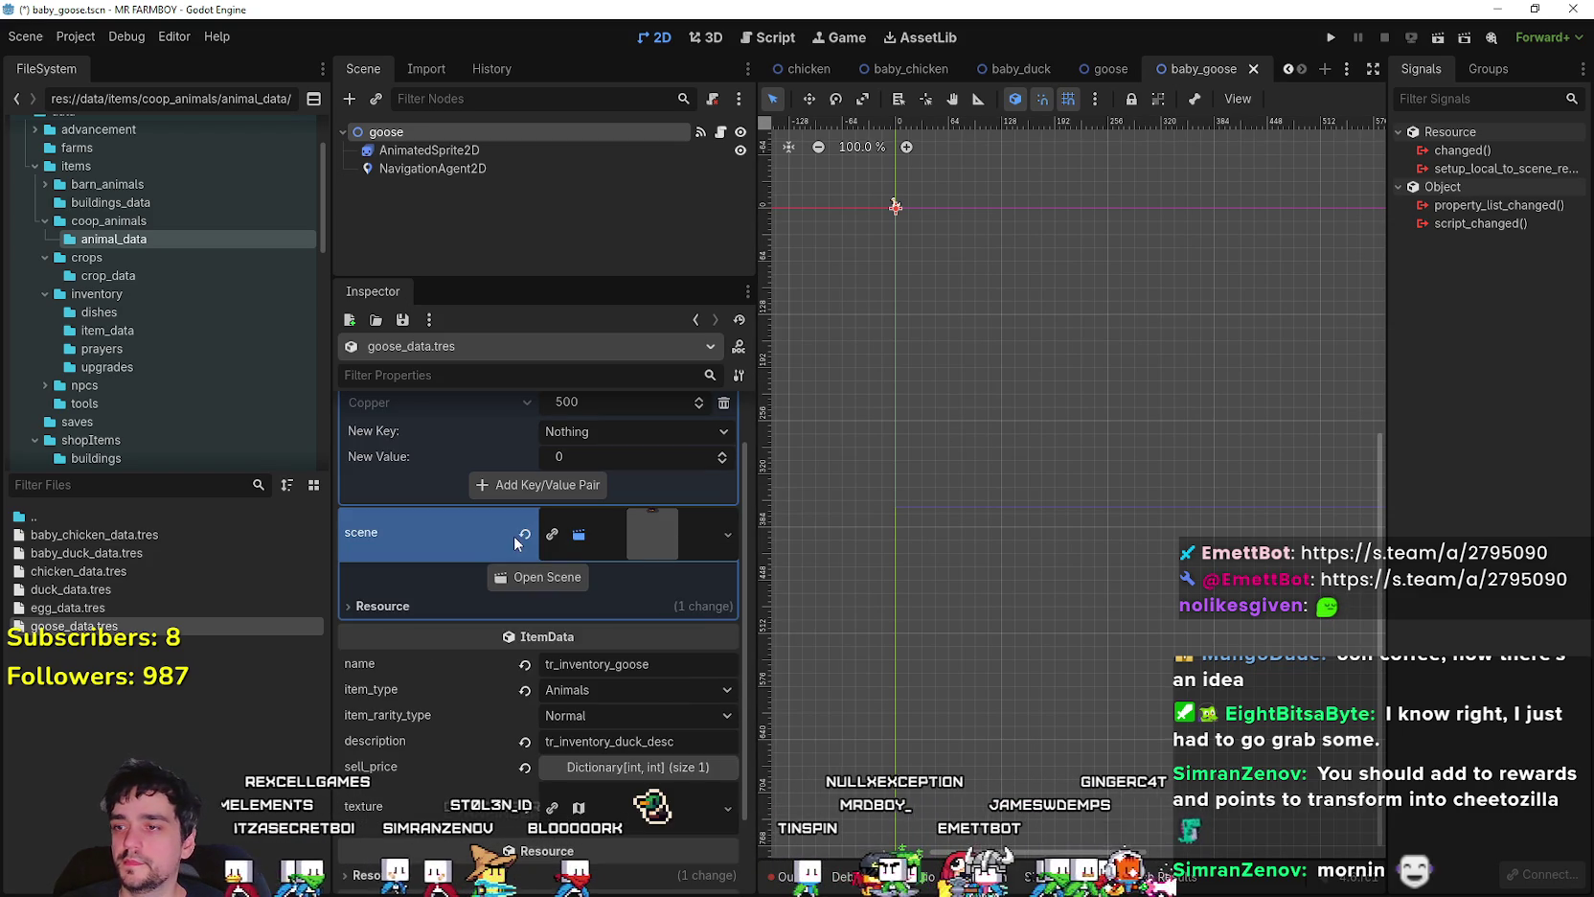
click(526, 537)
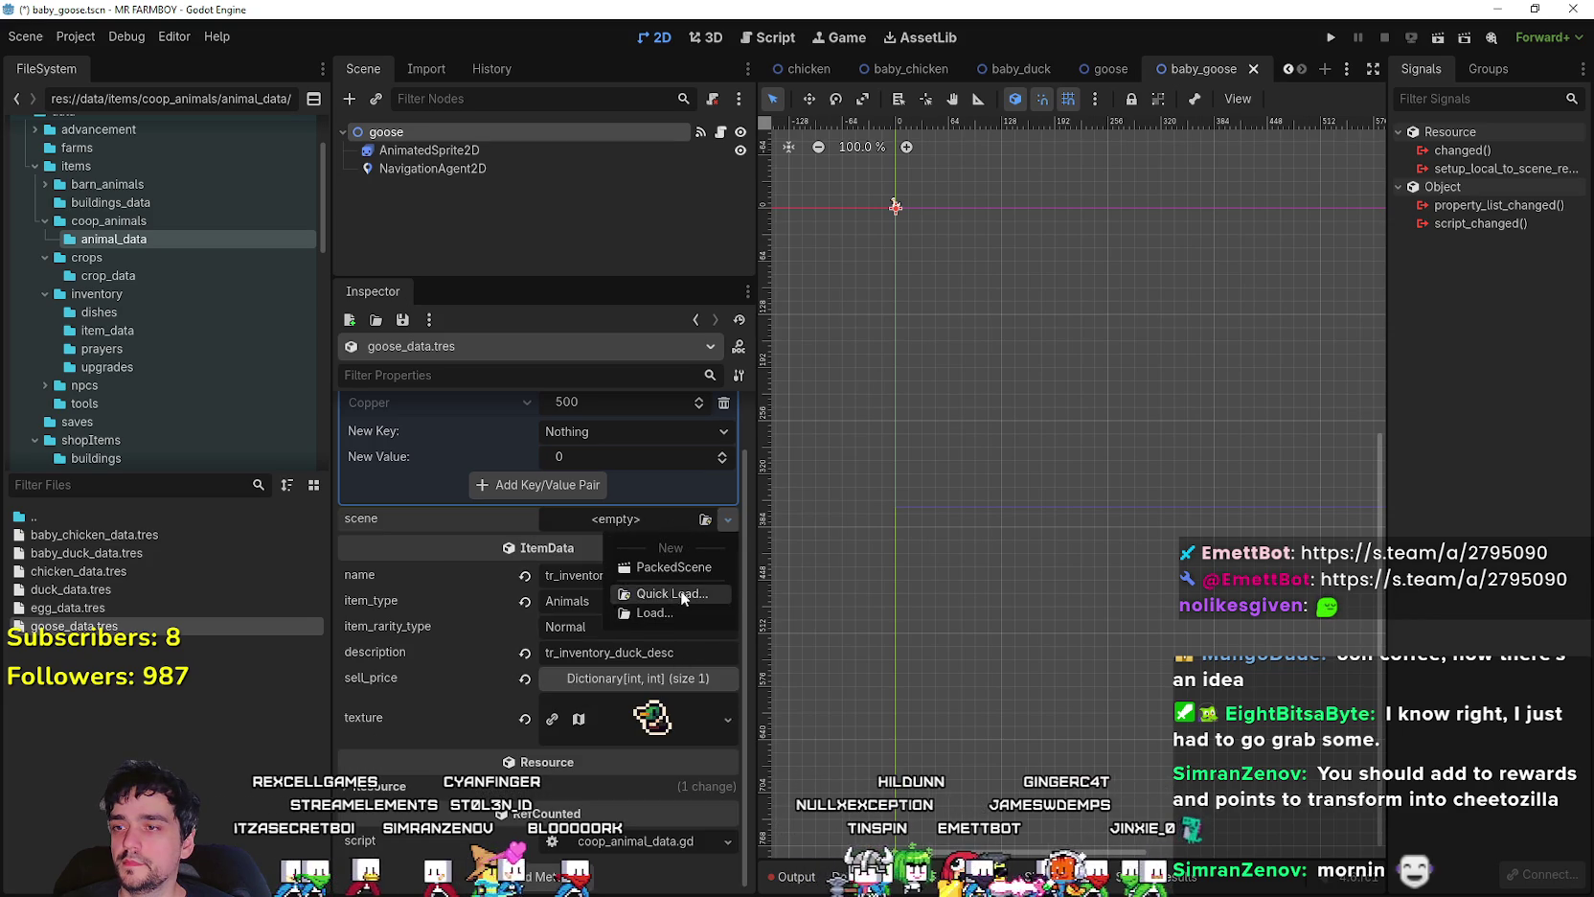
click(672, 594)
text(goose)
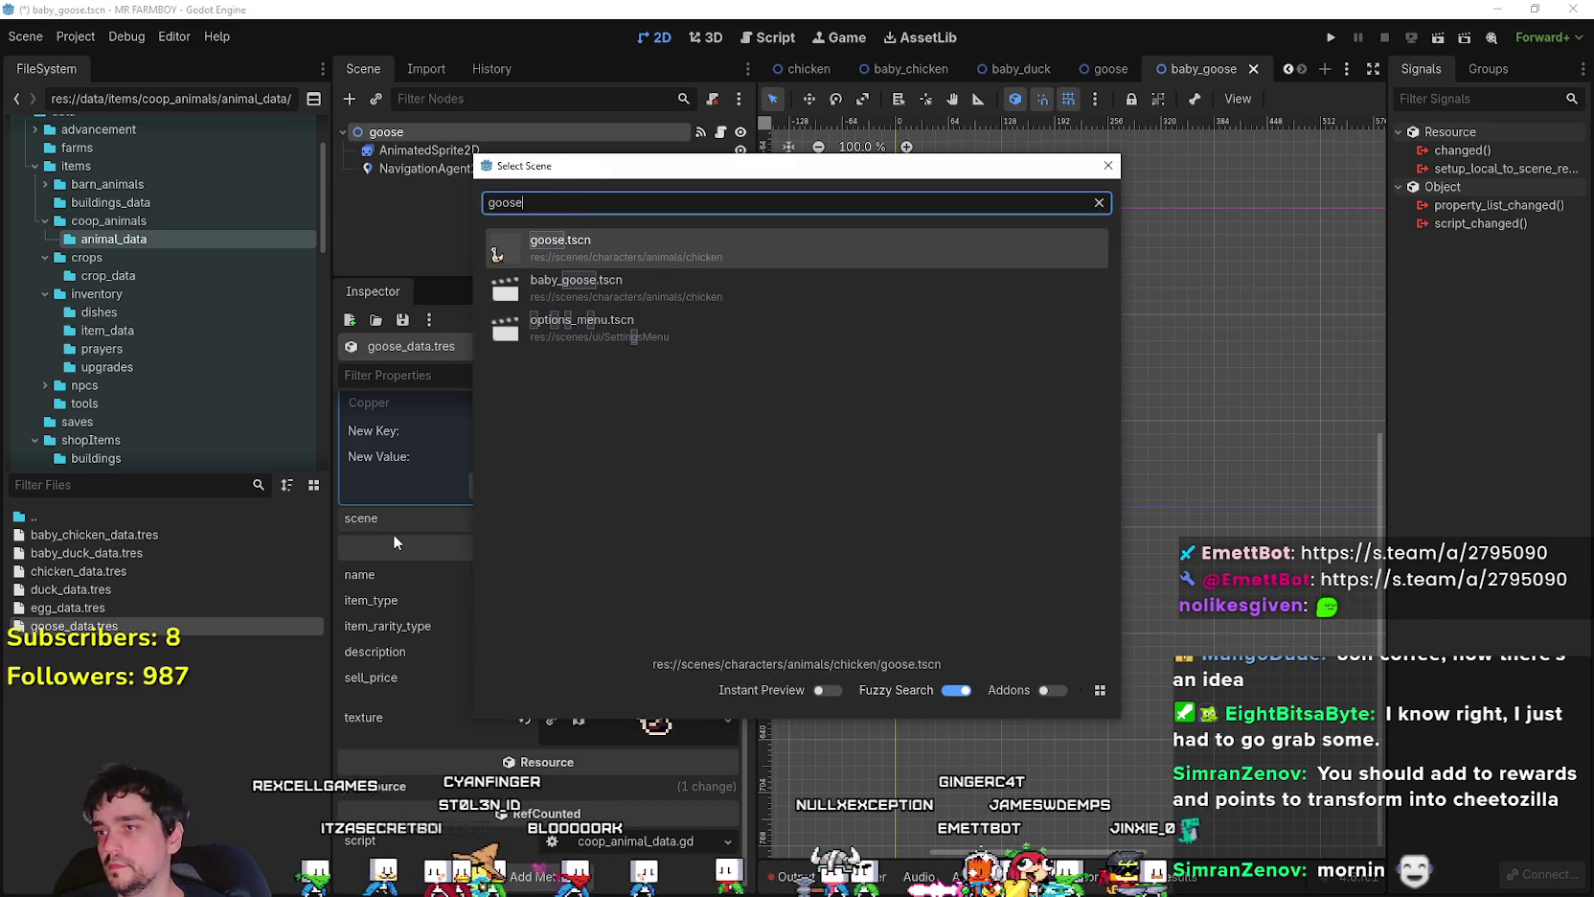
key(Return)
key(ctrl+s)
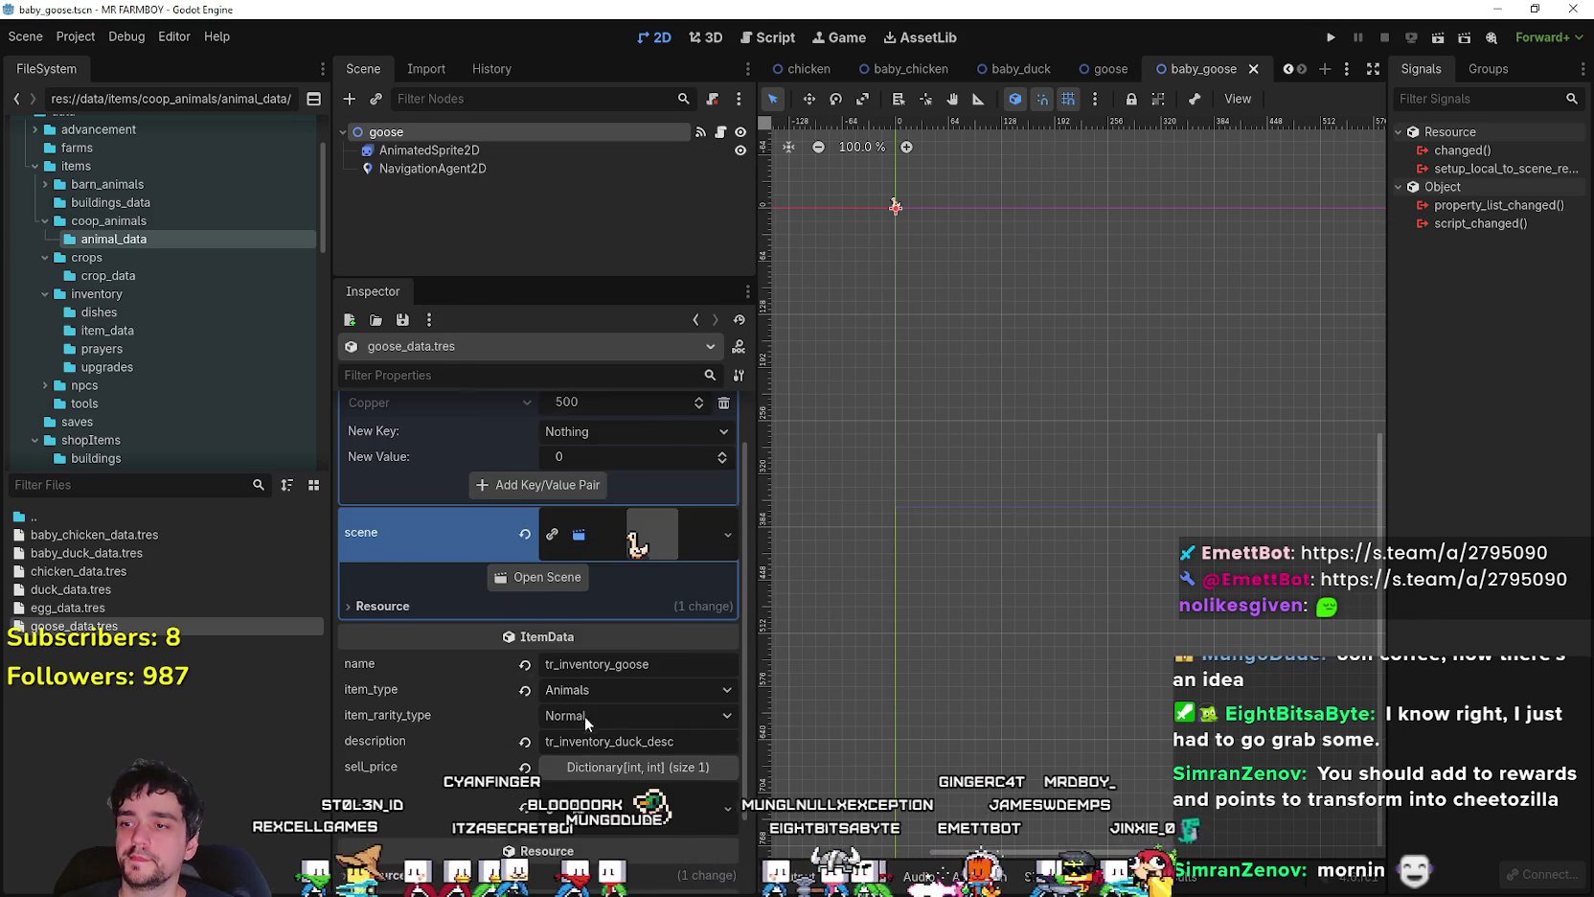
- Change the description to tr_inventory_goose_desc and set the Copper sell price to 500, saving
scroll(582, 713, down, 2)
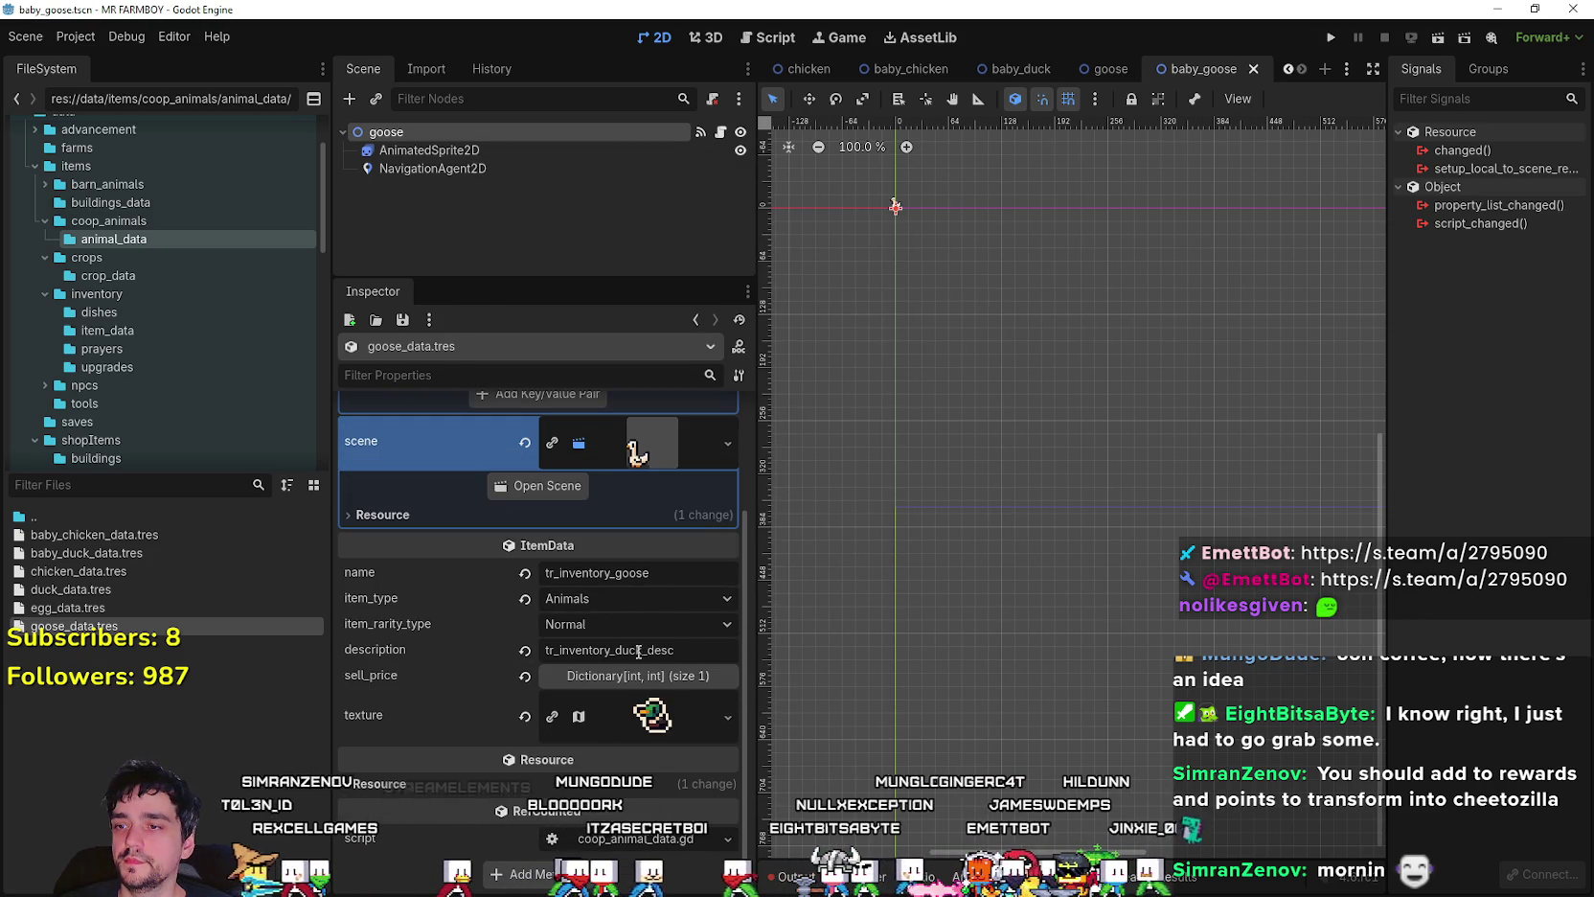
drag(638, 652, 623, 652)
text(goose)
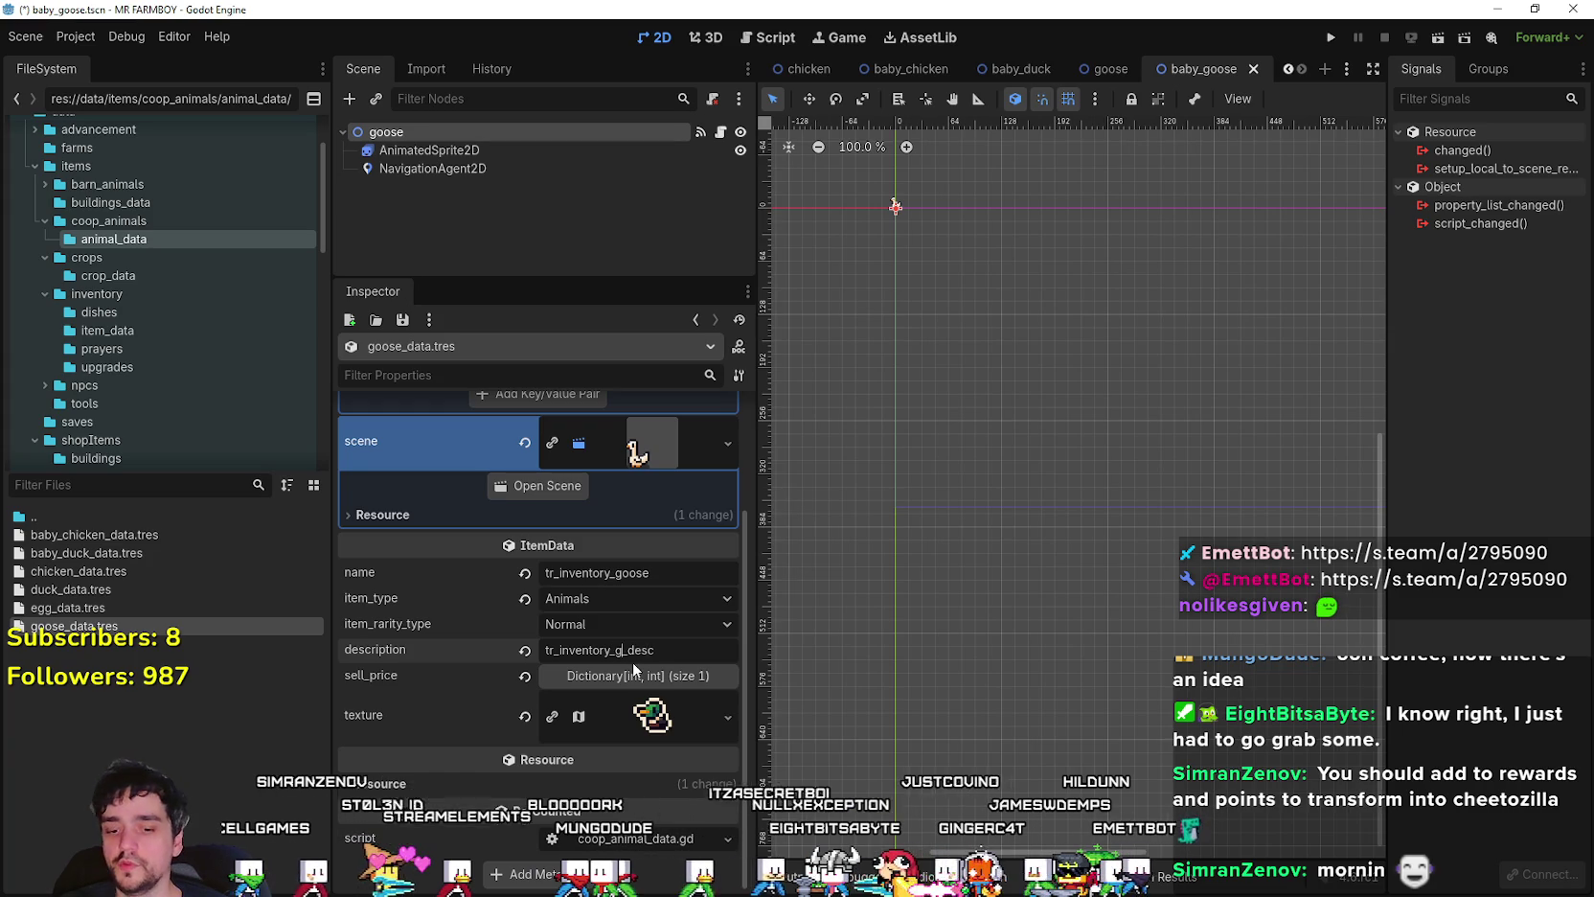
key(ctrl+s)
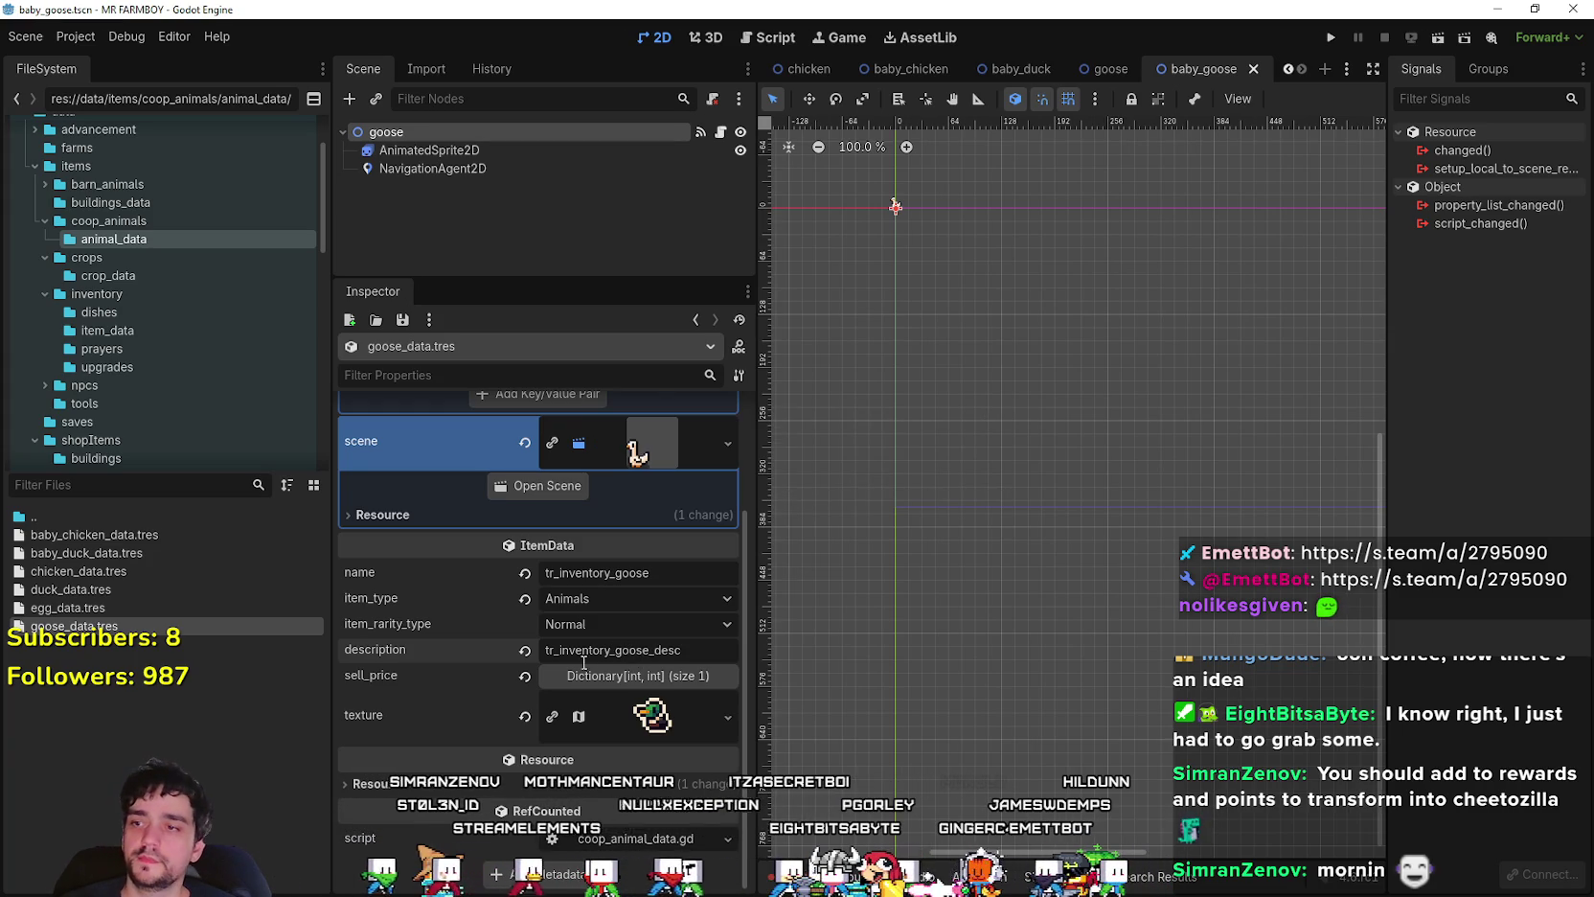
click(618, 676)
click(568, 584)
text(500)
key(Return)
key(ctrl+s)
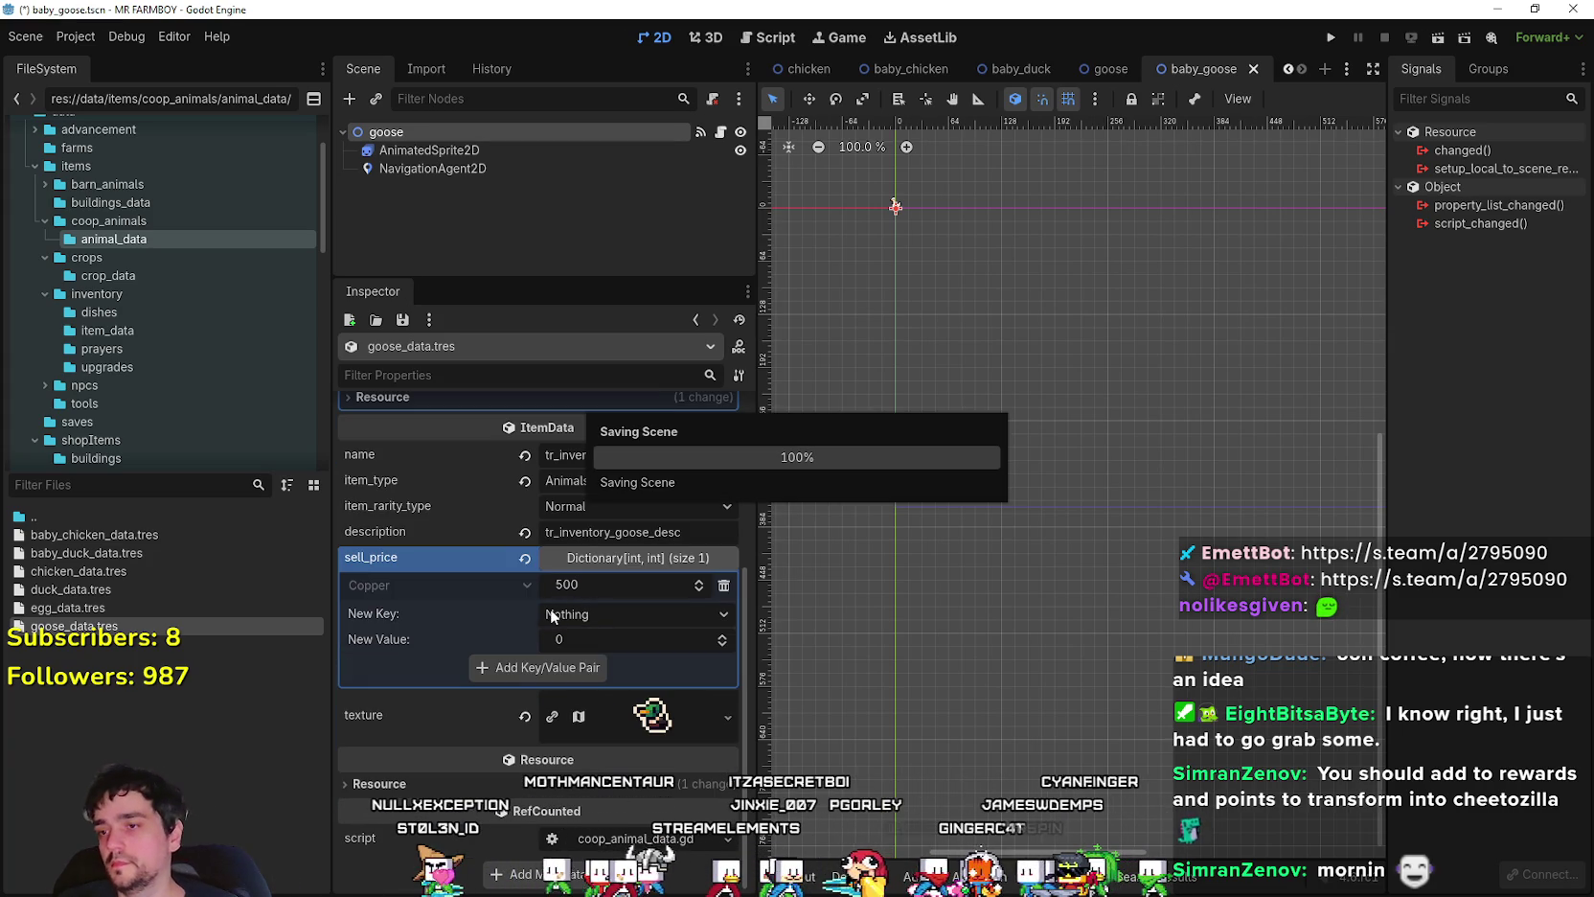
click(618, 719)
scroll(549, 648, down, 3)
scroll(549, 648, down, 2)
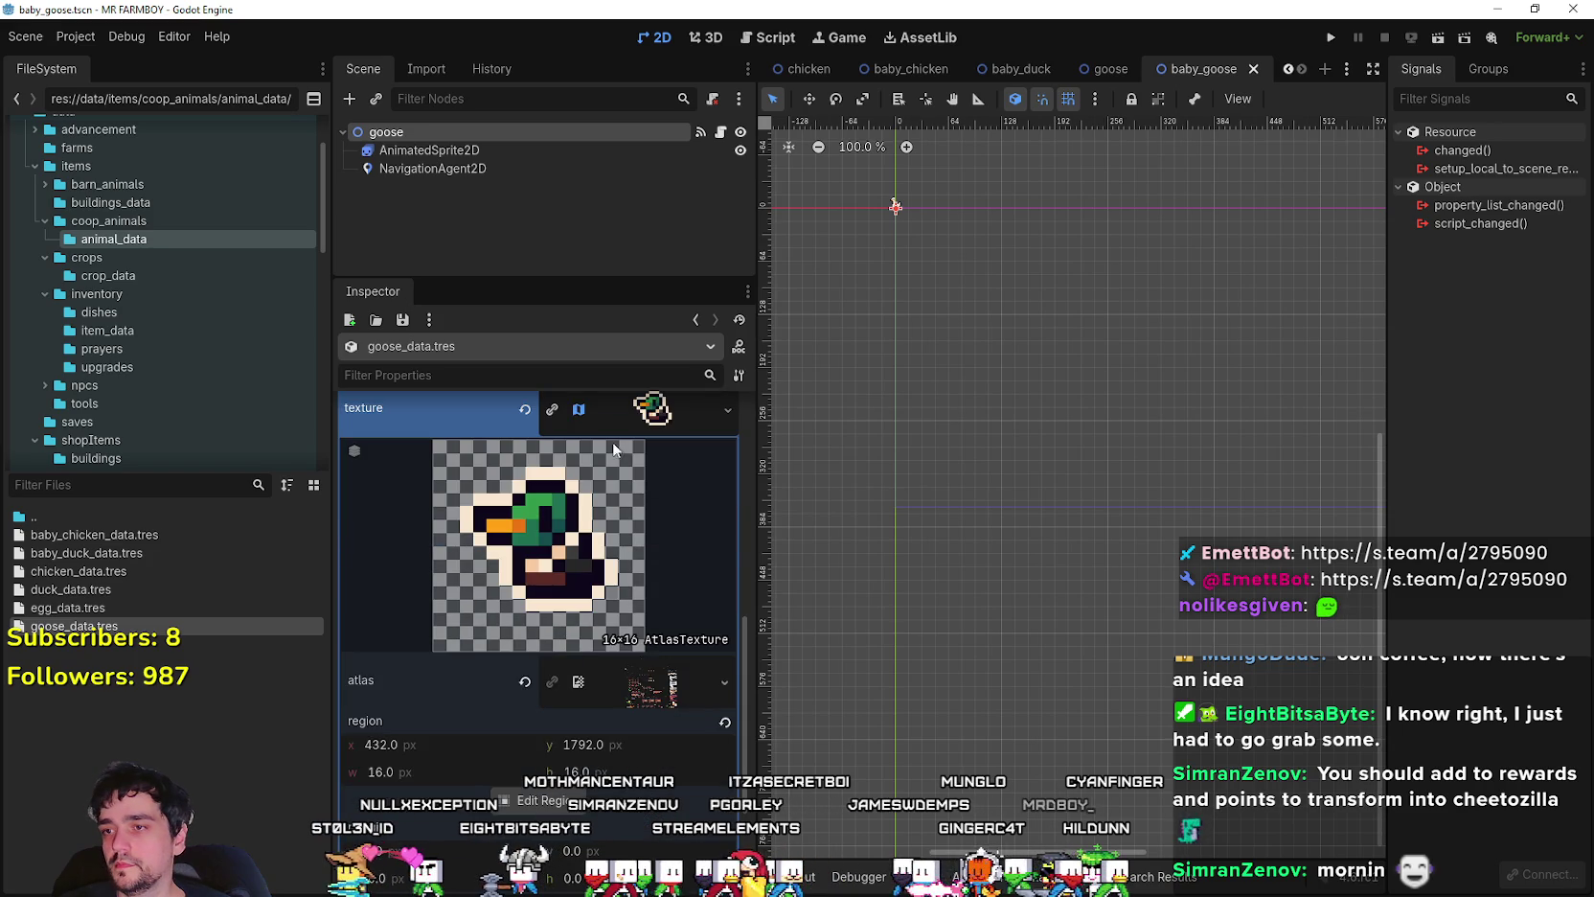
- Load the Player.png spritesheet as the icon texture's atlas image
click(524, 411)
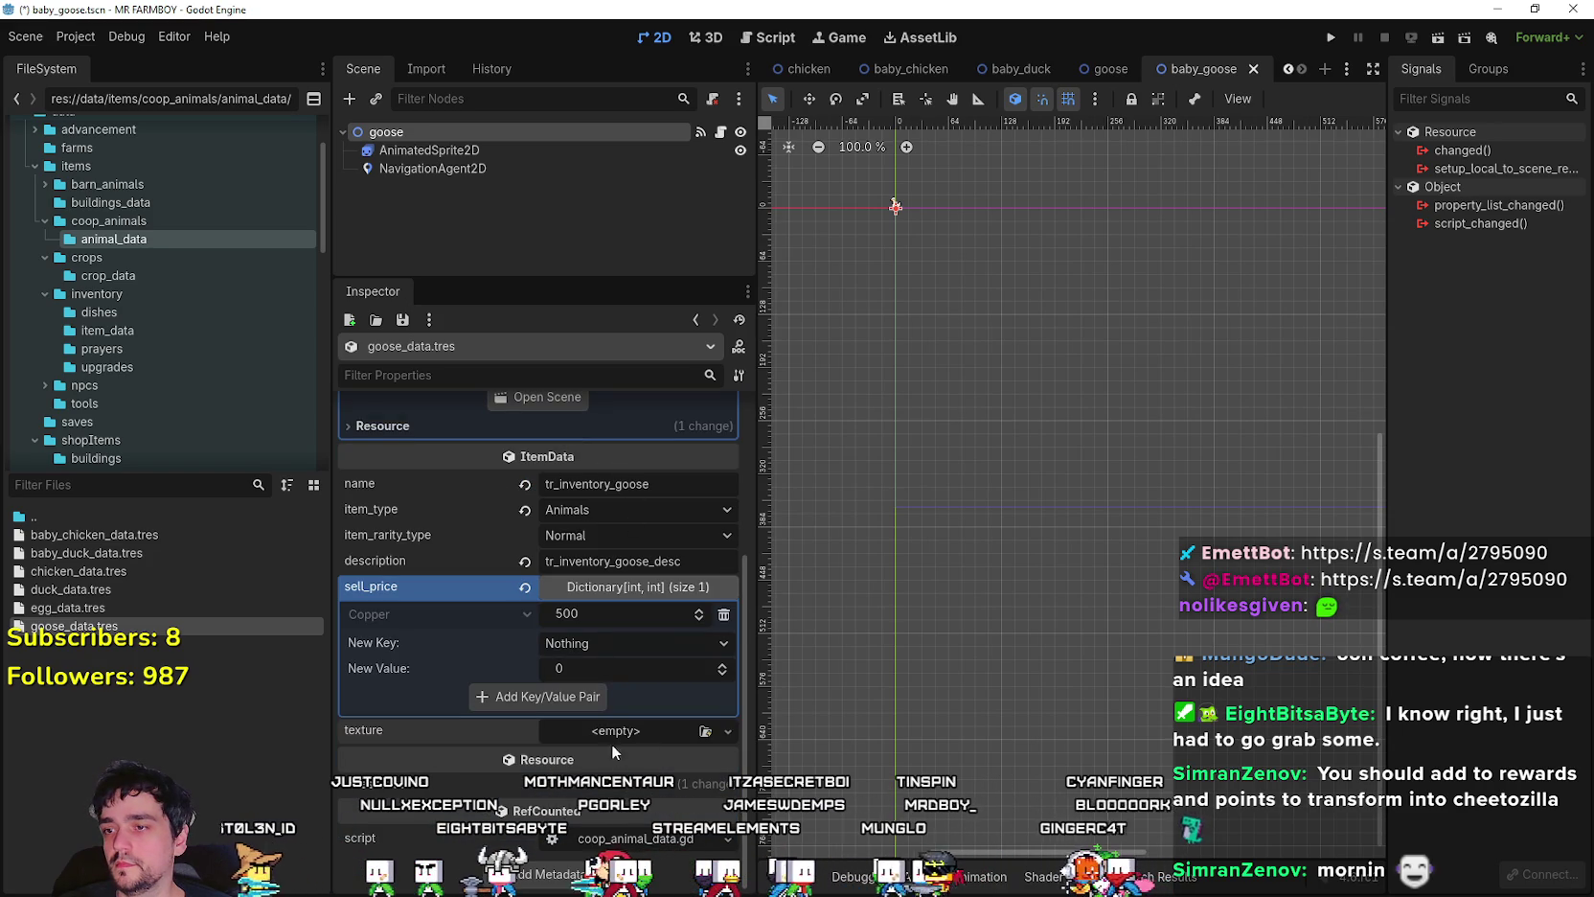
key(ctrl+z)
scroll(607, 760, down, 3)
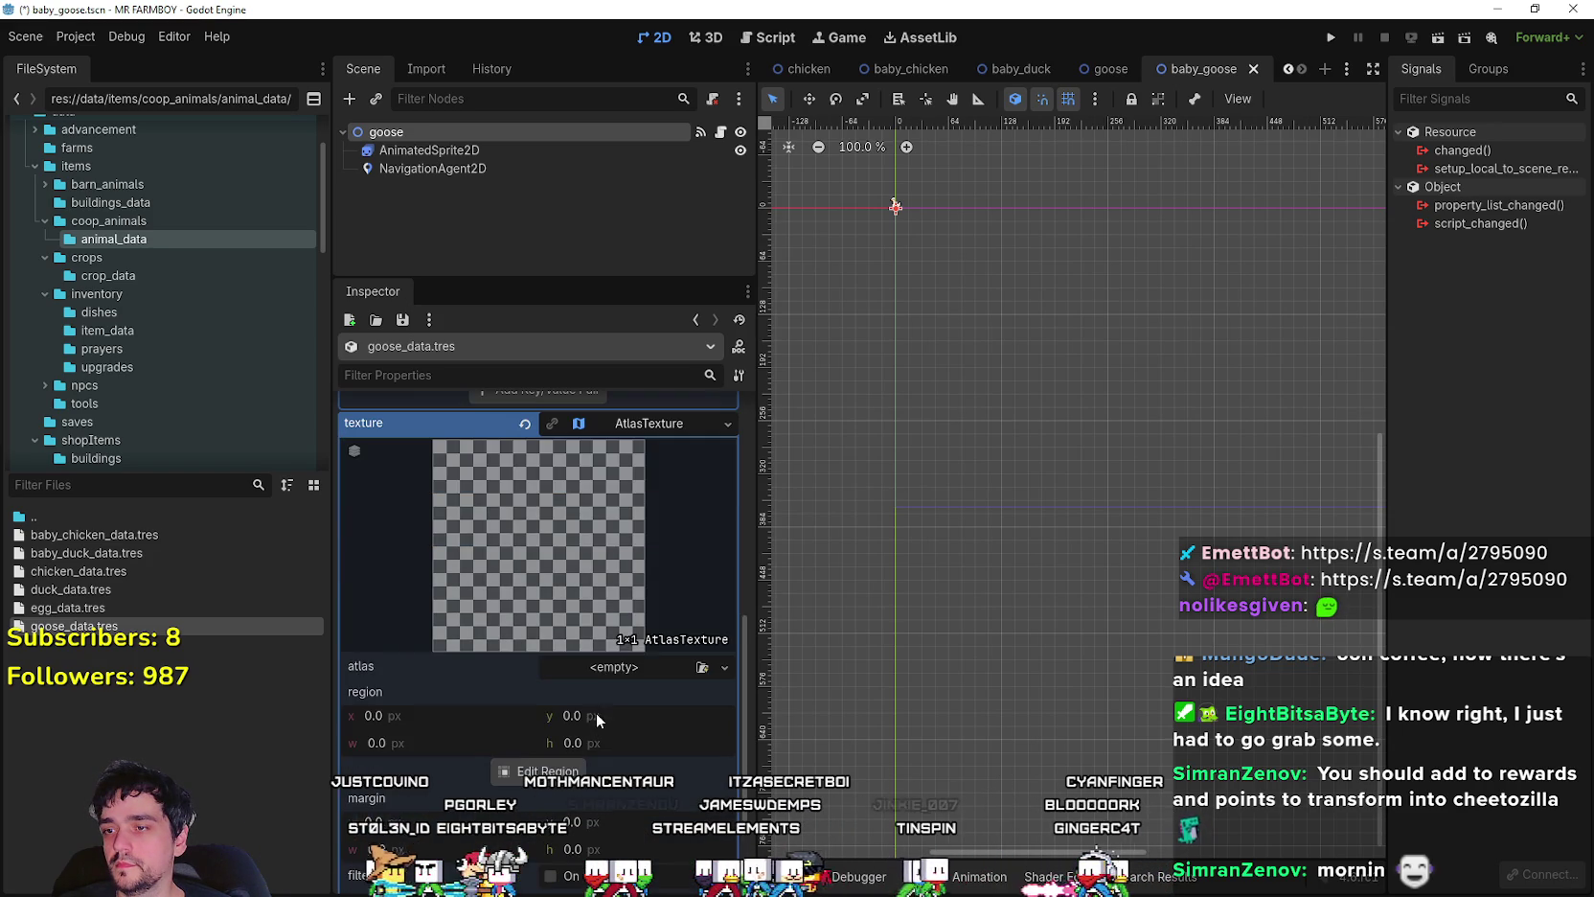
click(595, 668)
click(564, 860)
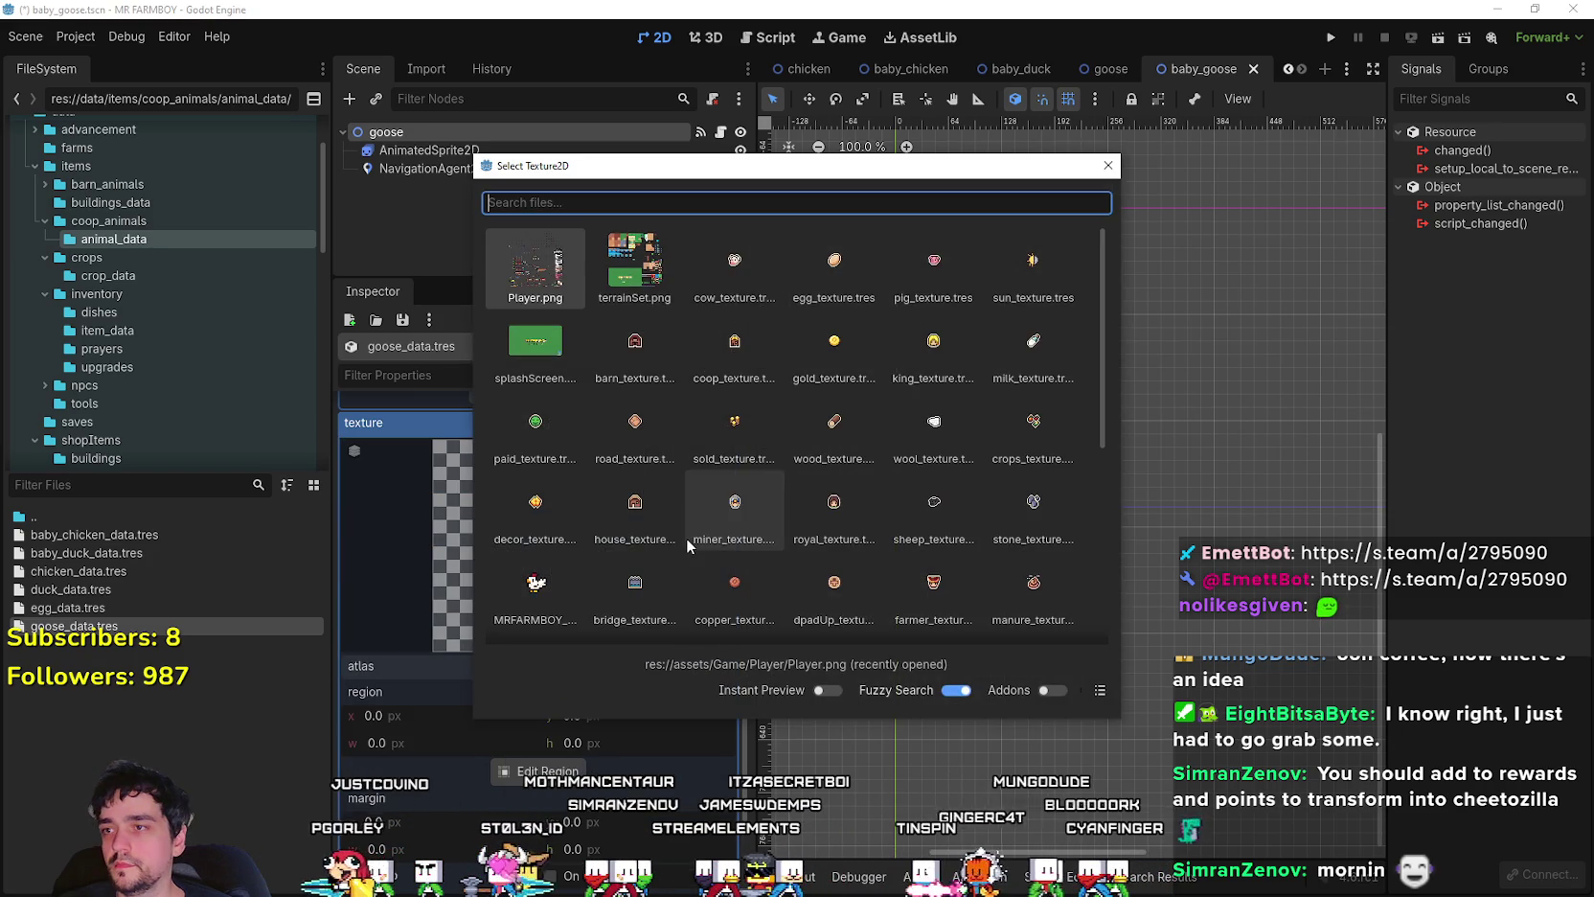
key(Return)
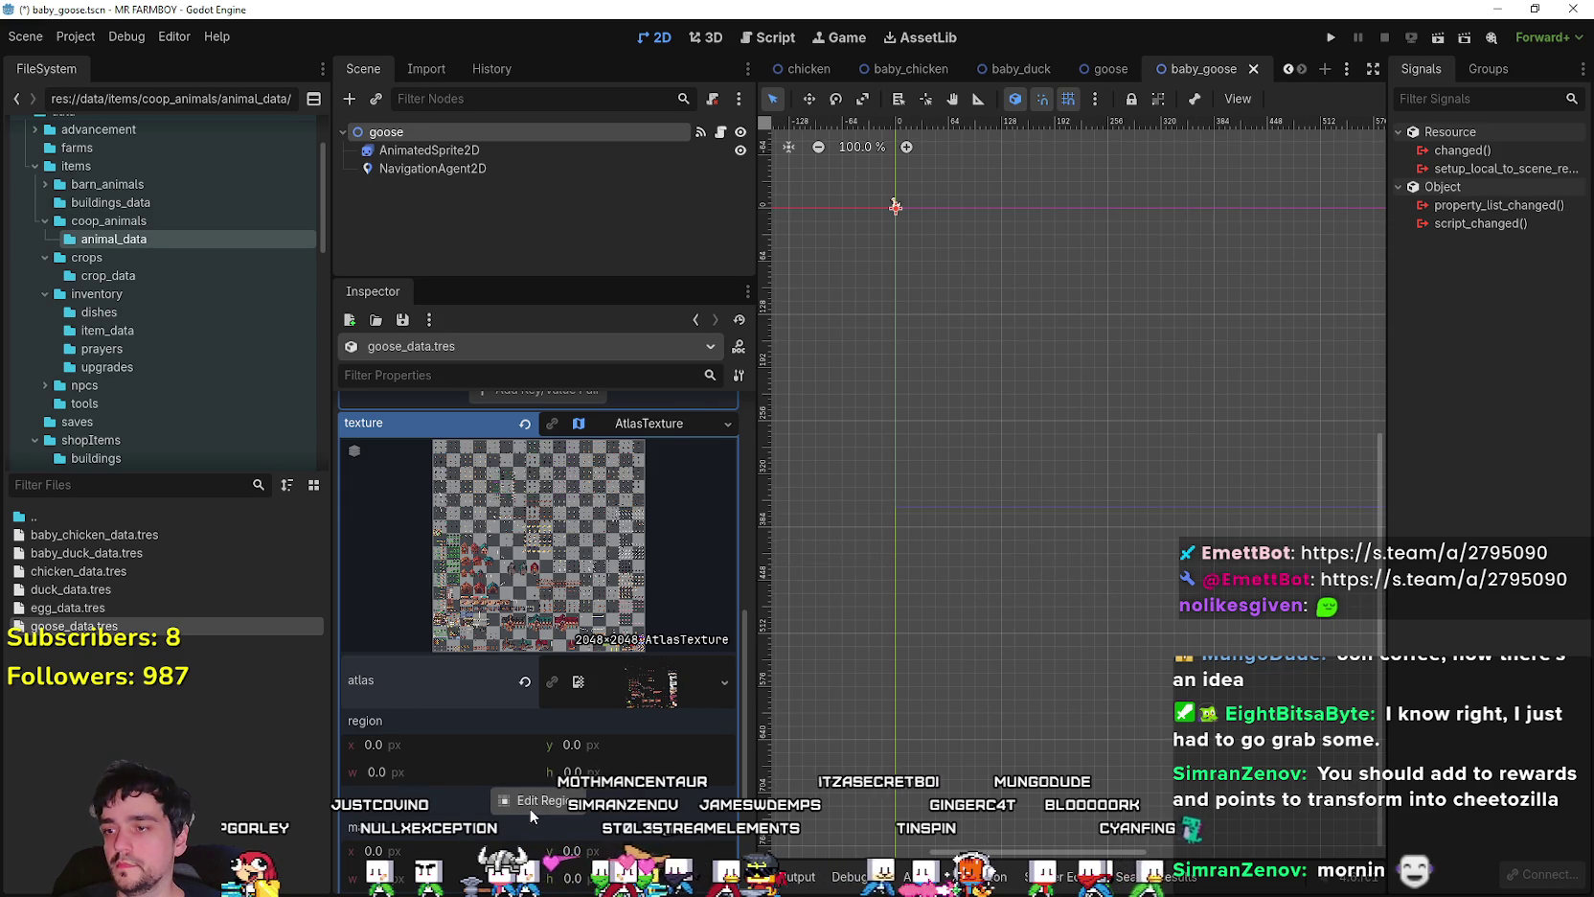
- Select the 16×16 goose icon region on the spritesheet and save goose_data.tres
click(526, 801)
scroll(631, 536, down, 4)
scroll(630, 536, up, 3)
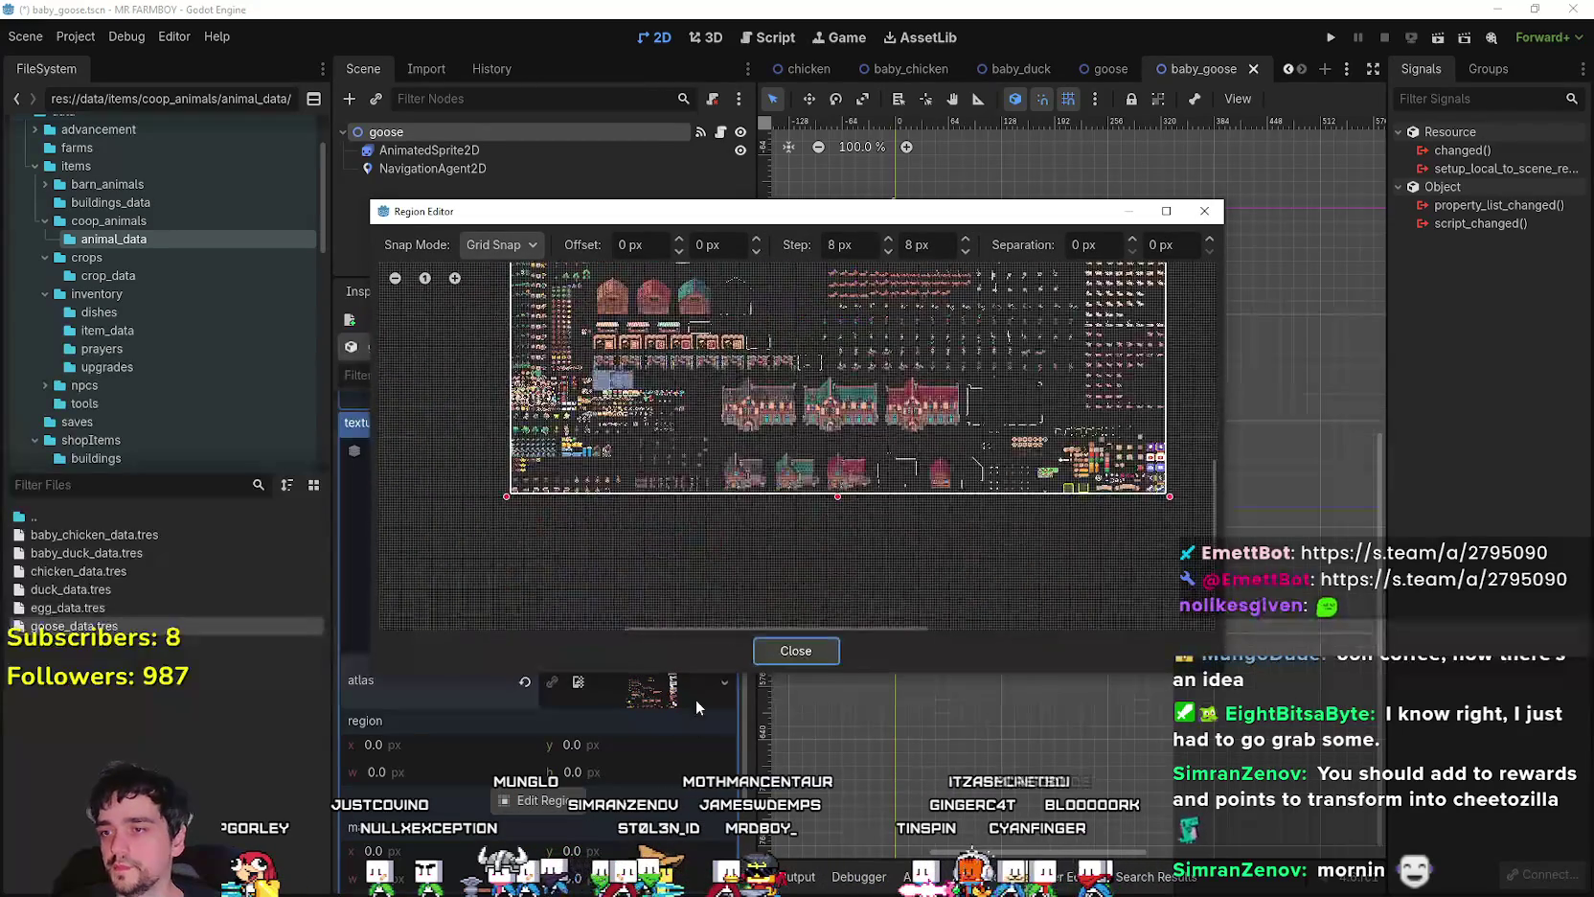
scroll(692, 451, up, 3)
scroll(692, 451, up, 3)
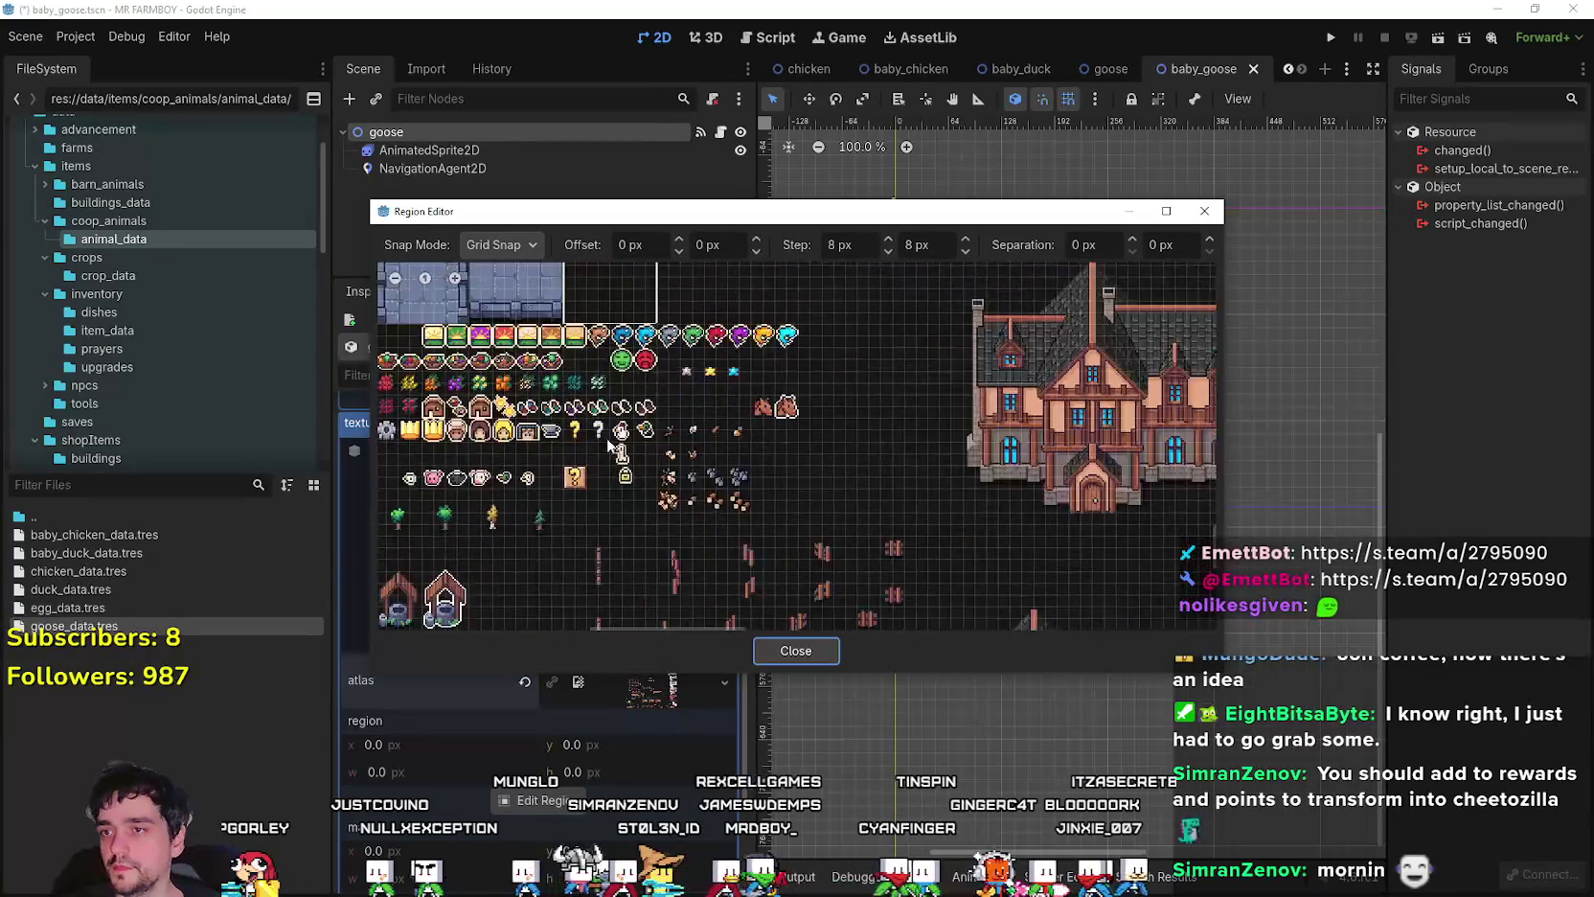
drag(668, 437, 621, 385)
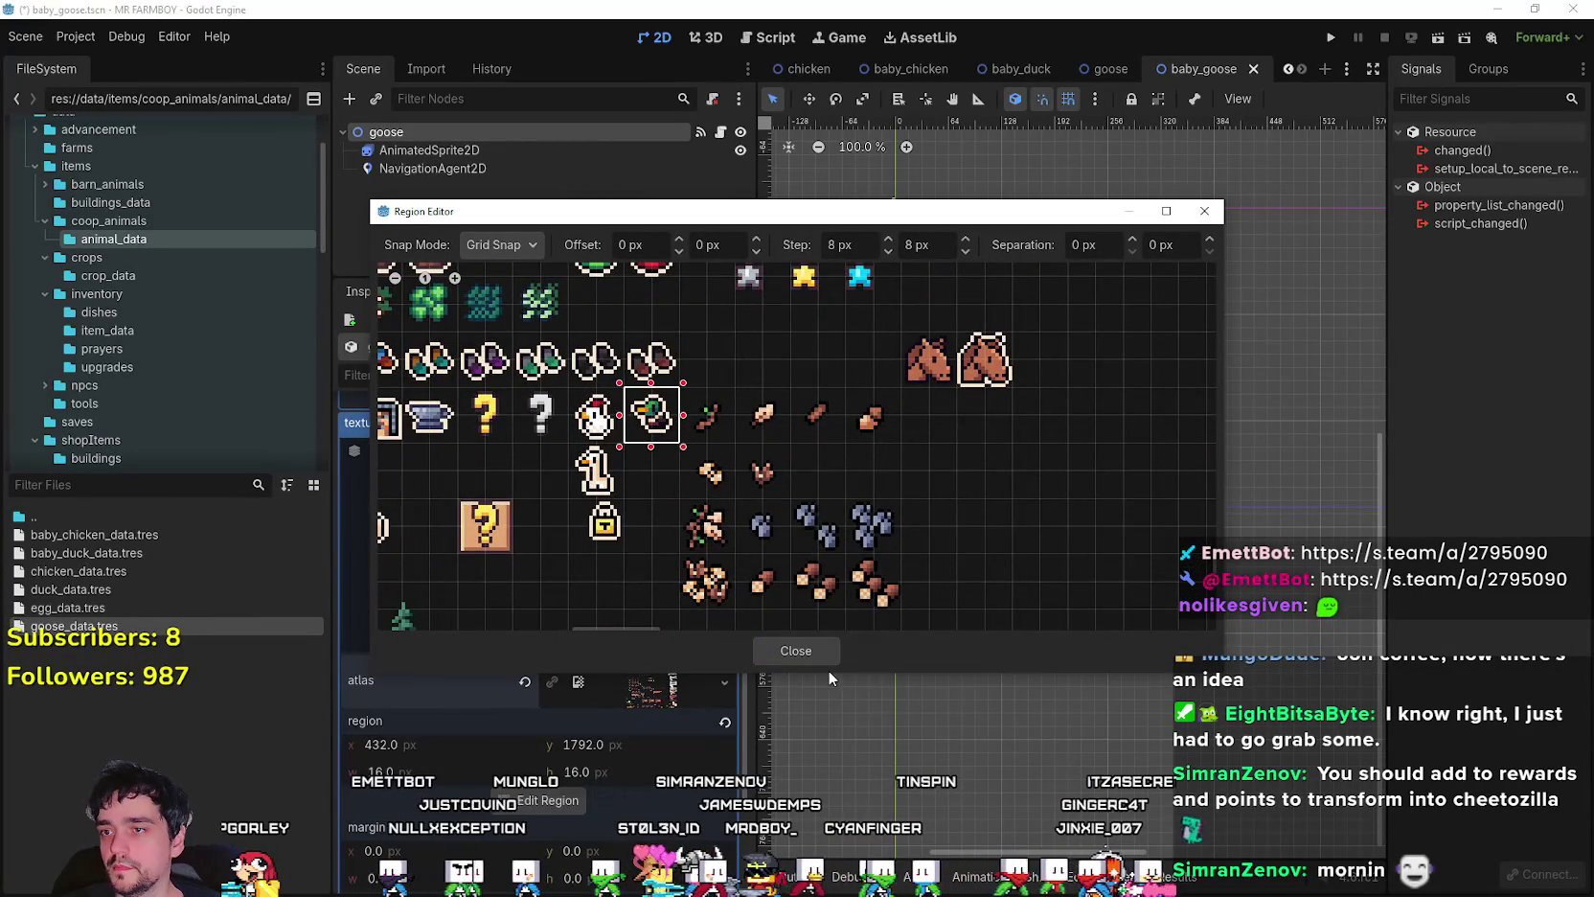
click(796, 650)
scroll(567, 638, up, 5)
click(655, 733)
key(ctrl+s)
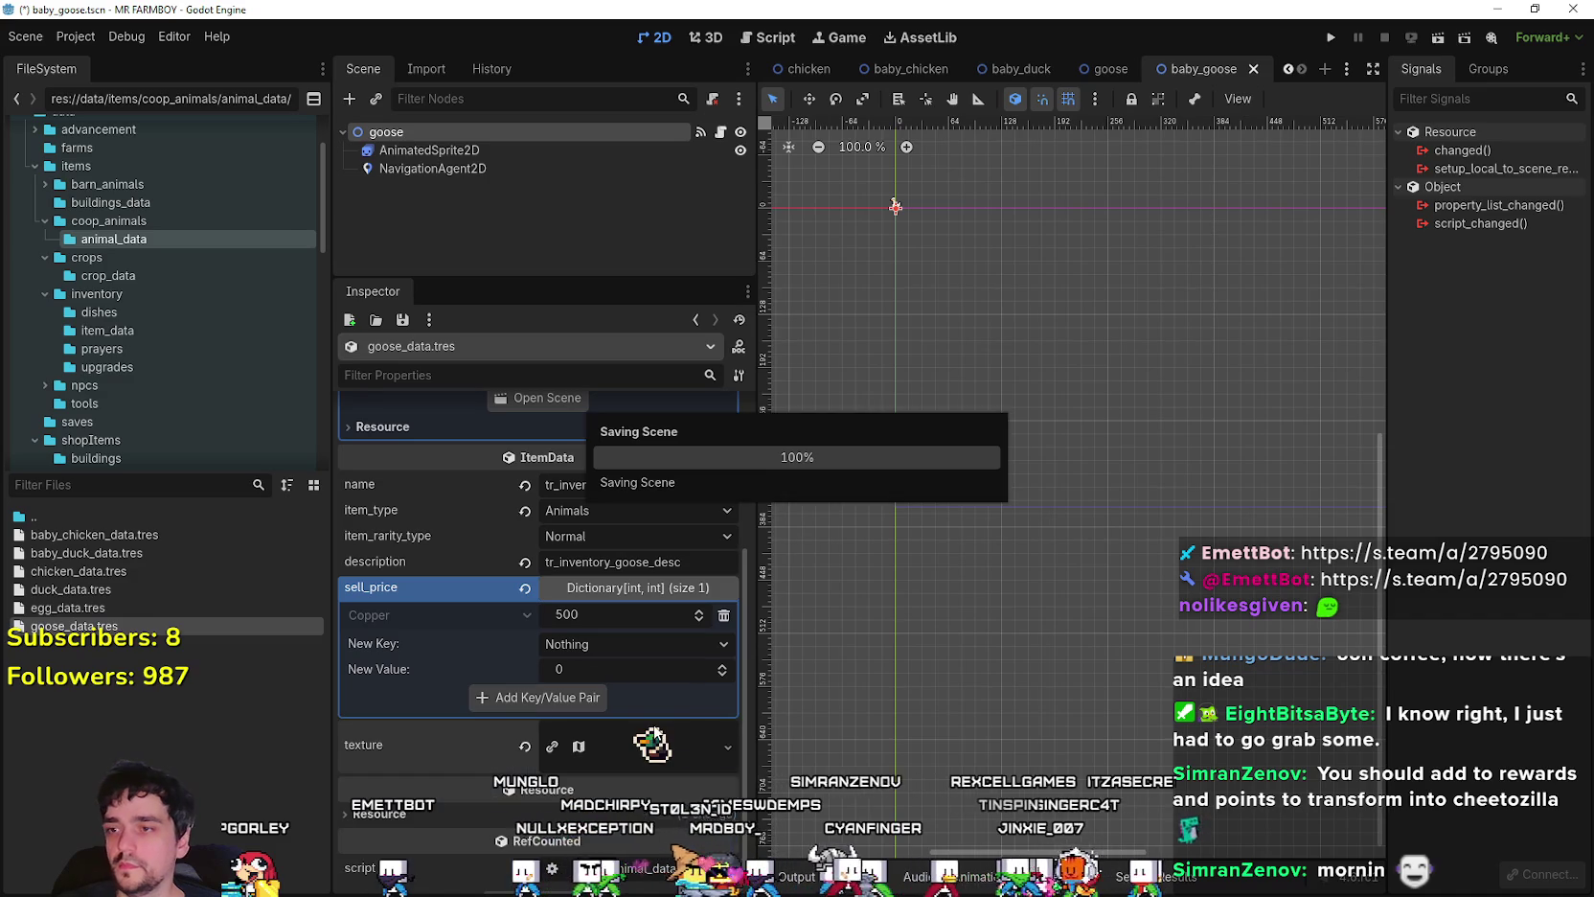
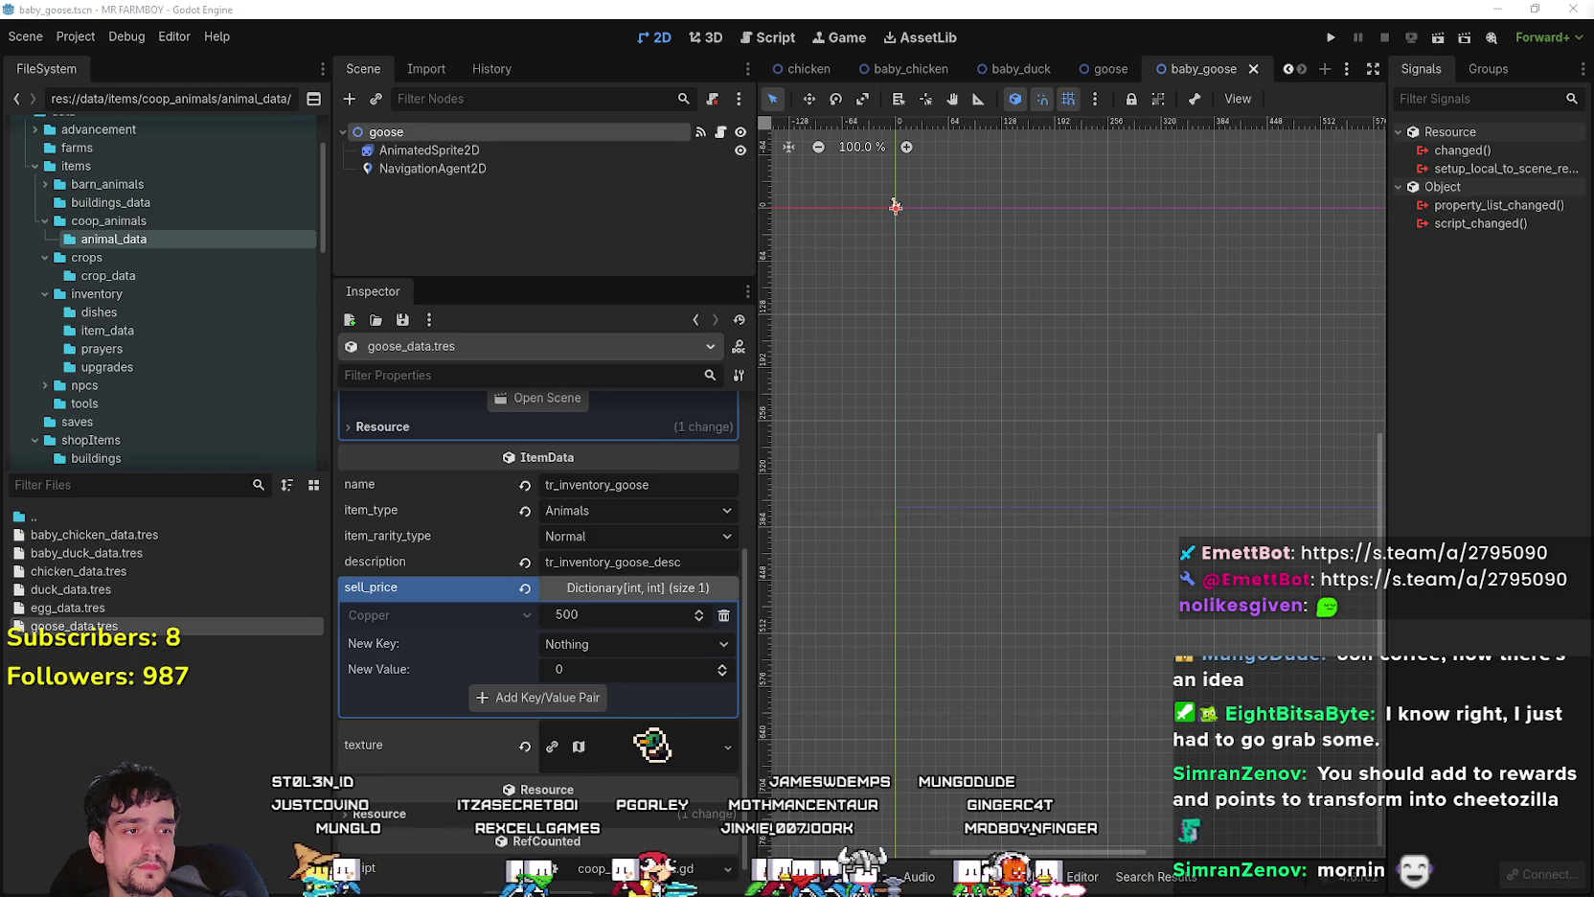
- Replace the goose item's duck texture with a new AtlasTexture using the 2048×2048 tileset
scroll(518, 733, up, 1)
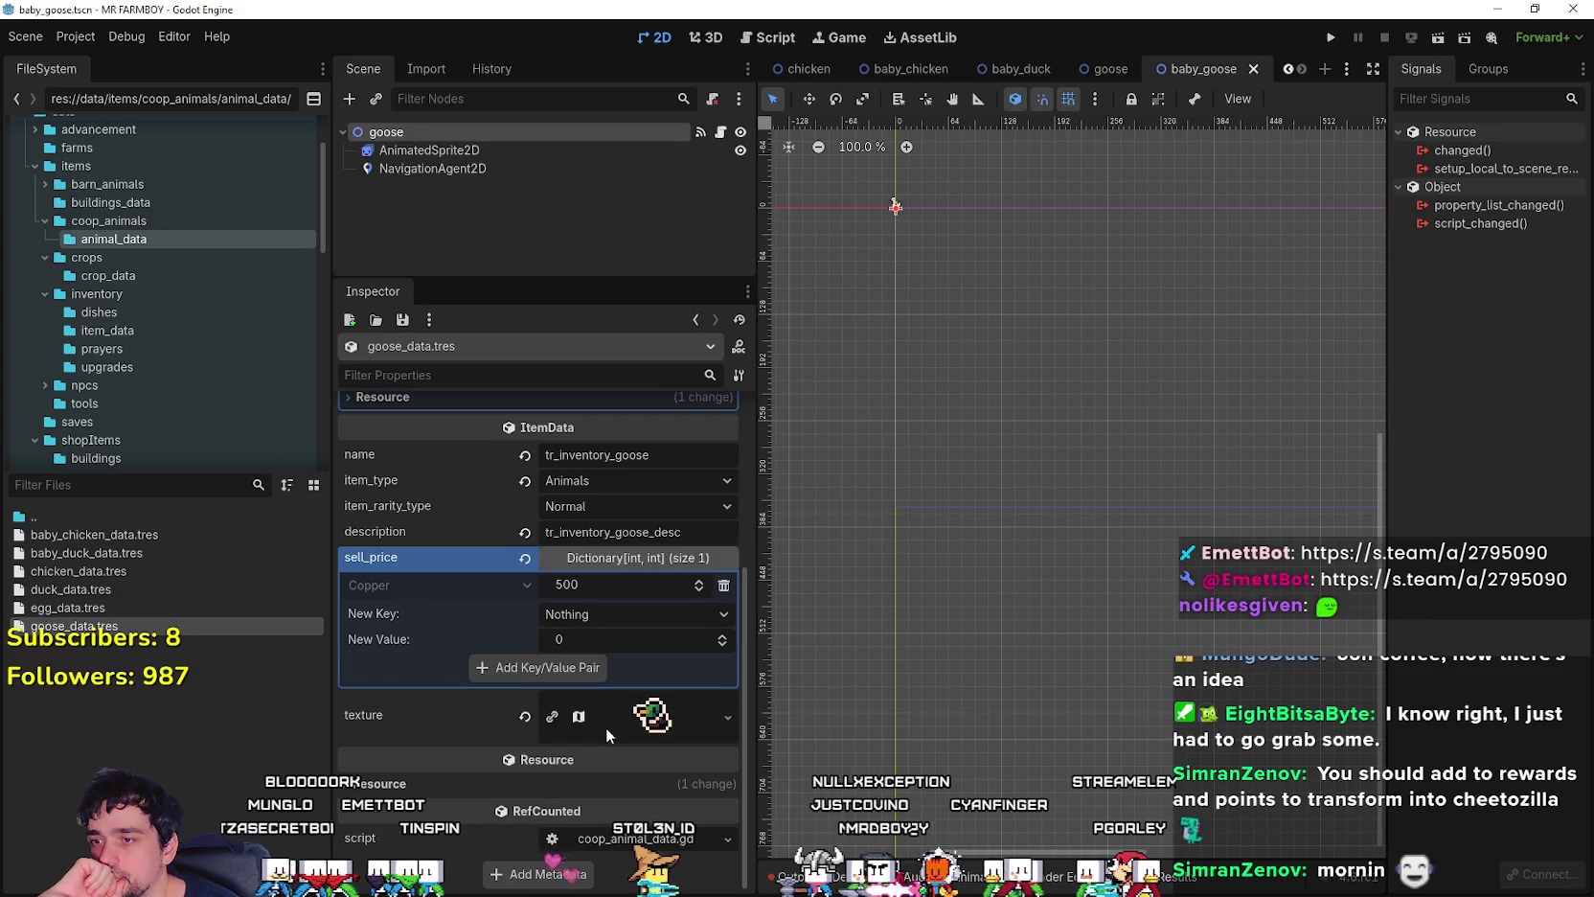
scroll(623, 723, up, 3)
scroll(626, 722, up, 2)
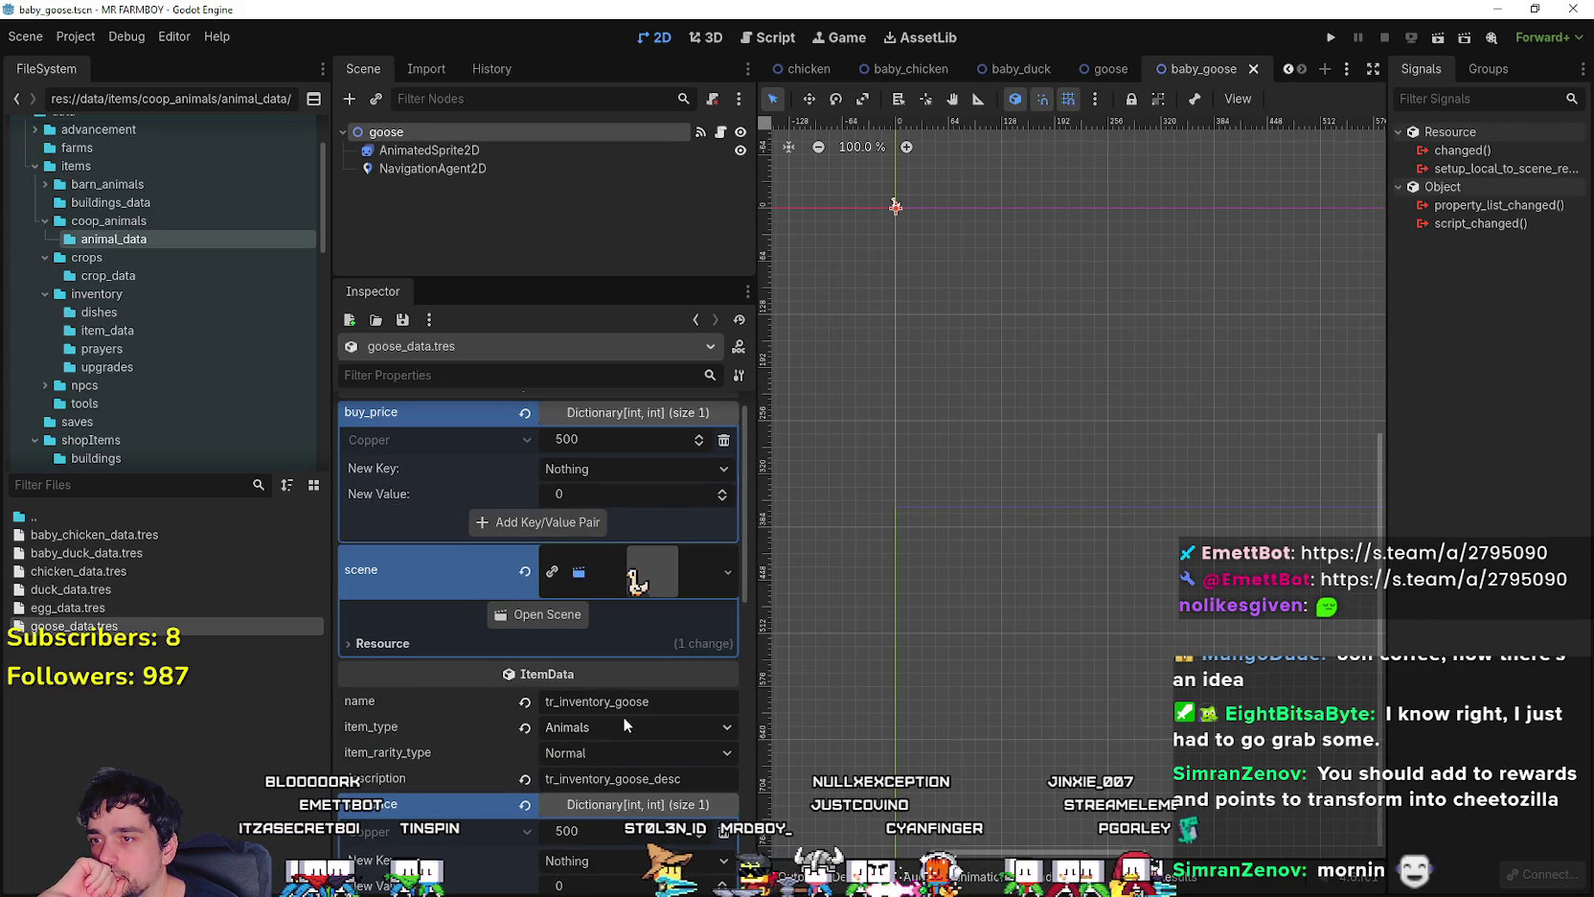
scroll(638, 688, down, 4)
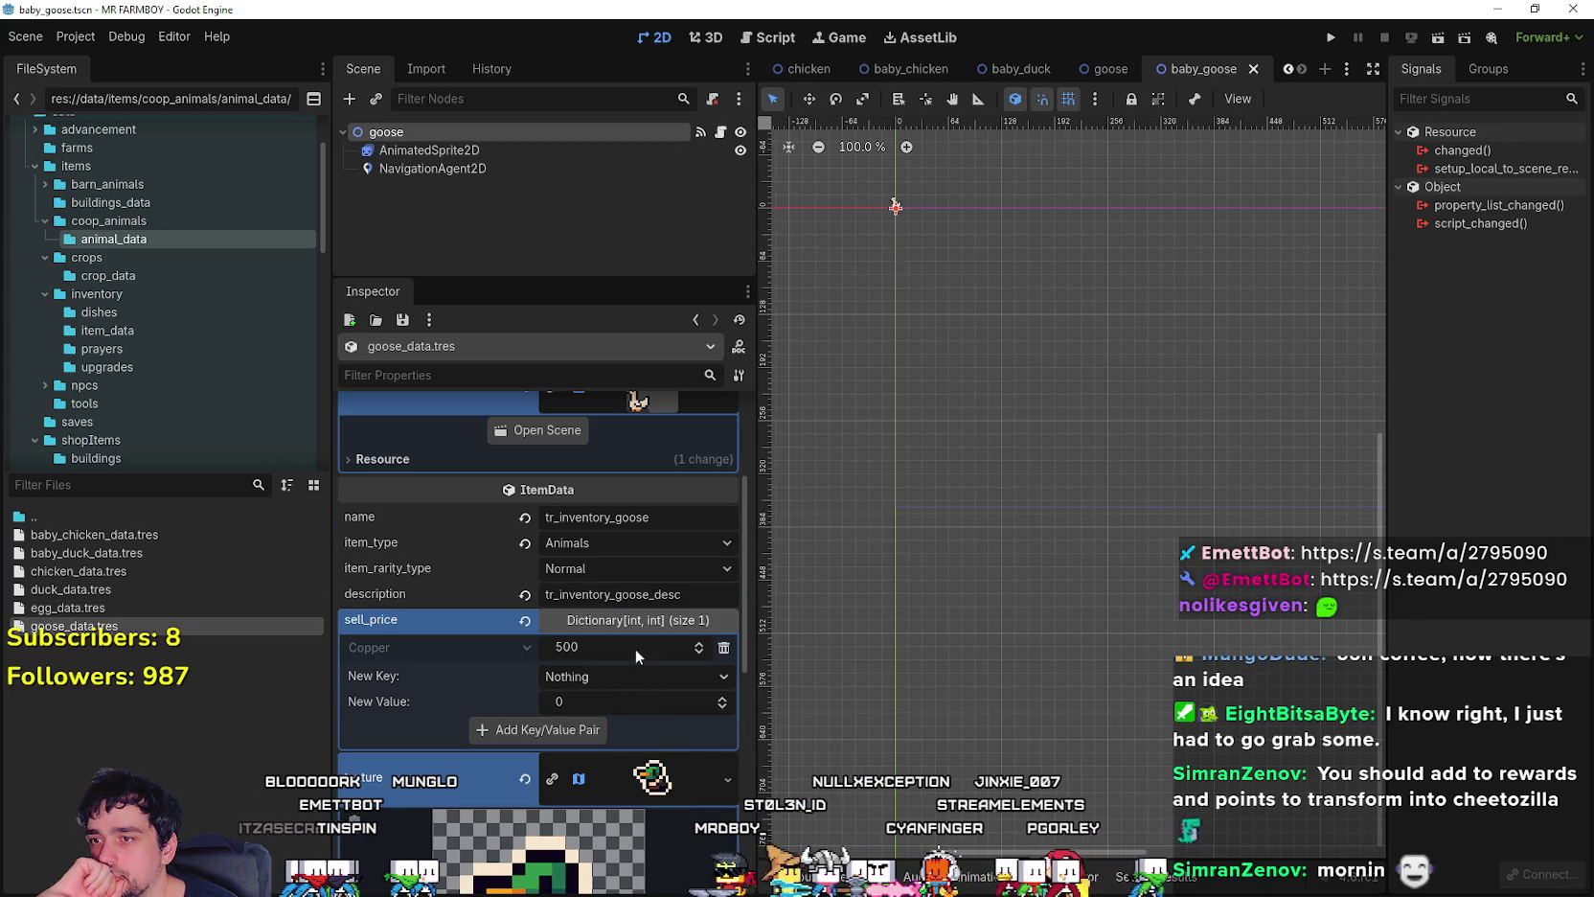
scroll(597, 705, down, 3)
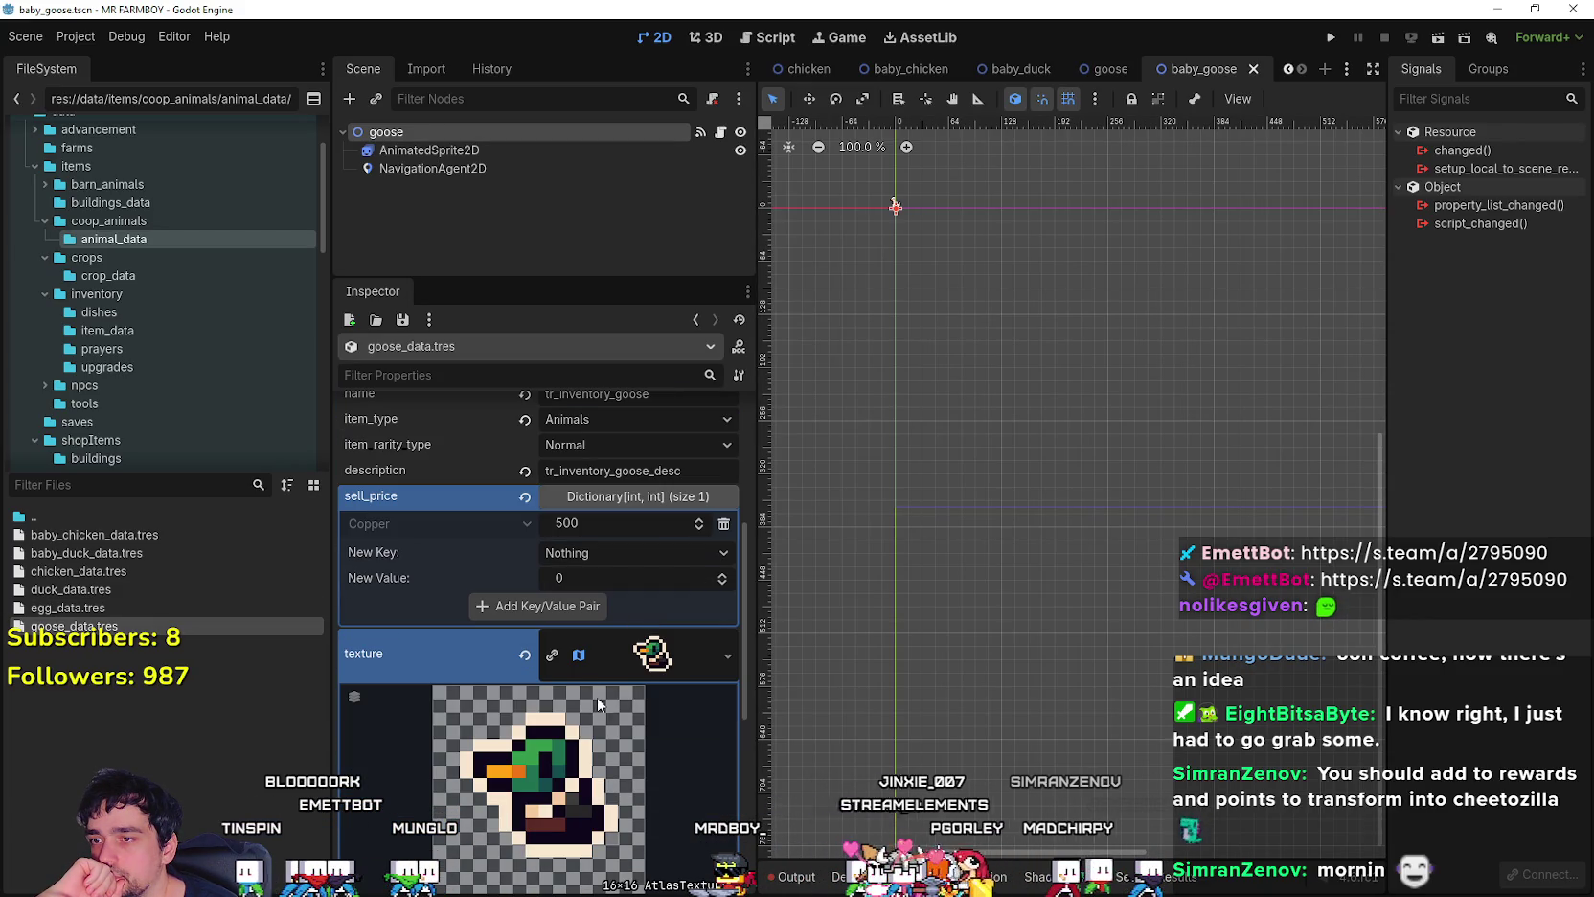
click(528, 651)
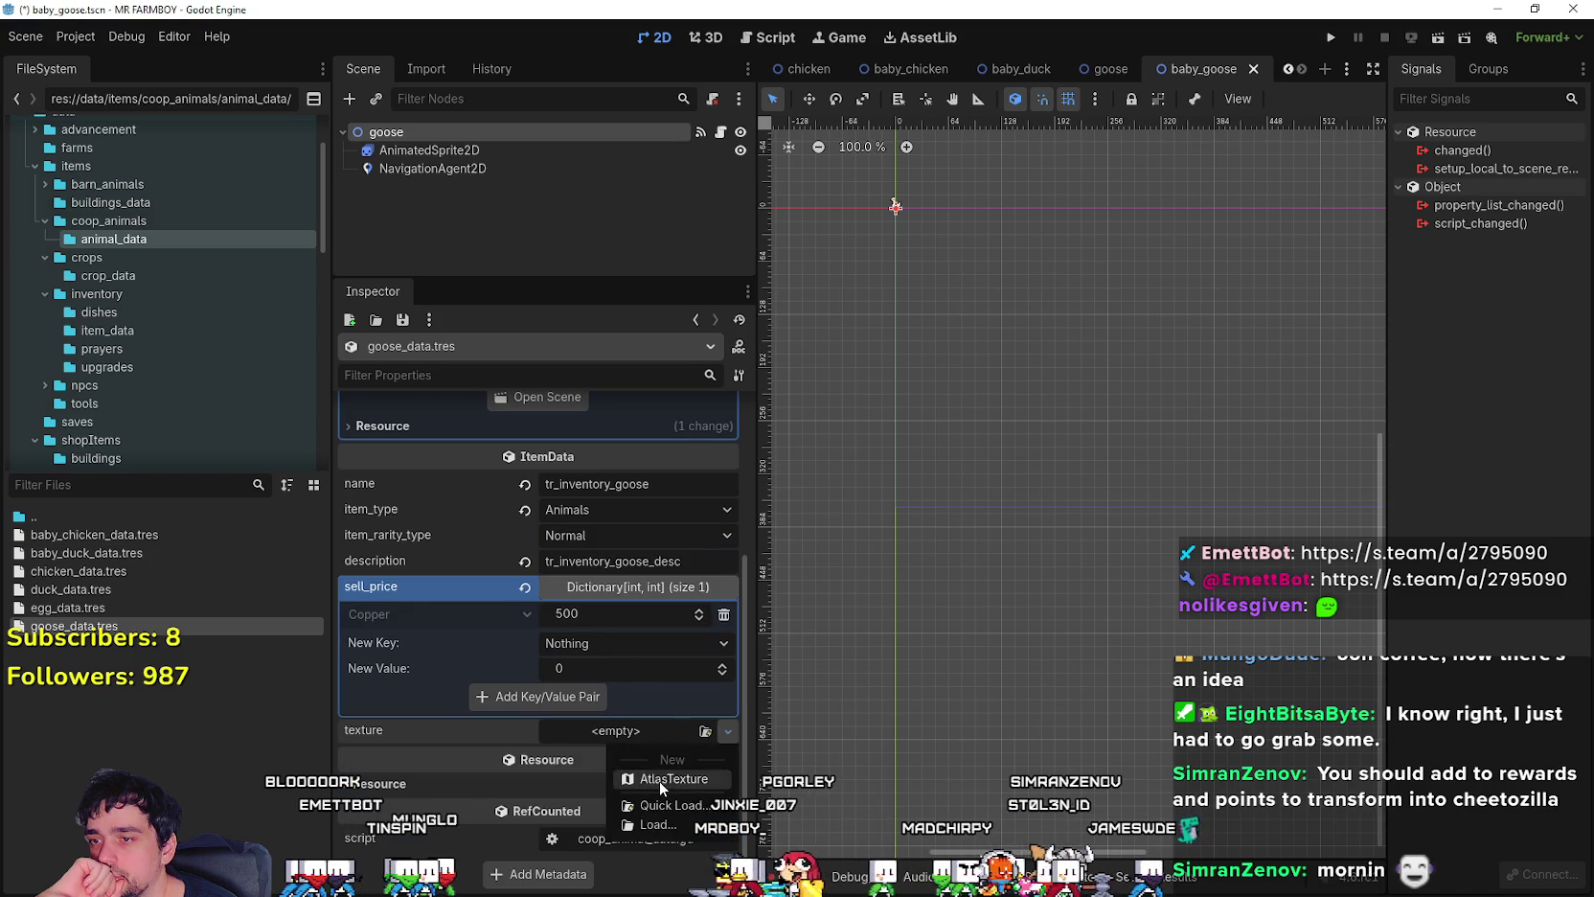
scroll(625, 730, down, 7)
click(728, 423)
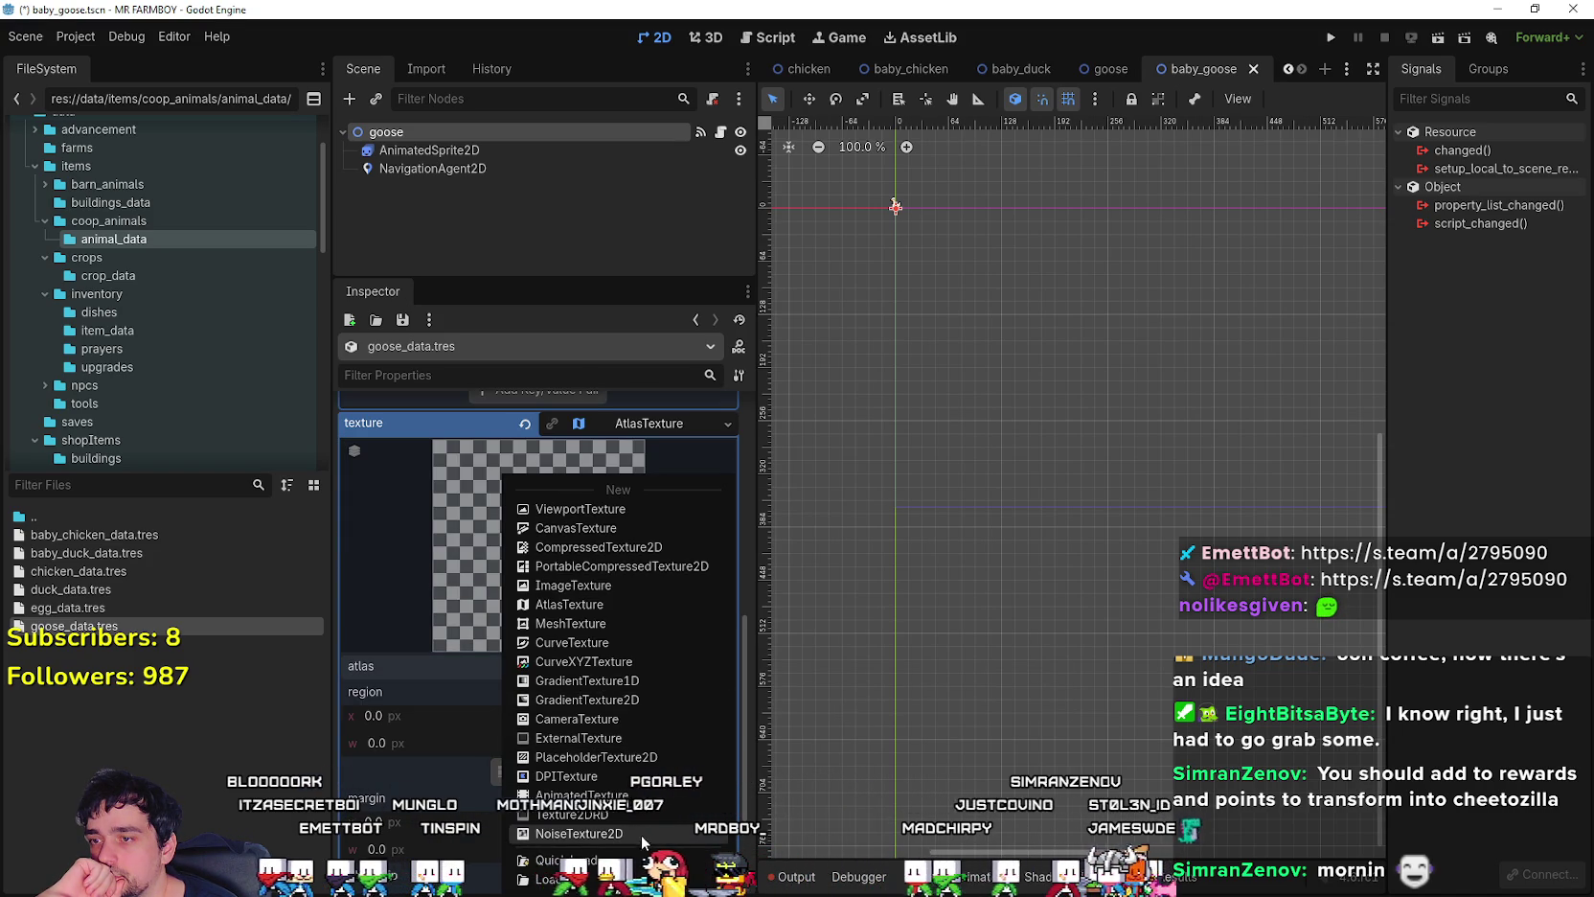
click(551, 859)
double_click(633, 268)
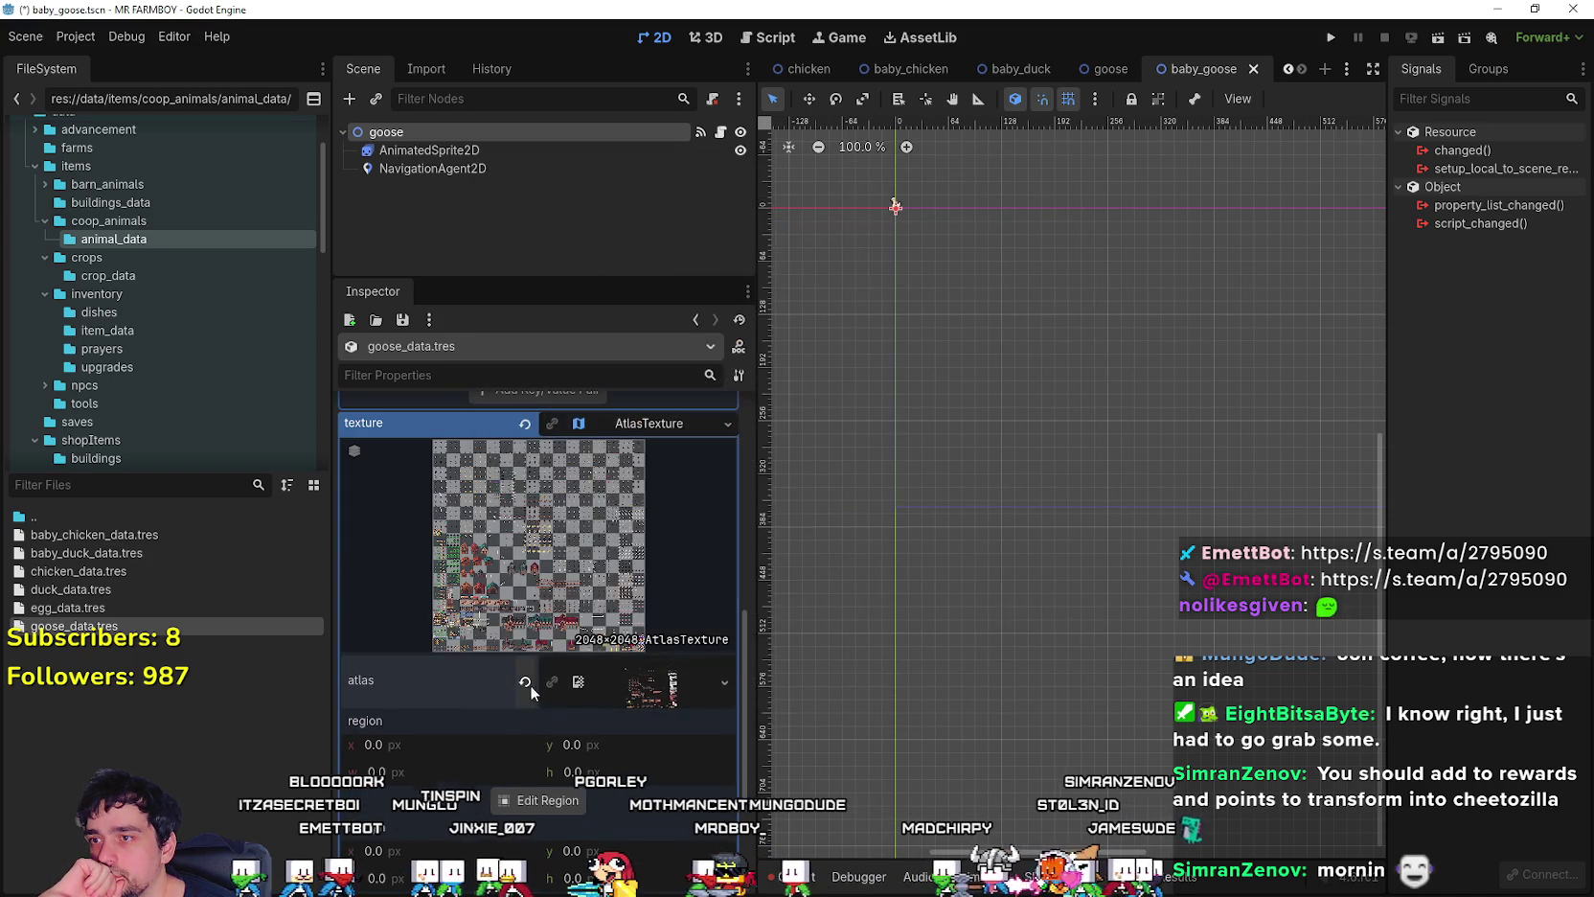
- Select the 16x16 goose sprite as the atlas region and save goose_data.tres
click(551, 796)
scroll(700, 389, down, 5)
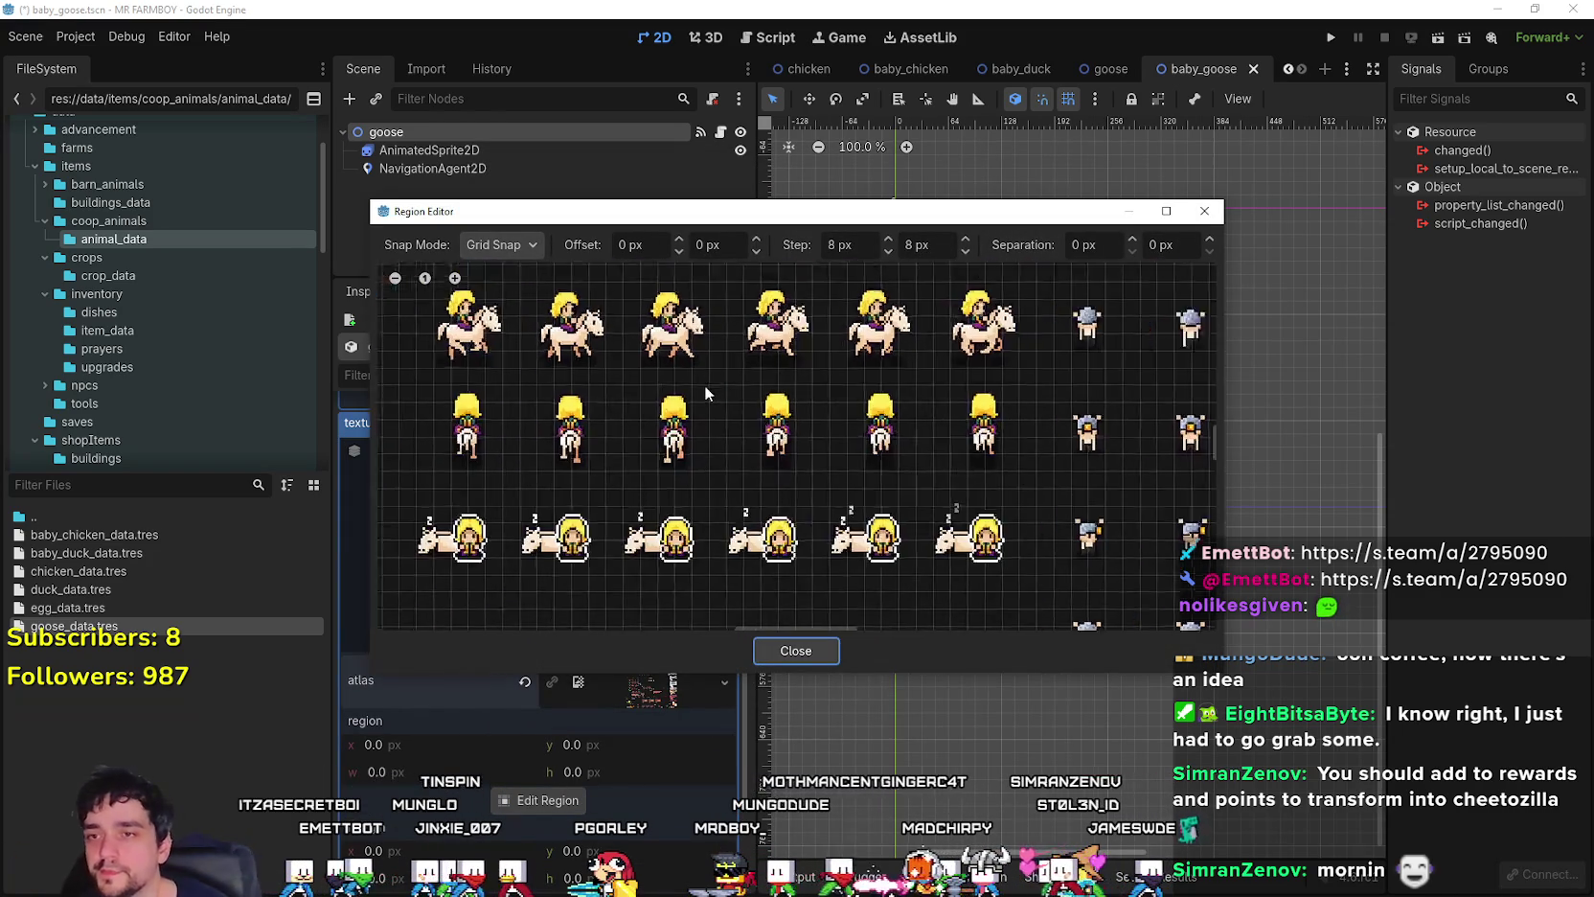
scroll(688, 436, down, 8)
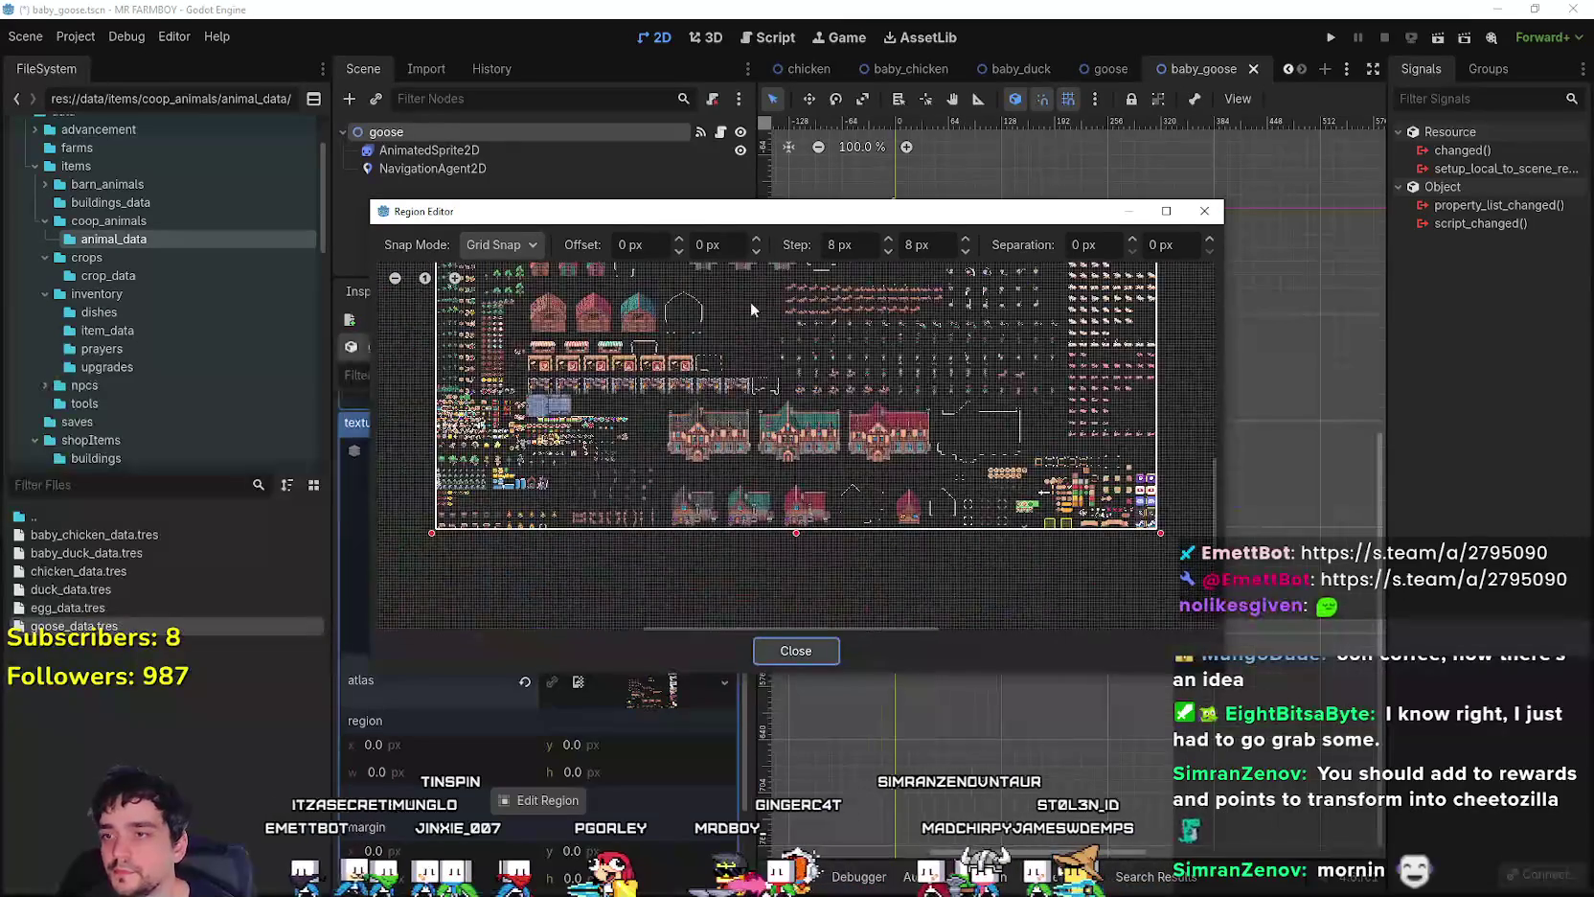
scroll(648, 466, up, 8)
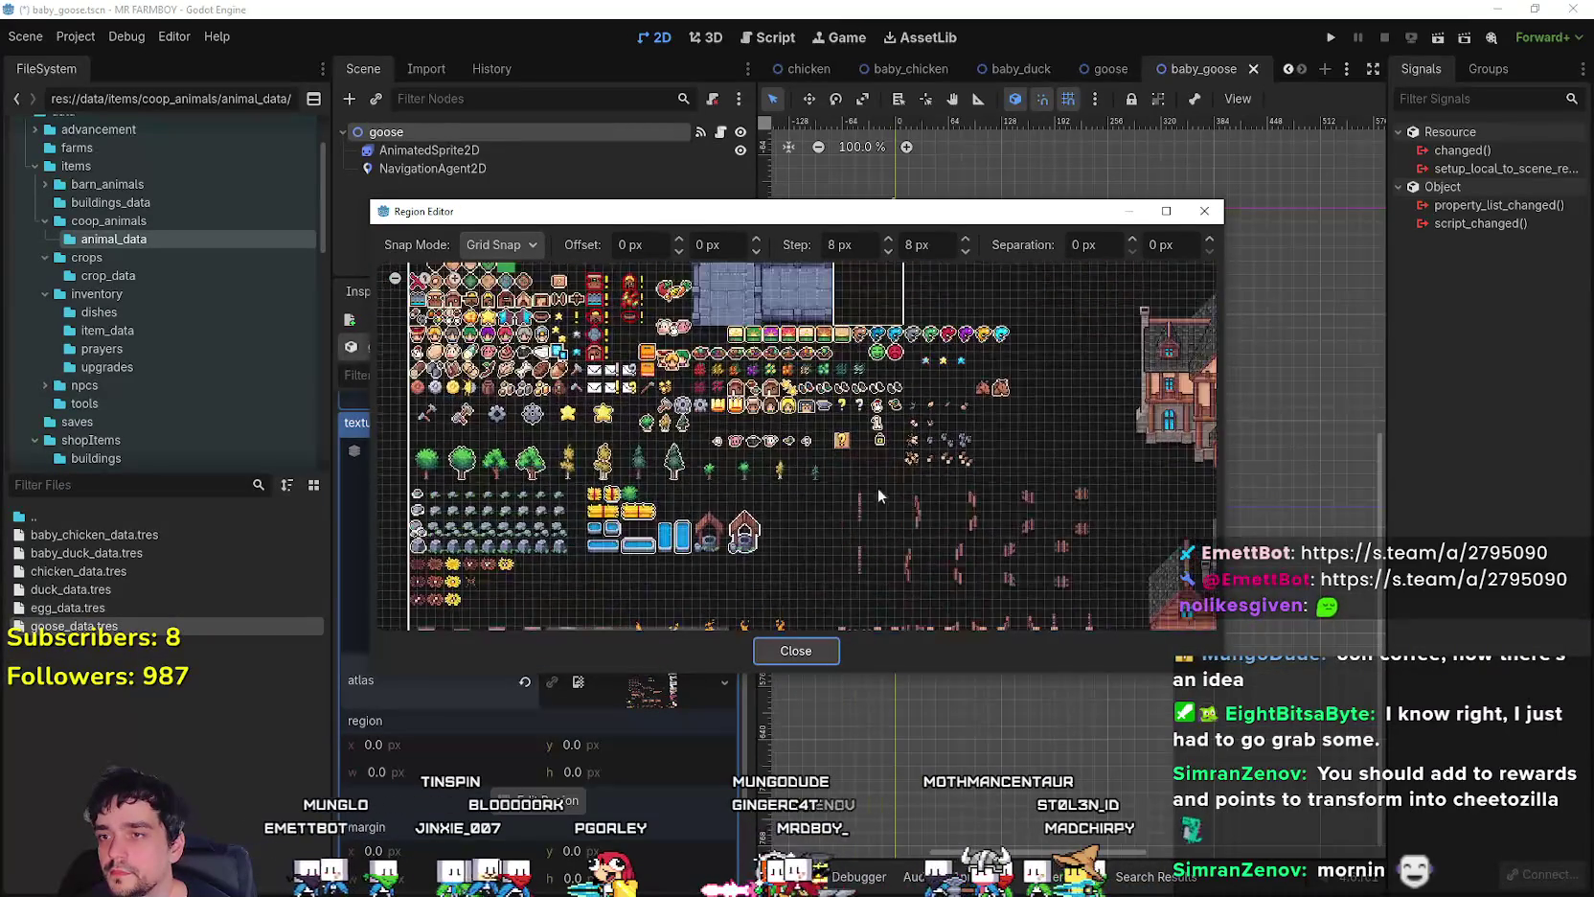
scroll(763, 473, up, 3)
click(651, 470)
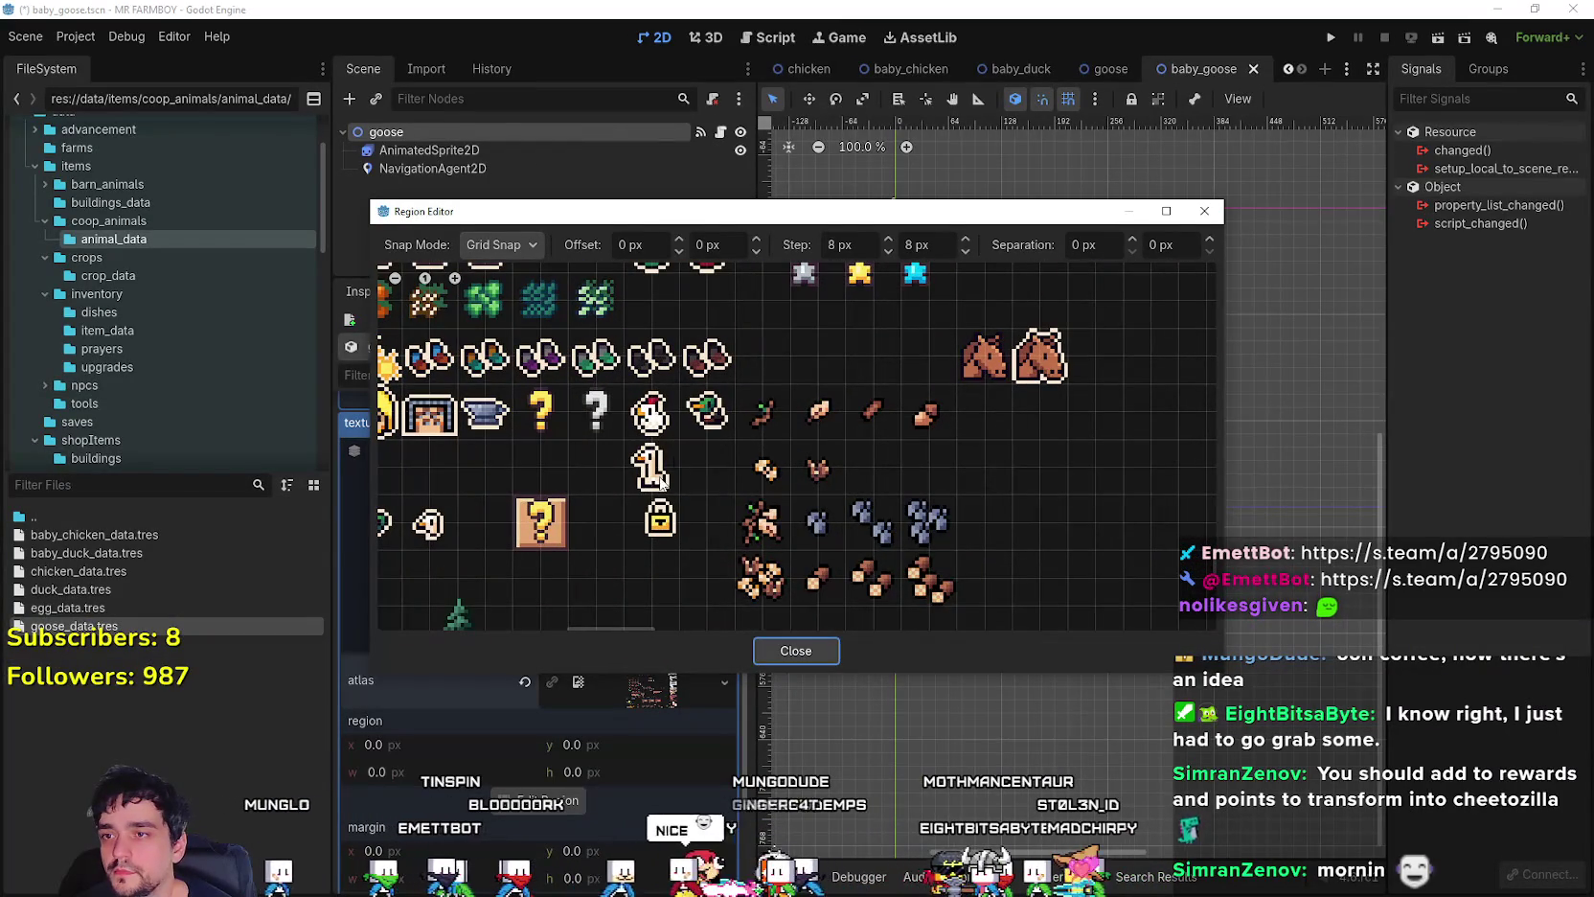
click(817, 648)
scroll(645, 617, up, 4)
click(647, 617)
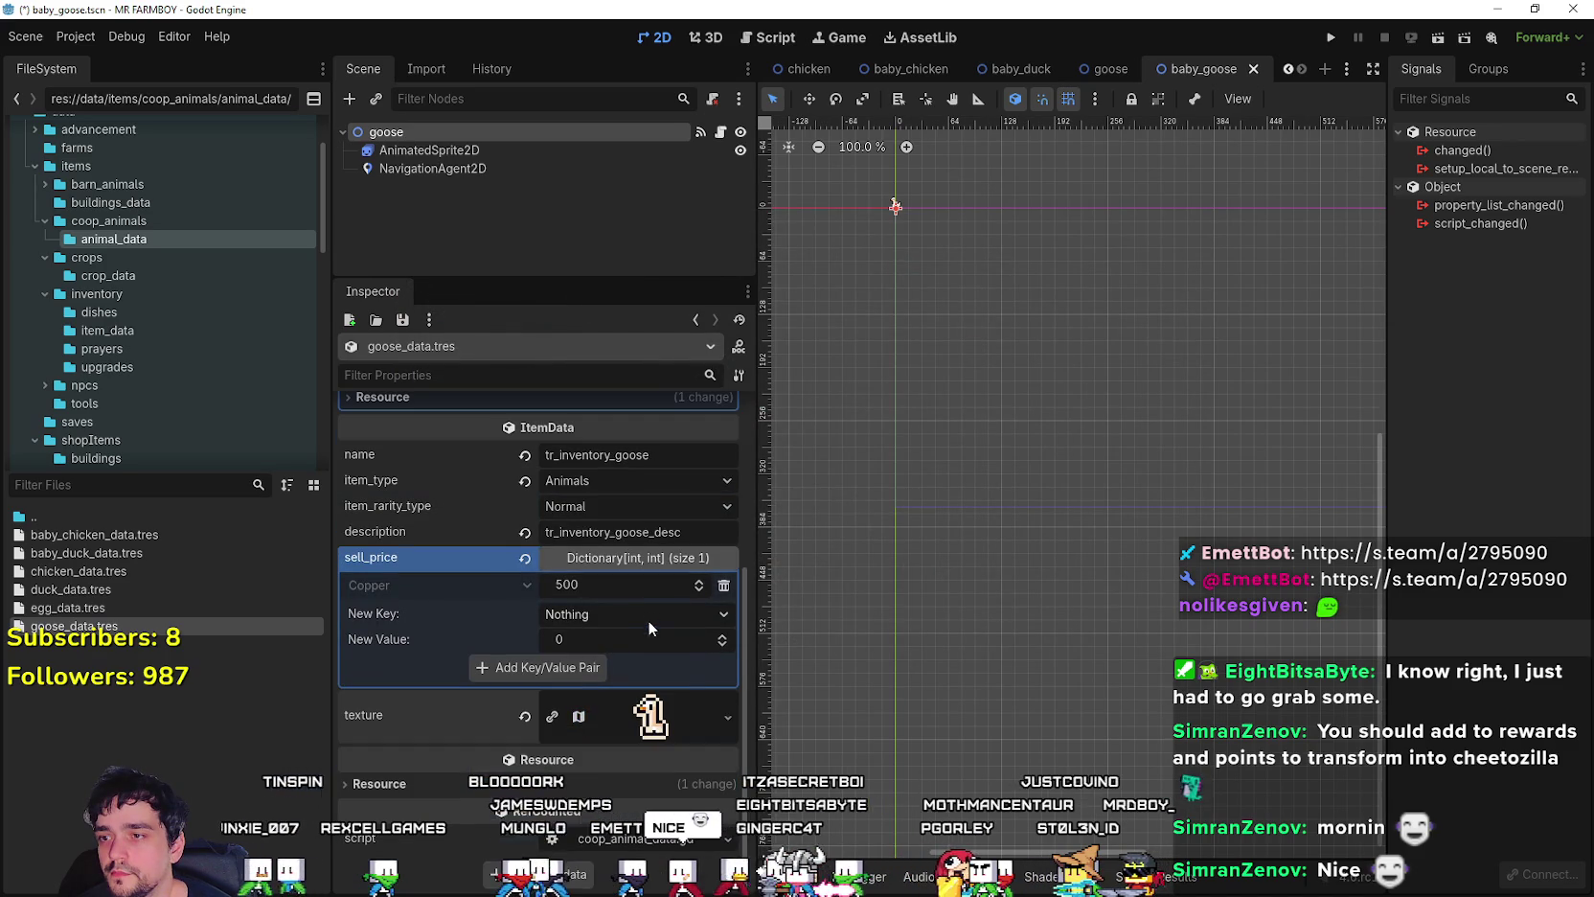
key(ctrl+s)
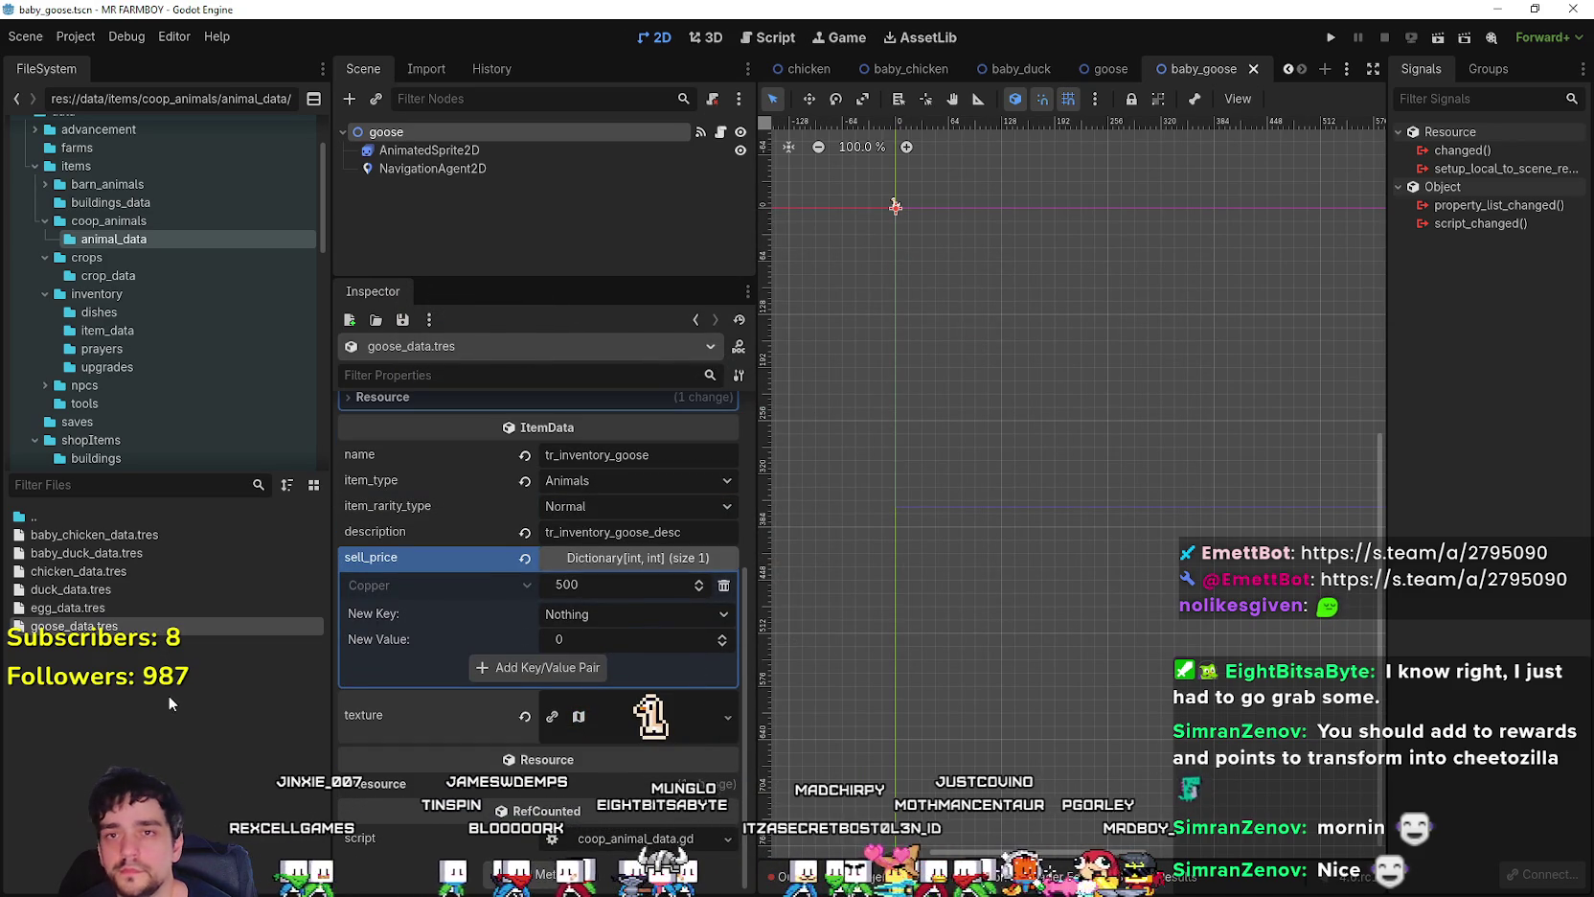
drag(755, 282, 643, 282)
- Collapse goose data's buy_price and sell_price dictionaries, save, and inspect baby_duck_data.tres
scroll(532, 671, up, 4)
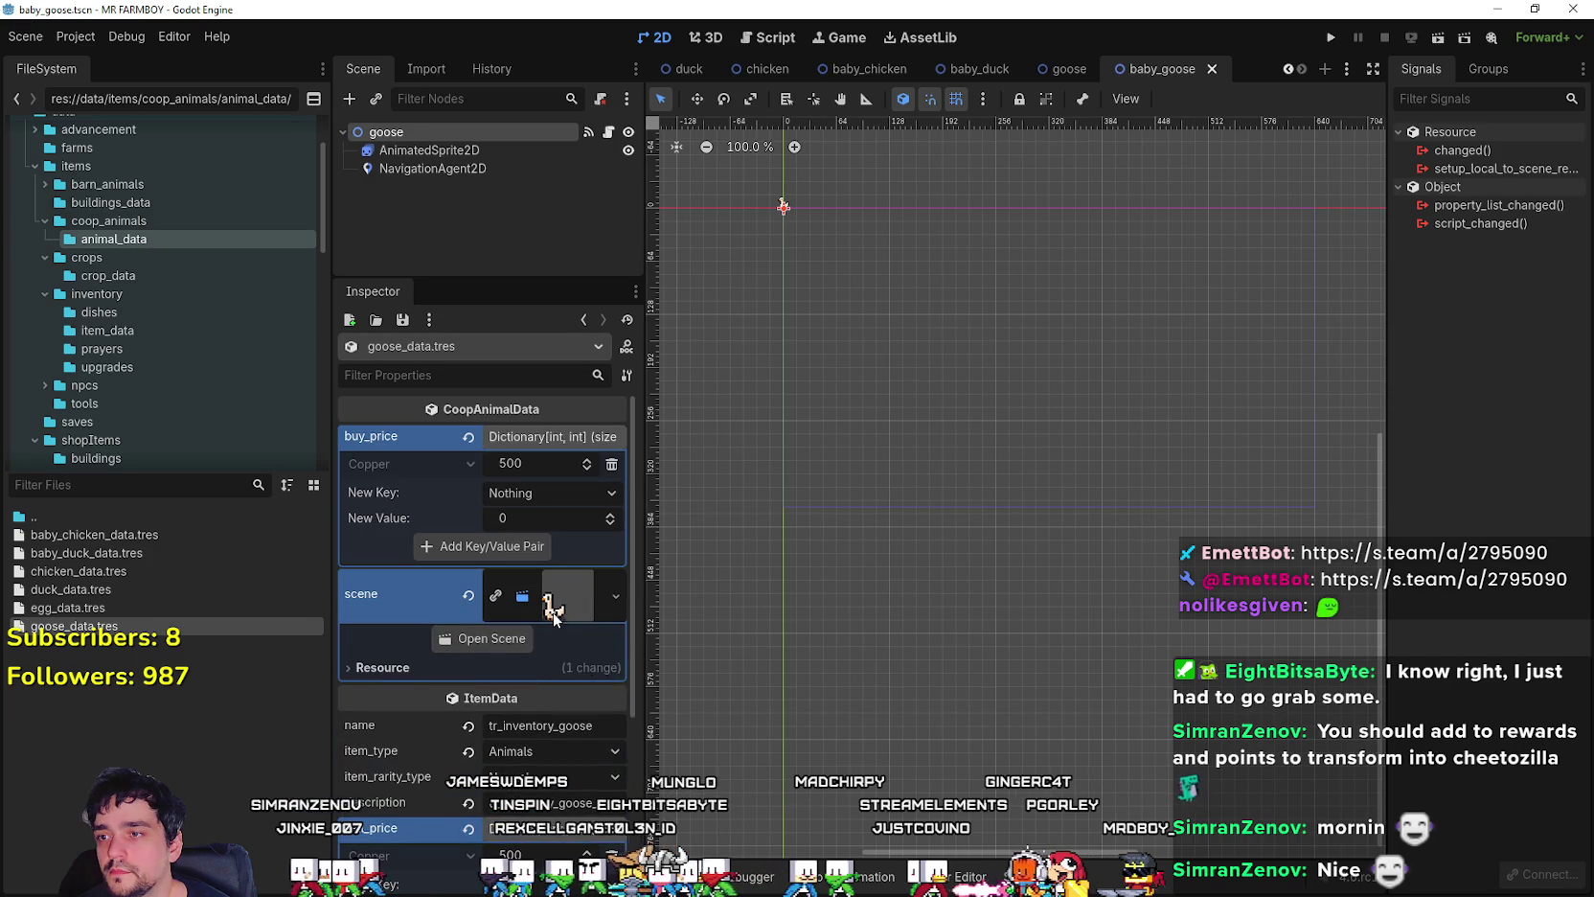
click(553, 436)
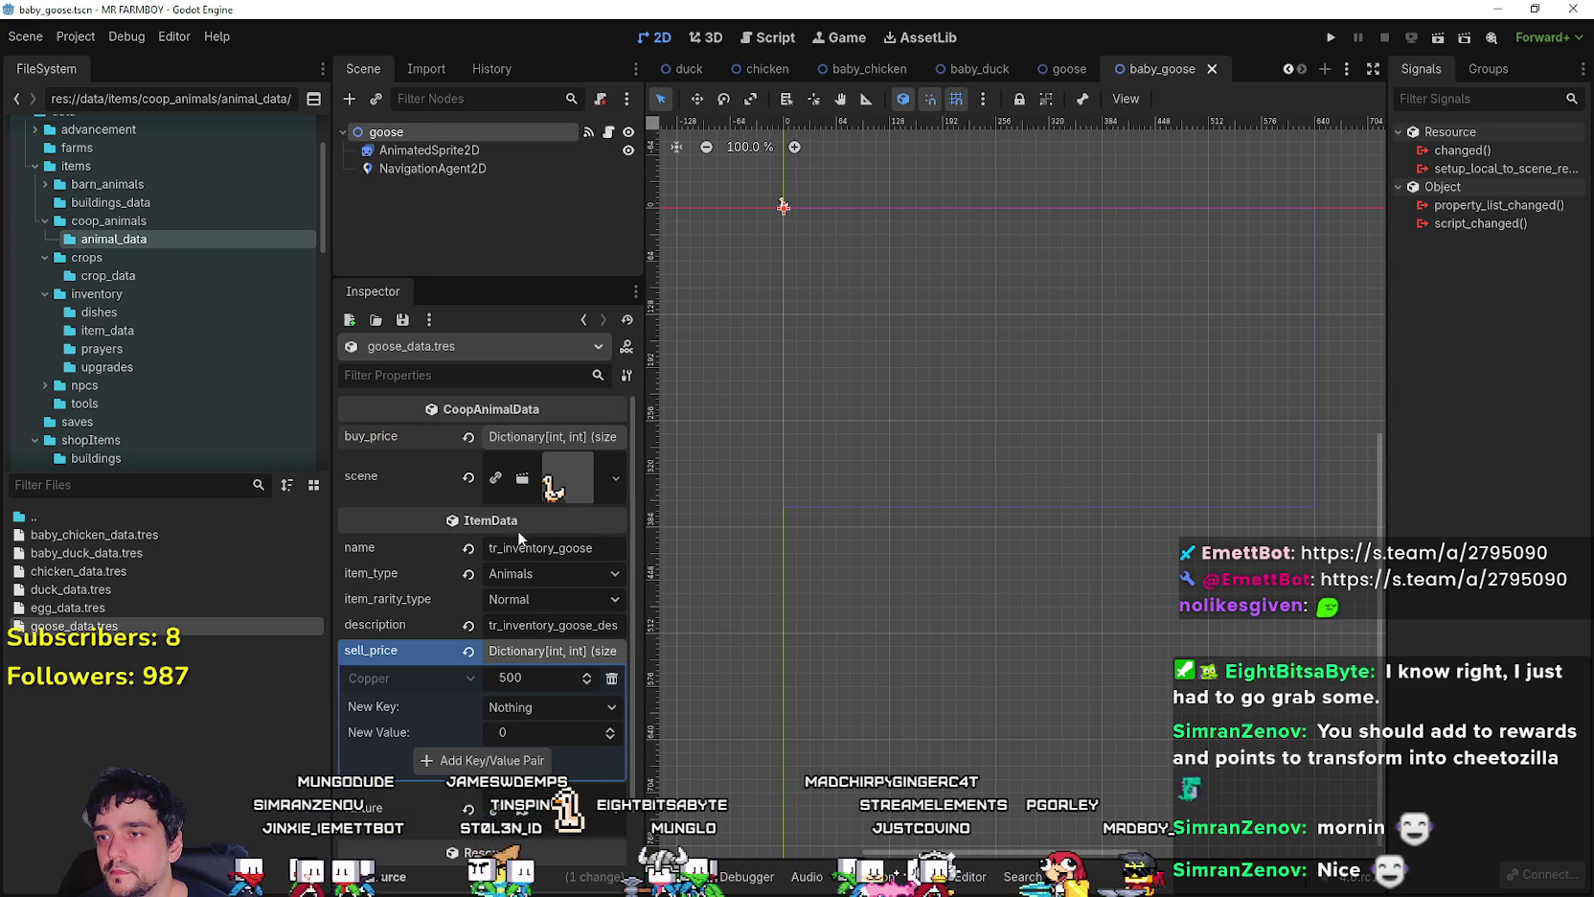
click(535, 655)
key(ctrl+s)
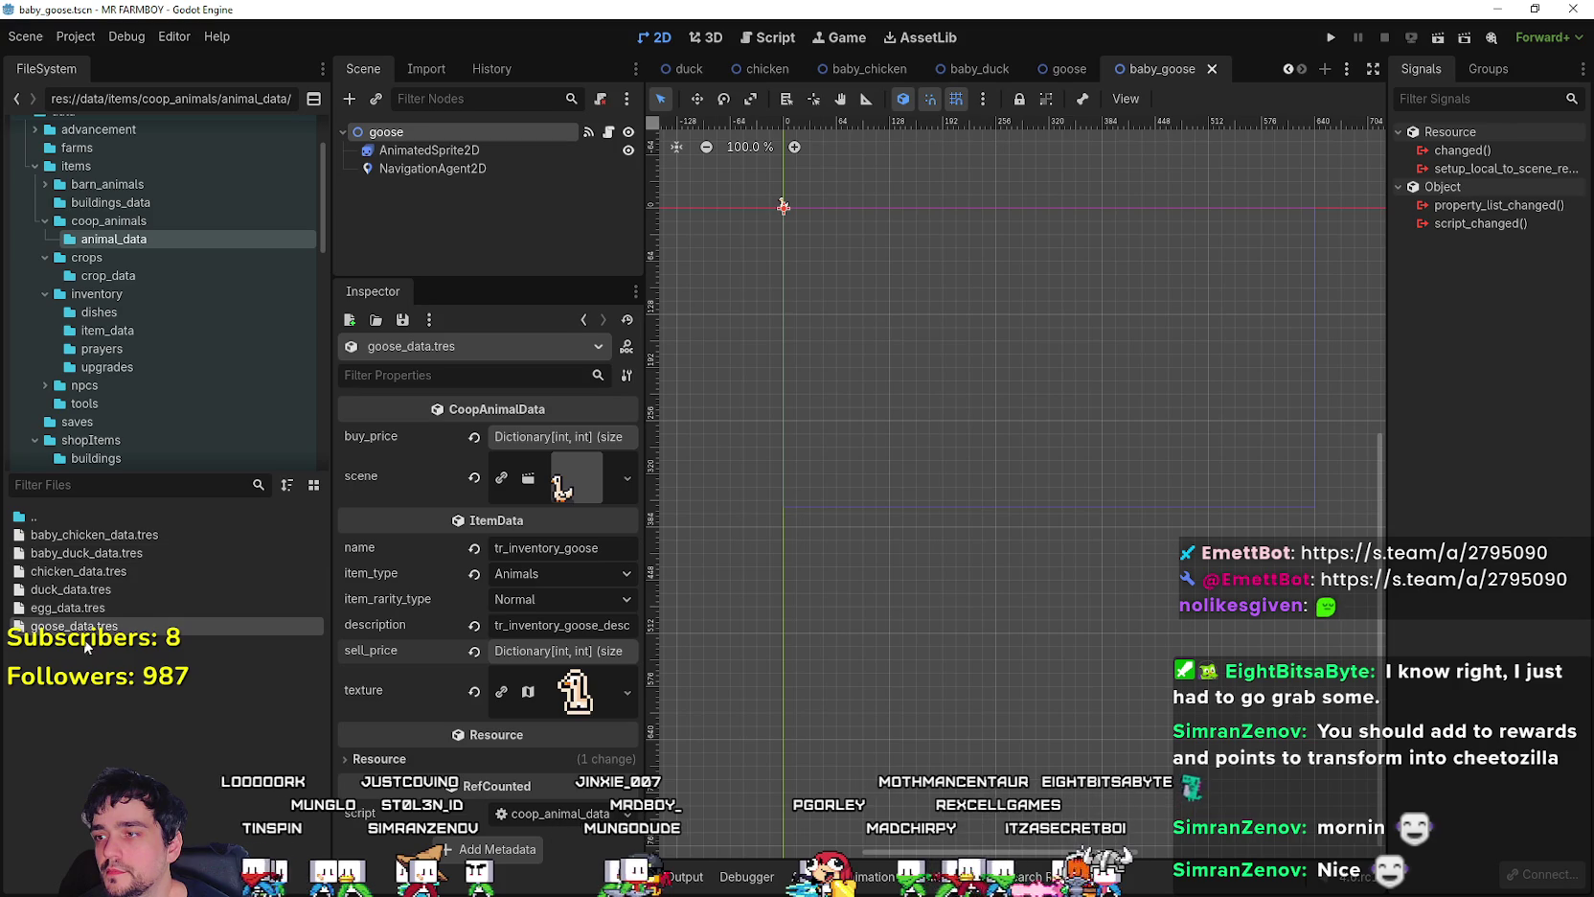
click(100, 553)
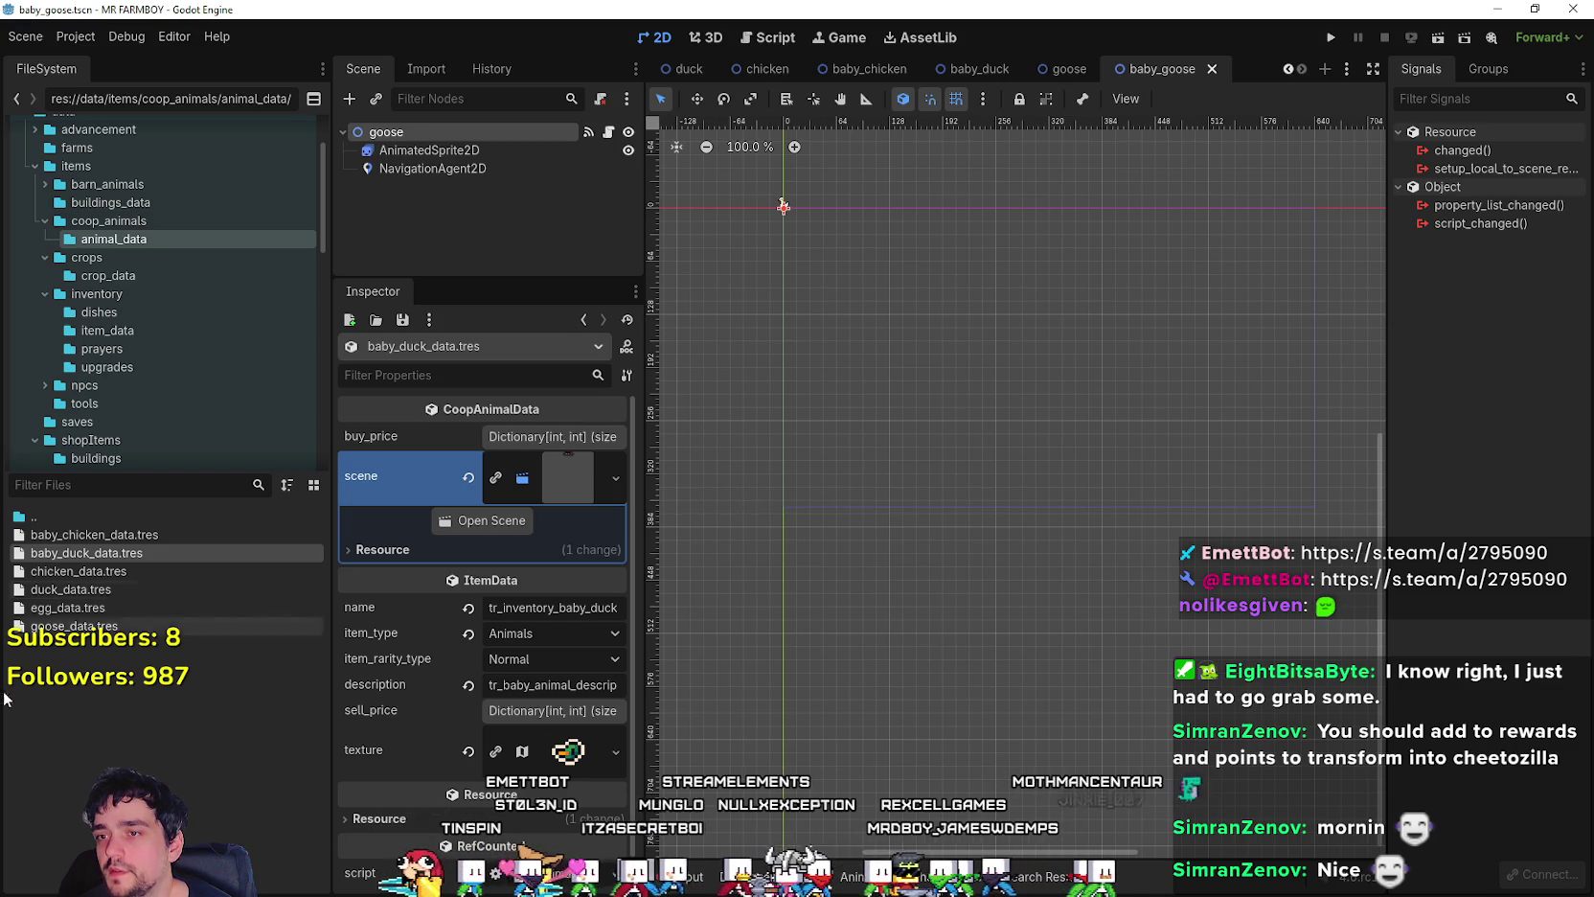
click(101, 629)
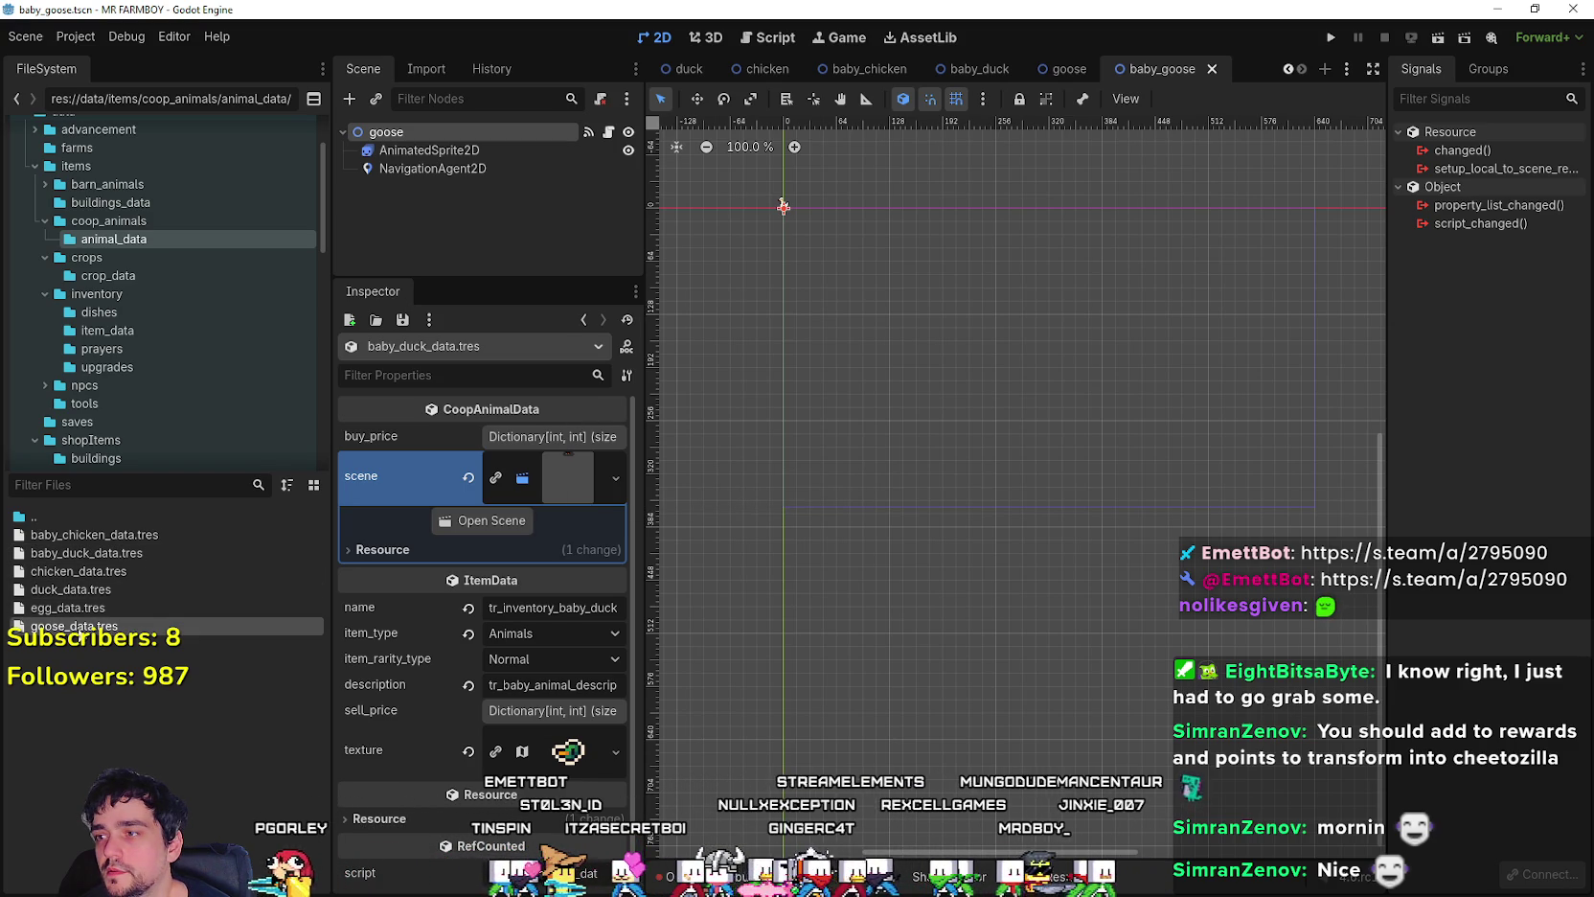
- Duplicate goose_data.tres as baby_goose_data.tres
right_click(81, 635)
click(194, 745)
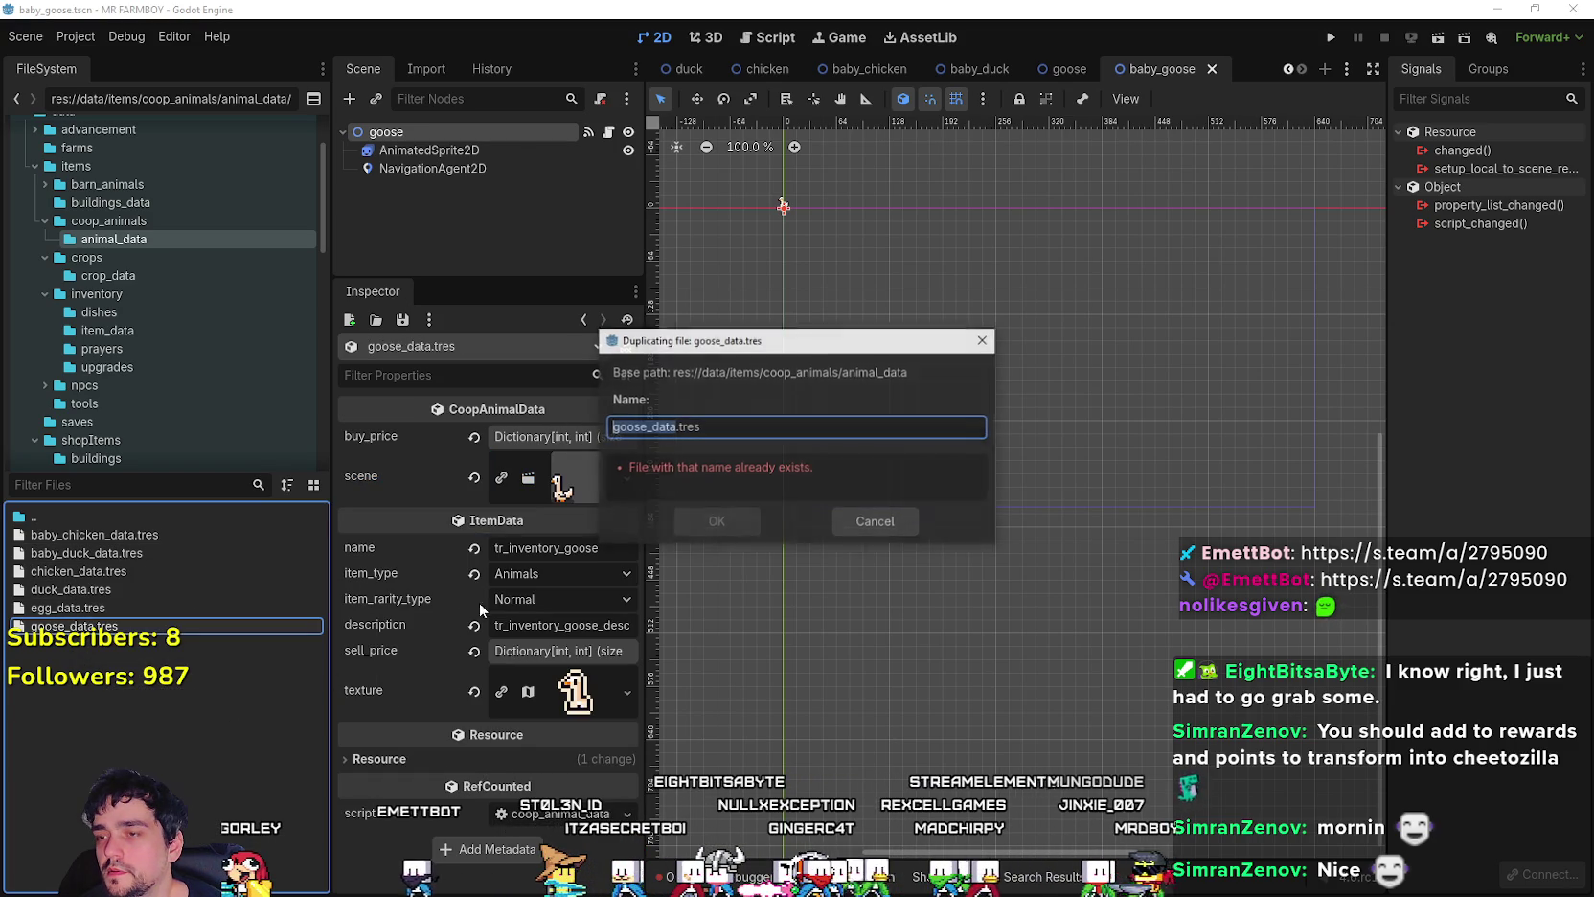
click(675, 427)
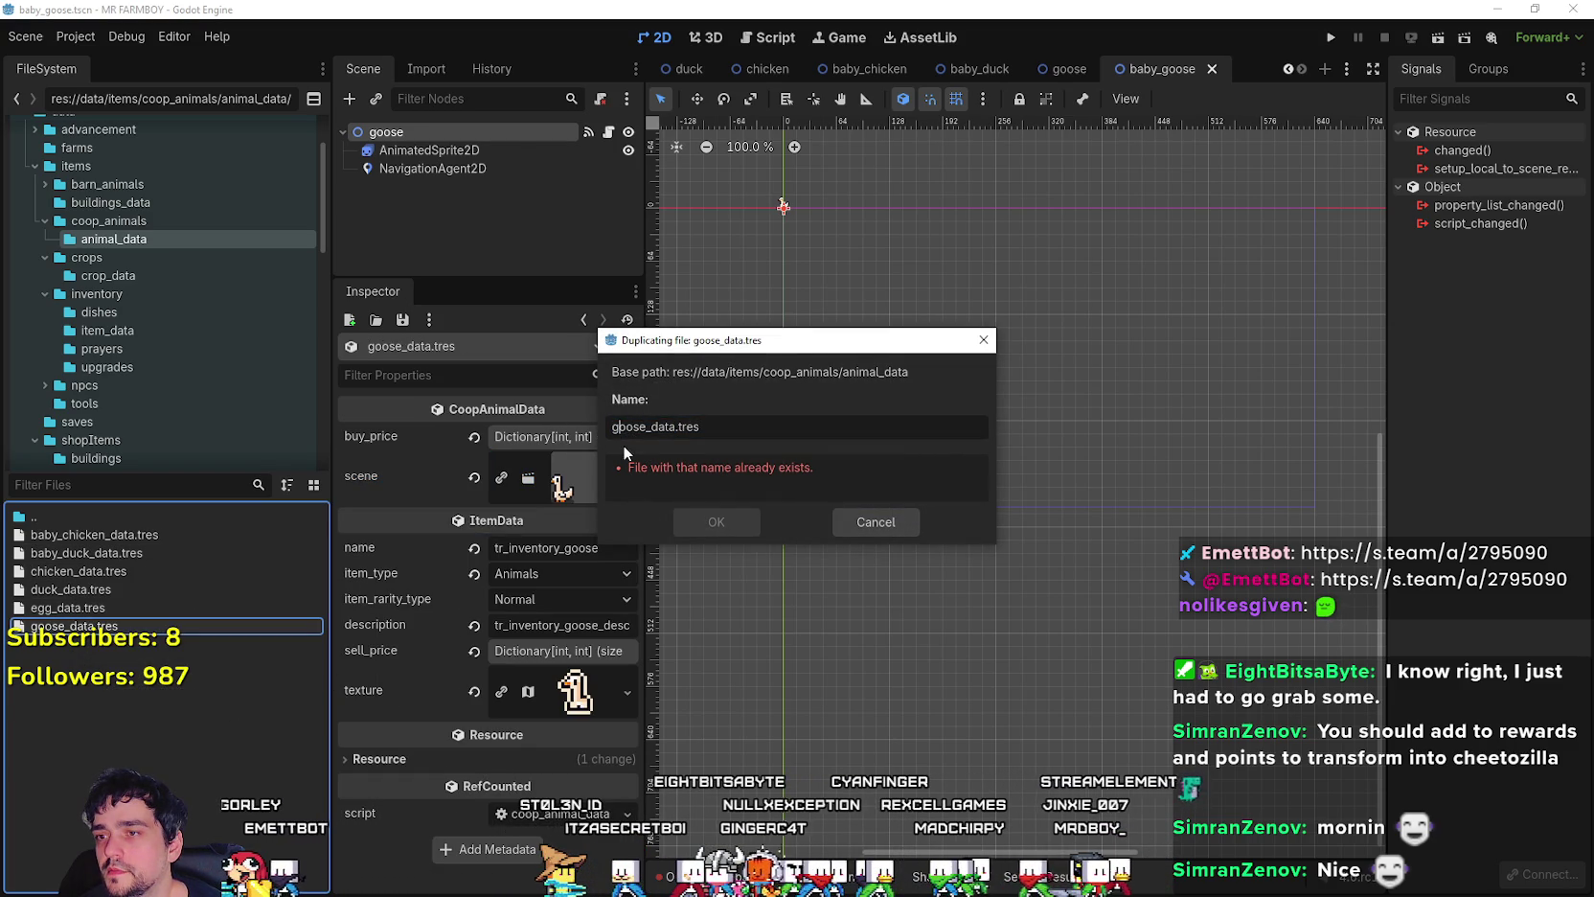
text(baby_)
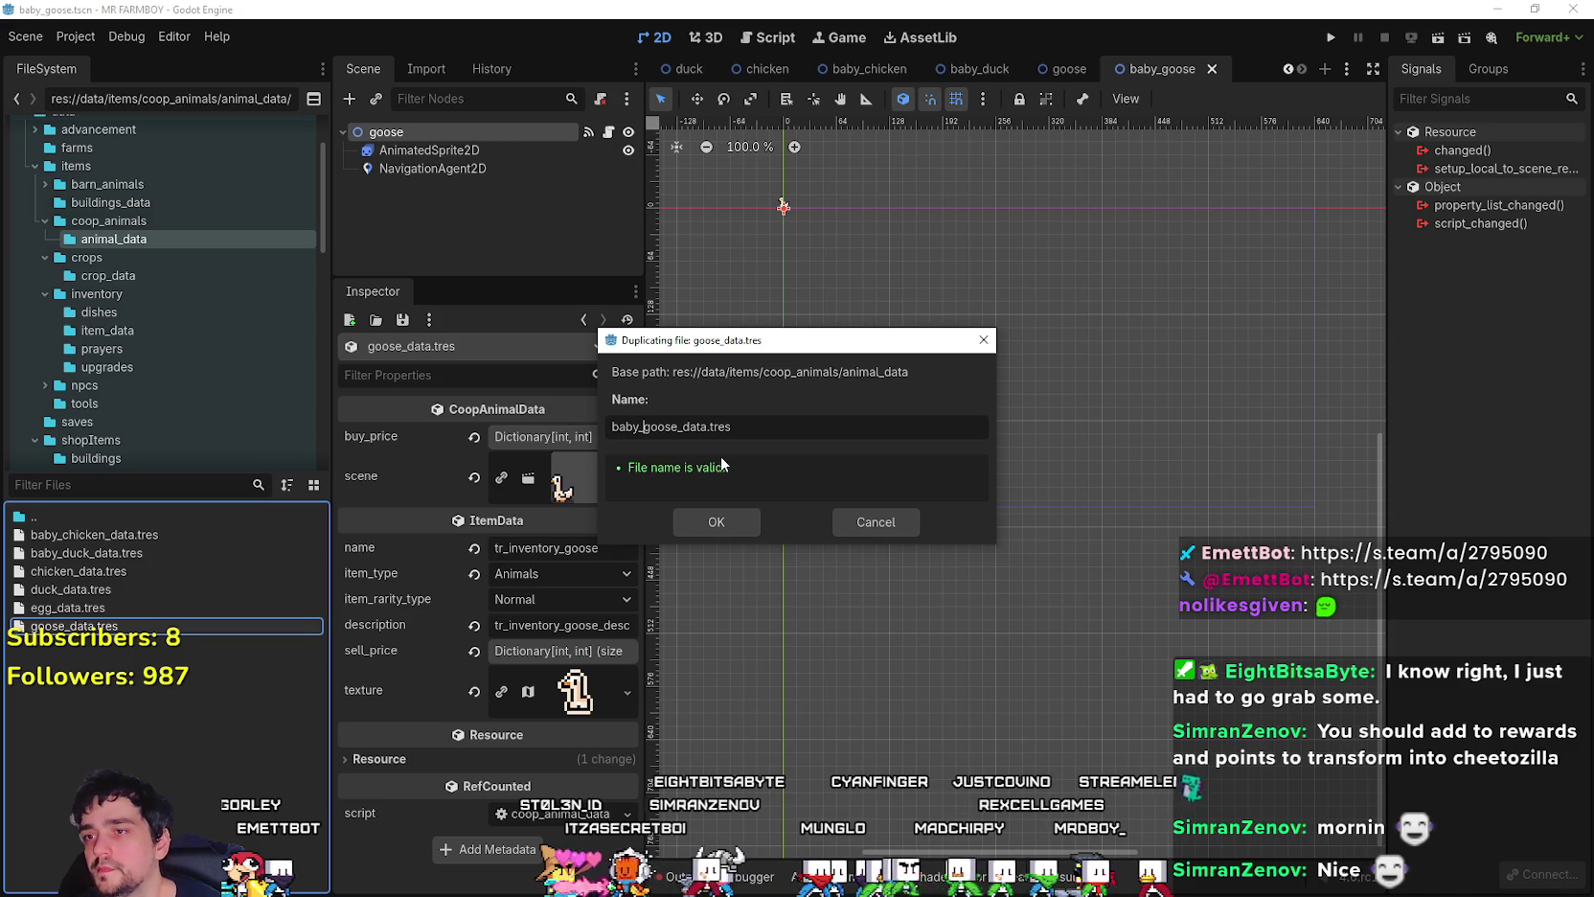
key(Return)
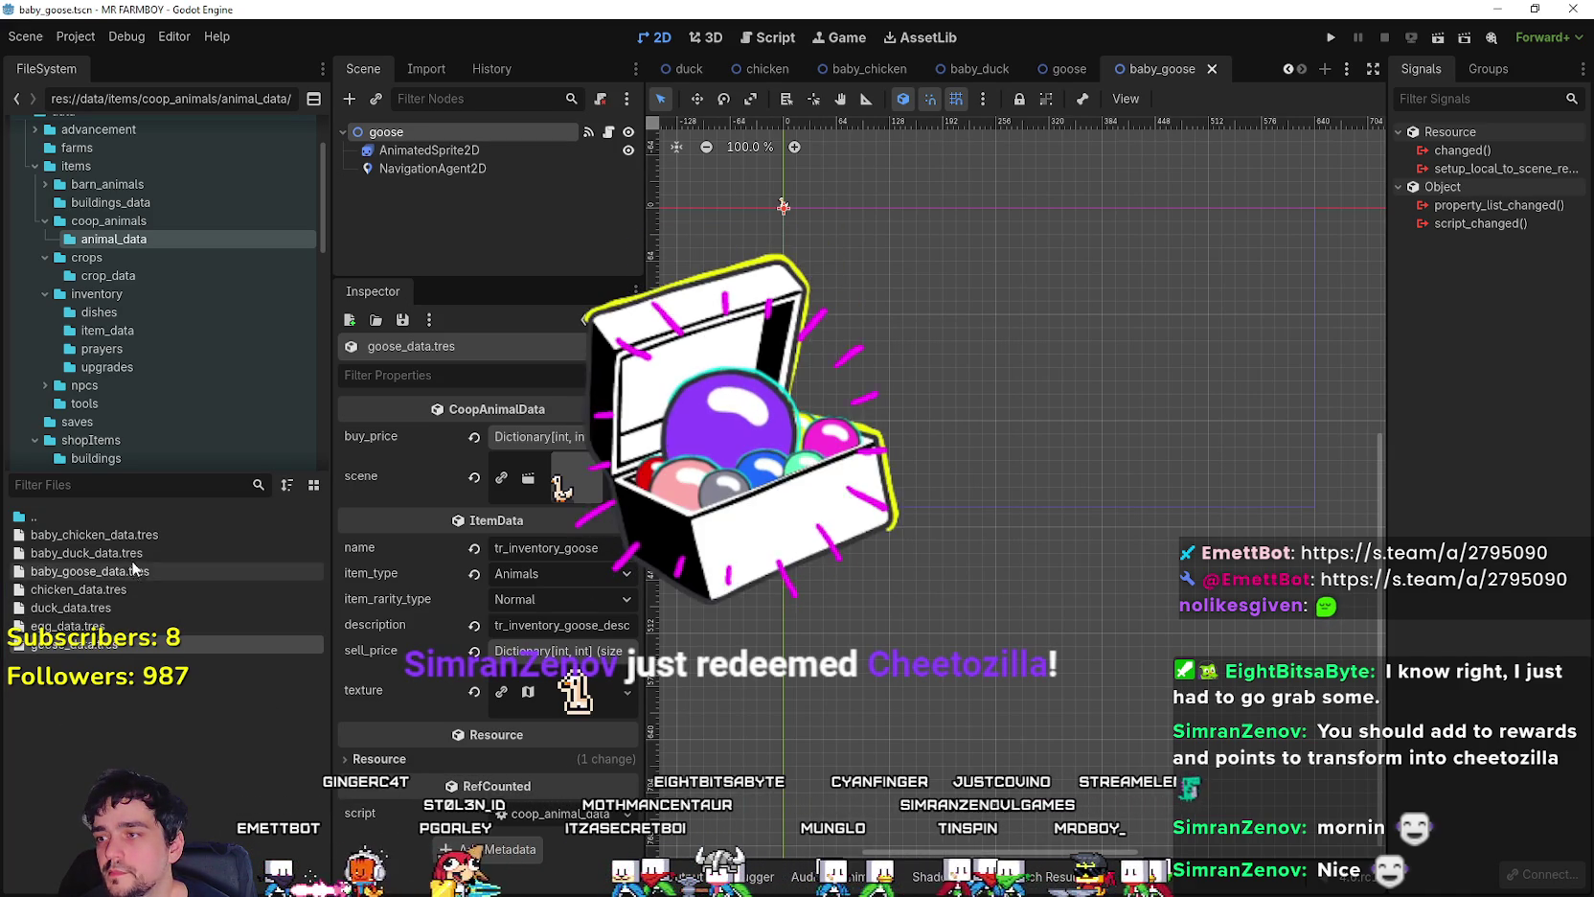
- Open baby_goose_data.tres, revert its buy_price to size 0, and save
click(144, 572)
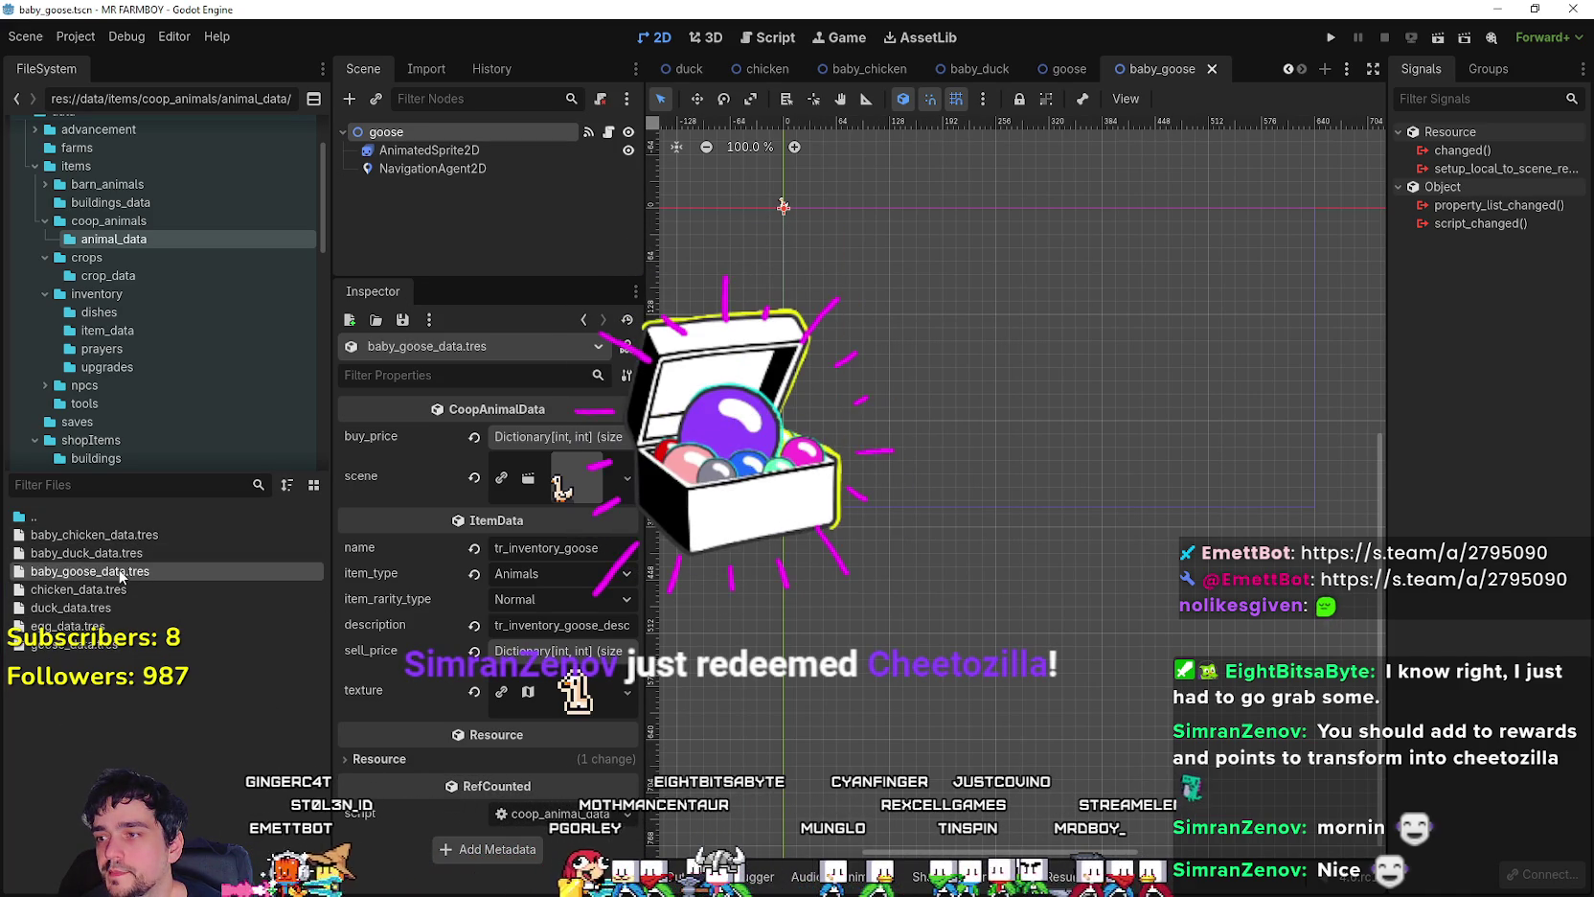
drag(645, 240, 822, 240)
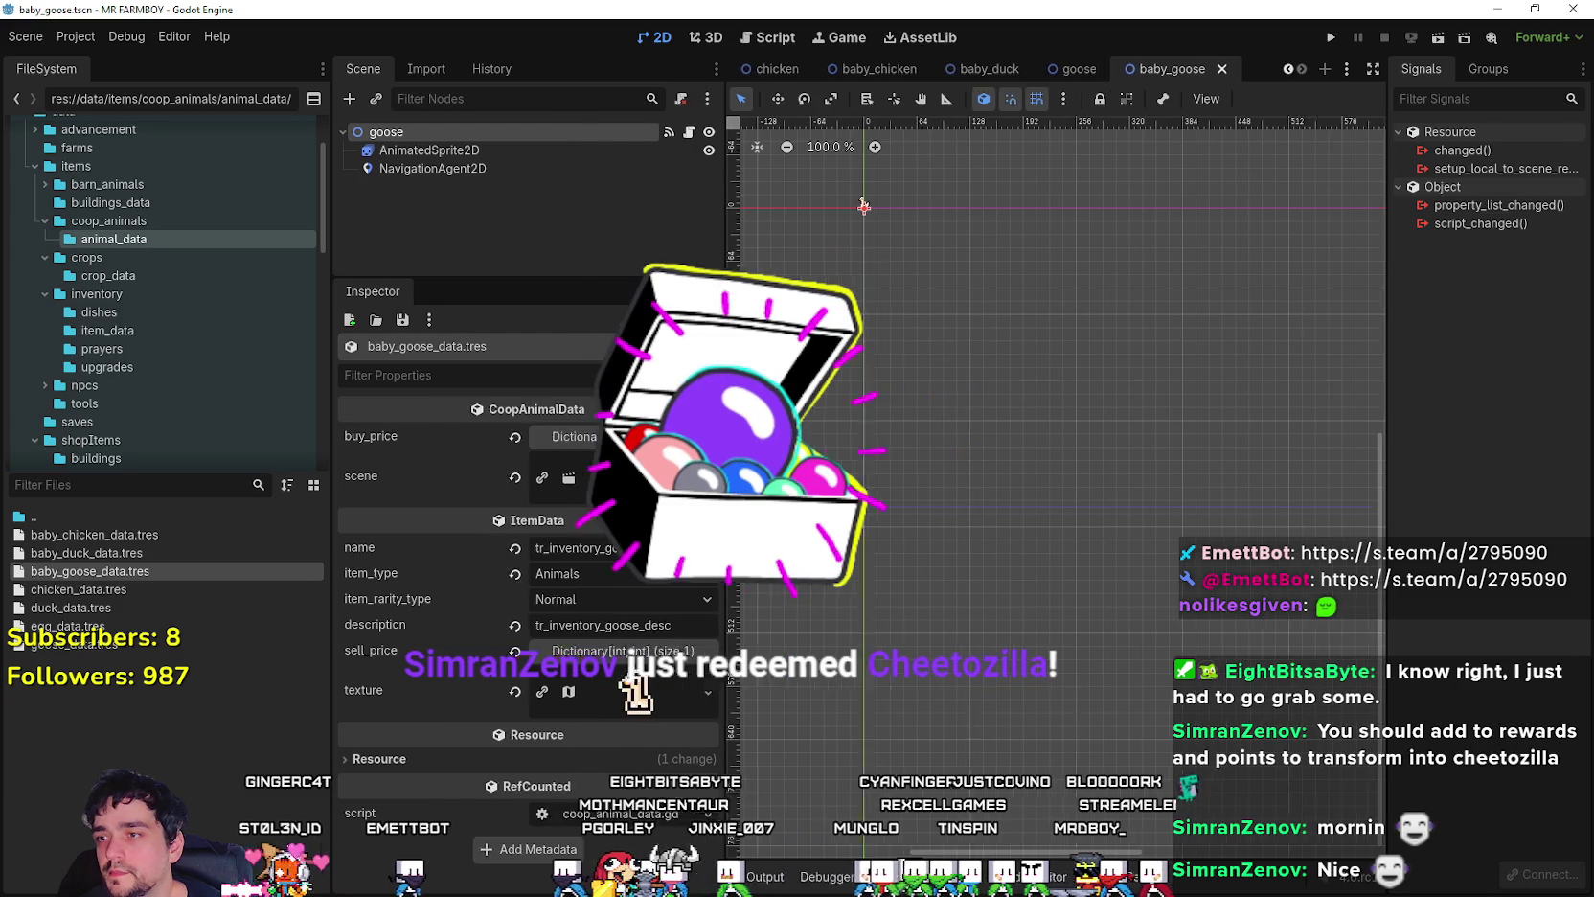
click(565, 437)
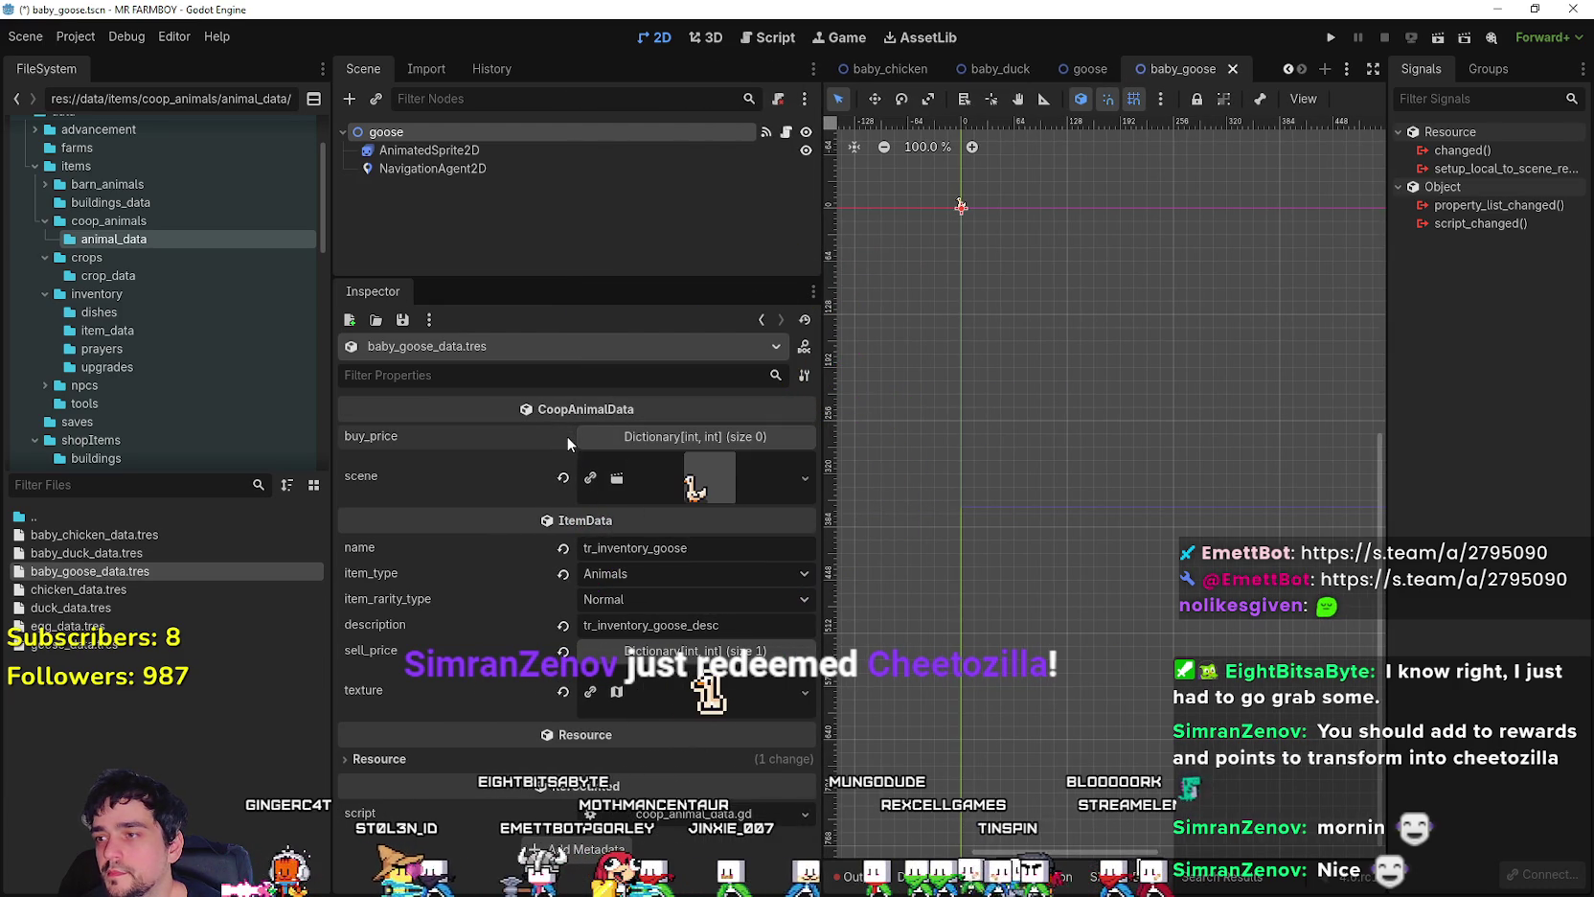
key(ctrl+s)
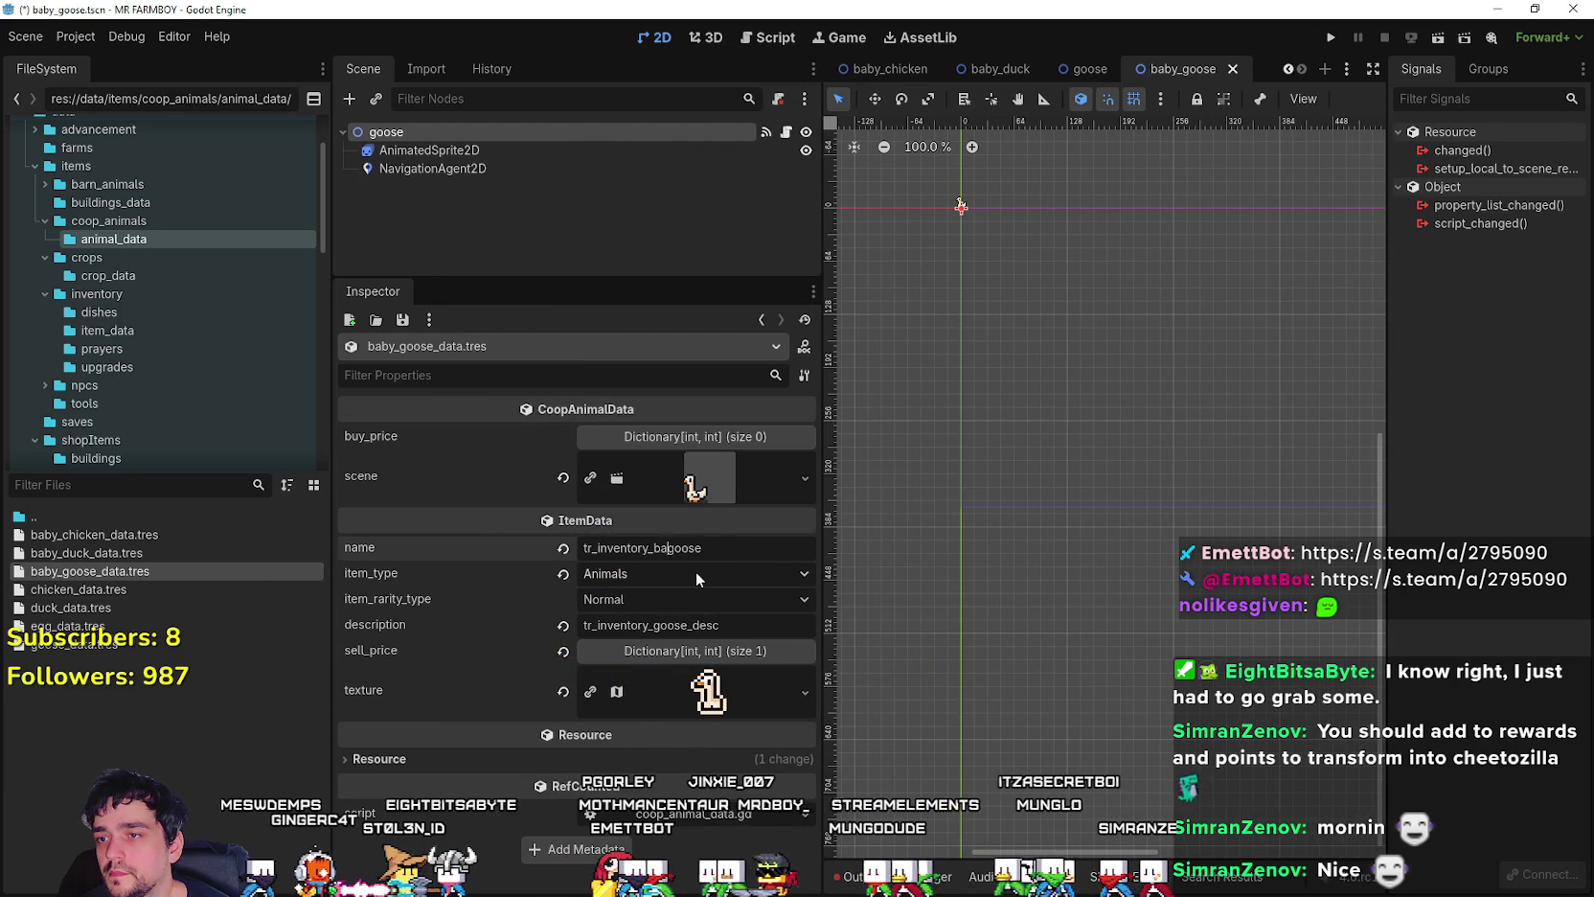
- Rename the baby goose item to tr_inventory_baby_goose and save, comparing against baby duck data
text(aby_)
key(ctrl+s)
click(137, 551)
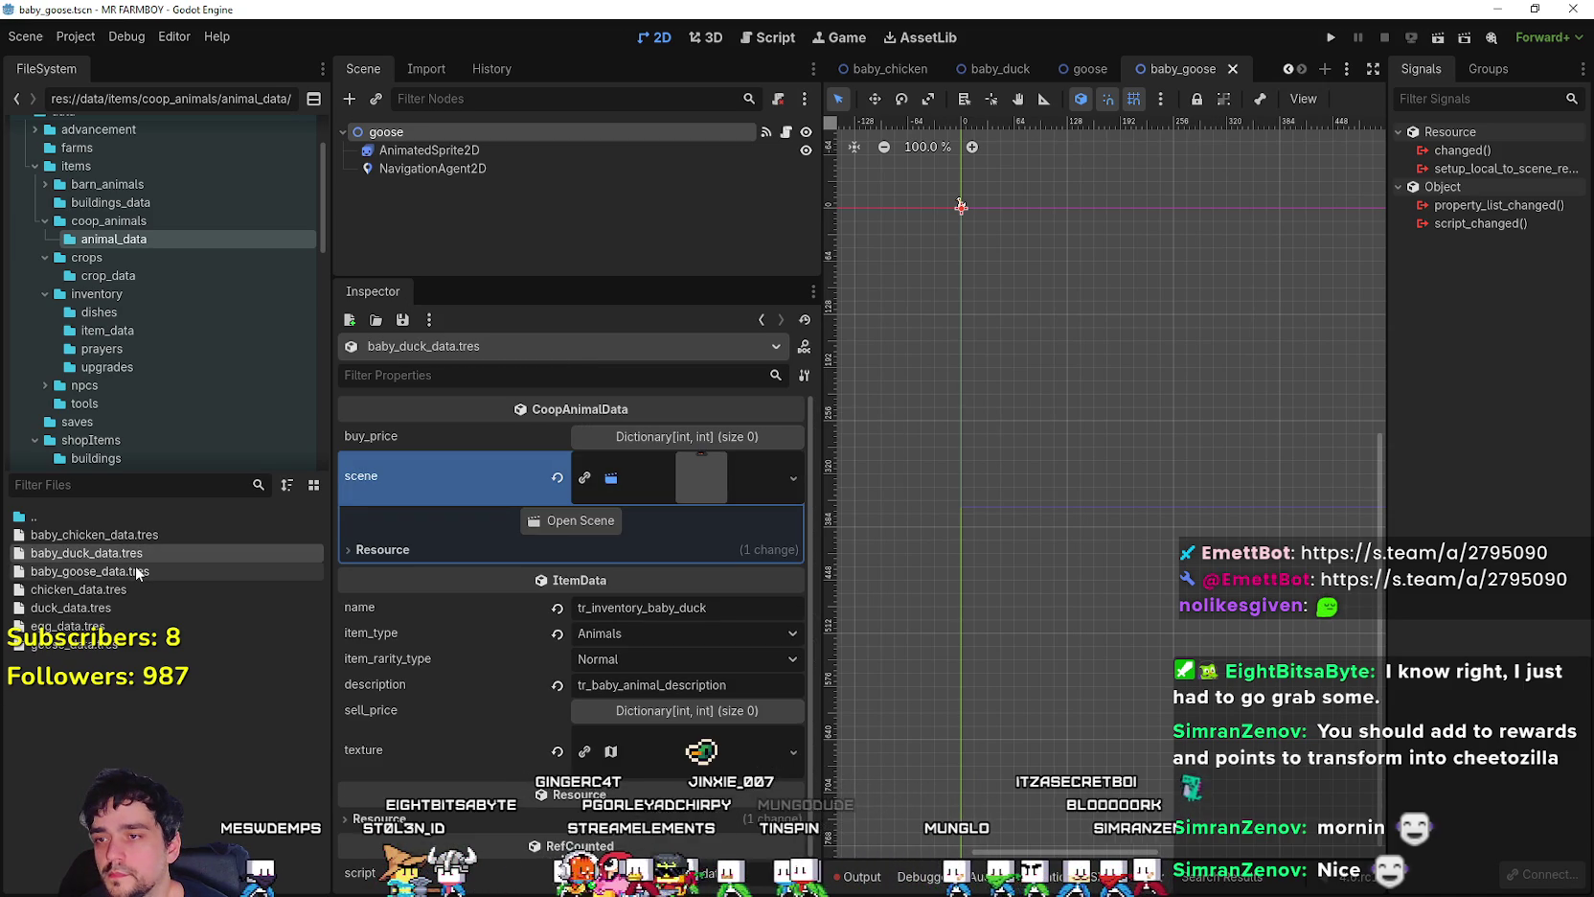
click(137, 572)
click(135, 554)
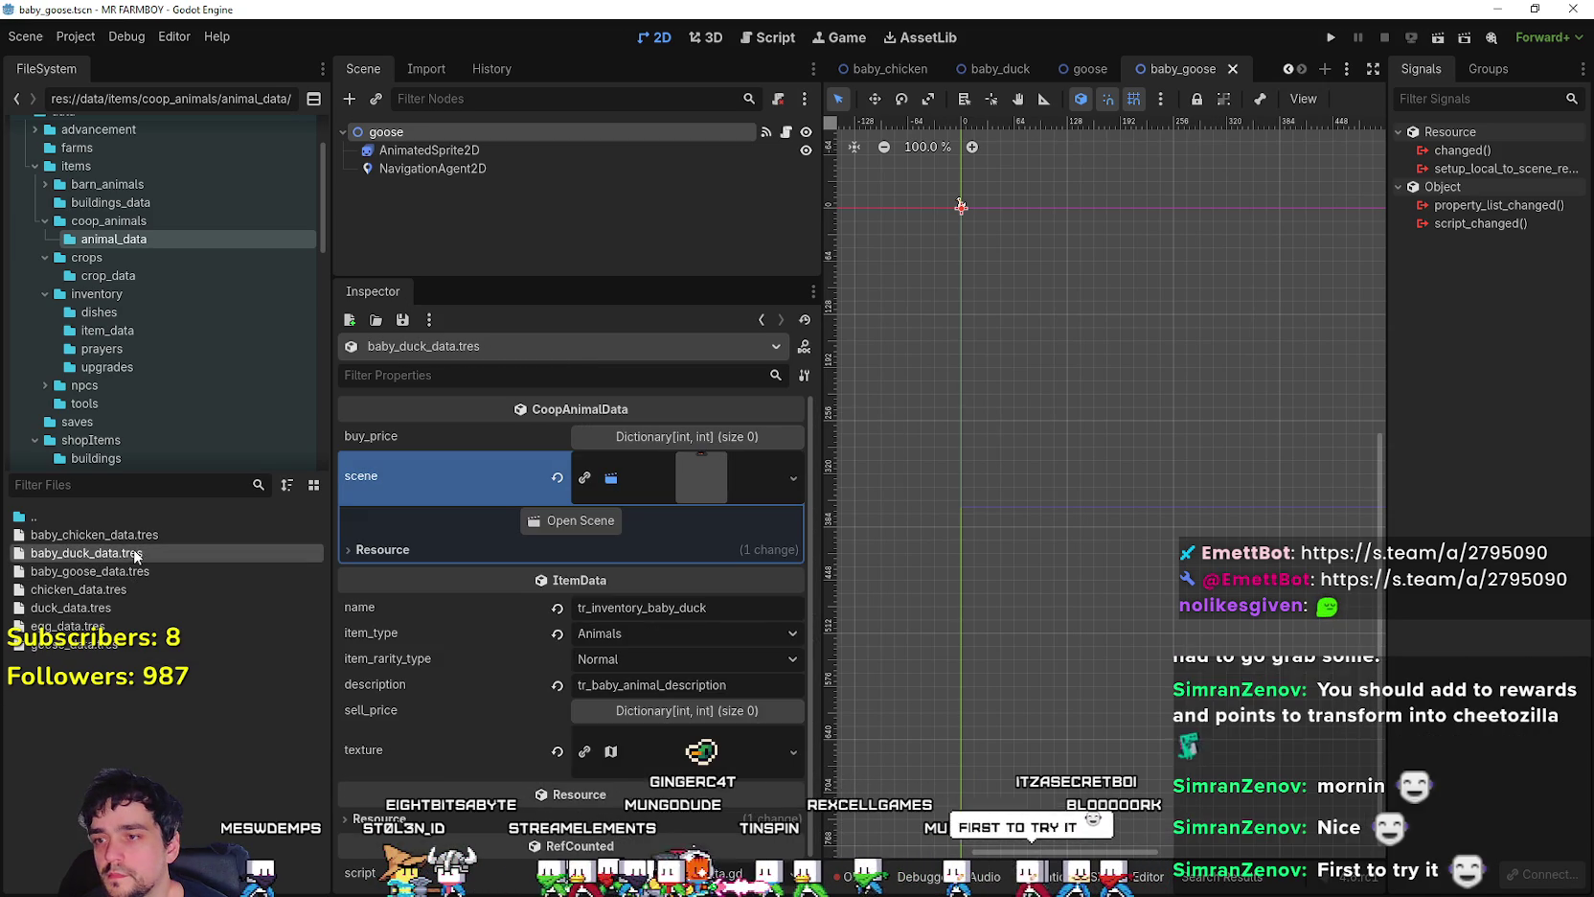
double_click(651, 684)
key(ctrl+c)
click(108, 572)
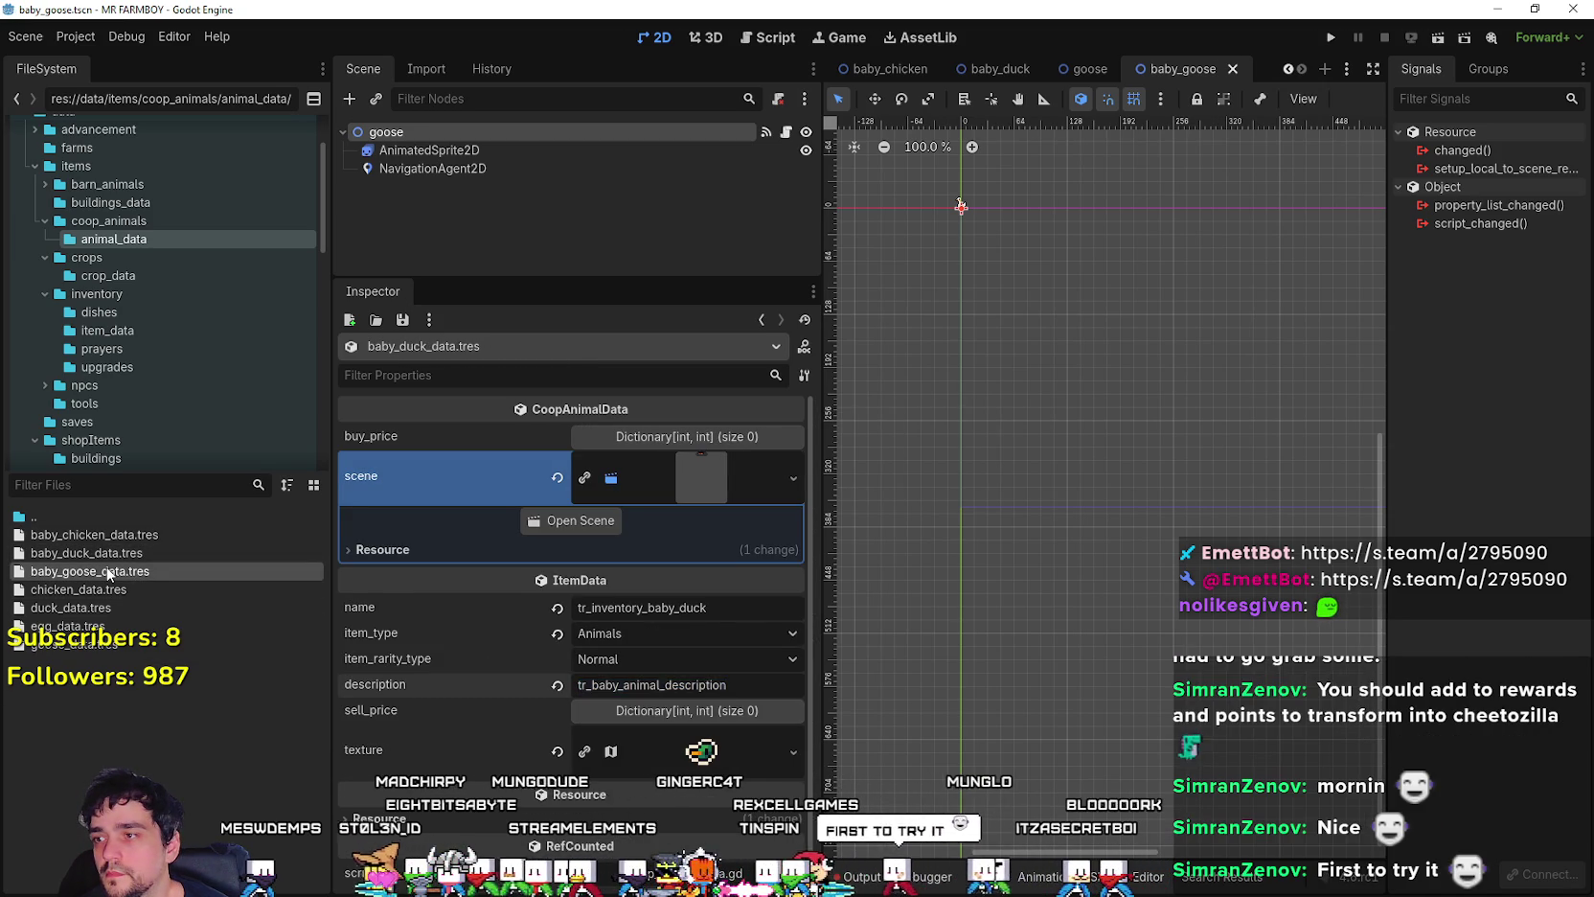
double_click(668, 624)
key(ctrl+v)
key(ctrl+s)
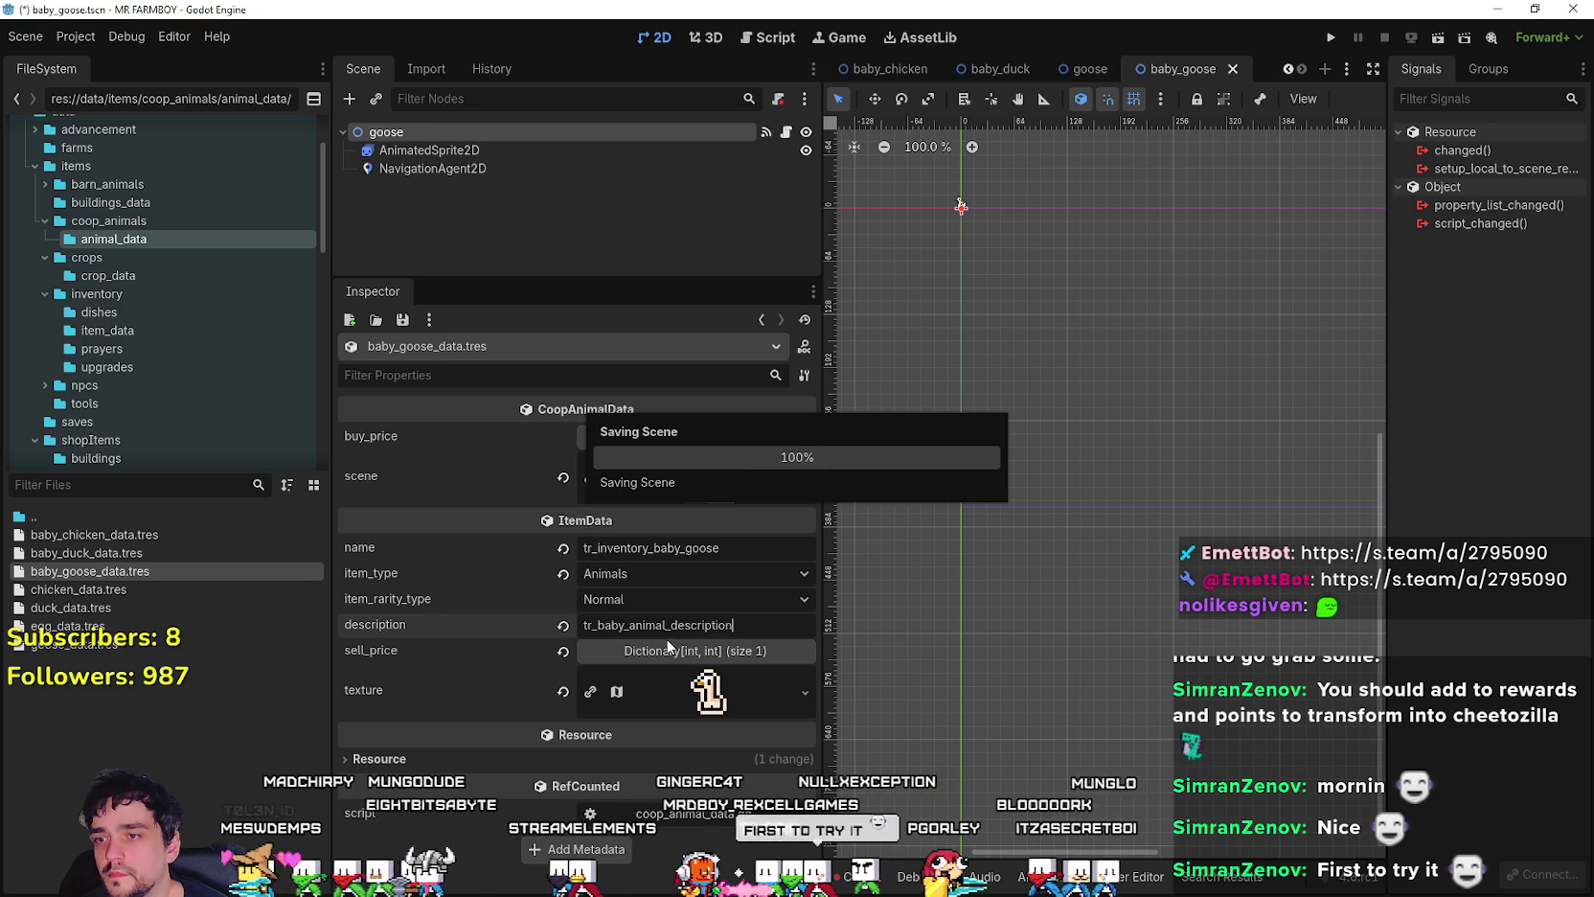
- Revert the baby goose sell_price to an empty dictionary, save, and clear its texture
click(105, 571)
click(563, 652)
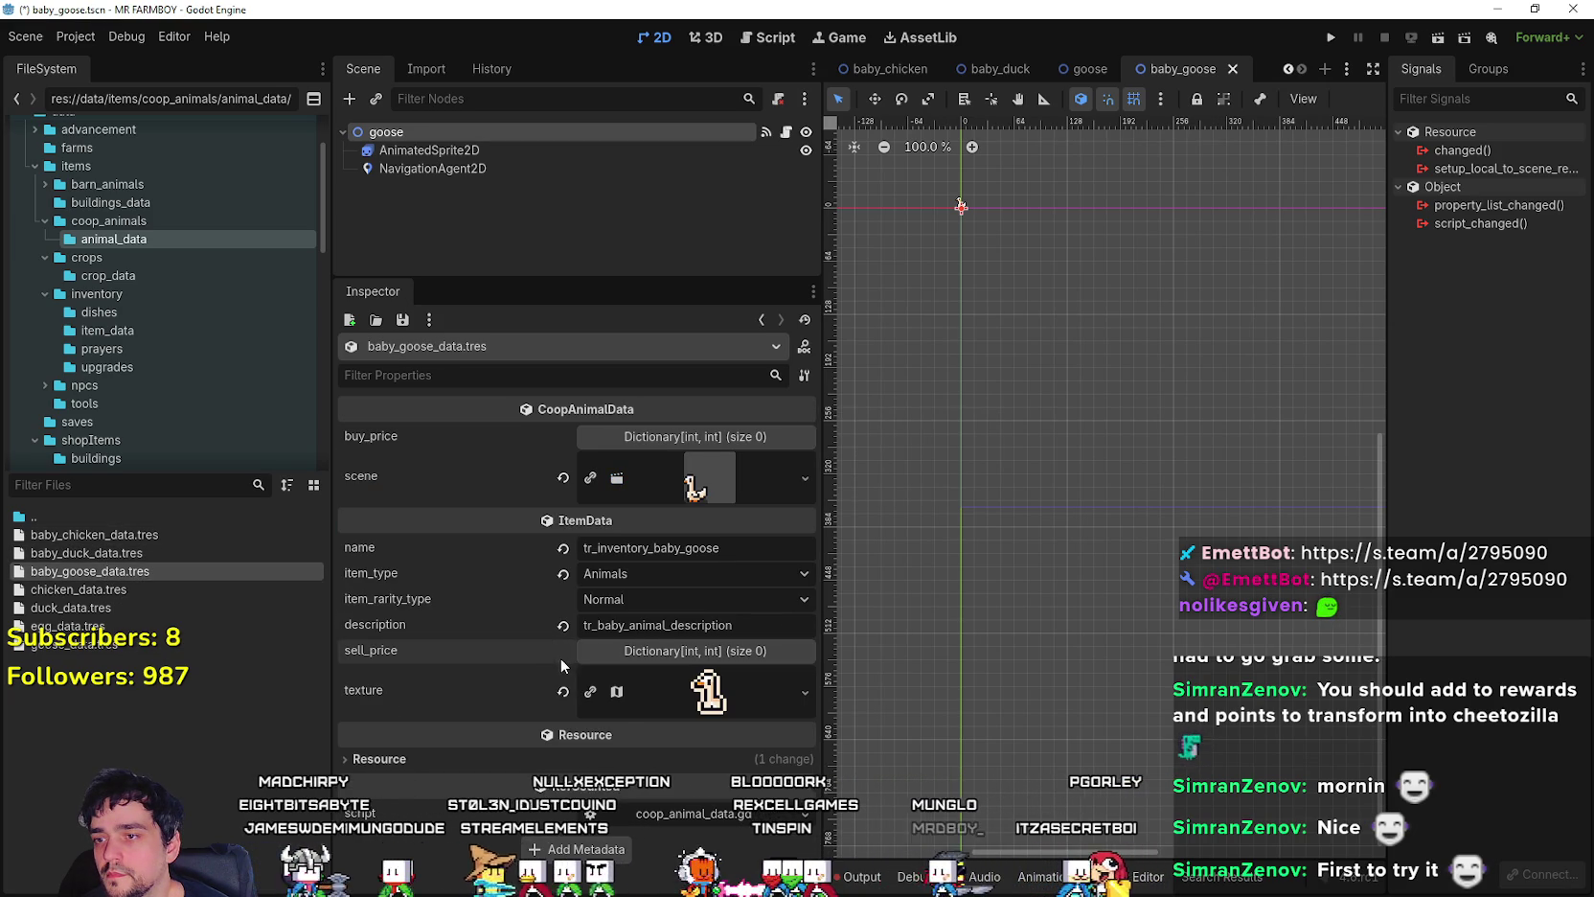
key(ctrl+s)
click(108, 554)
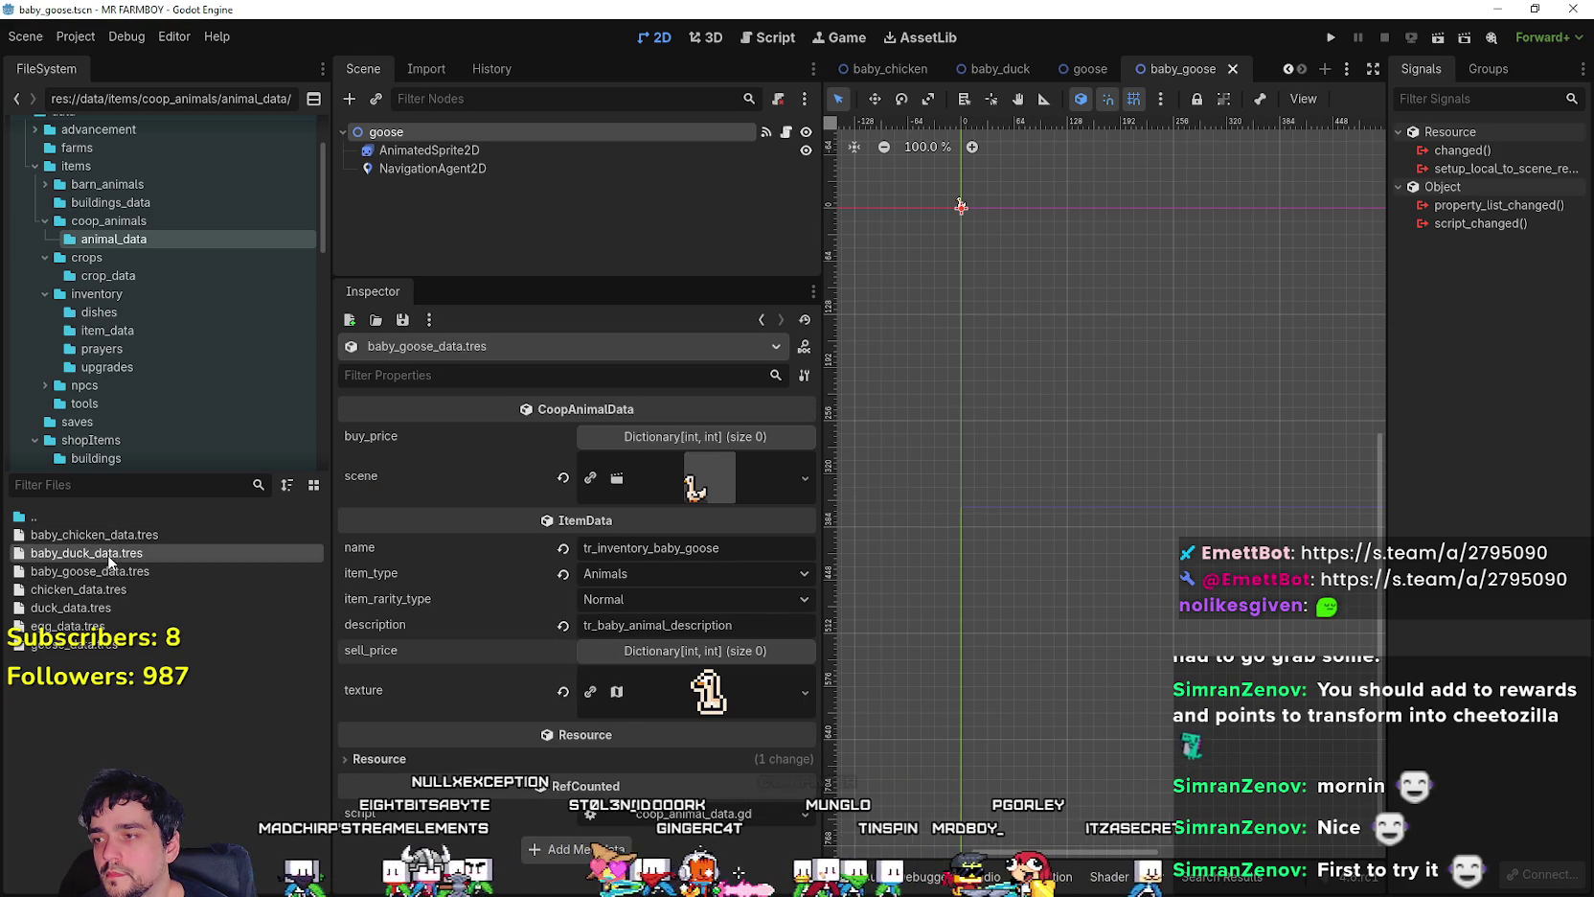
click(110, 554)
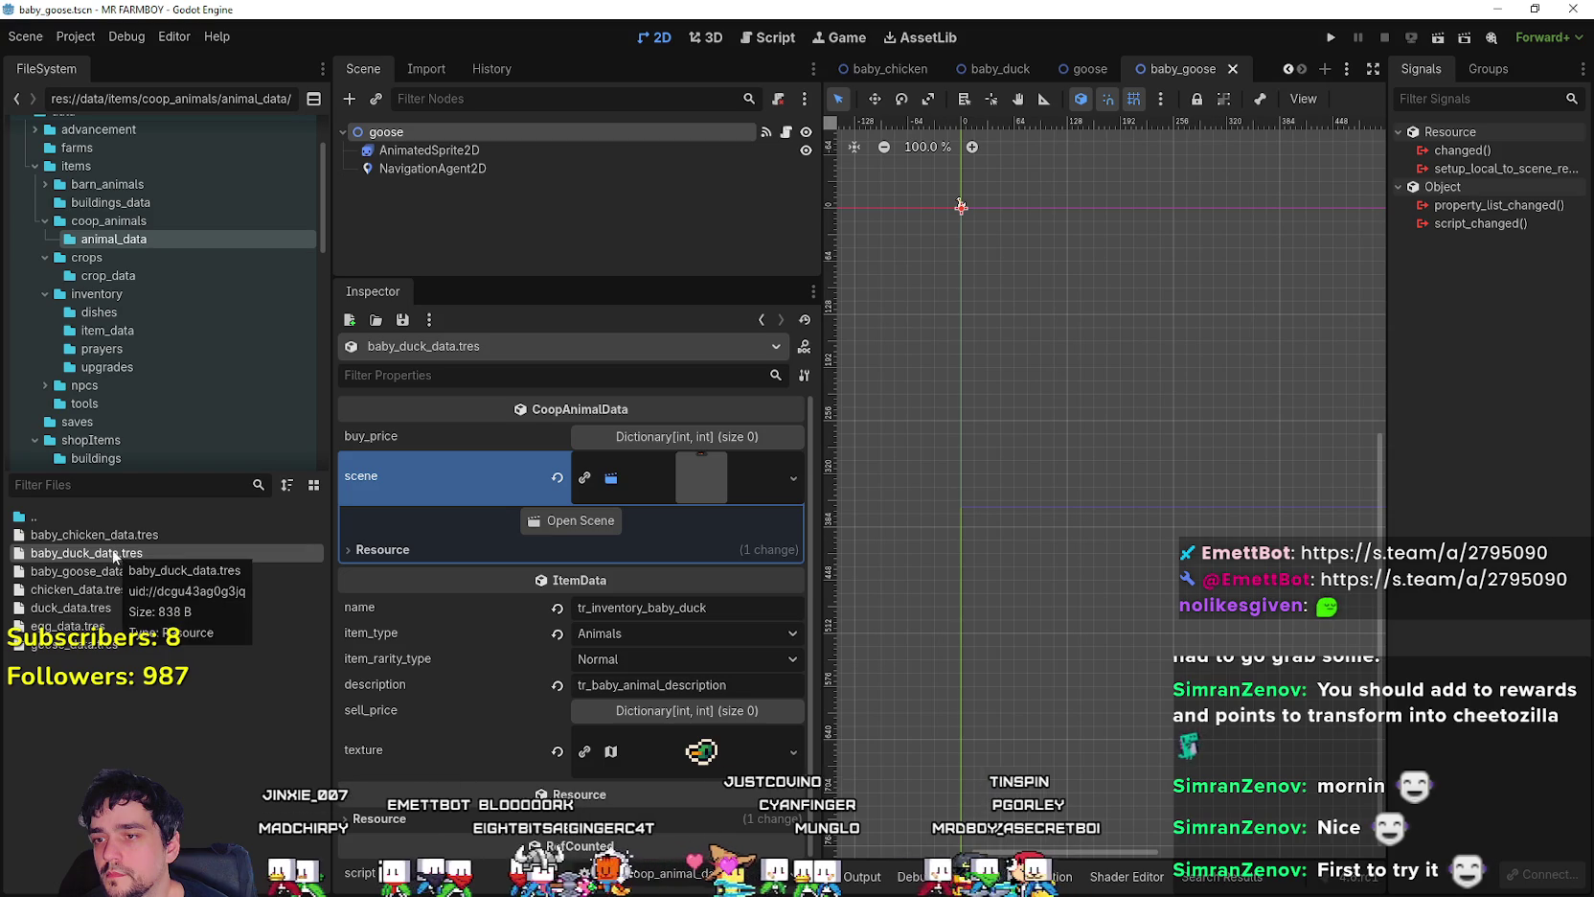
click(107, 574)
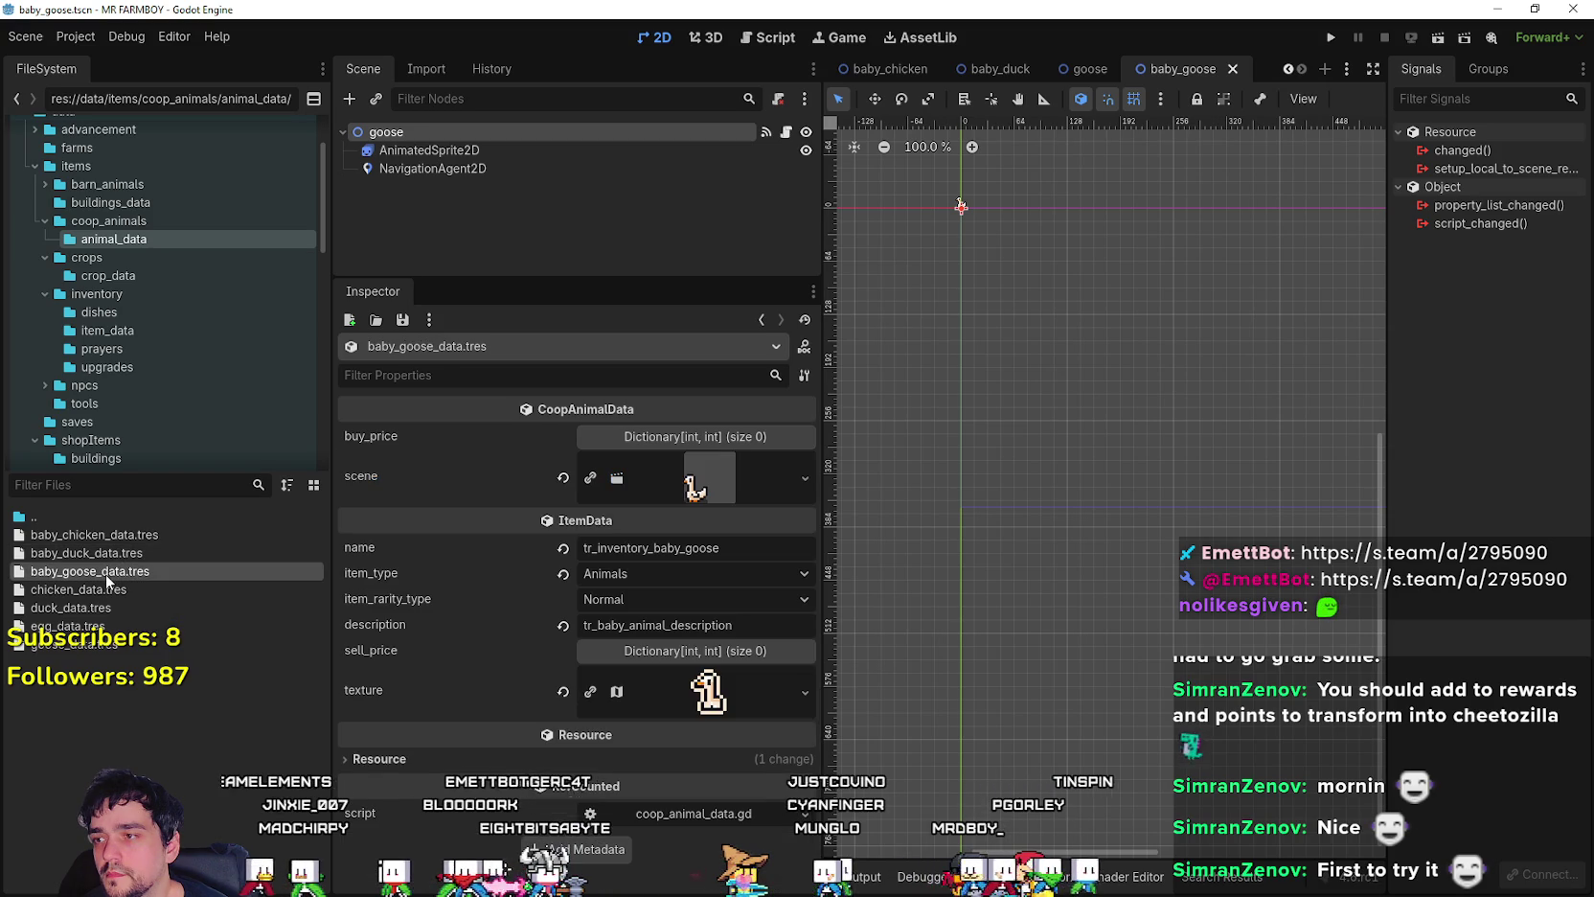
click(694, 695)
click(564, 444)
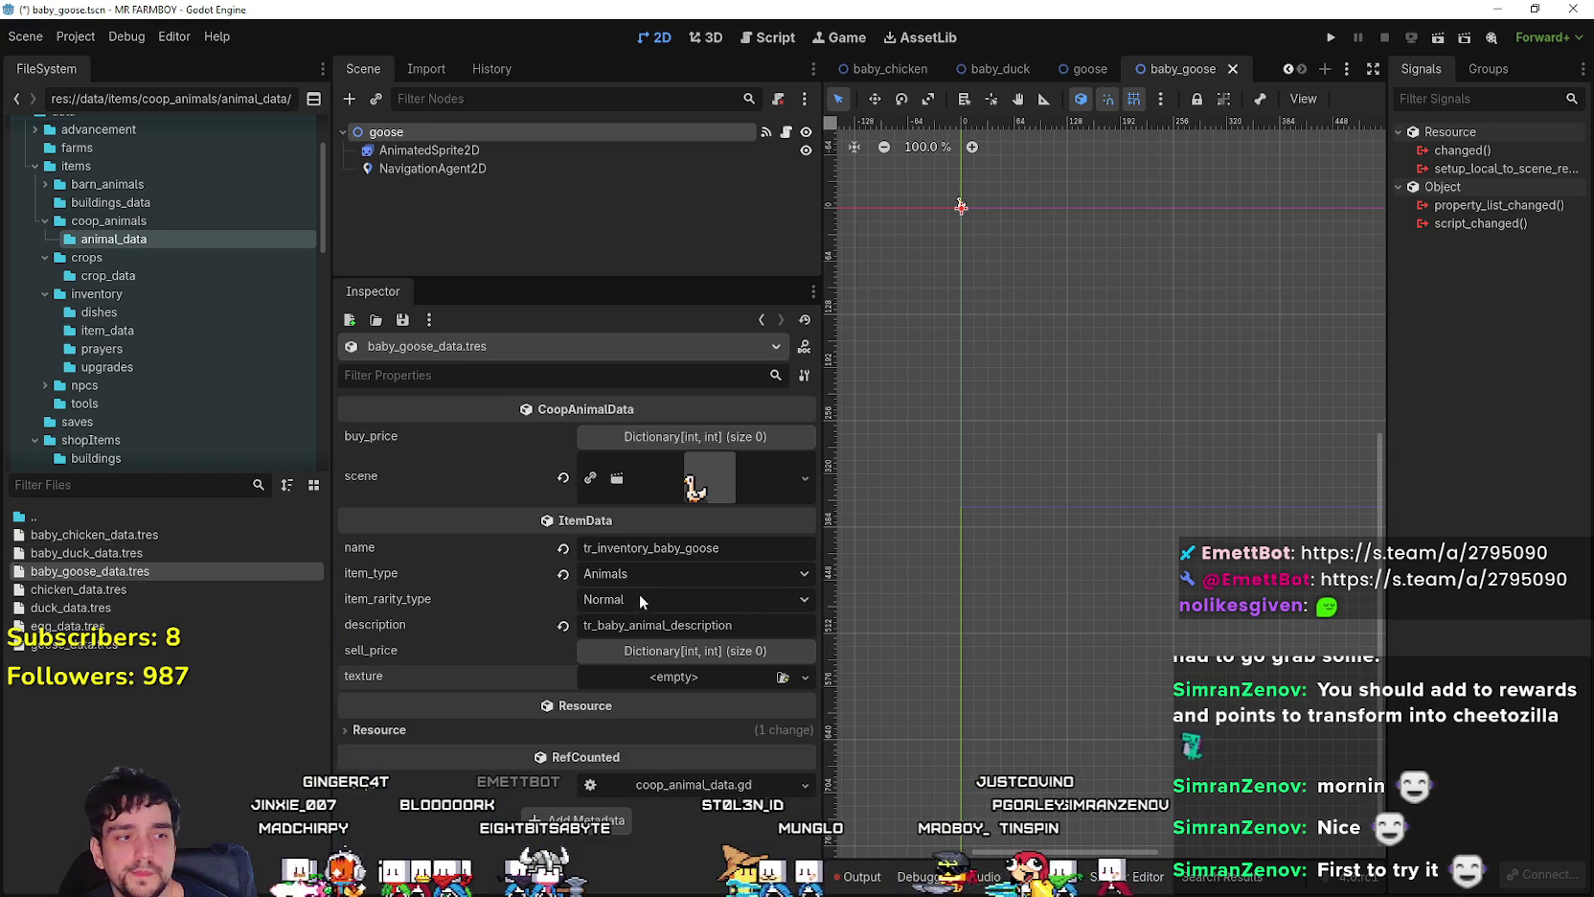
- Give baby goose data a new AtlasTexture loaded from the spritesheet
click(703, 682)
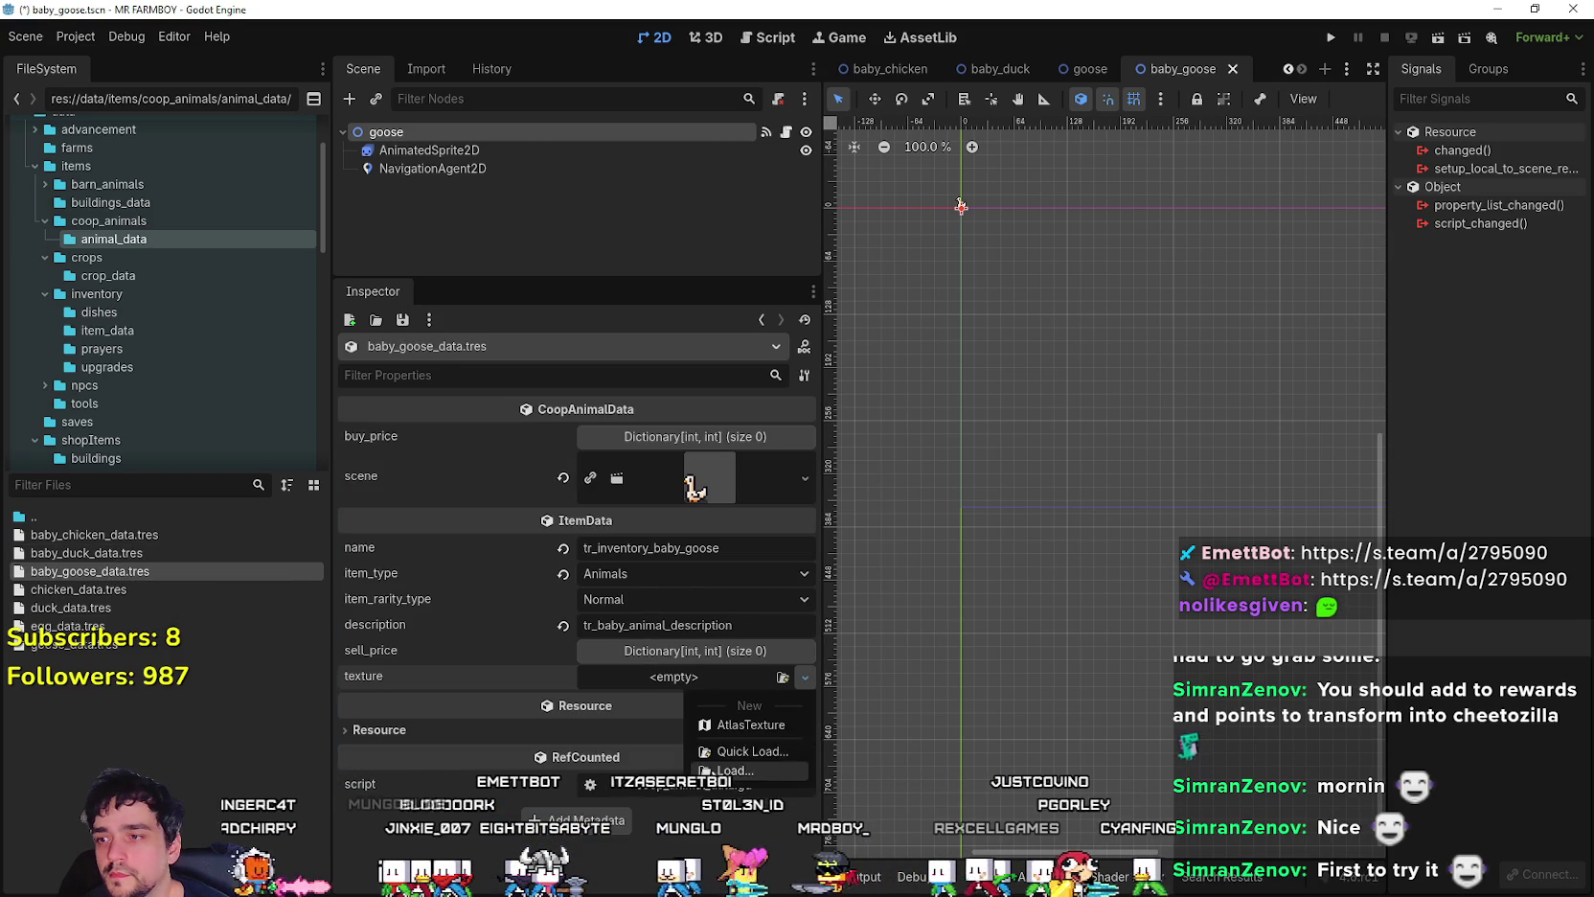
click(750, 725)
scroll(648, 672, down, 3)
click(671, 735)
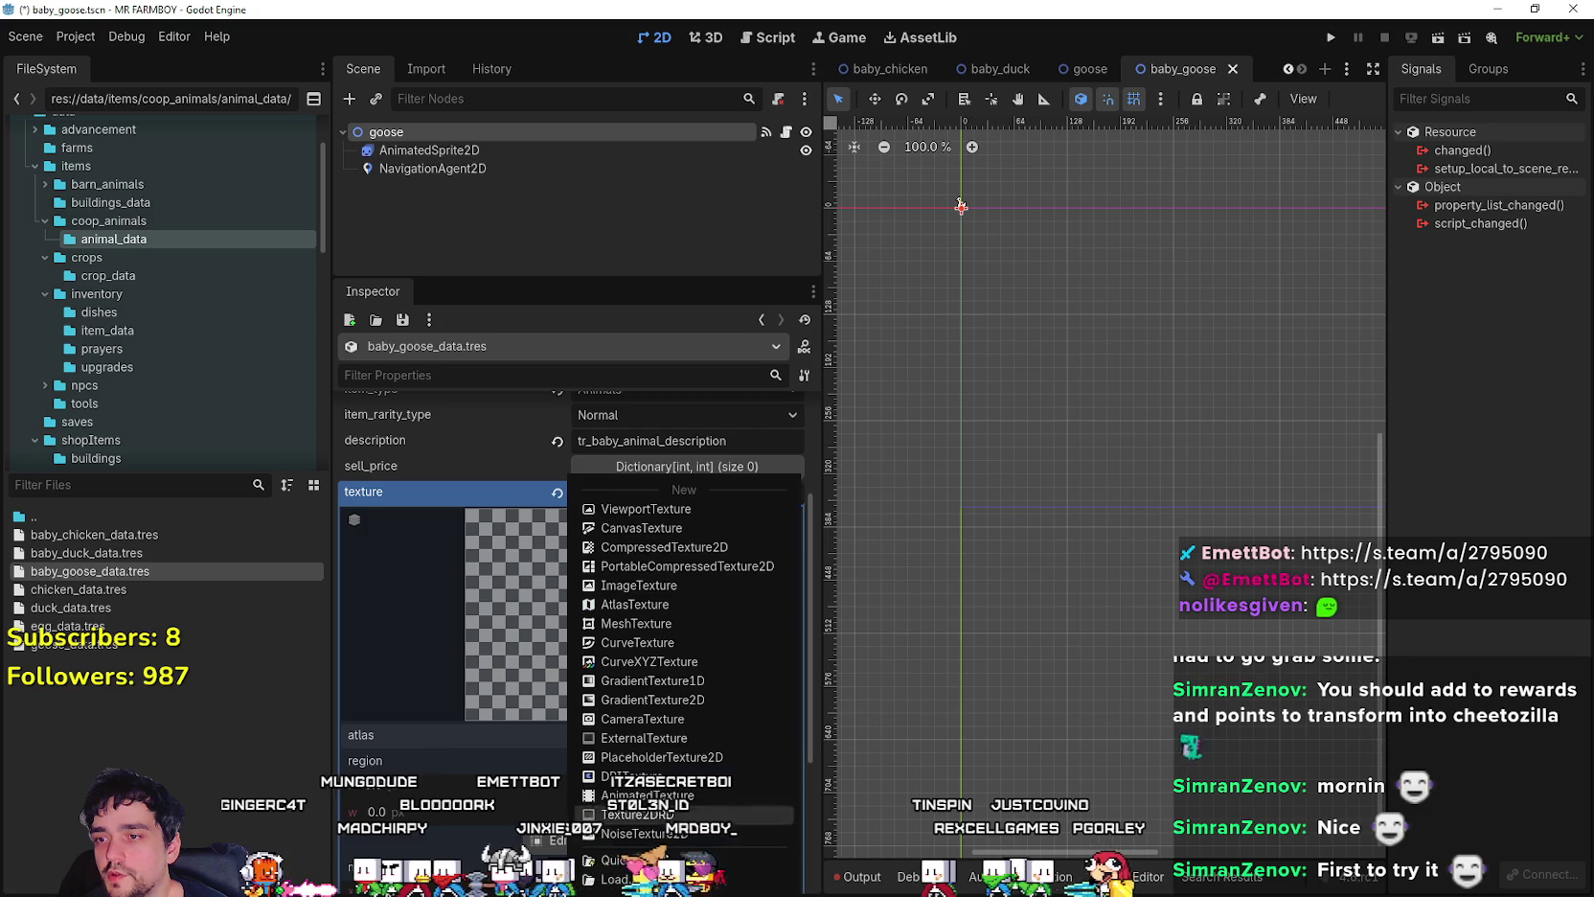
click(603, 859)
key(Return)
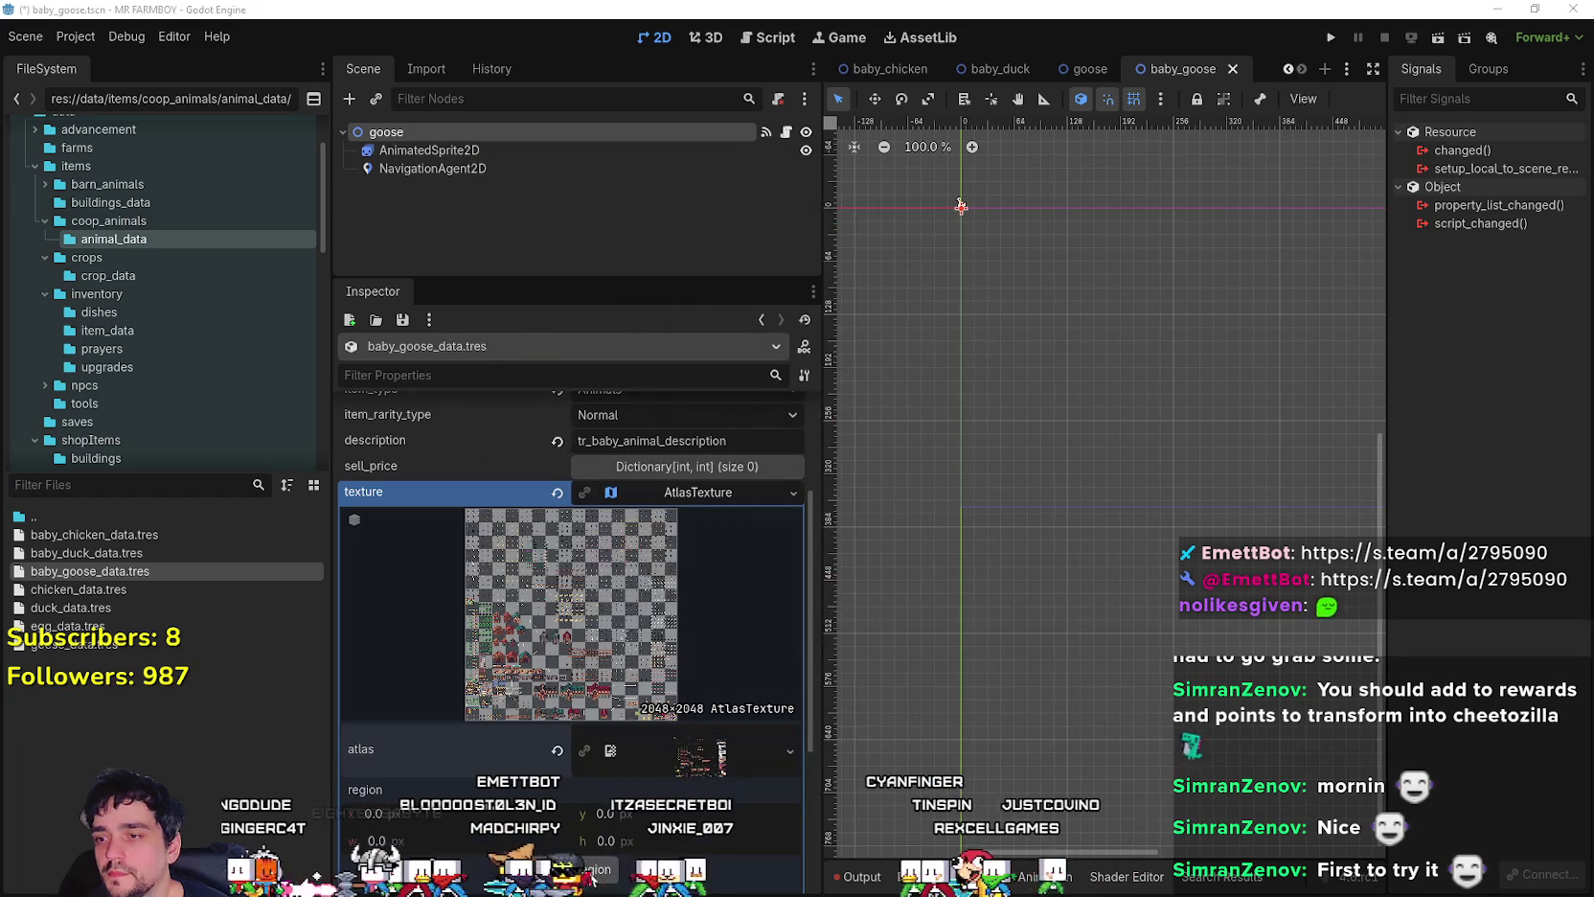
- Pick the 16x16 goose-head cell as the region, save, then bring up Lens Studio's body object
click(590, 872)
scroll(508, 421, down, 5)
scroll(492, 507, up, 5)
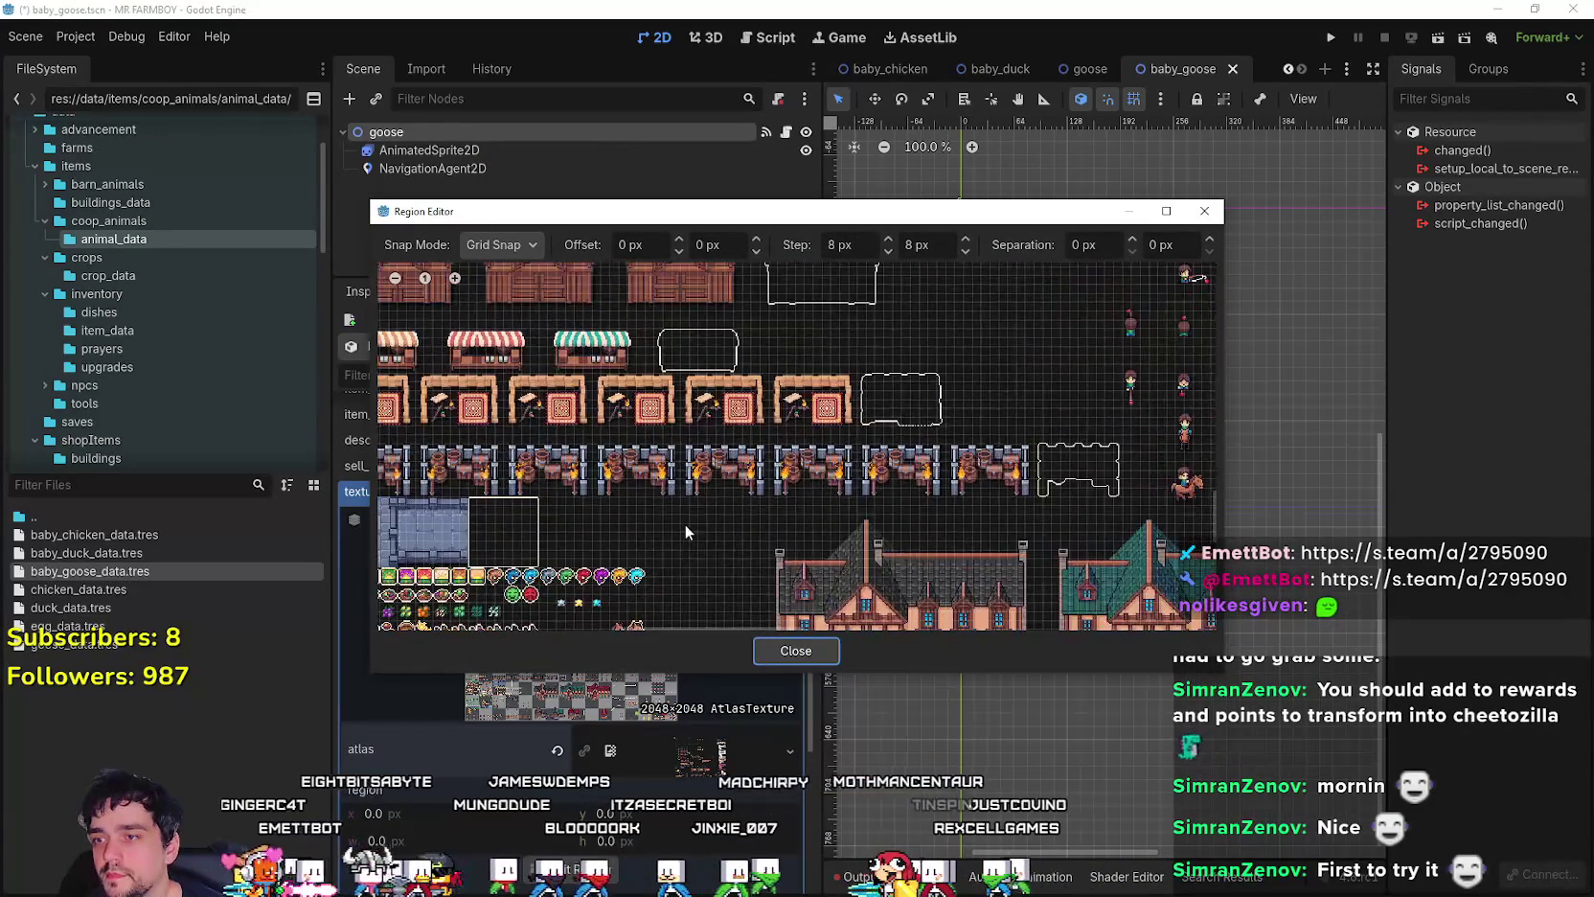
scroll(685, 523, down, 3)
scroll(635, 492, up, 4)
scroll(742, 431, up, 5)
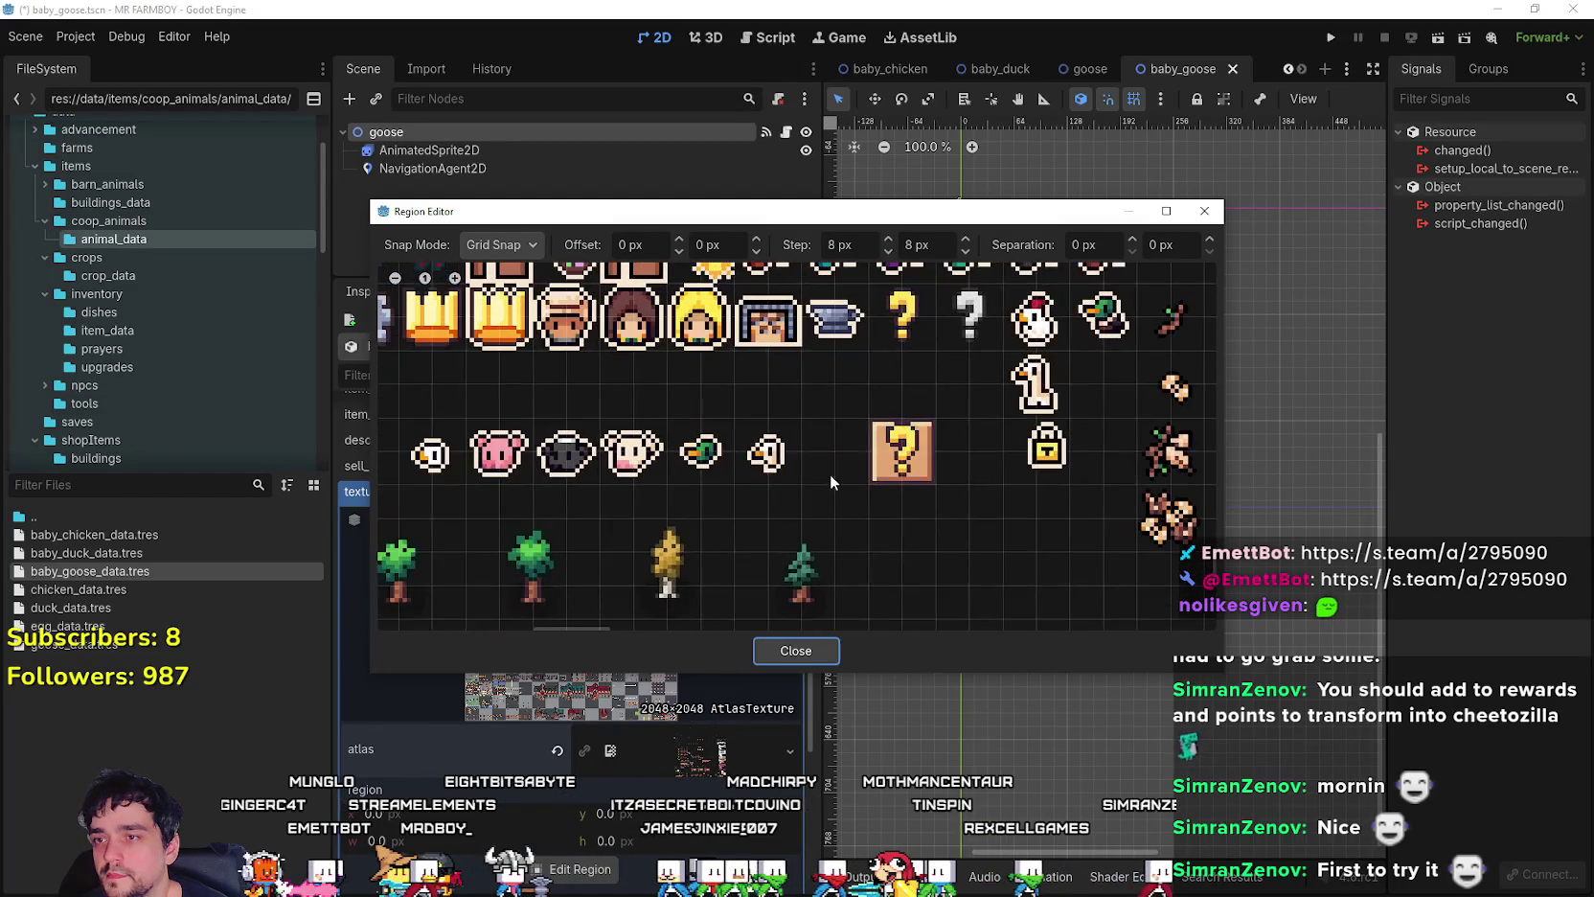
click(776, 460)
scroll(725, 466, up, 1)
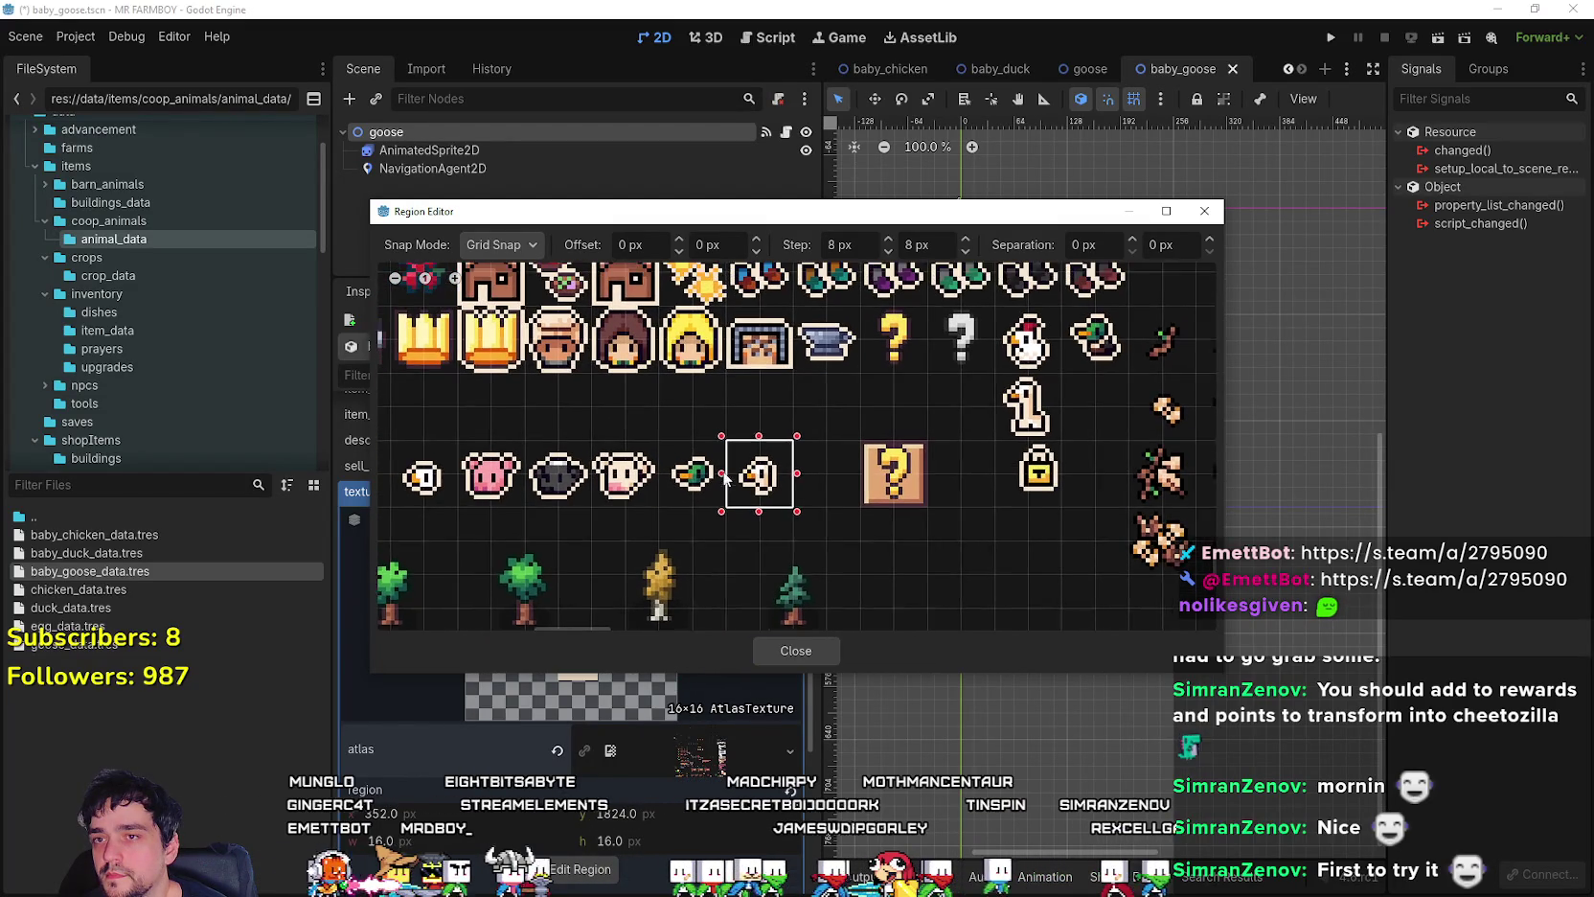
click(796, 650)
key(ctrl+s)
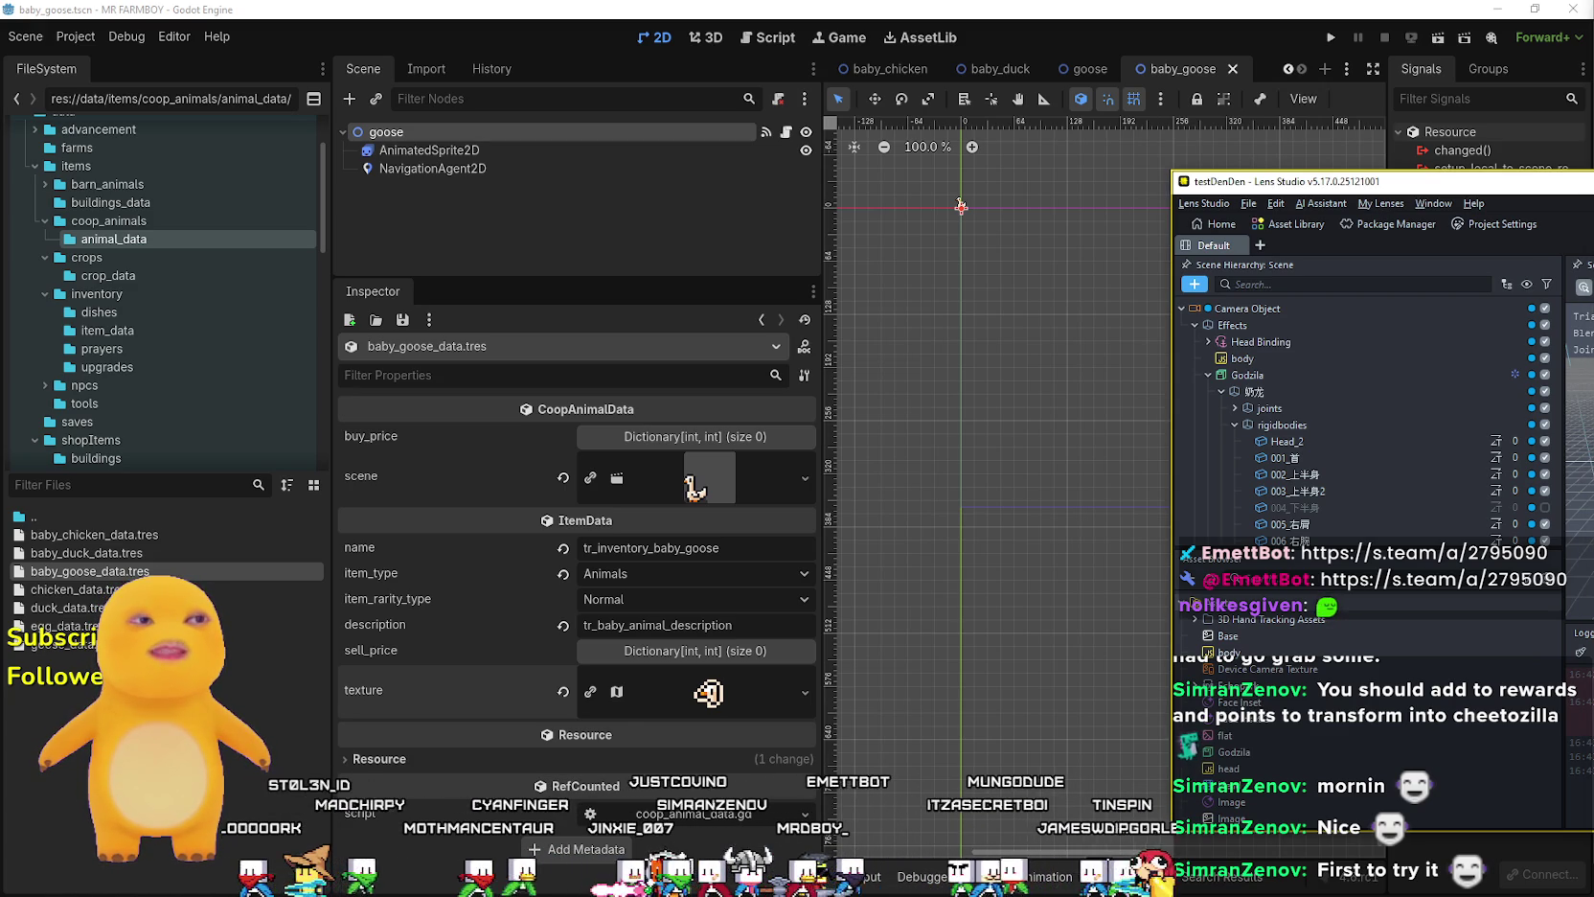
click(1276, 358)
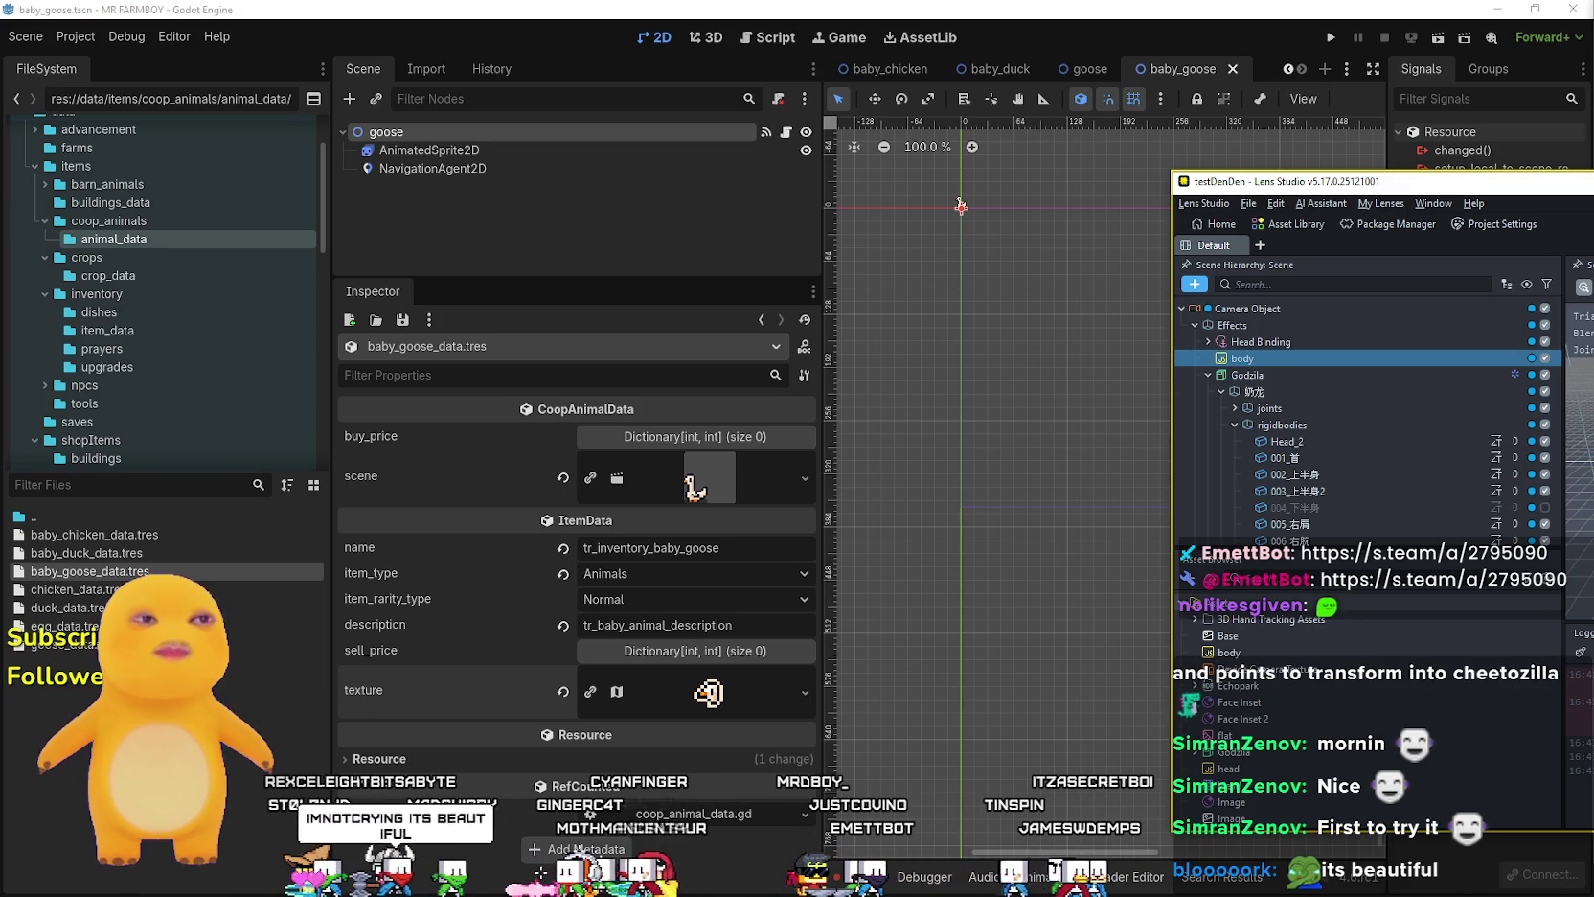
key(super+shift+Left)
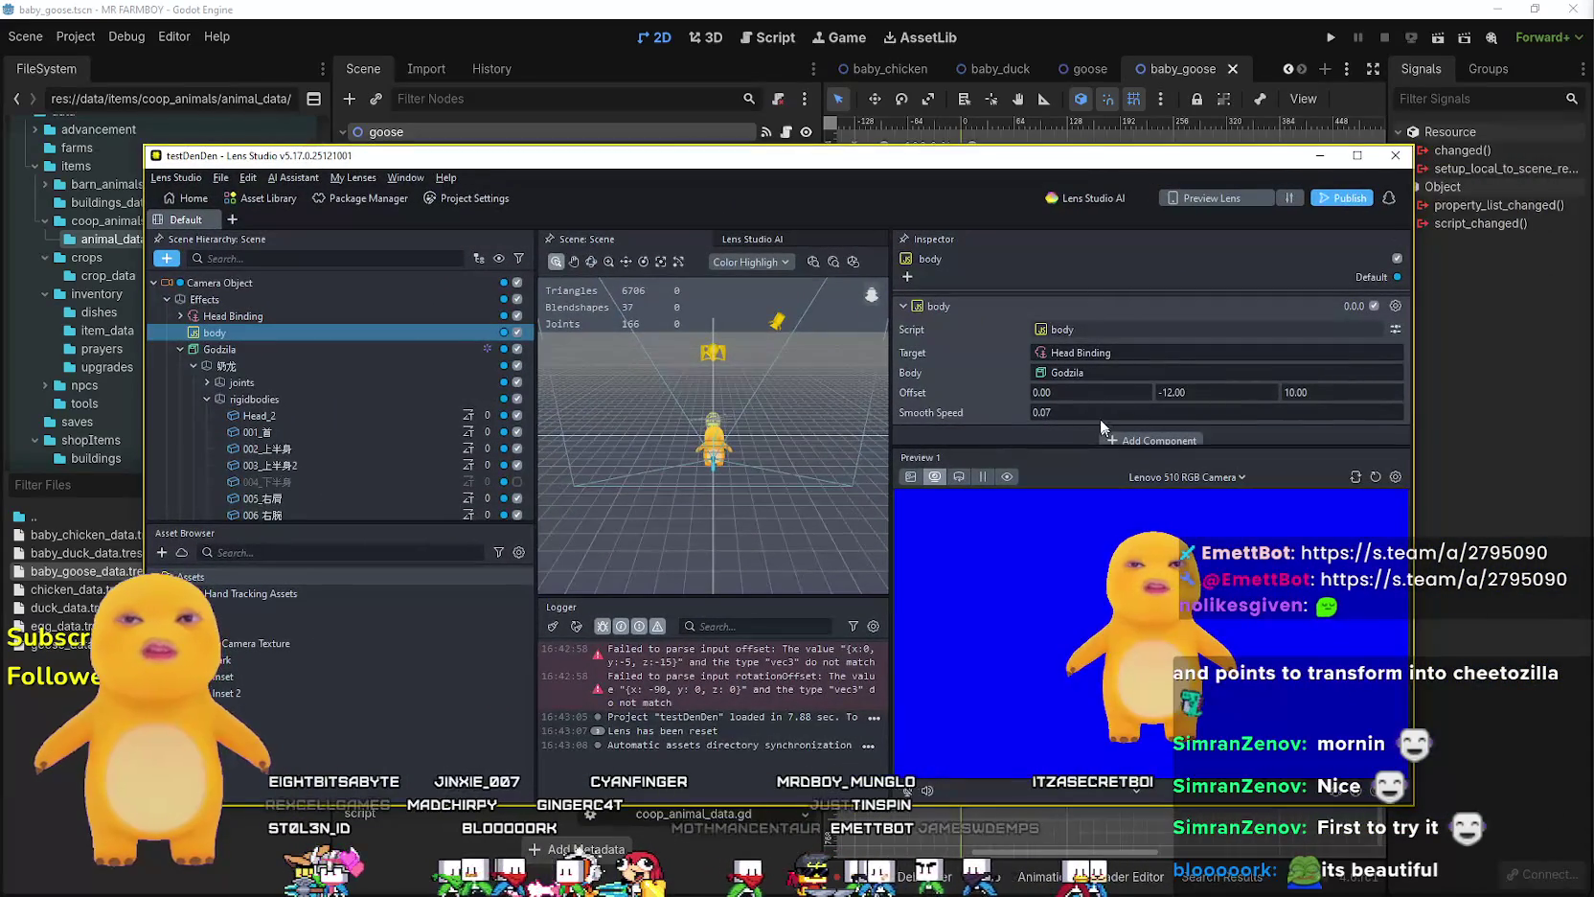
- Set the body's Y offset to -25 in Lens Studio
click(1291, 384)
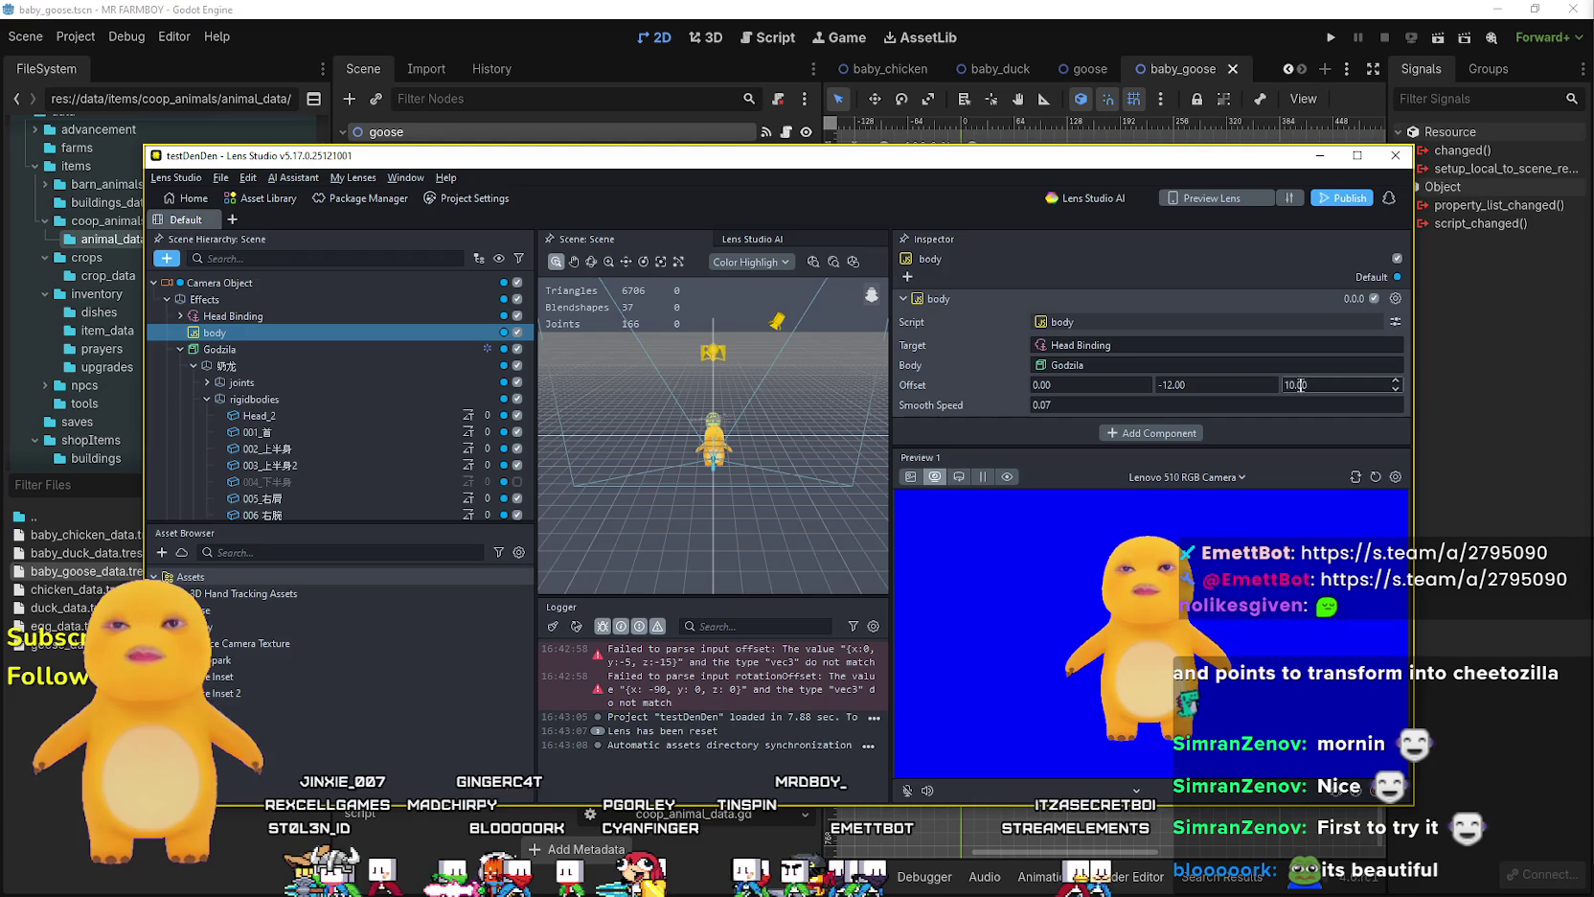
click(1171, 384)
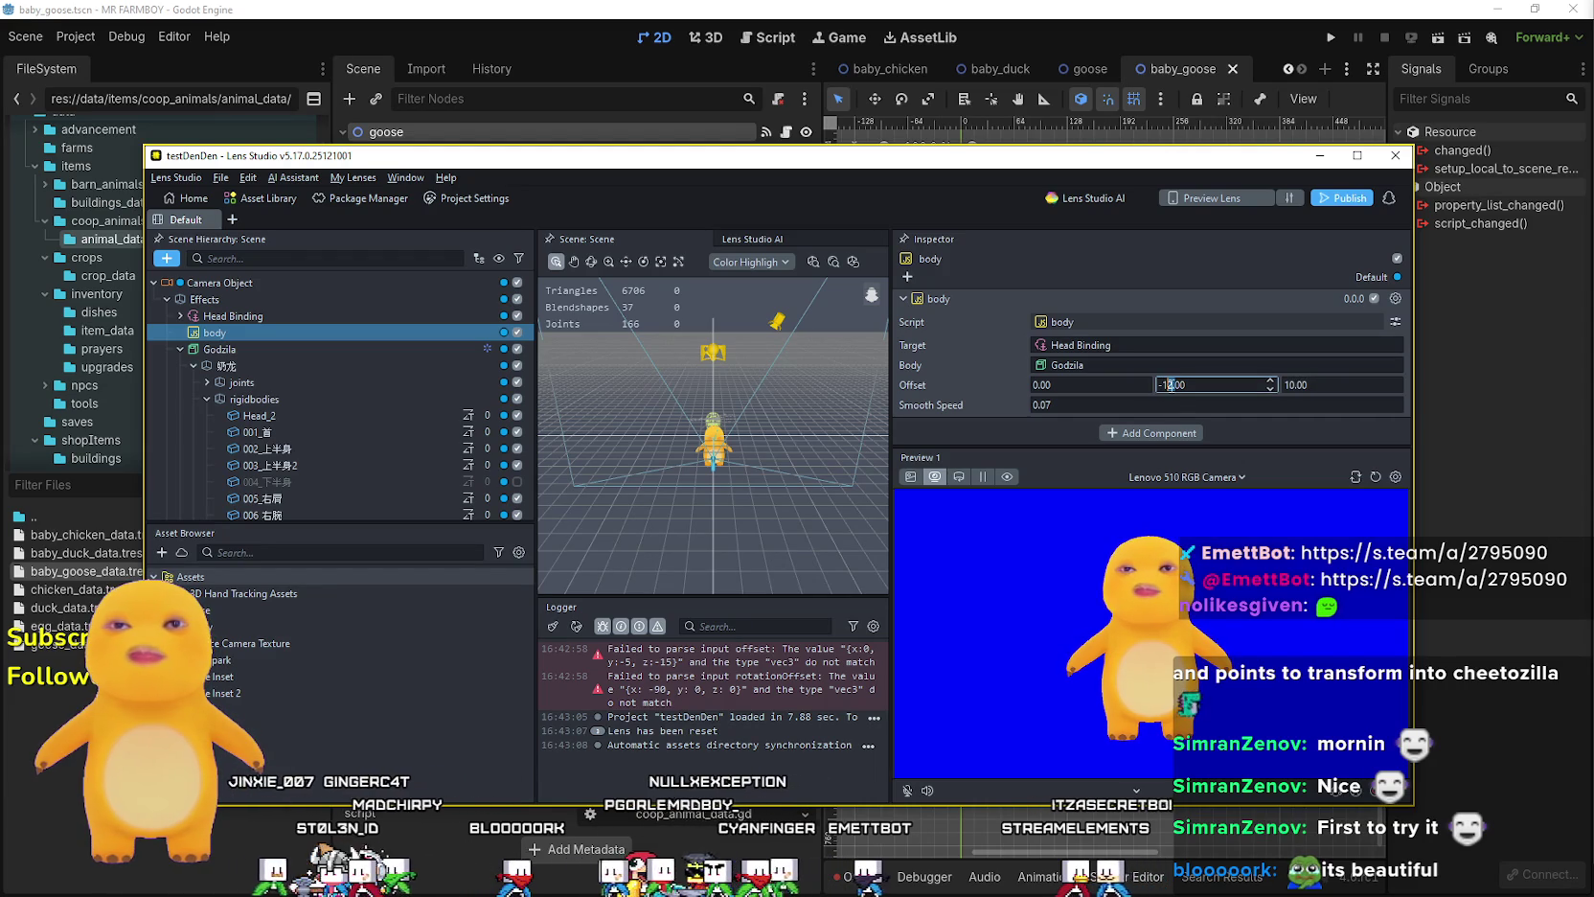
key(BackSpace)
key(BackSpace)
text(1600)
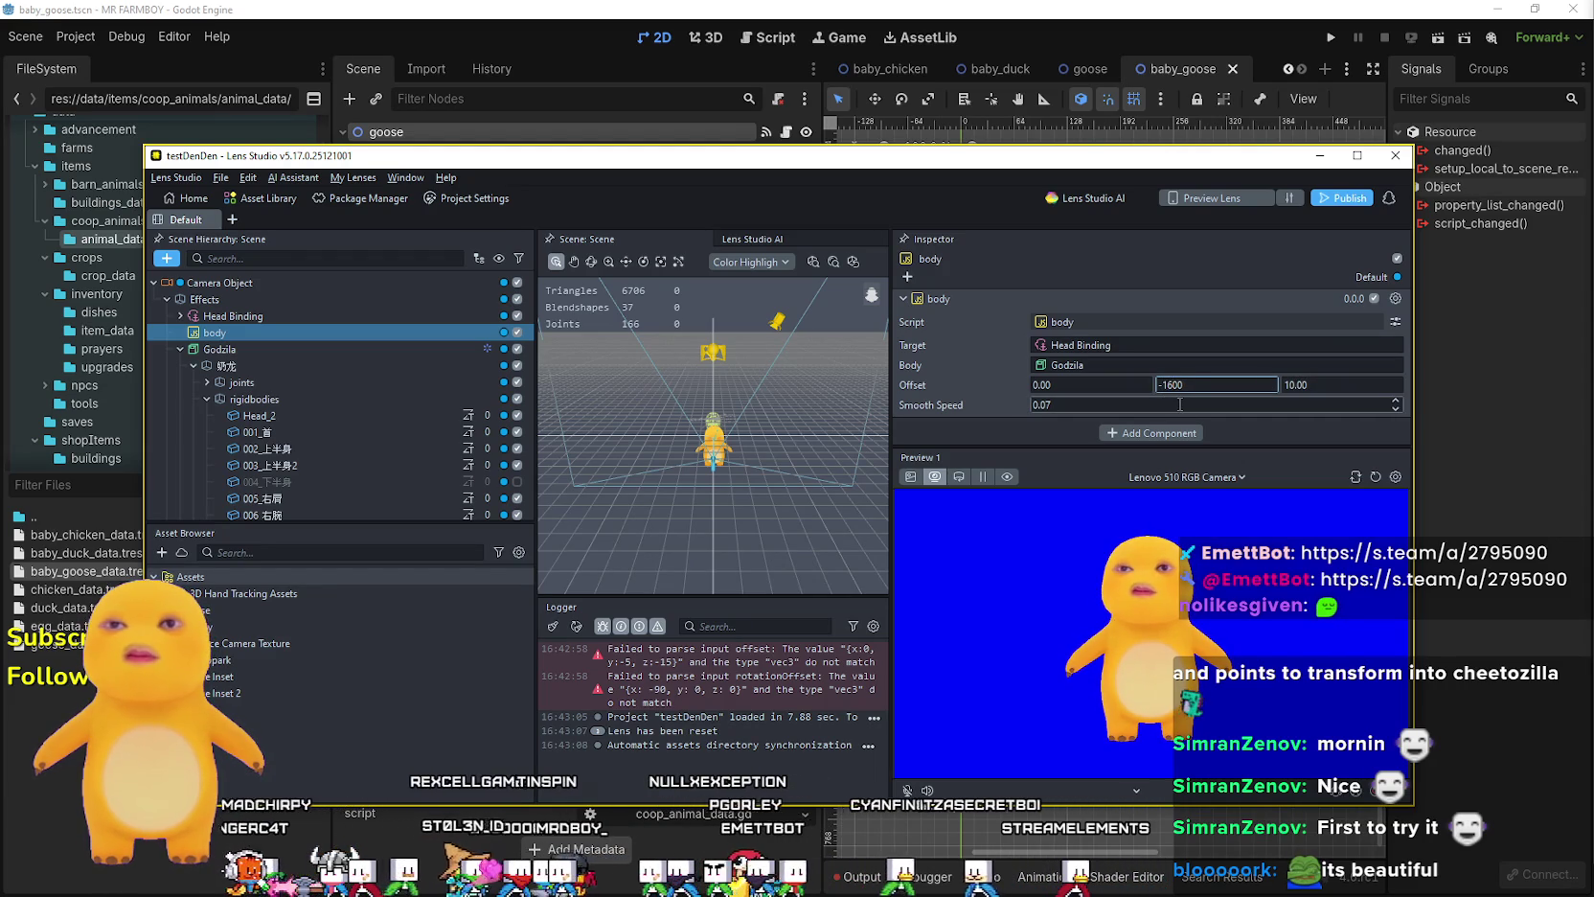
key(Return)
text(6)
key(Return)
click(1173, 381)
key(ctrl+a)
text(-20)
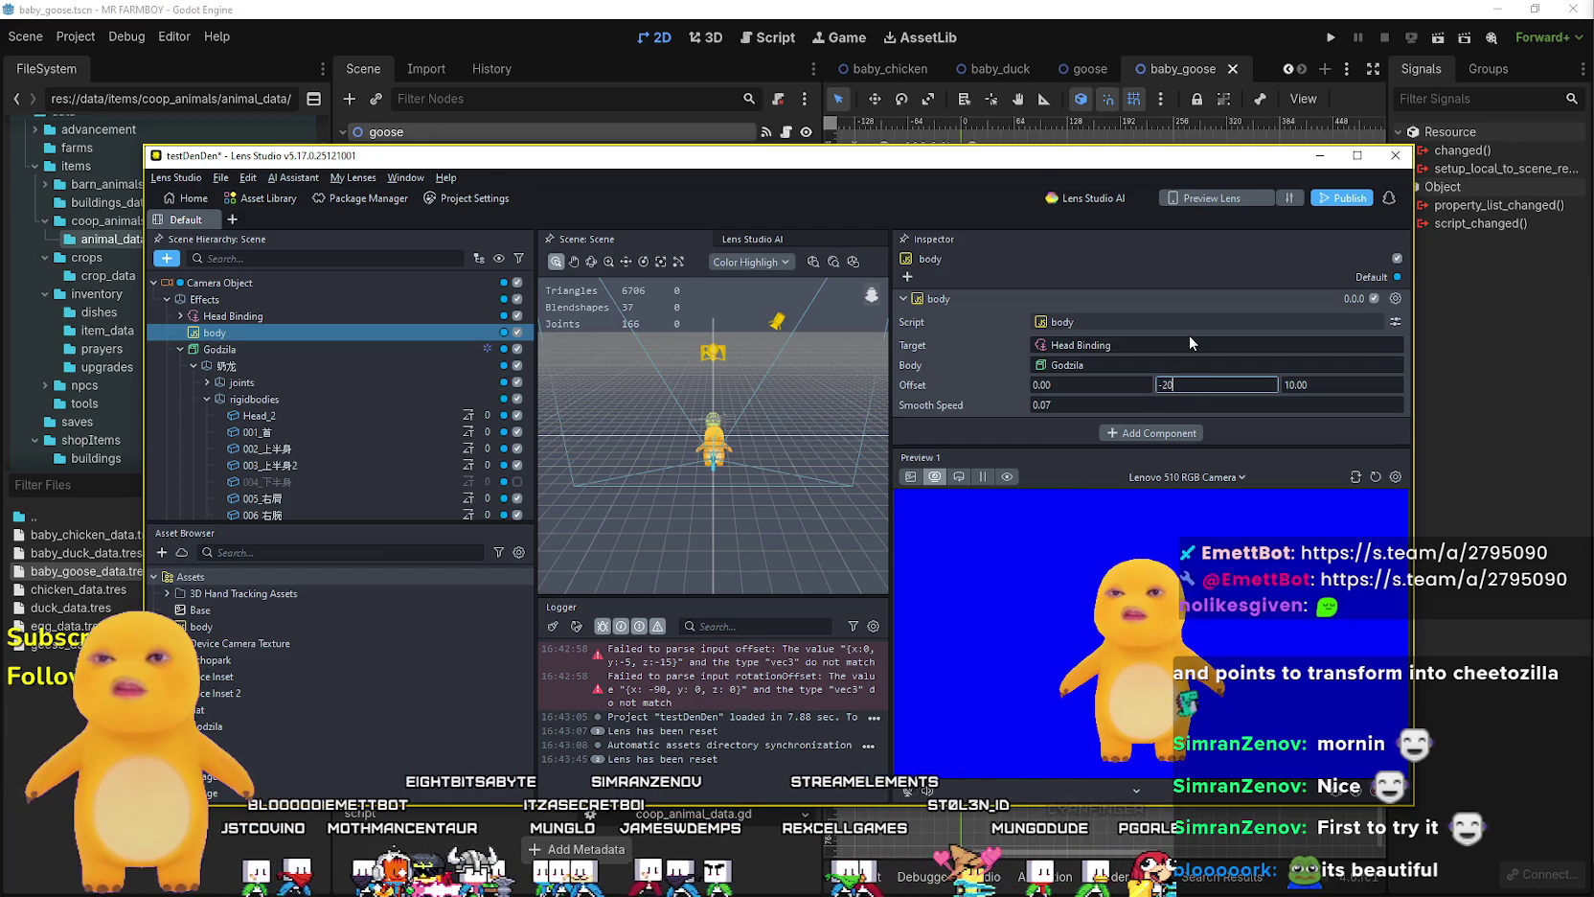
key(Return)
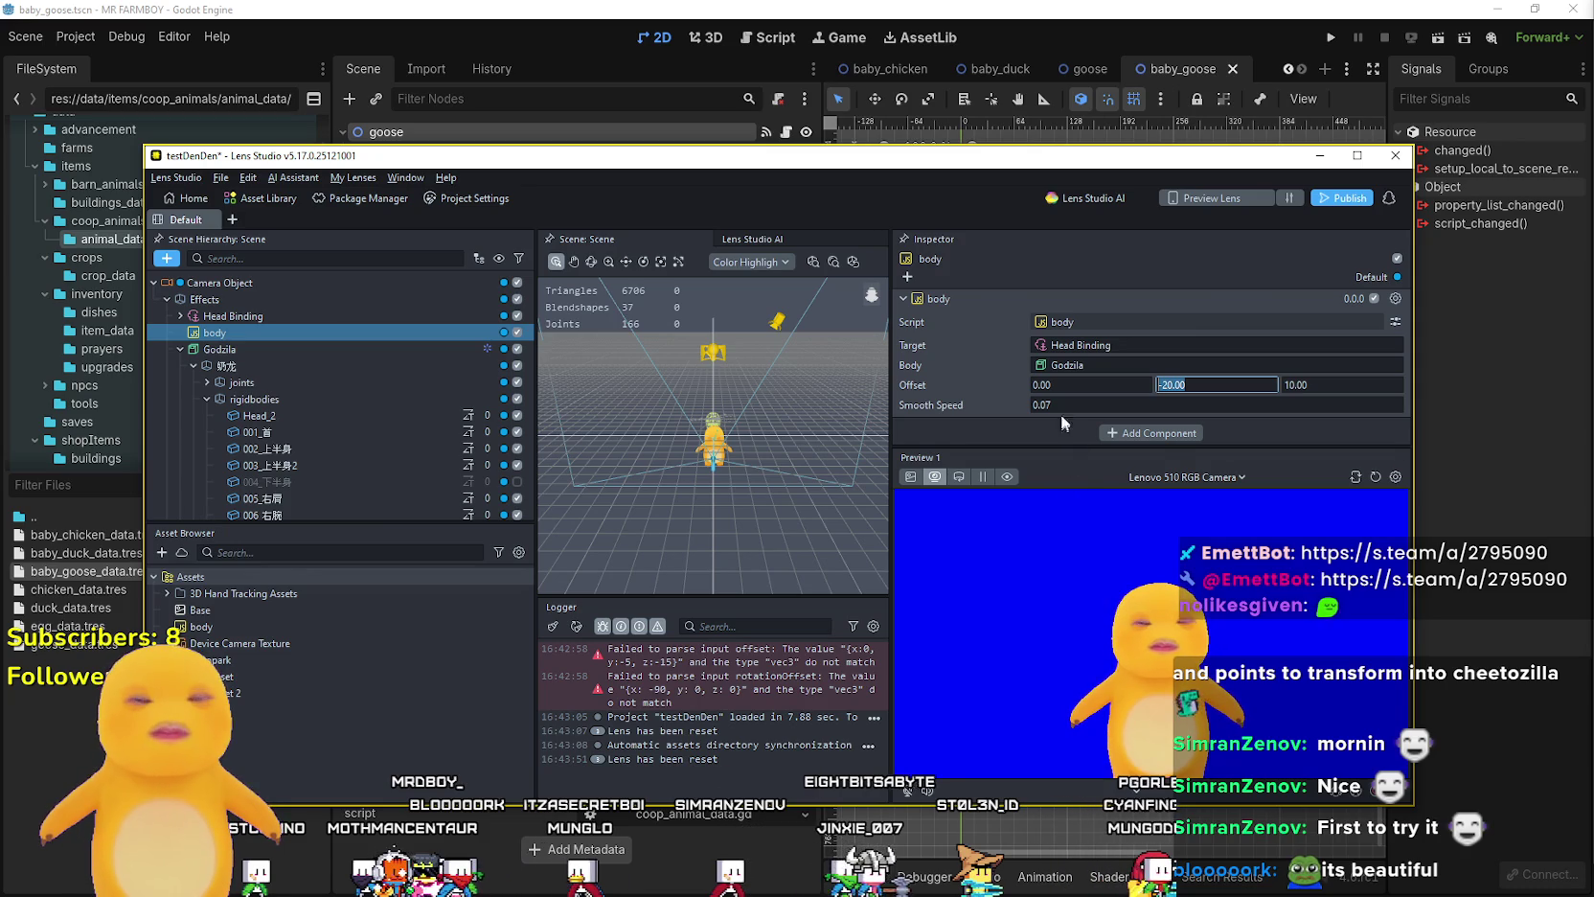
click(1171, 385)
text(5)
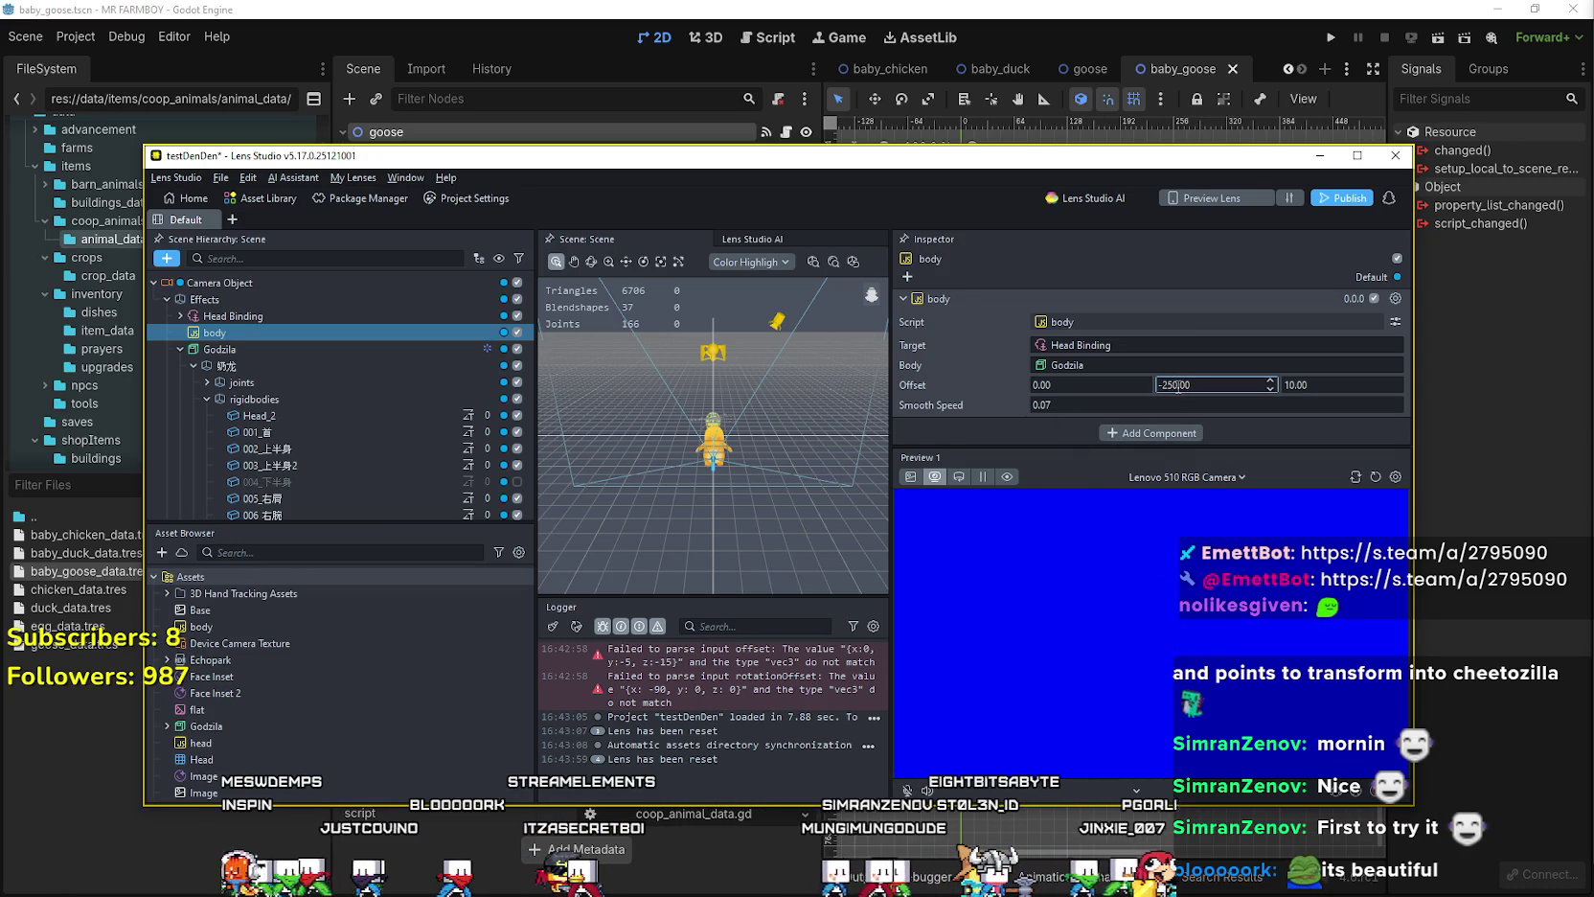
key(Return)
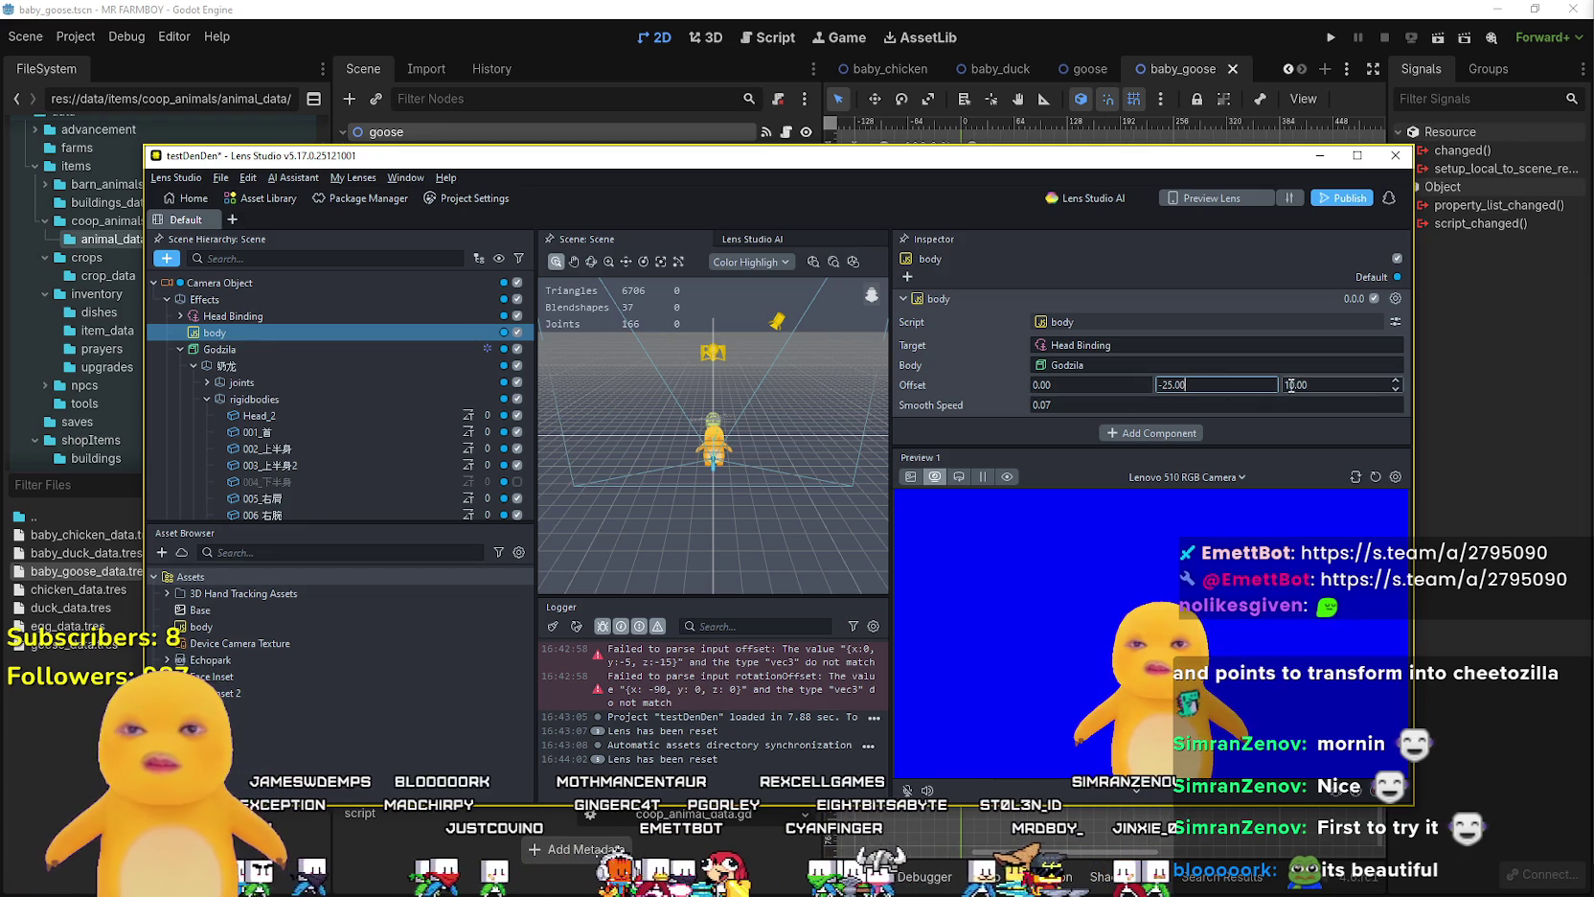
- Raise the body's Z offset to 20 and minimize Lens Studio
drag(1290, 384, 1275, 414)
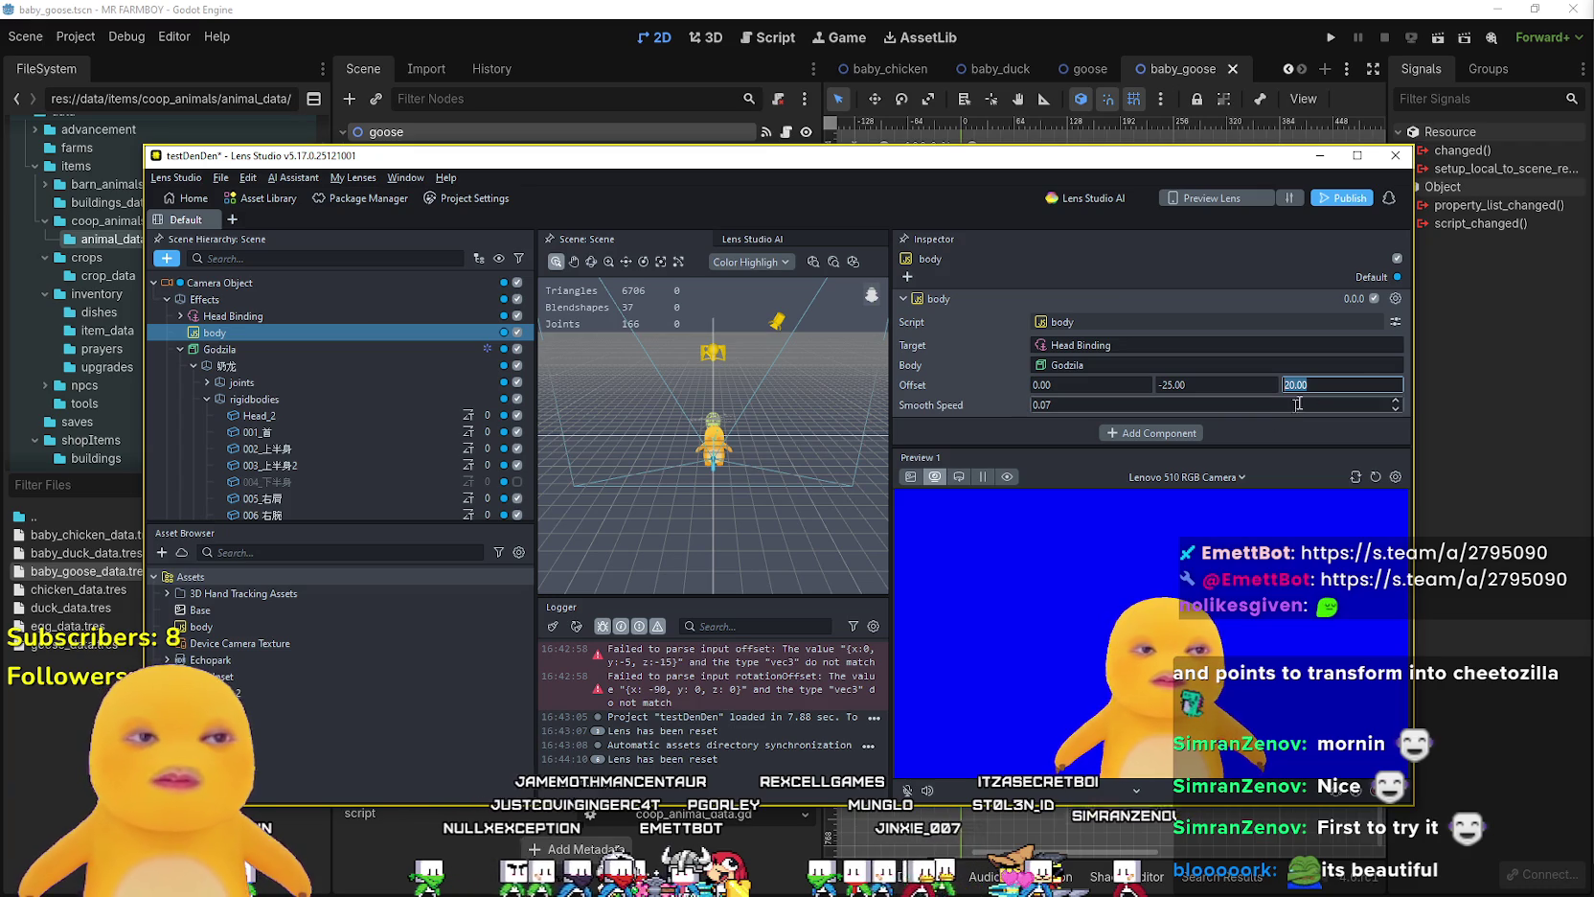
click(1330, 385)
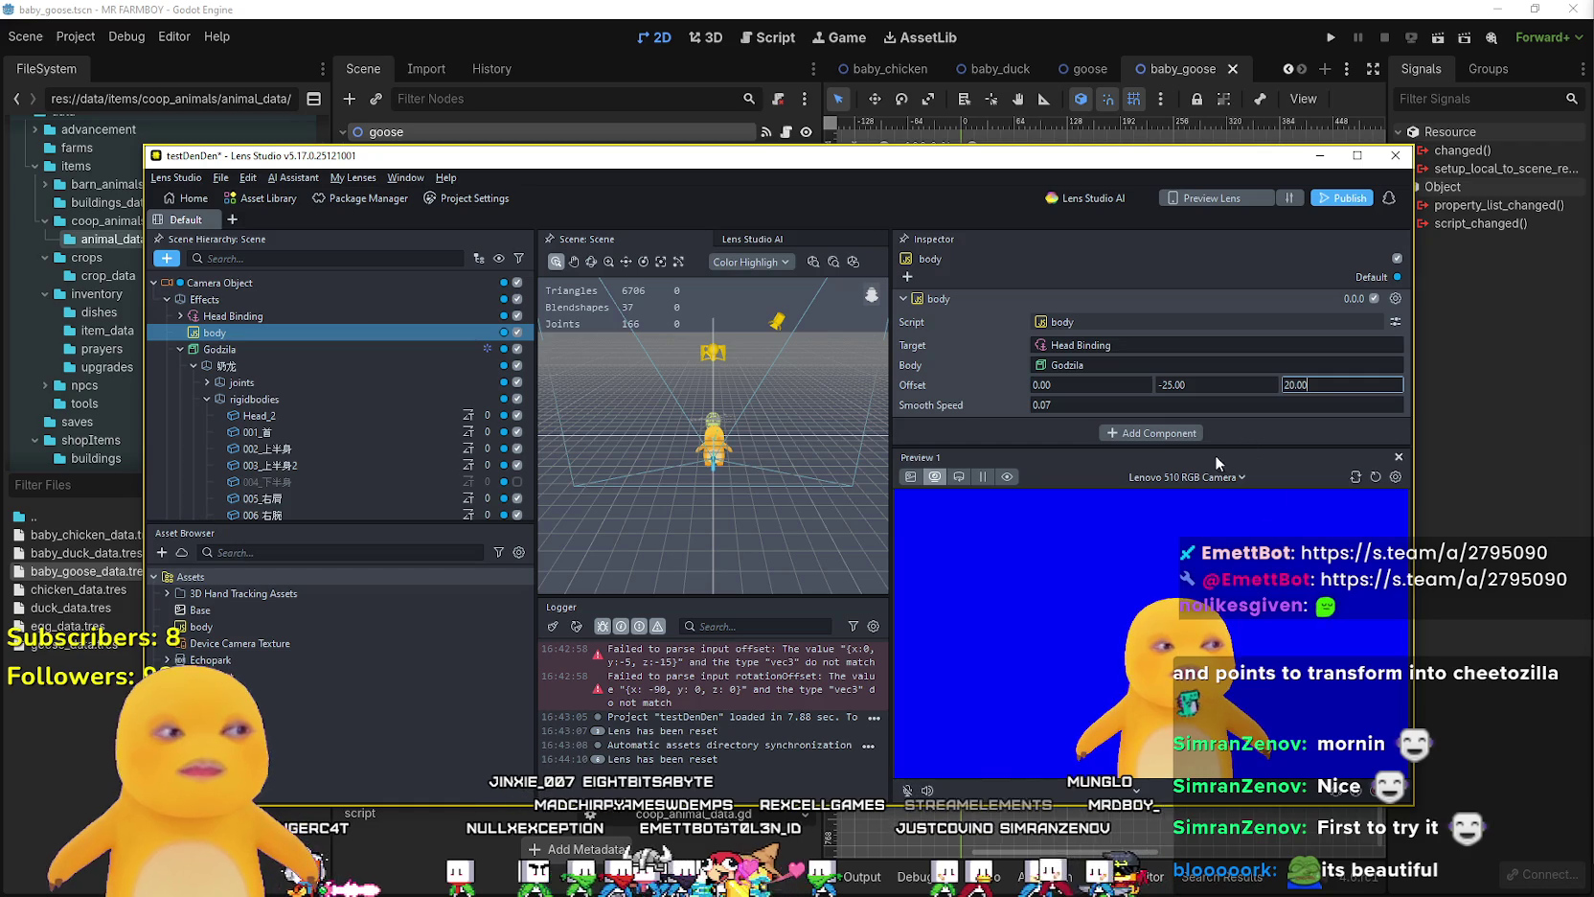
click(1320, 155)
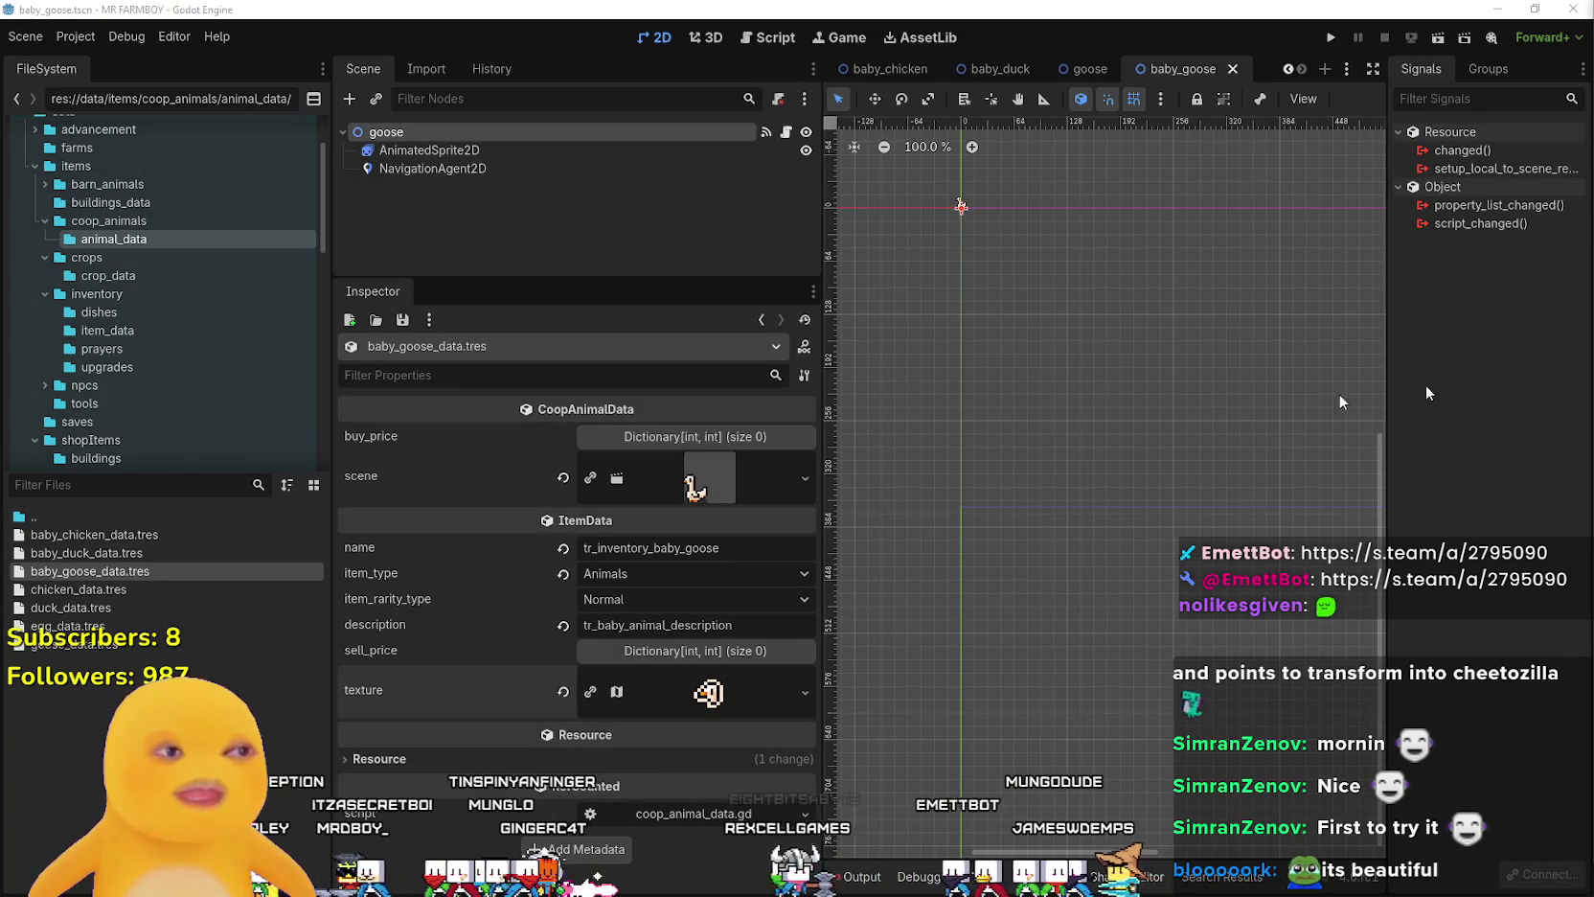
- Check the baby goose data's goose.tscn scene reference and save it
scroll(1076, 320, up, 4)
scroll(1175, 355, up, 3)
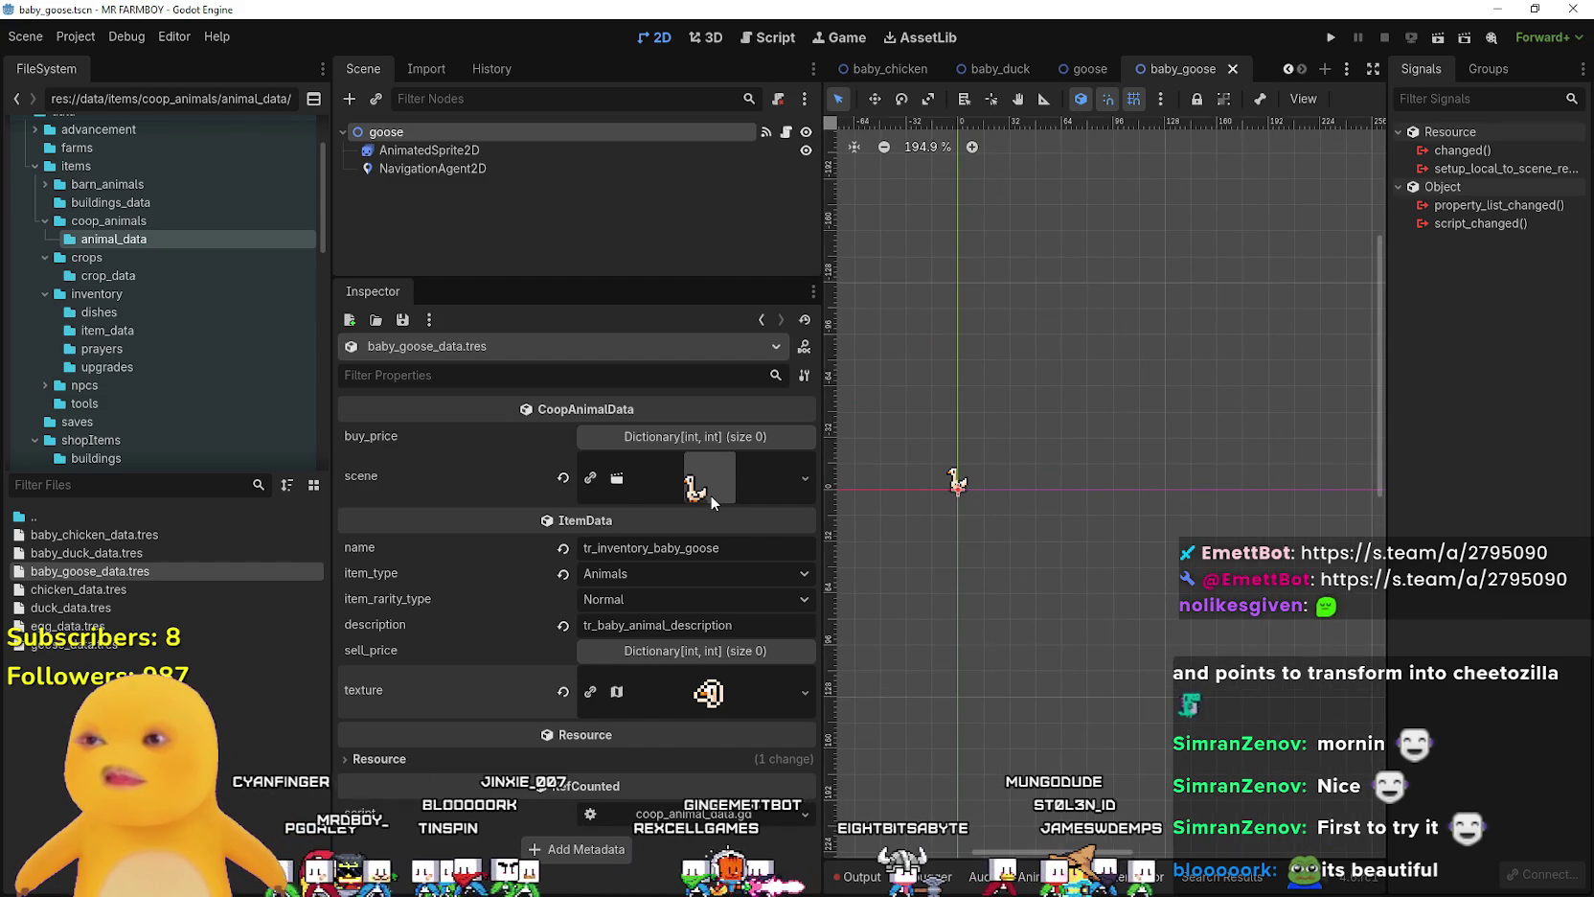
click(709, 496)
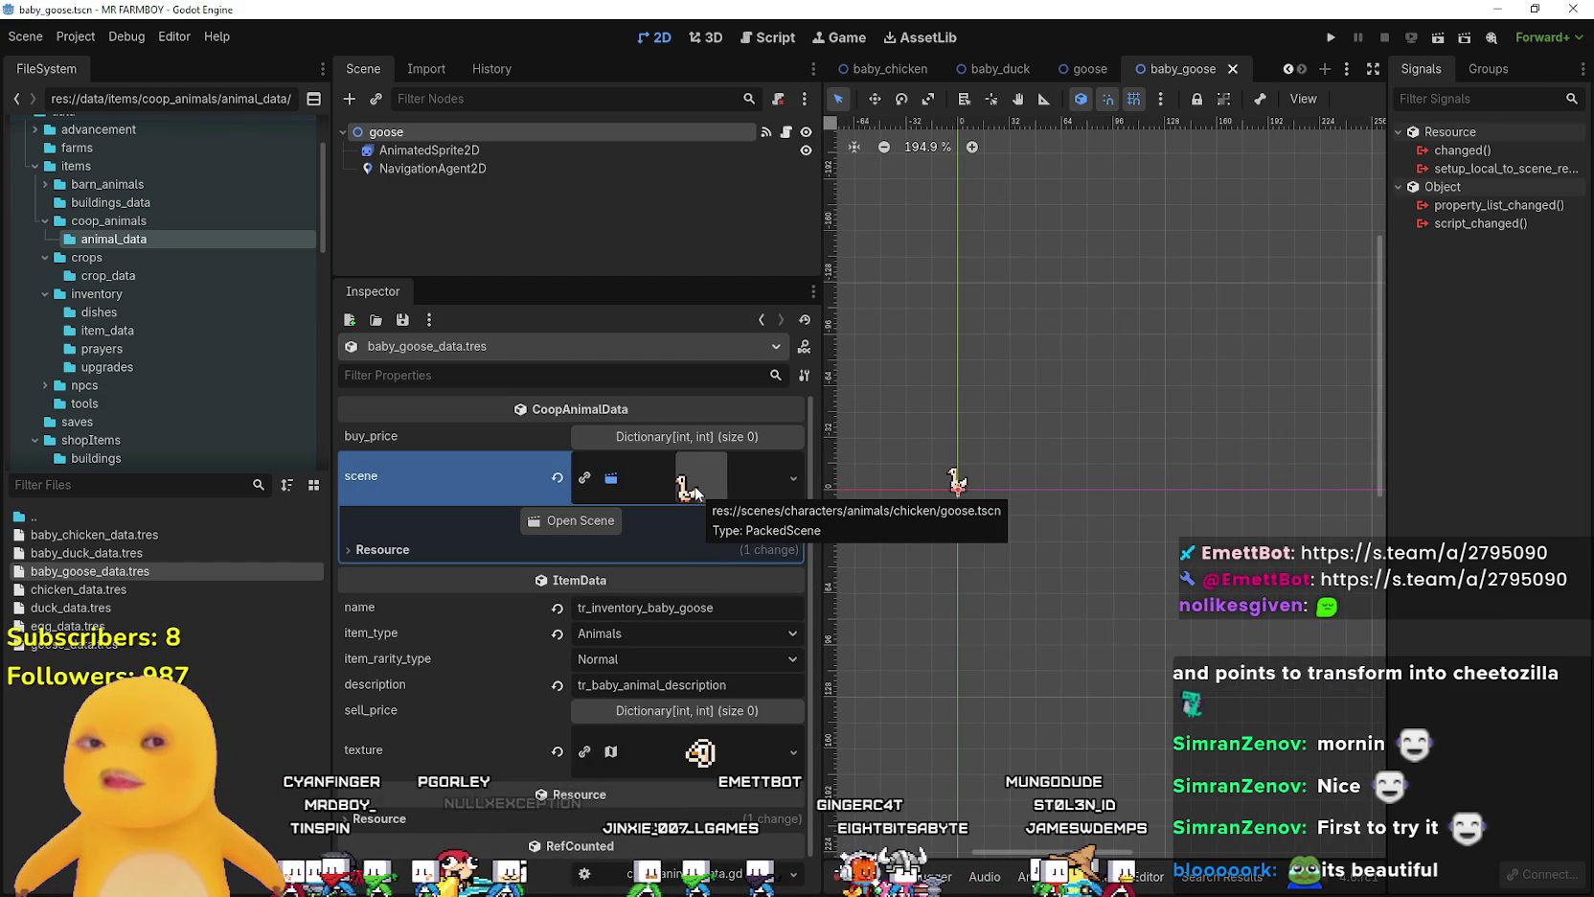
scroll(690, 670, down, 1)
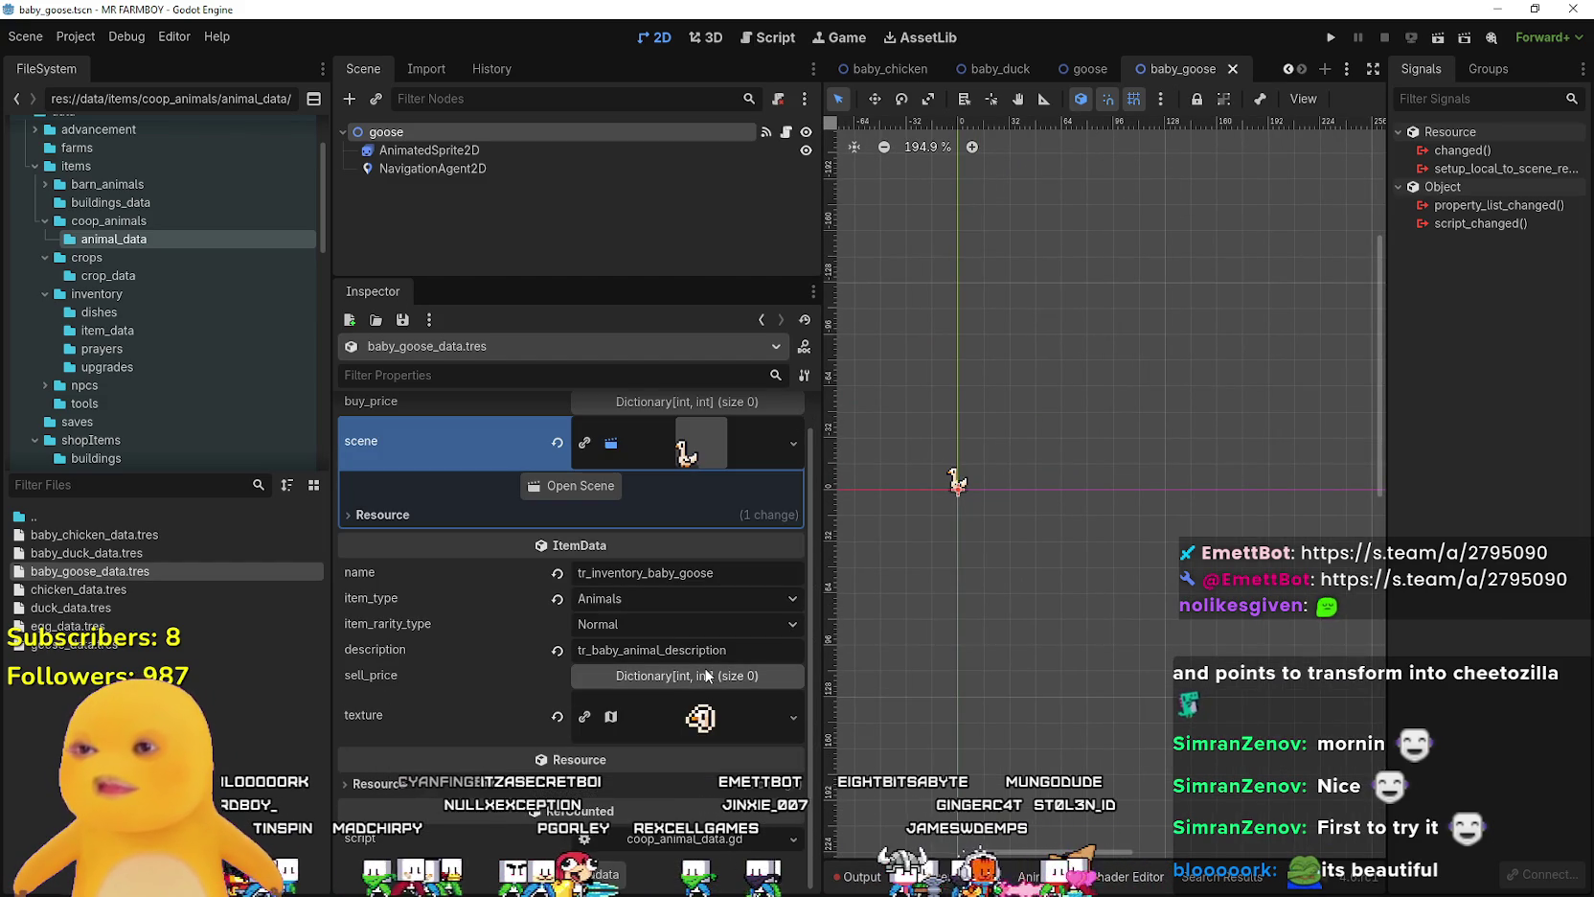
key(ctrl+s)
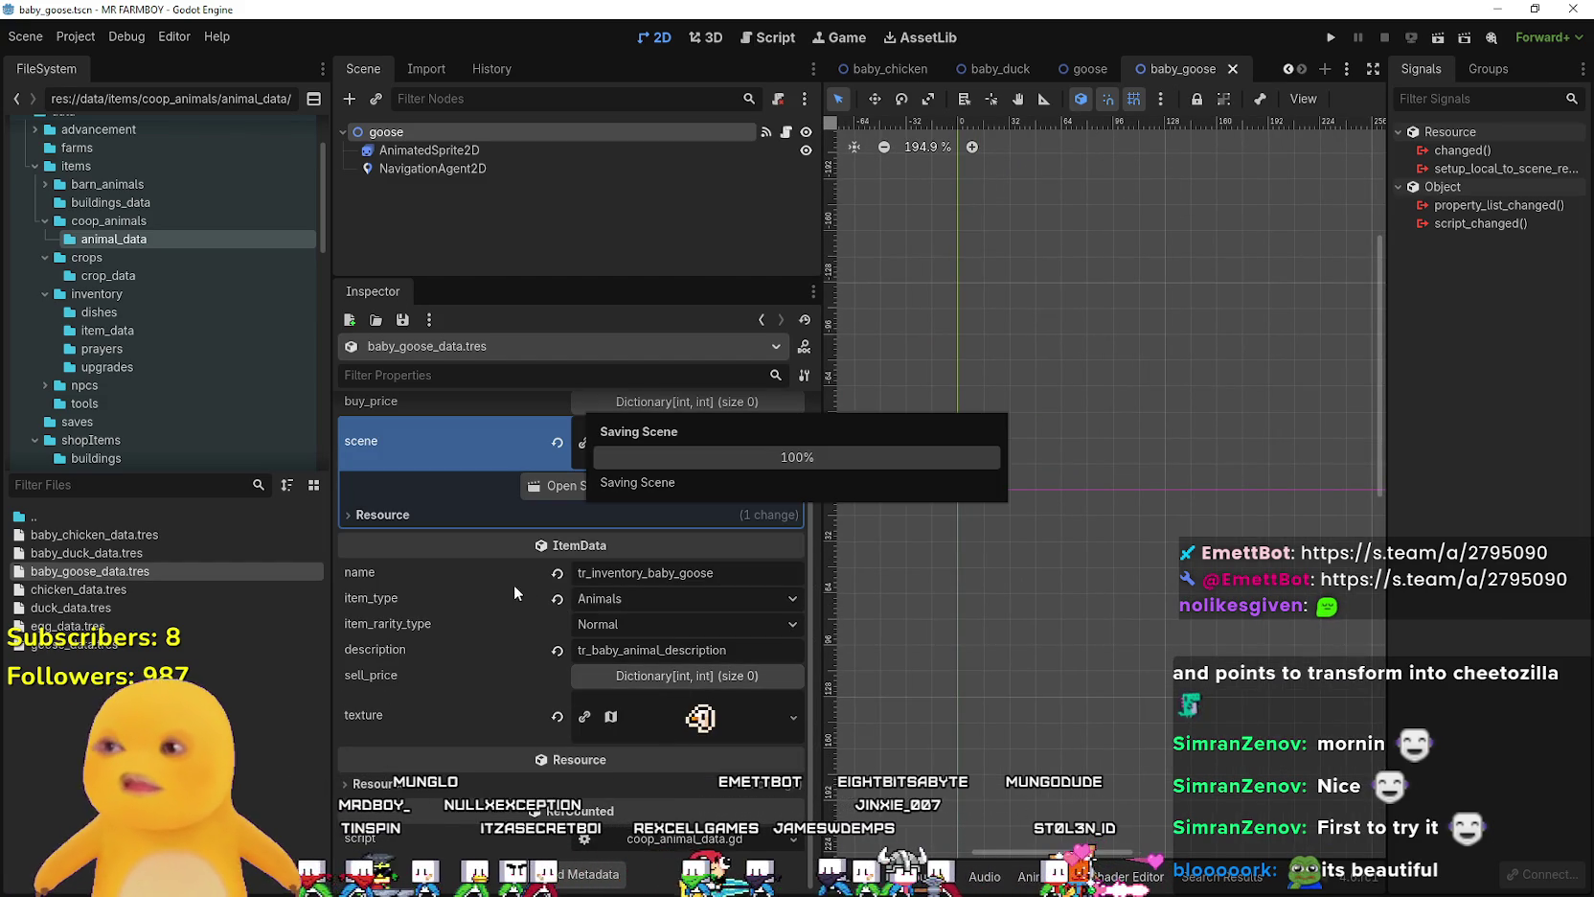
- Filter FileSystem by 'preload' and open preloader_manager.tscn
click(215, 484)
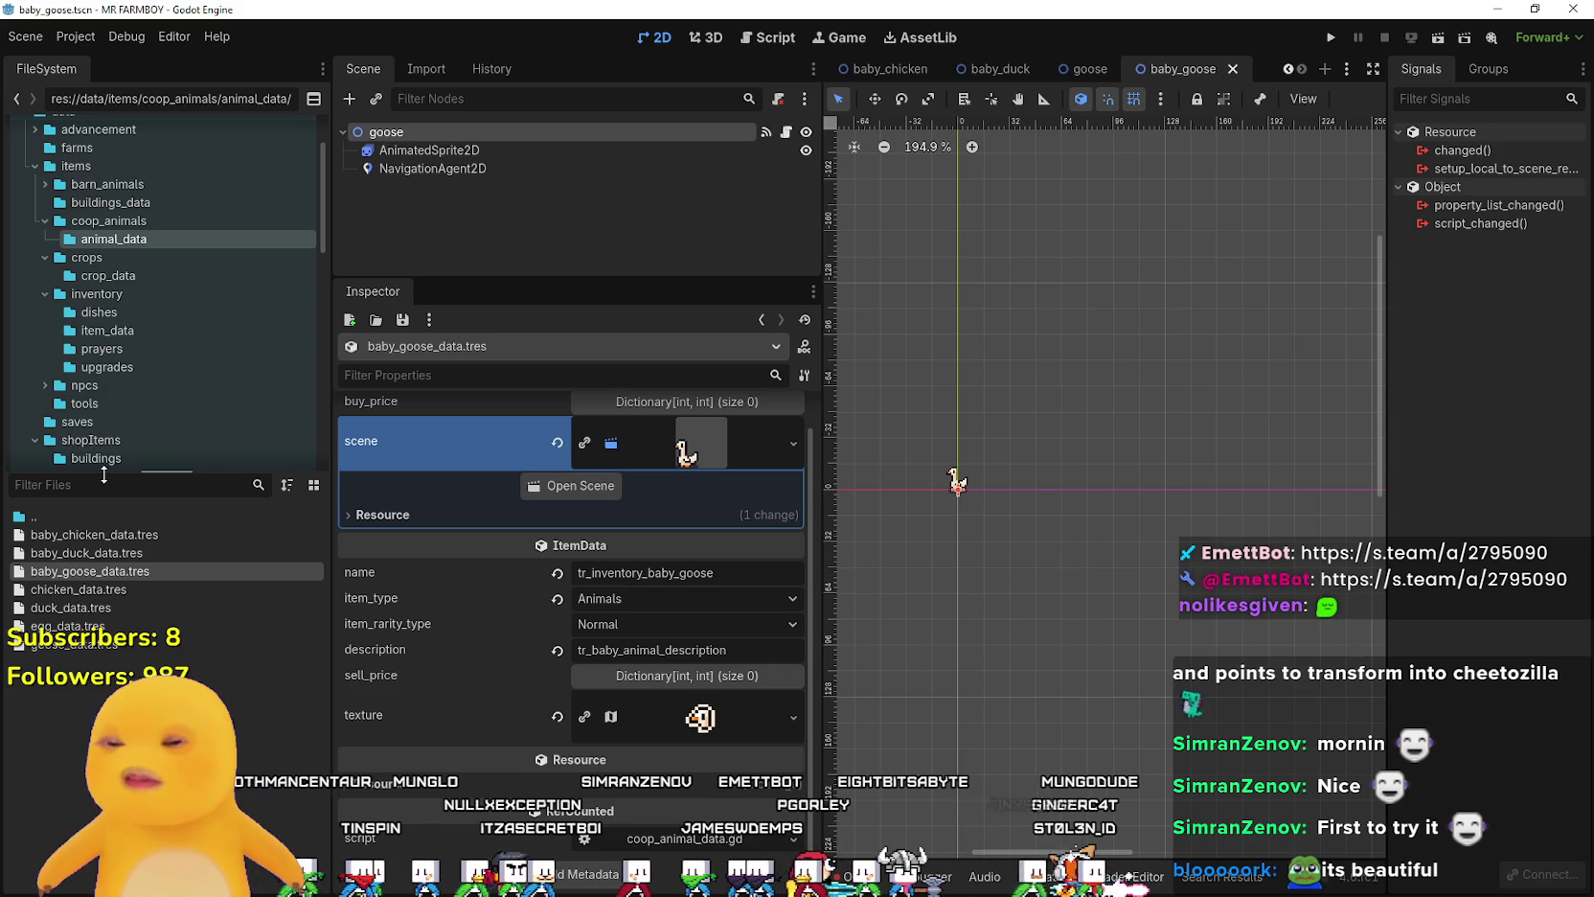
text(preload)
double_click(136, 514)
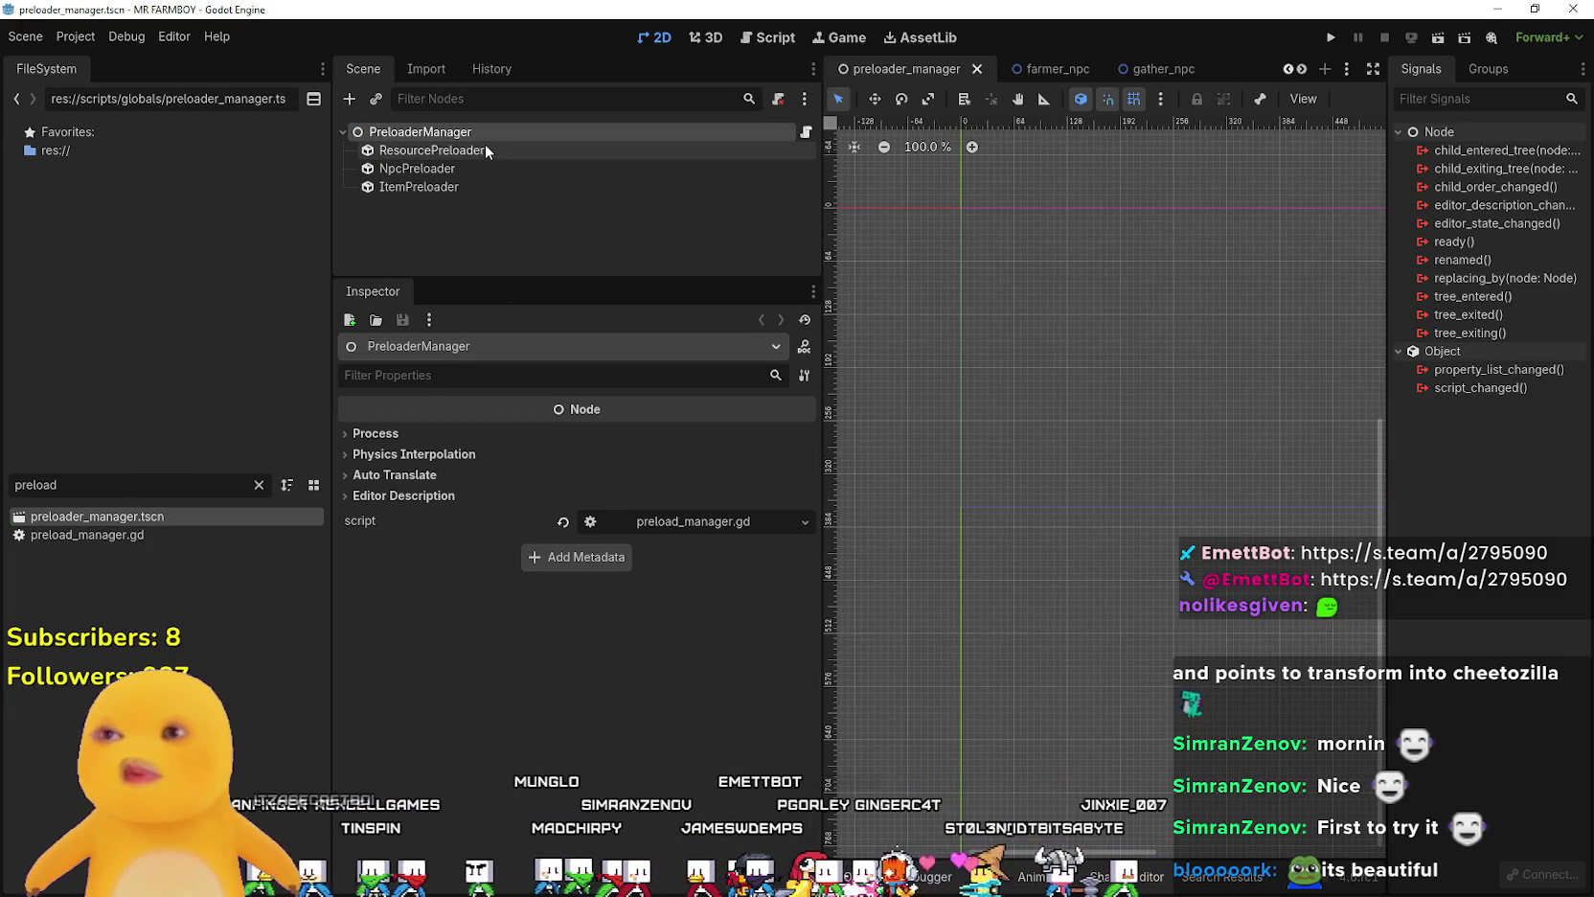
- Select ItemPreloader, enlarge the ResourcePreloader panel, and browse the Load dialog into res://data
click(481, 188)
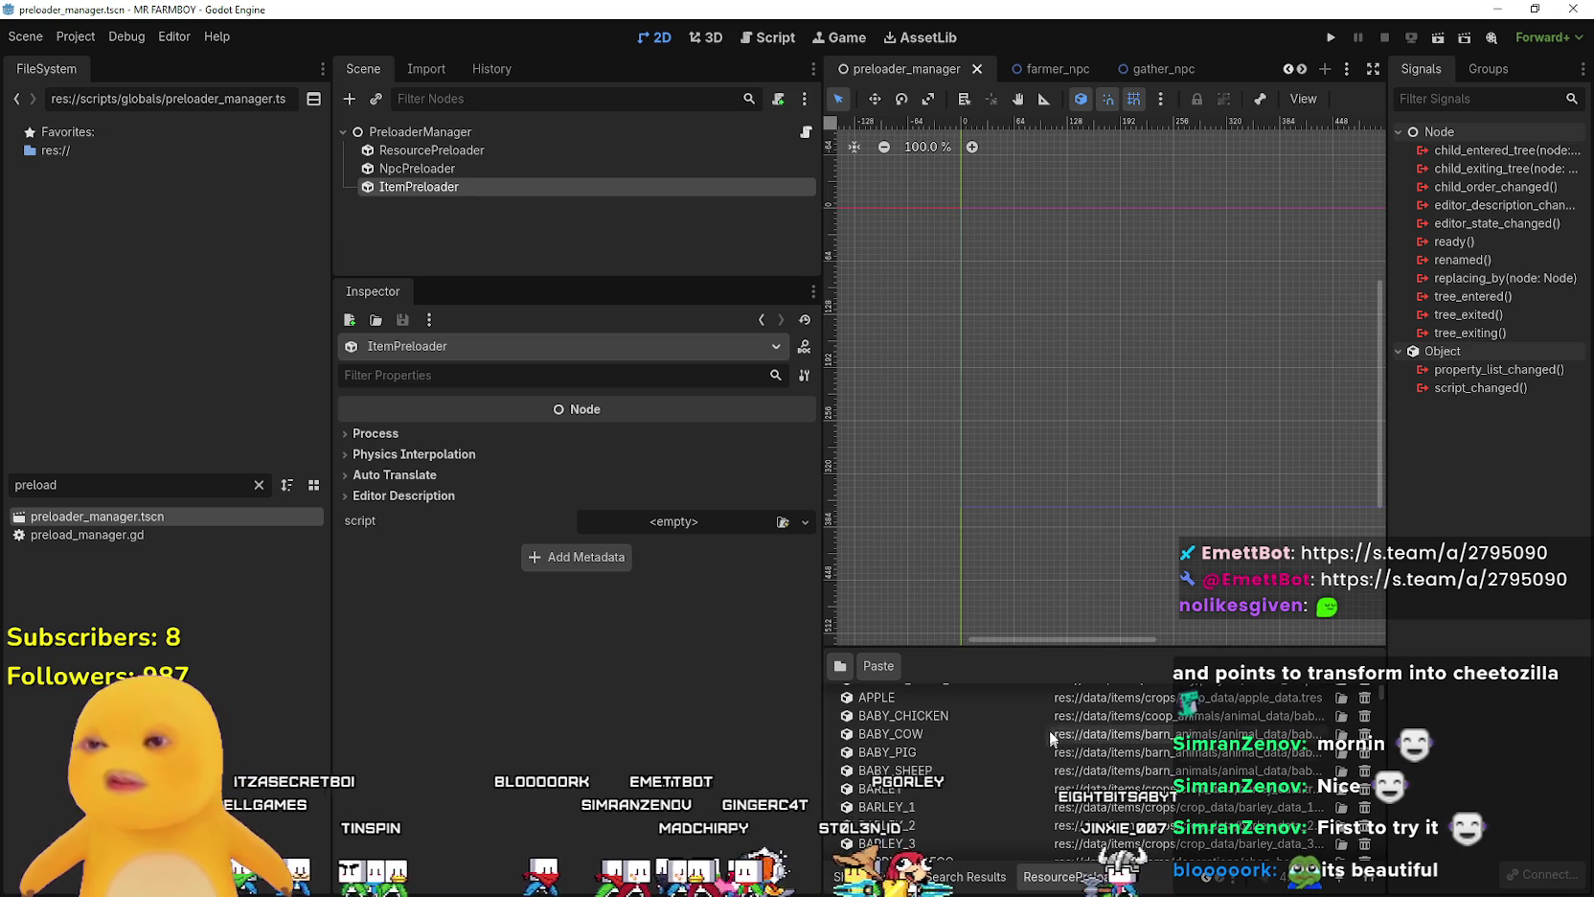
scroll(871, 761, down, 2)
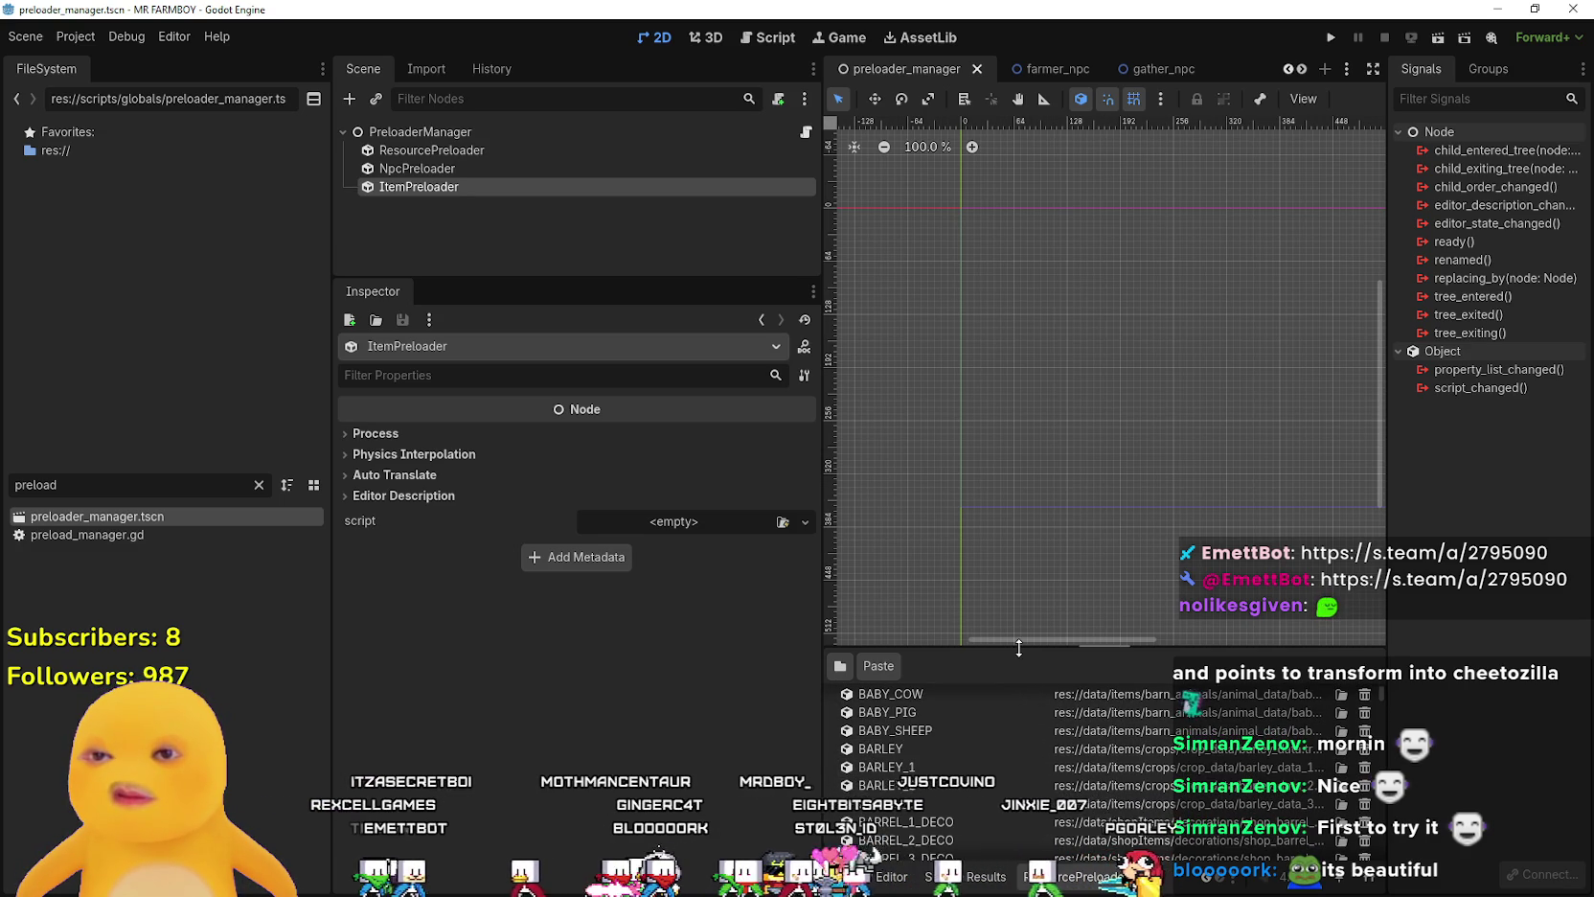
drag(1019, 652, 1018, 341)
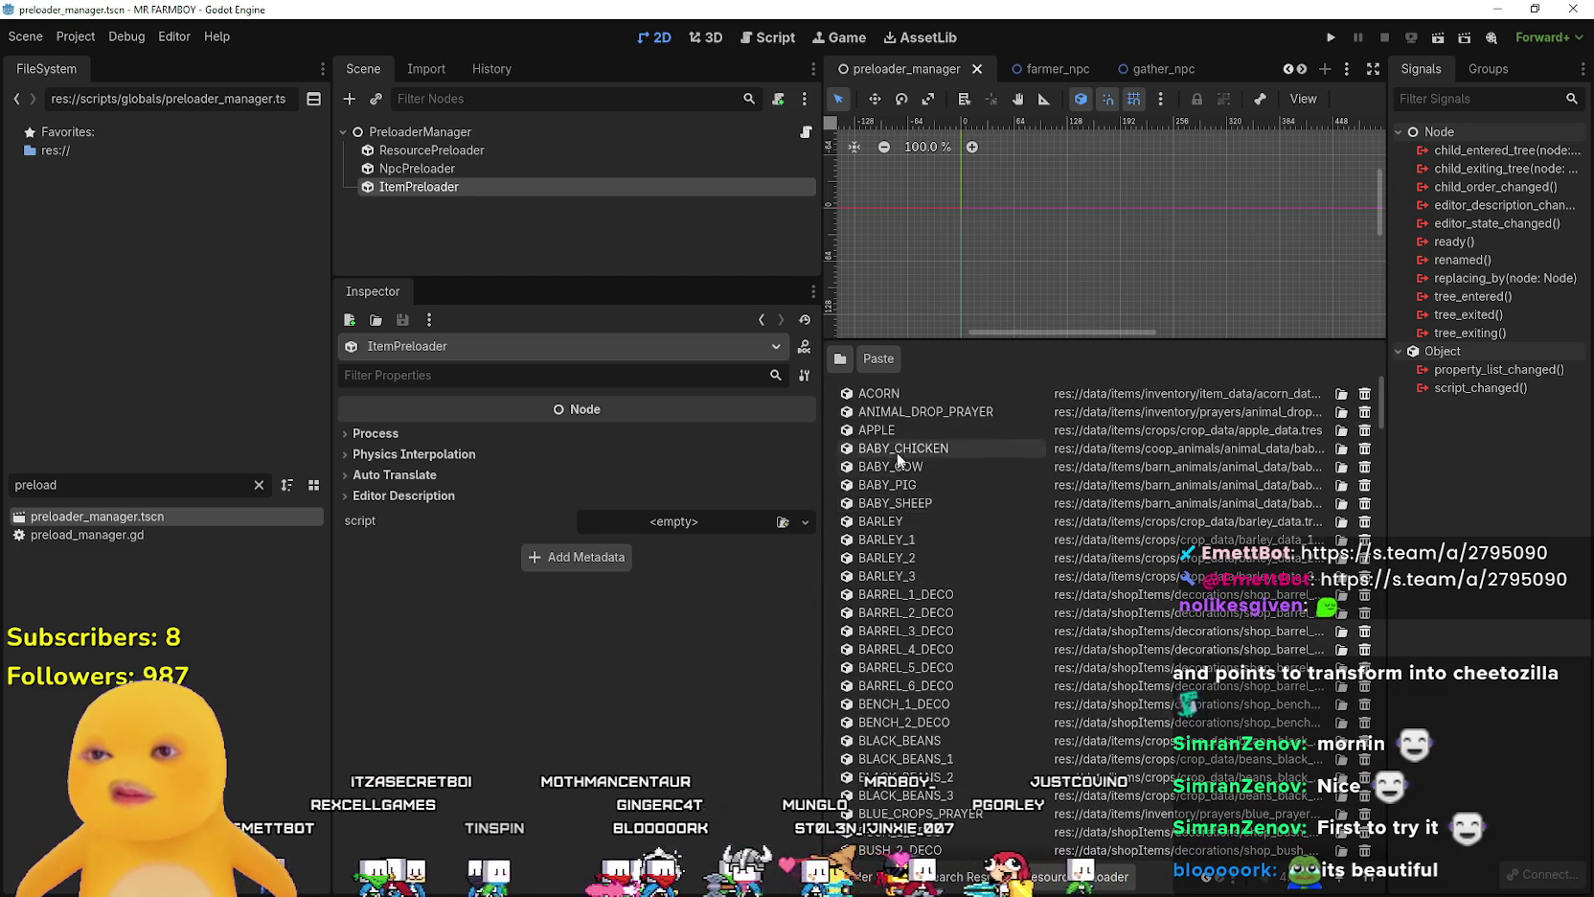
click(841, 360)
double_click(688, 259)
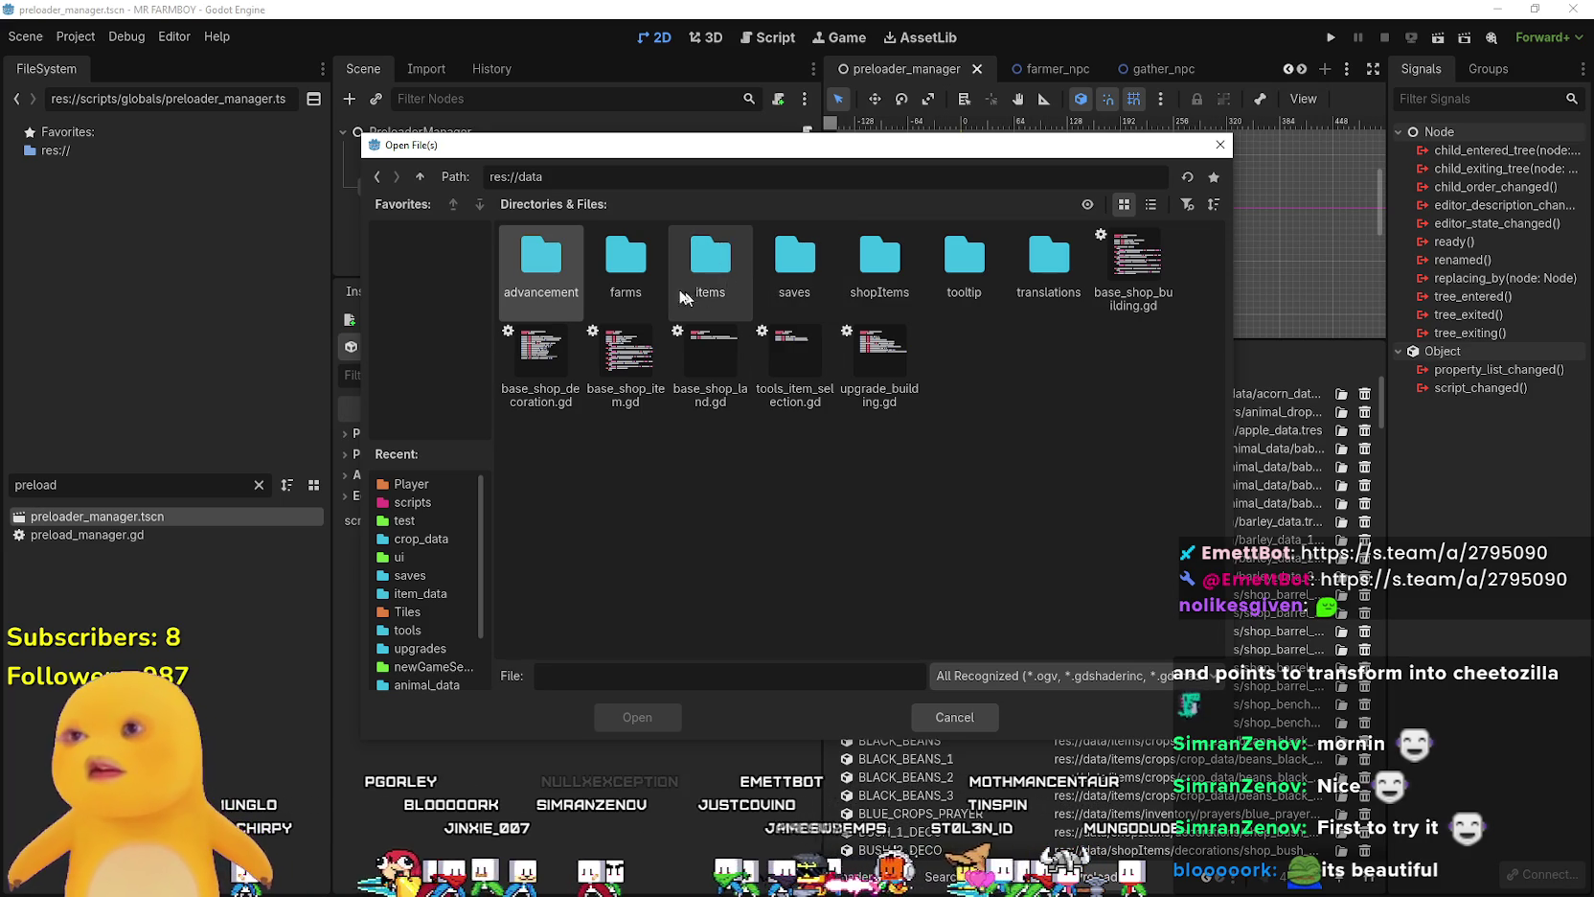
- Load baby_duck, baby_goose, duck and goose data files from items/coop_animals/animal_data
double_click(702, 262)
double_click(713, 267)
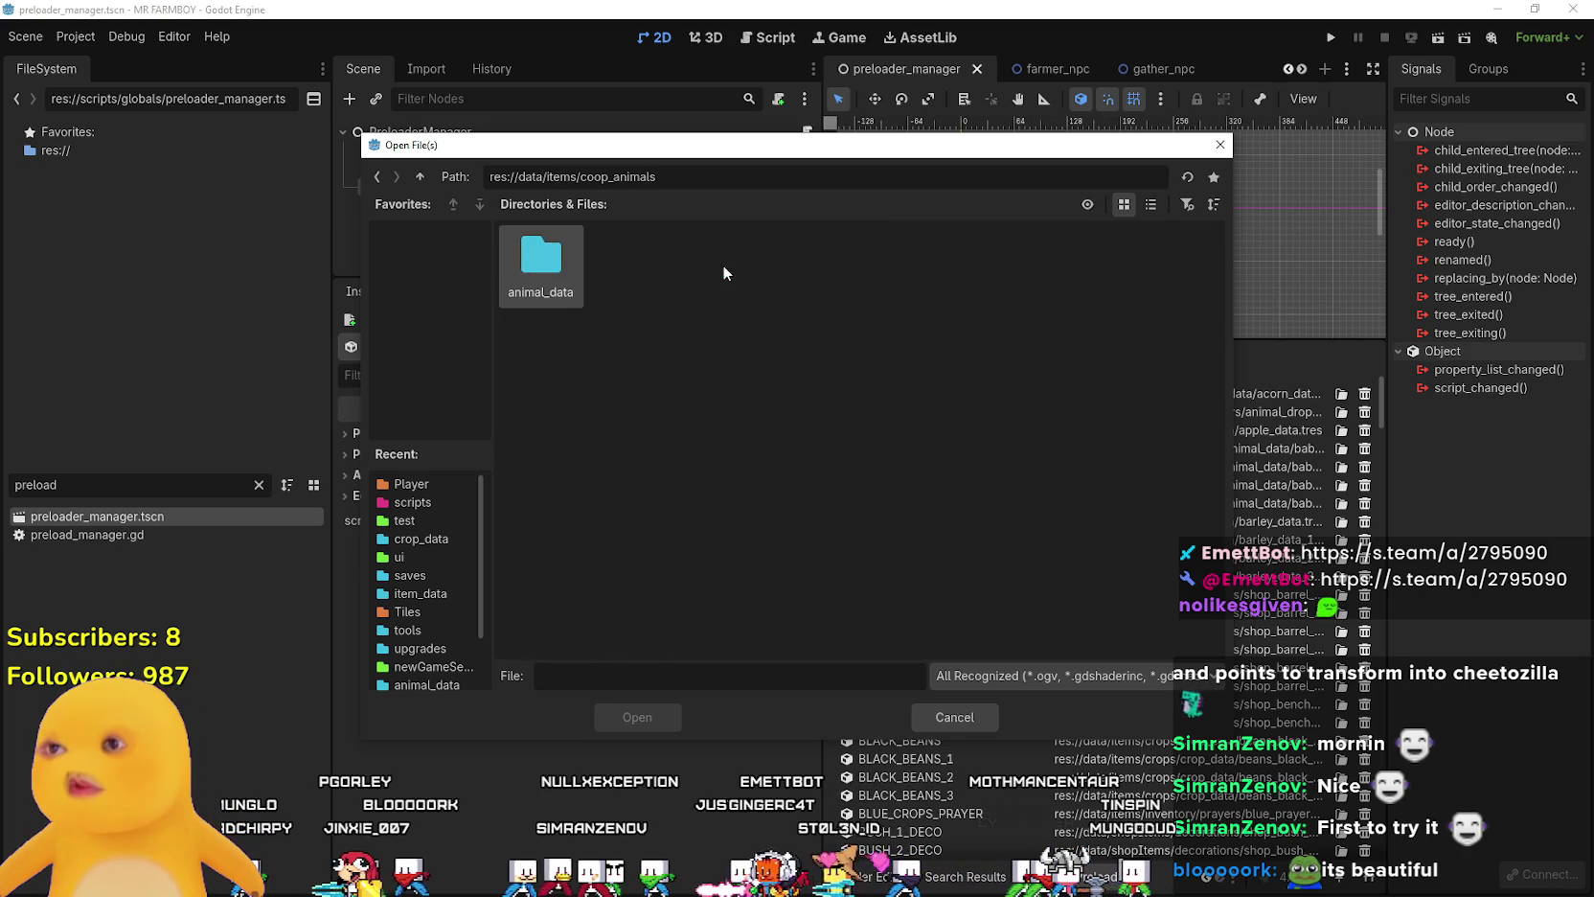
double_click(552, 279)
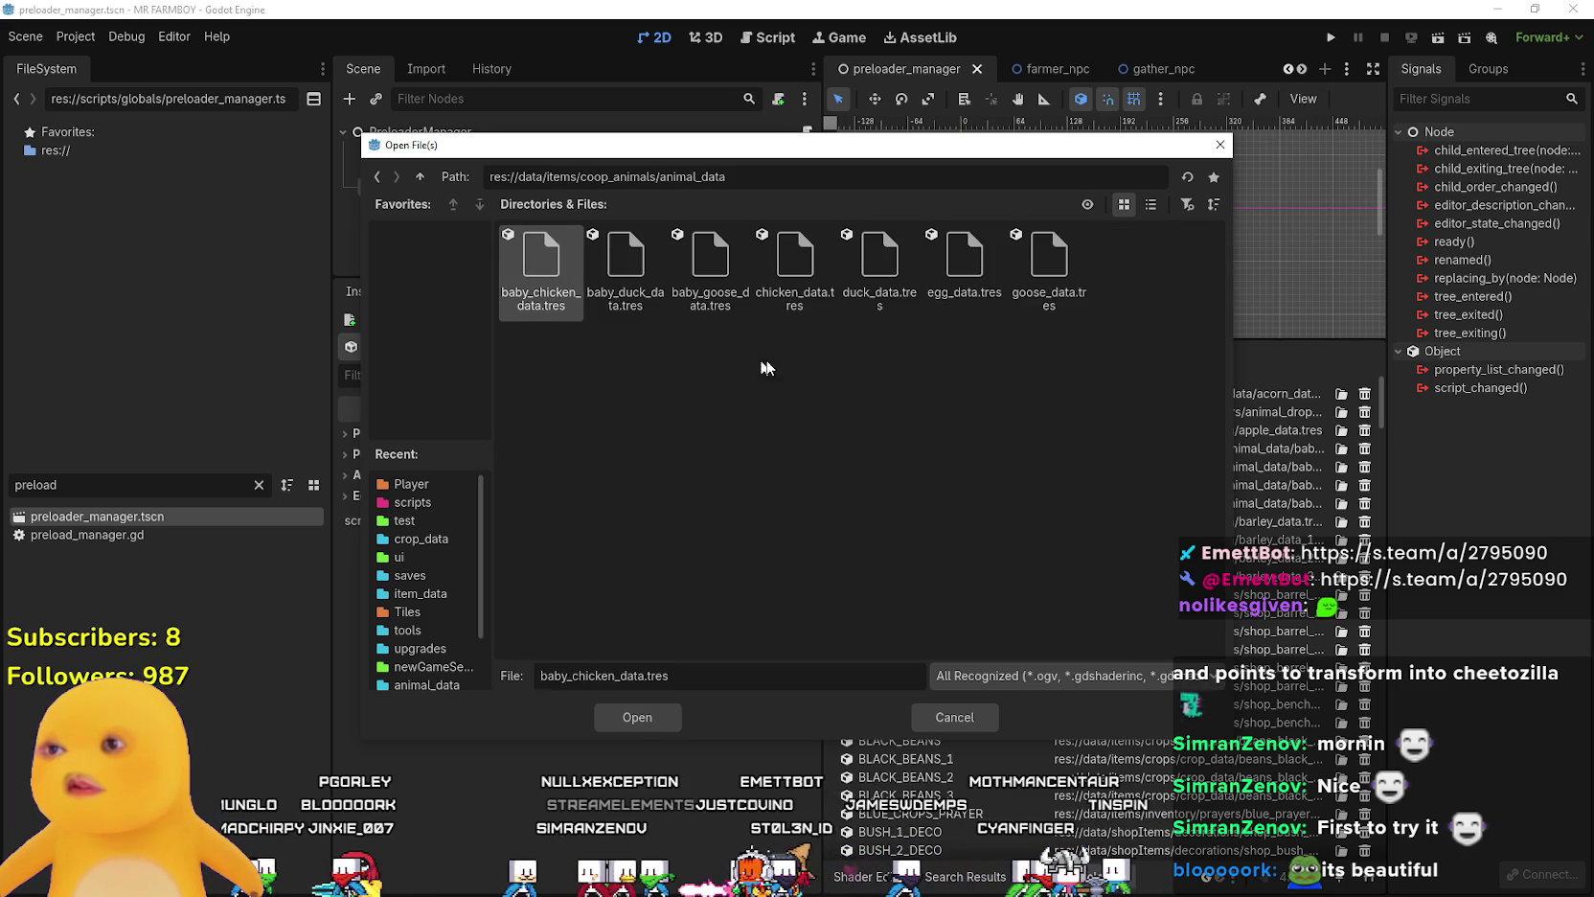
click(1151, 205)
drag(963, 144, 911, 147)
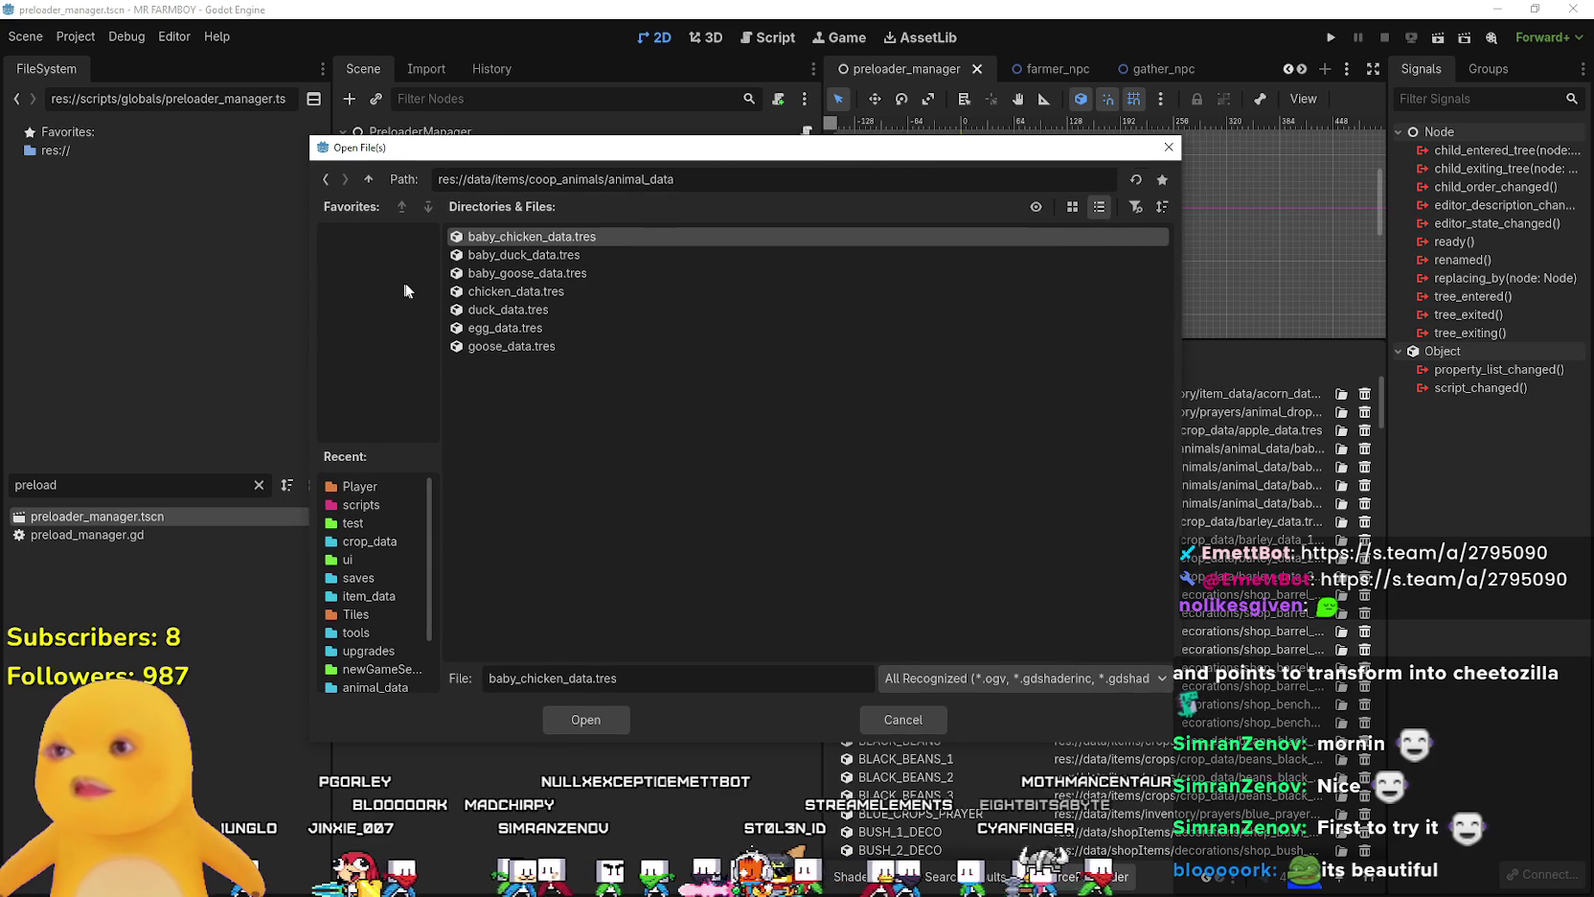
click(529, 254)
shift+click(532, 271)
shift+click(527, 313)
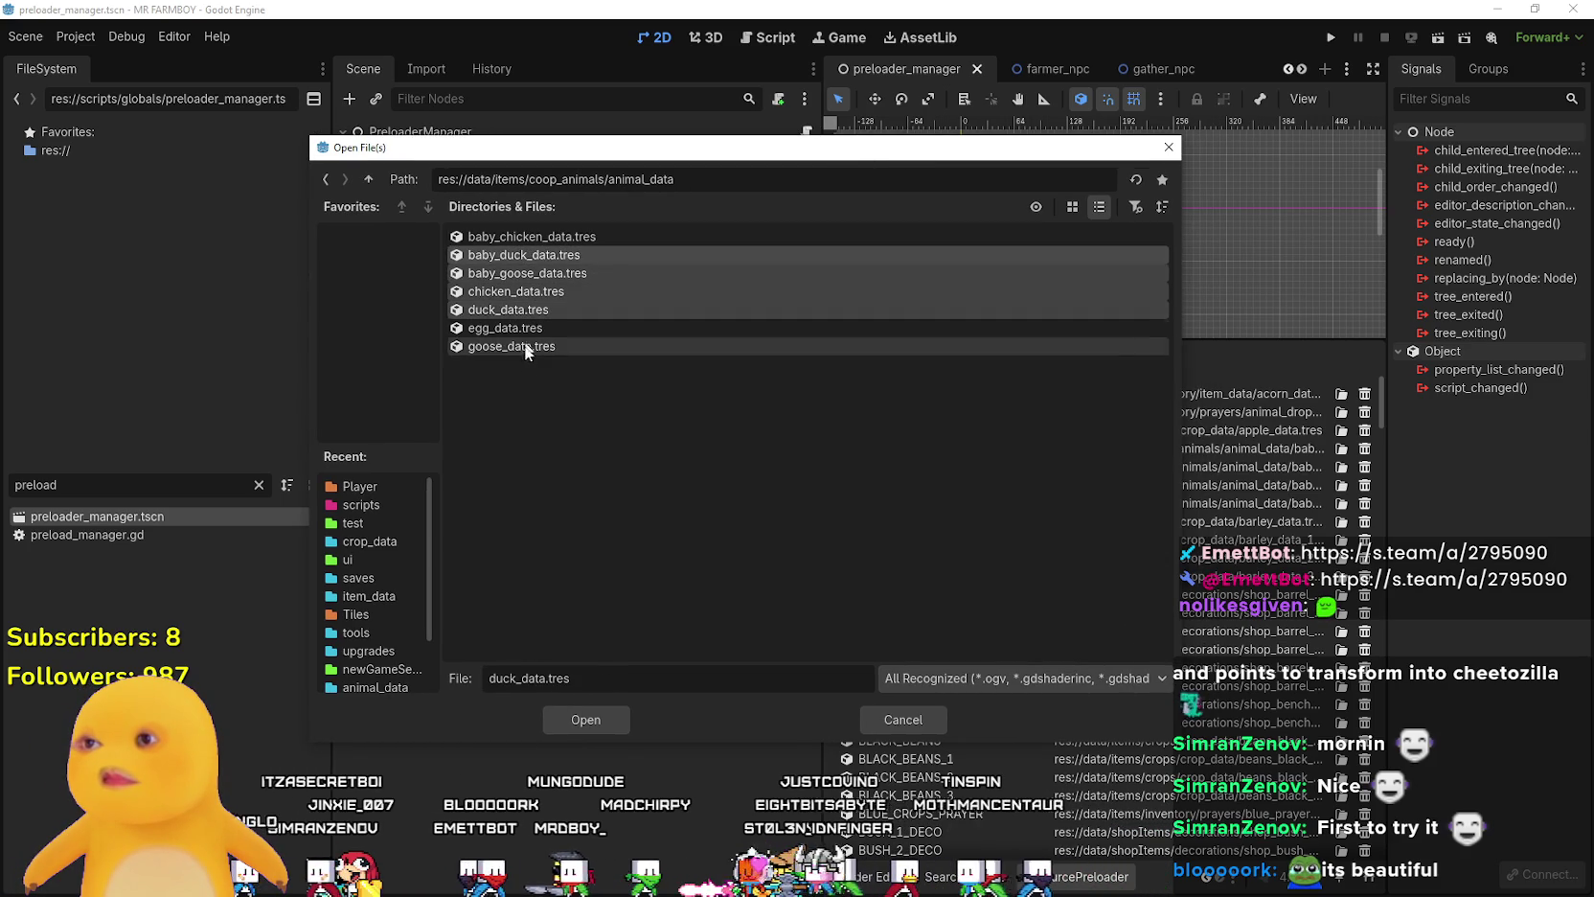
ctrl+click(520, 292)
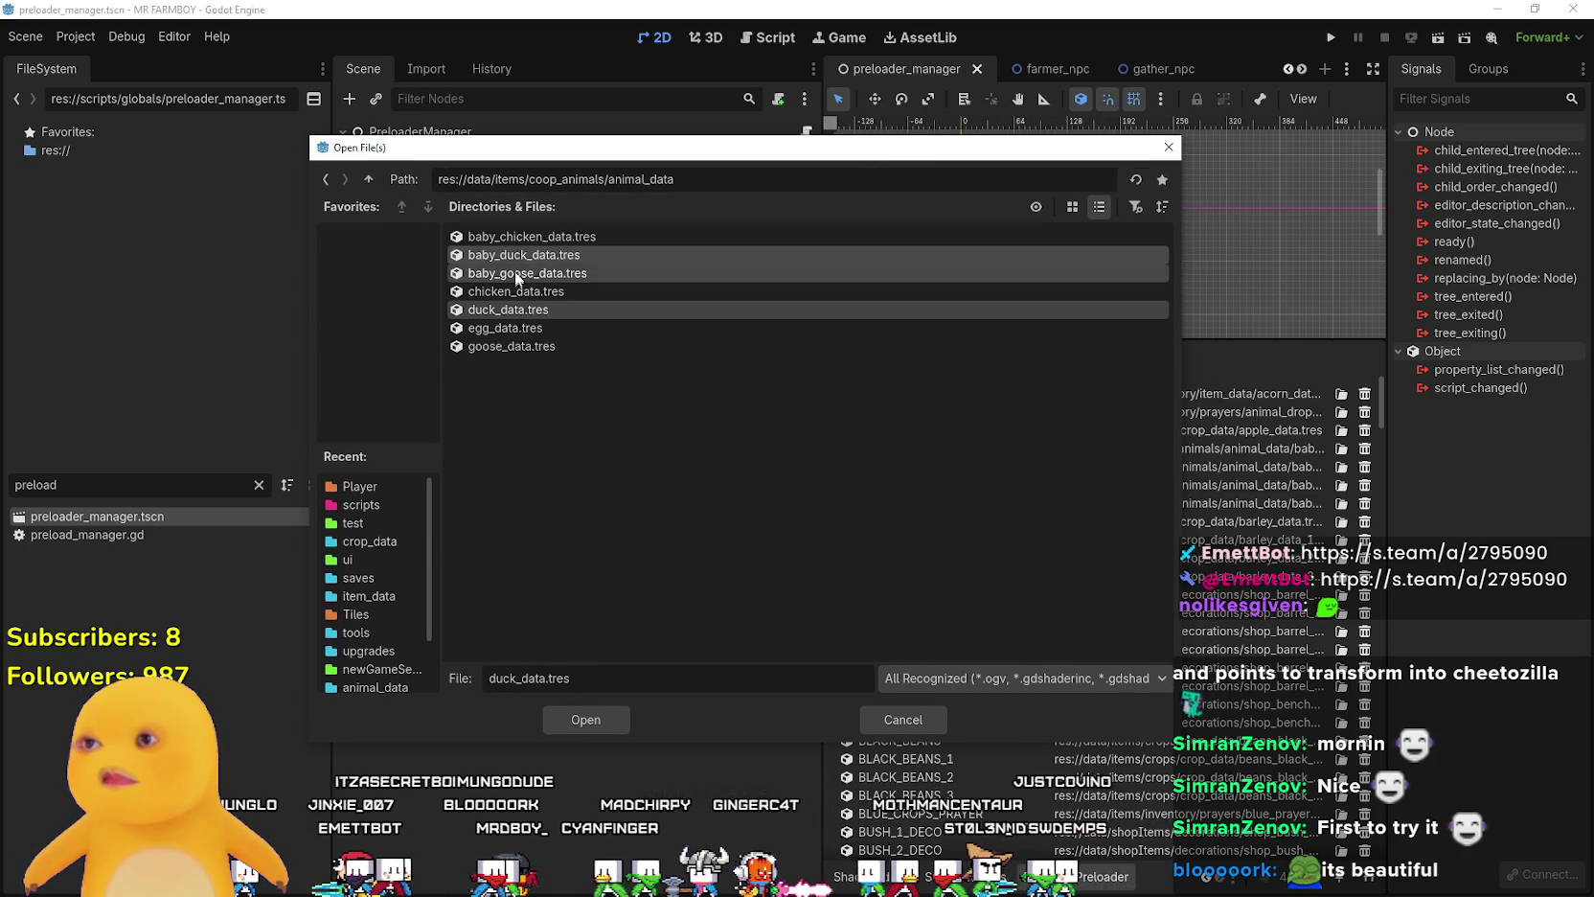
ctrl+click(522, 345)
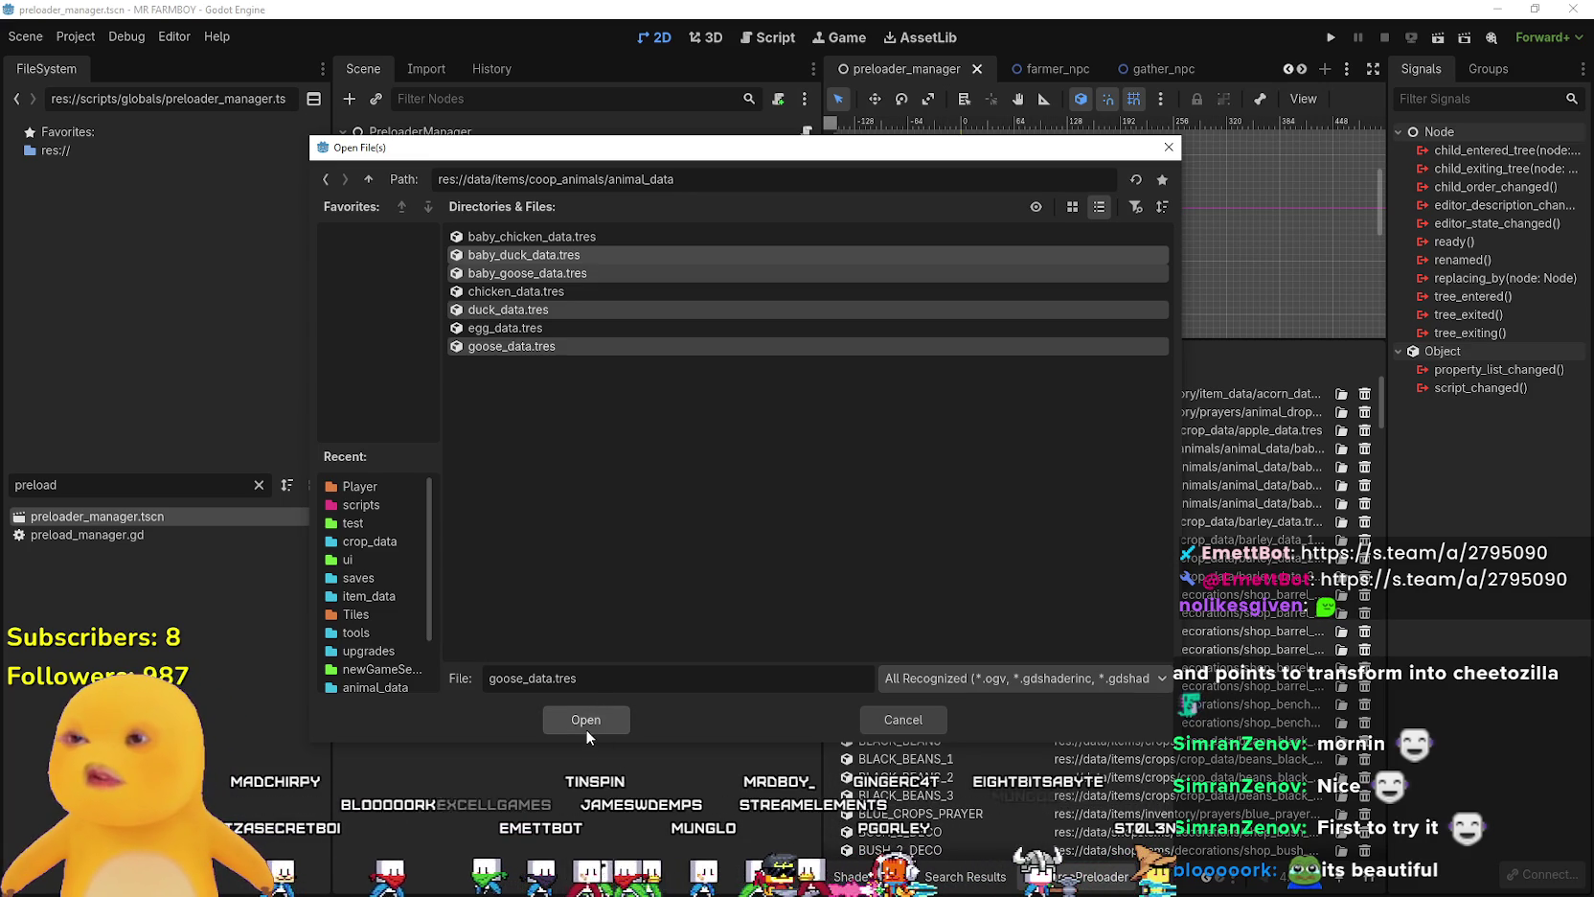
click(590, 726)
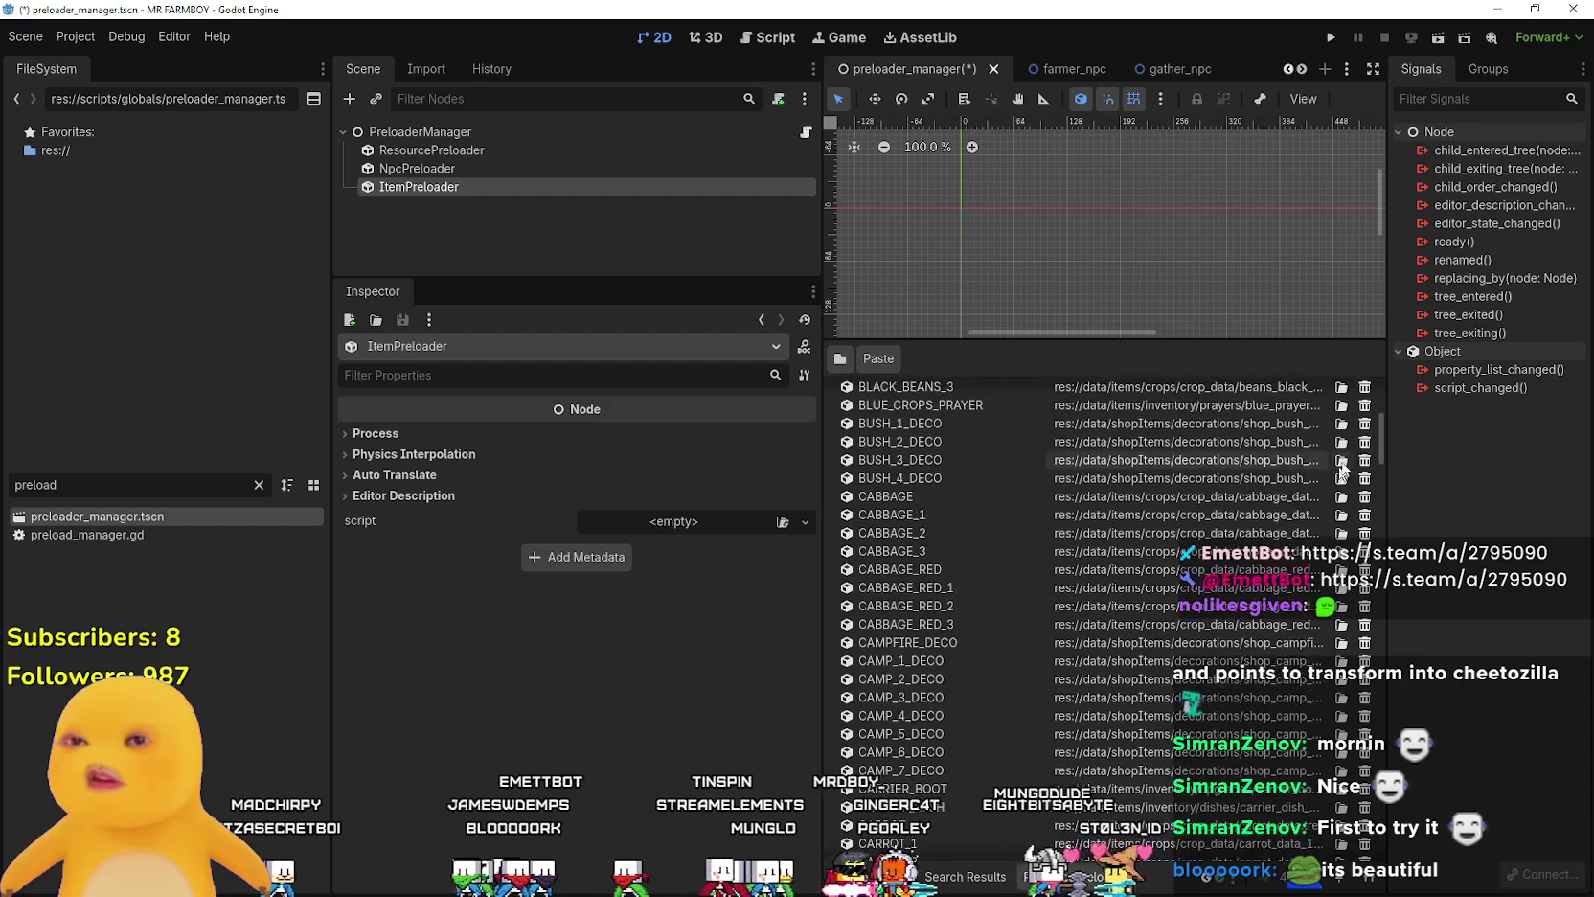
- Rename the new preloader entries to BABY_DUCK, DUCK and GOOSE
drag(1378, 423, 1378, 843)
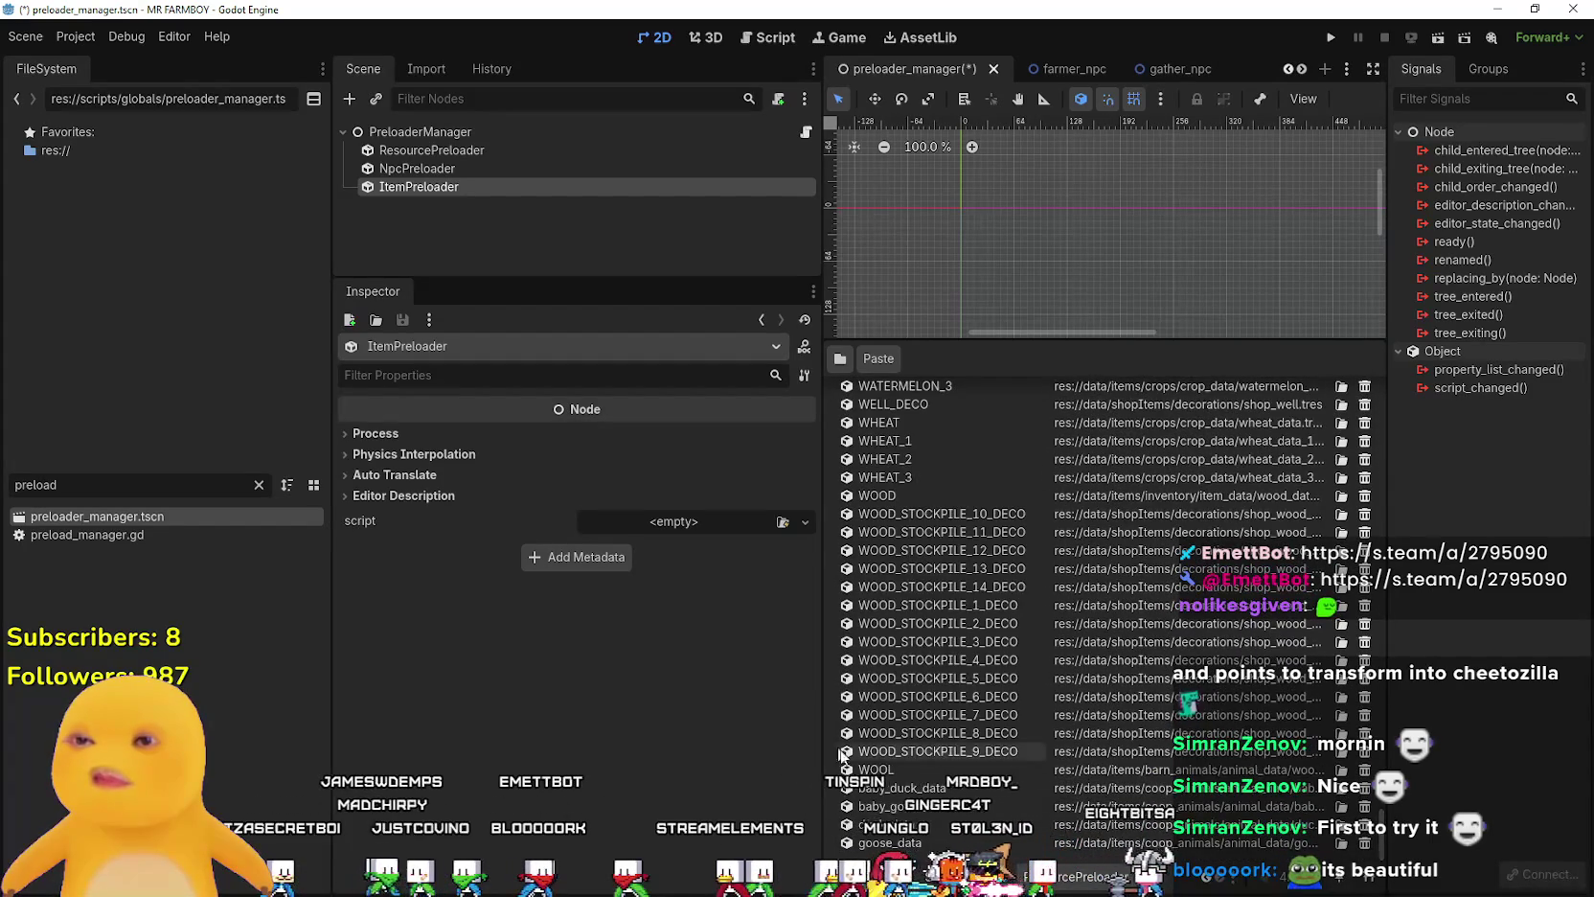
double_click(917, 790)
text(BABY_DUCK)
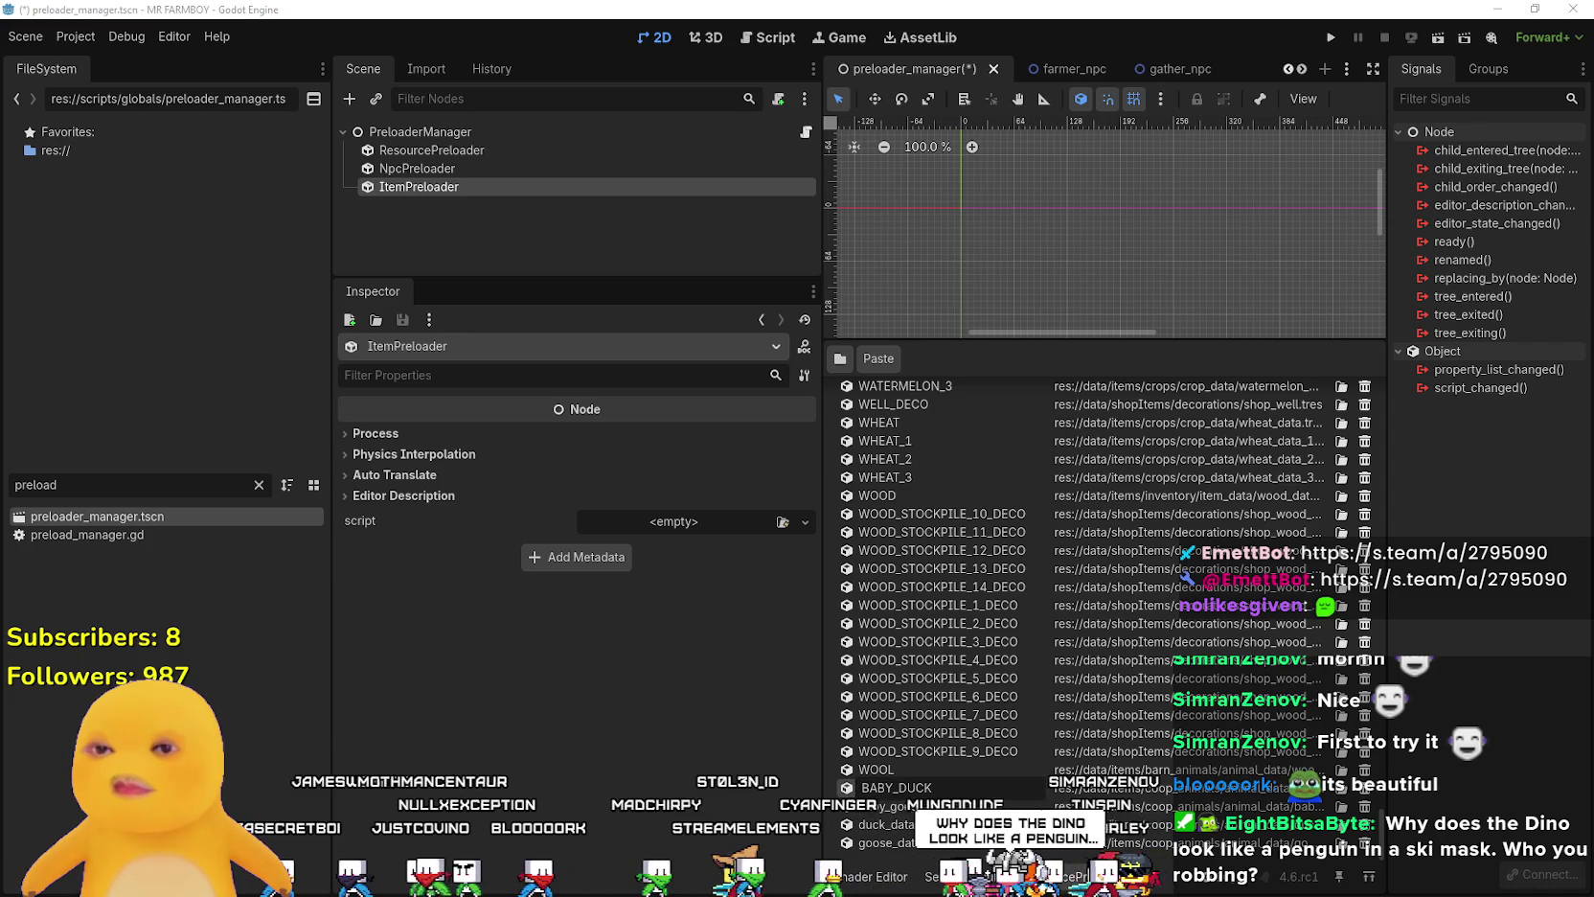
key(Return)
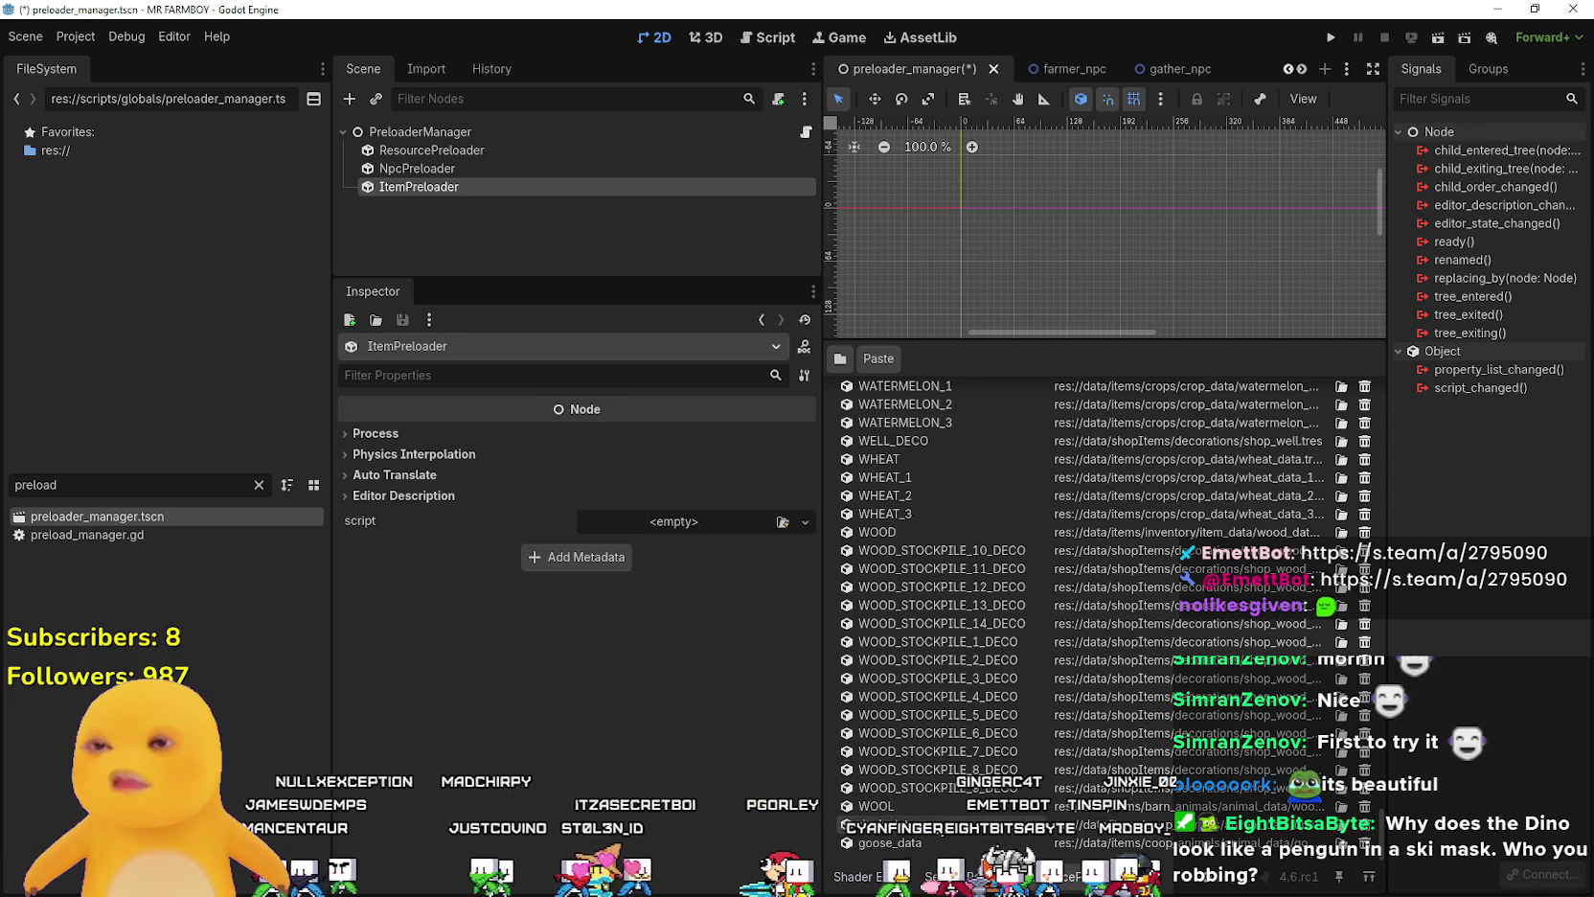
text(DUCK)
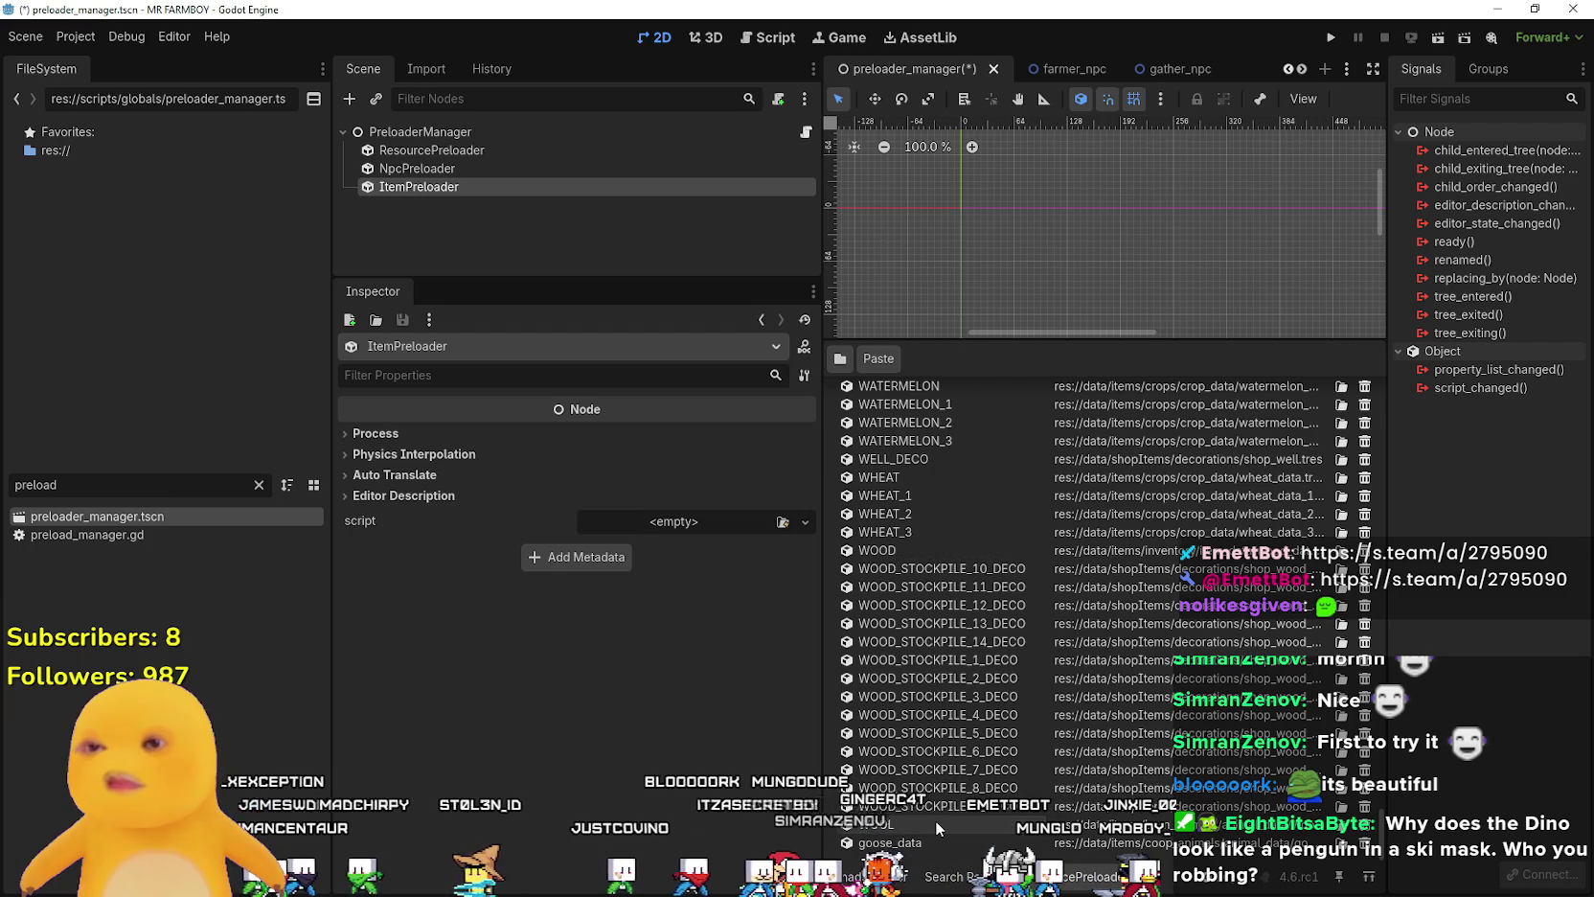
key(Return)
click(898, 842)
text(GOOSE)
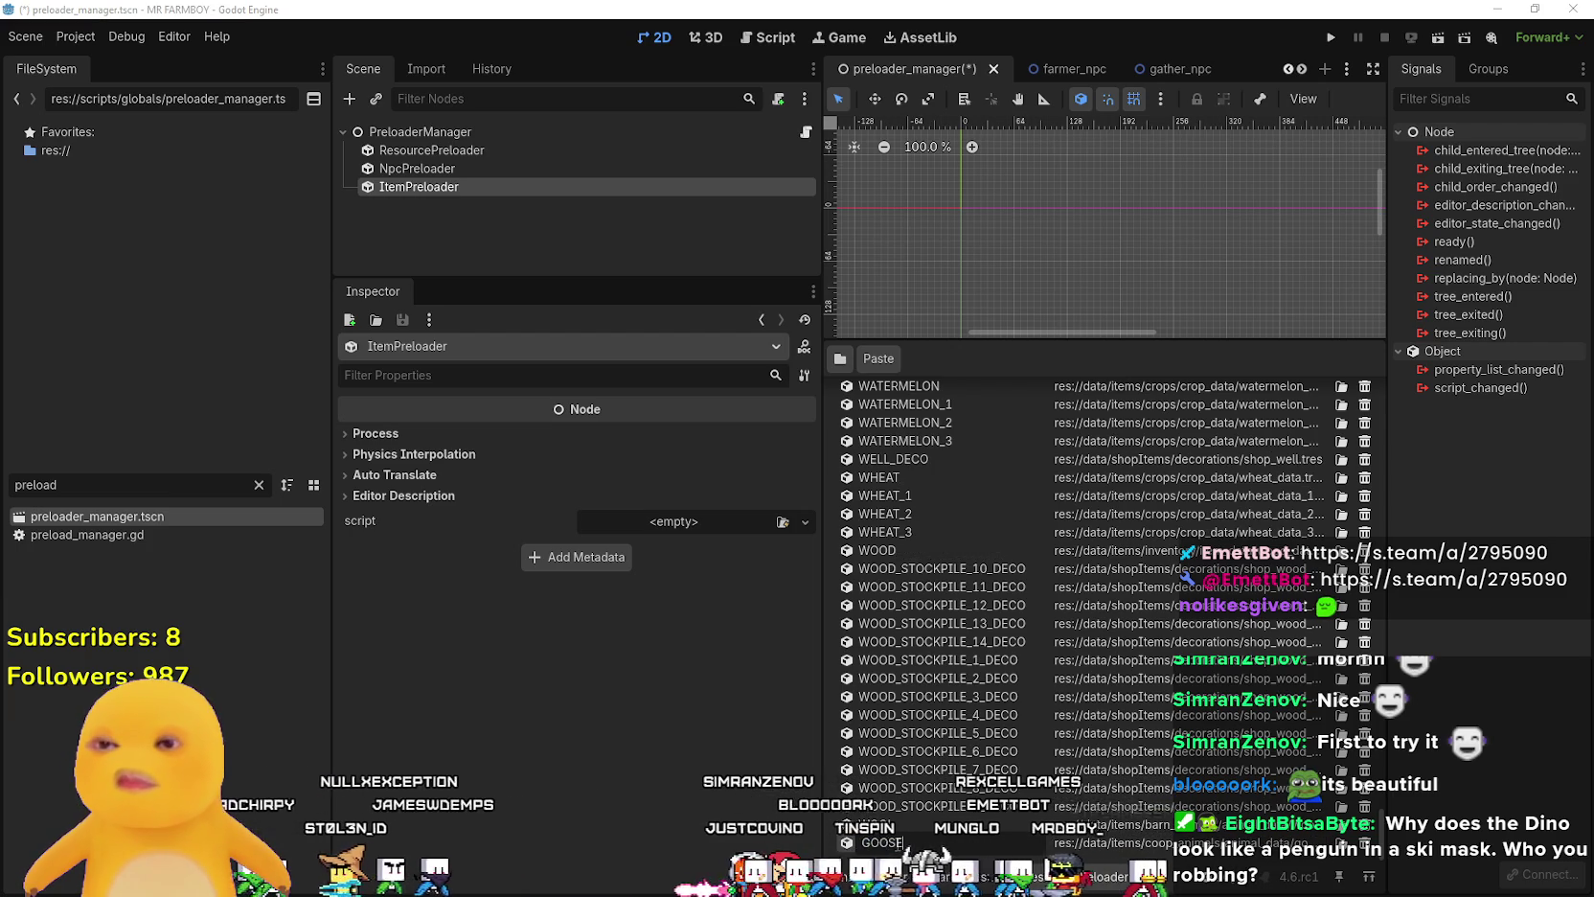
key(Return)
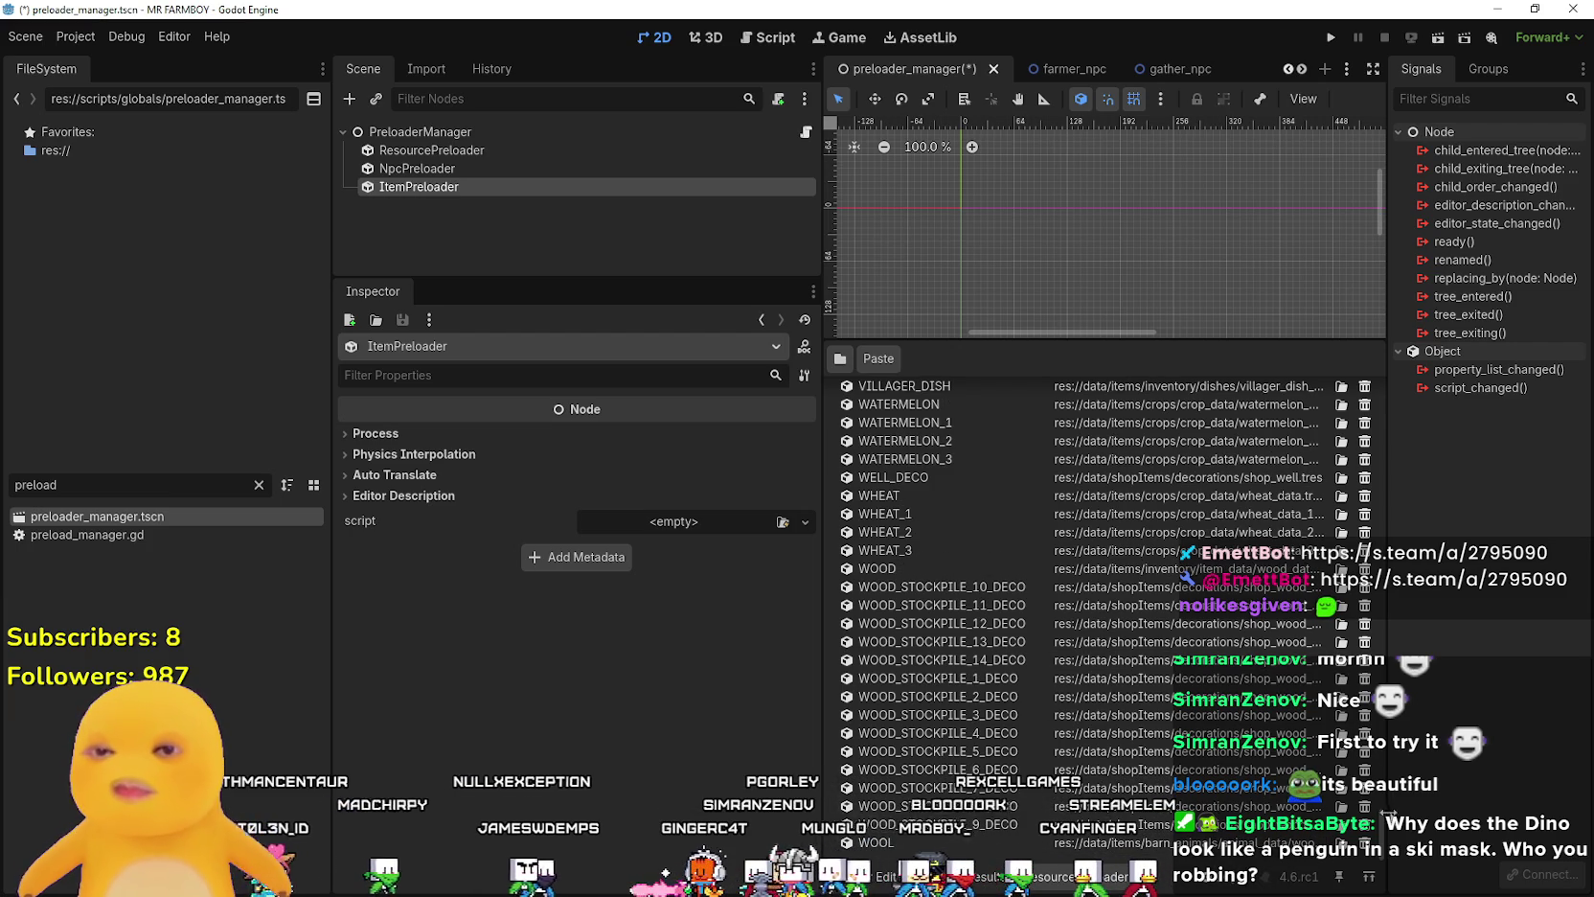
- Save the preloader_manager scene and restore the panel sizes
scroll(1339, 687, up, 15)
scroll(1376, 458, up, 15)
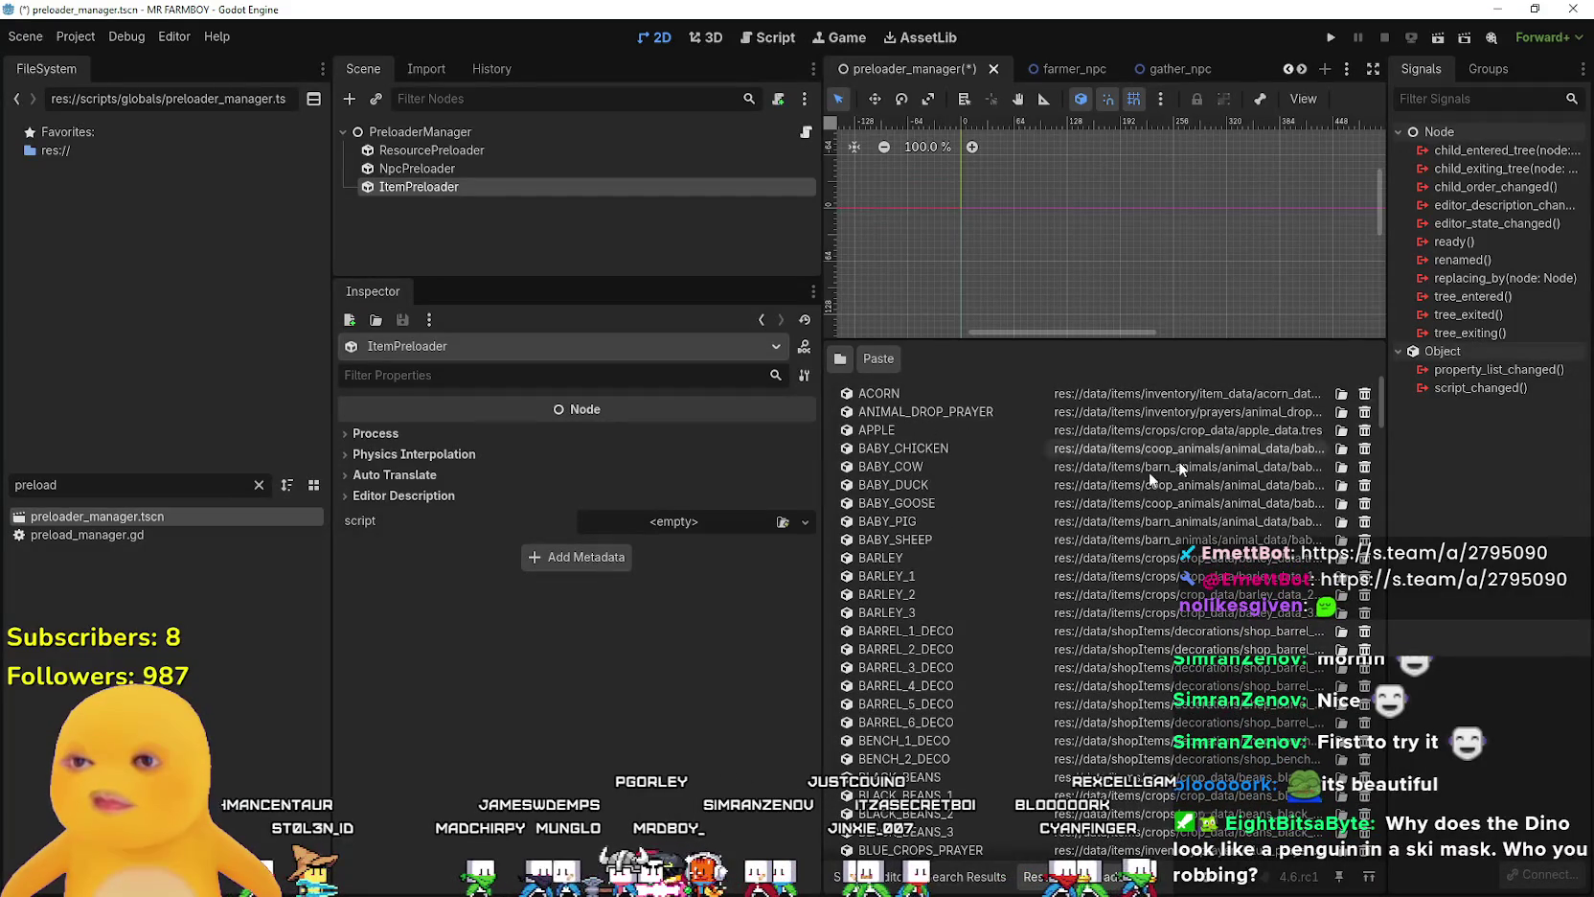
drag(821, 493, 586, 496)
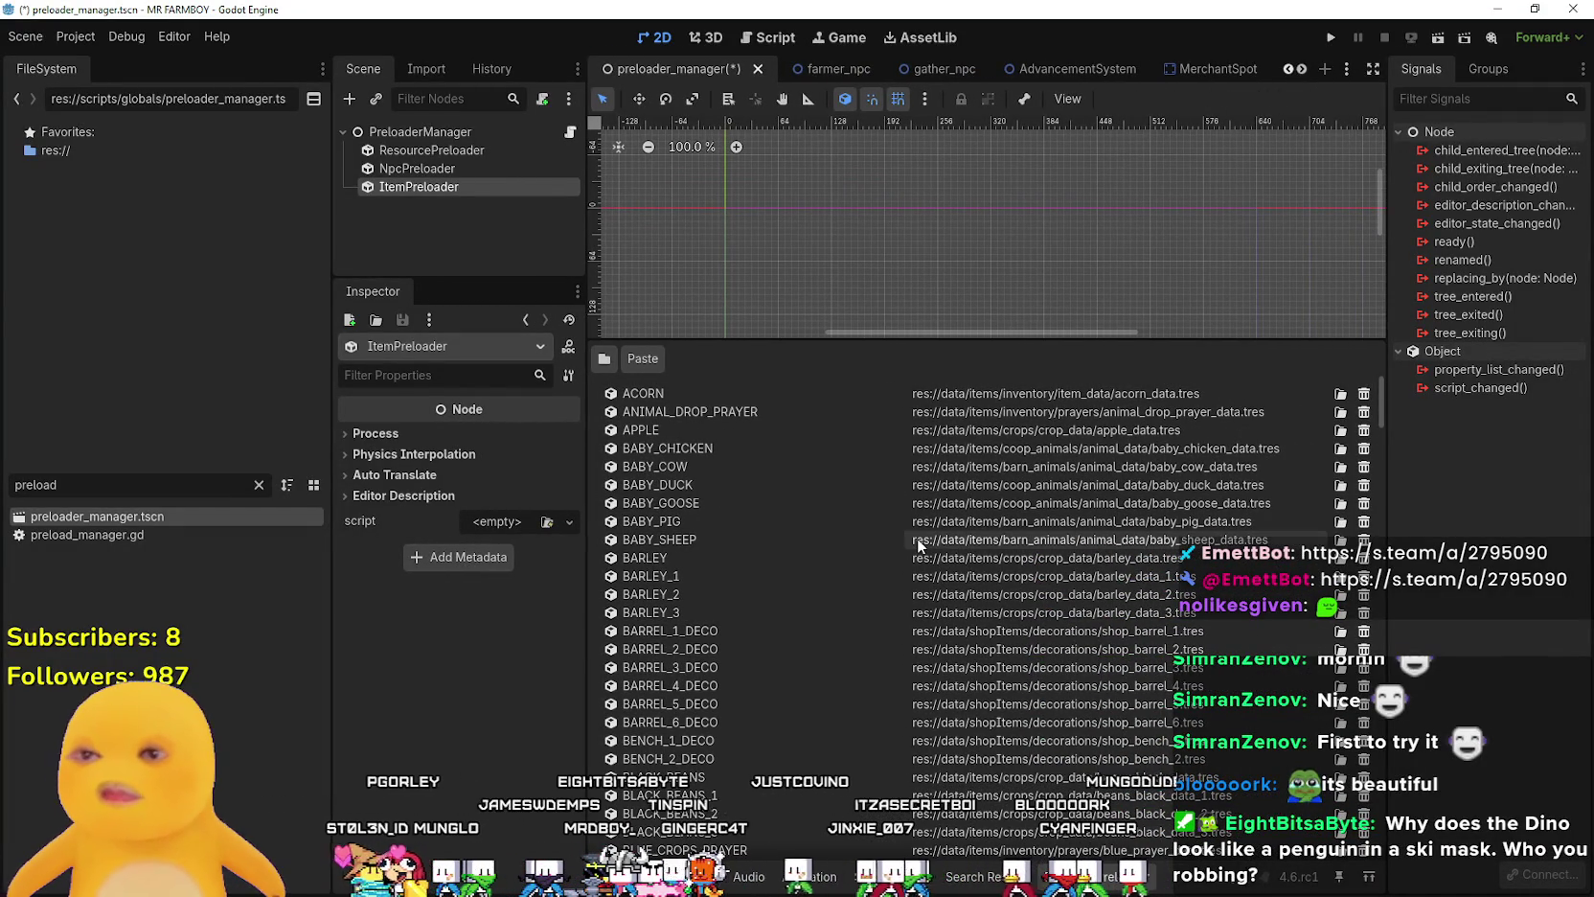
key(ctrl+s)
drag(996, 347, 1030, 571)
mouse_move(582, 442)
mouse_down()
mouse_move(853, 441)
mouse_move(831, 442)
mouse_up()
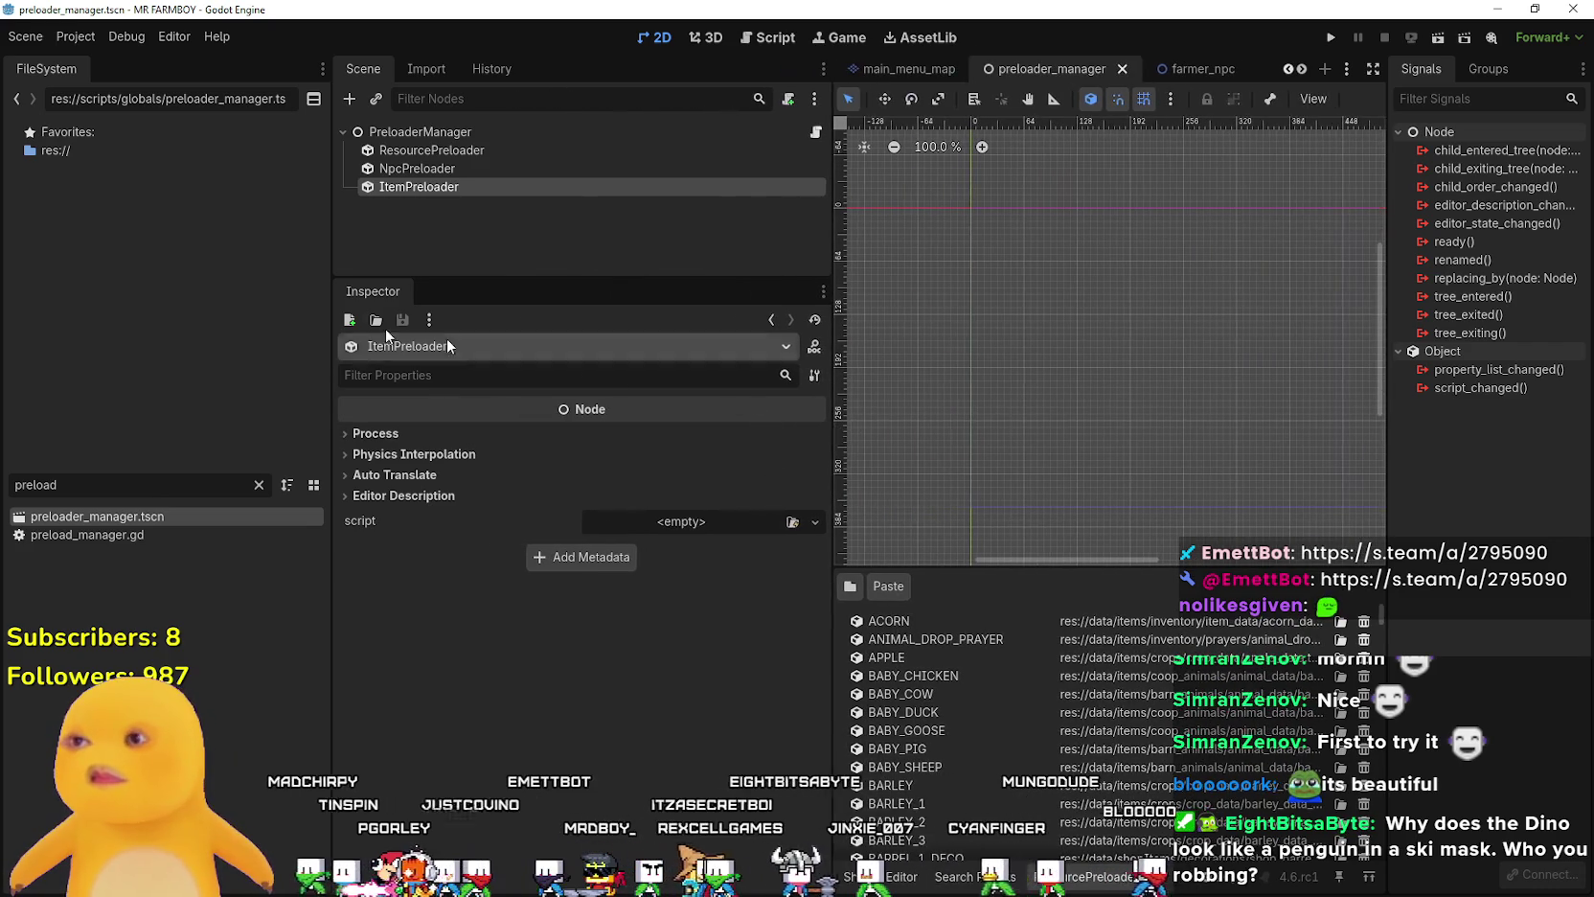
click(255, 482)
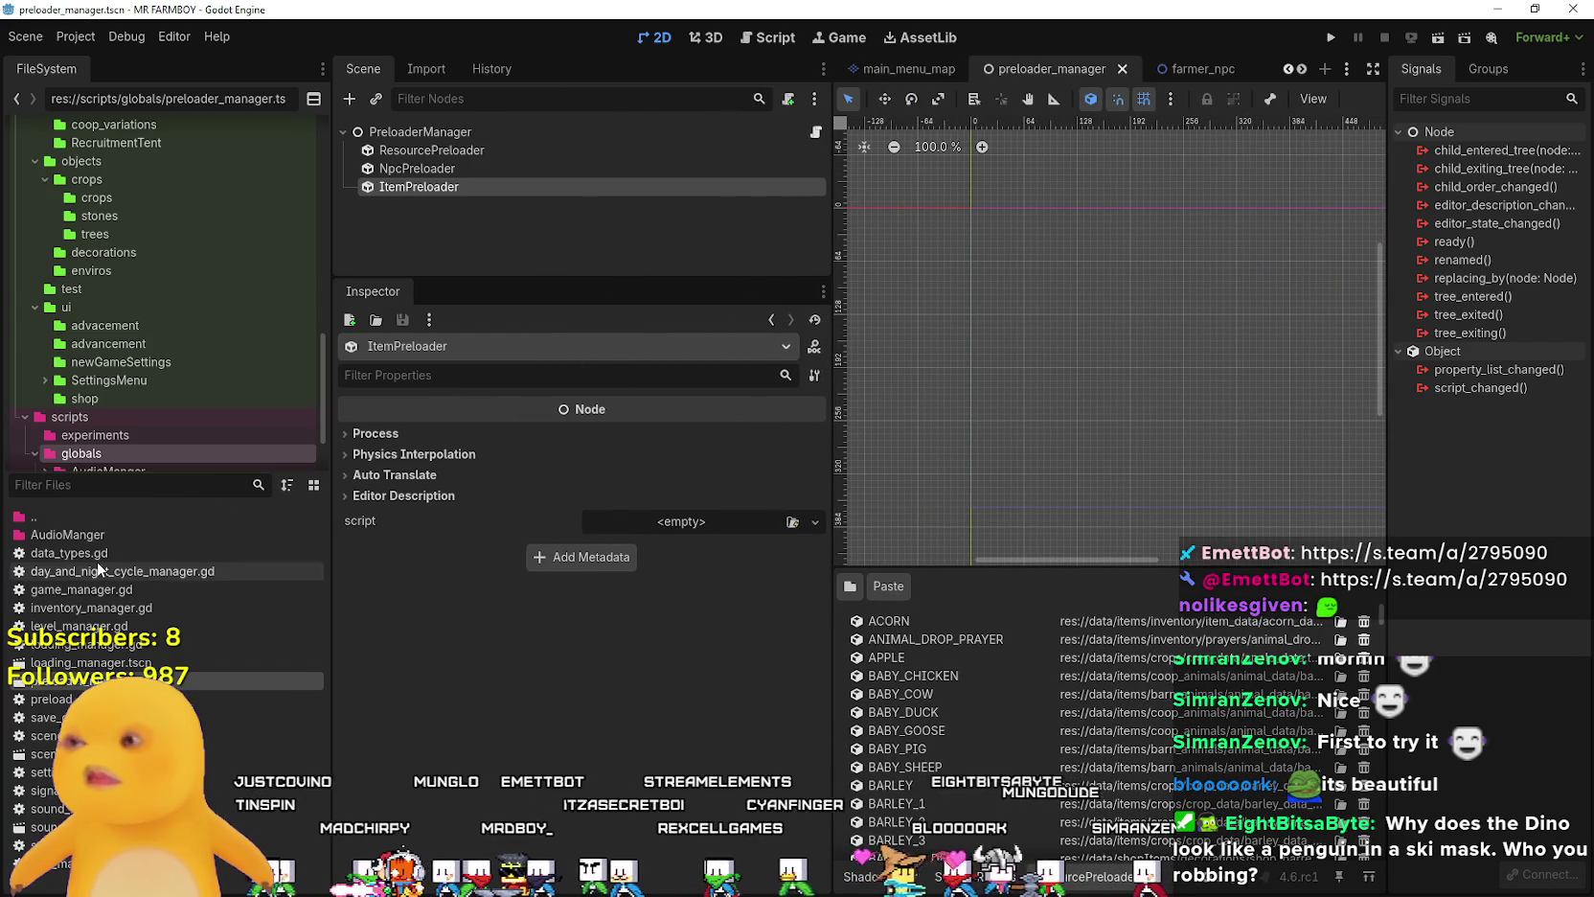
text(merchant)
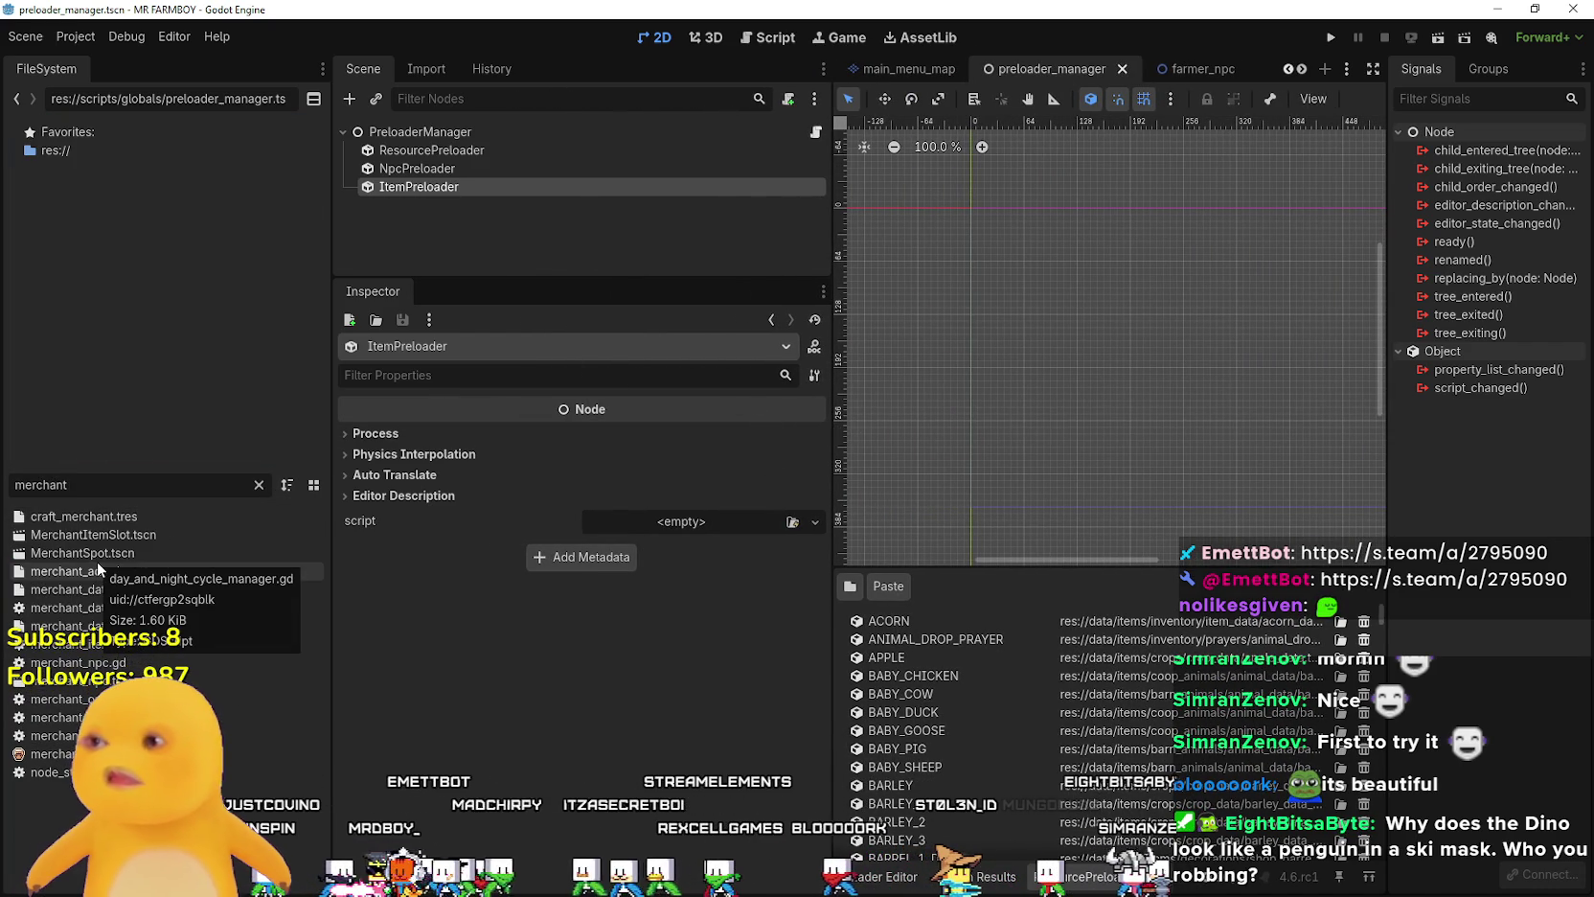
double_click(283, 553)
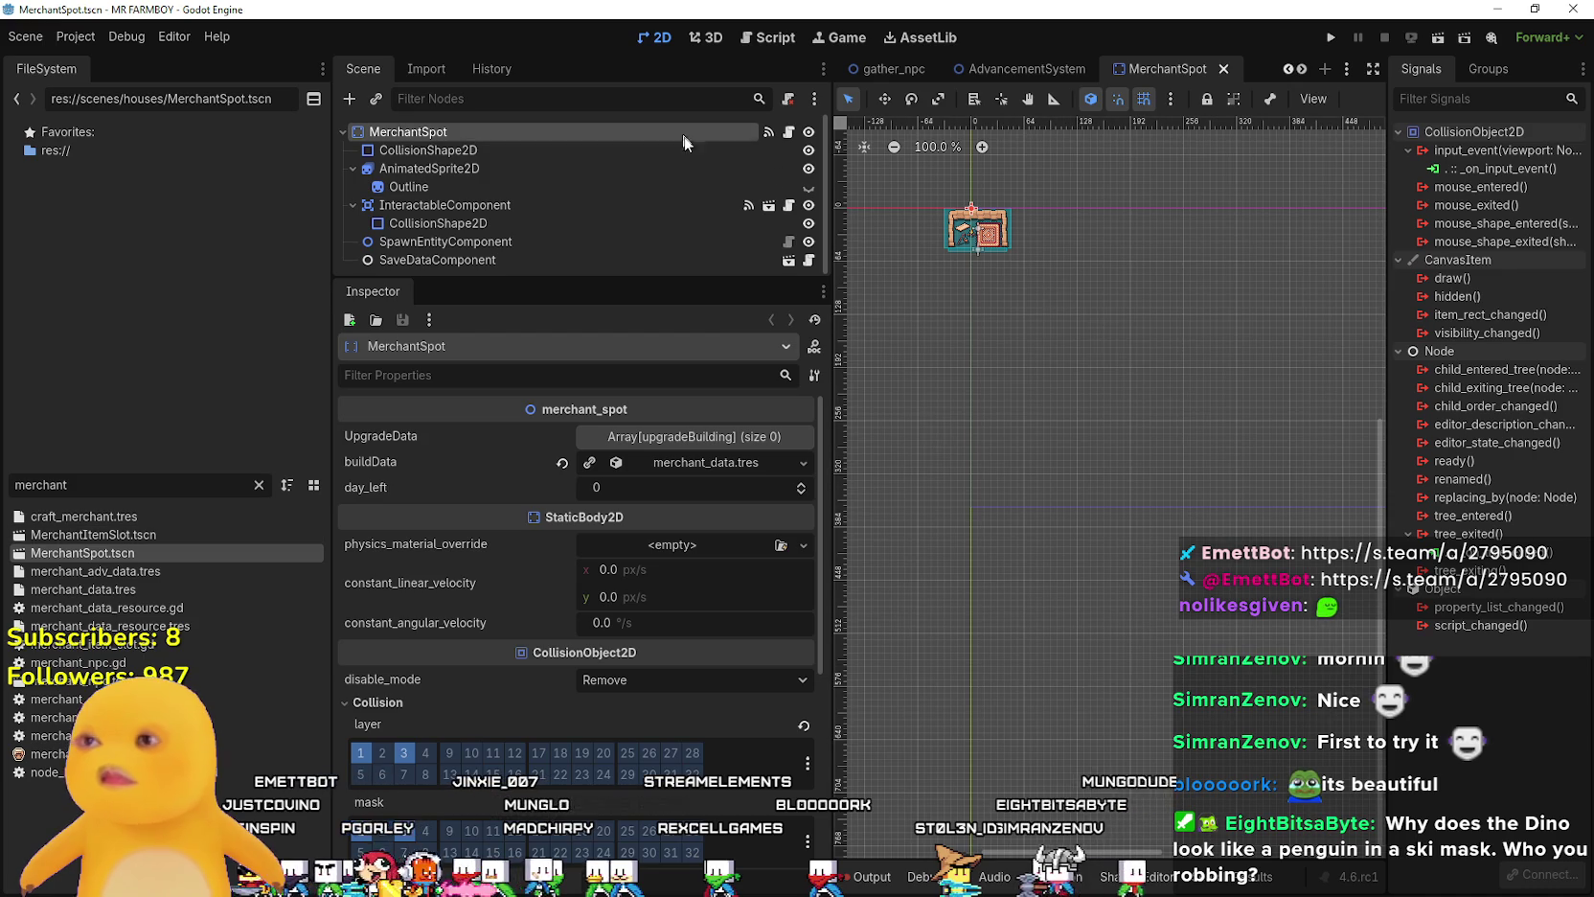
key(ctrl+F3)
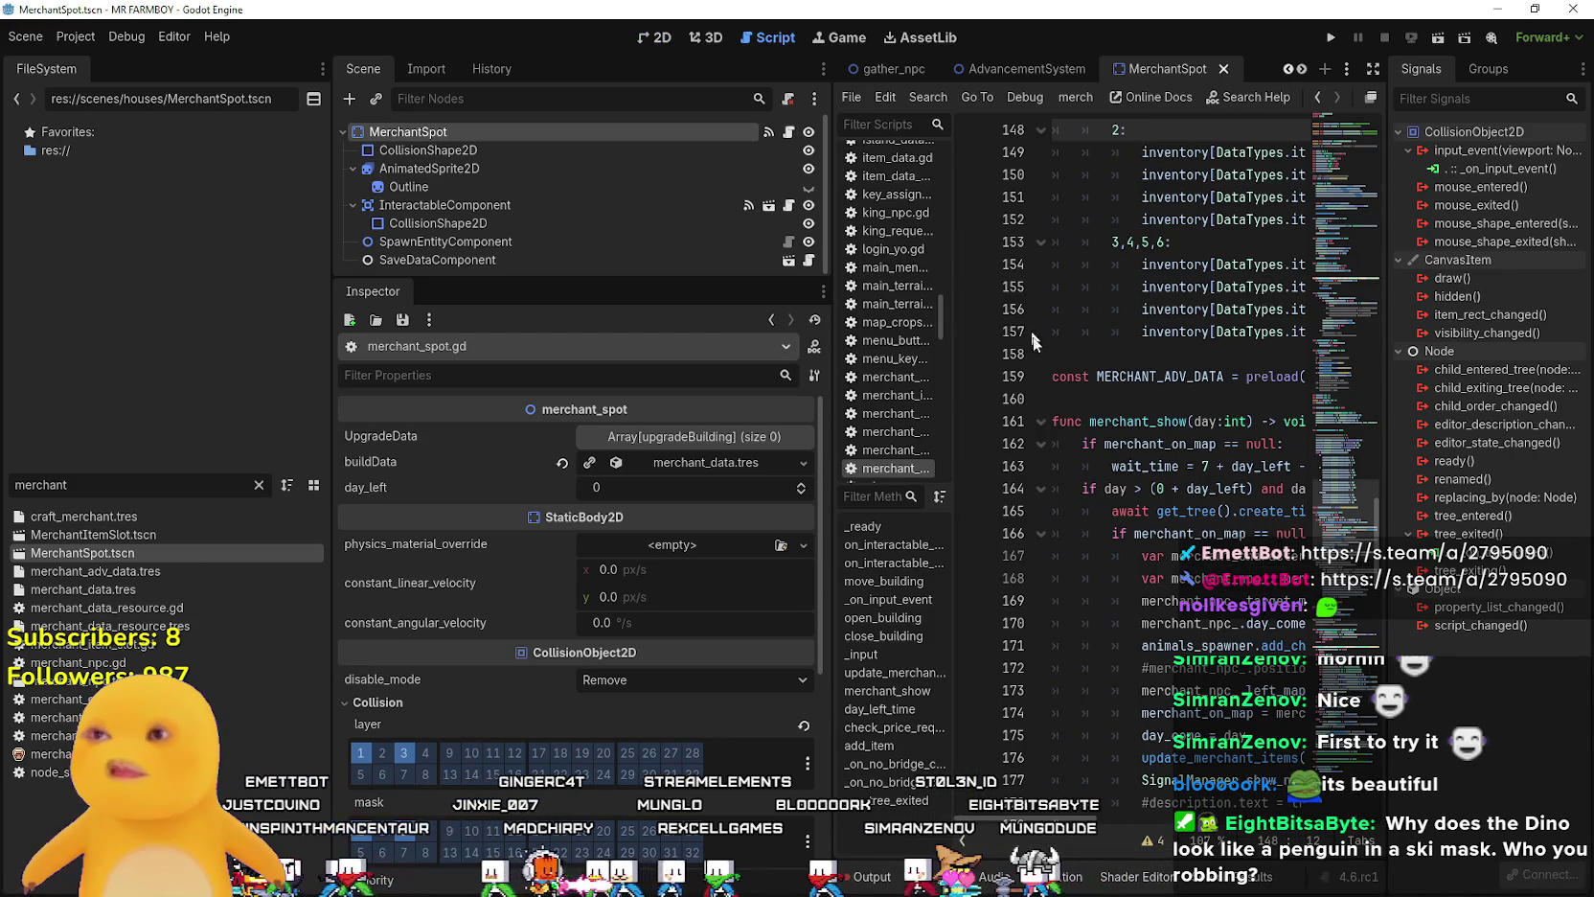
scroll(1066, 346, up, 3)
drag(832, 310, 606, 309)
scroll(1131, 408, up, 4)
scroll(1236, 385, up, 3)
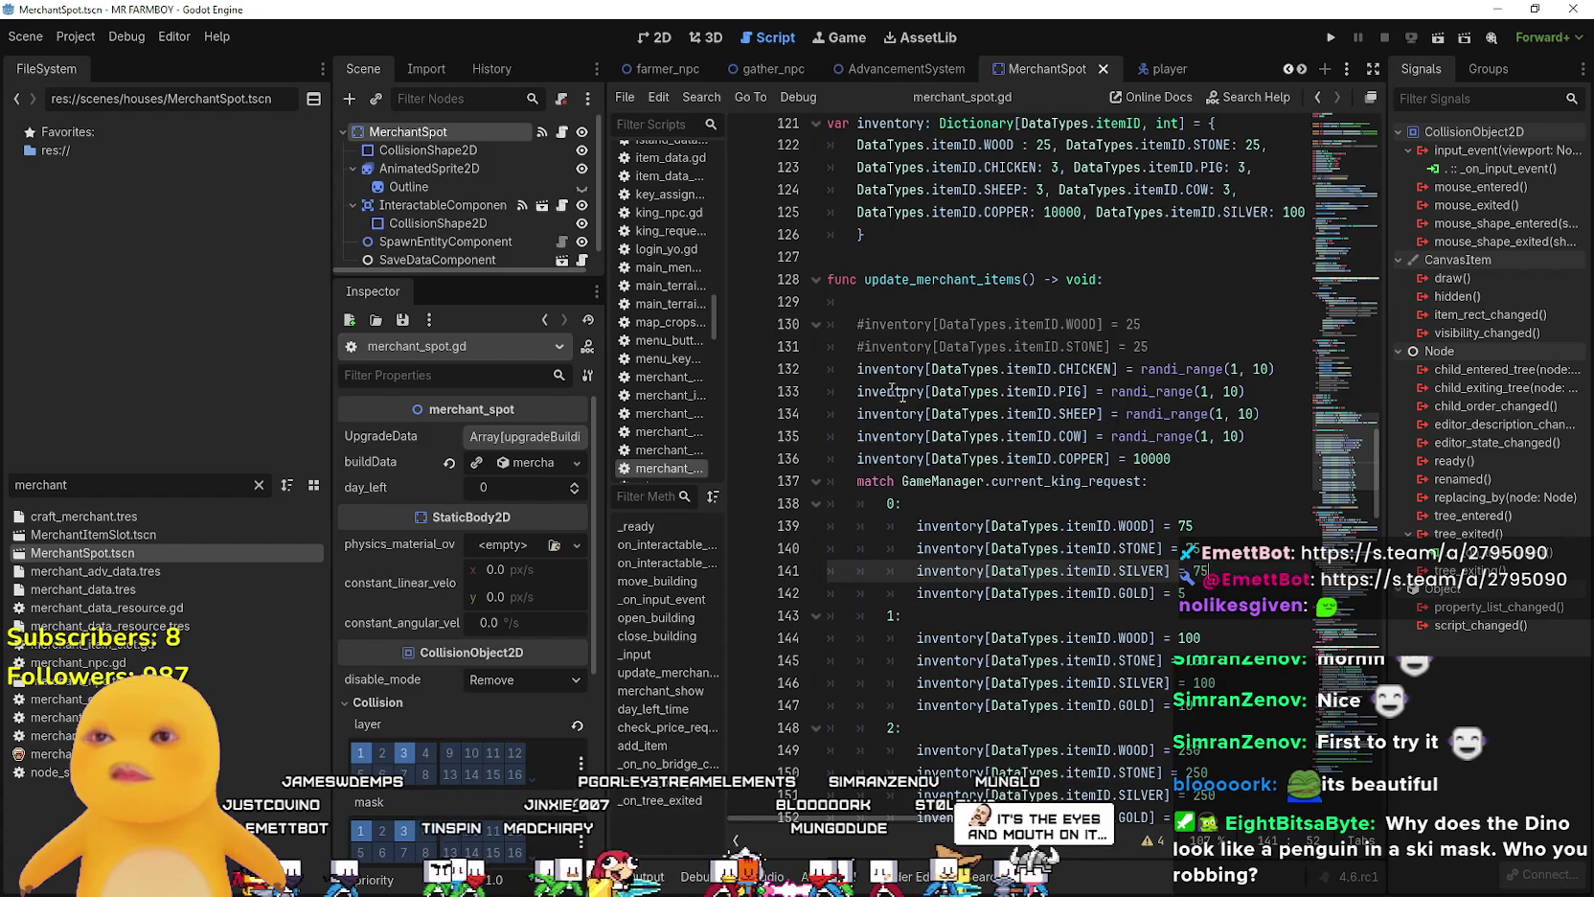
click(939, 413)
scroll(920, 364, up, 2)
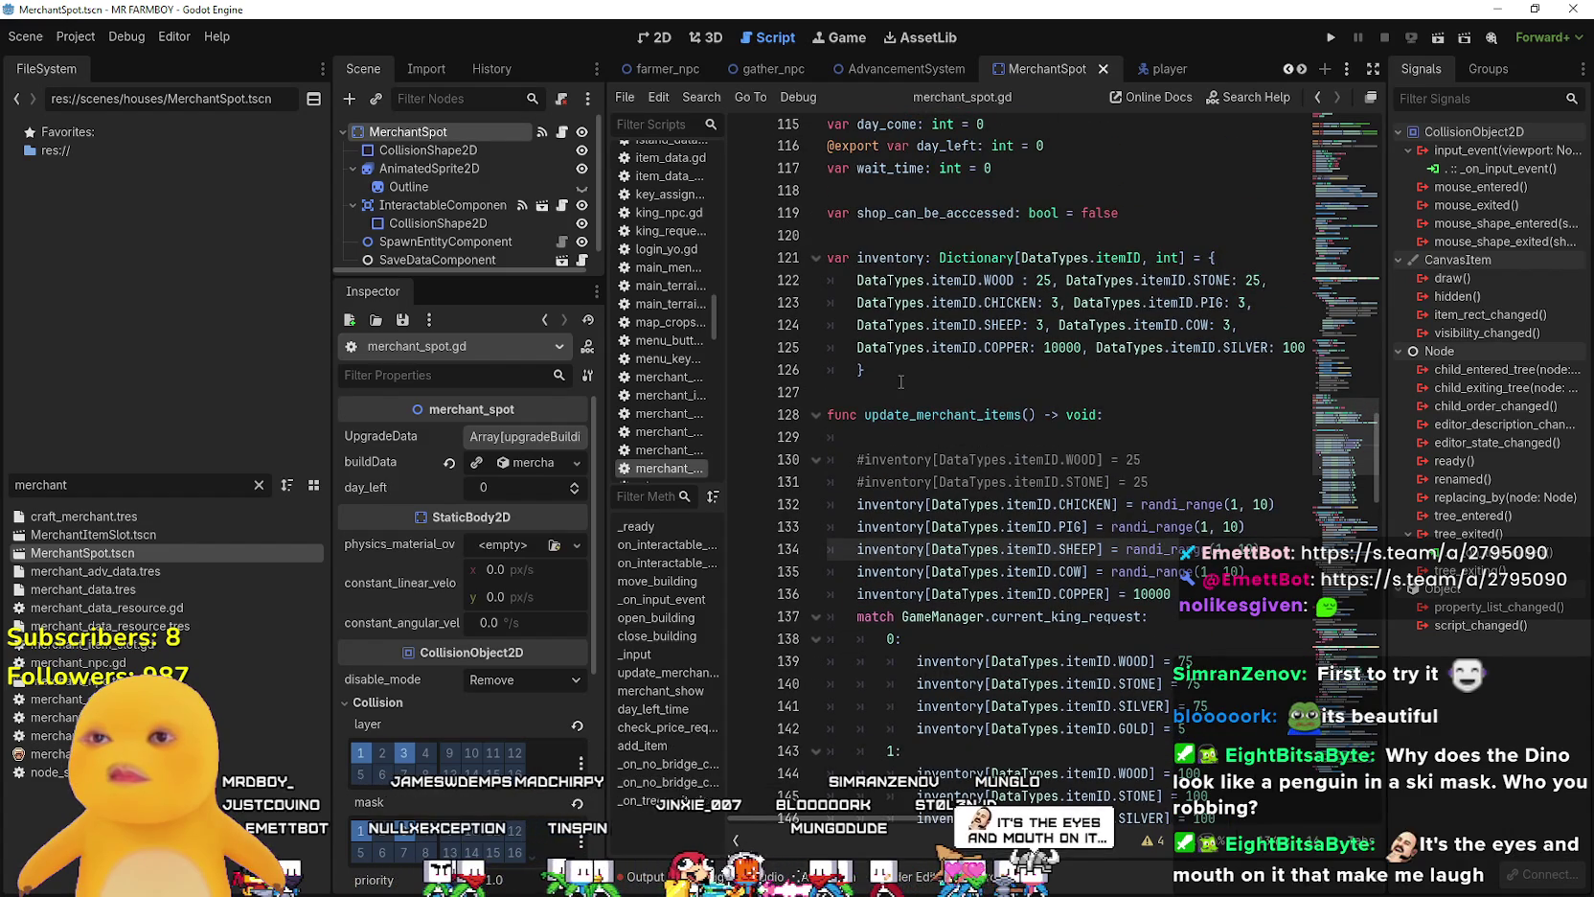
click(900, 378)
scroll(902, 374, down, 2)
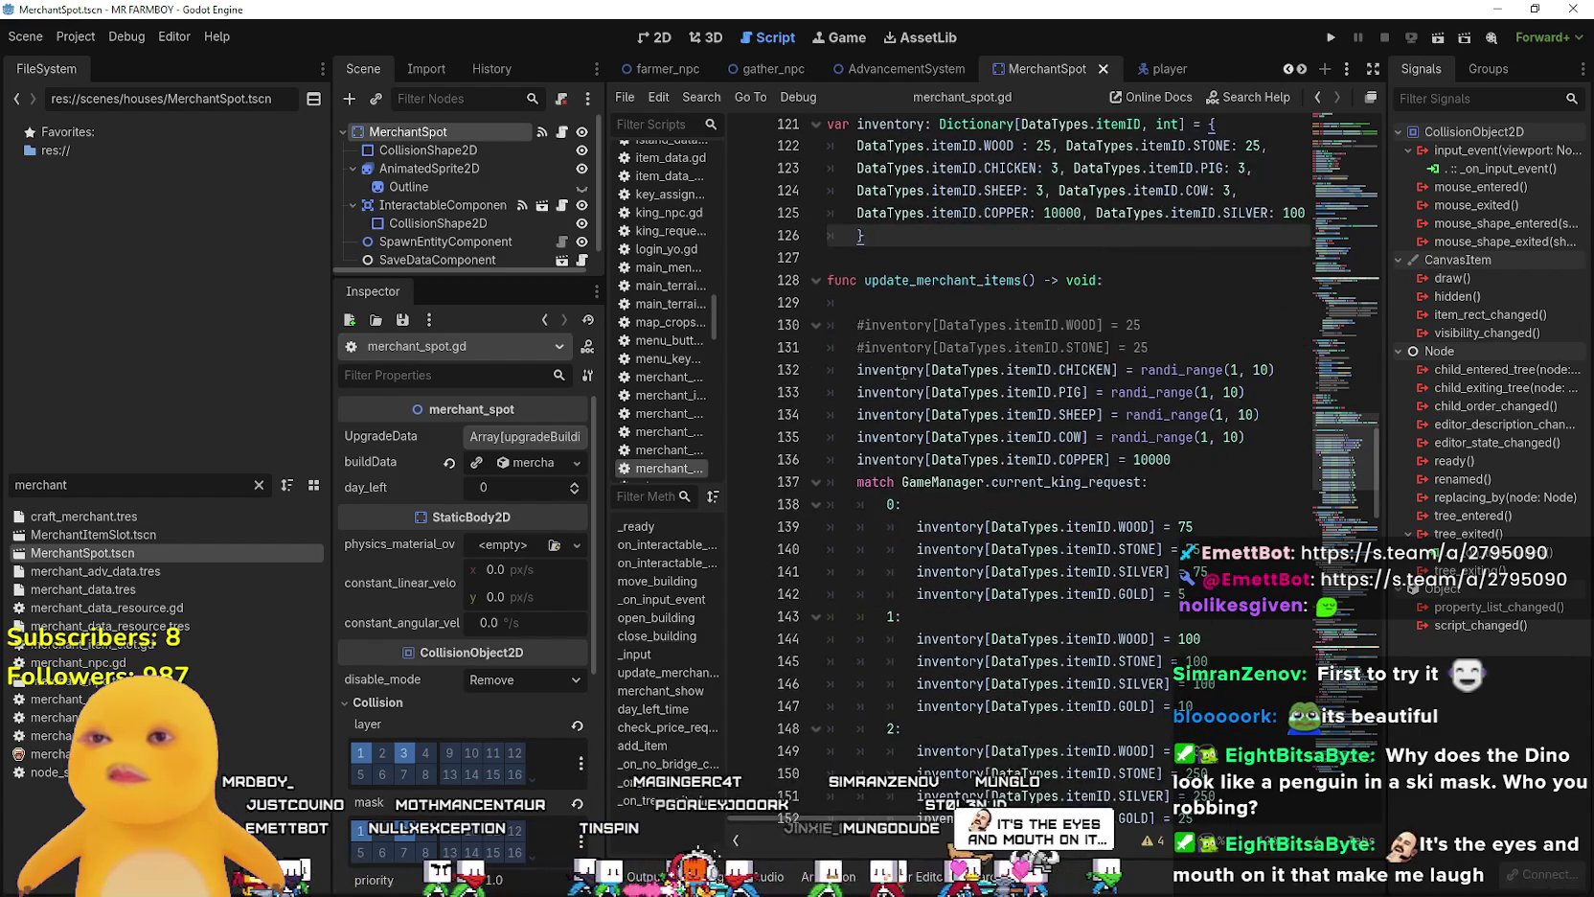
scroll(903, 371, up, 2)
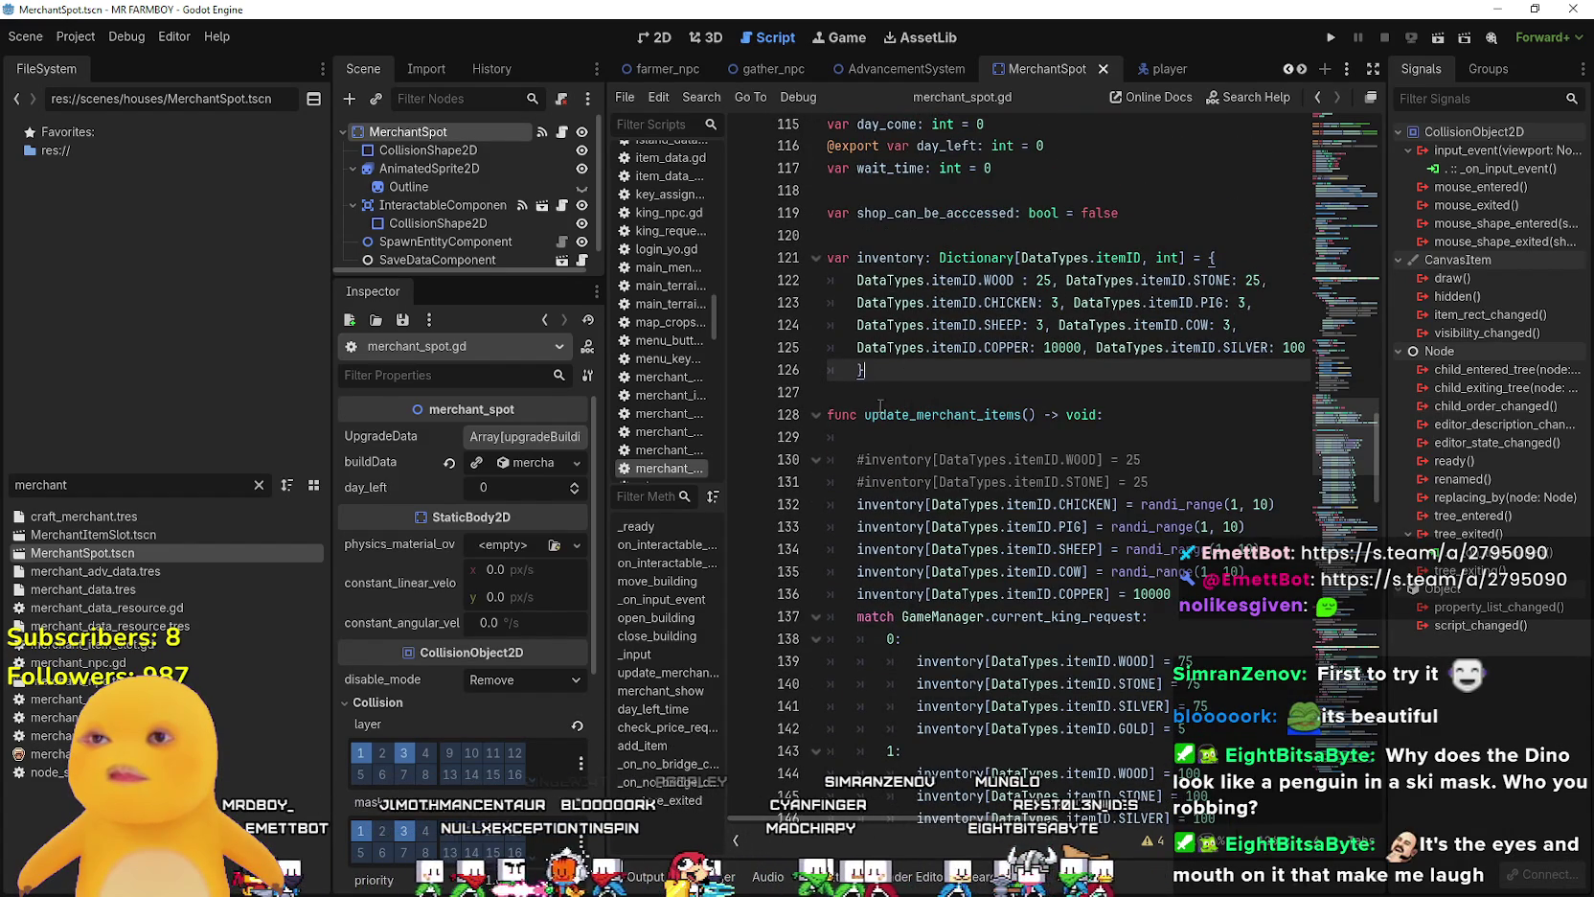
scroll(894, 405, down, 4)
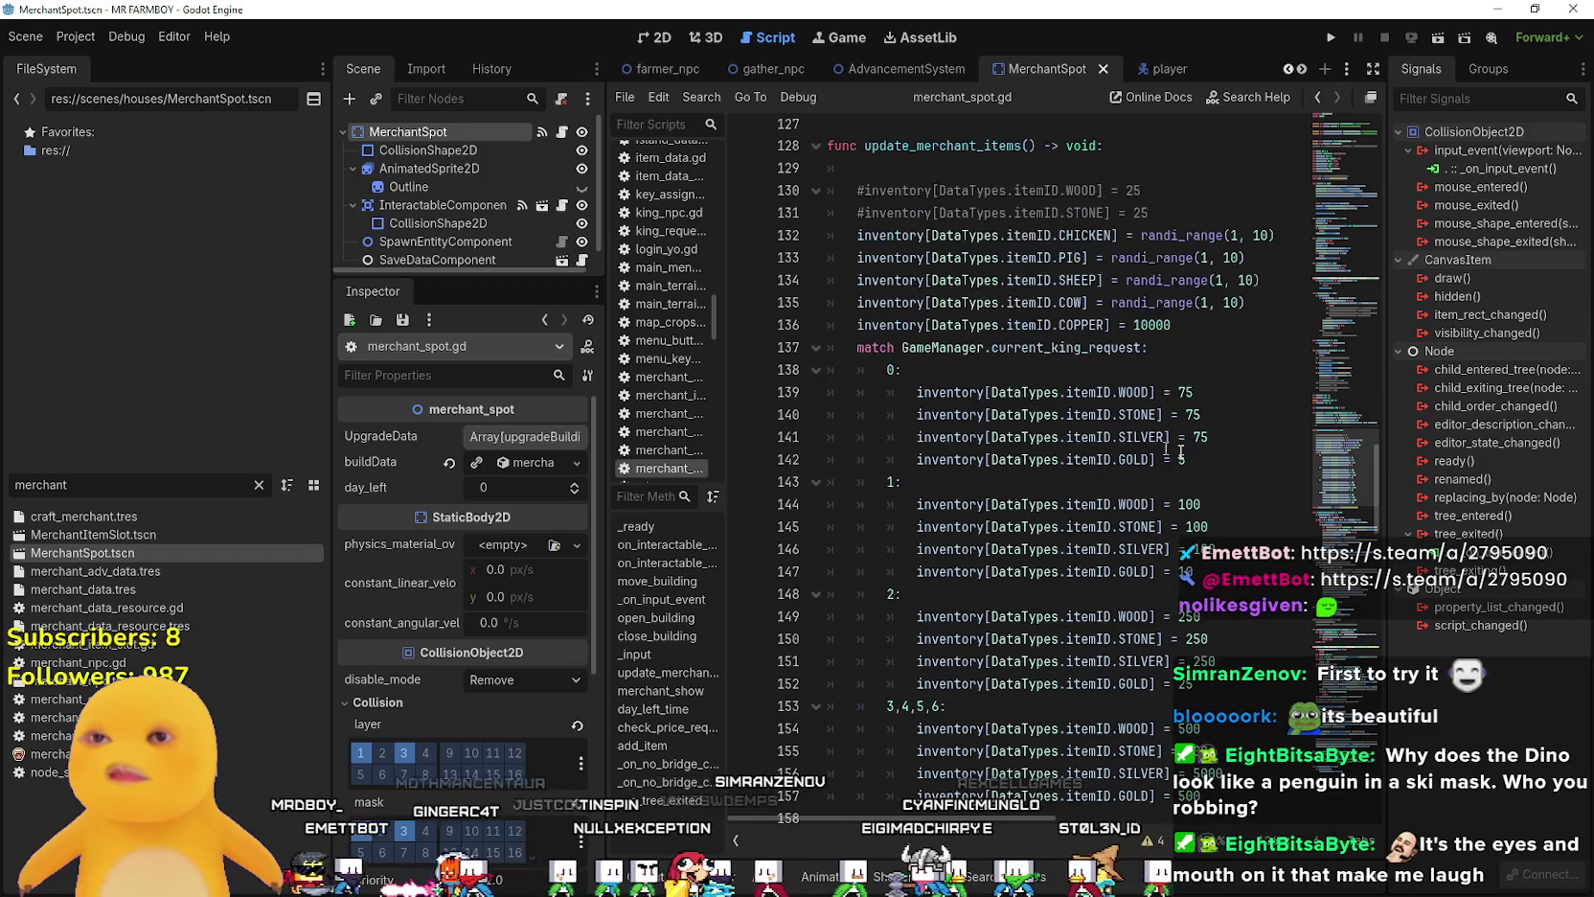
click(1208, 469)
scroll(1202, 464, down, 2)
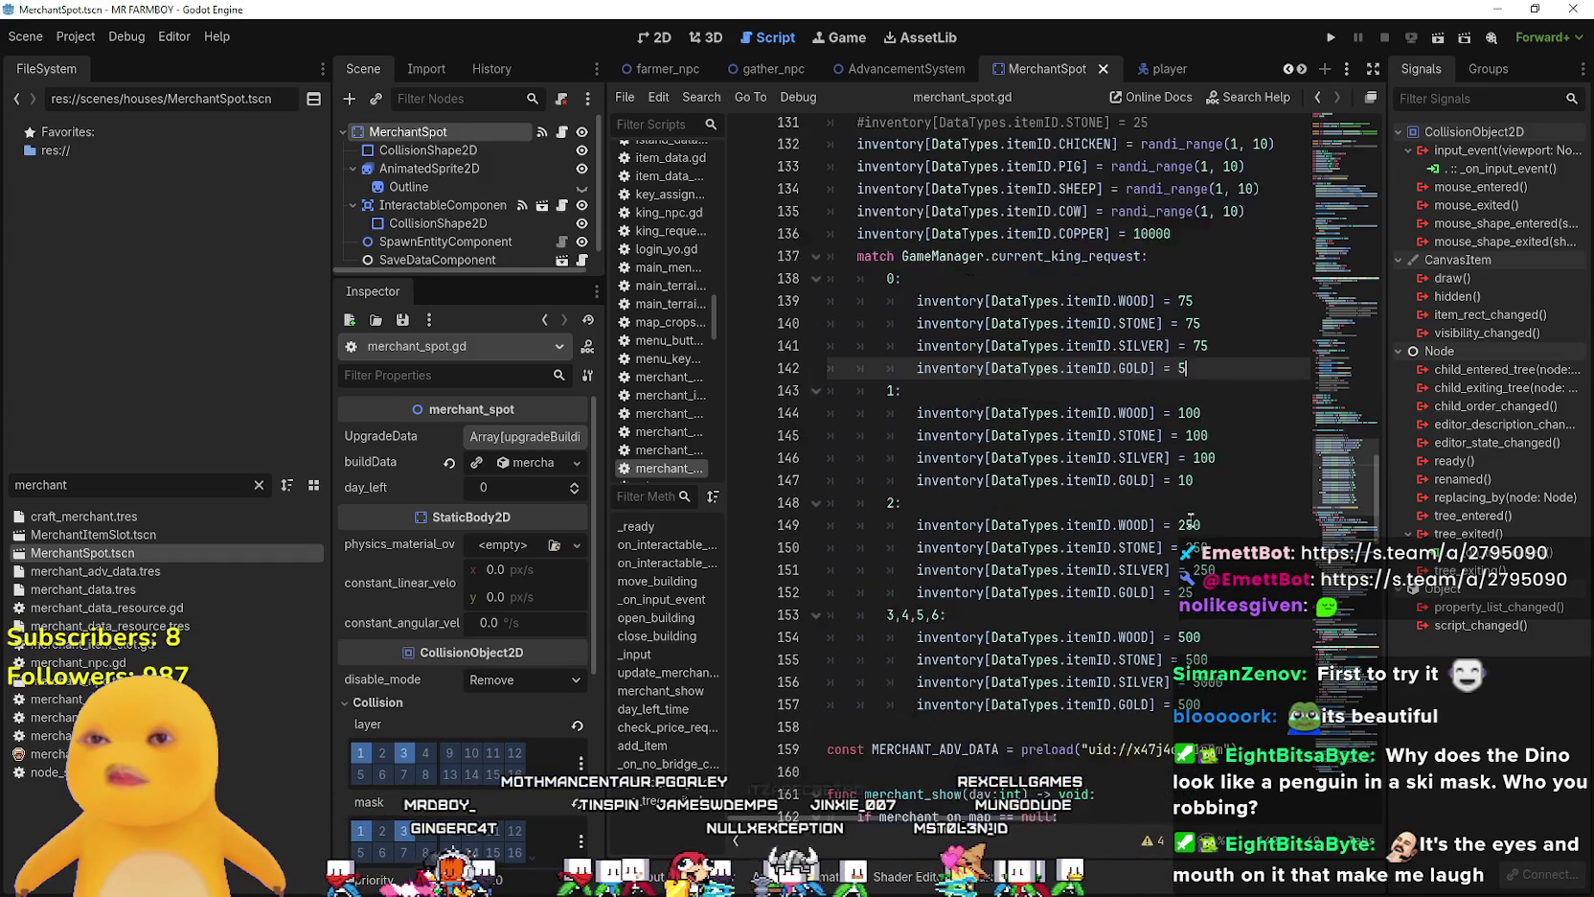
click(1200, 553)
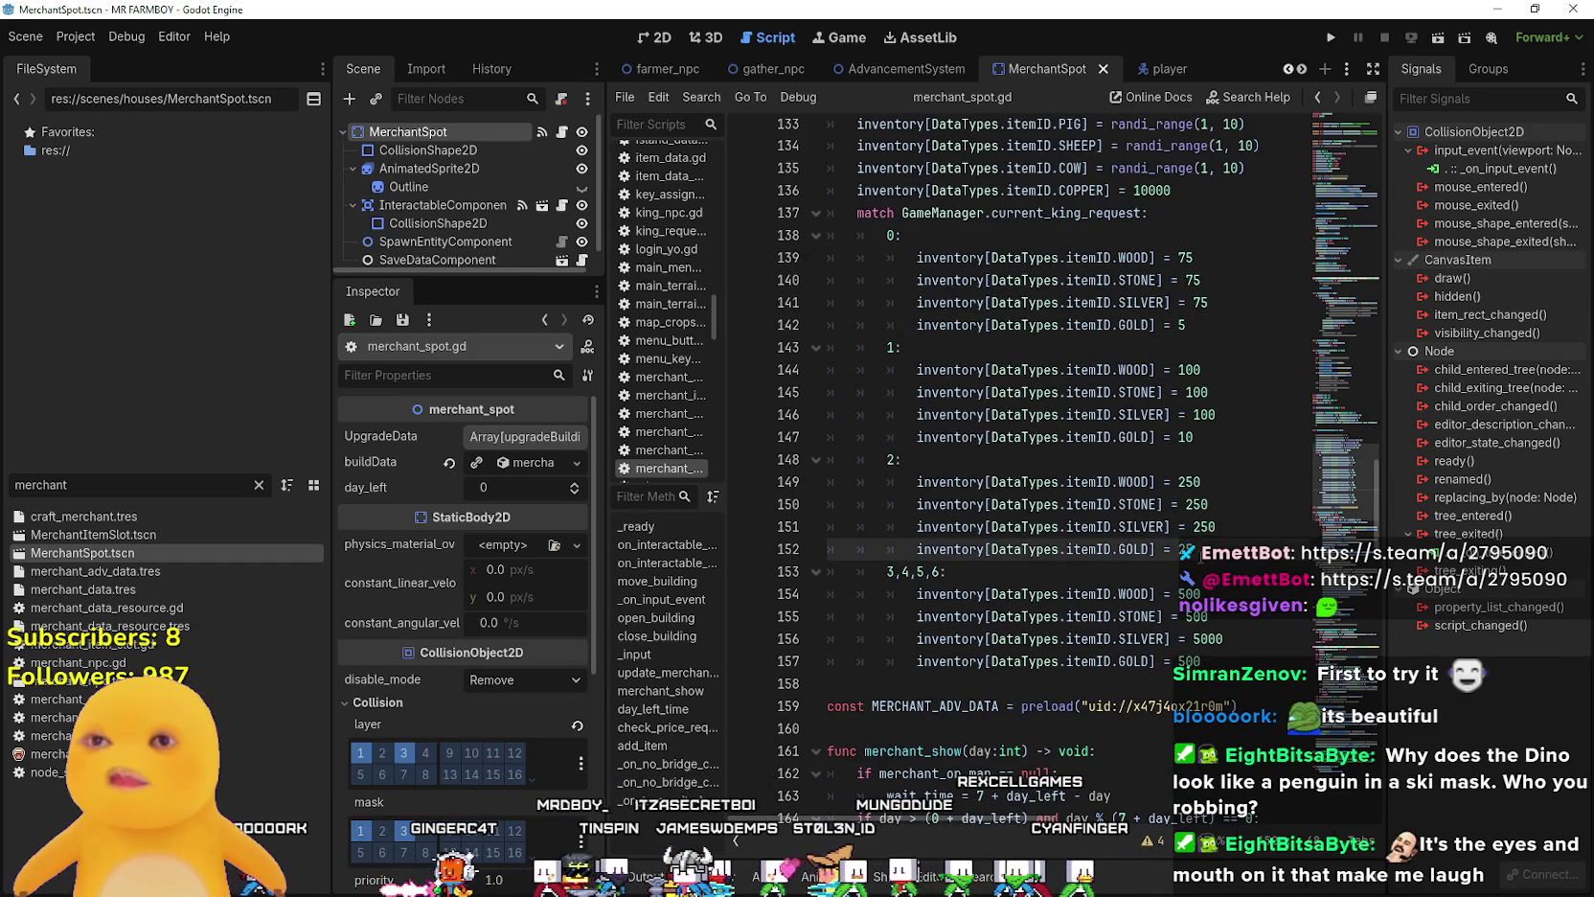
scroll(1203, 491, up, 3)
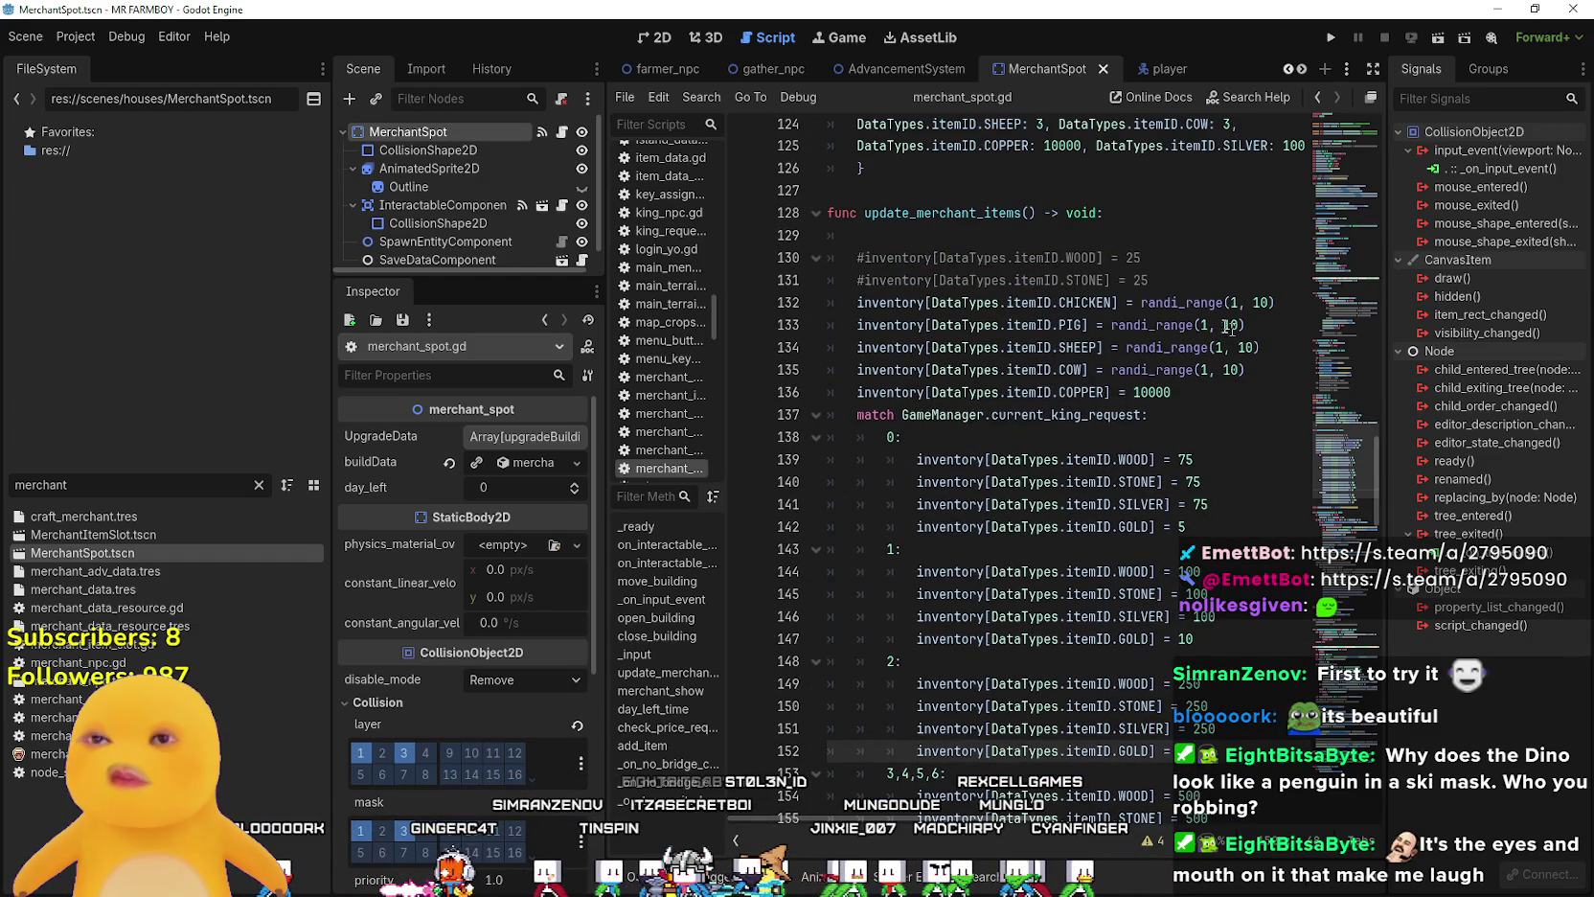
drag(604, 474, 500, 474)
- Select the whole CHICKEN randi_range stock line in merchant_spot.gd
click(1176, 384)
click(1181, 333)
click(1183, 379)
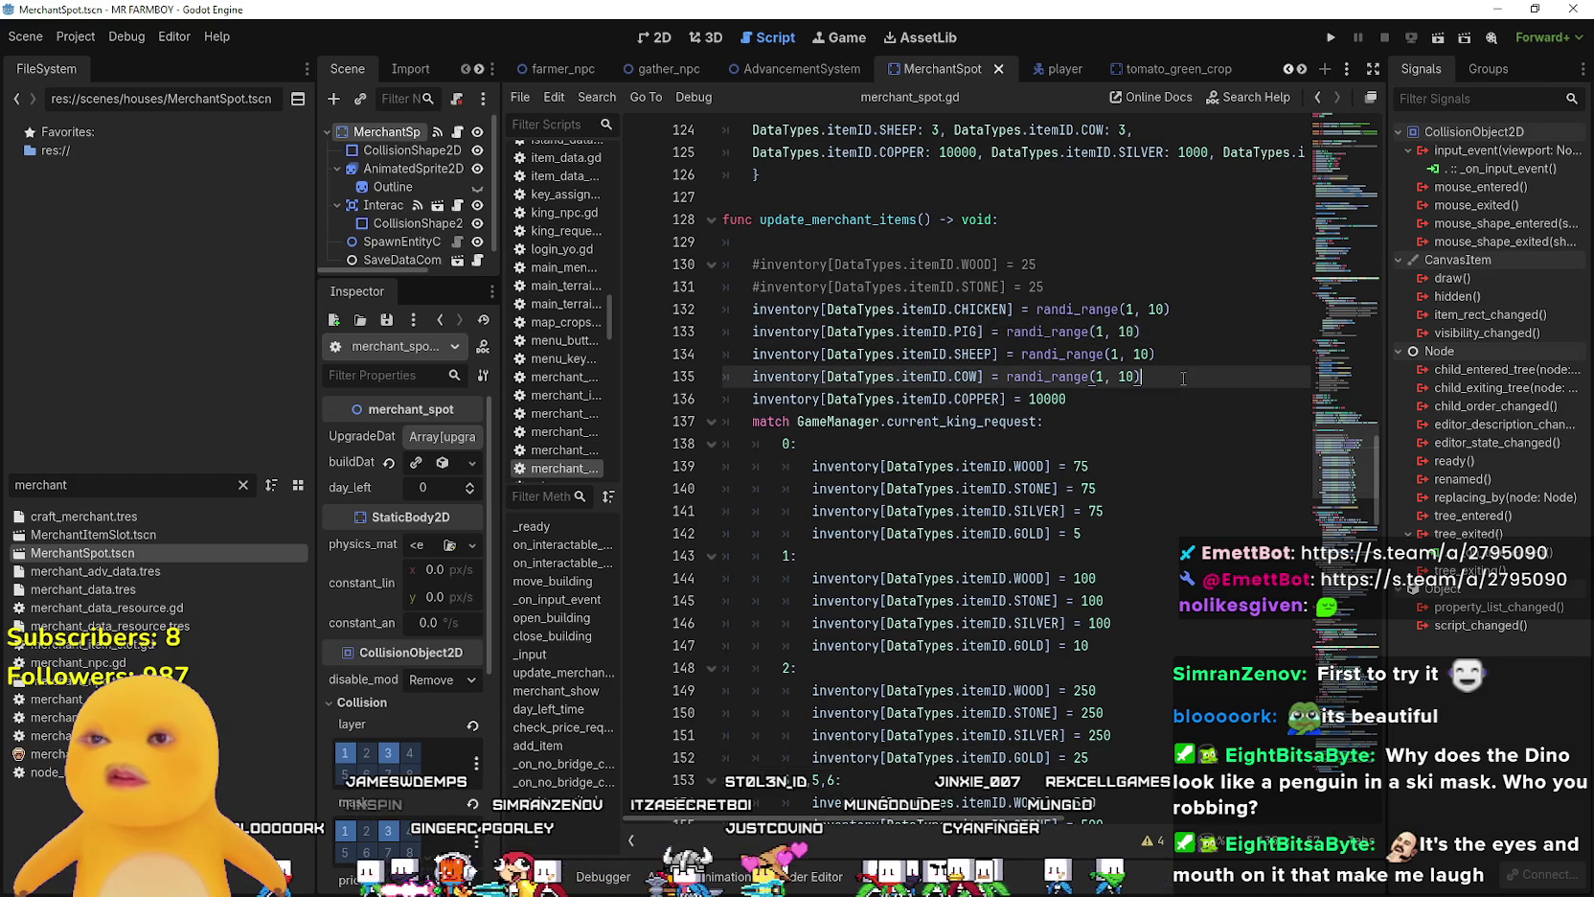
mouse_move(1144, 381)
mouse_down()
mouse_move(863, 379)
mouse_move(670, 331)
mouse_move(593, 352)
mouse_up()
mouse_move(1144, 377)
mouse_down()
mouse_move(1140, 330)
mouse_move(626, 336)
mouse_up()
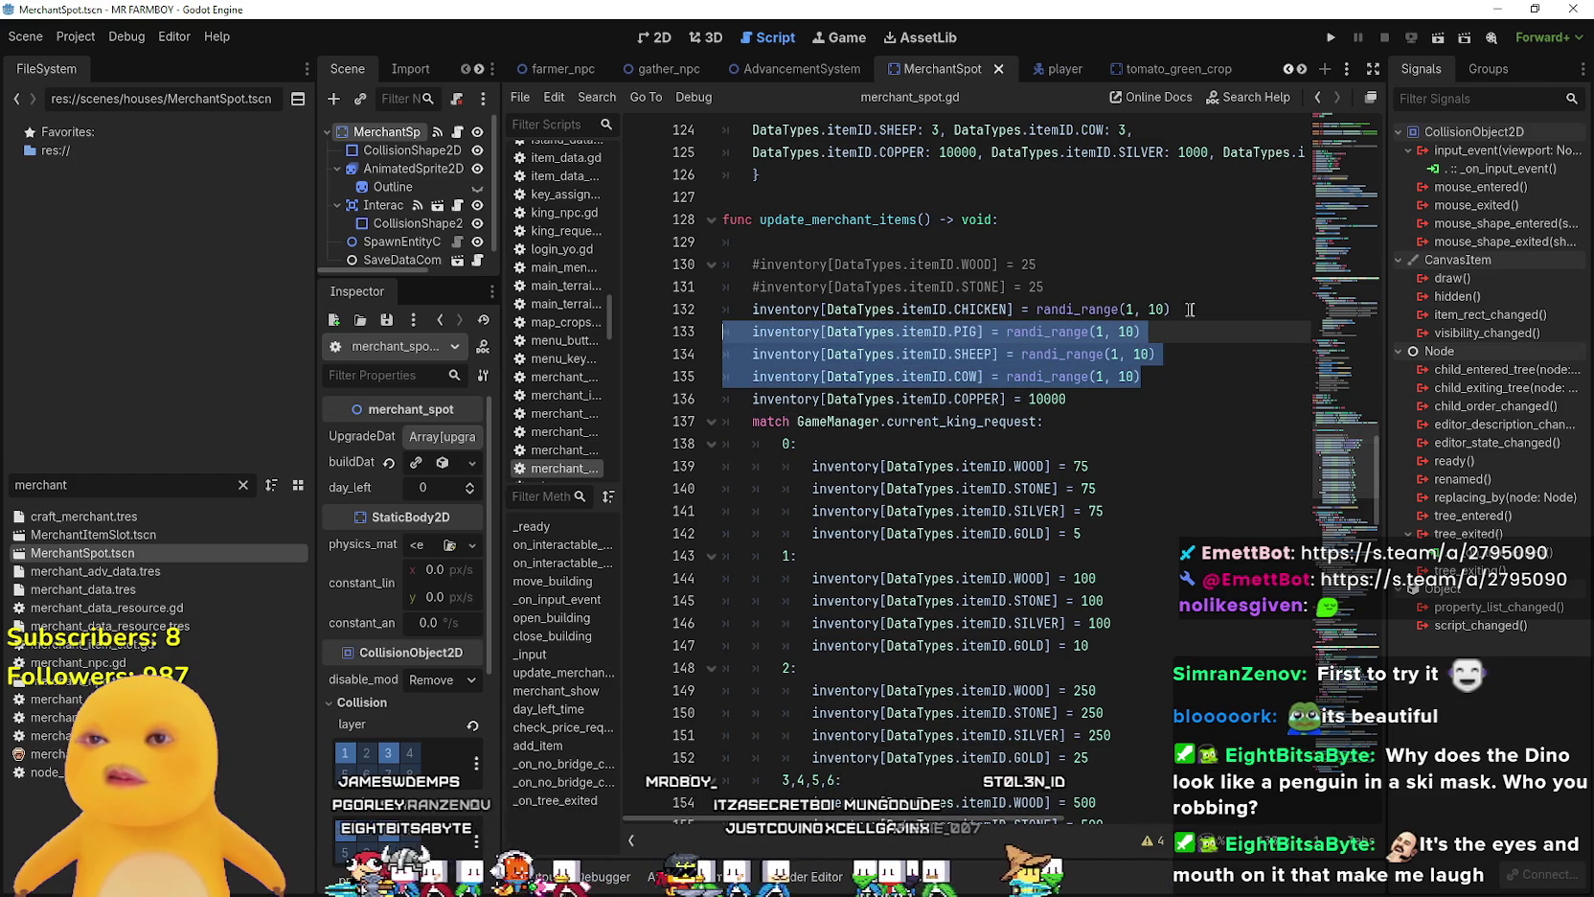
drag(1183, 312, 756, 289)
click(751, 309)
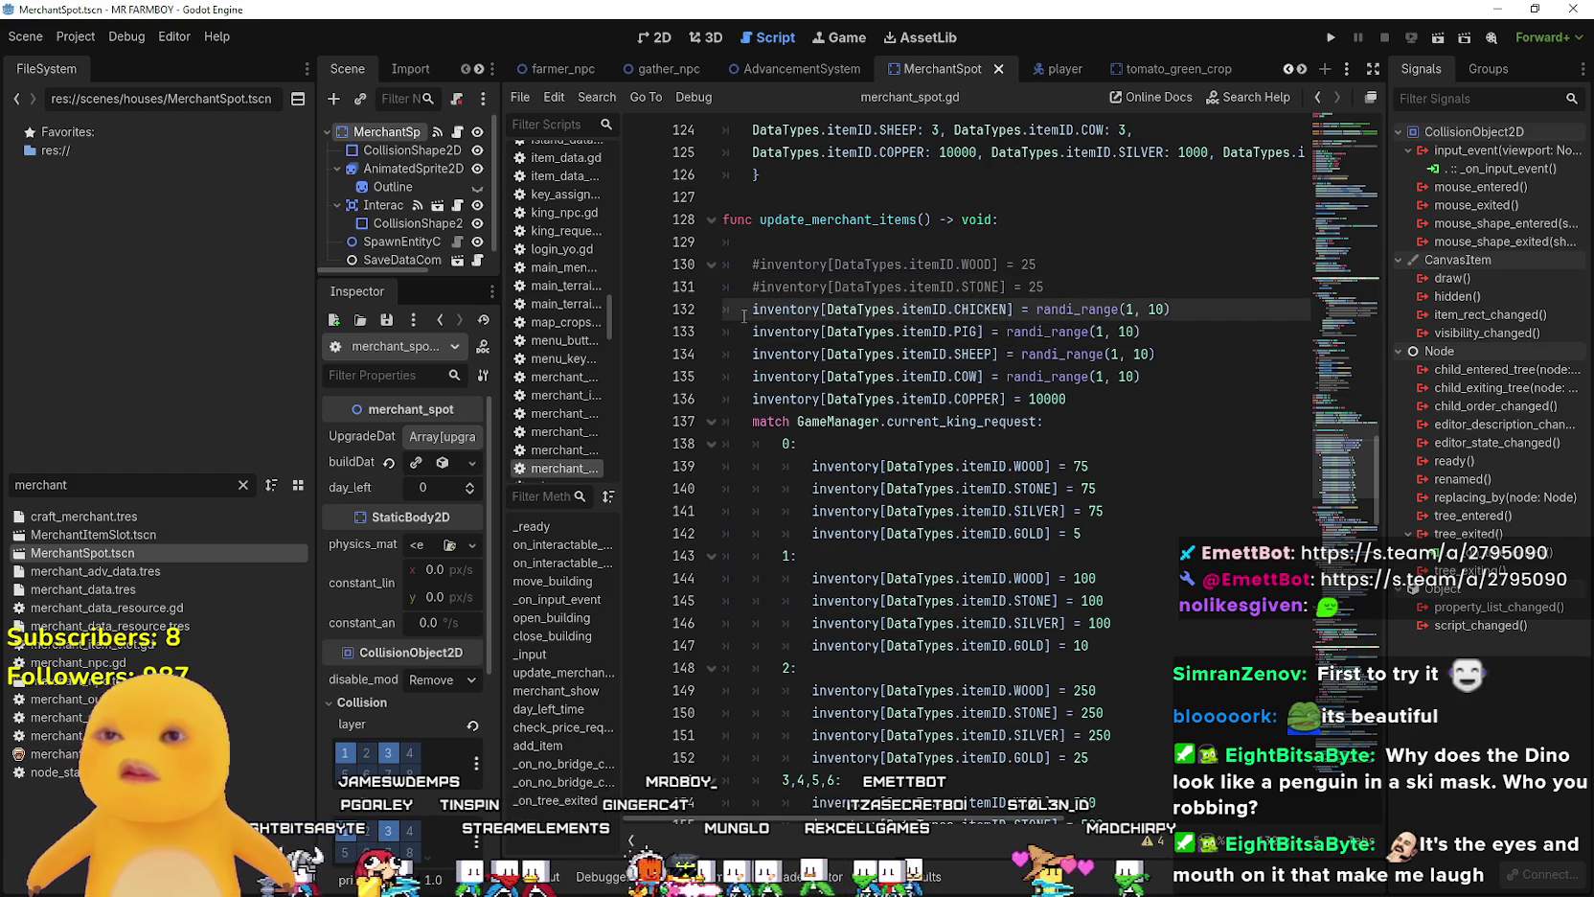
drag(1181, 316, 748, 310)
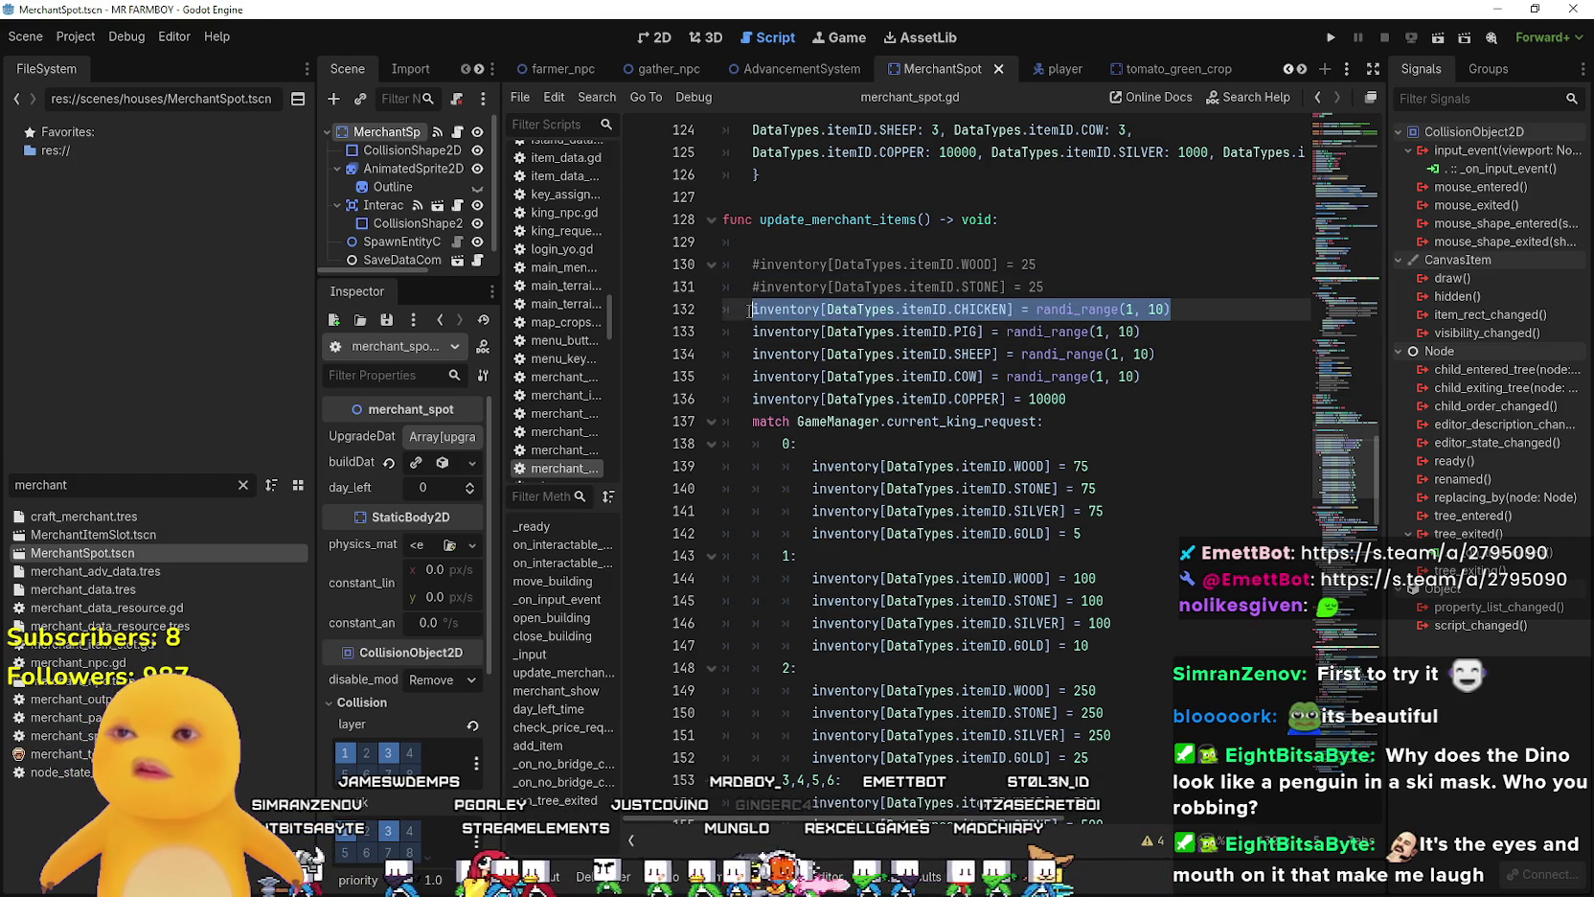
- Try inserting a blank line after request 0's GOLD requirement line
click(1135, 532)
key(Return)
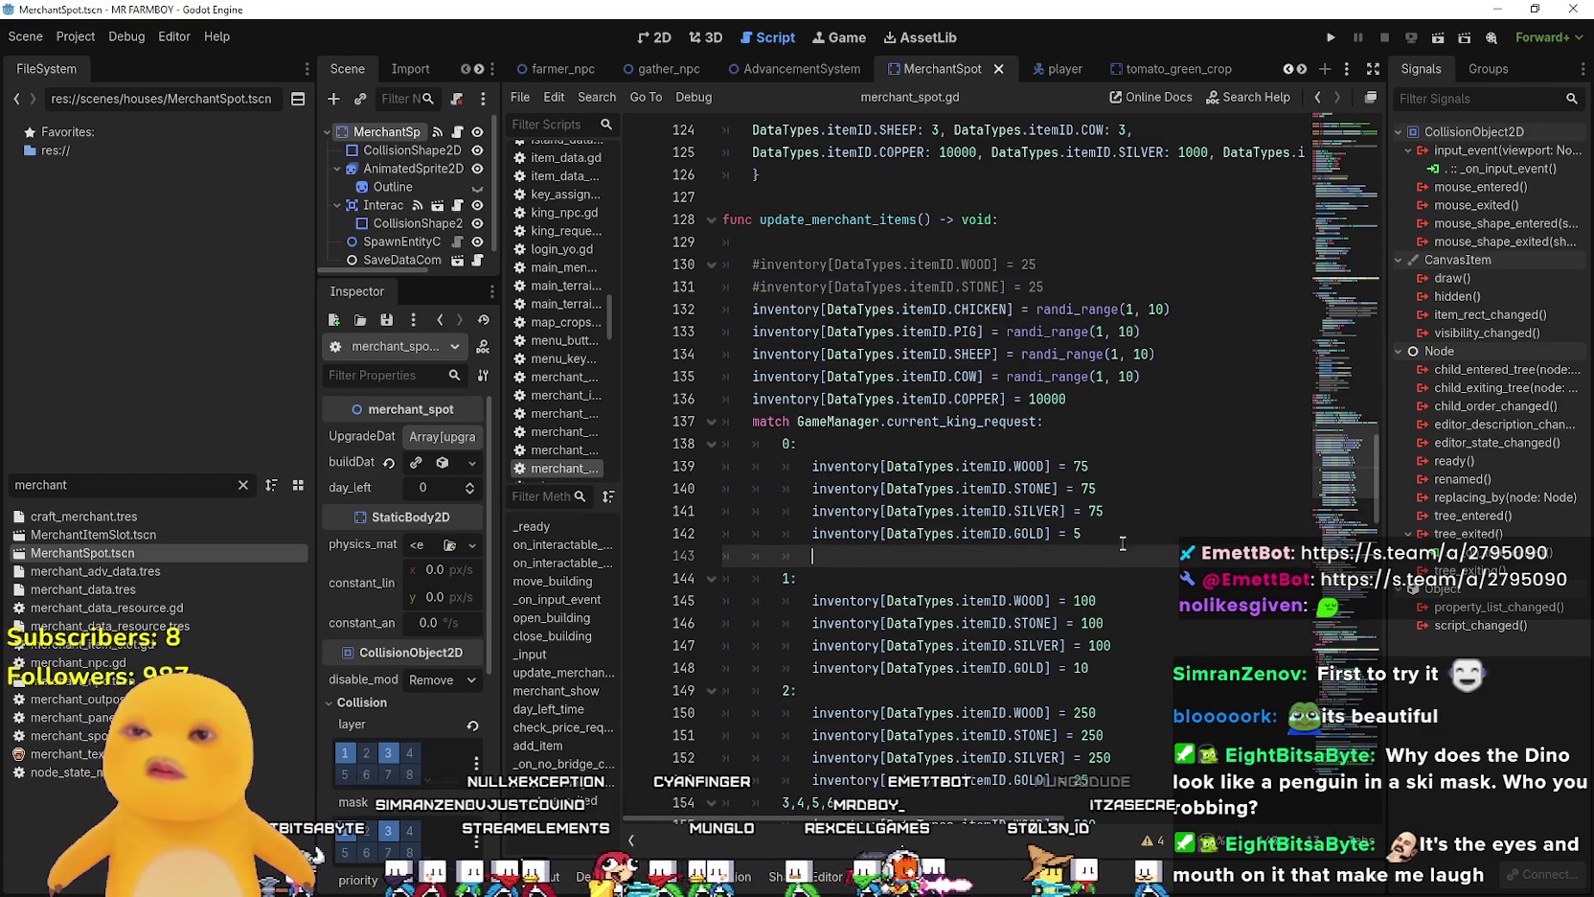
key(ctrl+z)
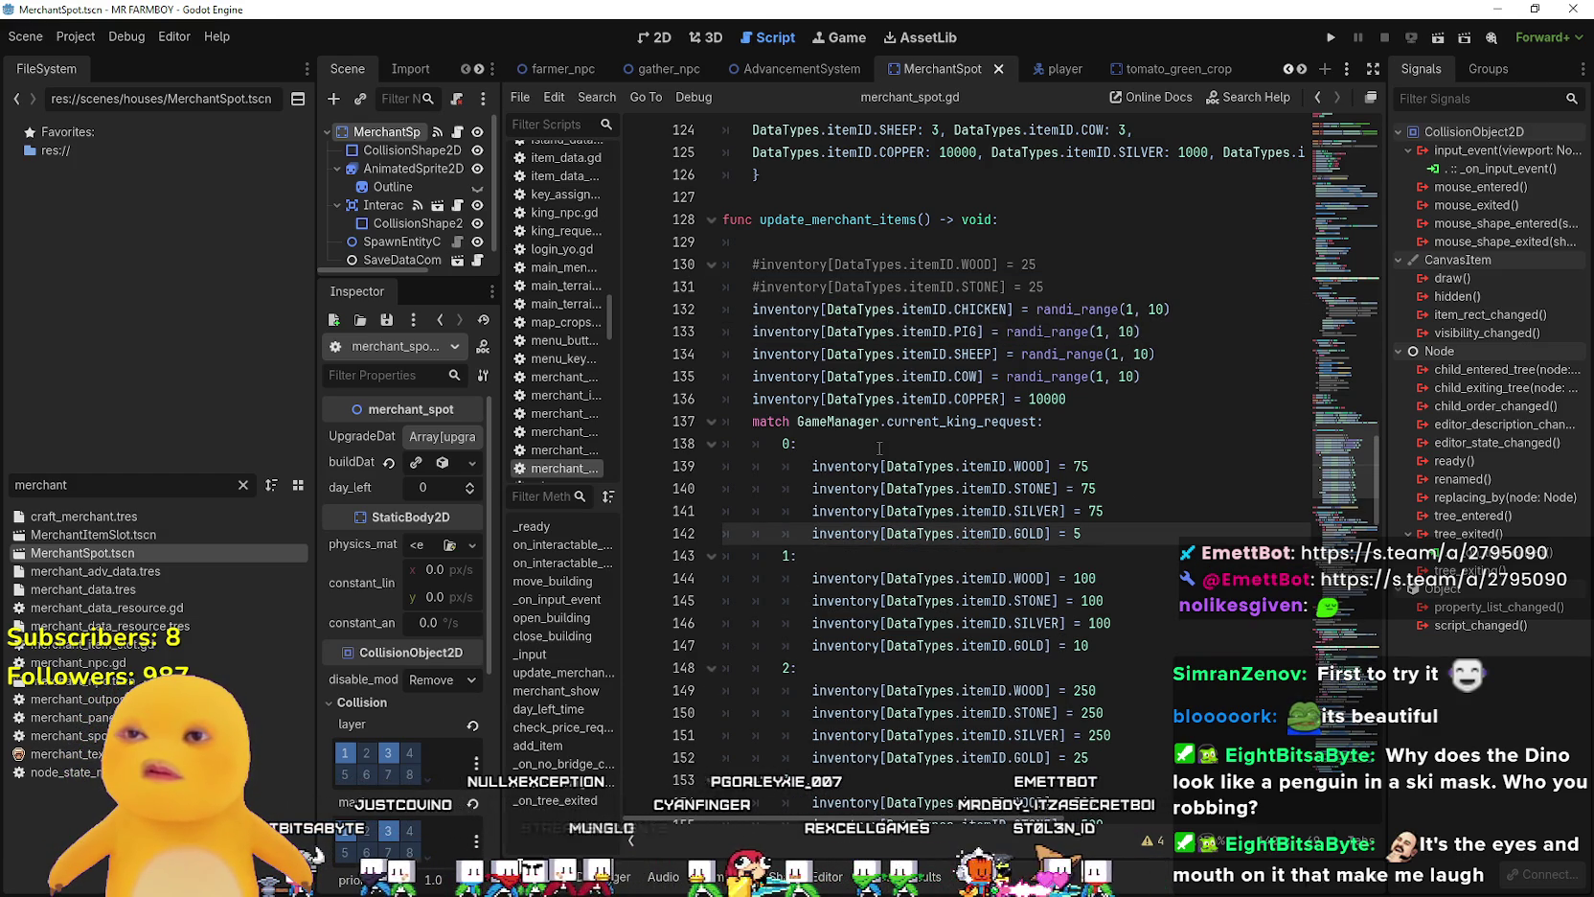
click(930, 439)
click(1138, 530)
click(1127, 513)
click(1100, 551)
click(1078, 538)
key(Return)
drag(891, 554, 691, 553)
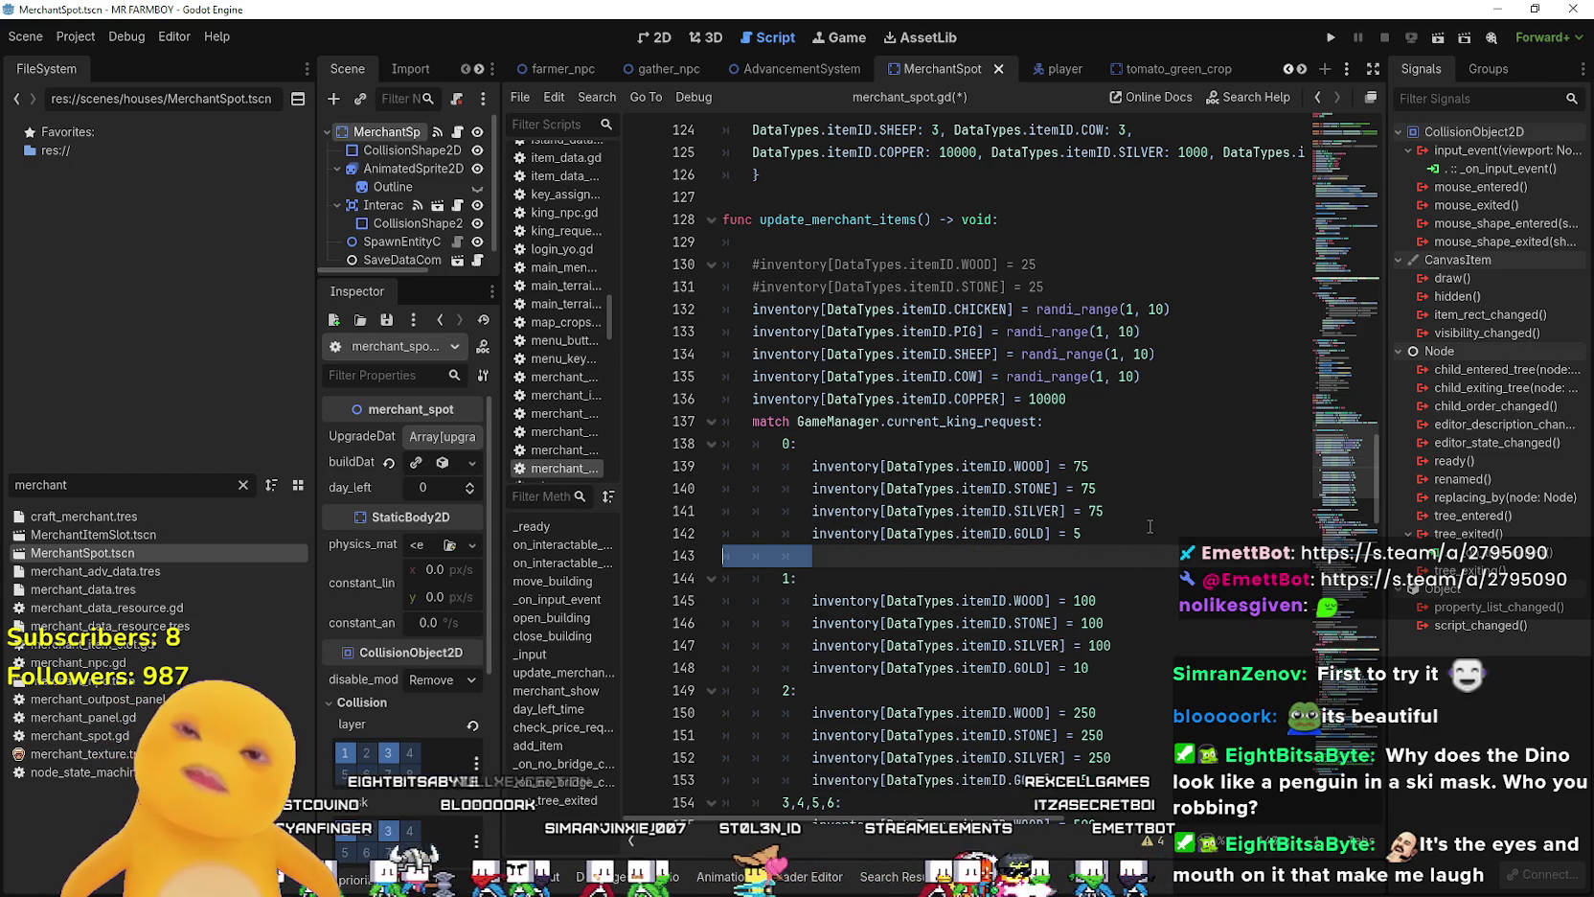
click(1128, 541)
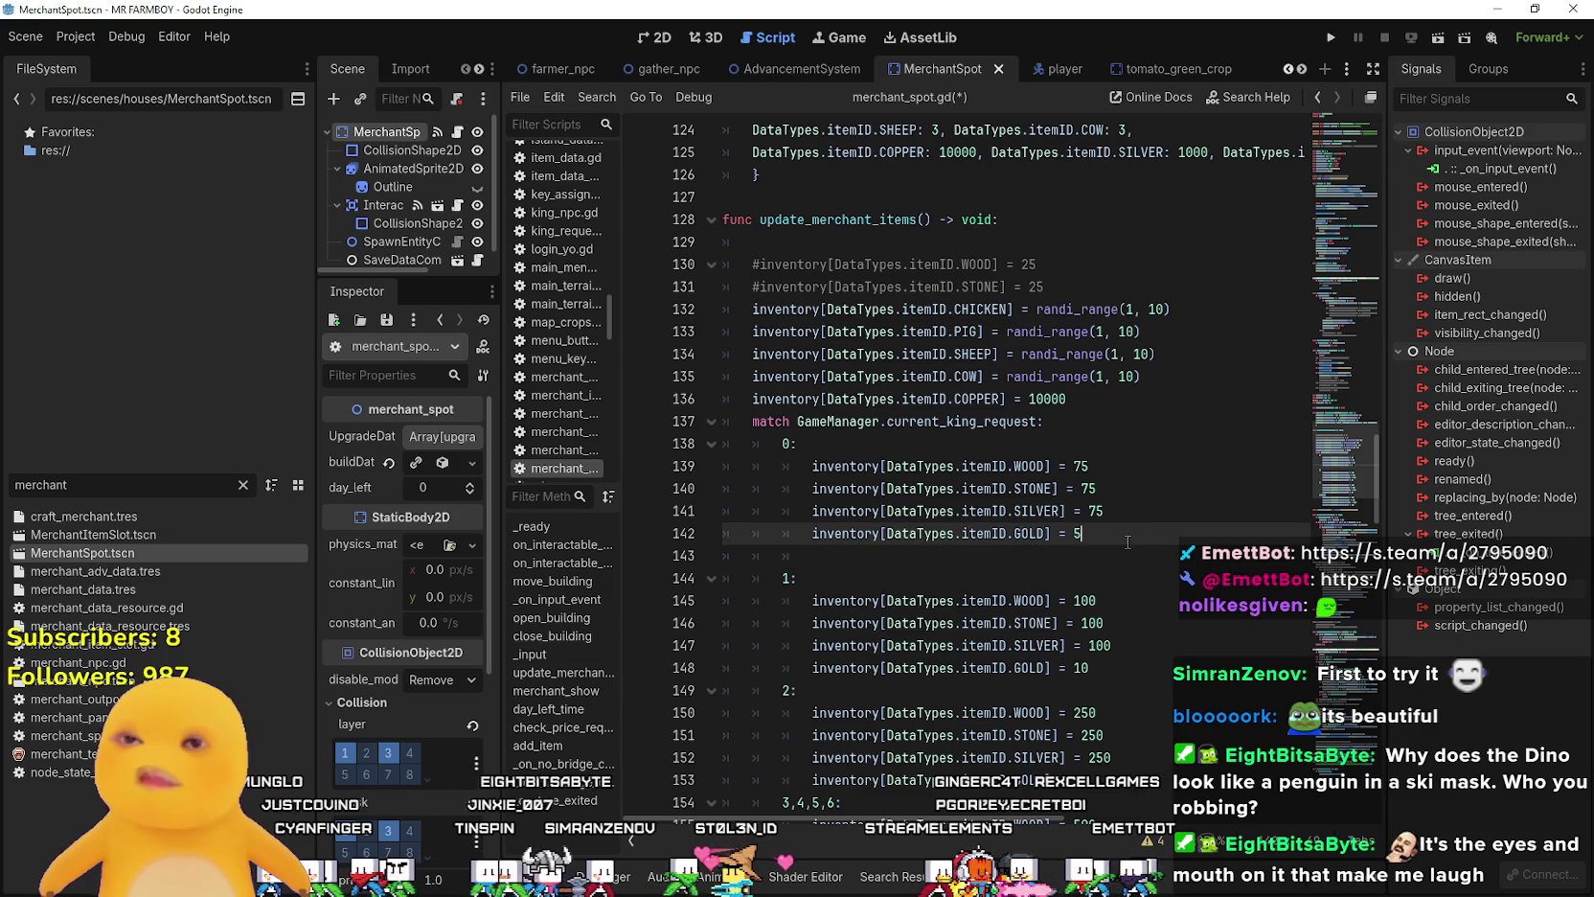
- Comment out request 0's SILVER and GOLD requirement lines with Ctrl+K
drag(940, 554, 545, 511)
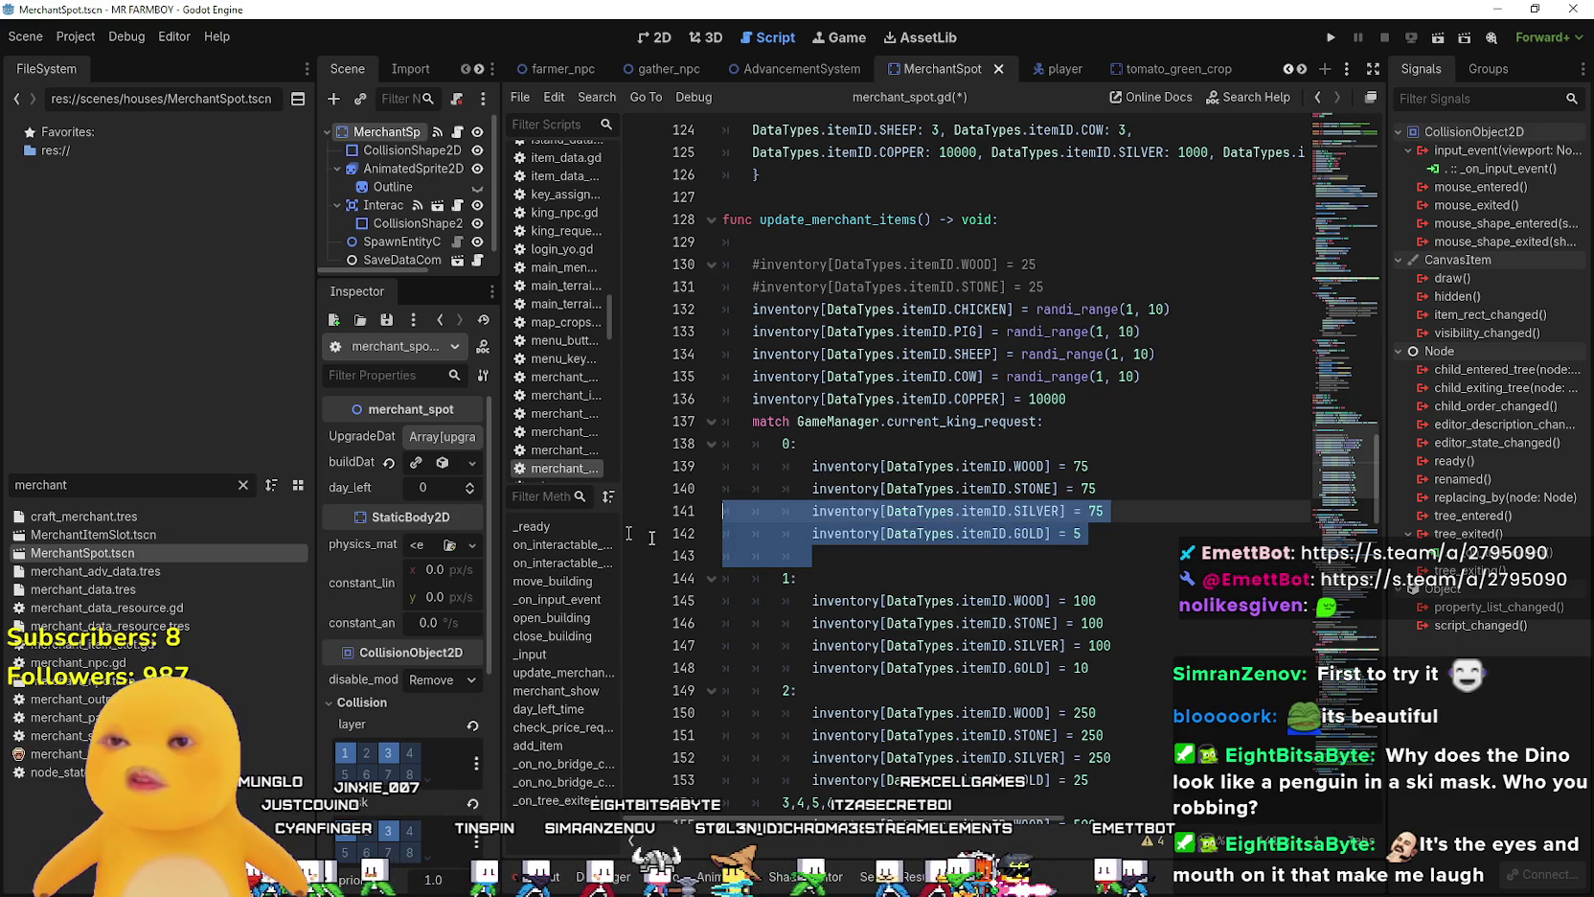
click(865, 534)
key(Up)
key(ctrl+k)
click(1128, 533)
key(ctrl+k)
click(1137, 491)
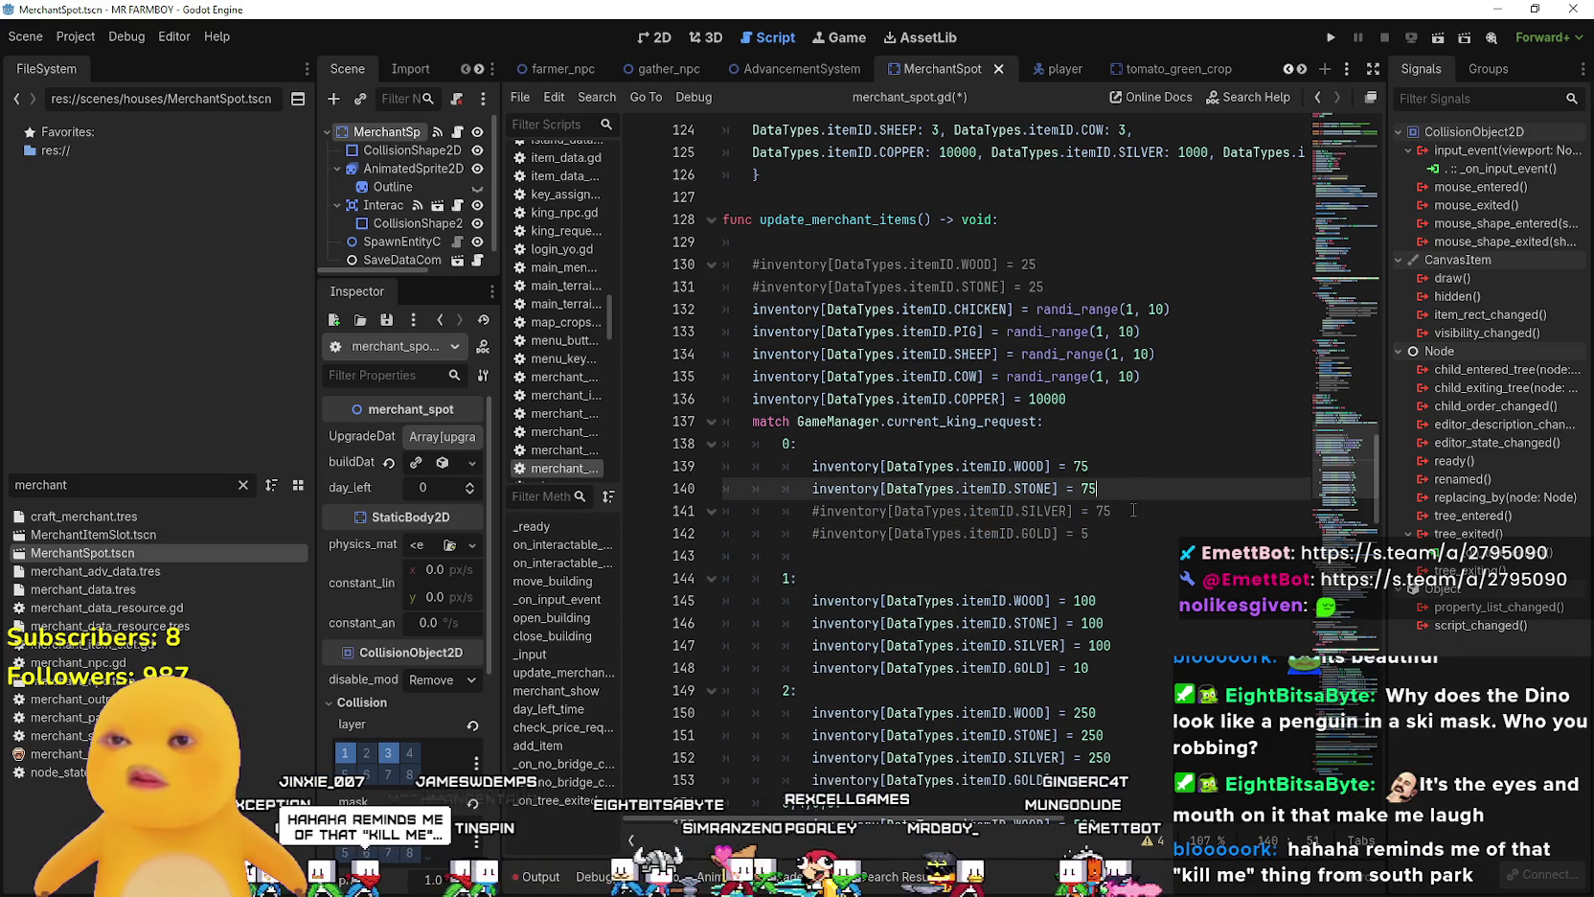
click(1112, 511)
click(1126, 532)
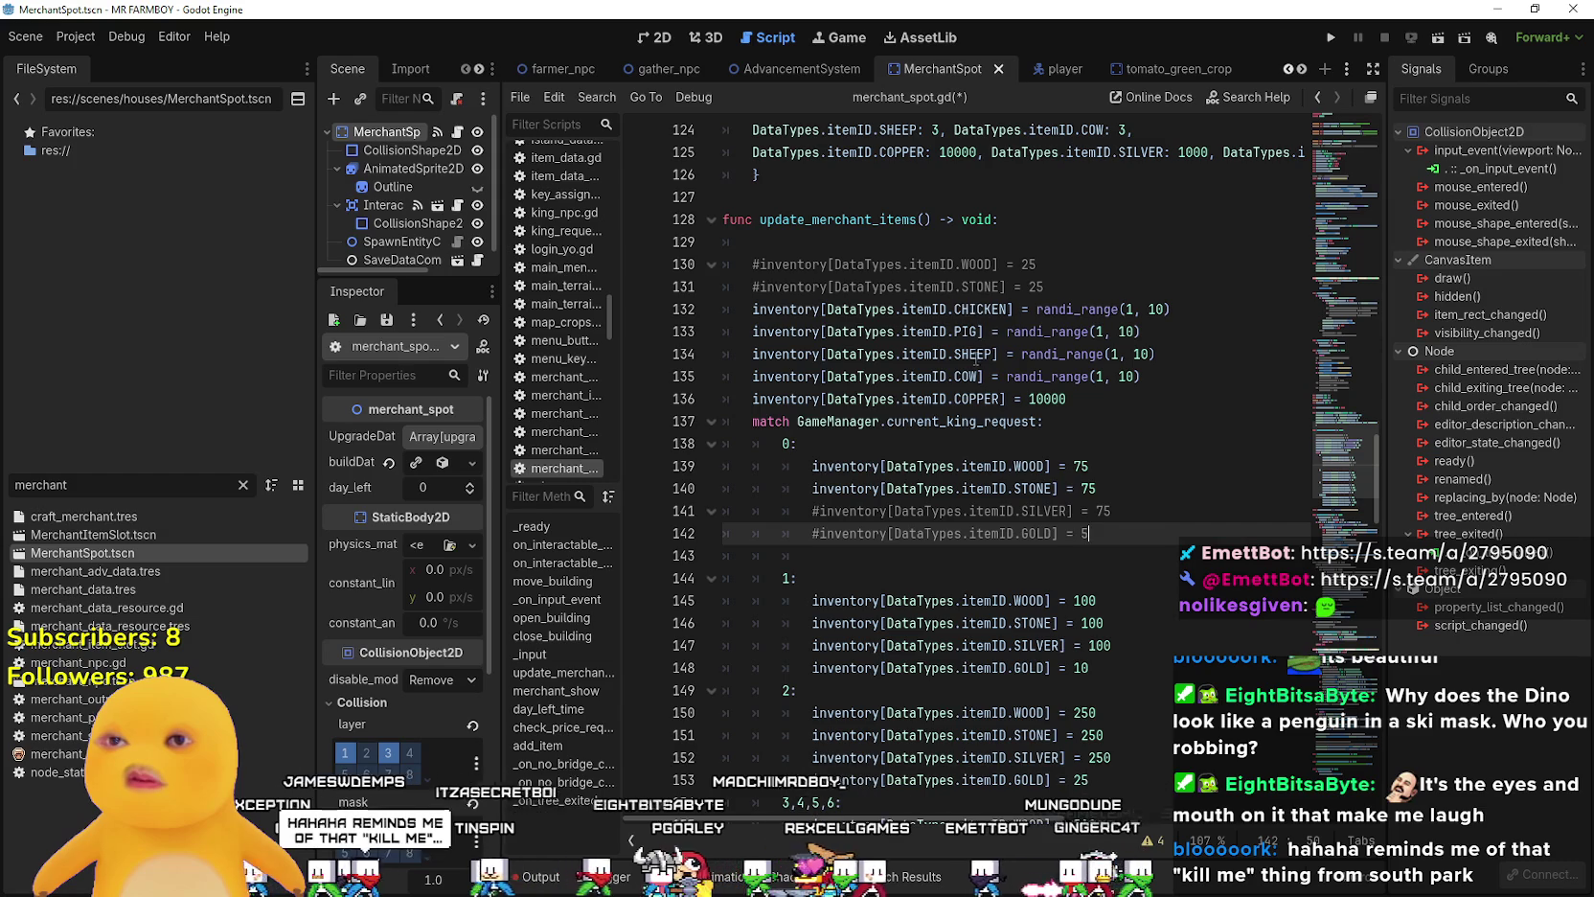
double_click(977, 399)
scroll(843, 537, down, 1)
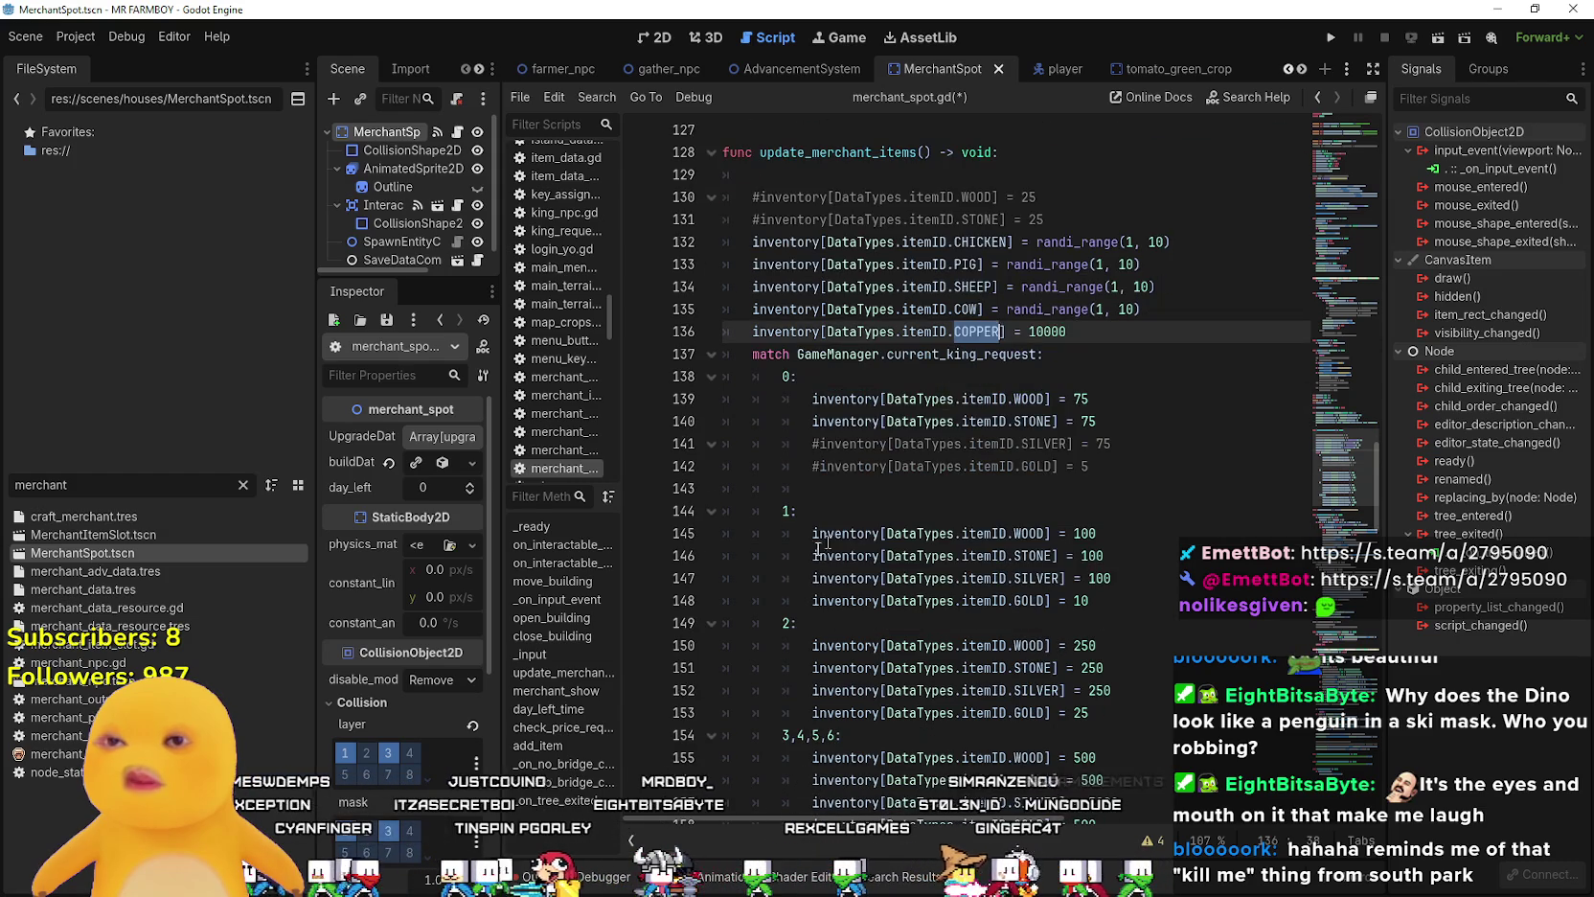
- Comment out request 1's GOLD requirement line
click(810, 601)
key(ctrl+k)
scroll(810, 575, down, 3)
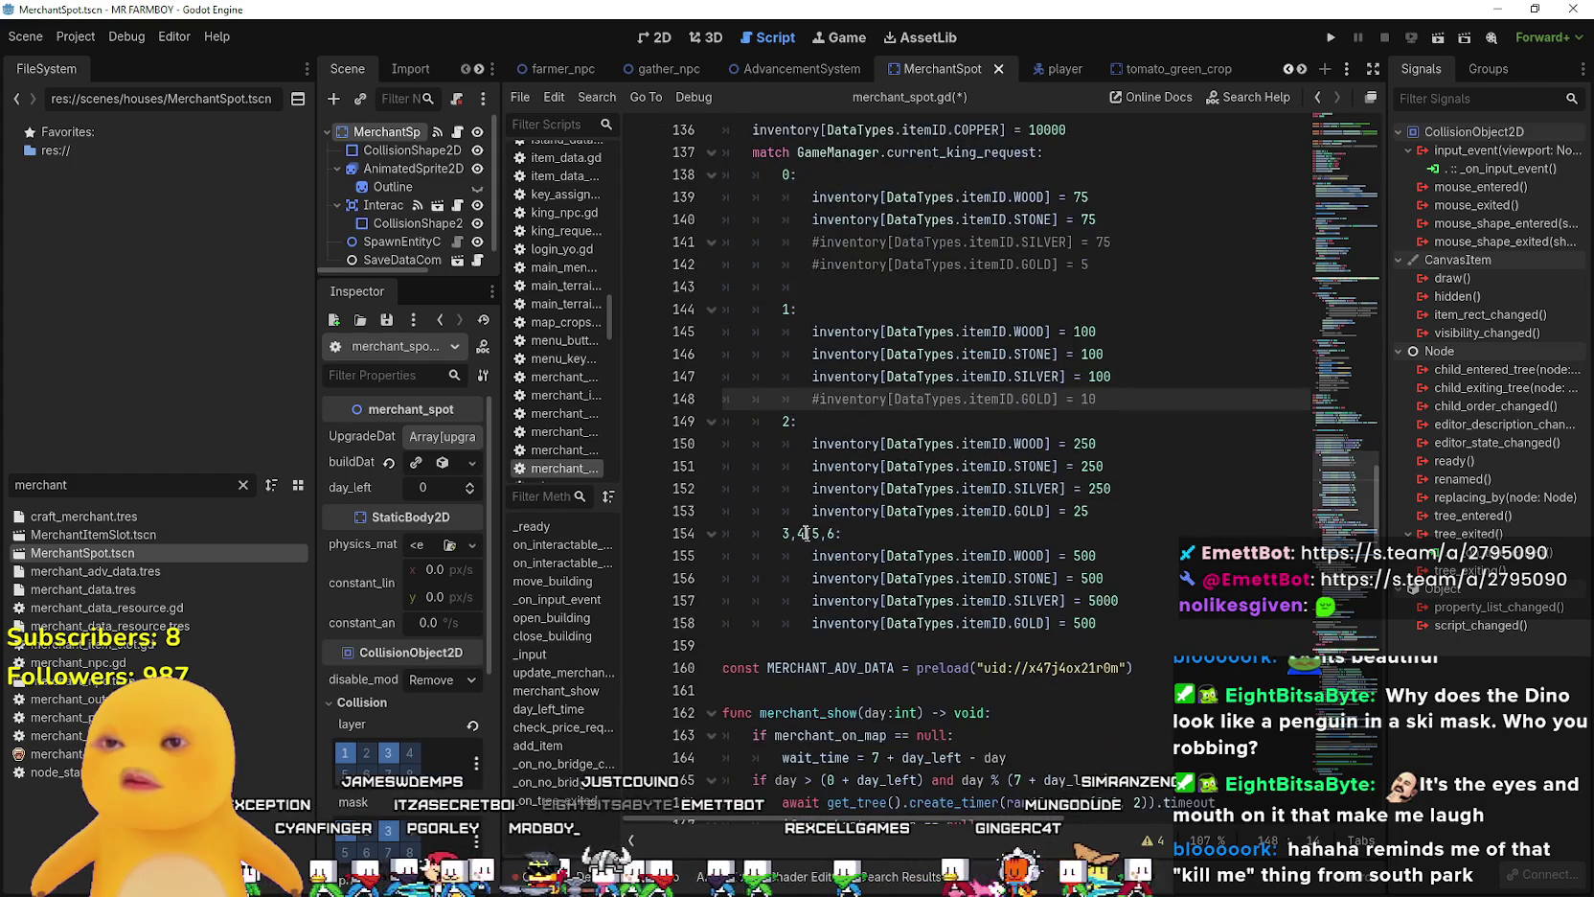
key(Down)
key(Down)
key(Down)
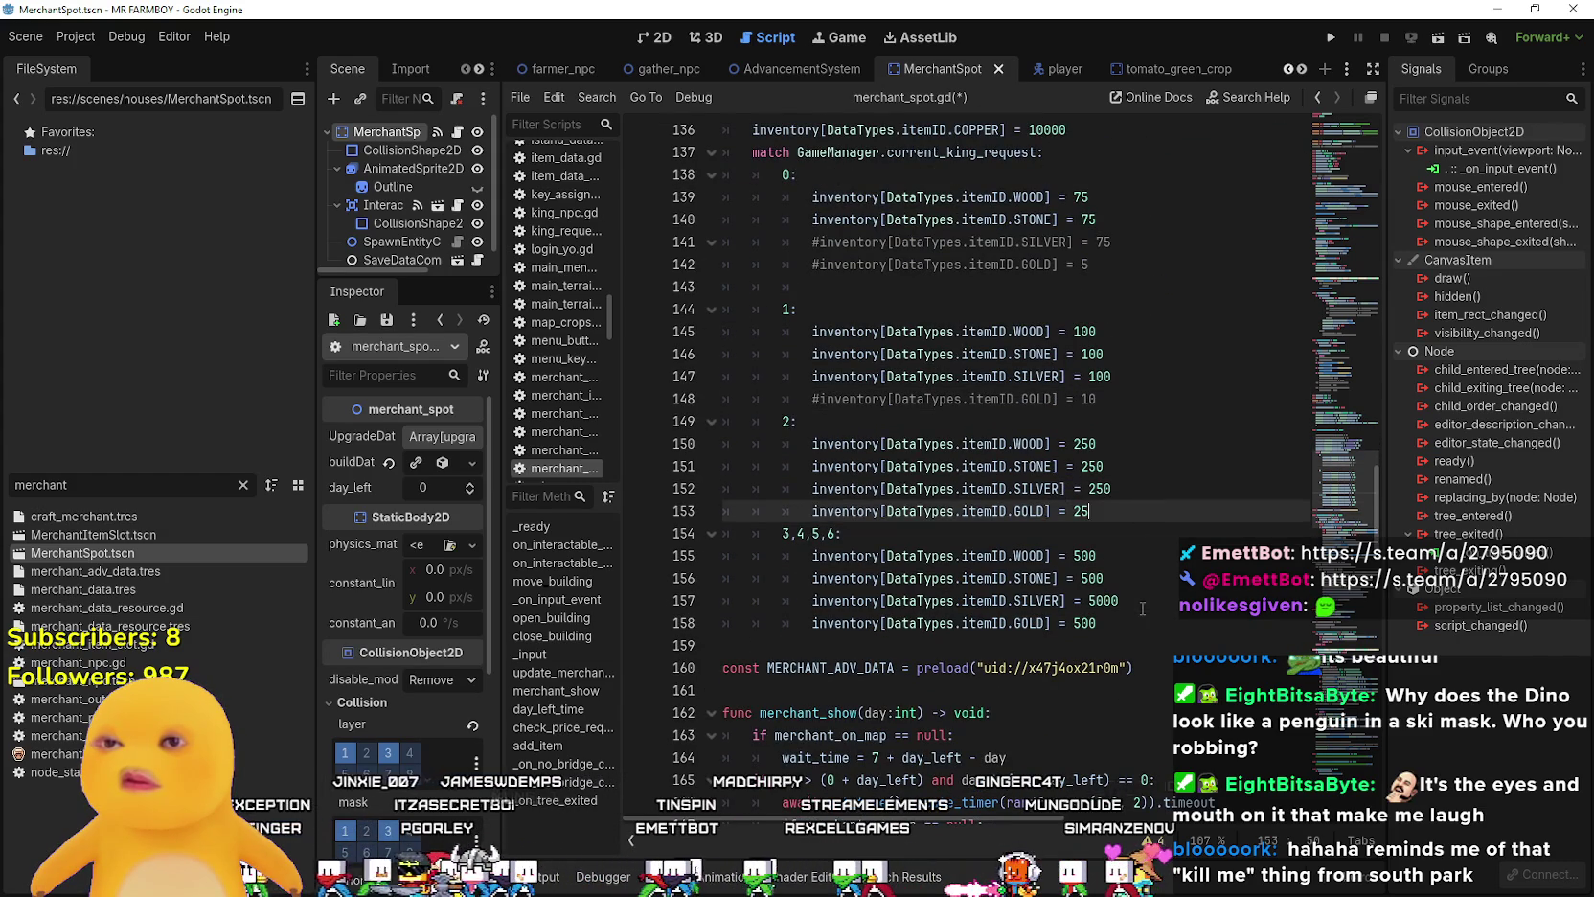
click(1083, 524)
- Paste the CHICKEN stock line twice below STONE = 75 and rename one copy to DUCK
scroll(1124, 427, up, 4)
click(1123, 456)
key(Return)
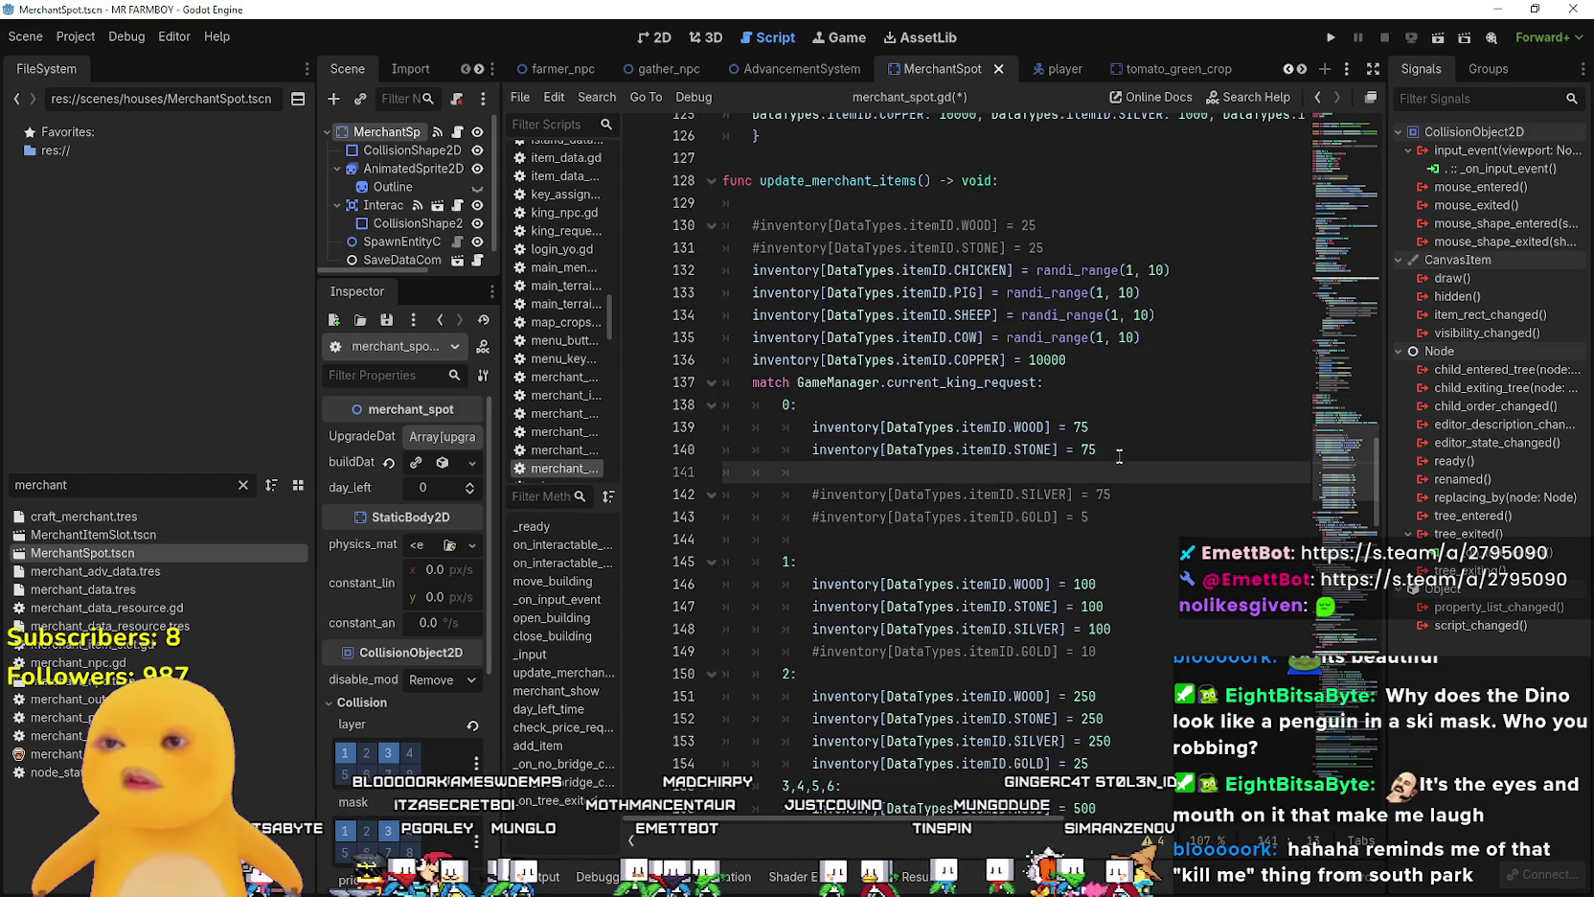
text(inventory[DataTypes.itemID.CHICKEN] = randi_range(1, 10))
key(Return)
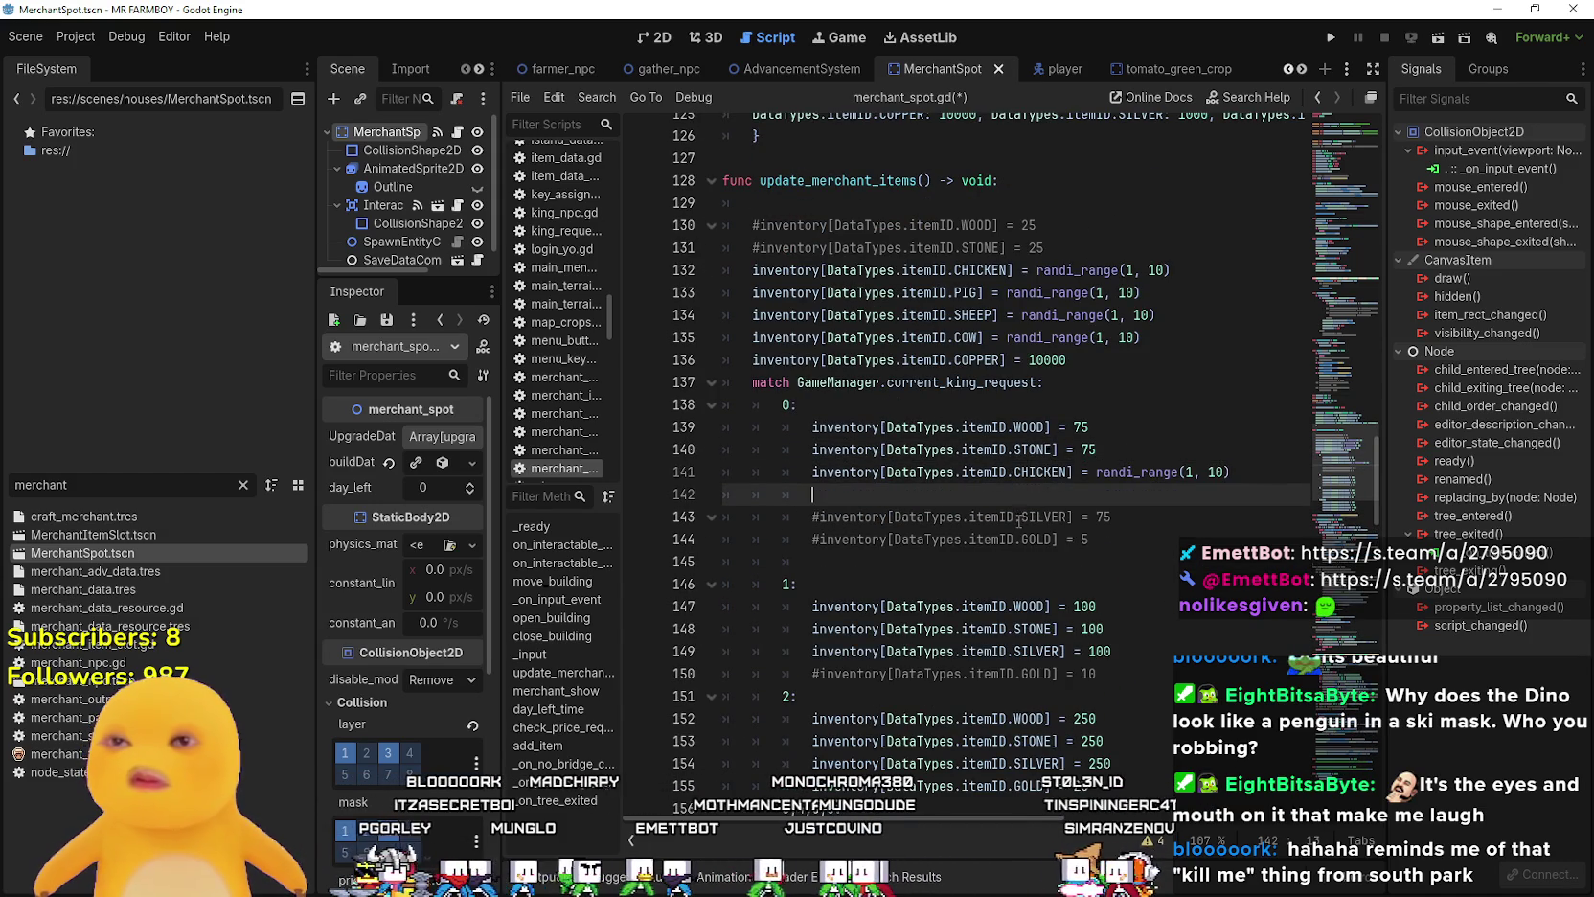
text(inventory[DataTypes.itemID.CHICKEN] = randi_range(1, 10))
double_click(1037, 491)
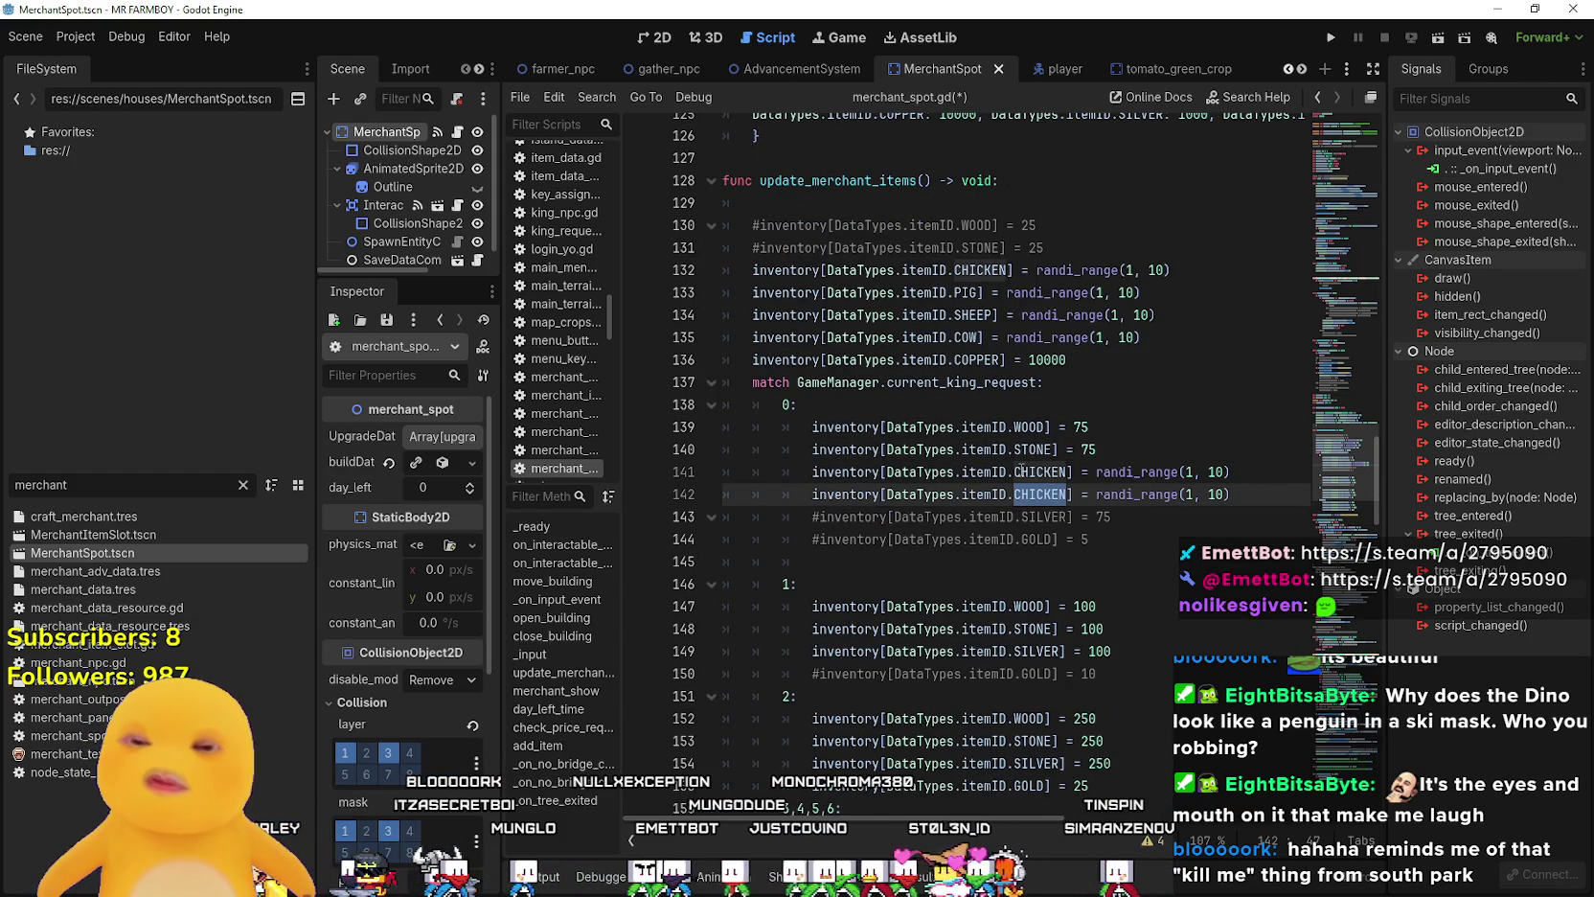
text(DUCK)
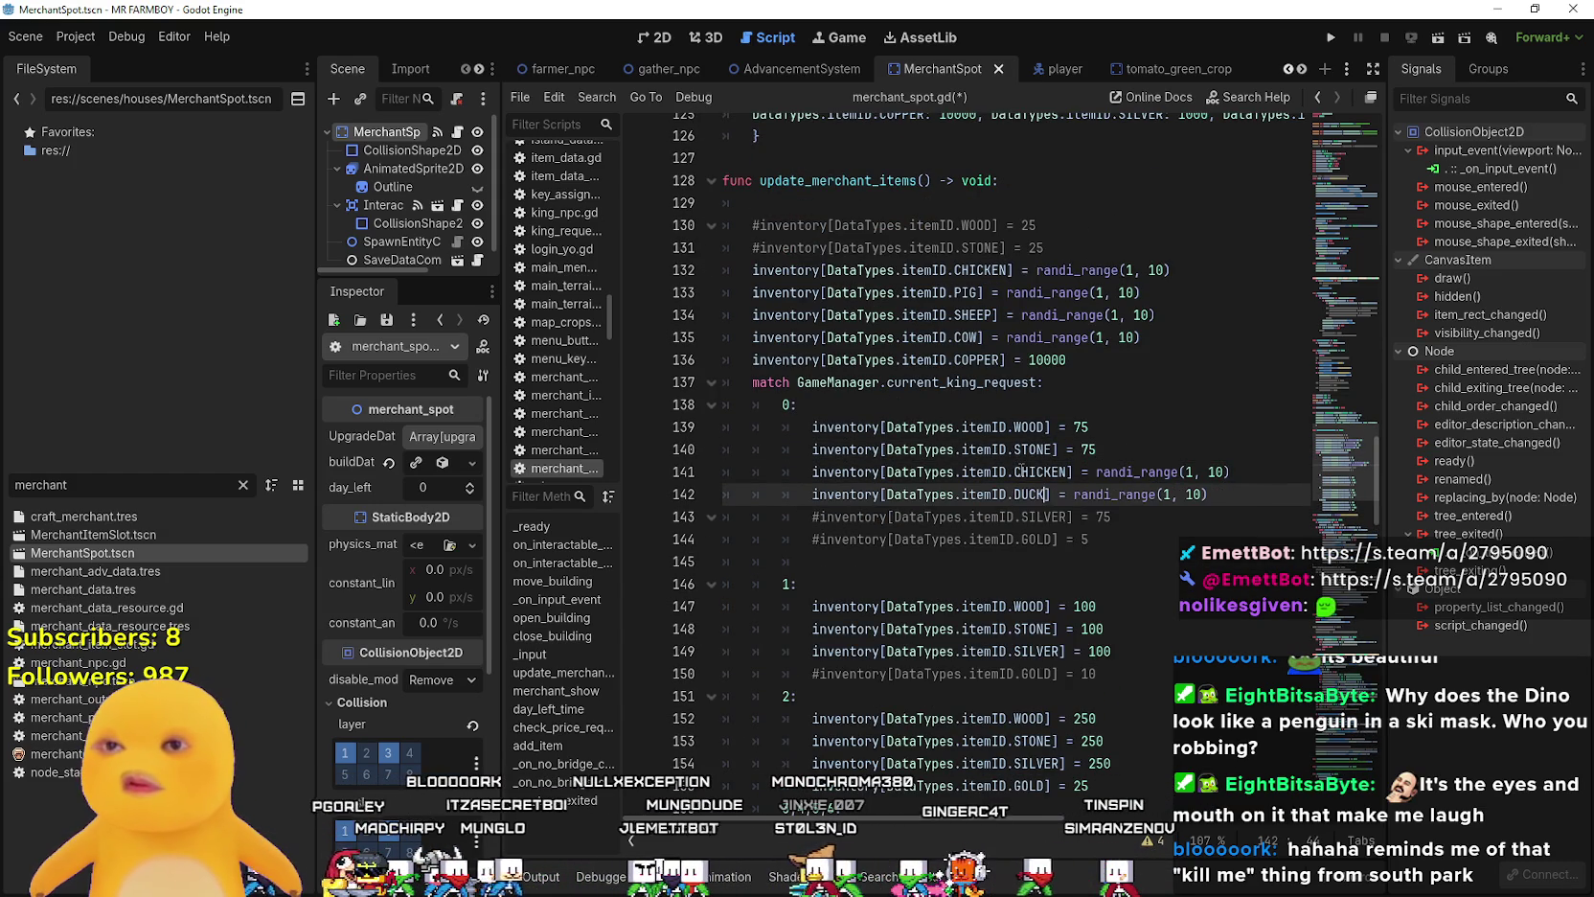
- Add a GOOSE stock line copied from the CHICKEN line below DUCK
click(1213, 493)
key(Return)
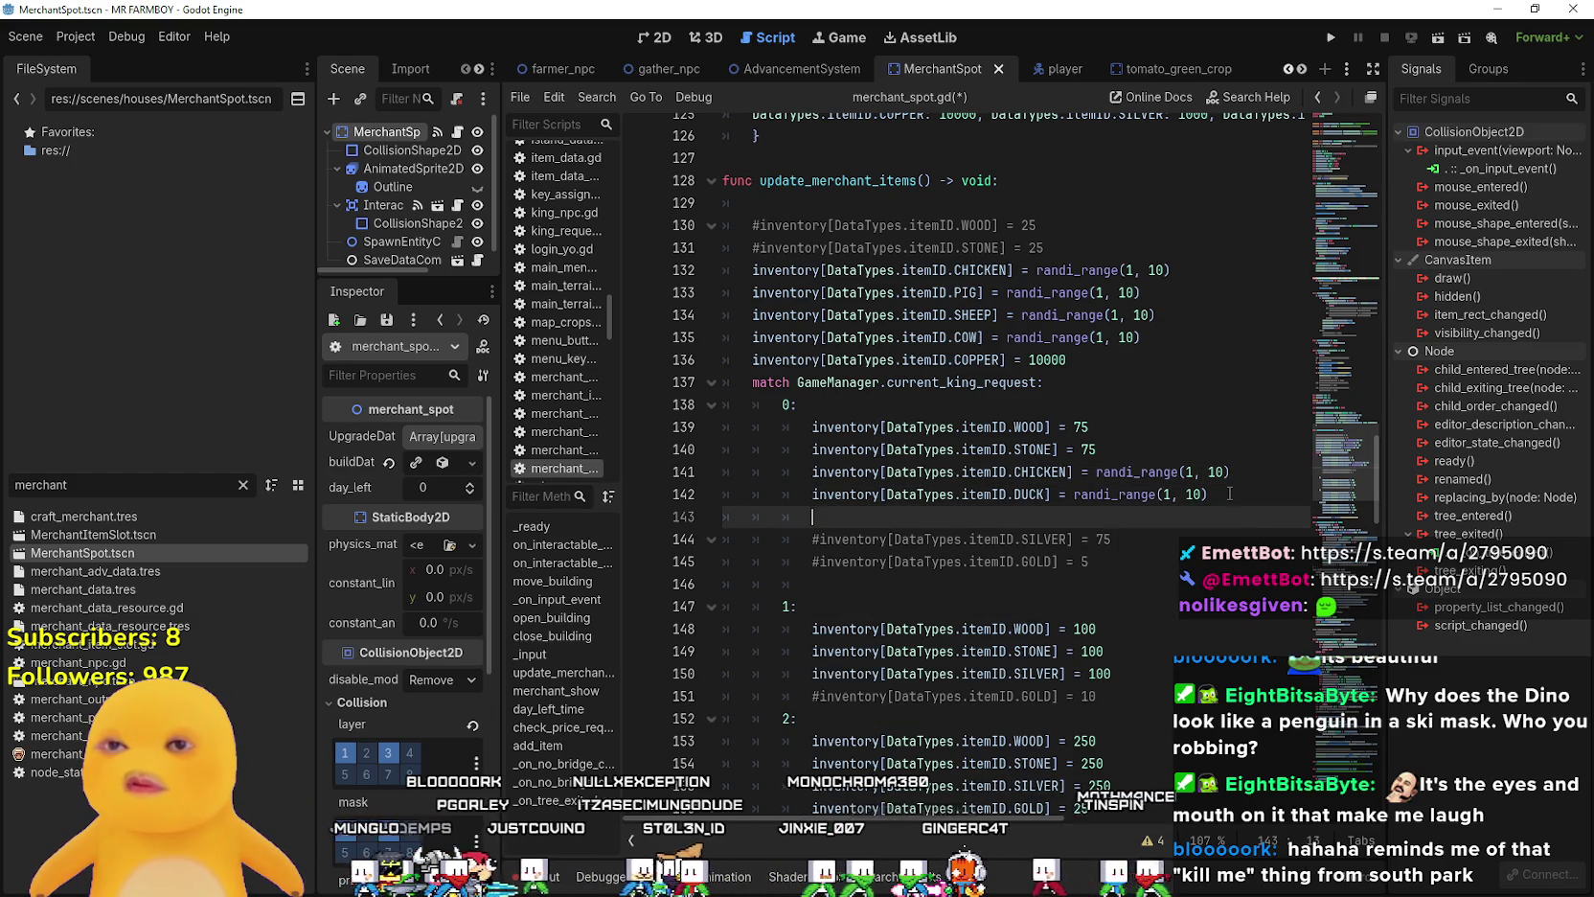
text(inventory[DataTypes.itemID.CHICKEN] = randi_range(1, 10))
double_click(1060, 519)
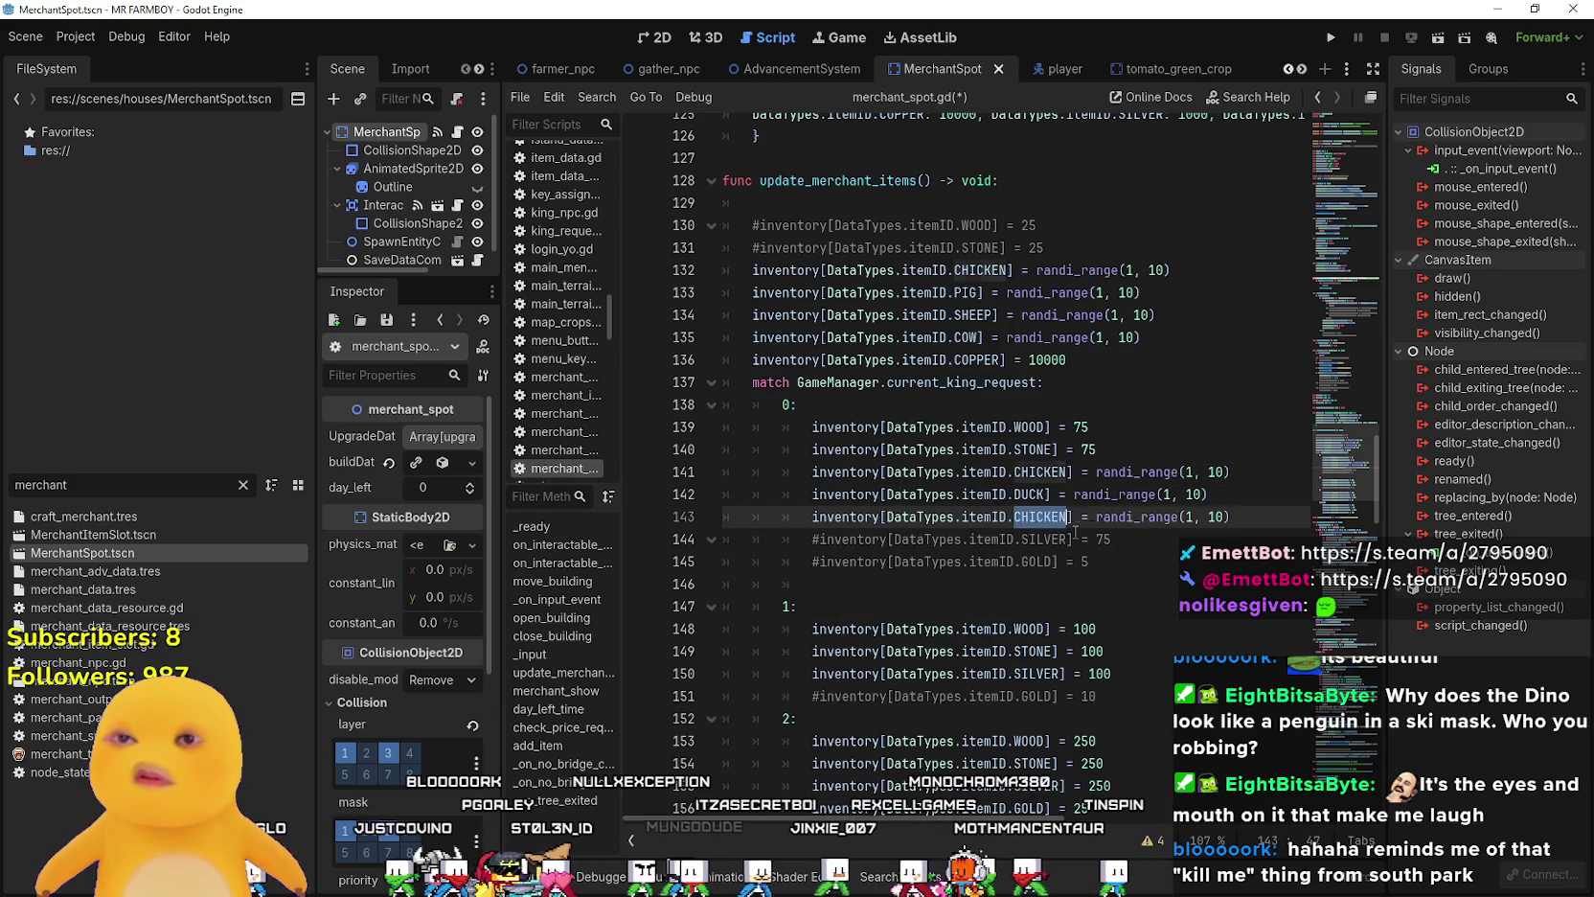
text(GOOS)
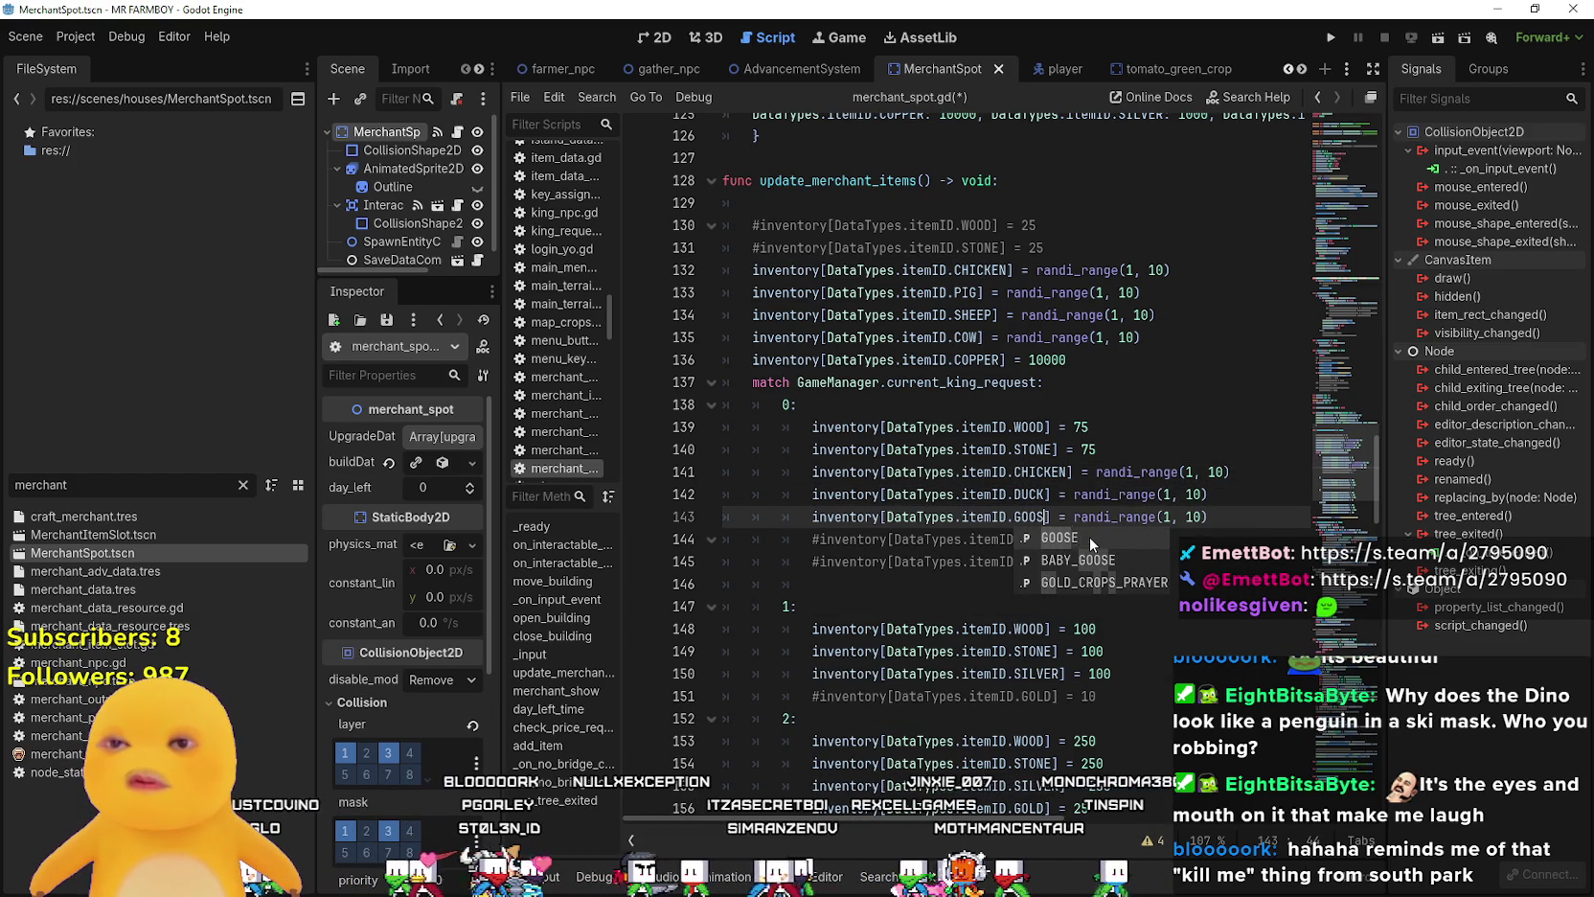
key(Return)
- Cap duck stock at randi_range 1–5 and goose at 1–2, then save
drag(1217, 518, 962, 472)
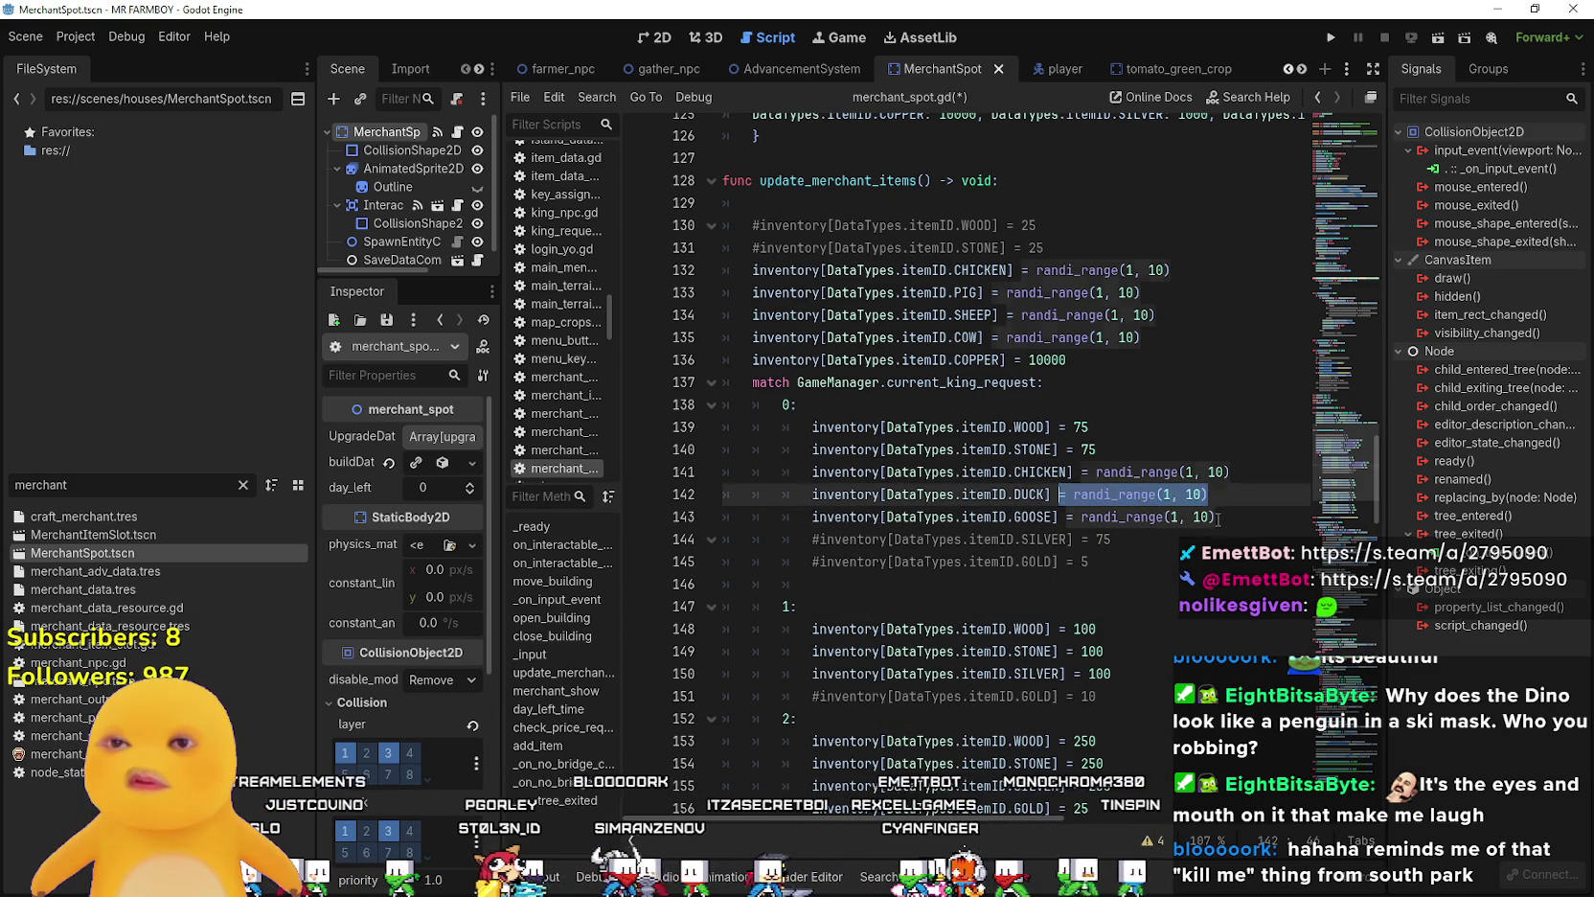
drag(847, 455, 707, 469)
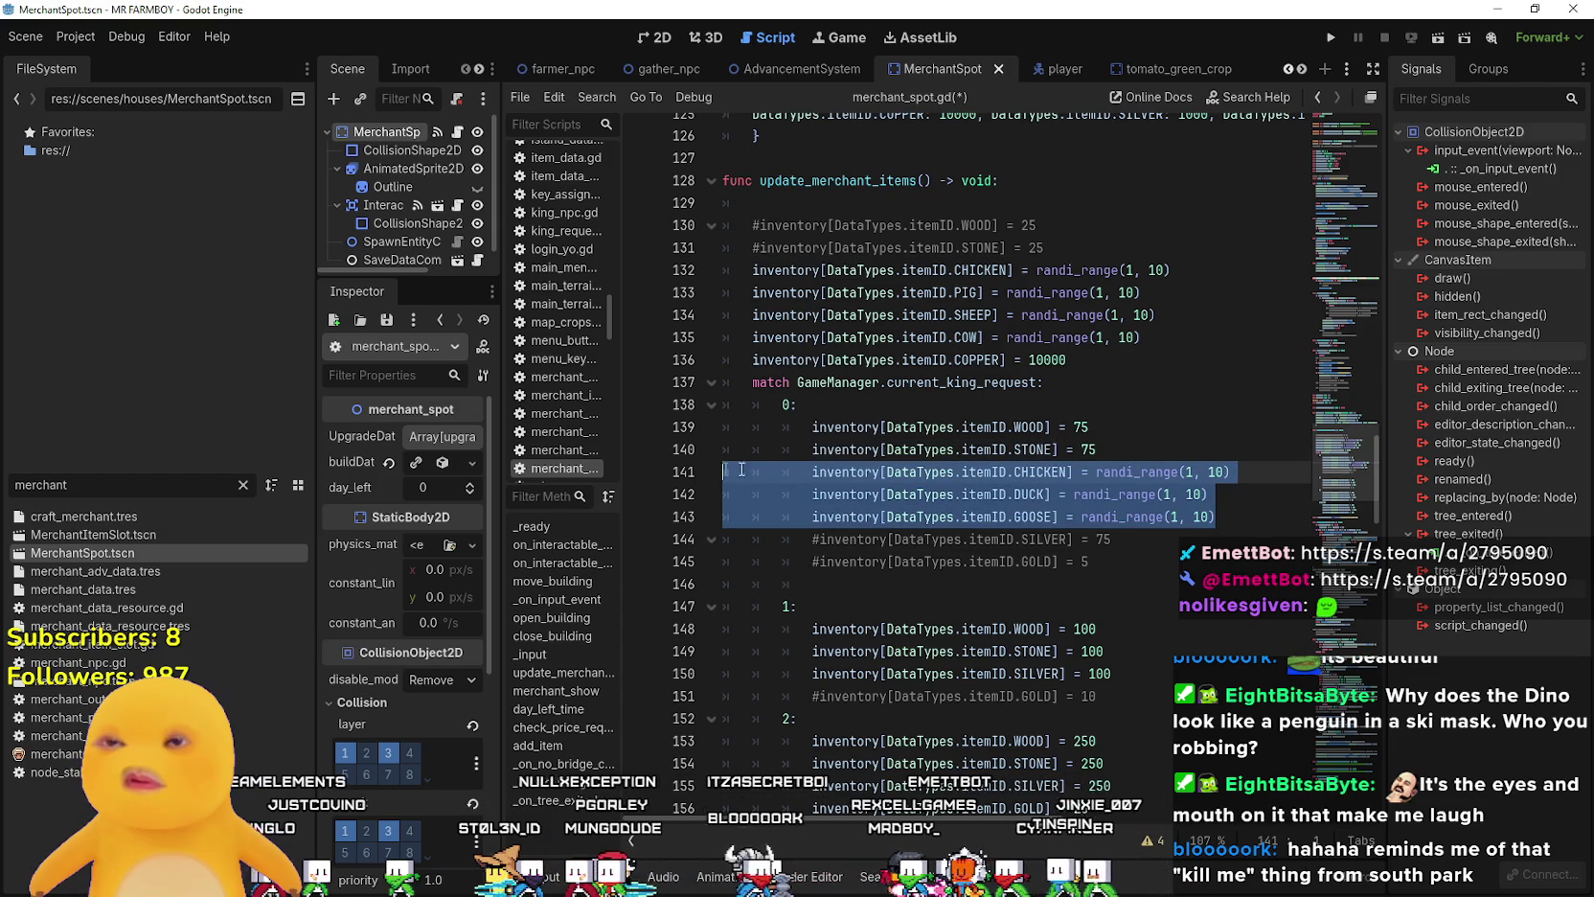
click(1156, 514)
click(1192, 495)
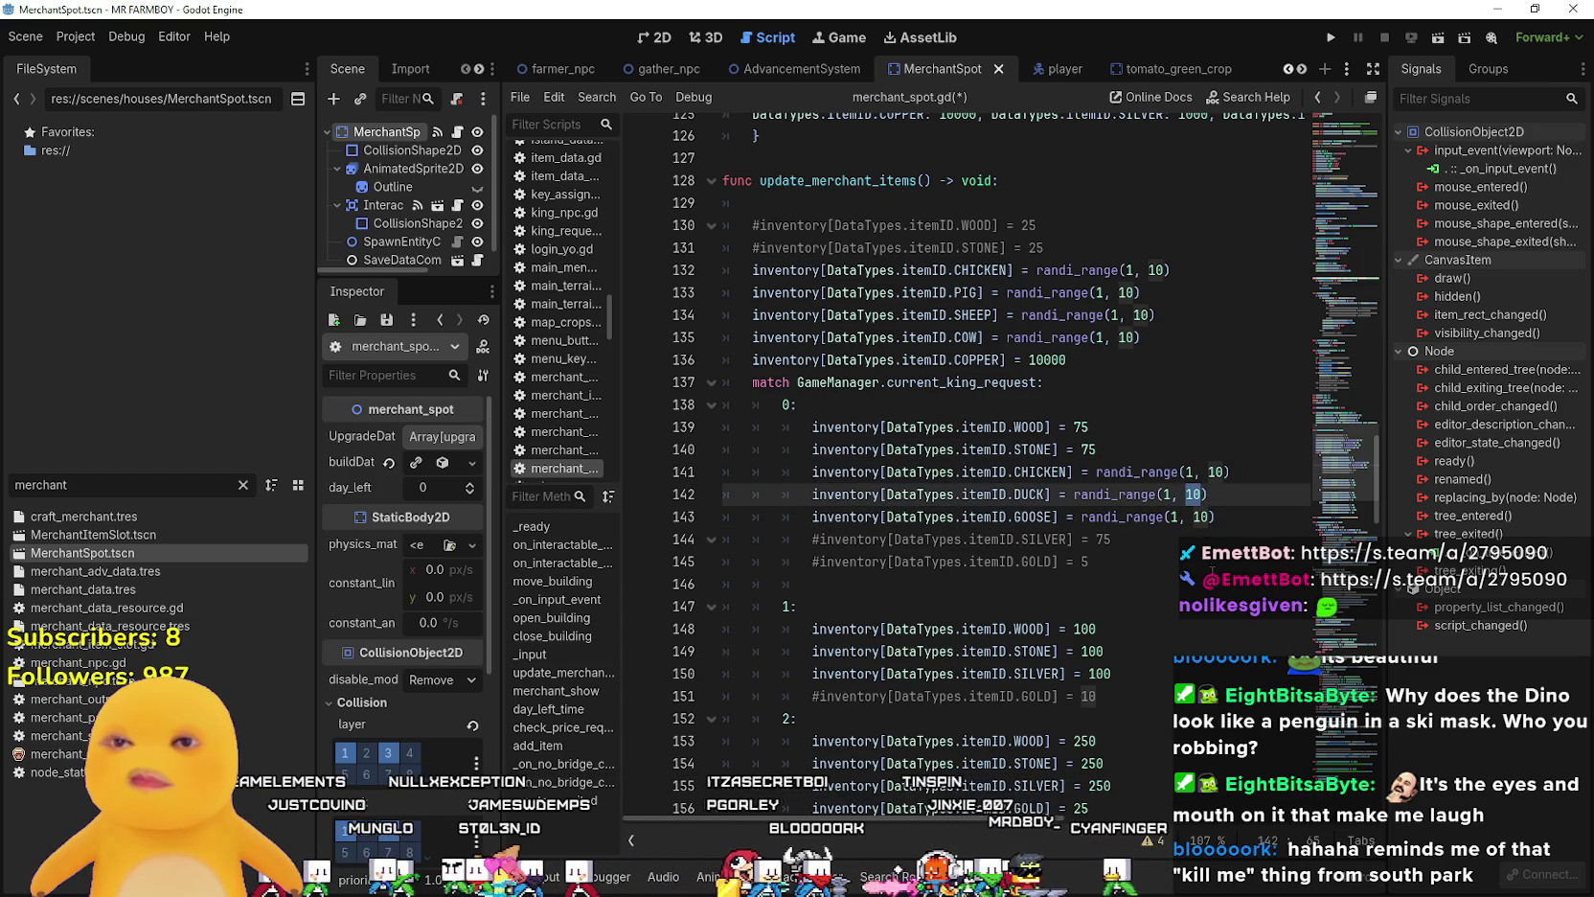
text(3)
double_click(1205, 518)
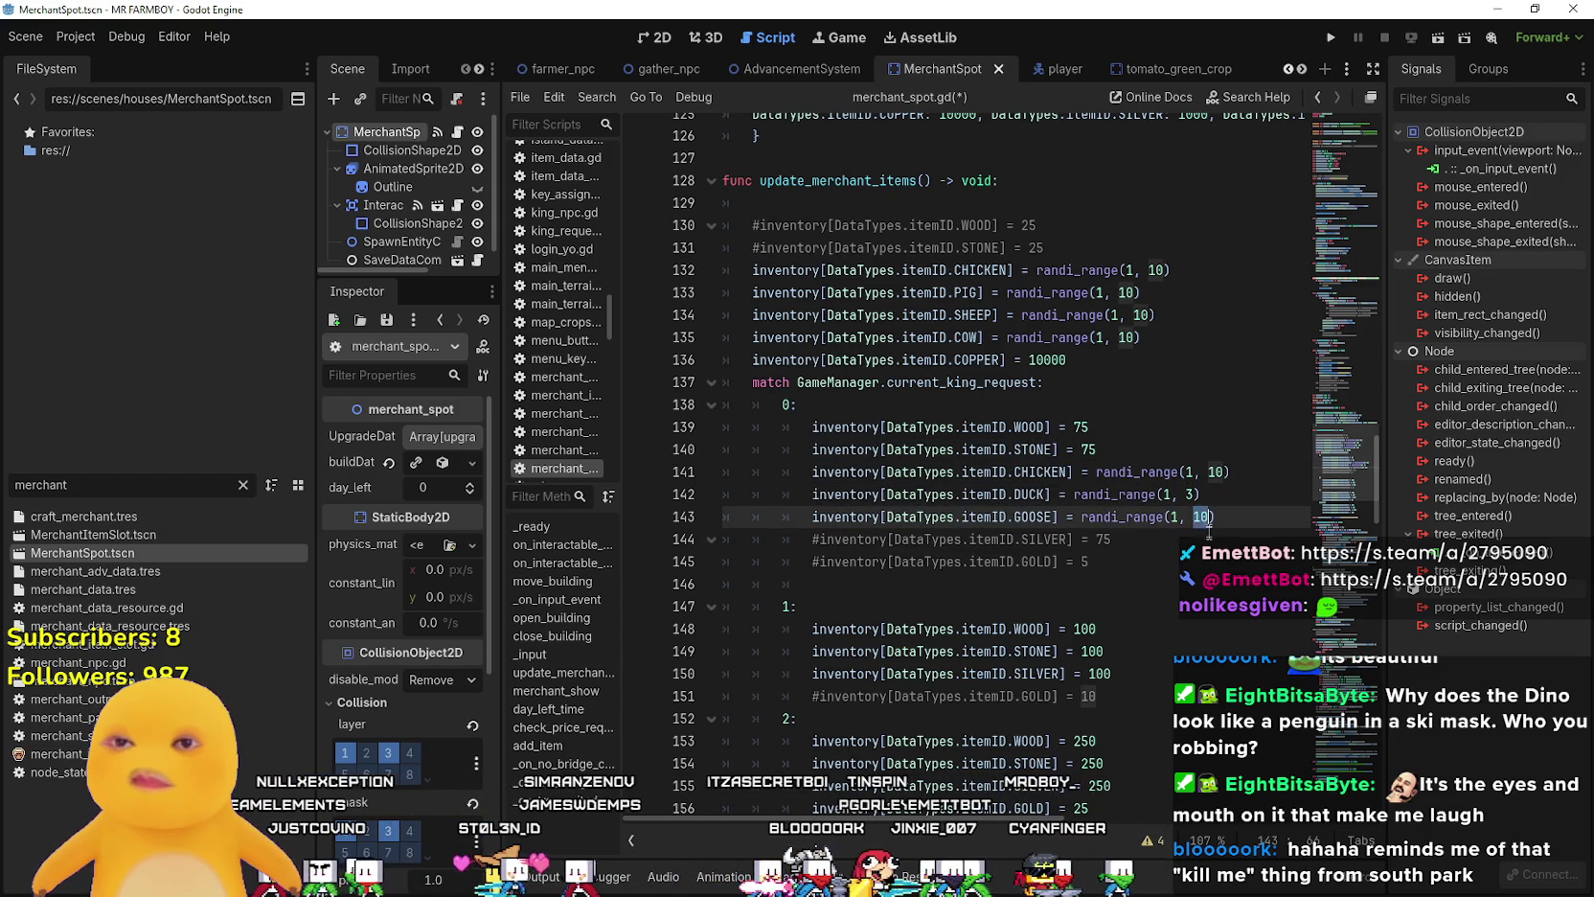
text(2)
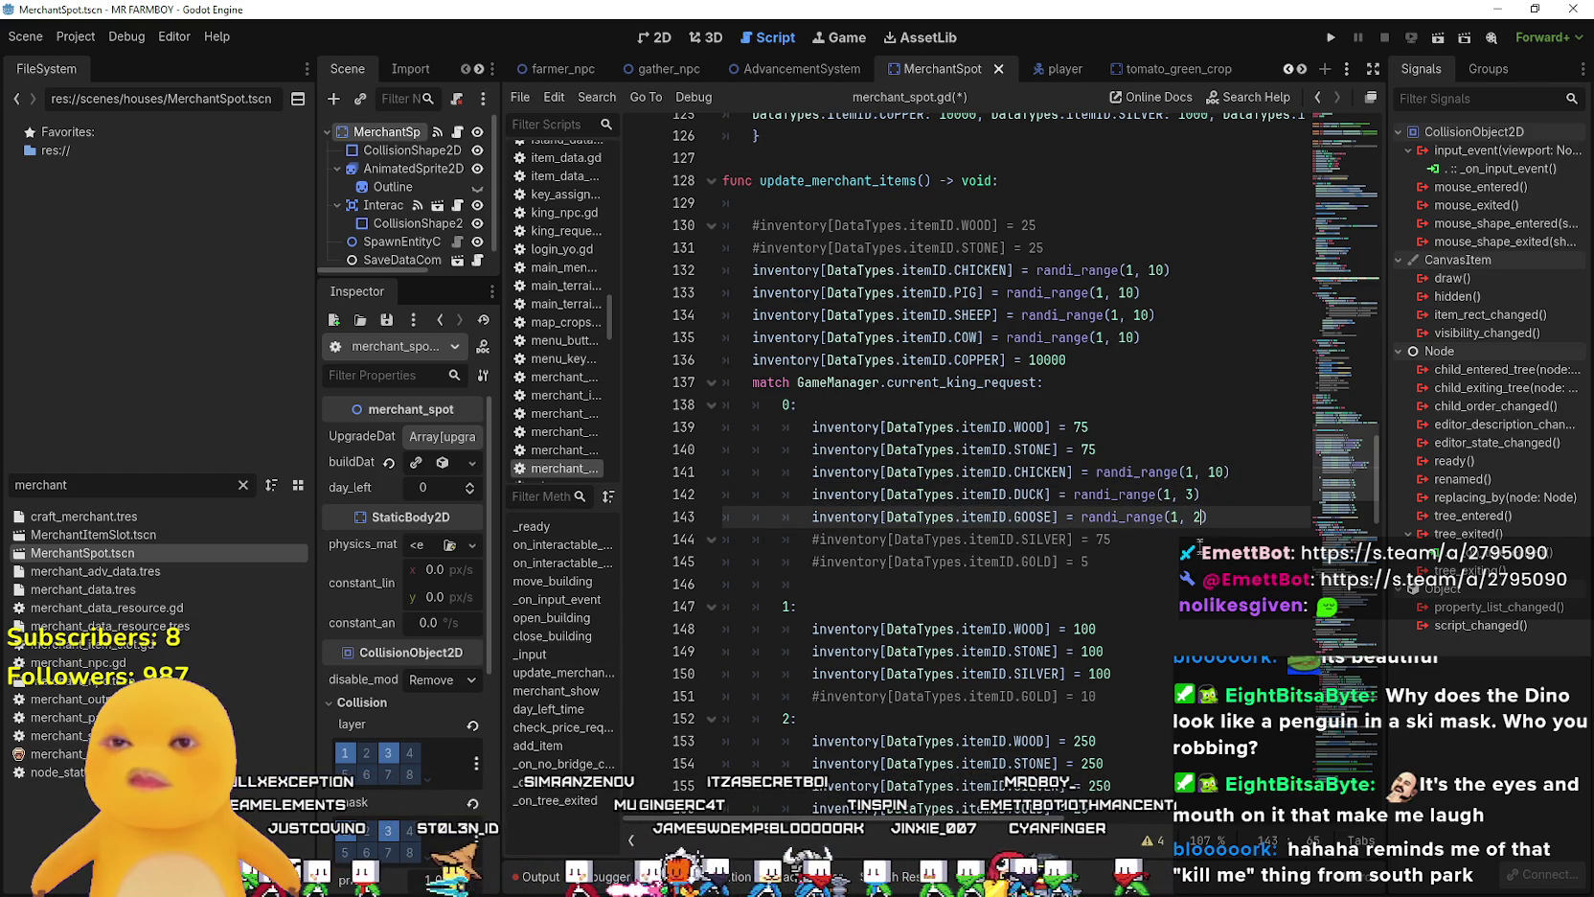
click(1189, 494)
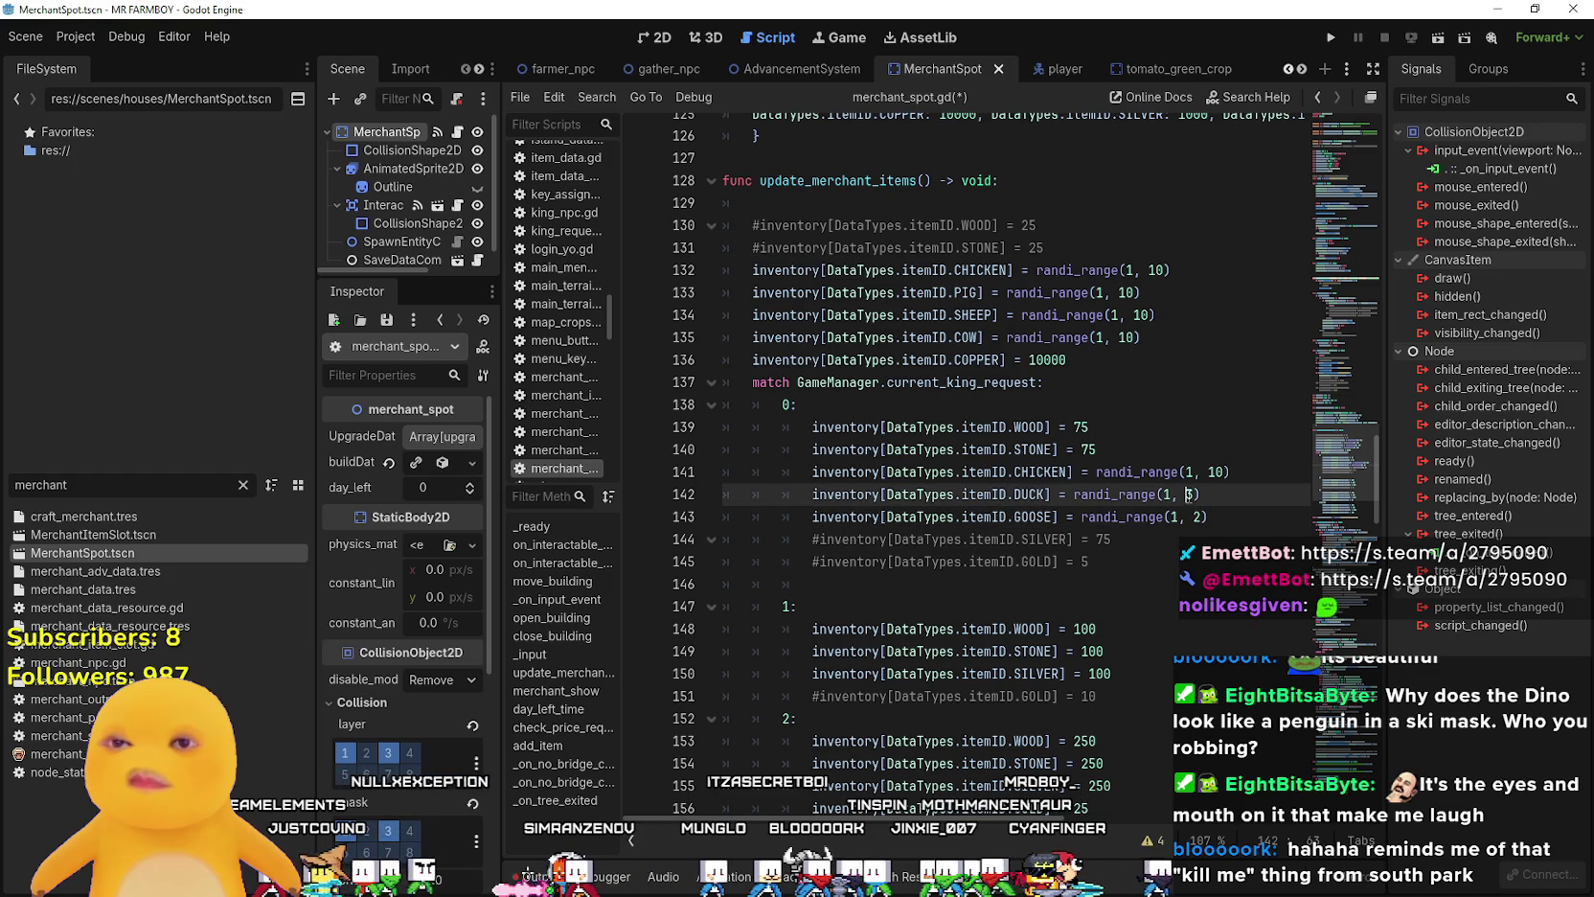
text(5)
click(1225, 519)
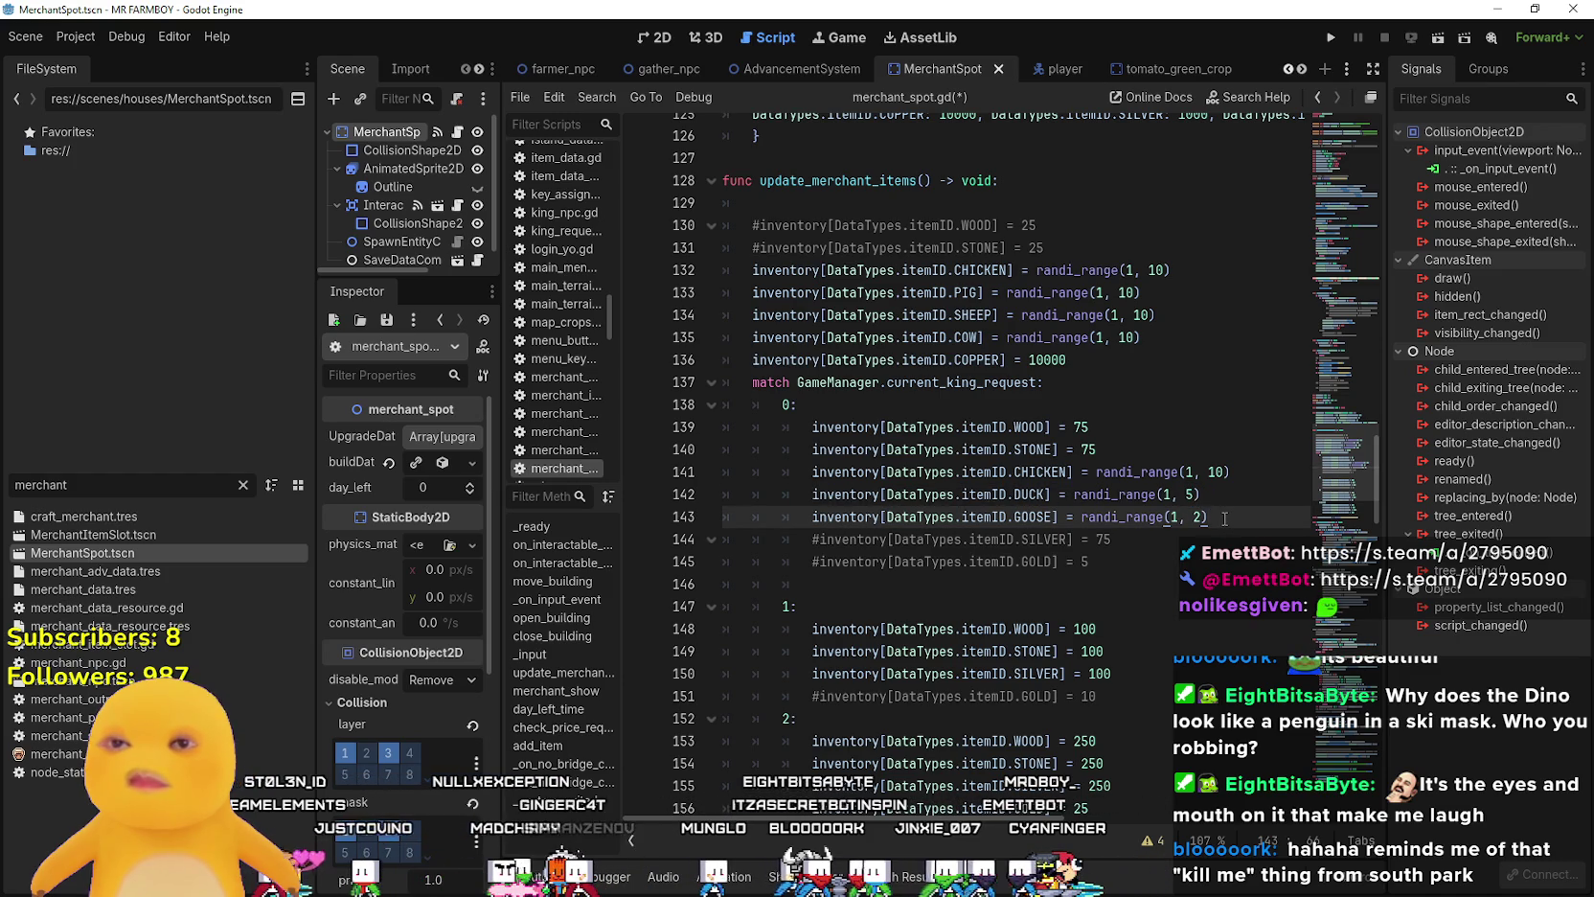
key(ctrl+s)
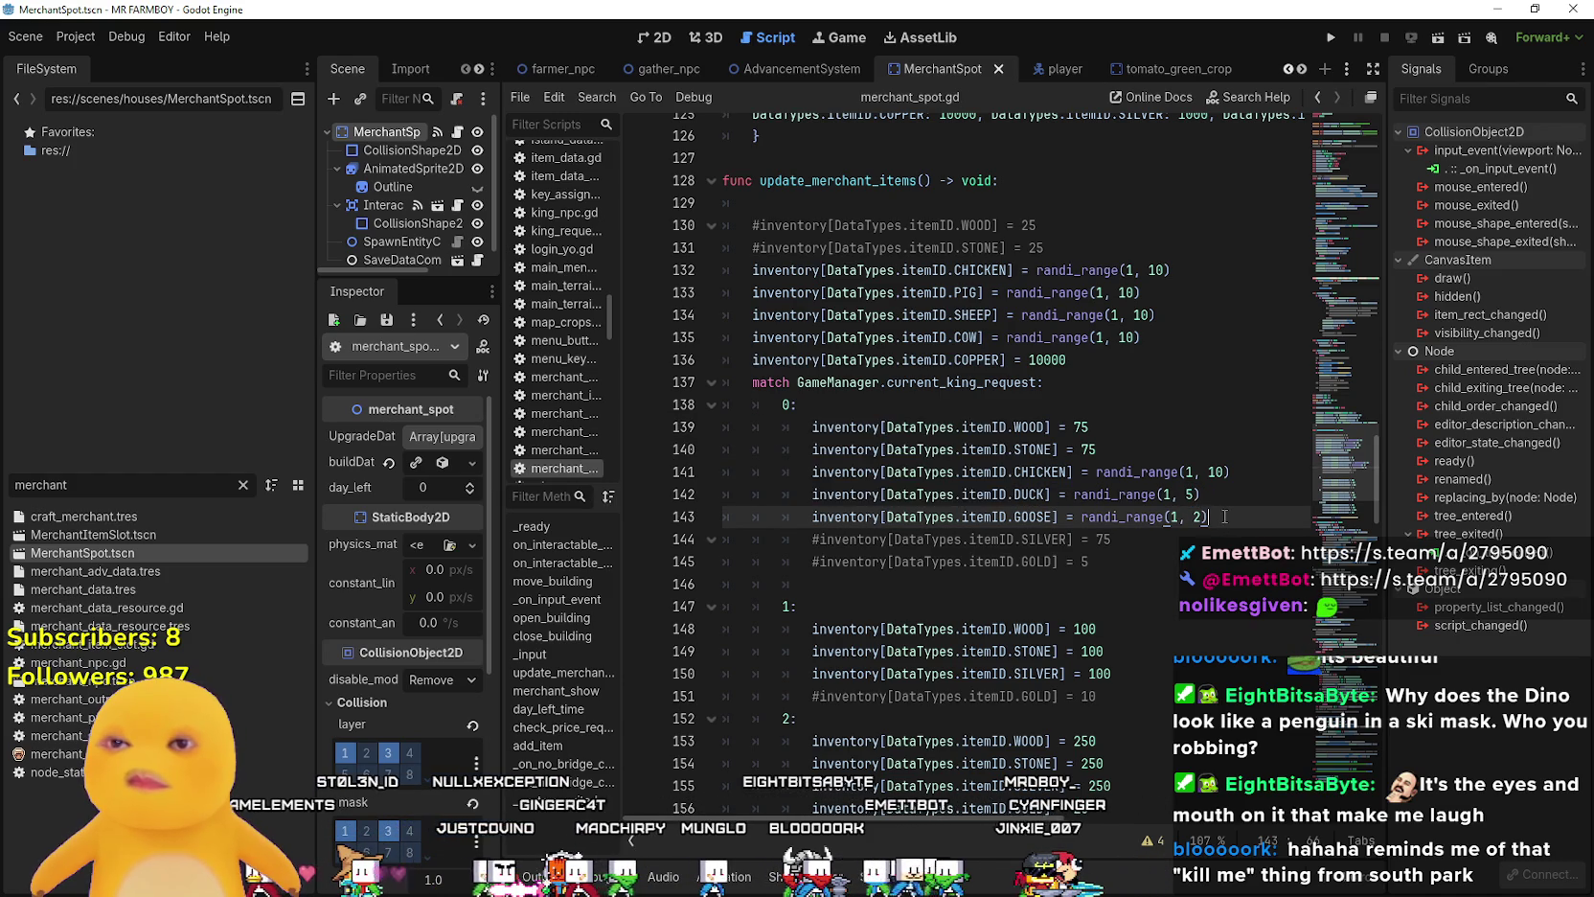
scroll(1246, 527, down, 2)
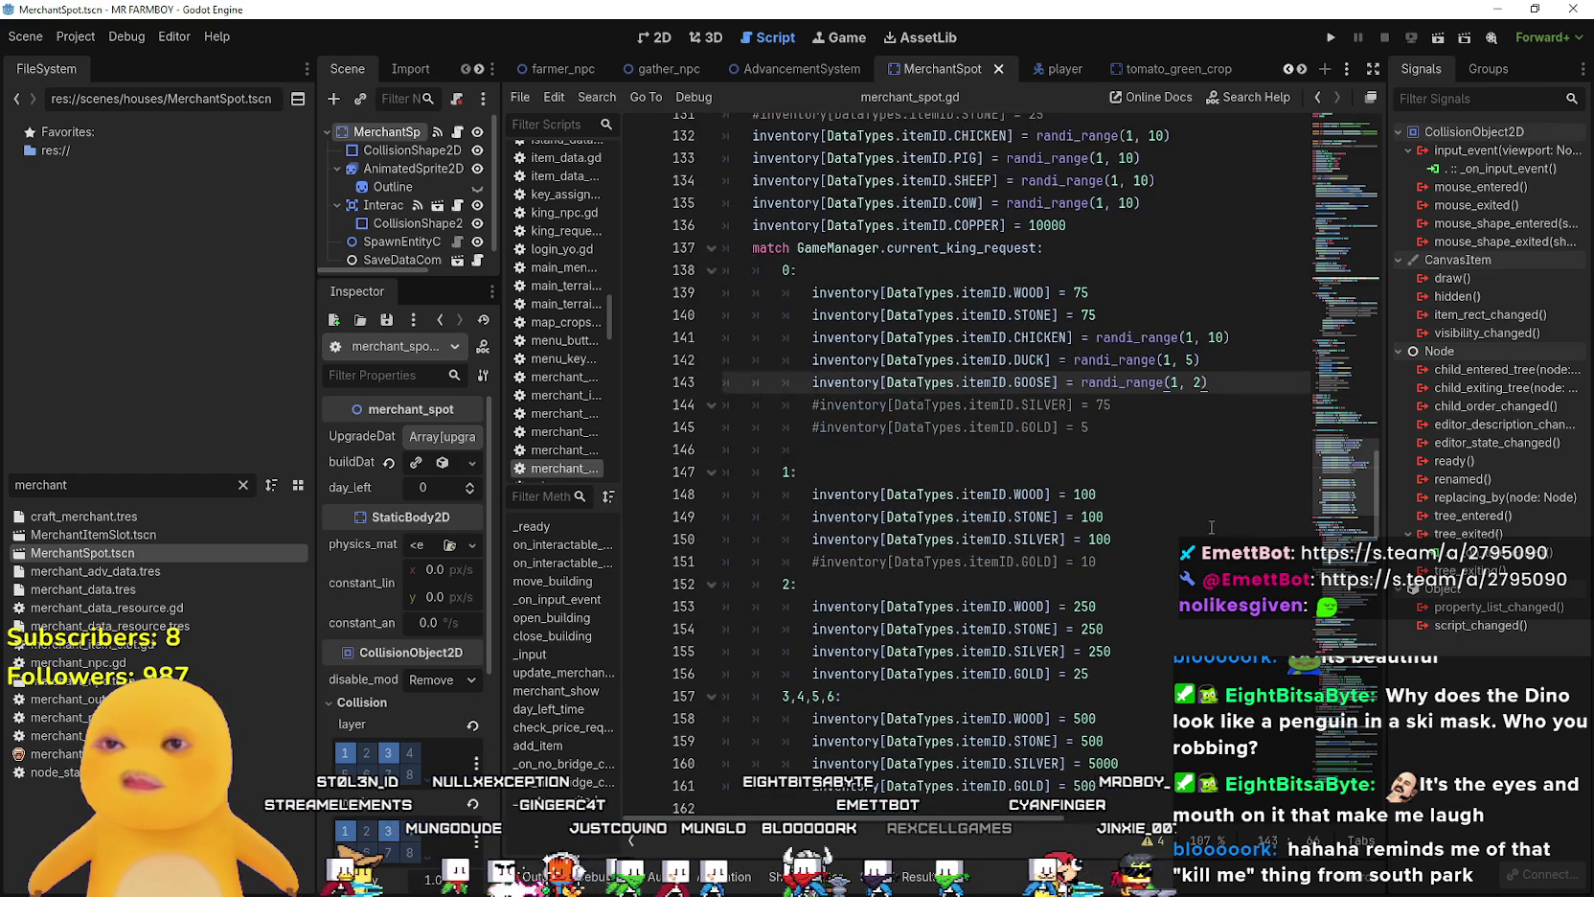
click(1209, 426)
key(ctrl+s)
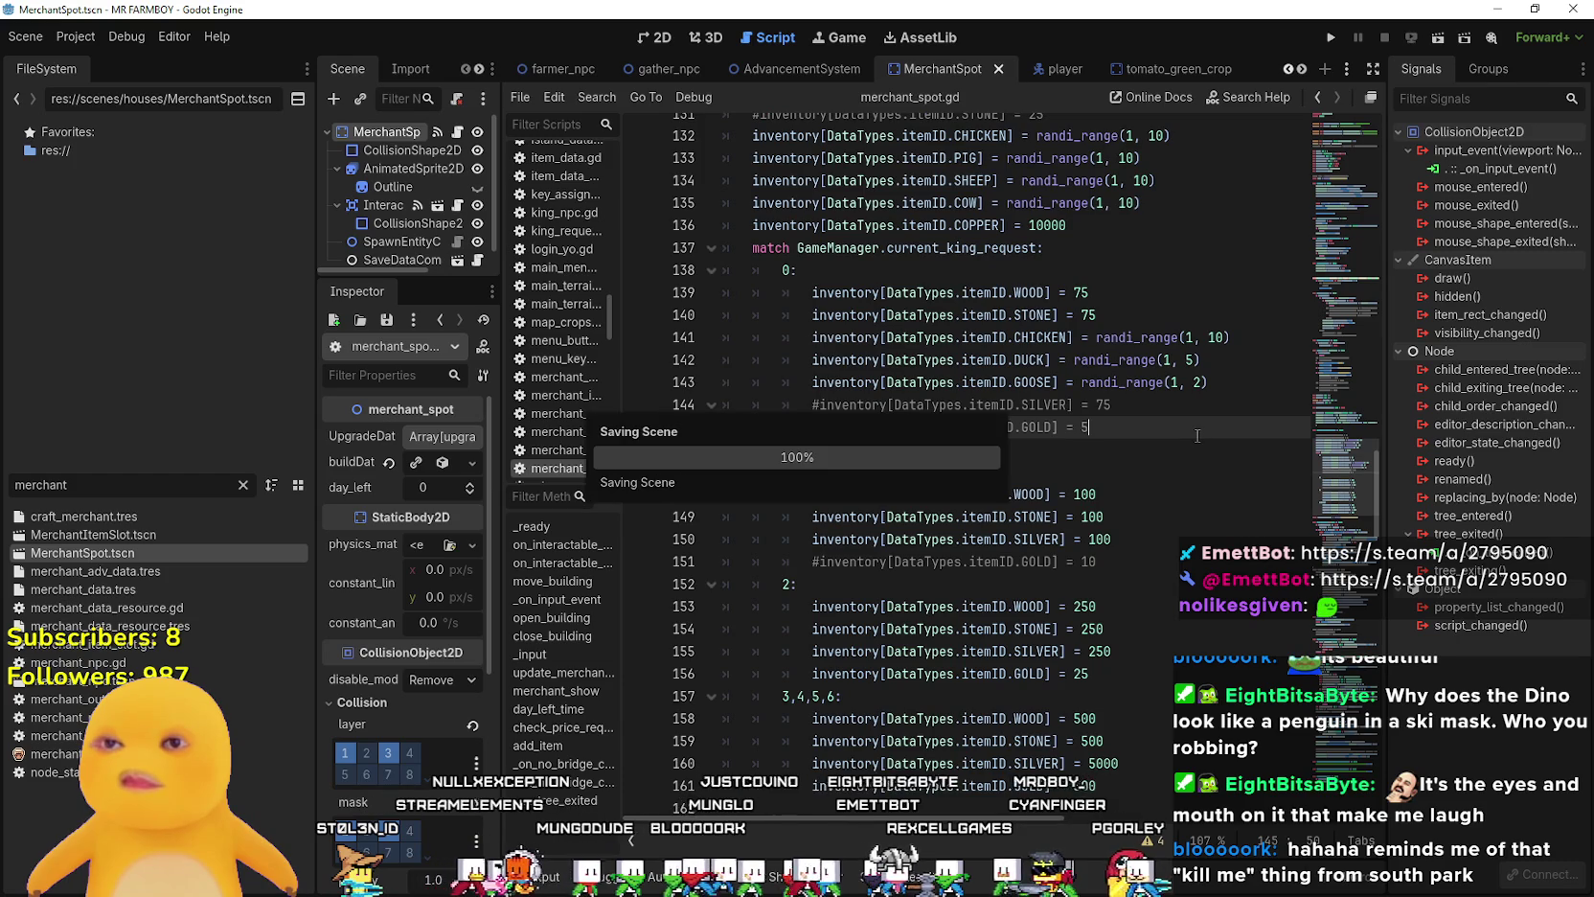
- Comment out the PIG, SHEEP and COW stock lines and save the script
scroll(1197, 433, up, 1)
click(752, 288)
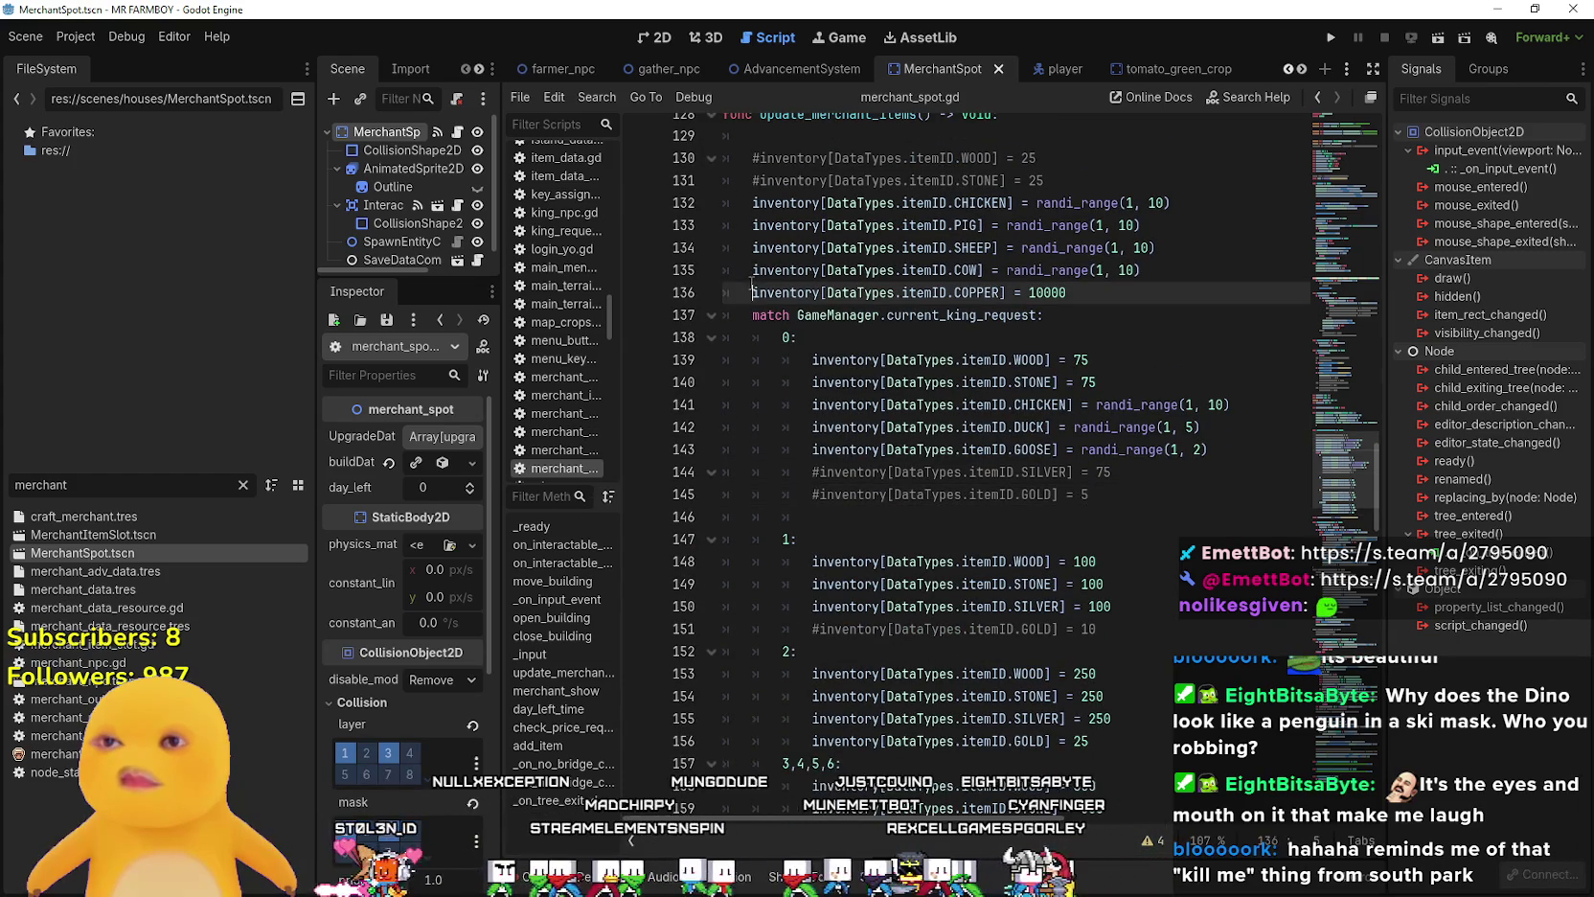
click(752, 270)
key(ctrl+k)
click(752, 247)
key(ctrl+k)
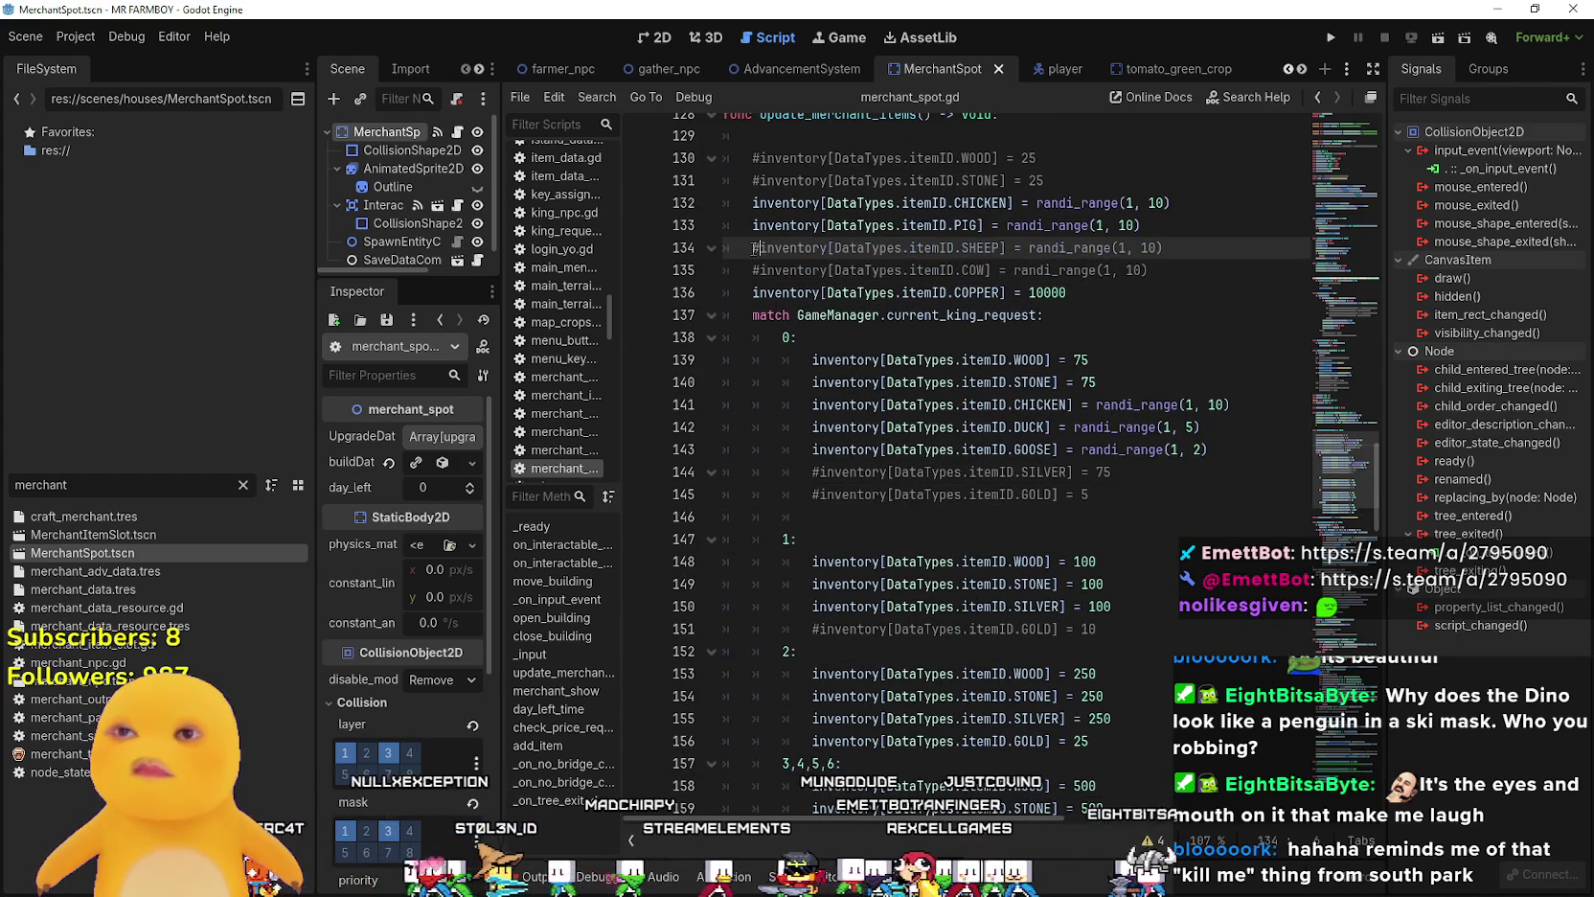
click(752, 225)
key(ctrl+k)
click(1164, 247)
key(ctrl+k)
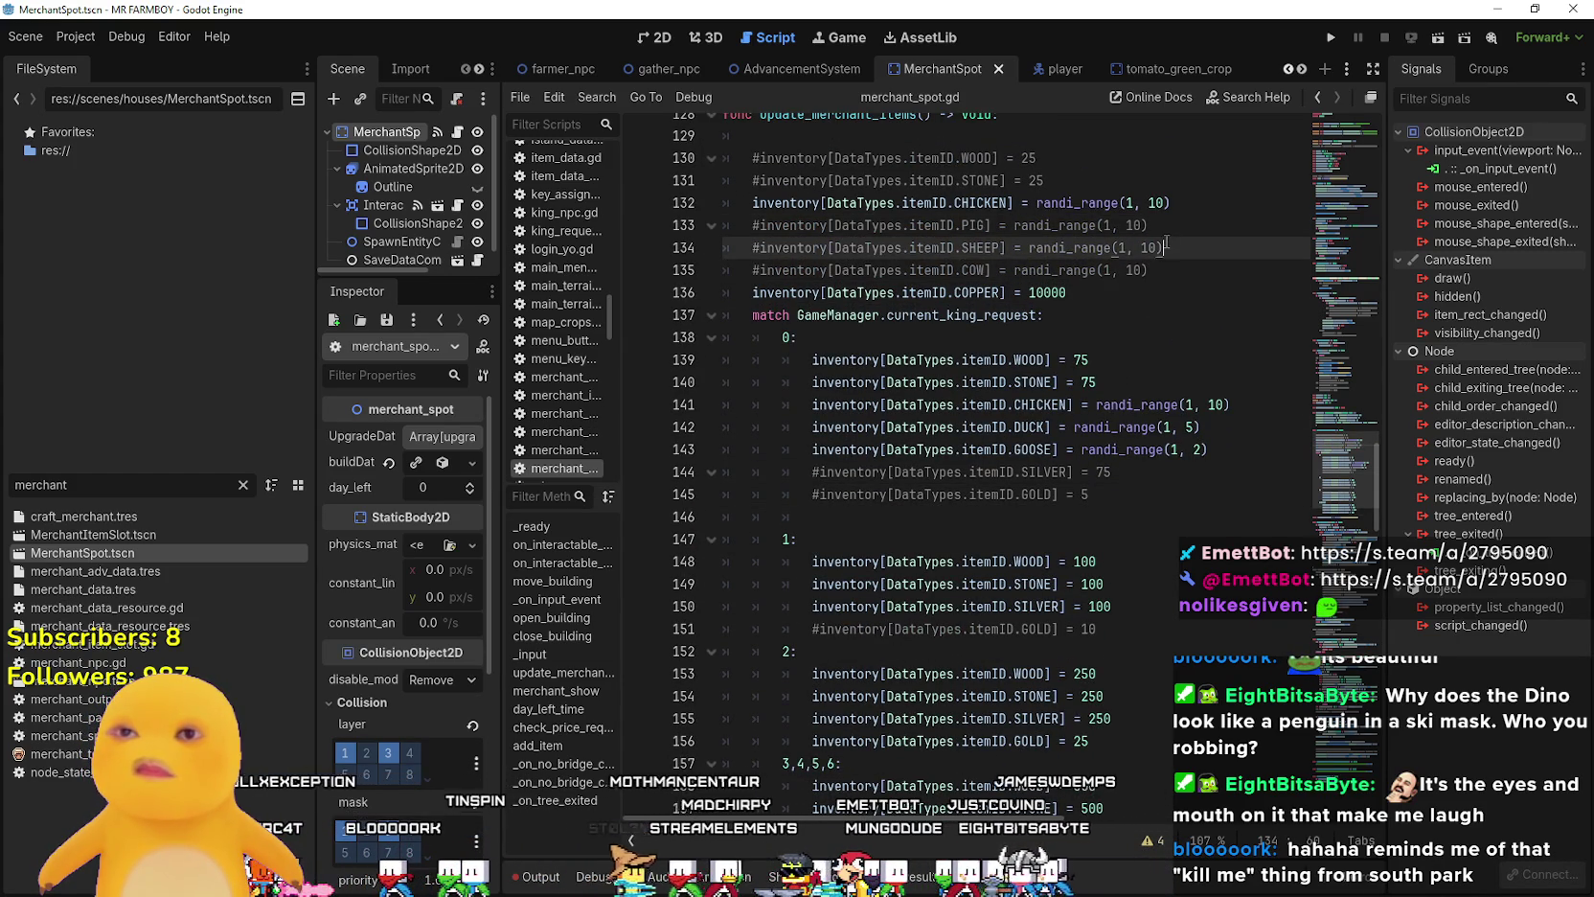
drag(1163, 248, 753, 245)
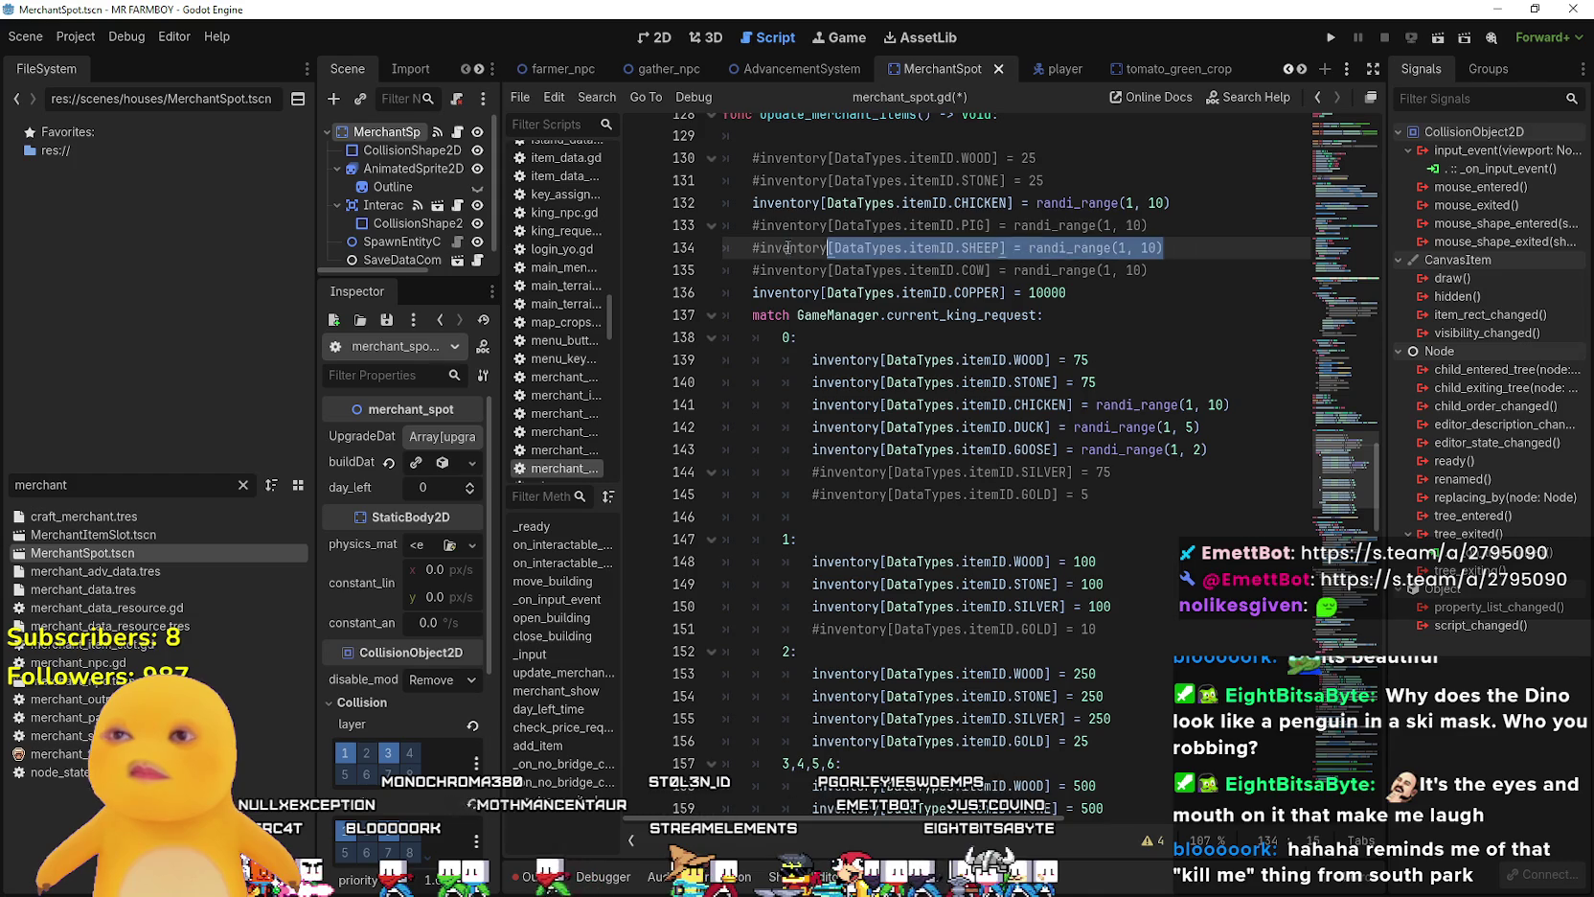
click(947, 293)
key(ctrl+s)
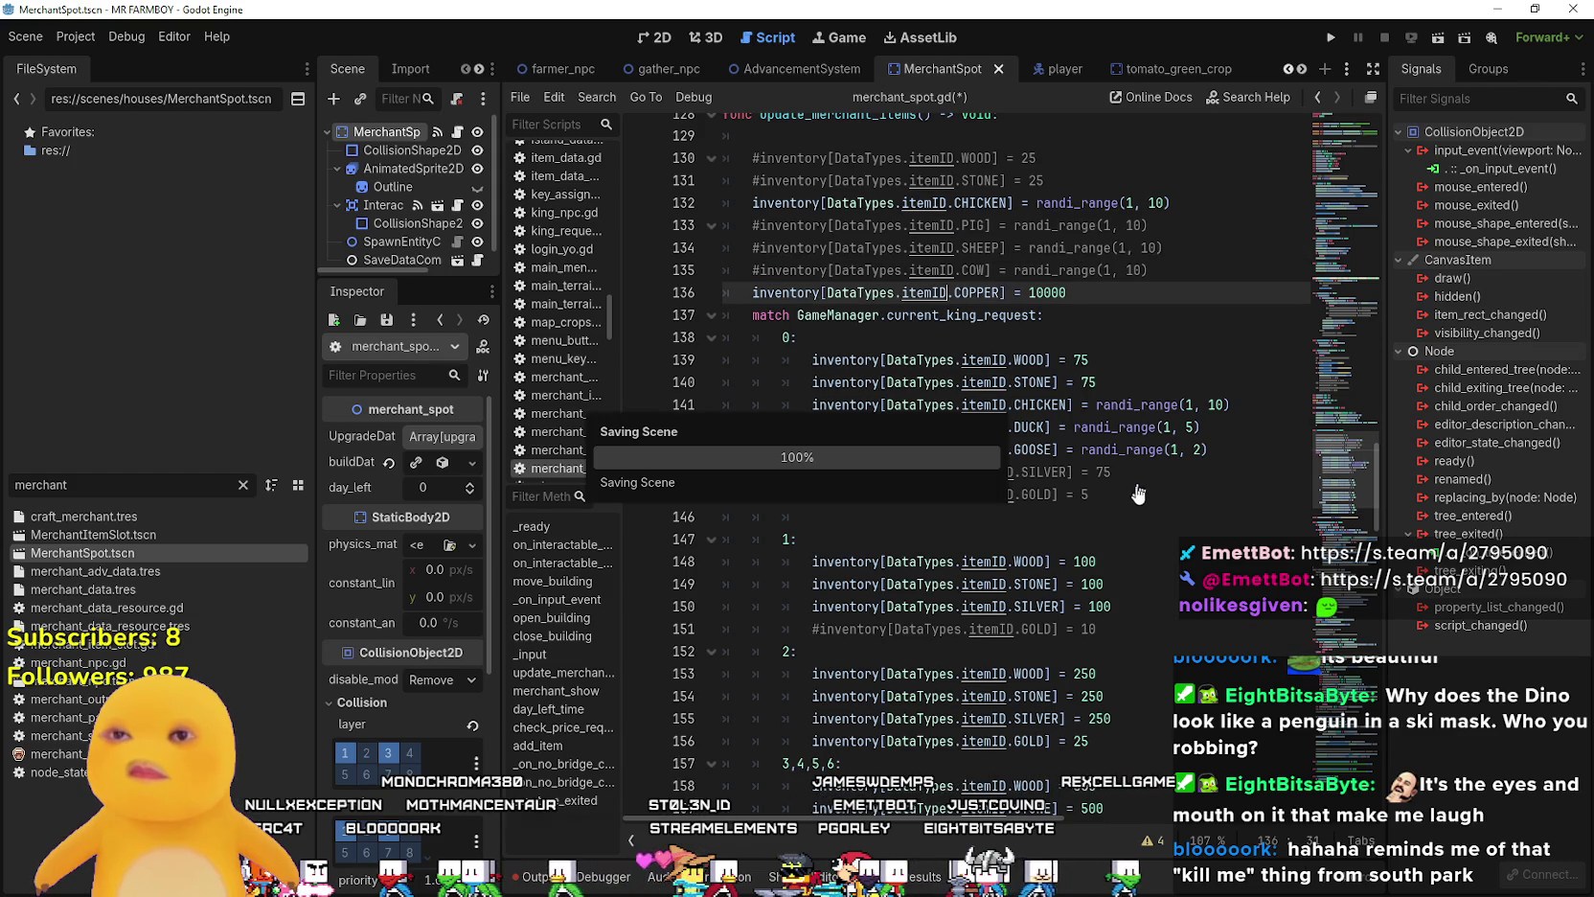
- Run the MR FARMBOY game from the editor with F5
click(1143, 449)
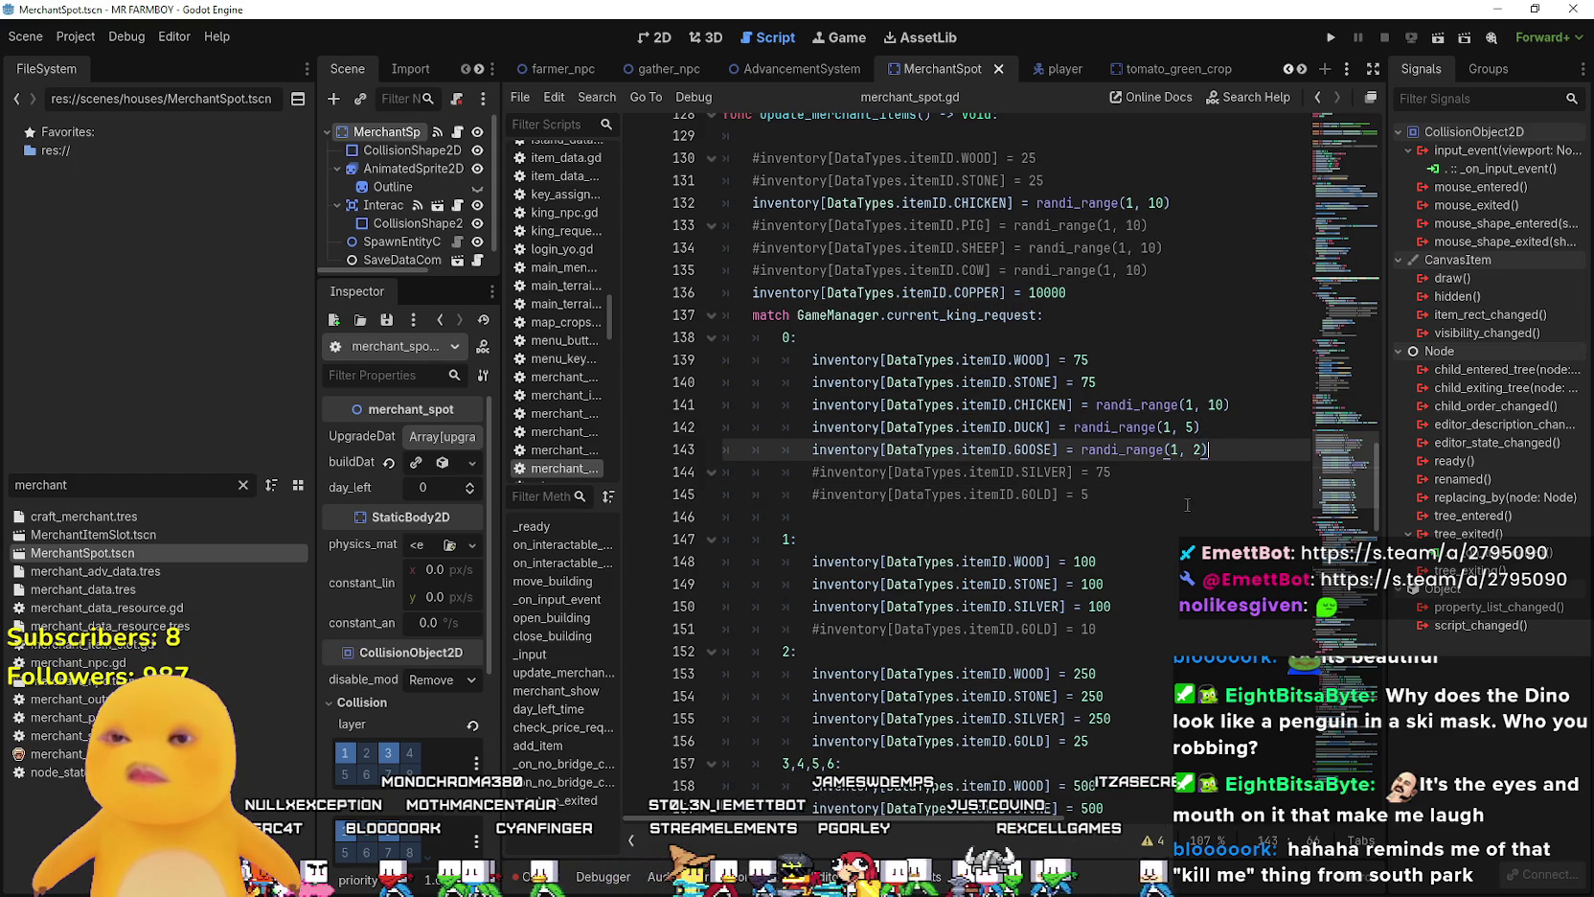
key(Down)
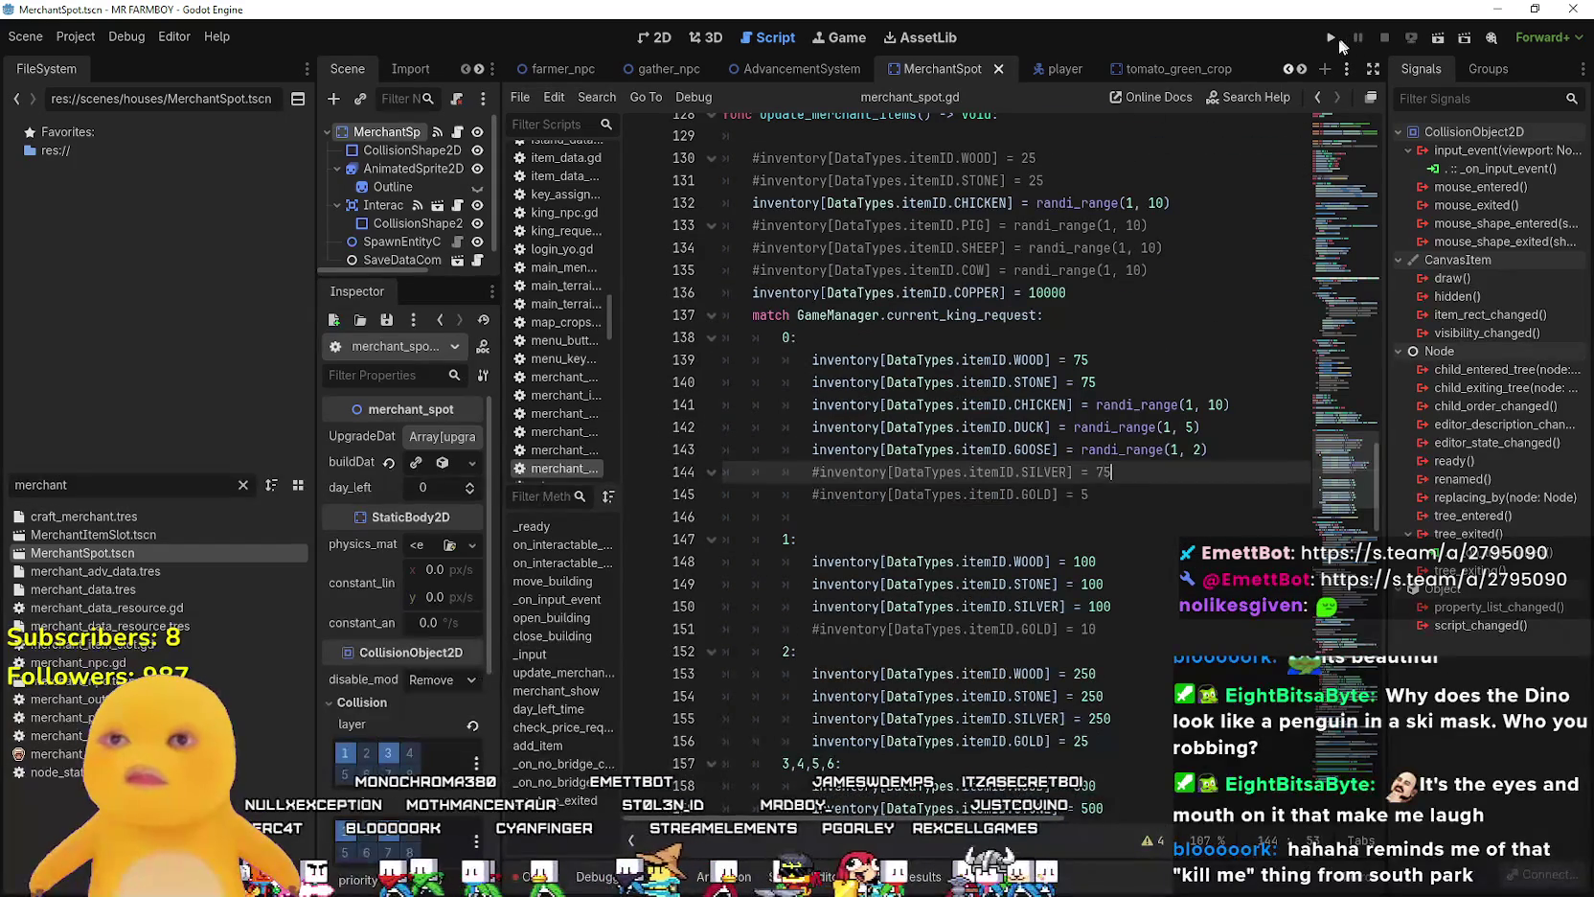
key(F5)
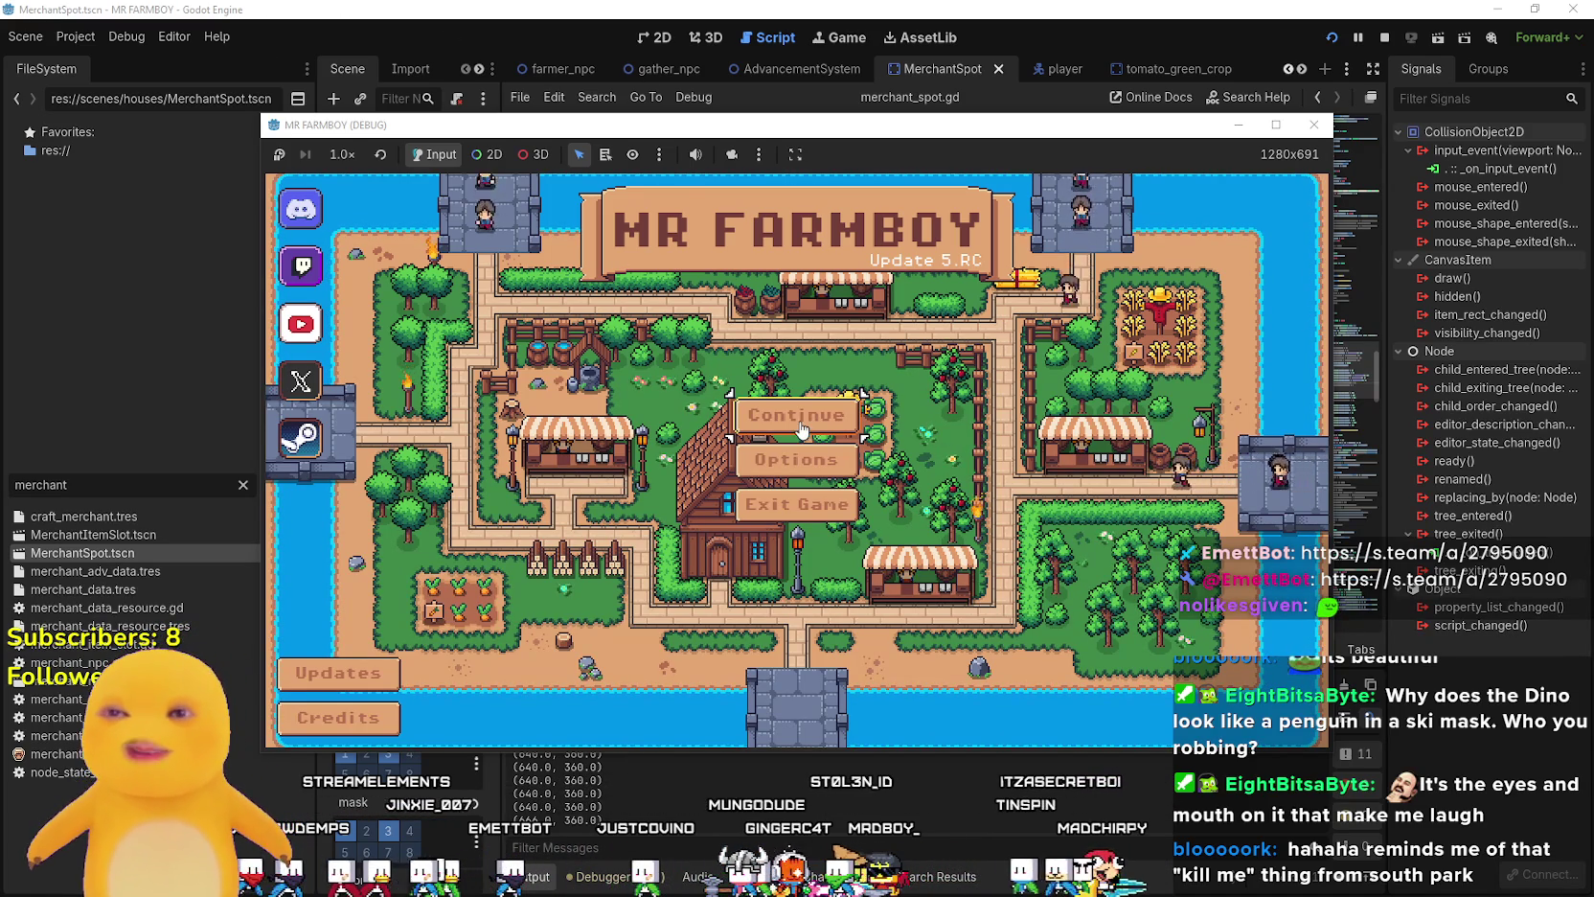
- Create a Balanced Economy save in slot 1, start farming, and maximise the game window
click(851, 420)
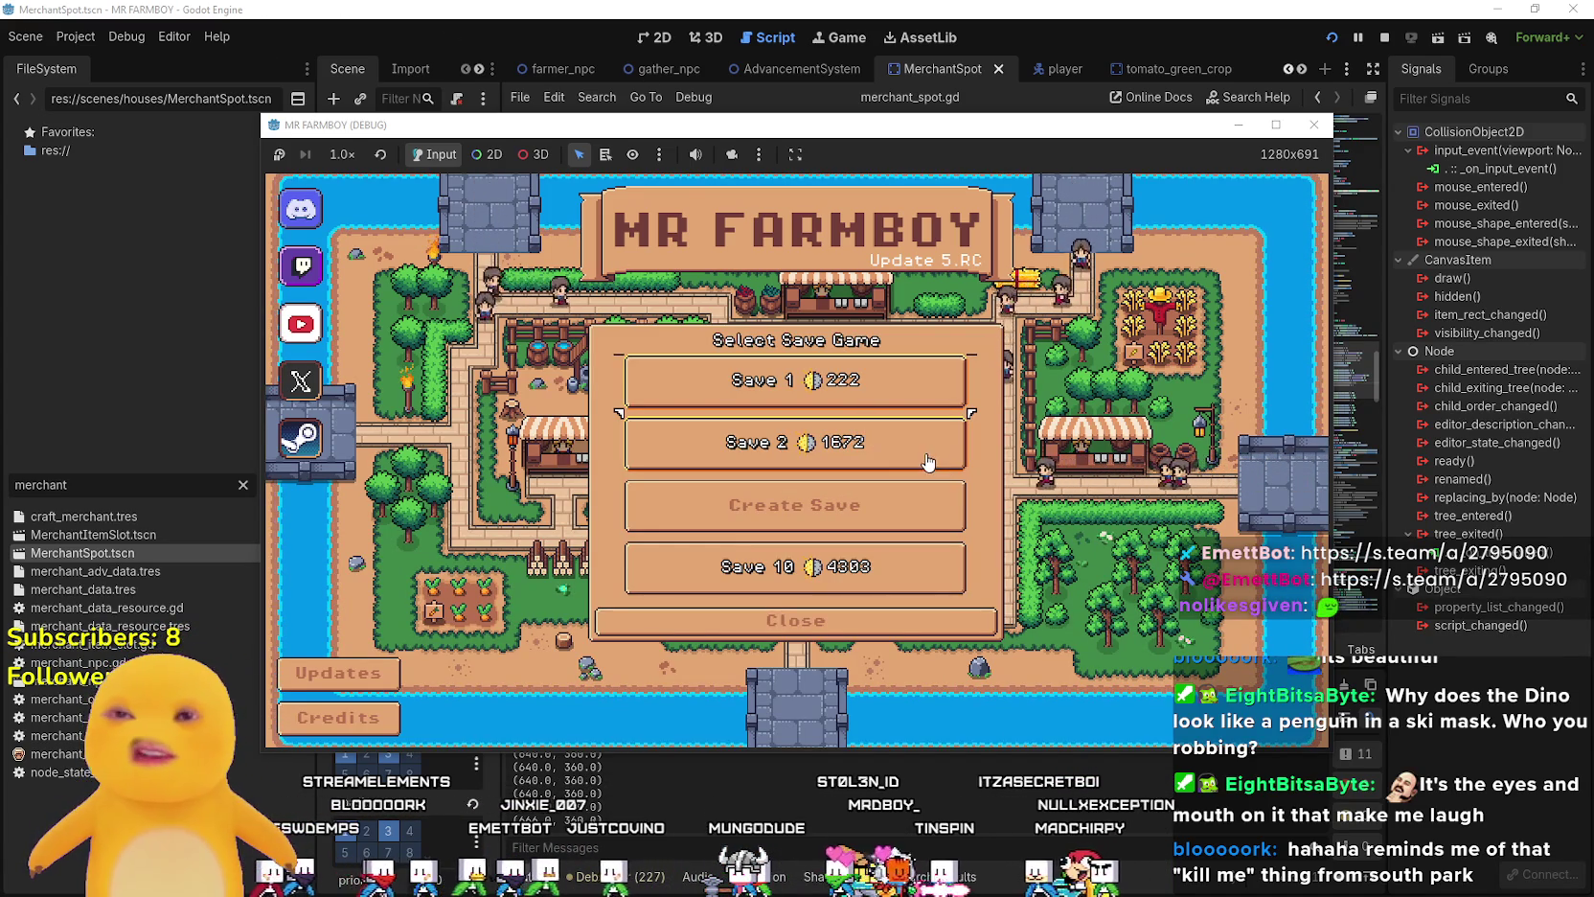
click(824, 381)
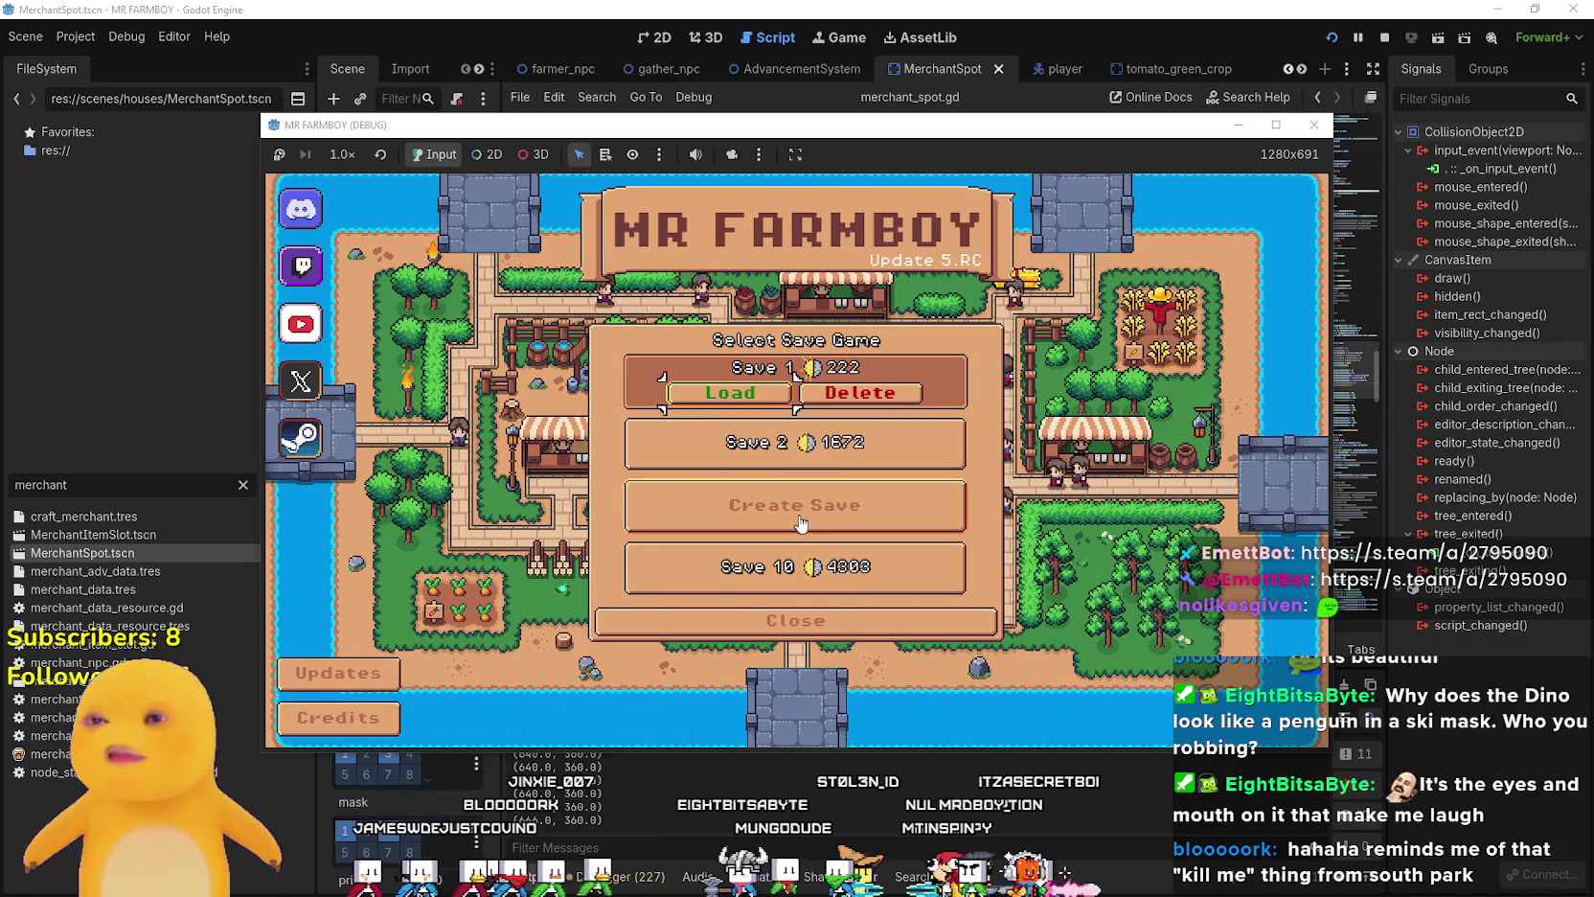
click(794, 505)
click(795, 382)
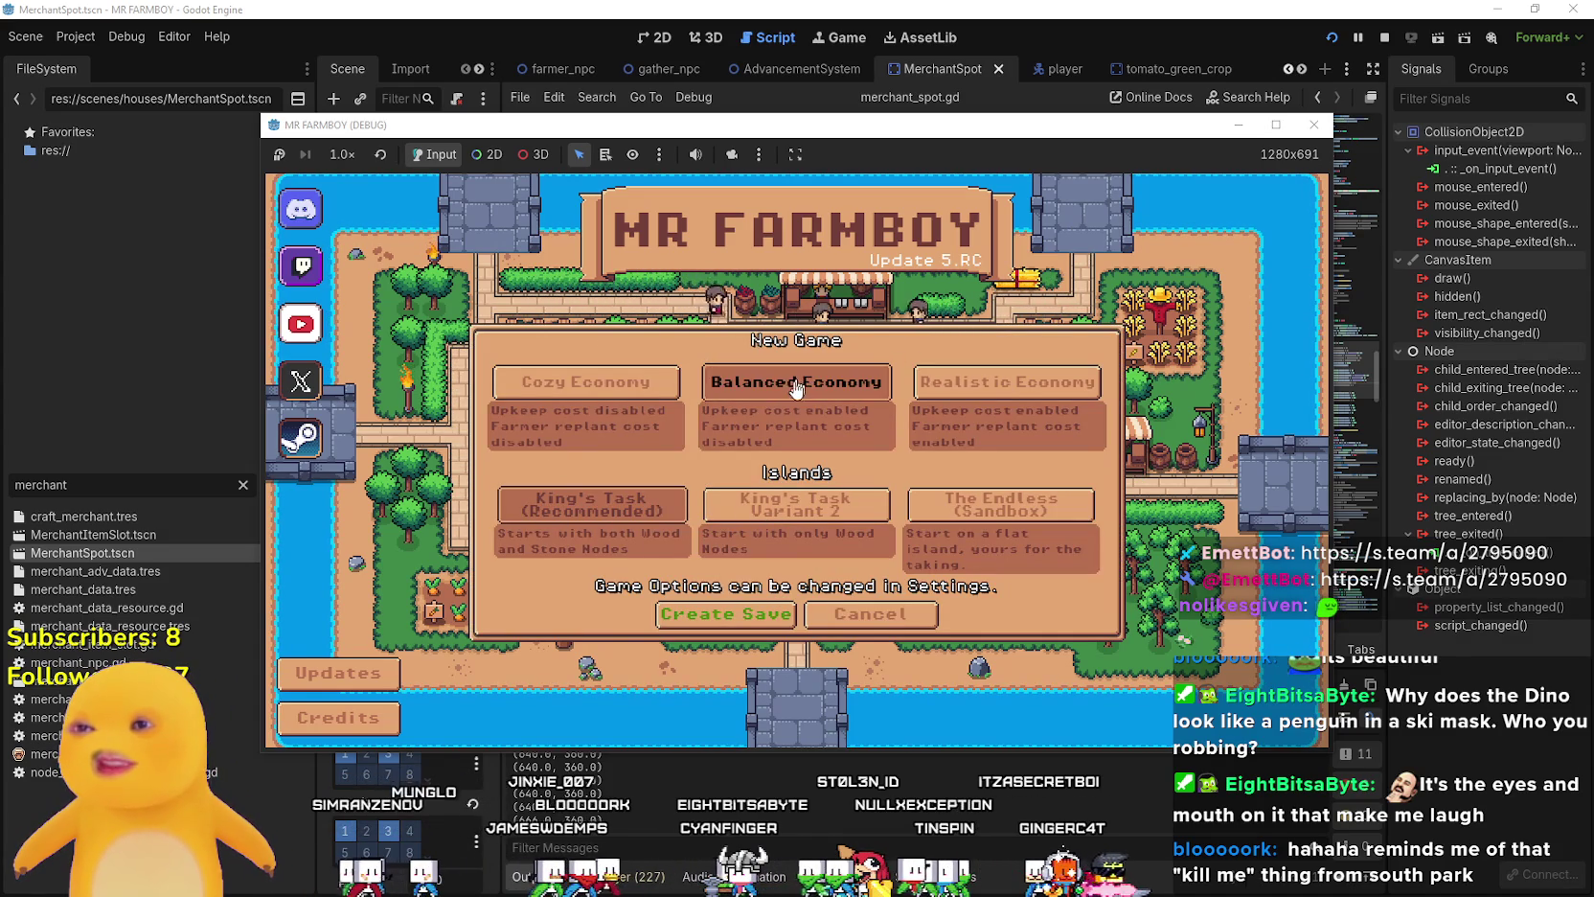
click(766, 614)
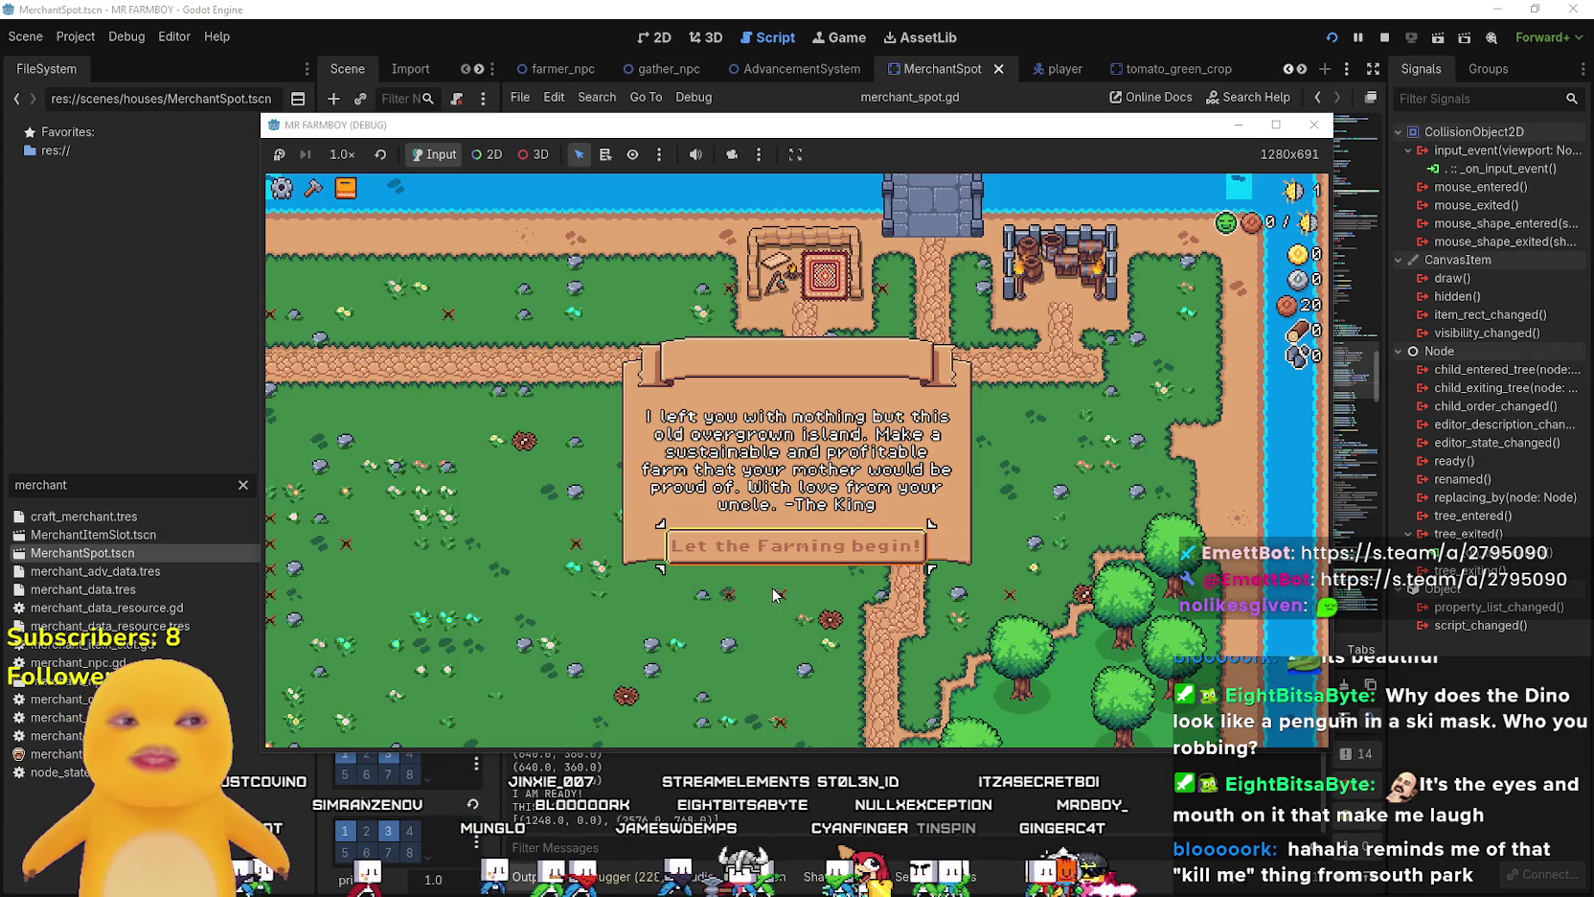
click(847, 550)
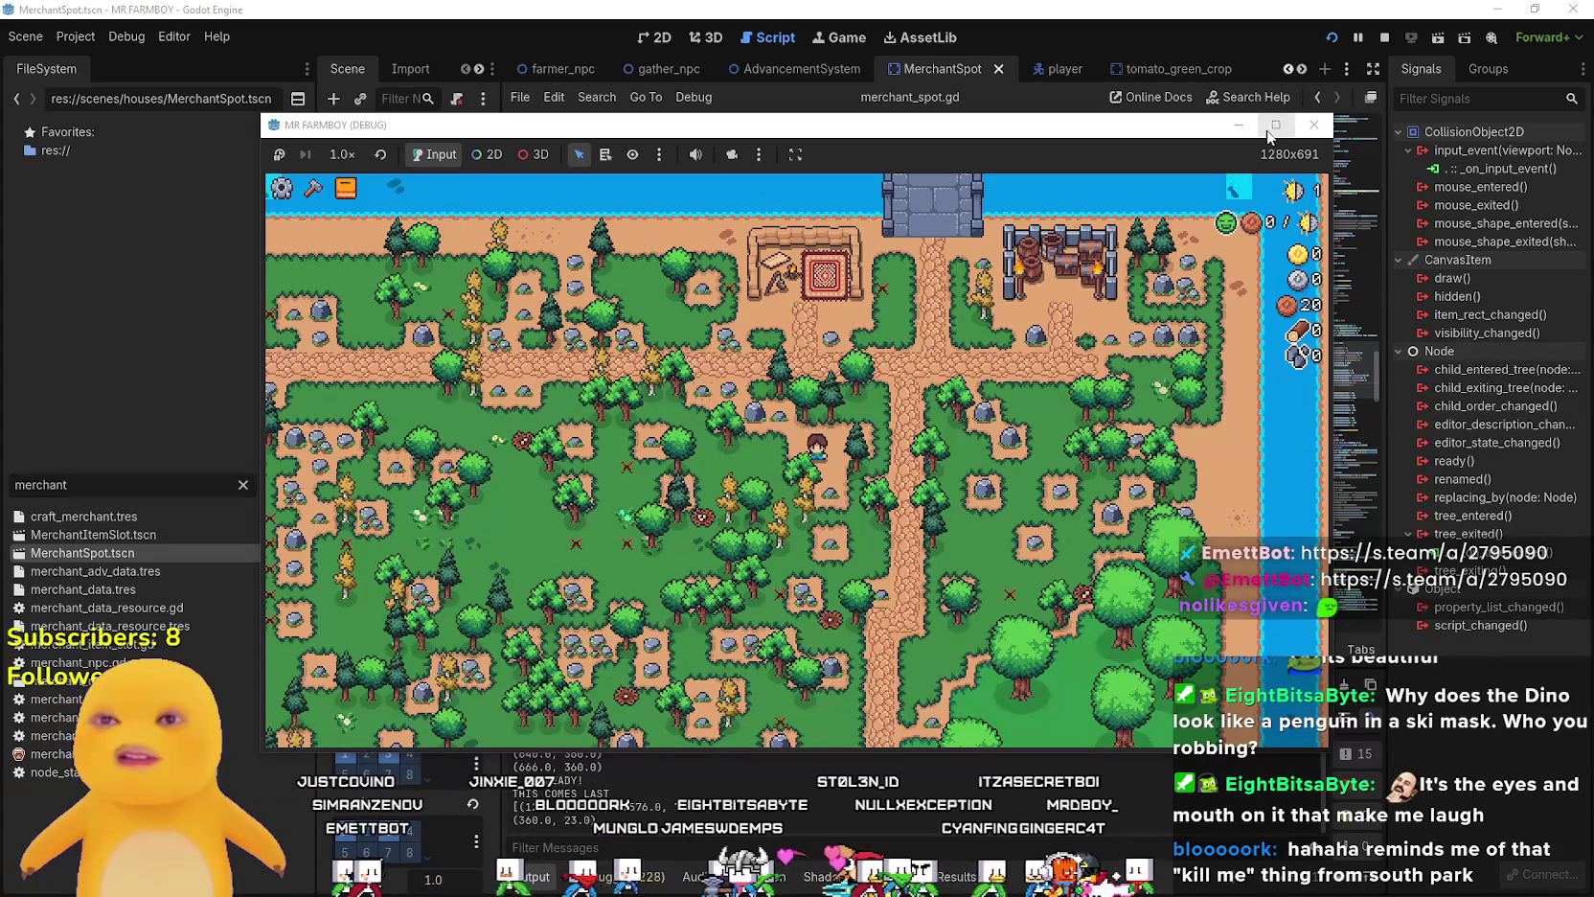
click(1275, 126)
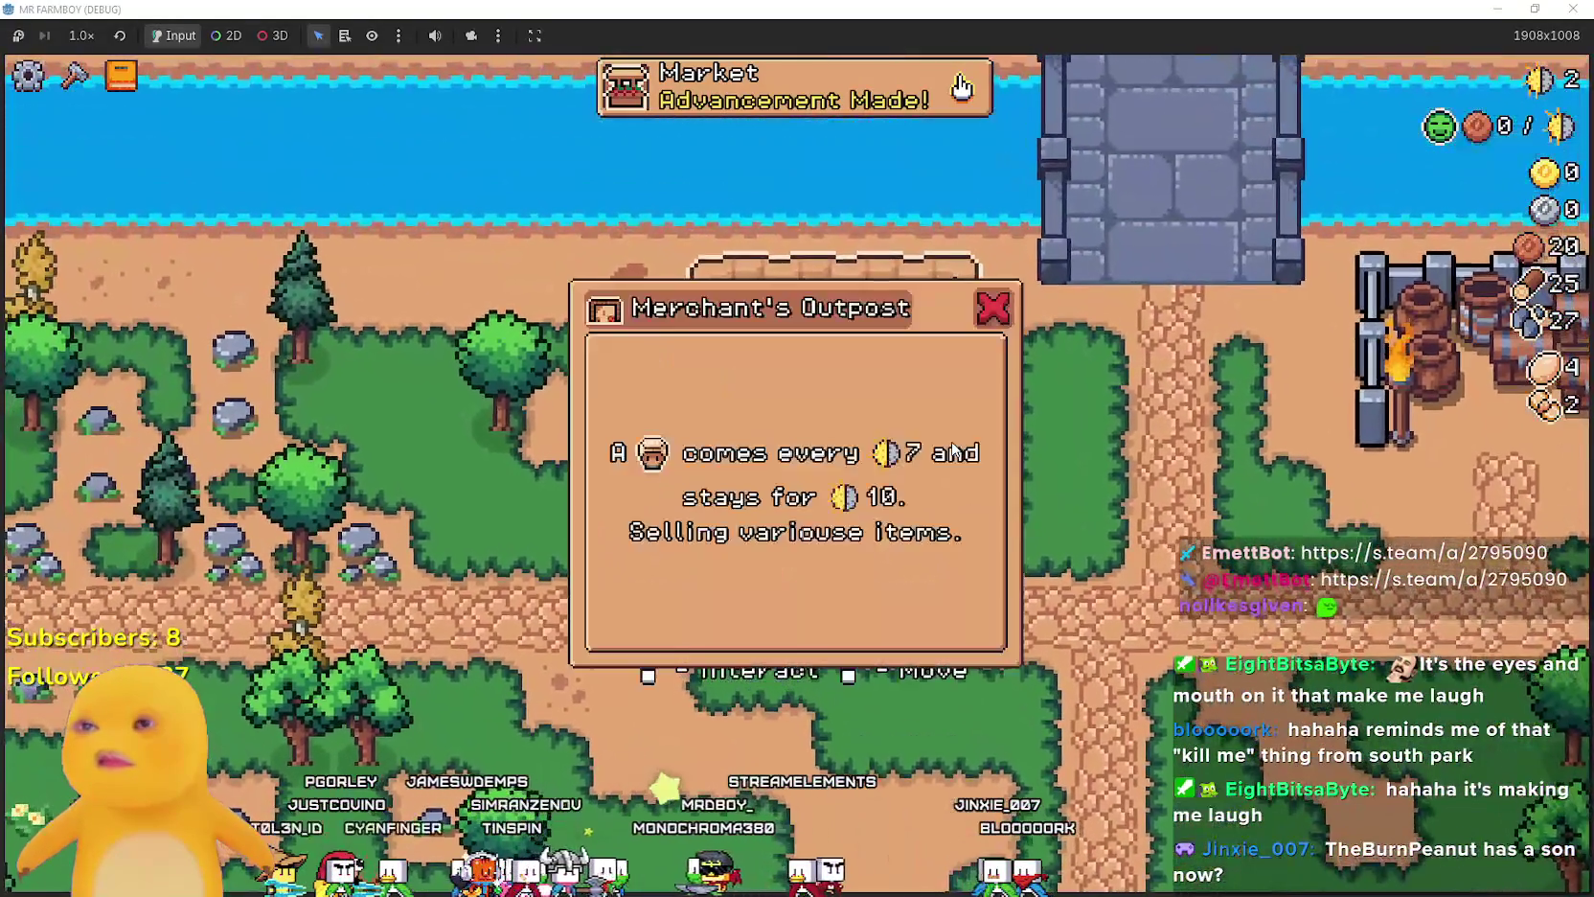
- Dismiss the Merchant's Outpost info, view the Market advancement, and set game speed to 4.0×
click(952, 443)
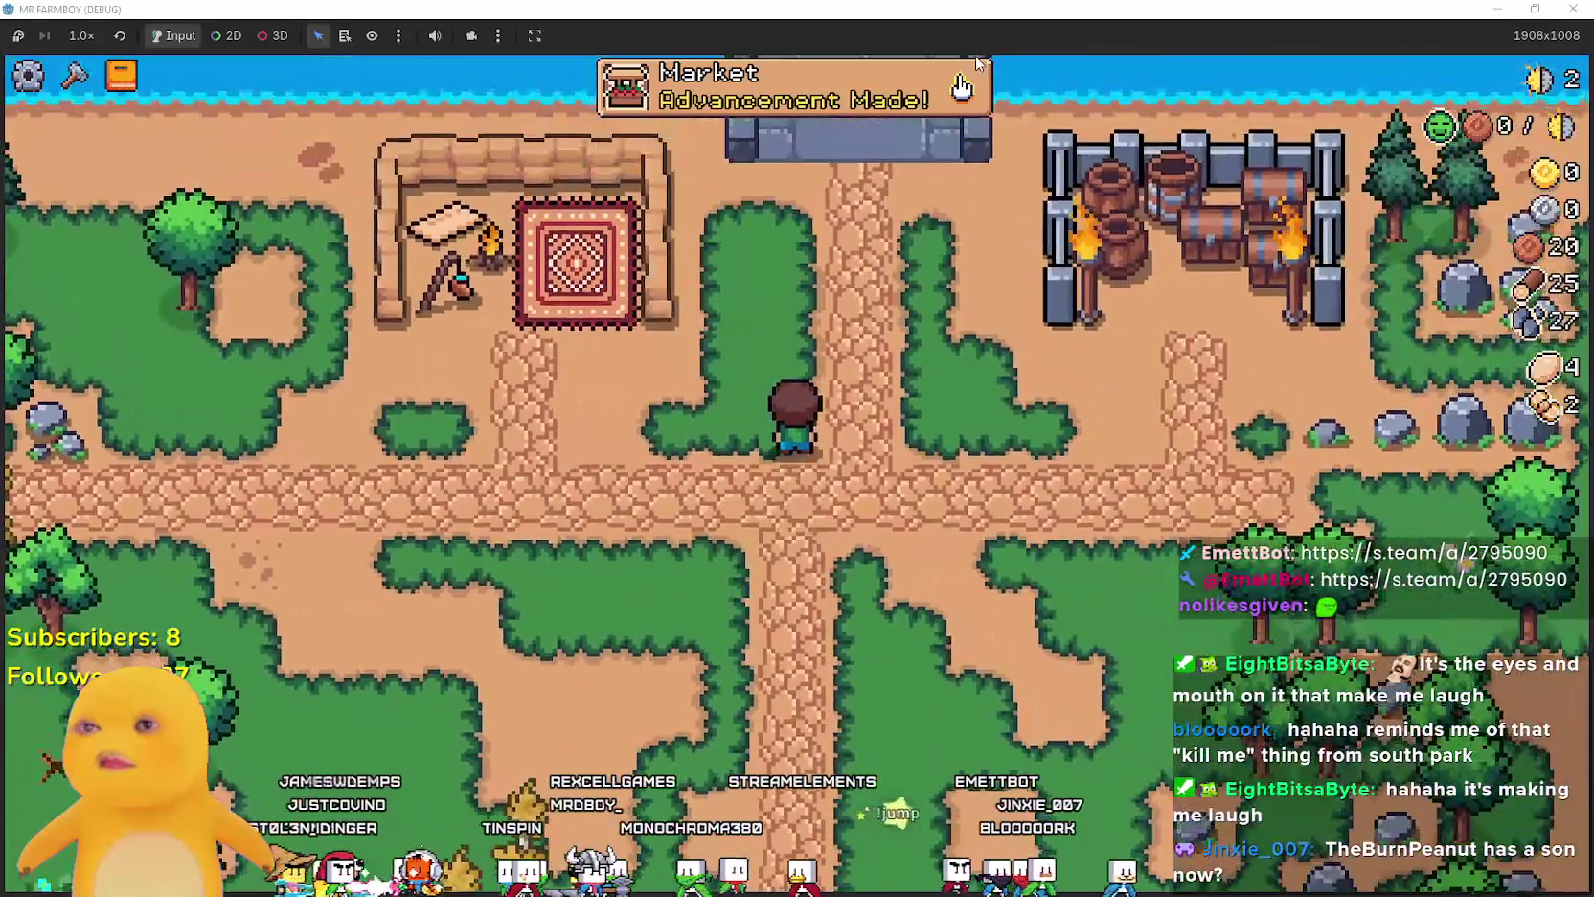
click(962, 84)
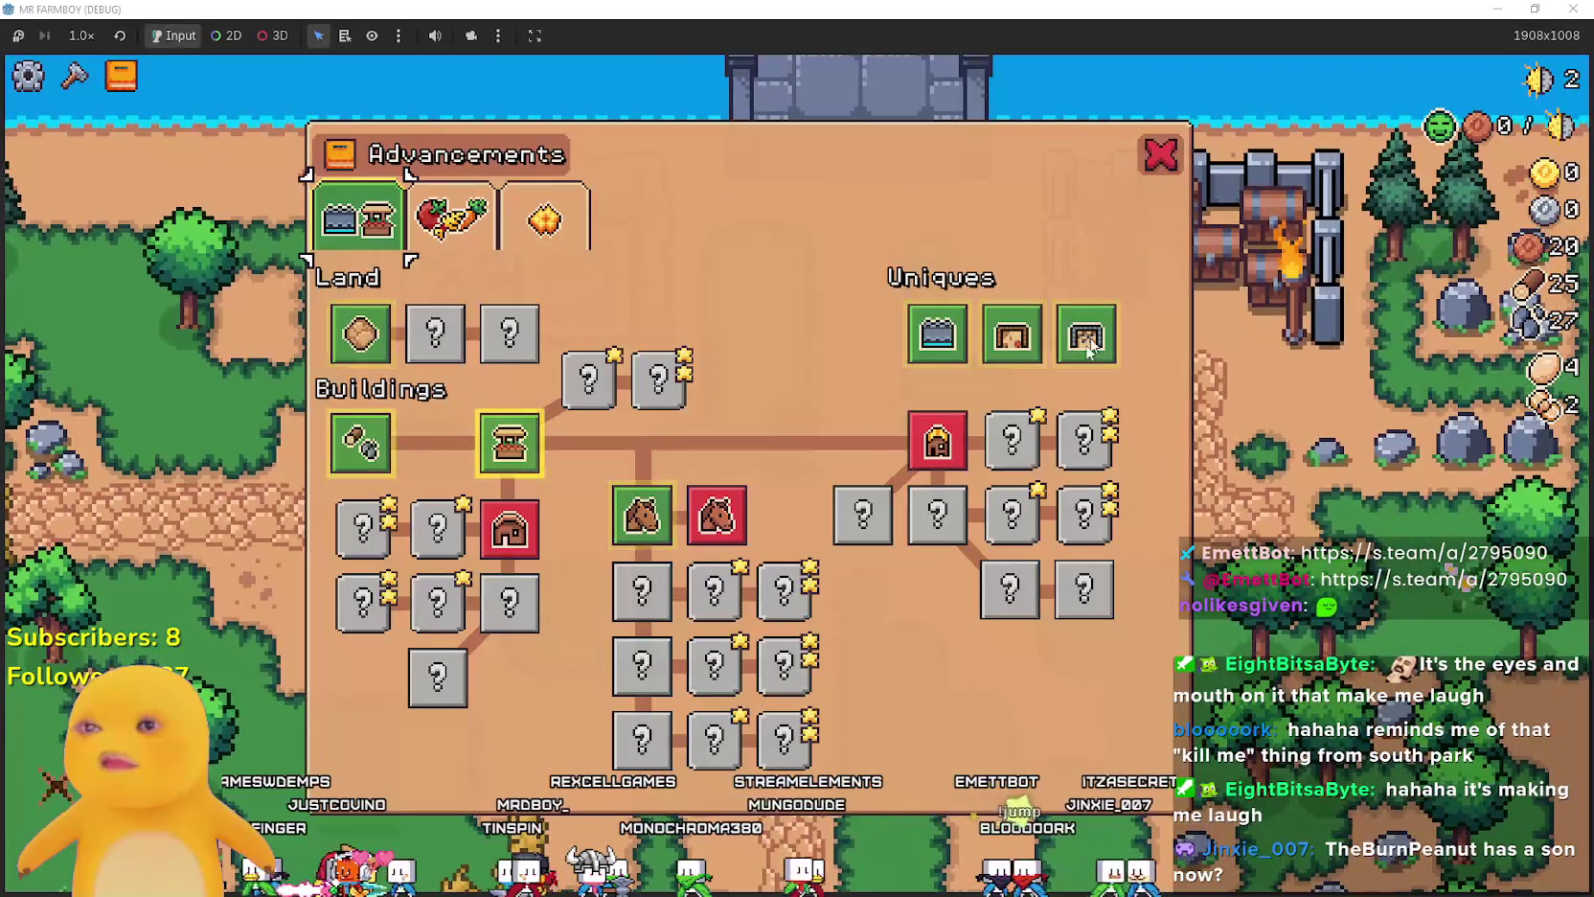
click(1157, 168)
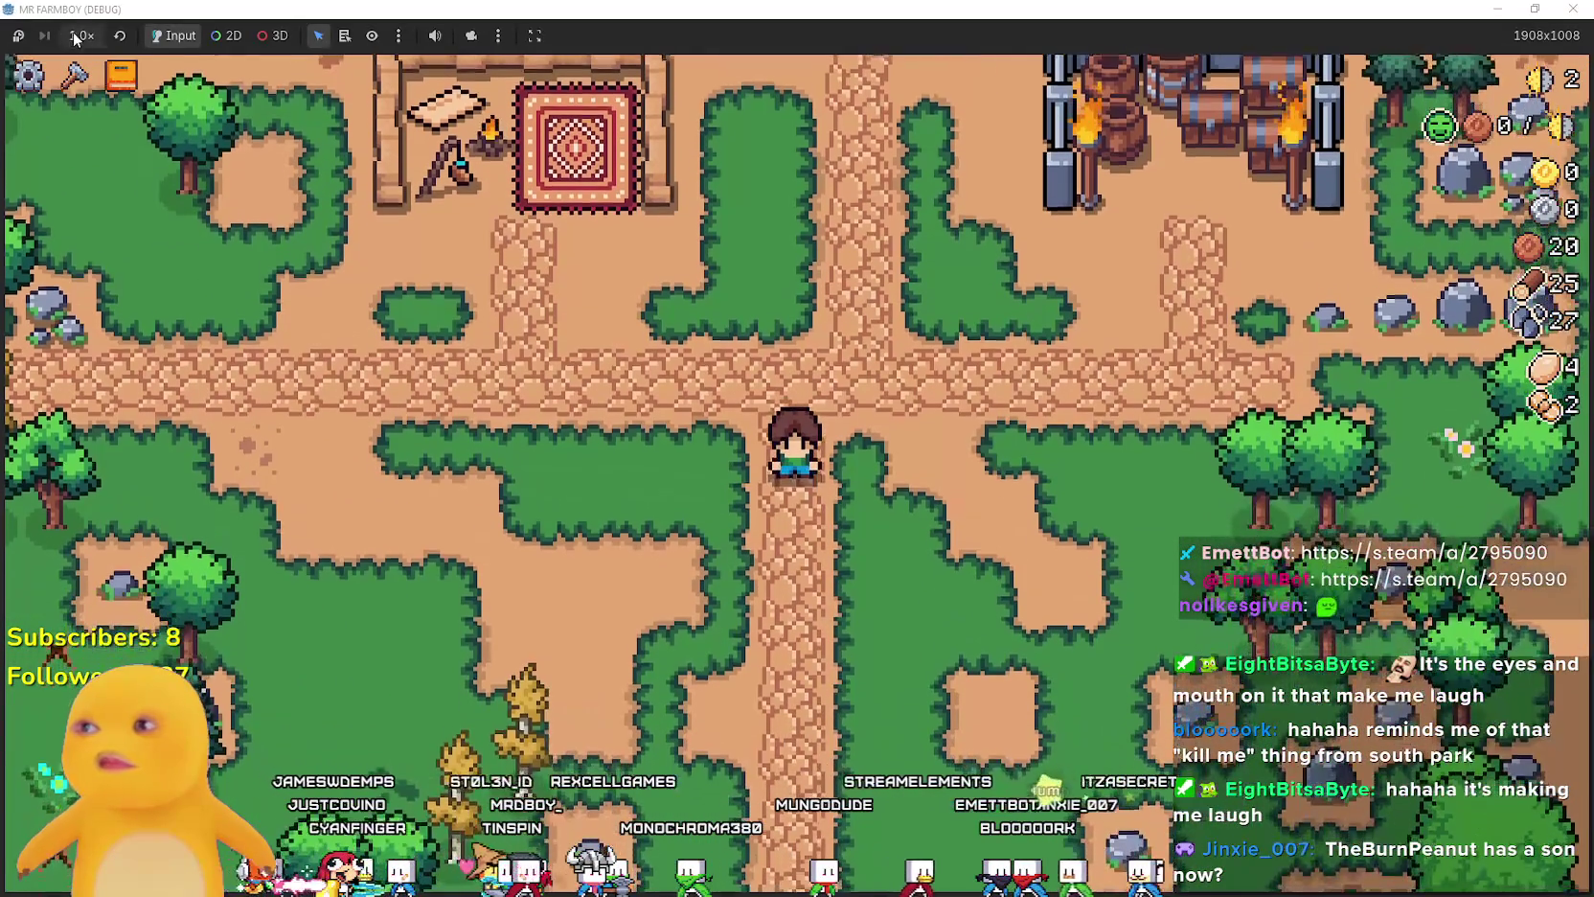
click(82, 36)
click(112, 259)
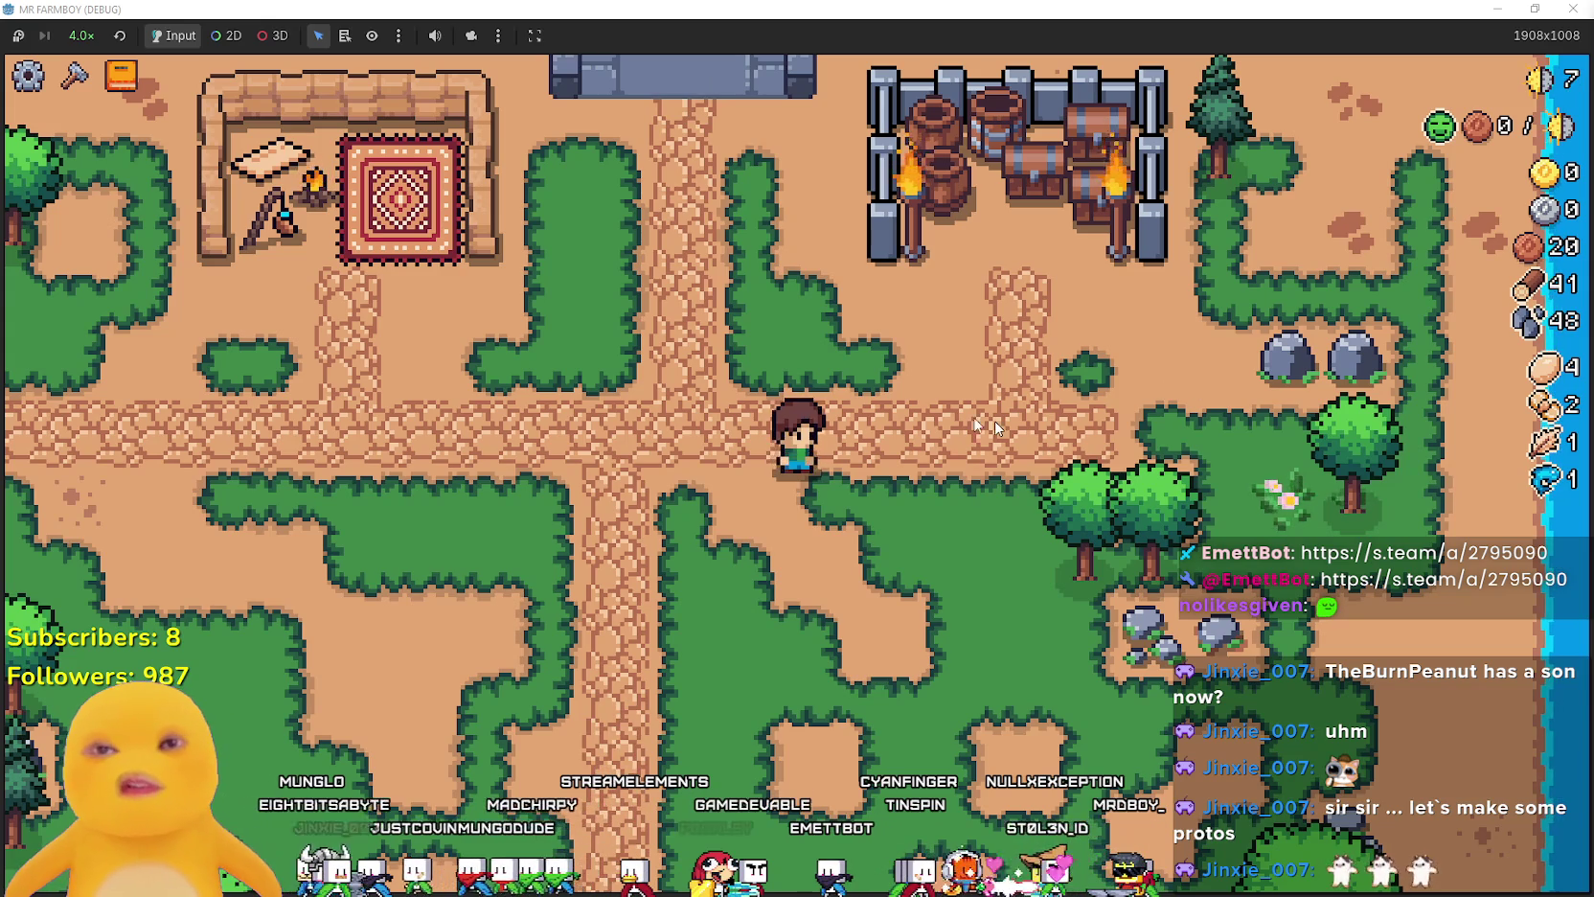
- Set game speed back to 1.0× and walk the farmer around gathering wood and stone
key(d)
key(s)
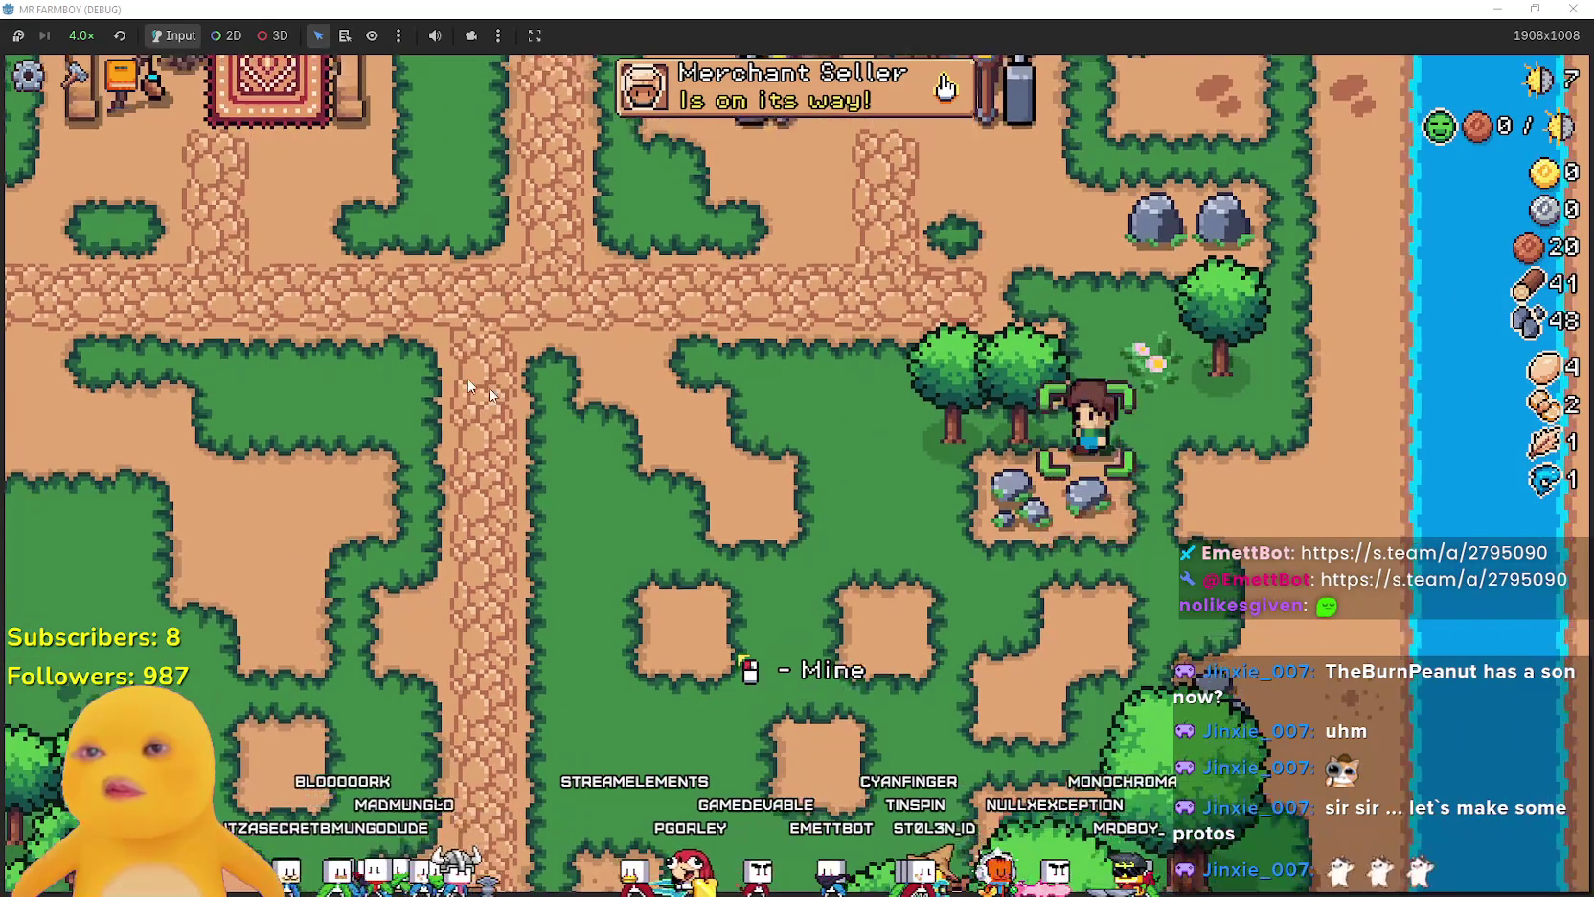
key(a)
click(81, 35)
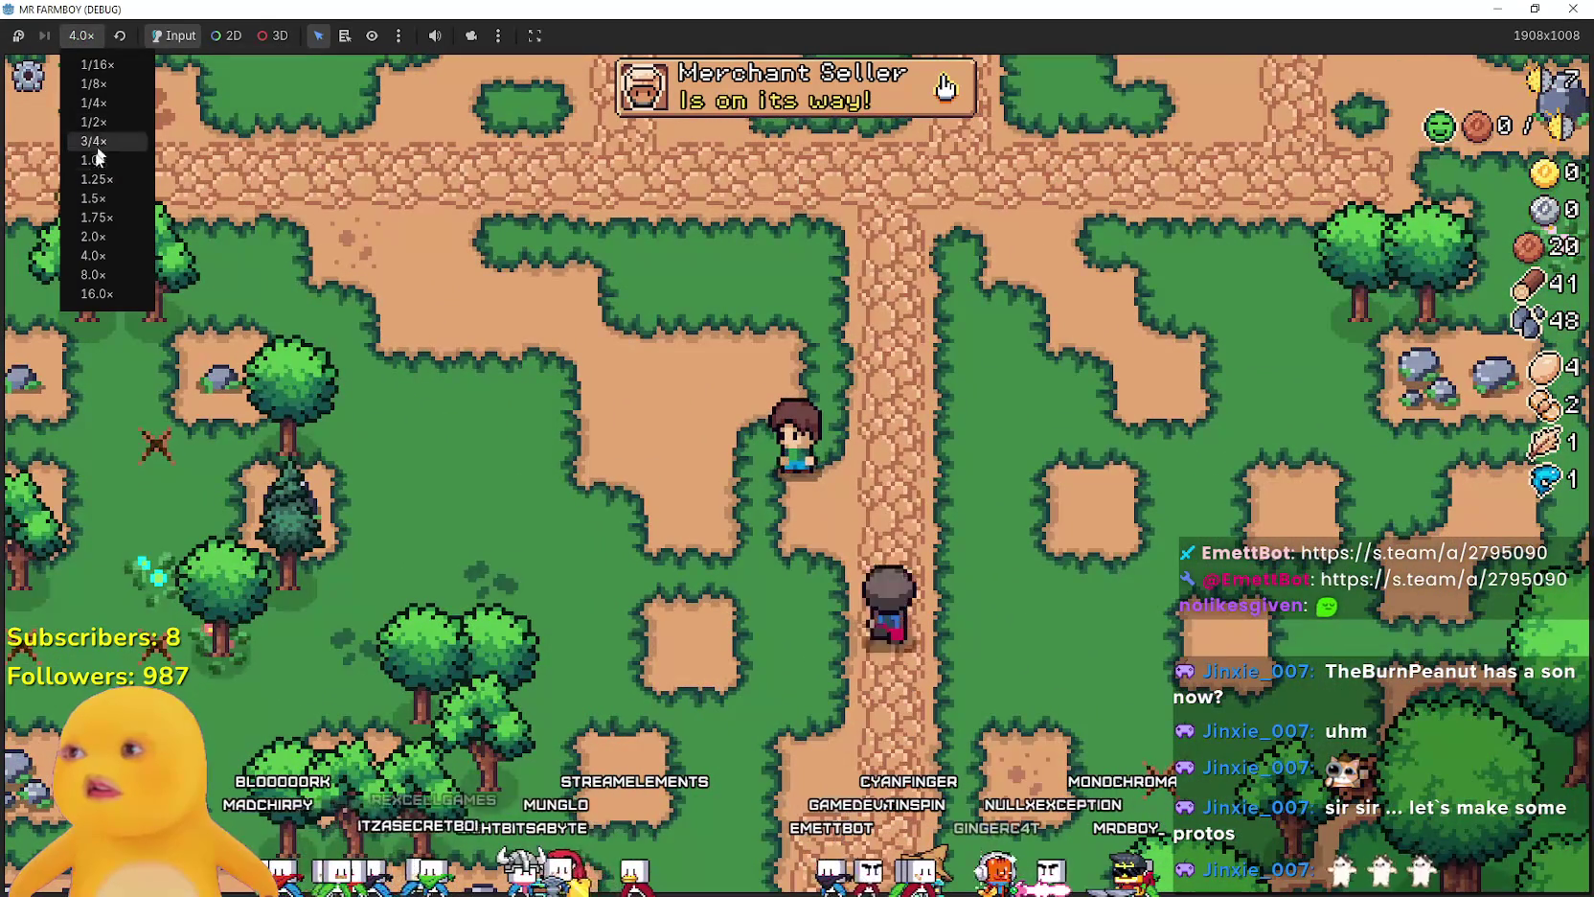
click(105, 160)
key(a)
key(w)
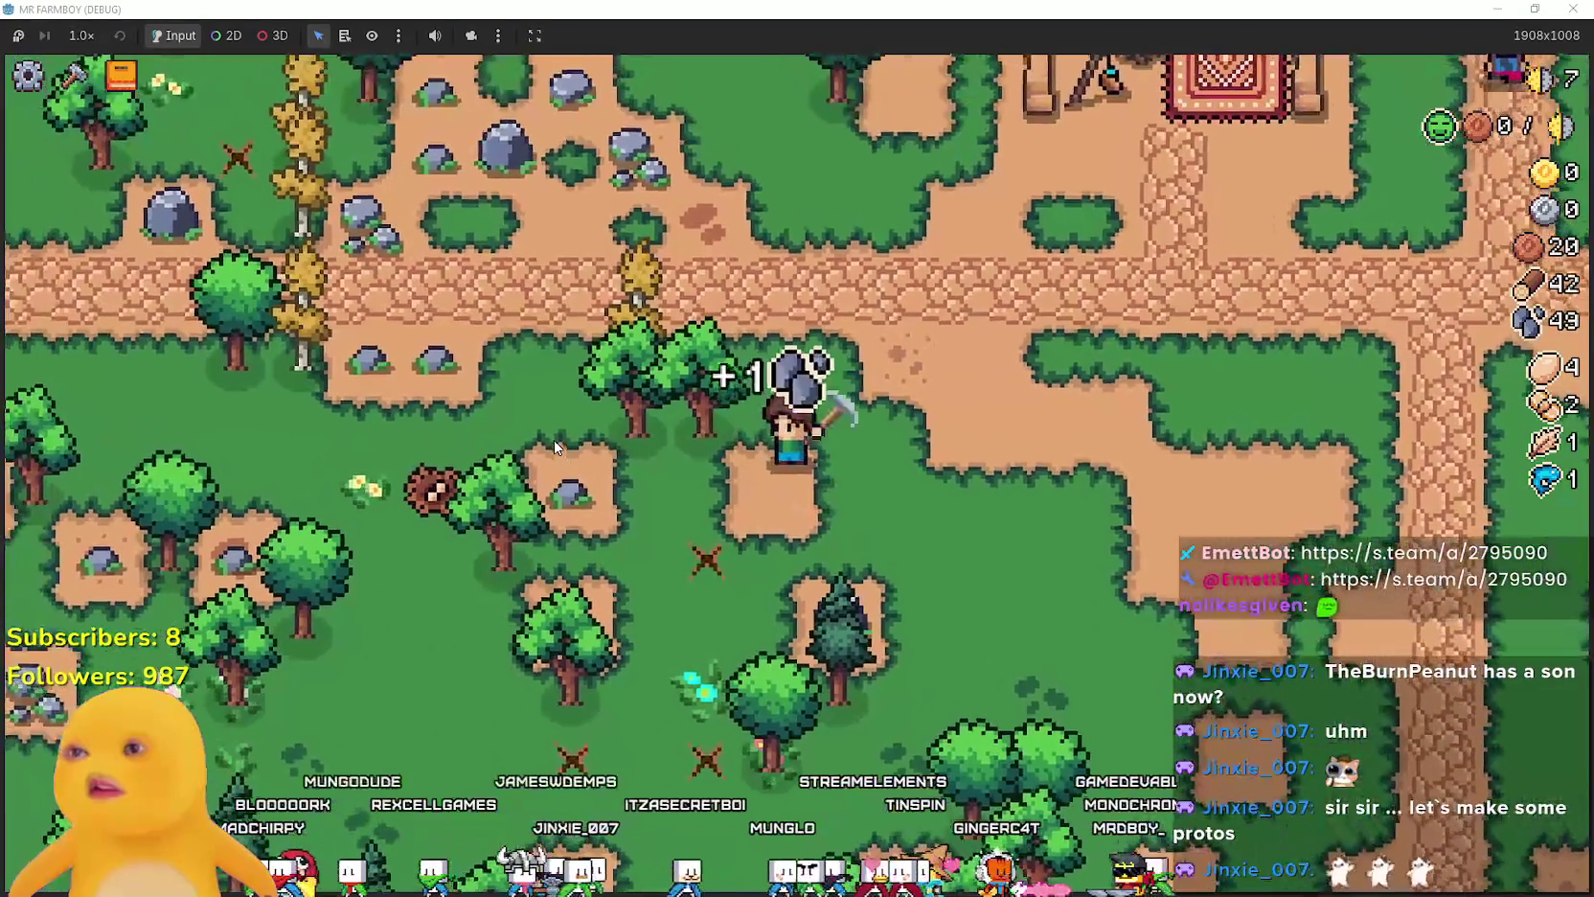
key(w)
key(w)
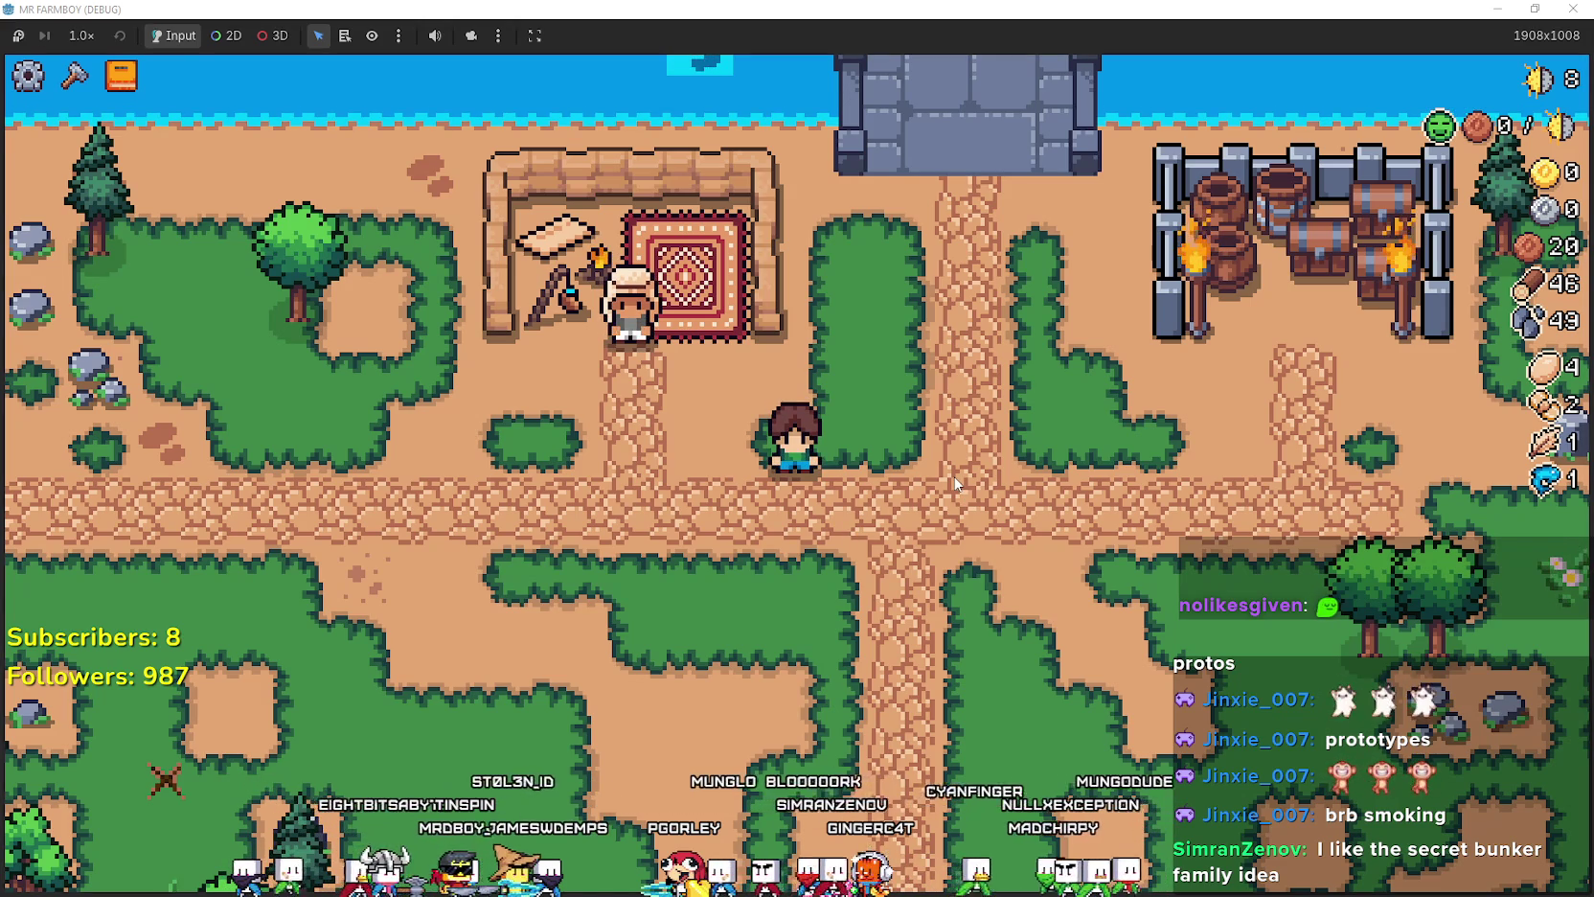
key(w)
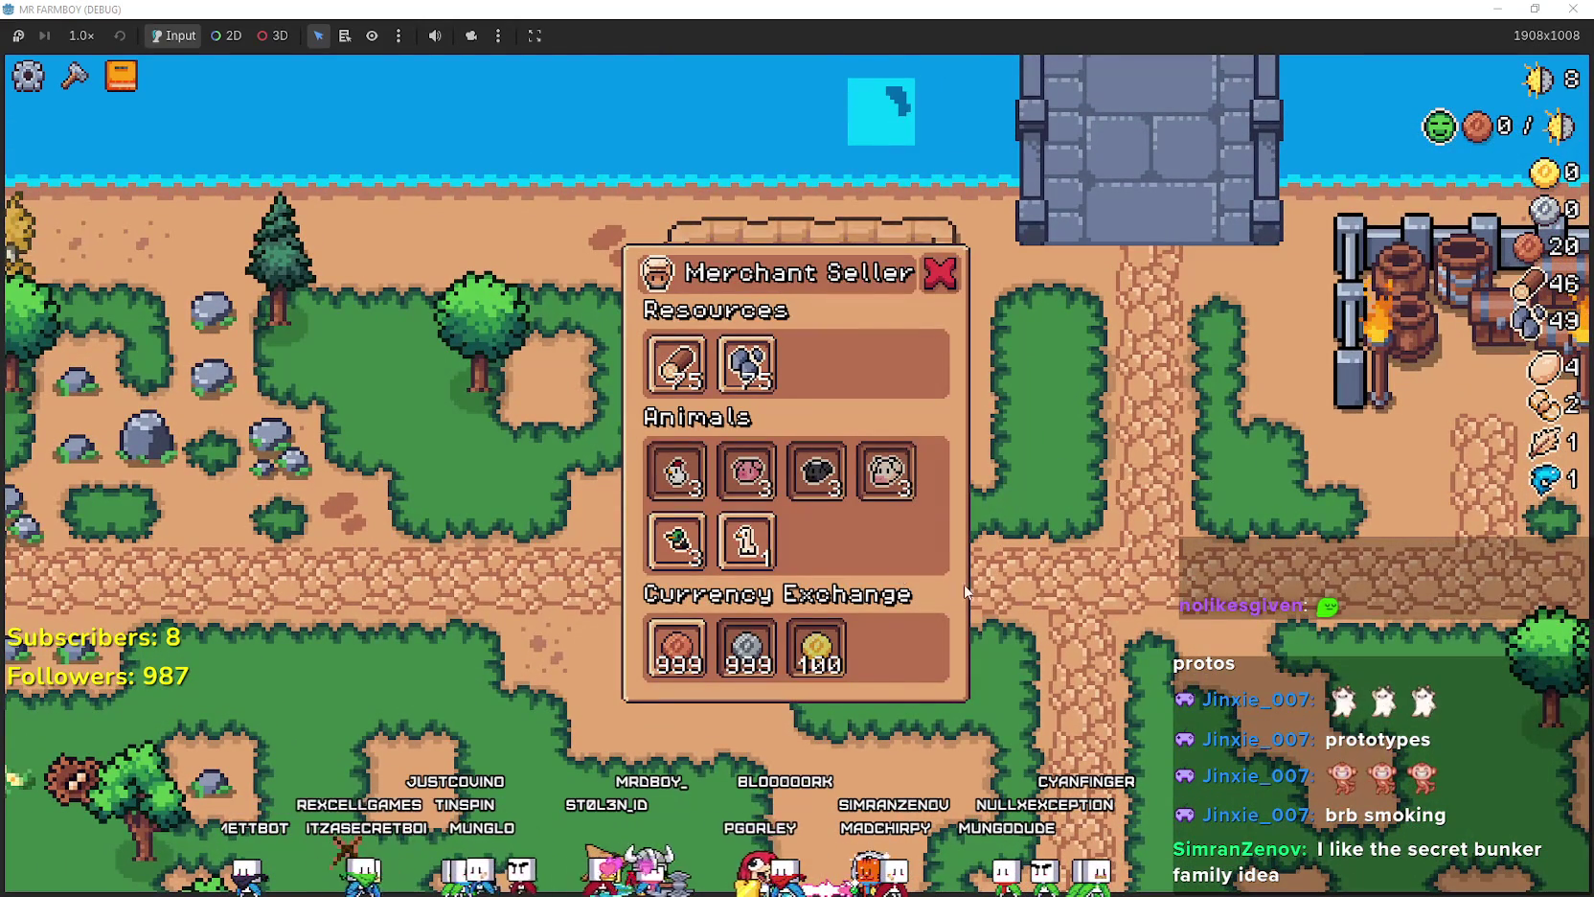
mouse_move(756, 543)
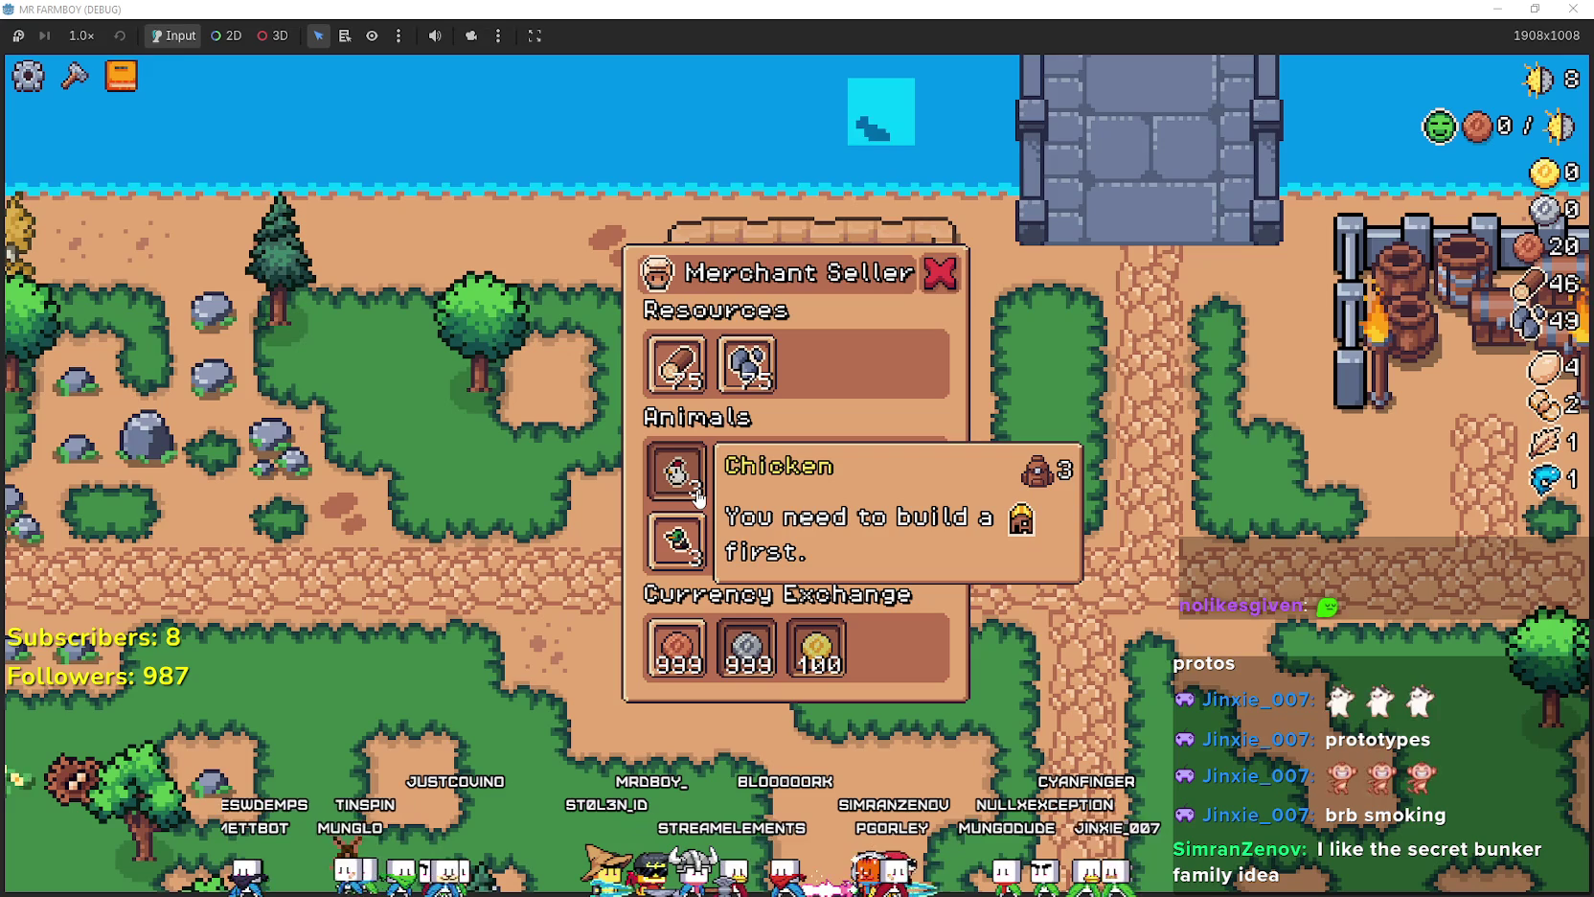
mouse_move(668, 539)
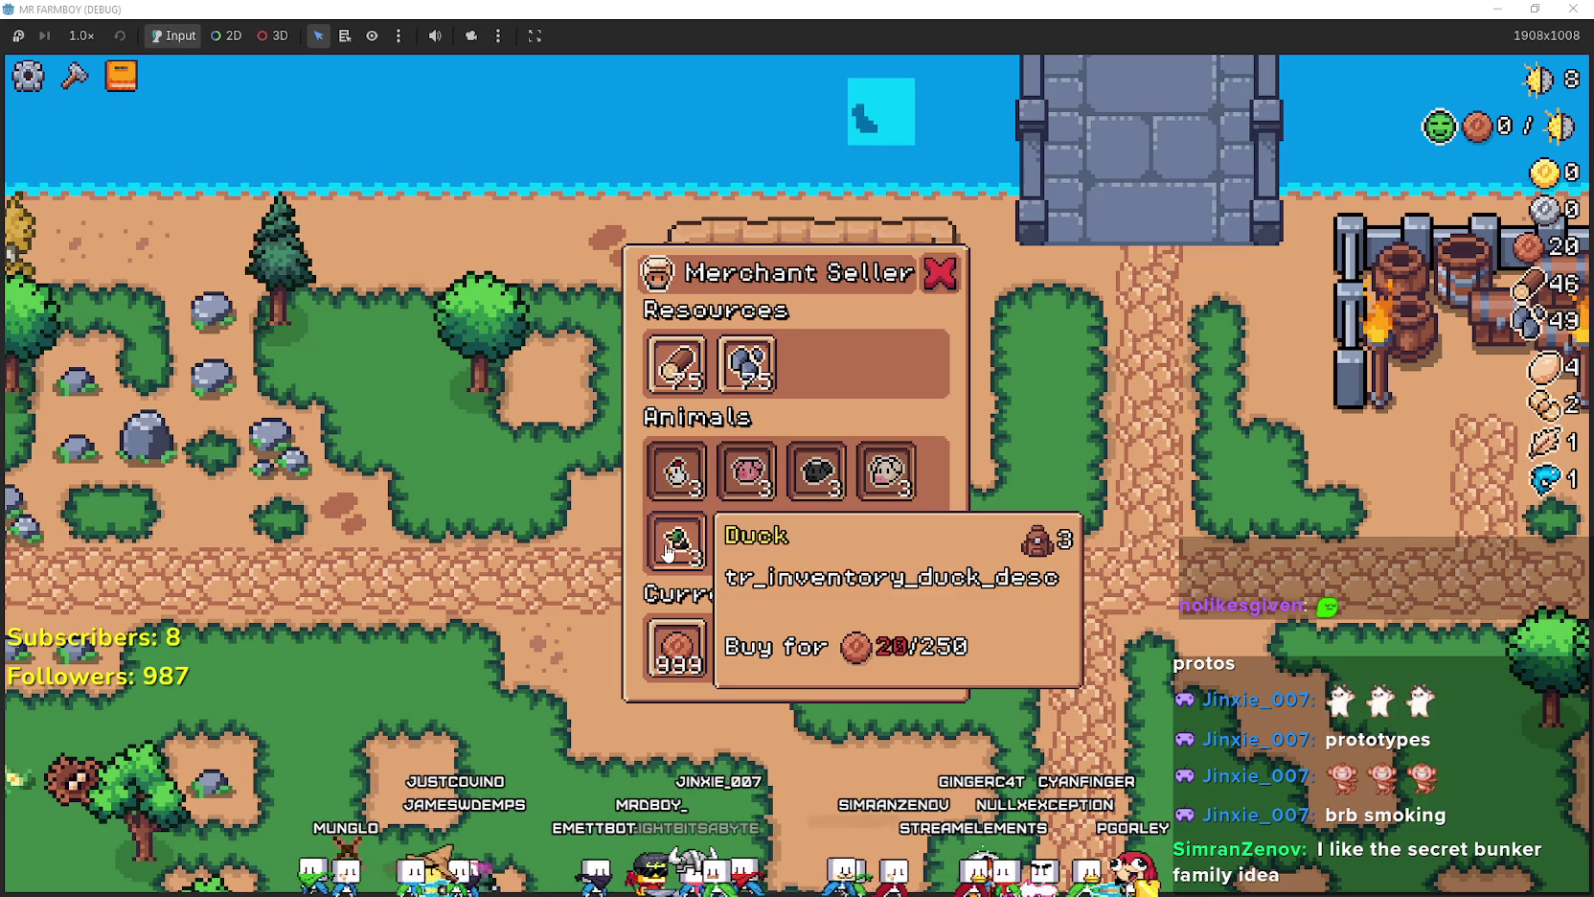
mouse_move(674, 492)
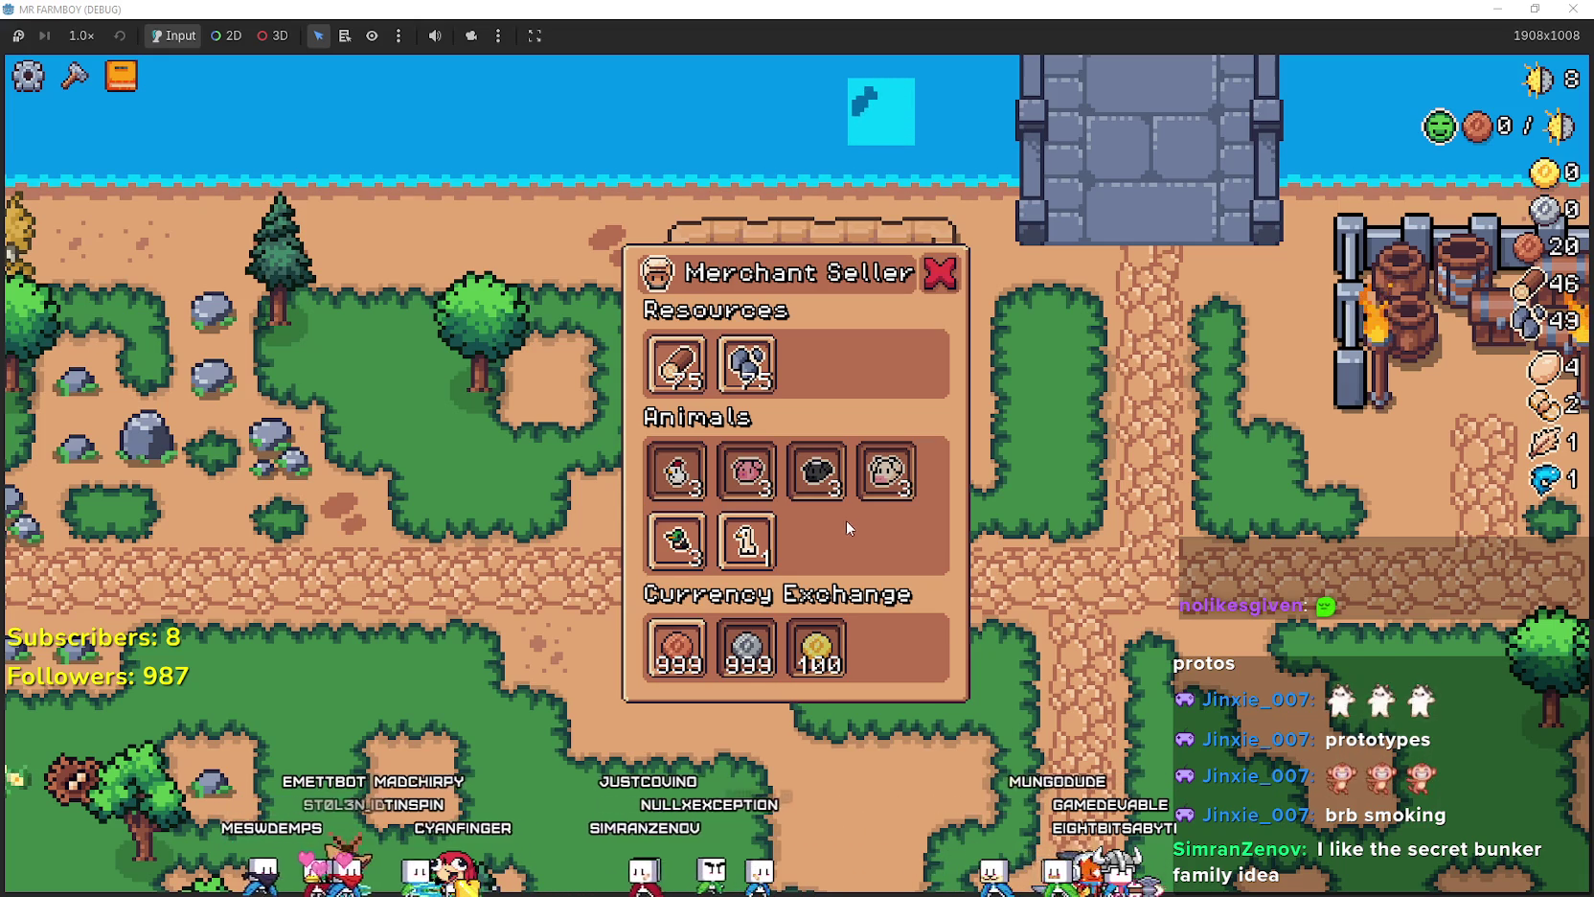
mouse_move(858, 493)
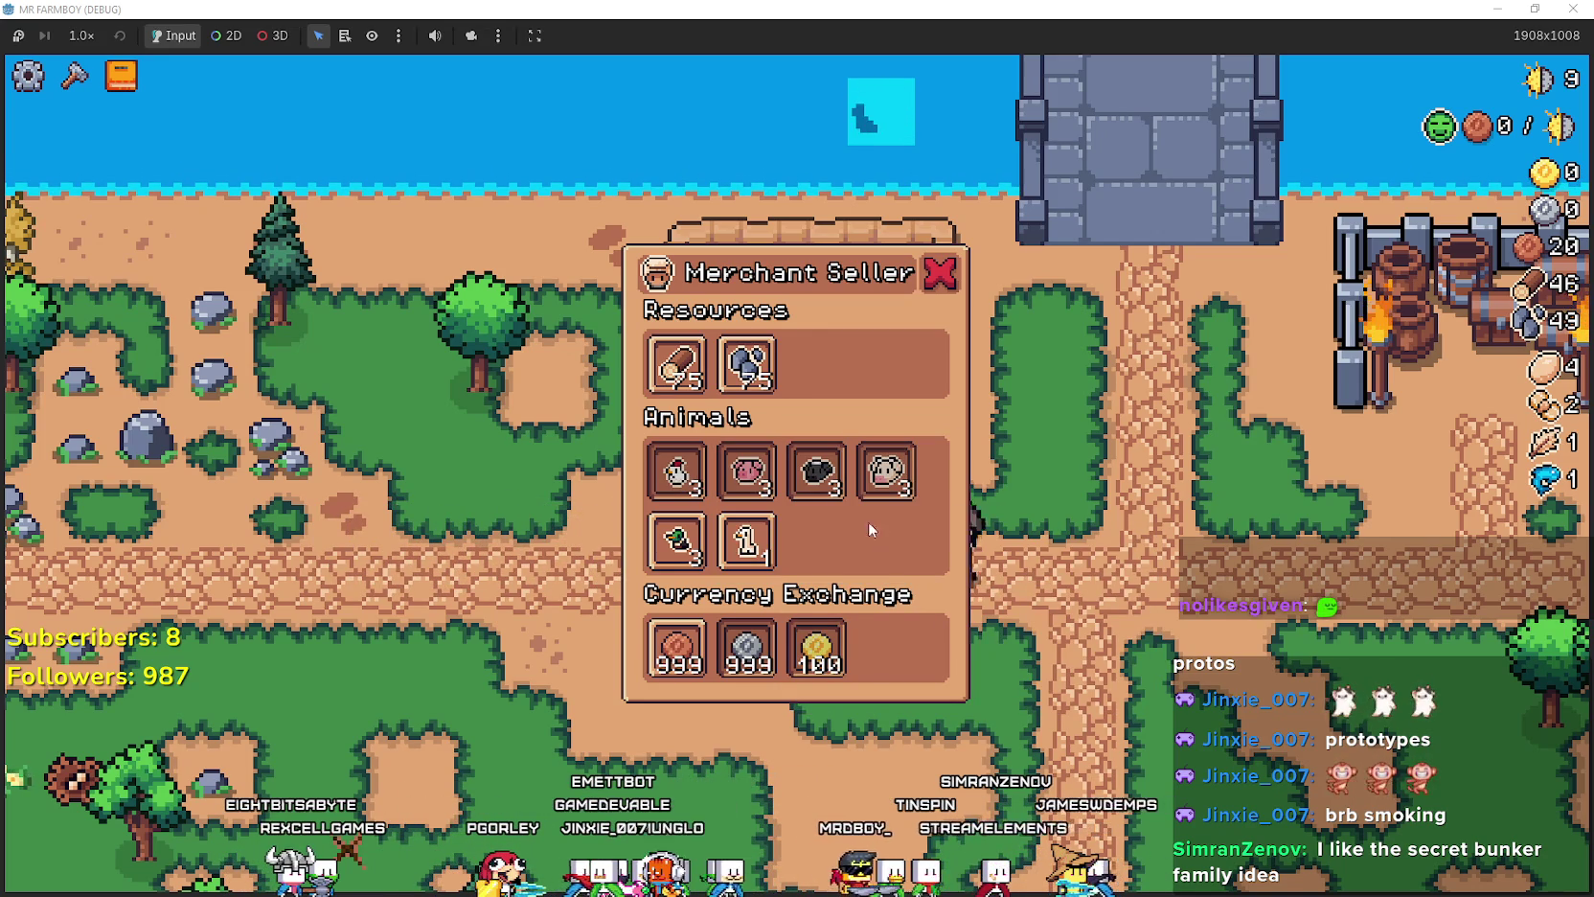
mouse_move(755, 489)
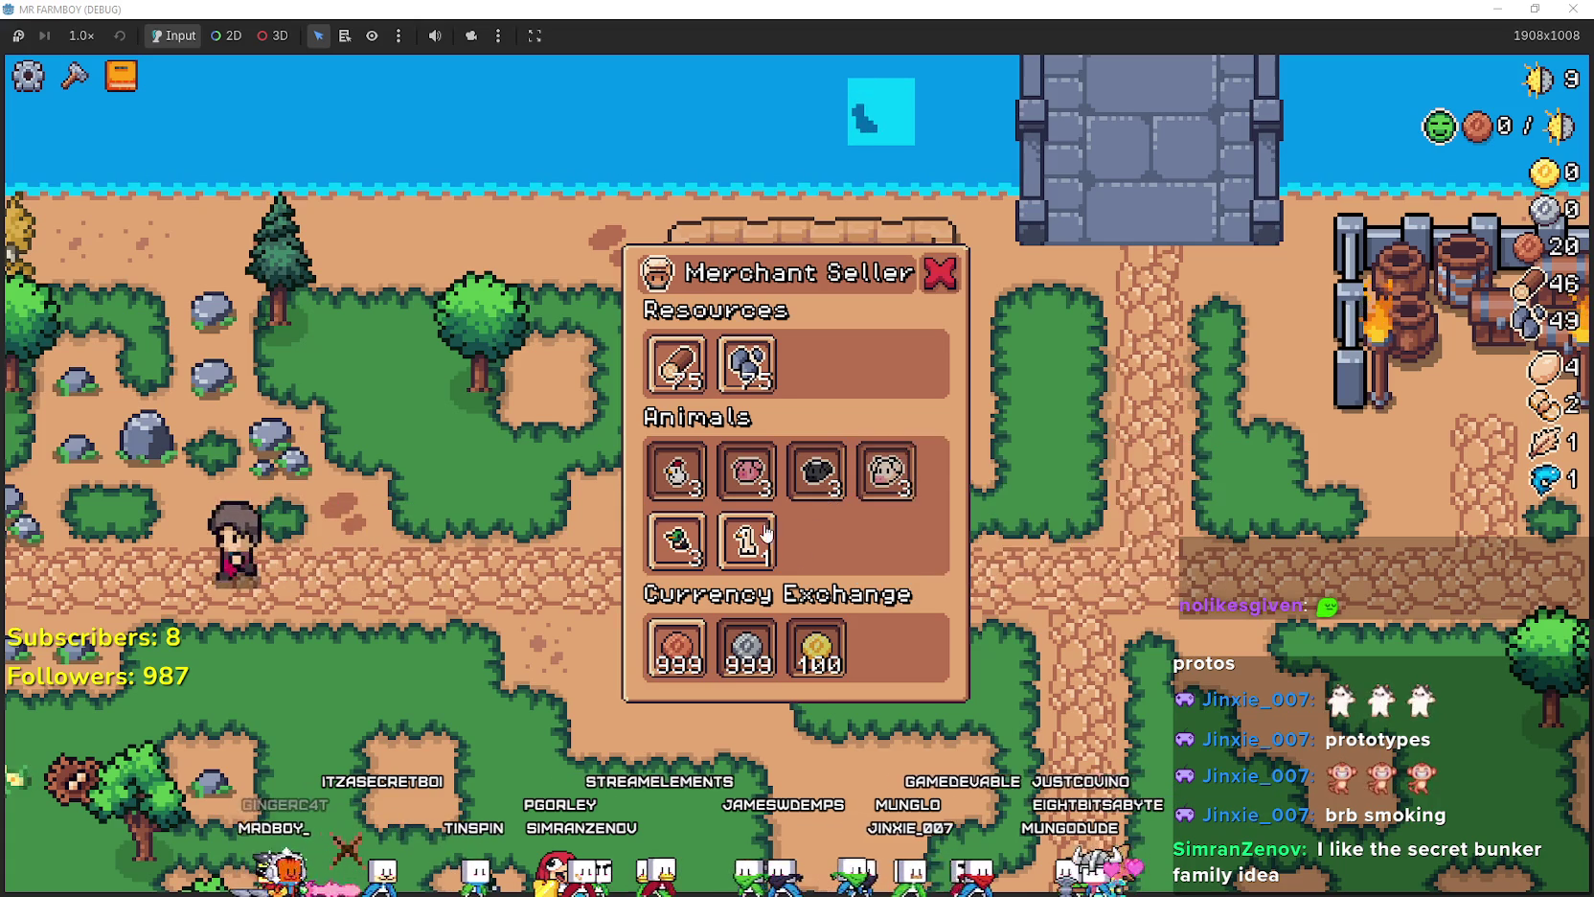
mouse_move(889, 469)
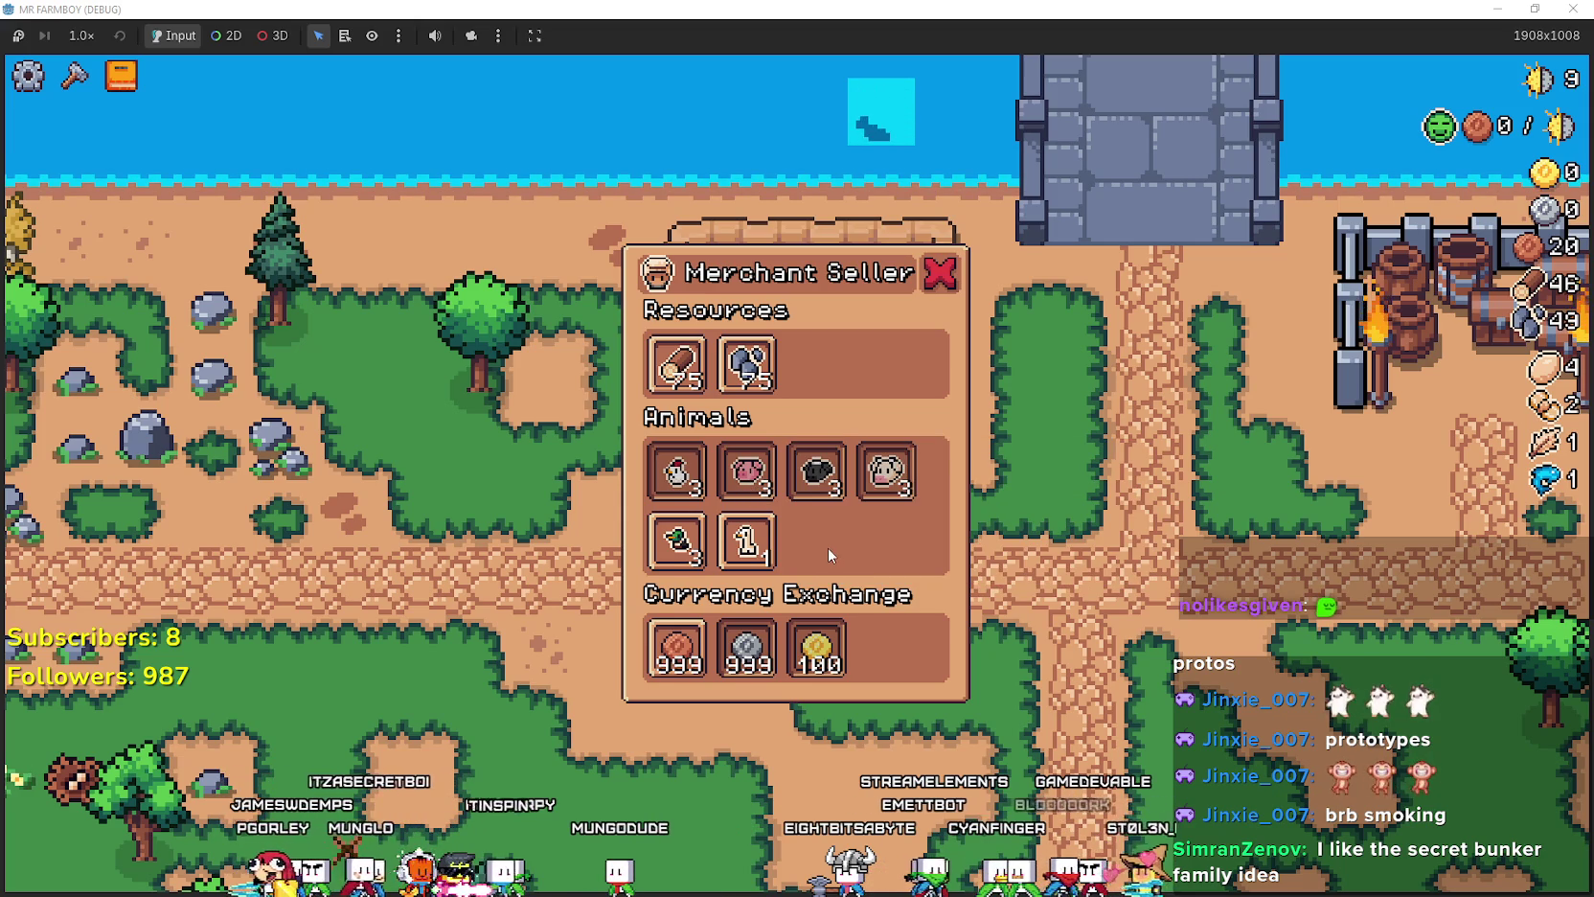
mouse_move(772, 484)
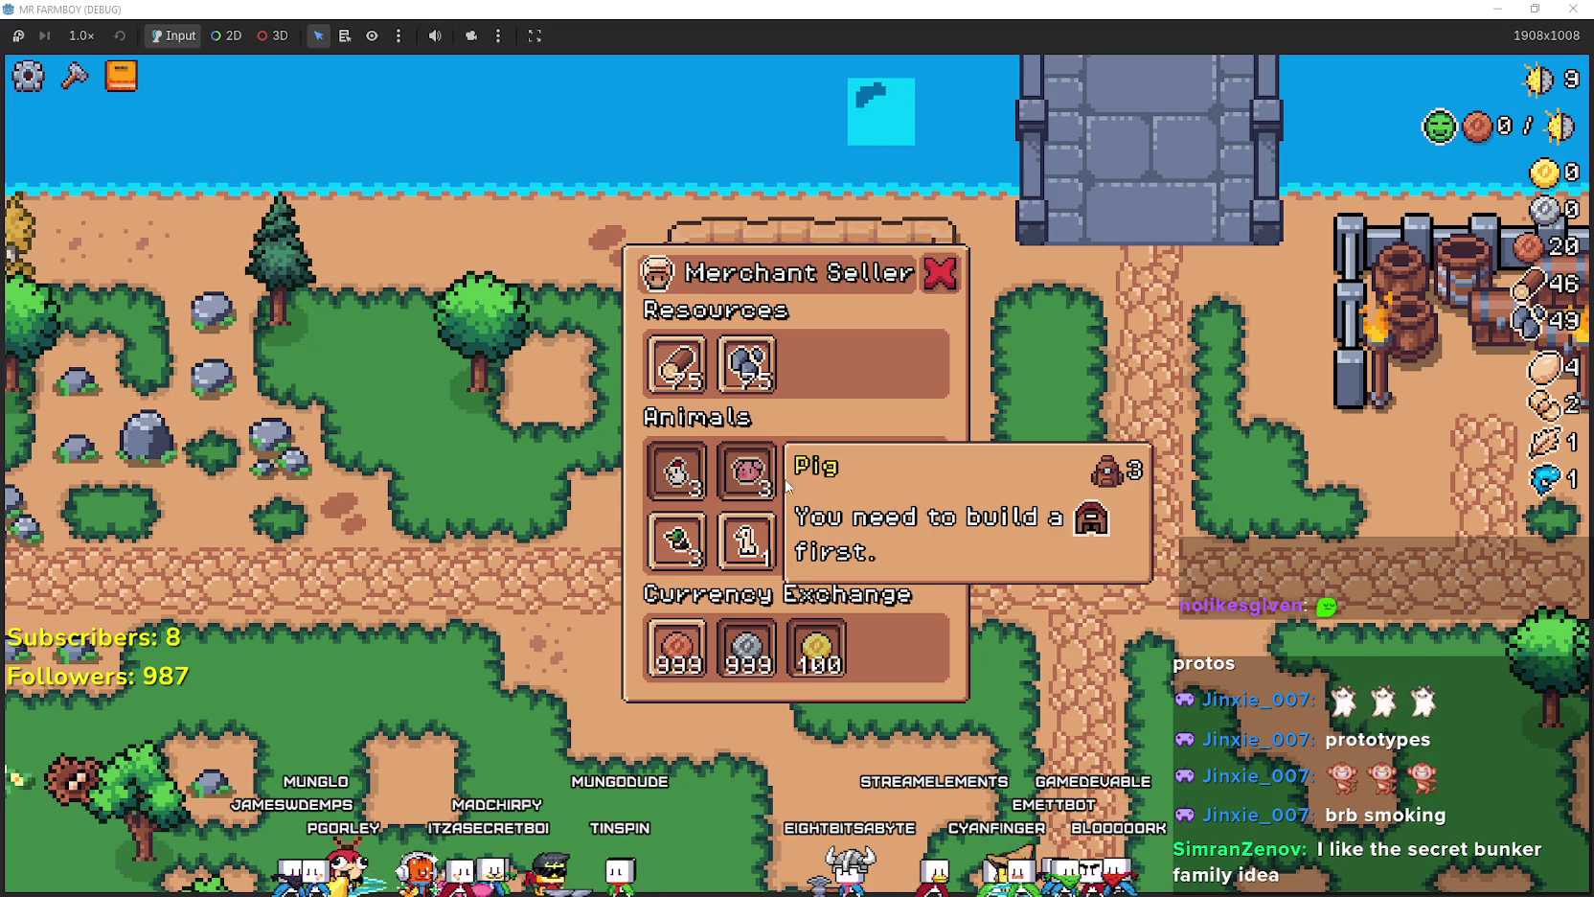
mouse_move(897, 484)
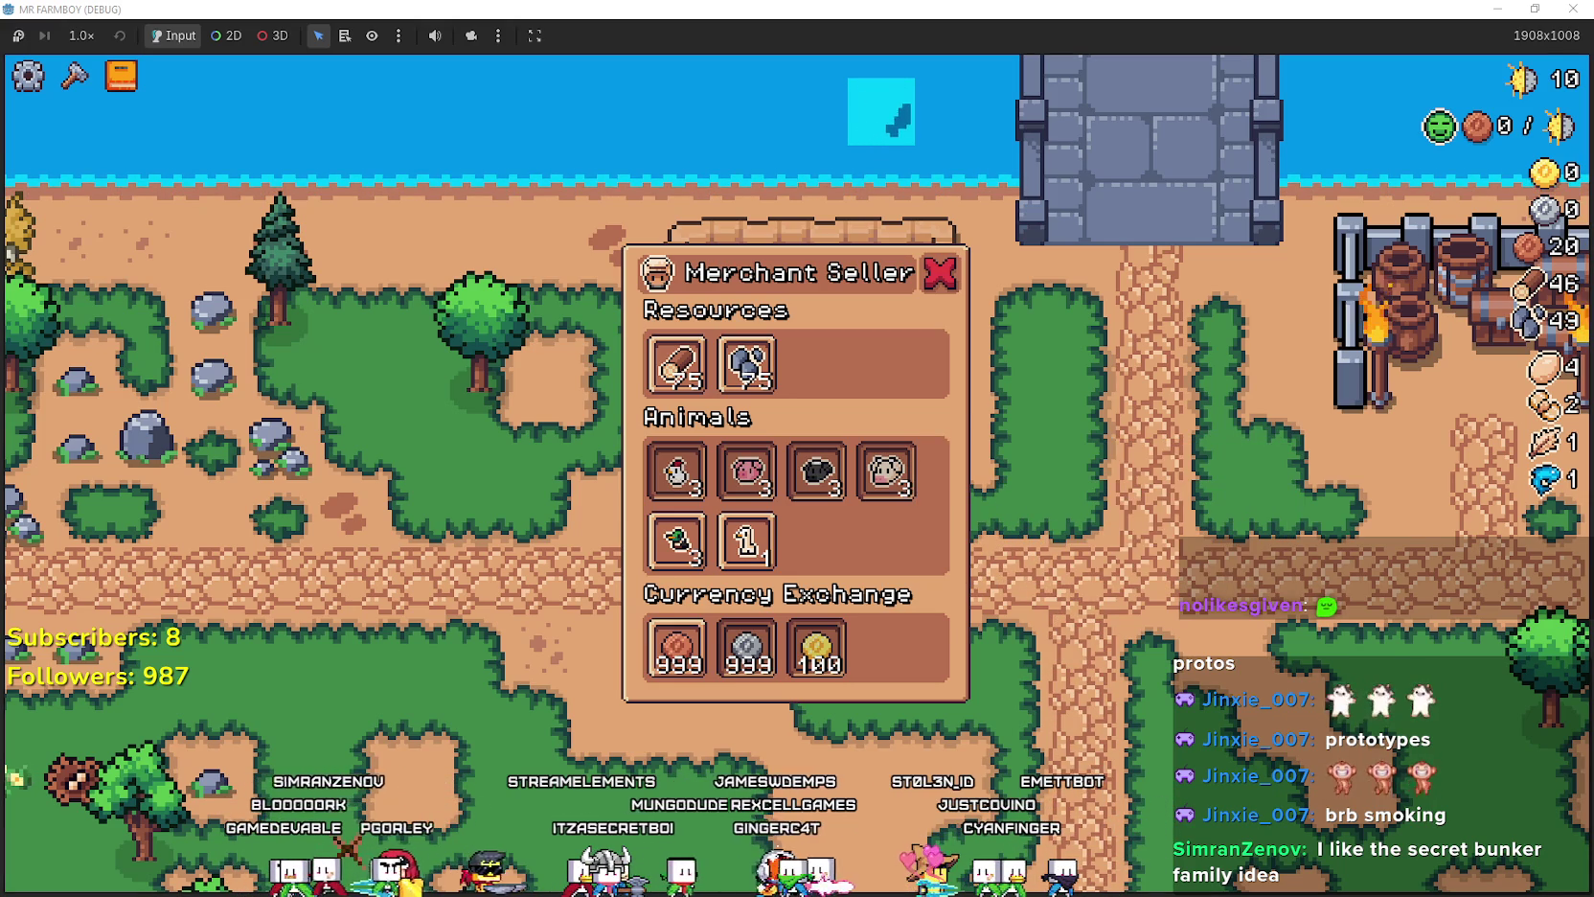
- Walk the farmer west along the path with the A key
key(a)
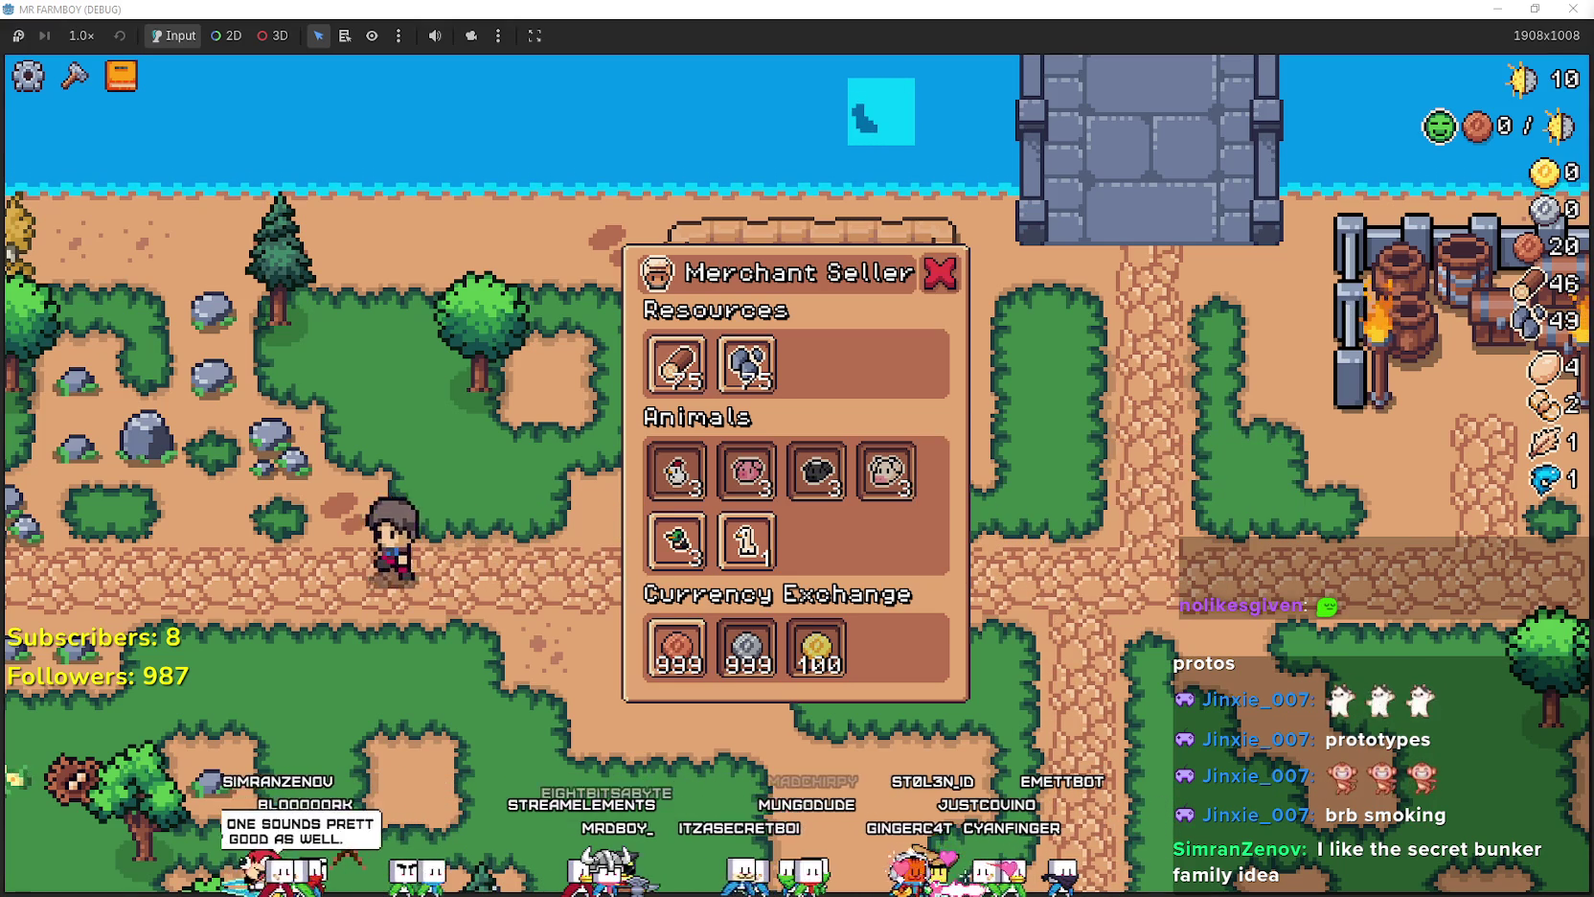
key(a)
key(a)
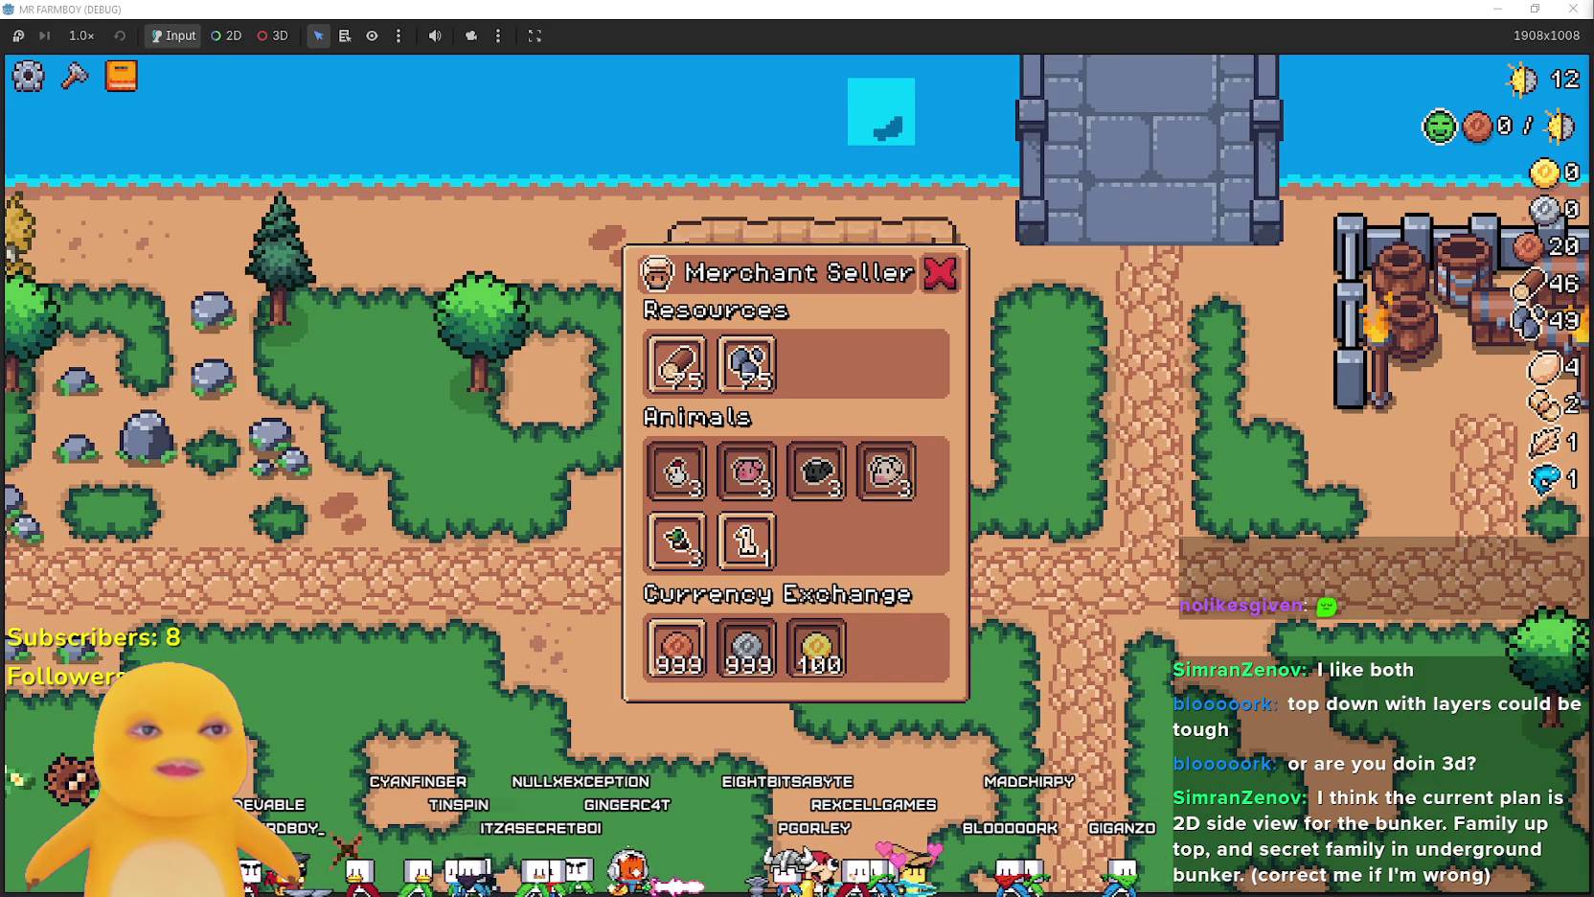
- Walk the farmer right along the path and up to the top of the bridge
key(d)
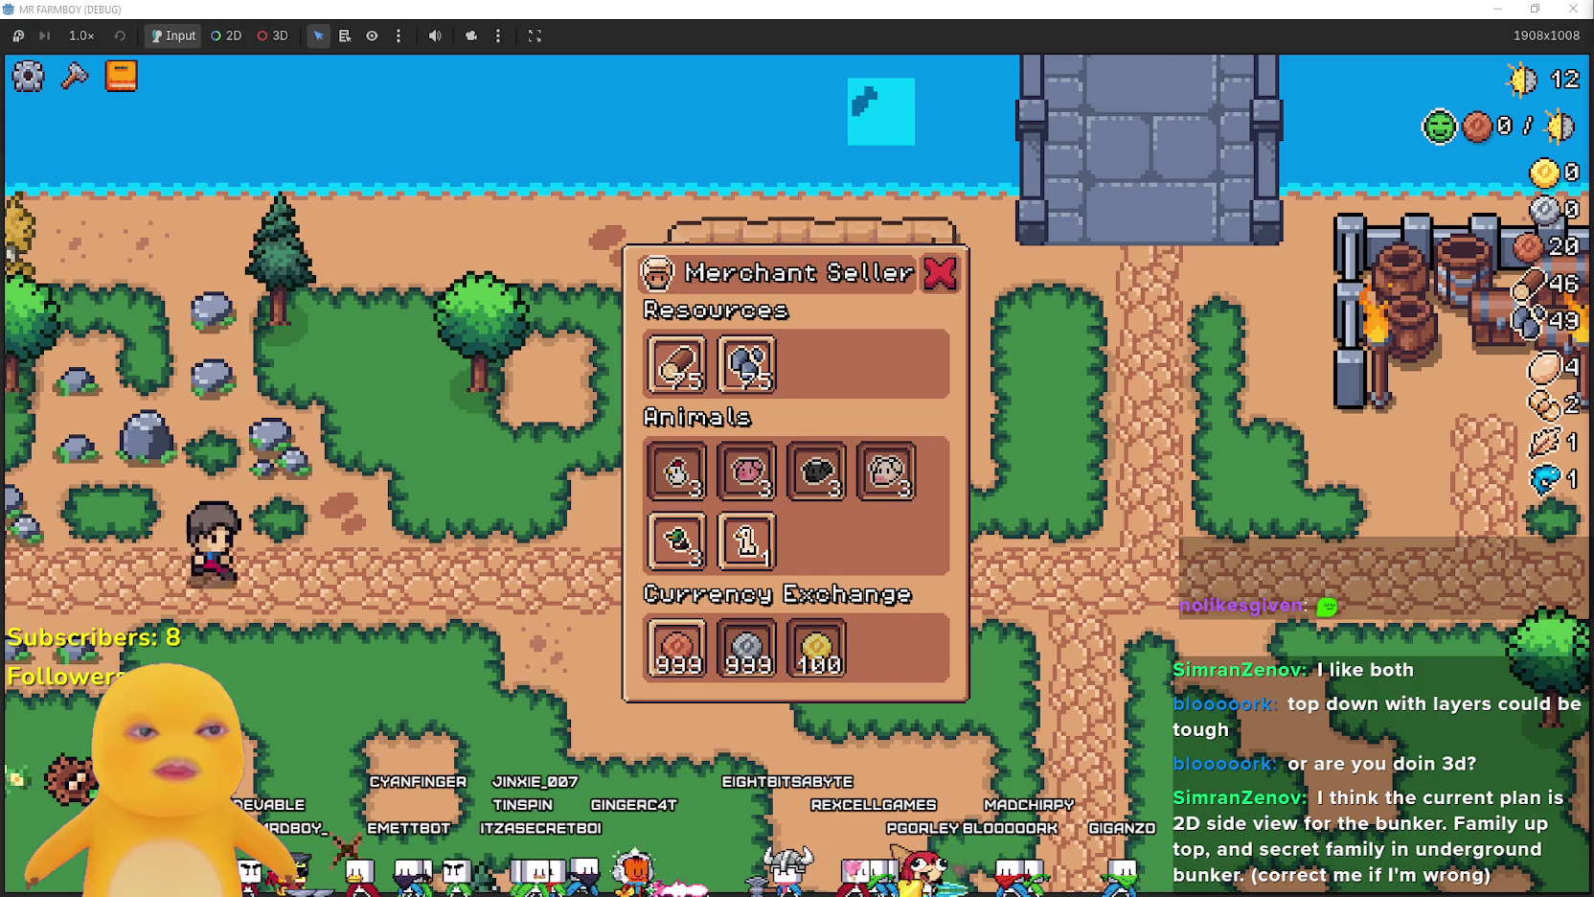
key(d)
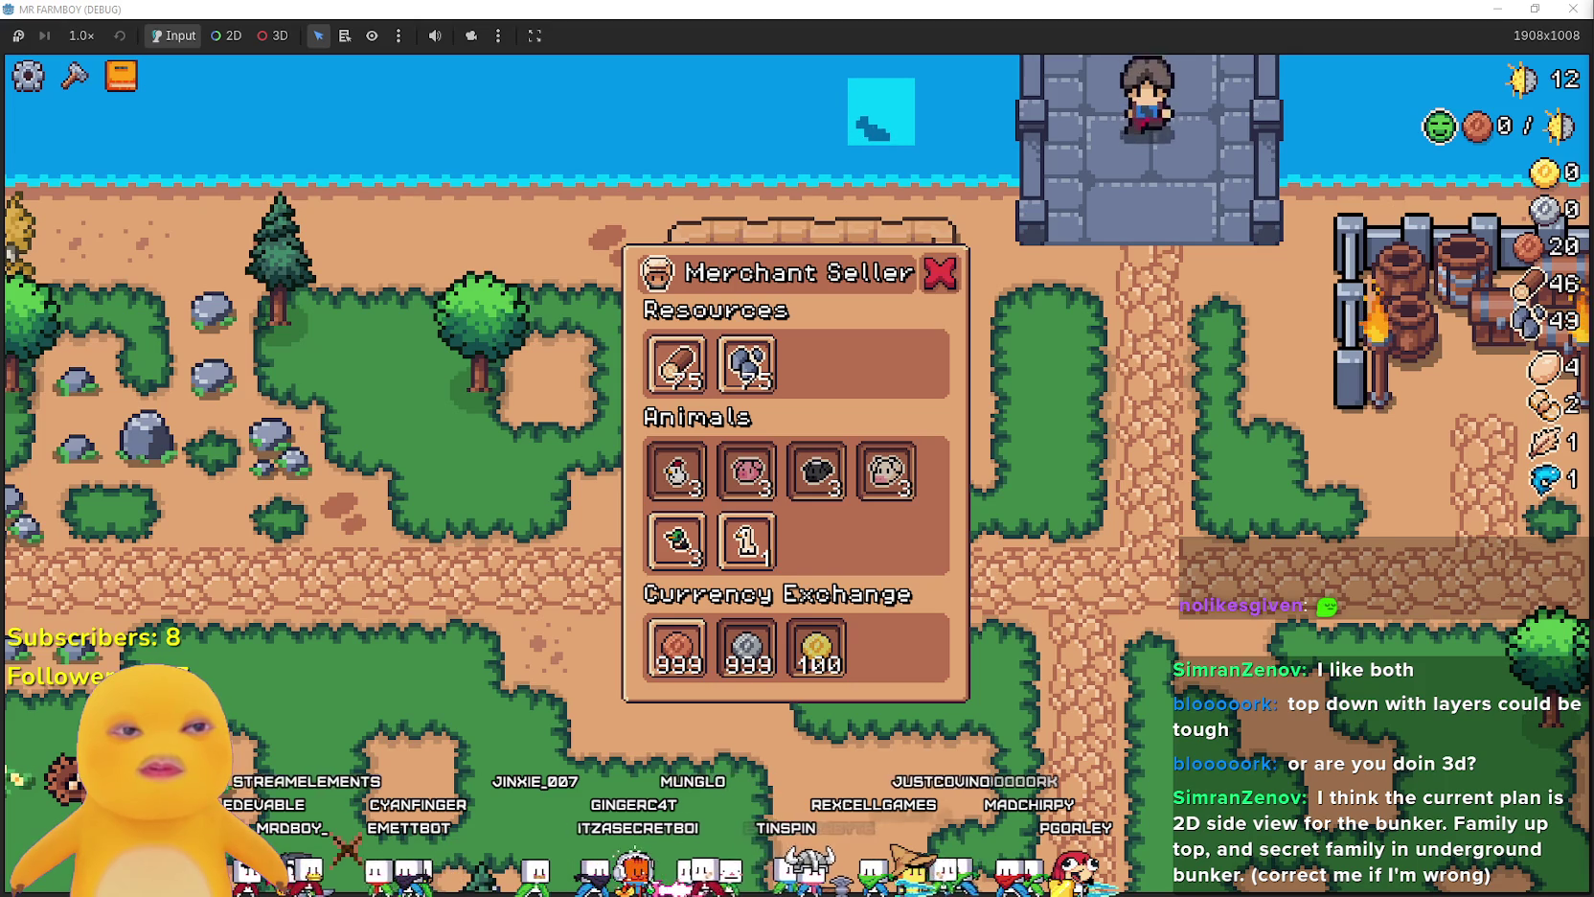
key(w)
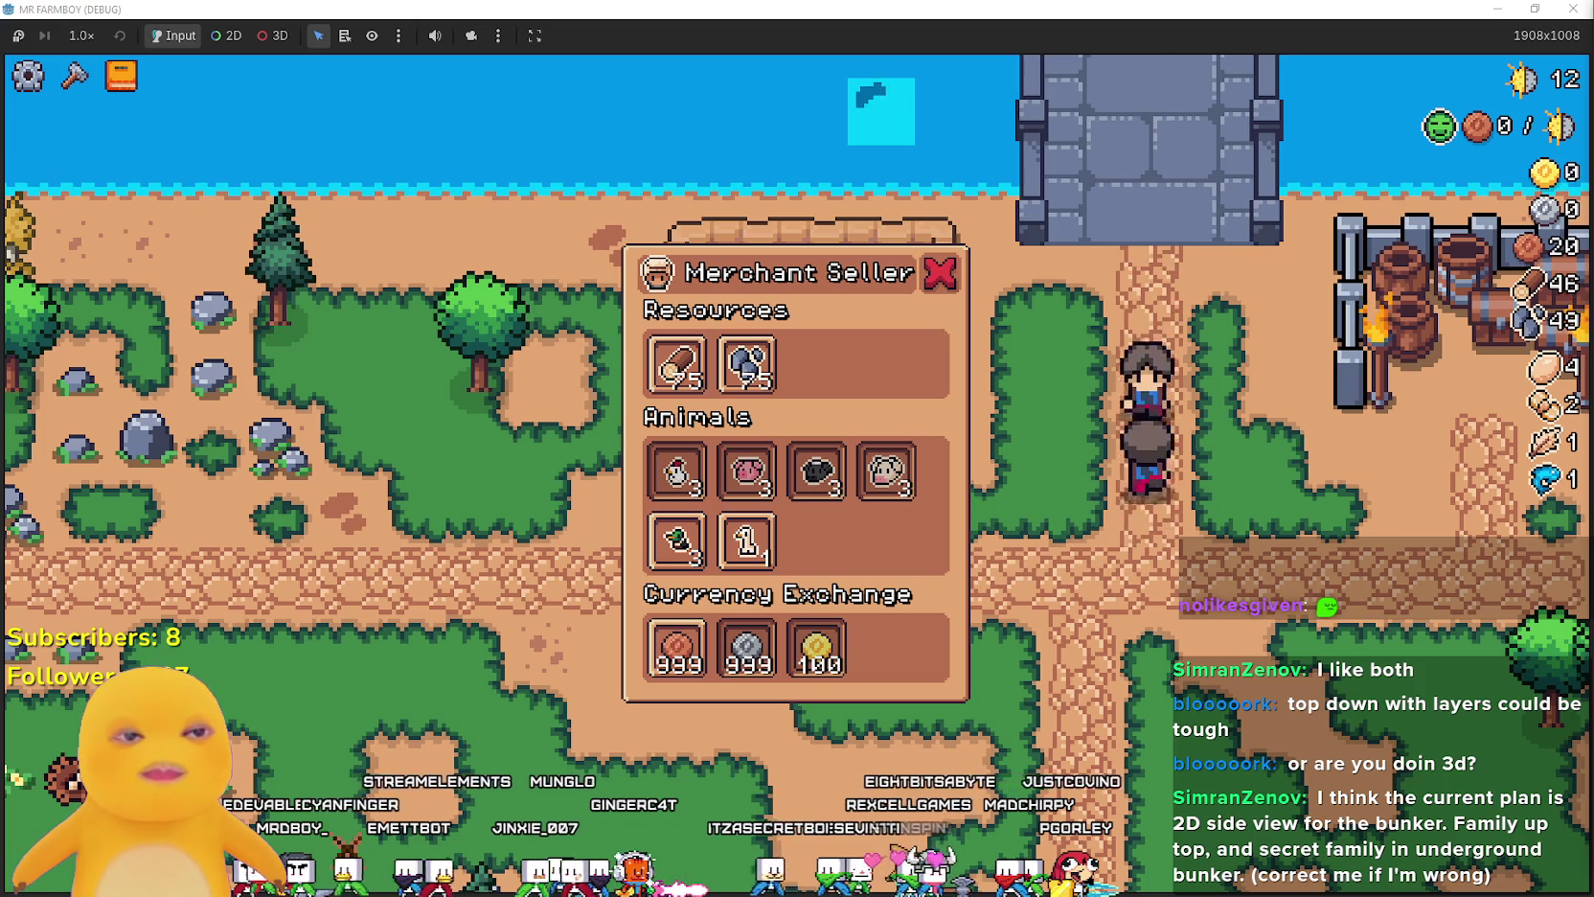
key(w)
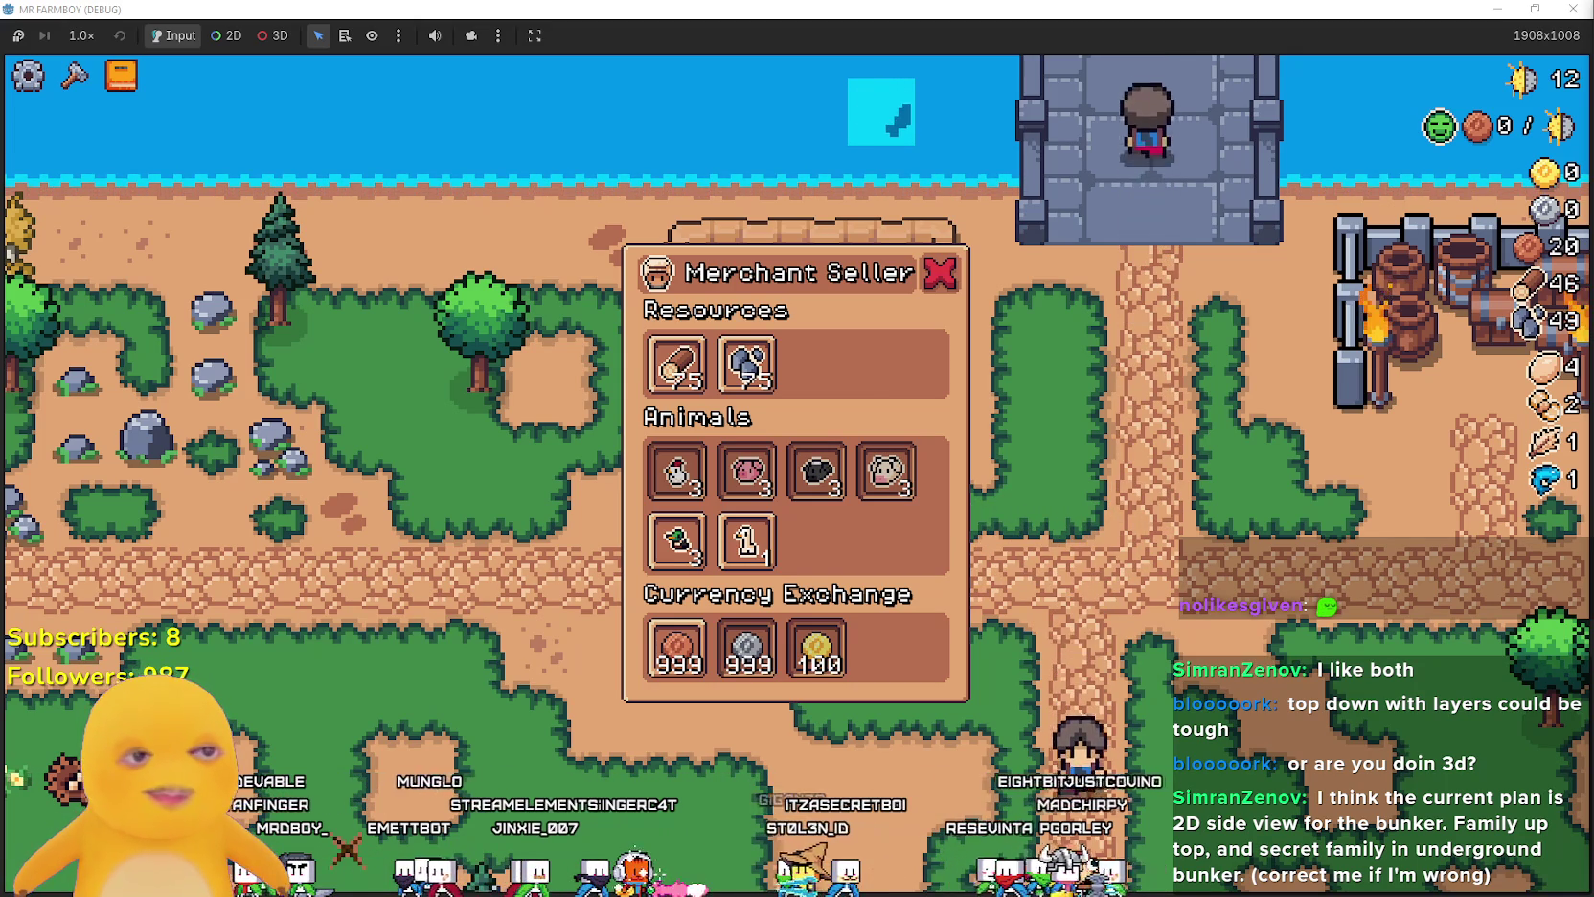
key(w)
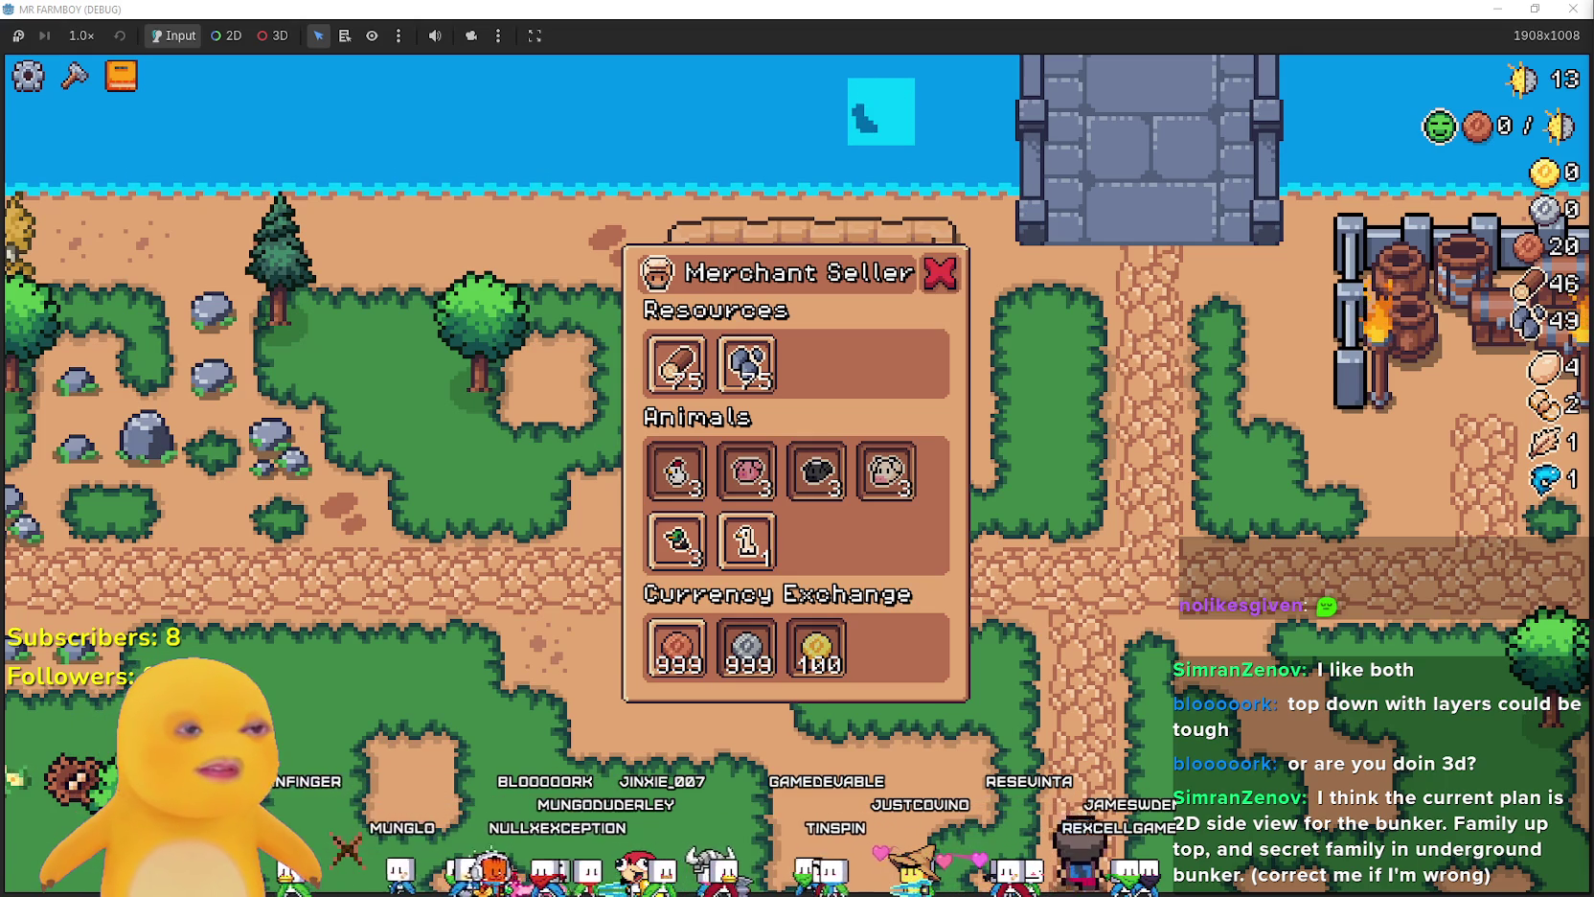
- Walk the farmer up and then left along the path to the map's left edge
key(w)
key(a)
key(a)
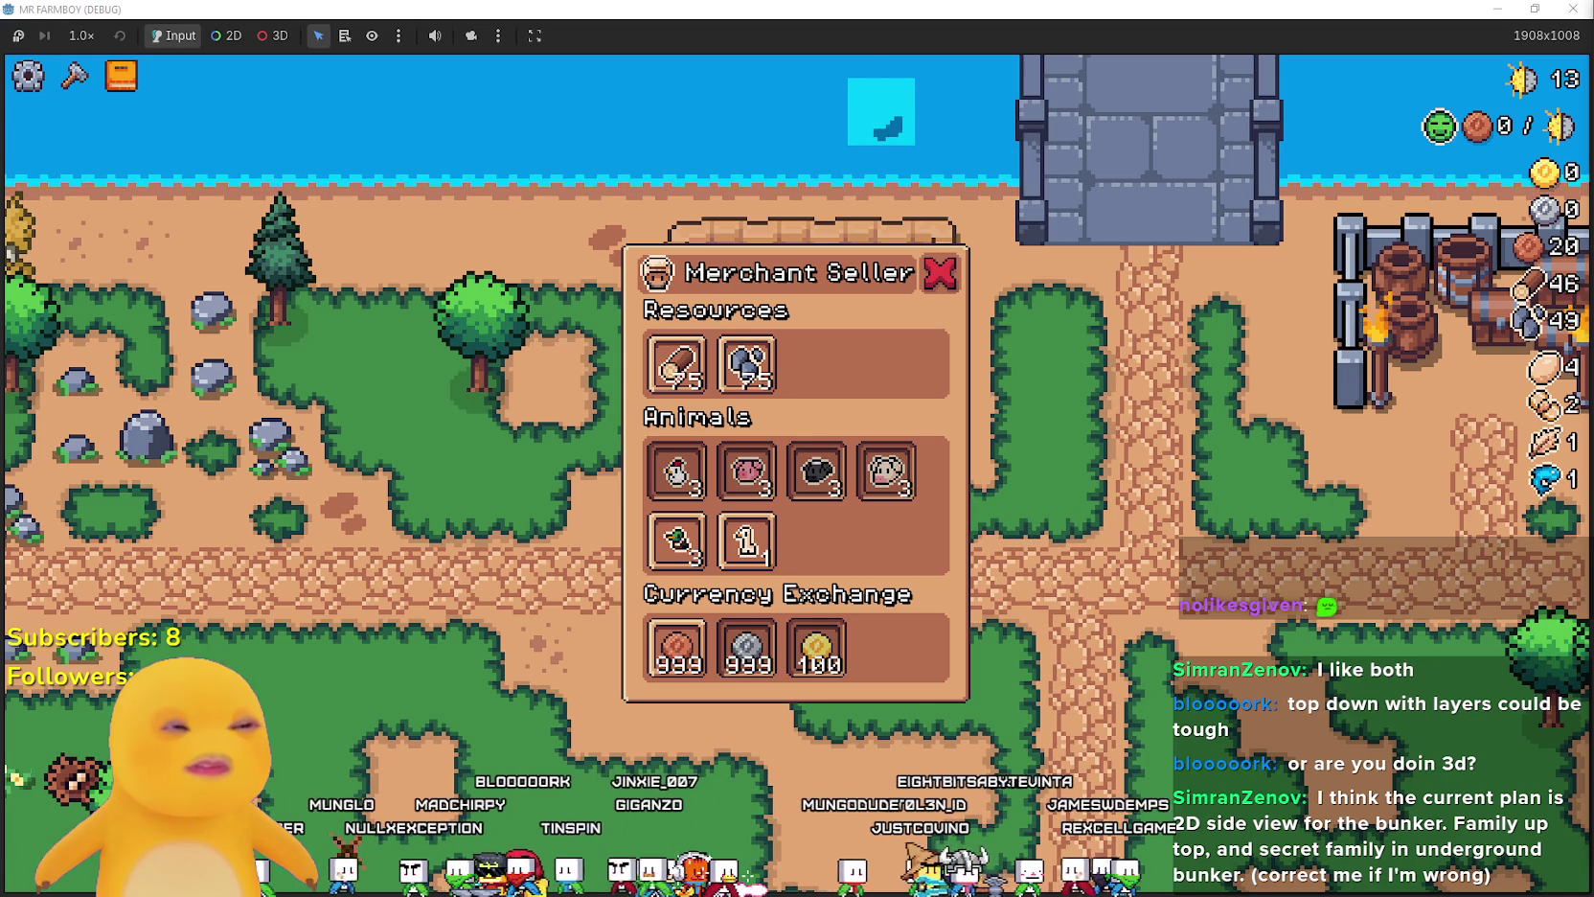
key(a)
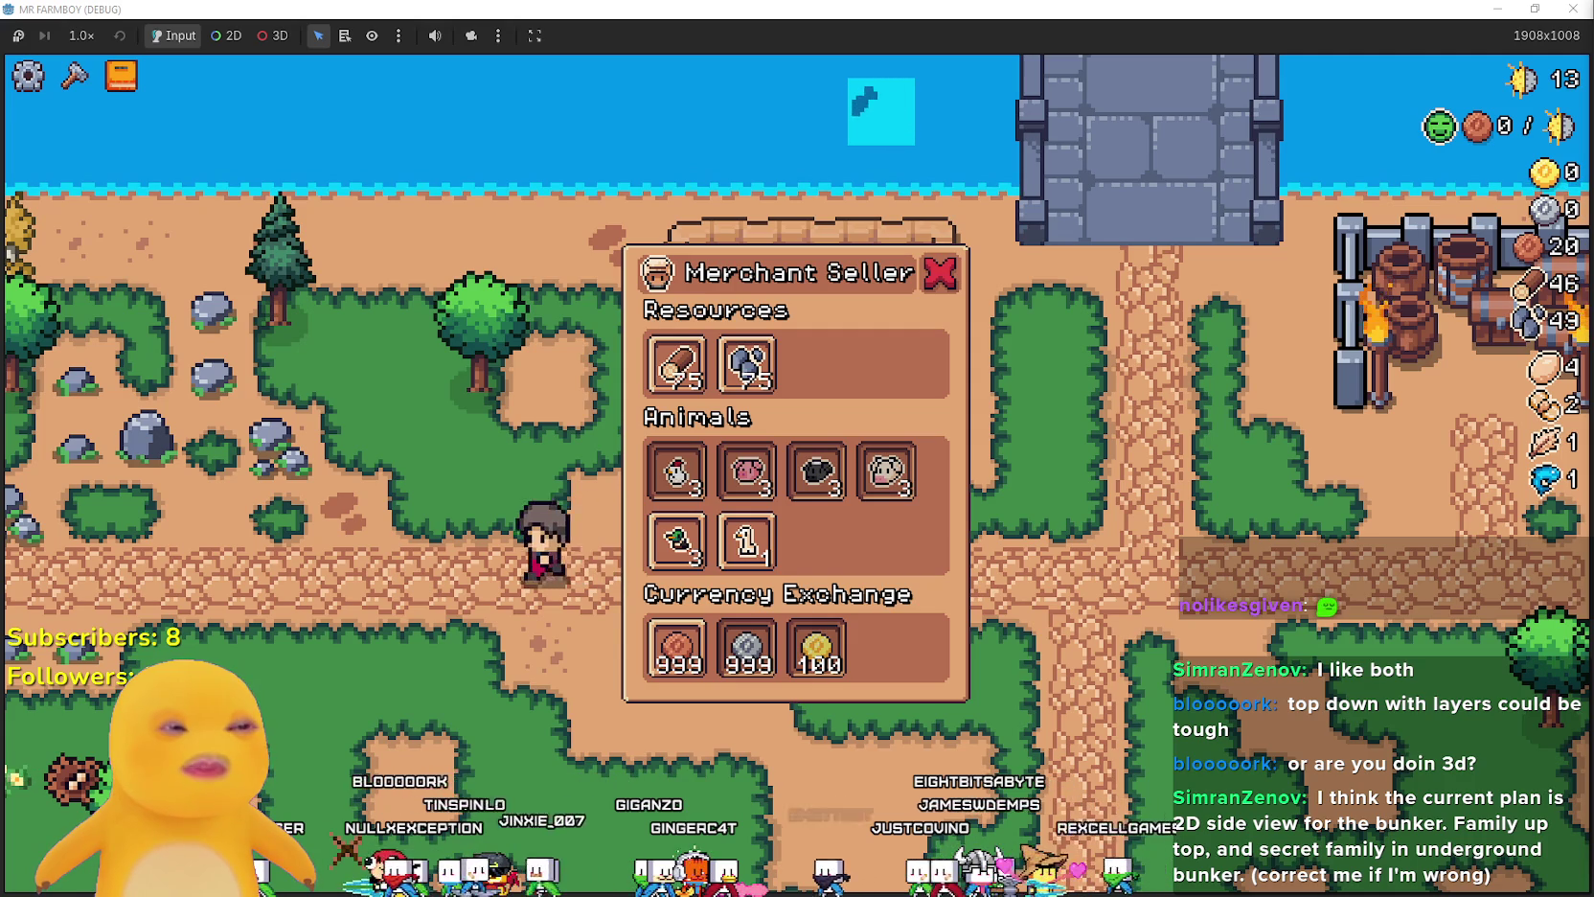
key(a)
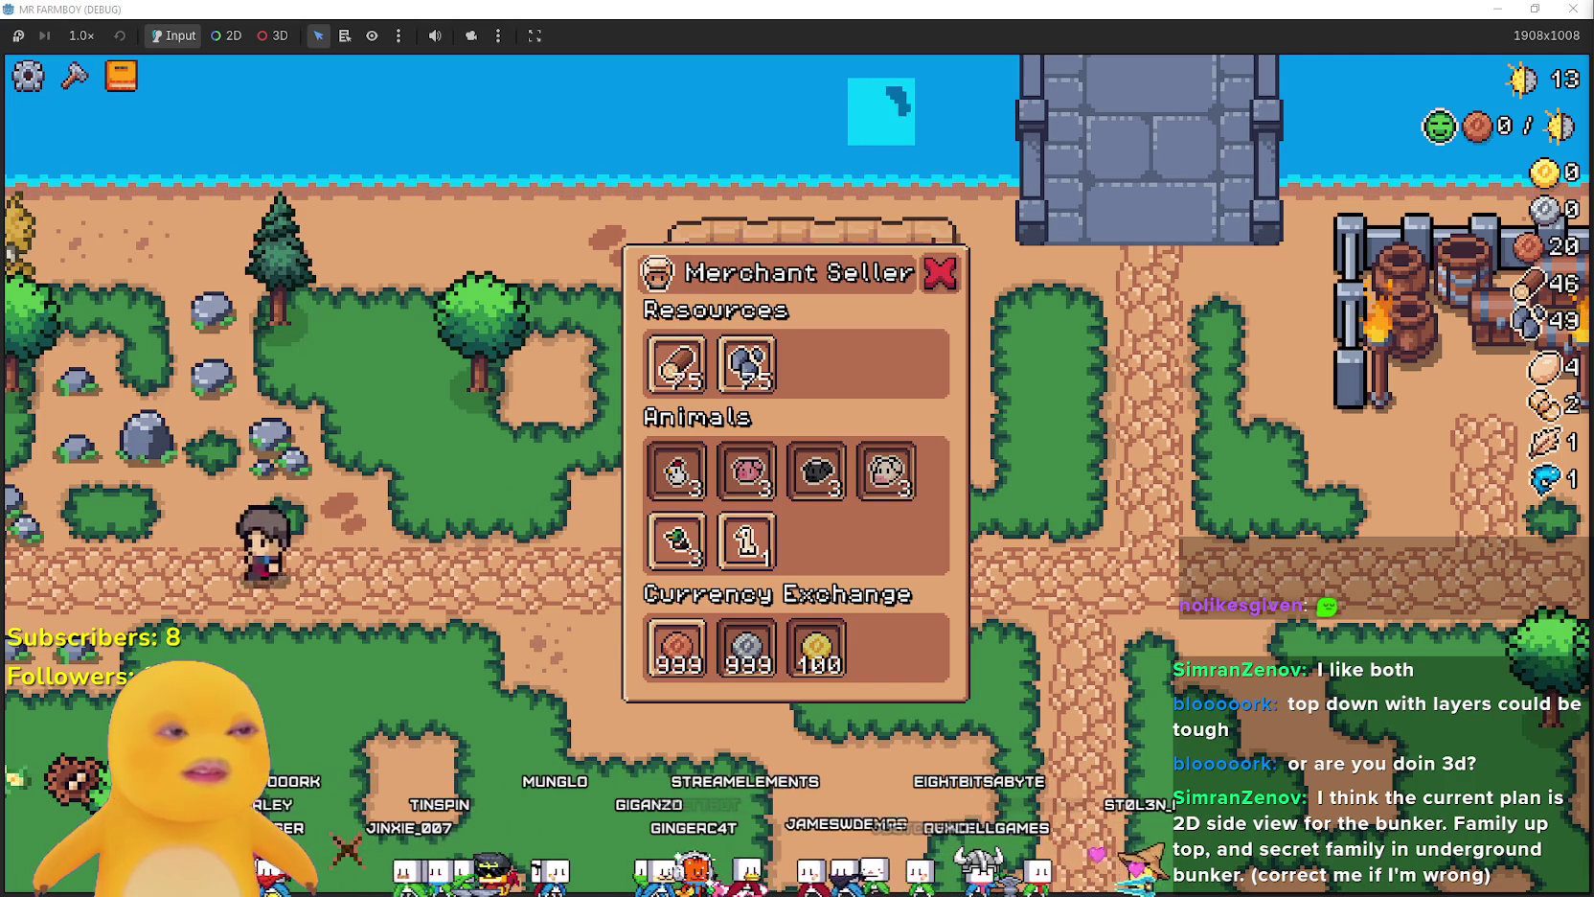
key(a)
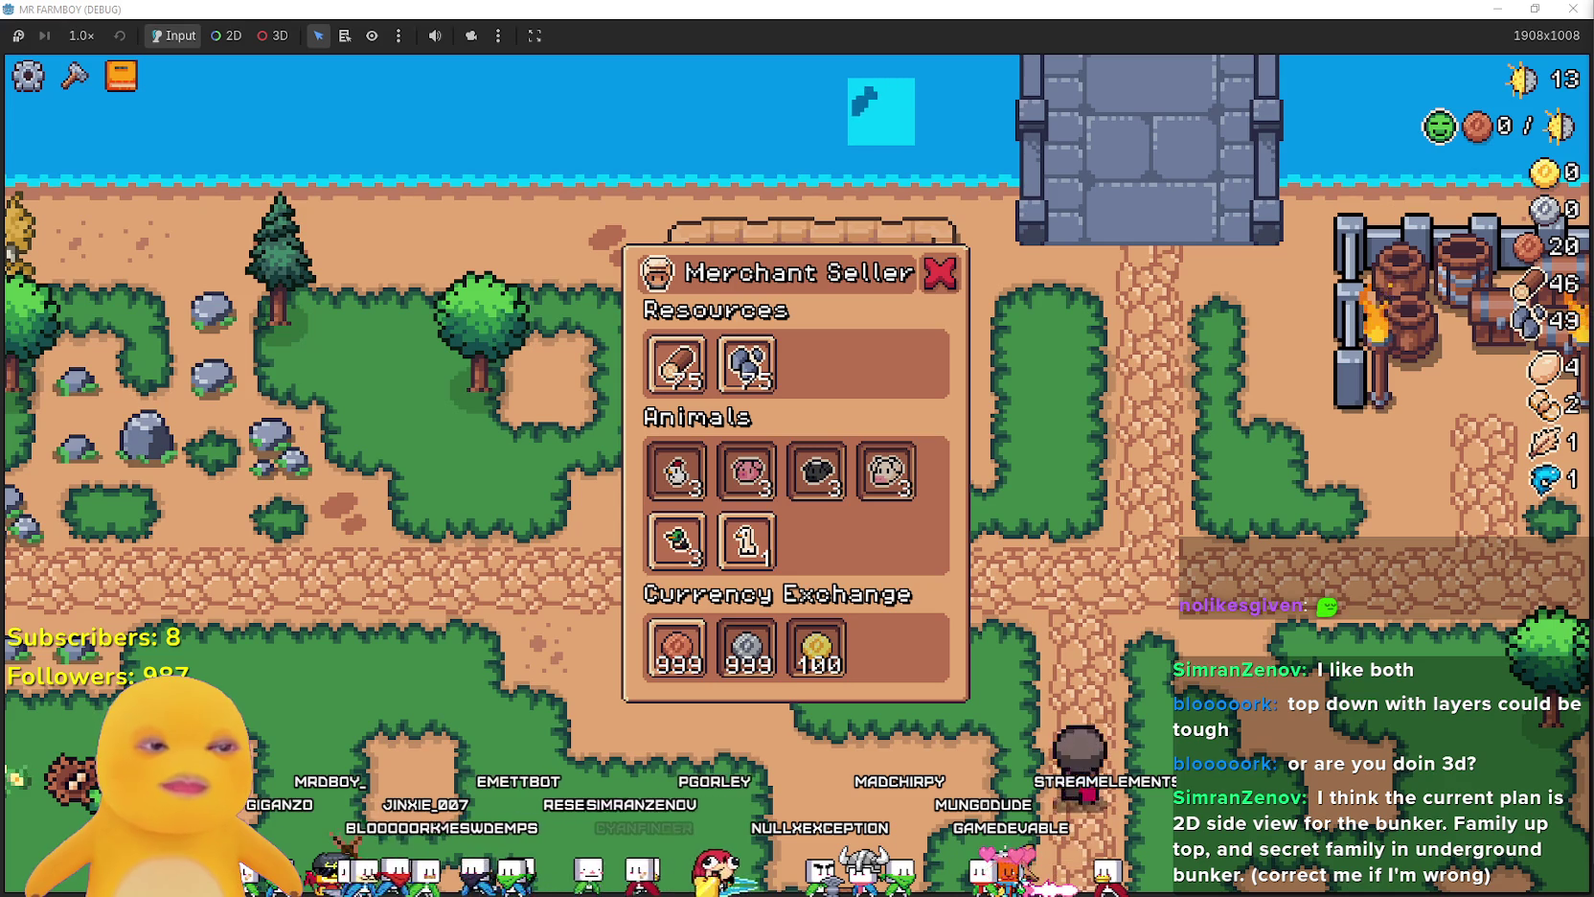
- Walk the farmer up from the bottom path and left beside the merchant
key(w)
key(a)
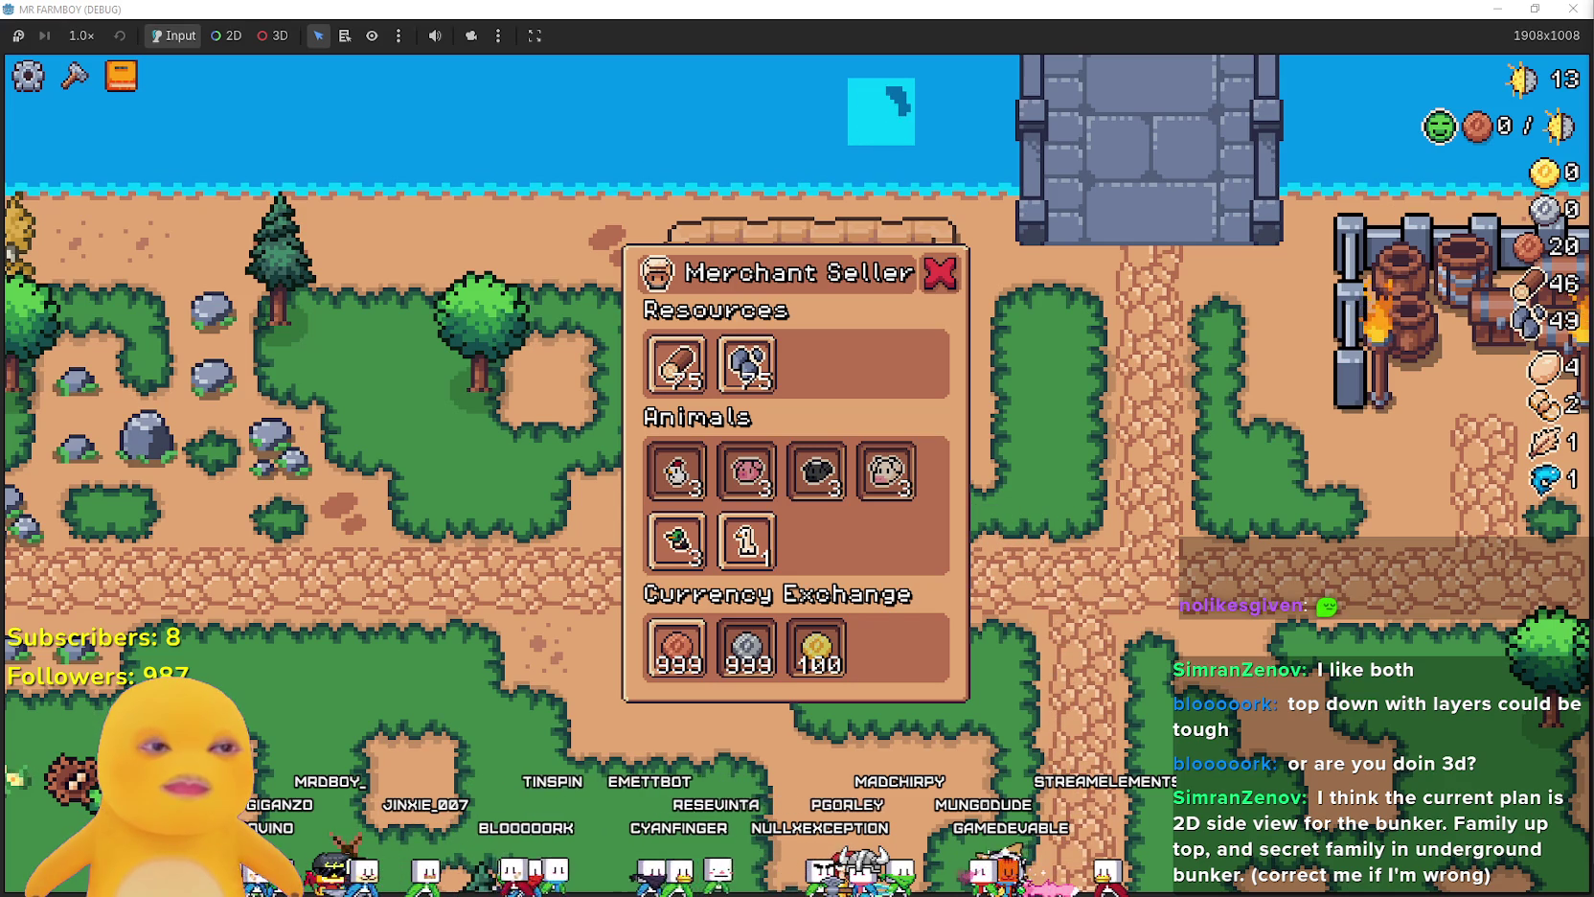
key(a)
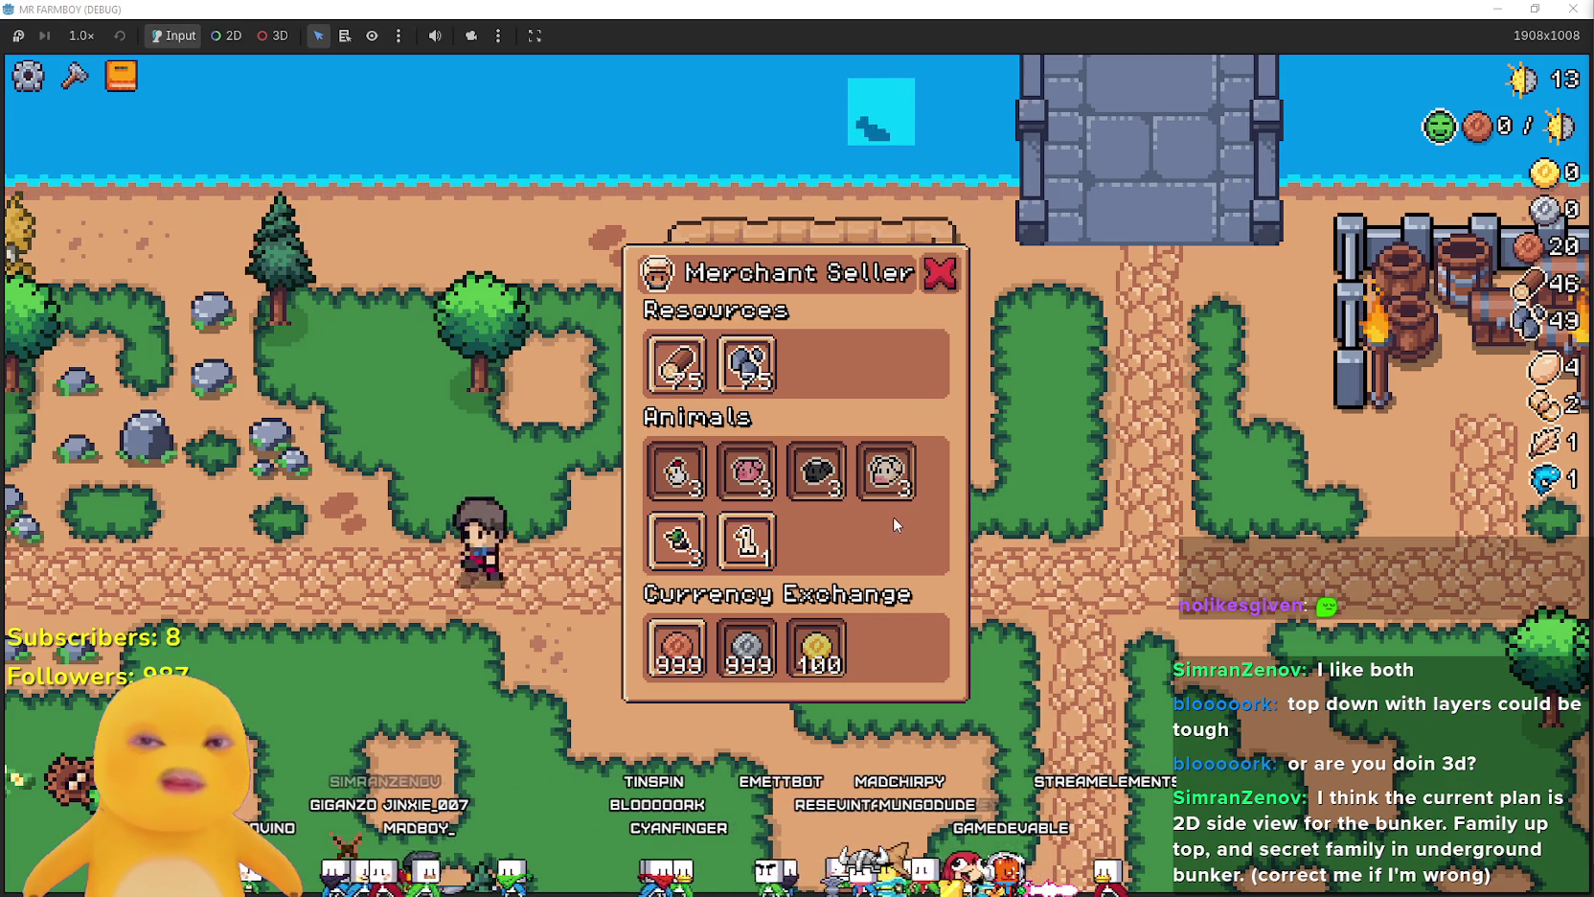
- Reopen the Merchant Seller shop to read the goose's price, then close it
click(947, 277)
click(824, 383)
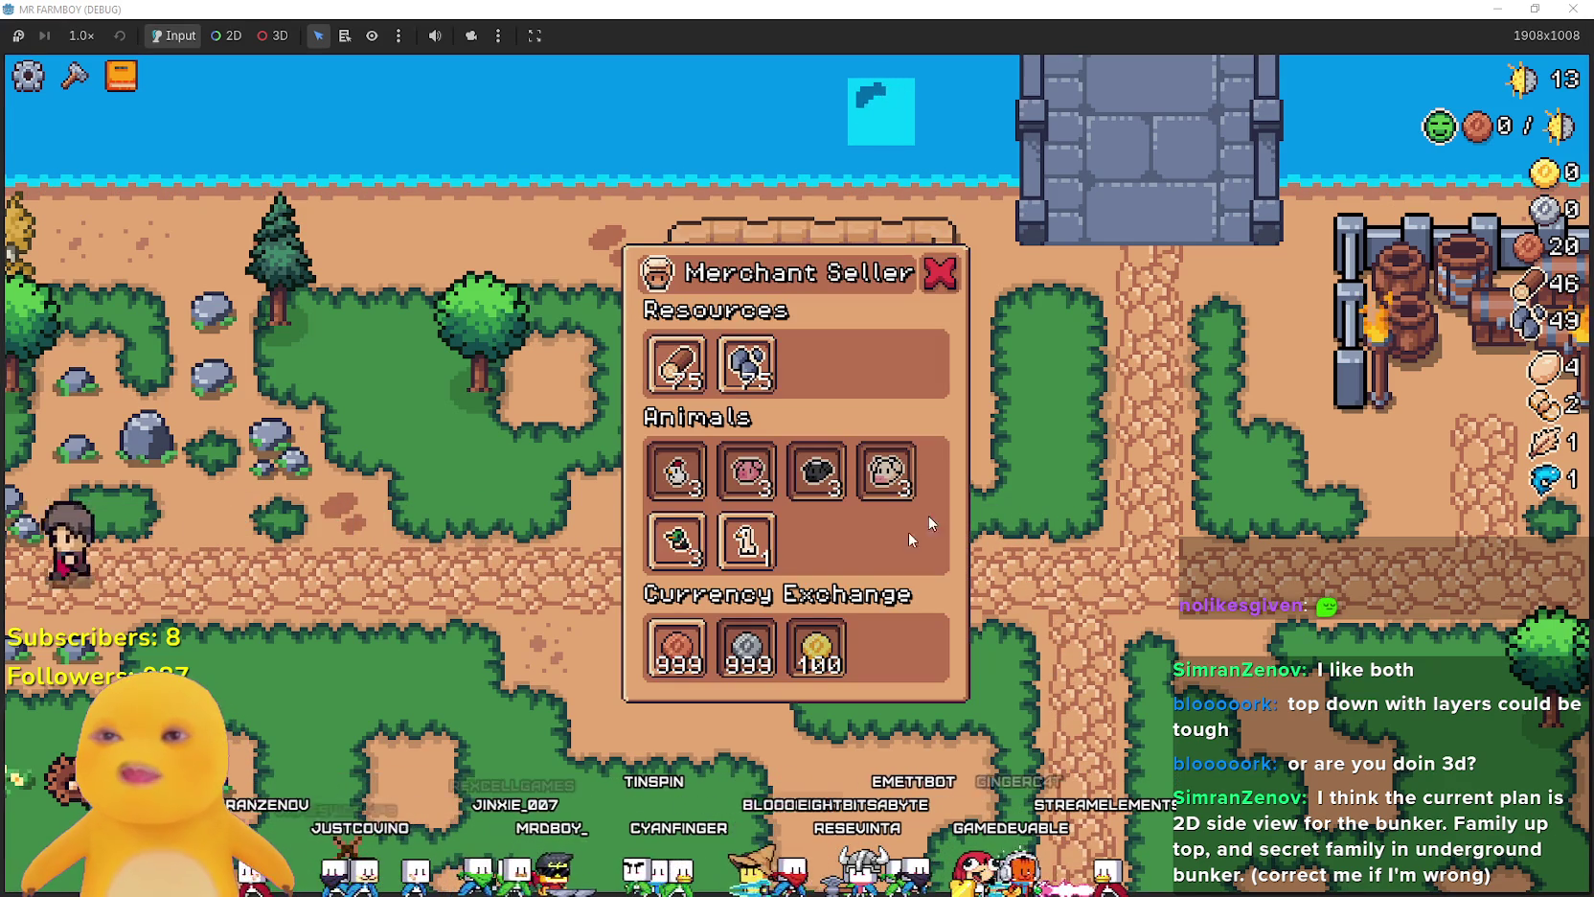
mouse_move(725, 544)
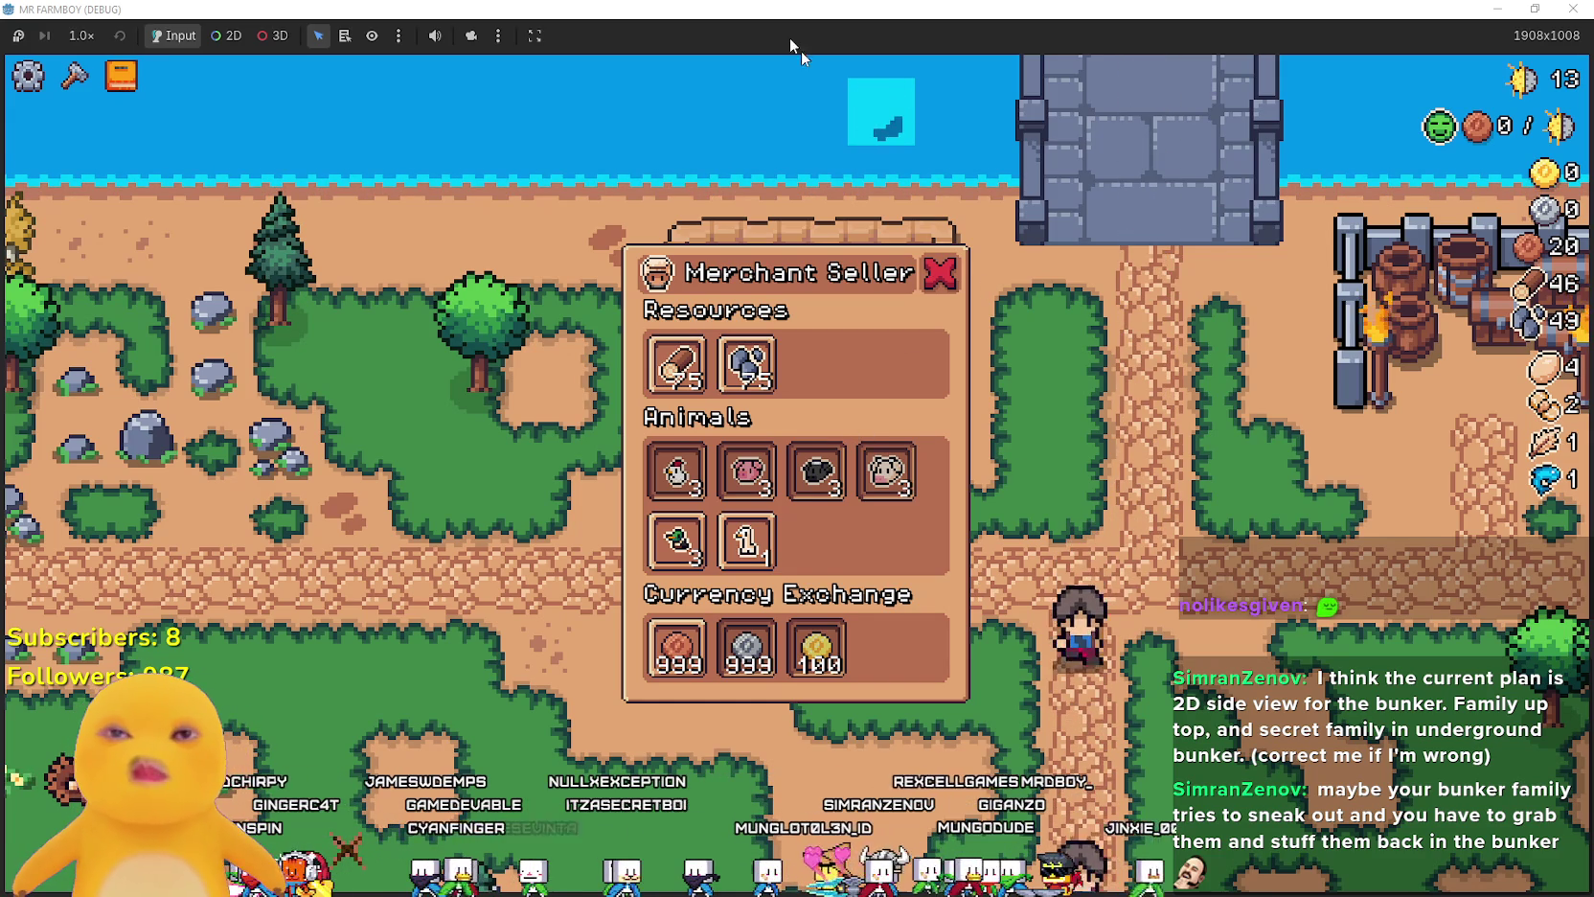
click(940, 275)
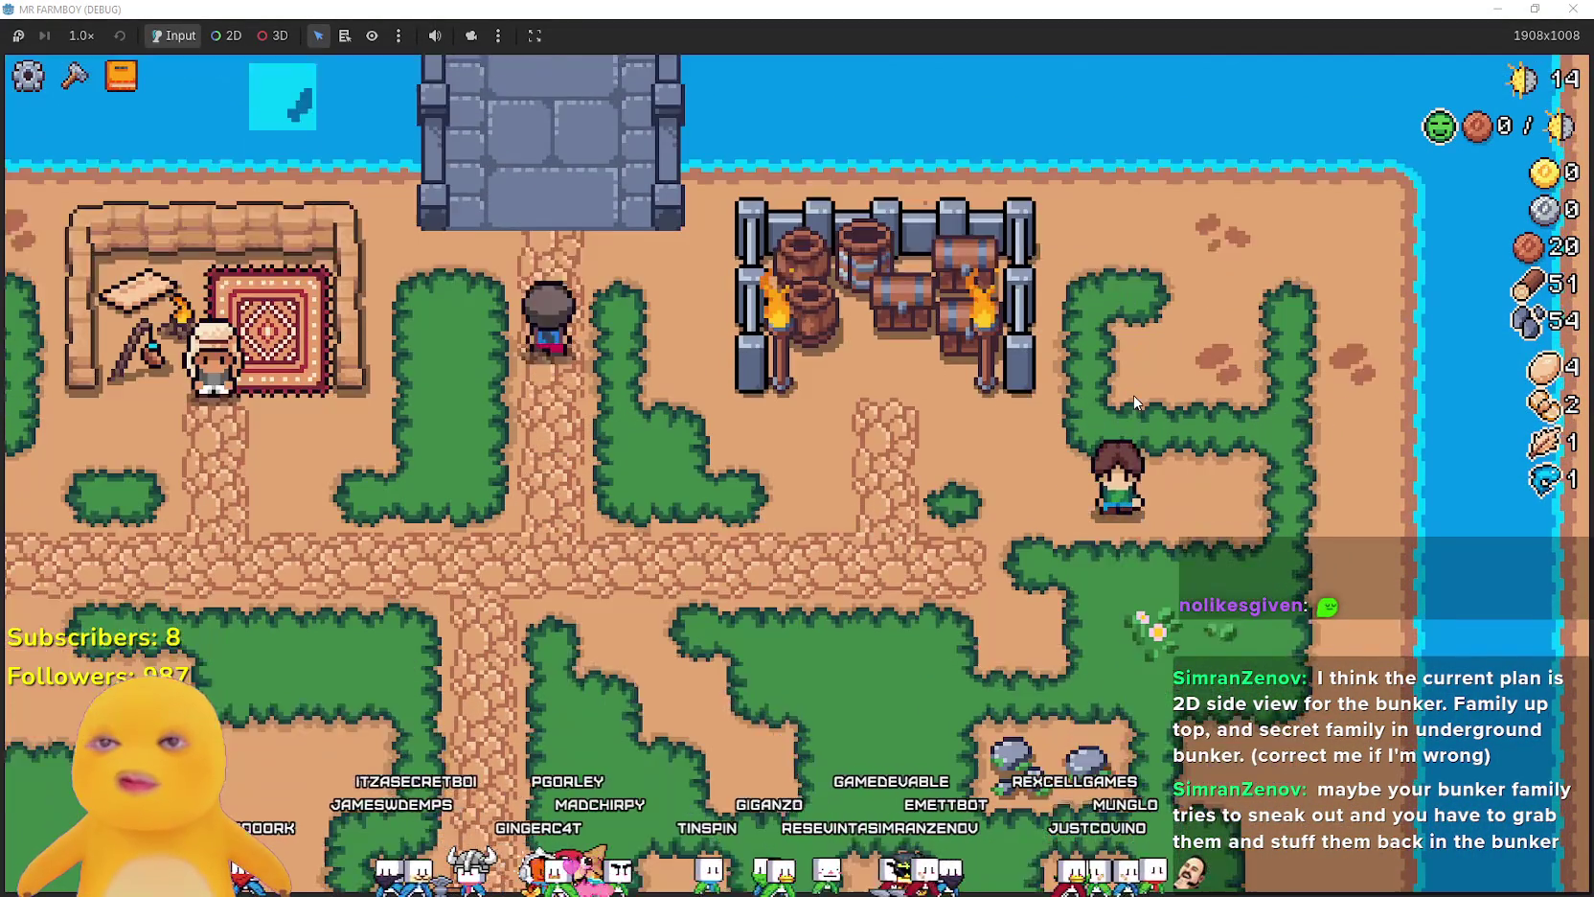
- Pick Grass Tile from crafting, then mine the rock and collect the dropped log and stones
key(c)
click(77, 361)
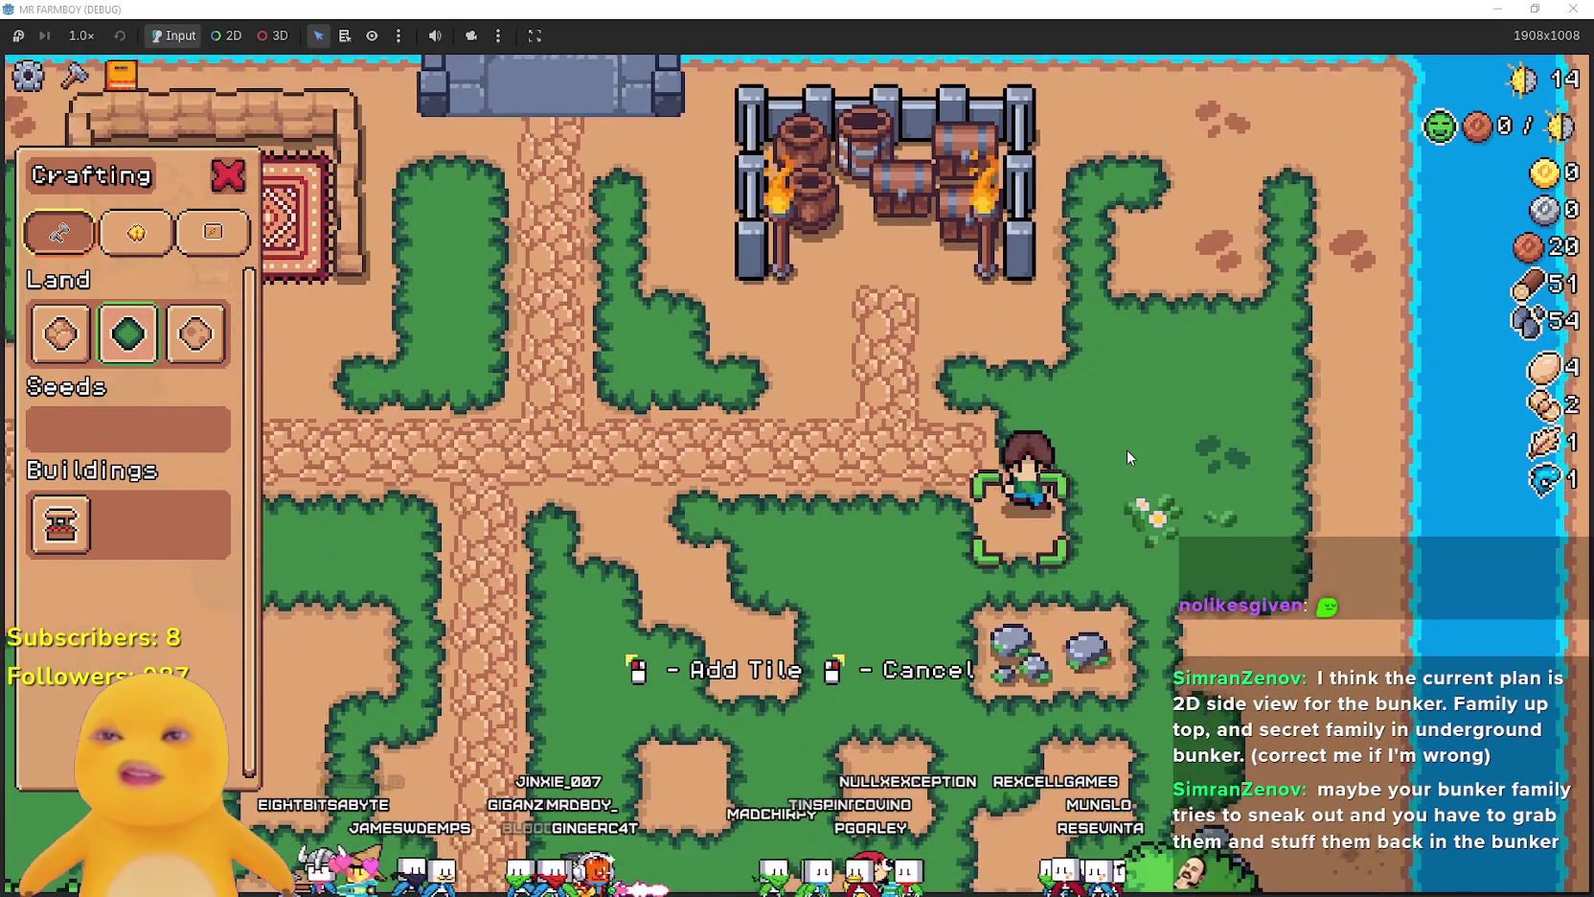
key(s)
key(d)
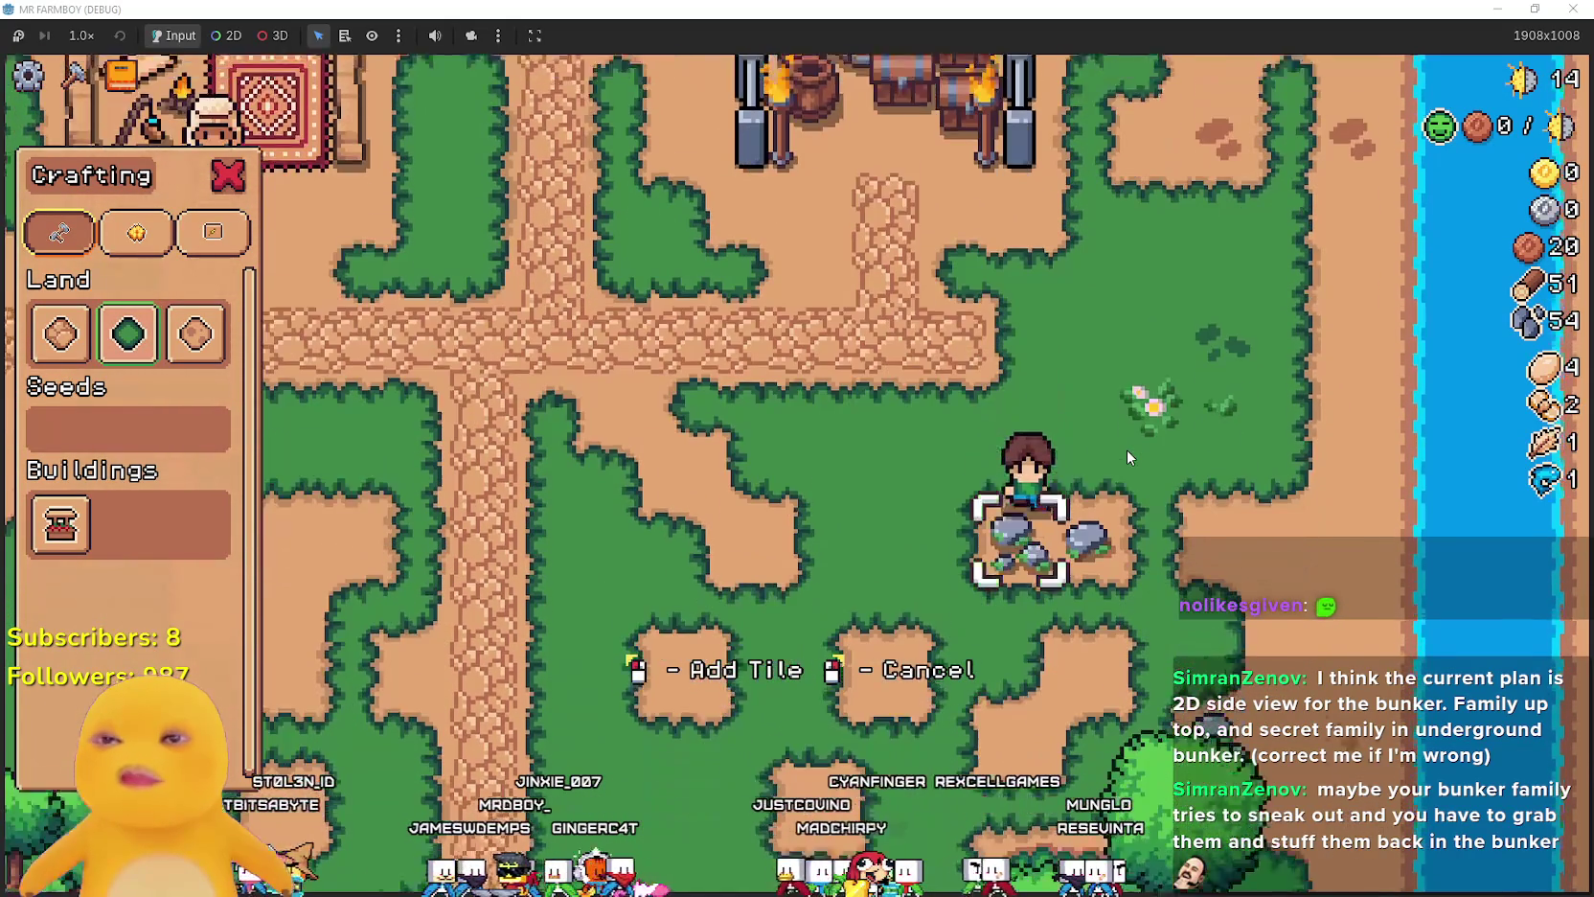
key(d)
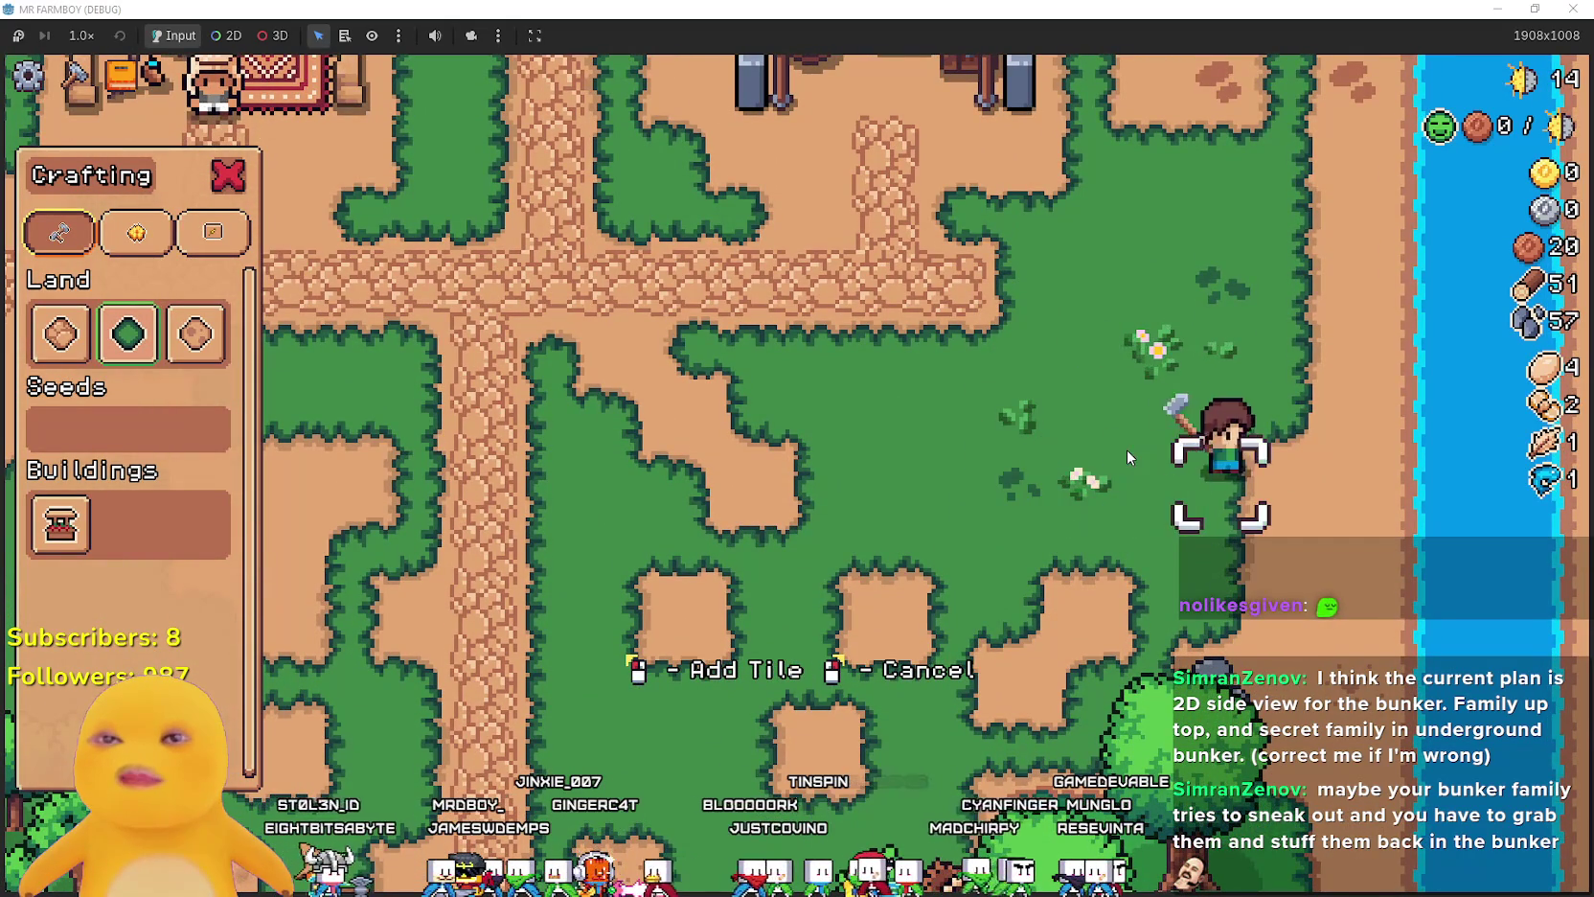
key(s)
key(a)
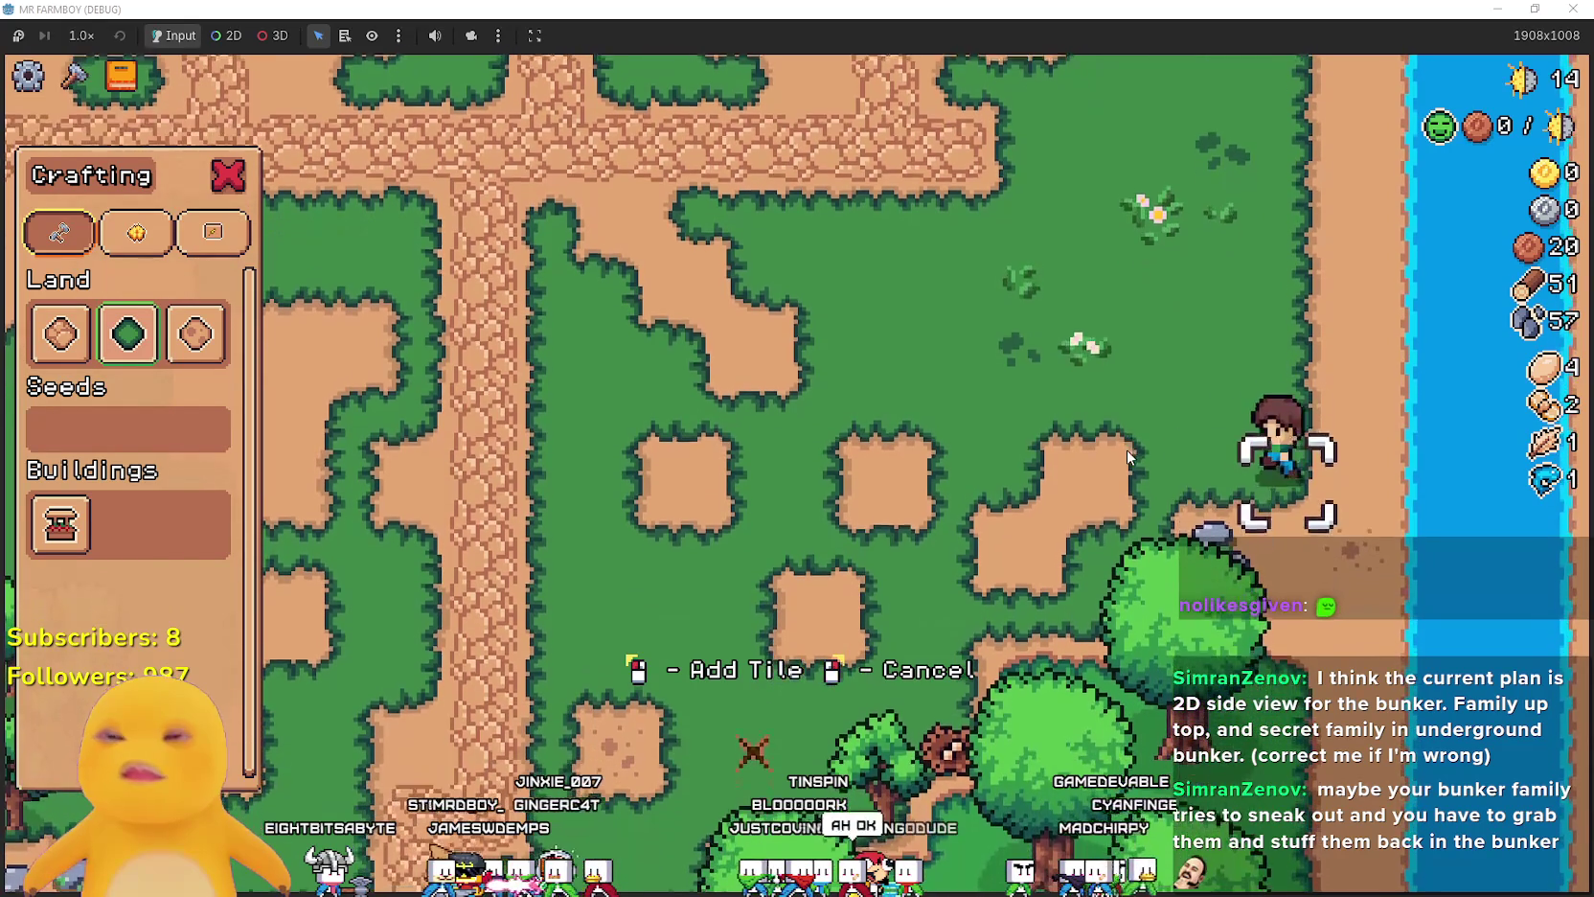
key(a)
key(w)
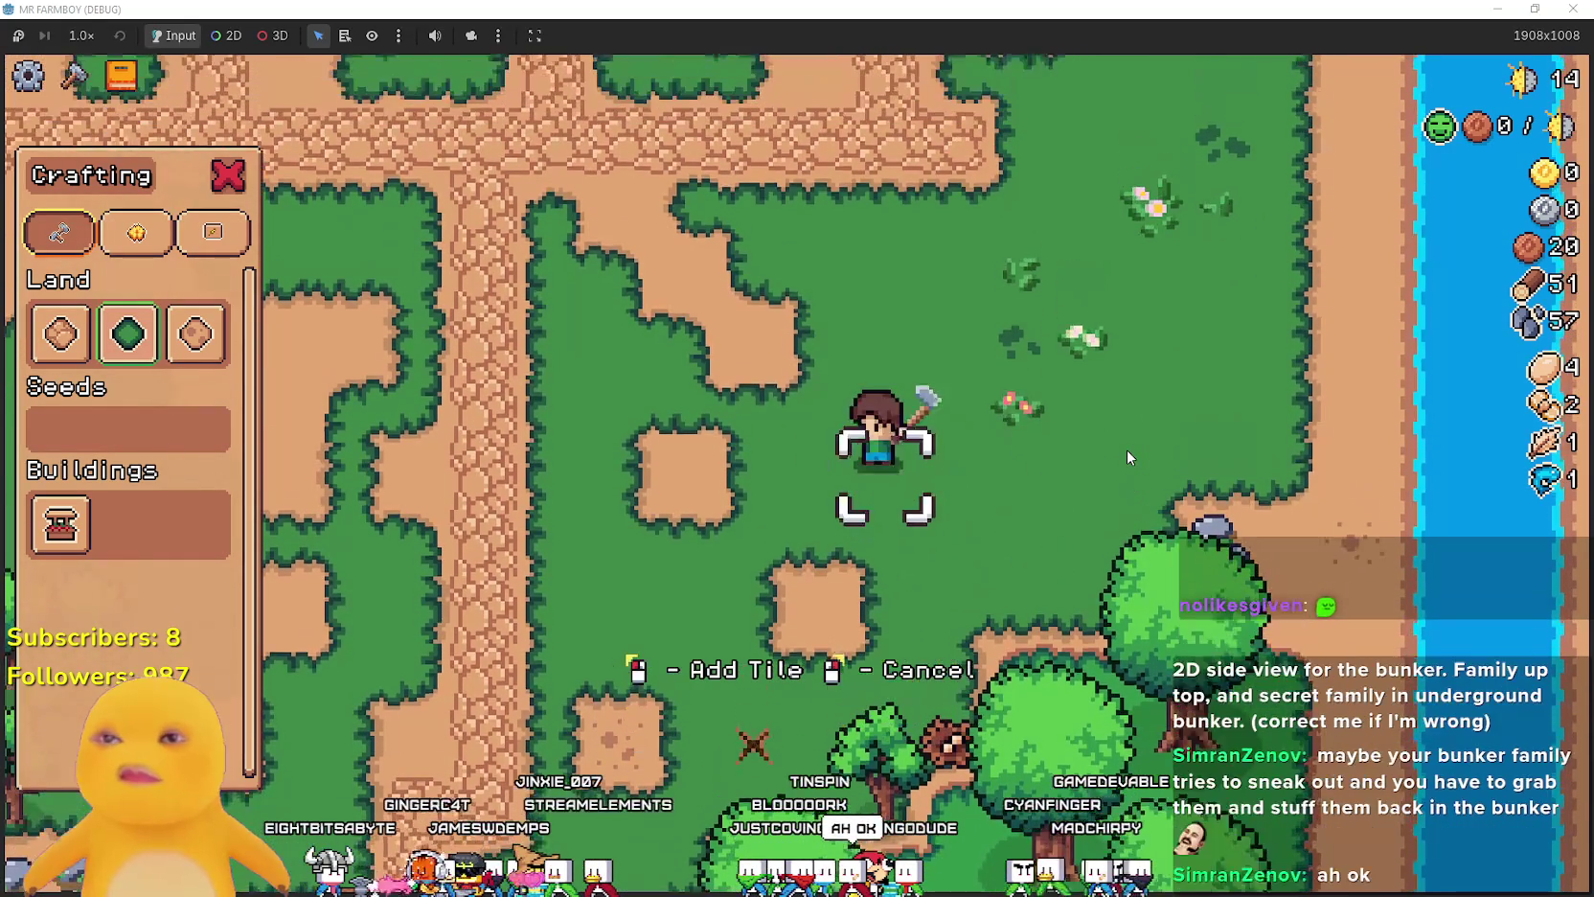
key(s)
key(s)
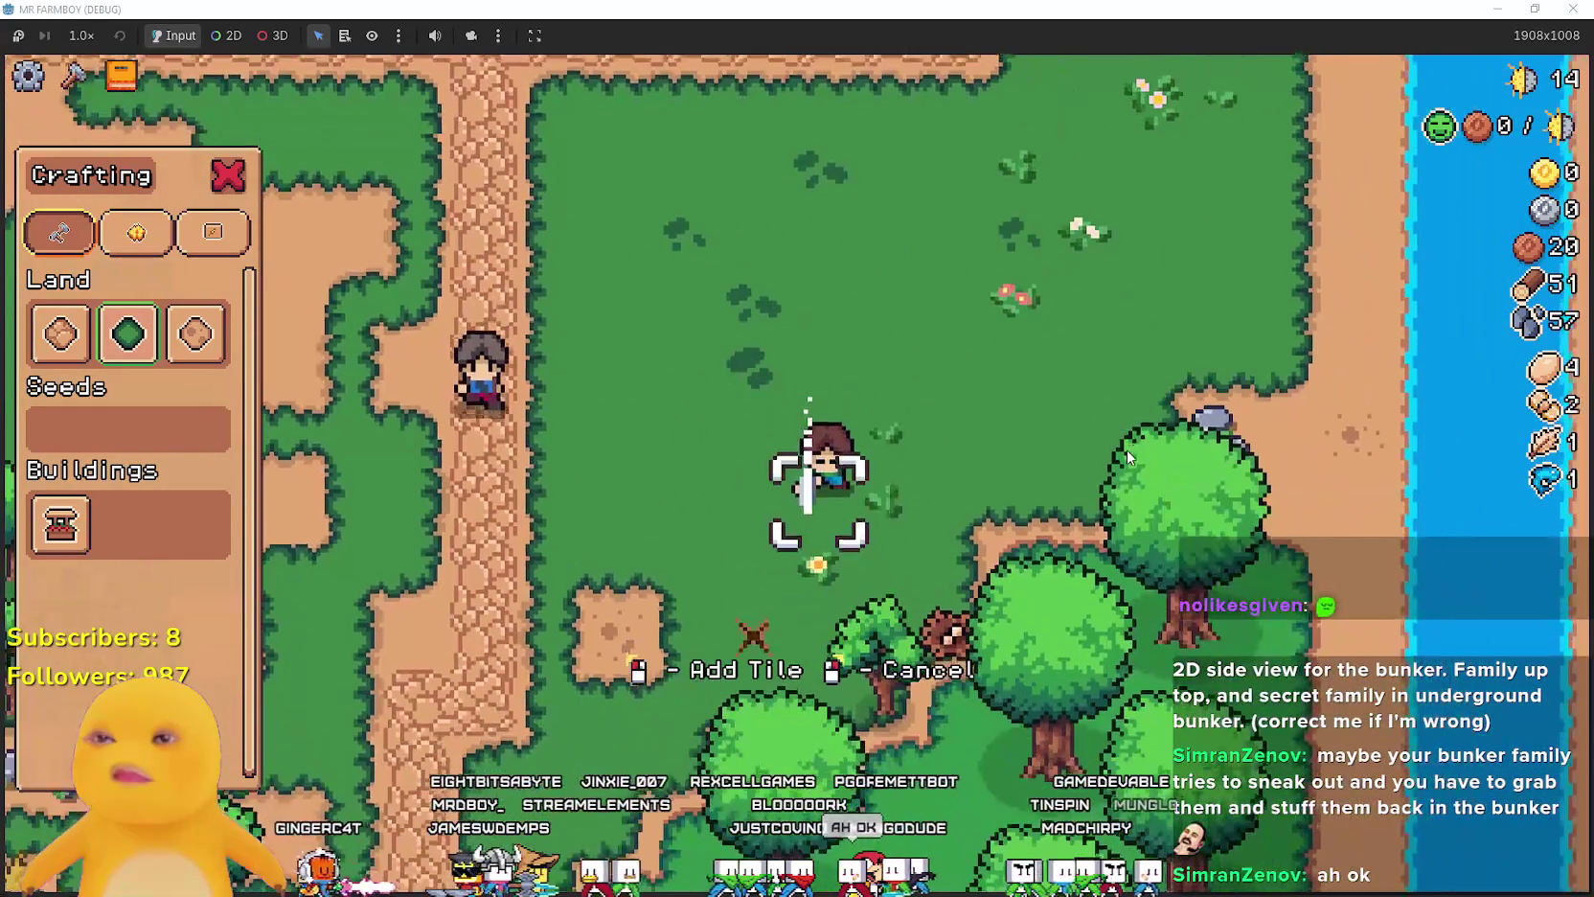
key(a)
key(d)
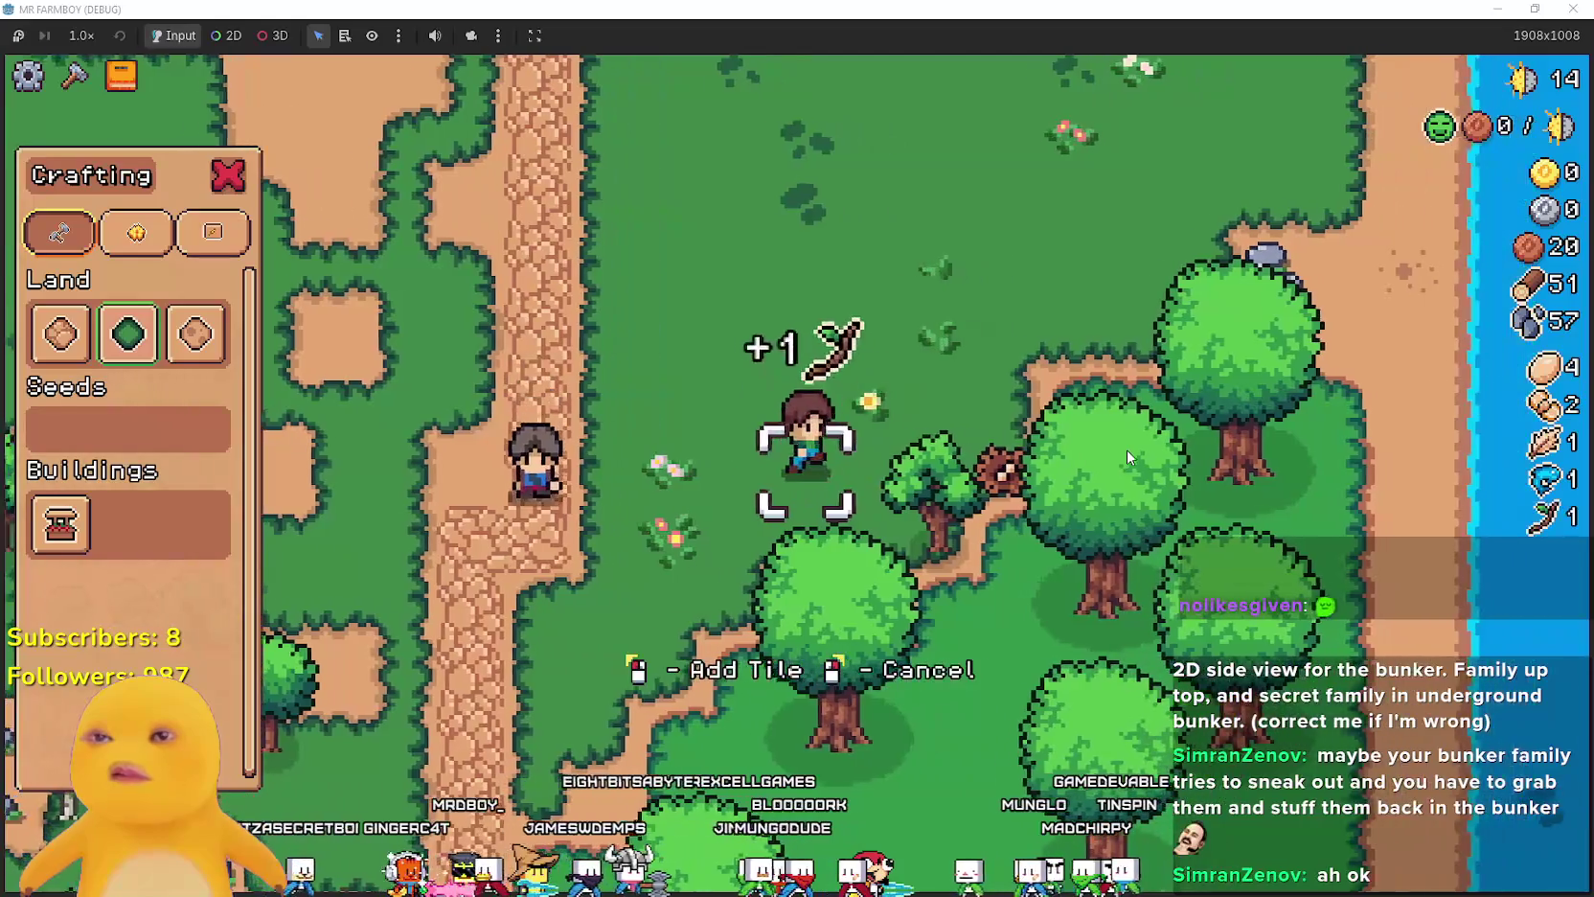
key(w)
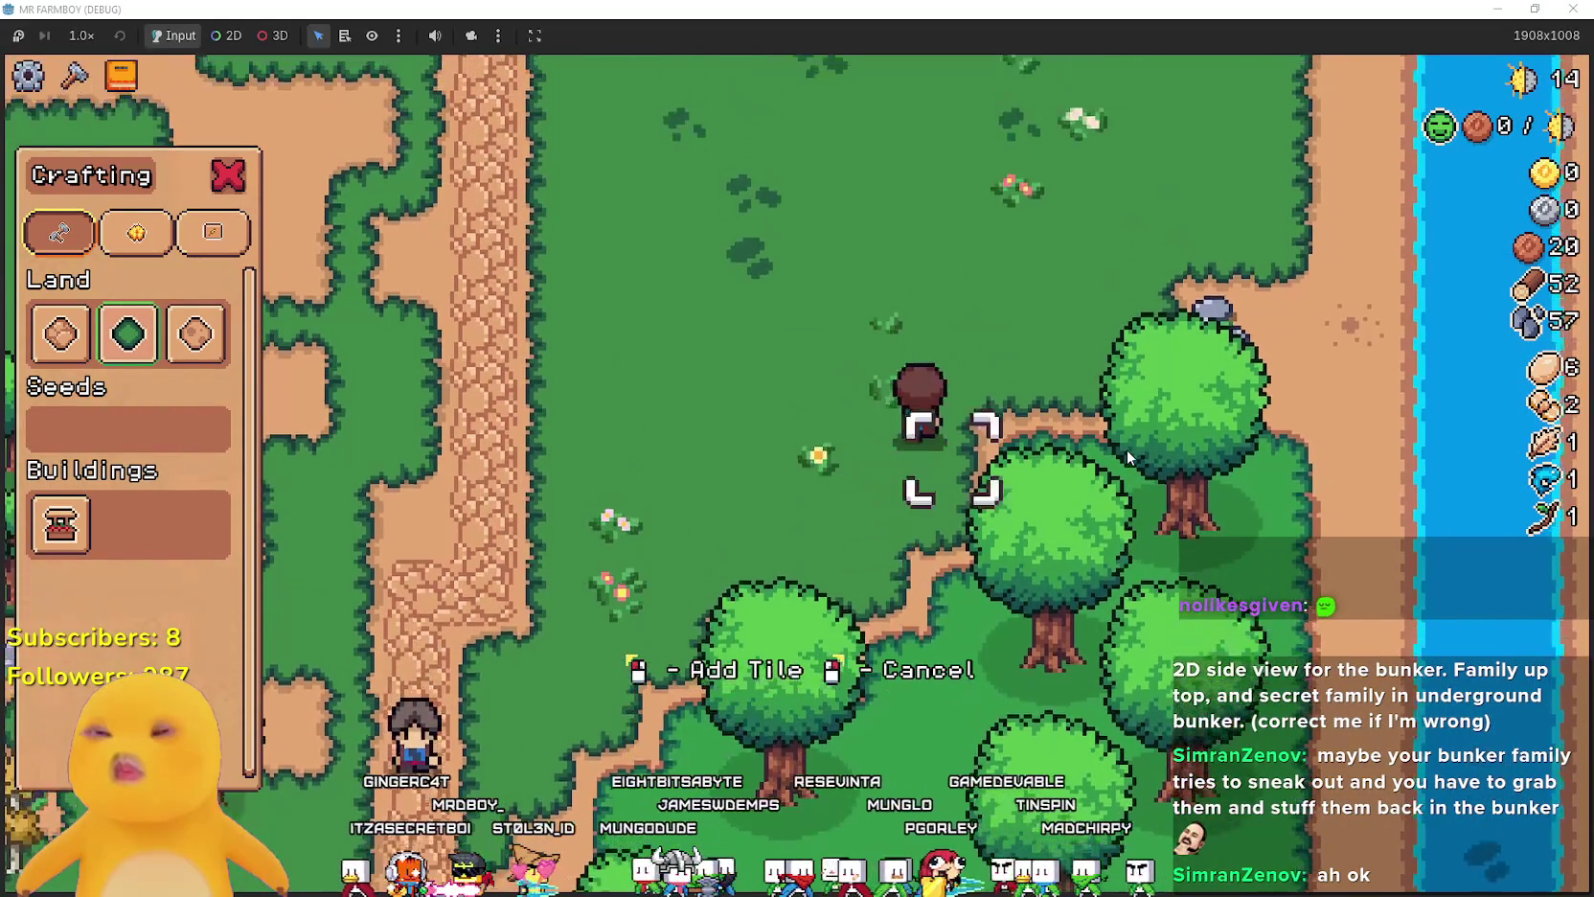
key(d)
key(d)
- Walk the farmer north along the dirt path to the riverbank and back
key(s)
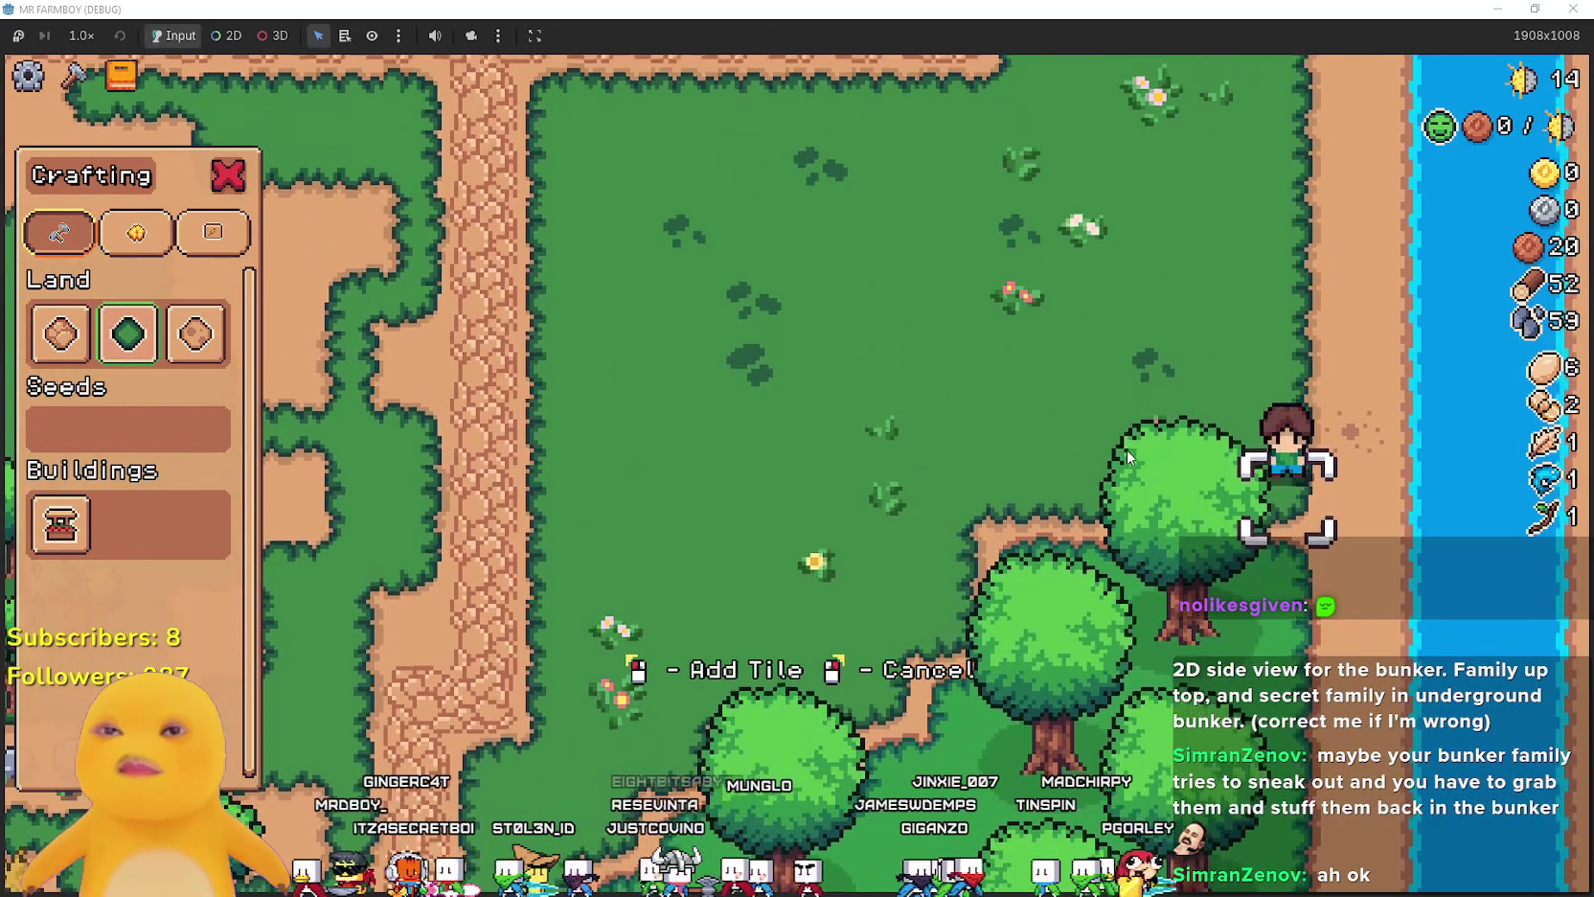
key(a)
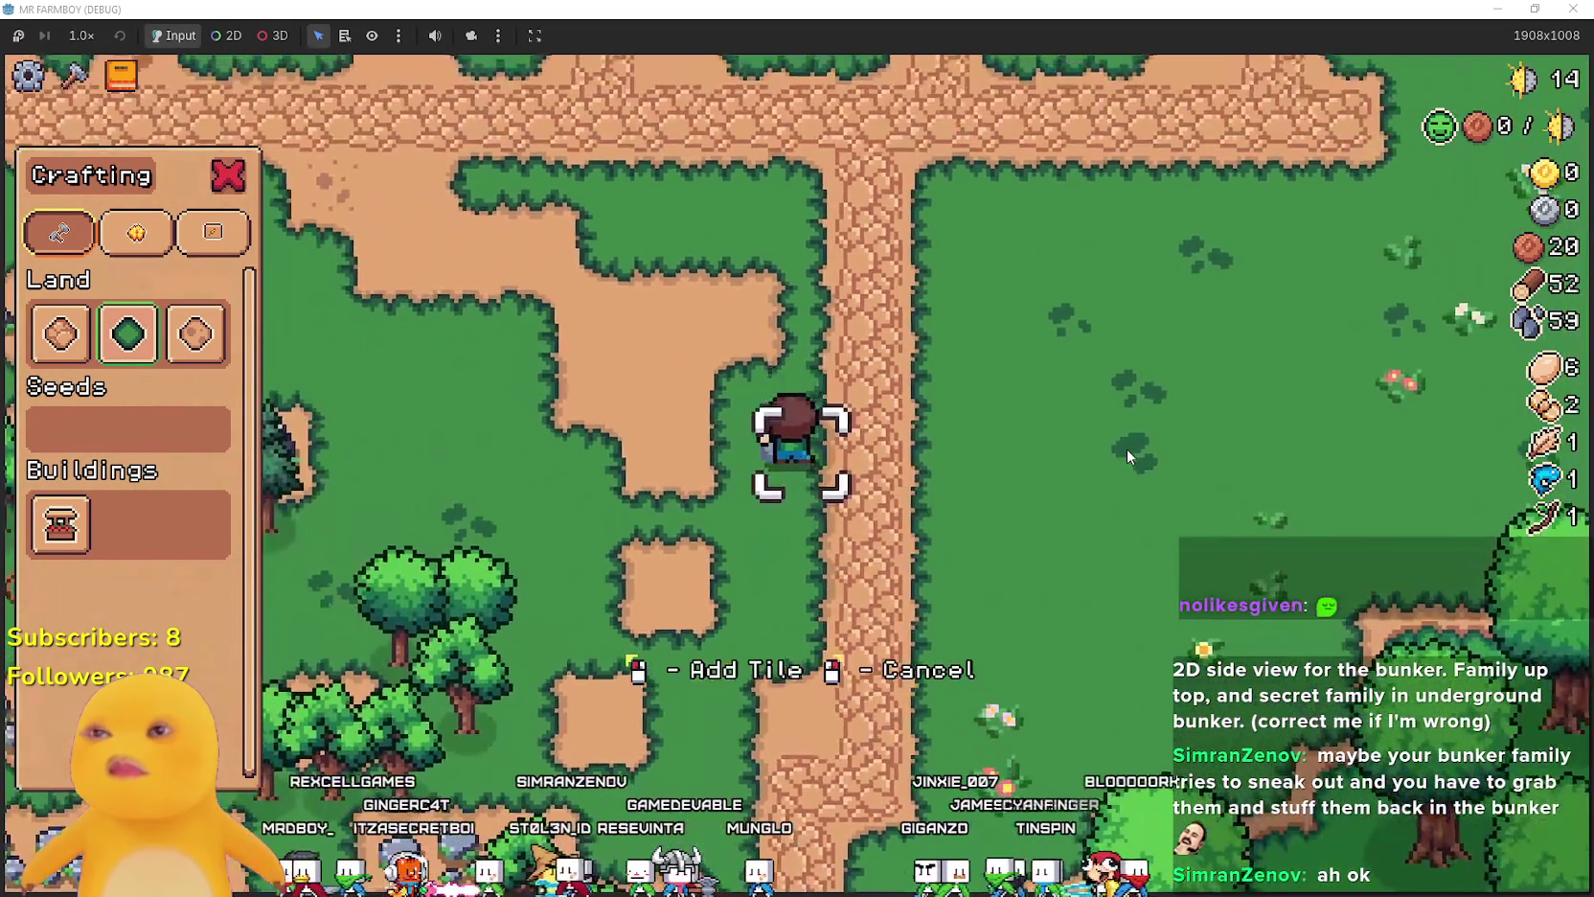
key(s)
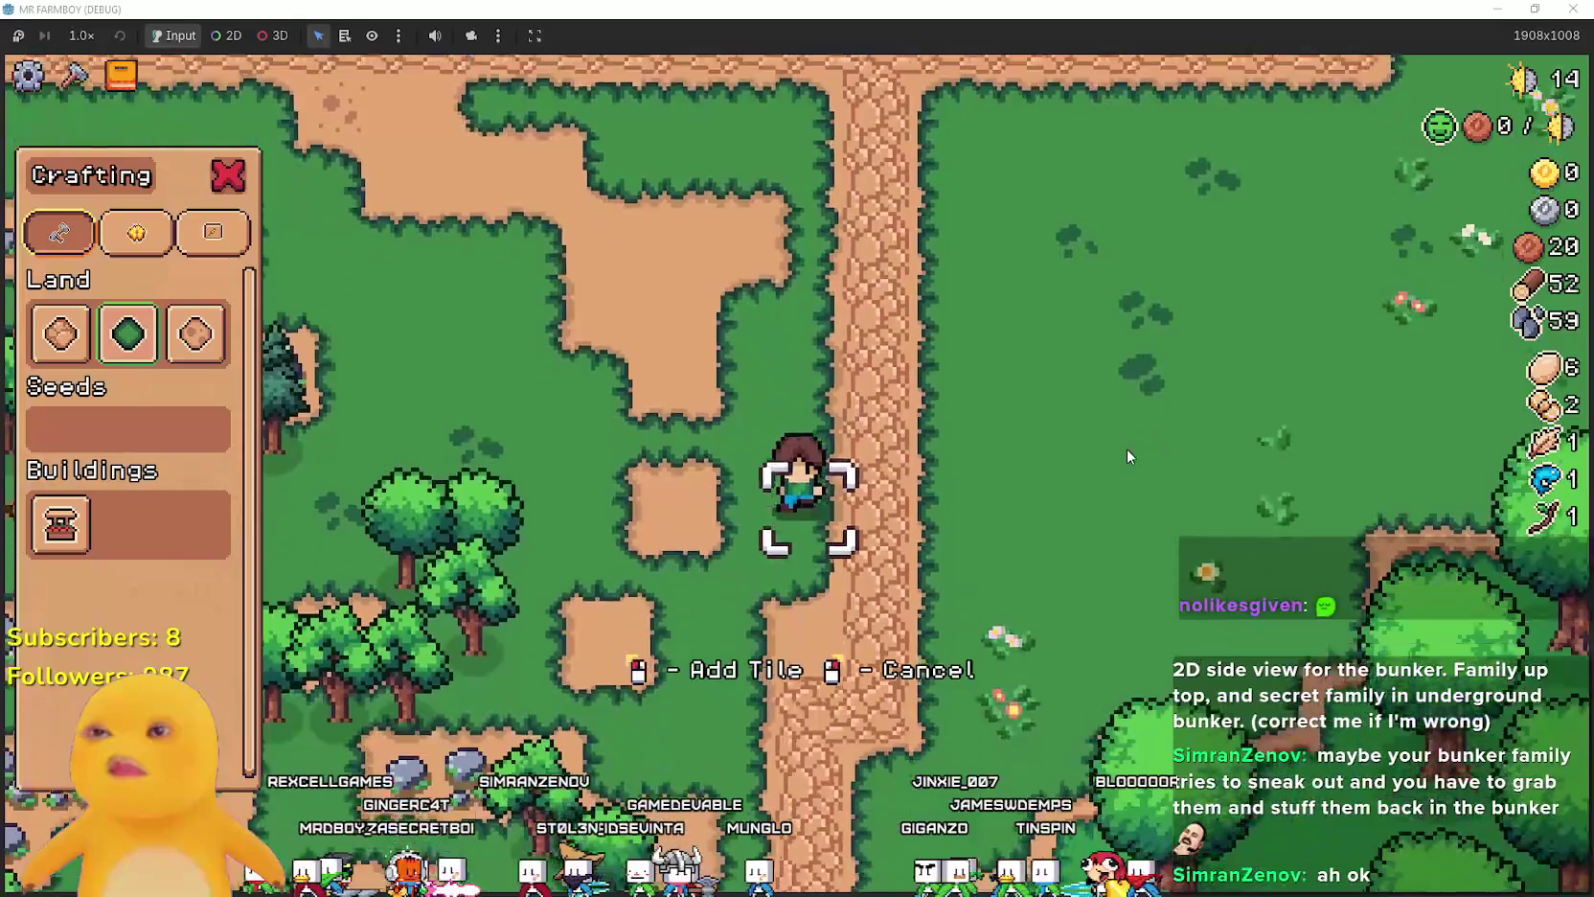
key(w)
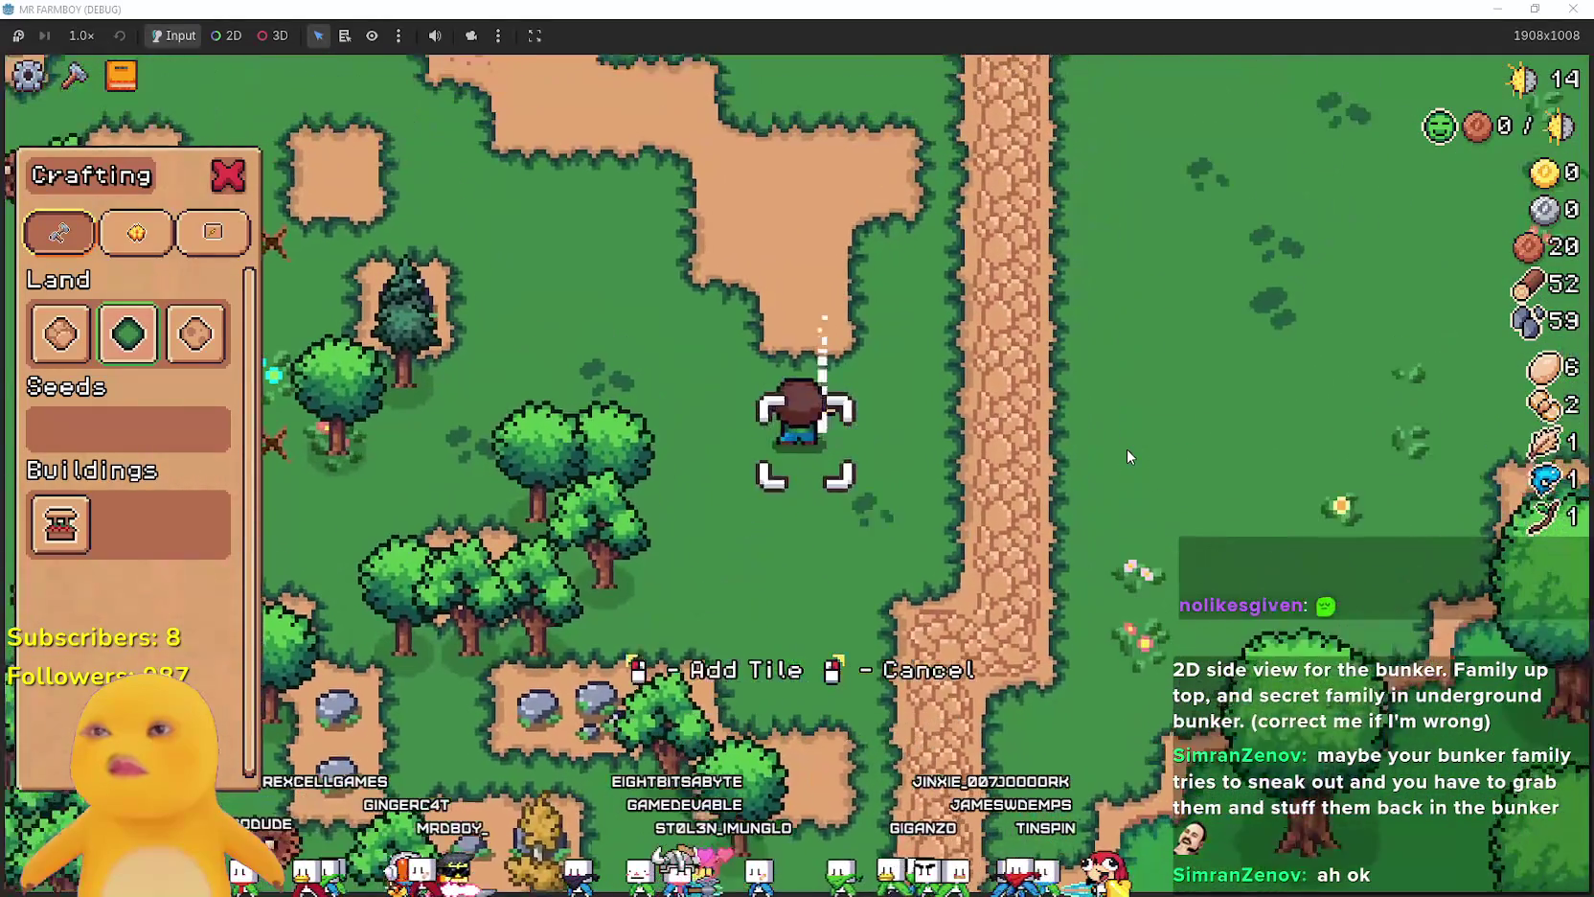
key(w)
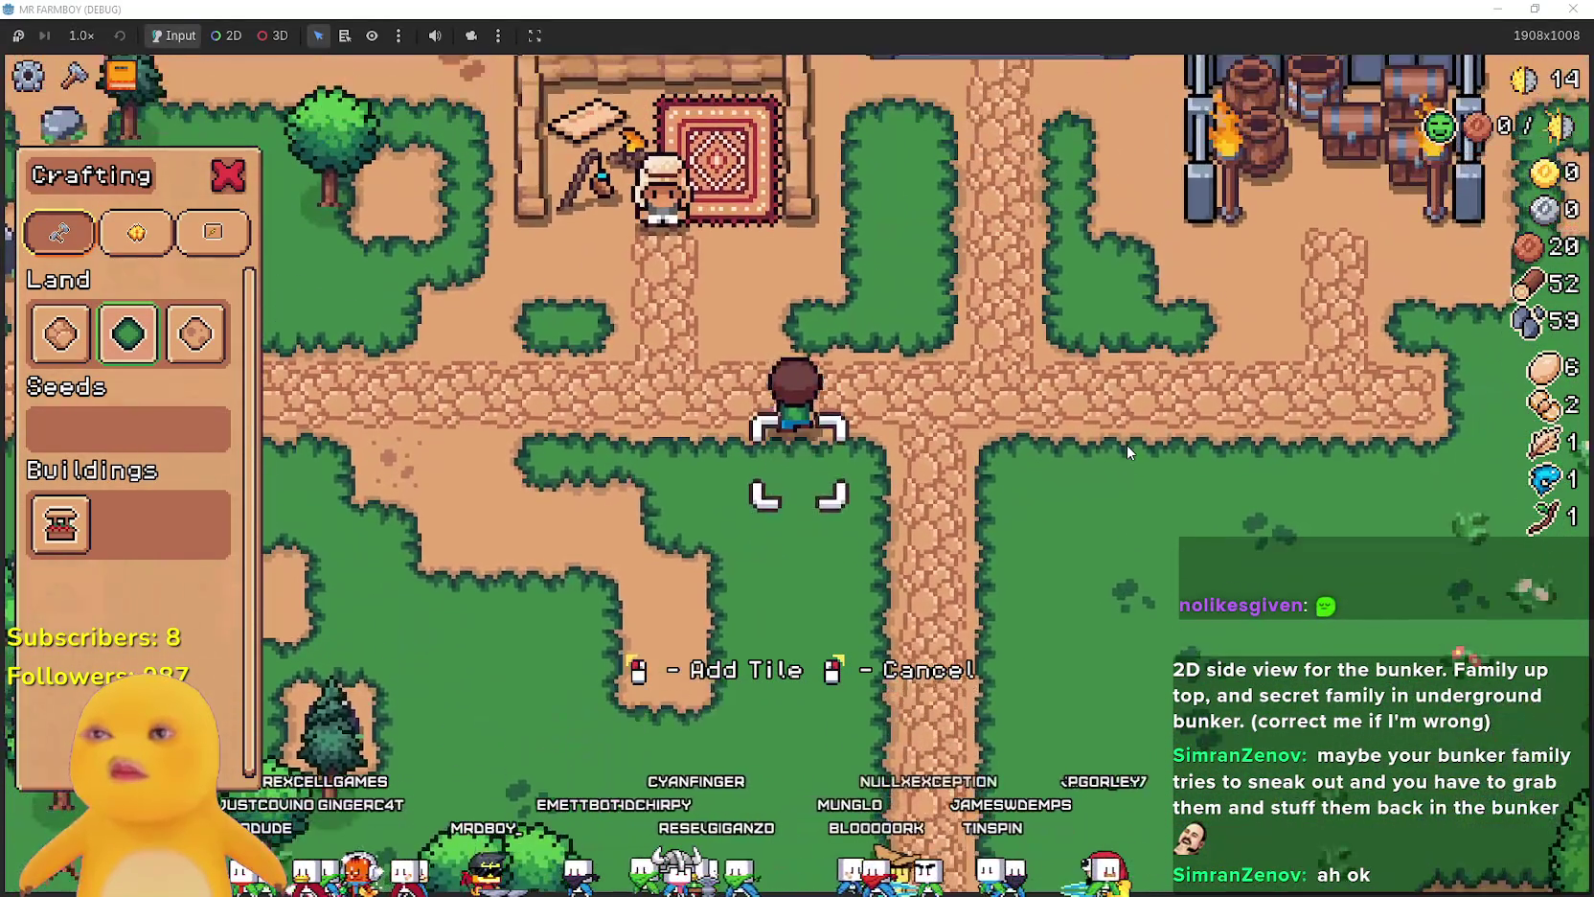
key(w)
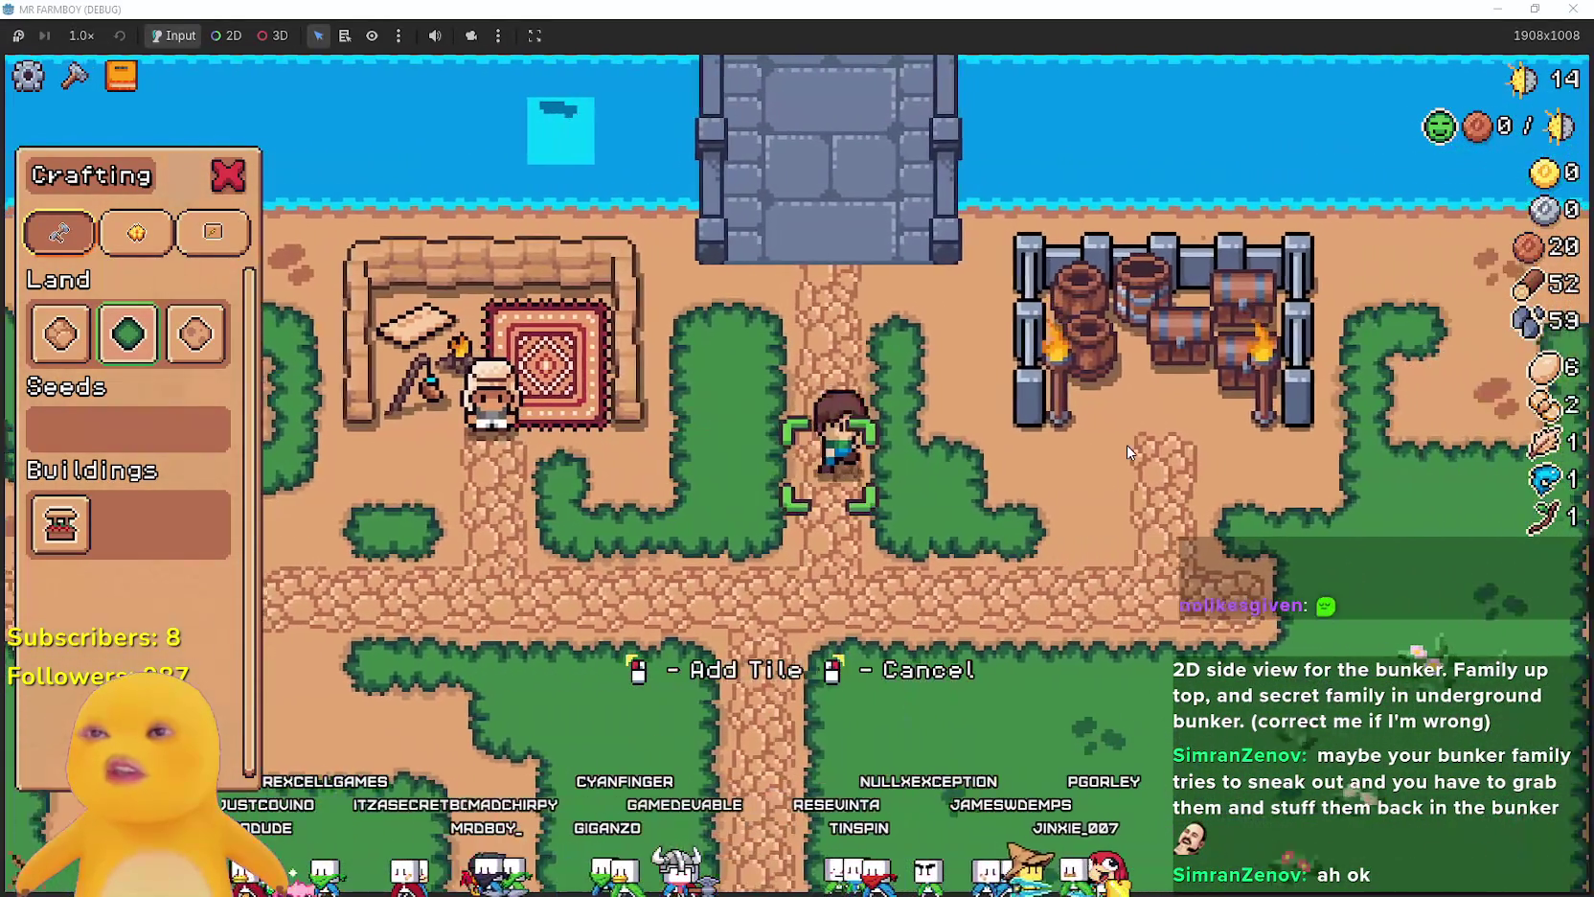
key(a)
key(w)
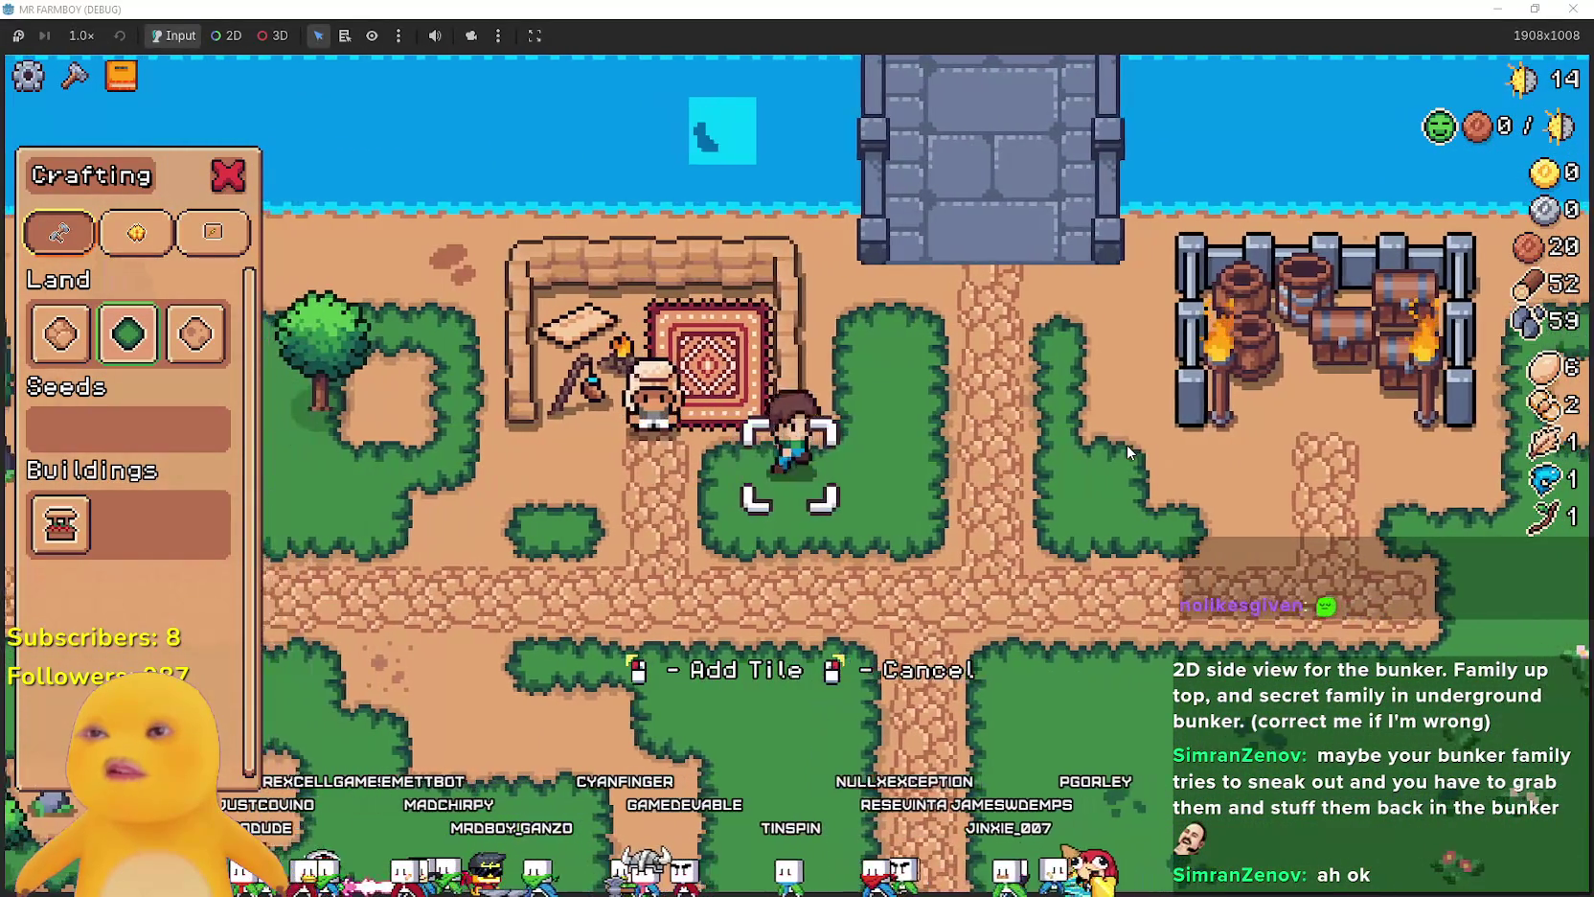
key(a)
key(w)
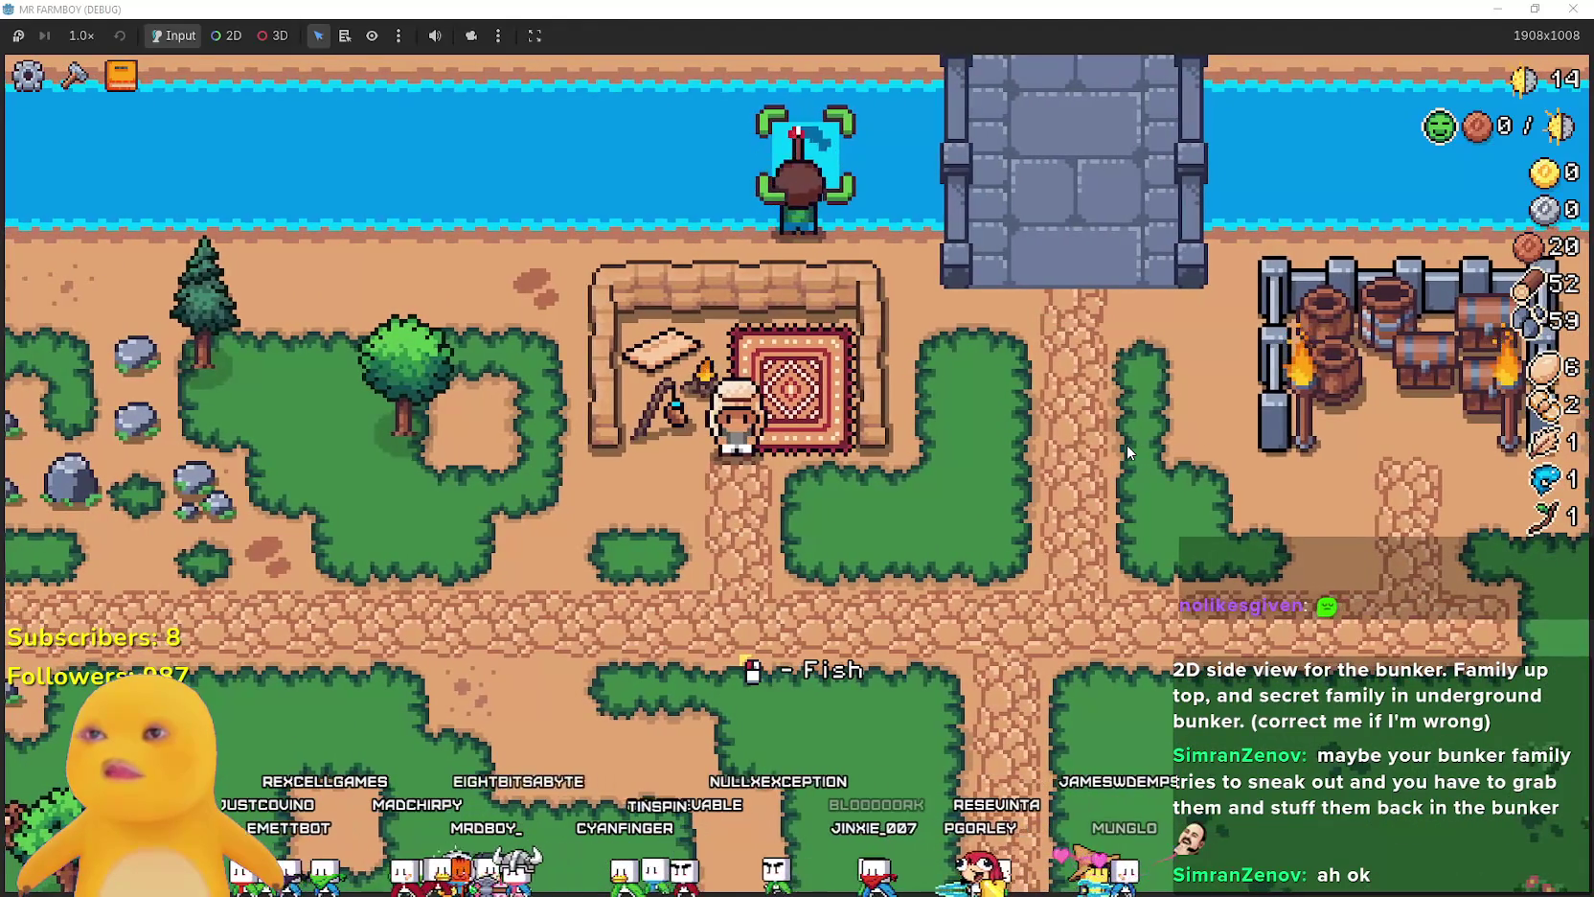
key(d)
- Choose the Grass Tile from the Crafting panel again near the bunker
key(c)
key(s)
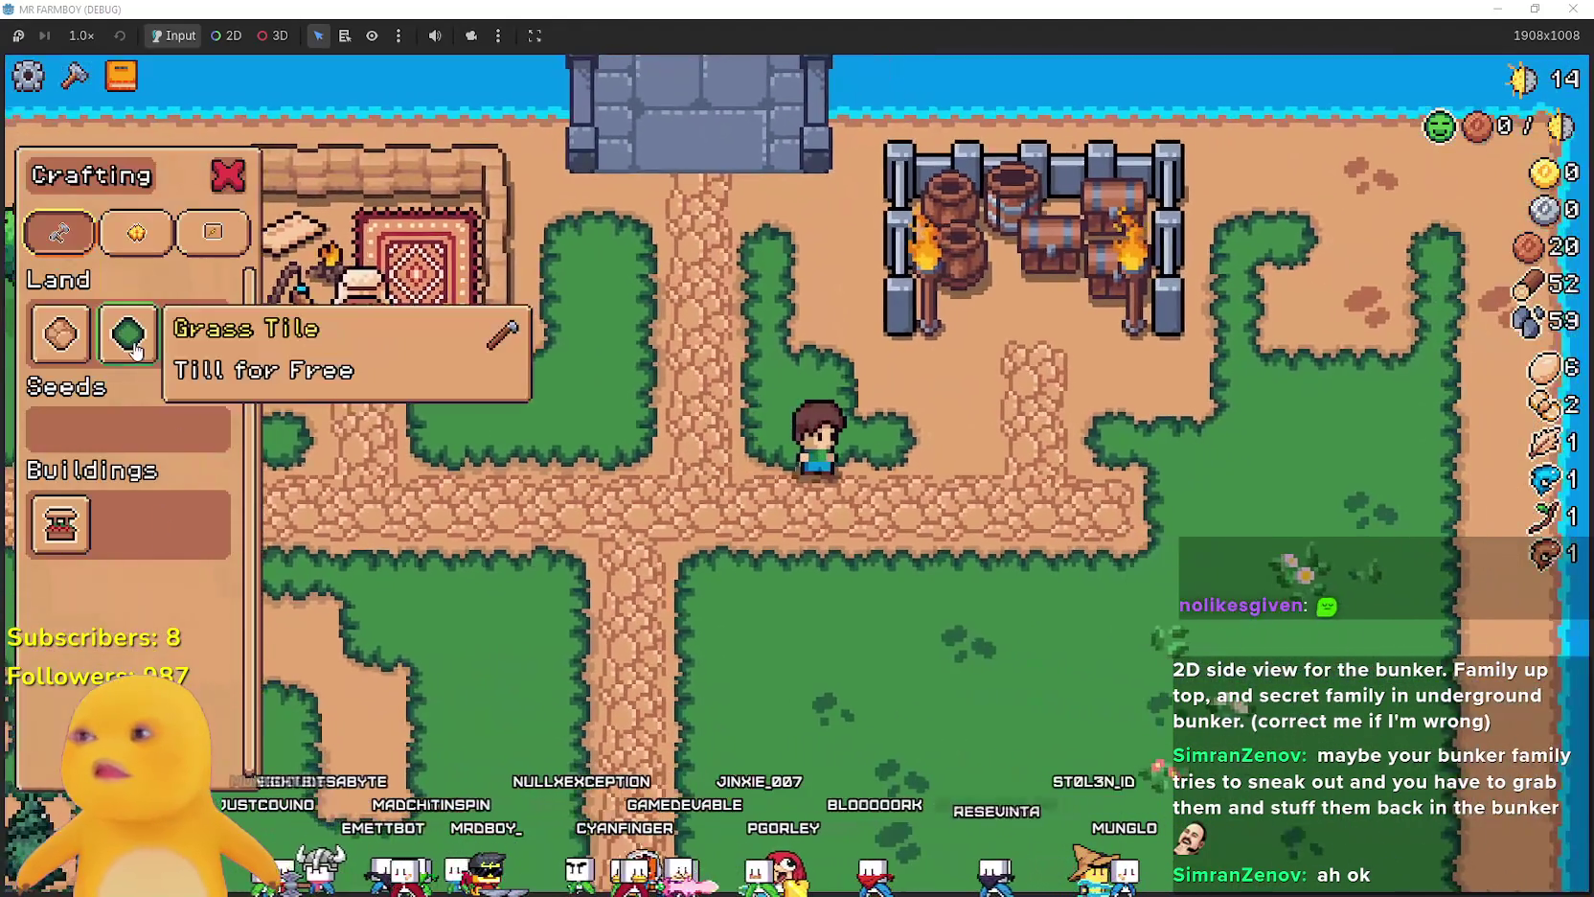
click(131, 341)
- Move the grass tile marker onto the grass beside the bunker, then cancel the placement
key(d)
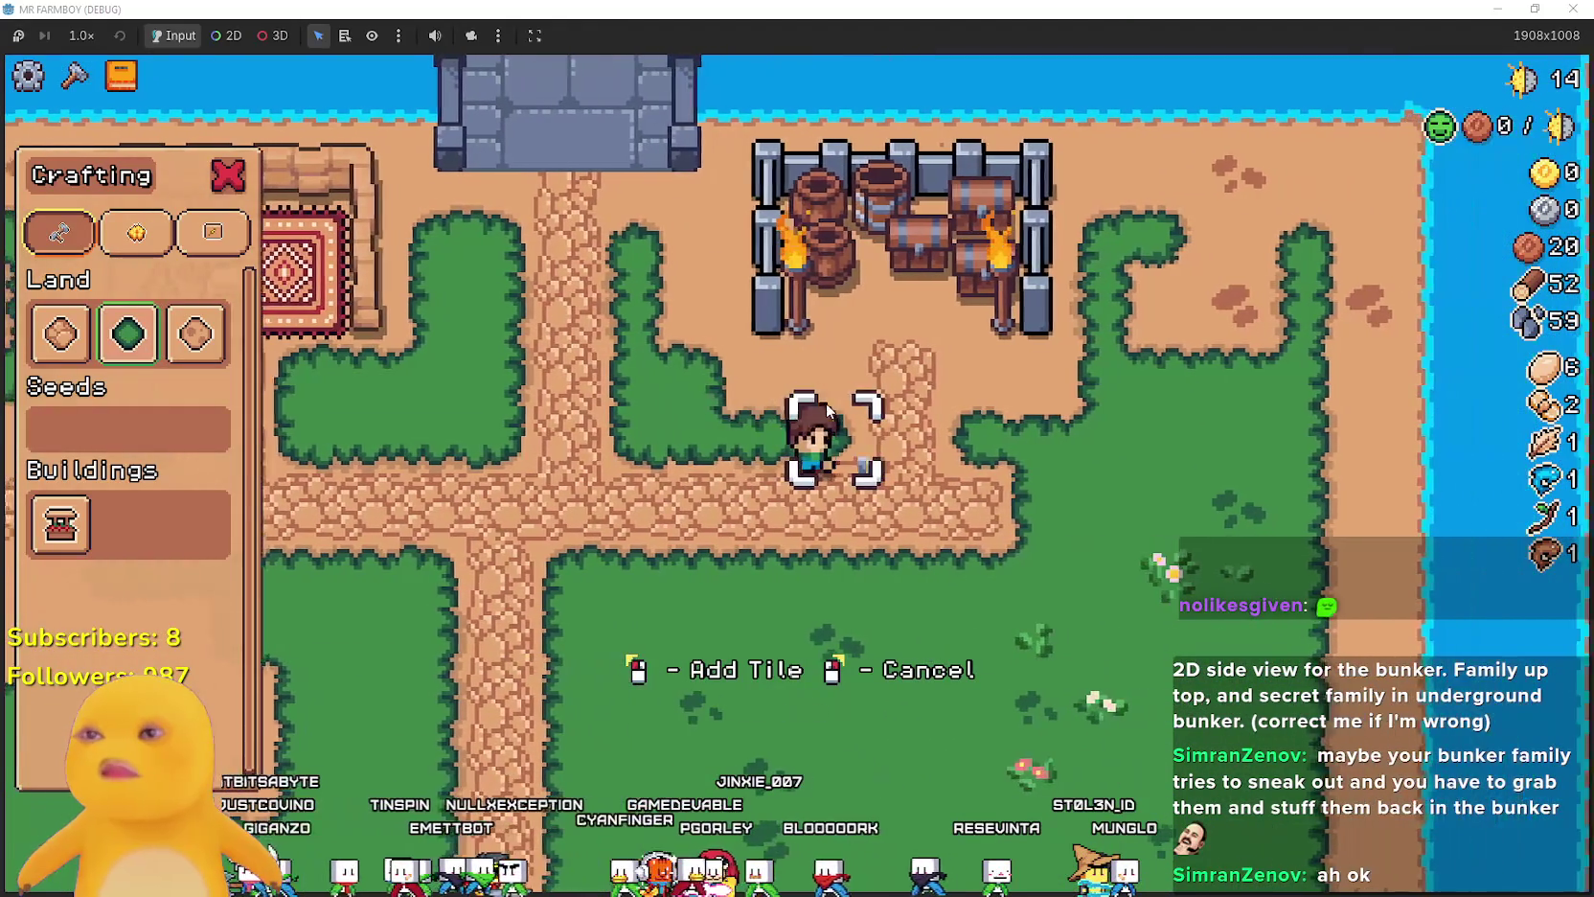
key(w)
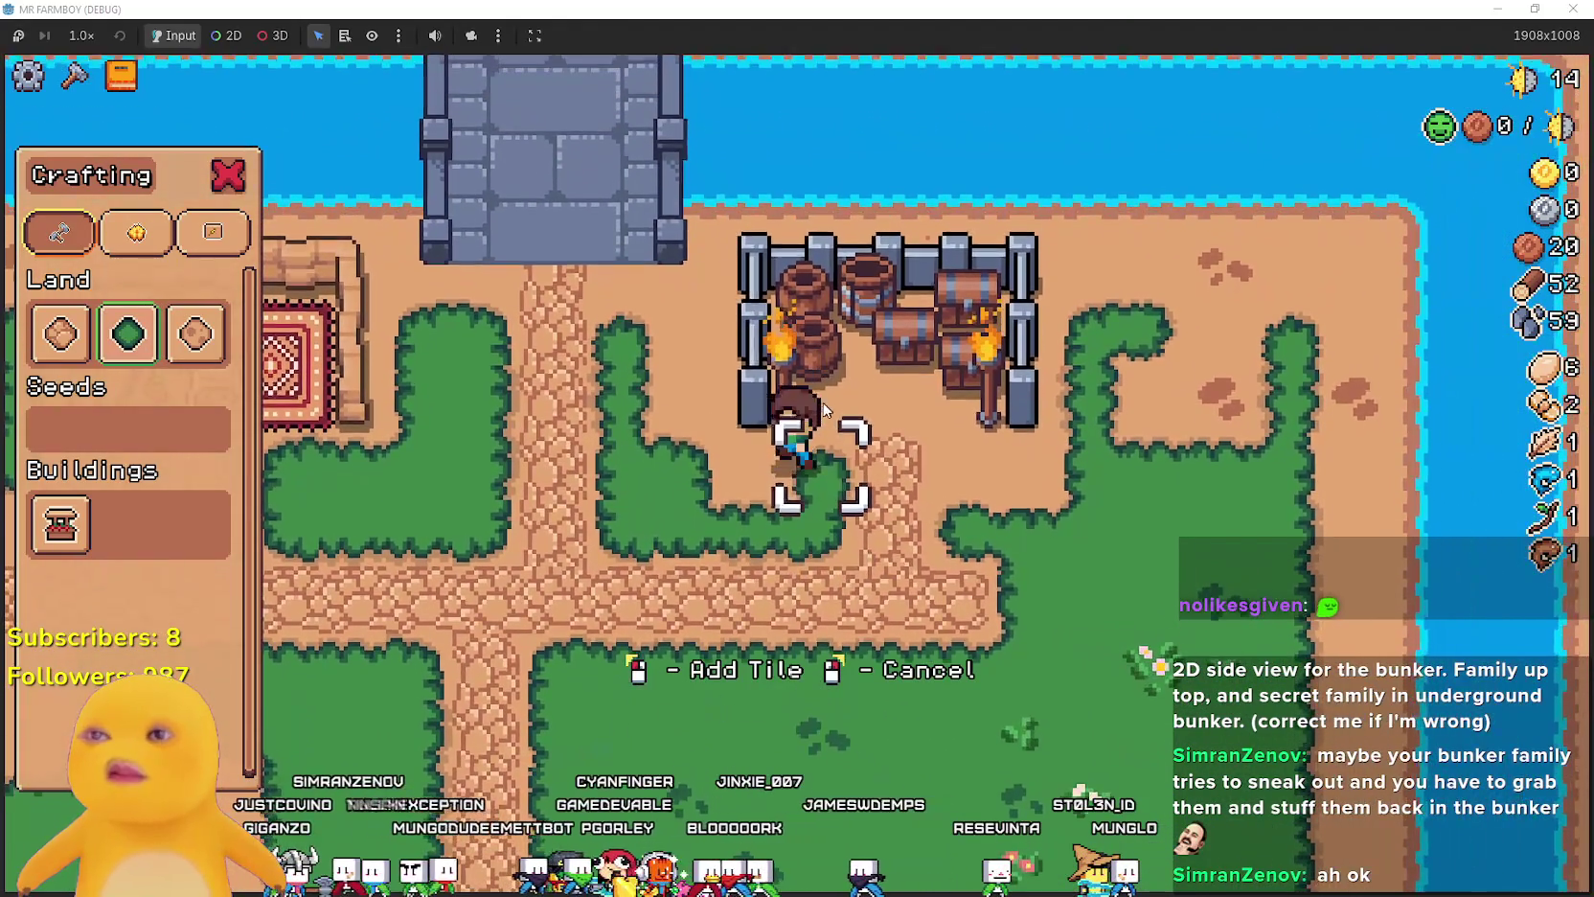
key(a)
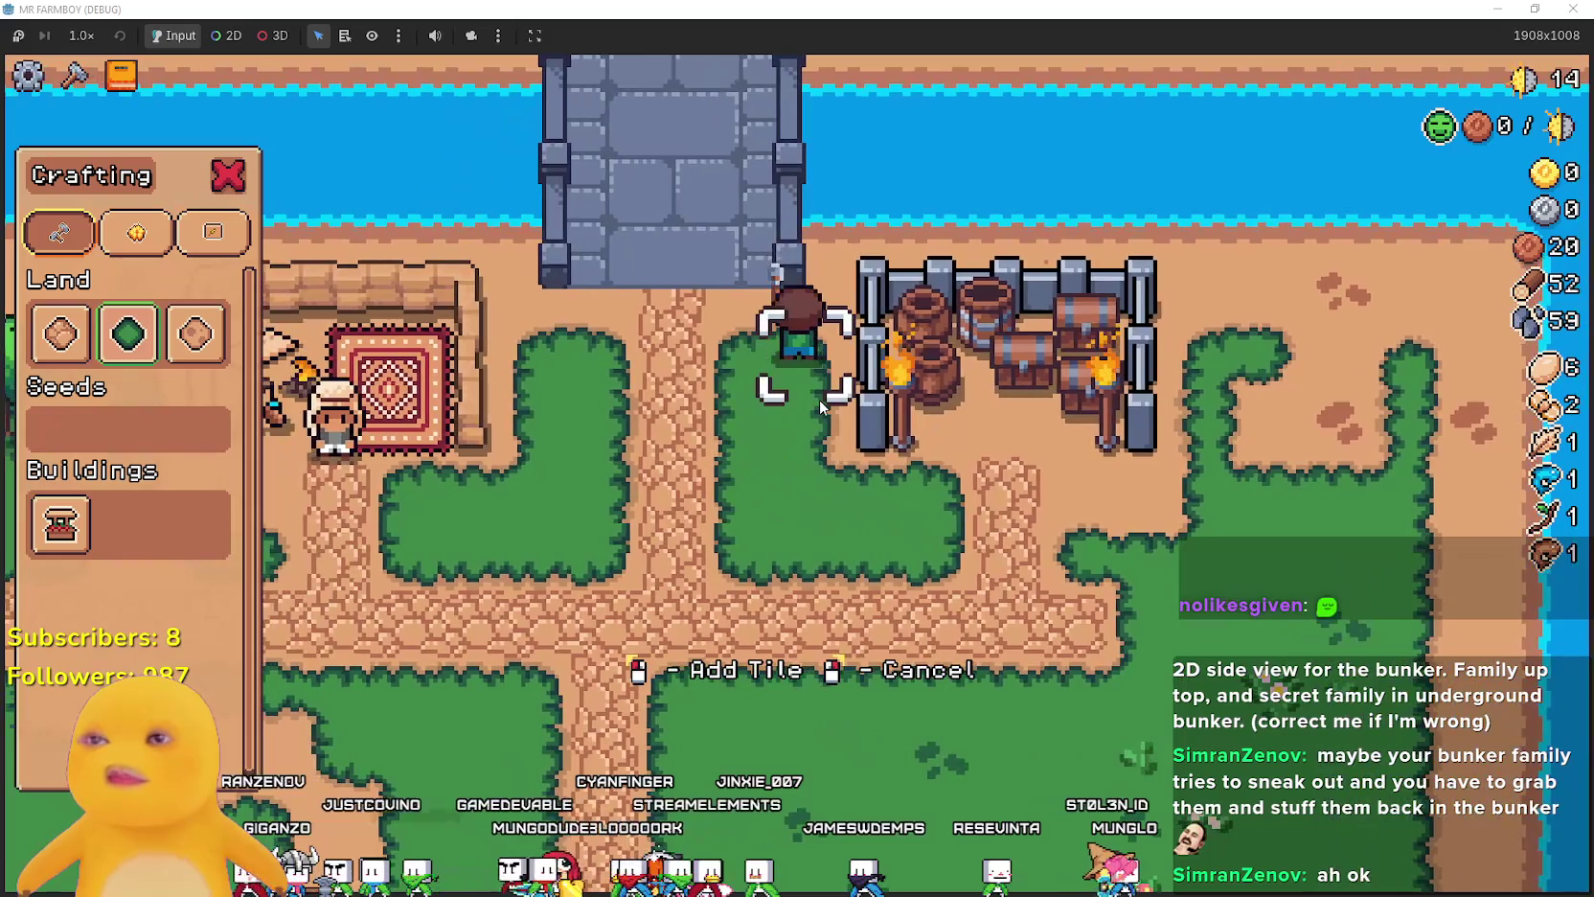
key(s)
key(d)
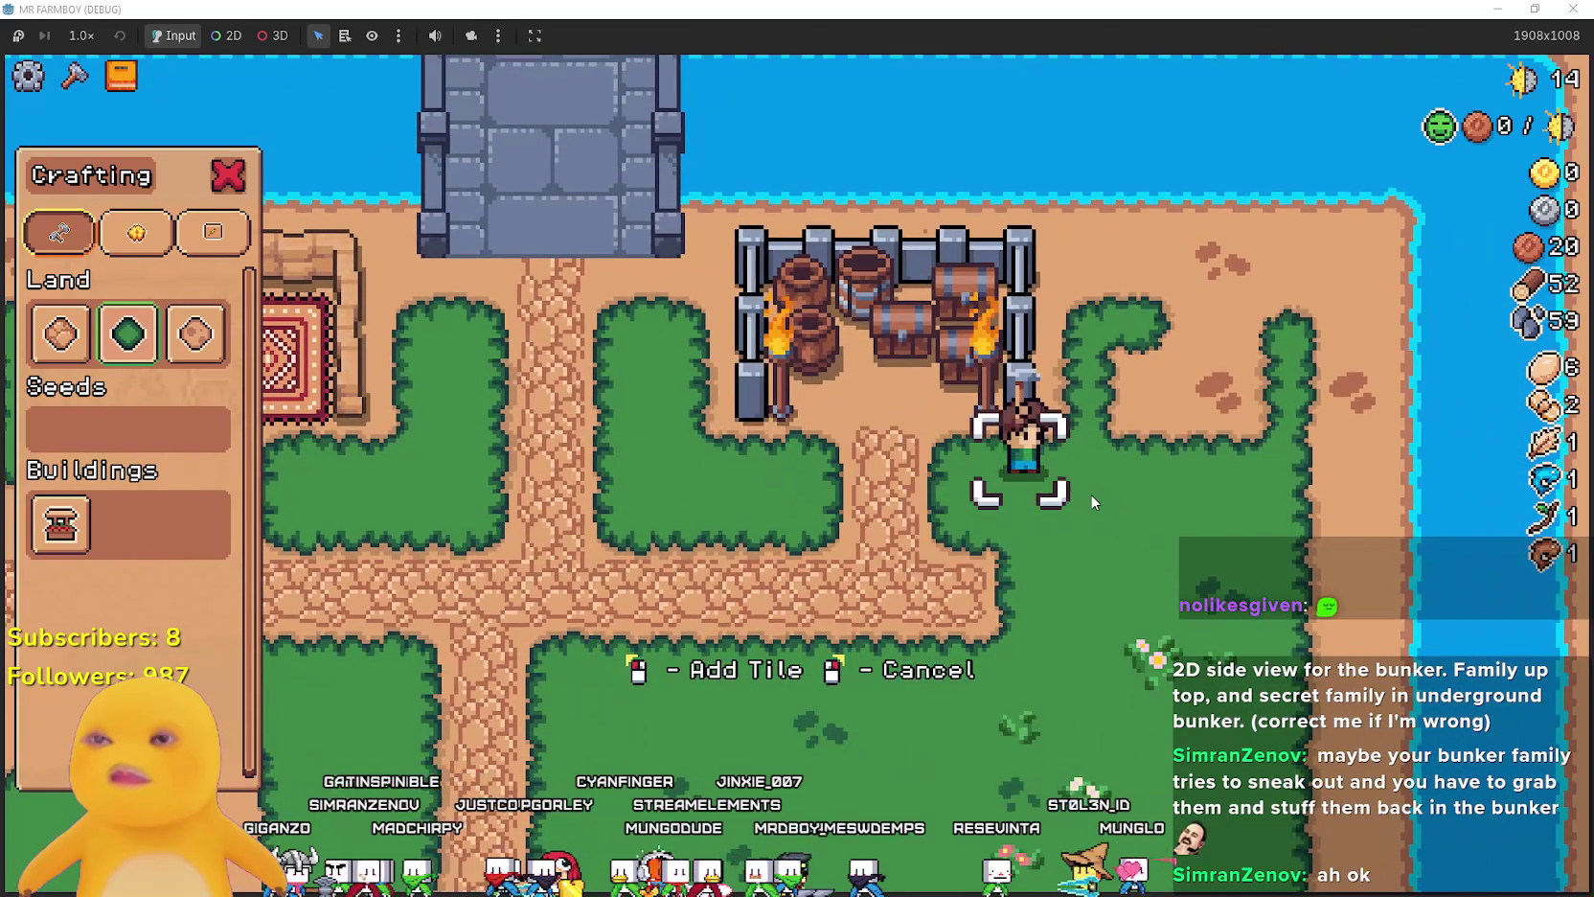
key(d)
key(w)
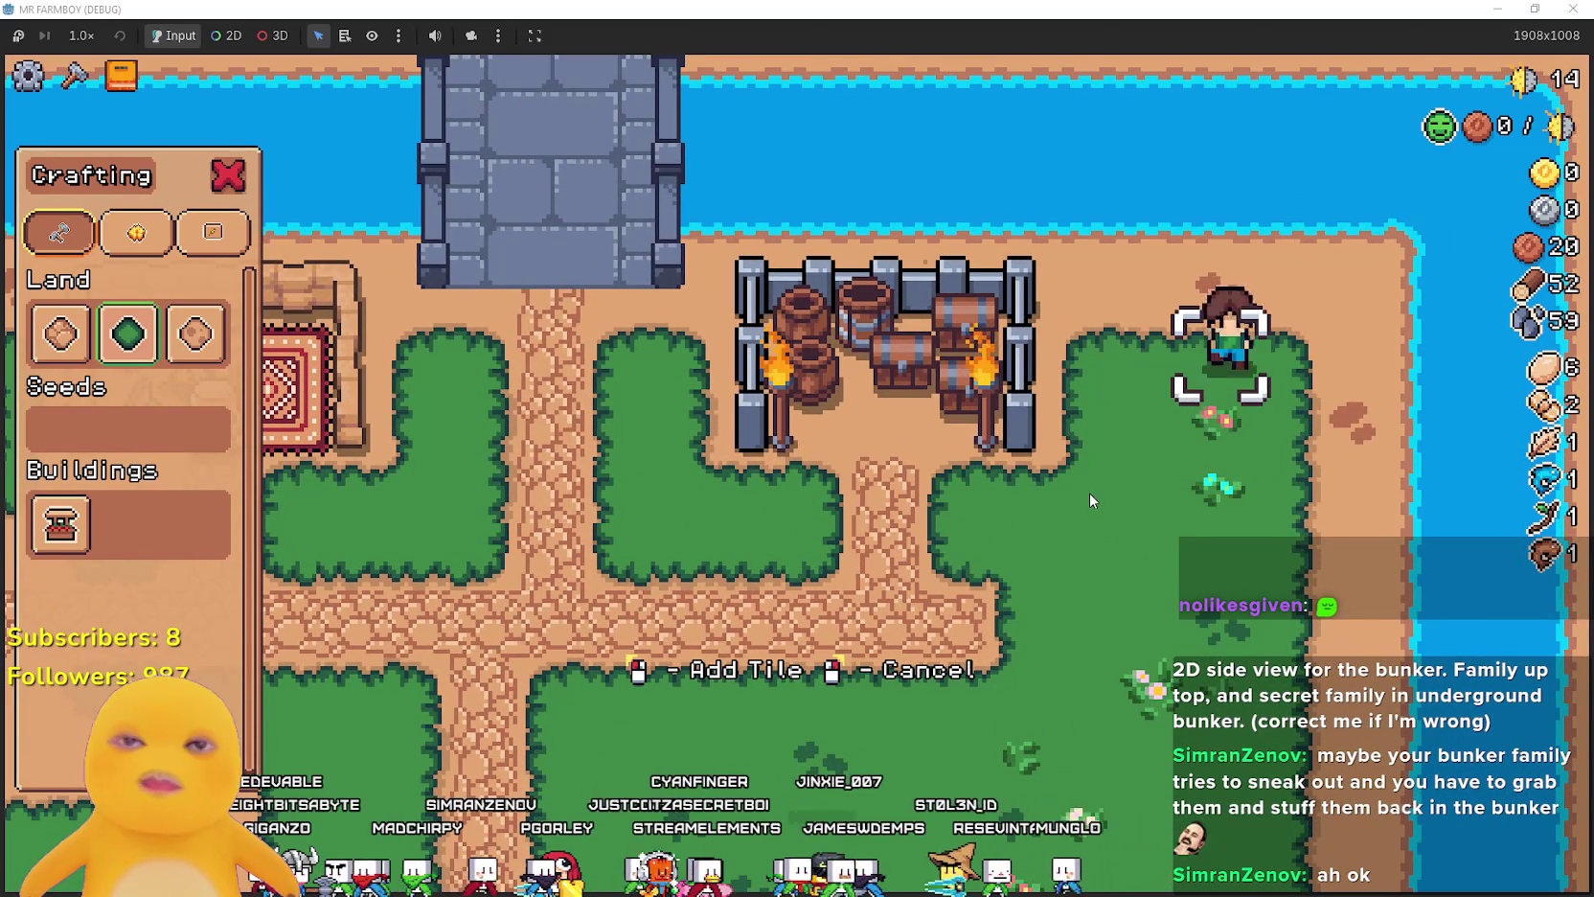
right_click(1090, 493)
key(a)
key(s)
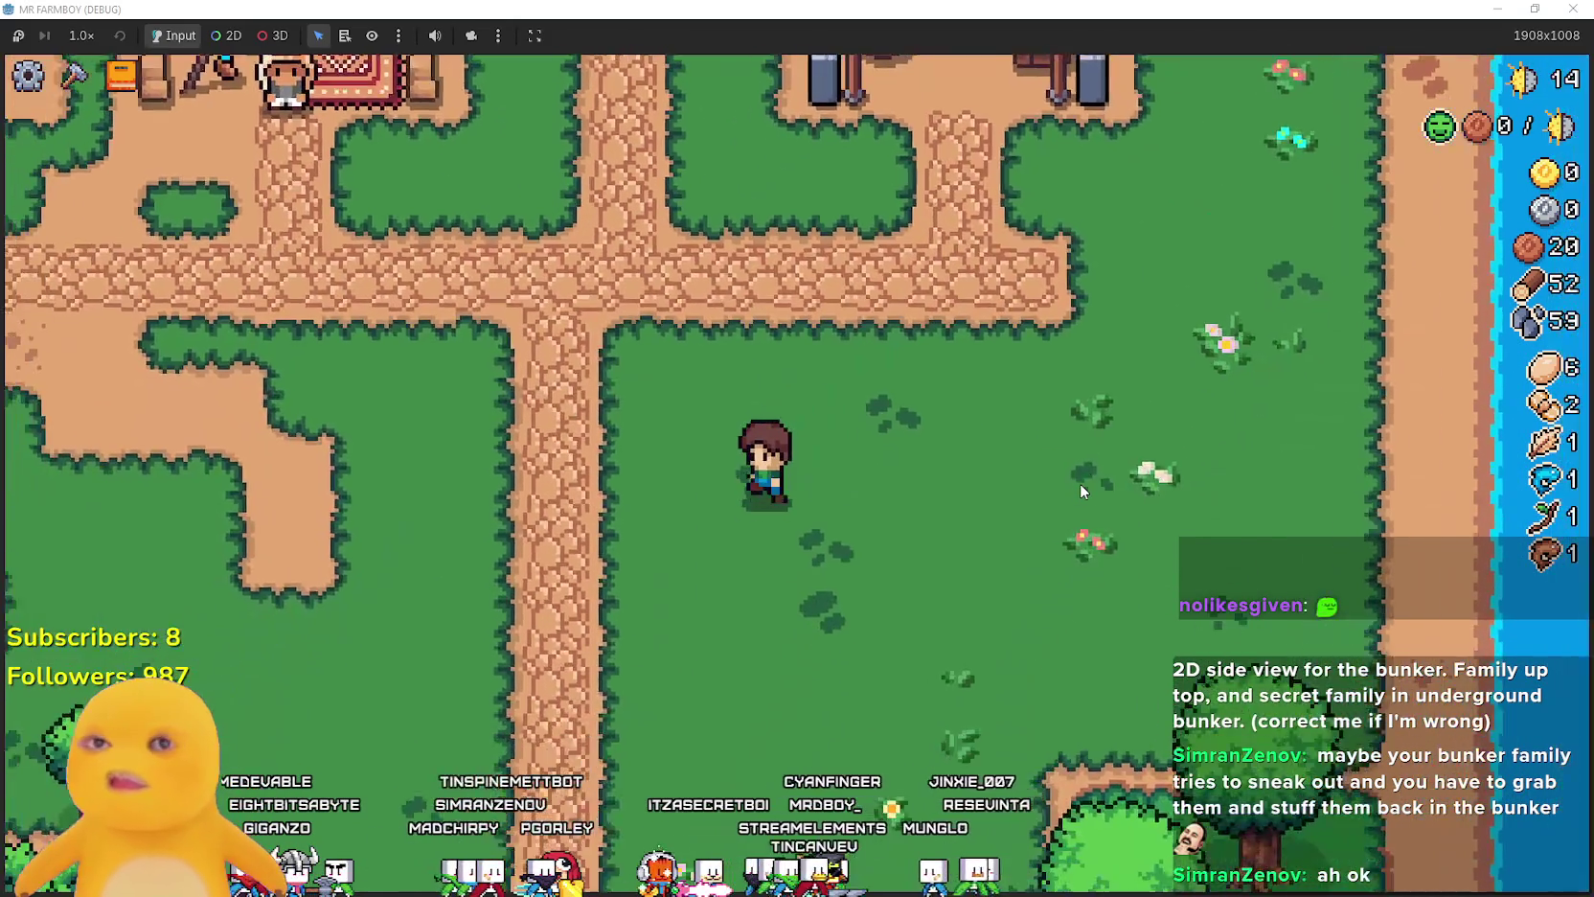
- Gather the acorn, stick and other resources while walking to the crossroads and hut
scroll(1080, 483, down, 3)
key(a)
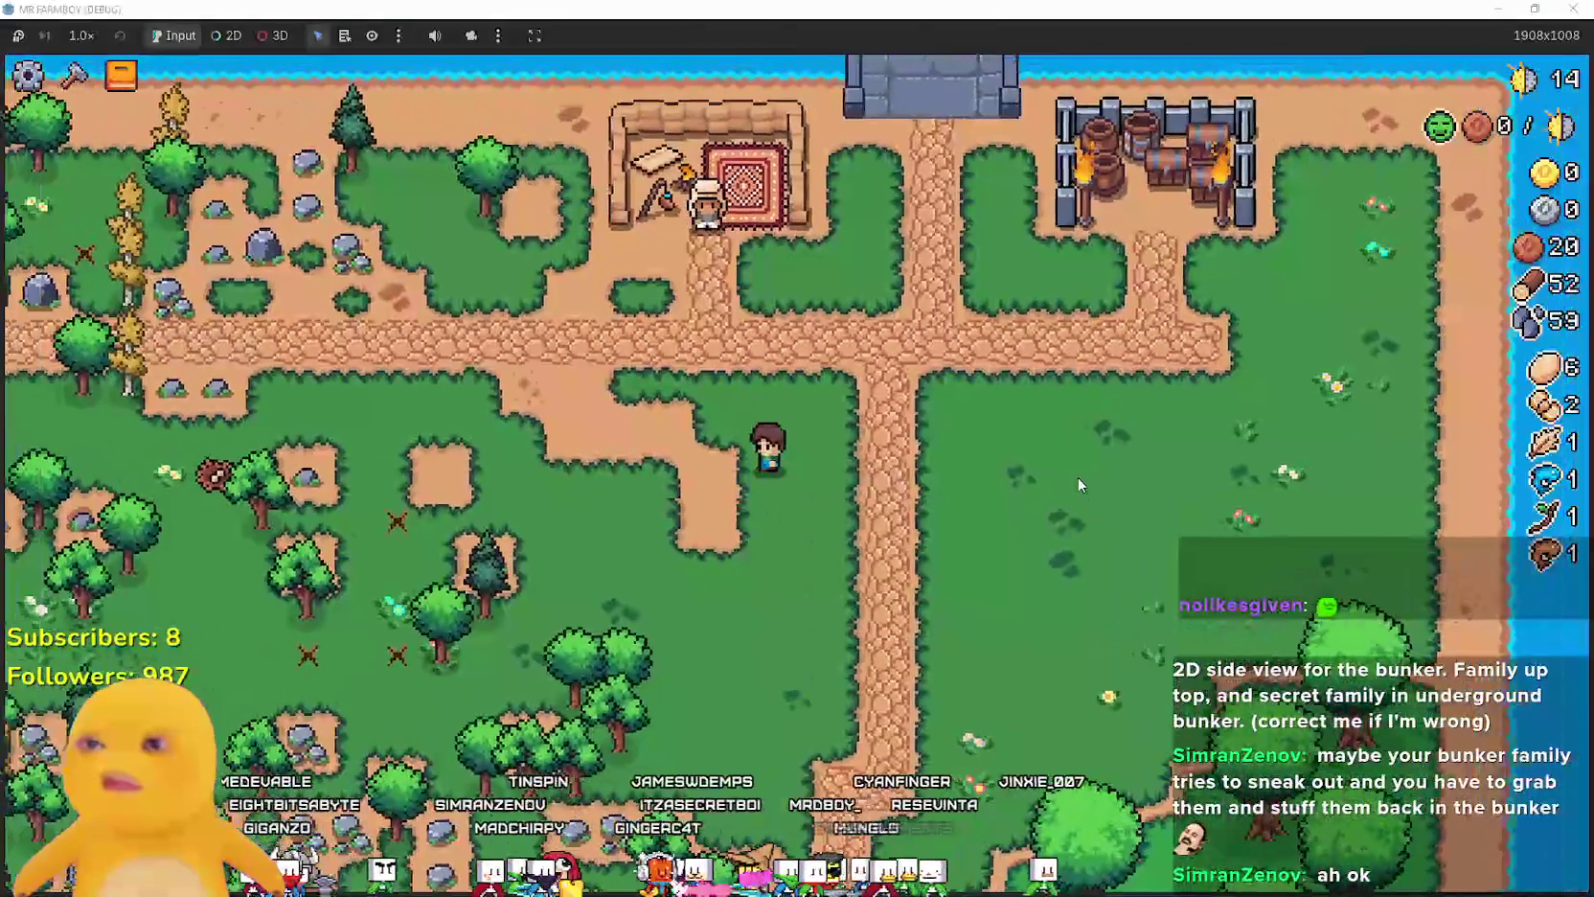
scroll(1077, 476, up, 3)
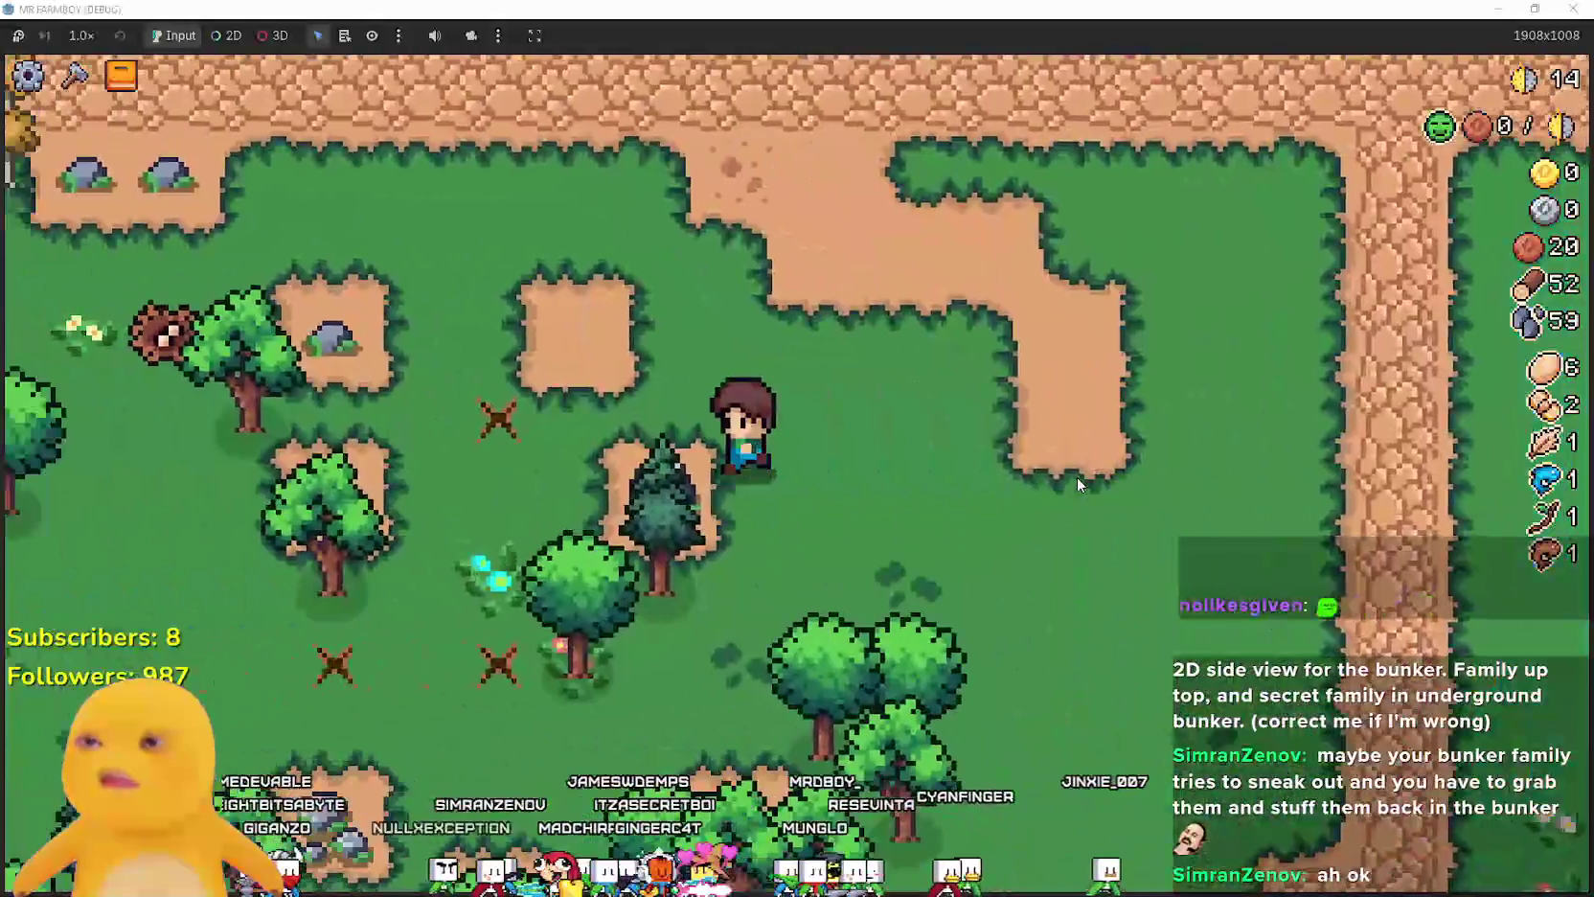
key(a)
key(s)
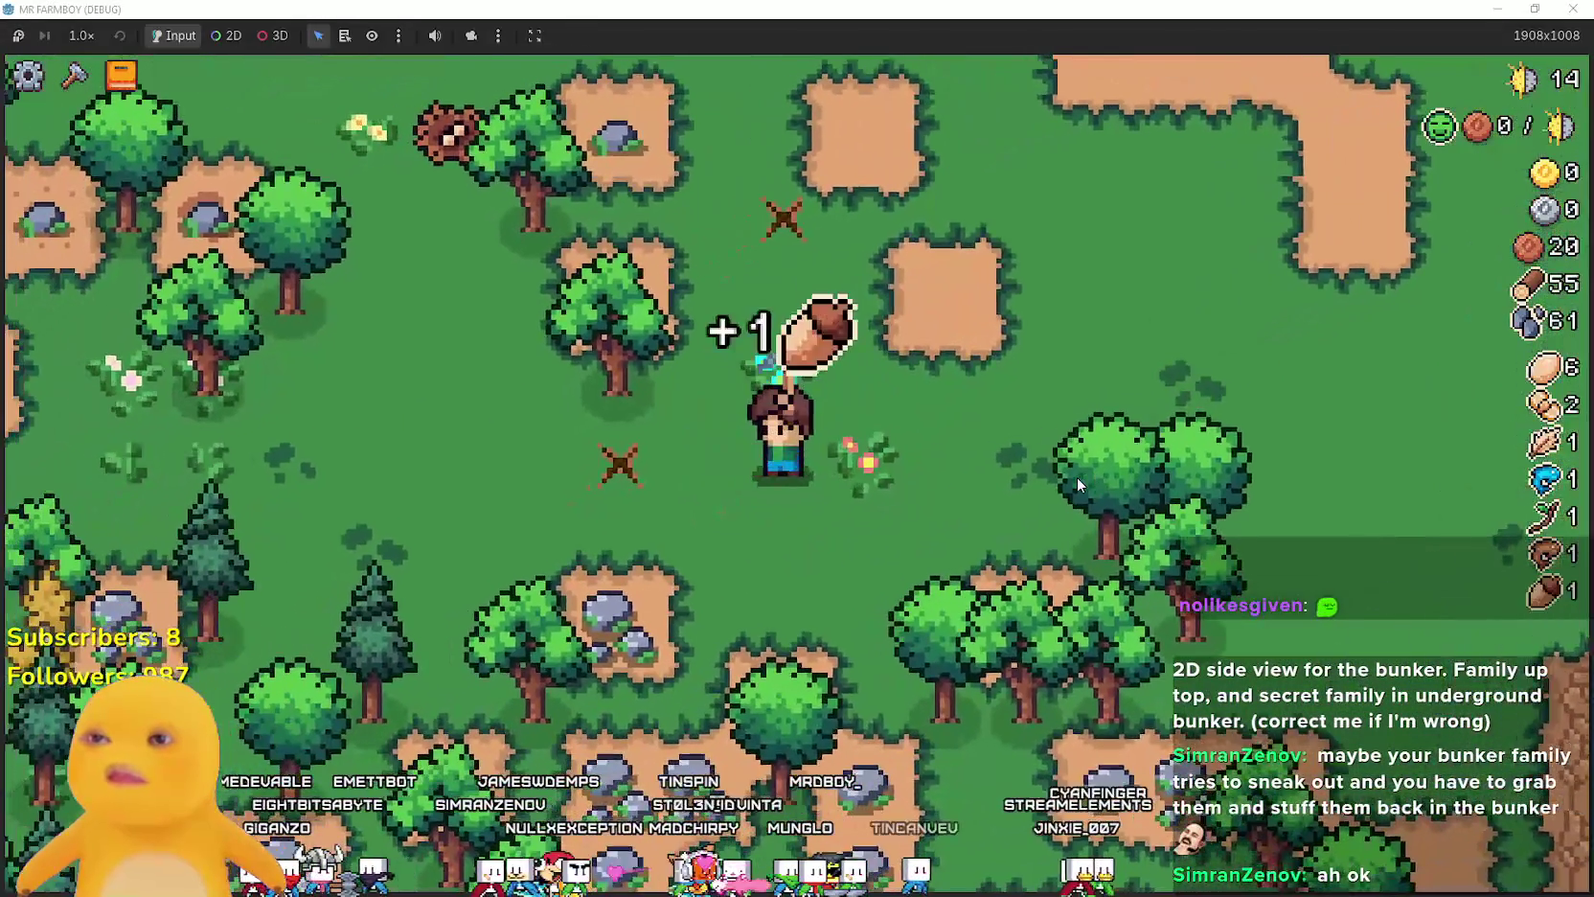
key(a)
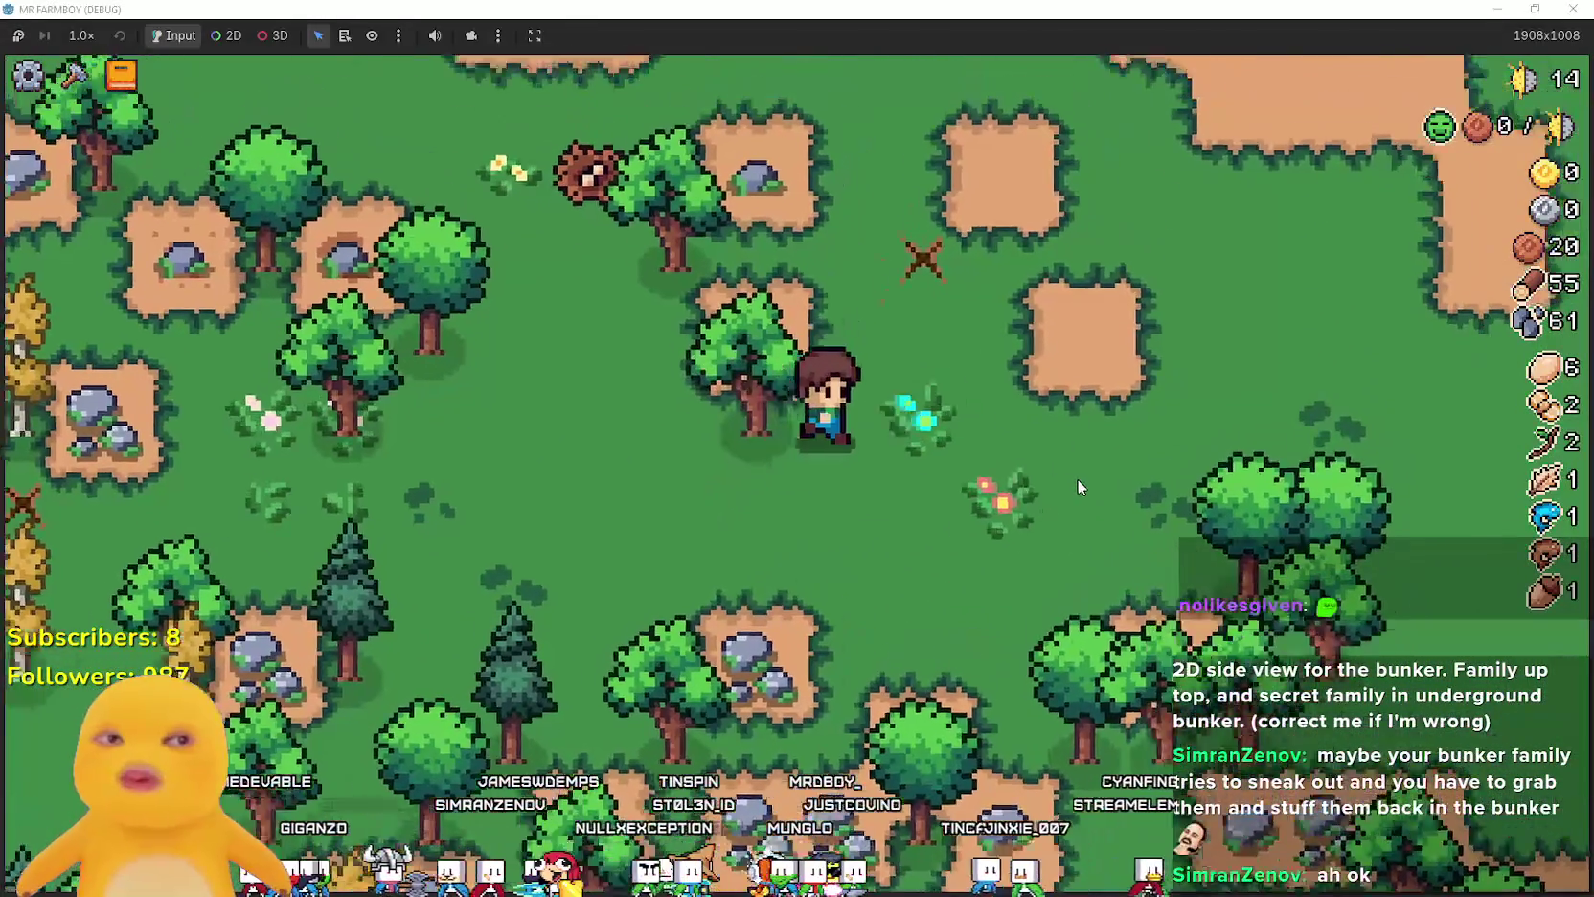
key(w)
key(d)
key(d)
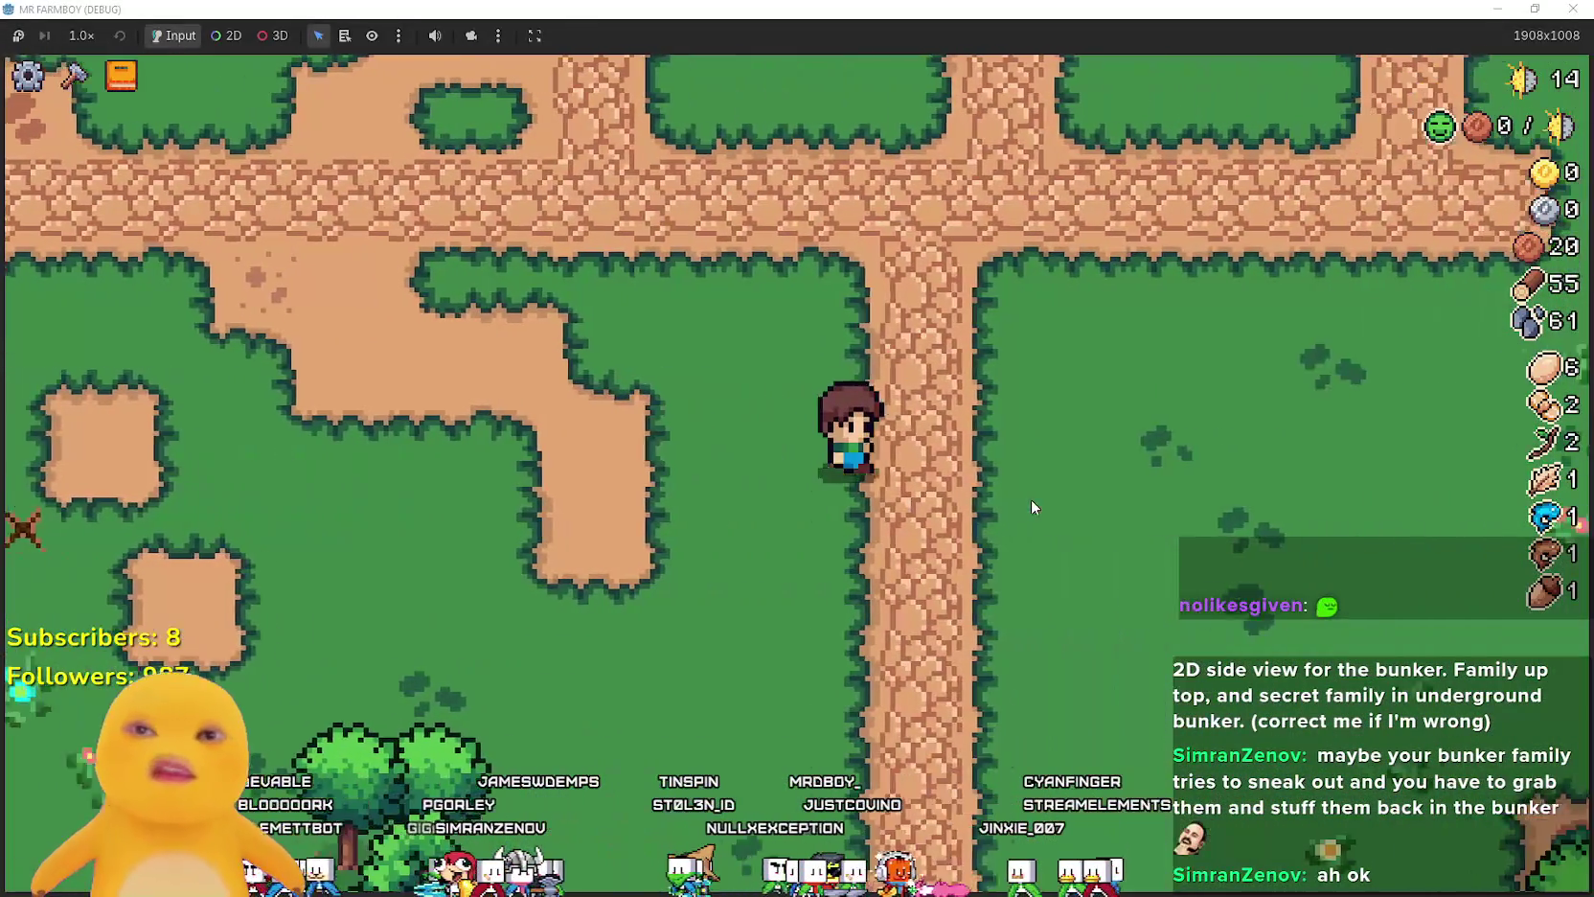
key(w)
key(w)
key(a)
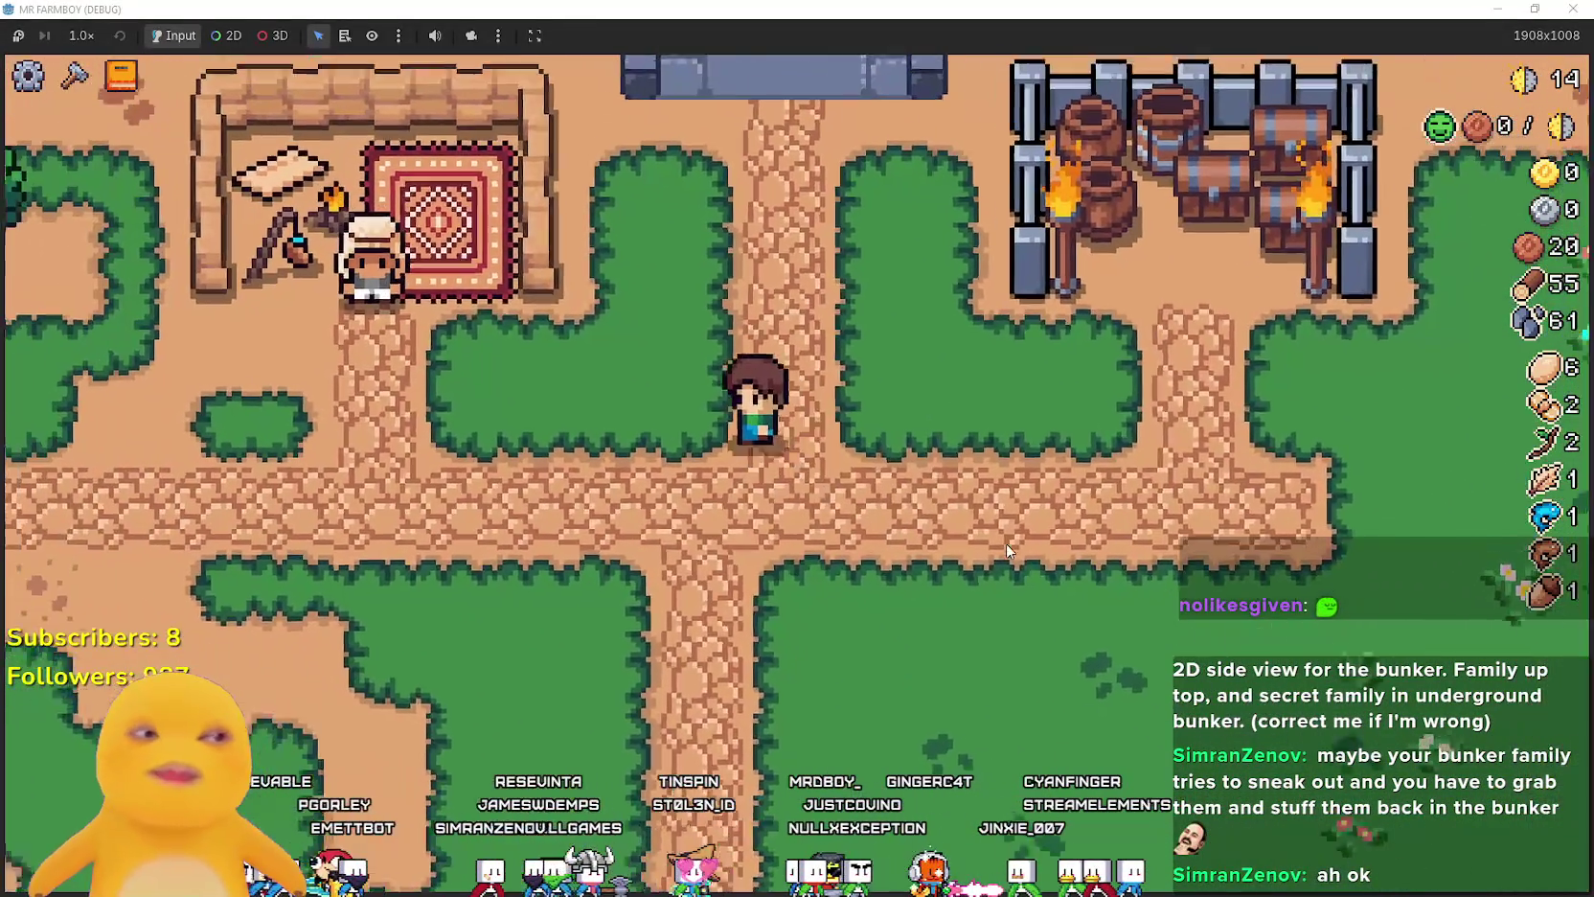
key(a)
key(w)
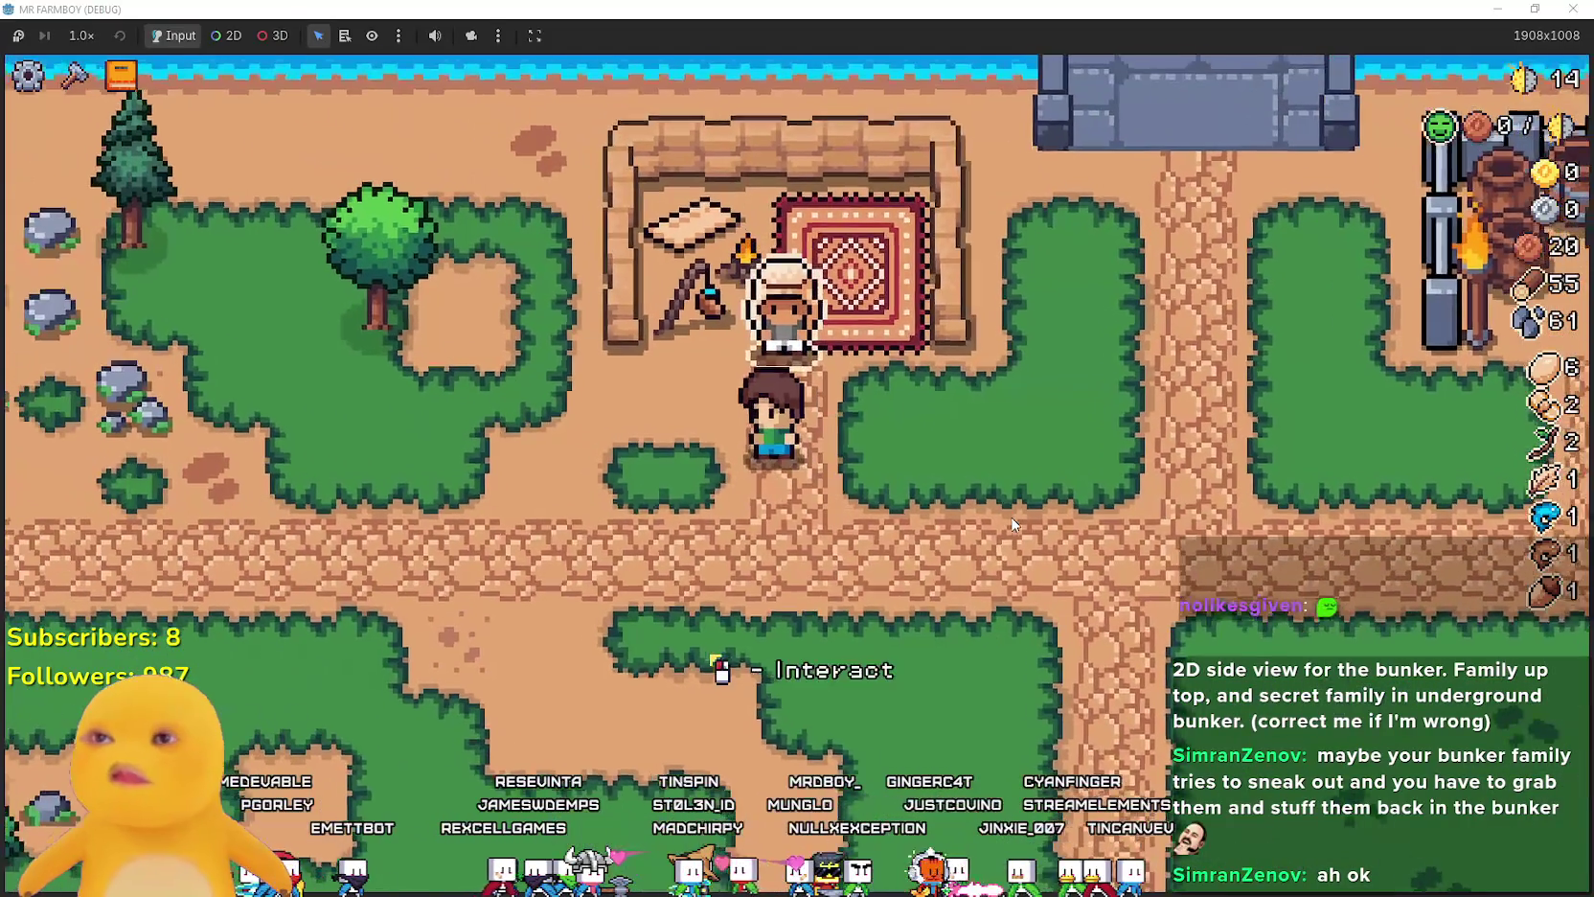
key(d)
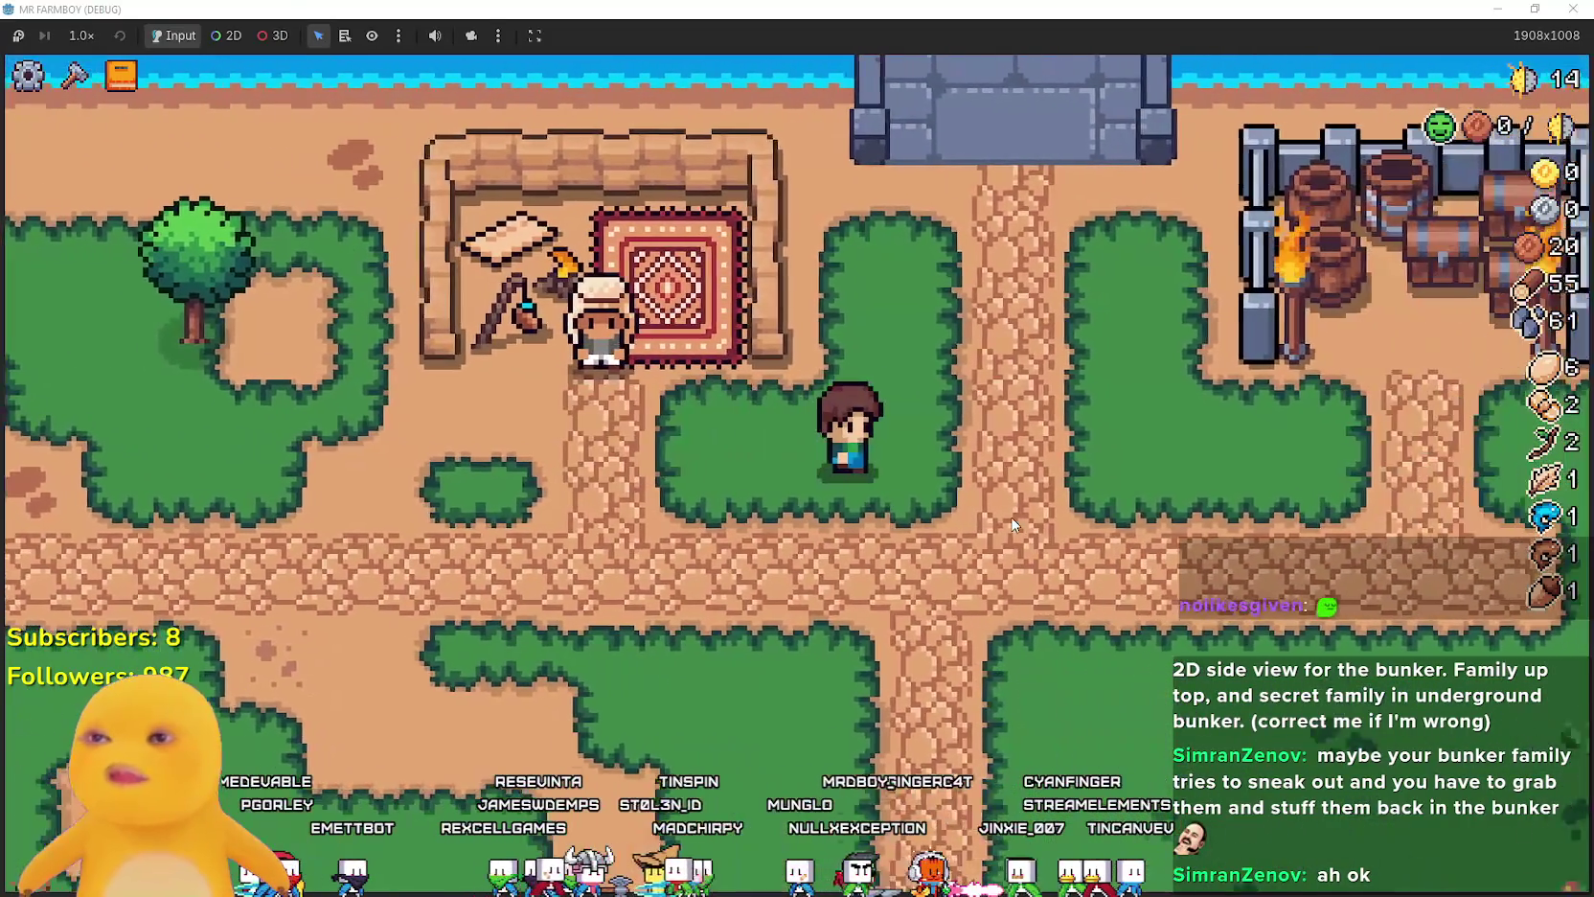
key(d)
key(s)
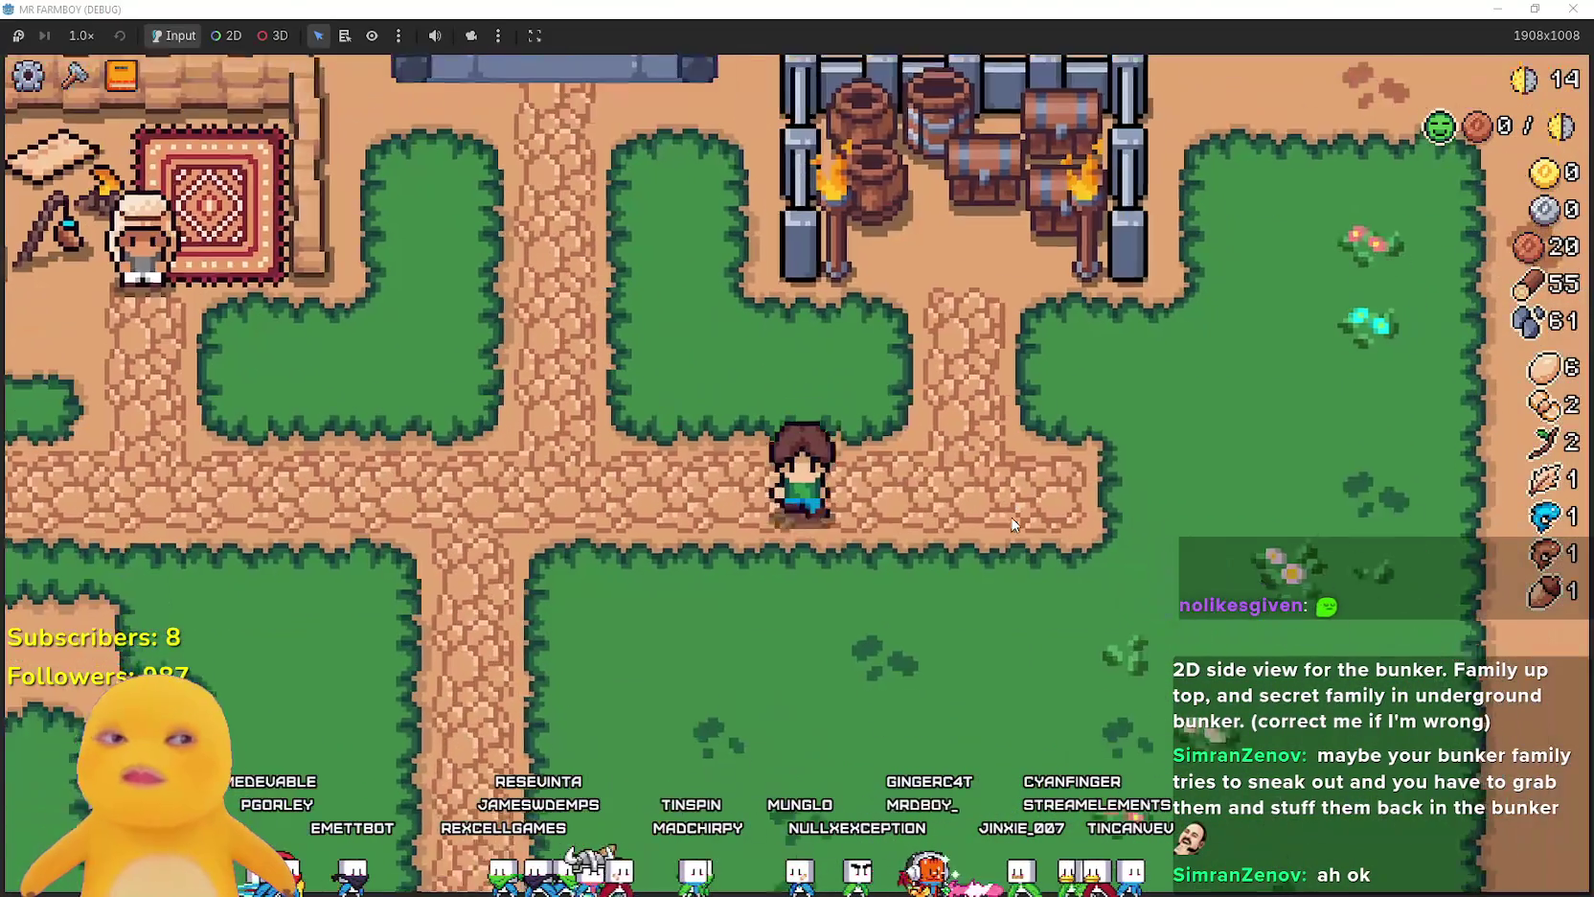
key(a)
- Collect more stone and wood along the southern path and western rocks
scroll(1012, 518, down, 2)
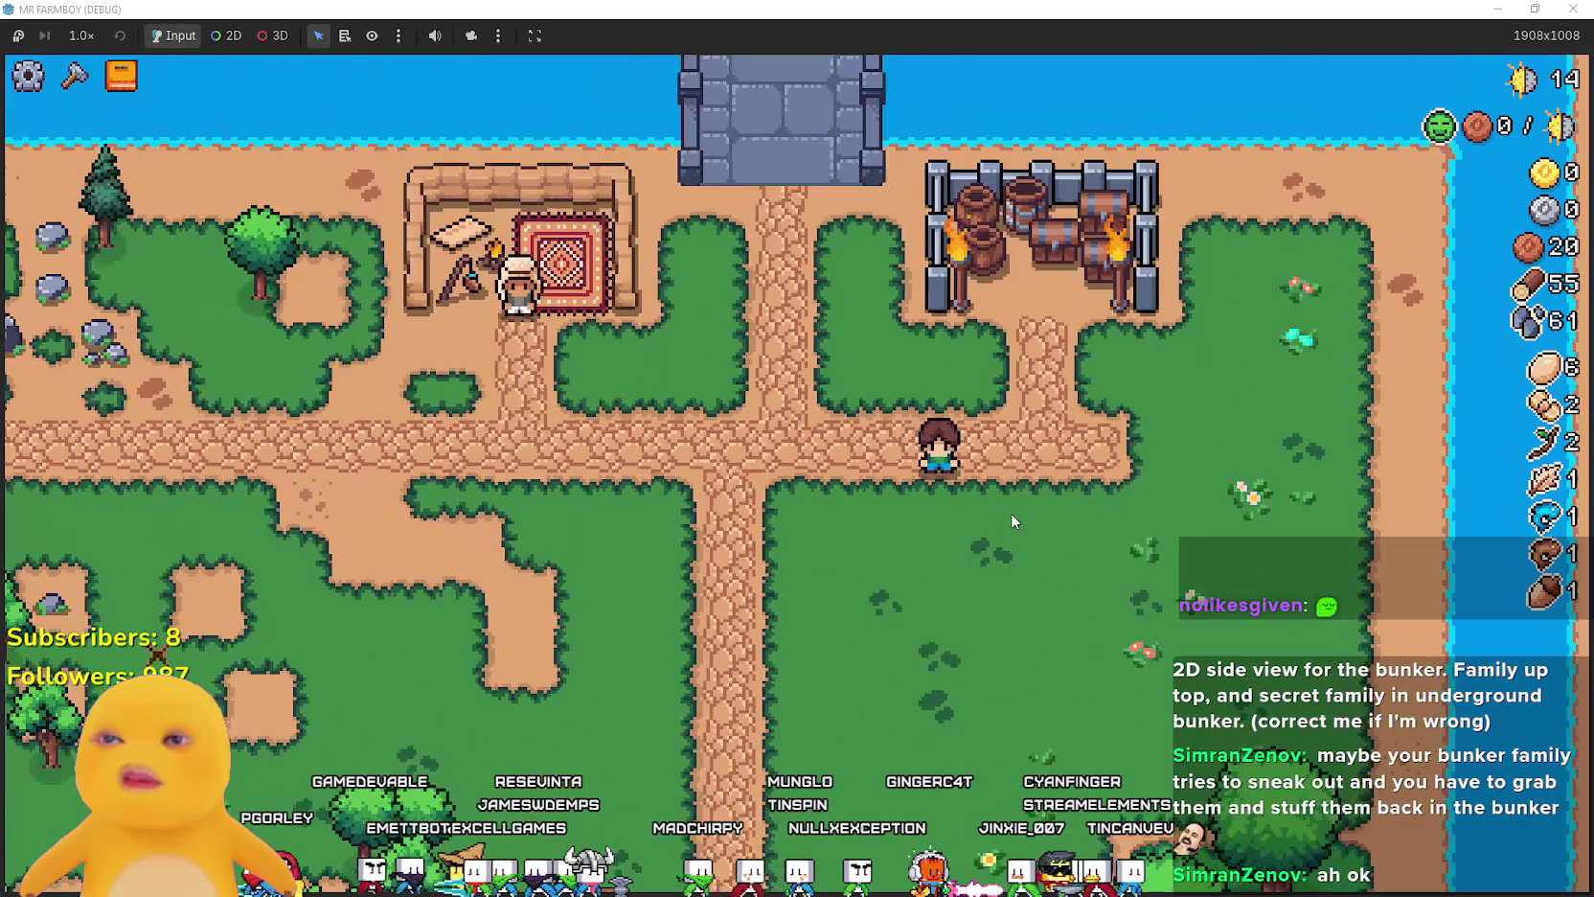
scroll(1012, 514, up, 2)
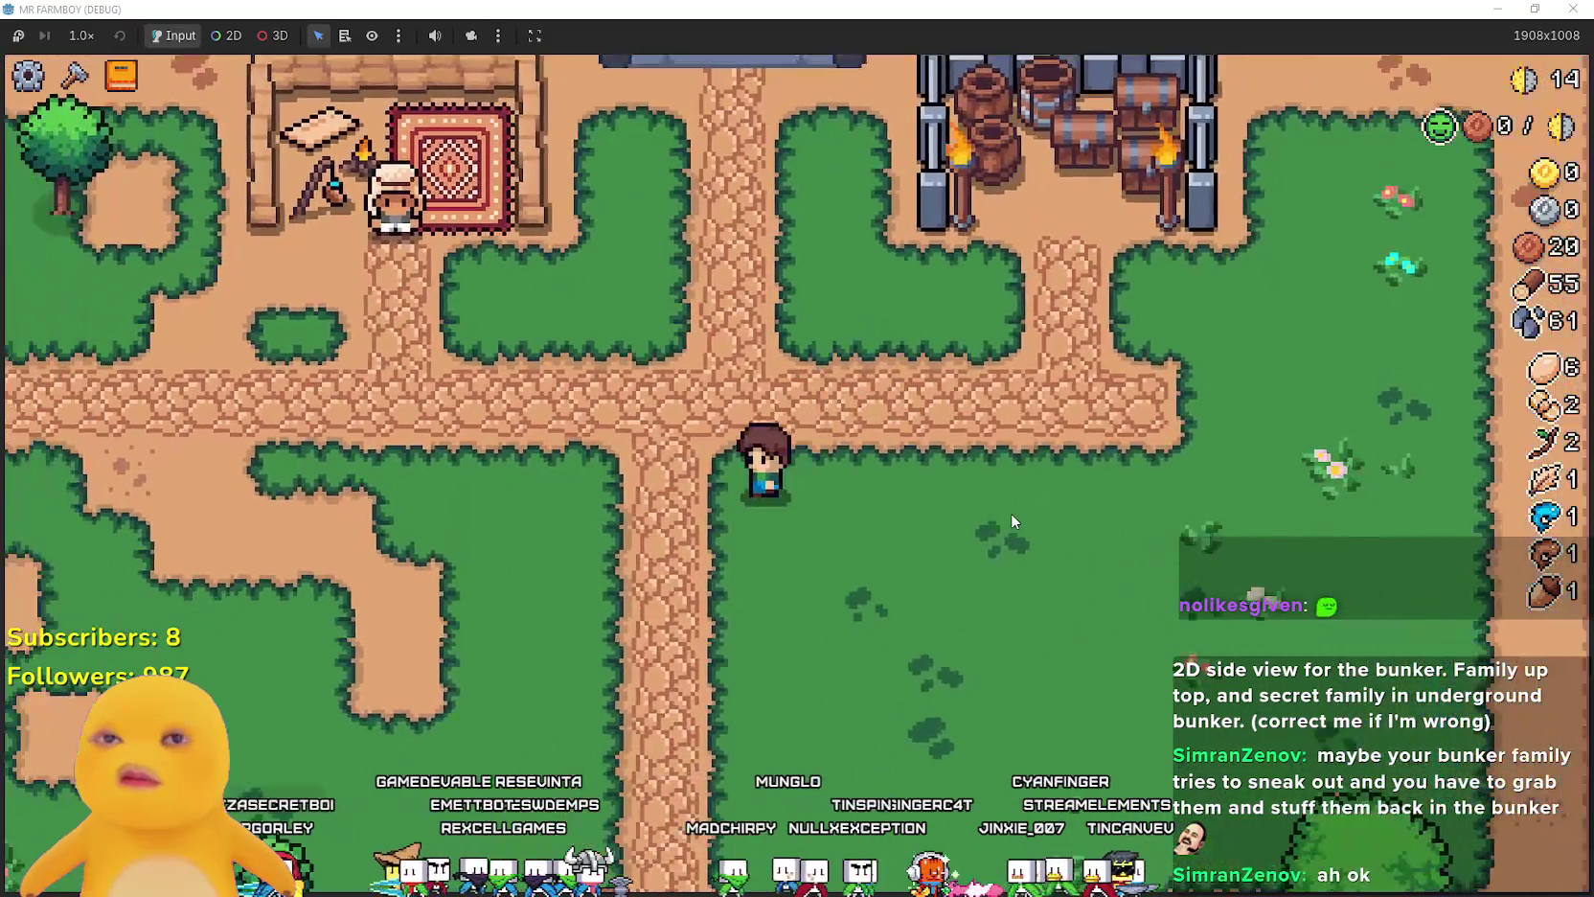
key(a)
key(s)
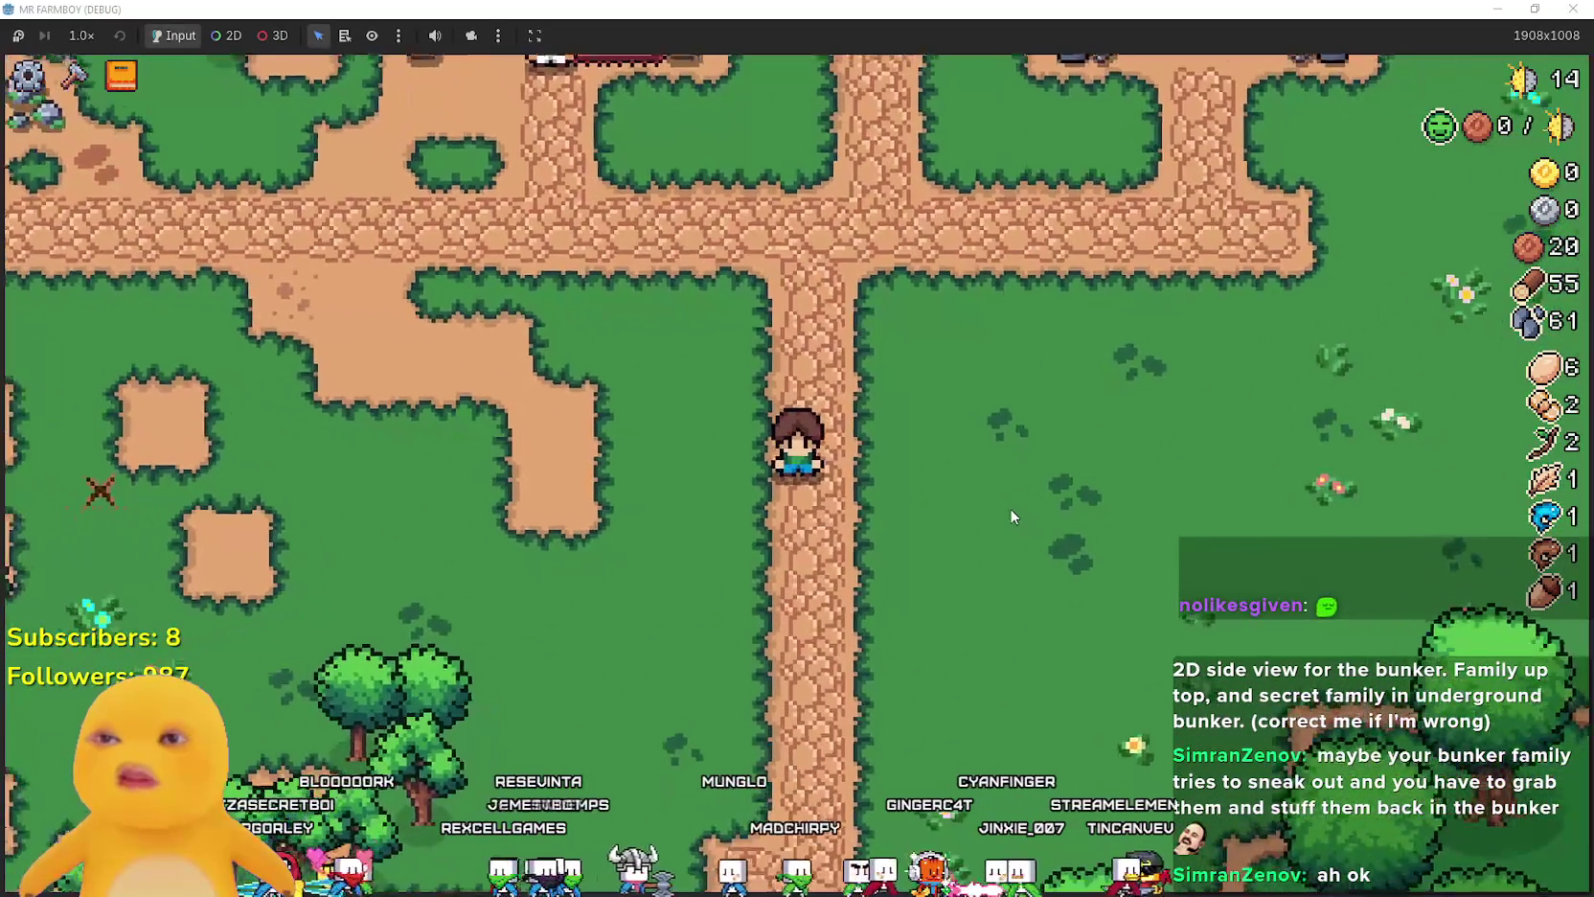
key(w)
key(a)
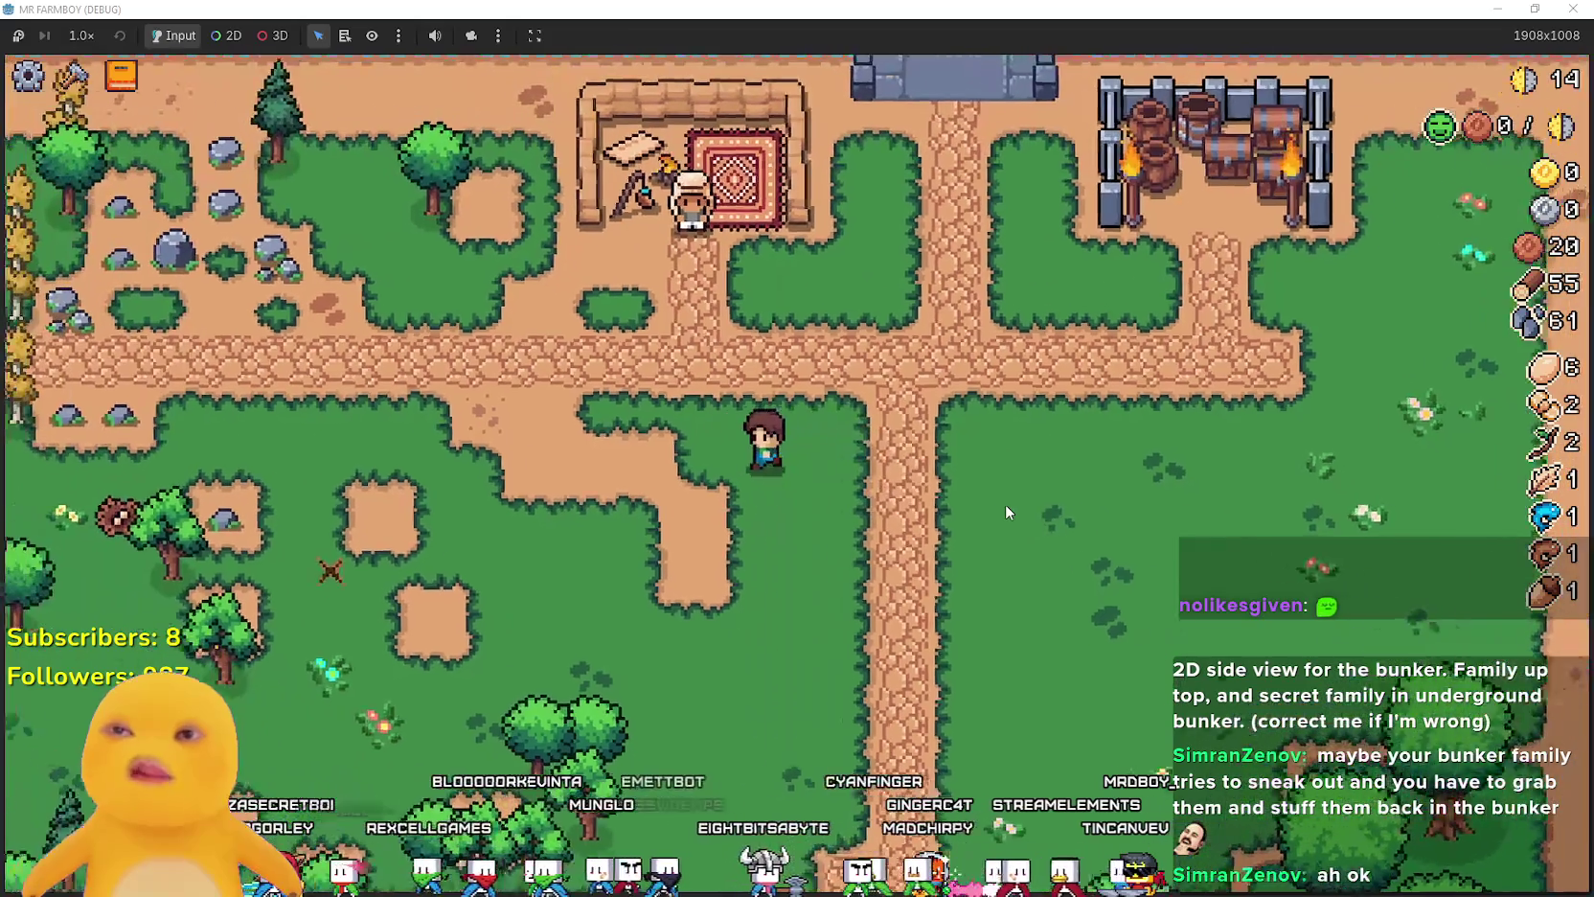
key(a)
key(w)
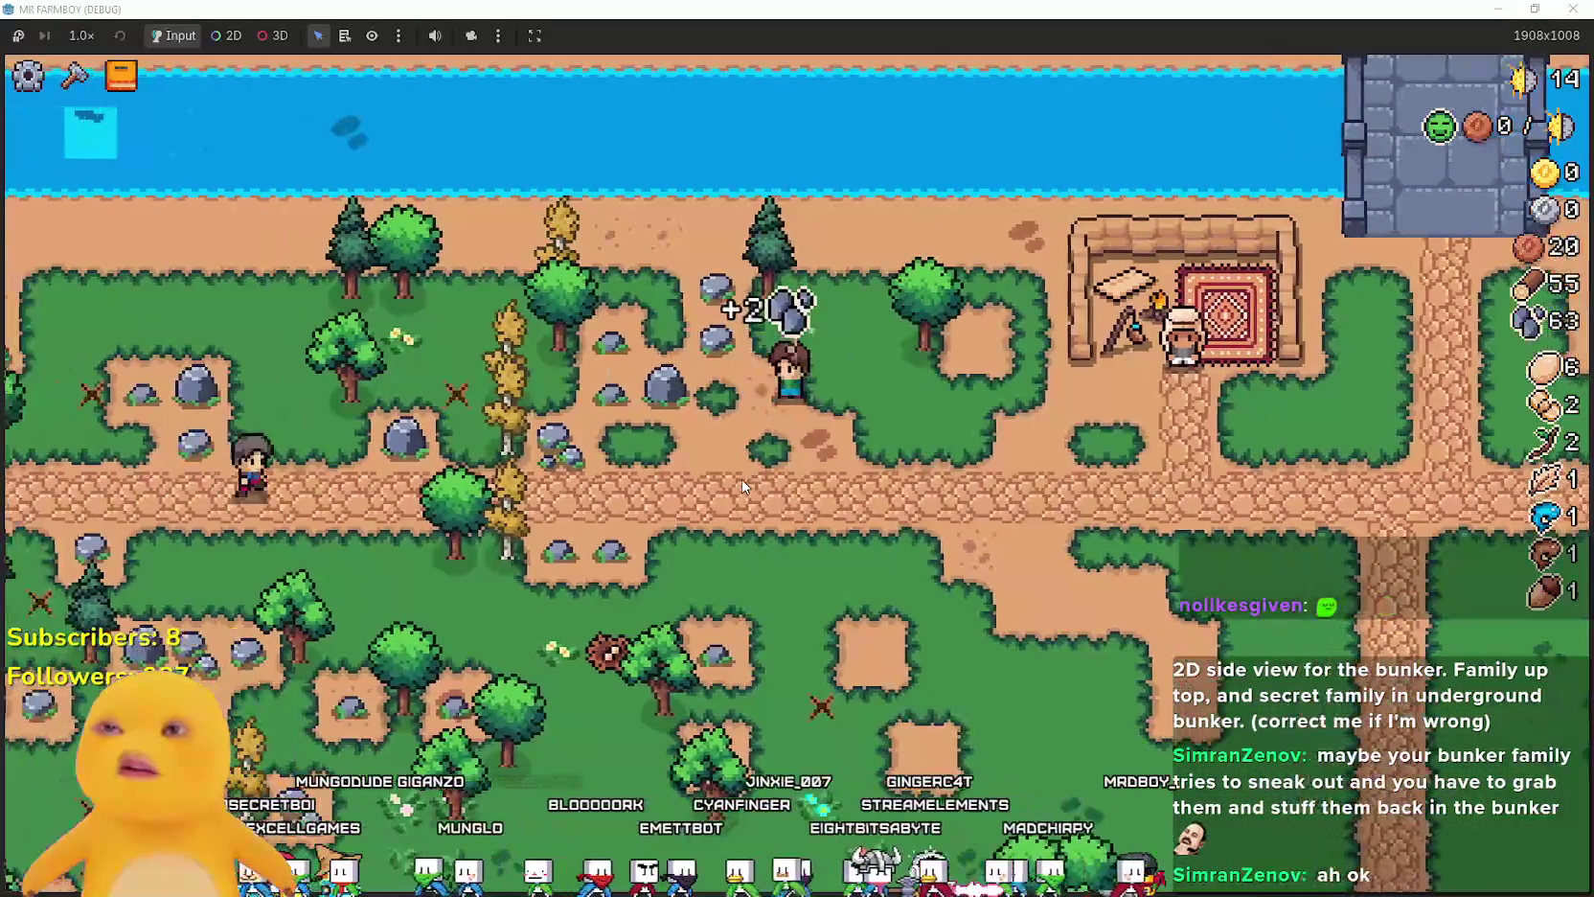
key(a)
key(s)
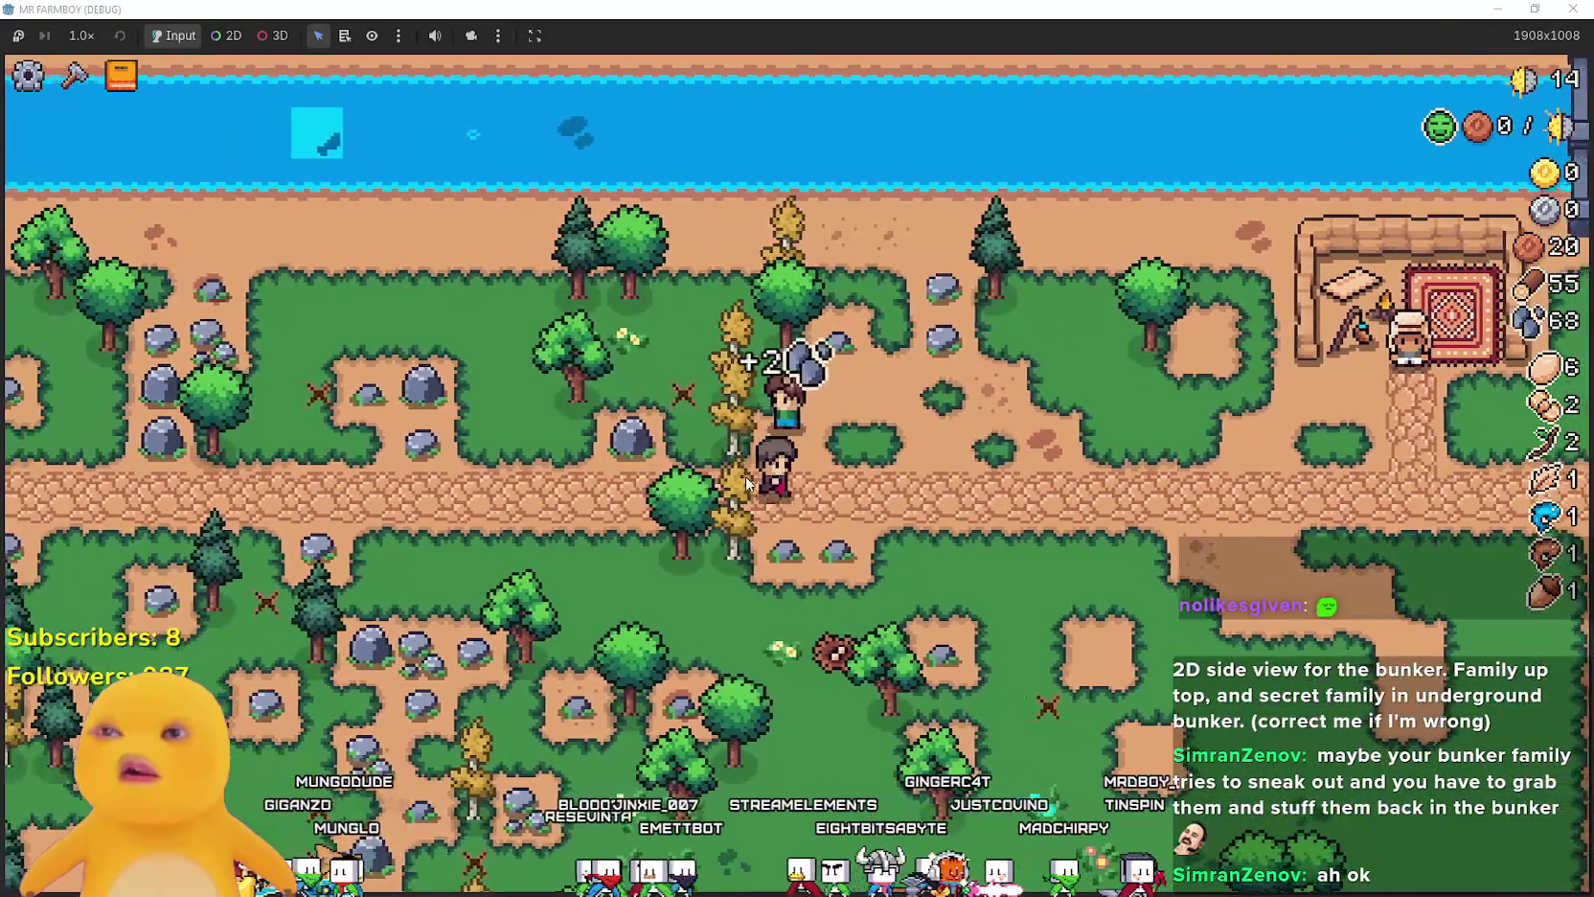
key(w)
key(d)
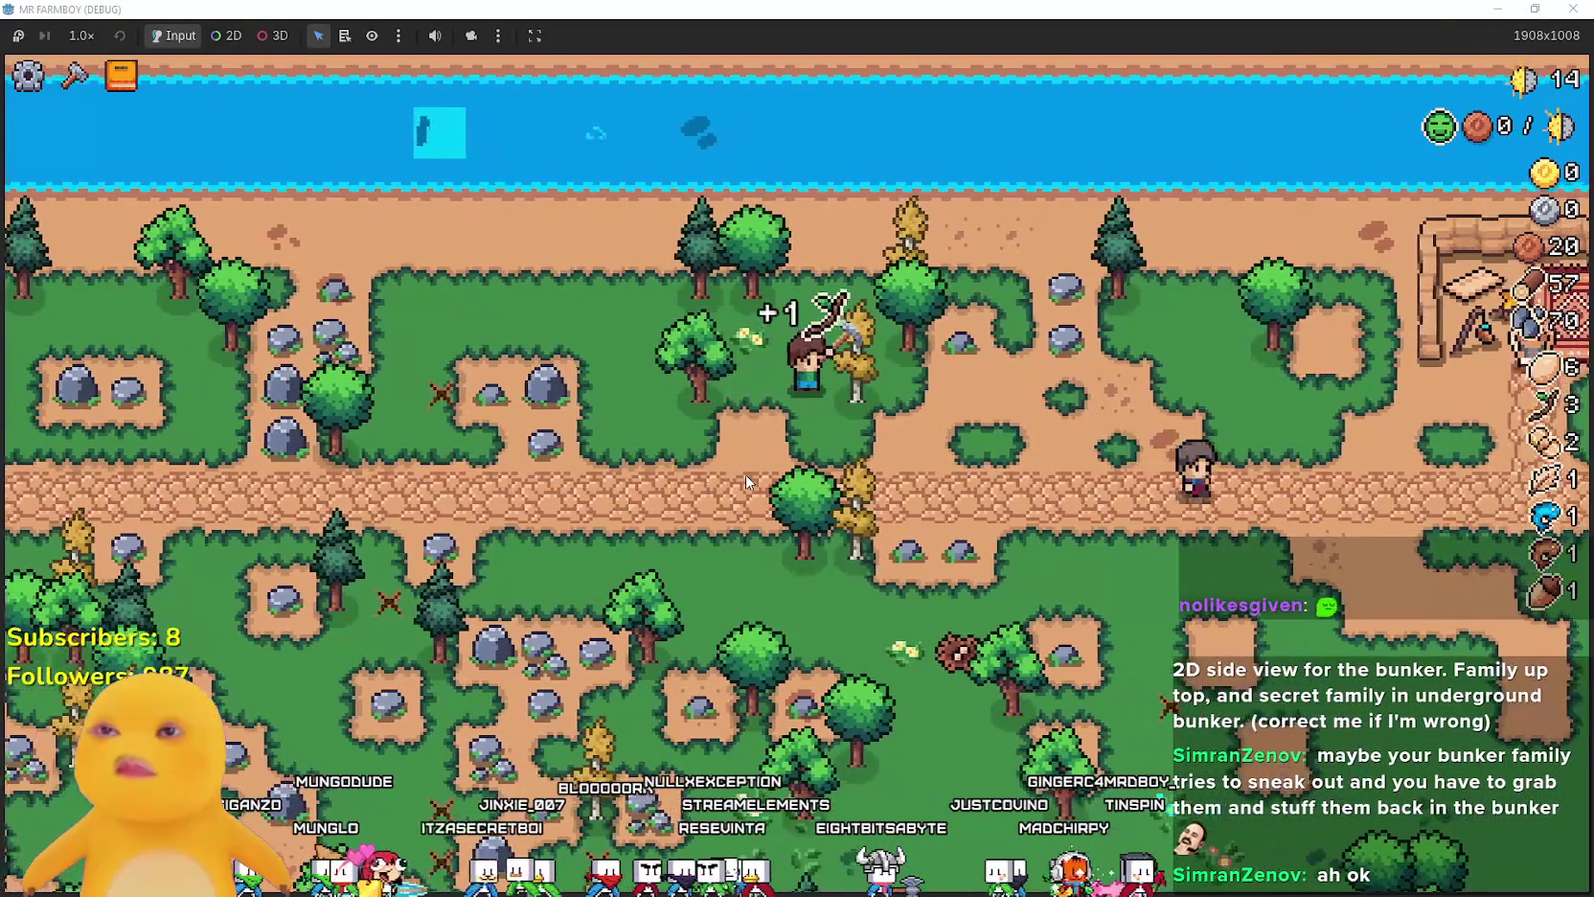
key(d)
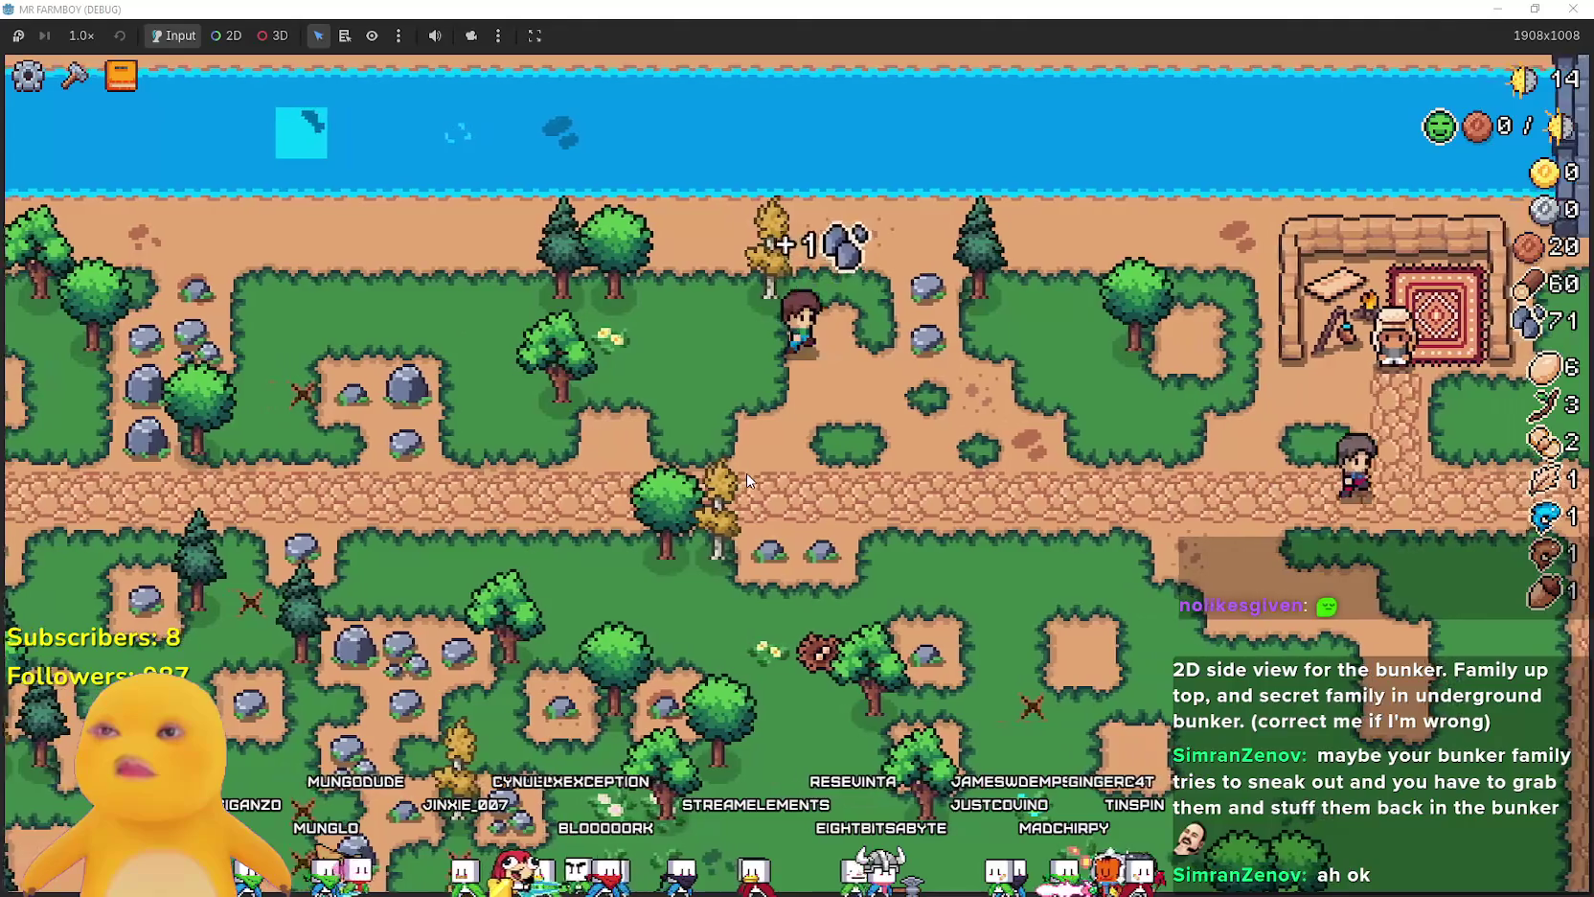
- View the Decorations advancements, close the Advancements panel, and stop the game with F8
key(Tab)
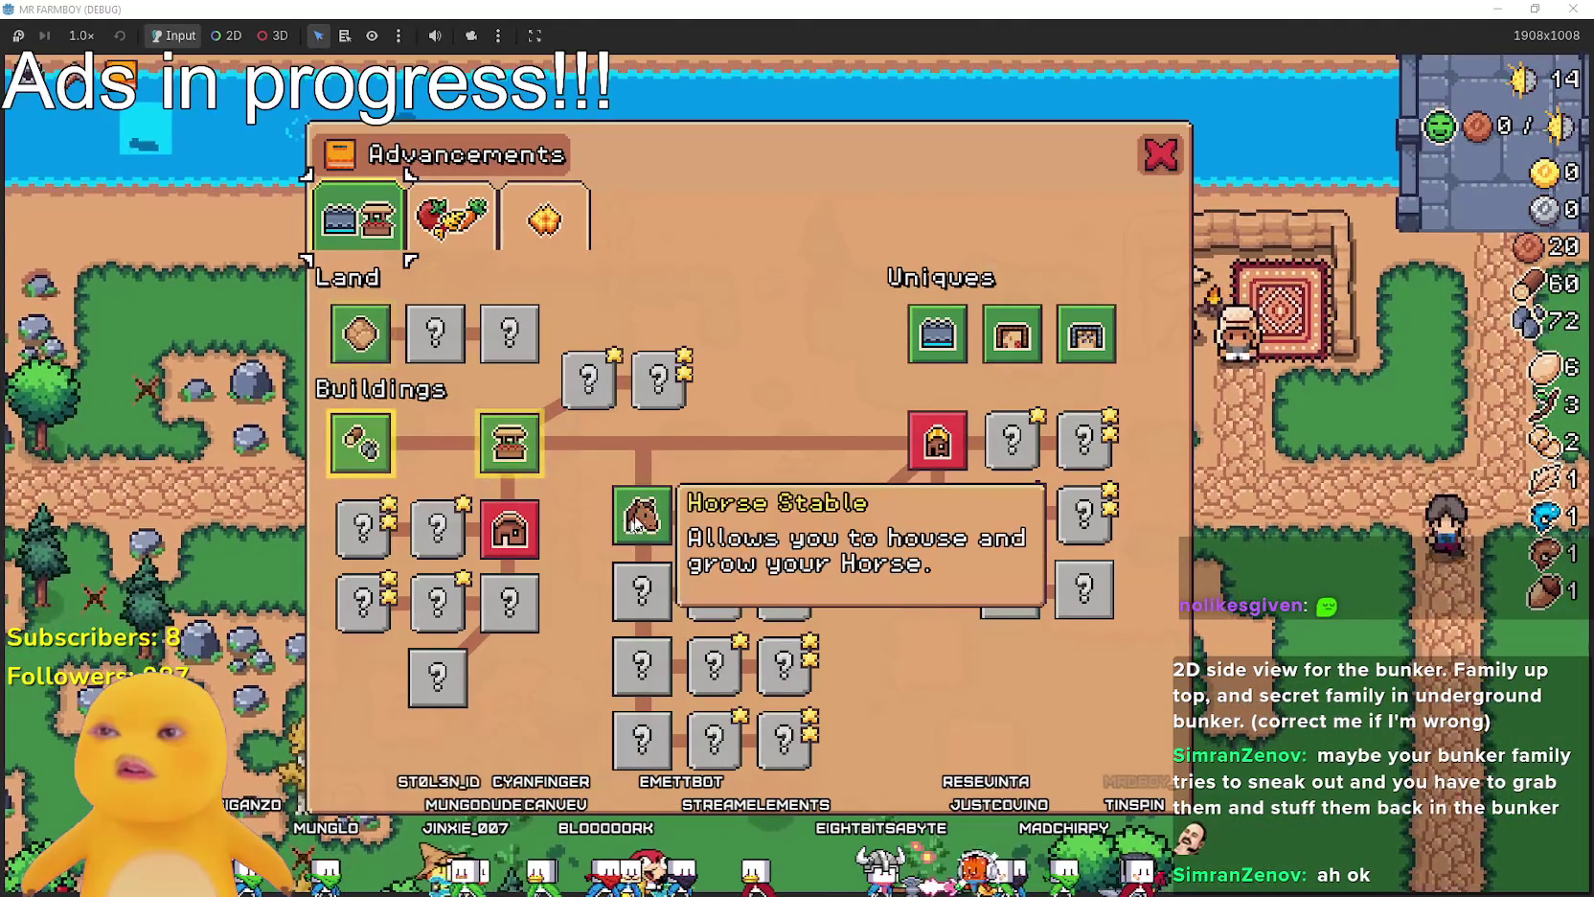
click(537, 235)
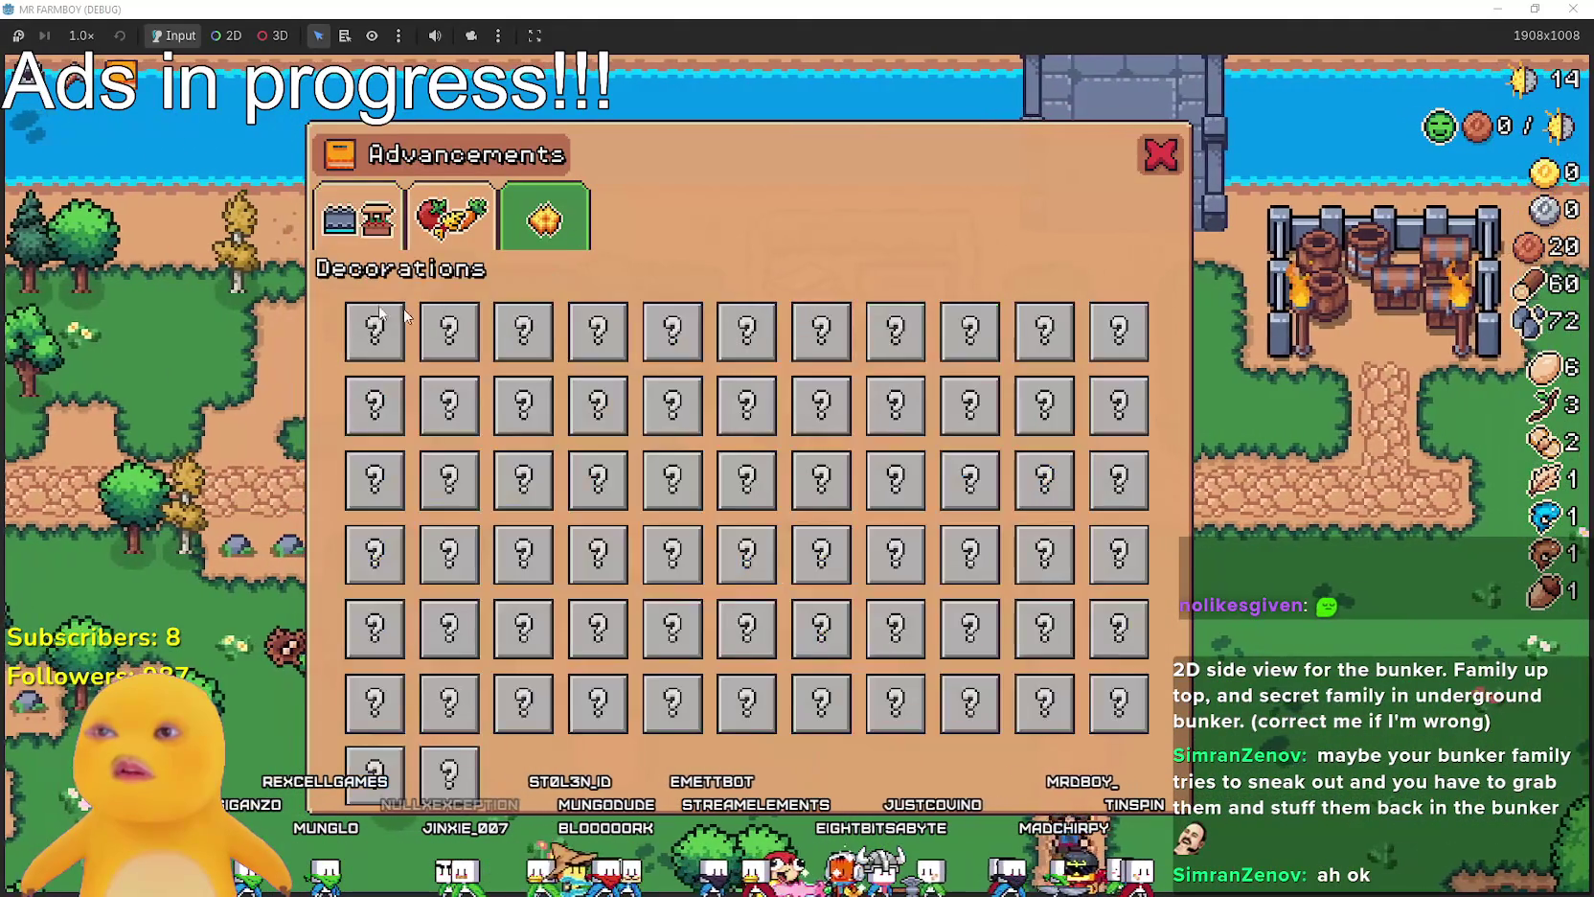
click(1162, 154)
key(F8)
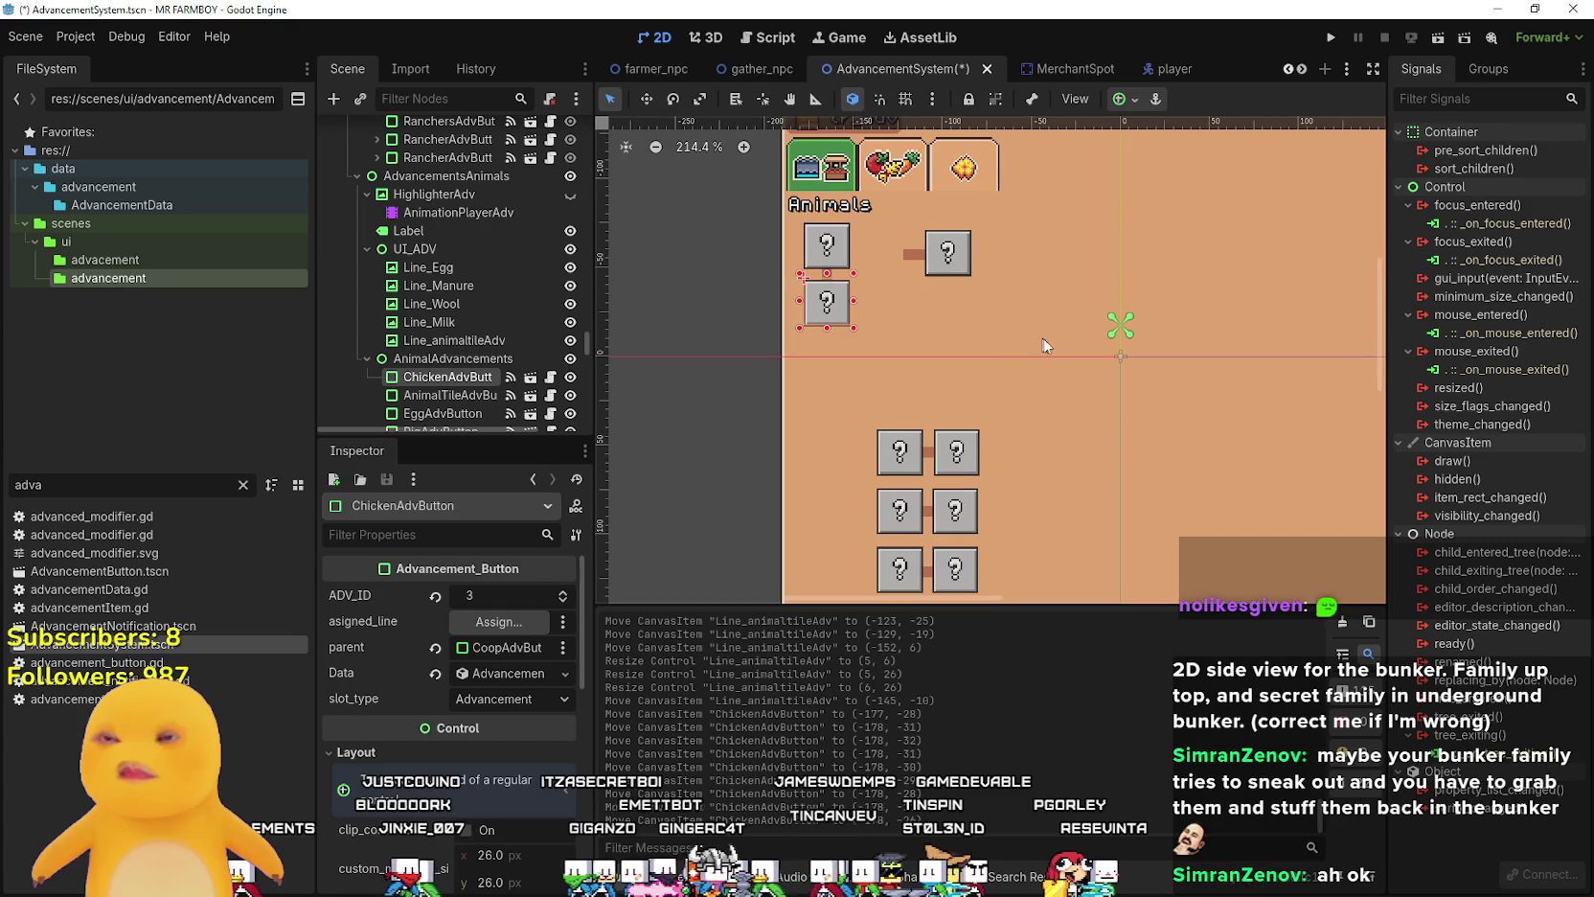
- Box-select a group of advancement buttons and pan the canvas to centre them
scroll(948, 267, down, 3)
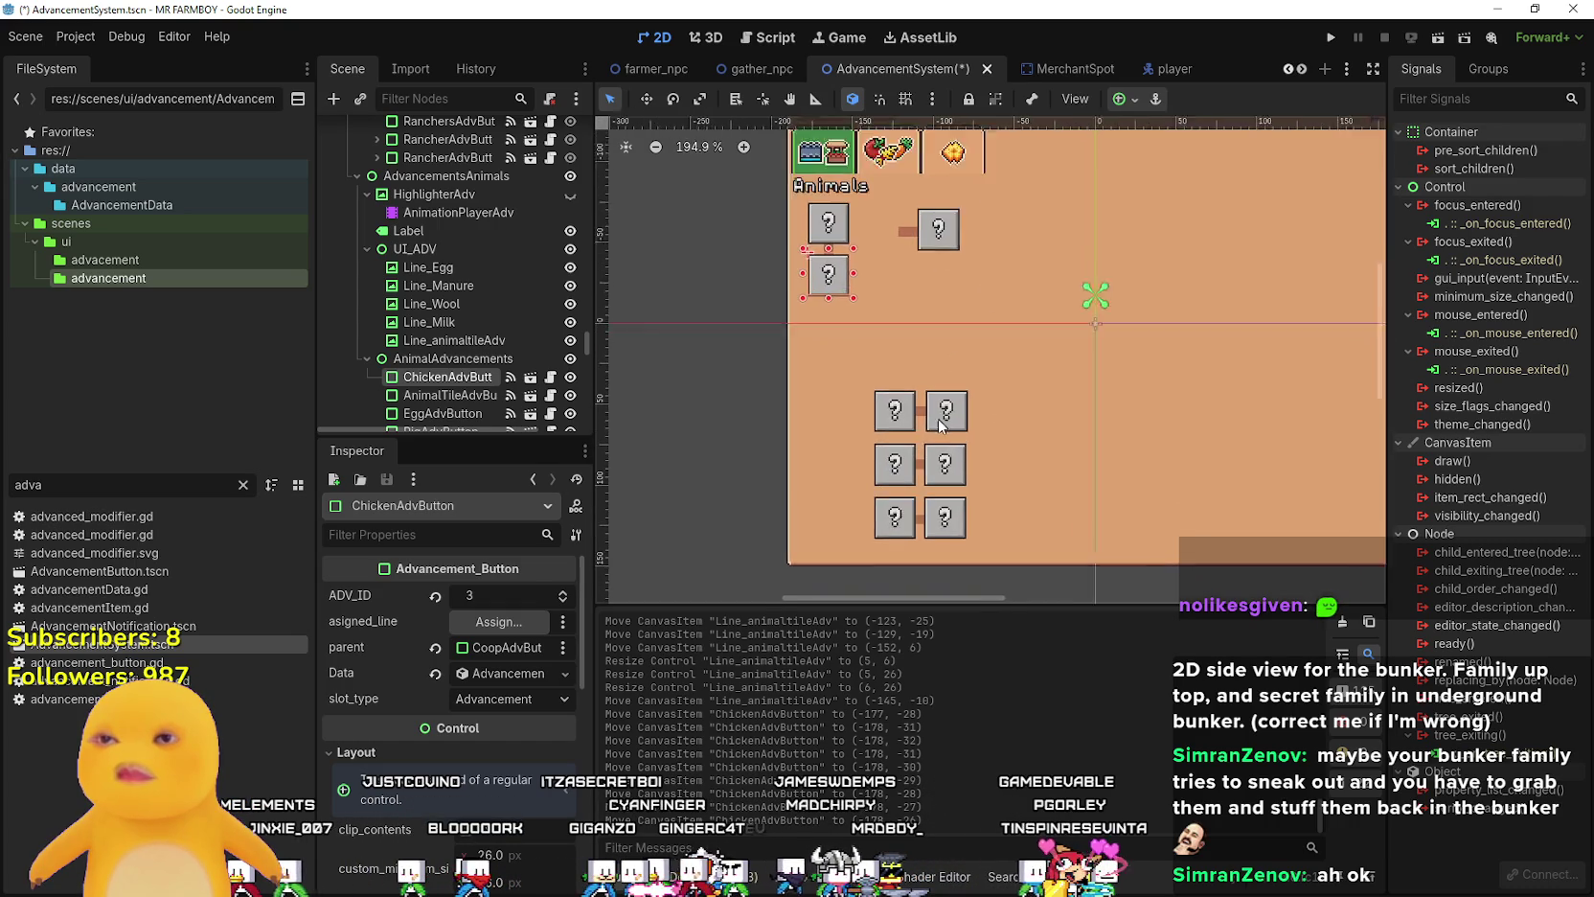
click(721, 355)
scroll(946, 380, up, 5)
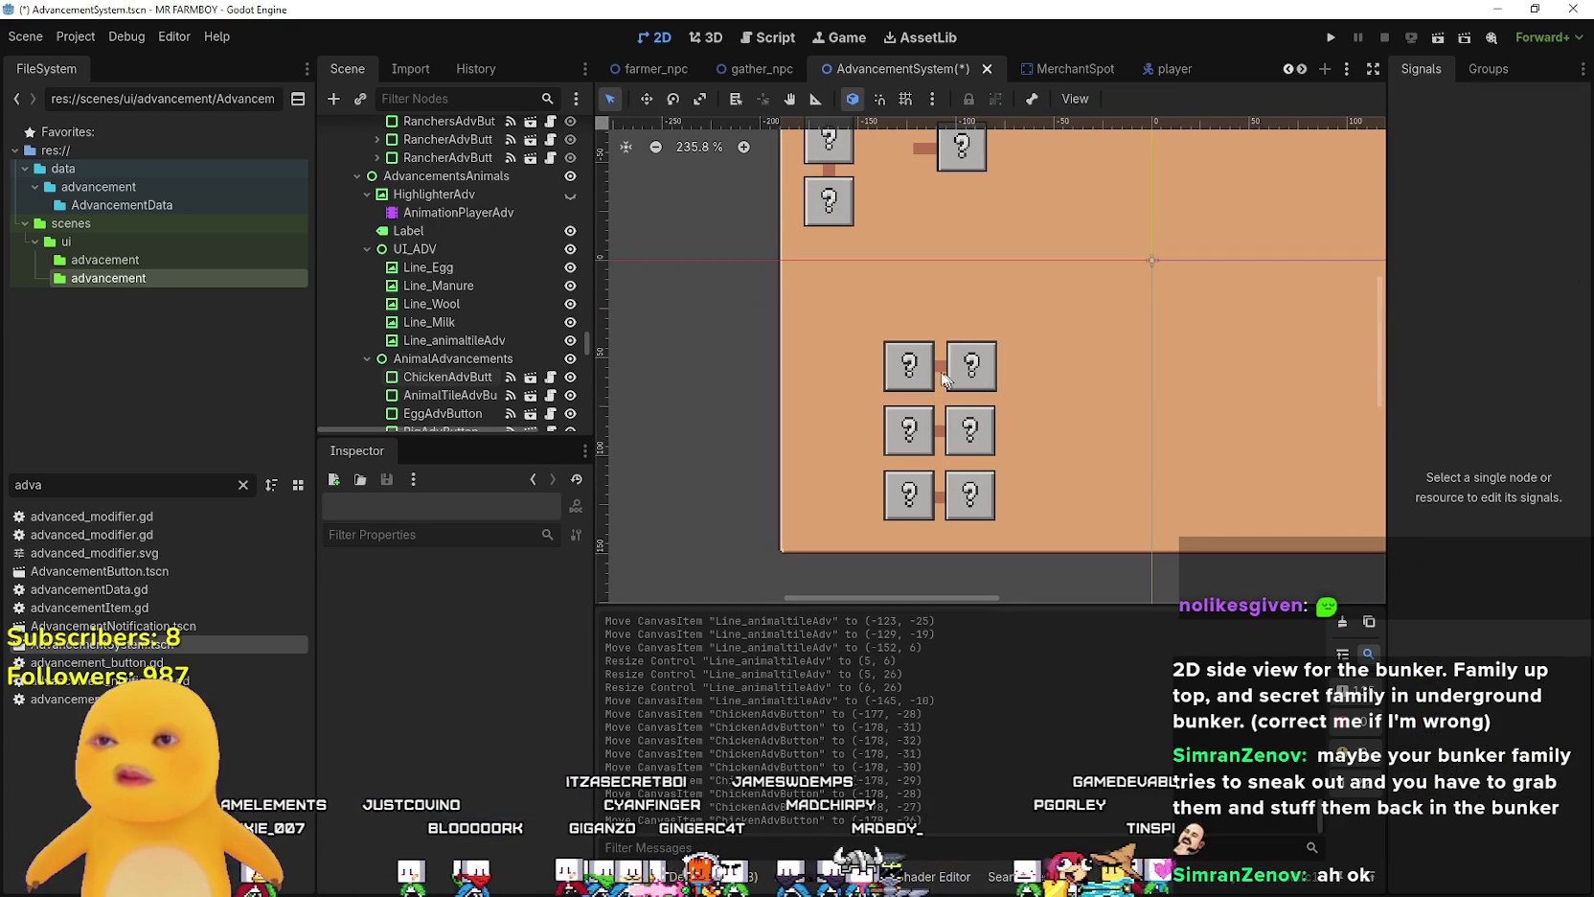
mouse_move(722, 307)
mouse_down()
mouse_move(1101, 399)
mouse_move(1052, 379)
mouse_up()
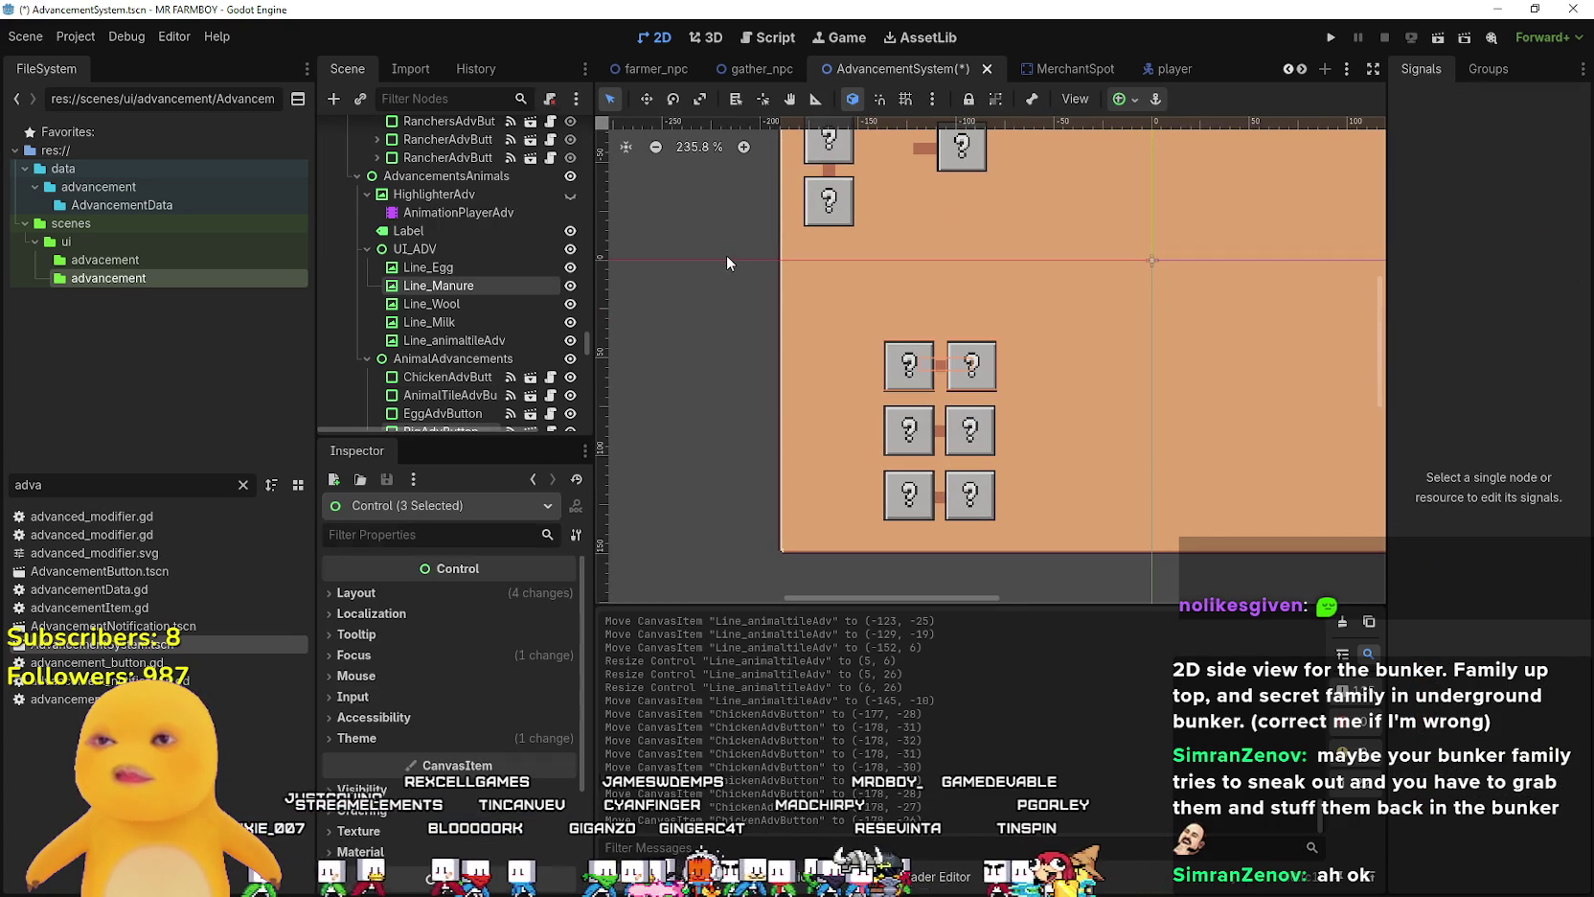
click(727, 255)
middle_click(727, 258)
drag(736, 343, 745, 355)
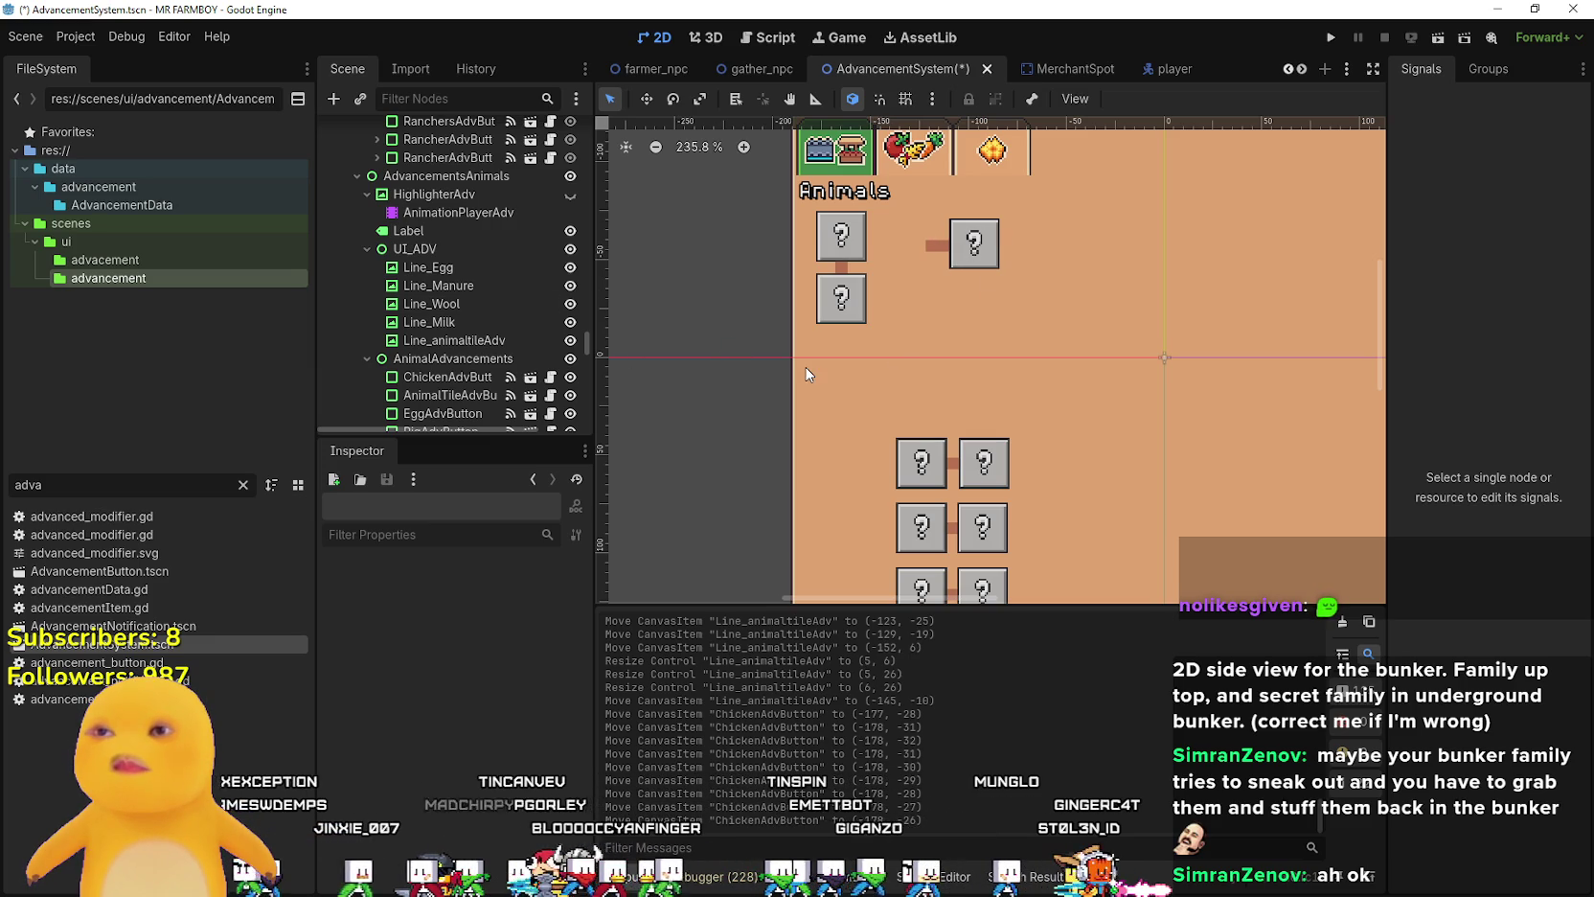
scroll(1099, 255, down, 8)
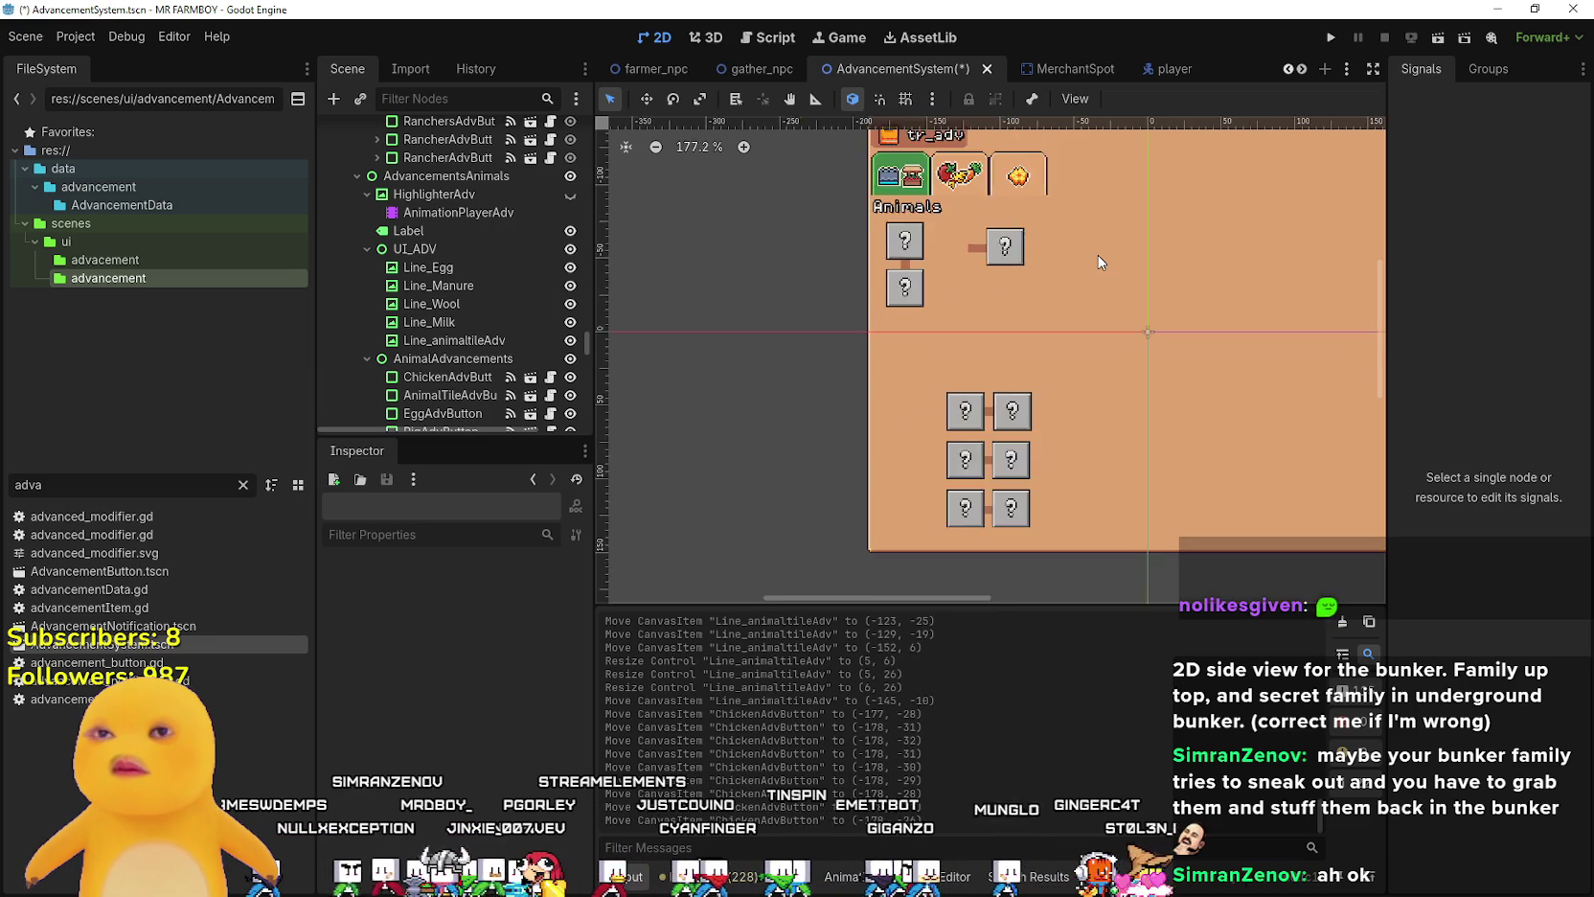
scroll(1027, 258, up, 7)
- Compare ChickenAdvButton and EggAdvButton Inspector settings by selecting each one repeatedly
click(1040, 253)
scroll(1019, 239, up, 1)
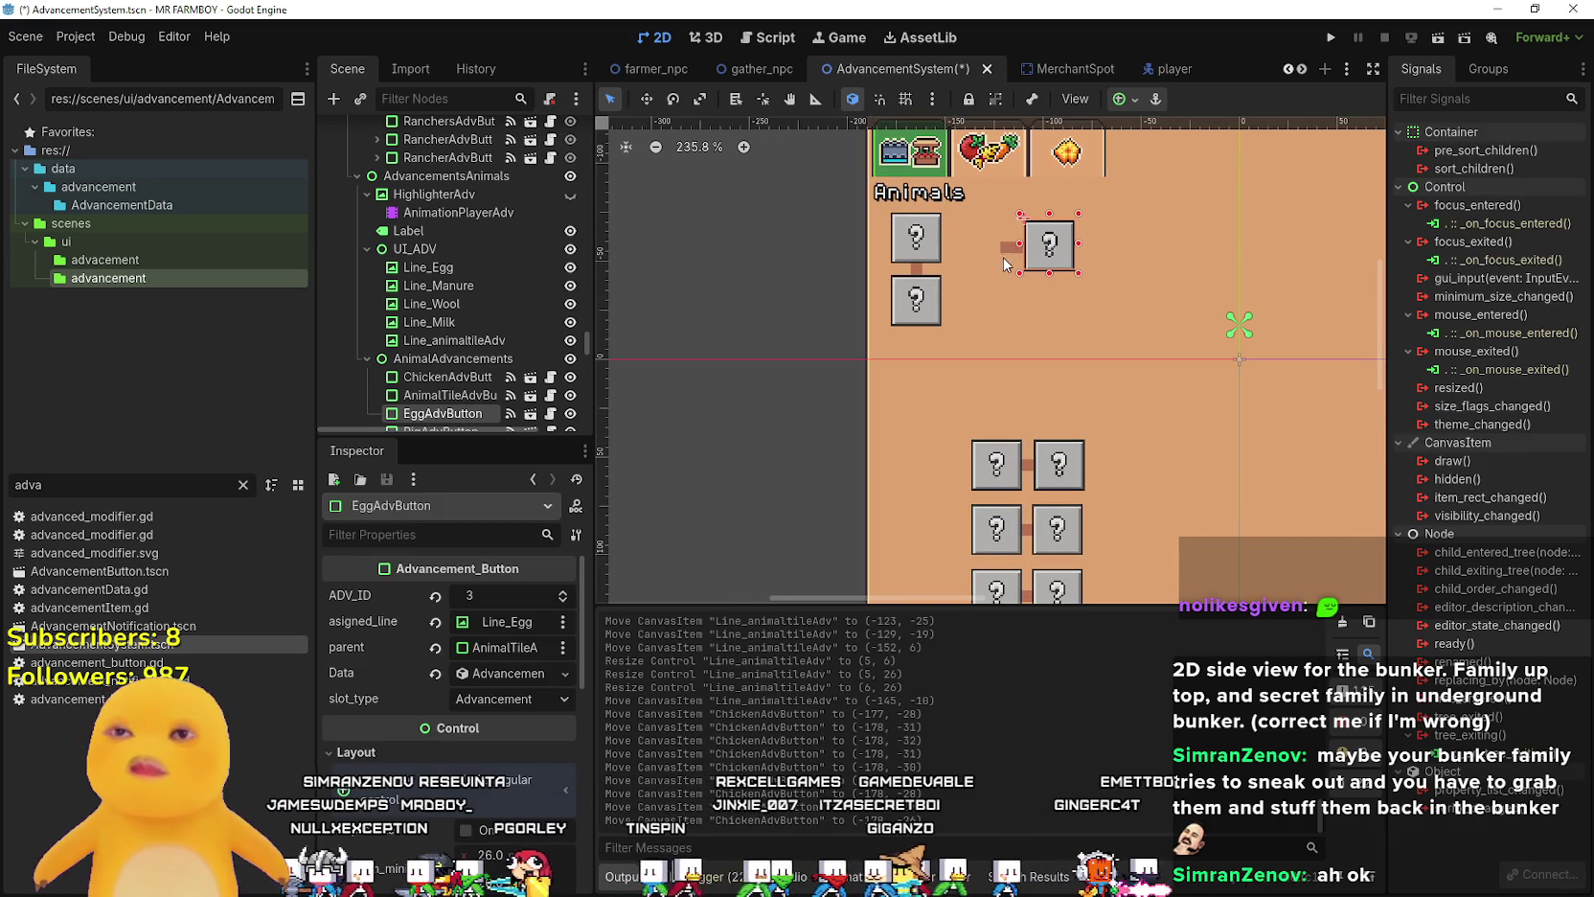
scroll(1009, 254, up, 4)
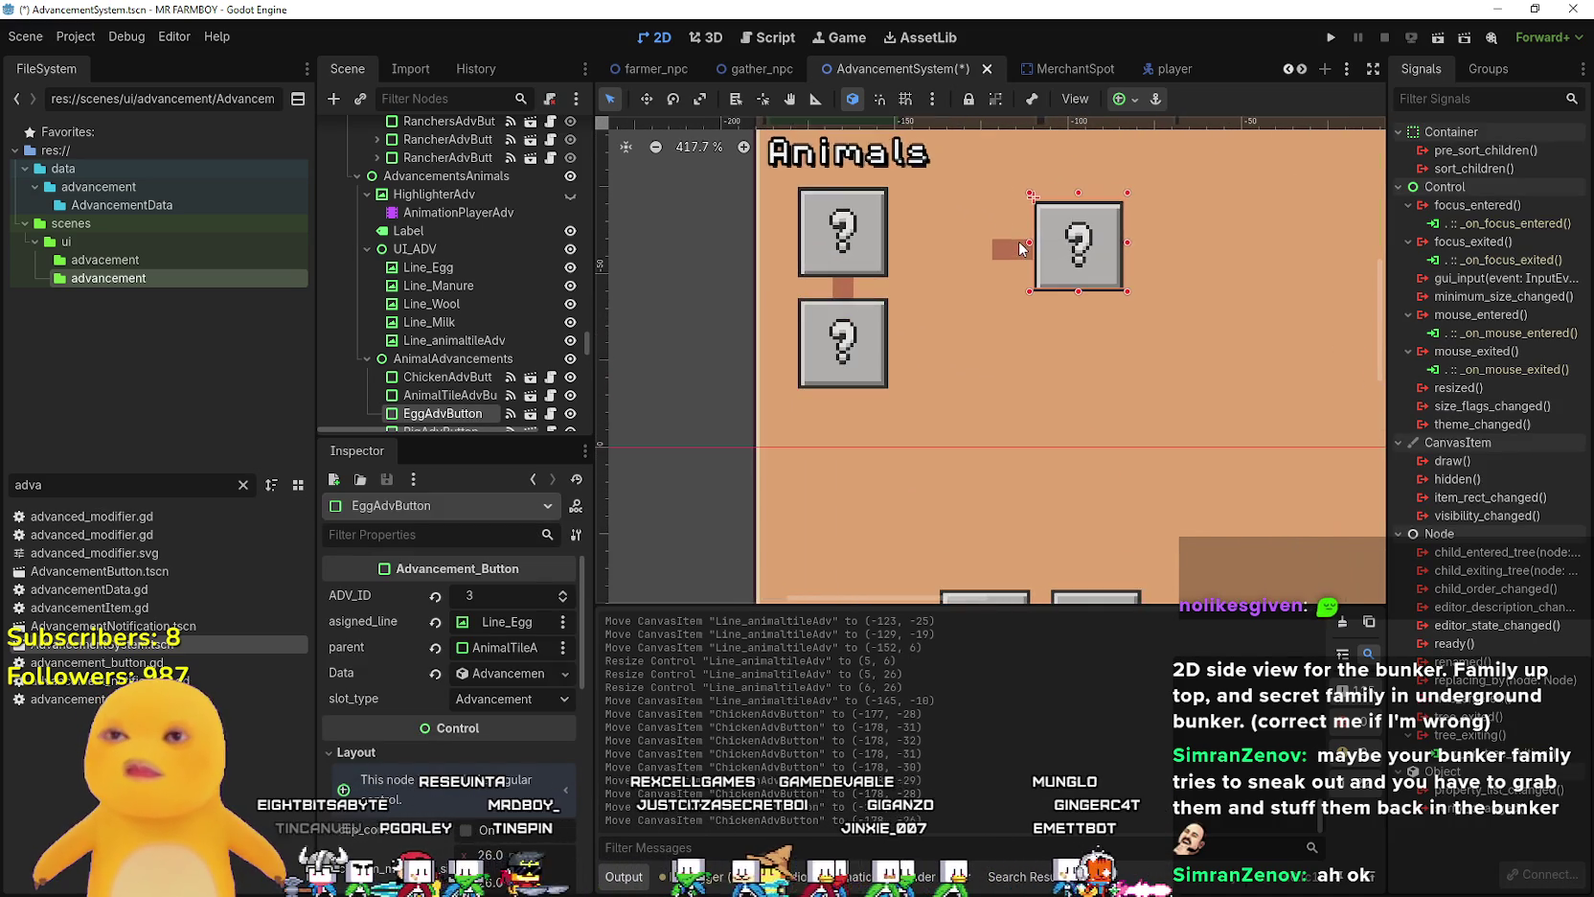
scroll(911, 301, down, 1)
click(890, 312)
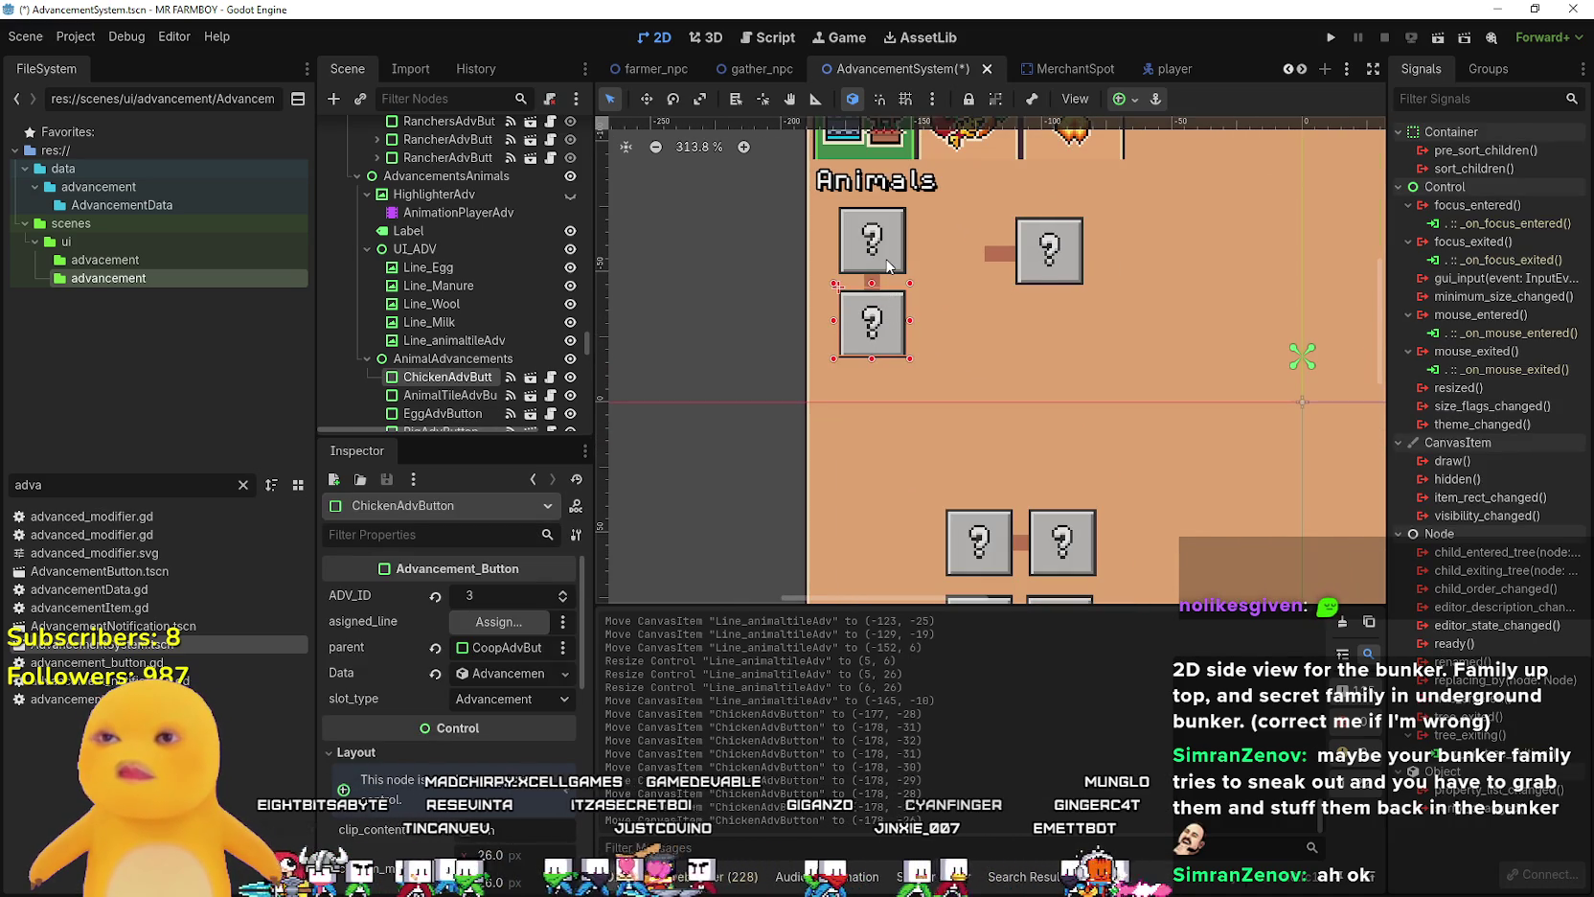
click(1044, 280)
click(866, 332)
click(1069, 274)
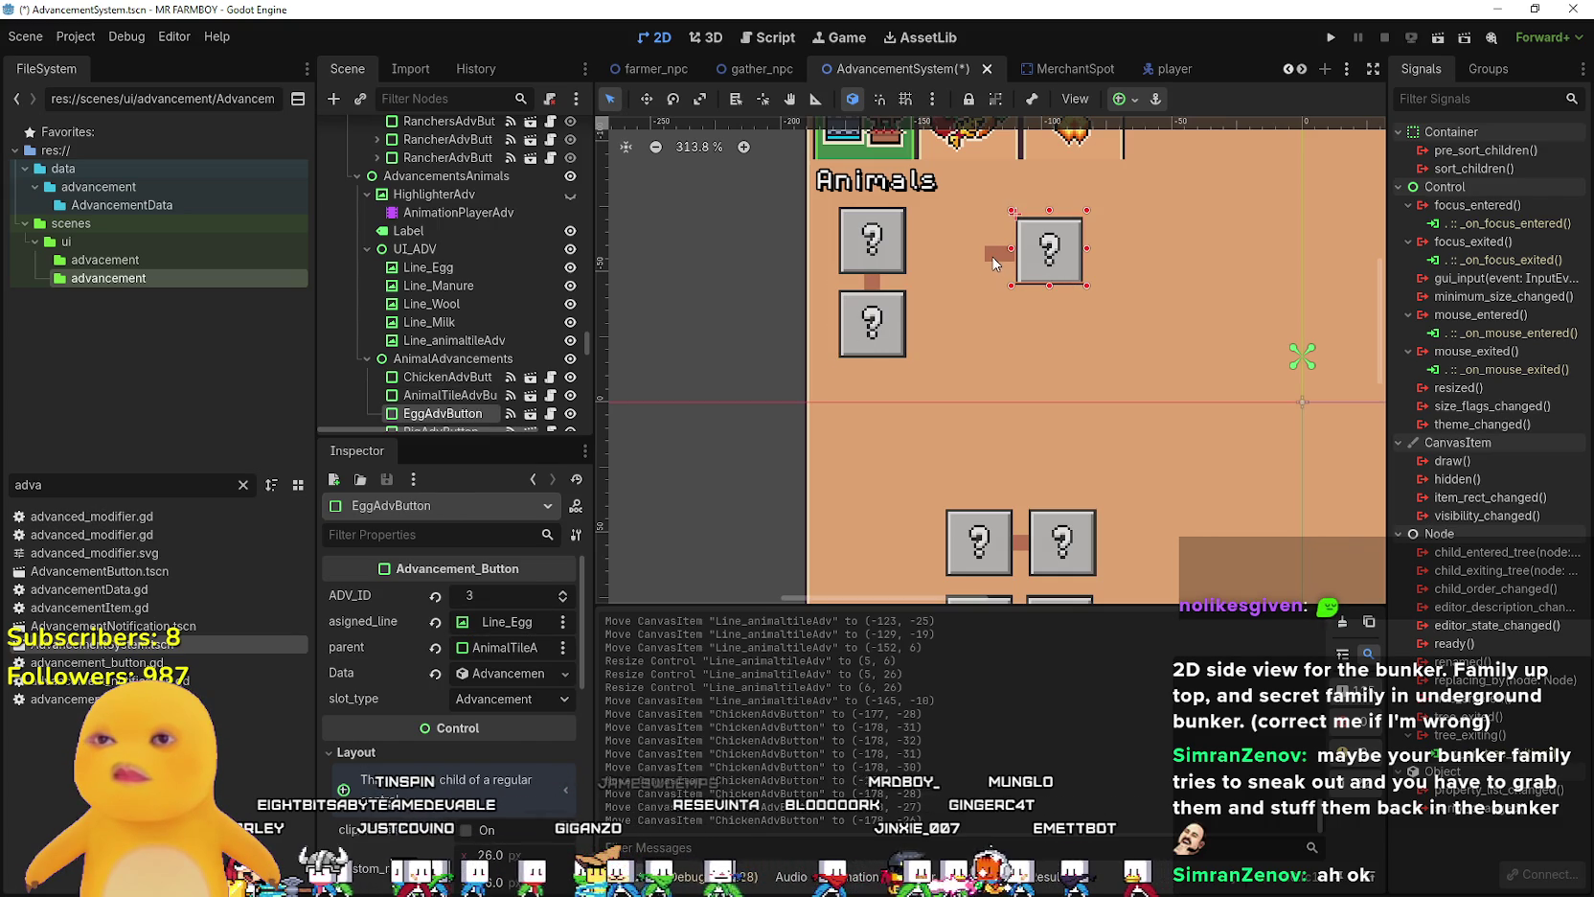
click(871, 330)
click(1070, 274)
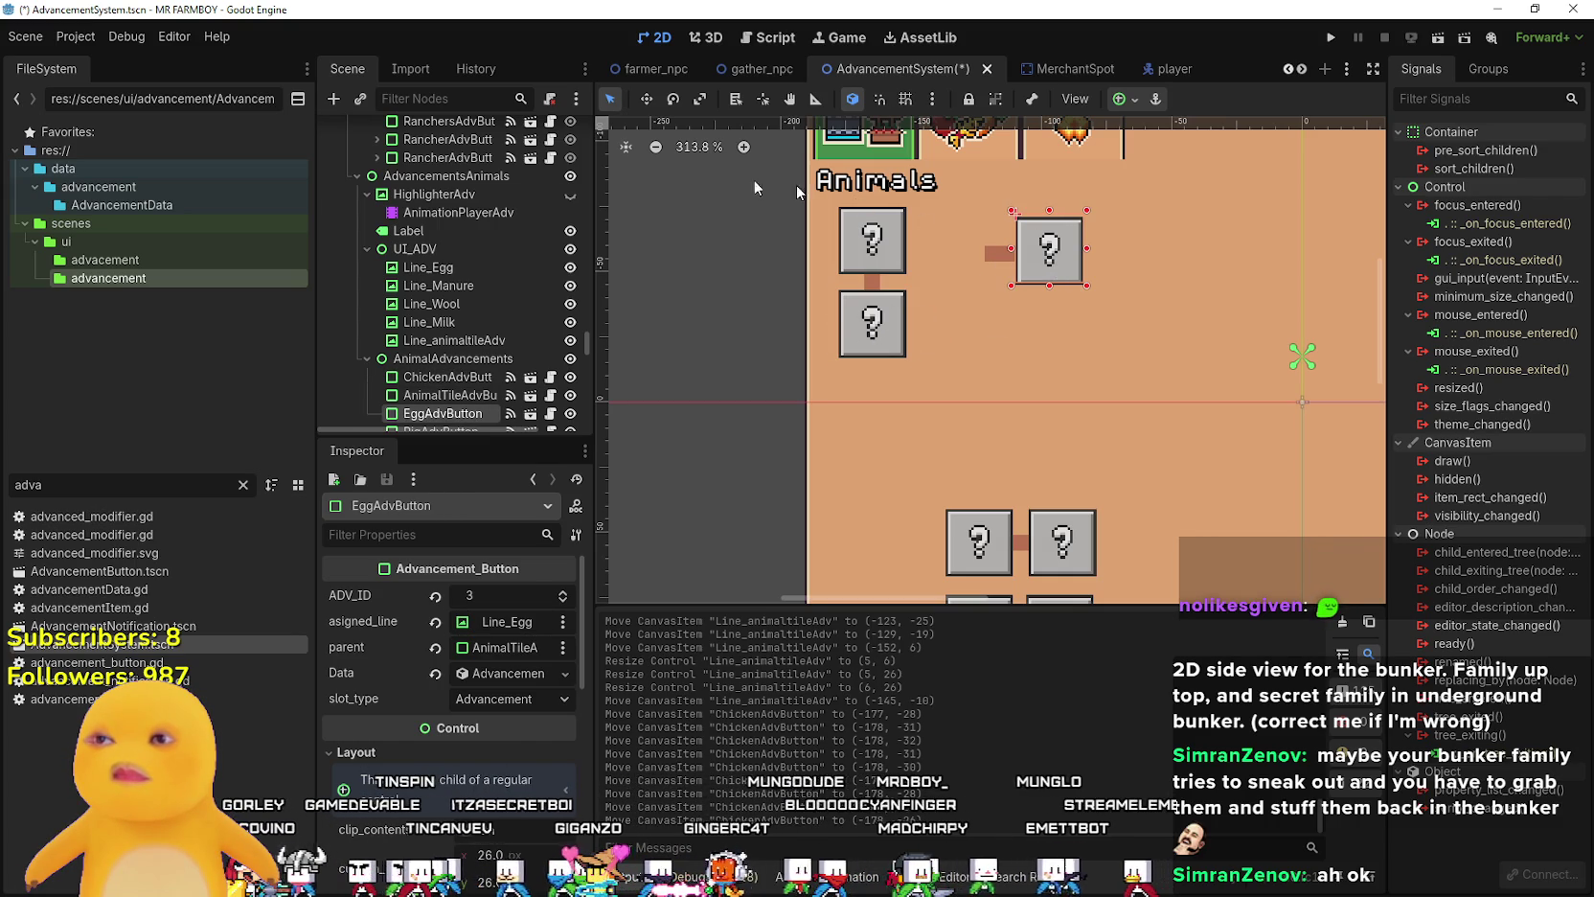
- Drag the output panel splitter down for more canvas height and select Line_Egg
scroll(501, 394, down, 5)
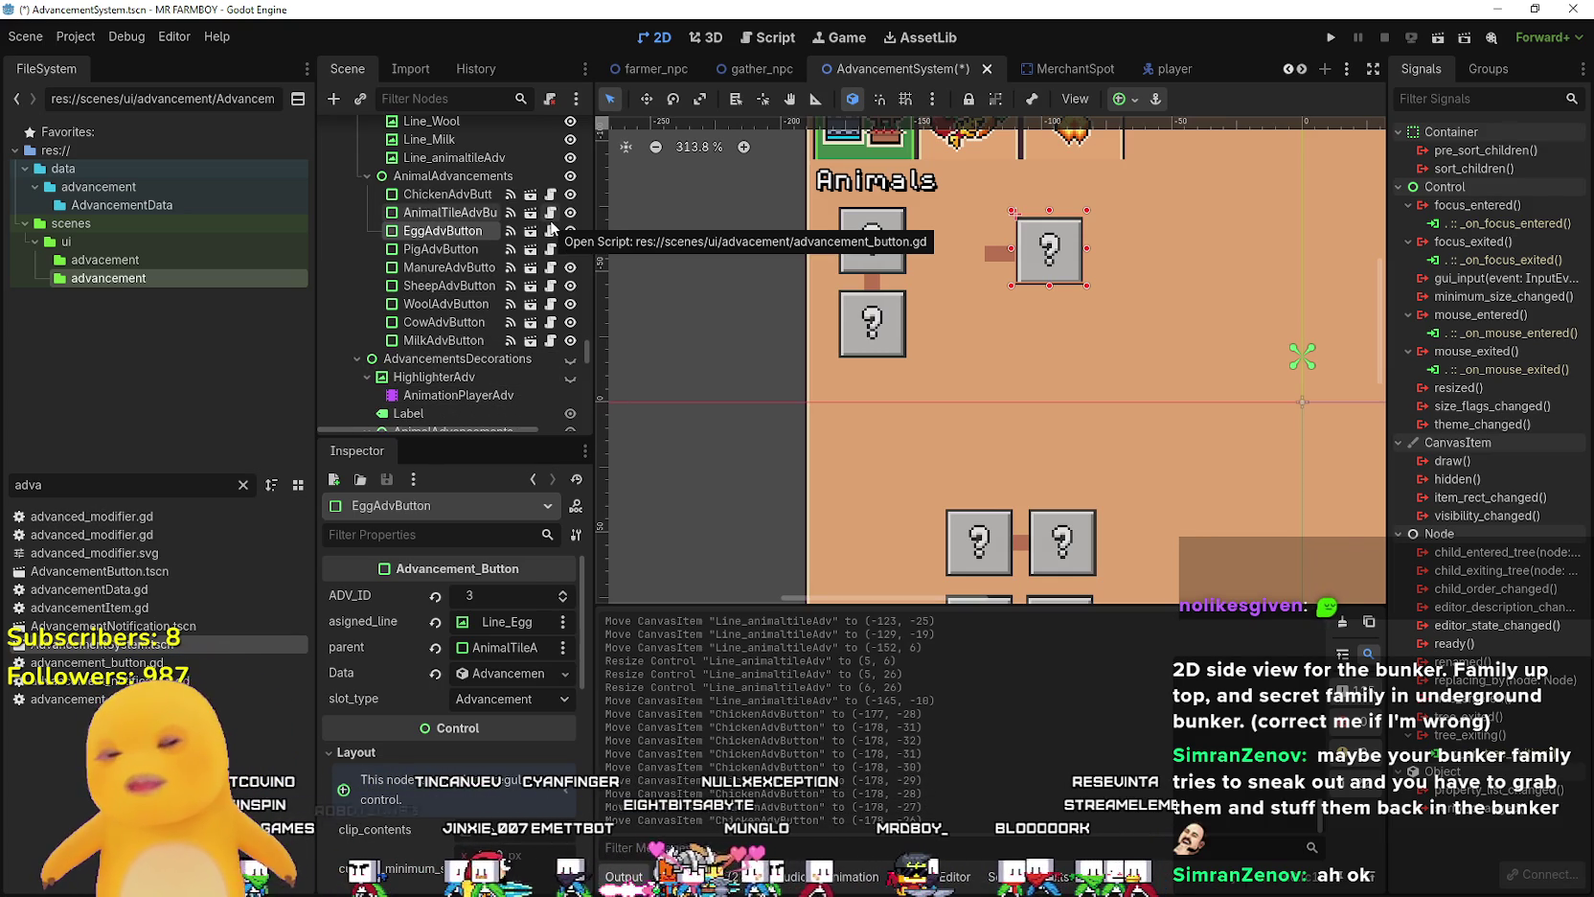
scroll(1045, 434, down, 2)
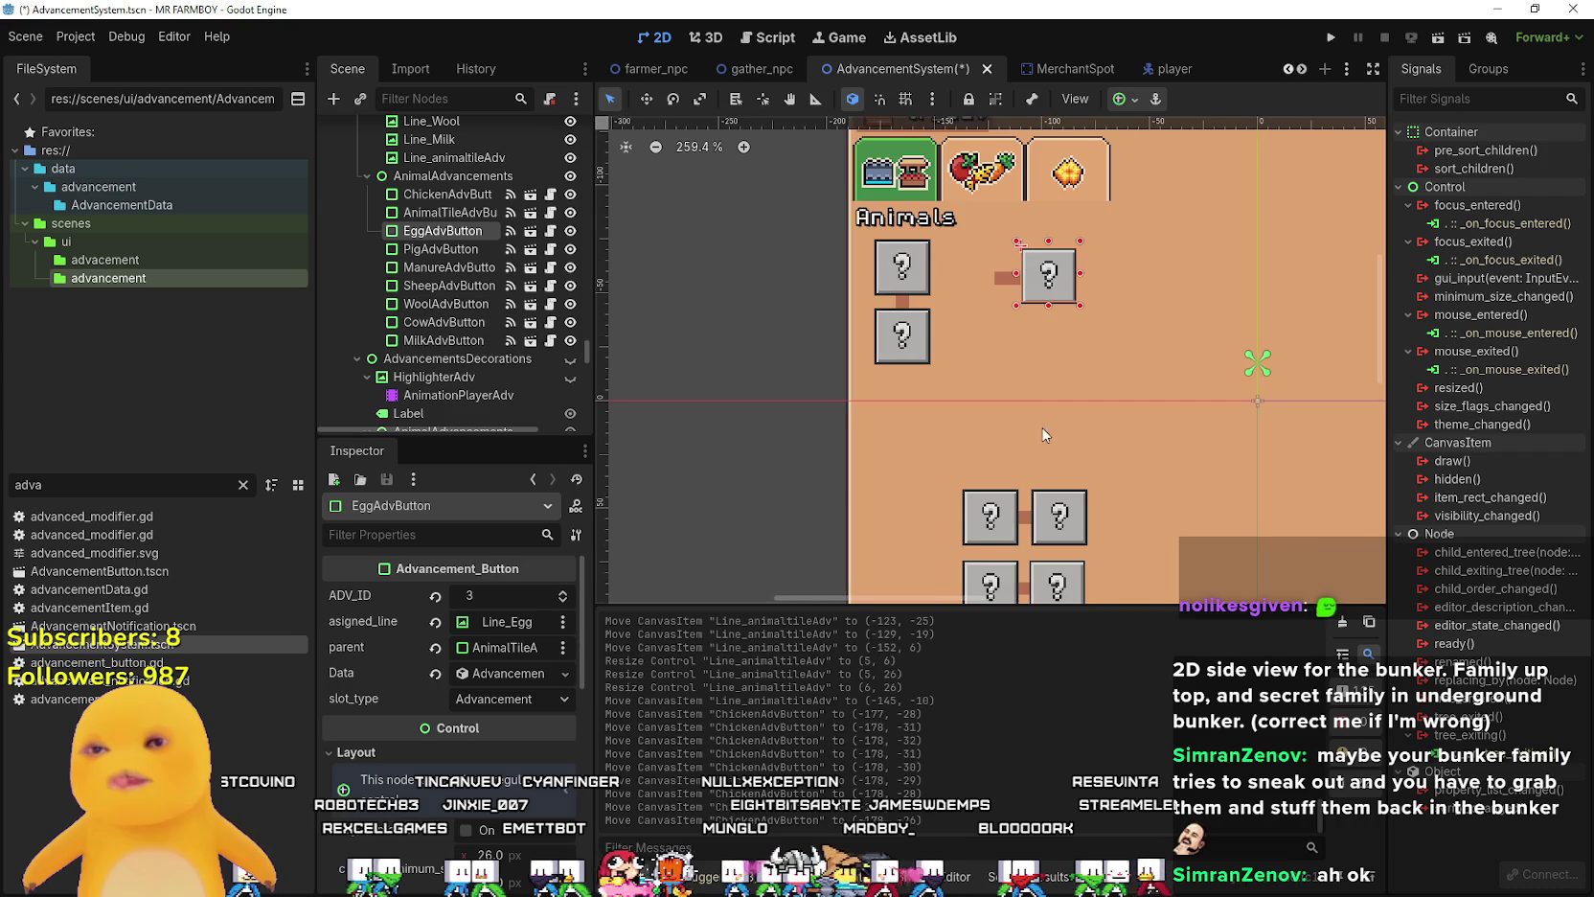
drag(1117, 602, 1129, 701)
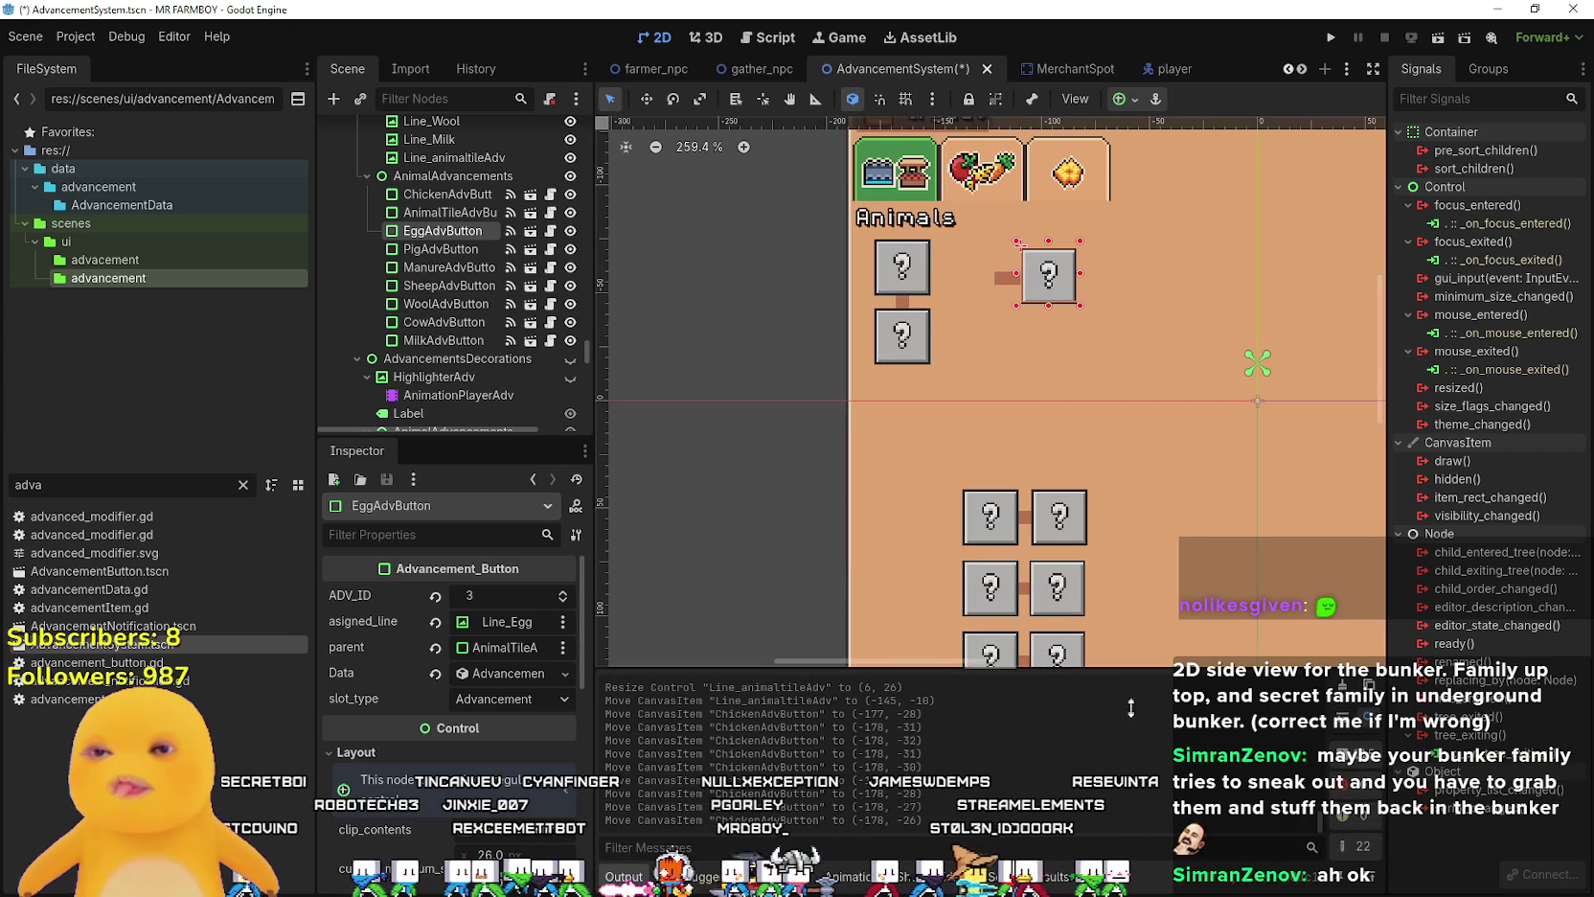
scroll(1046, 332, down, 1)
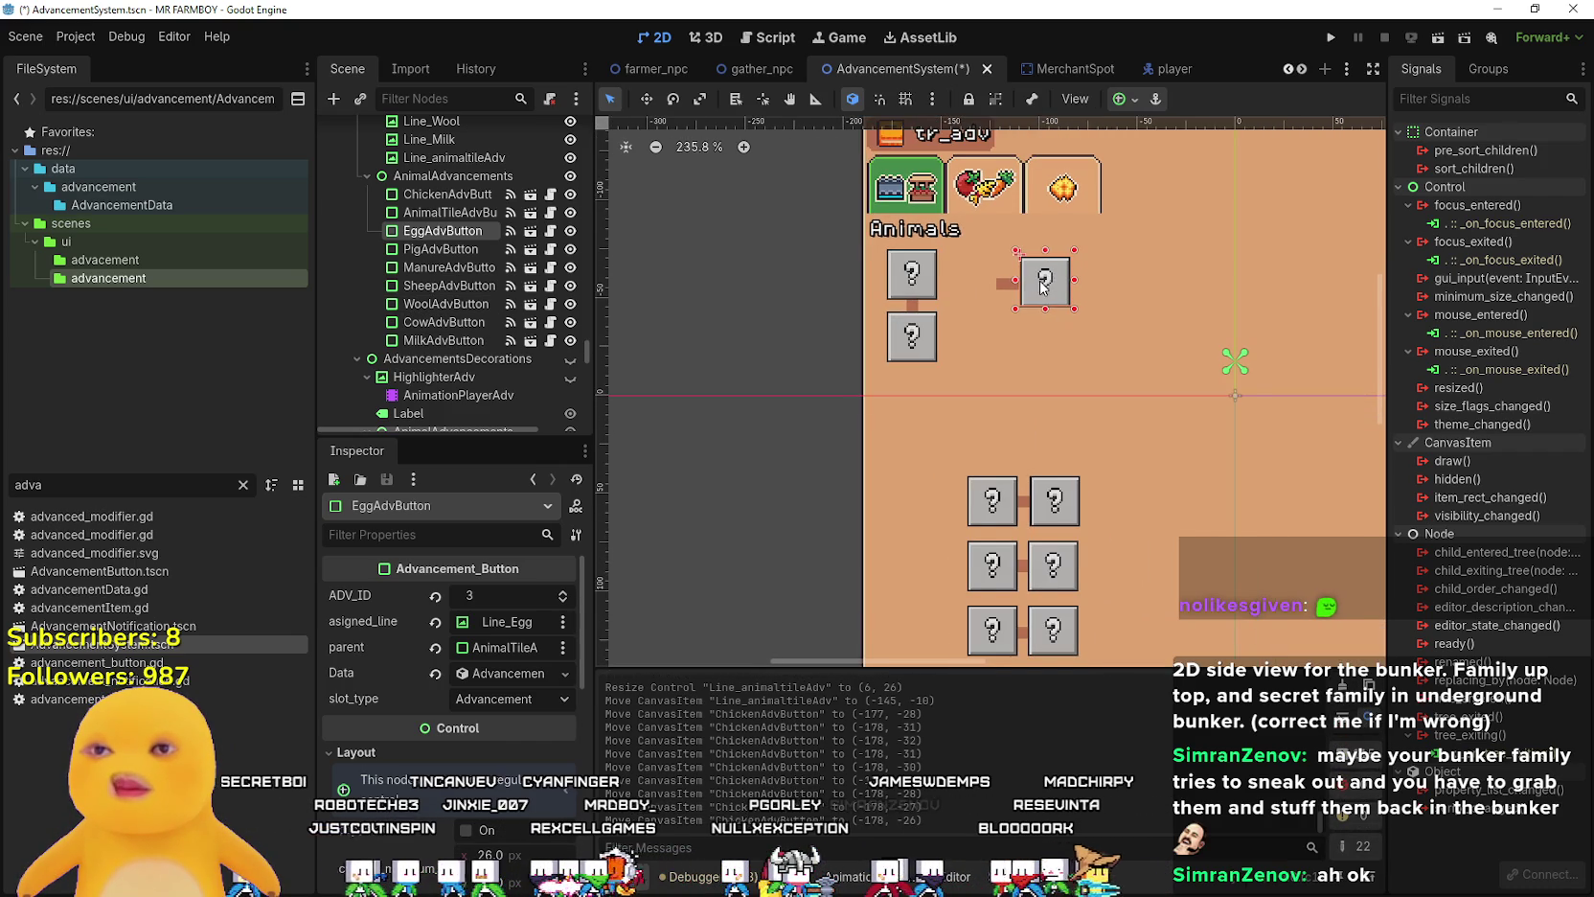
scroll(1042, 285, up, 3)
click(997, 287)
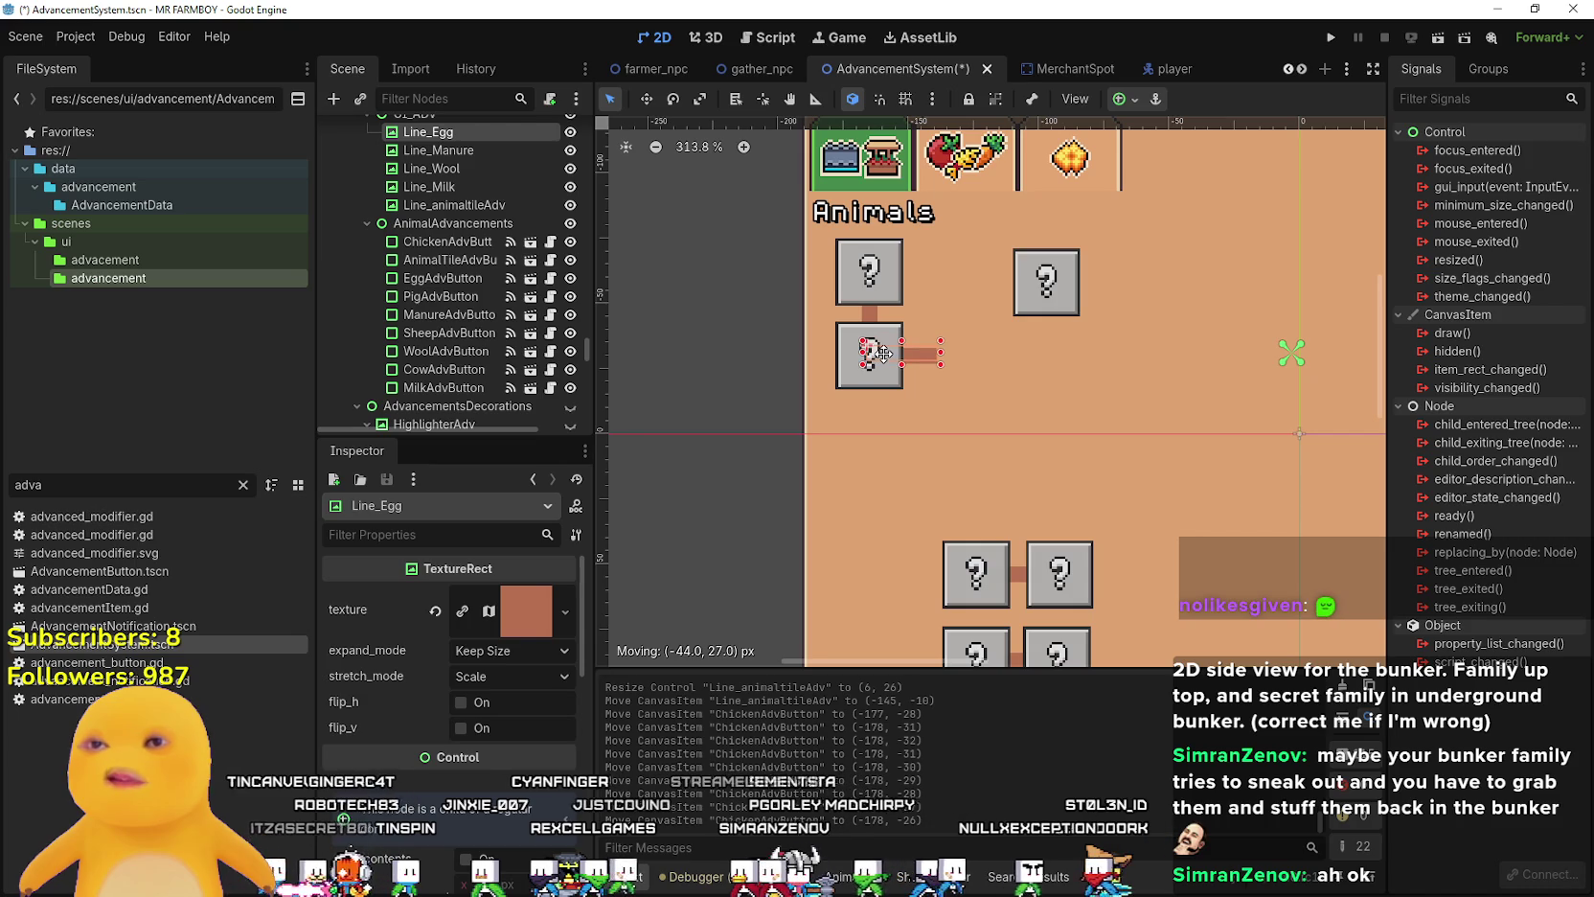
- Move Line_Egg beside ChickenAdvButton and drag EggAdvButton into the chicken's row
drag(893, 354, 892, 354)
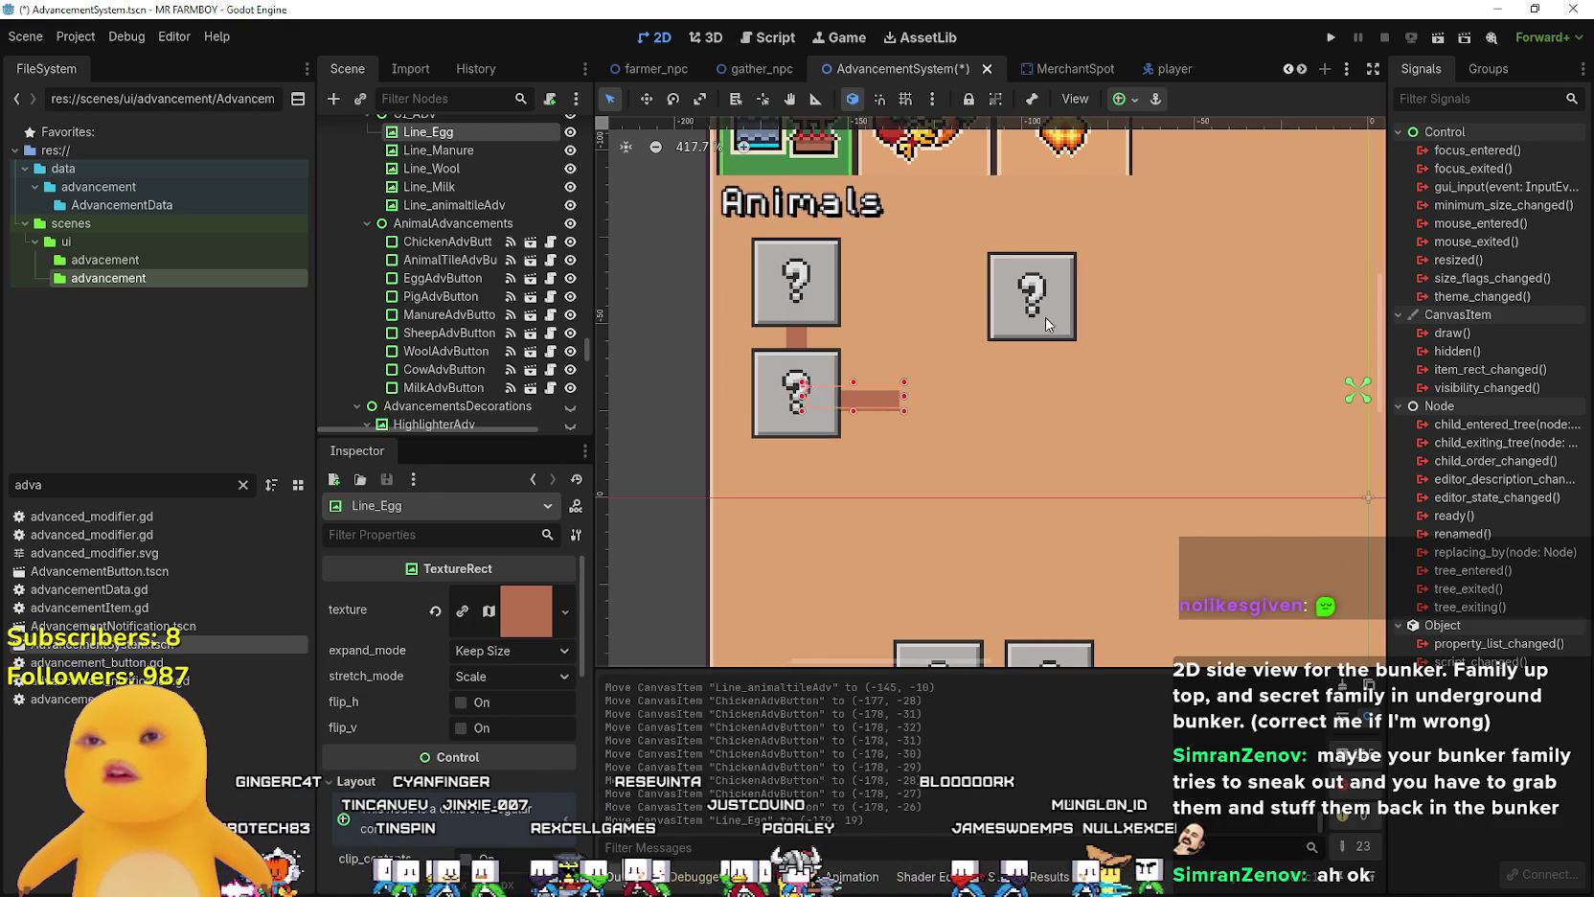
drag(1015, 330, 916, 405)
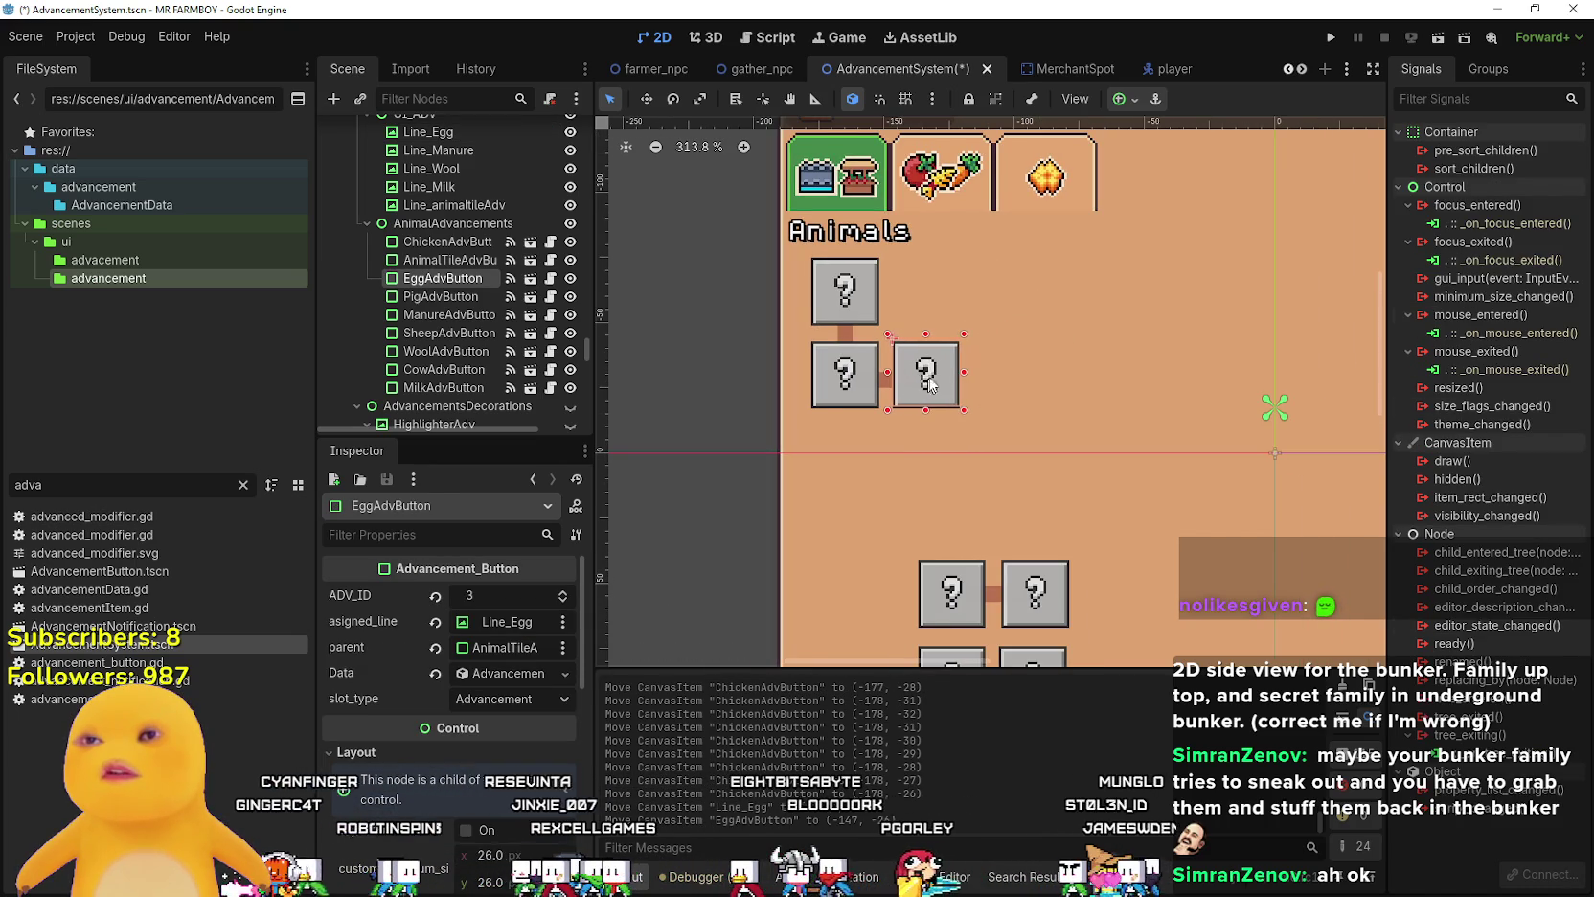
scroll(952, 431, up, 1)
scroll(938, 351, up, 7)
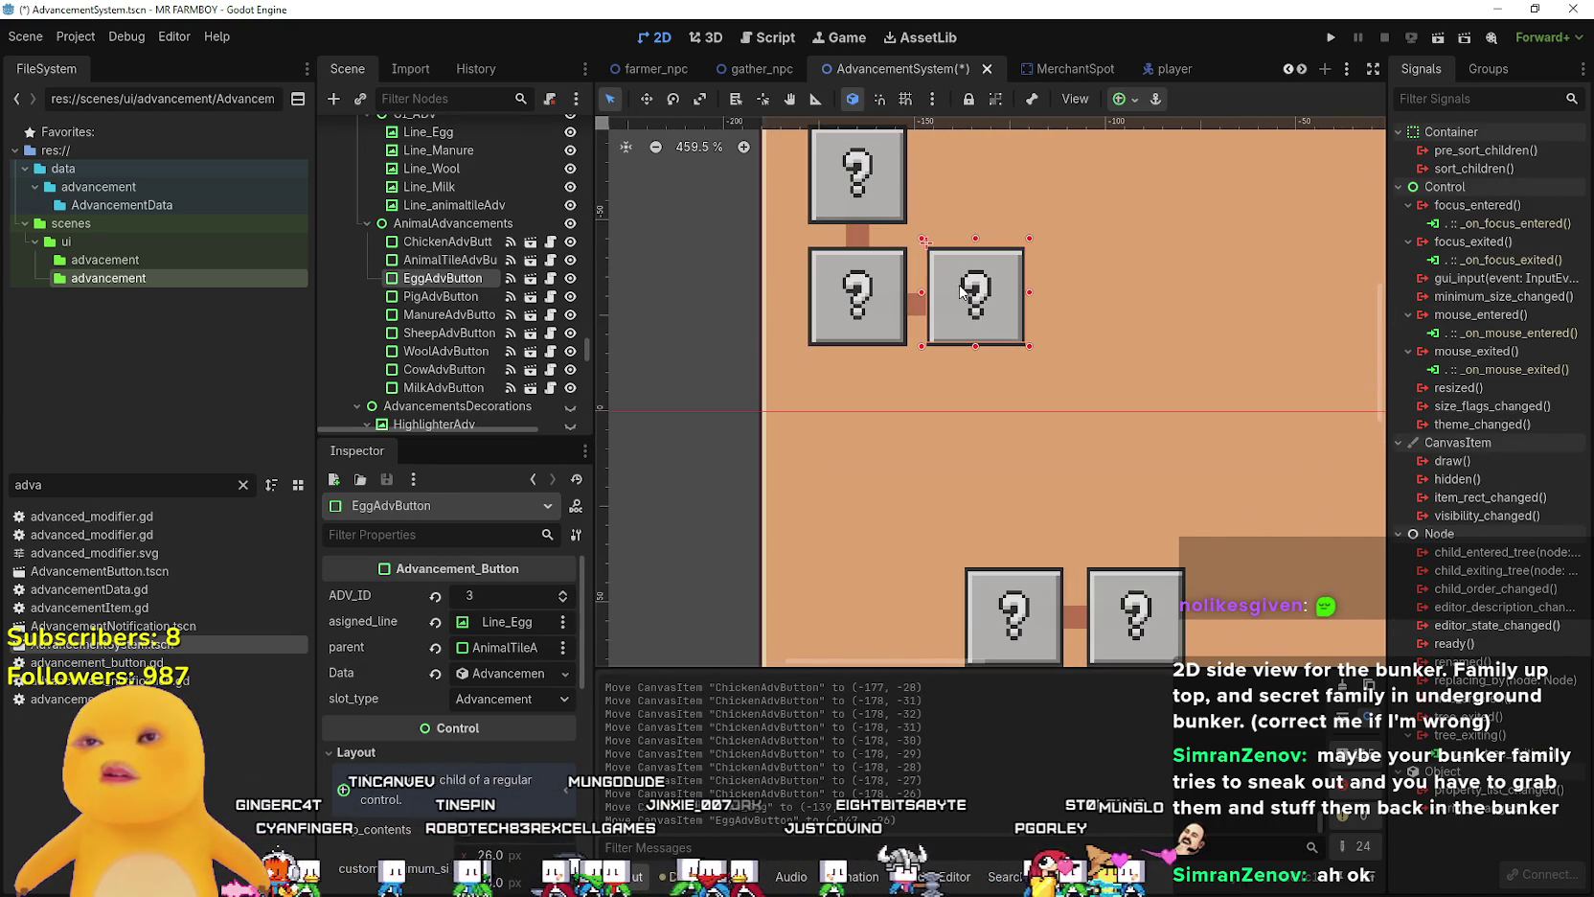
- Nudge EggAdvButton with arrow keys to about (-148, -26), leaving a small gap
key(Left)
key(Left)
key(Left)
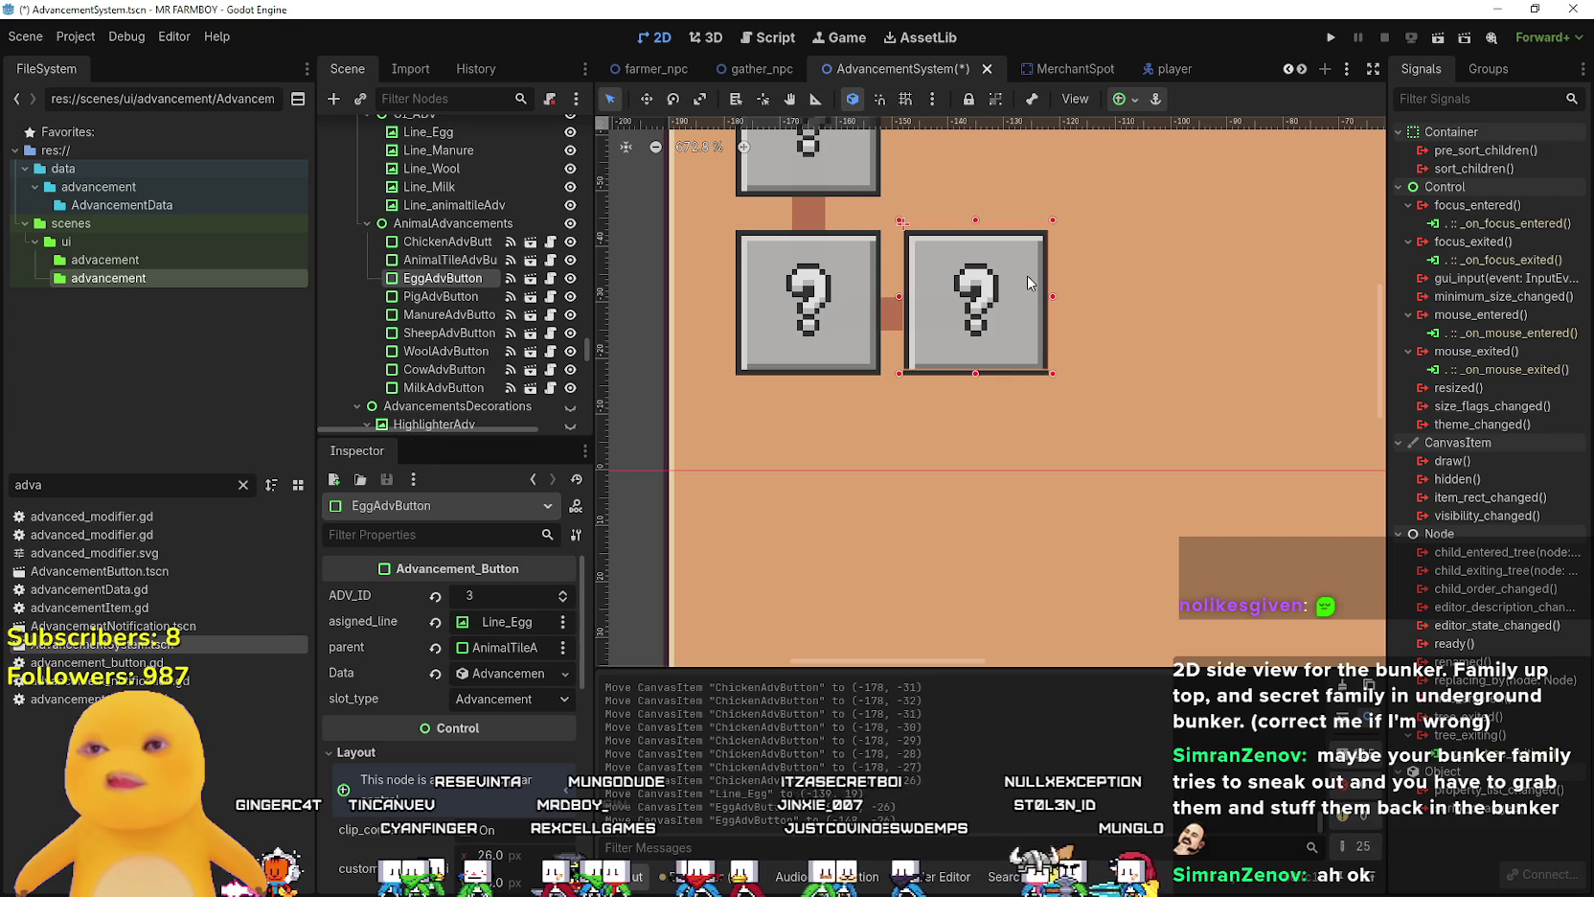
key(Right)
key(Right)
key(Right)
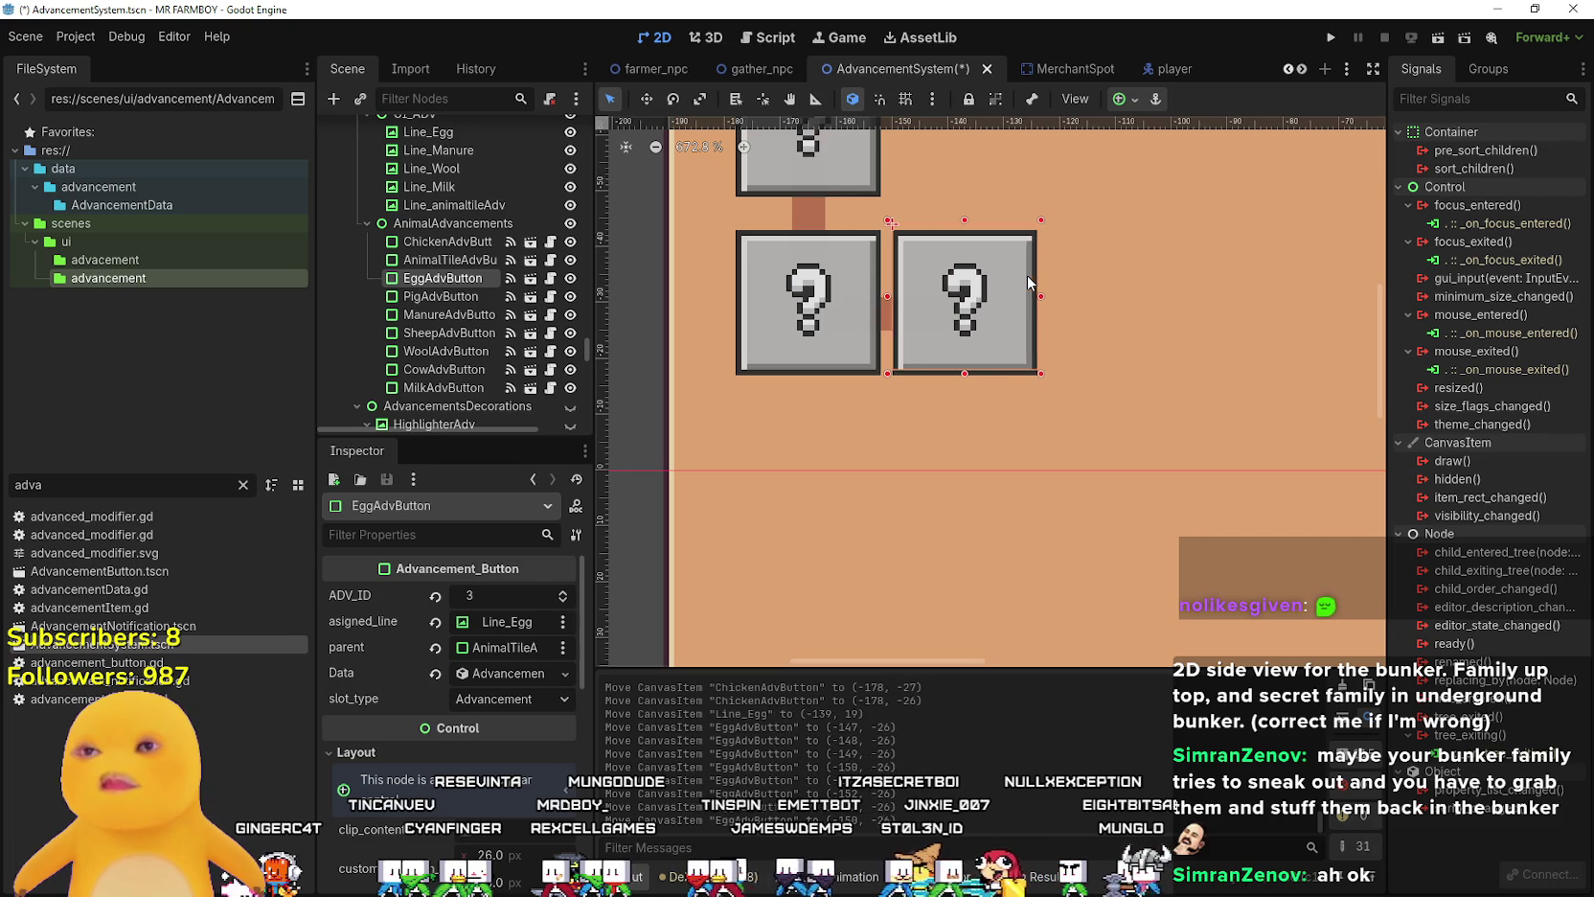
key(Left)
key(Left)
key(Left)
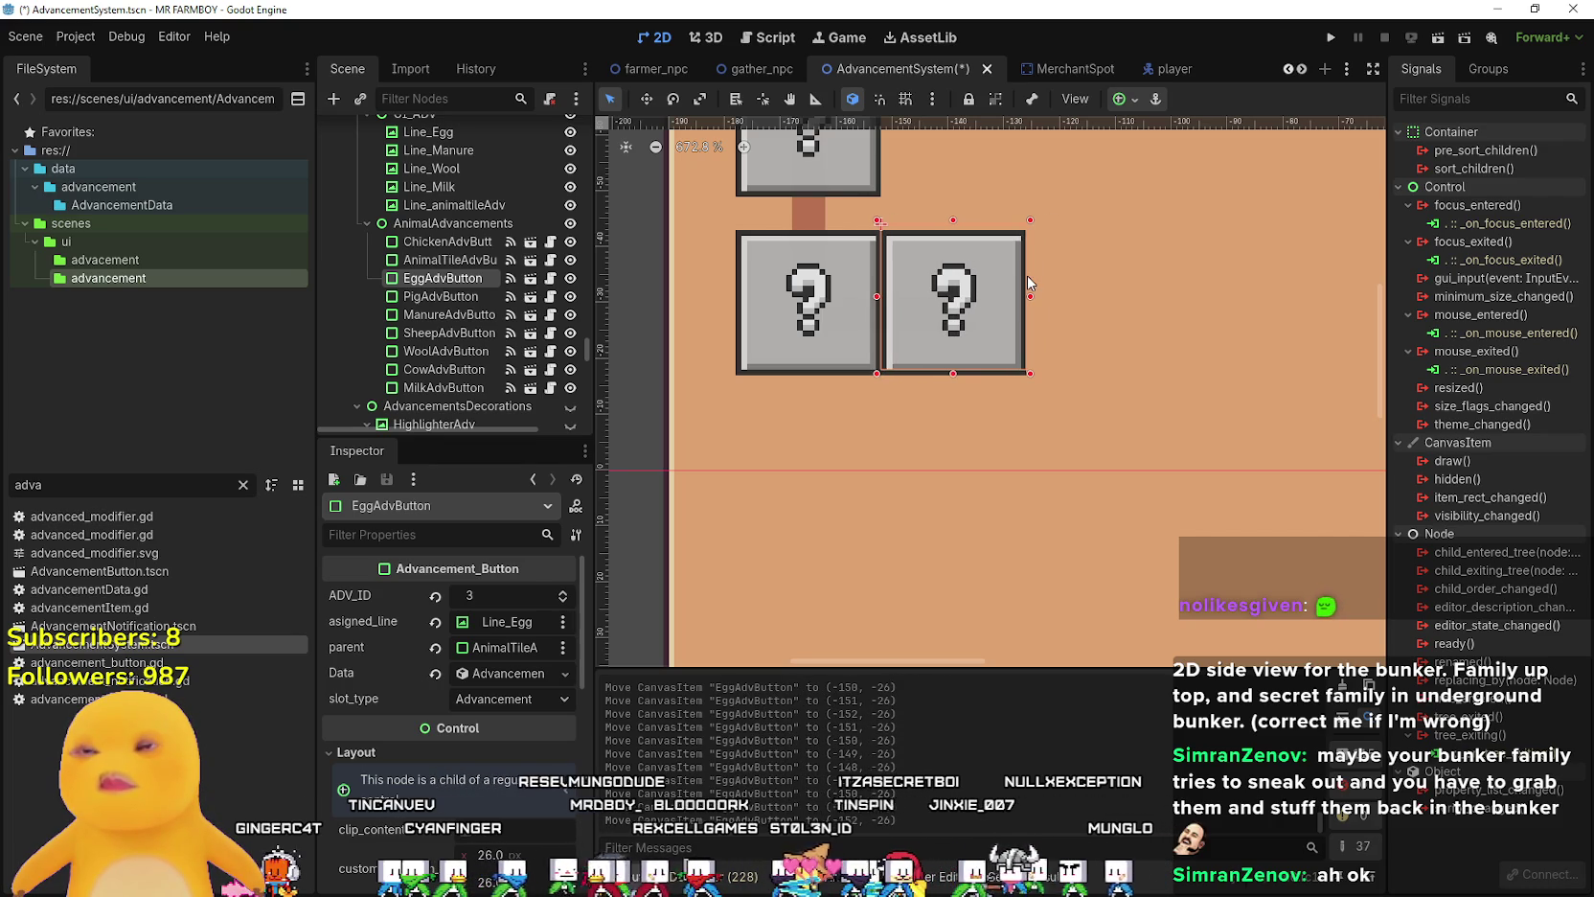
key(Right)
key(Right)
key(Right)
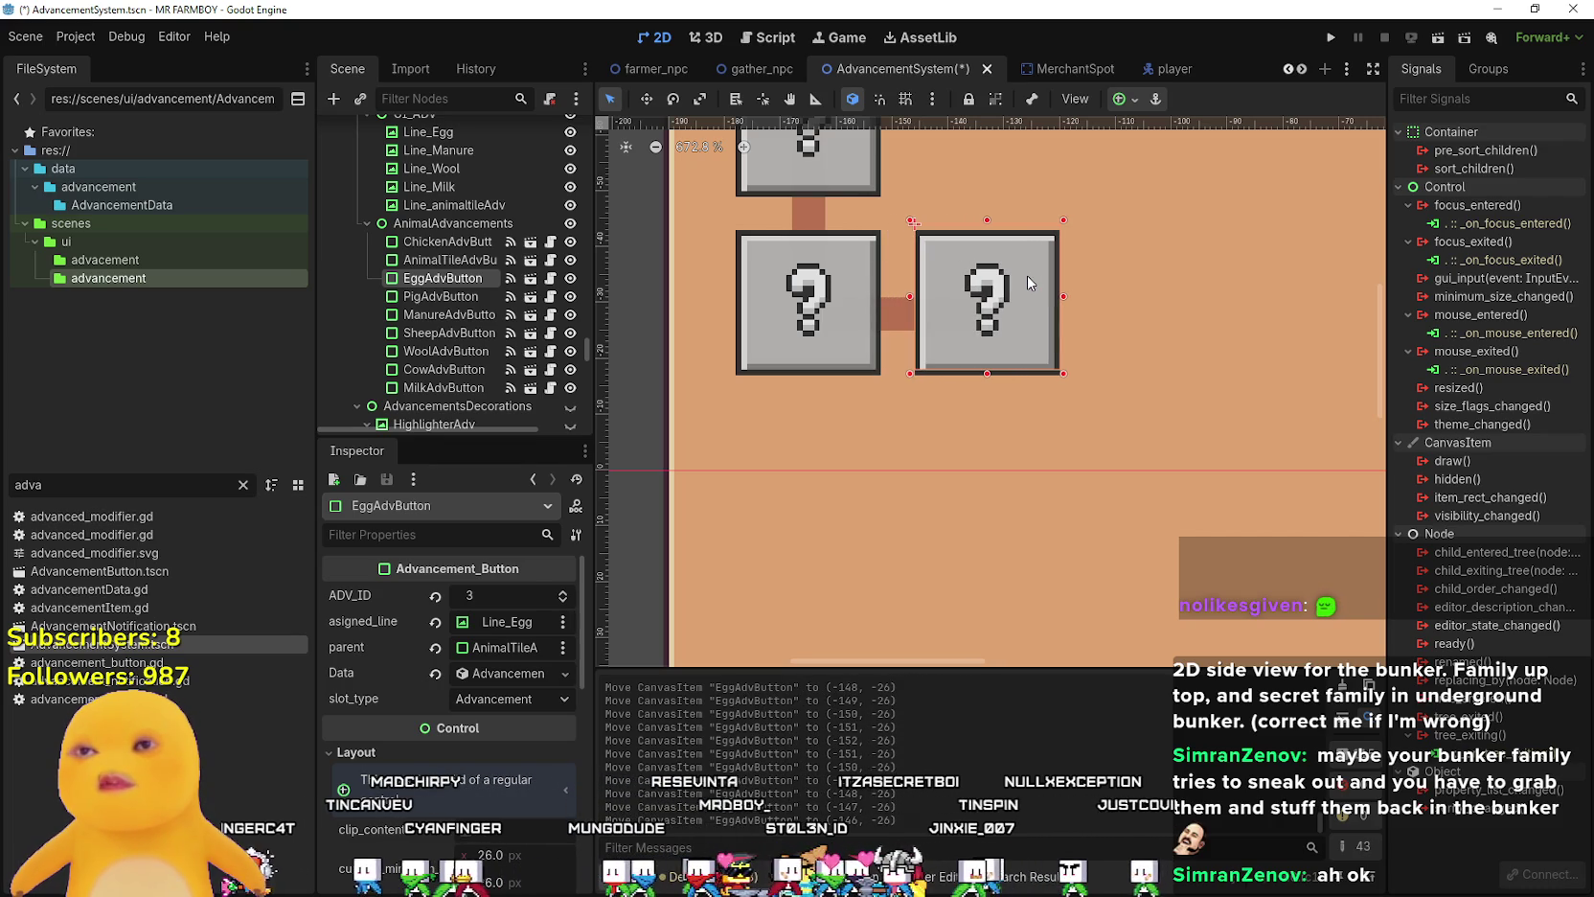
scroll(970, 422, down, 6)
scroll(1001, 450, down, 1)
scroll(1006, 471, up, 1)
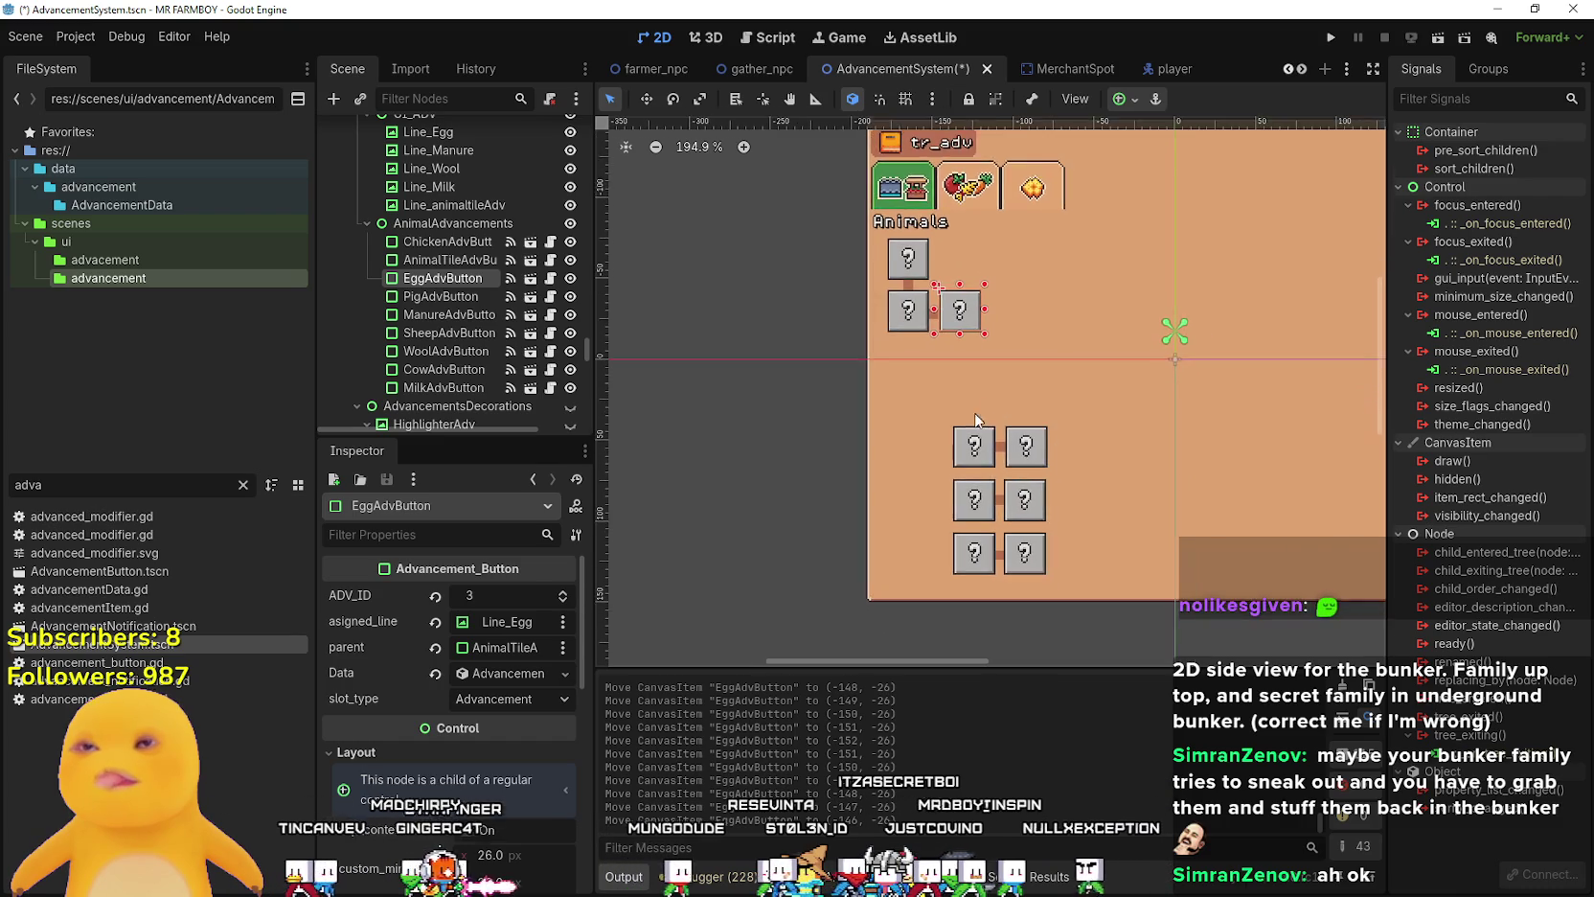
click(989, 472)
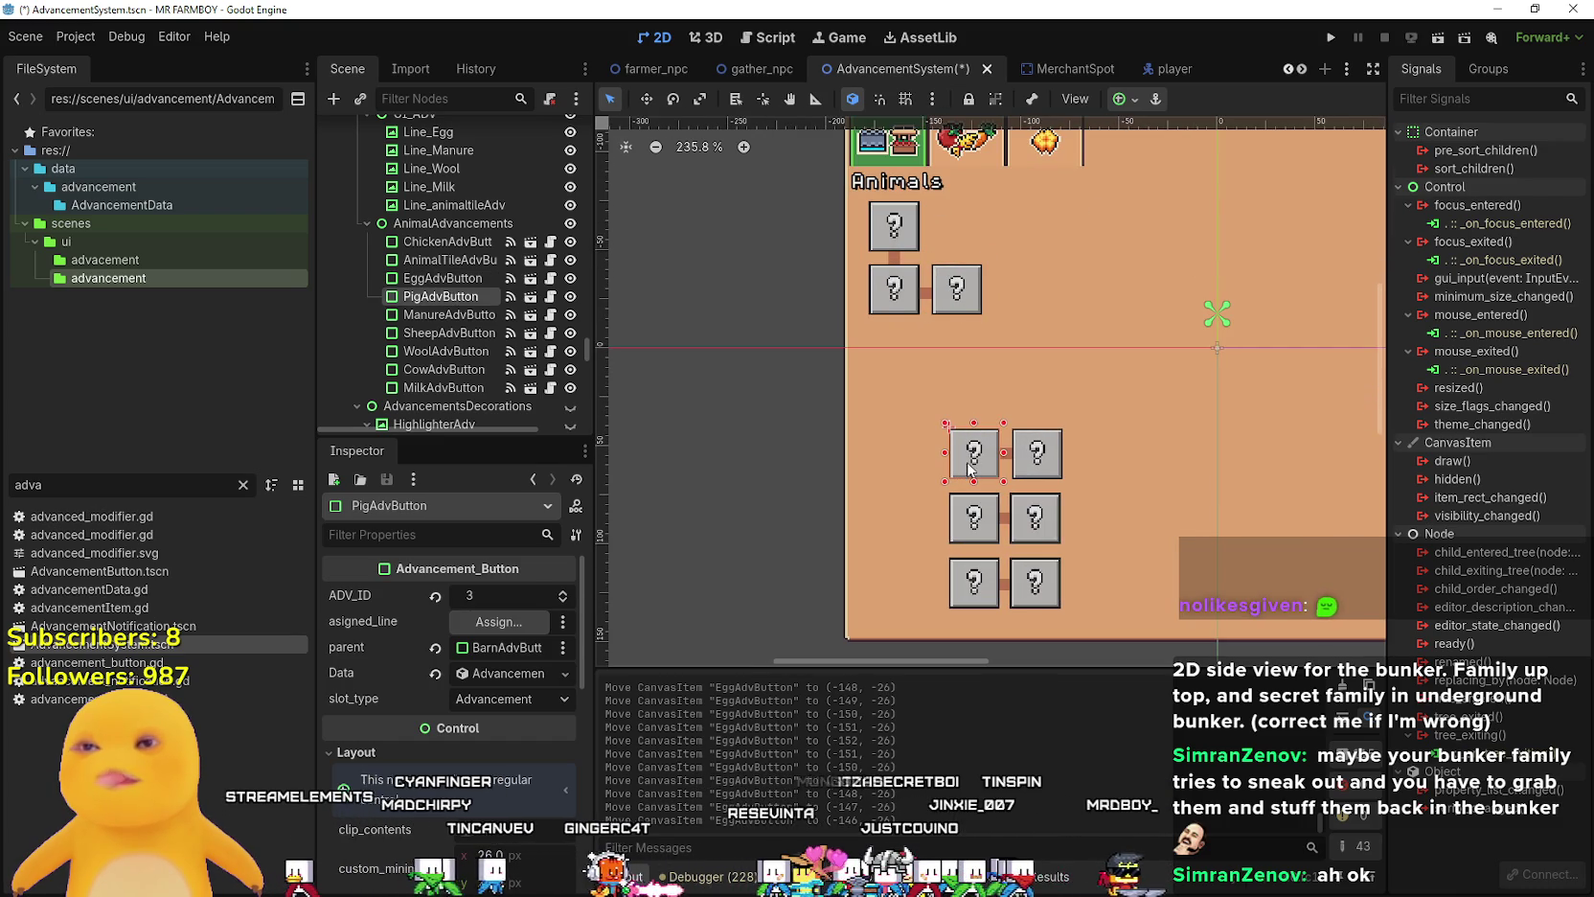
click(1041, 463)
click(979, 468)
click(887, 288)
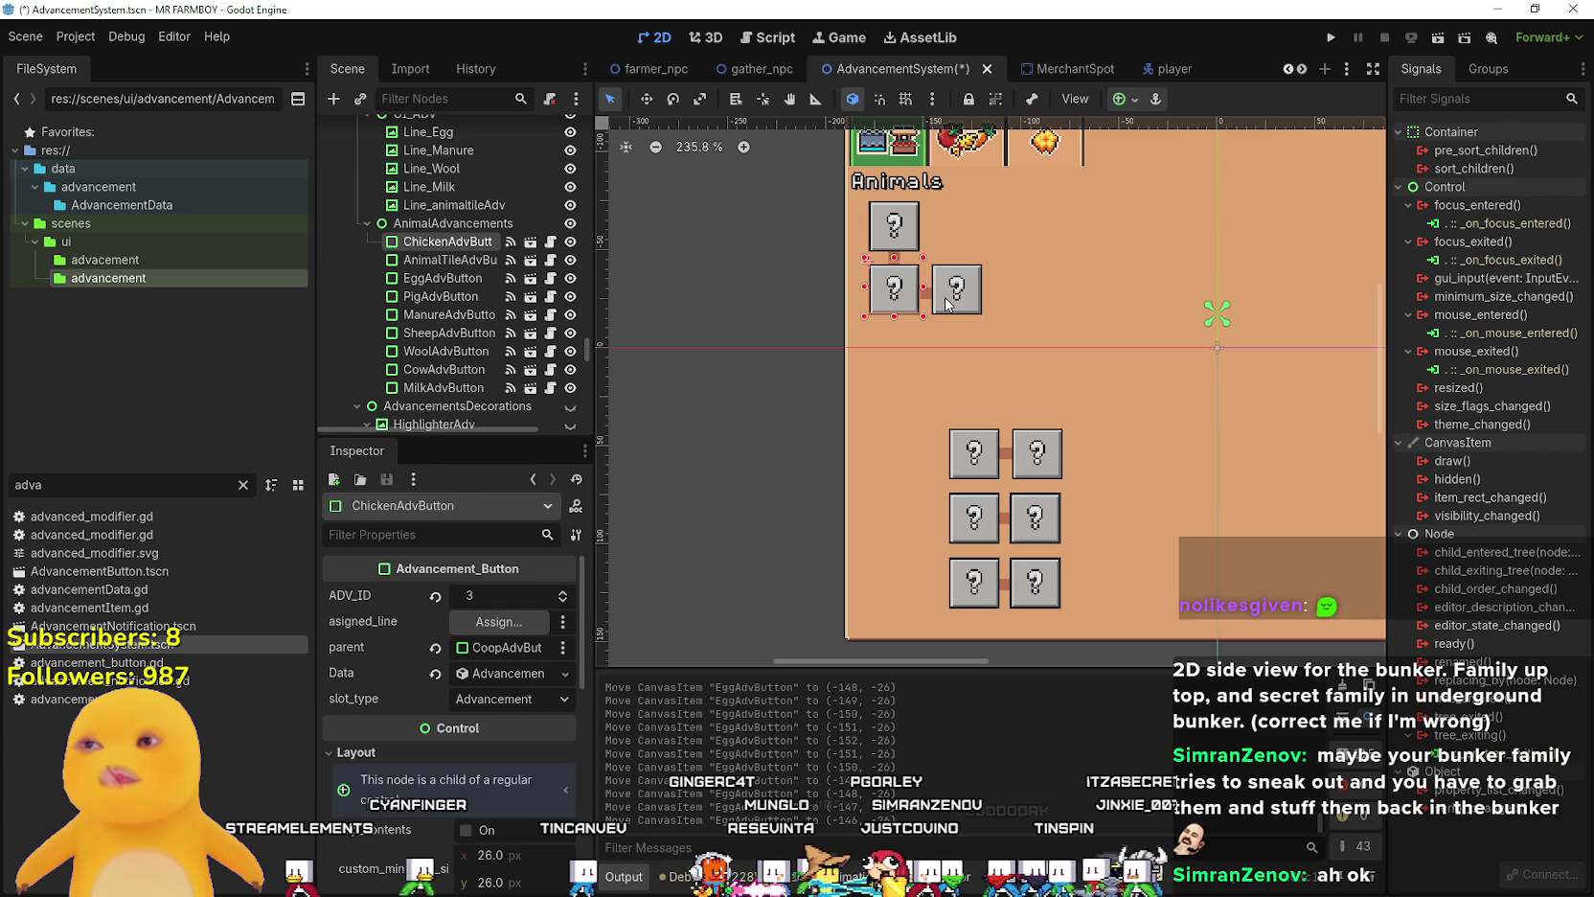
click(449, 260)
drag(449, 260, 433, 238)
scroll(506, 645, up, 1)
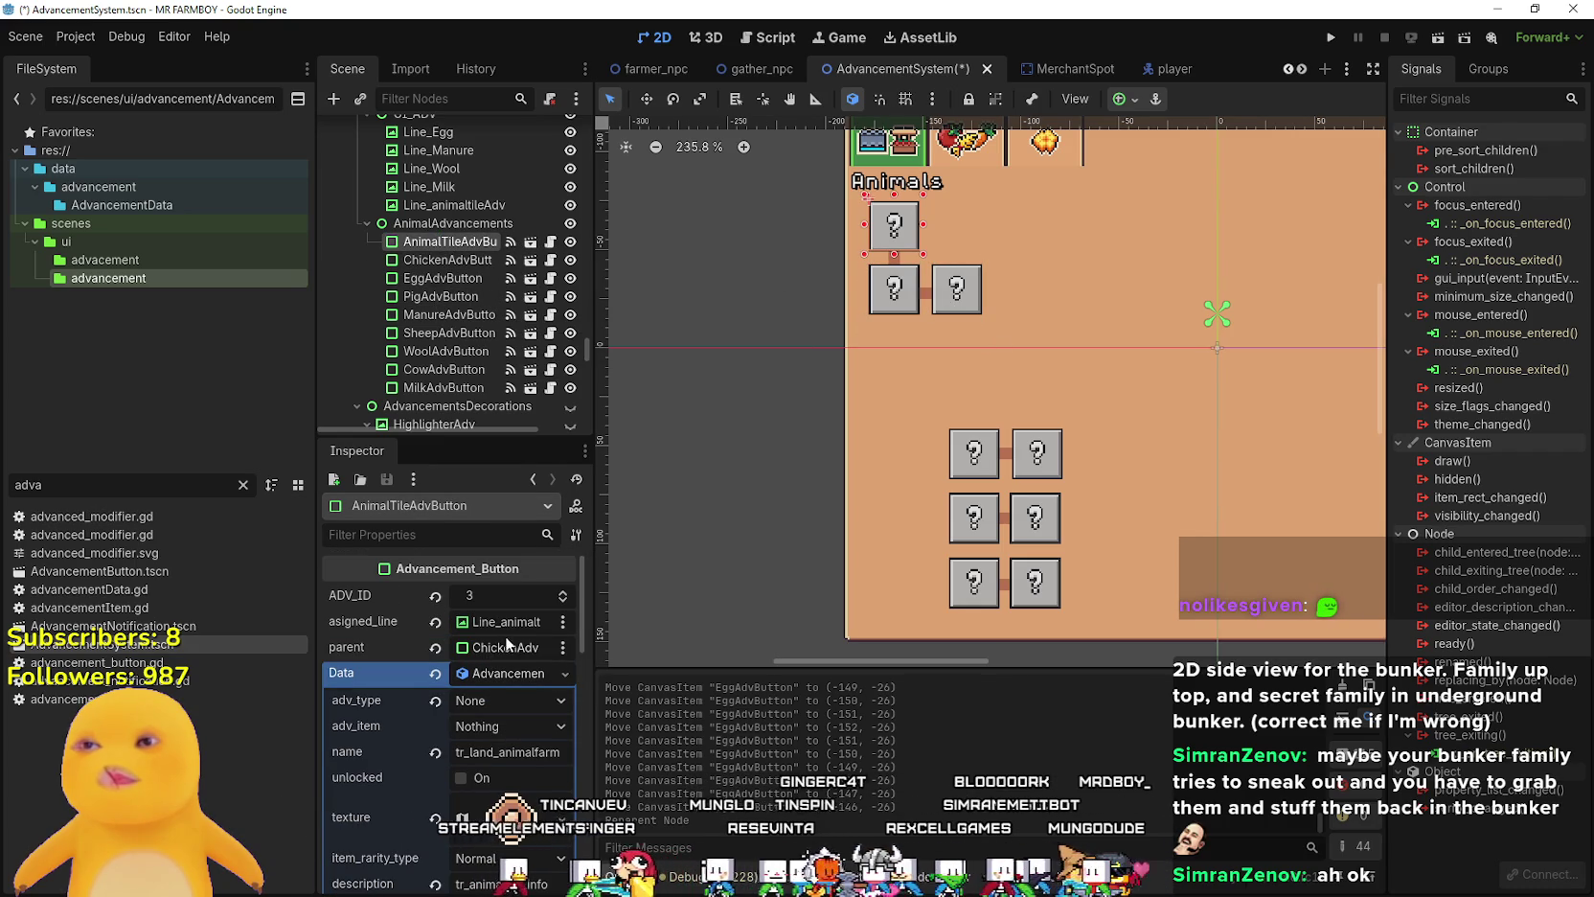
scroll(833, 343, up, 1)
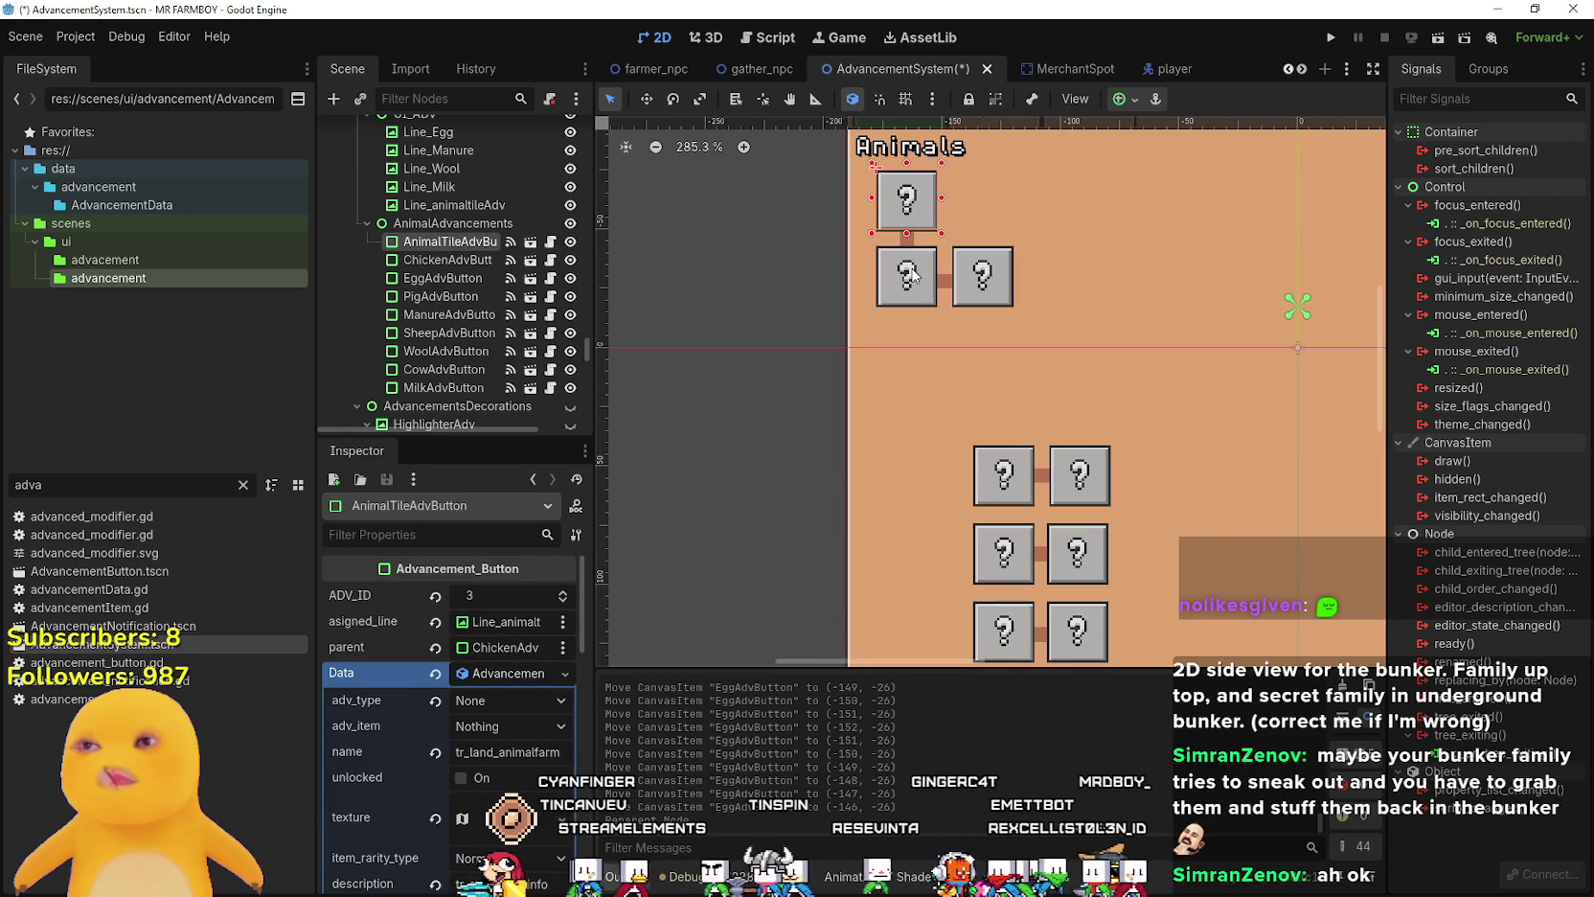
click(913, 275)
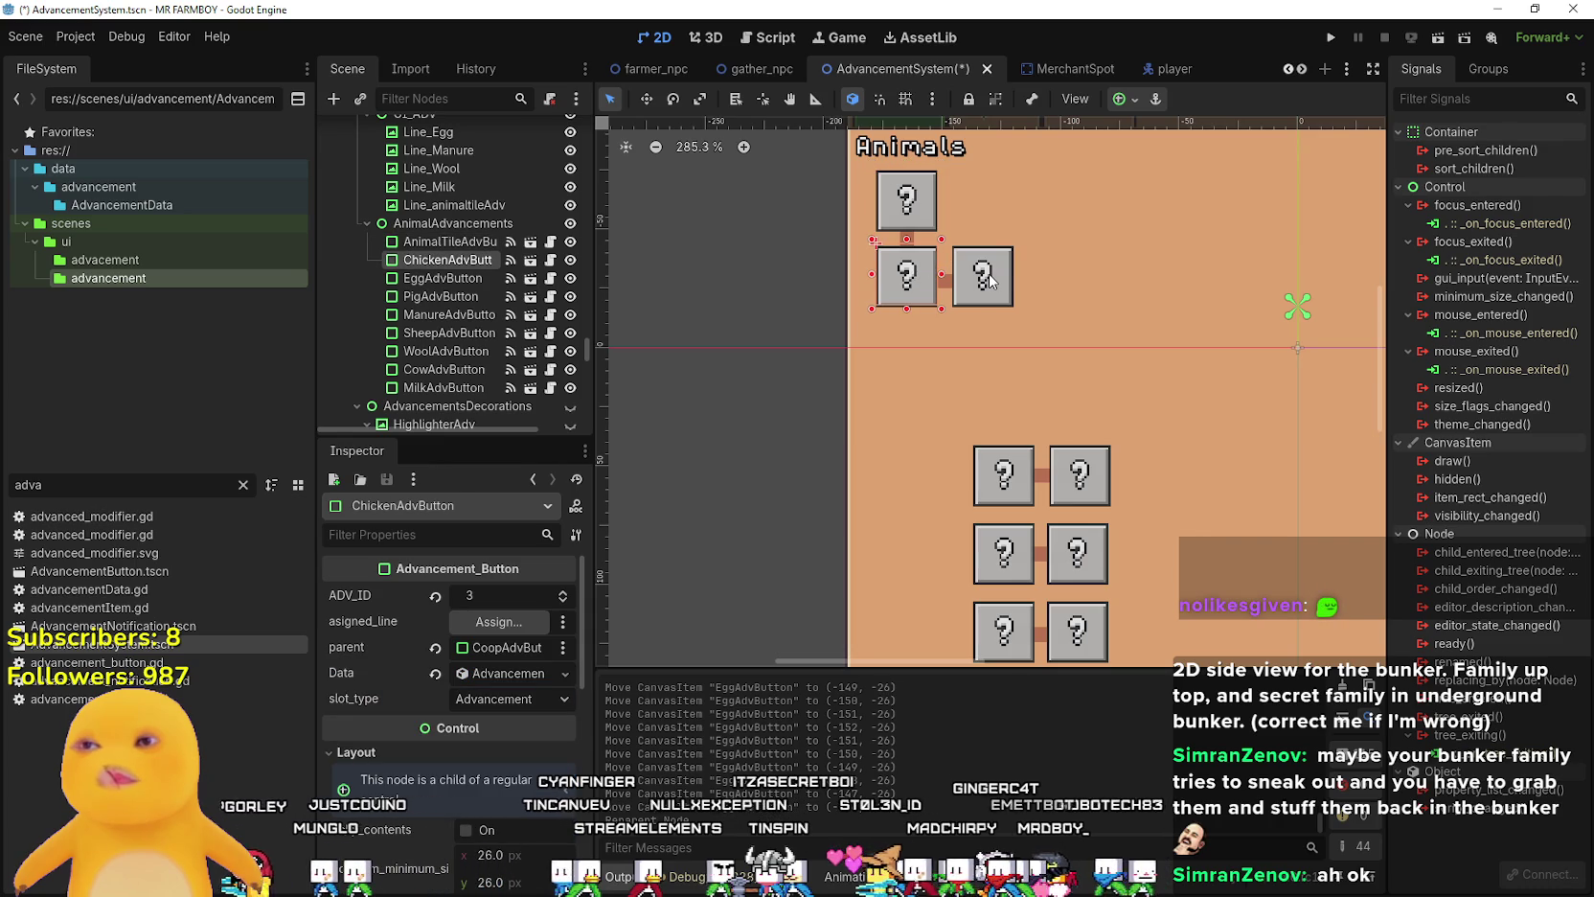
click(985, 277)
click(913, 278)
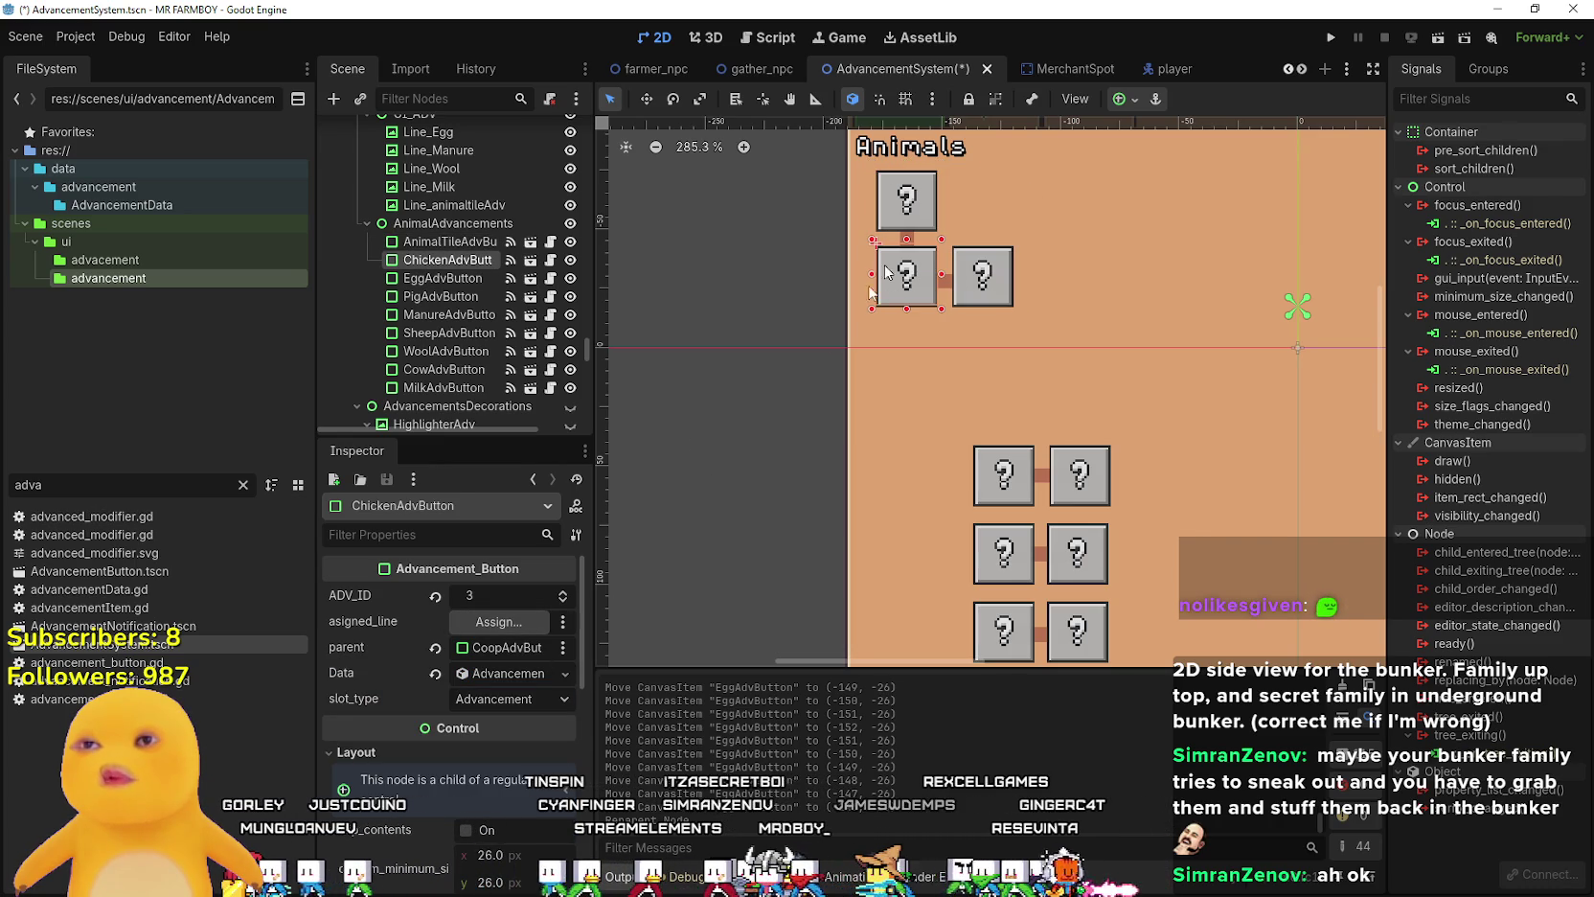
click(515, 629)
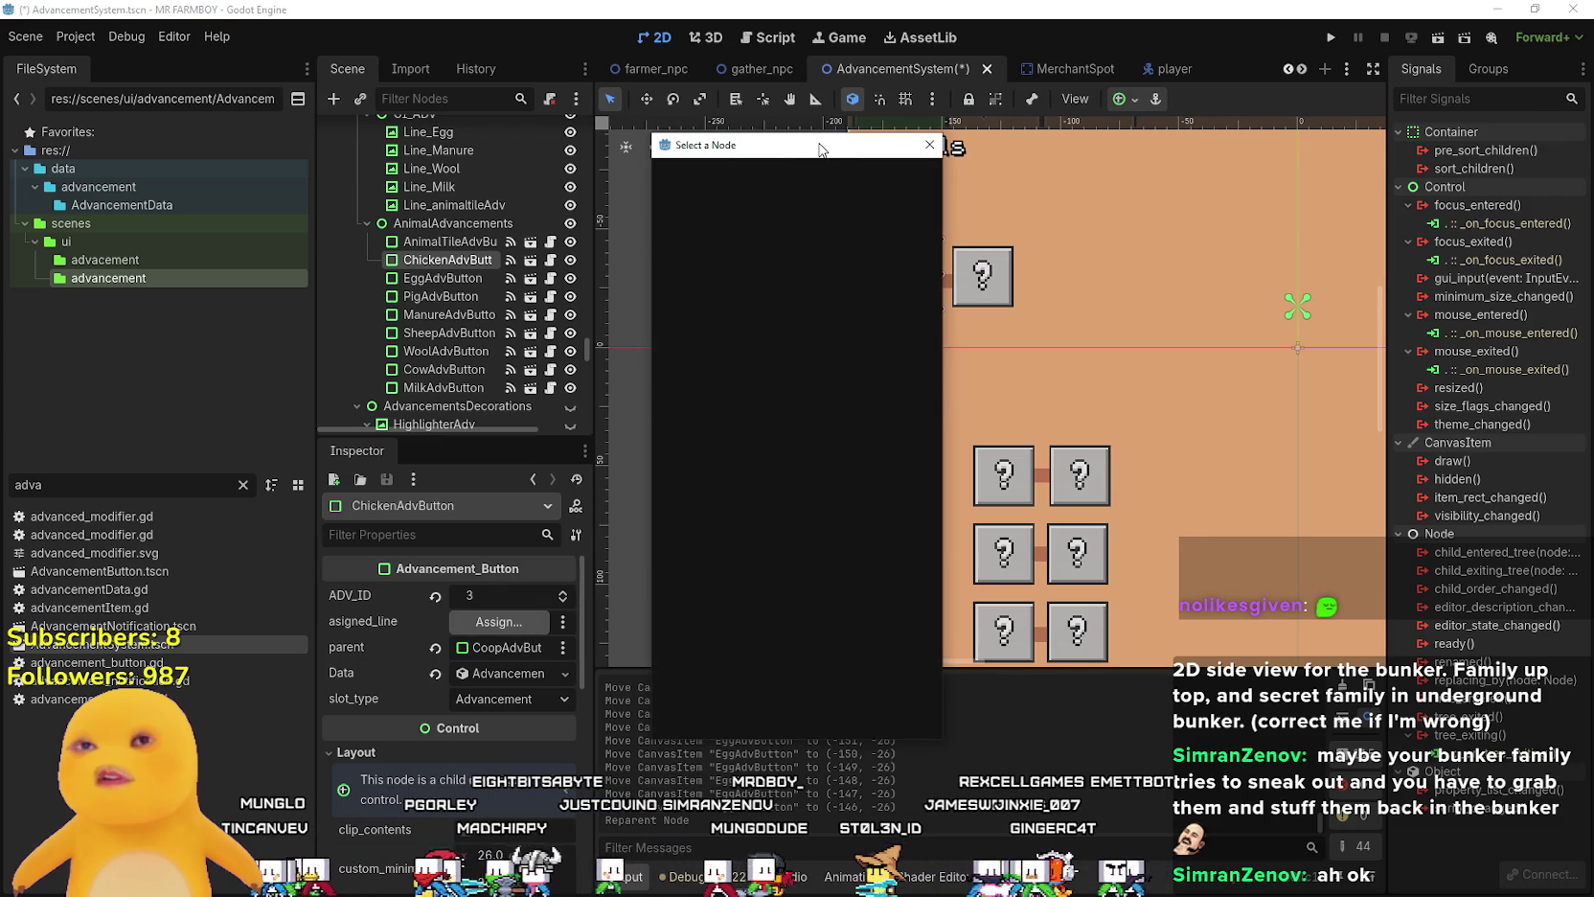
- Dismiss the empty node picker, then set ChickenAdvButton's asigned_line to Line_animaltileAdv
key(Escape)
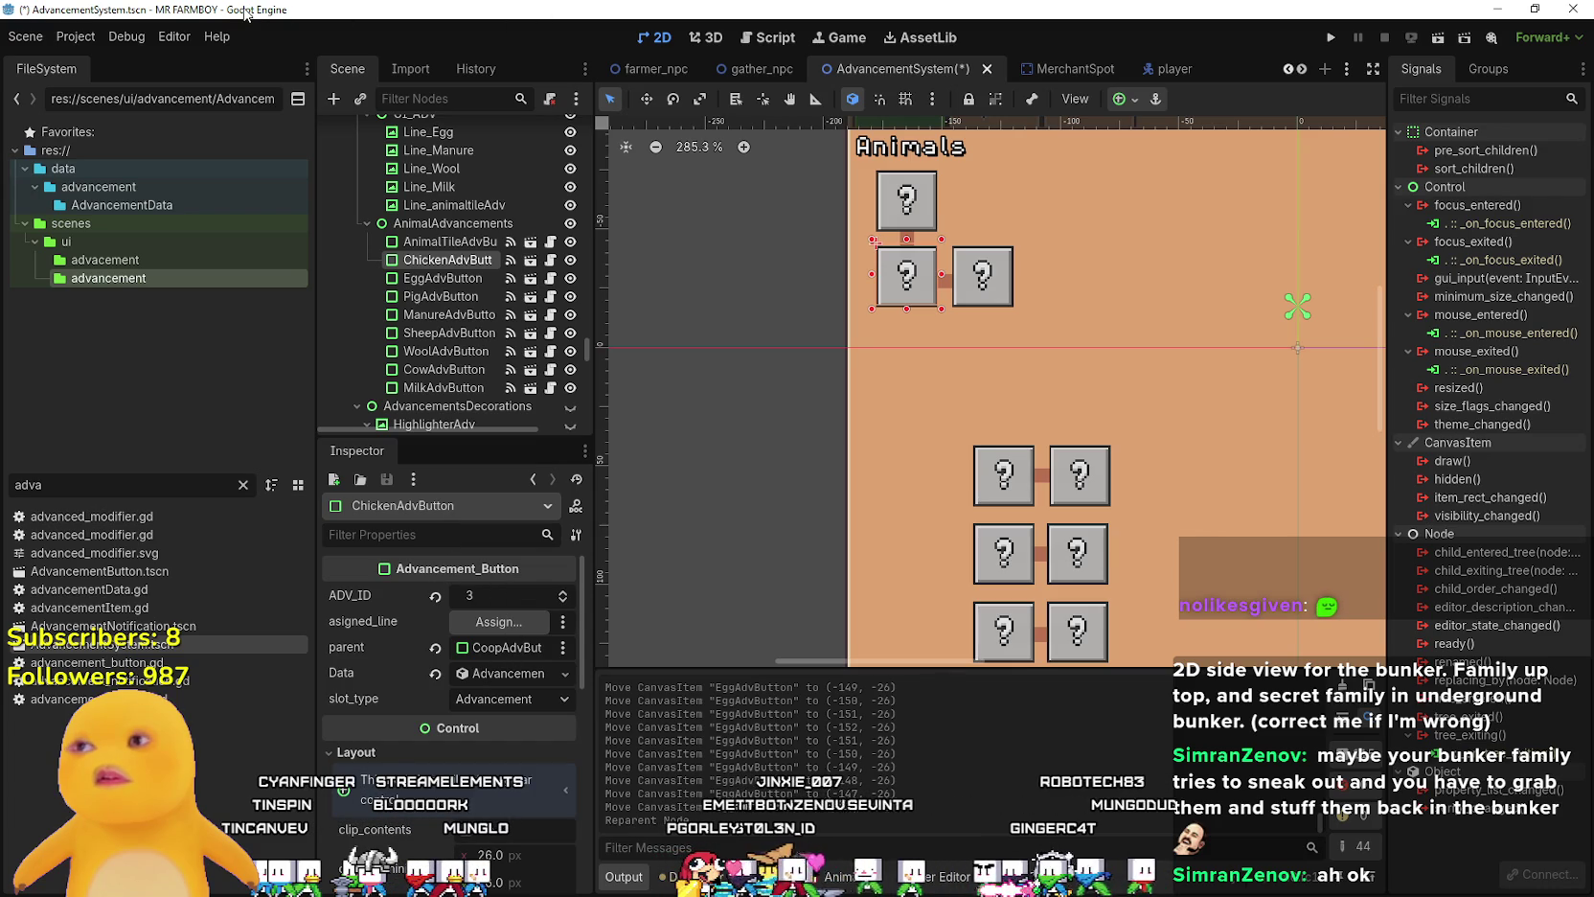
scroll(815, 460, down, 3)
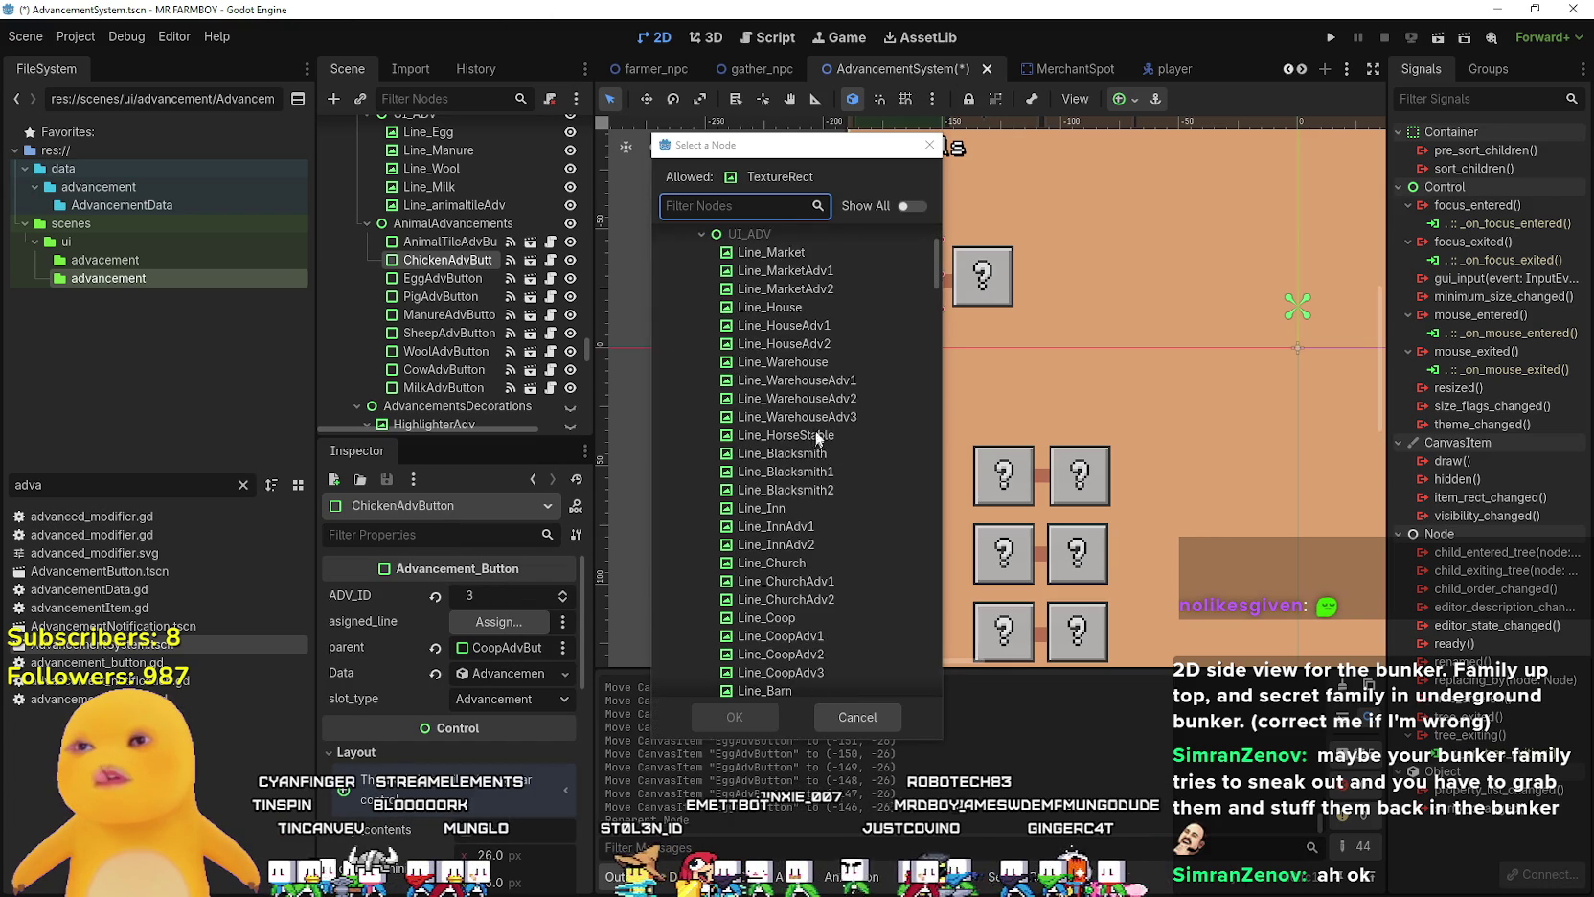
scroll(845, 401, up, 3)
scroll(906, 507, down, 15)
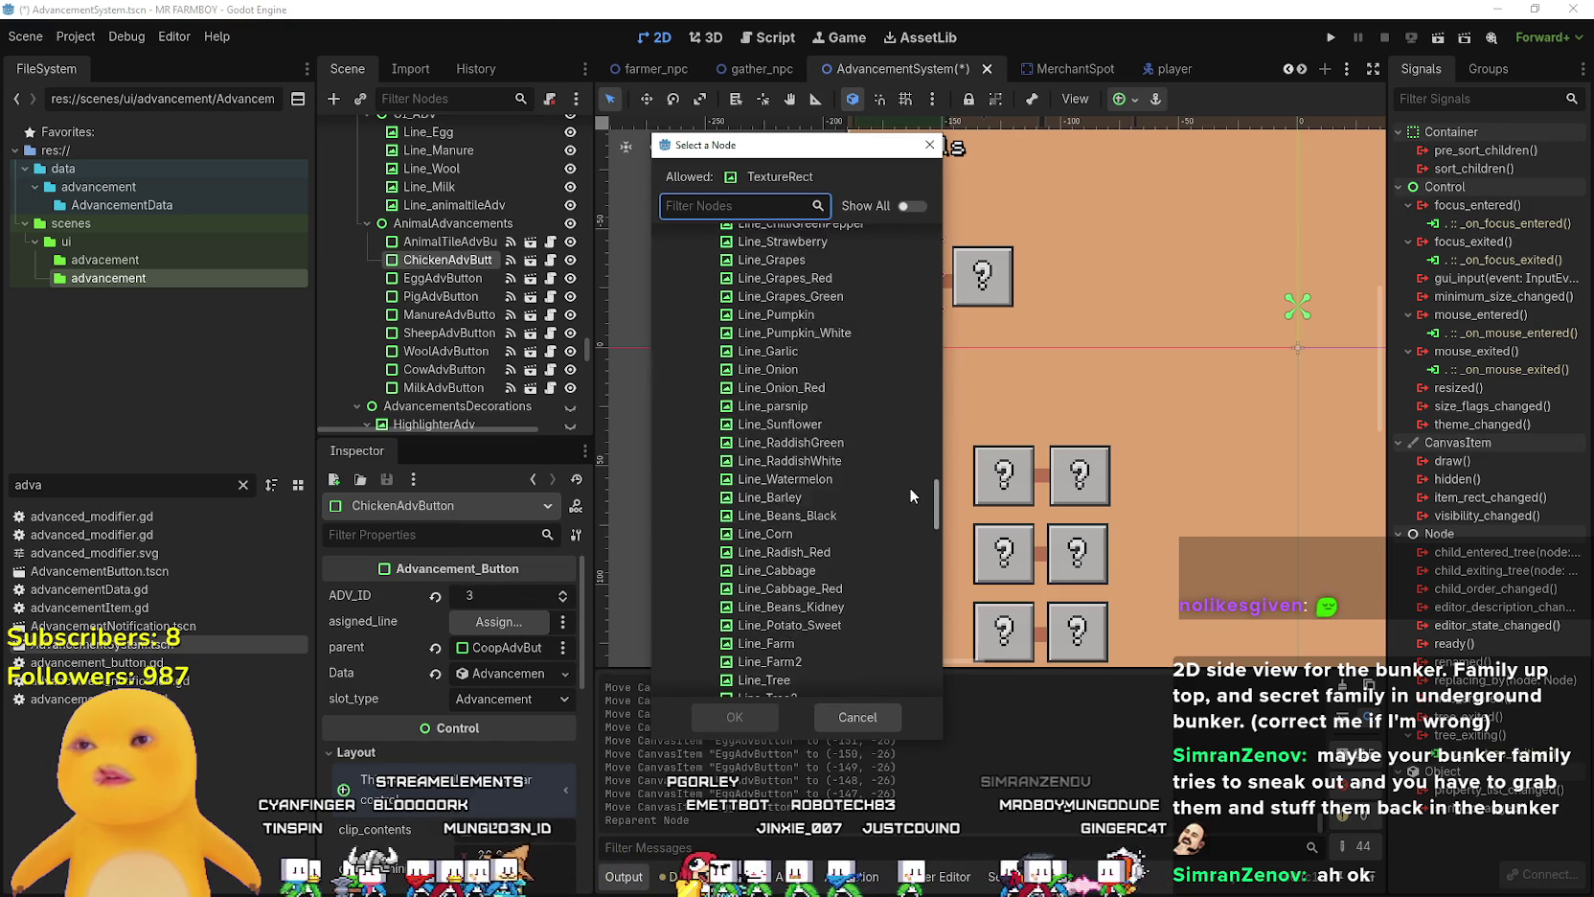
scroll(902, 546, down, 10)
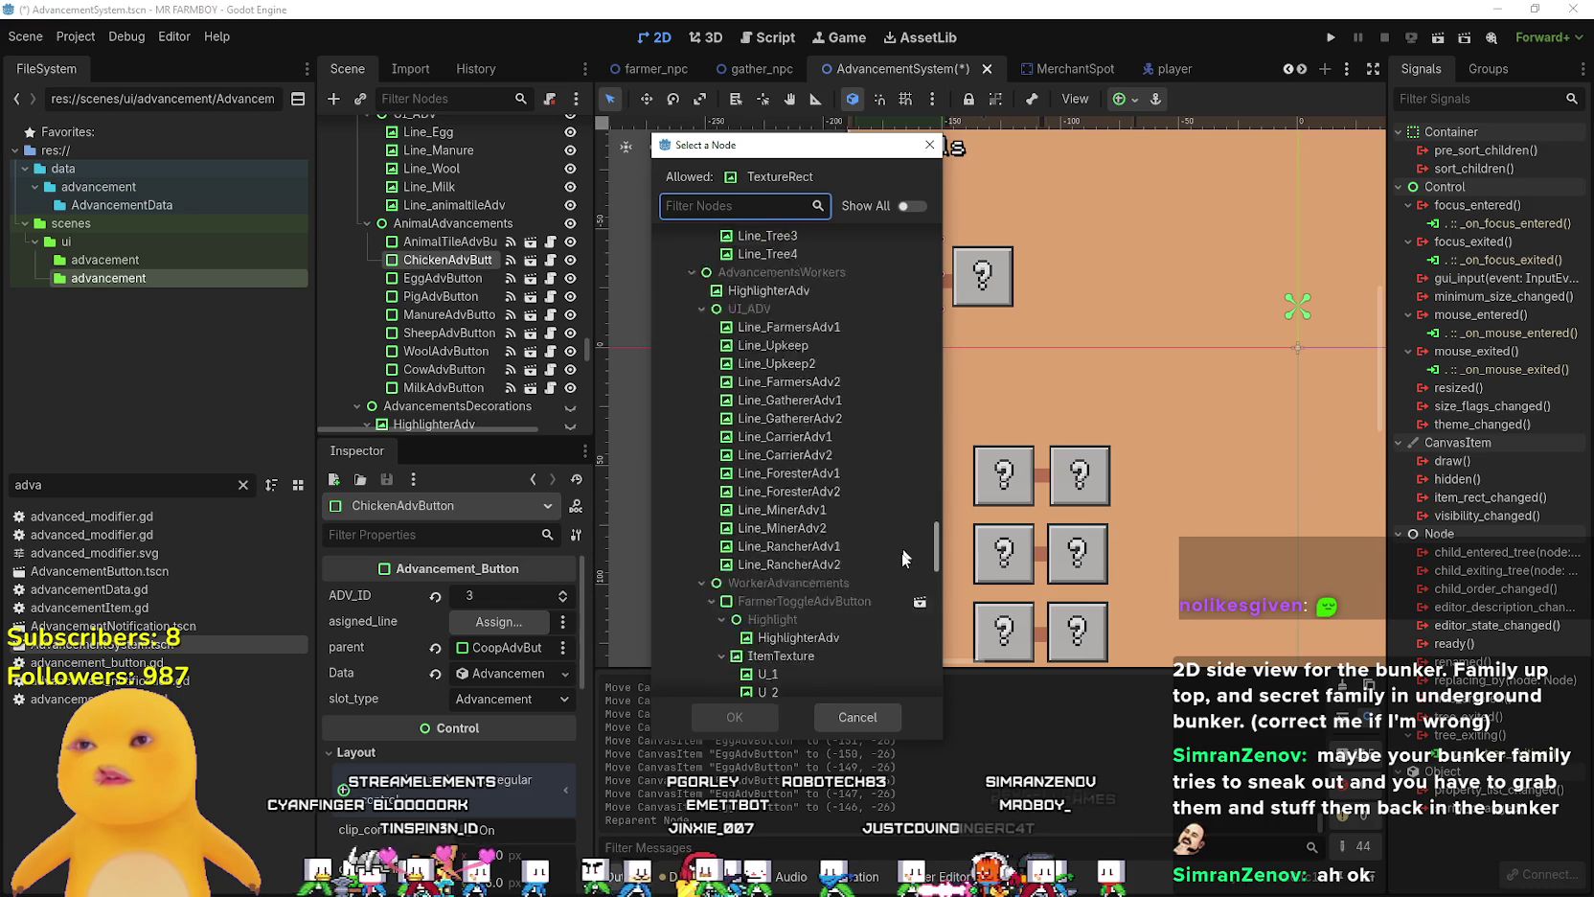
scroll(902, 579, down, 12)
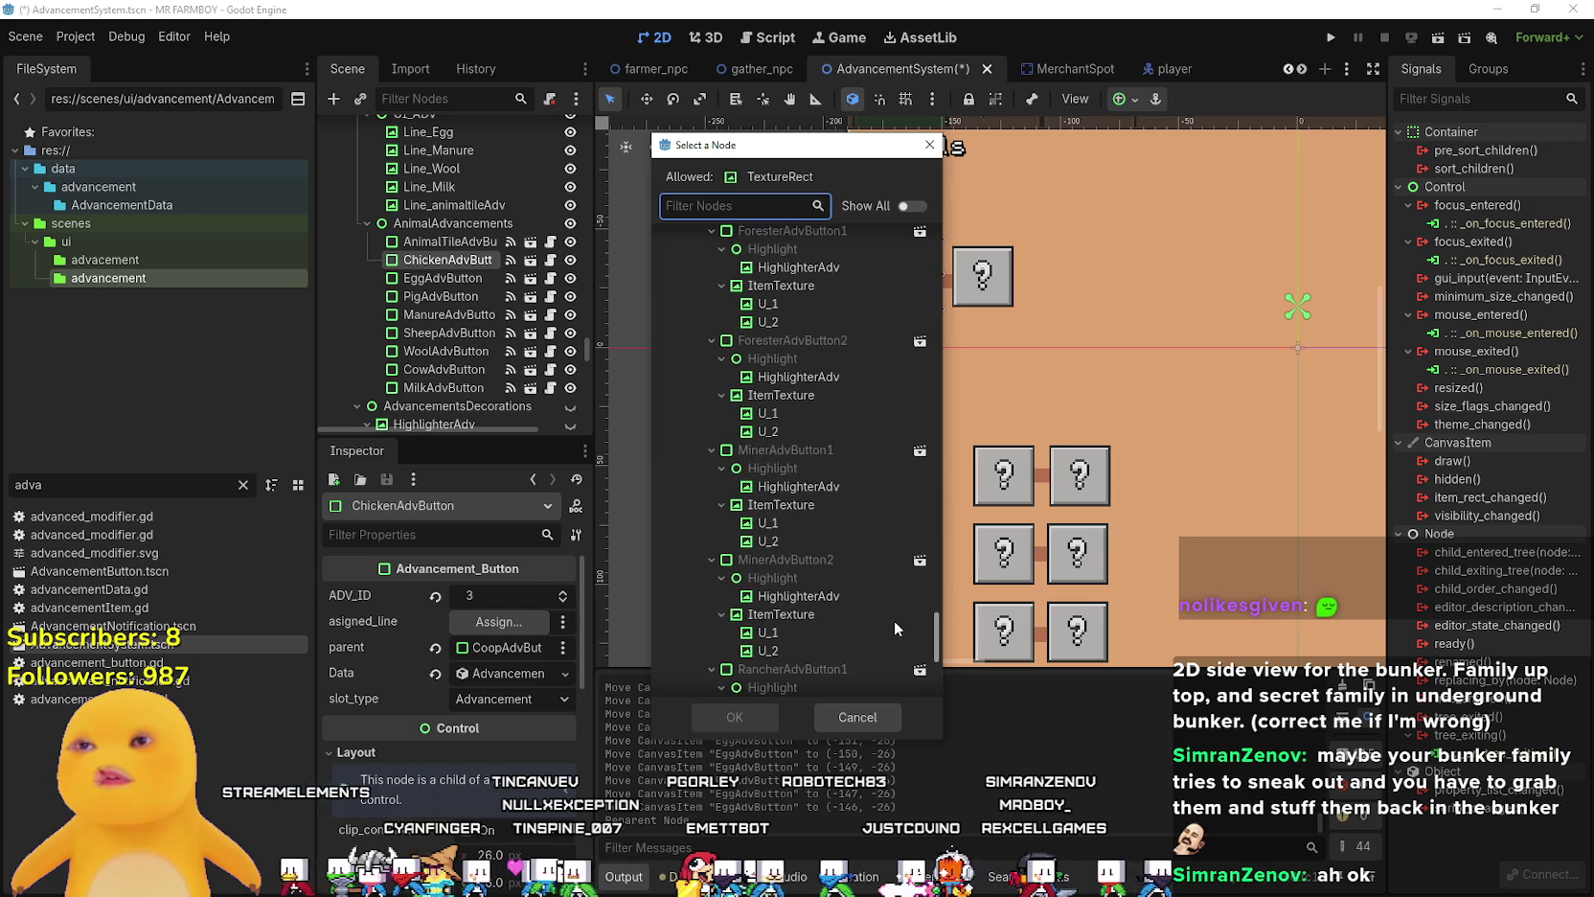
scroll(891, 642, down, 6)
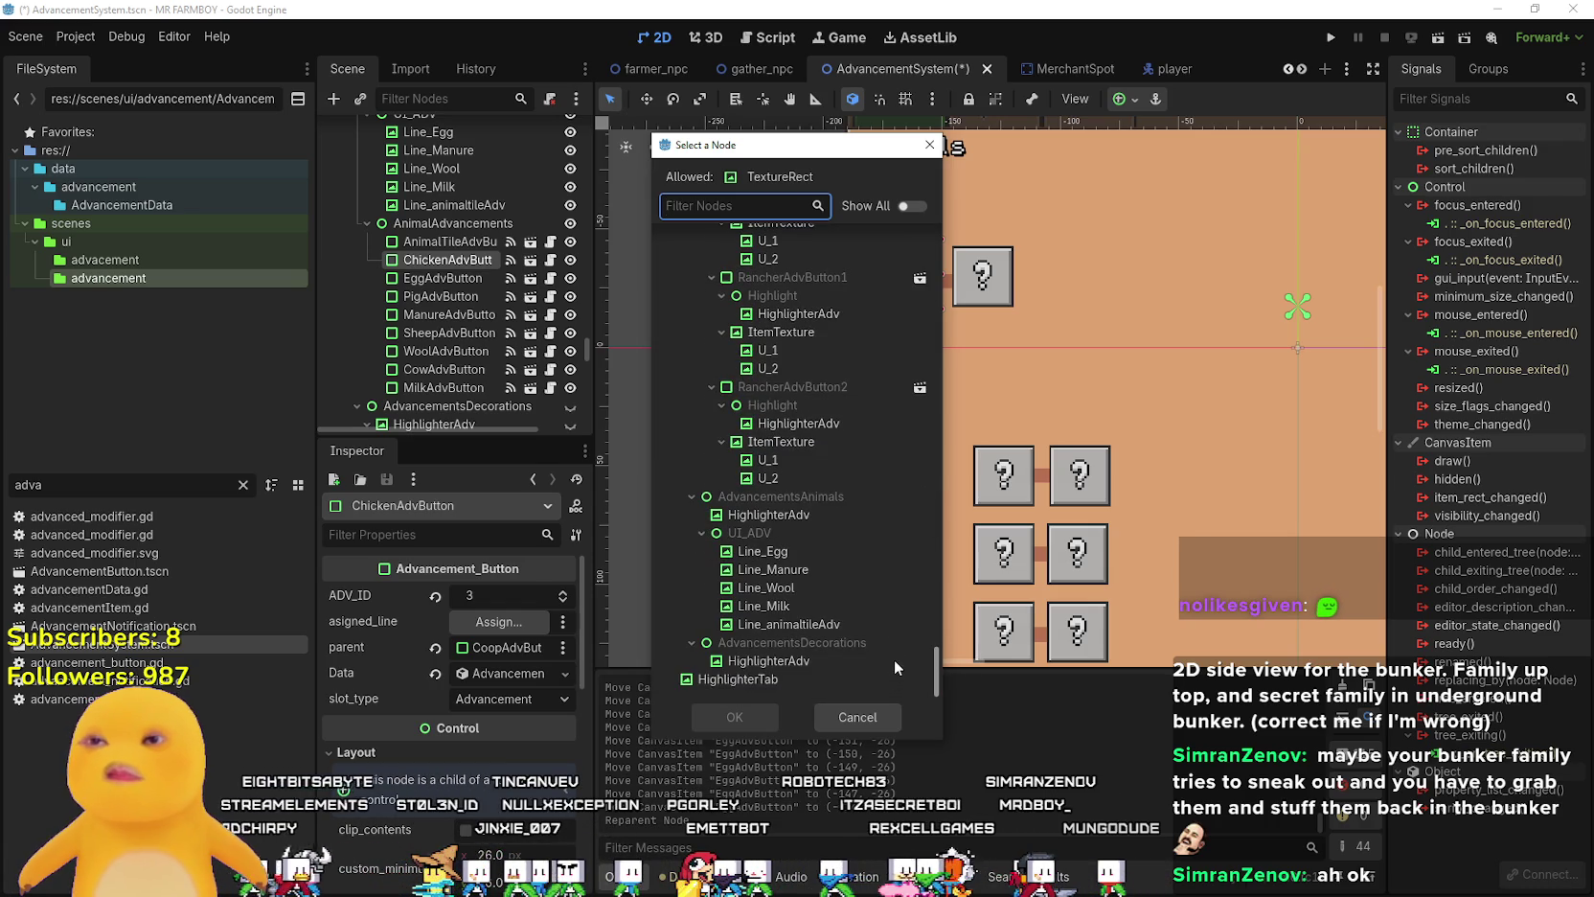
double_click(780, 622)
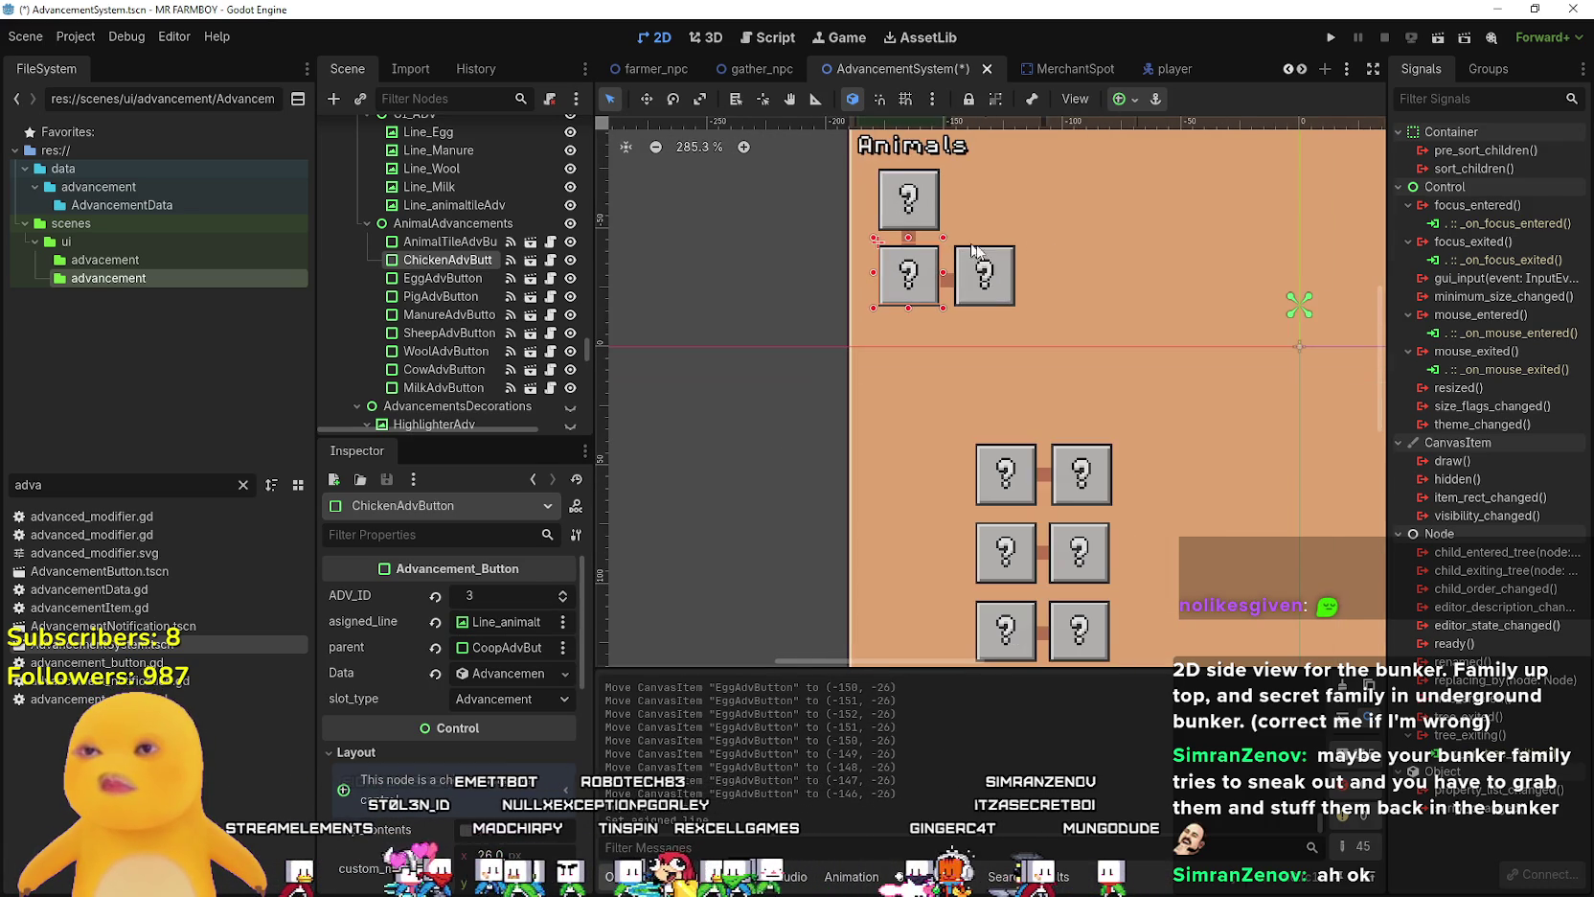
- Inspect the egg button, its Line_Egg connector and the chicken button on the canvas
scroll(984, 279, up, 3)
click(977, 280)
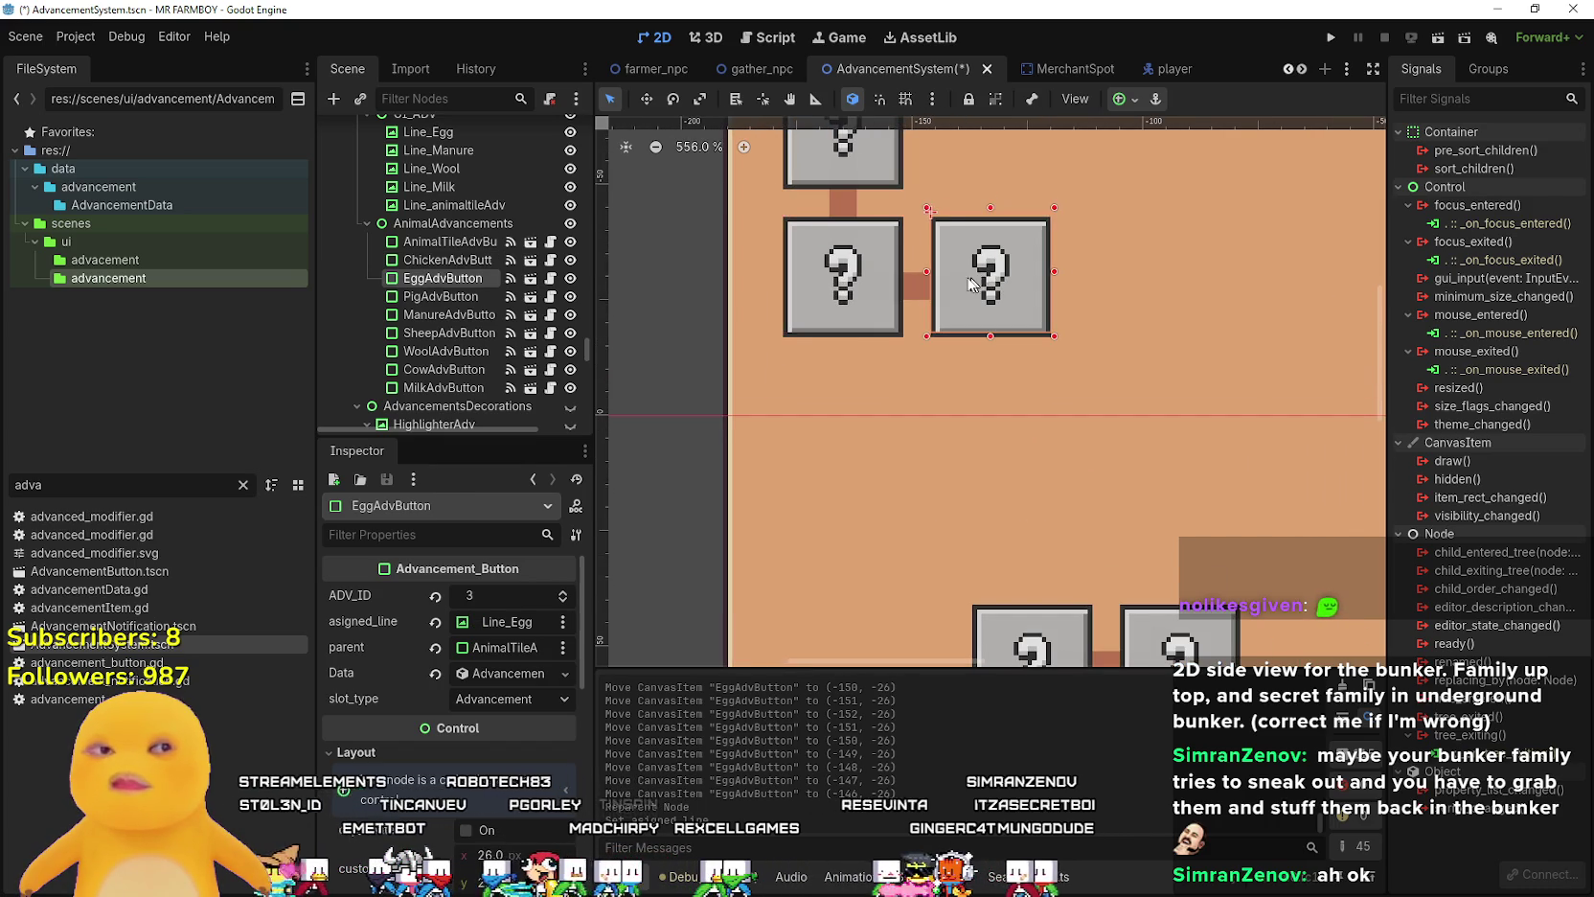
scroll(977, 280, up, 3)
click(890, 301)
scroll(953, 356, down, 2)
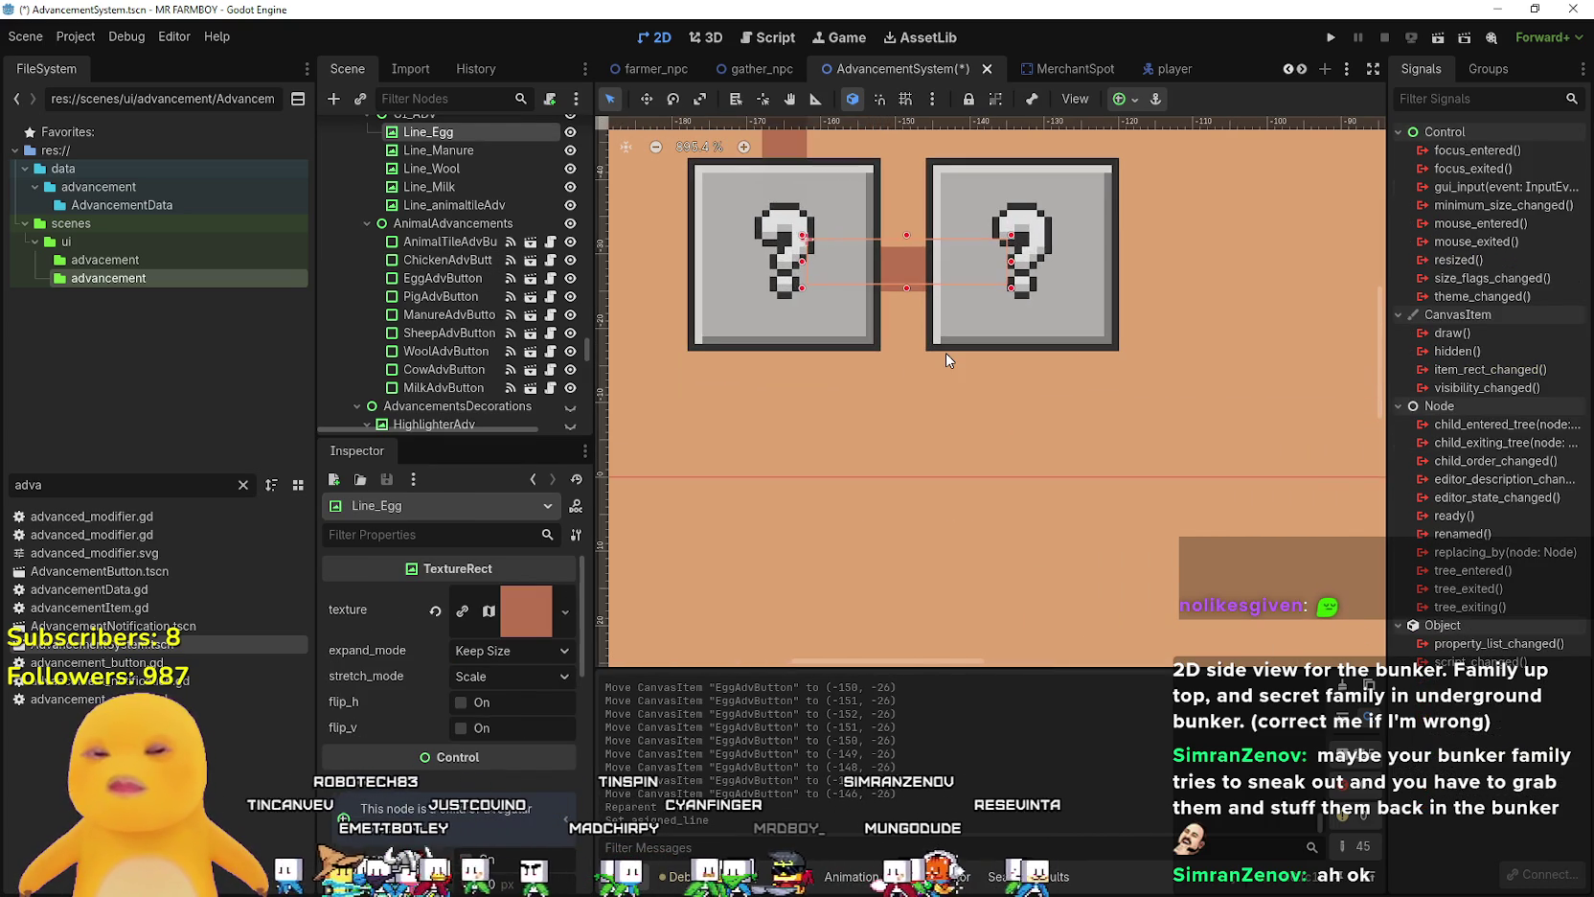
click(1022, 327)
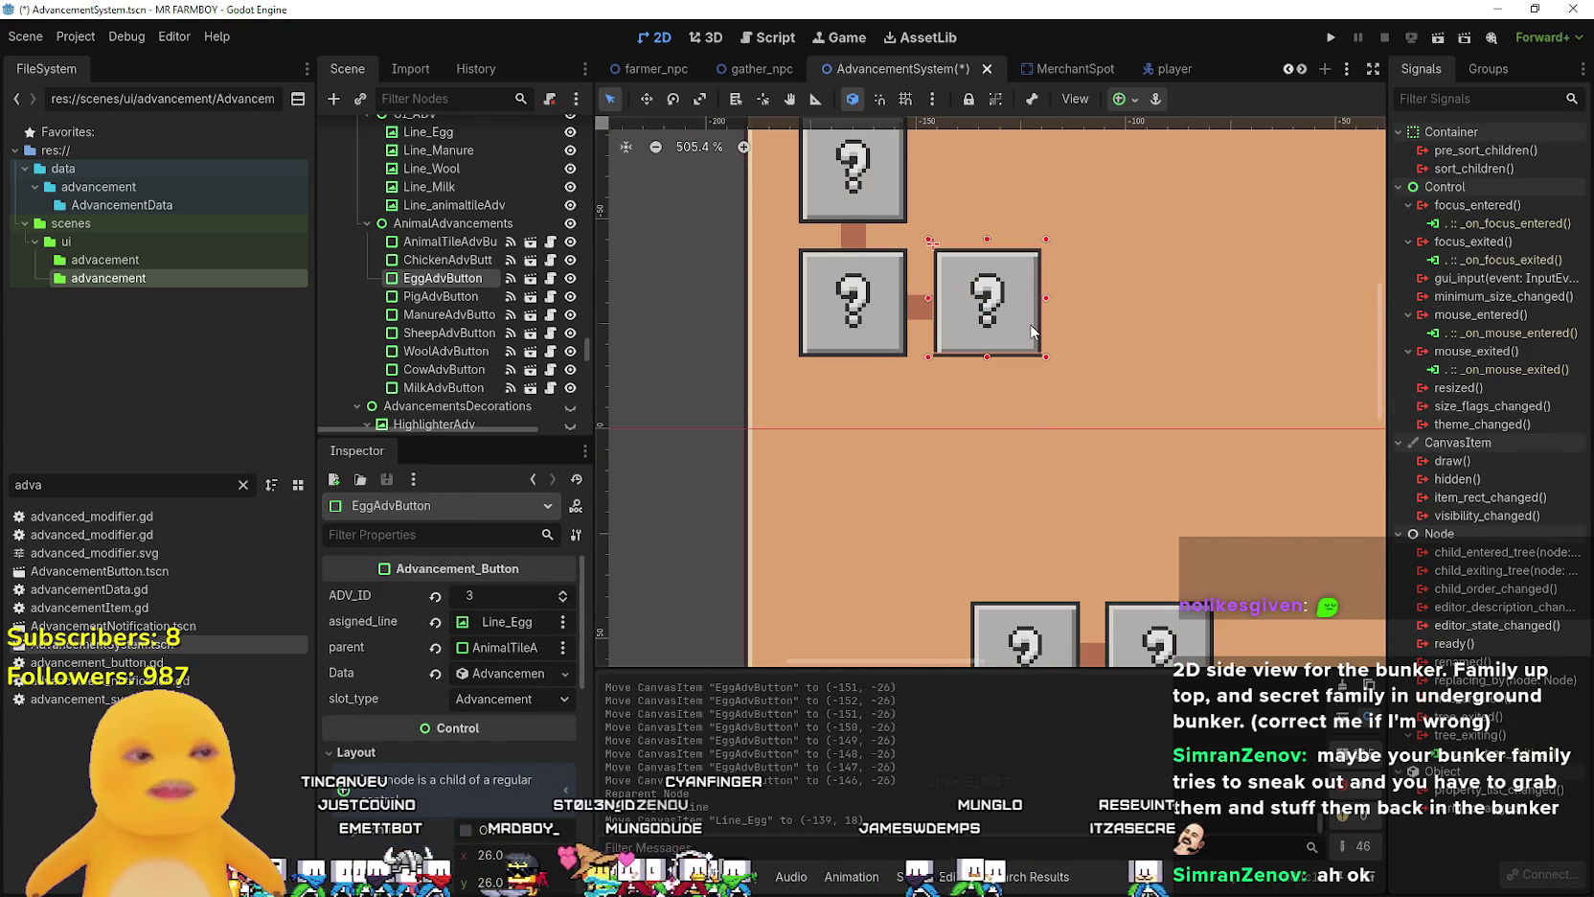
scroll(998, 387, down, 3)
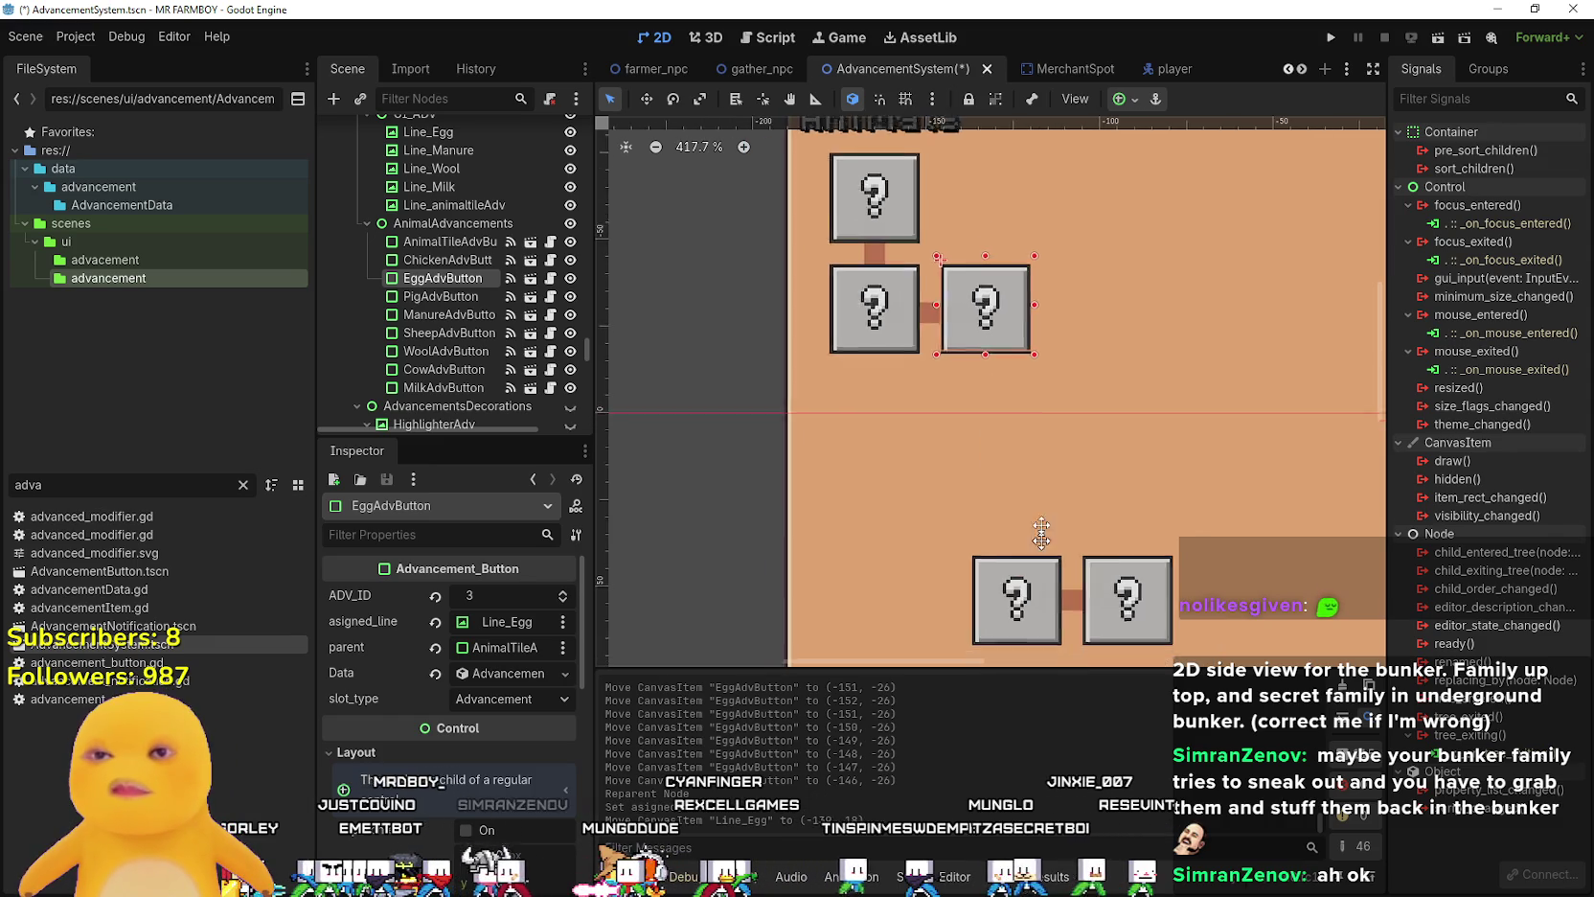
scroll(1024, 446, down, 2)
scroll(932, 319, up, 2)
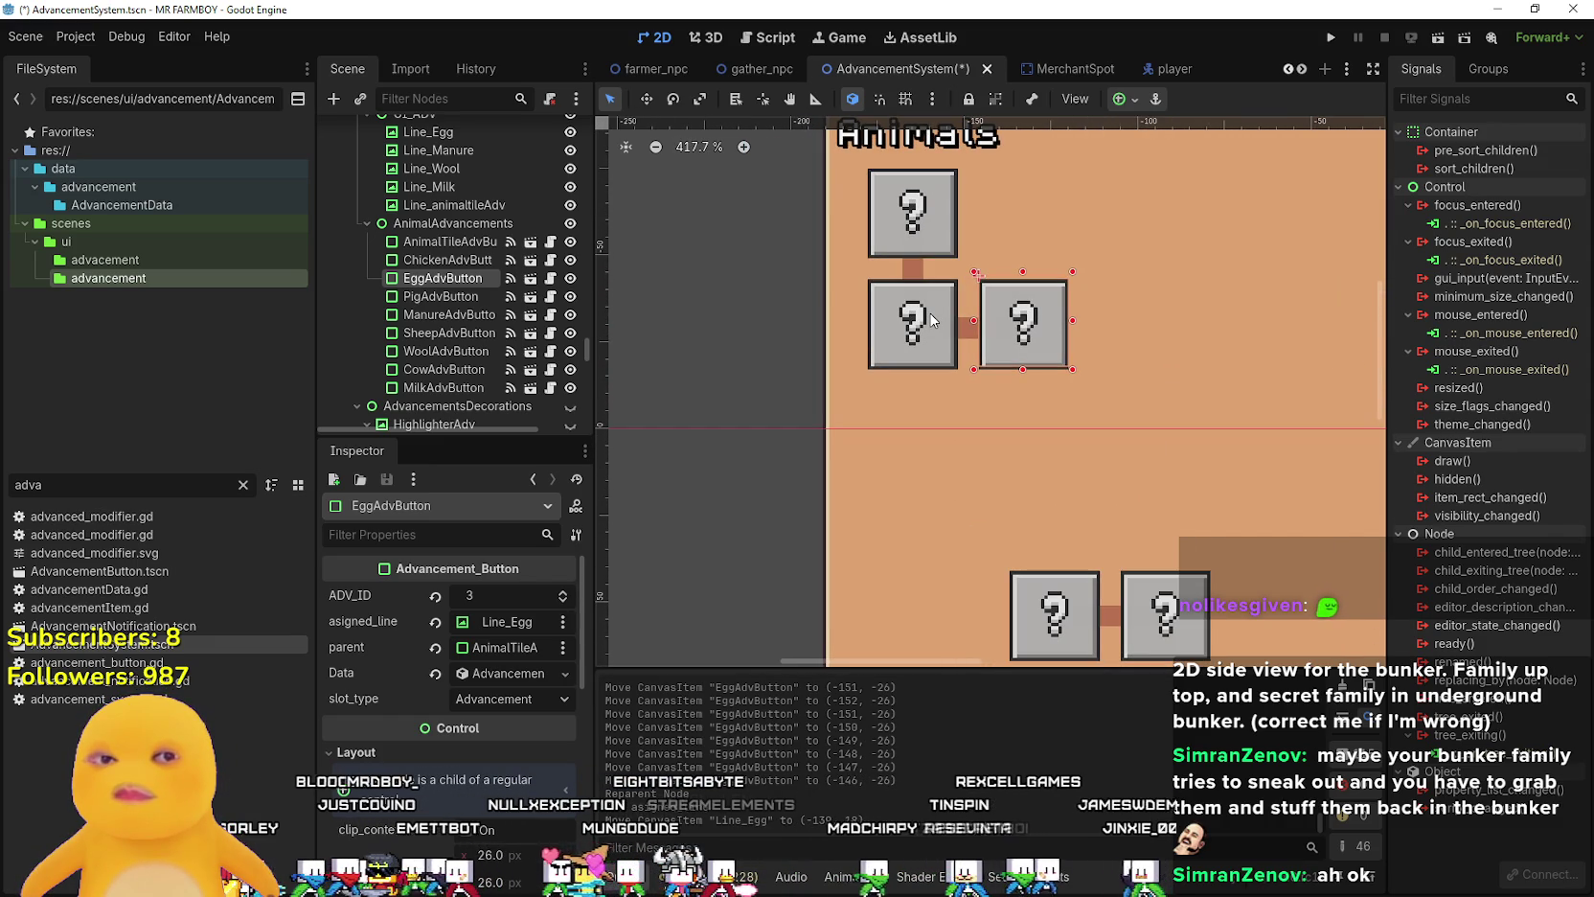
scroll(923, 315, up, 1)
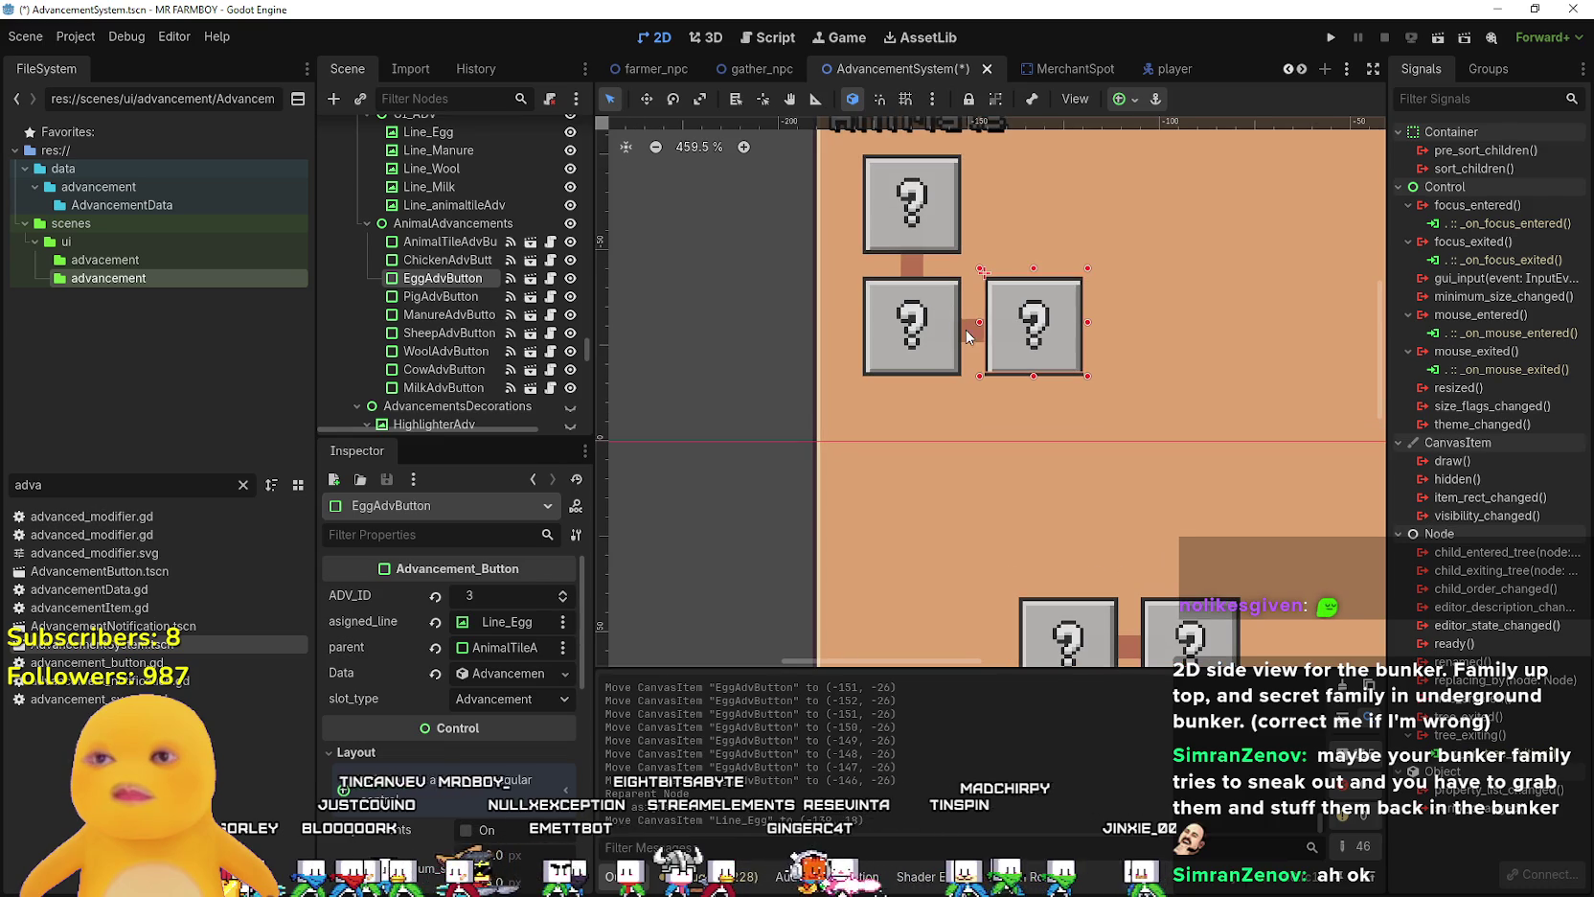
scroll(945, 332, up, 4)
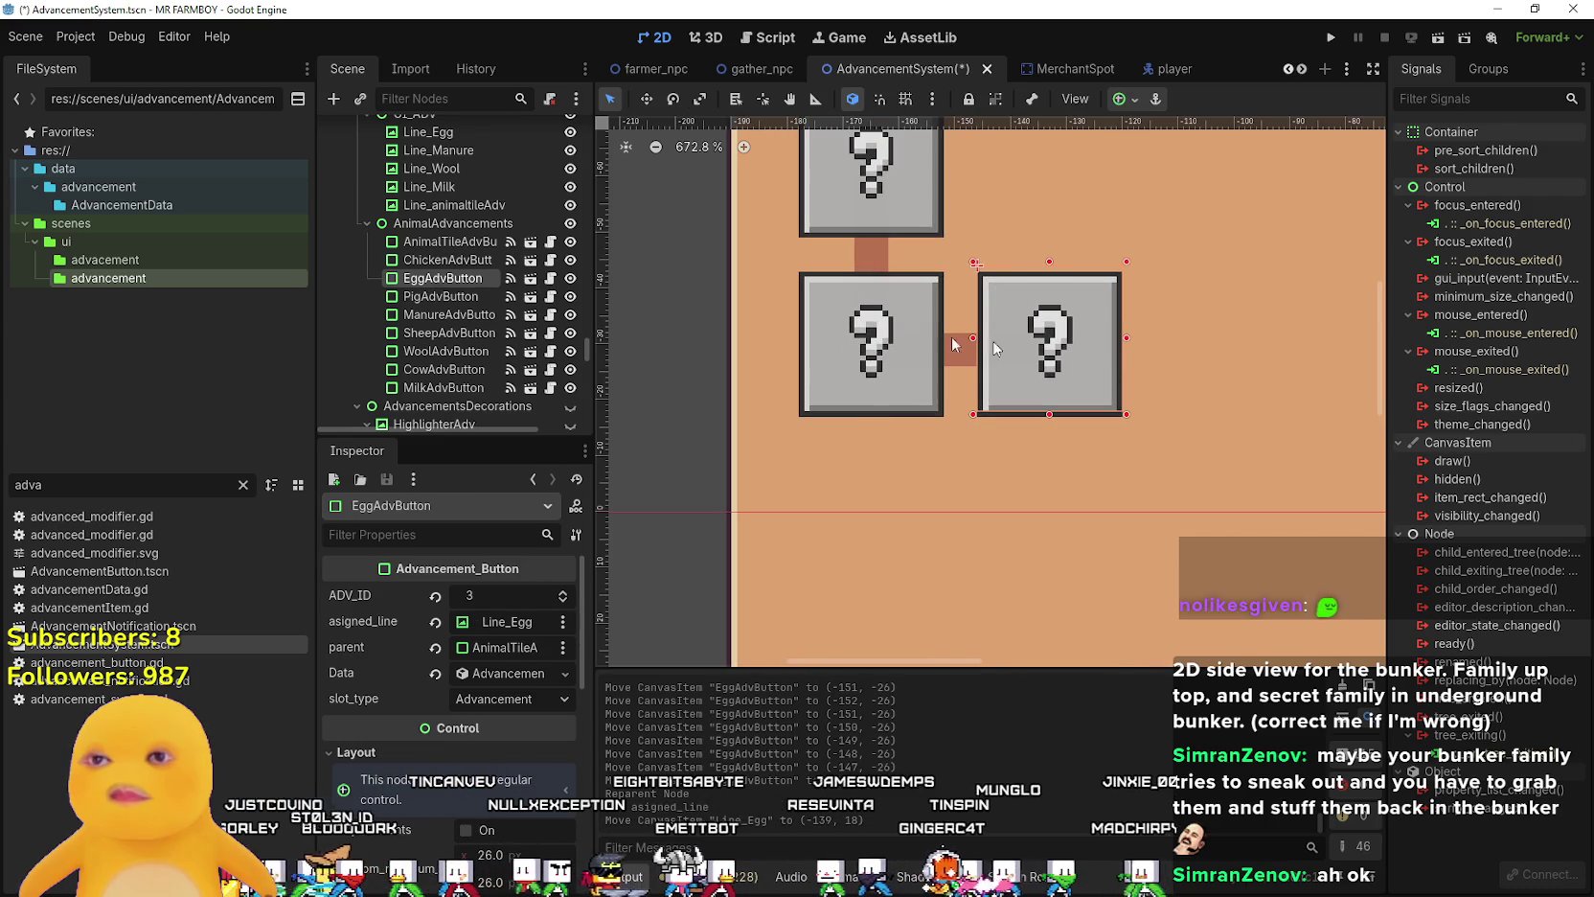
click(850, 350)
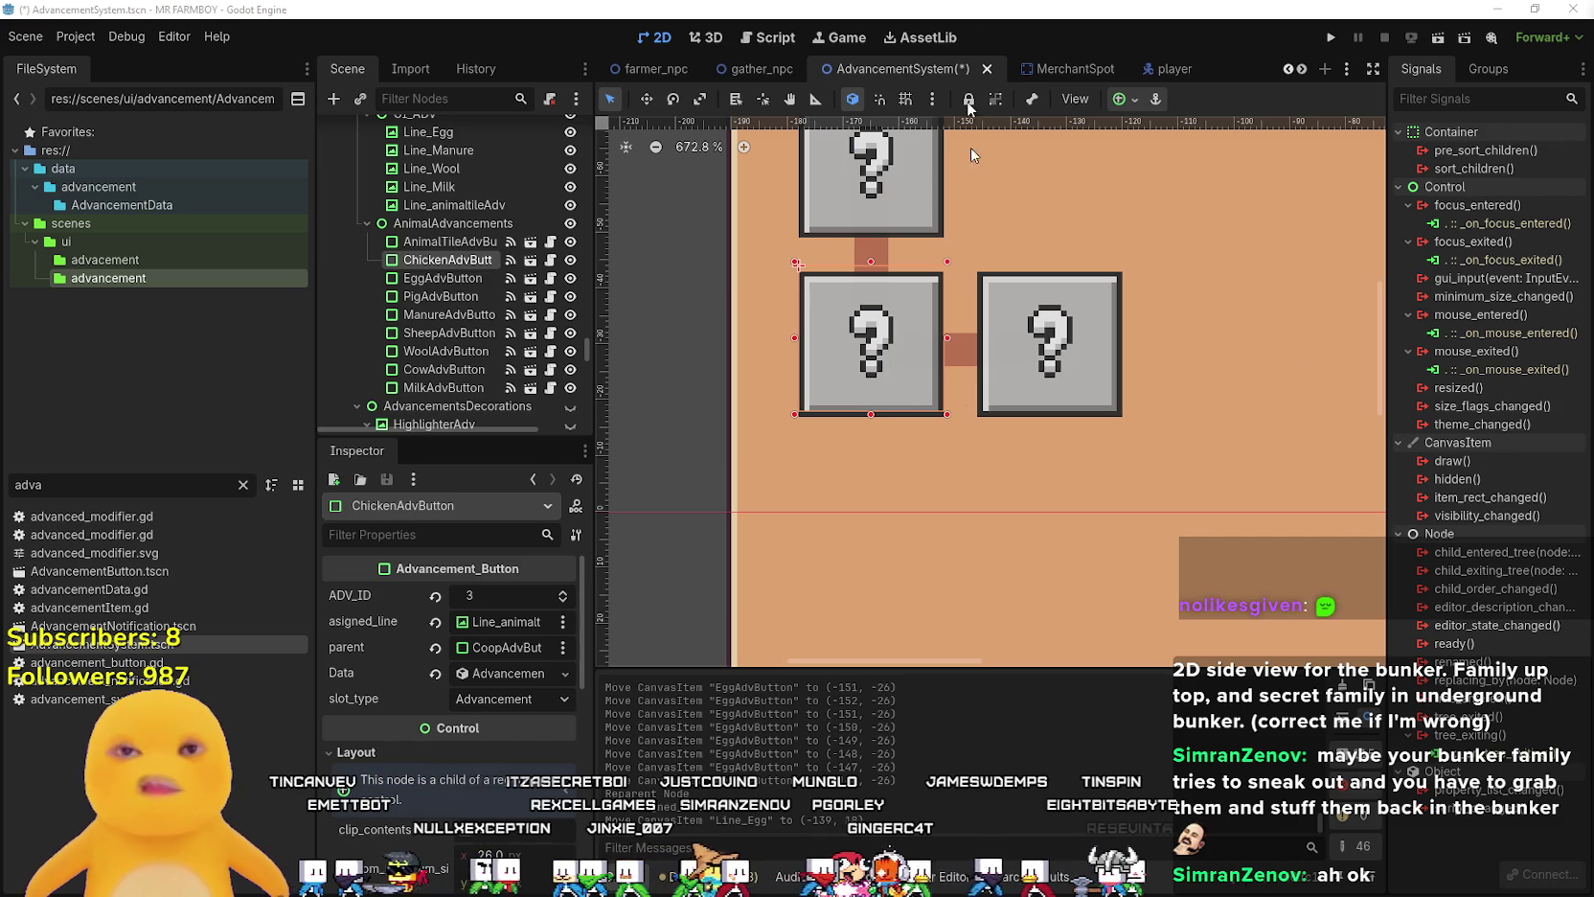
click(1034, 393)
scroll(1021, 469, down, 6)
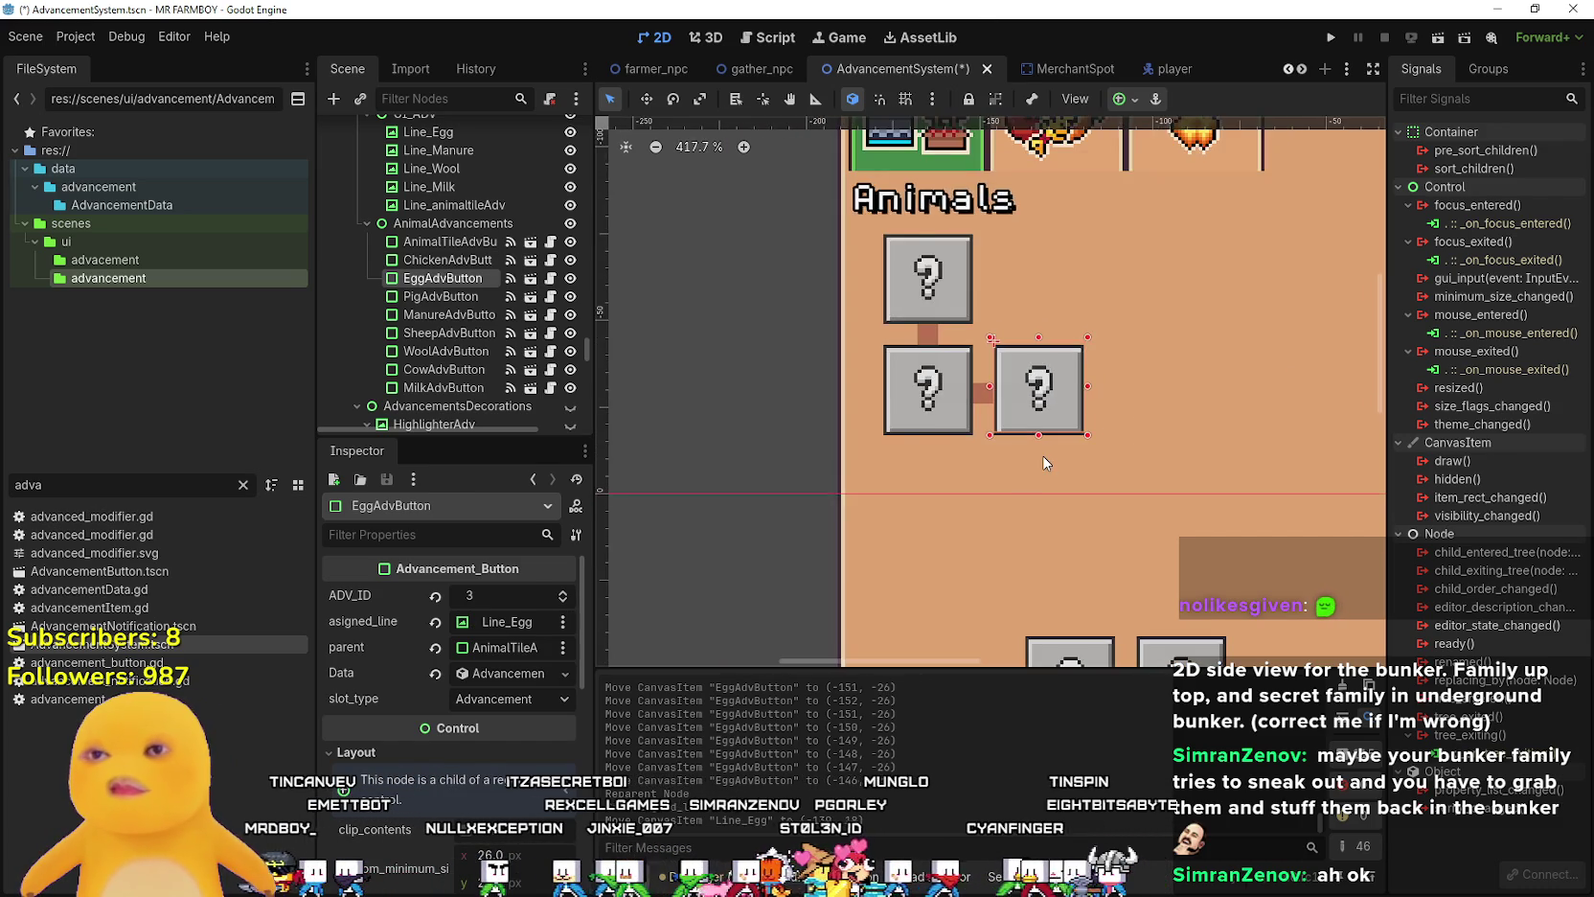
- Shift the nine lower advancement buttons up beneath the Animals row
mouse_move(923, 535)
mouse_down()
mouse_move(780, 345)
mouse_move(810, 421)
mouse_move(993, 655)
mouse_move(1045, 666)
mouse_up()
scroll(766, 585, down, 1)
scroll(910, 468, up, 5)
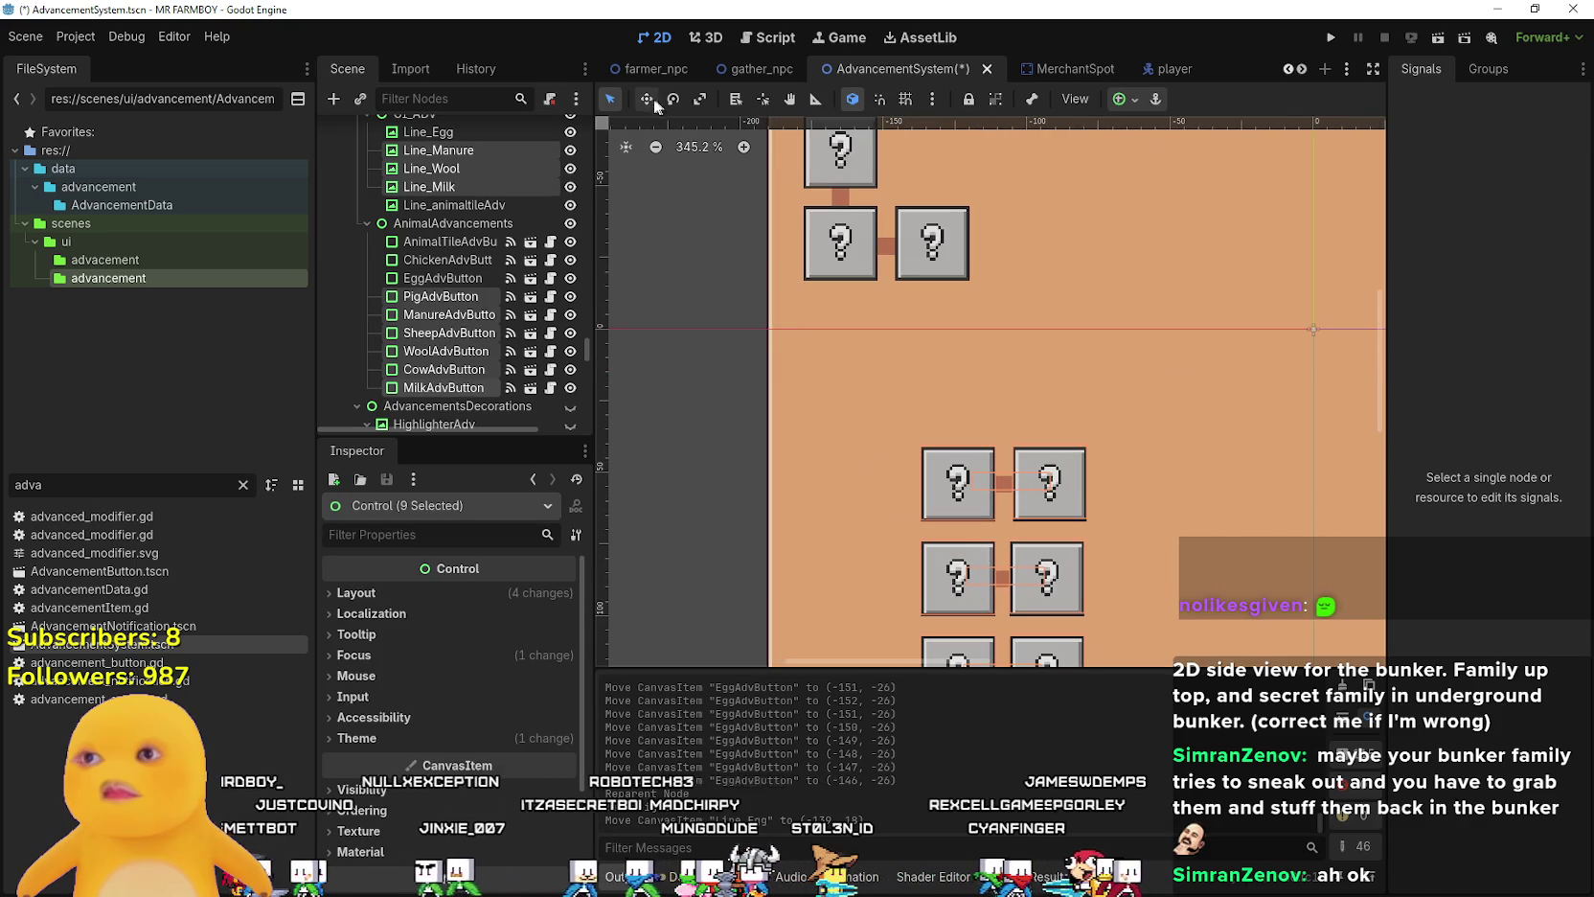
mouse_move(917, 482)
mouse_down()
mouse_move(785, 451)
mouse_move(802, 373)
mouse_up()
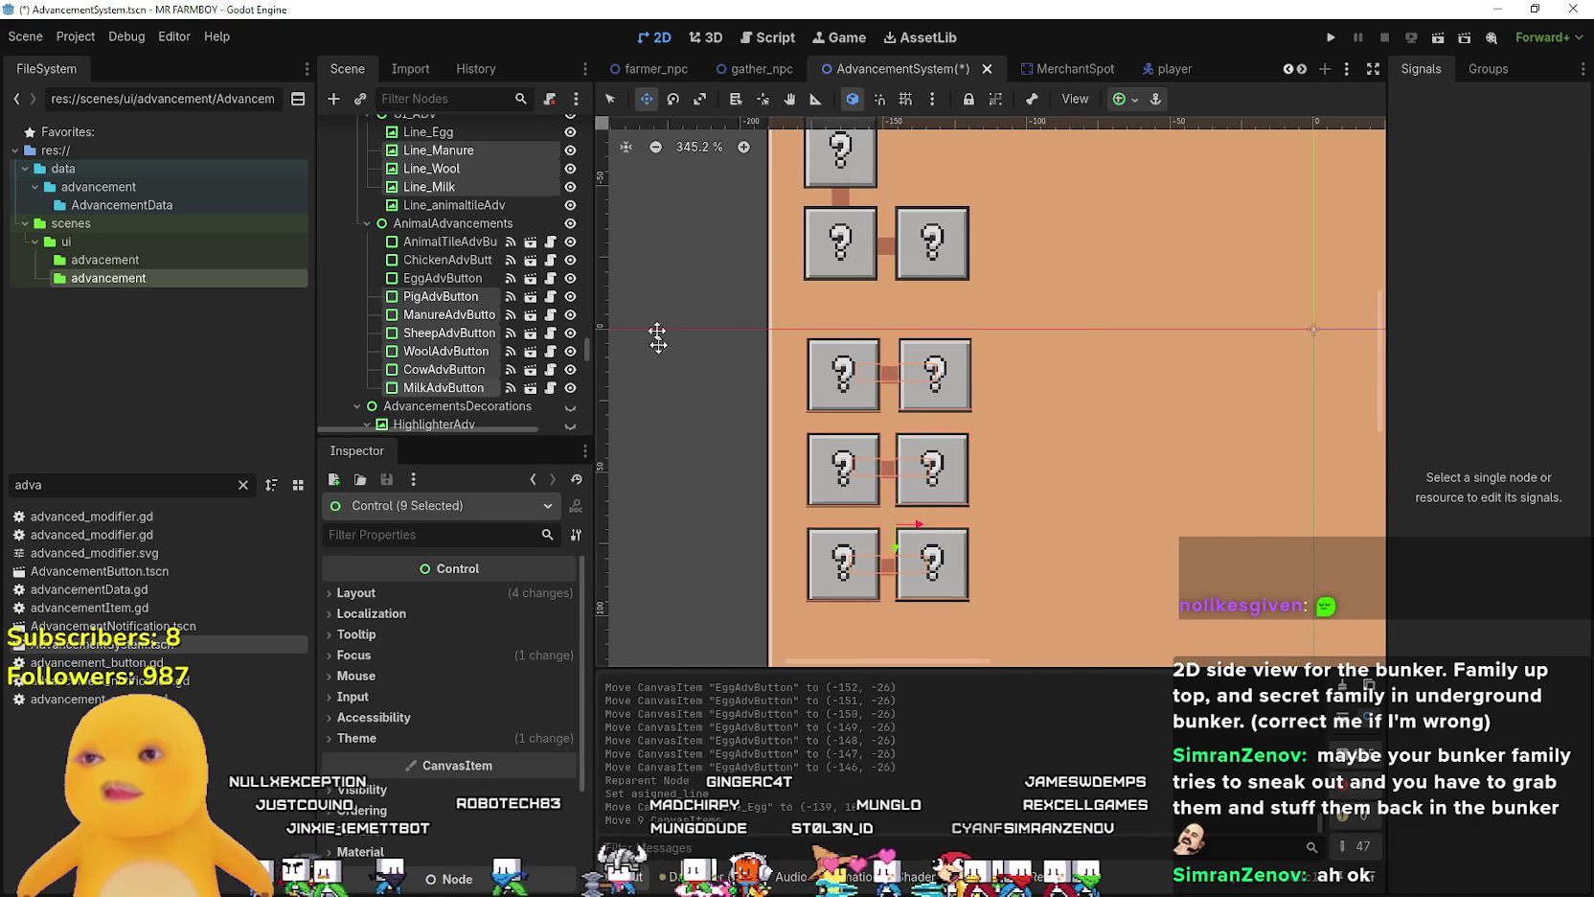
click(692, 285)
- Check the Line_Egg connector and the egg button in their new positions
scroll(863, 326, up, 4)
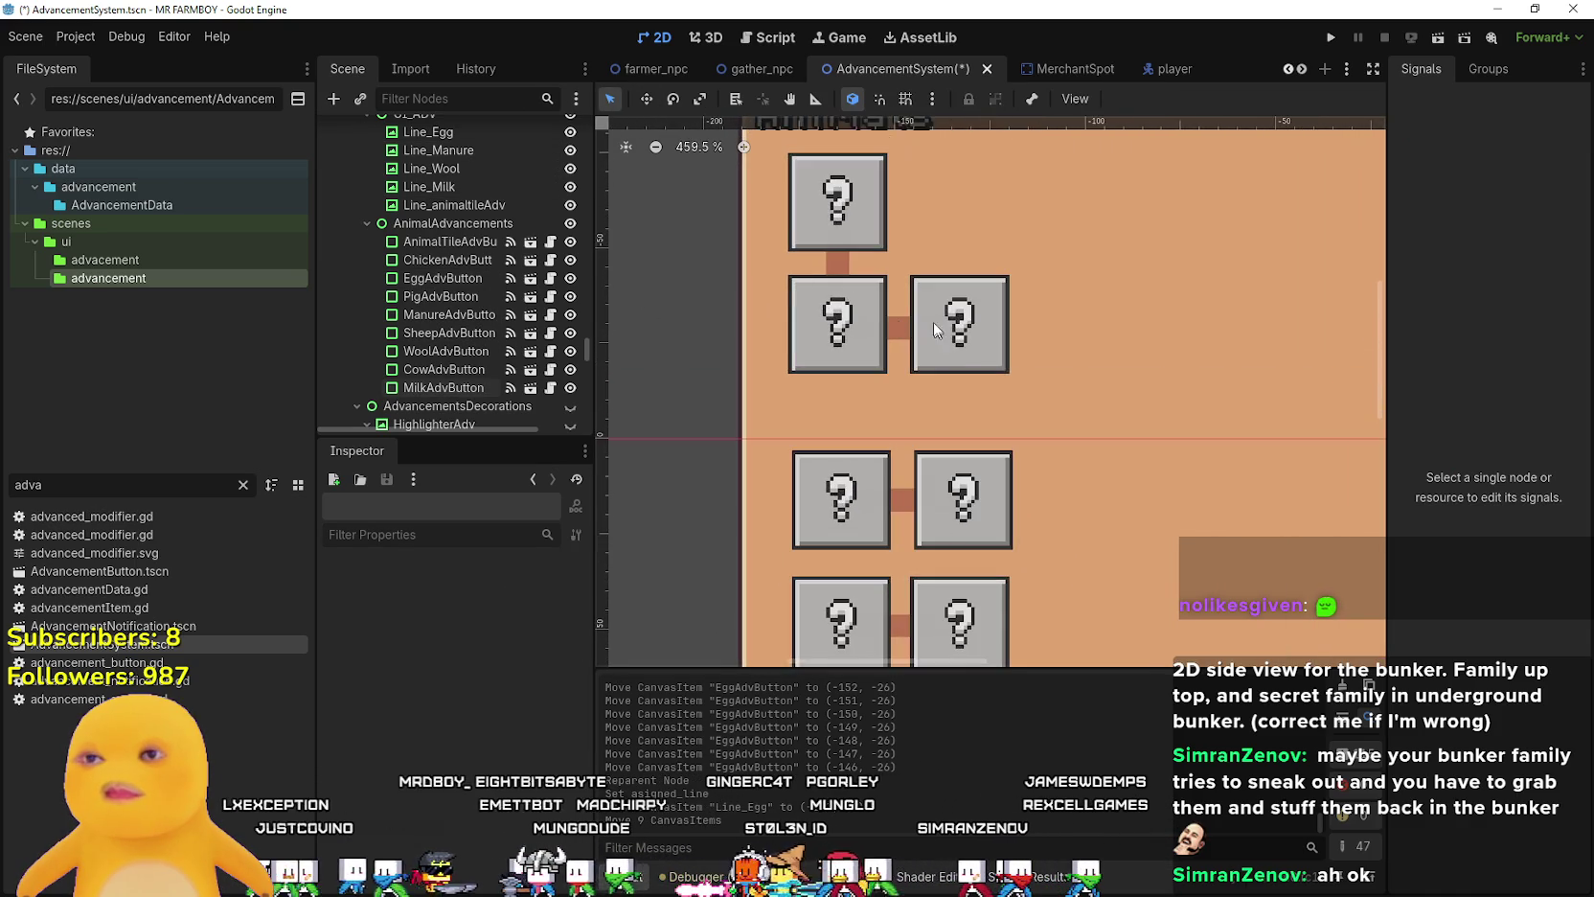
click(900, 349)
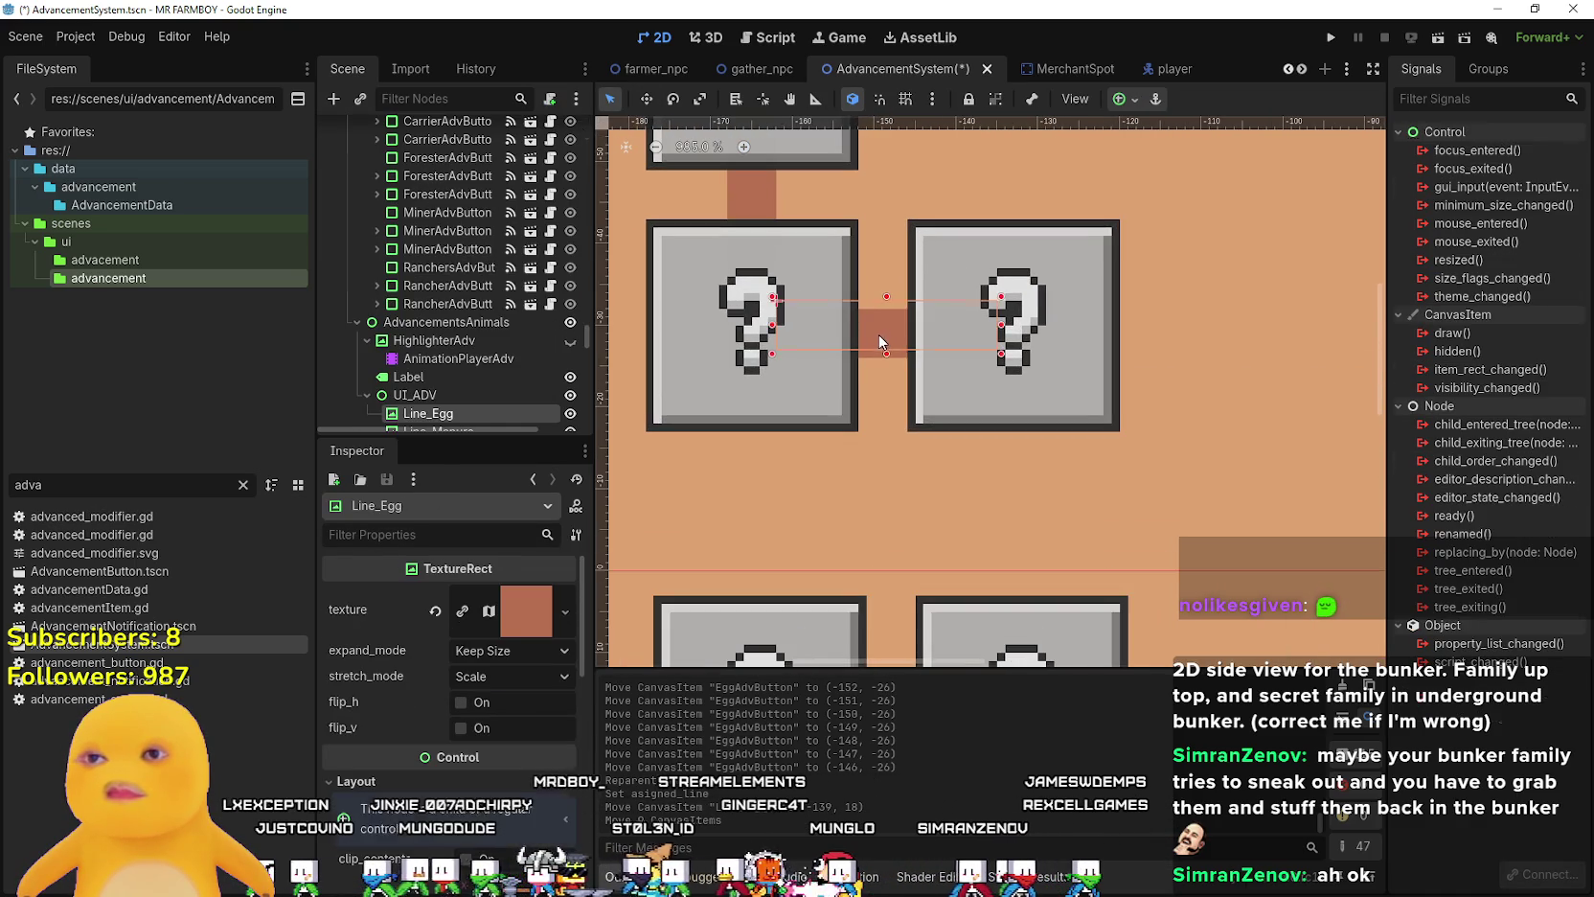
scroll(1042, 374, up, 1)
click(1044, 376)
scroll(1042, 365, down, 5)
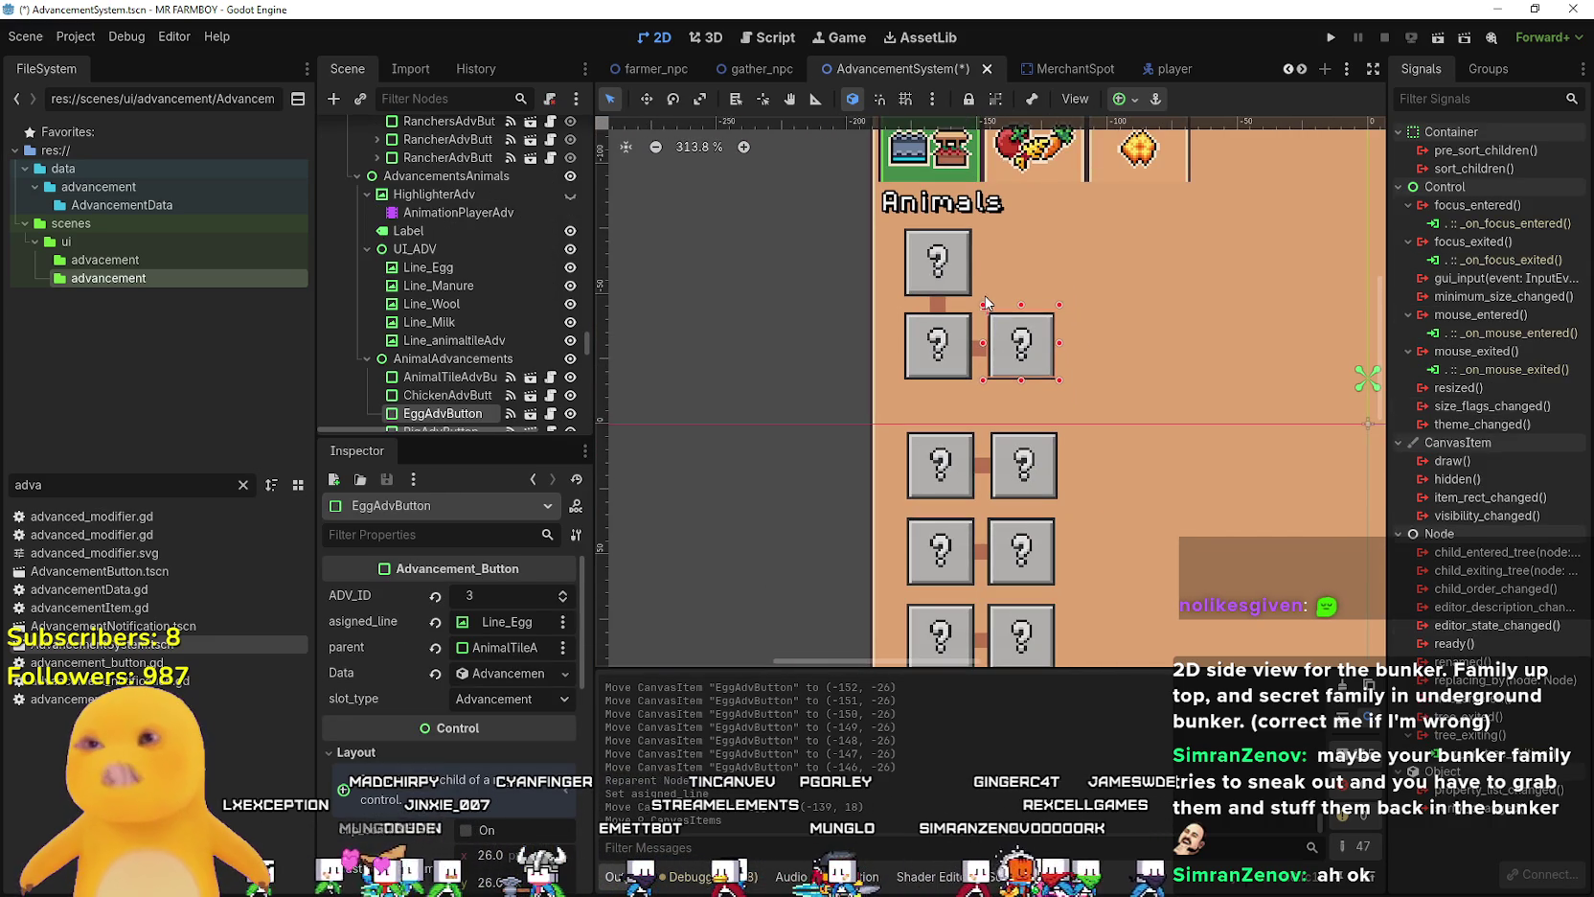
scroll(986, 305, down, 12)
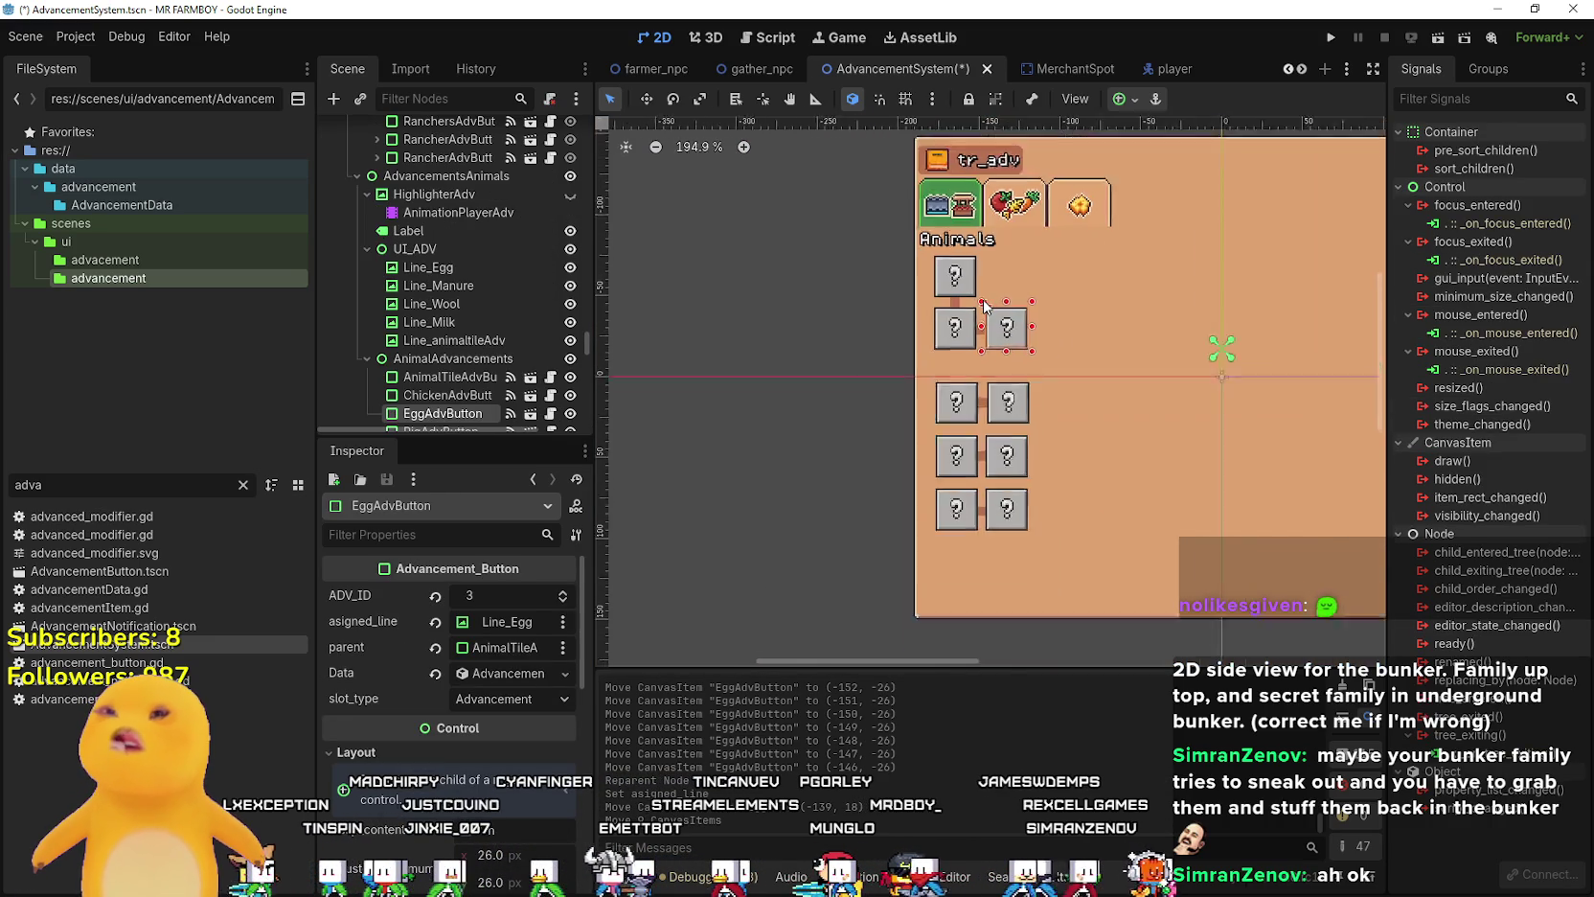
scroll(1064, 355, up, 4)
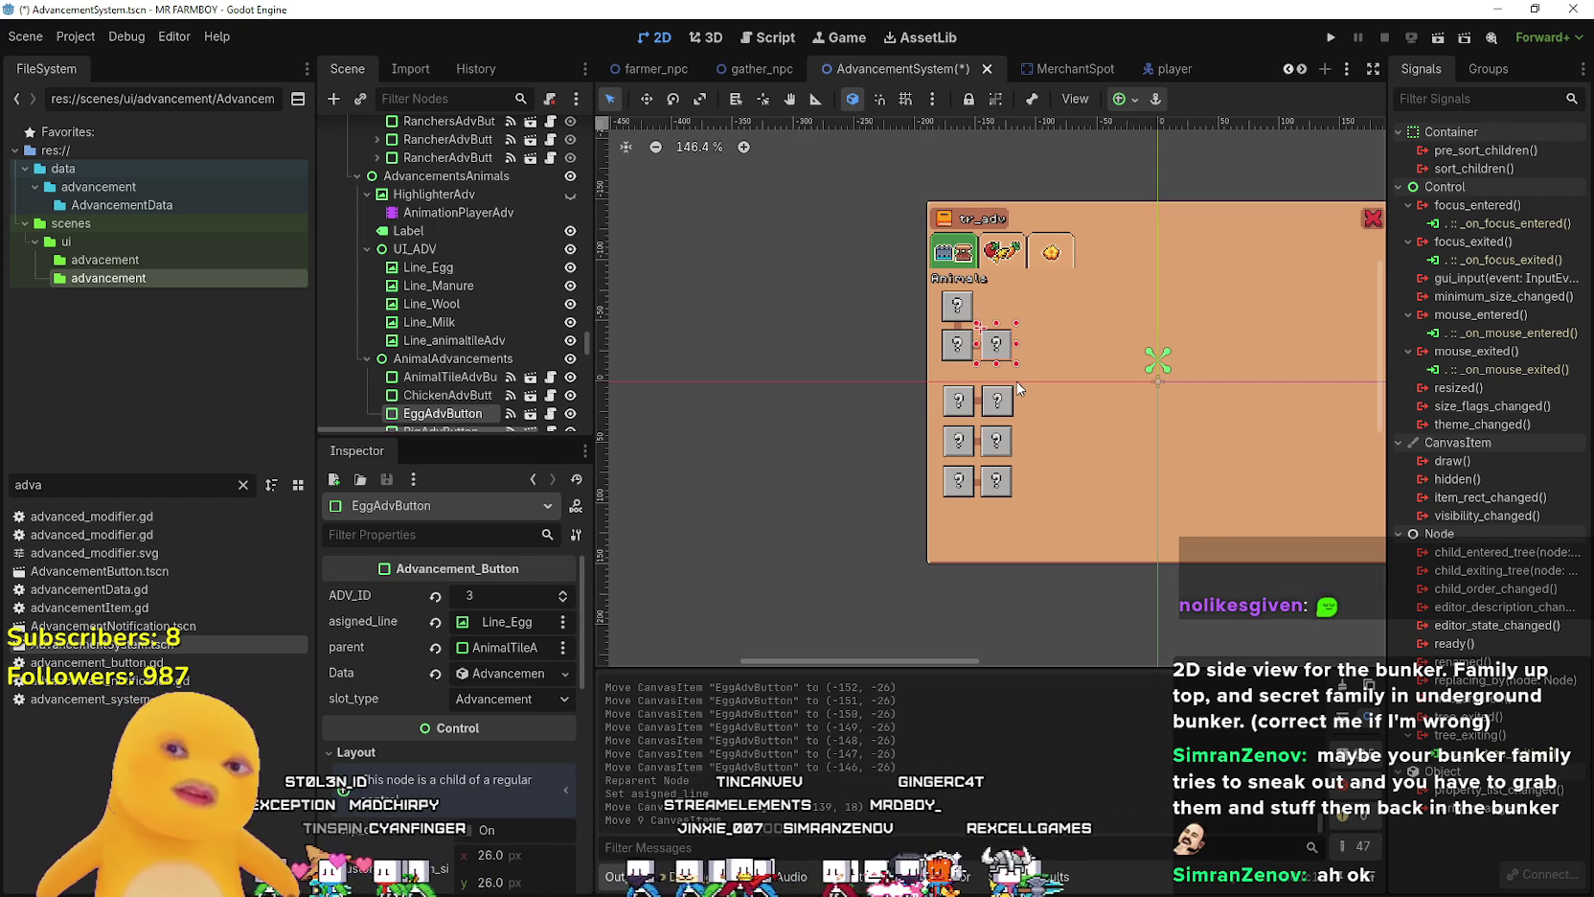
scroll(1018, 389, up, 2)
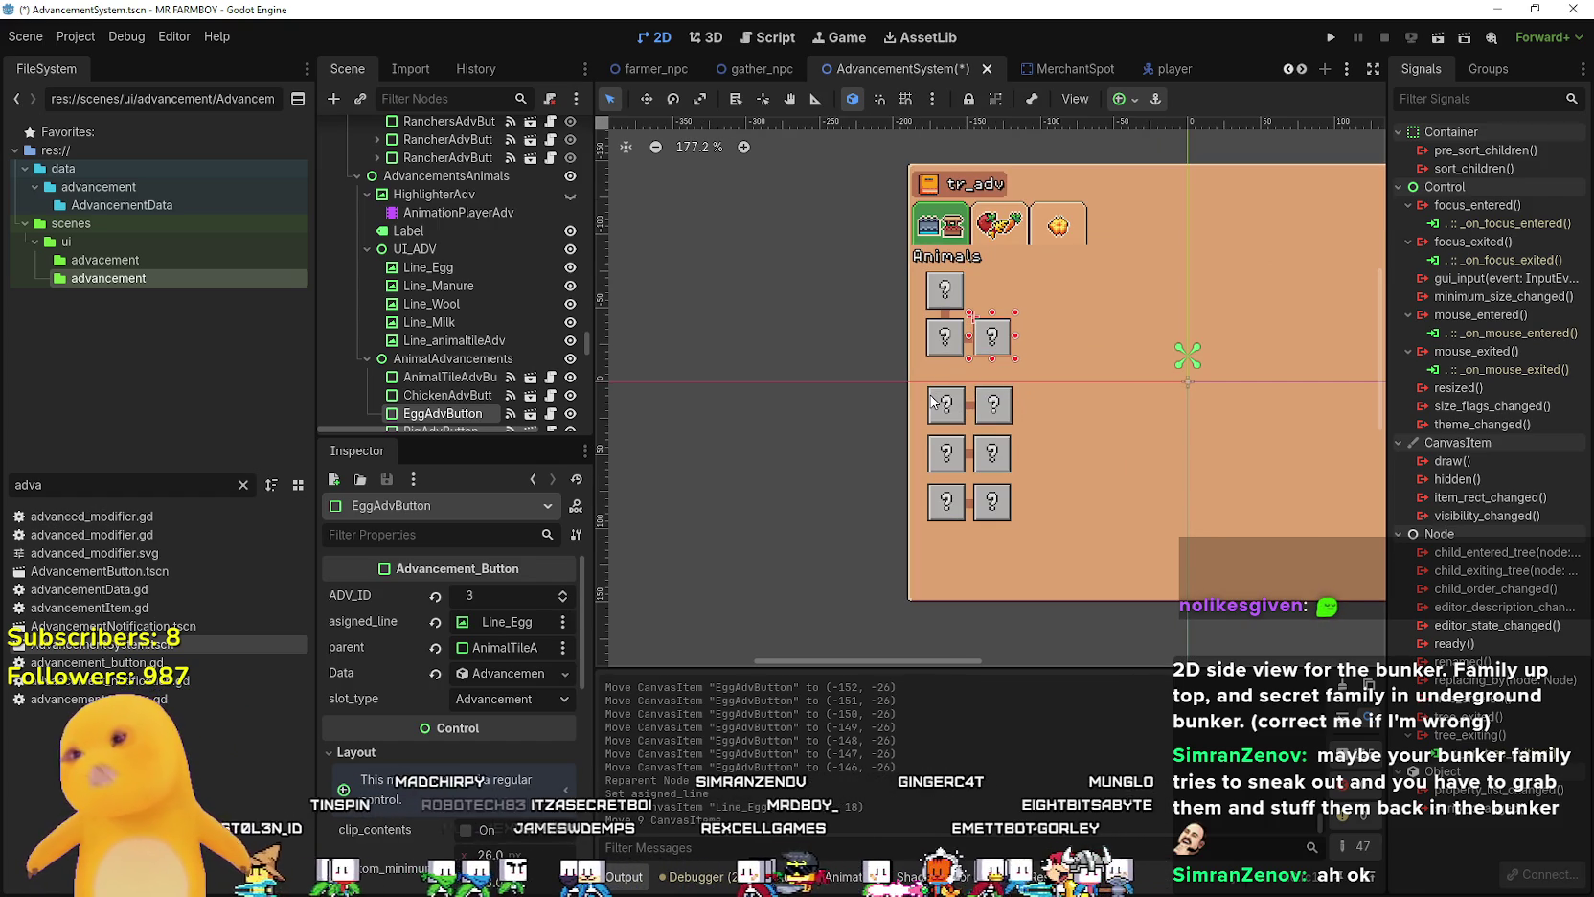
scroll(931, 400, up, 3)
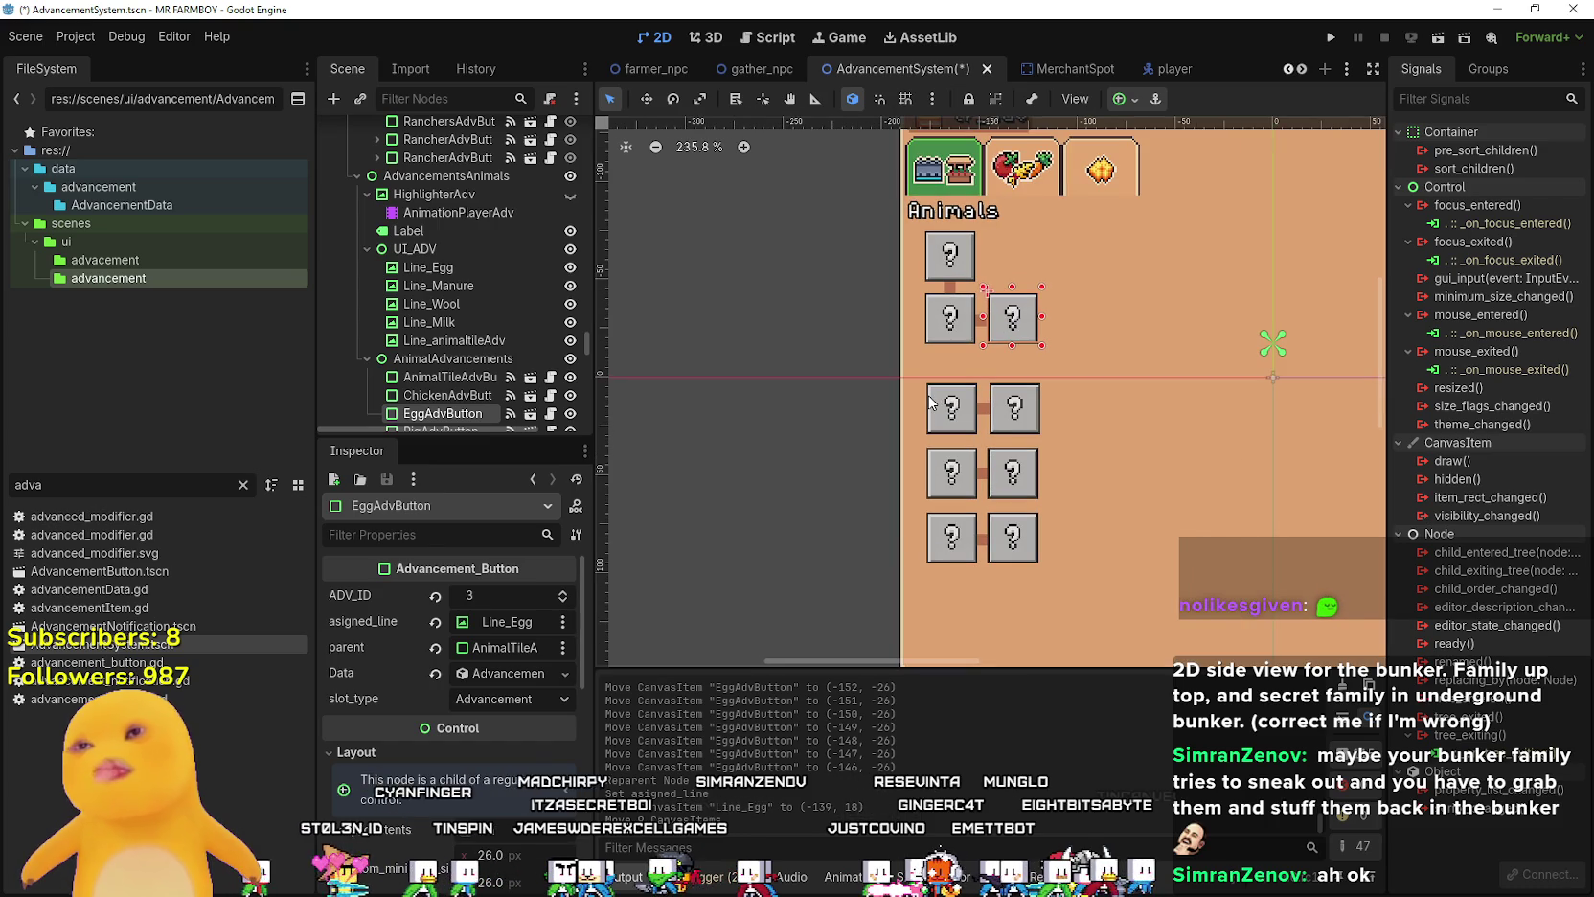
scroll(925, 387, down, 2)
click(839, 443)
- Box-select Line_Egg, ChickenAdvButton and EggAdvButton together on the canvas
mouse_move(855, 352)
mouse_down()
mouse_move(944, 486)
mouse_move(1059, 588)
mouse_up()
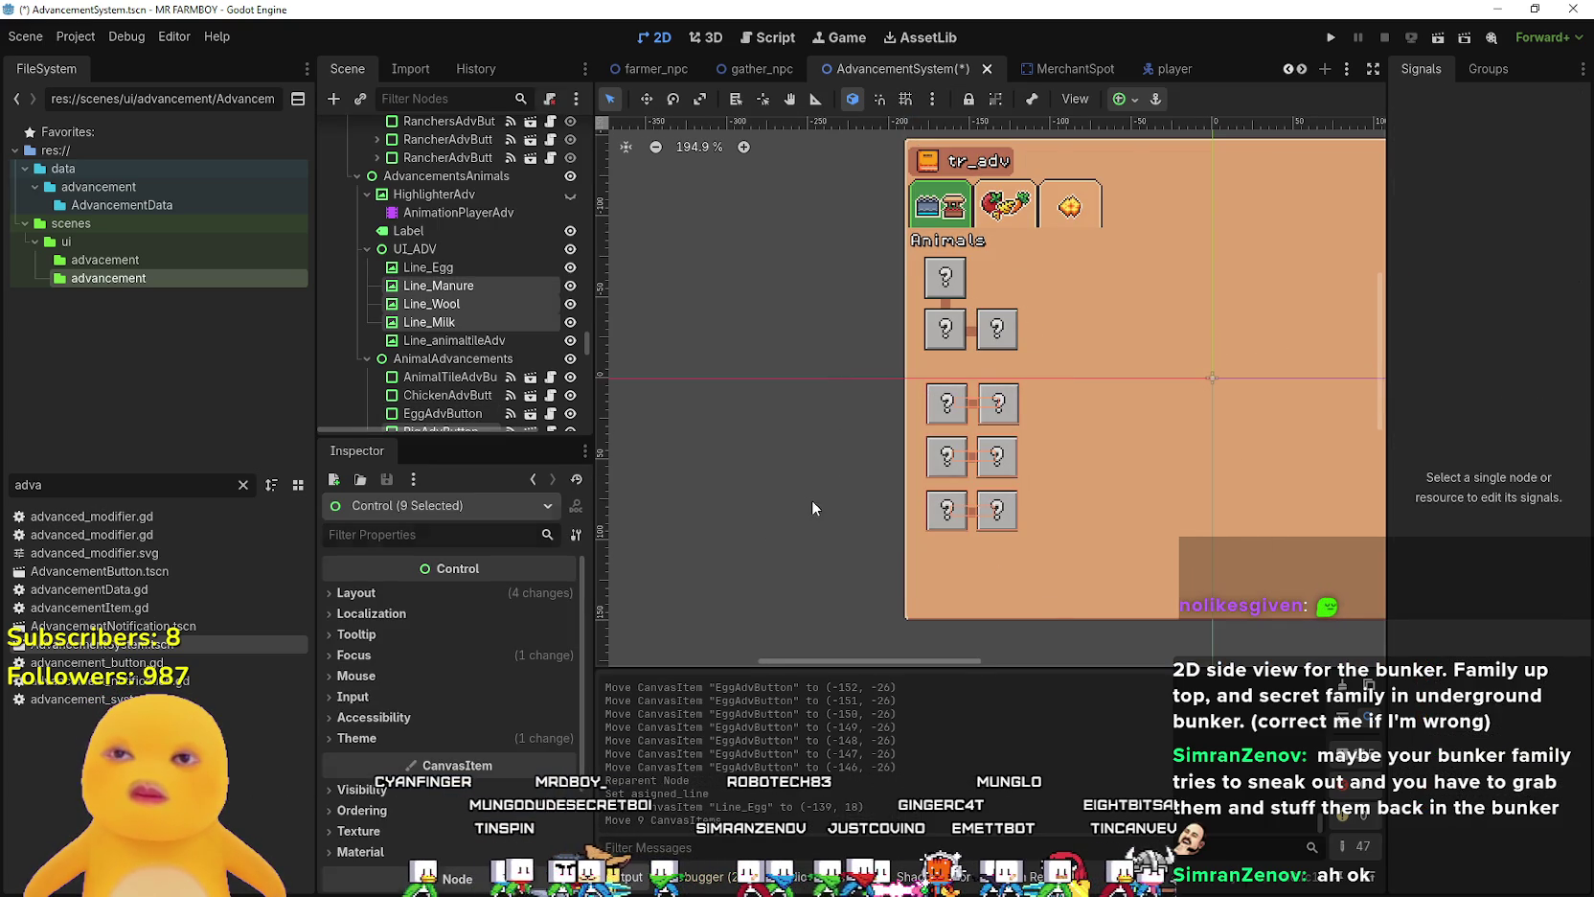
scroll(813, 508, up, 3)
drag(836, 569, 1102, 324)
click(803, 433)
scroll(776, 413, up, 1)
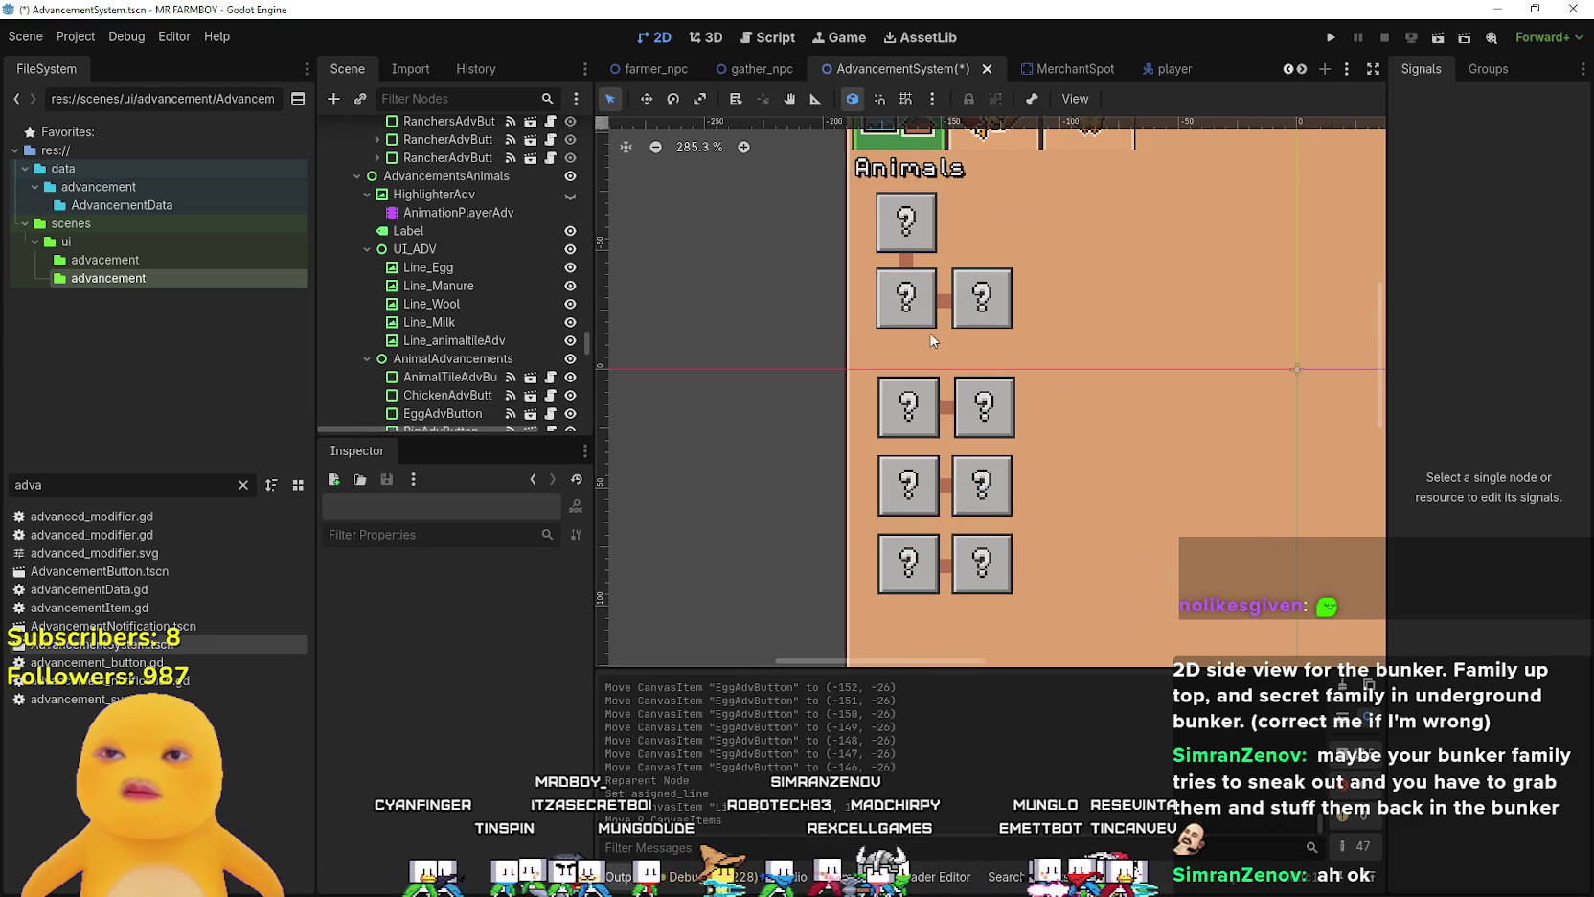
drag(812, 348, 1039, 257)
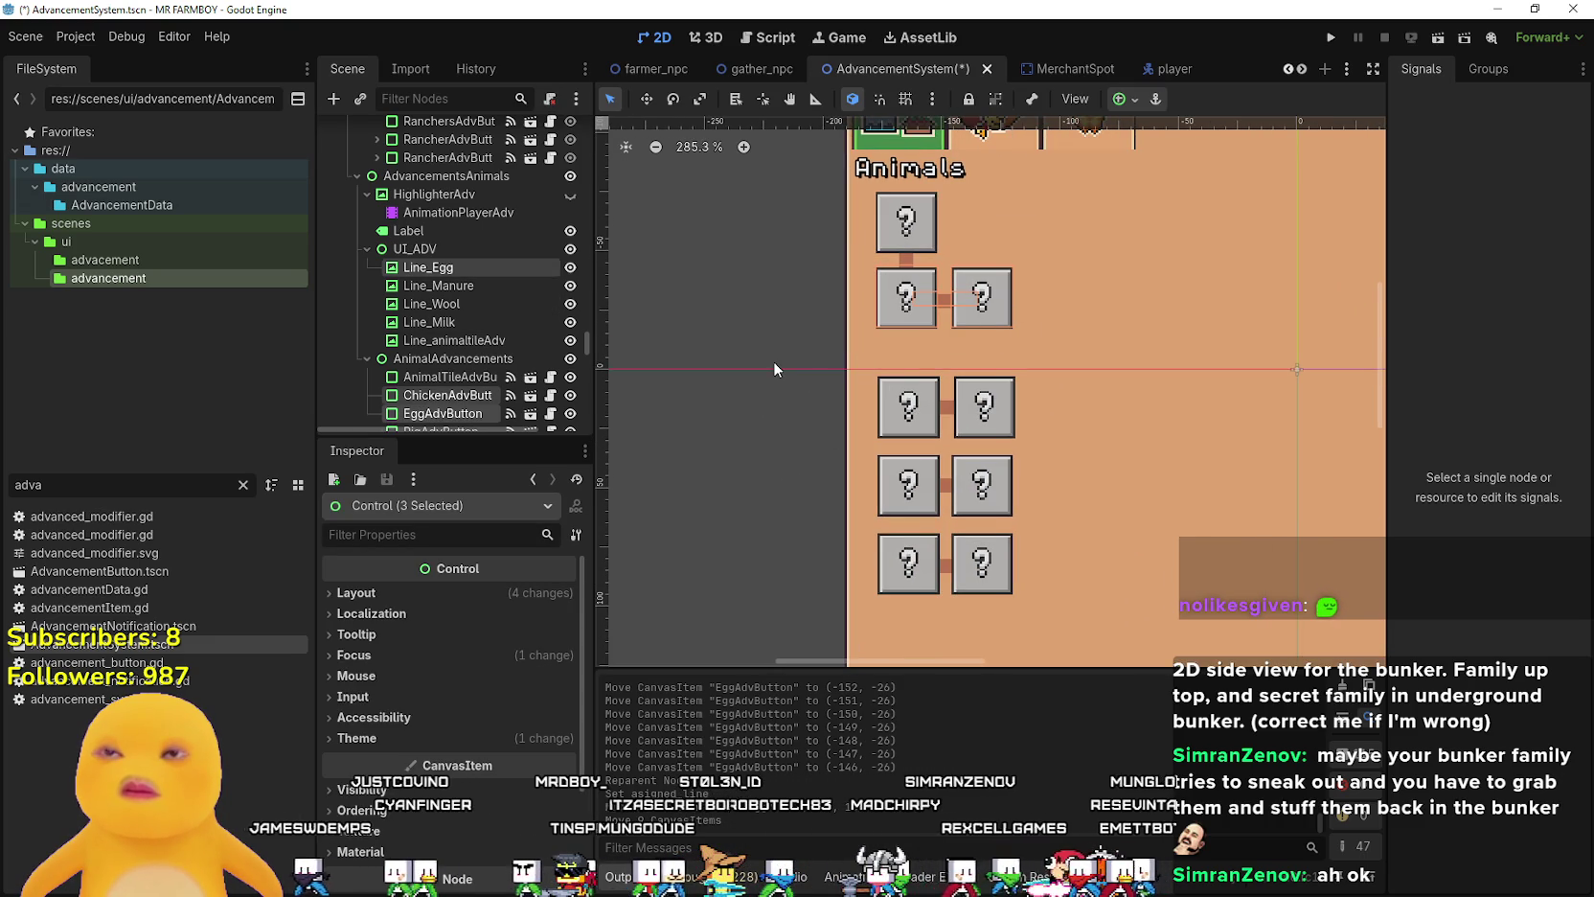
scroll(775, 368, down, 3)
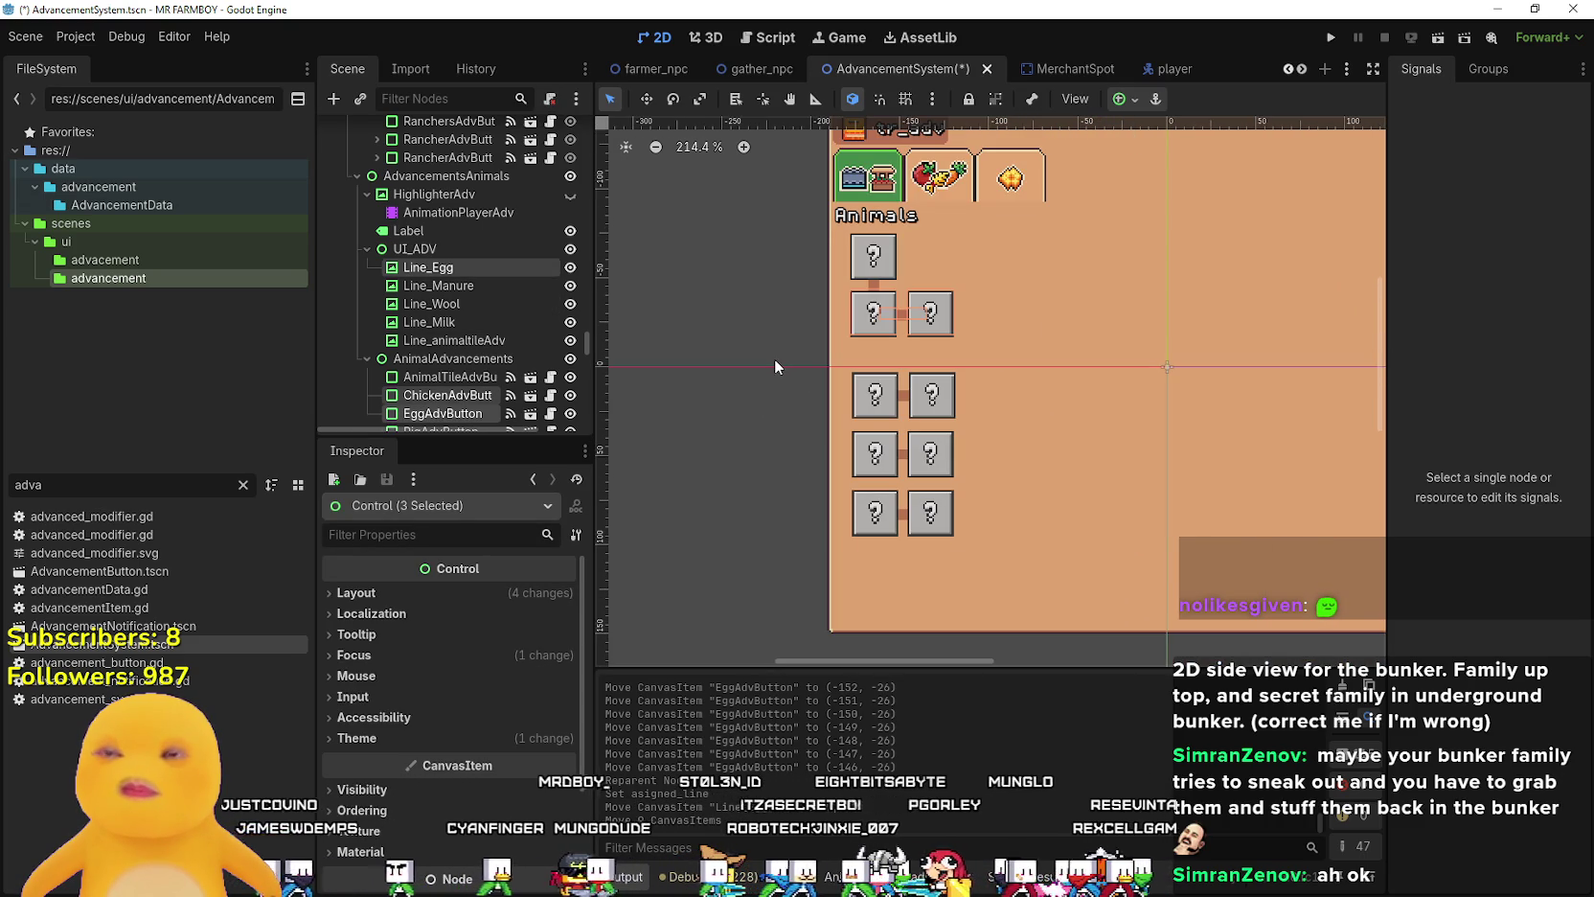
scroll(537, 312, down, 3)
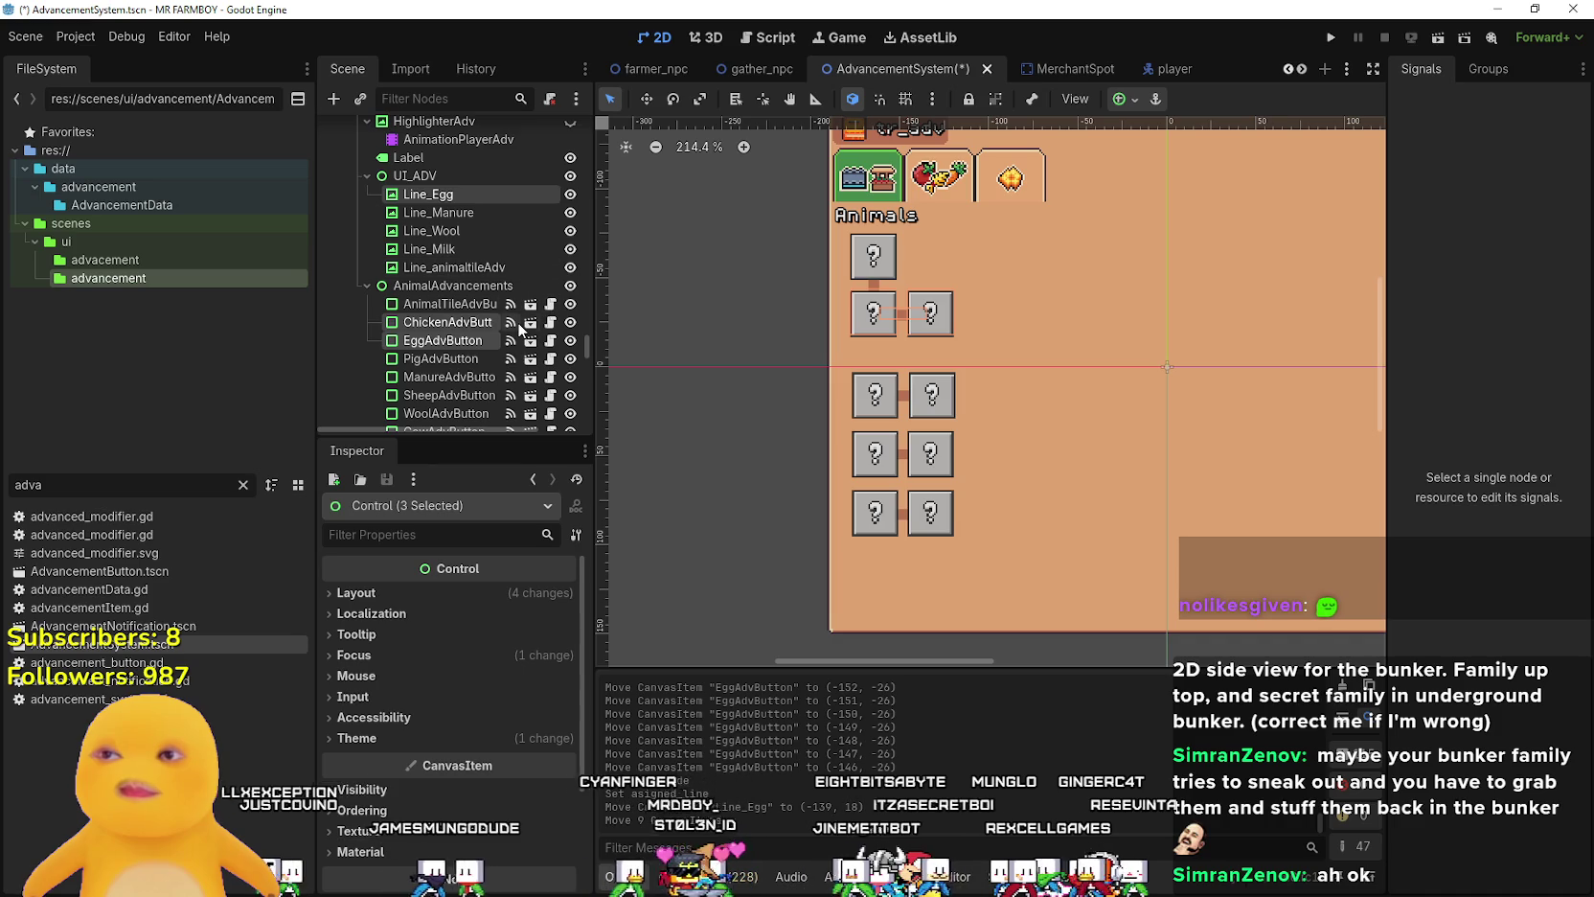
scroll(853, 346, down, 2)
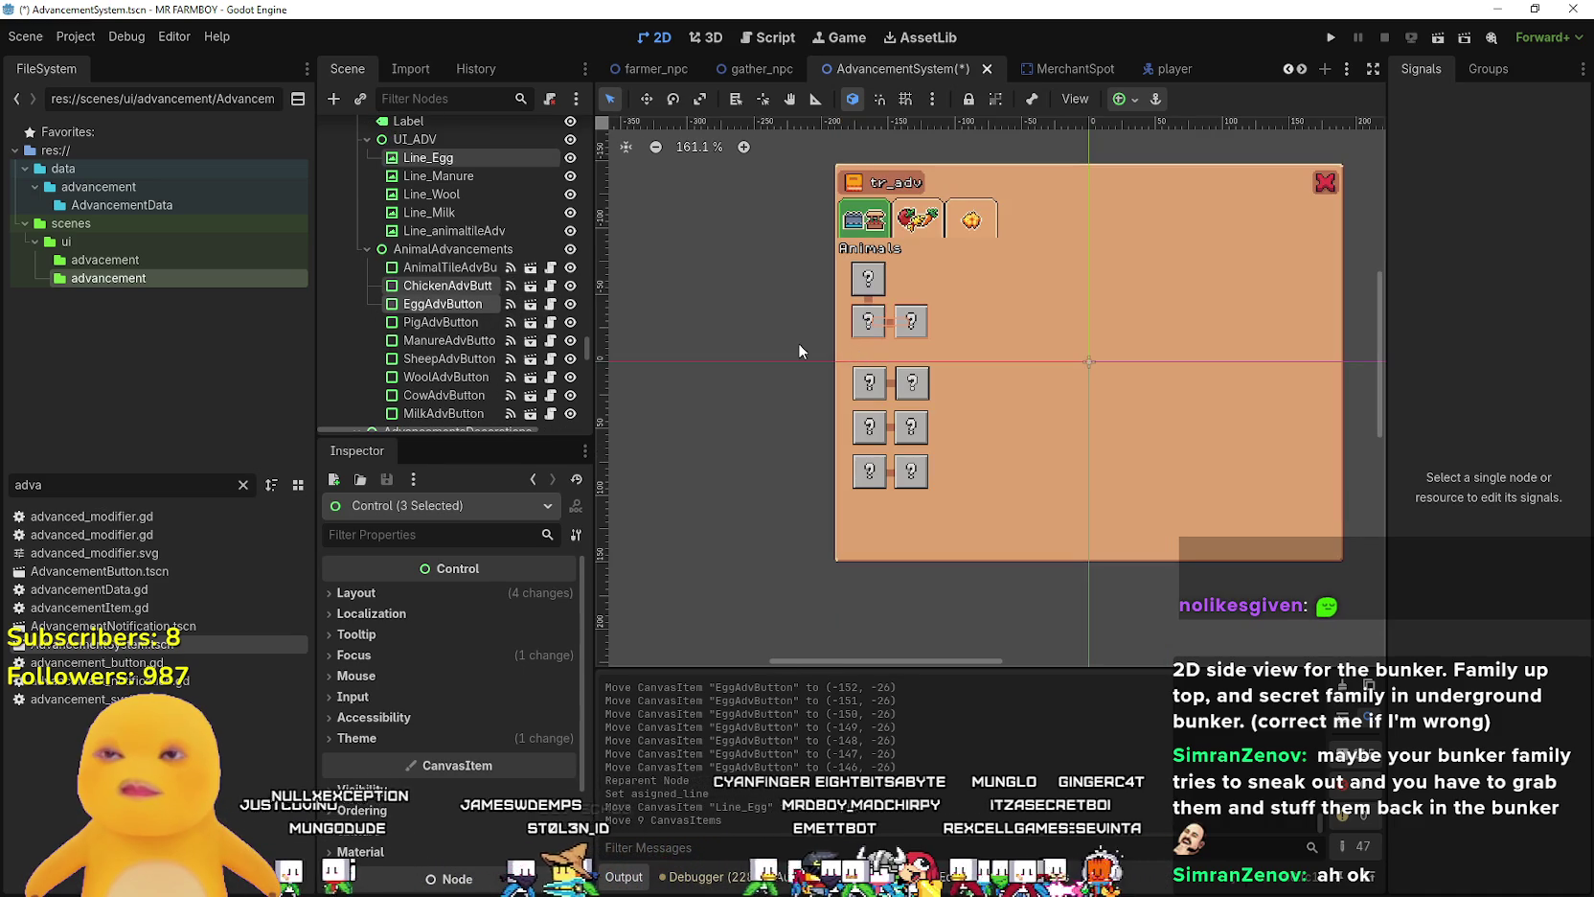
click(802, 316)
scroll(802, 316, up, 2)
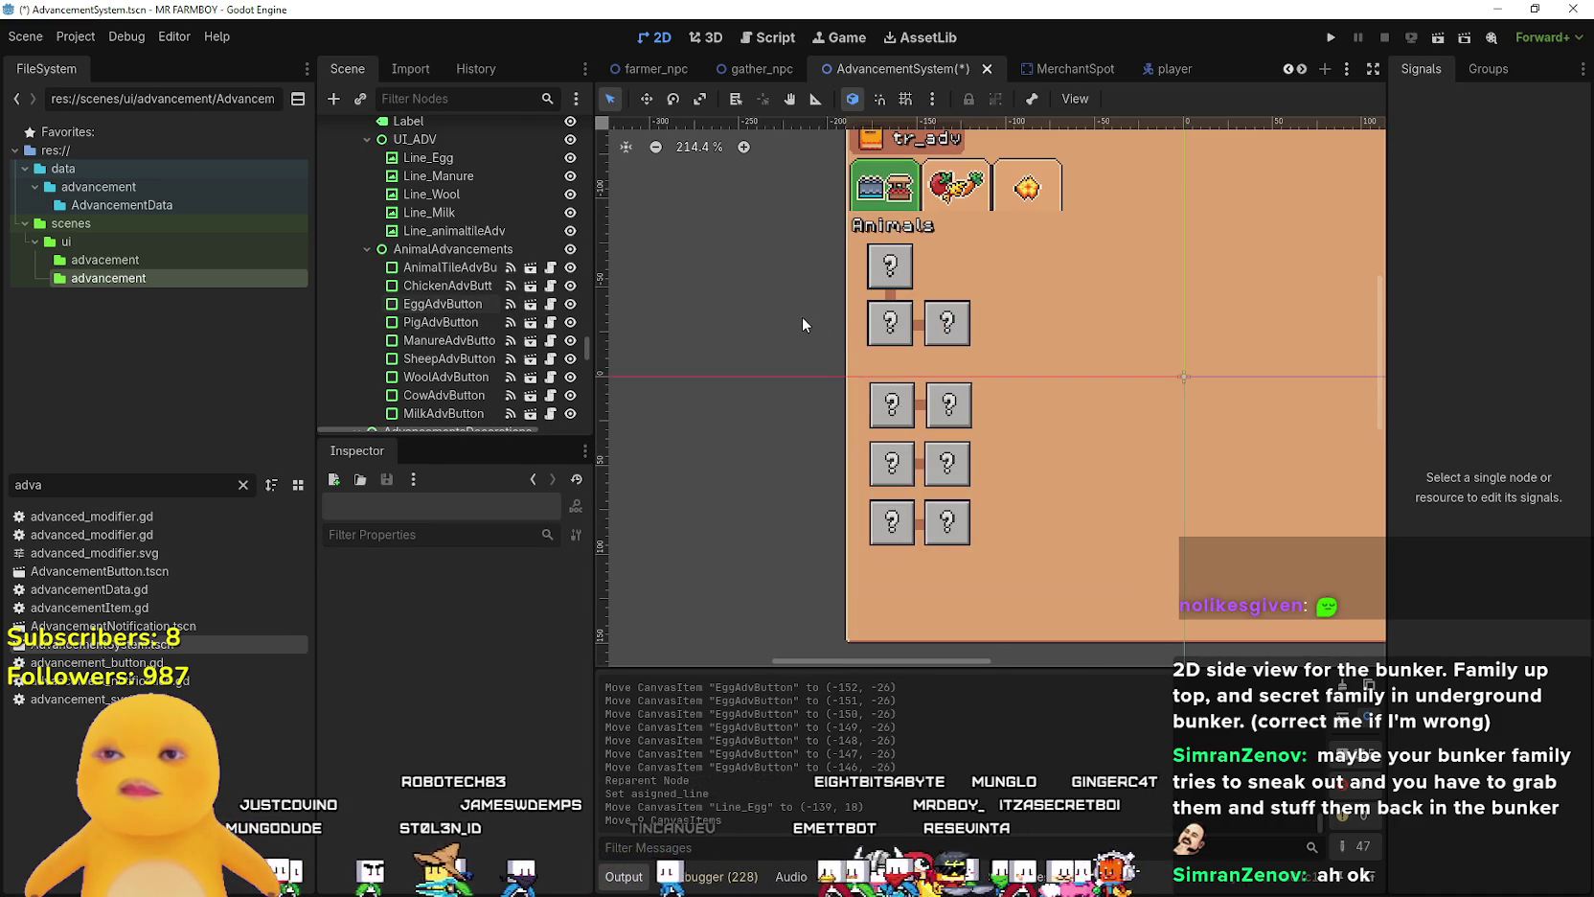
drag(814, 360, 1009, 296)
scroll(876, 320, up, 2)
click(875, 325)
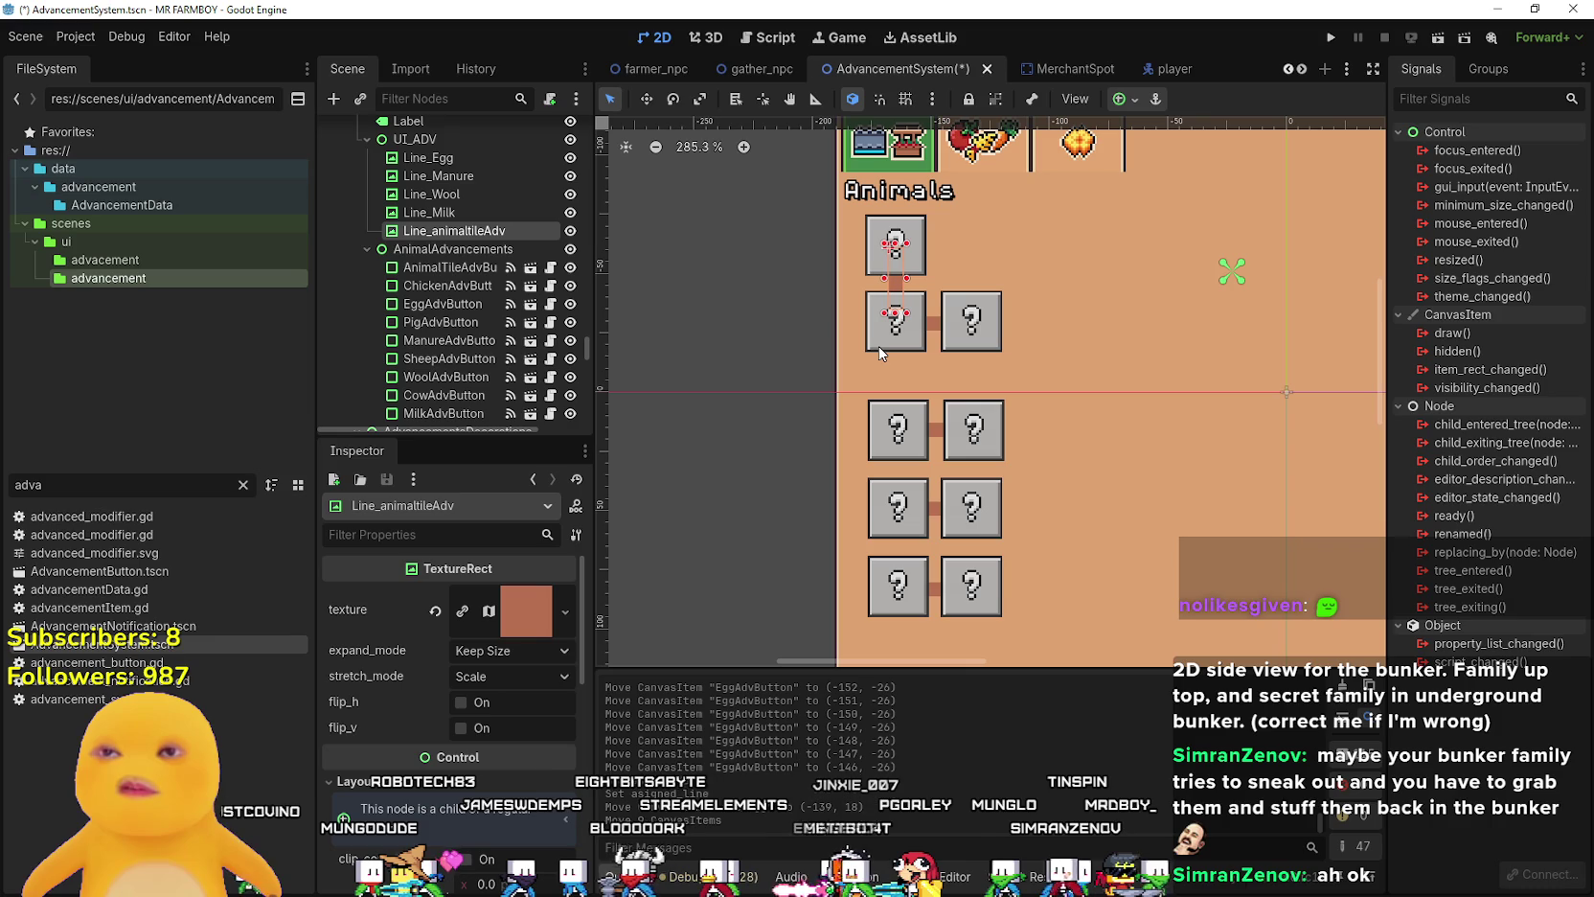
- Undo the recent moves of the connector lines, chicken button and animal tile button
key(ctrl+z)
key(ctrl+z)
key(ctrl+z)
key(ctrl+z)
key(ctrl+z)
key(ctrl+z)
key(ctrl+z)
key(ctrl+z)
key(ctrl+z)
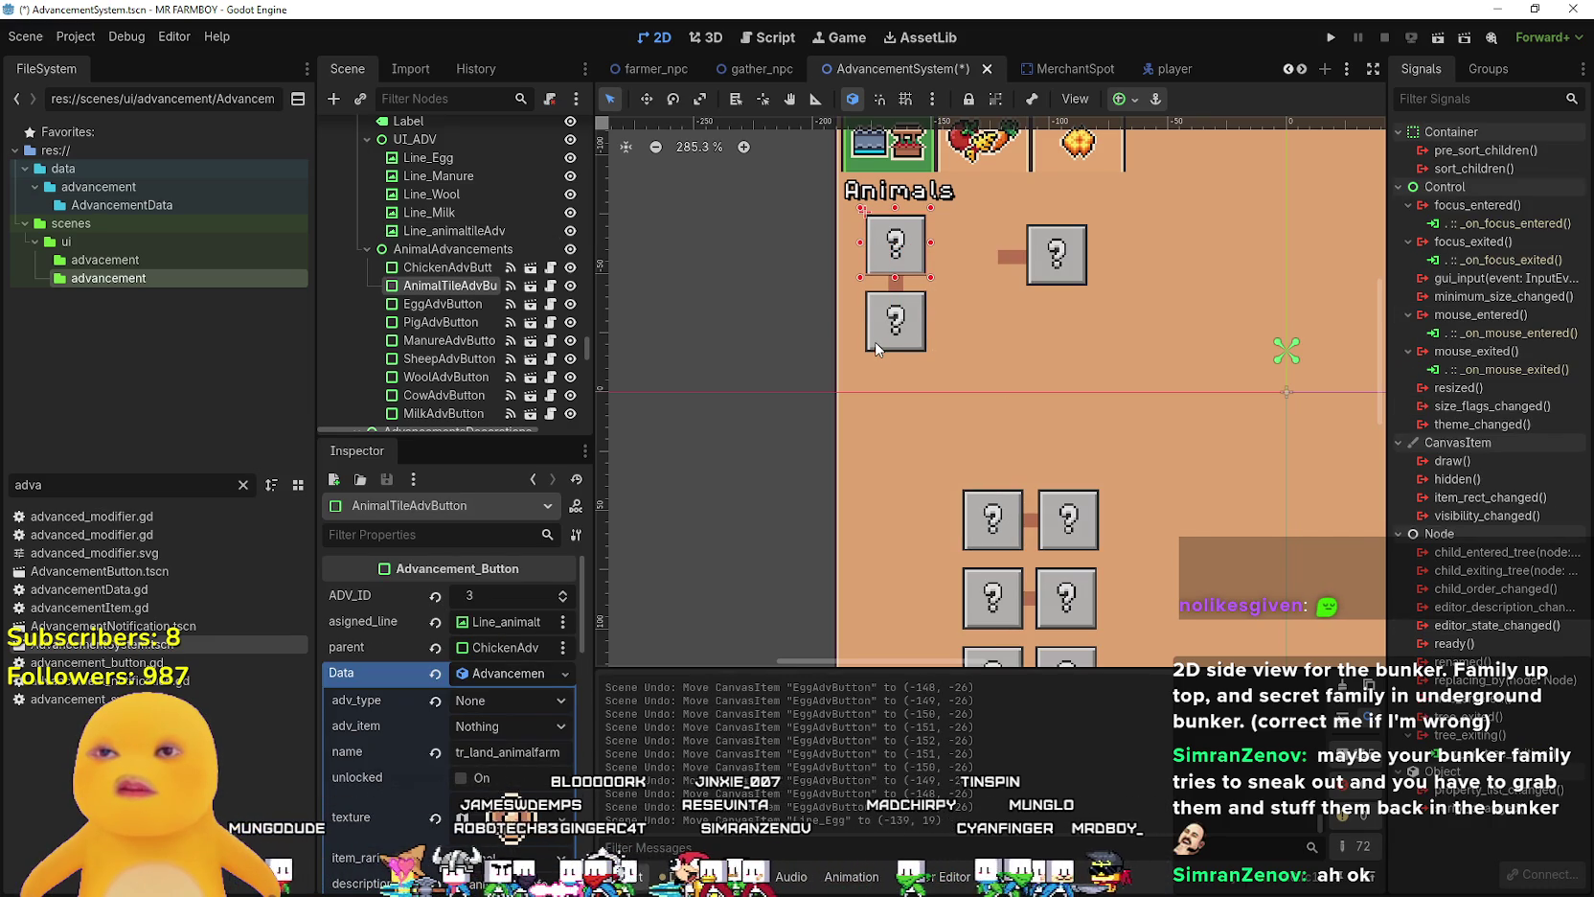
key(ctrl+z)
key(ctrl+z)
key(ctrl+z)
key(ctrl+z)
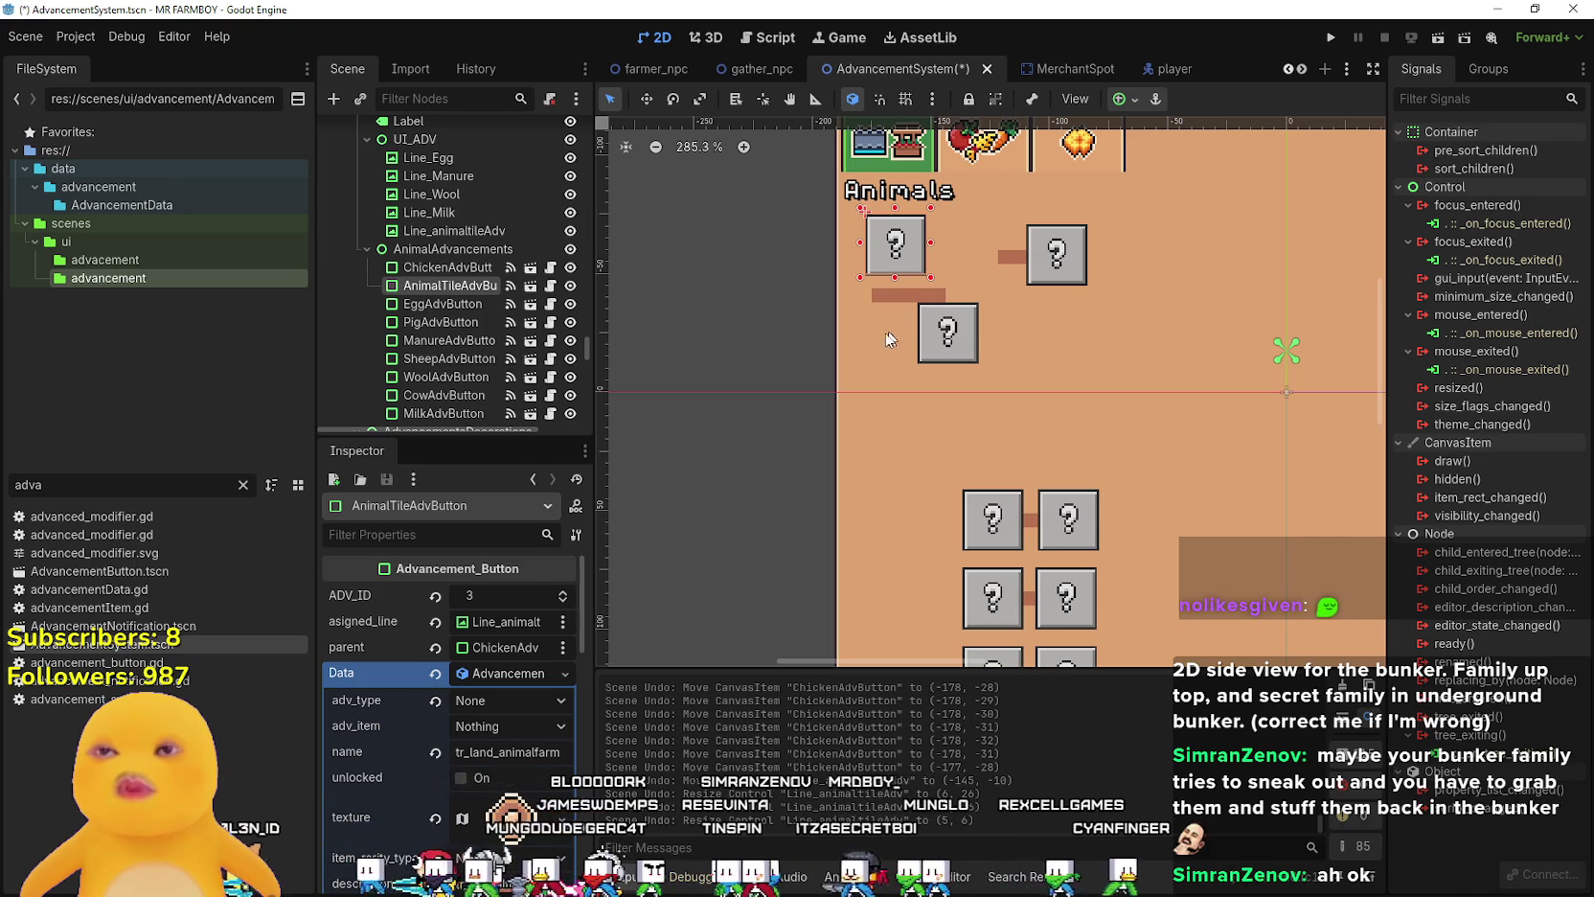
key(ctrl+z)
click(983, 240)
scroll(963, 239, up, 2)
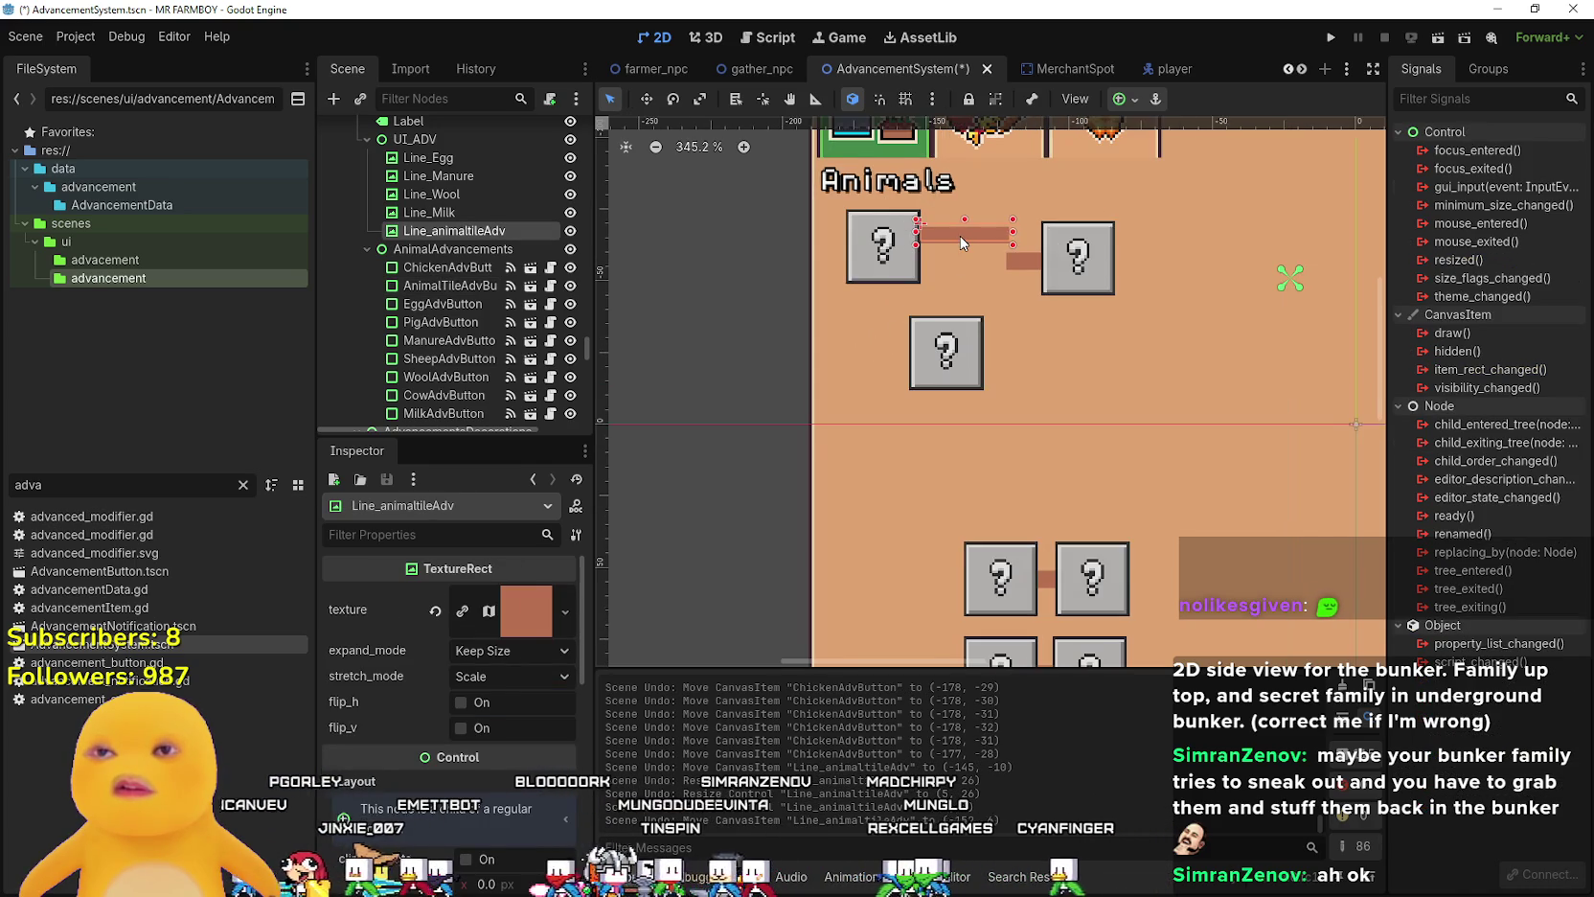
scroll(960, 236, up, 3)
key(ctrl+z)
key(ctrl+z)
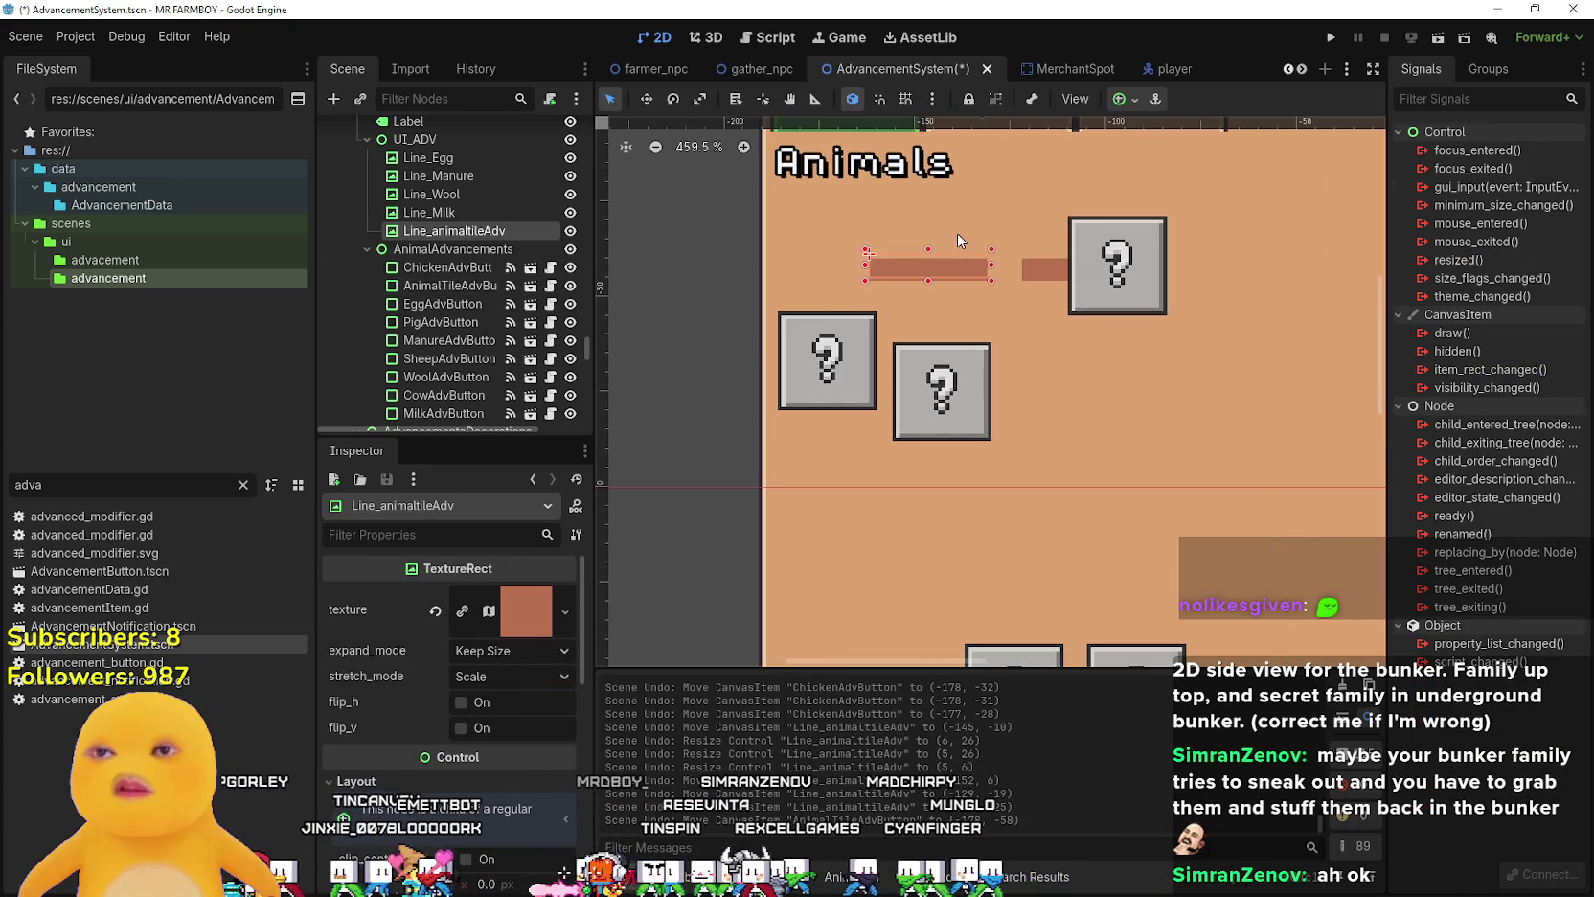
key(ctrl+z)
key(ctrl+z)
scroll(958, 235, up, 3)
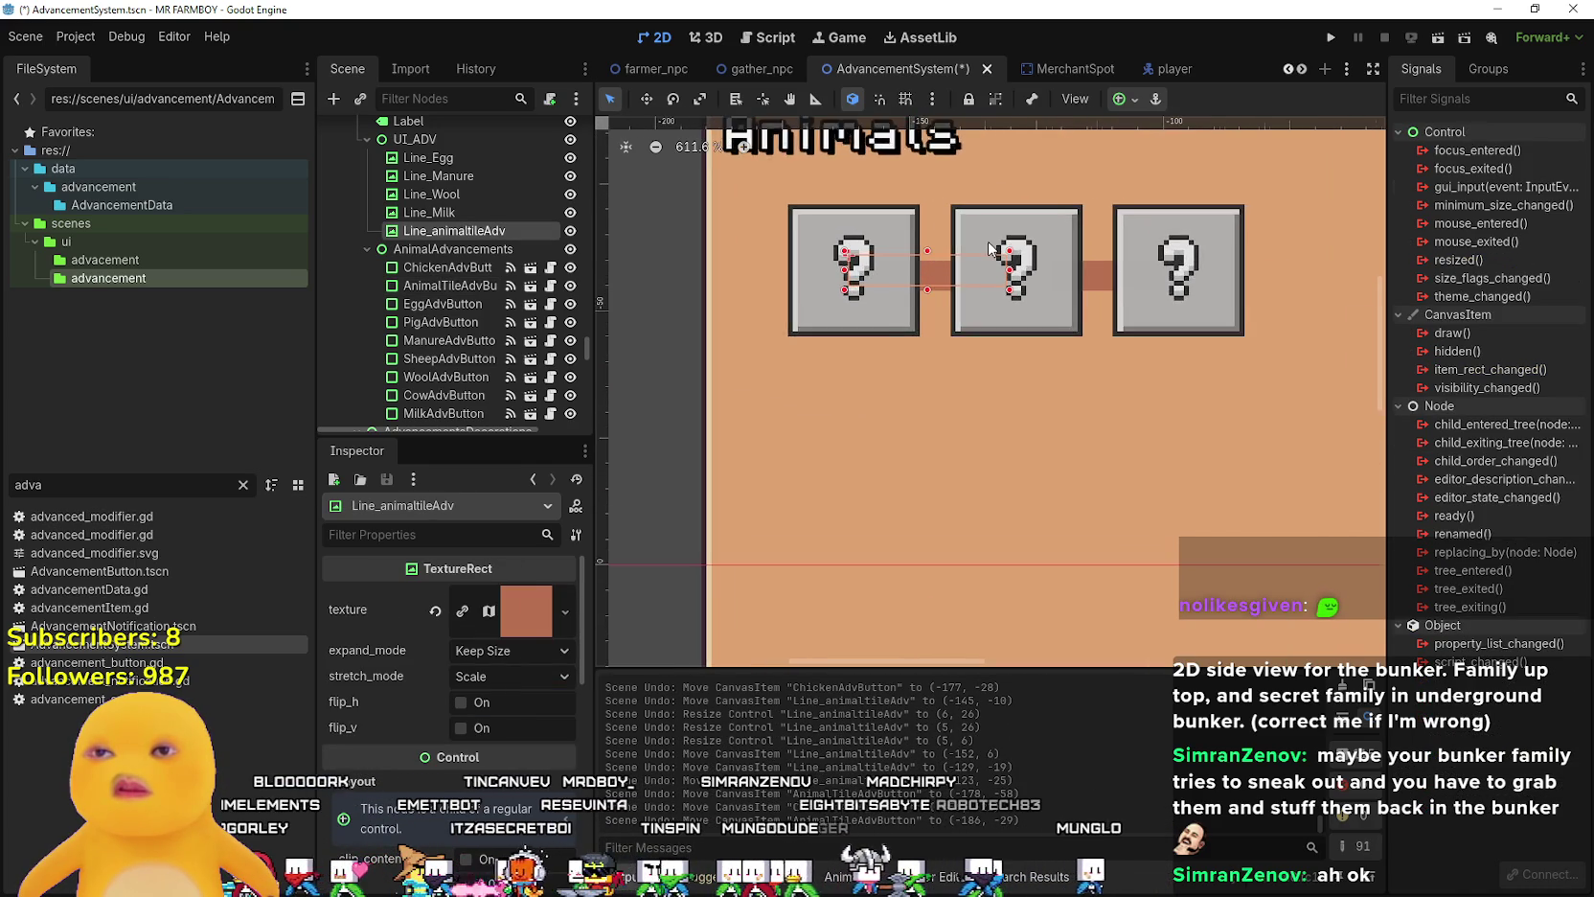
scroll(988, 248, up, 1)
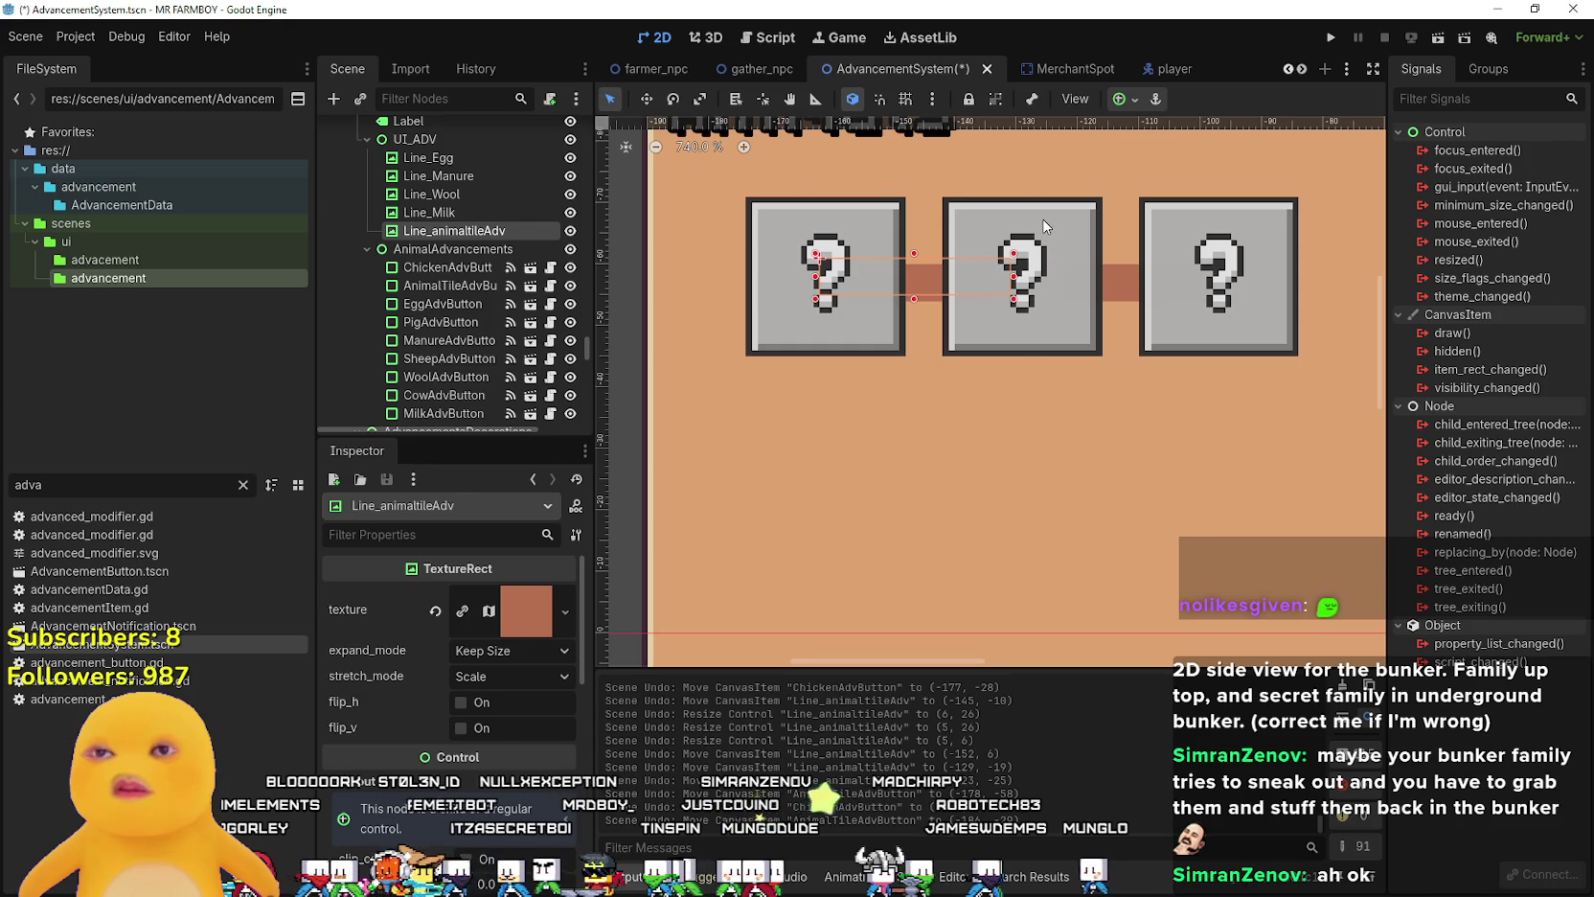
key(ctrl+z)
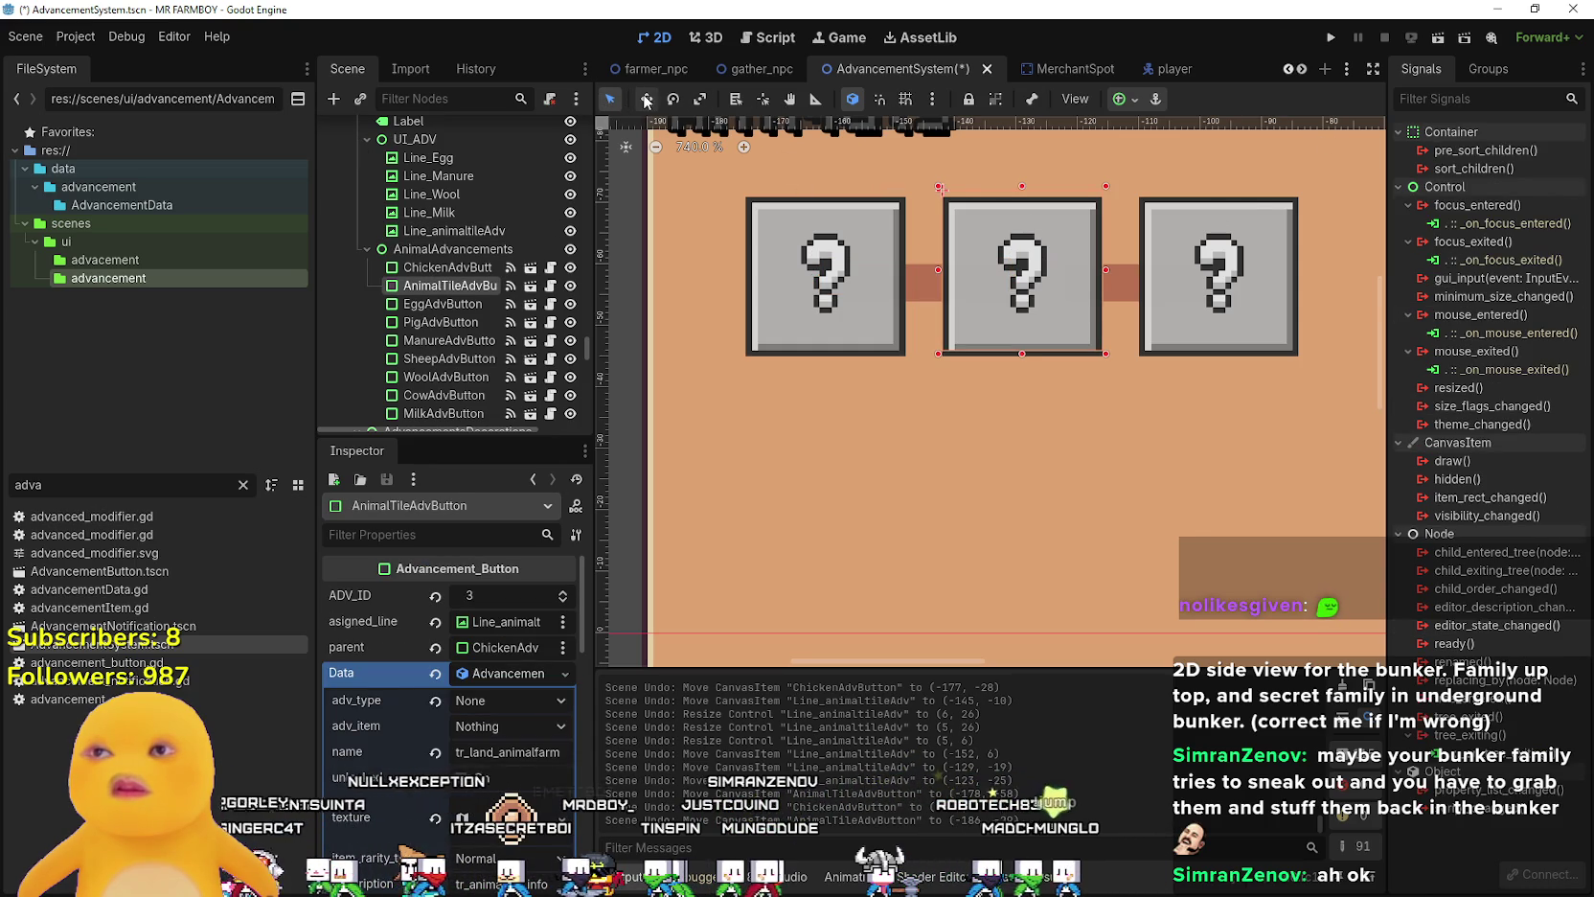
- Put AnimalTileAdvButton first and ChickenAdvButton in the middle of the row, reordering the Scene tree
click(647, 100)
drag(1007, 321, 809, 321)
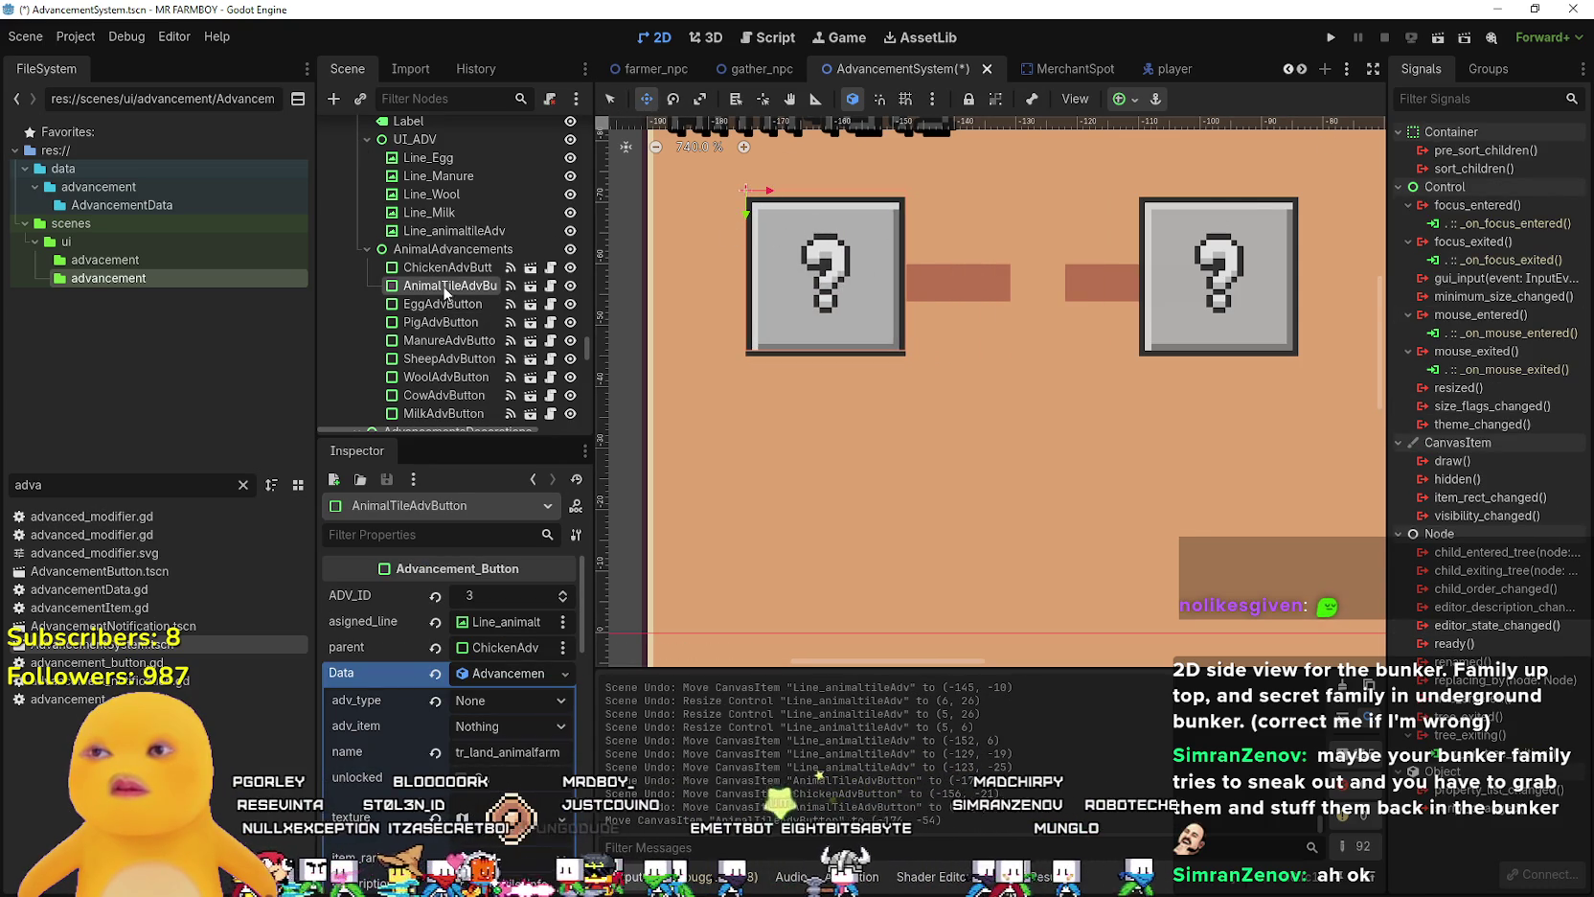
drag(444, 271, 450, 270)
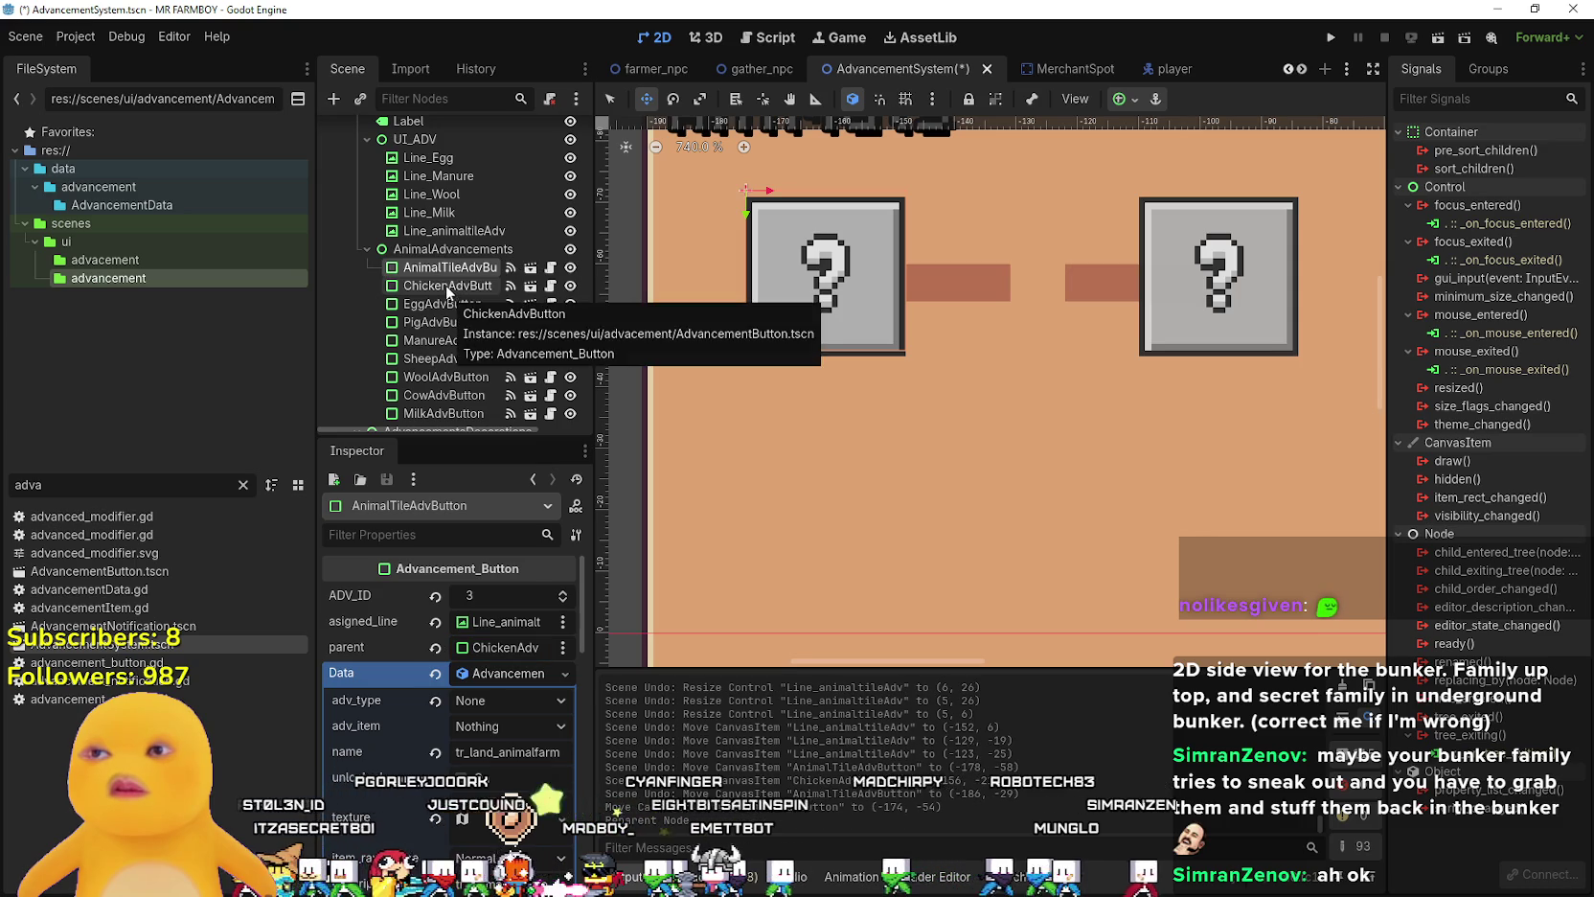
click(447, 286)
drag(822, 244, 1013, 243)
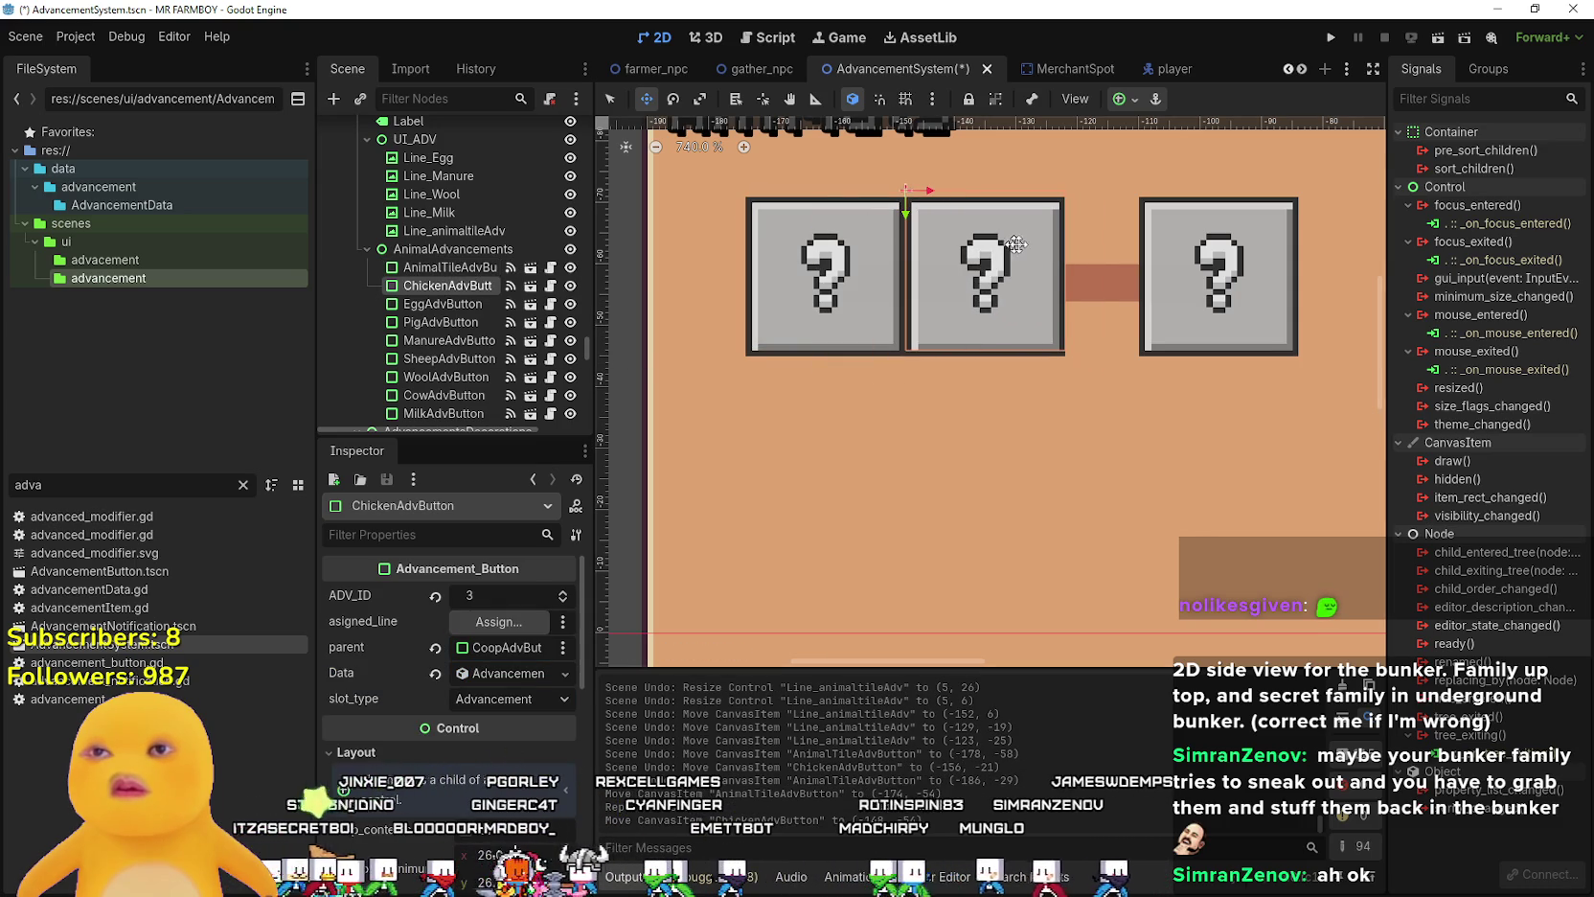
key(Right)
key(Right)
key(Right)
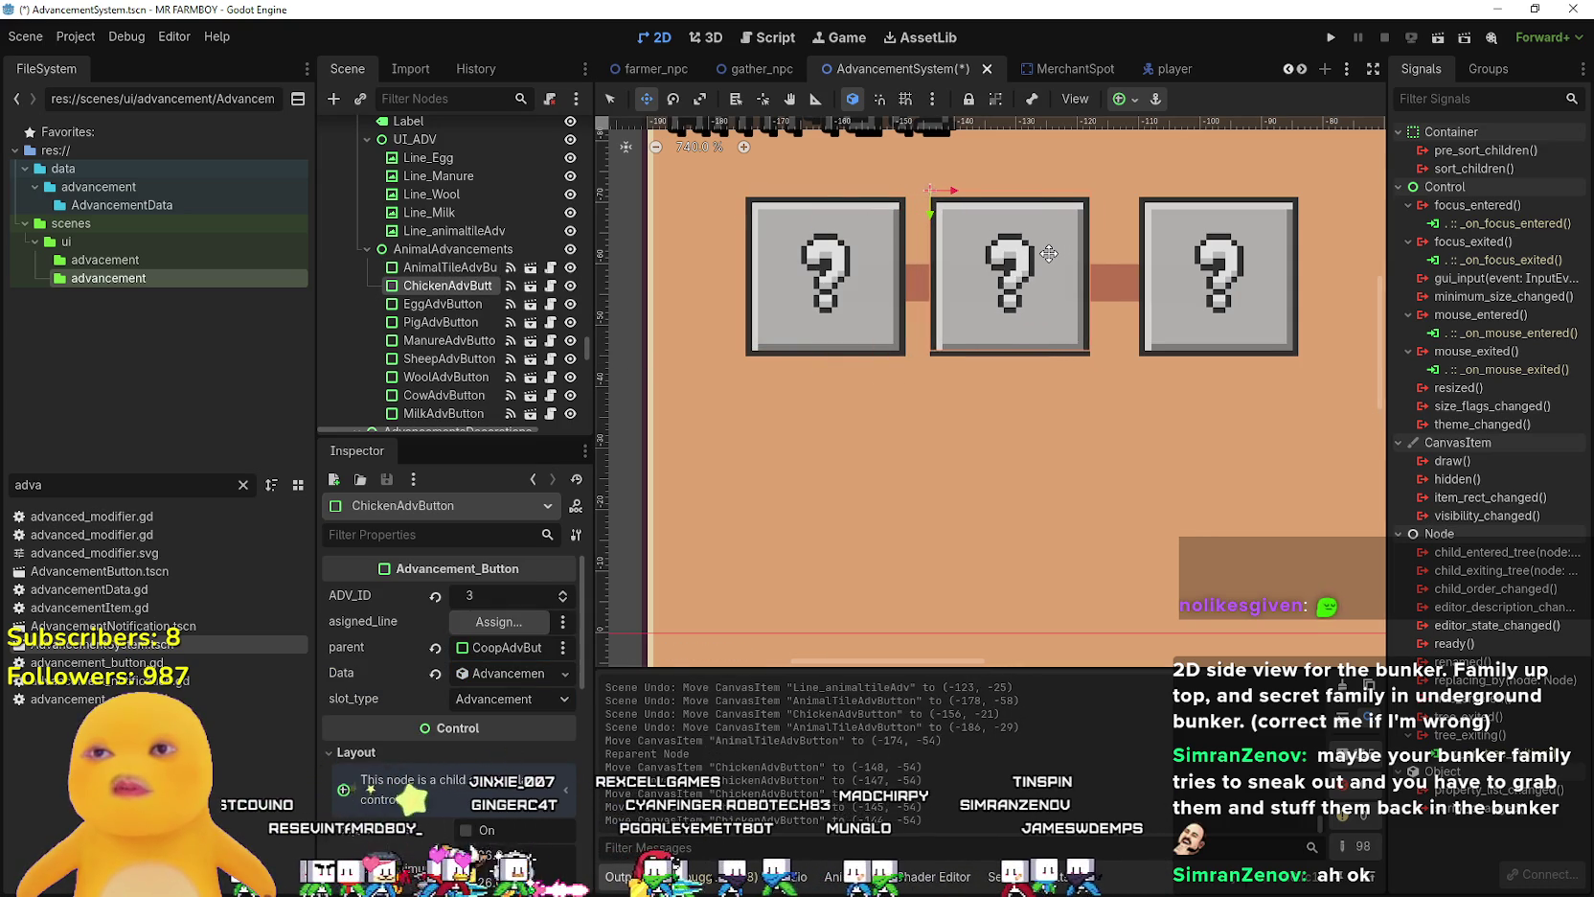
scroll(1050, 252, down, 5)
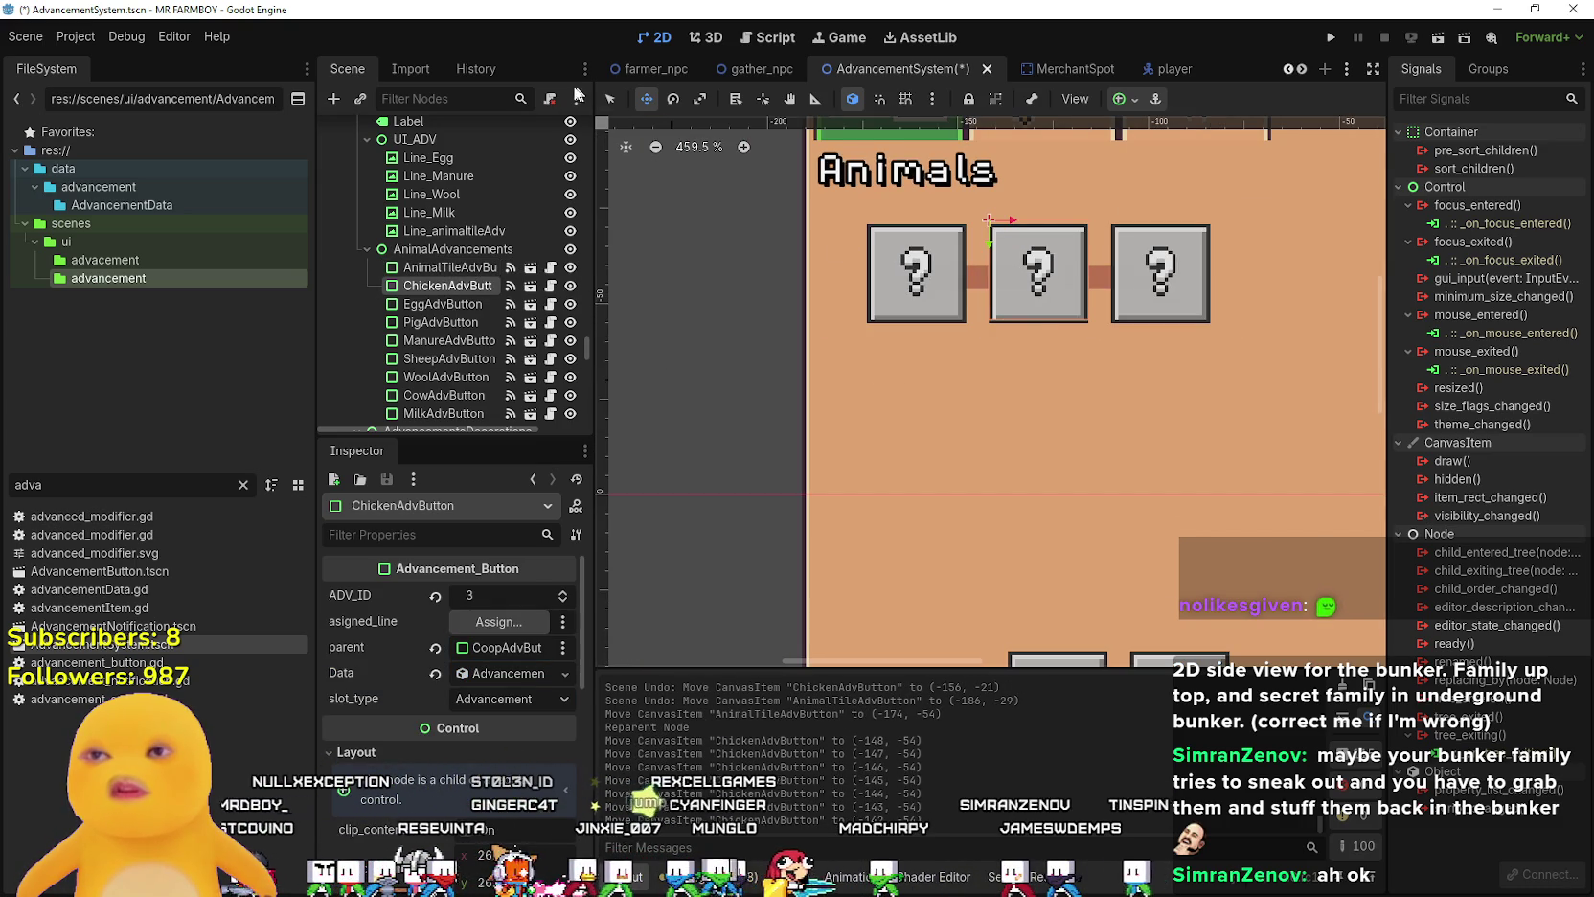
click(943, 292)
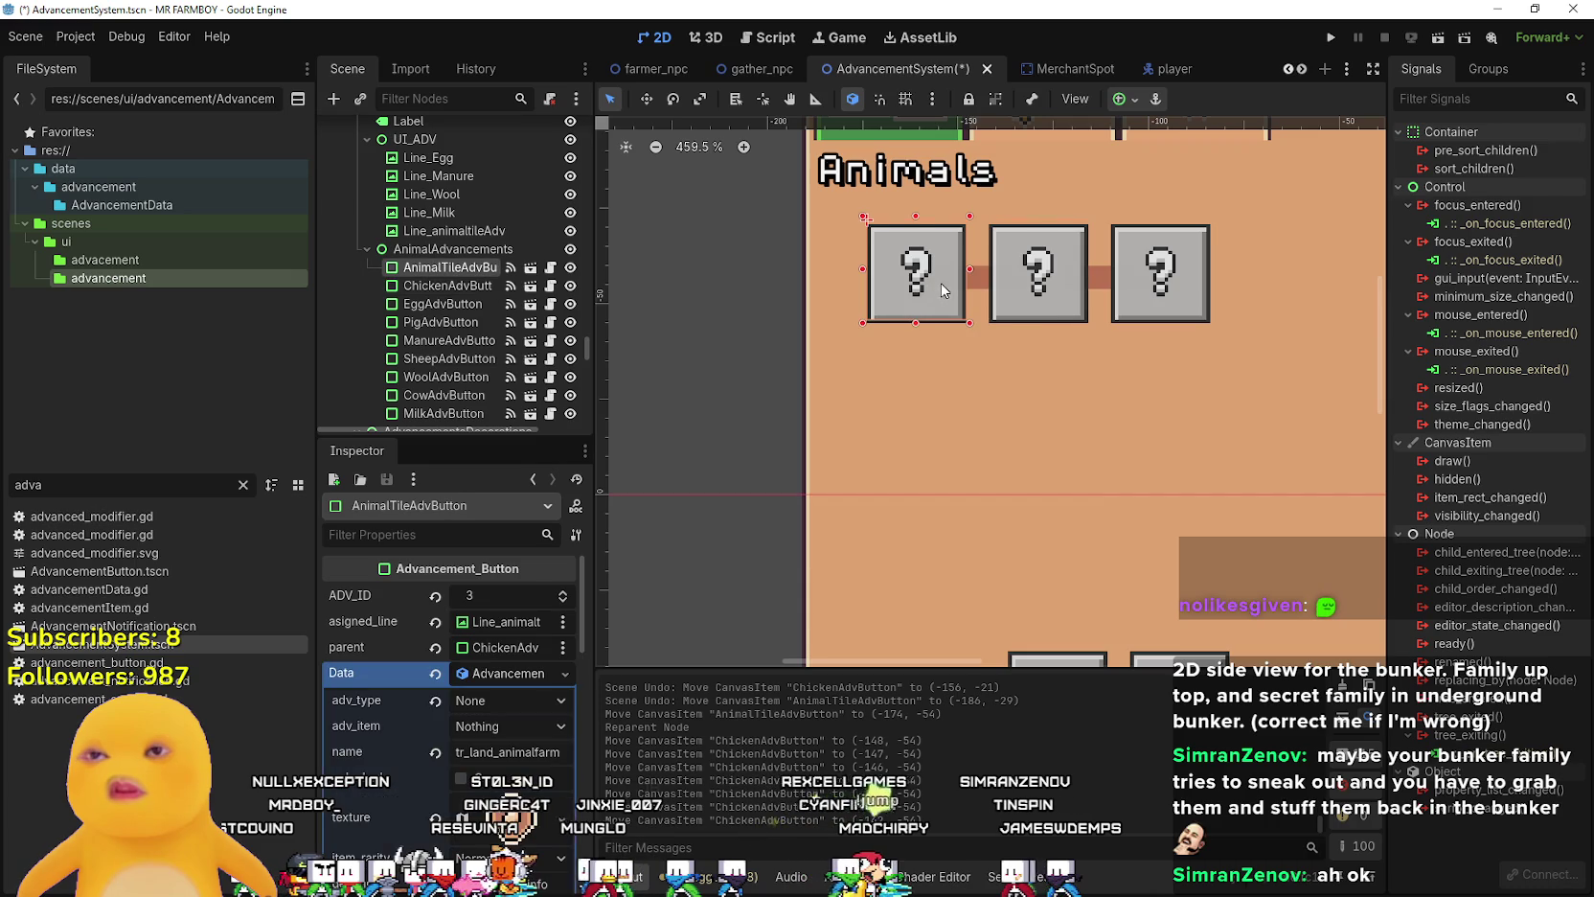
click(1011, 289)
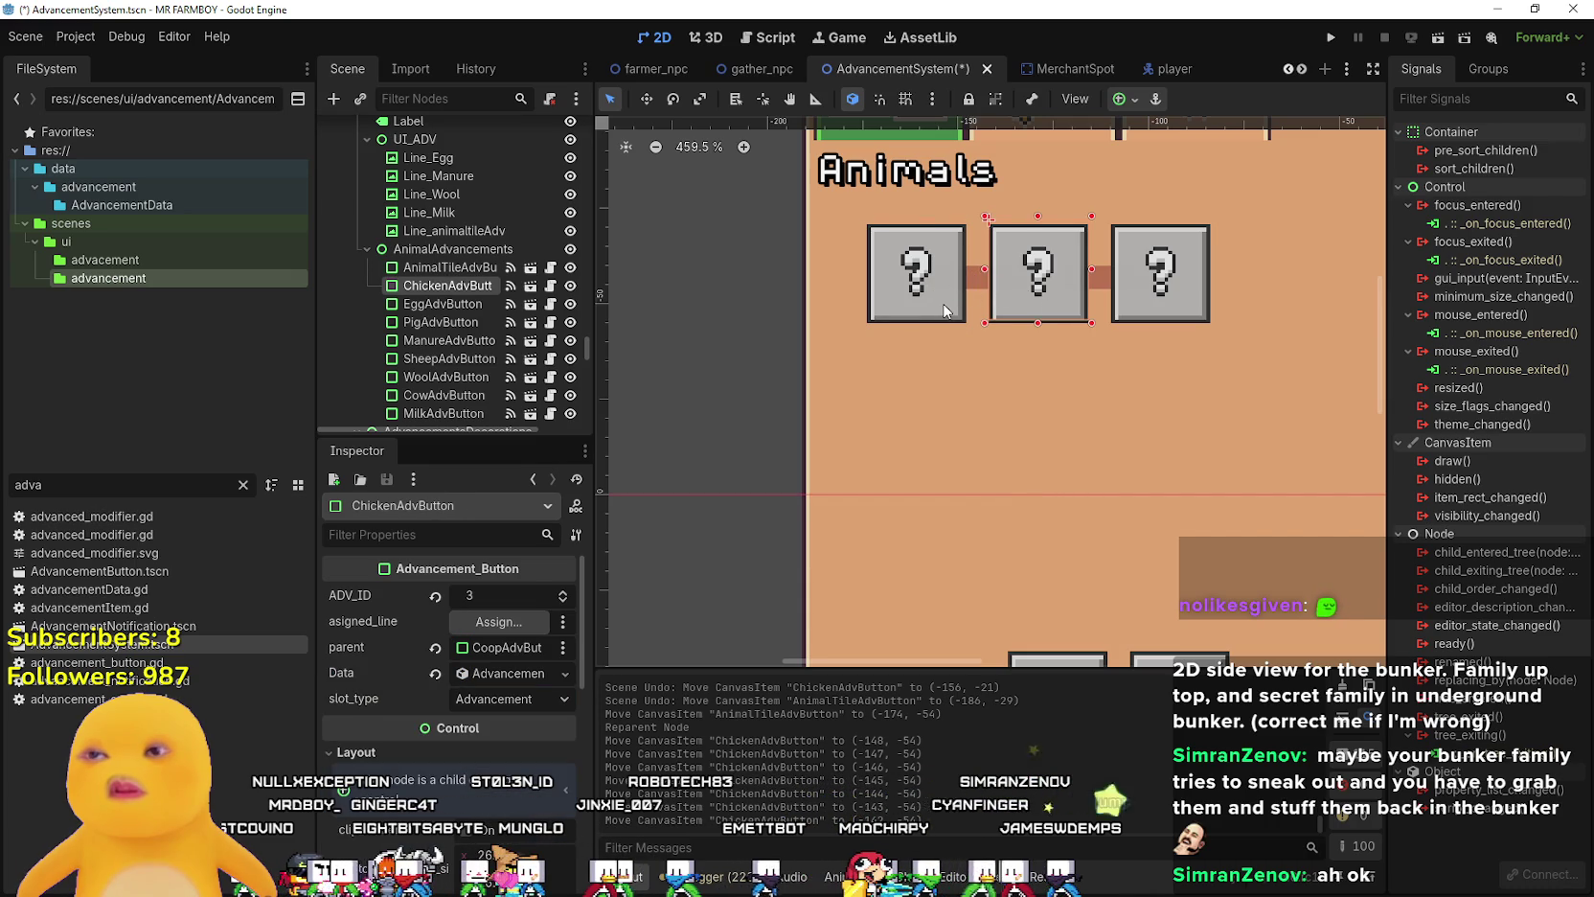
- Save AdvancementSystem.tscn
key(ctrl+s)
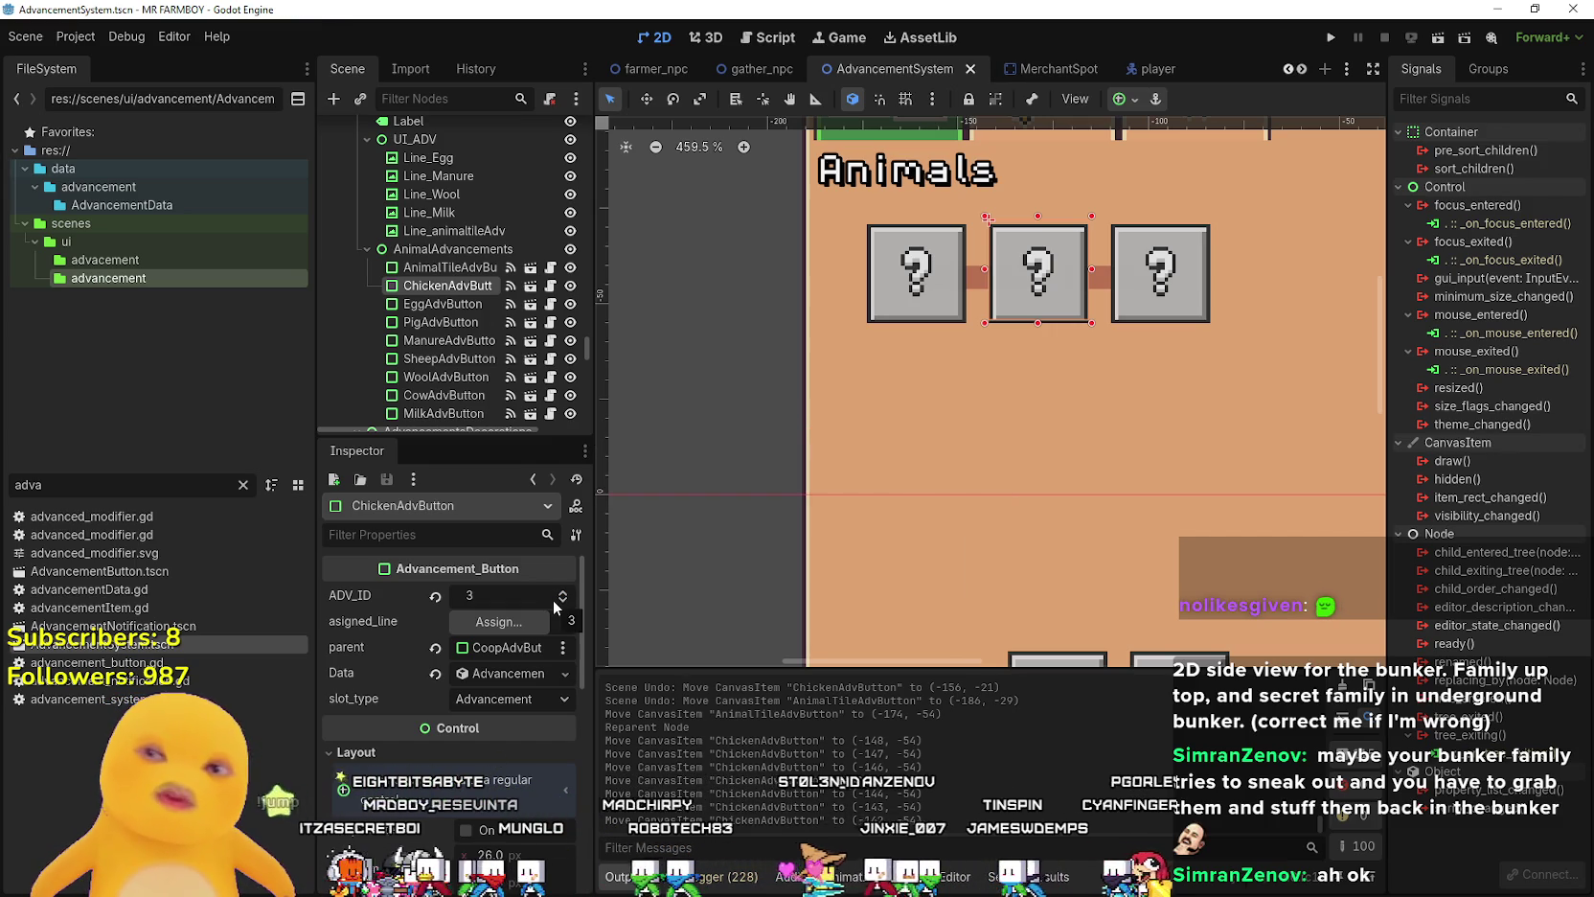
scroll(977, 508, down, 3)
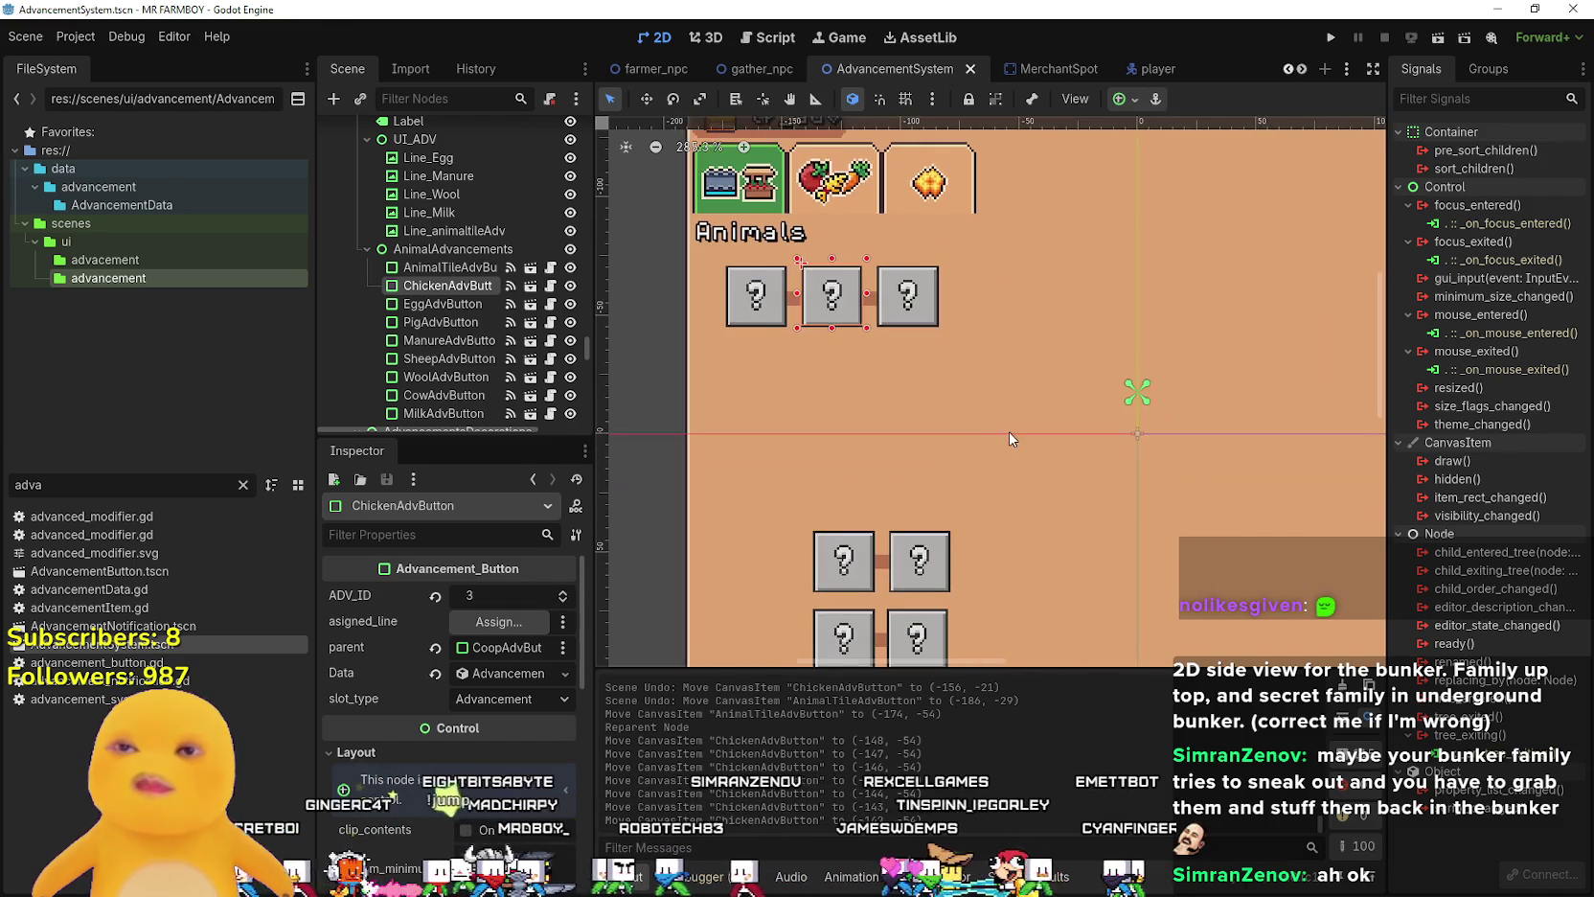
scroll(844, 553, up, 1)
click(910, 273)
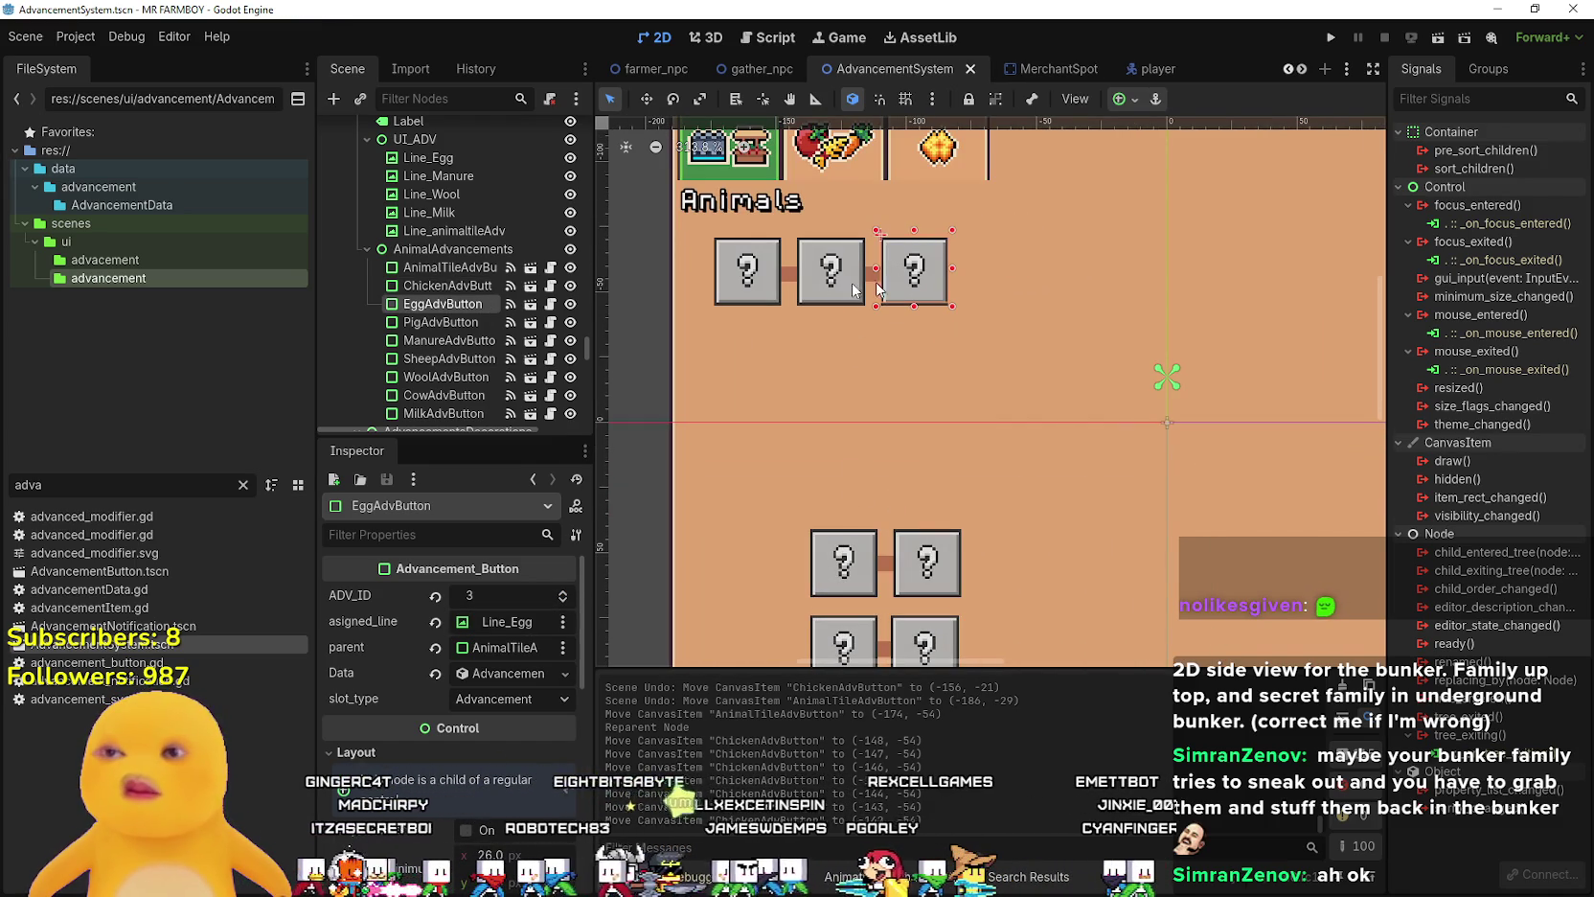
- Expand EggAdvButton's Data, requirements array and element 0 to reveal type Fed, item Wheat, amount 2
click(508, 672)
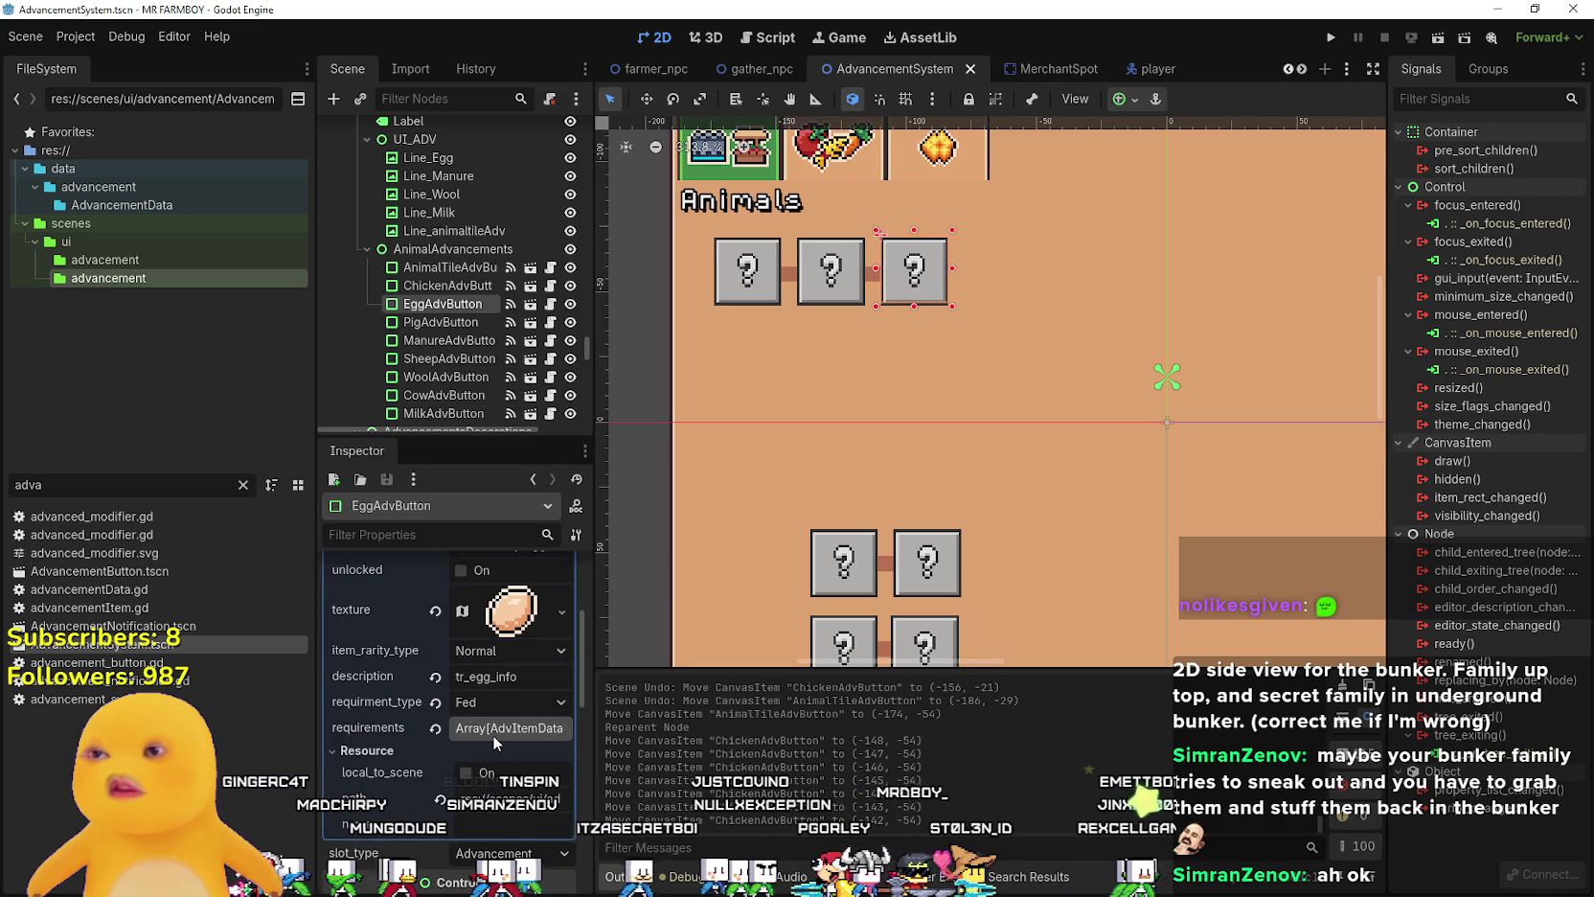
click(493, 734)
click(498, 701)
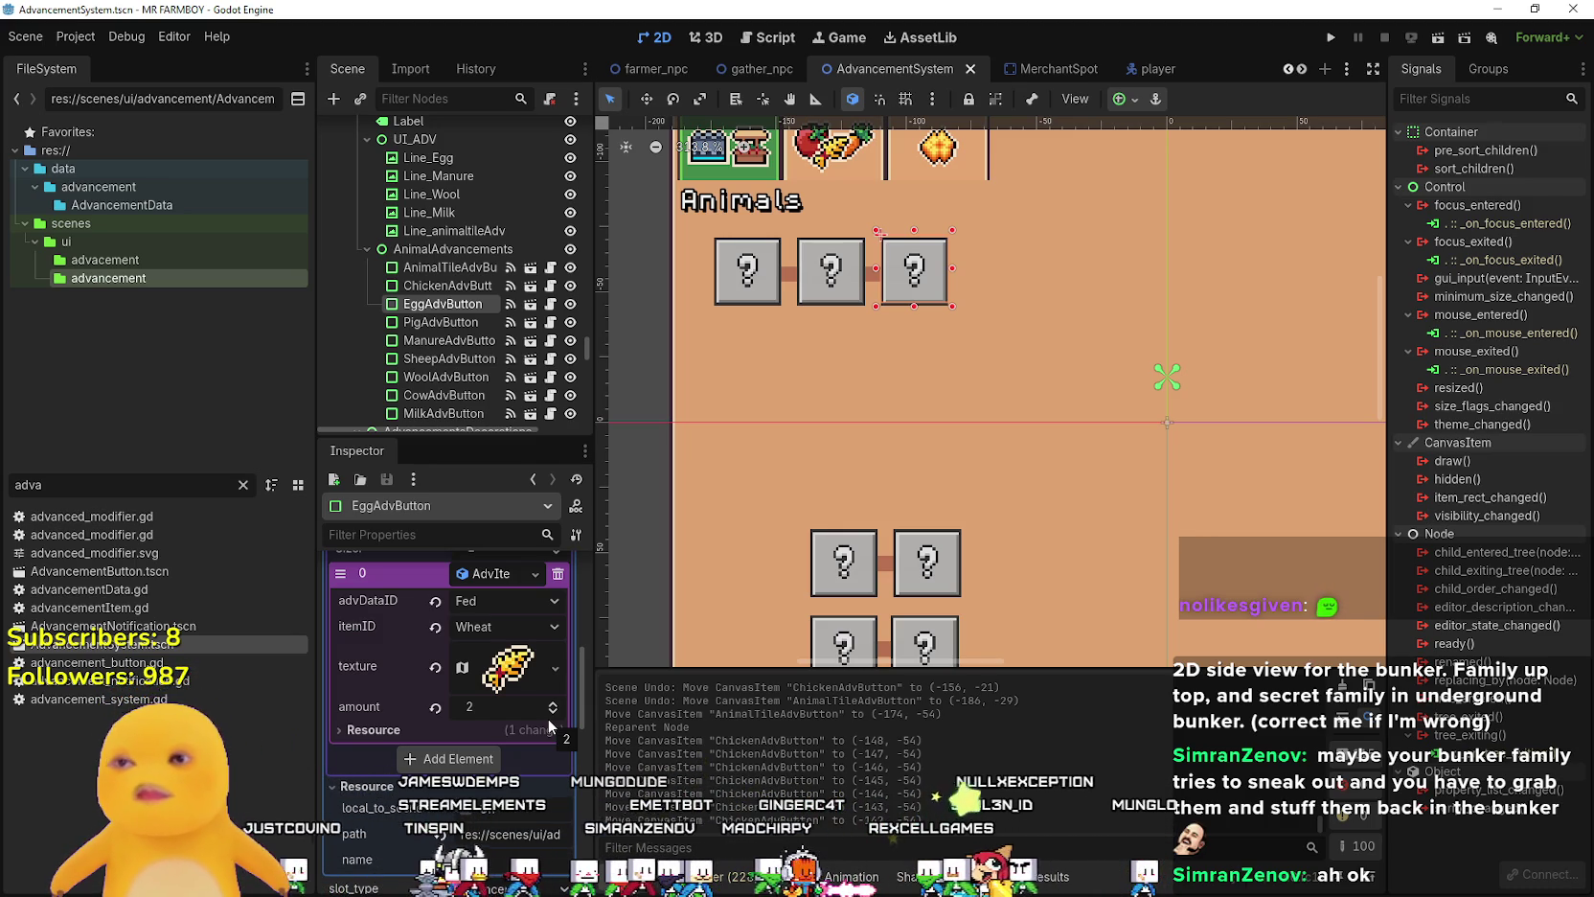
scroll(508, 681, up, 1)
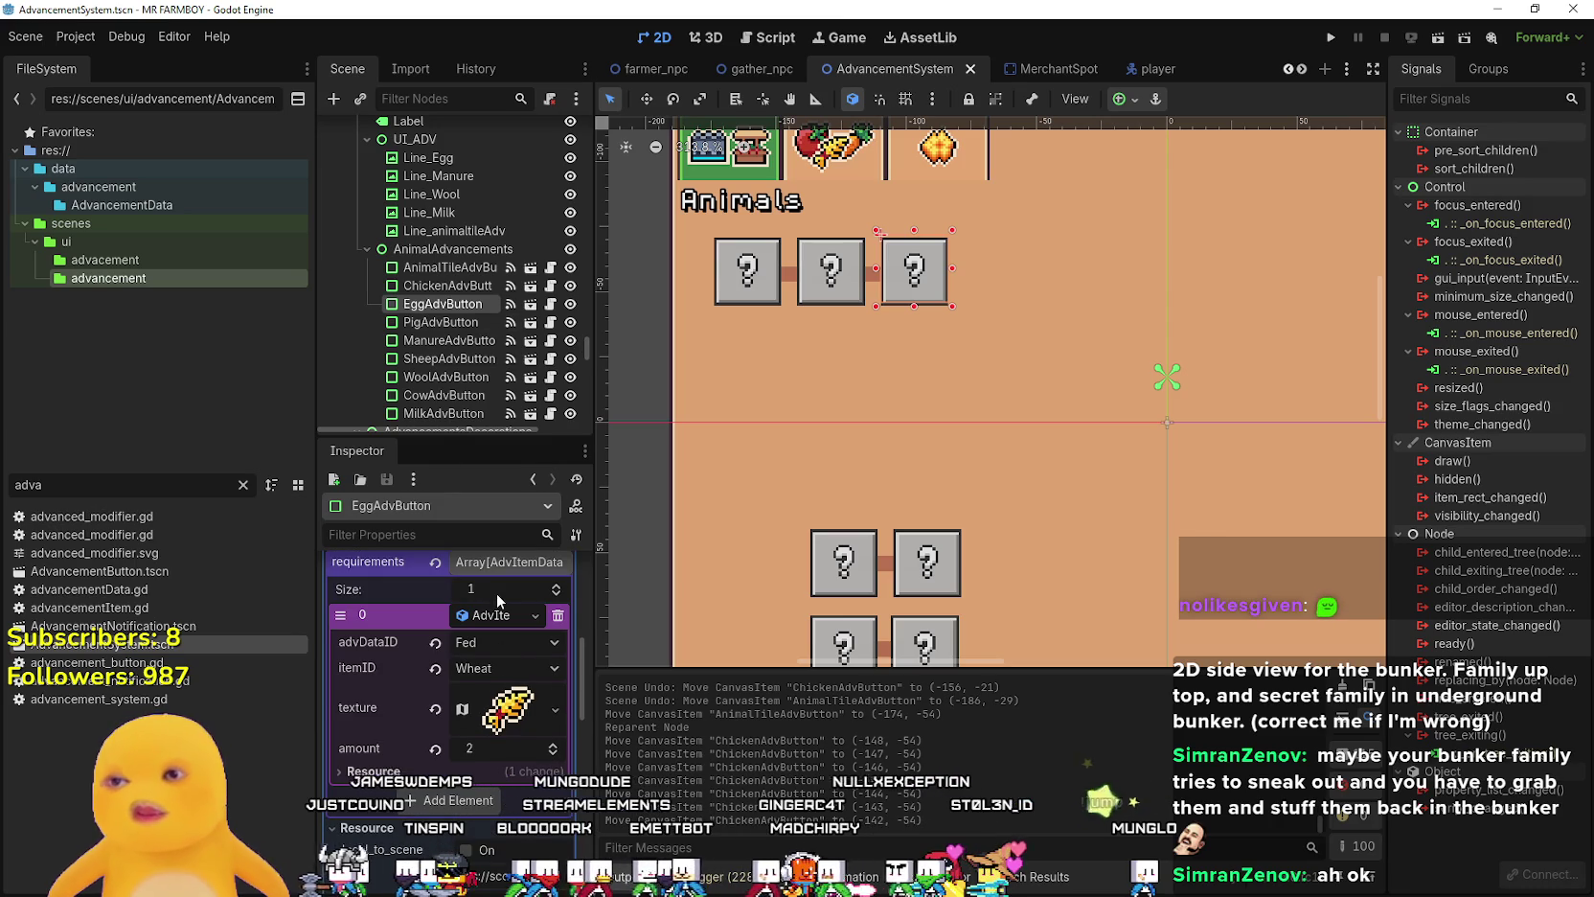
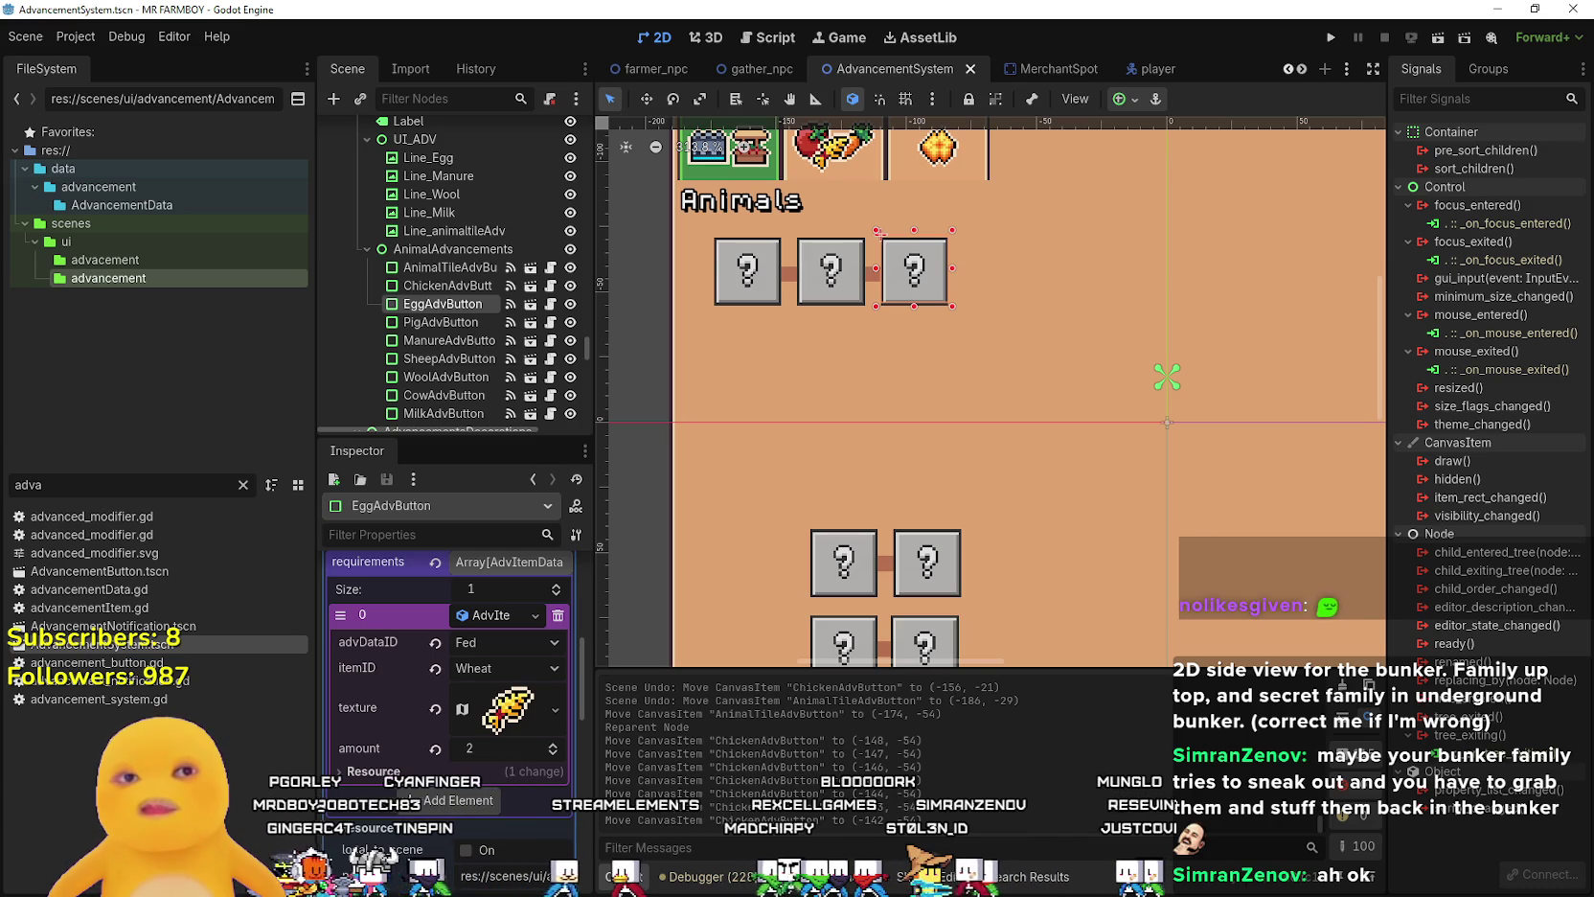
- Change the egg requirement from fed Wheat to gathered Egg: requirement type Gathered, advDataID Gathered, item Egg
scroll(1053, 535, up, 1)
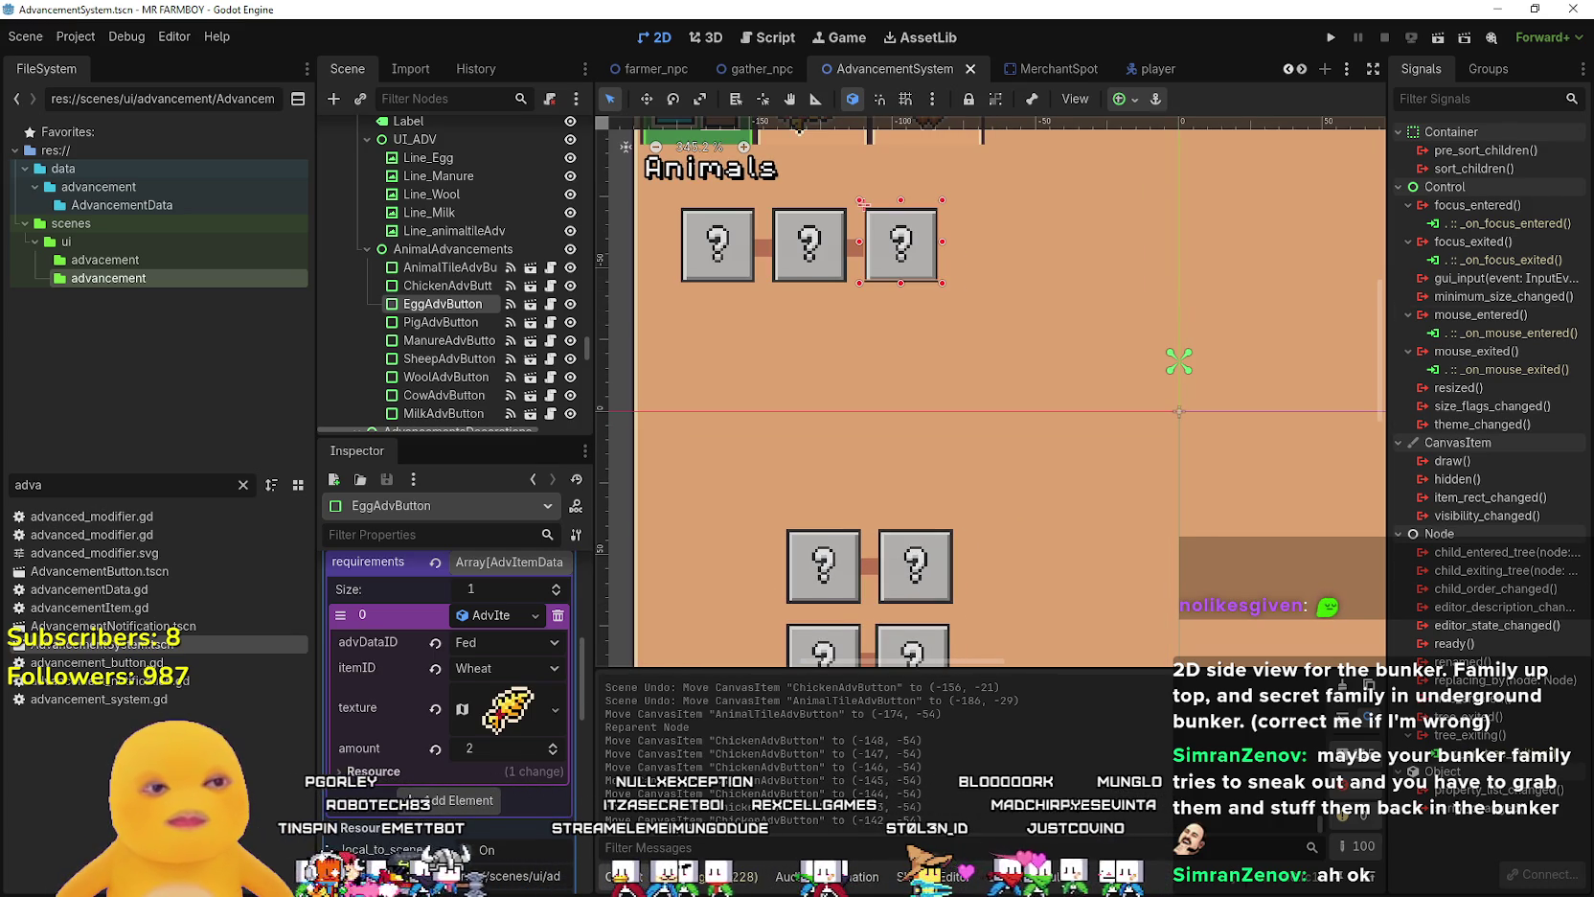
scroll(798, 441, down, 1)
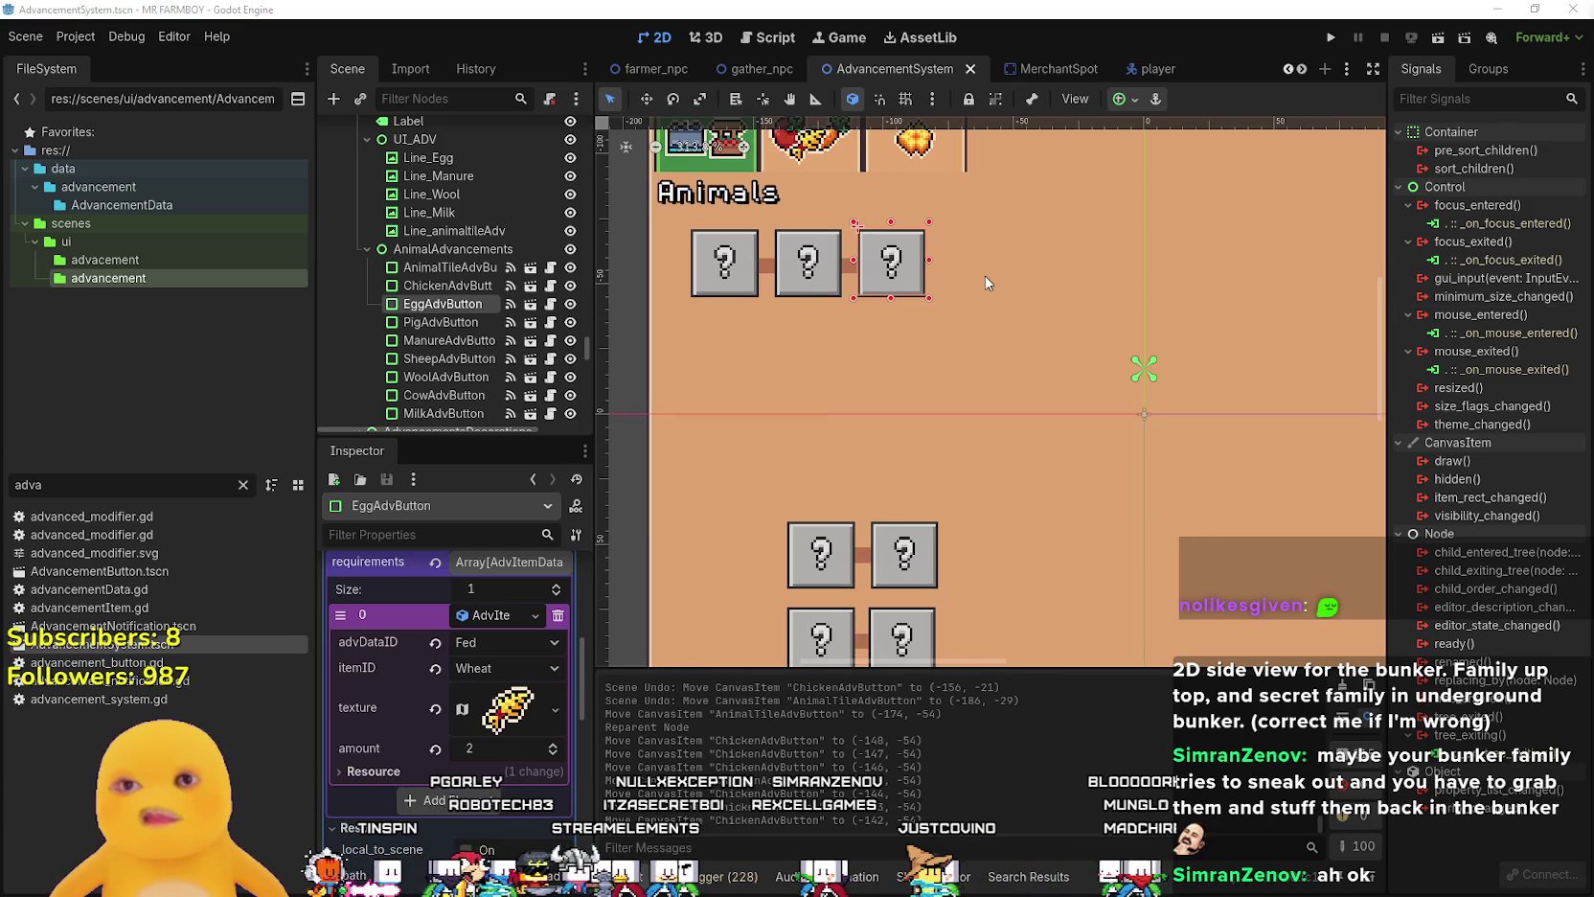
scroll(969, 275, down, 1)
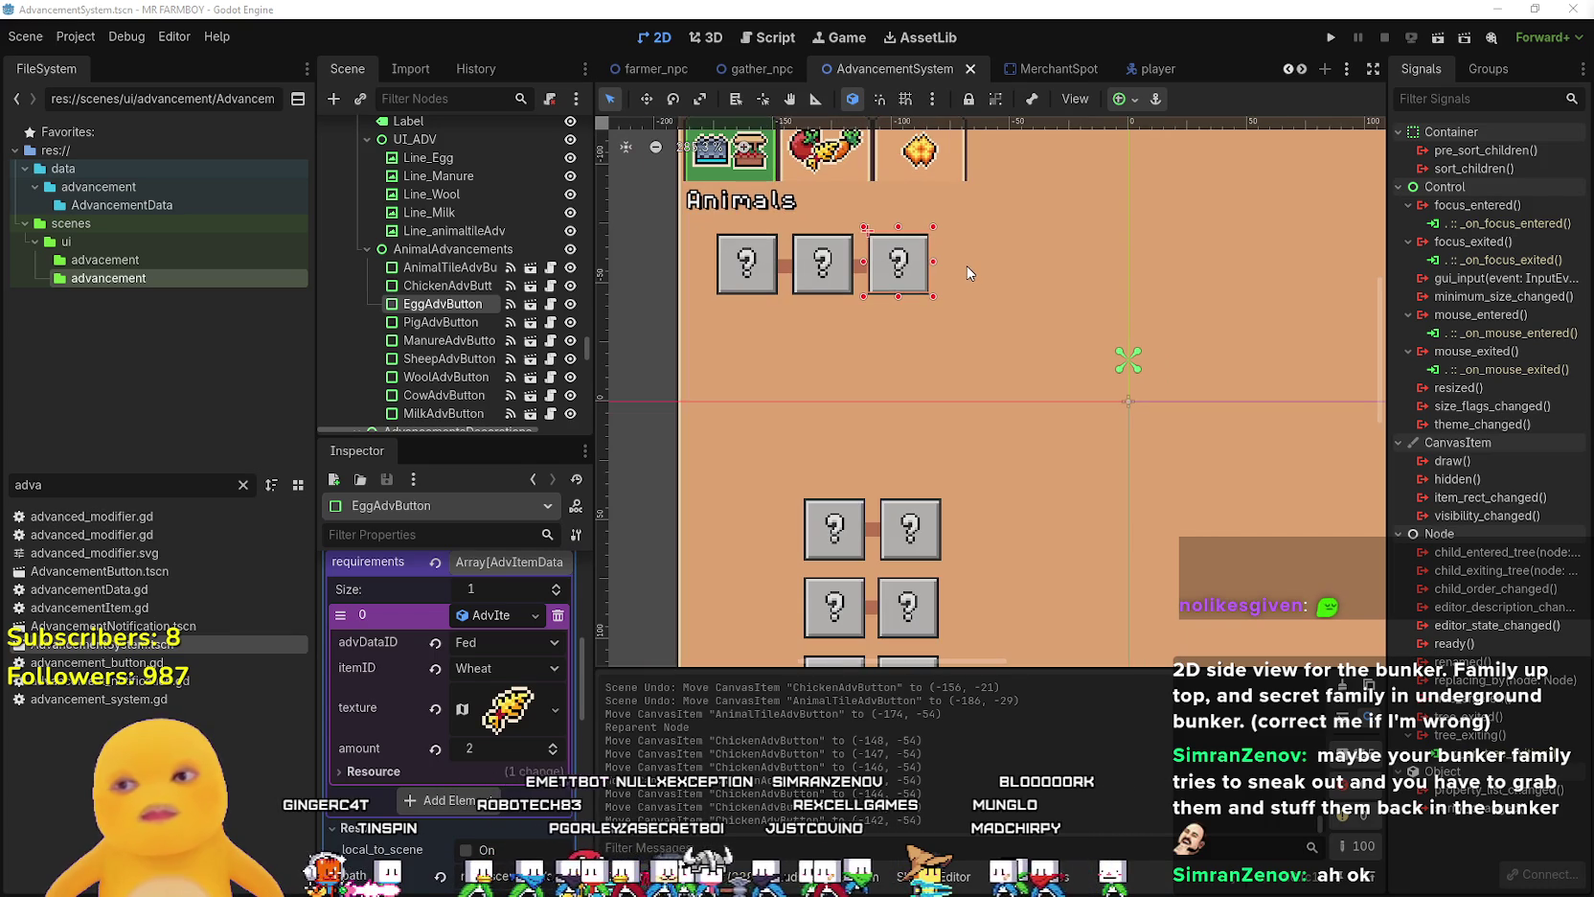
scroll(966, 267, up, 2)
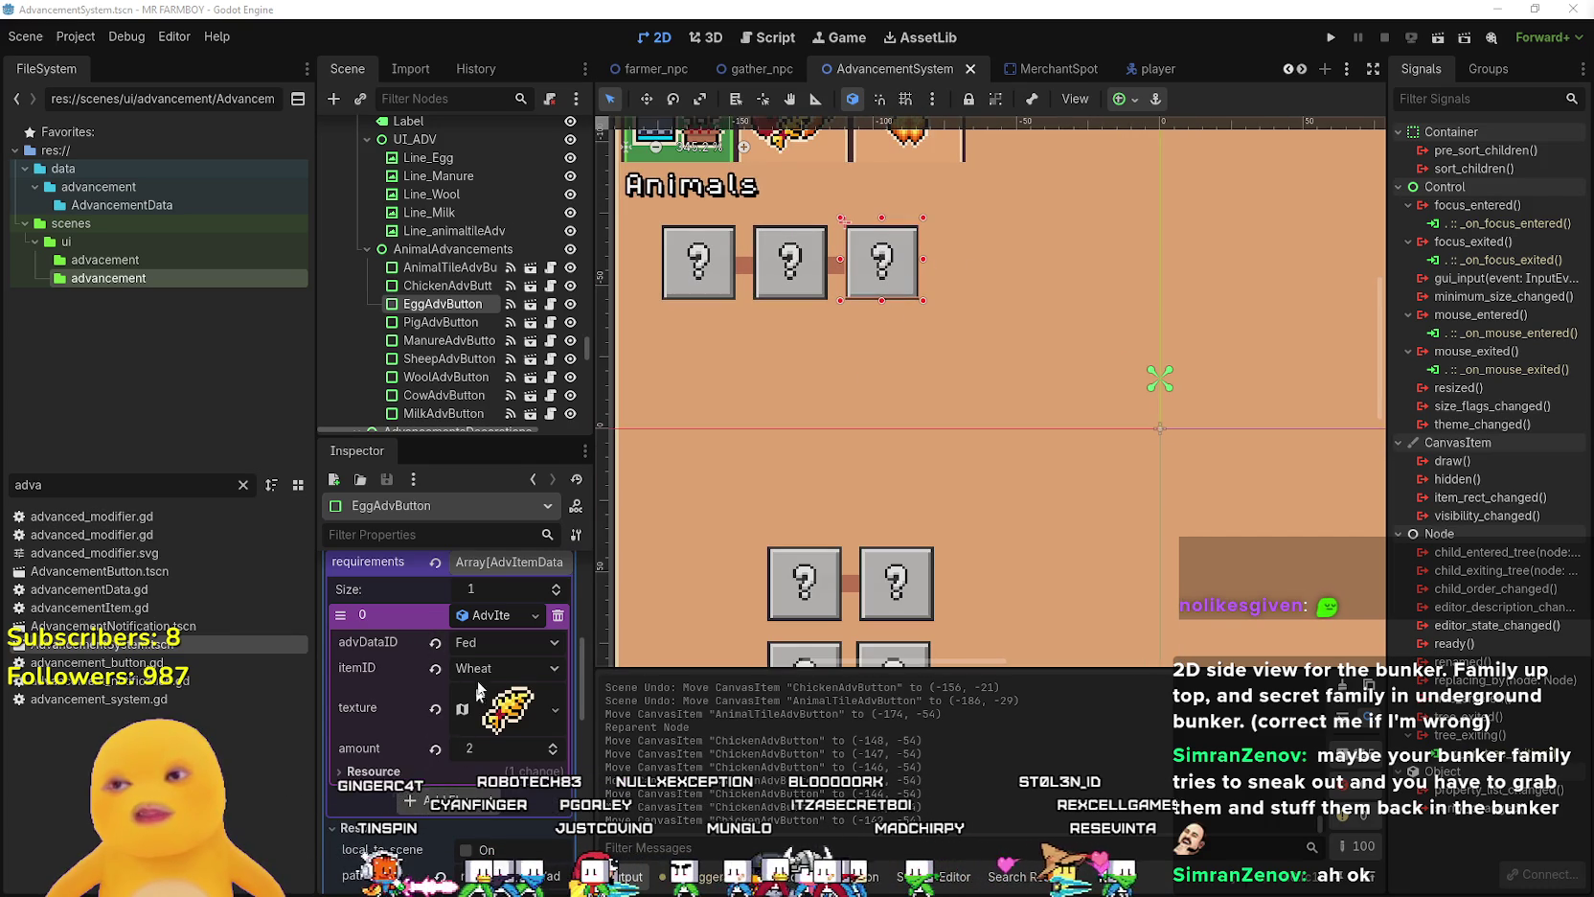
scroll(891, 293, down, 2)
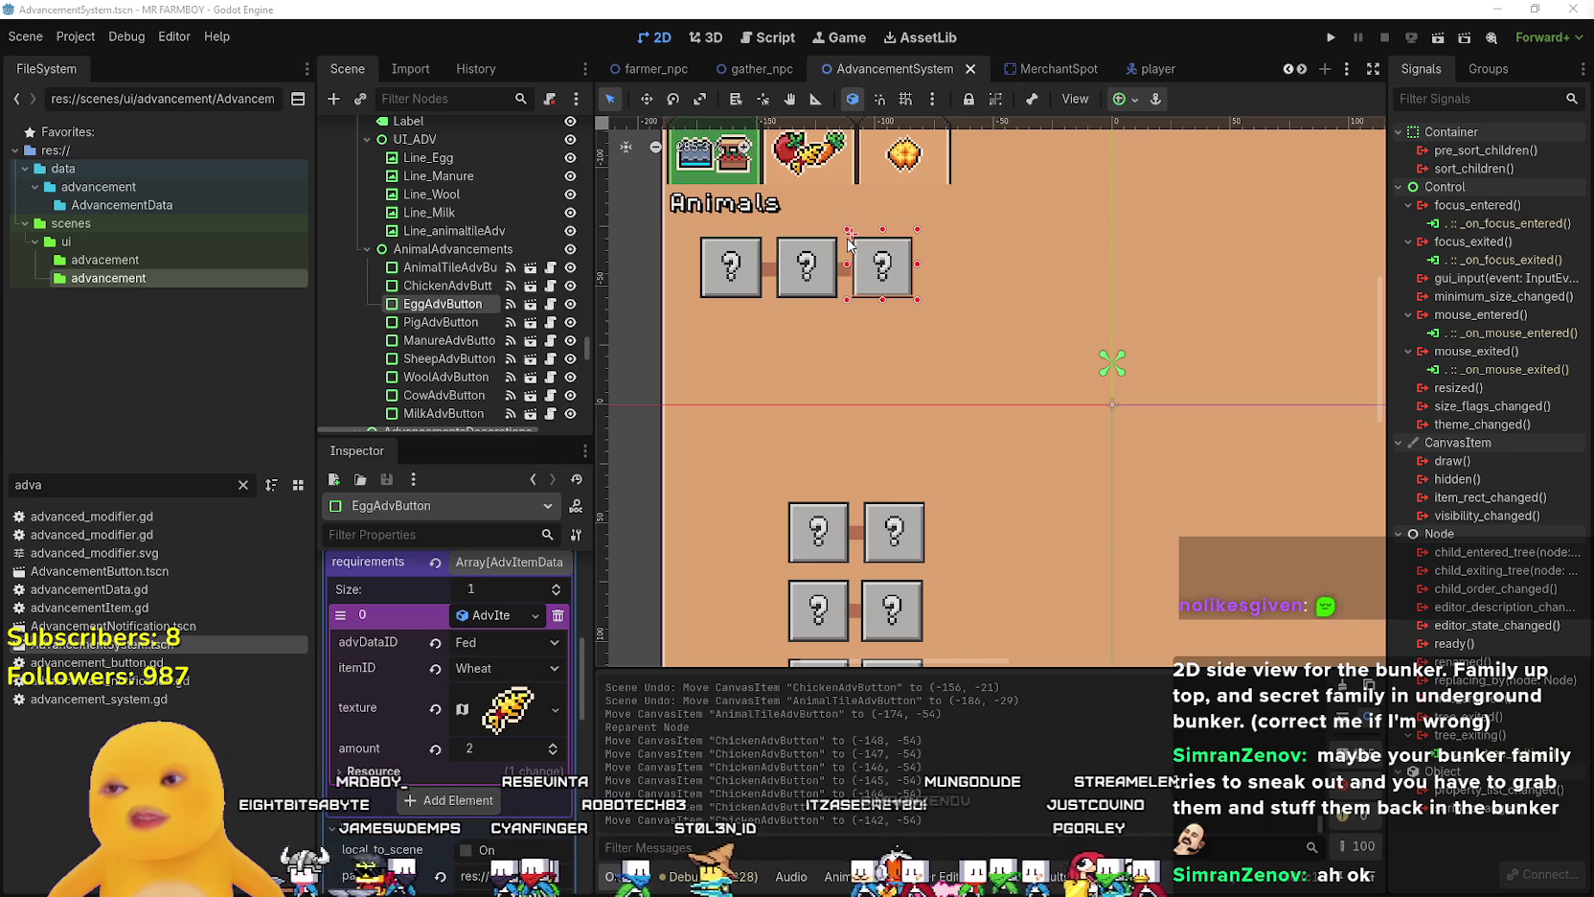
scroll(848, 235, up, 1)
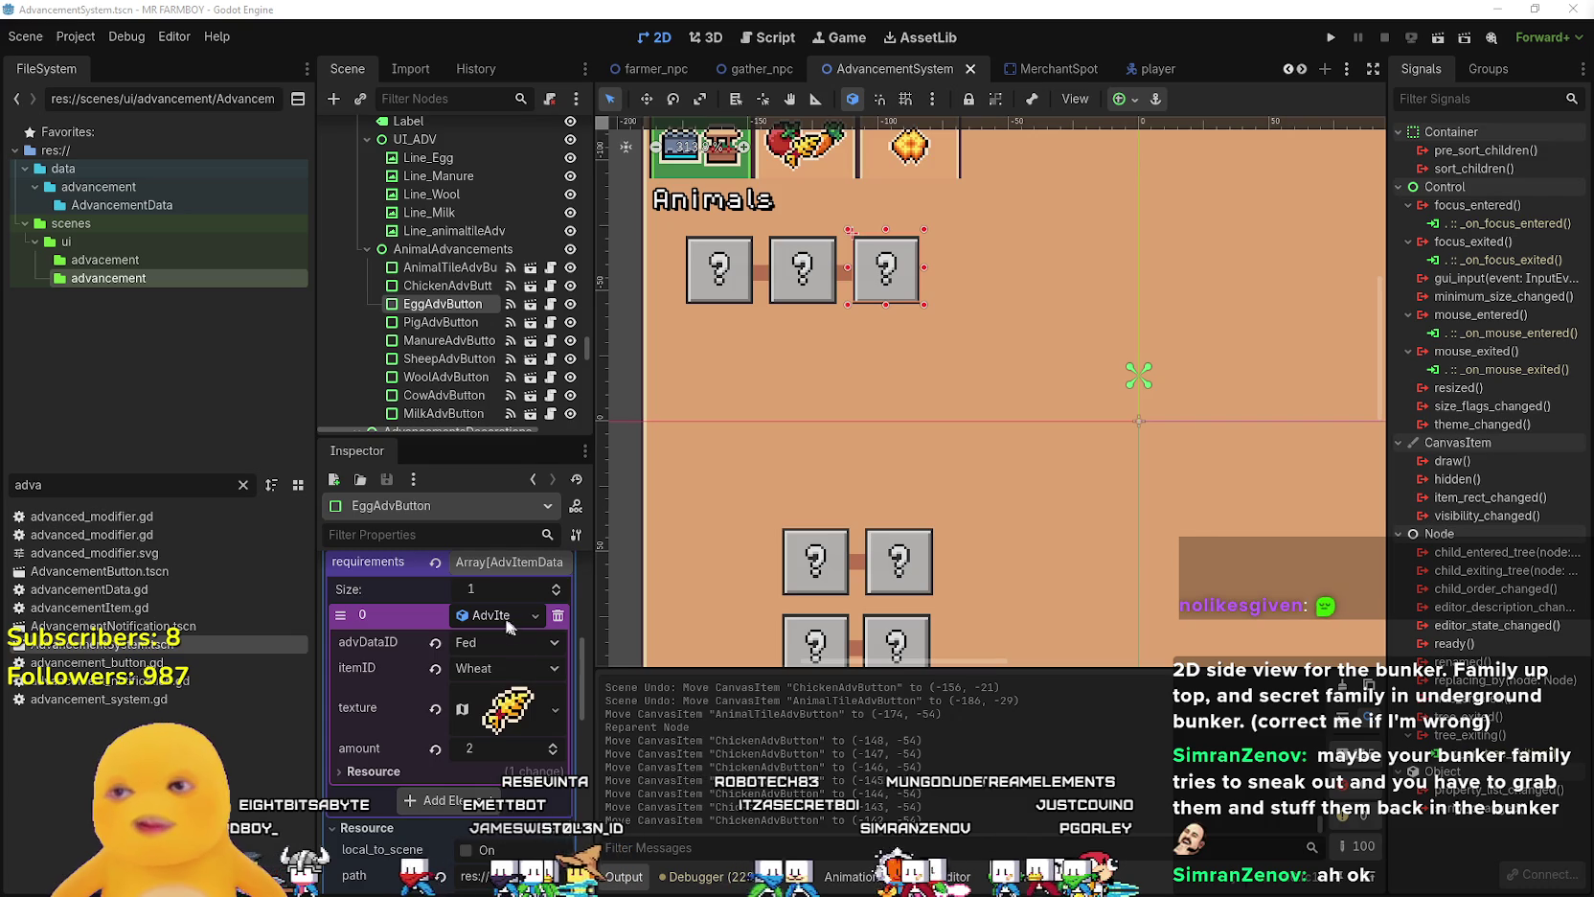
click(469, 647)
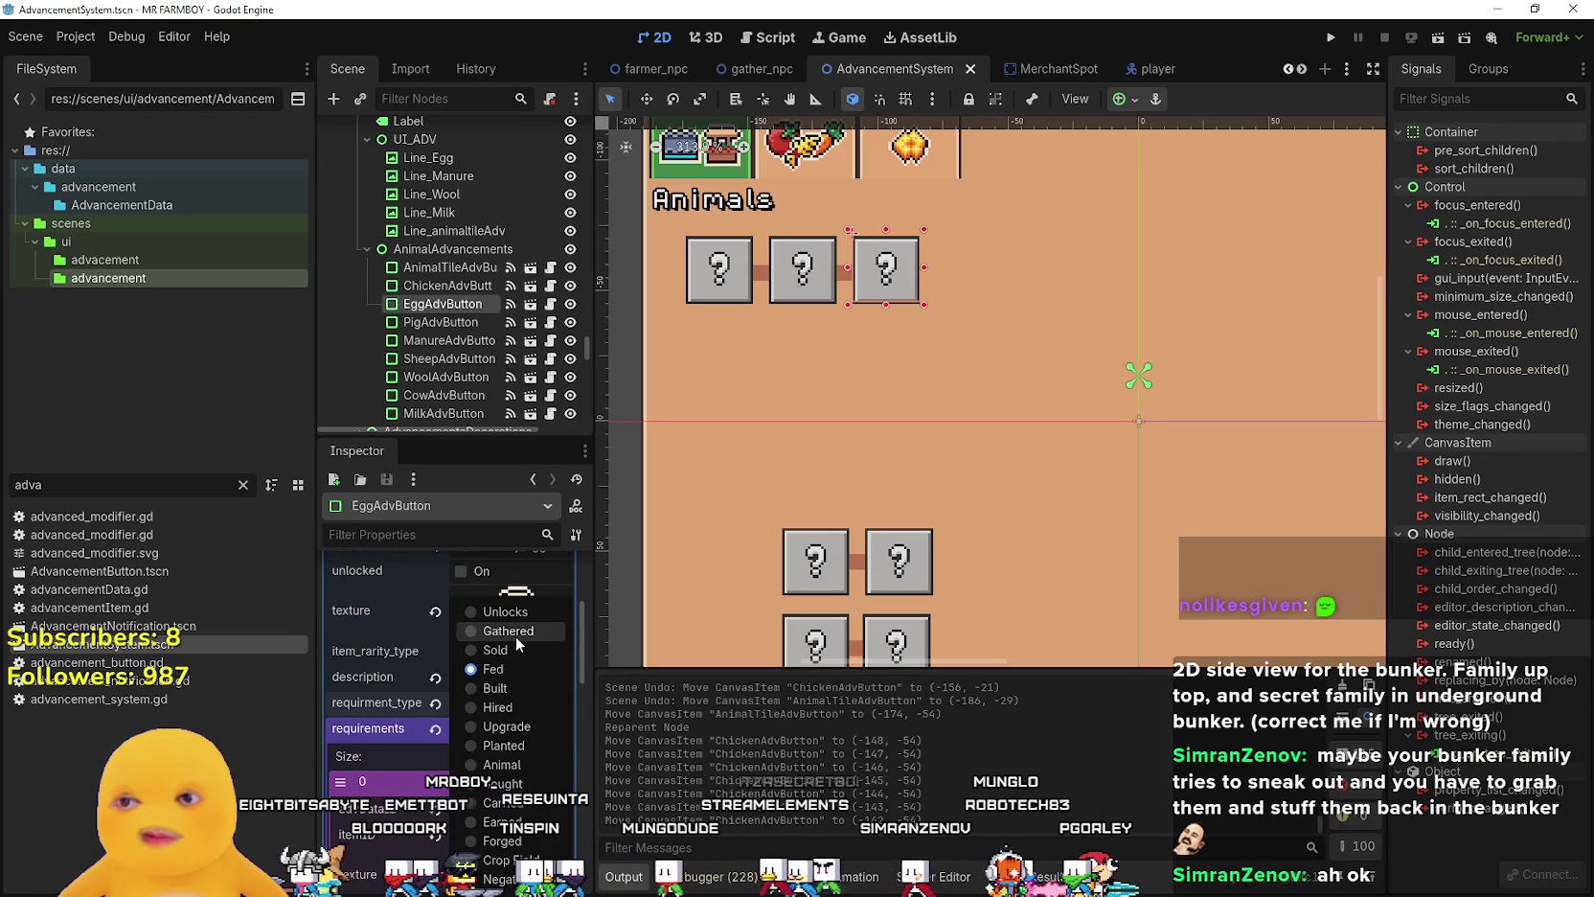
click(516, 632)
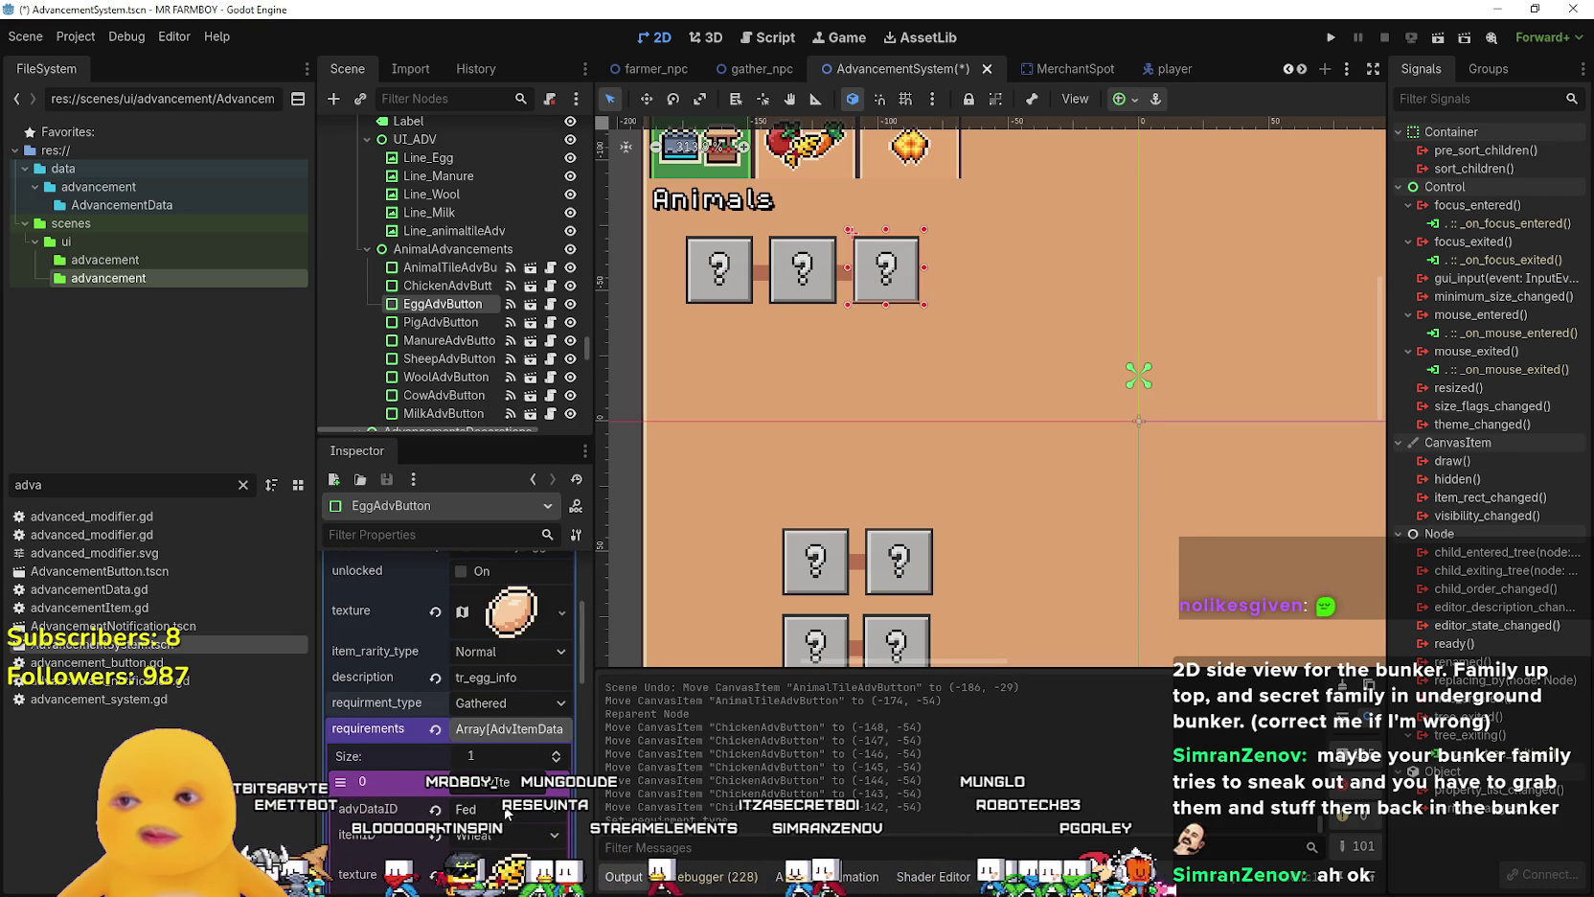
scroll(488, 728, up, 2)
scroll(481, 698, up, 2)
scroll(482, 707, down, 6)
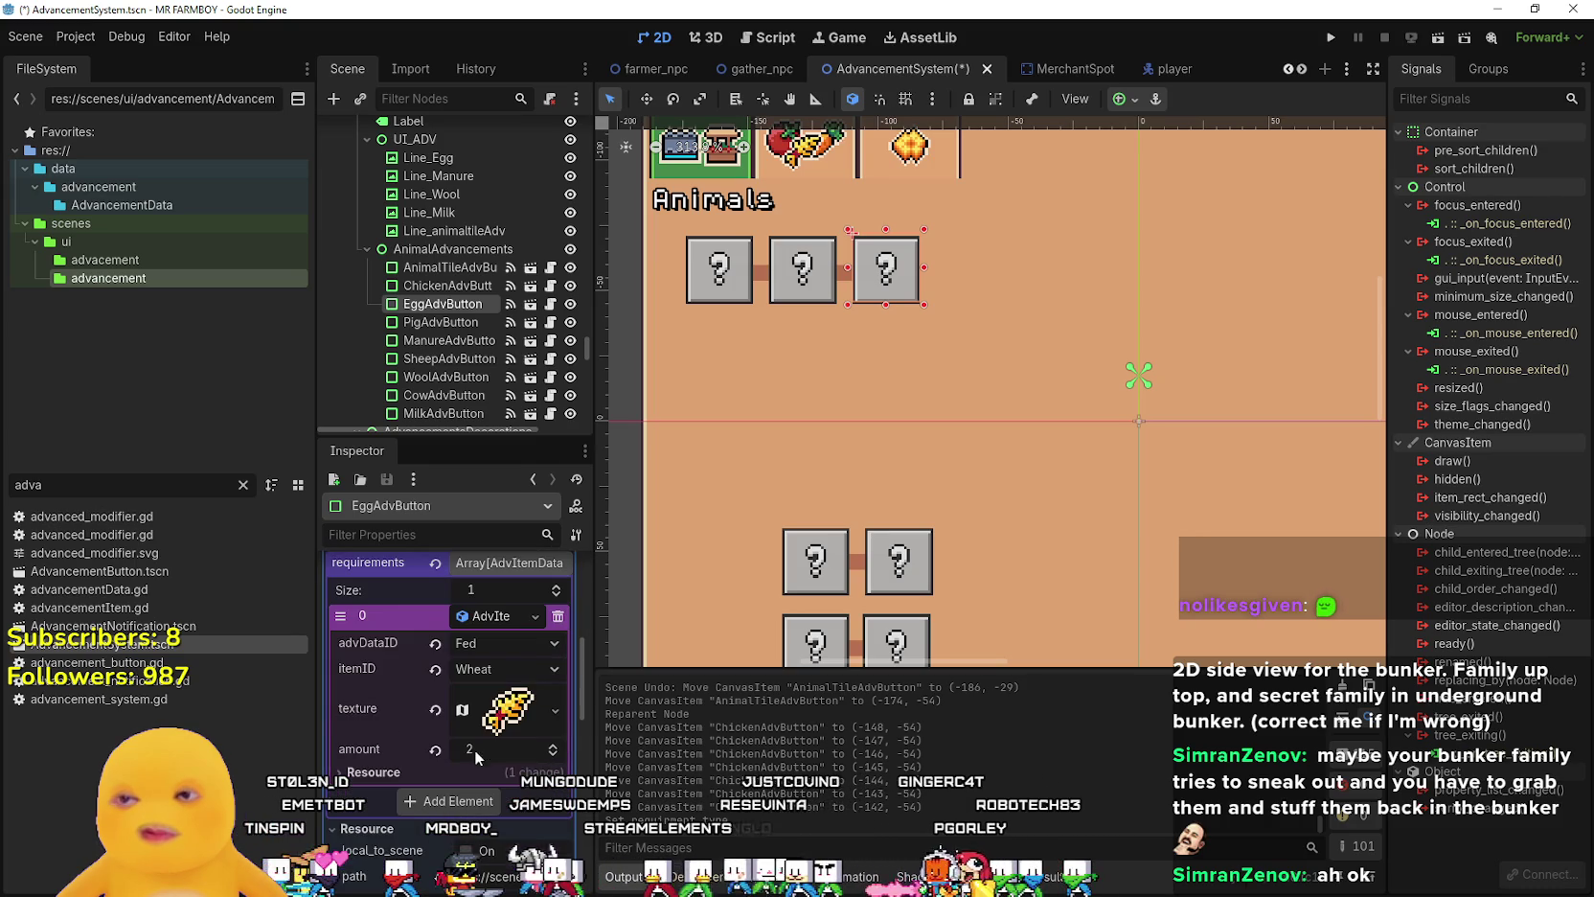
click(525, 646)
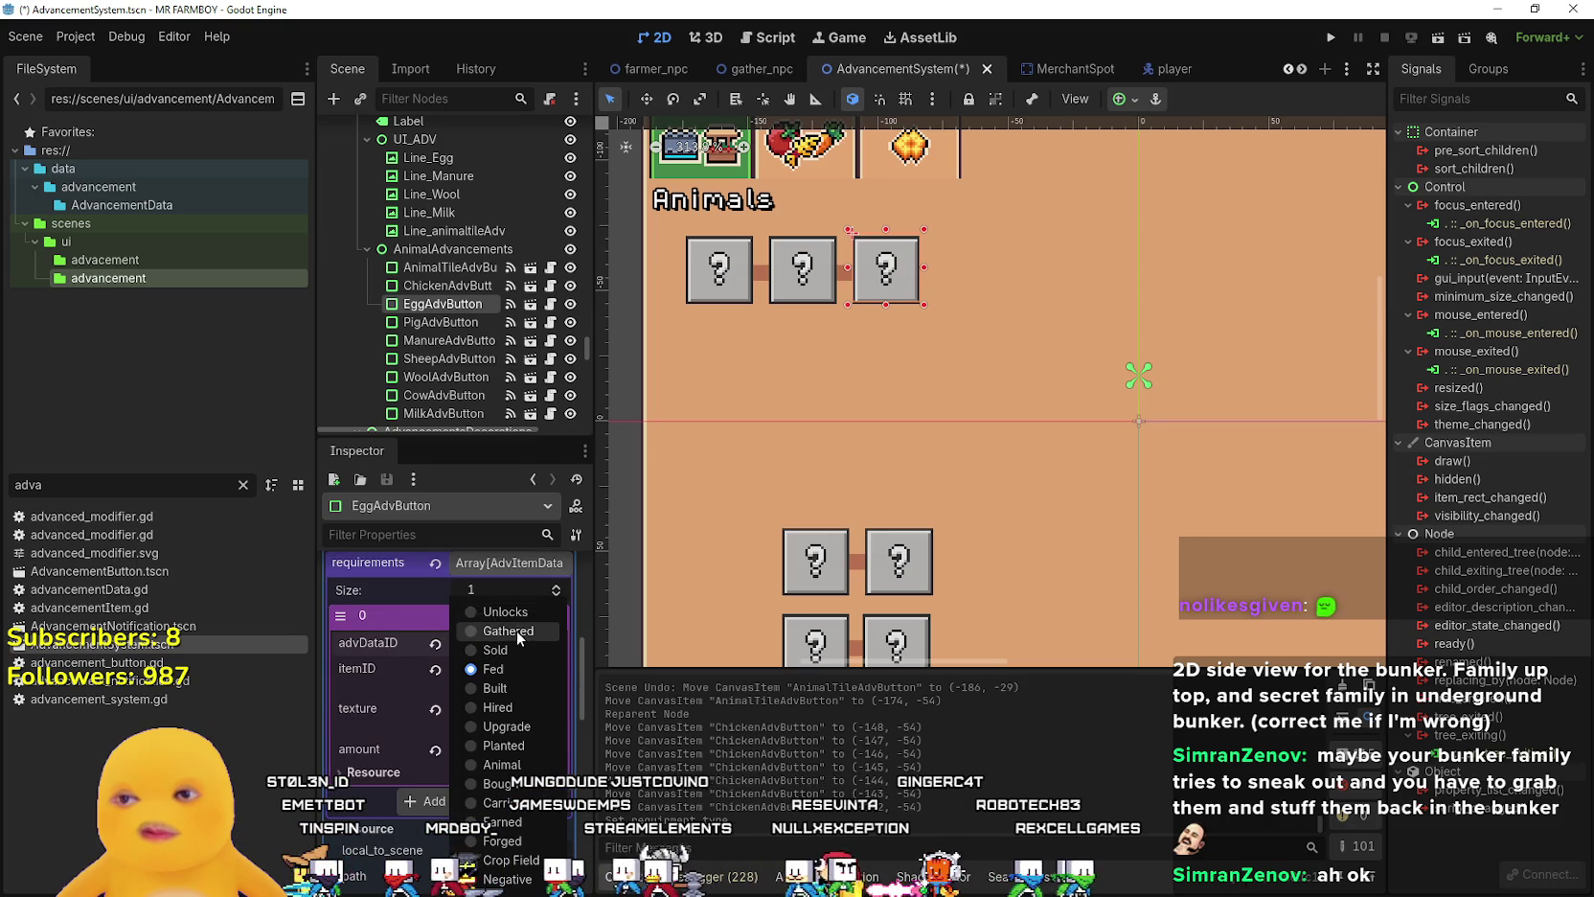
click(518, 631)
click(504, 667)
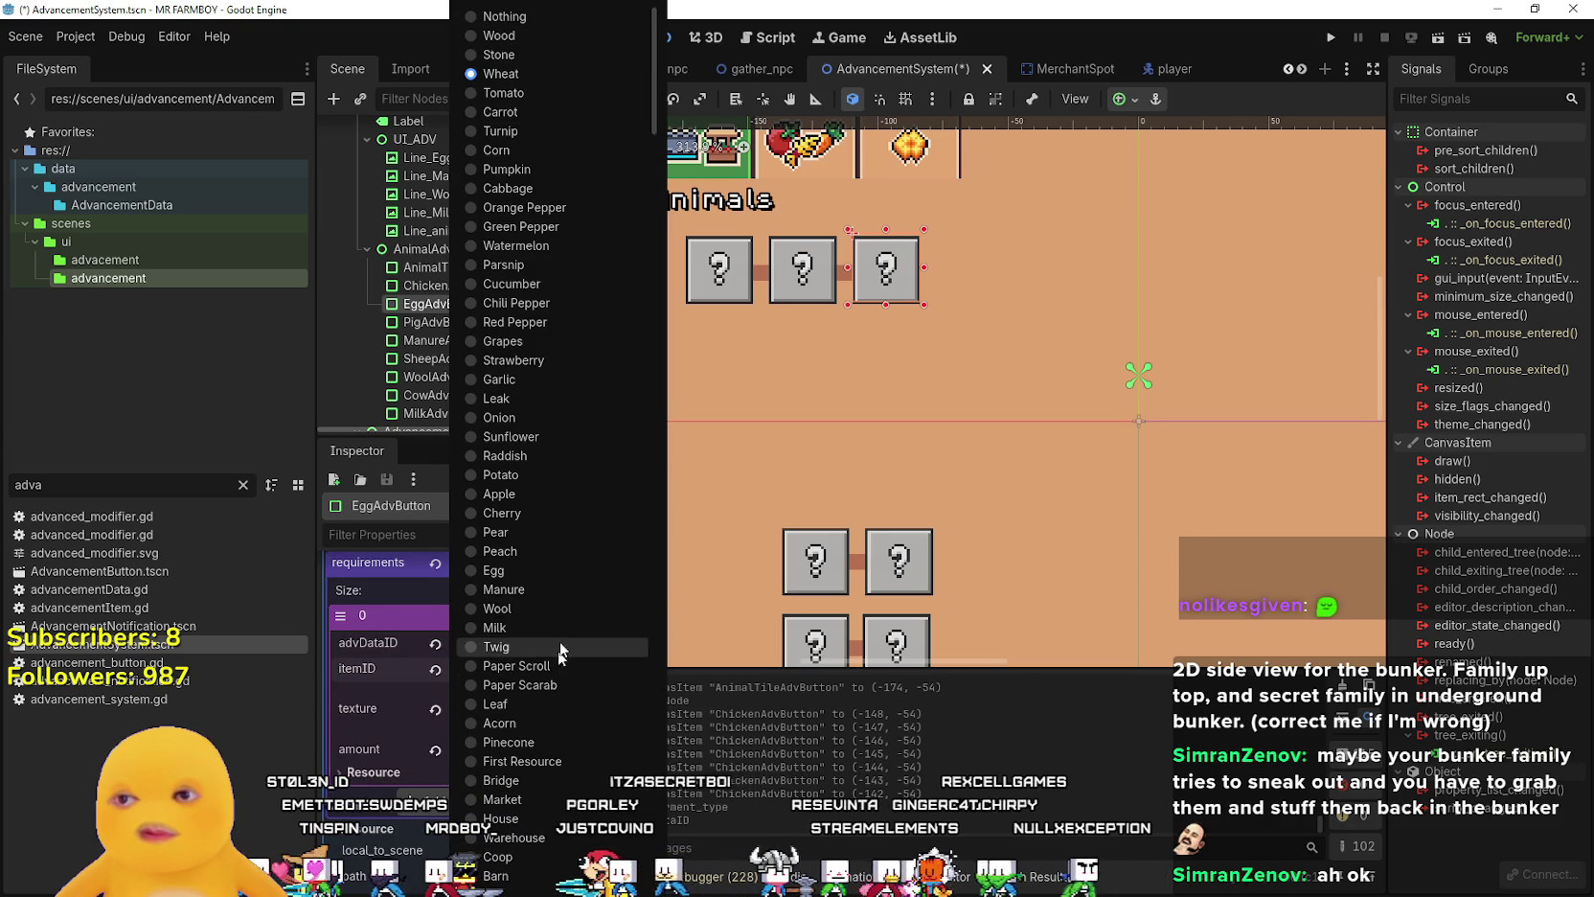
click(538, 570)
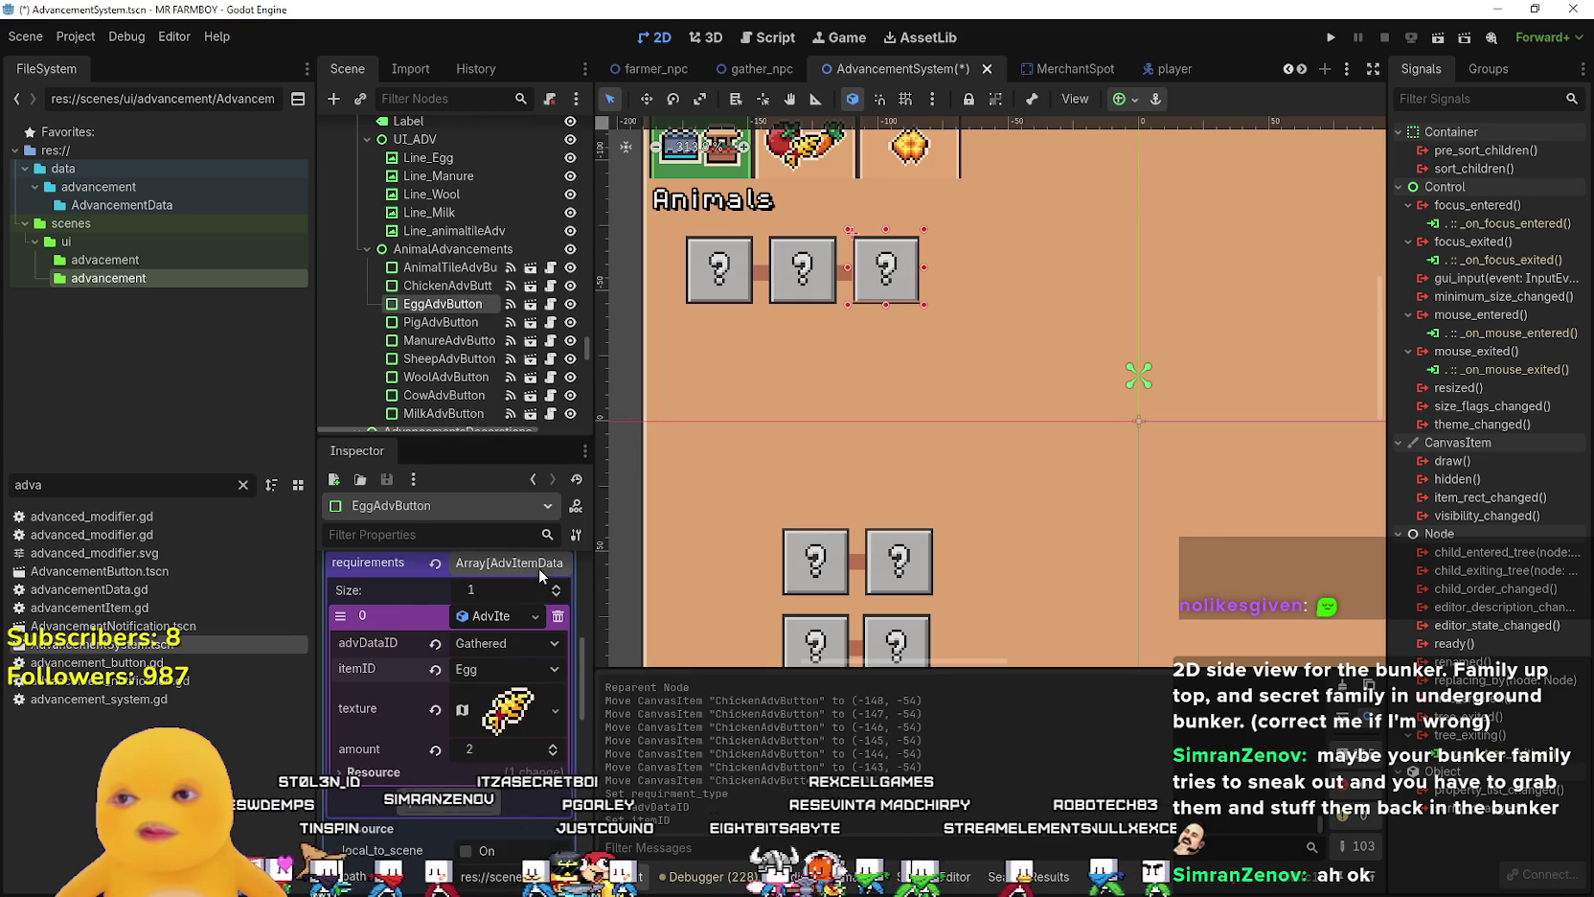
- Open the requirement icon's atlas texture for editing
scroll(540, 651, down, 1)
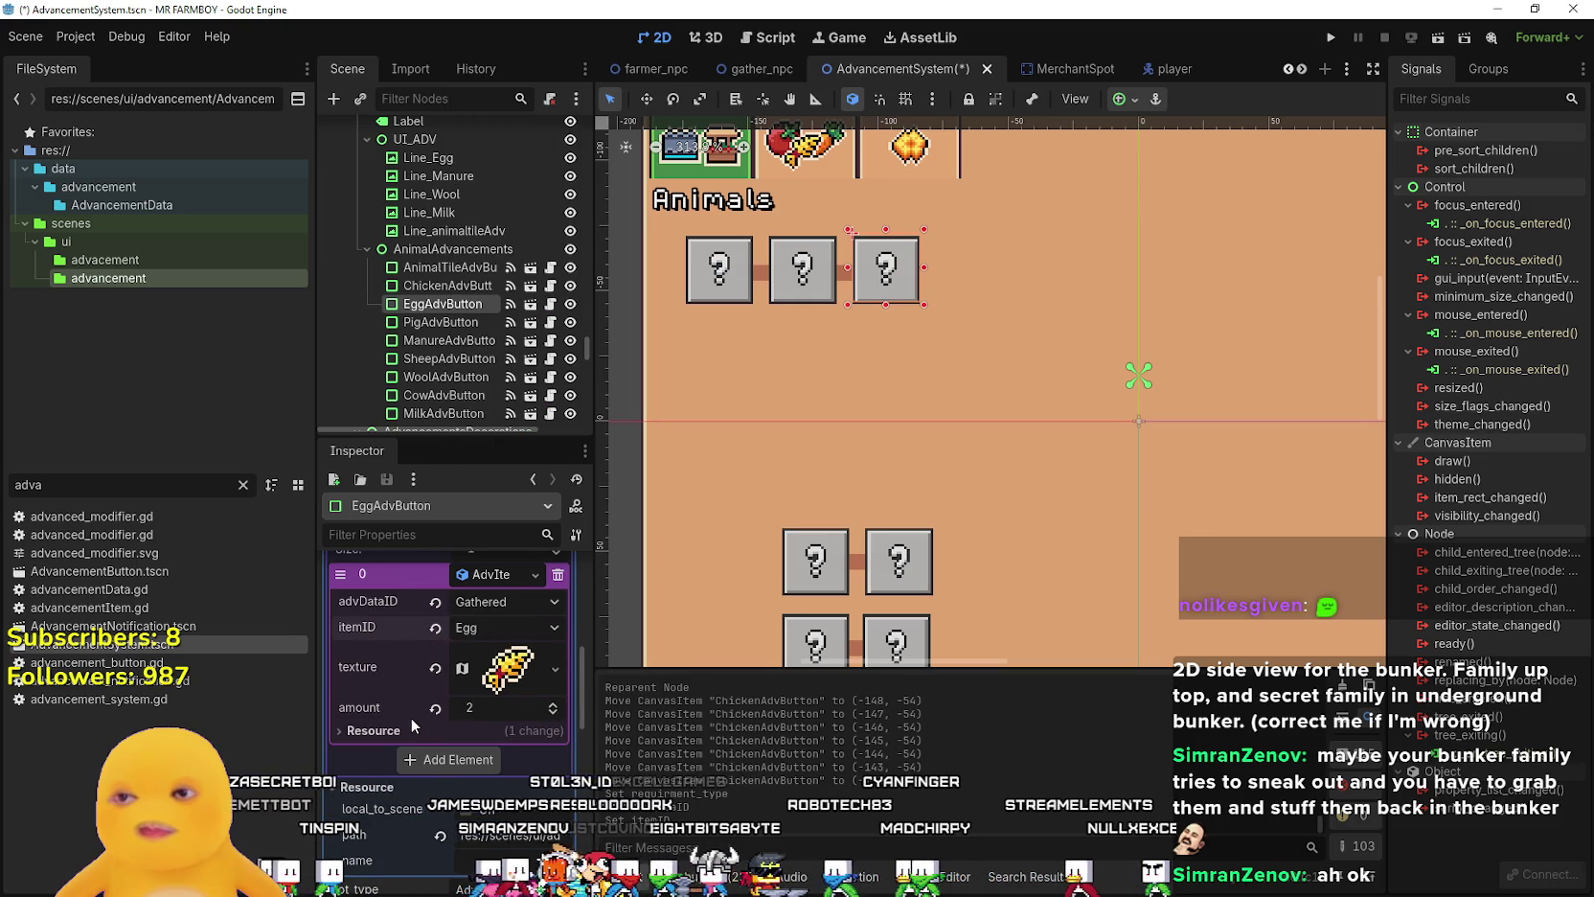
right_click(492, 686)
click(490, 697)
scroll(487, 737, down, 4)
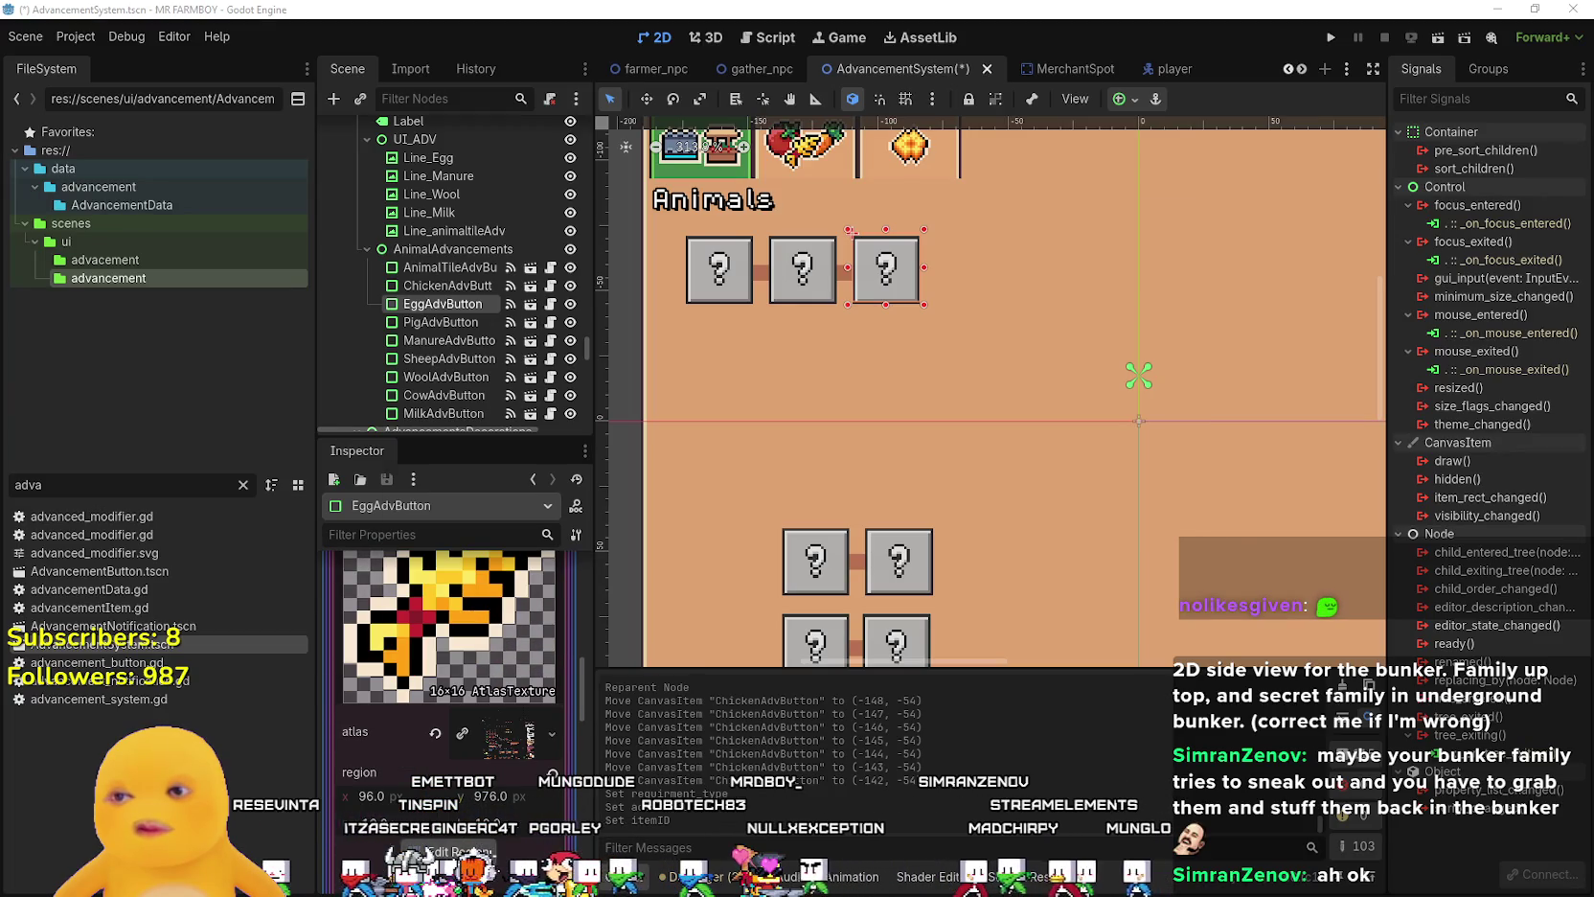
- Set the atlas texture region to the egg tile on the sprite sheet
click(450, 851)
scroll(624, 514, down, 3)
scroll(624, 515, down, 5)
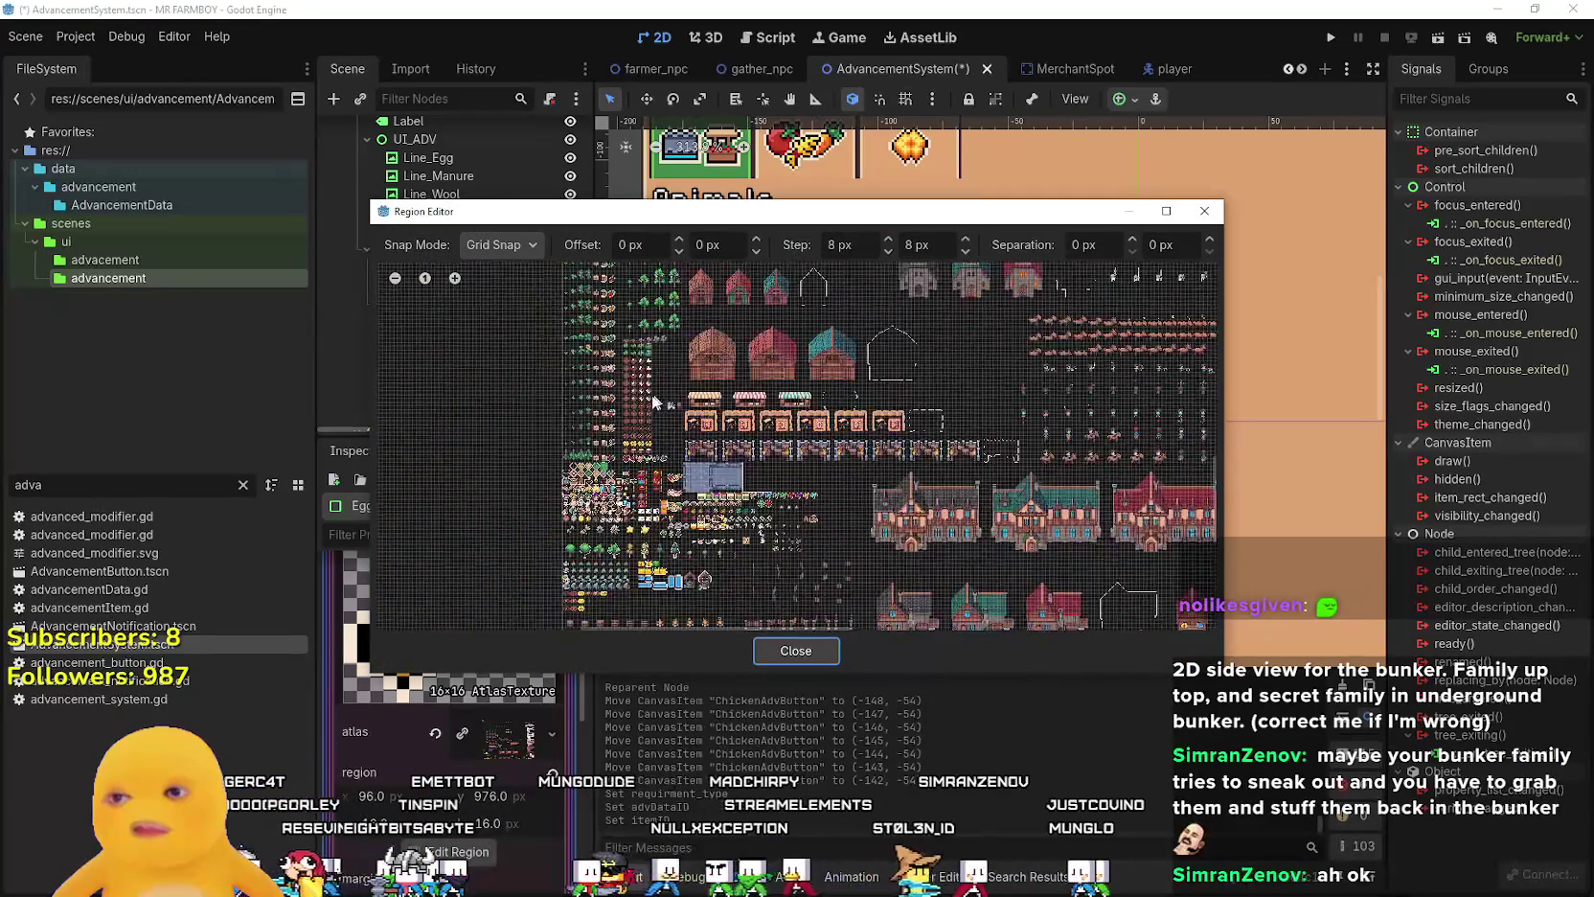
scroll(658, 390, up, 4)
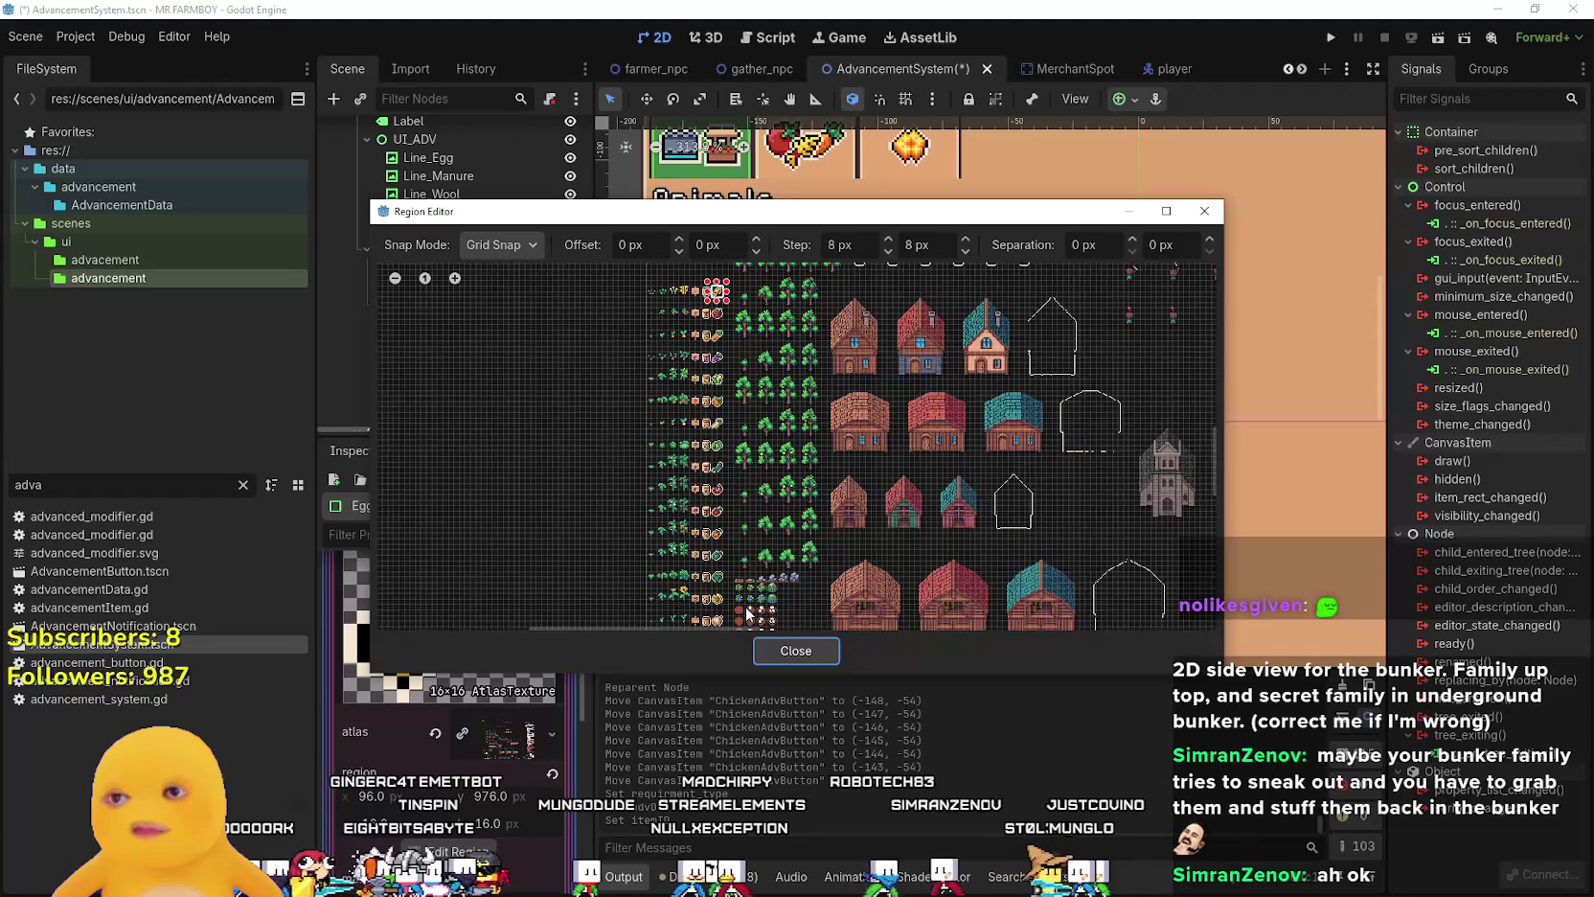
scroll(670, 543, up, 5)
scroll(671, 543, up, 3)
click(784, 652)
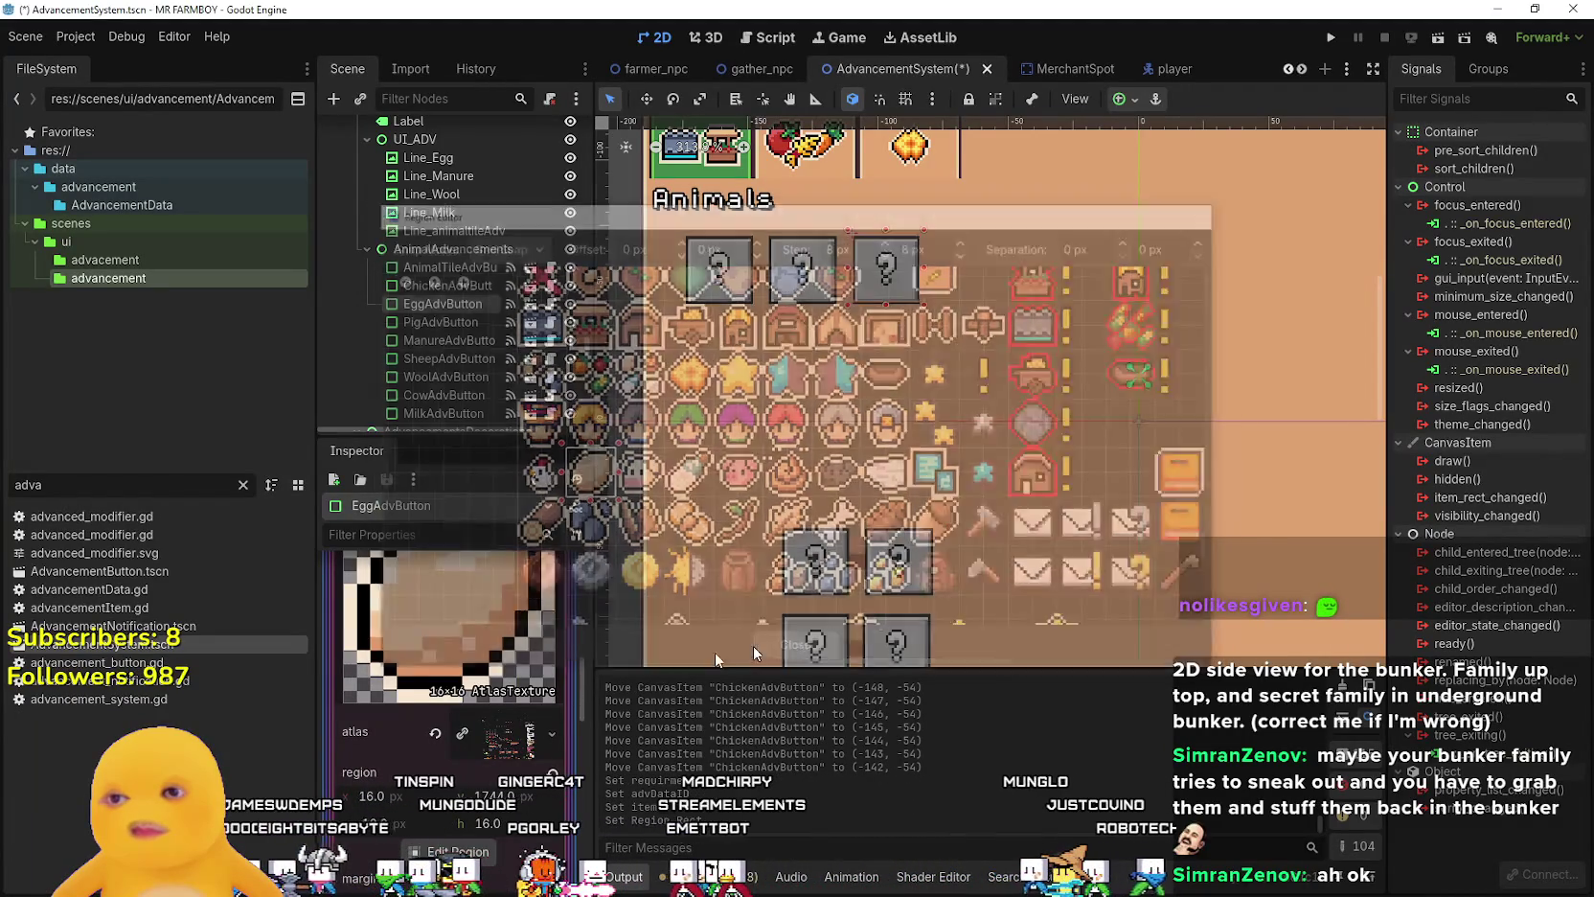
- Lower the egg requirement amount from 2 to 1 and save the scene
click(491, 694)
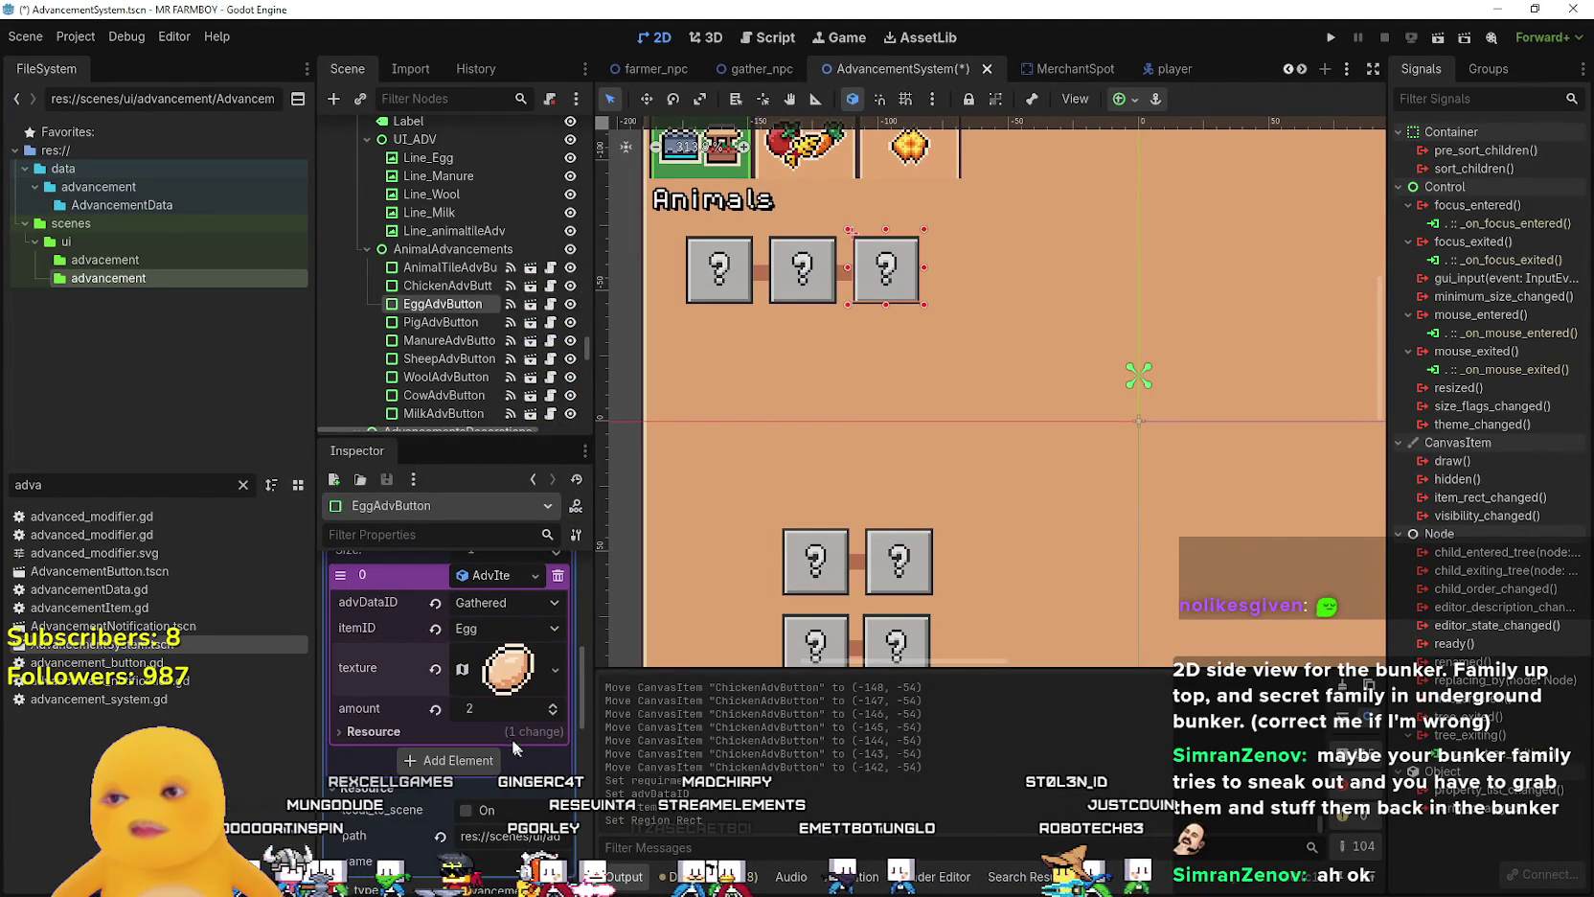
click(554, 714)
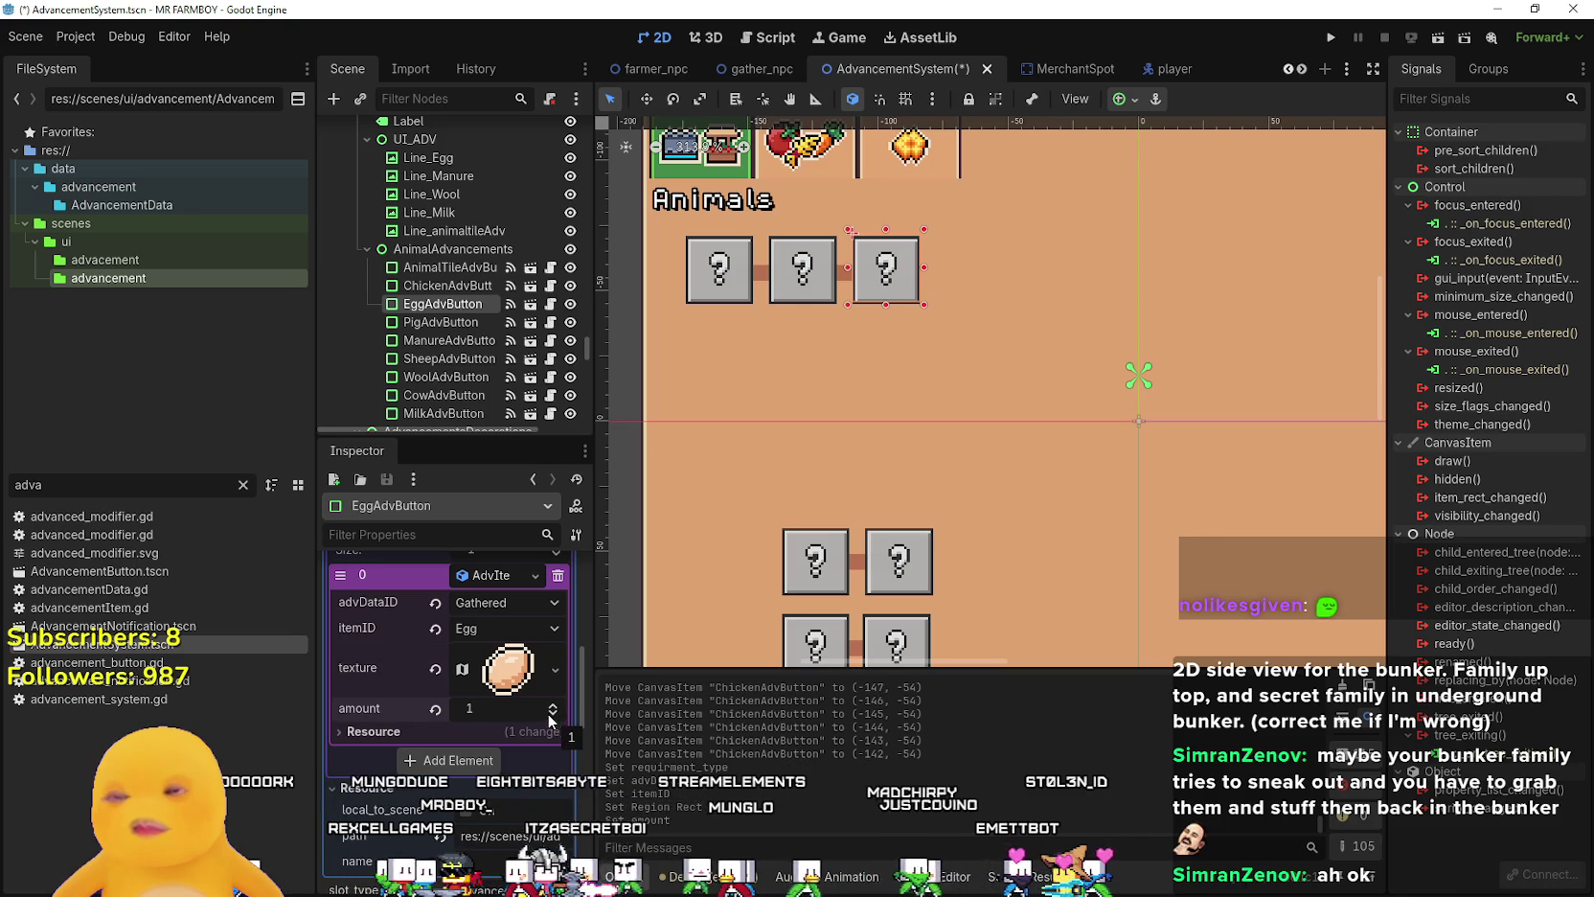
key(ctrl+s)
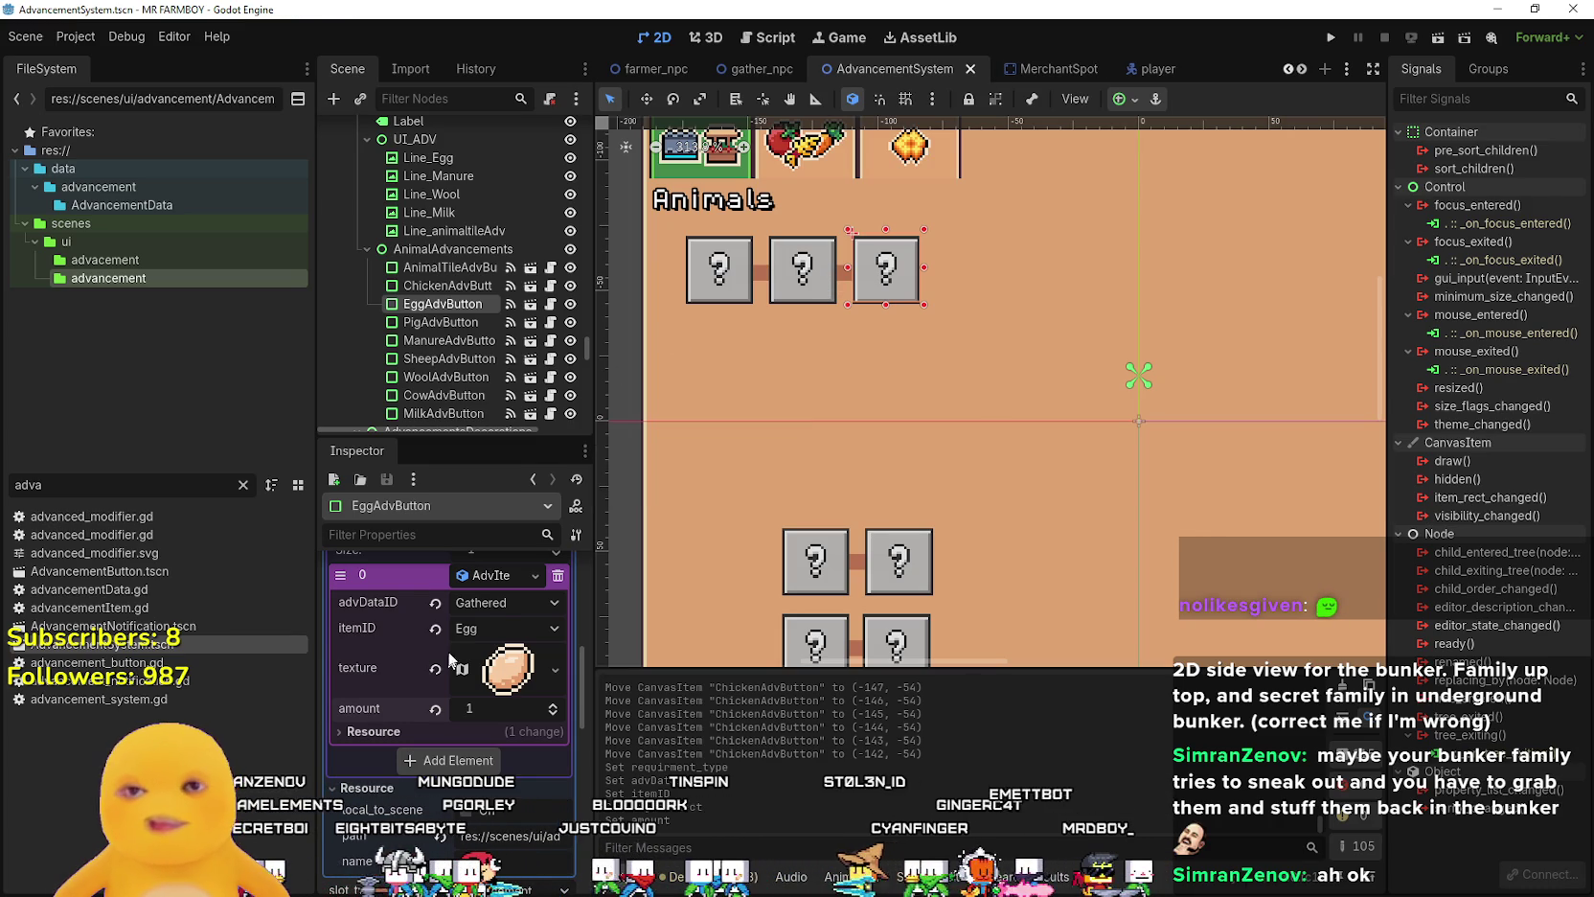
- Duplicate the chicken advancement button and place the copy below EggAdvButton in the tree
scroll(445, 664, up, 5)
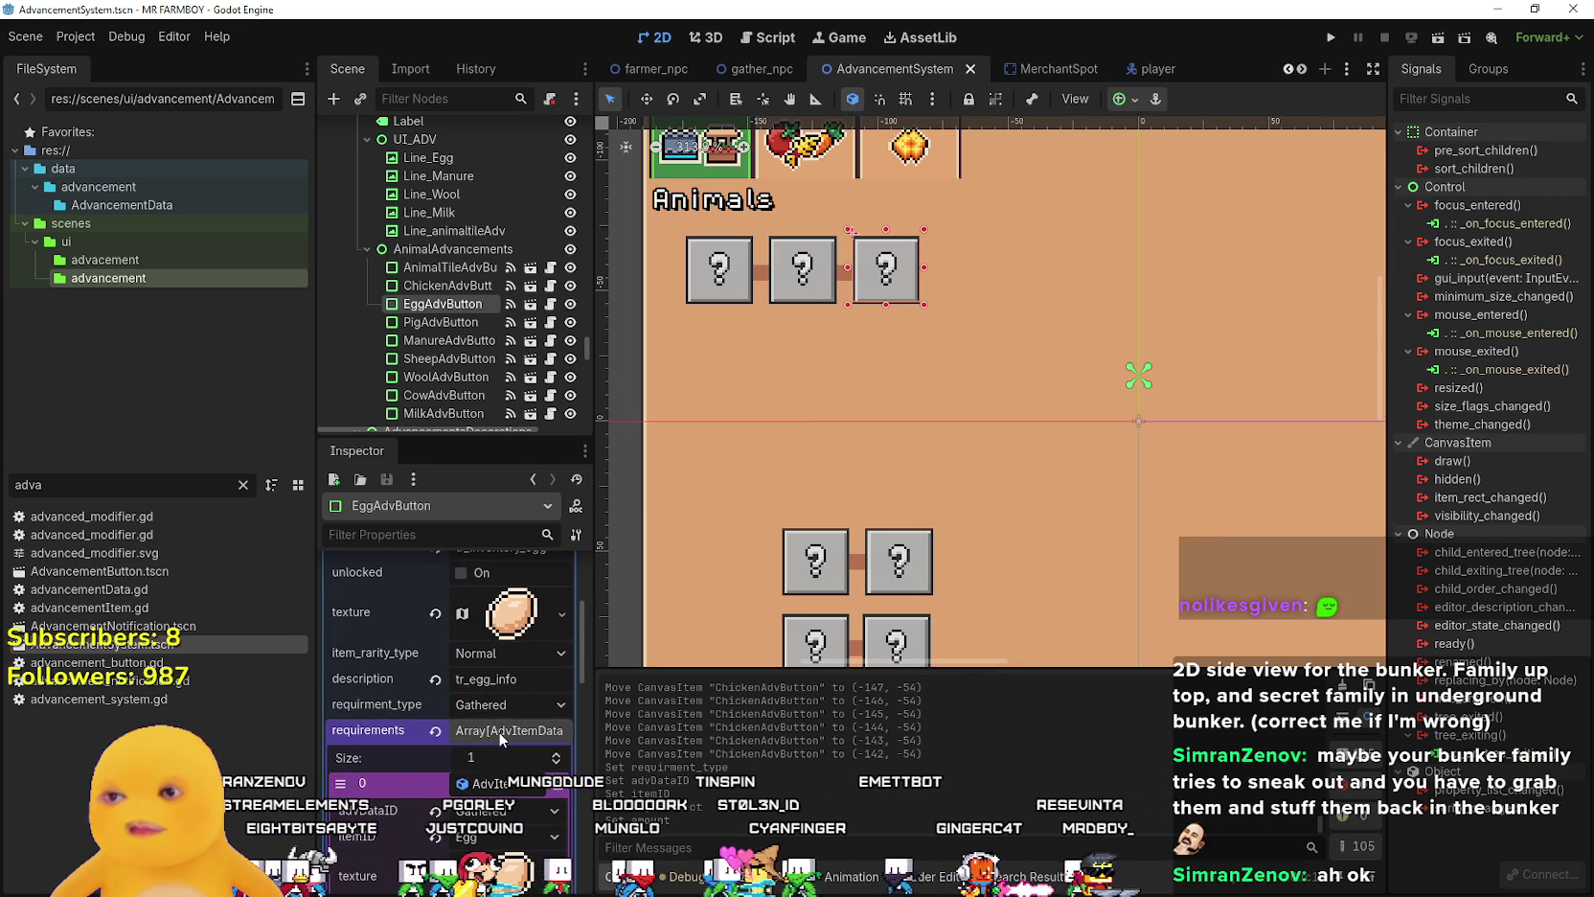
scroll(499, 732, up, 3)
scroll(843, 267, down, 2)
scroll(843, 266, up, 2)
scroll(843, 266, down, 2)
click(443, 286)
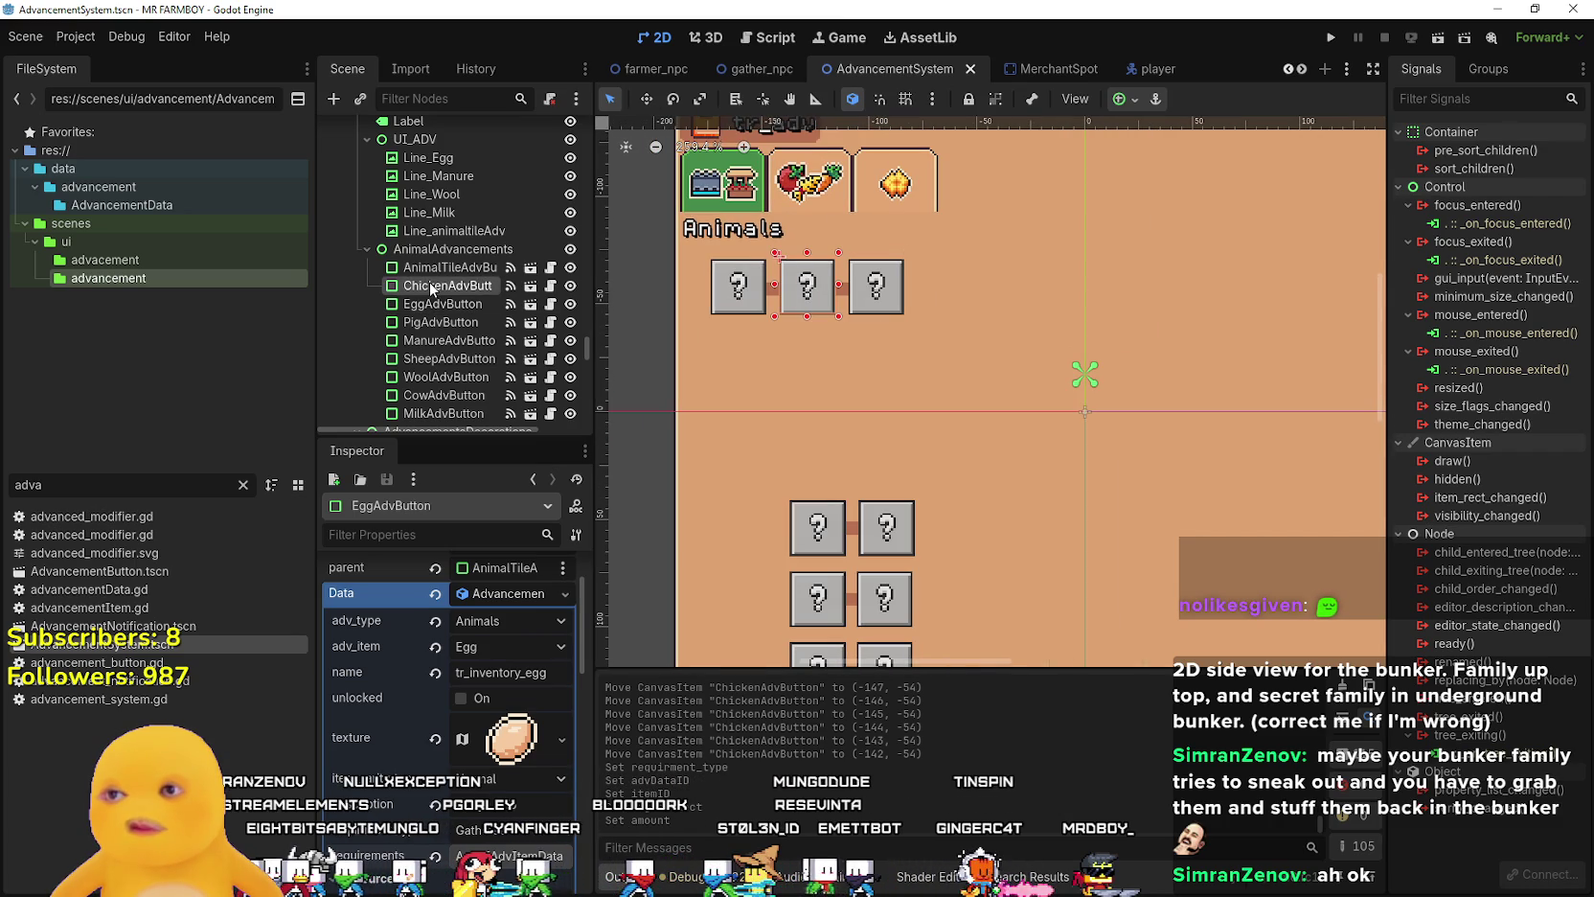
scroll(826, 299, up, 2)
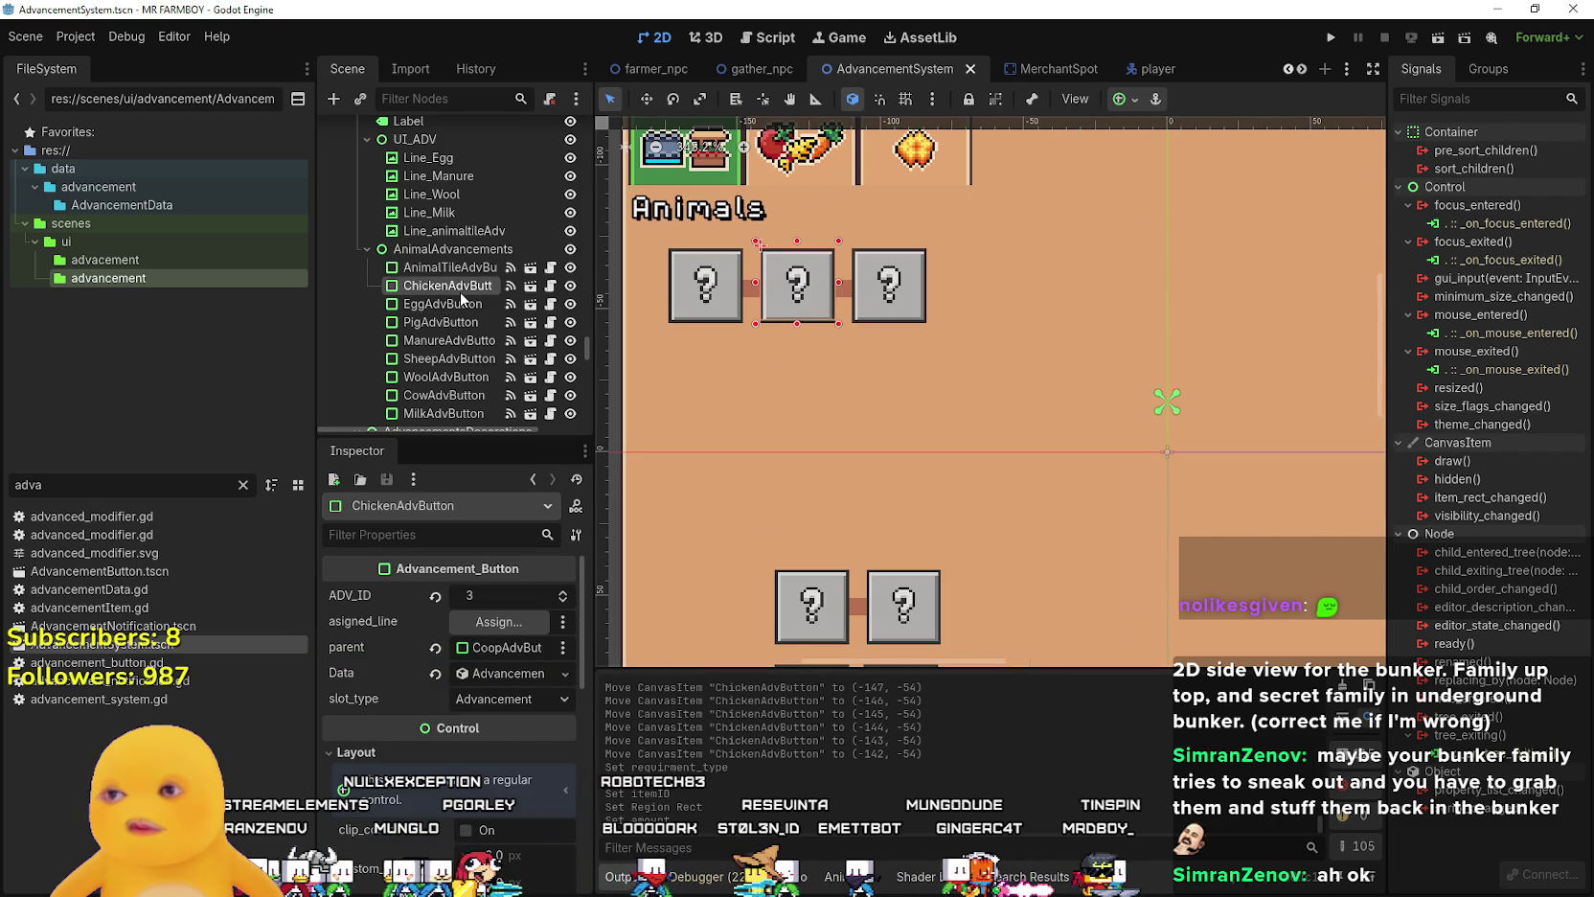
key(ctrl+d)
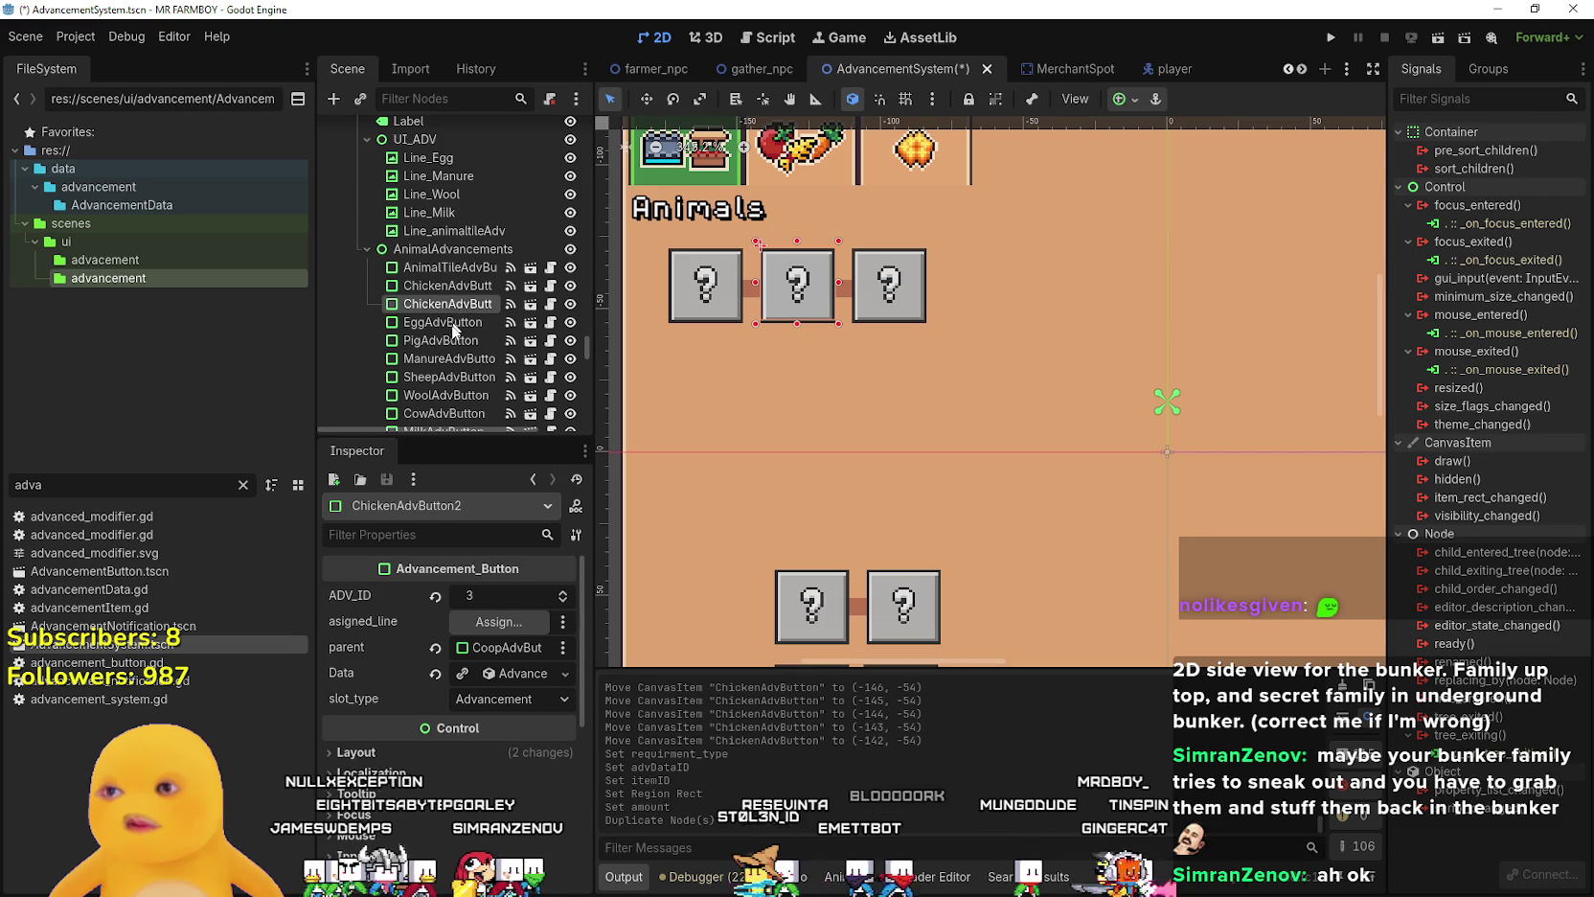
key(ctrl+Down)
- Rename the copied button to DuckAdvButton
double_click(432, 326)
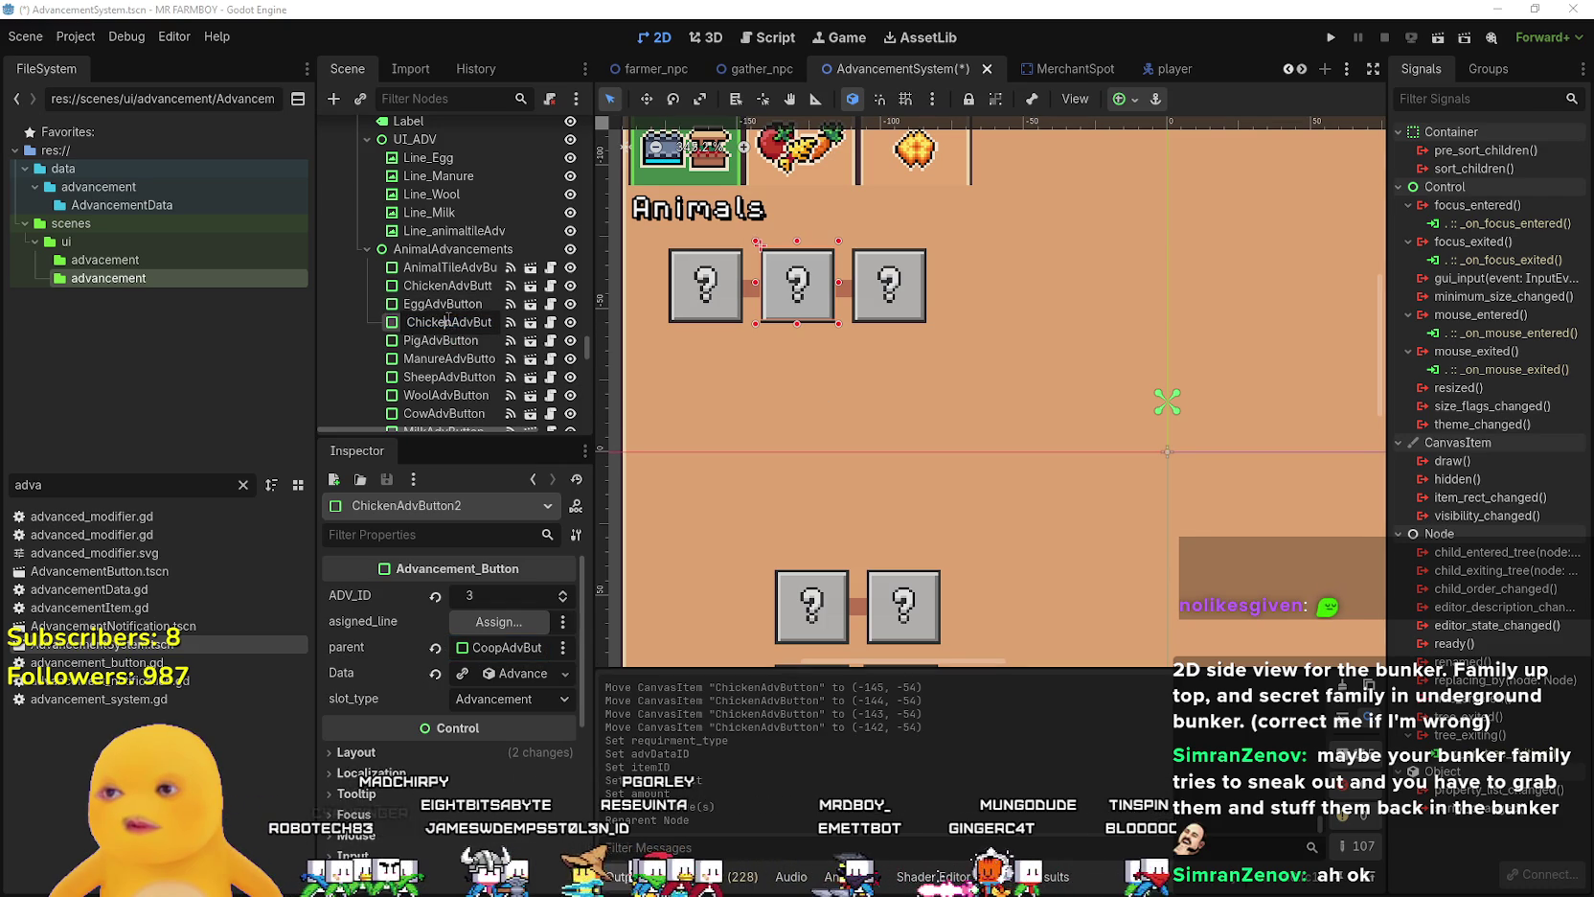
text(Du)
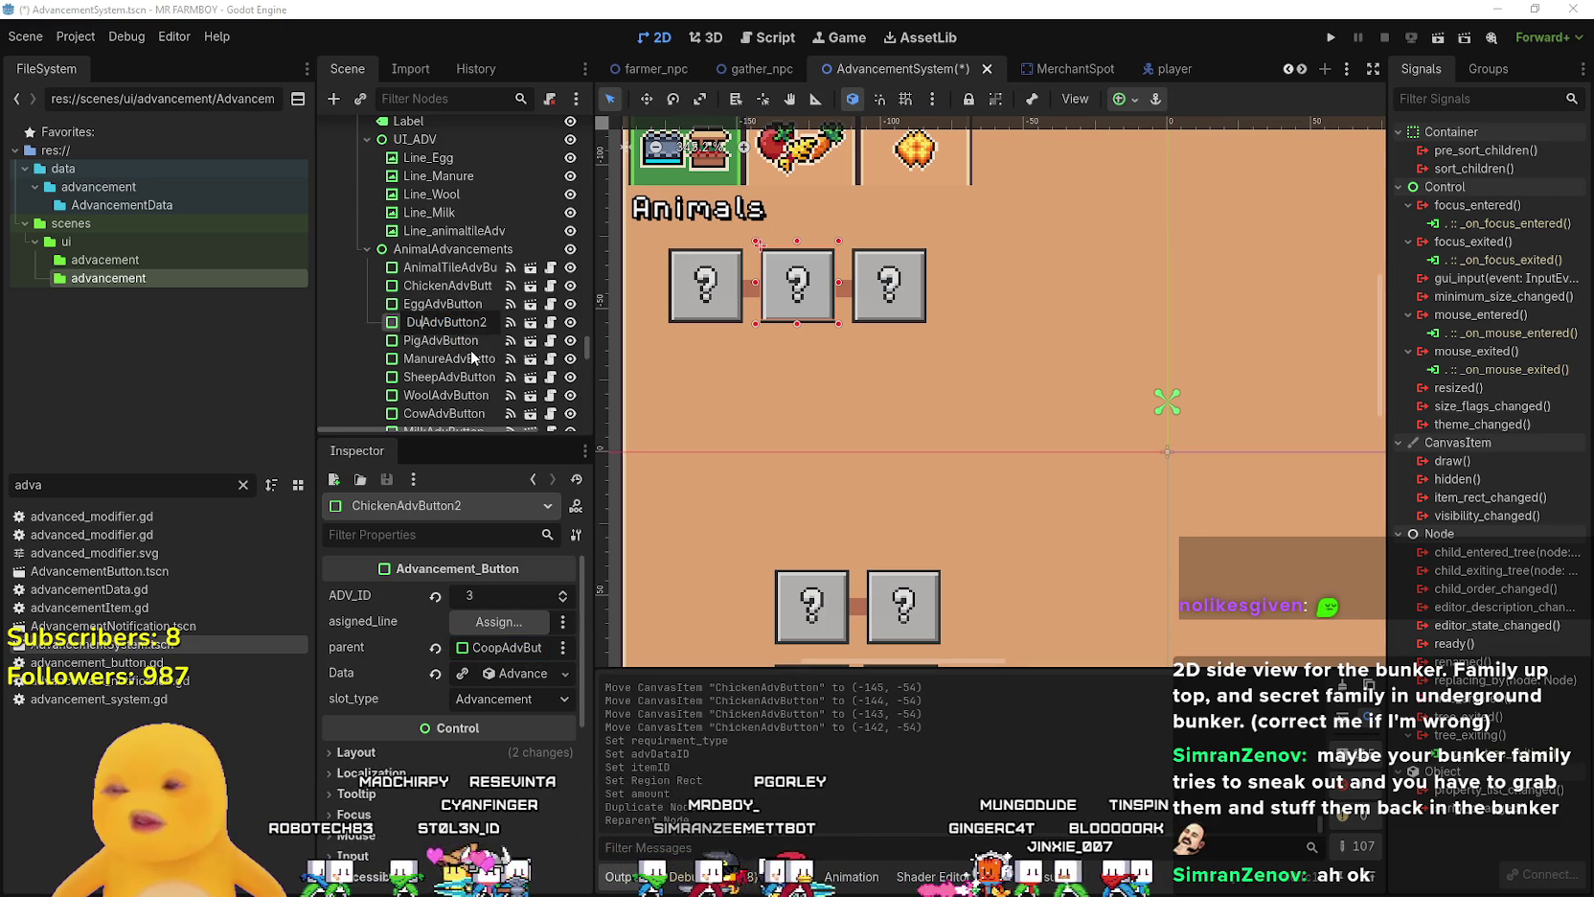
text(ck)
key(Return)
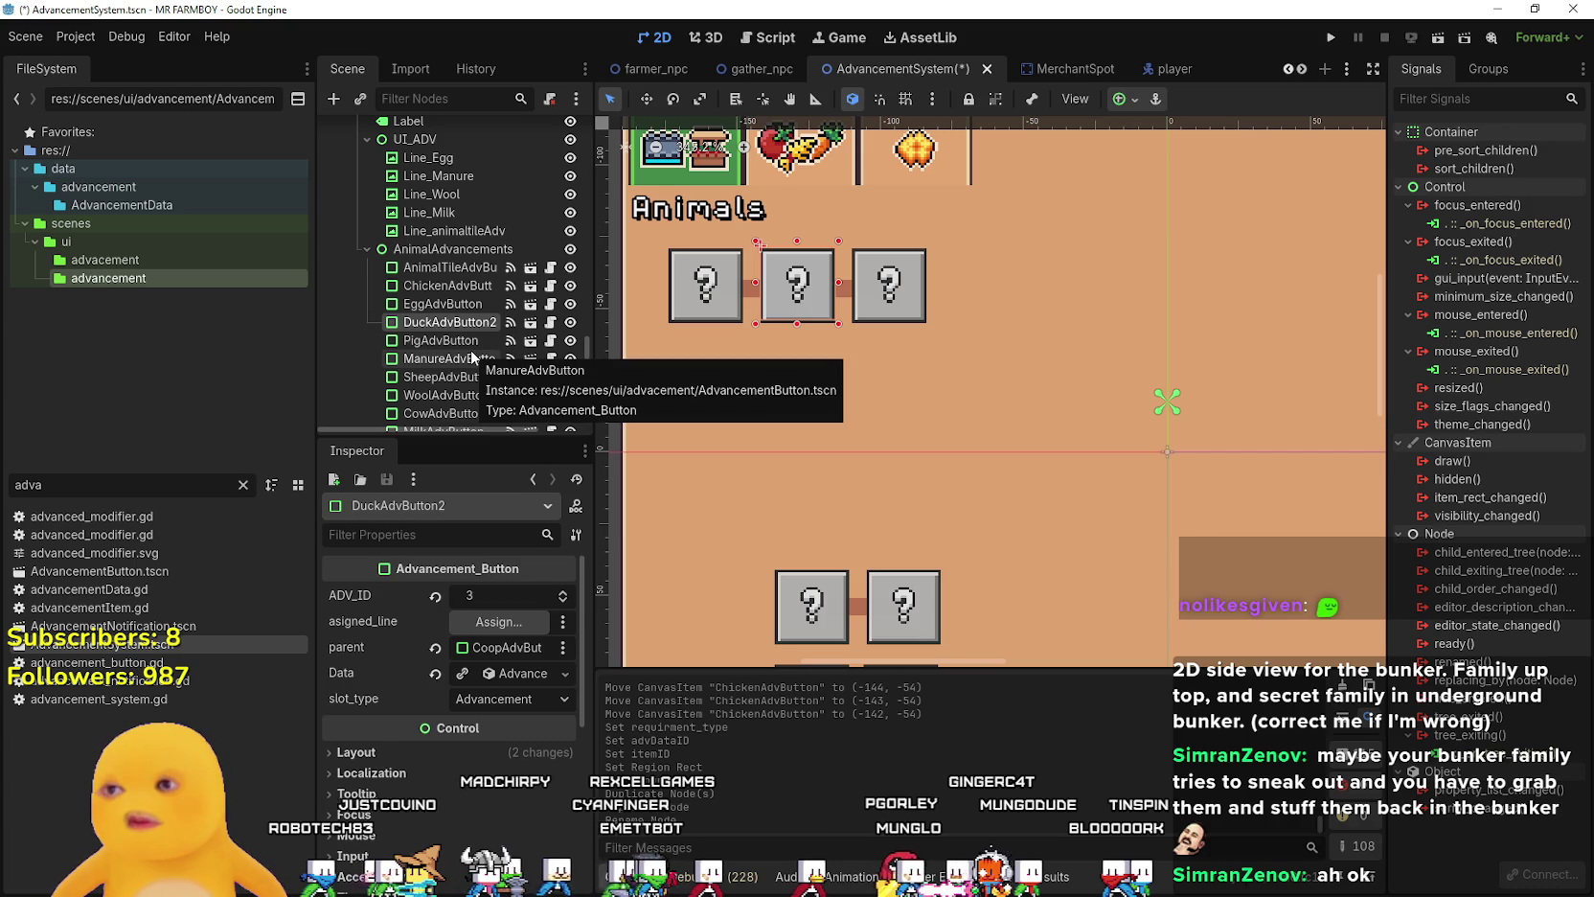
double_click(461, 321)
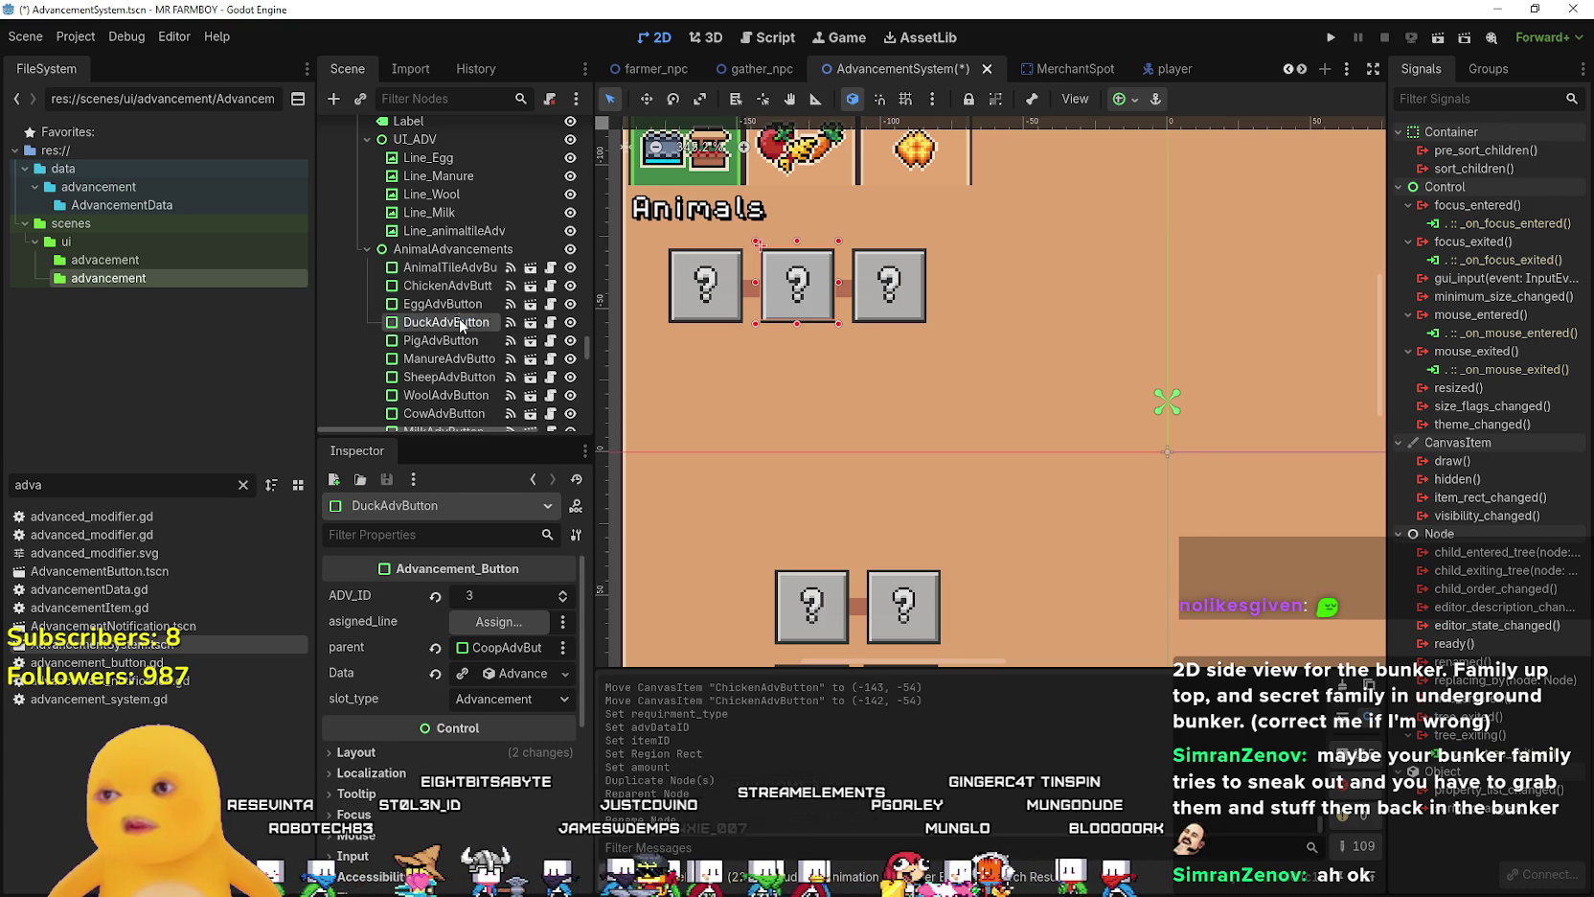
key(BackSpace)
key(Return)
- Move DuckAdvButton into the fourth slot, just right of the third button
mouse_move(799, 296)
mouse_down()
mouse_move(996, 294)
mouse_move(900, 274)
mouse_up()
scroll(982, 292, up, 3)
key(Right)
key(Right)
key(Right)
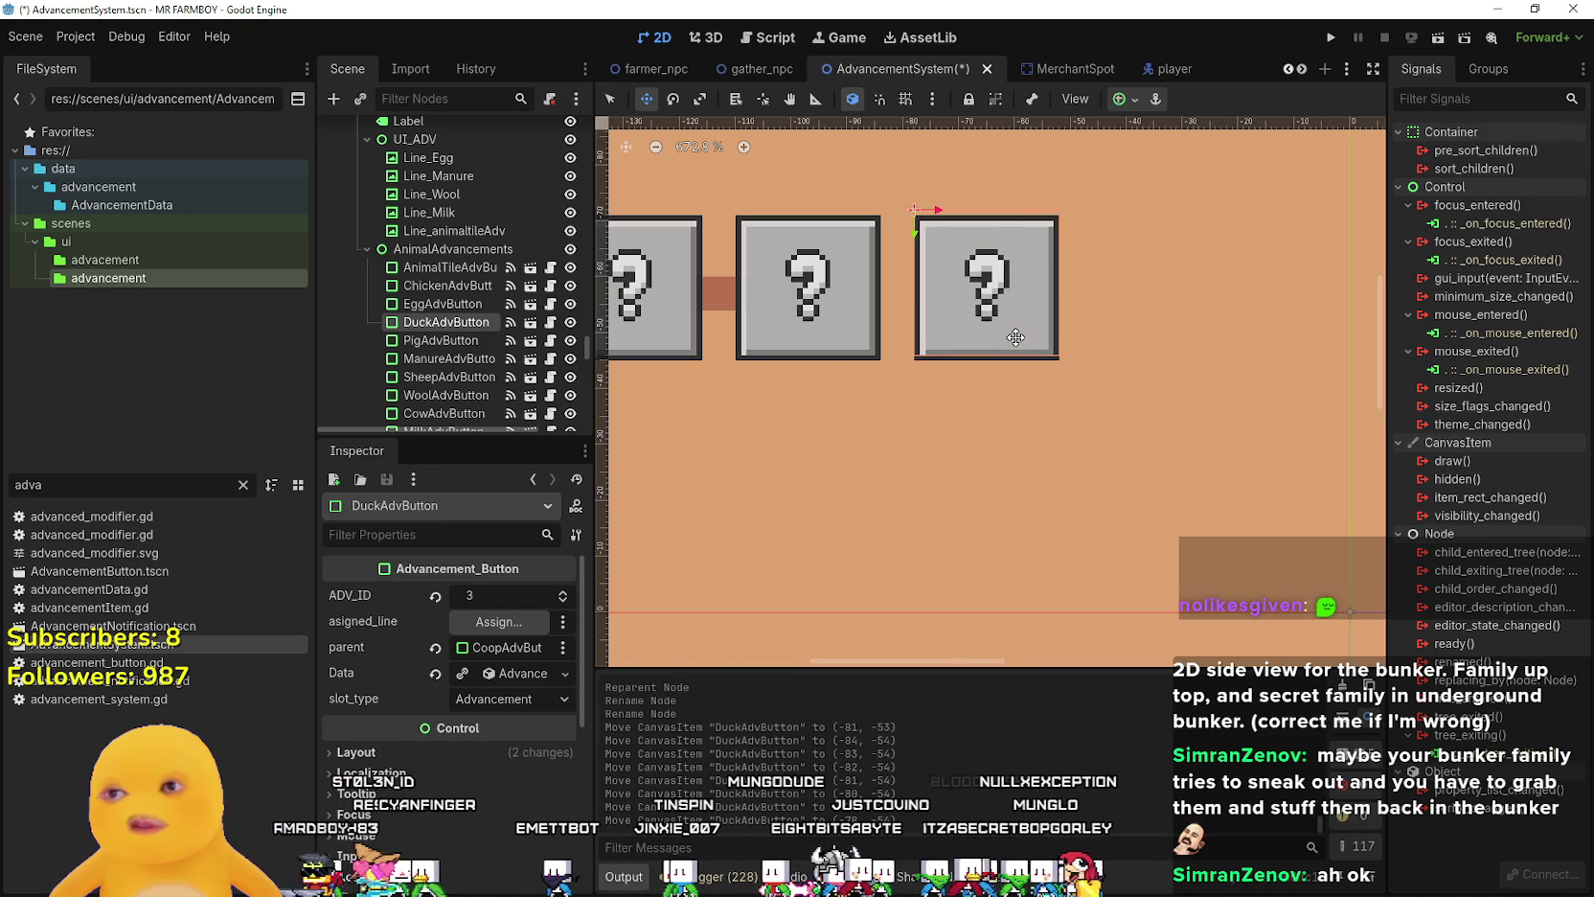
scroll(920, 385, down, 4)
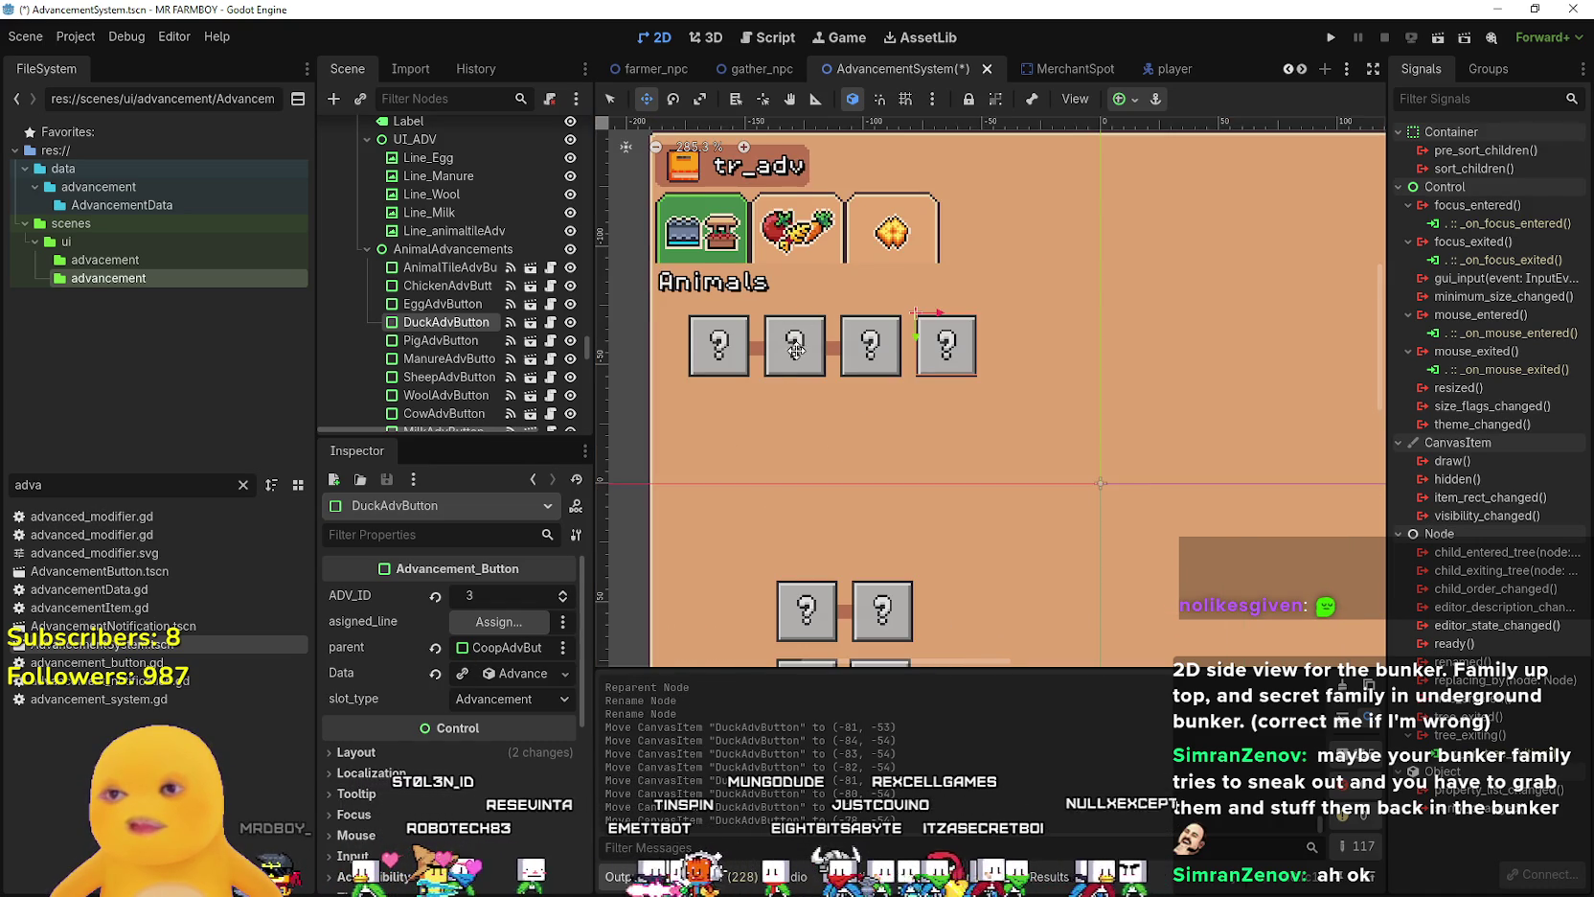
scroll(794, 351, up, 2)
click(842, 353)
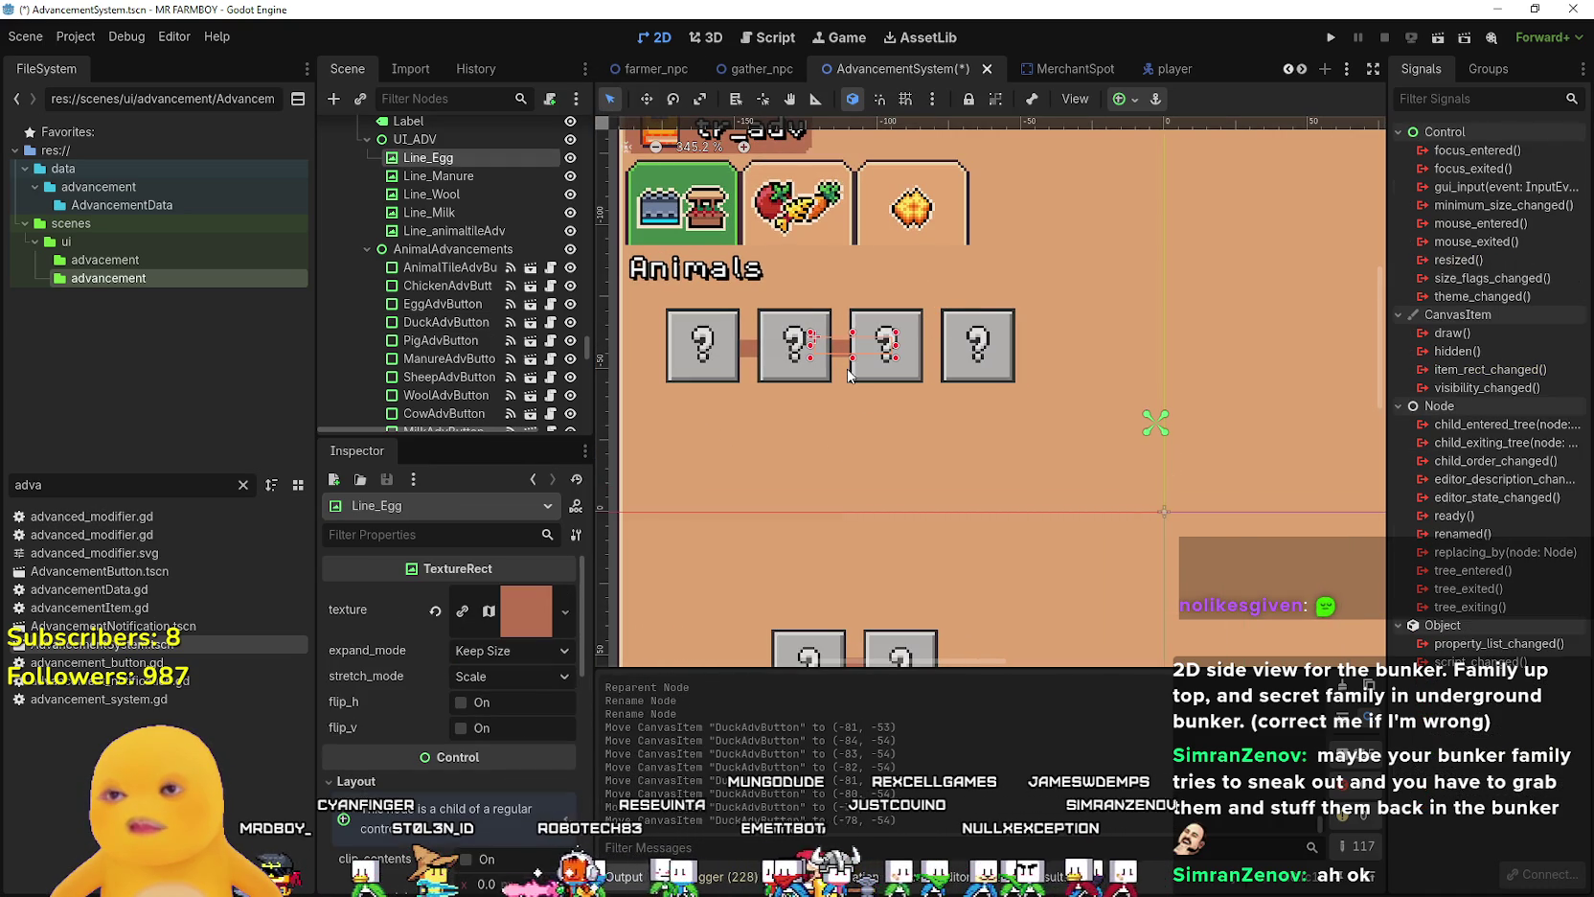
- Duplicate Line_Egg into a Line_Egg2 connector and select DuckAdvButton for reparenting
key(ctrl+d)
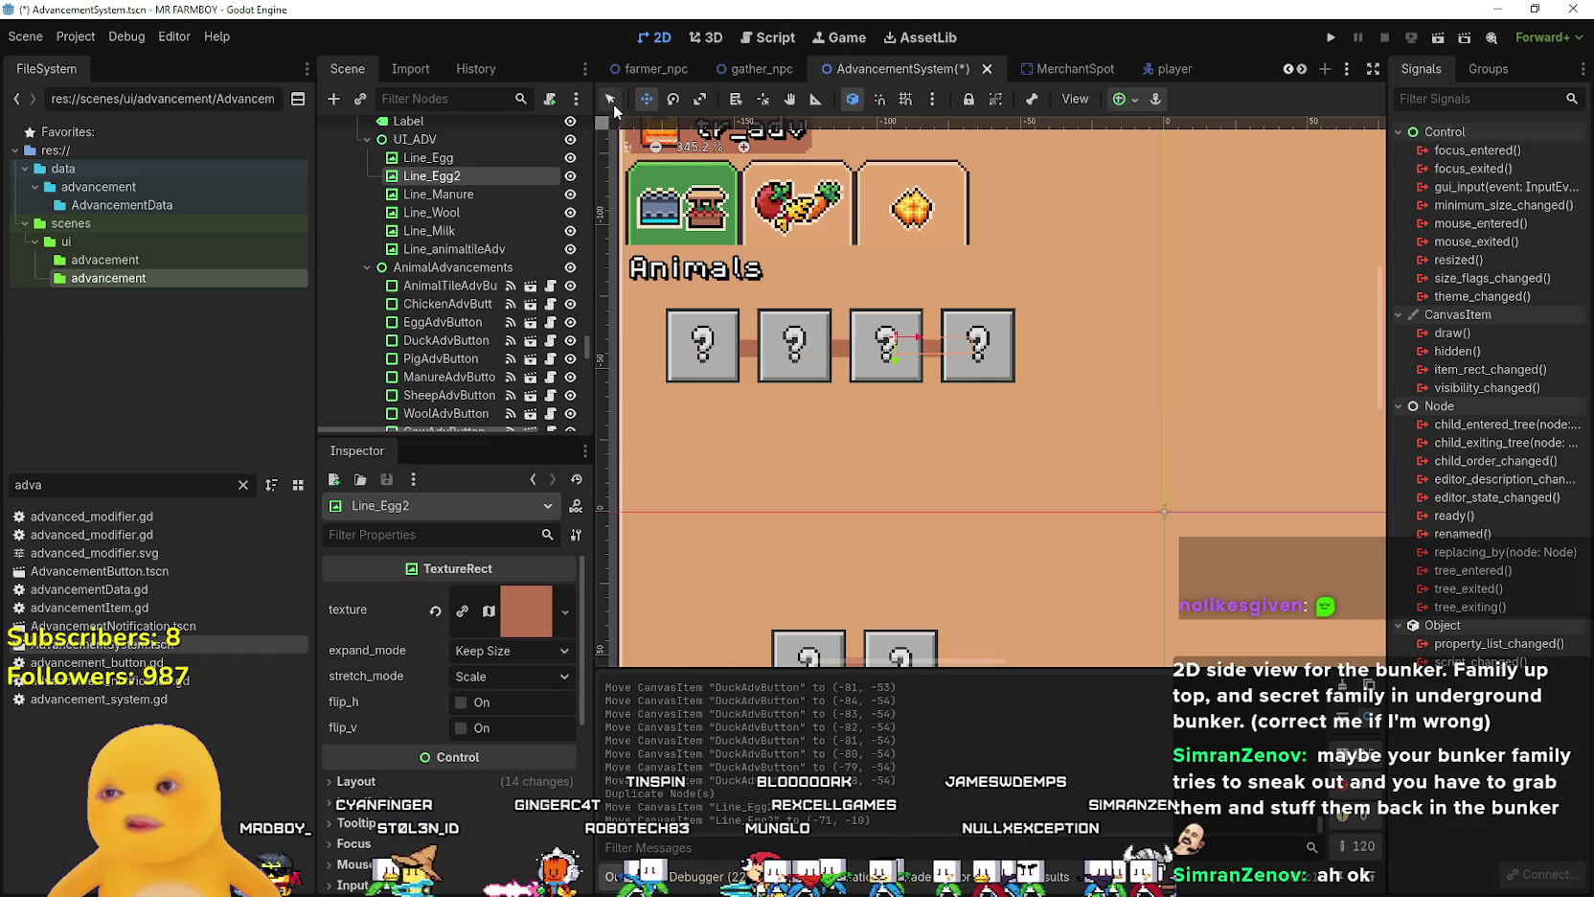
click(1001, 368)
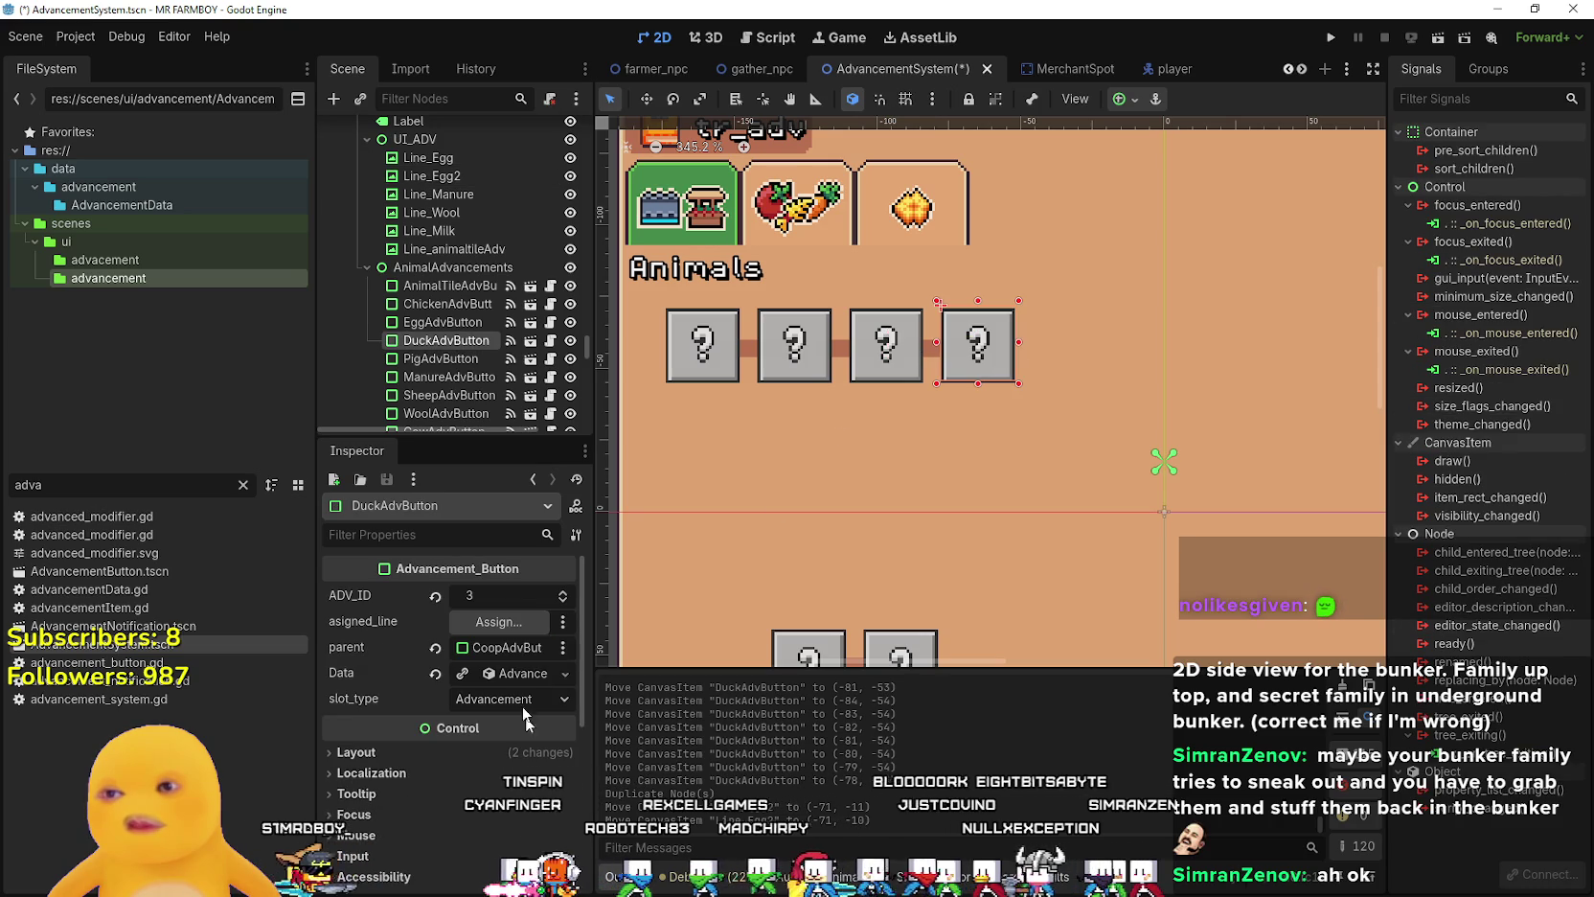
click(482, 648)
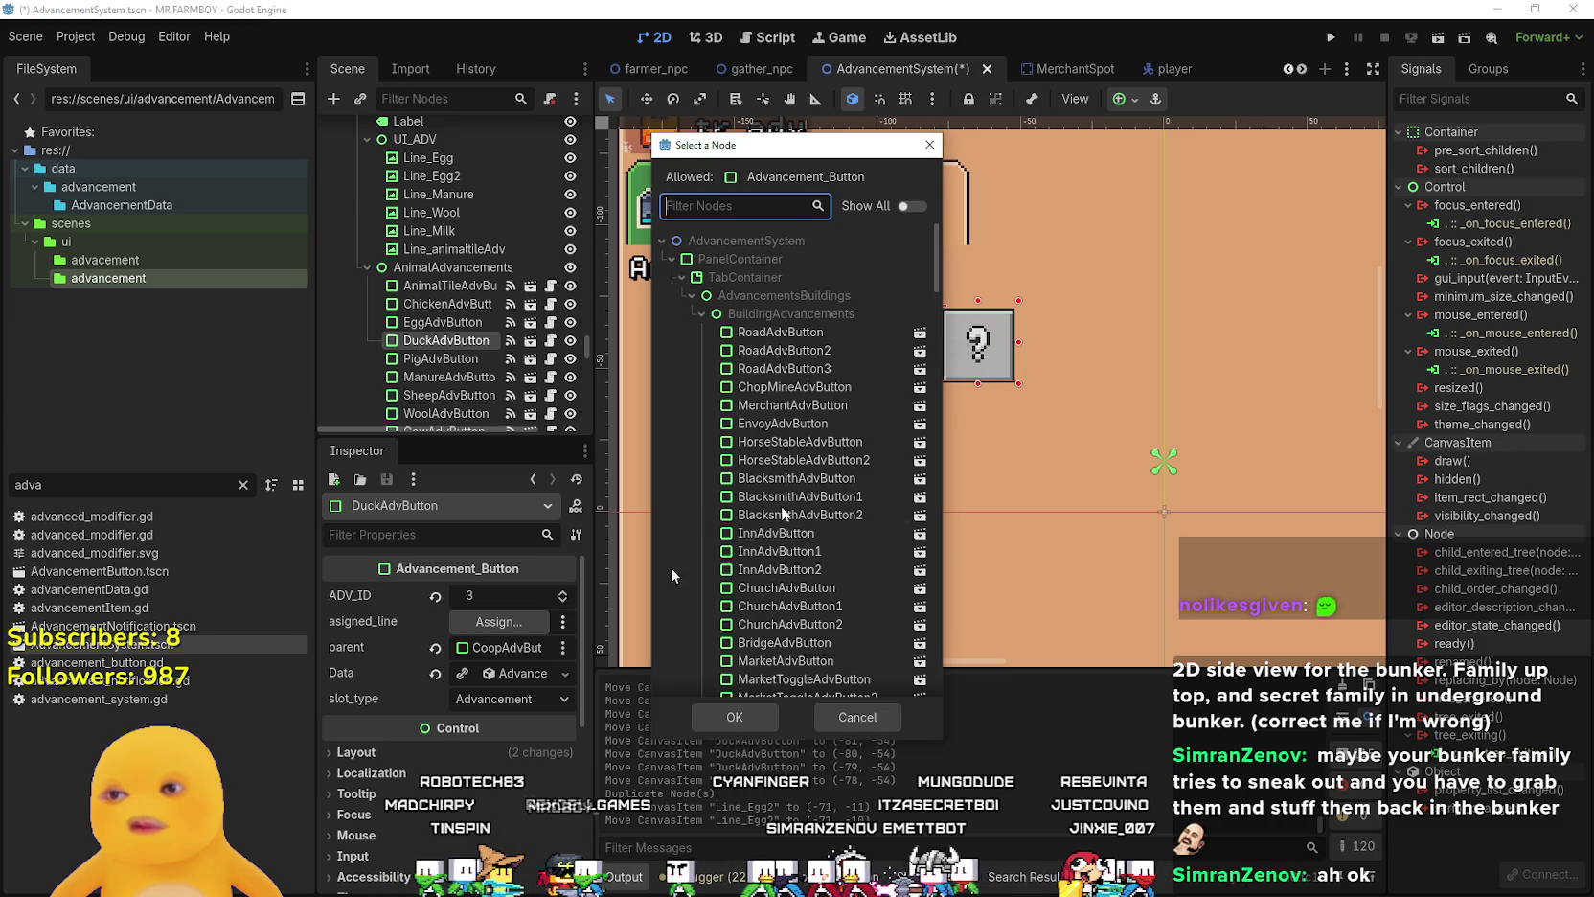
- Make EggAdvButton the parent of DuckAdvButton
drag(935, 244, 934, 367)
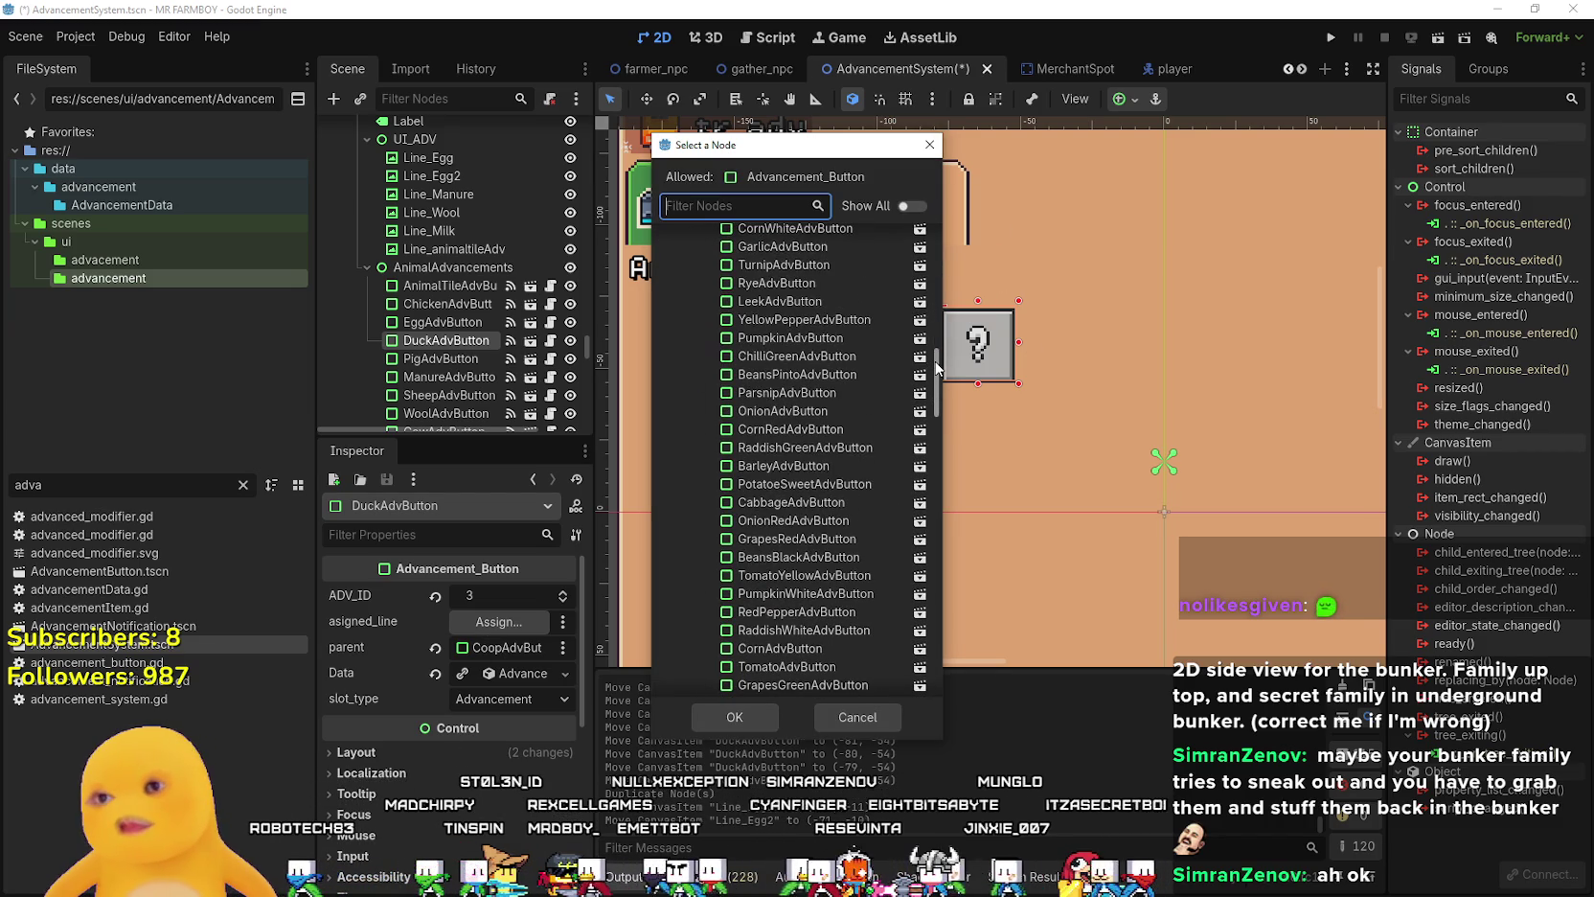
drag(937, 367, 920, 412)
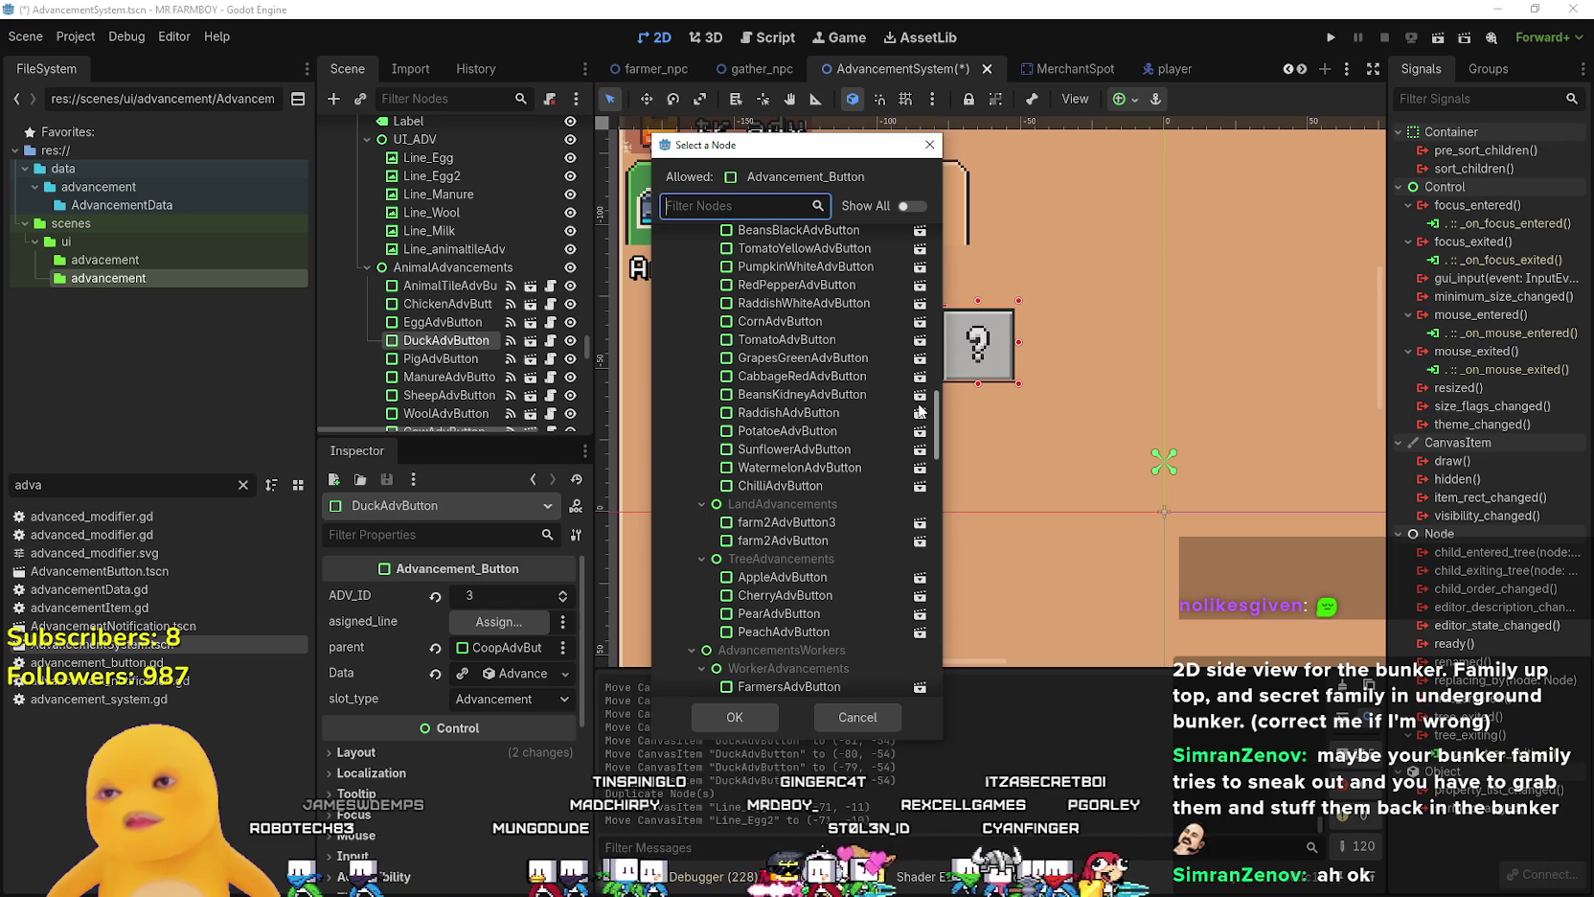
mouse_move(920, 412)
mouse_down()
mouse_move(904, 377)
mouse_move(903, 402)
mouse_up()
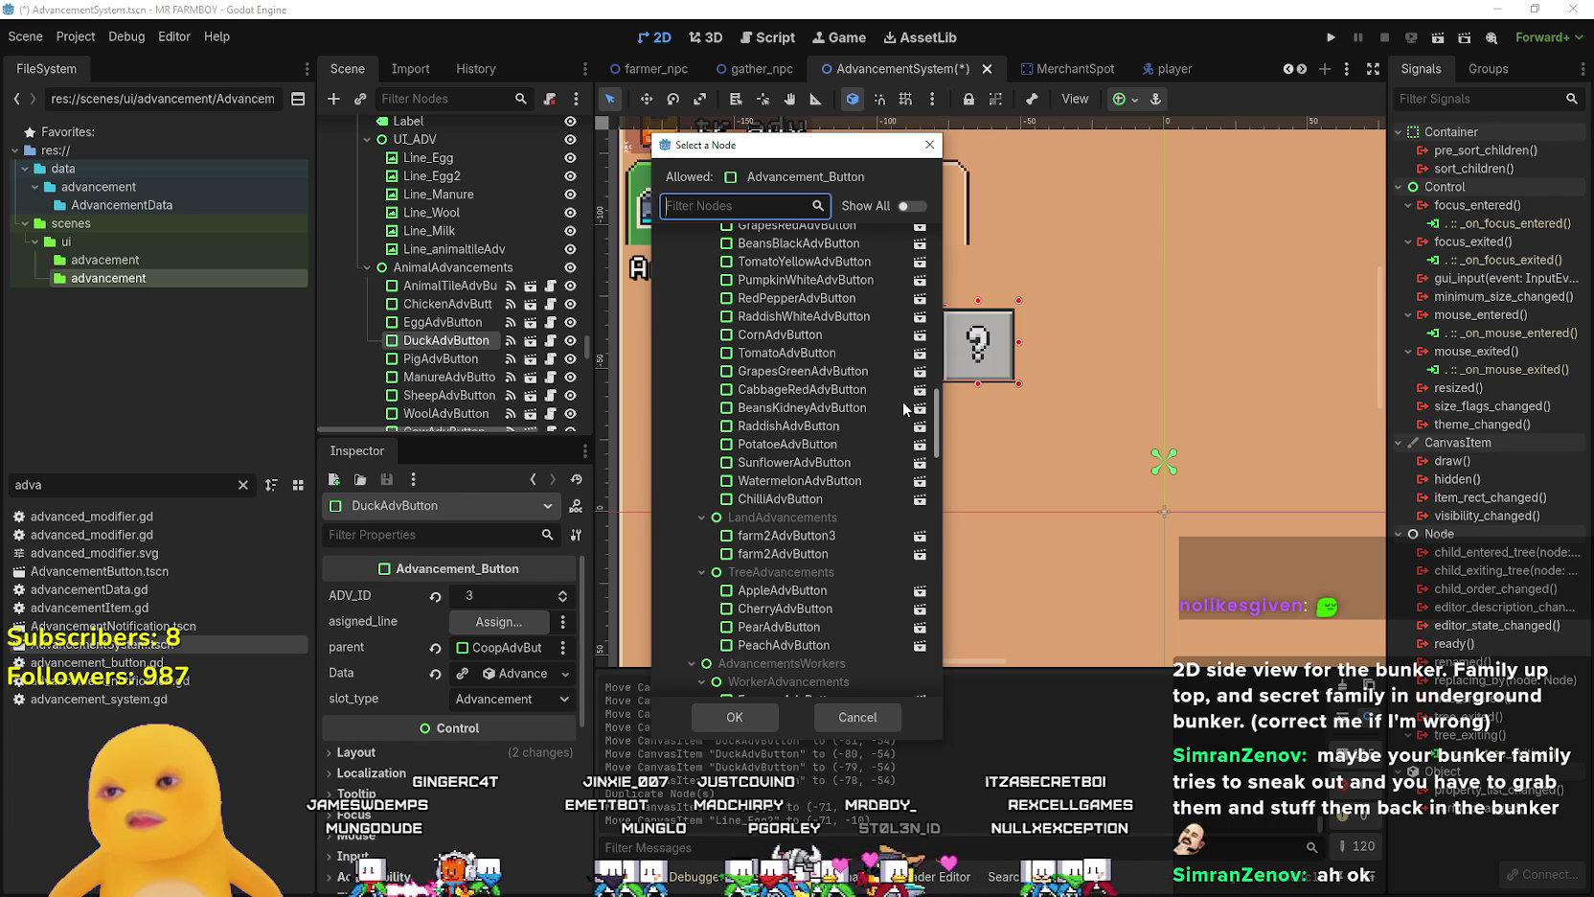
mouse_move(746, 152)
mouse_down()
mouse_move(750, 136)
mouse_move(1181, 142)
mouse_move(1137, 160)
mouse_up()
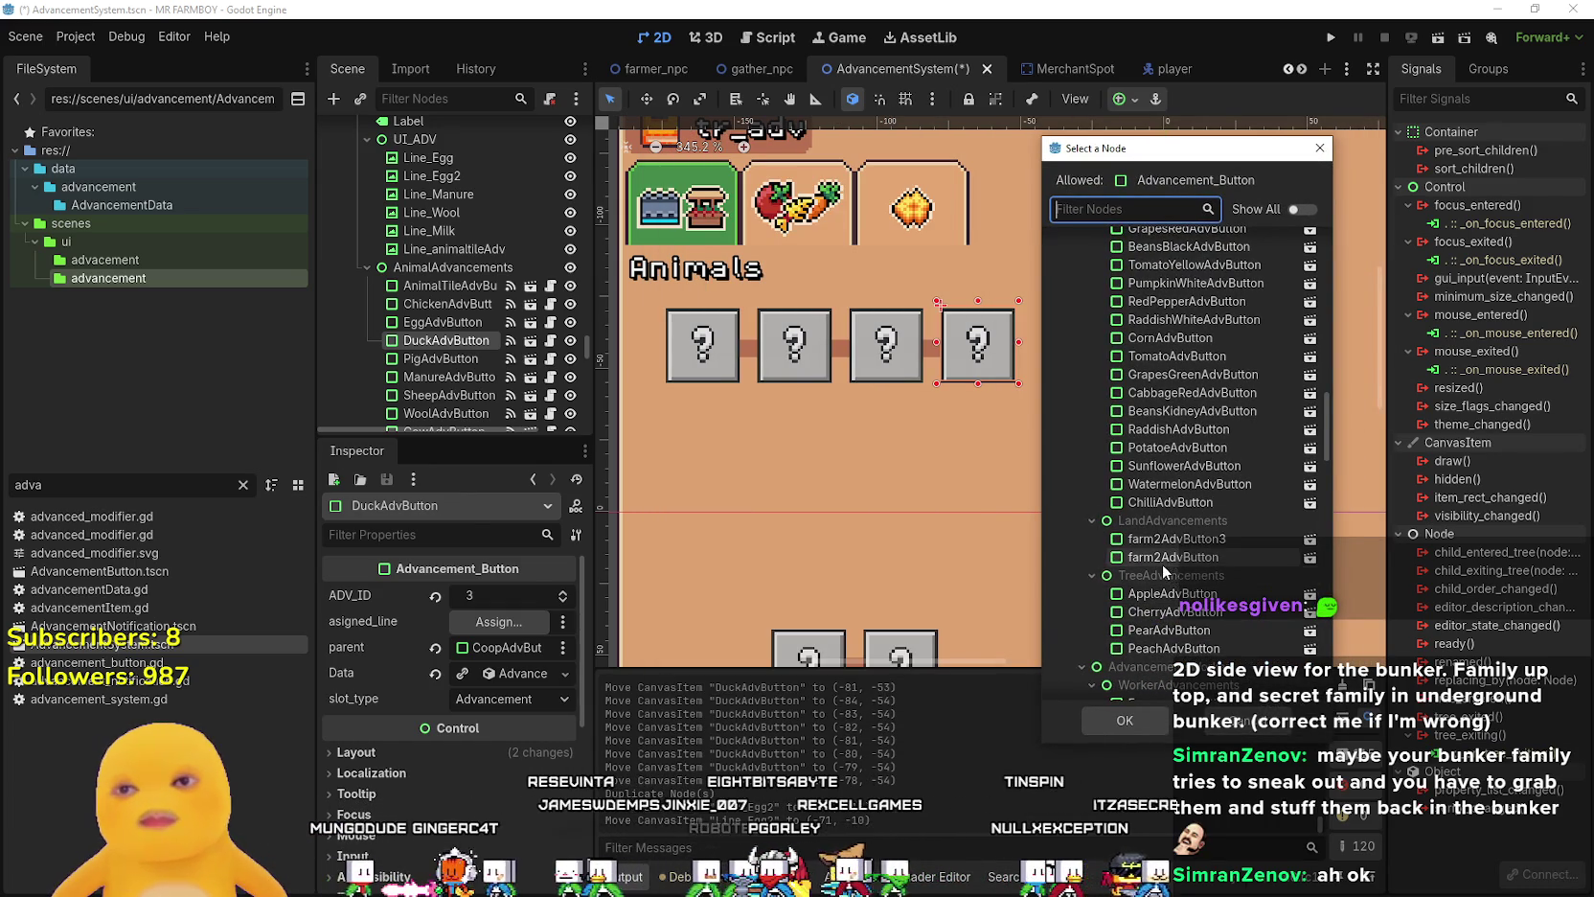
scroll(1163, 558, down, 3)
scroll(1188, 545, down, 8)
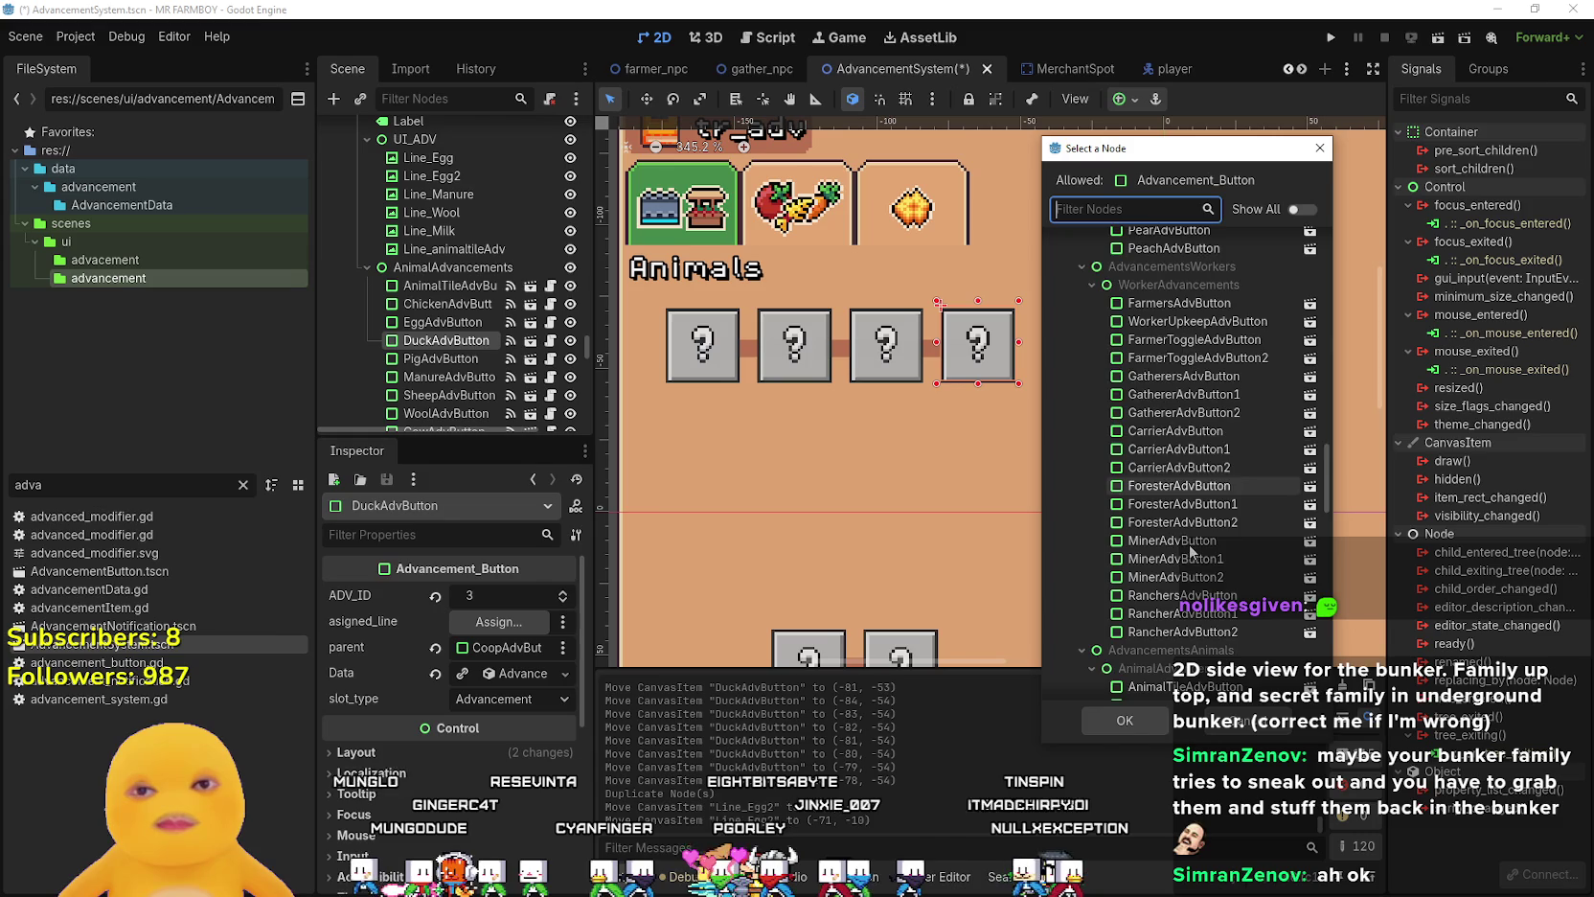
mouse_move(1327, 493)
mouse_down()
mouse_move(1326, 651)
mouse_move(1318, 316)
mouse_move(1320, 508)
mouse_up()
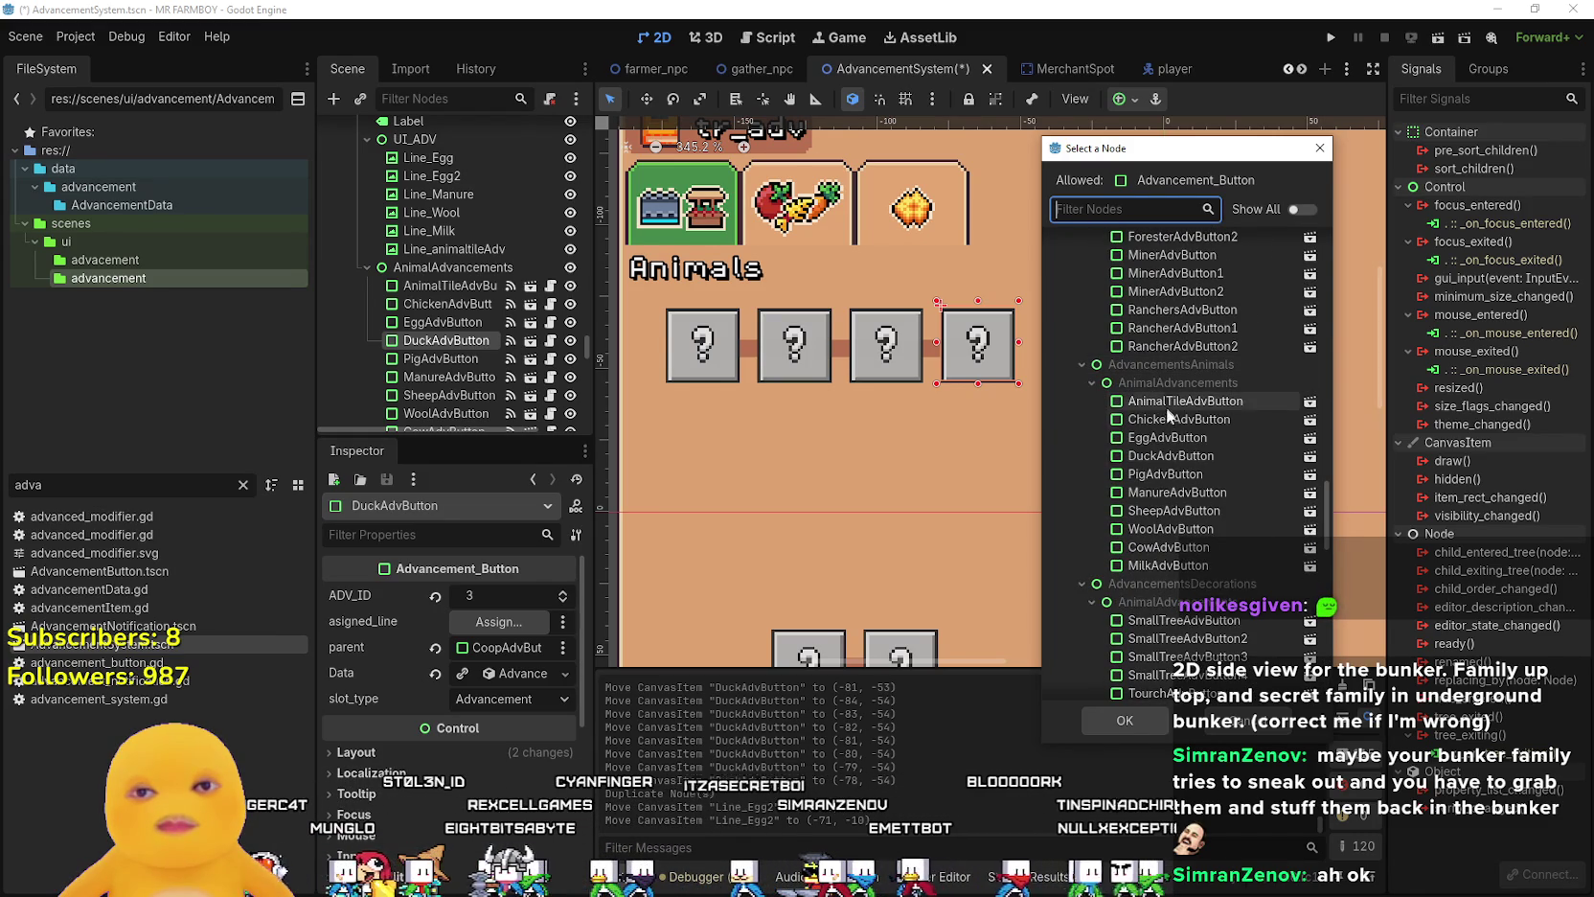
click(1167, 437)
click(1123, 720)
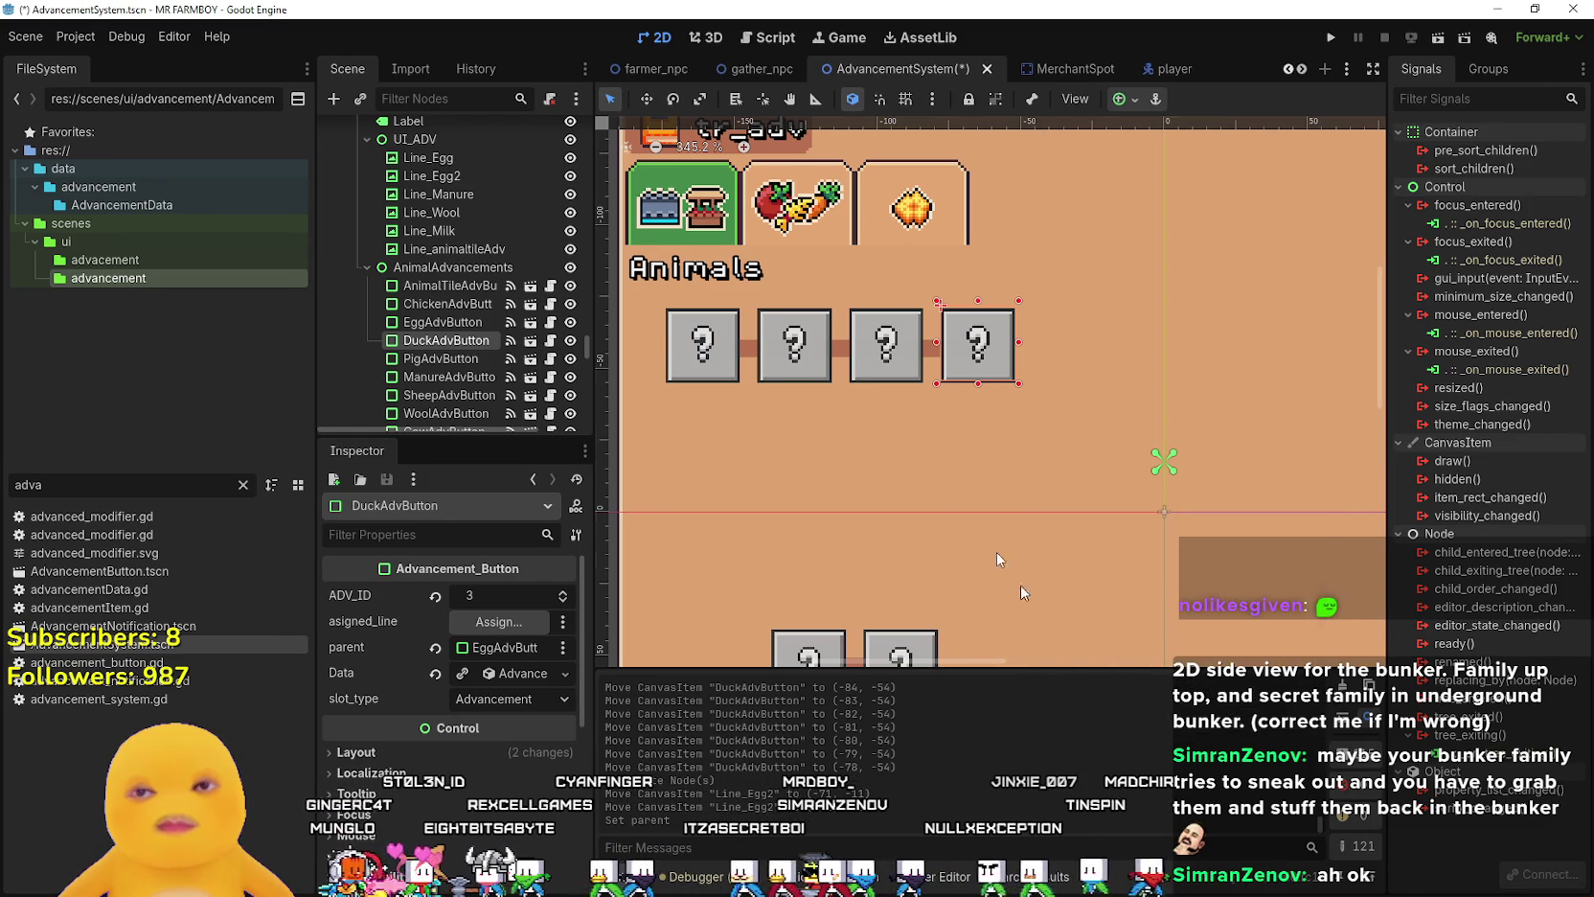
- Set DuckAdvButton's adv_item to Duck and save the scene
click(503, 675)
right_click(502, 679)
key(Escape)
scroll(519, 725, down, 3)
scroll(519, 724, up, 2)
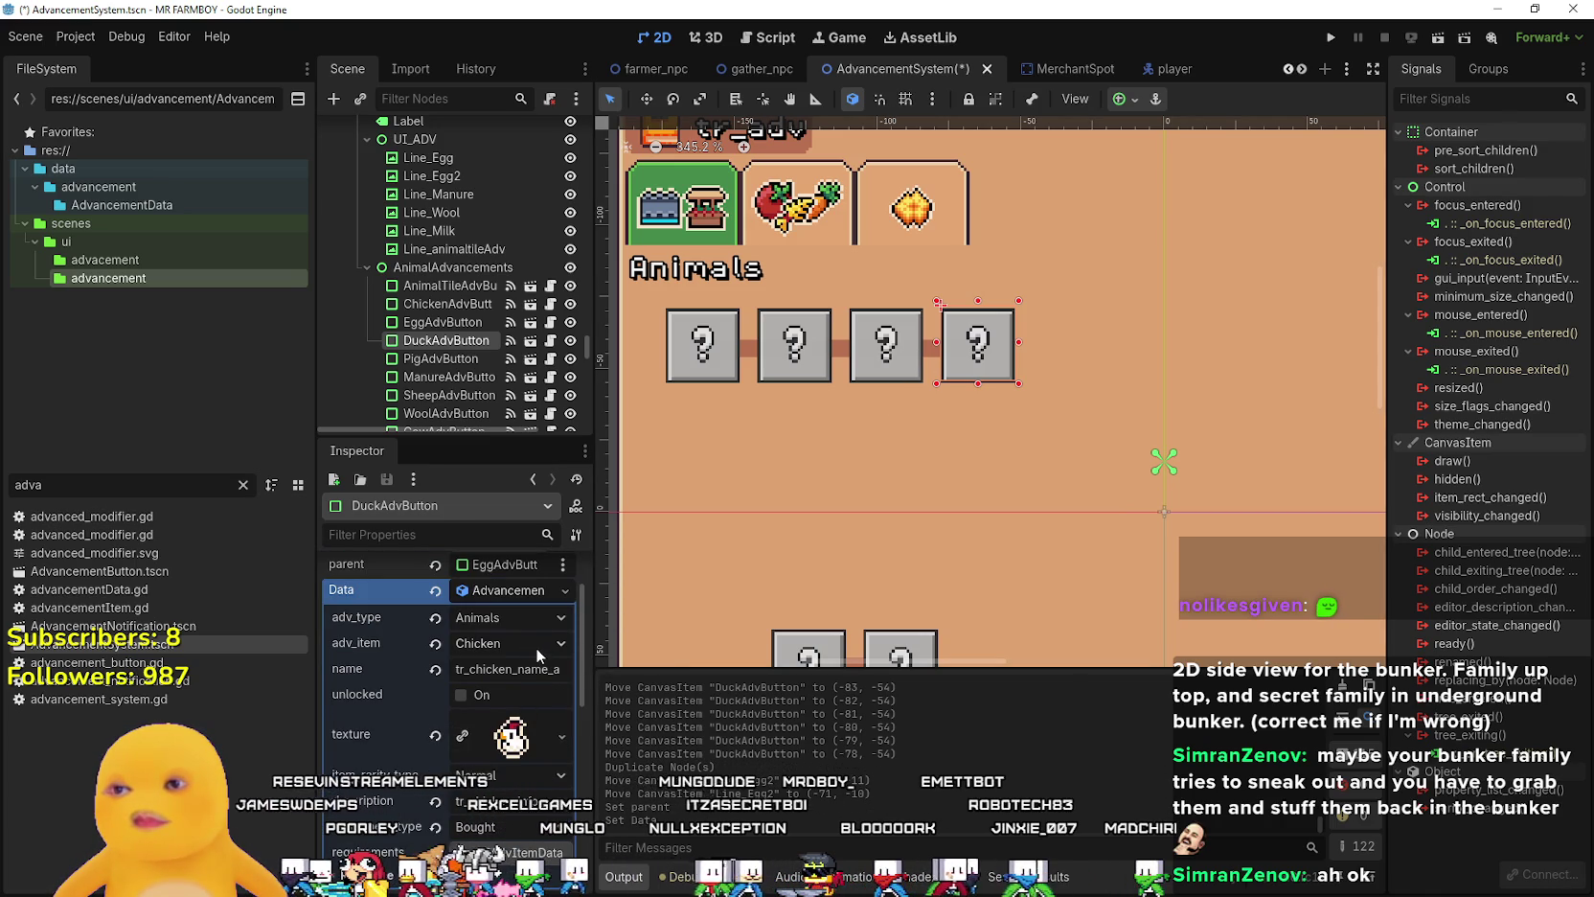
click(536, 644)
scroll(575, 824, down, 15)
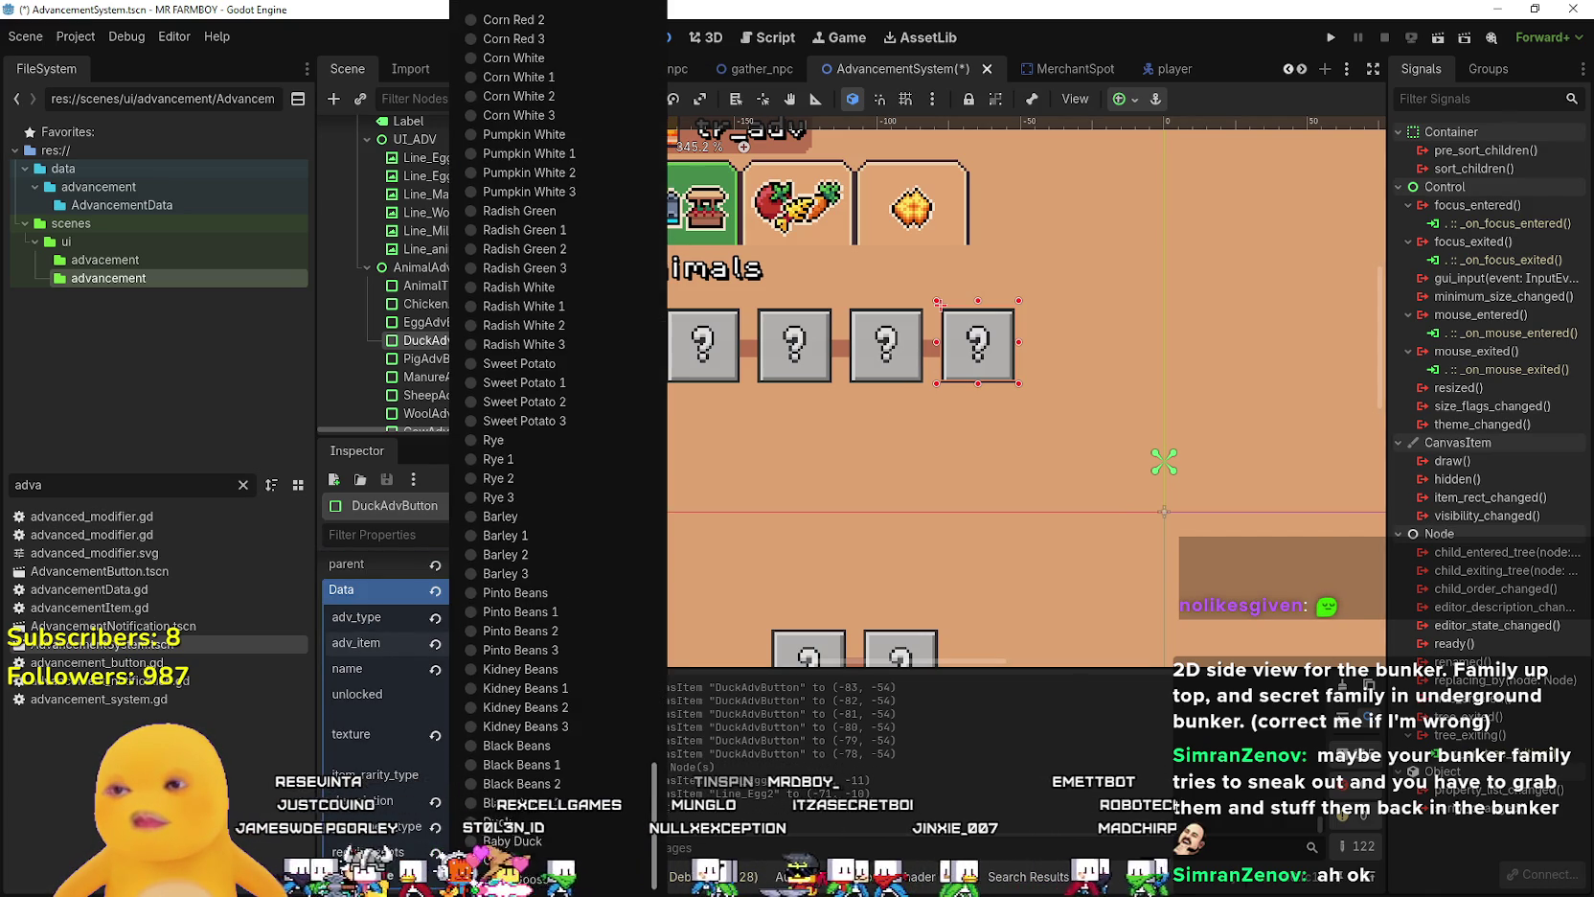
click(526, 707)
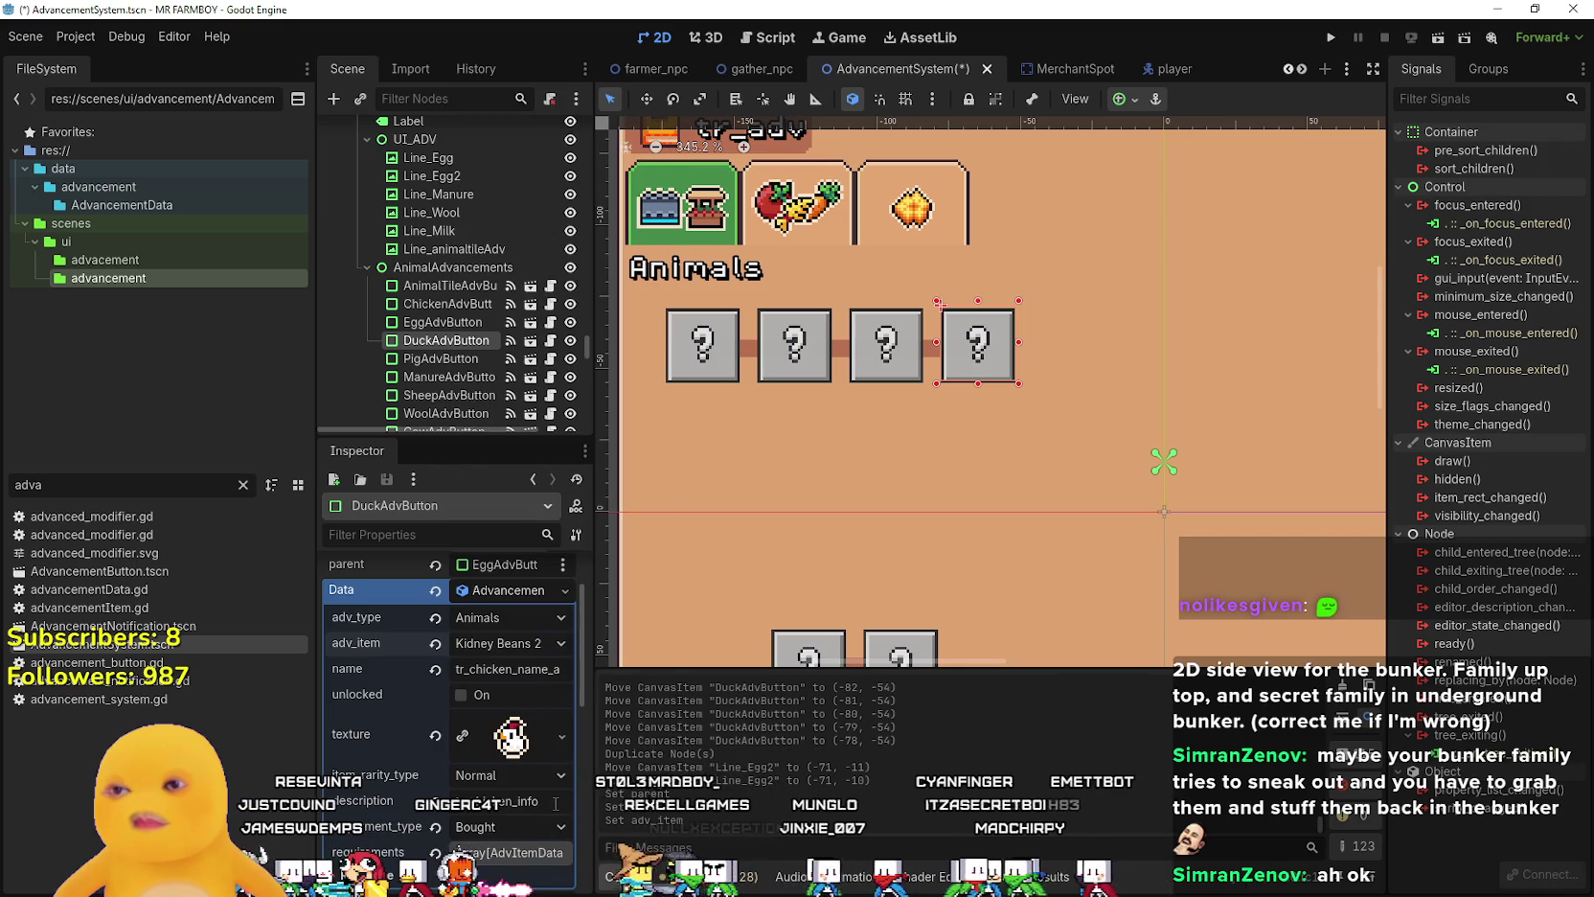
click(520, 642)
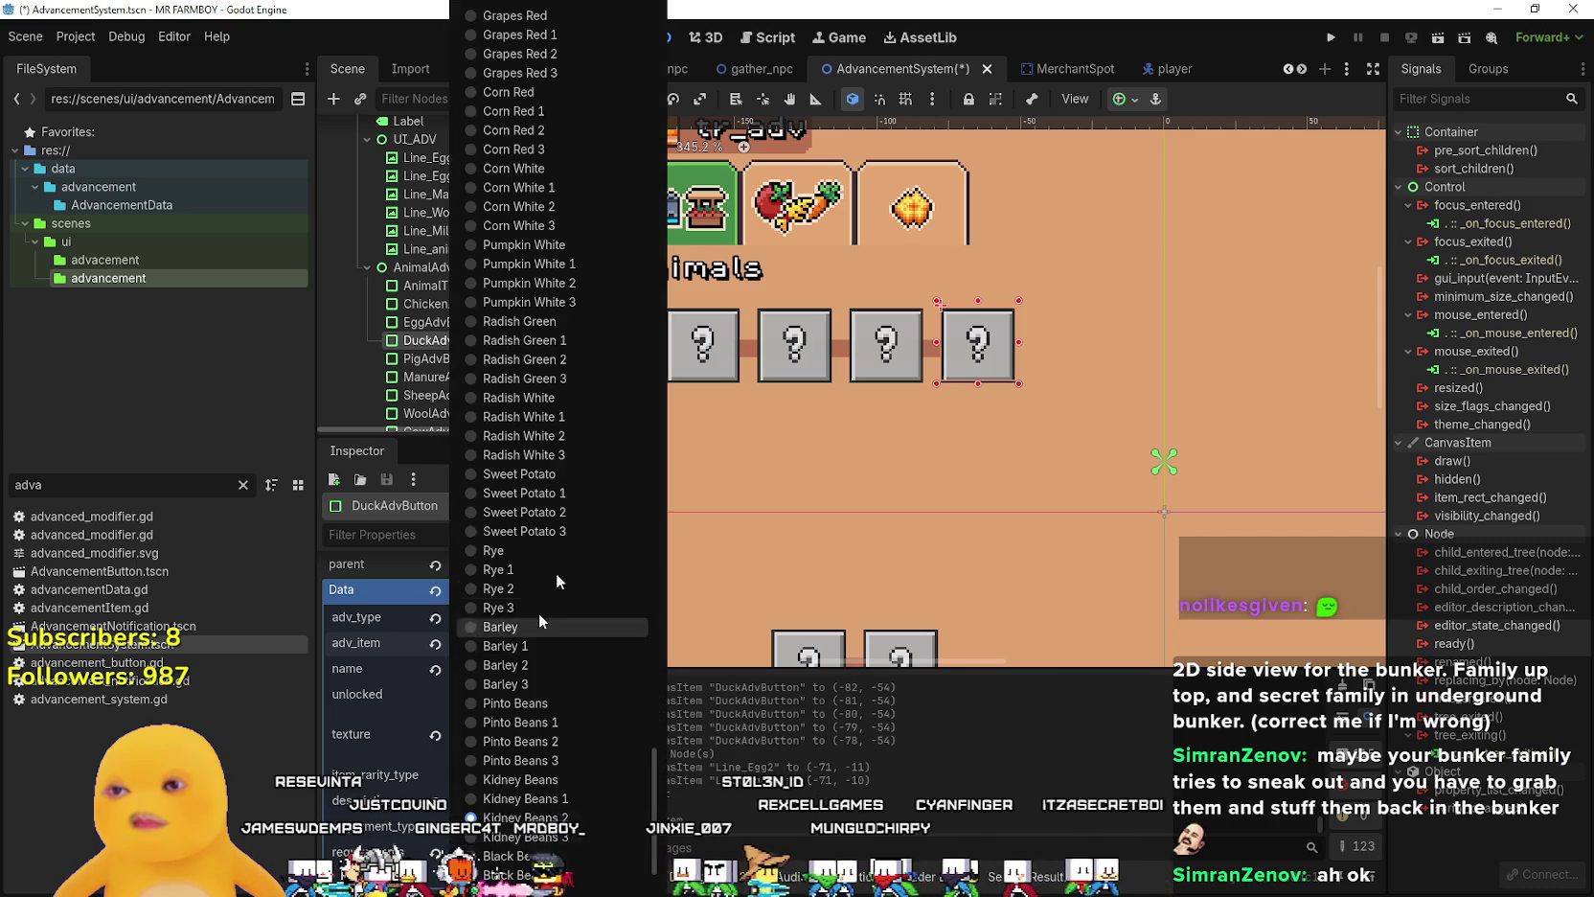
scroll(520, 812, down, 5)
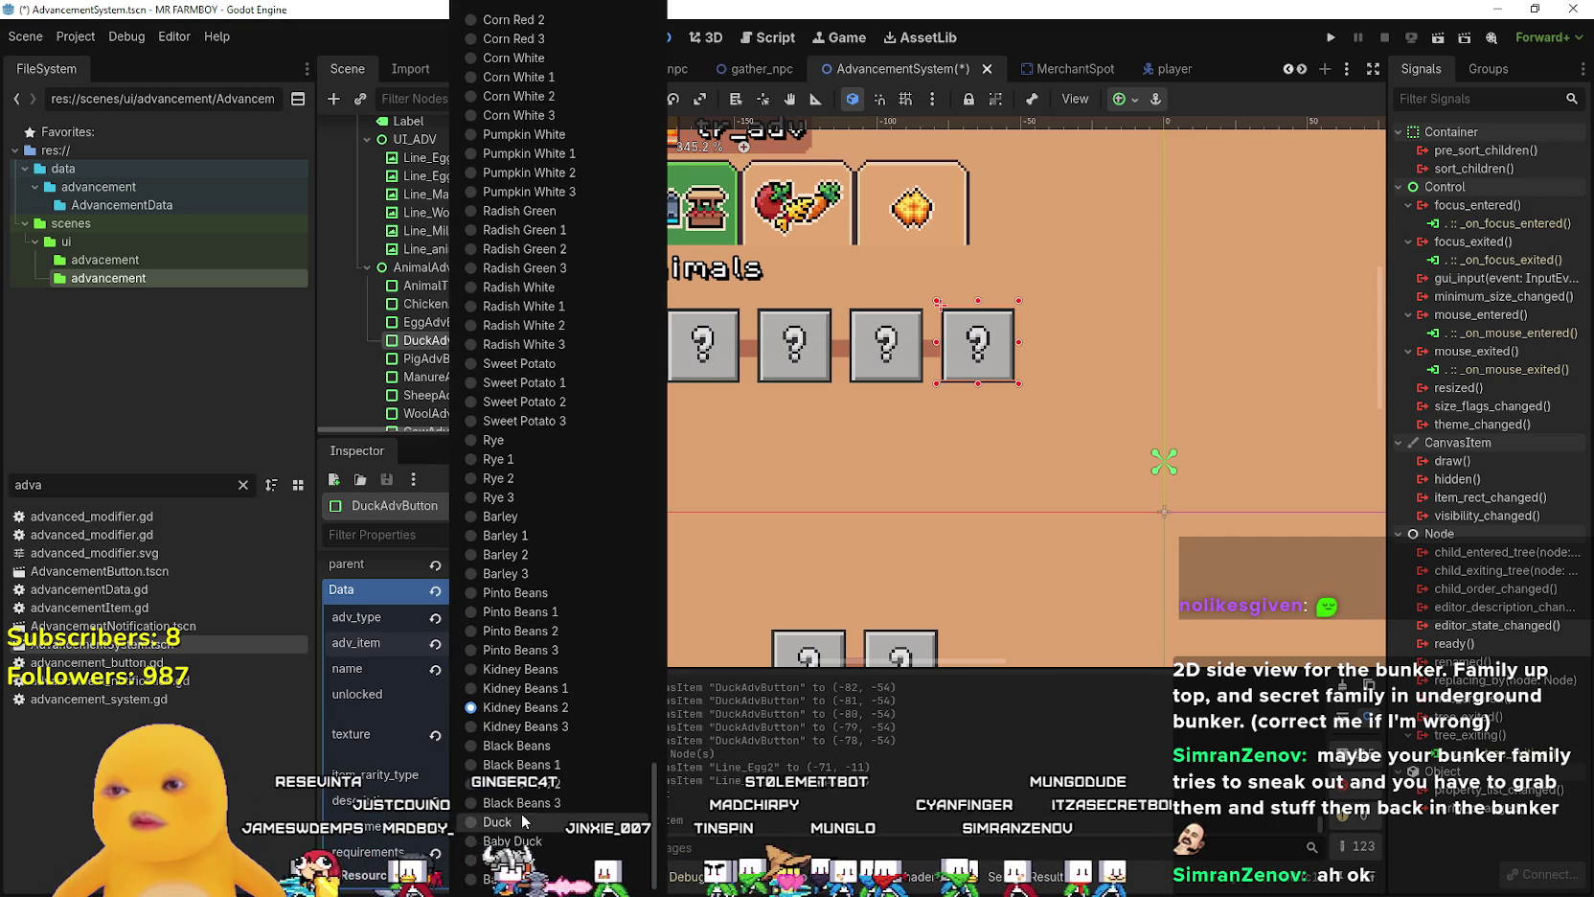
click(510, 826)
key(ctrl+s)
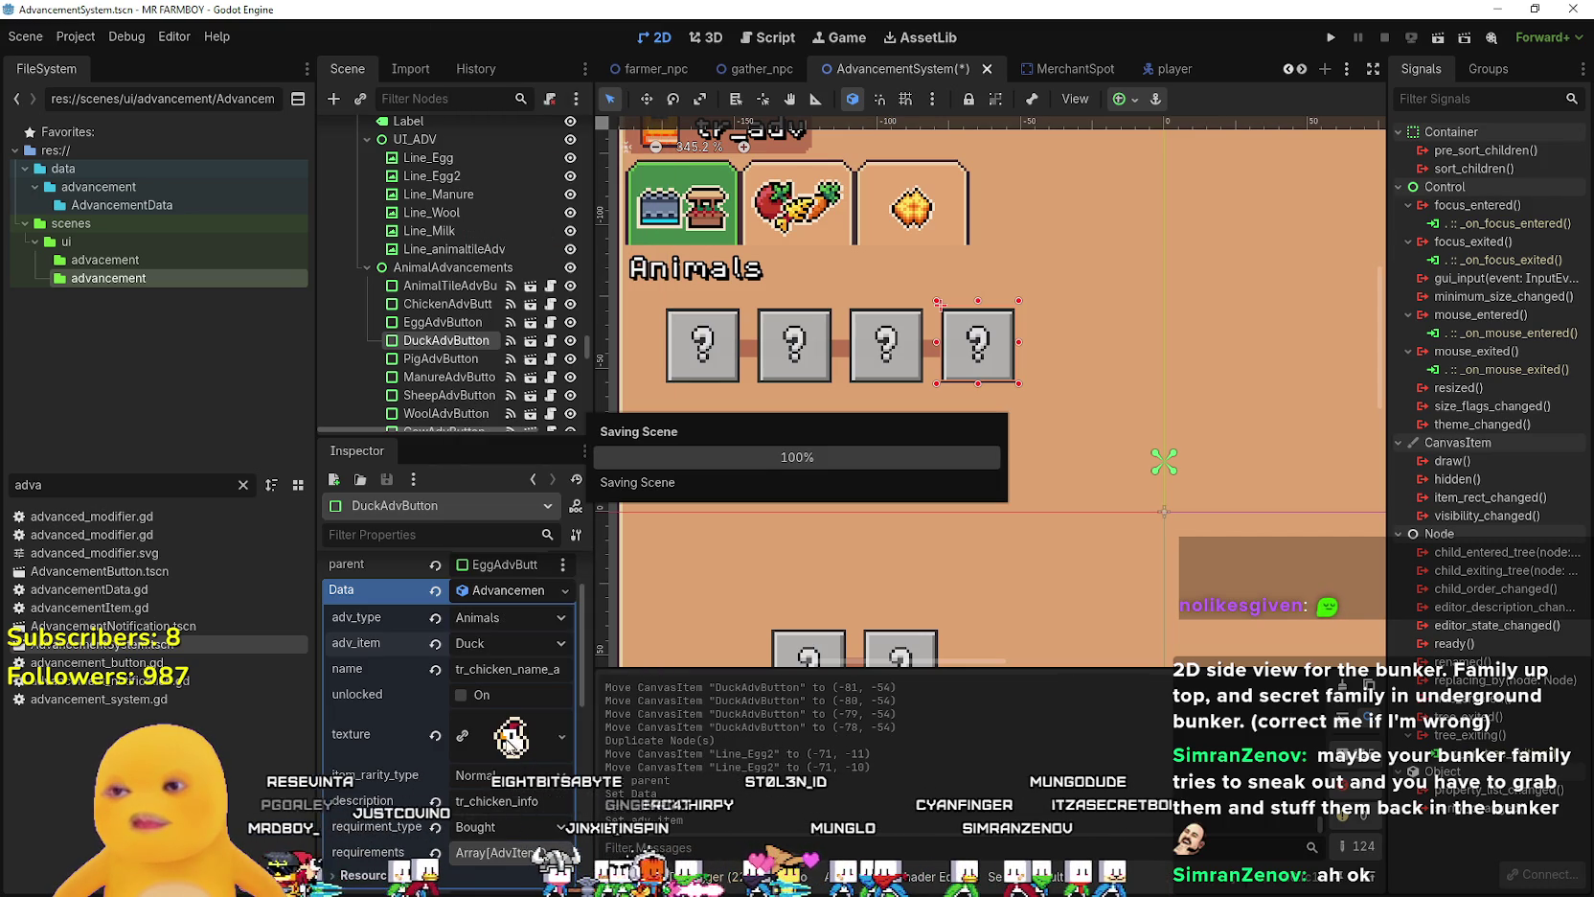
- Change the name key from the chicken key to tr_duck_name_adv
drag(589, 692, 790, 691)
click(623, 668)
double_click(593, 669)
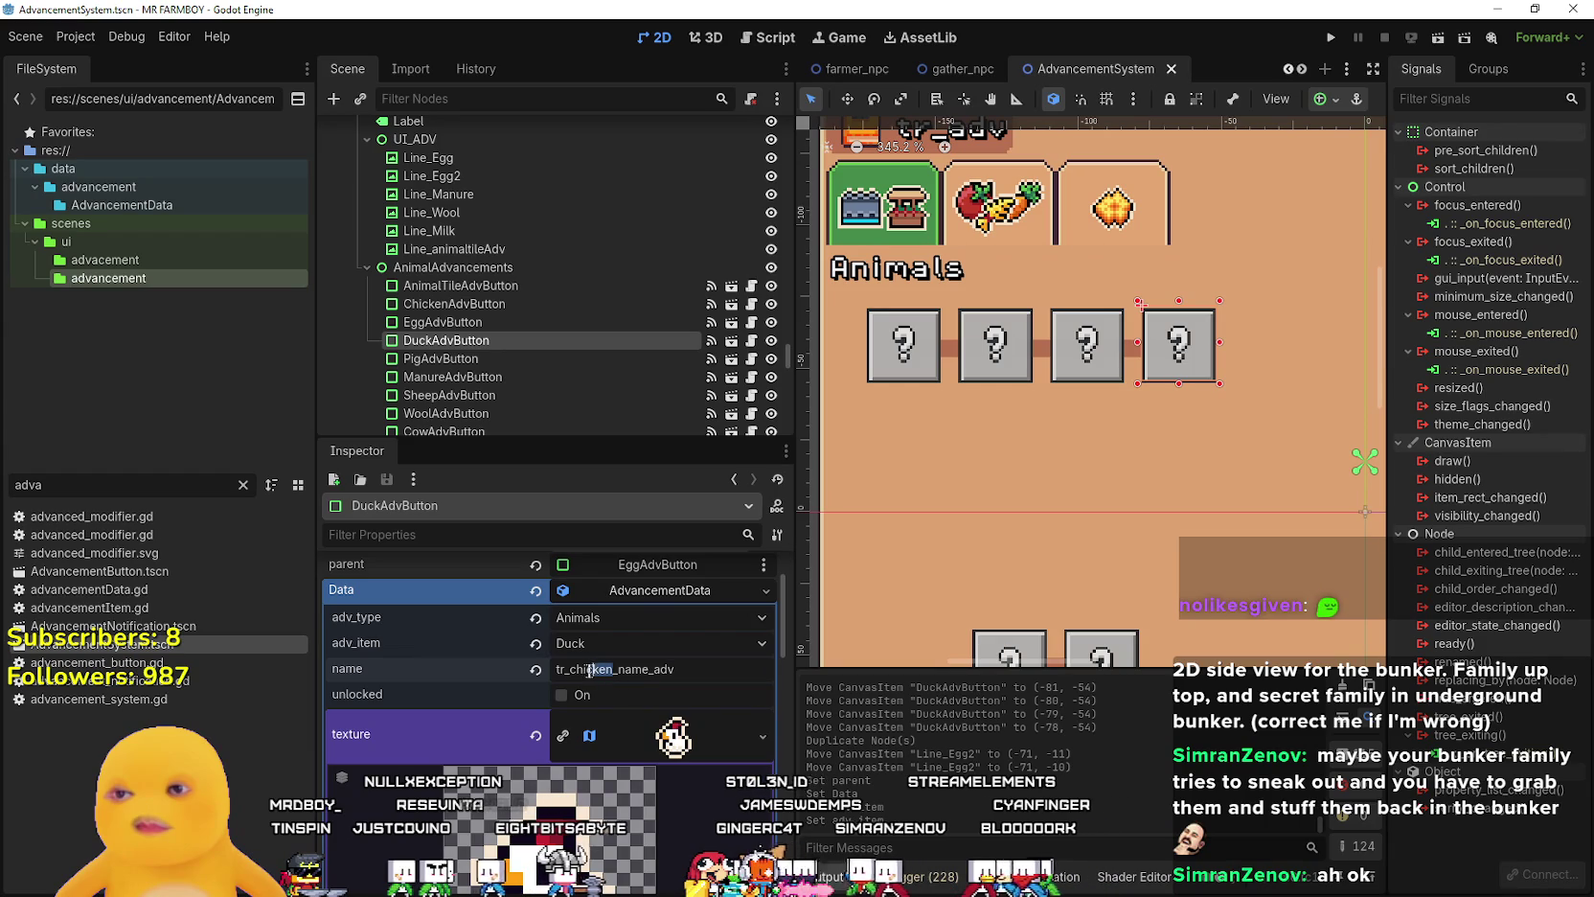
text(duck)
key(Return)
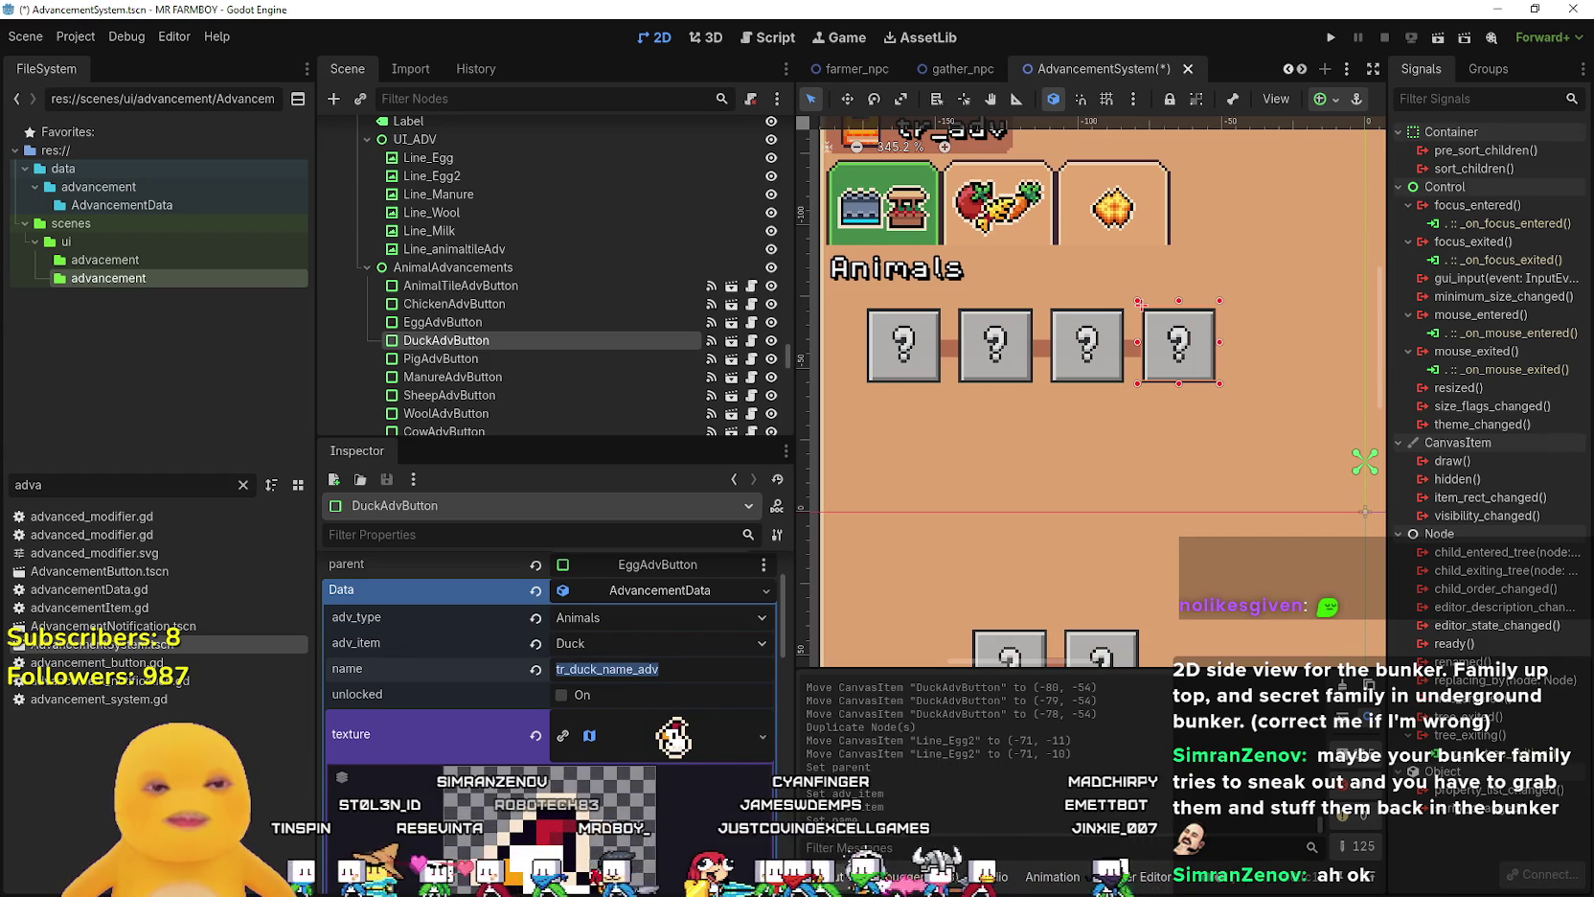
- Add tr_duck_name_adv in A875 with display text Duck in B875 of the localization sheet
key(alt+Tab)
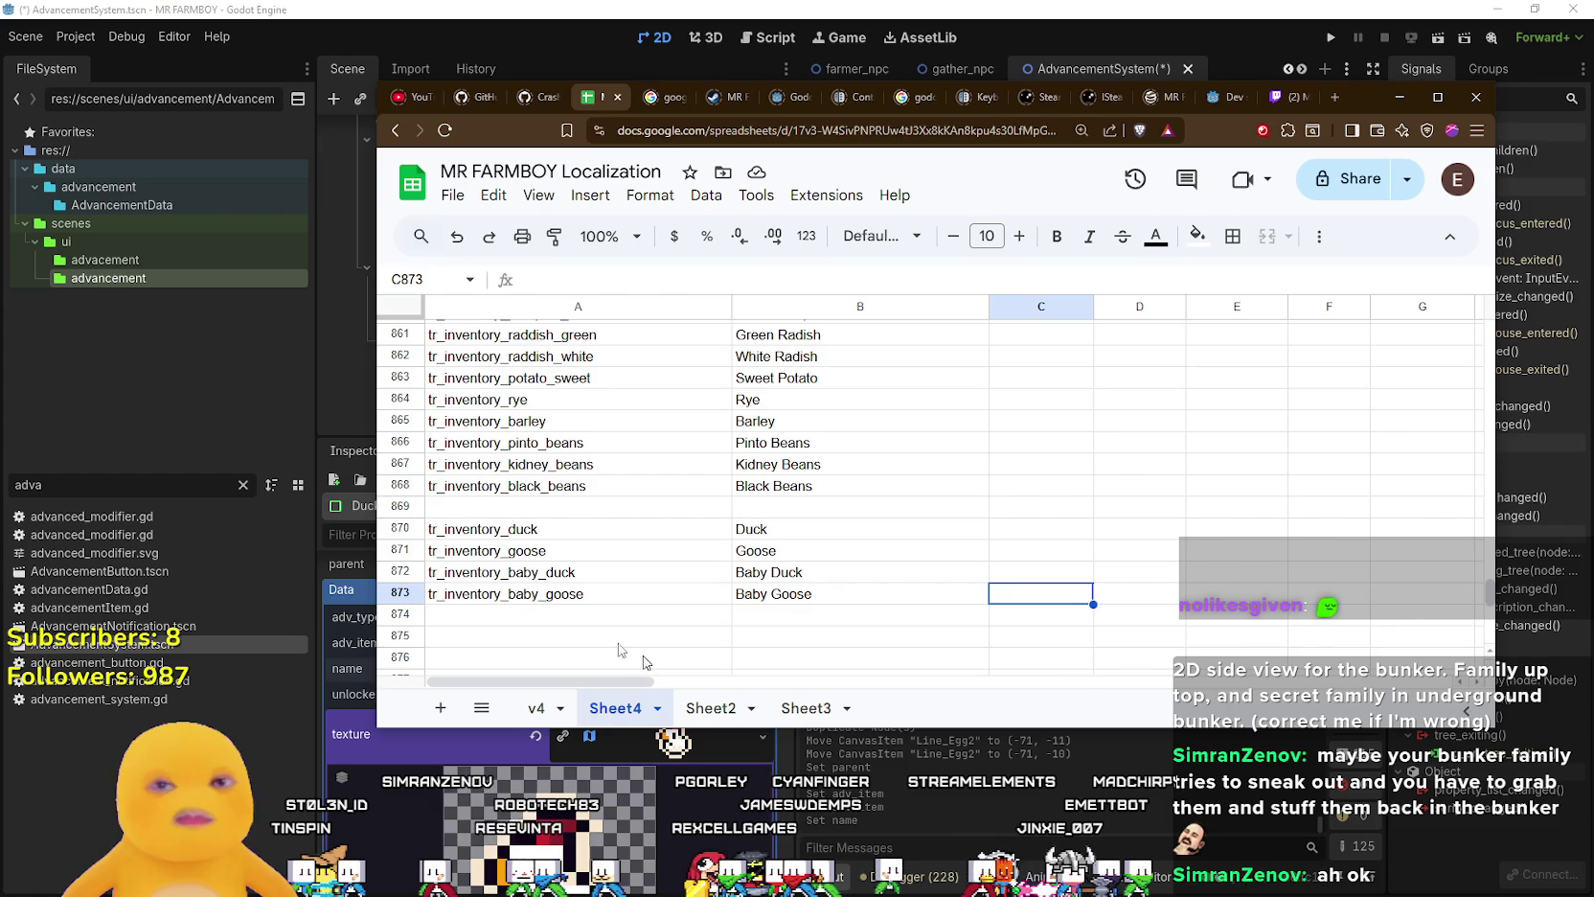
scroll(543, 572, down, 2)
click(537, 554)
text(tr_duck_name_adv)
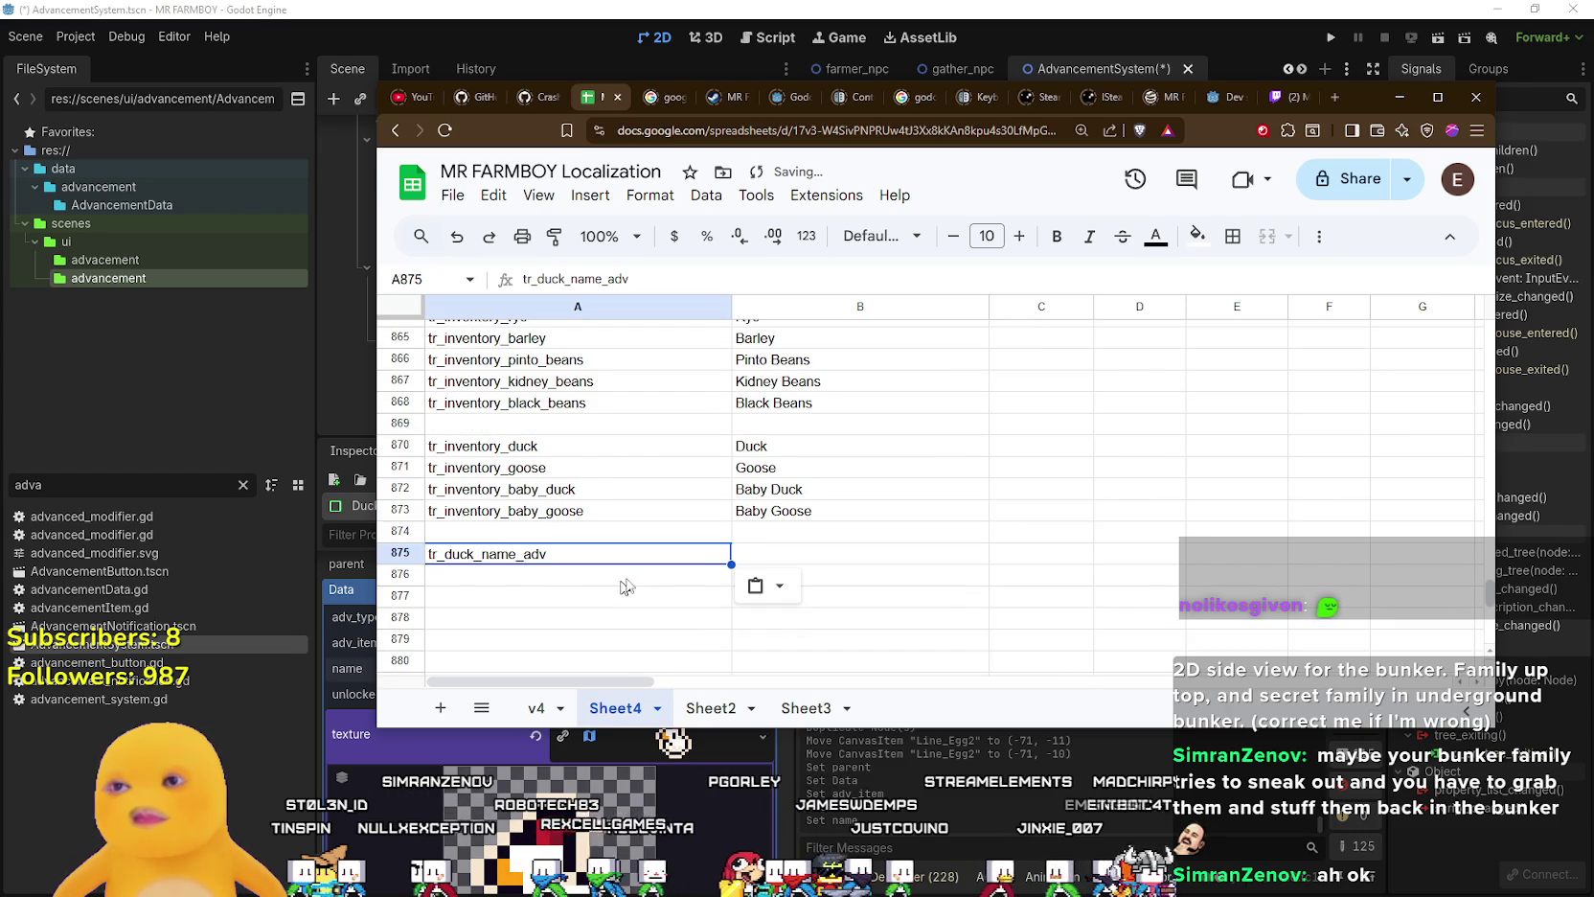
double_click(788, 554)
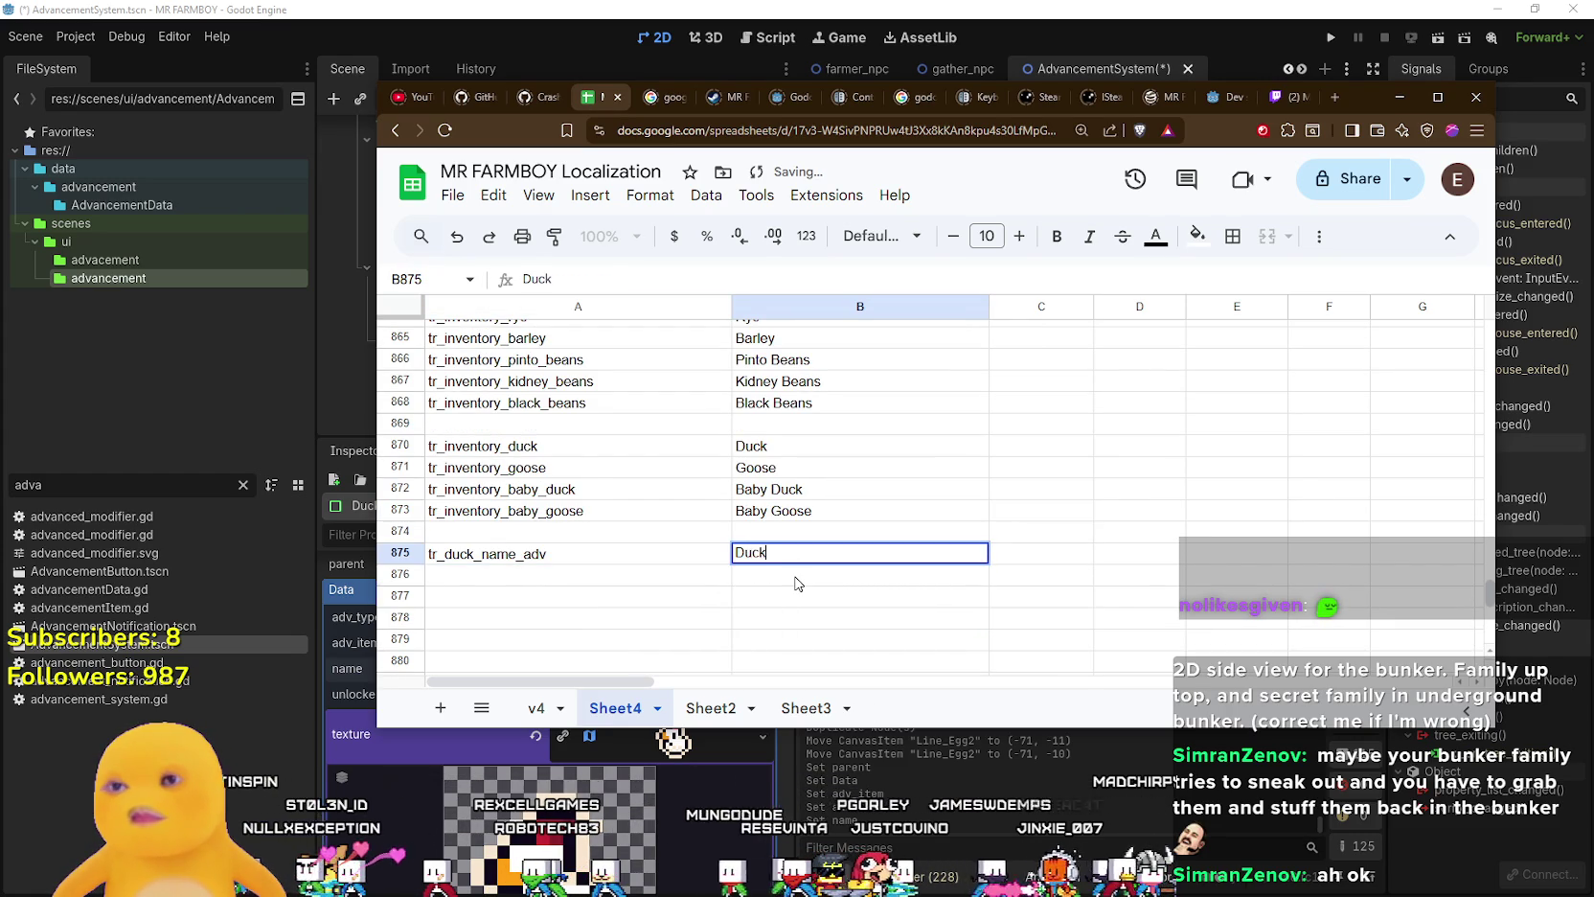
key(Return)
click(751, 8)
scroll(631, 668, down, 2)
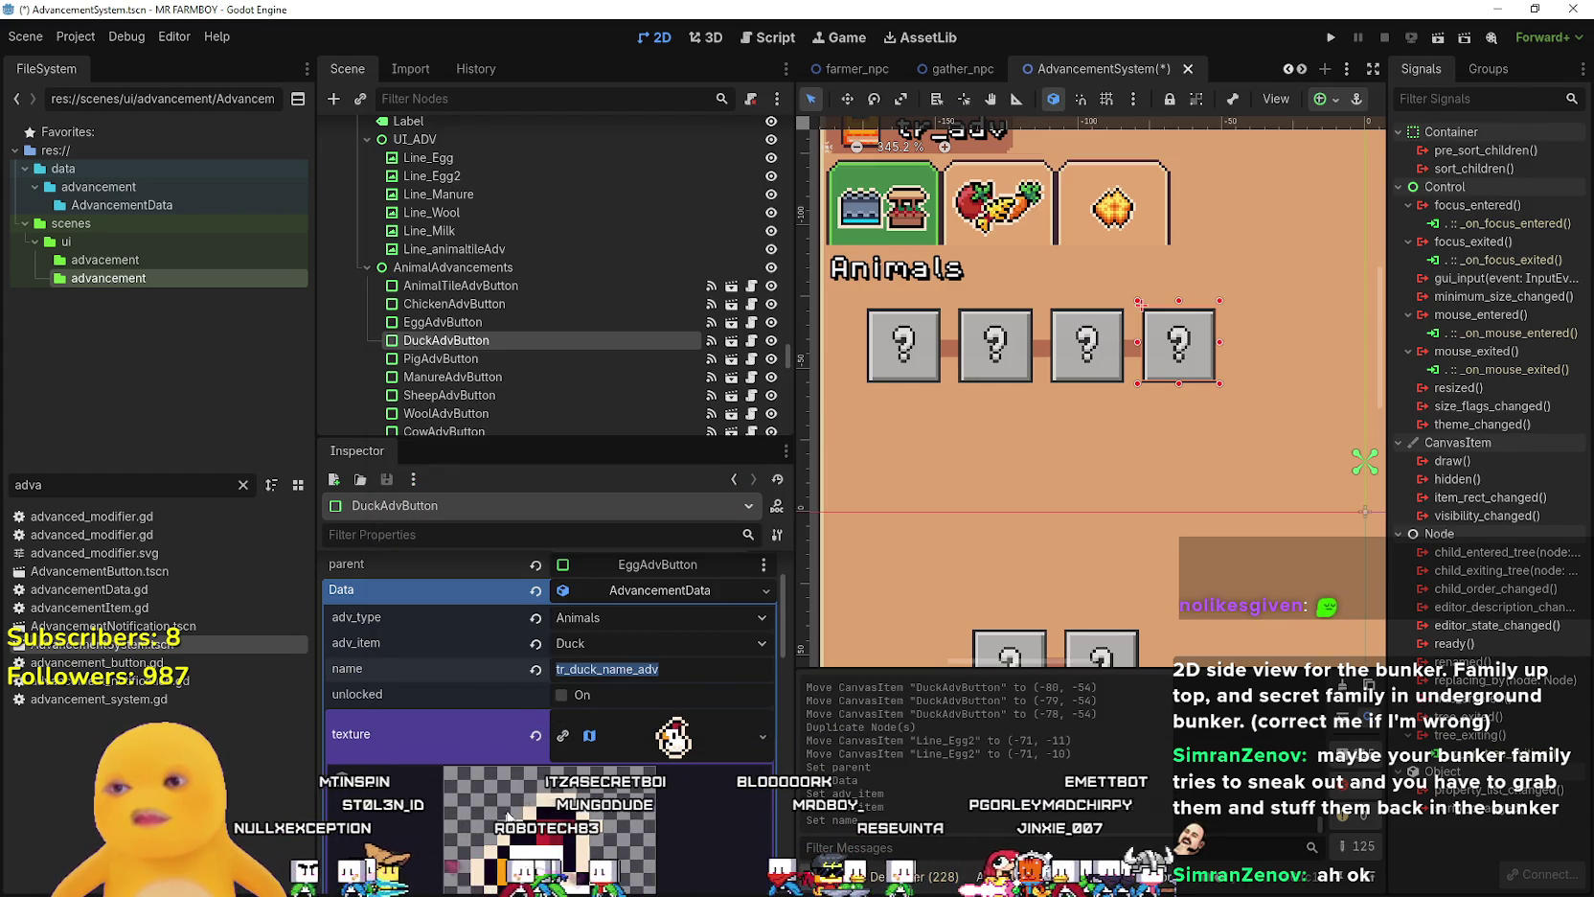
- Expand DuckAdvButton's texture to show its AtlasTexture settings
click(658, 654)
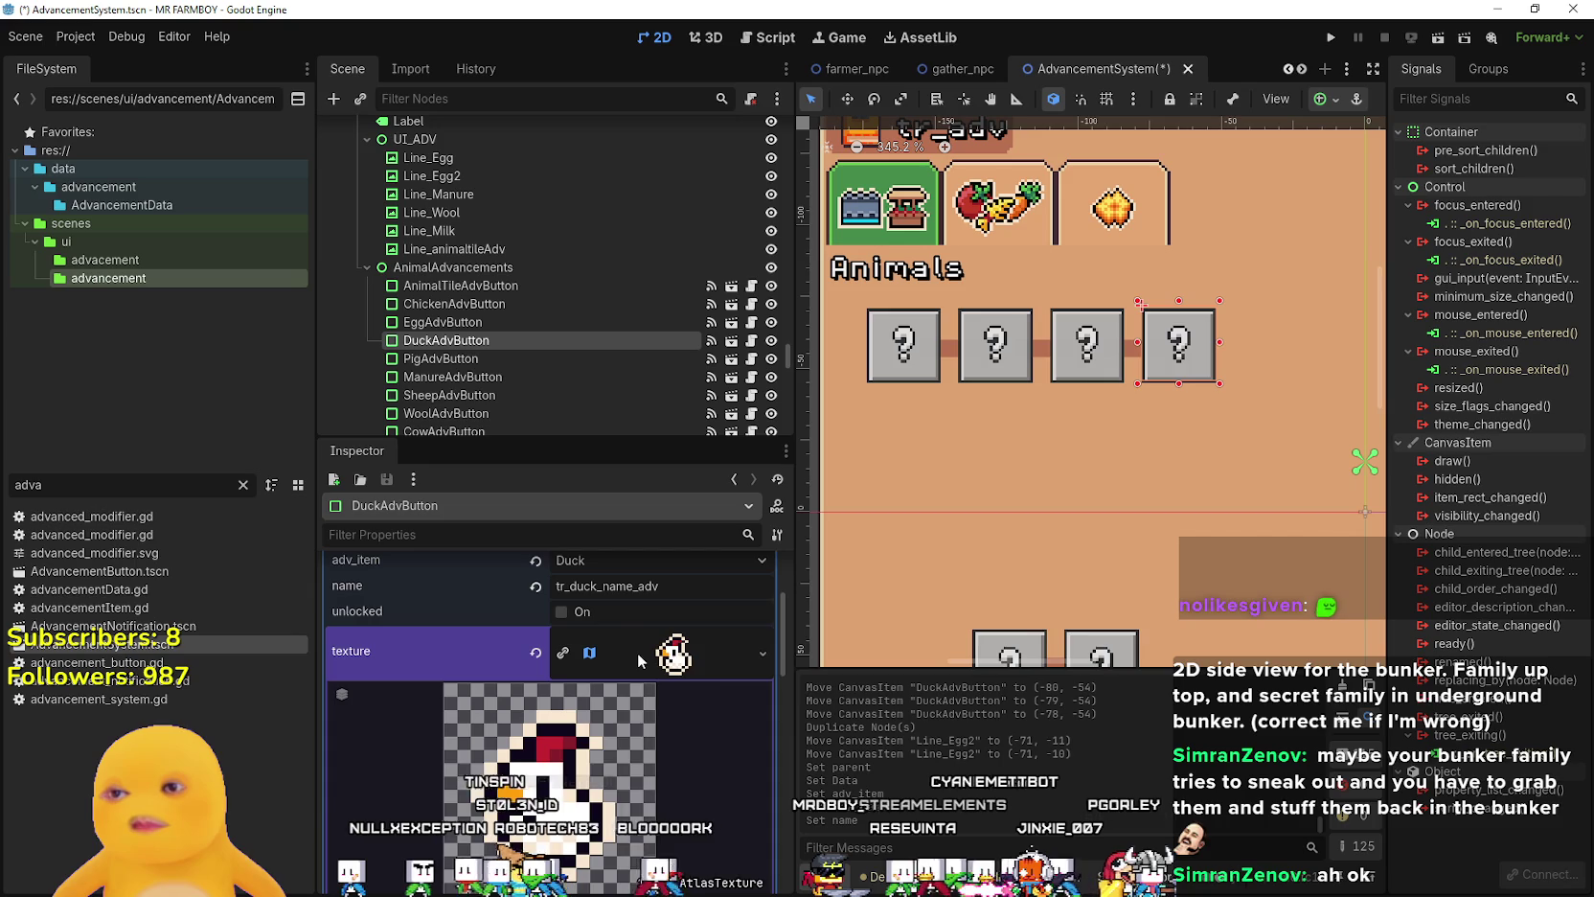
right_click(613, 661)
click(654, 752)
scroll(623, 750, down, 3)
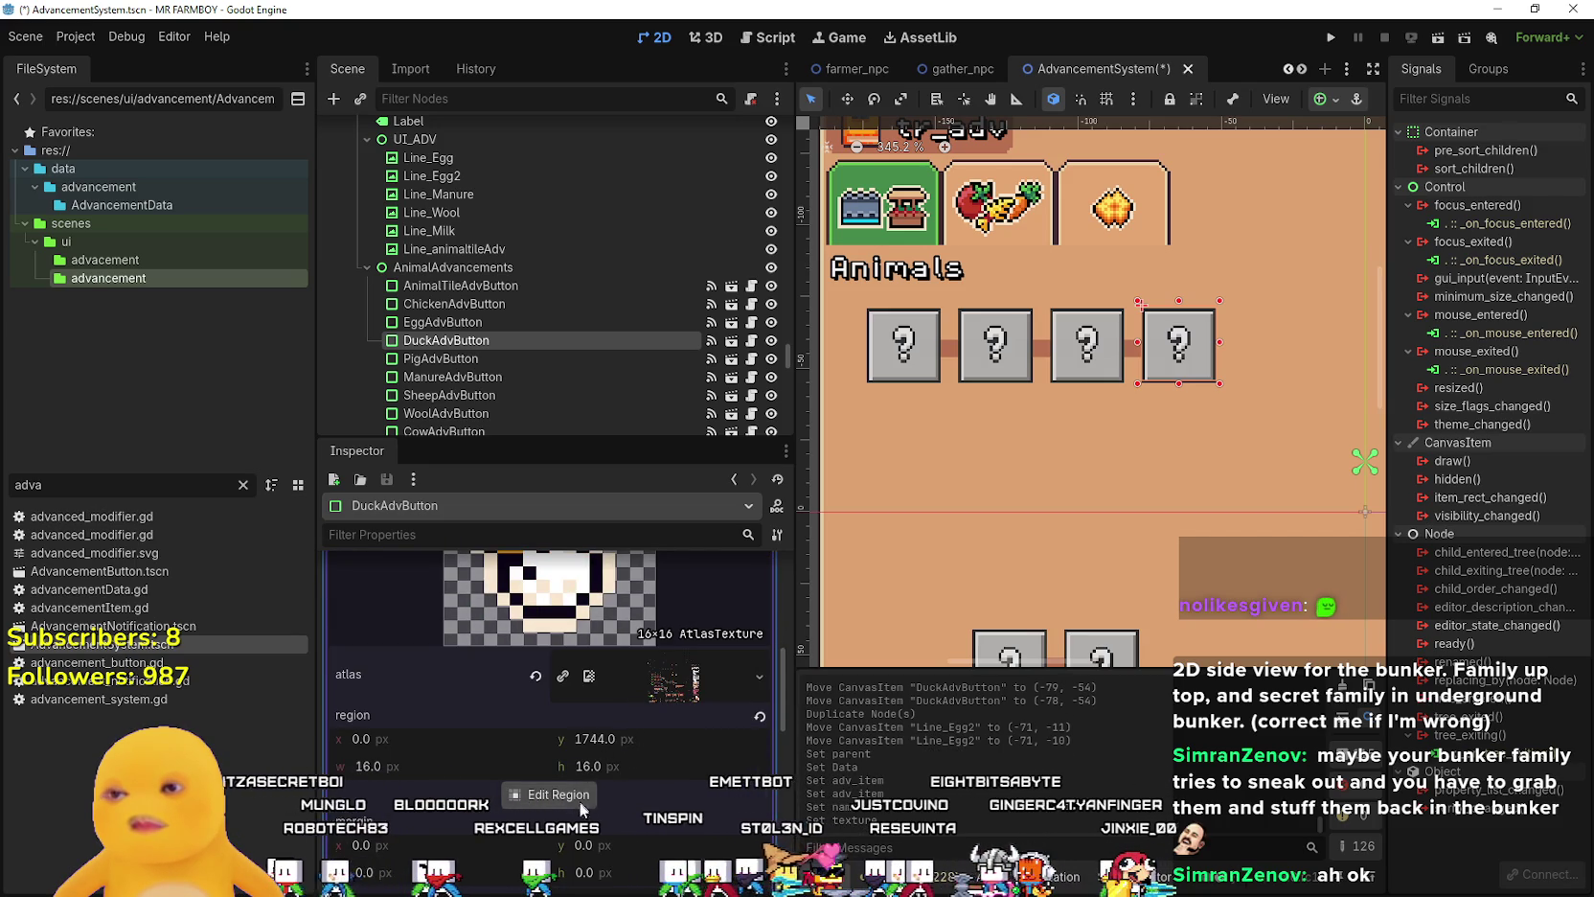
scroll(623, 719, up, 3)
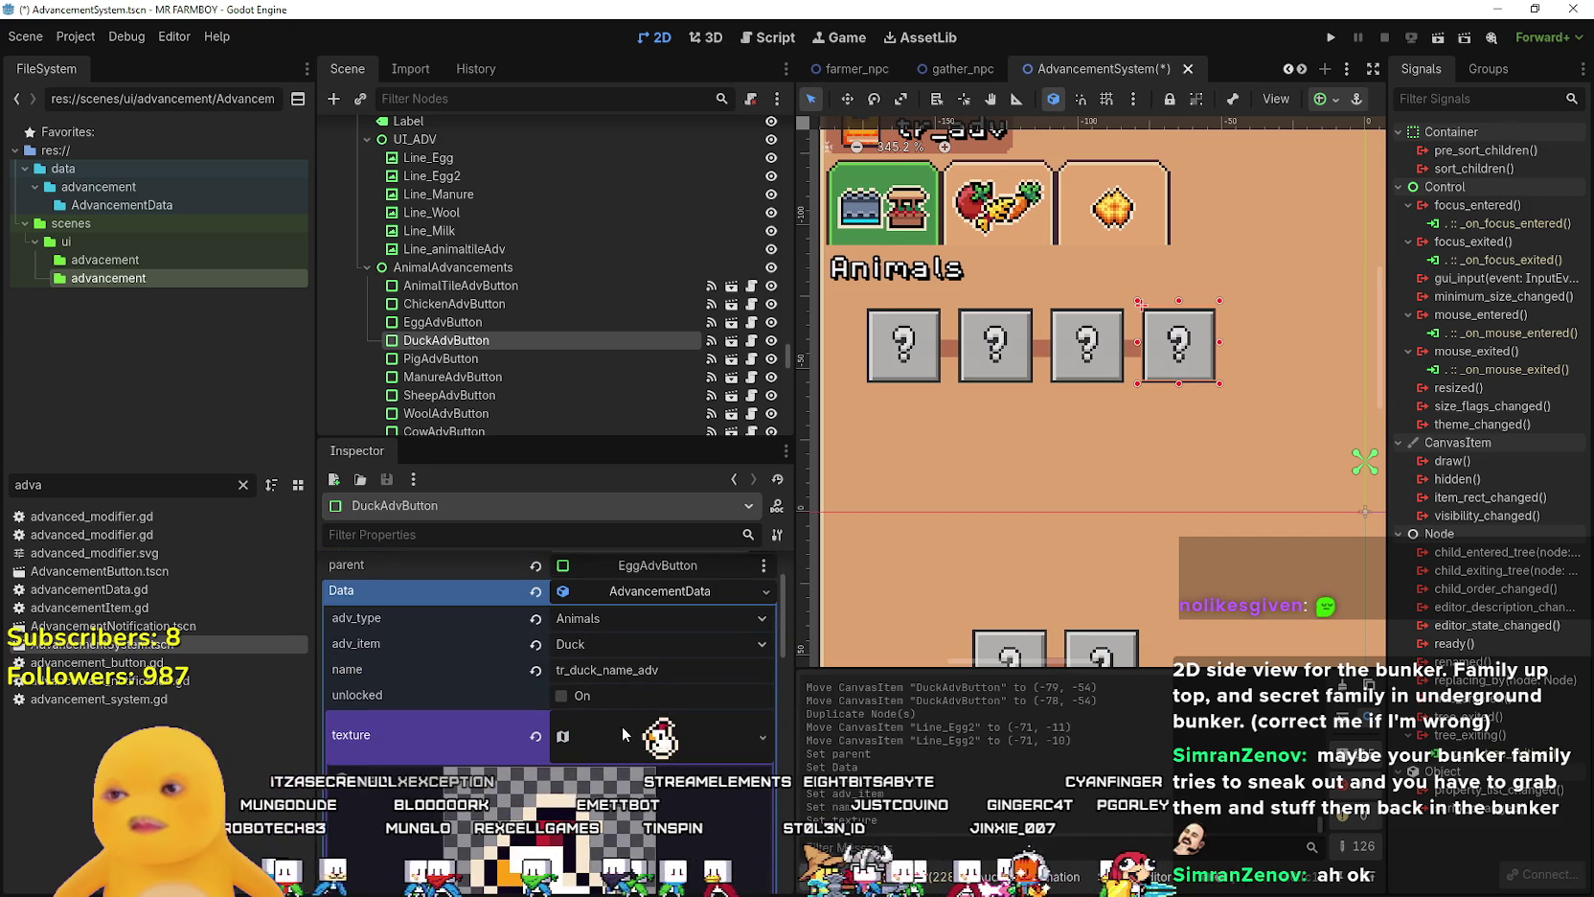
scroll(613, 743, down, 3)
- Select the duck sprite region on the item sprite sheet as the icon, then collapse the texture
click(554, 836)
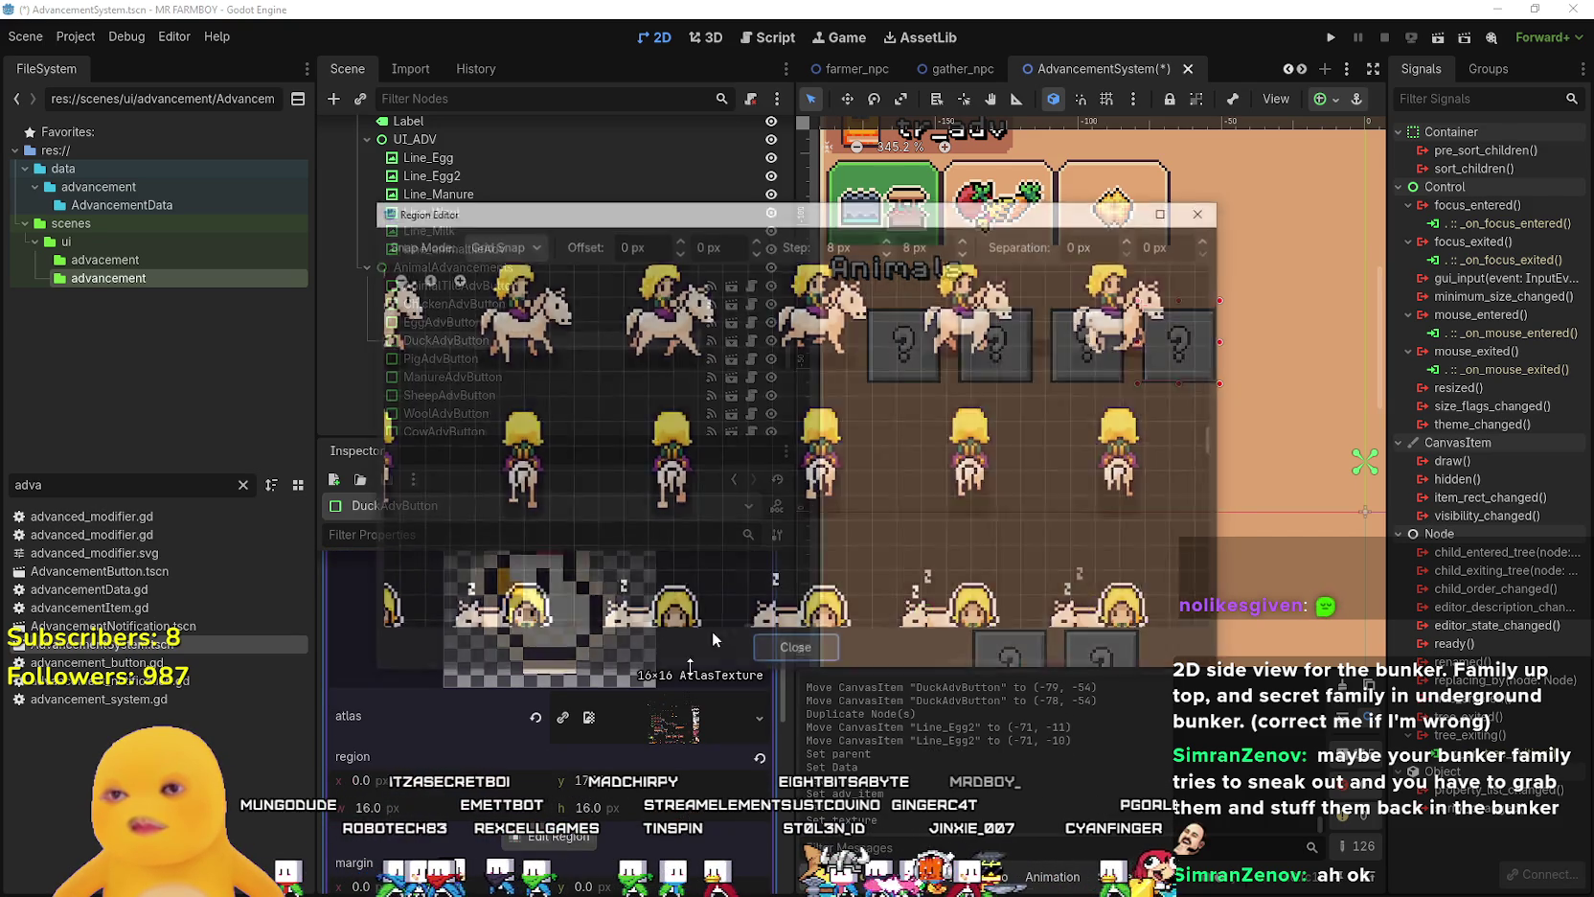
scroll(700, 493, down, 3)
scroll(700, 492, down, 5)
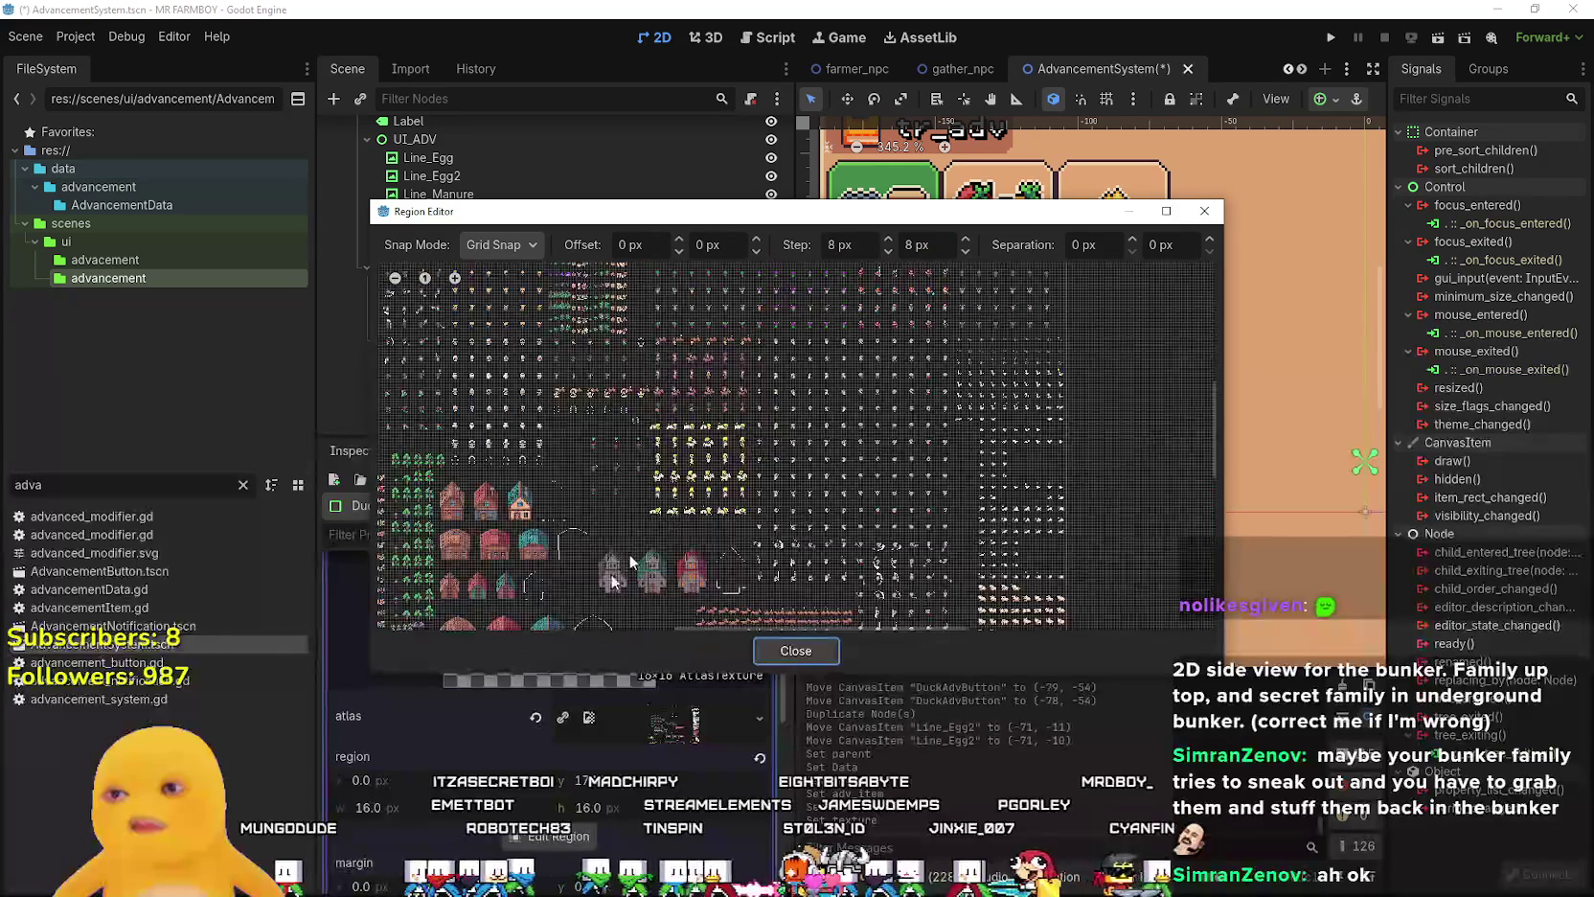
scroll(731, 416, up, 6)
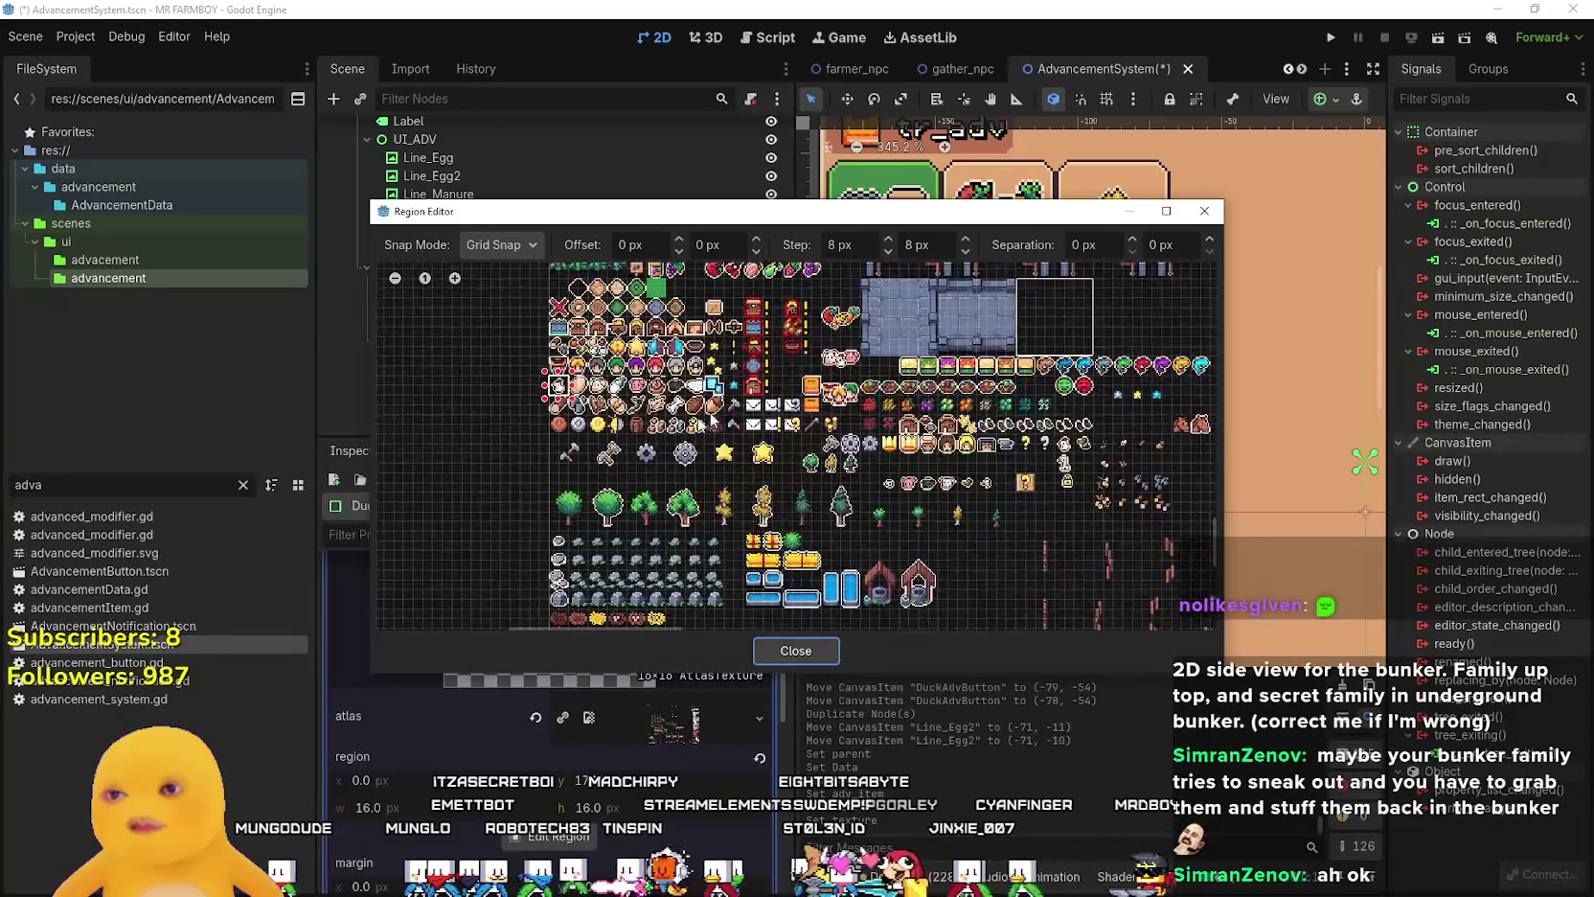
scroll(841, 370, up, 4)
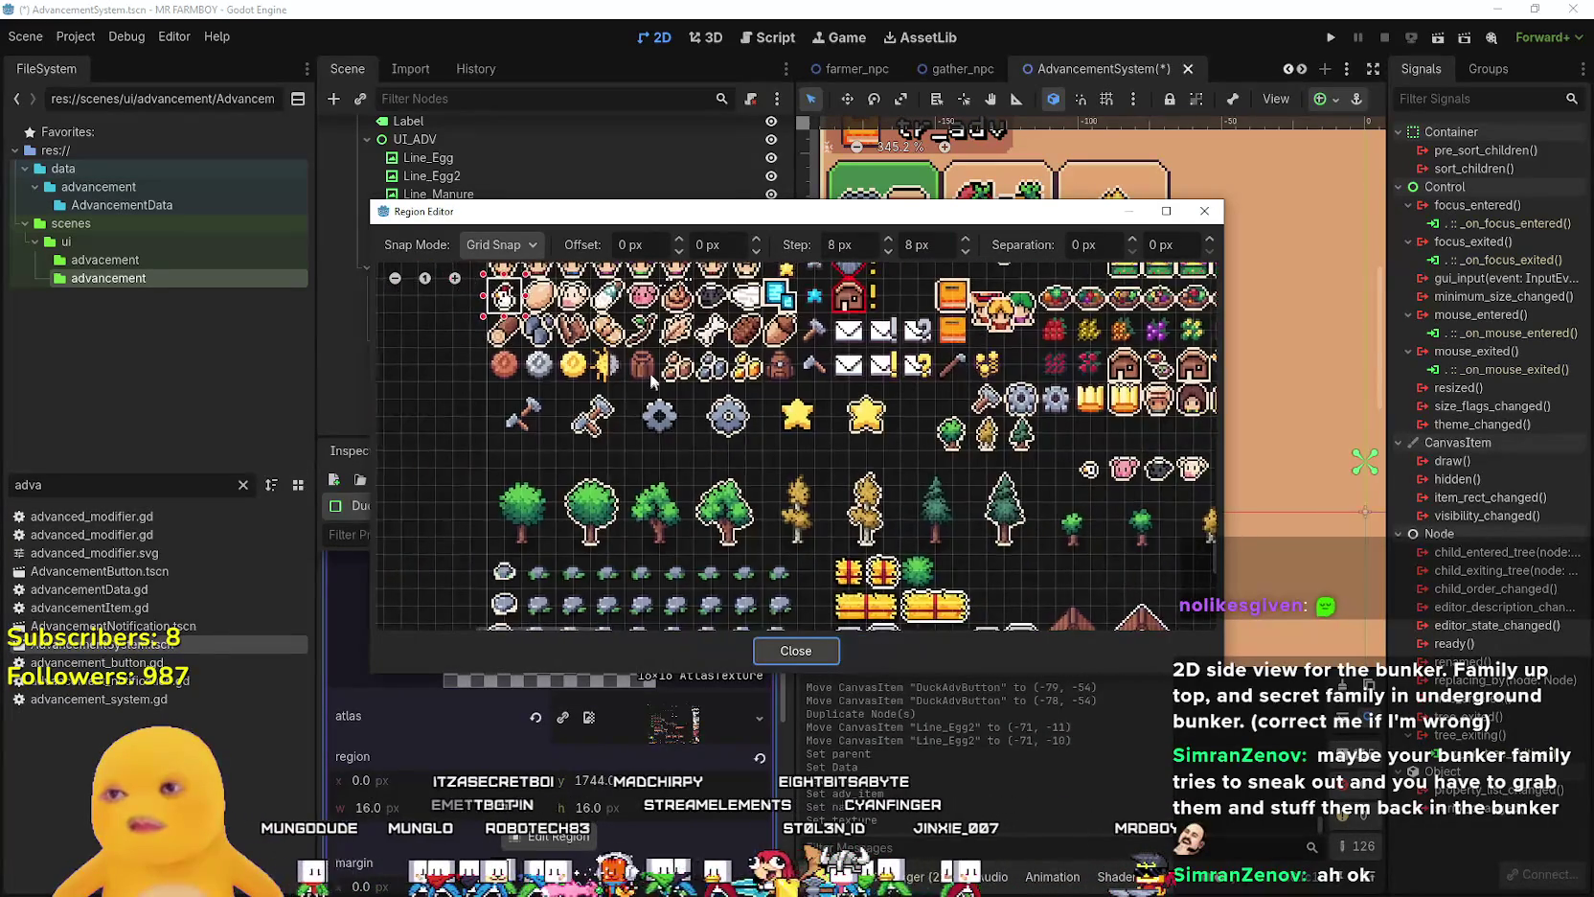
scroll(842, 406, down, 6)
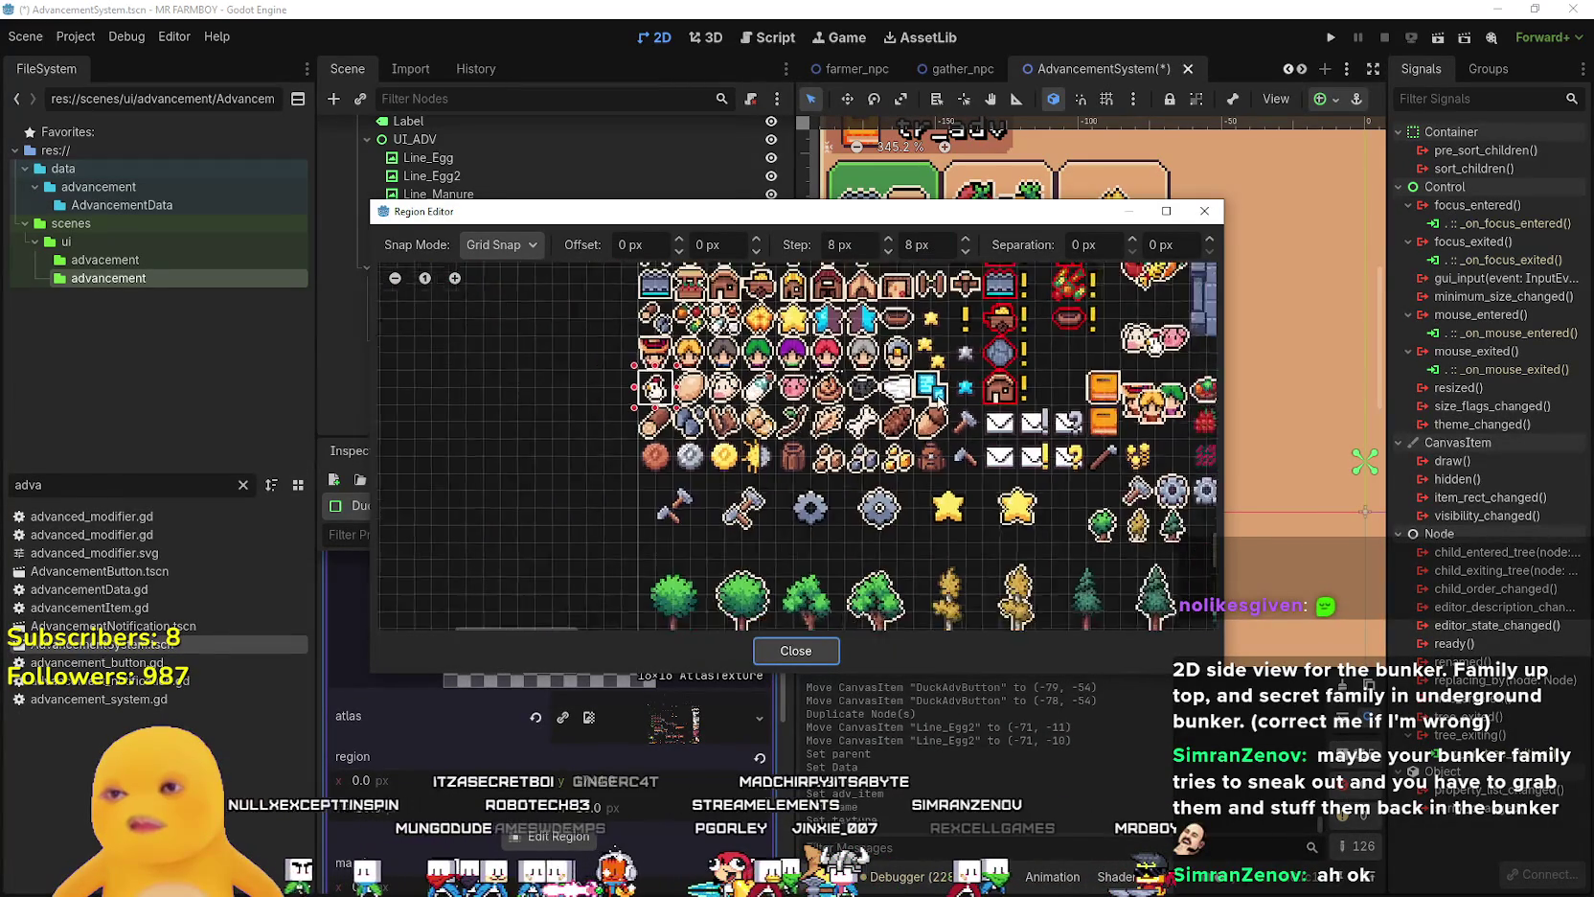
scroll(849, 443, up, 5)
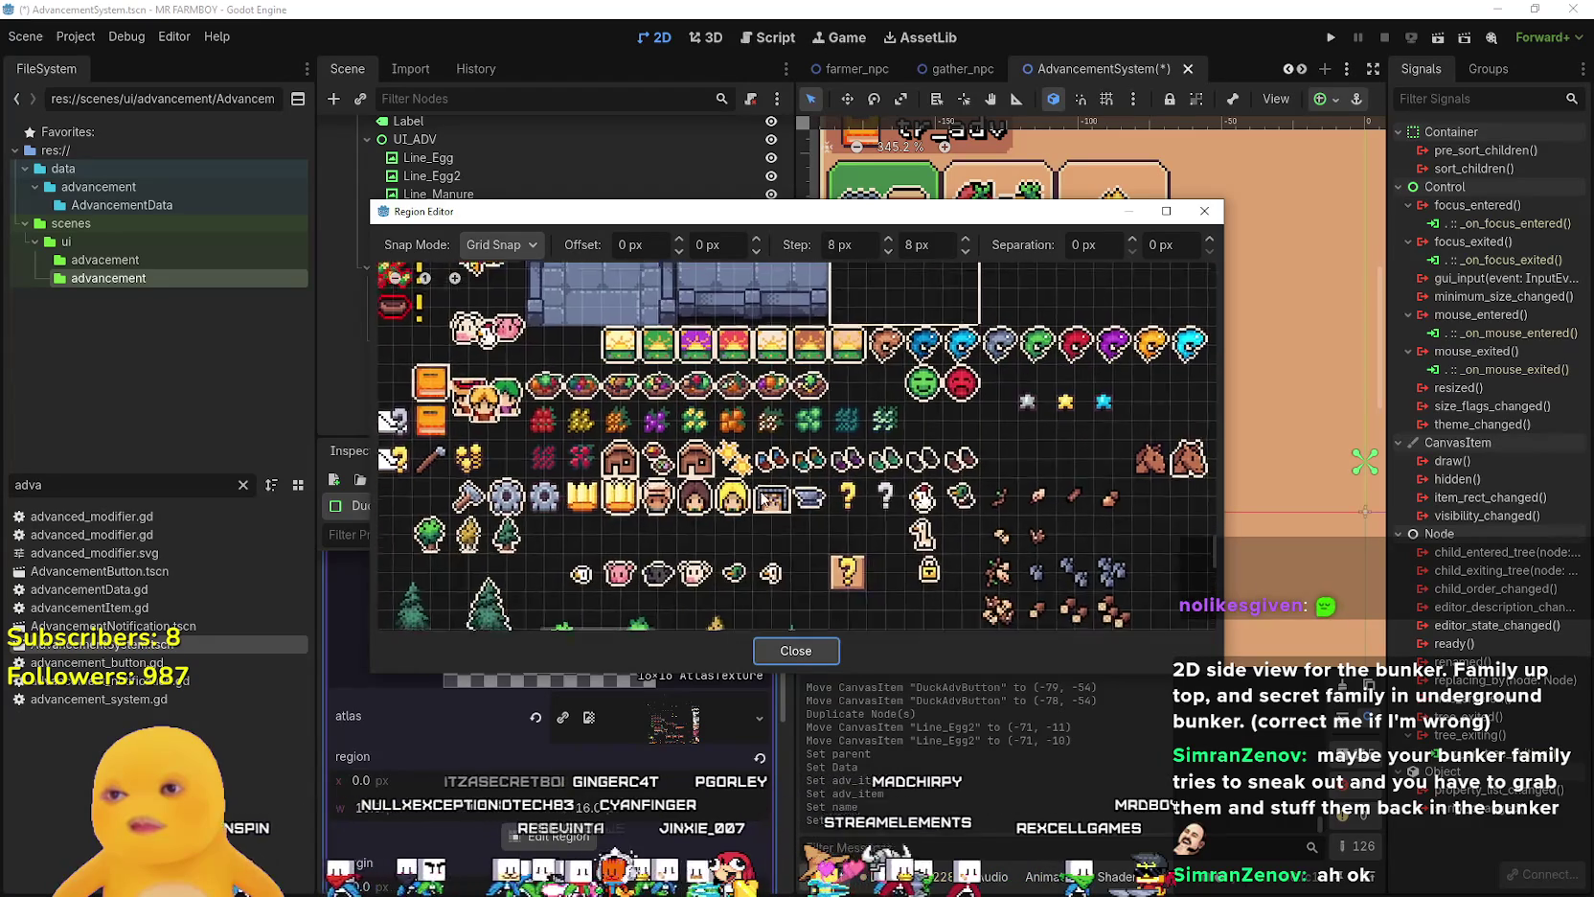
scroll(740, 448, up, 5)
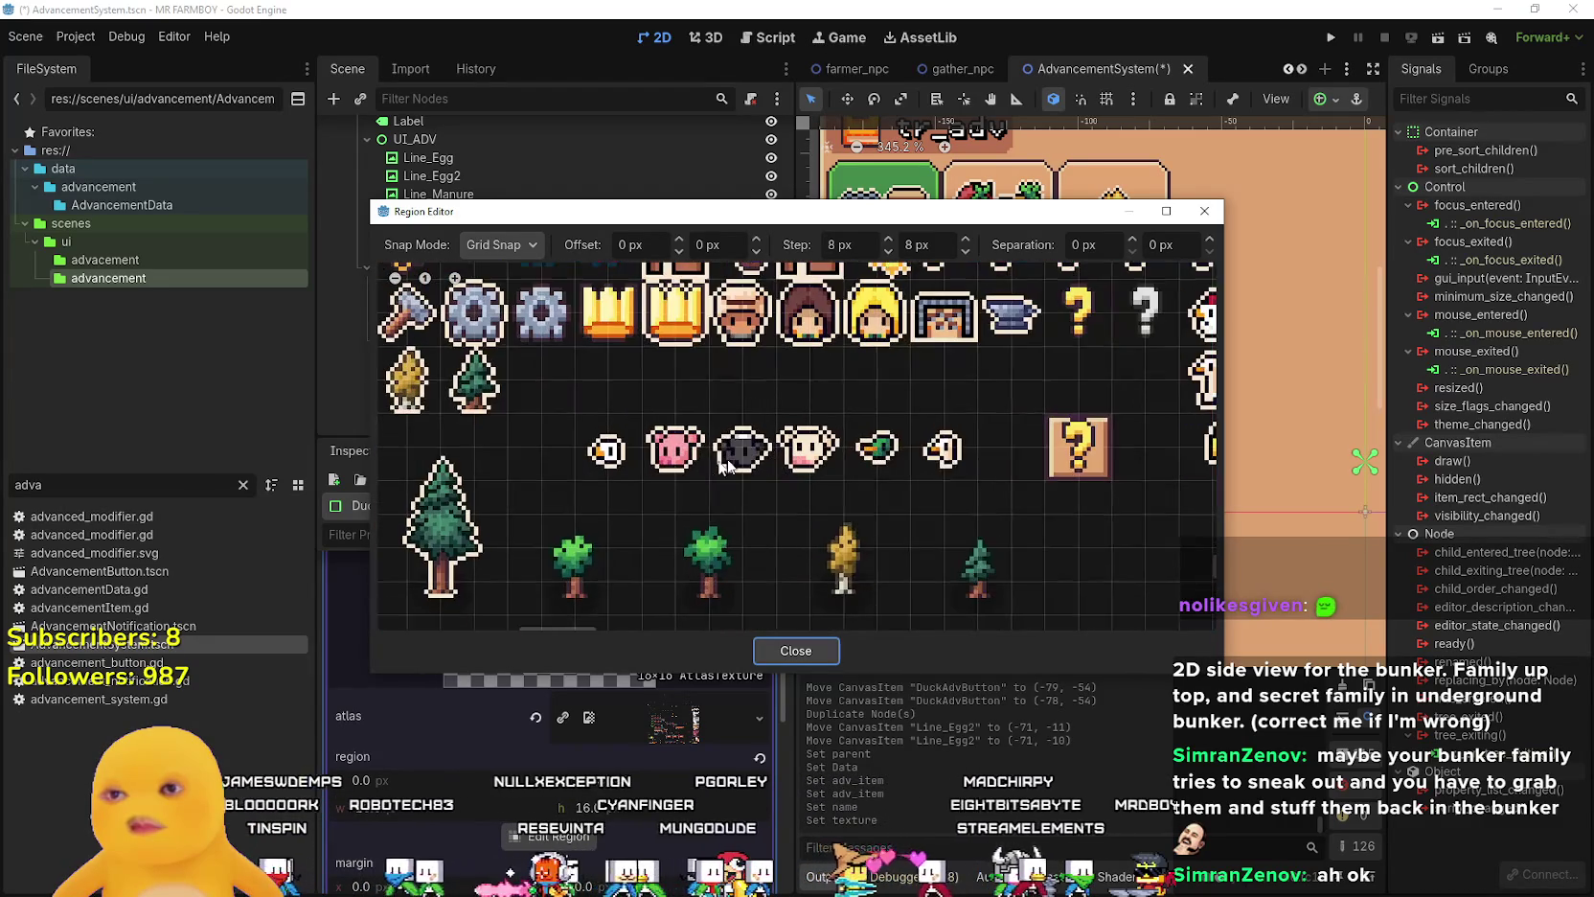
drag(875, 383, 794, 453)
click(757, 419)
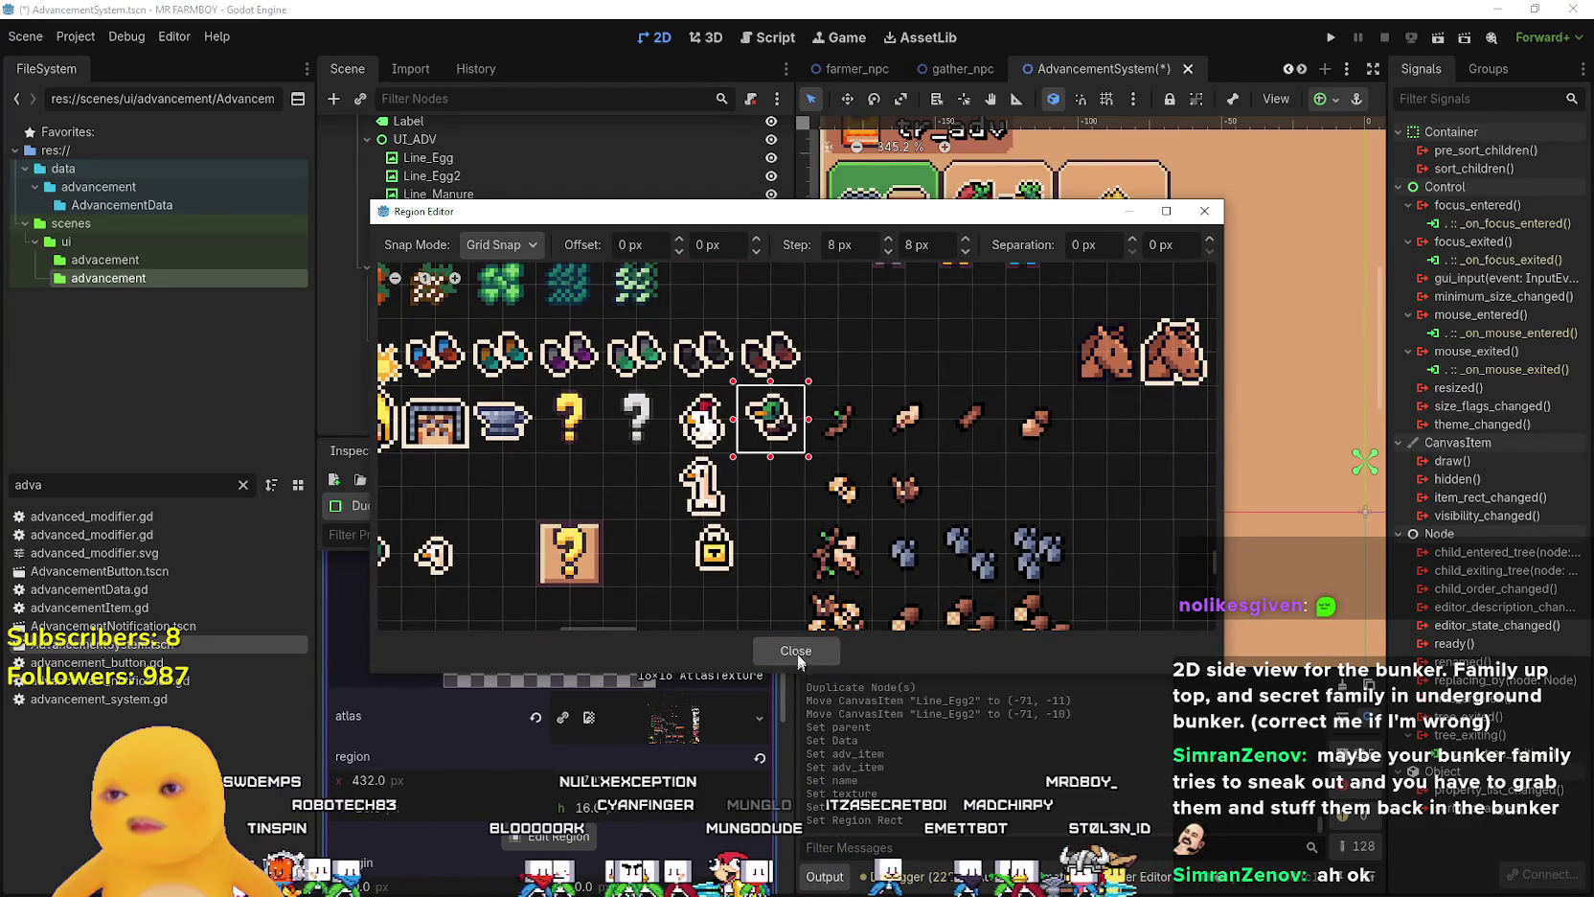
click(798, 657)
scroll(674, 697, up, 3)
click(685, 707)
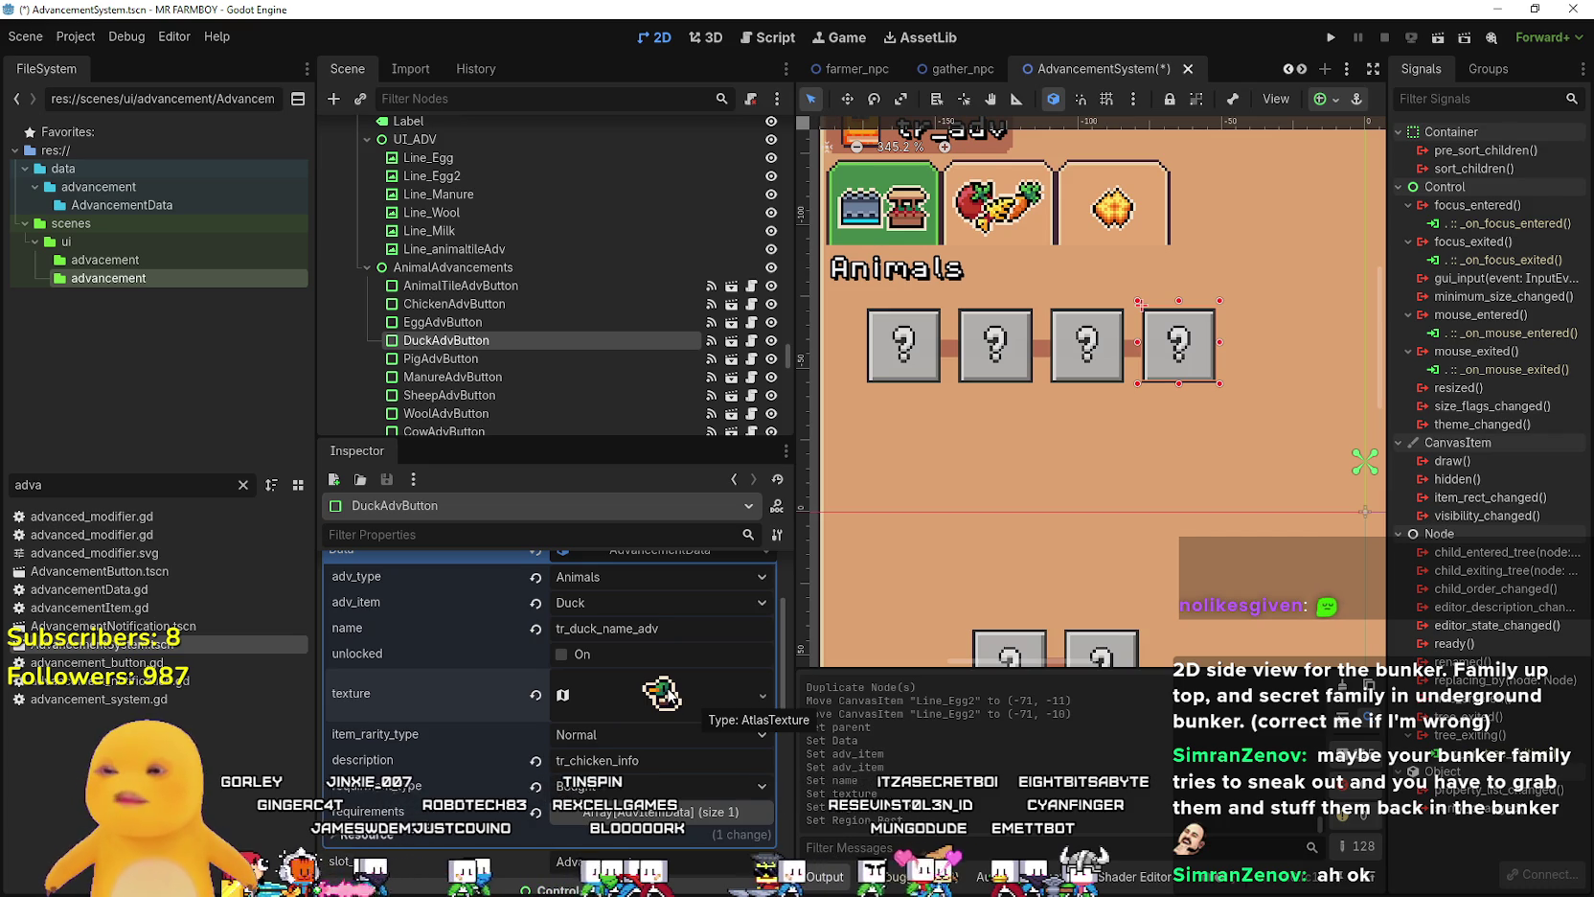
- Pan the 2D canvas to bring the Animals row of buttons into view
scroll(1077, 490, down, 2)
drag(1047, 476, 989, 378)
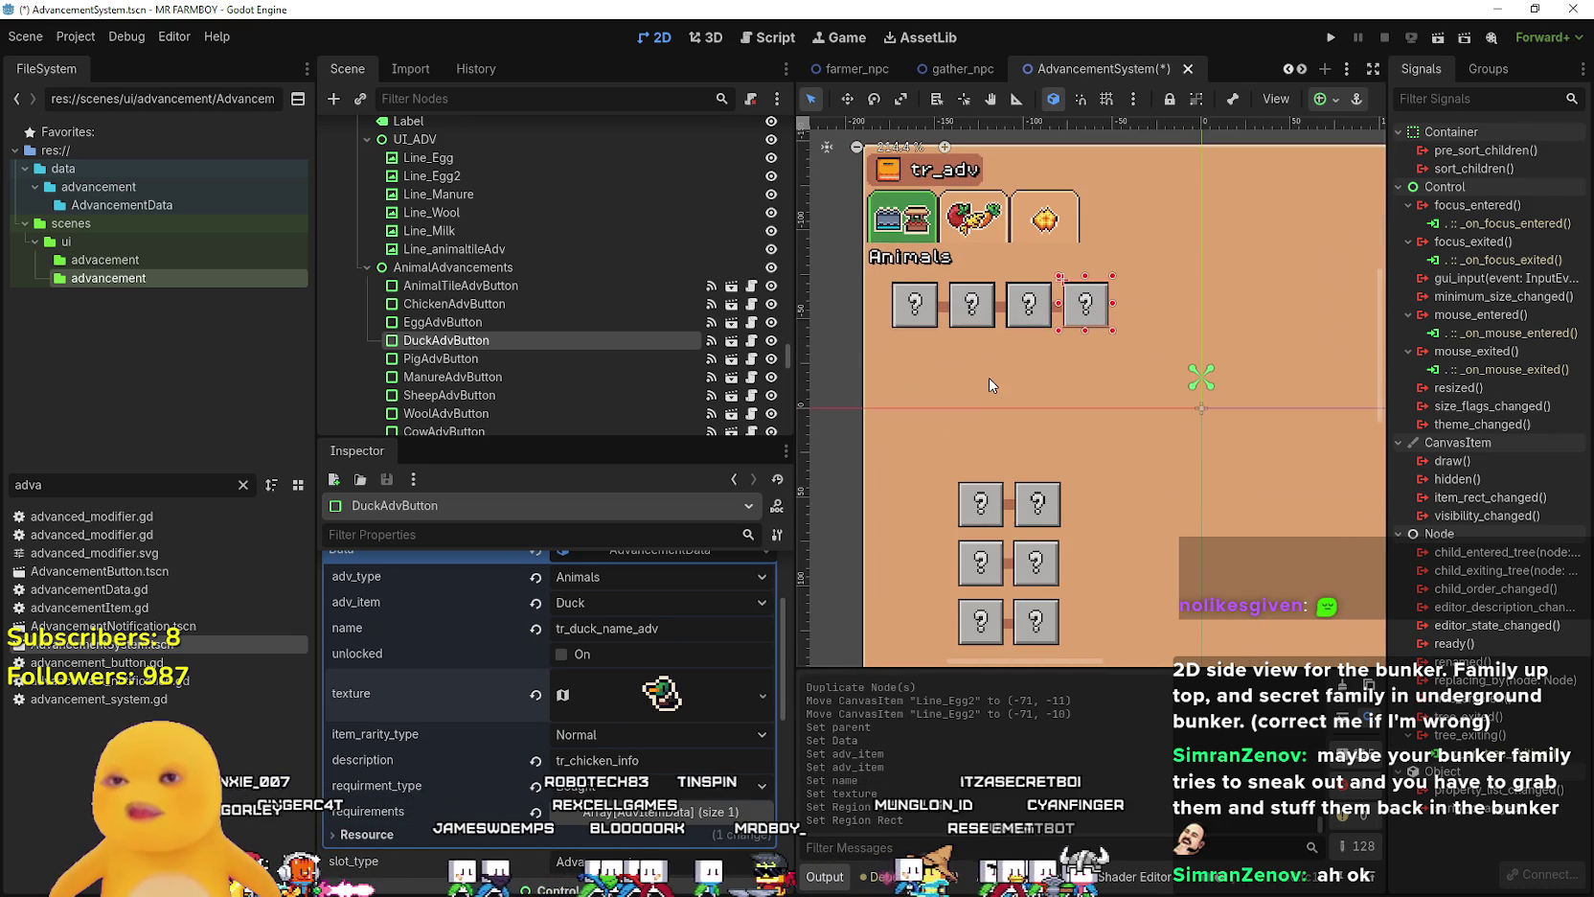
scroll(1006, 369, up, 2)
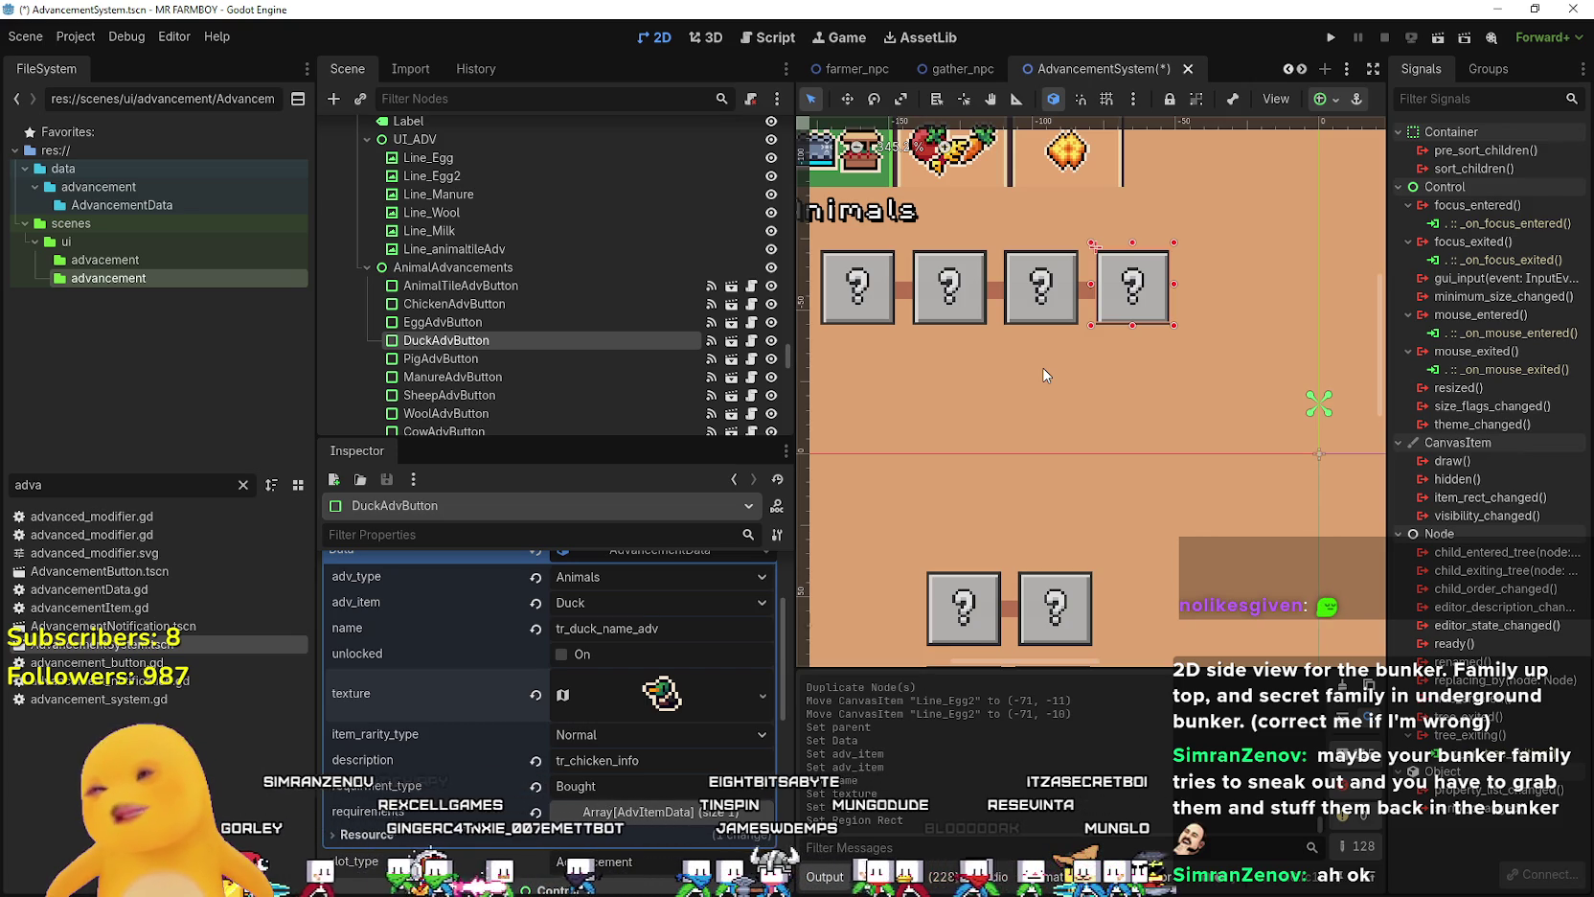
scroll(1075, 373, down, 2)
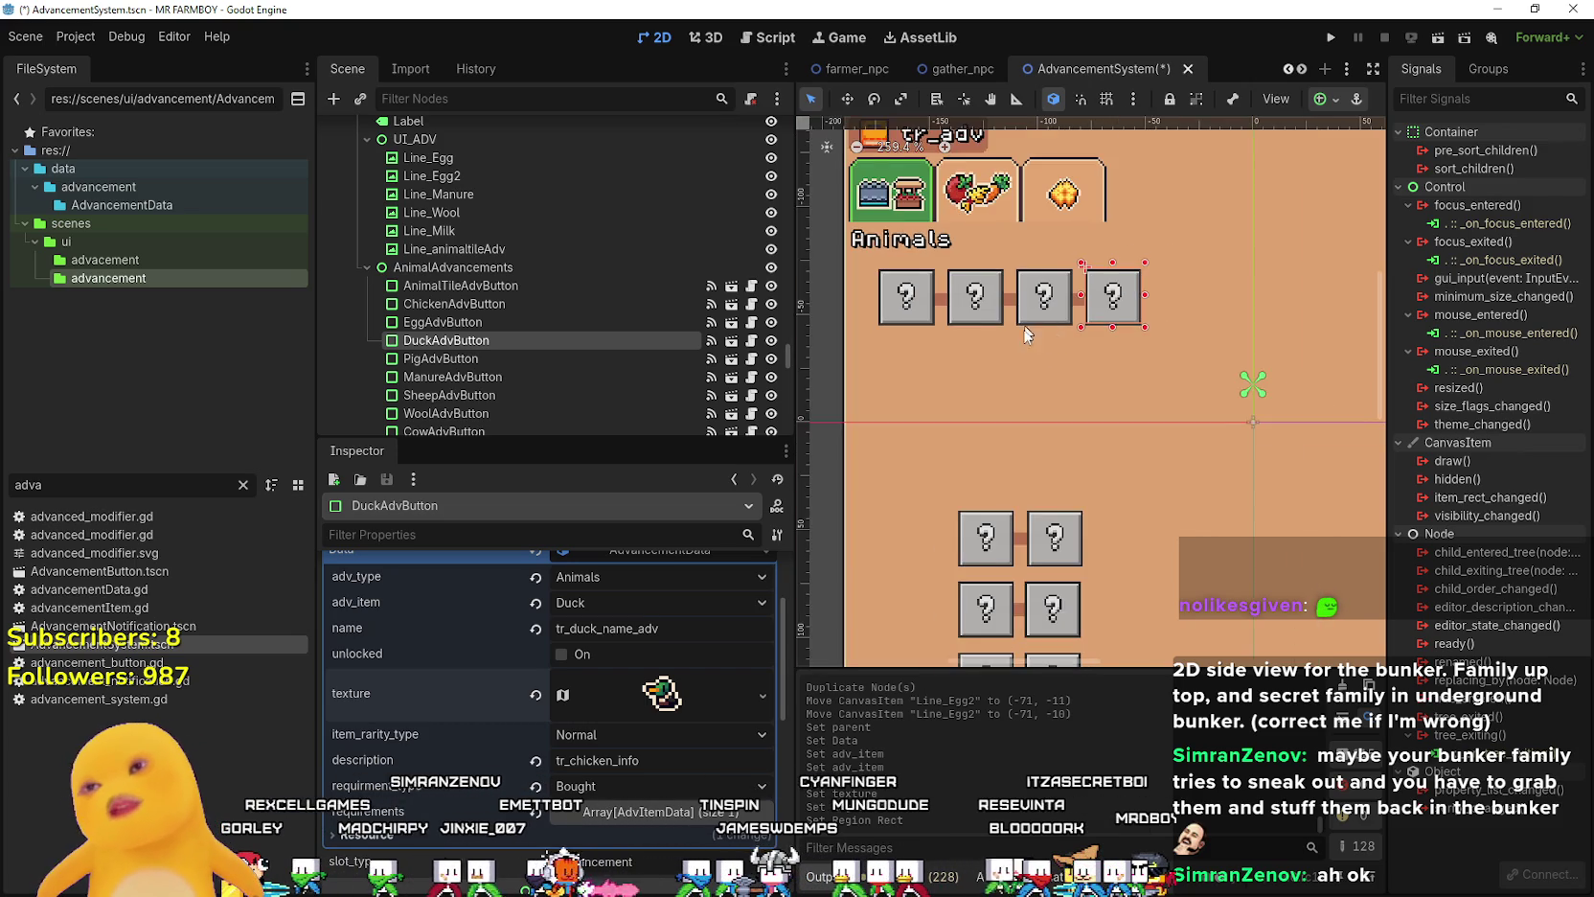
scroll(1006, 288, up, 2)
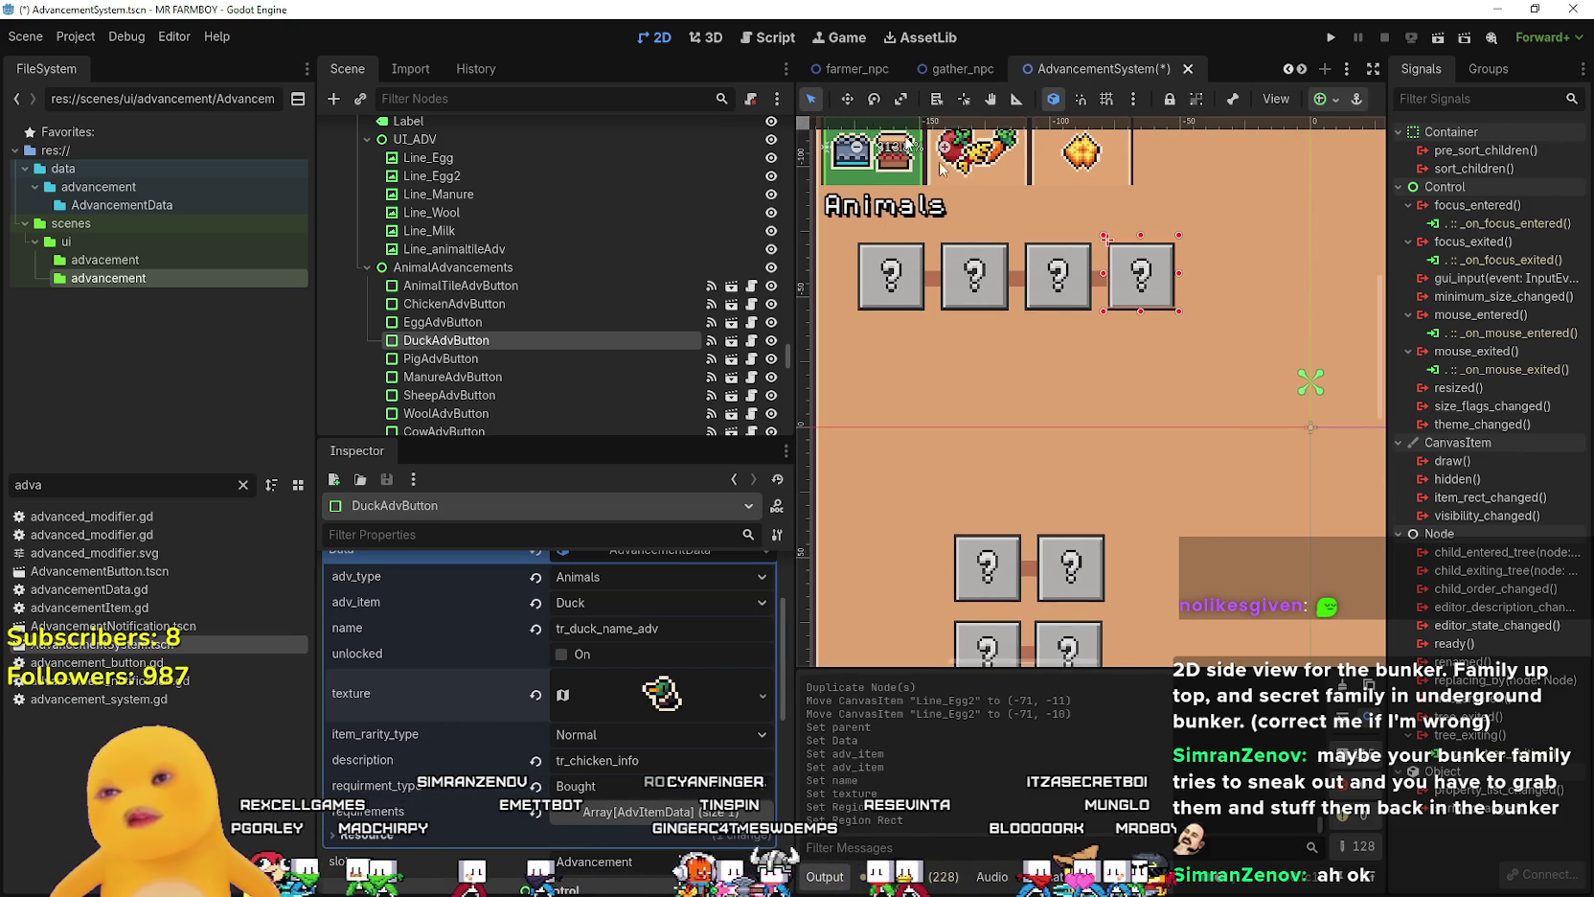
scroll(1054, 340, up, 2)
click(964, 285)
scroll(1018, 378, down, 3)
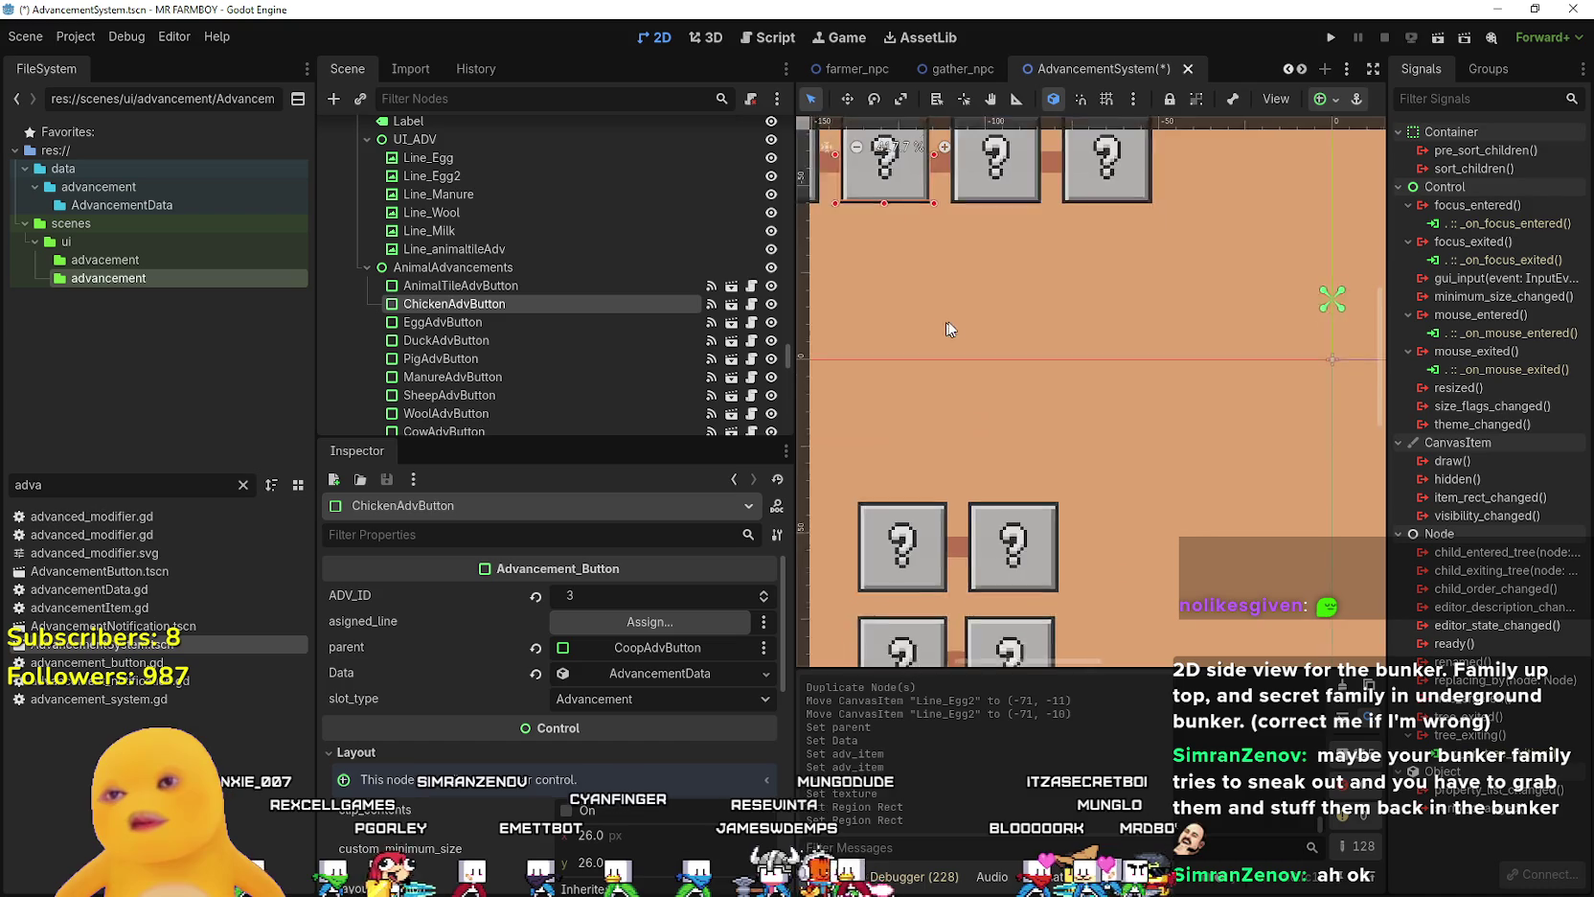
scroll(1000, 282, up, 1)
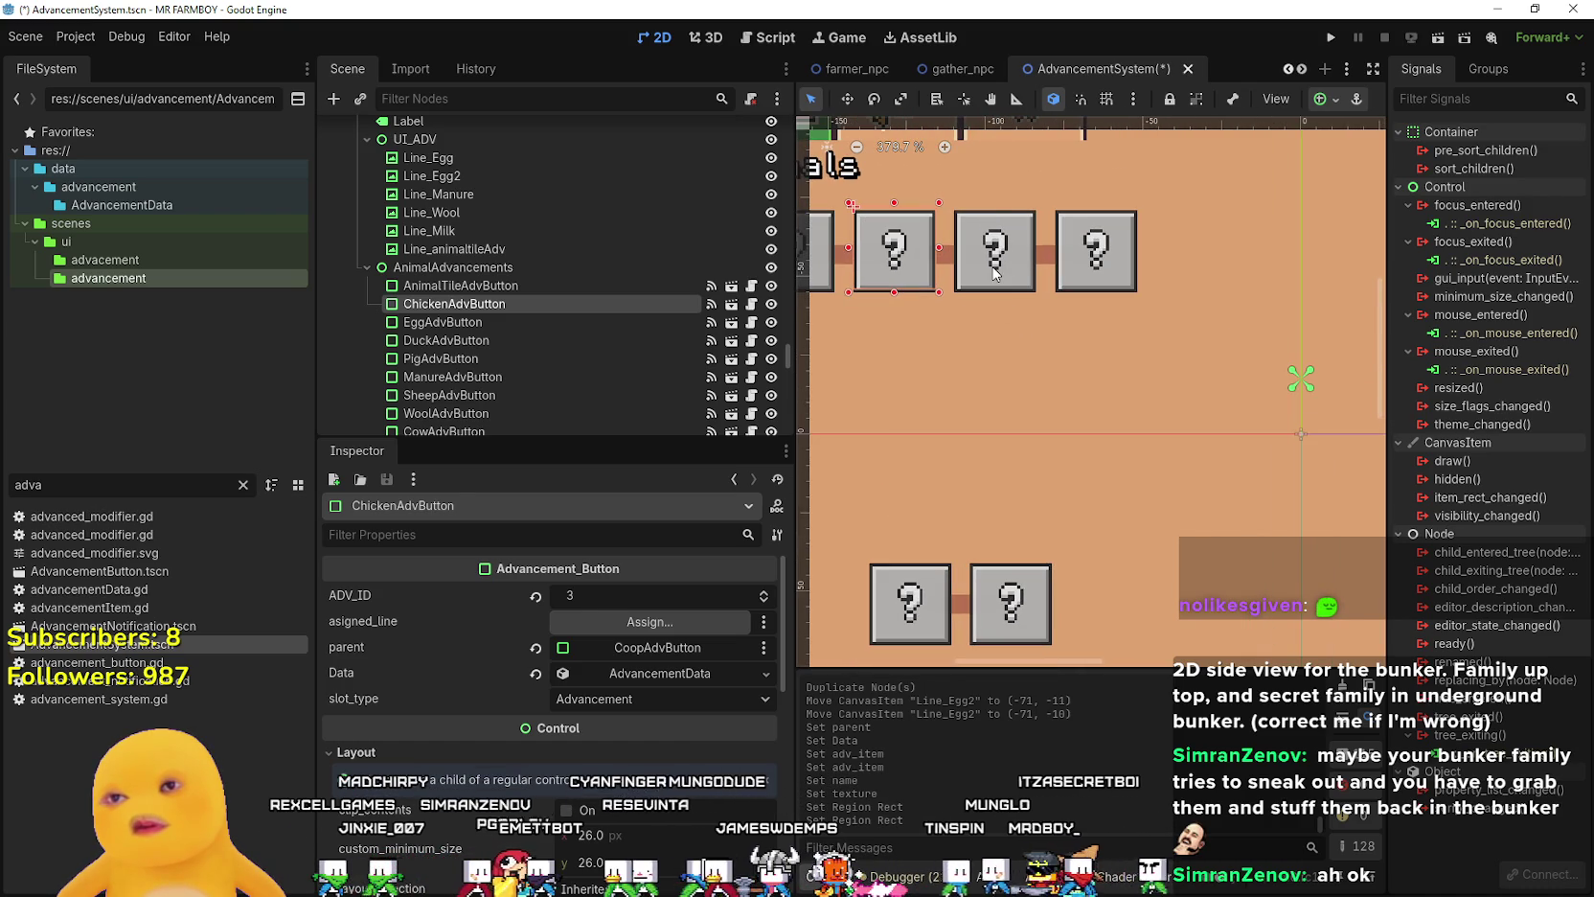
- Move EggAdvButton down out of the top row to sit just below the first button
click(995, 274)
mouse_move(977, 291)
mouse_down()
mouse_move(958, 357)
mouse_move(972, 334)
mouse_up()
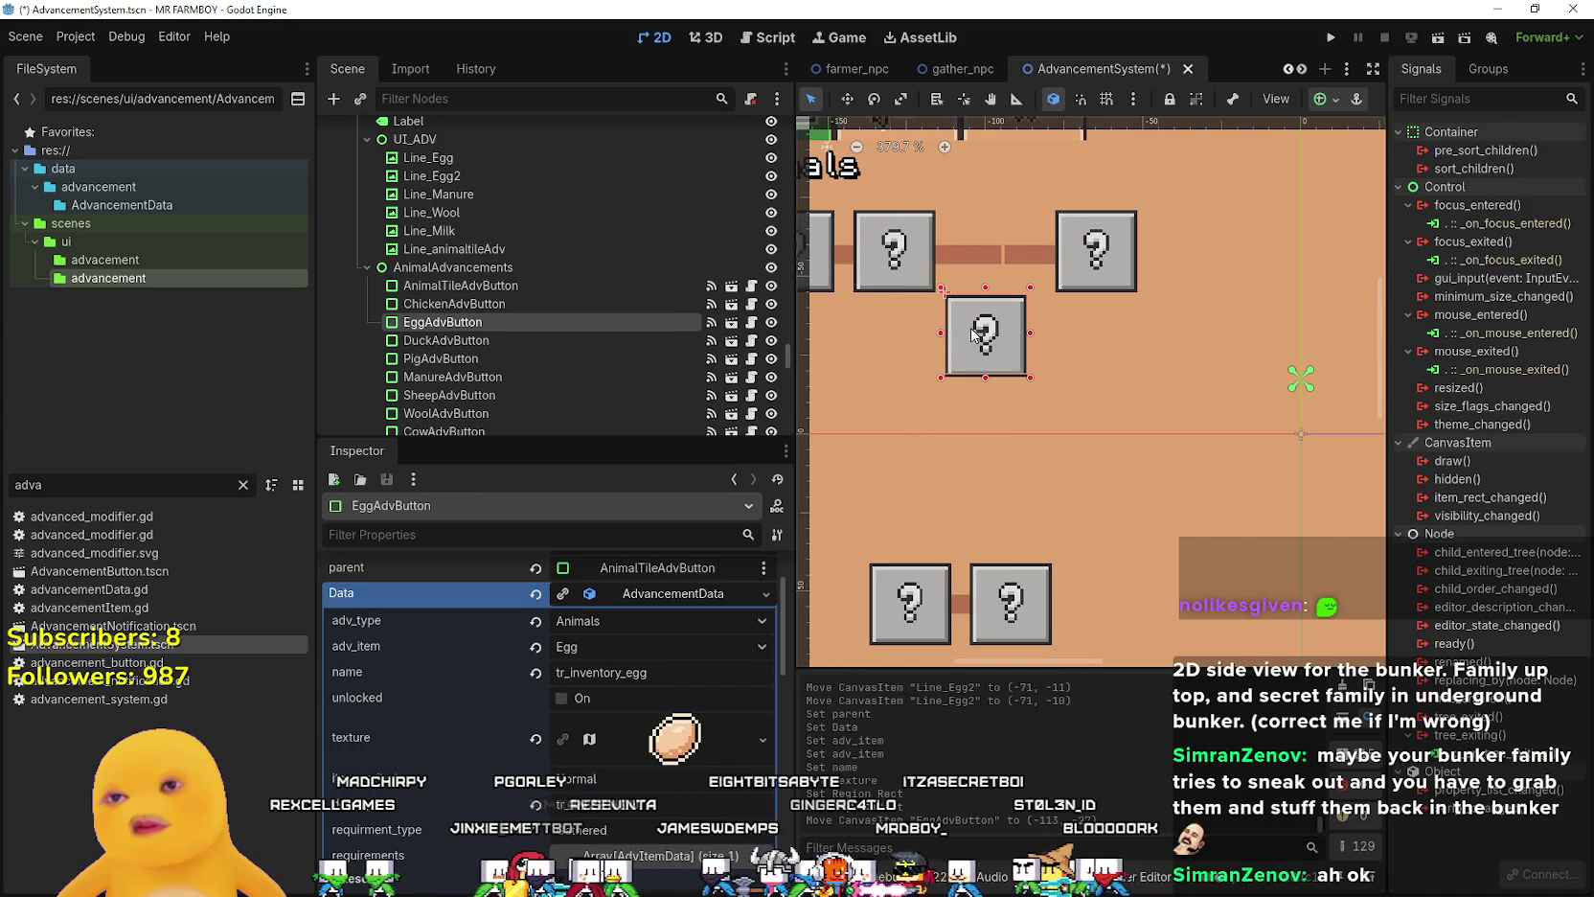
scroll(963, 333, up, 2)
scroll(972, 321, down, 3)
scroll(978, 307, up, 1)
scroll(979, 307, up, 2)
mouse_move(978, 306)
mouse_down()
mouse_move(949, 292)
mouse_move(930, 355)
mouse_move(874, 334)
mouse_up()
scroll(934, 316, down, 2)
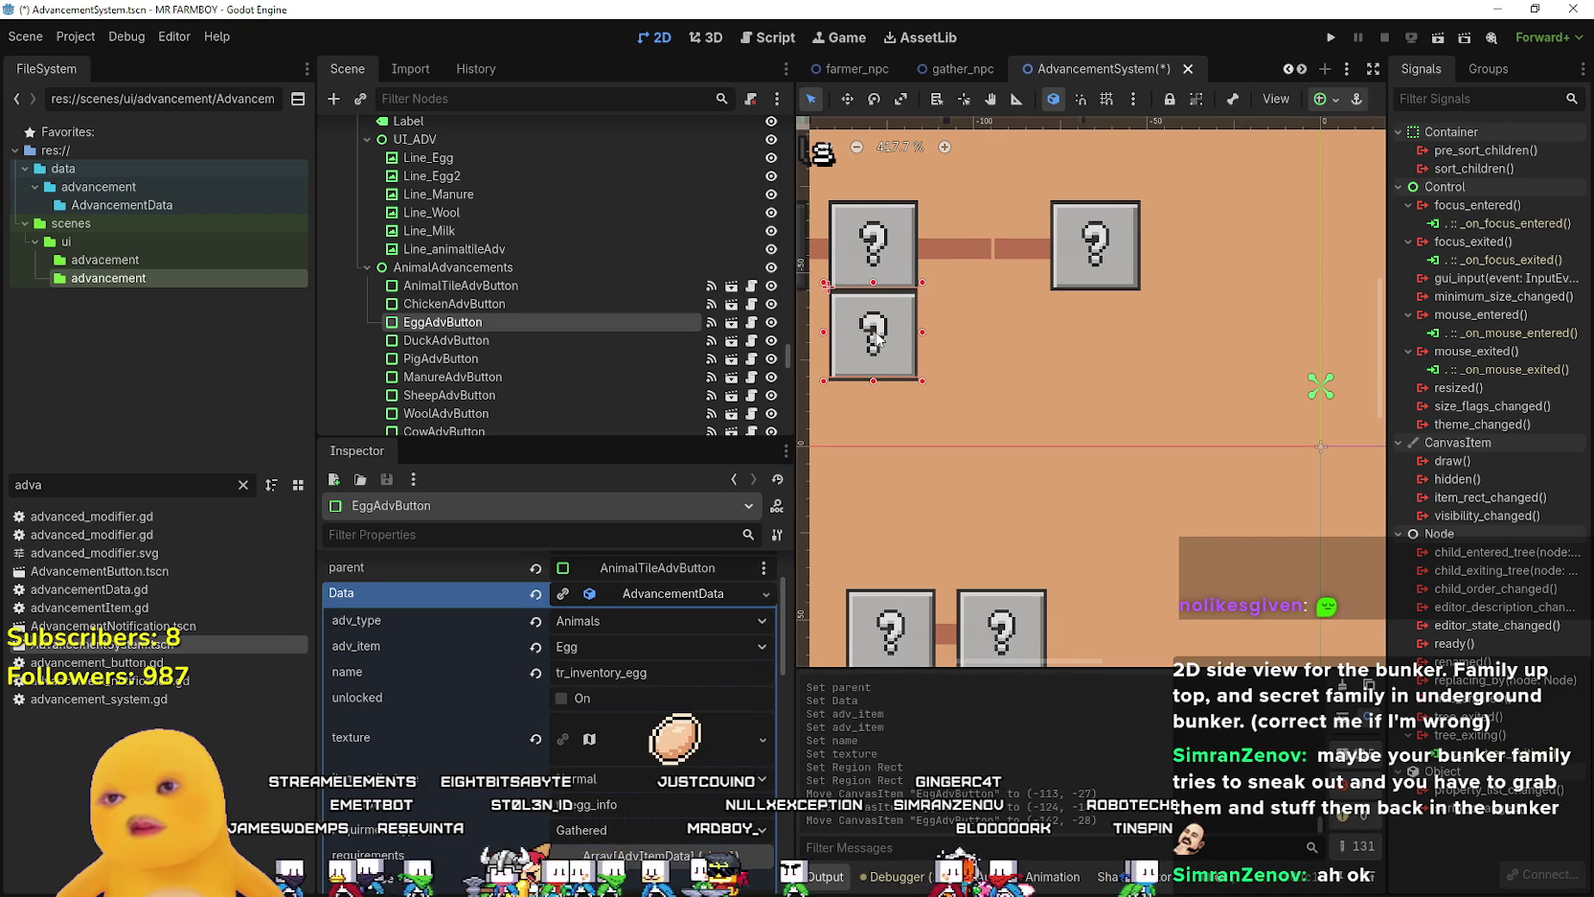
scroll(877, 335, up, 1)
key(Down)
key(Down)
key(Down)
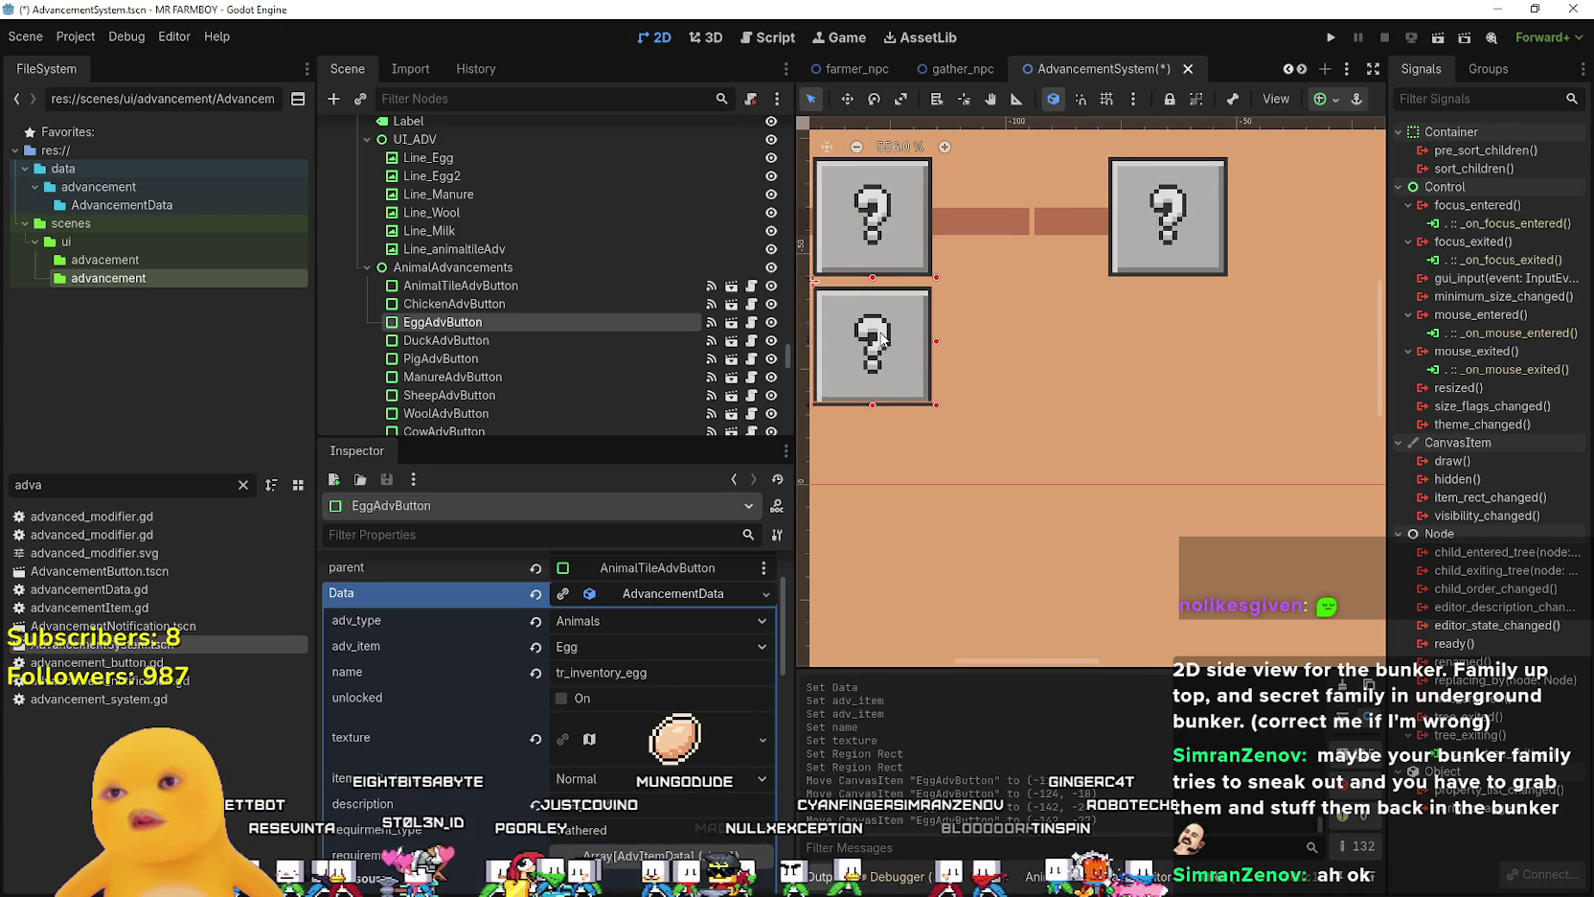
- Move Line_Egg down into a vertical connector between the egg boxes
click(1011, 226)
scroll(1013, 226, down, 1)
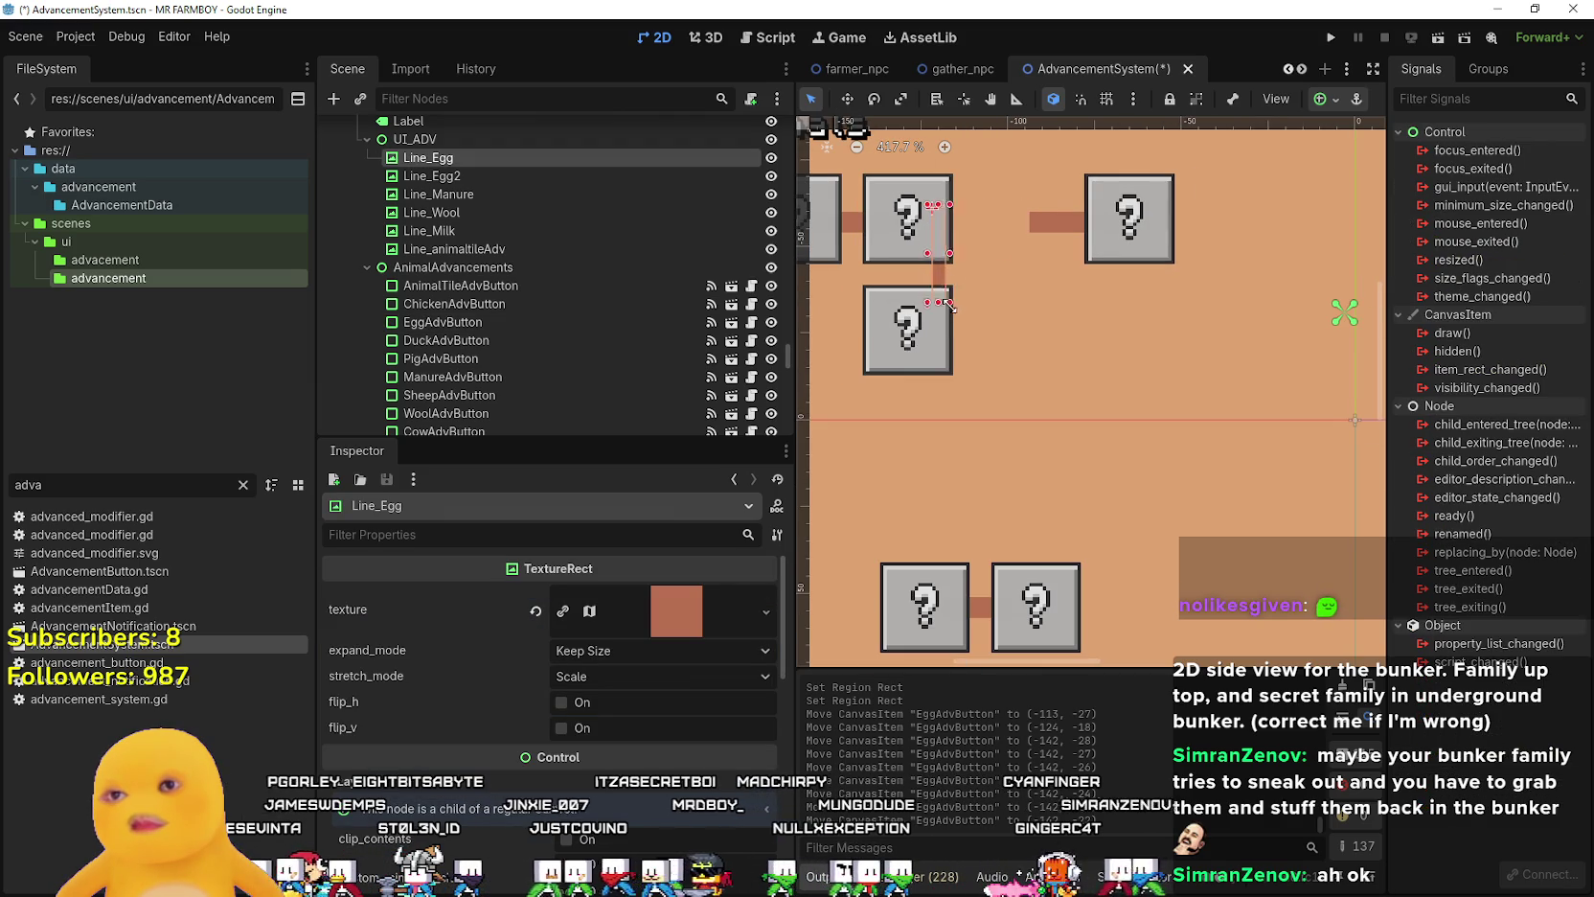
drag(949, 280, 912, 296)
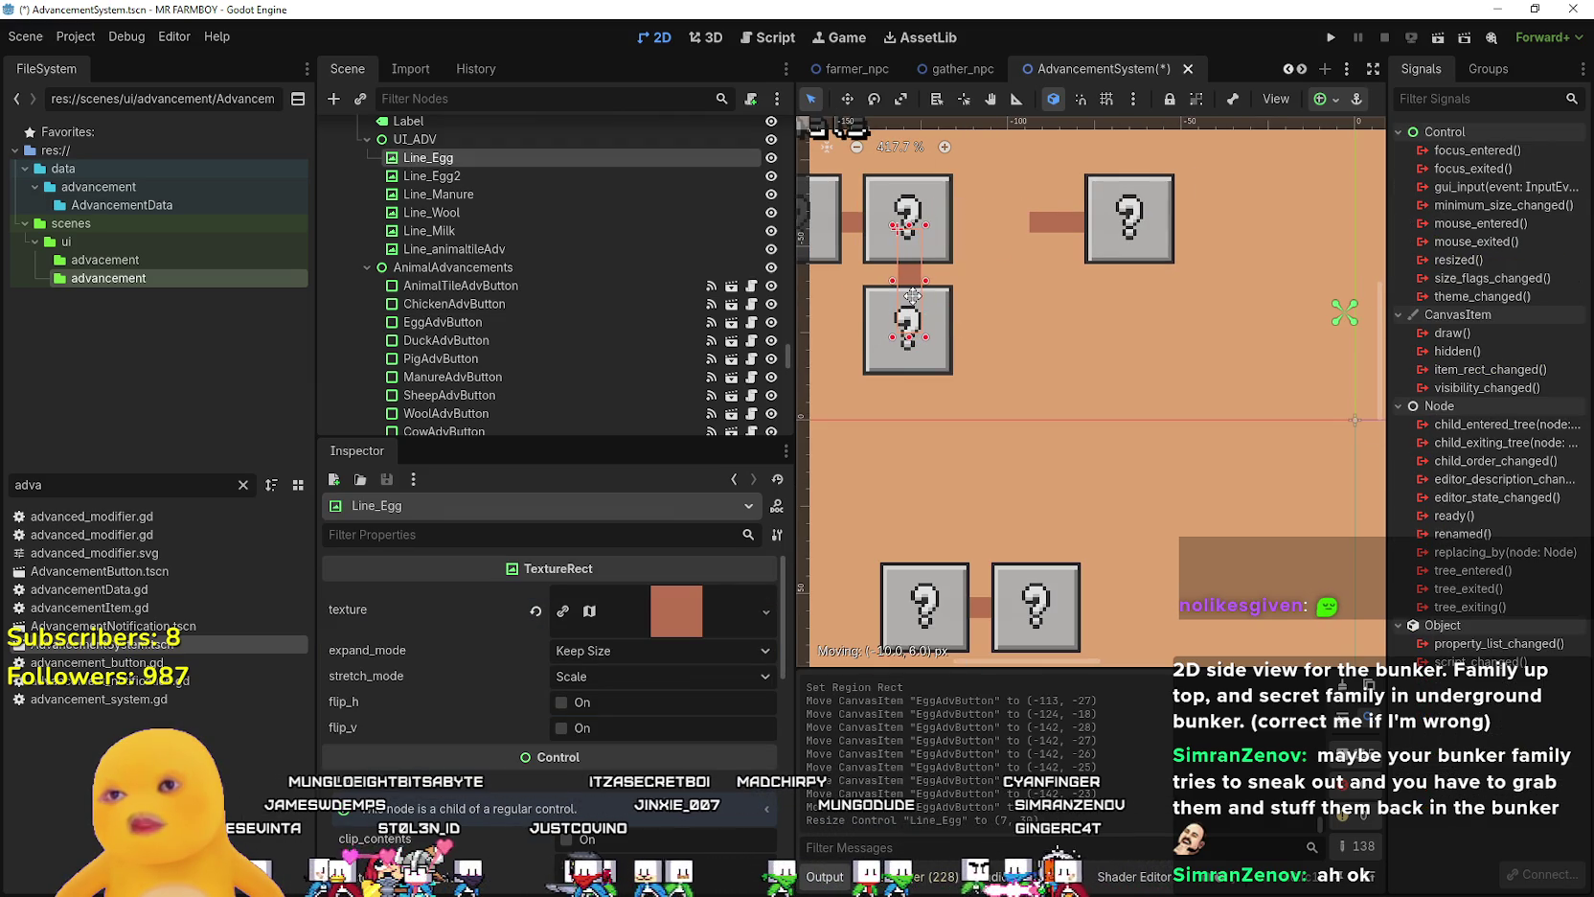
scroll(916, 288, up, 2)
scroll(958, 266, down, 1)
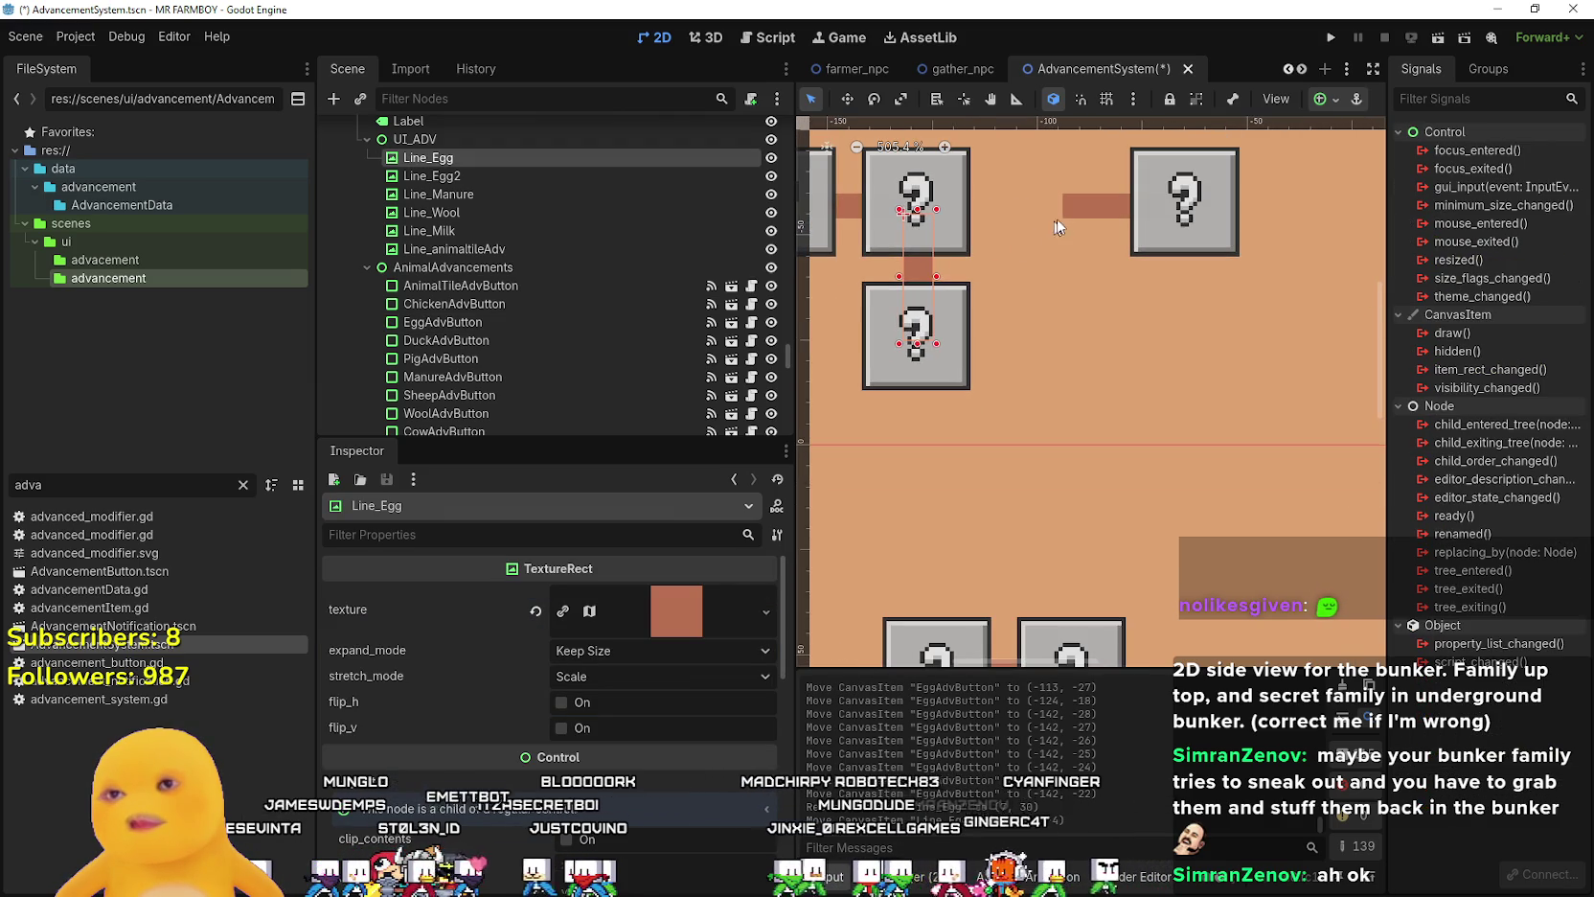
- Stretch Line_Egg2's left edge so it spans 62×6 toward DuckAdvButton
click(1070, 216)
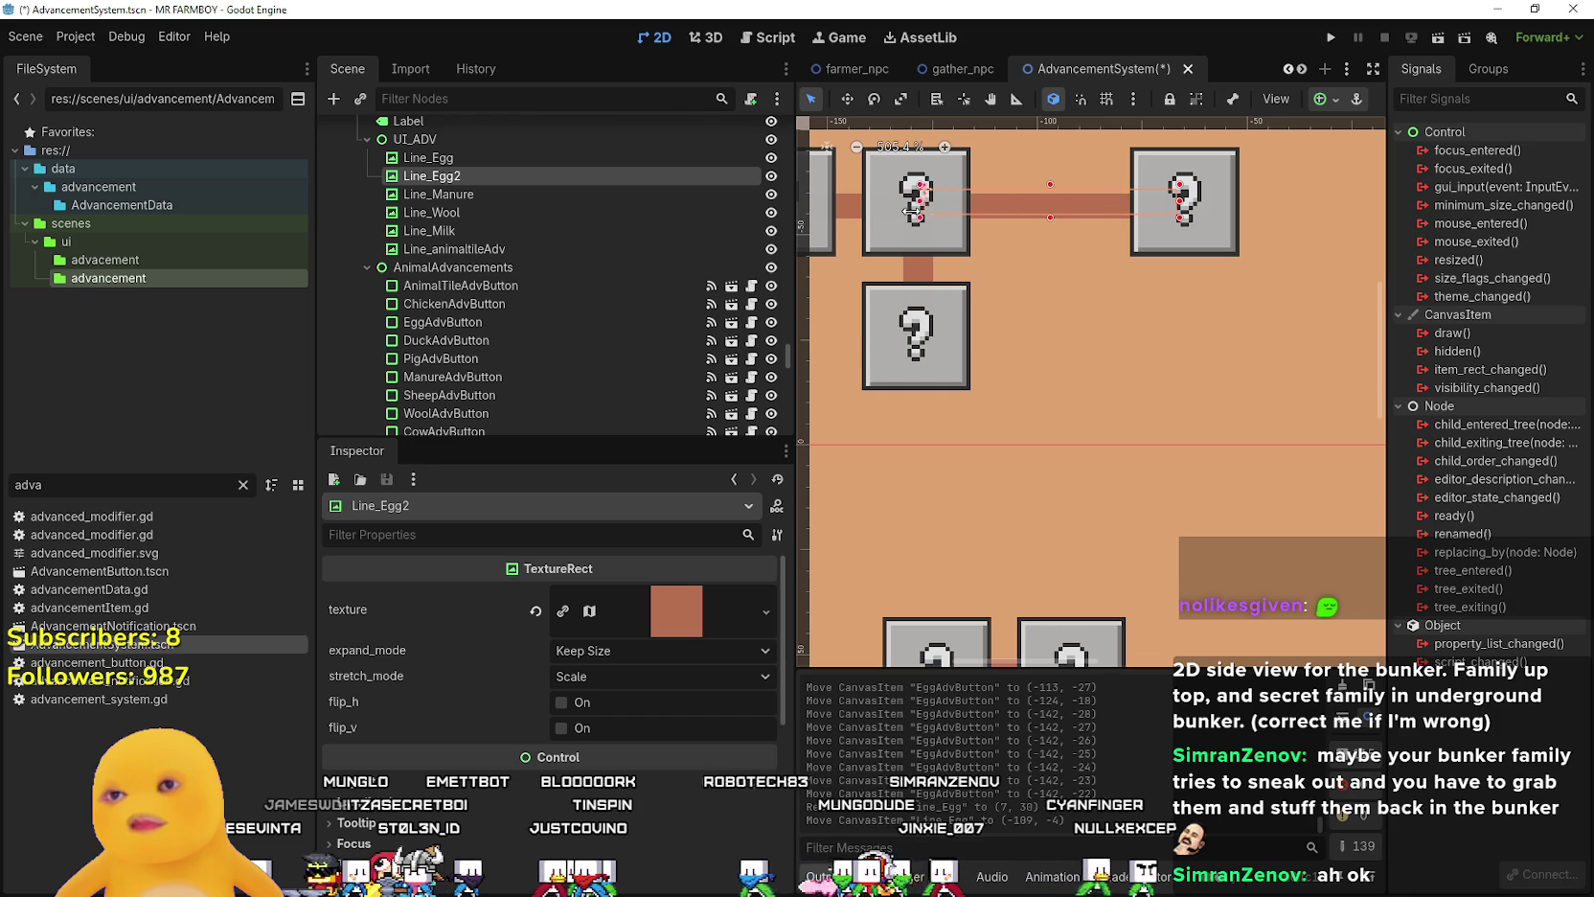
drag(911, 212, 905, 212)
scroll(955, 297, down, 1)
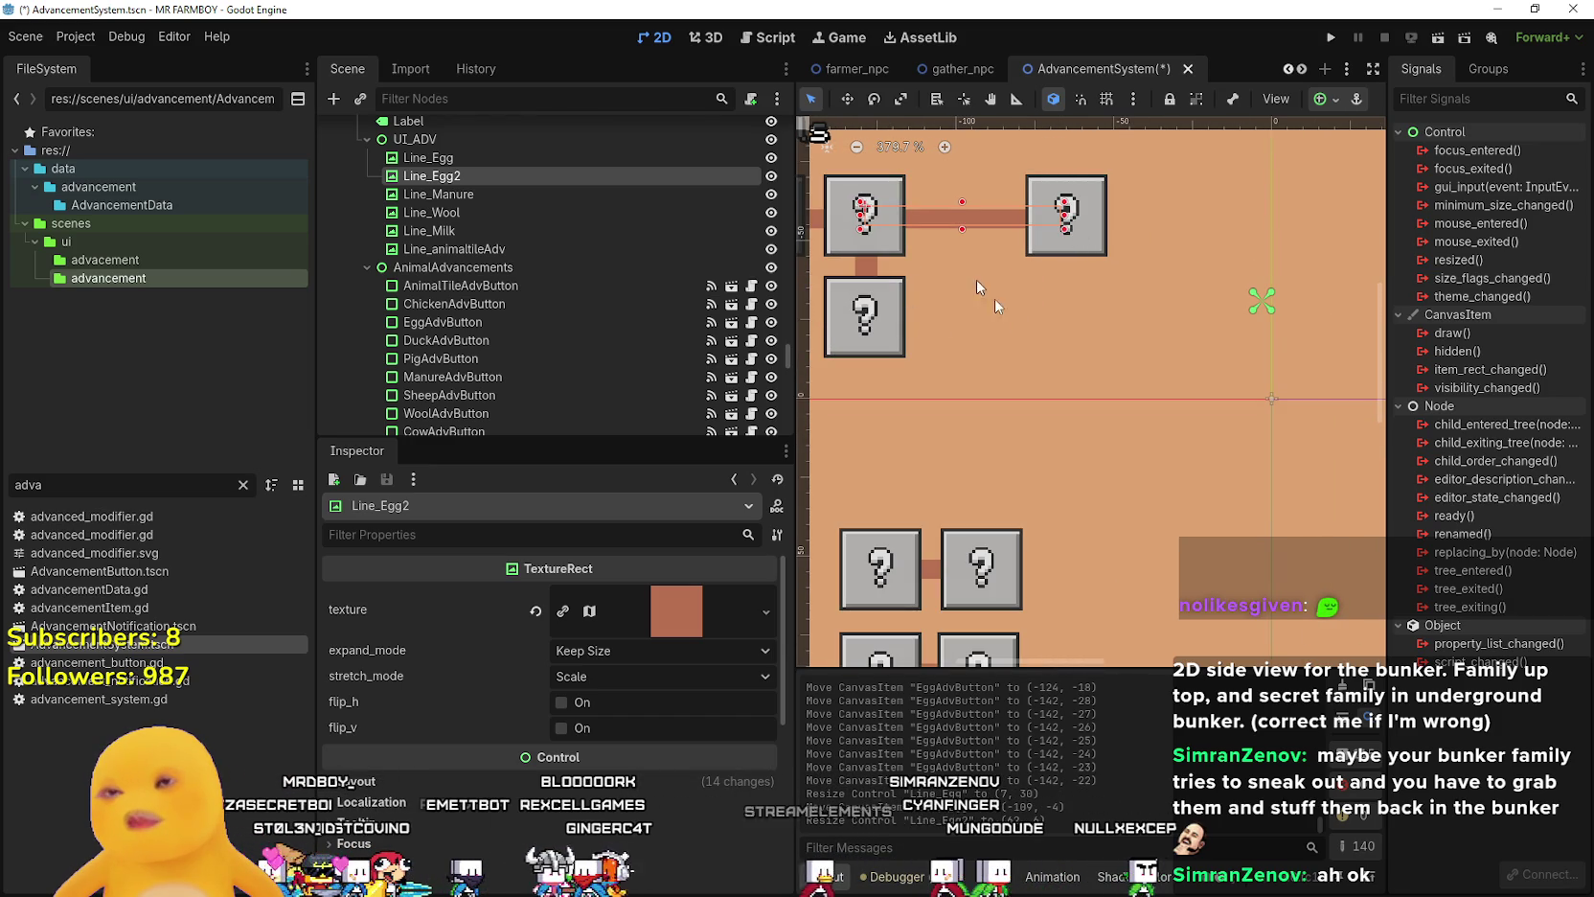
scroll(972, 341, down, 1)
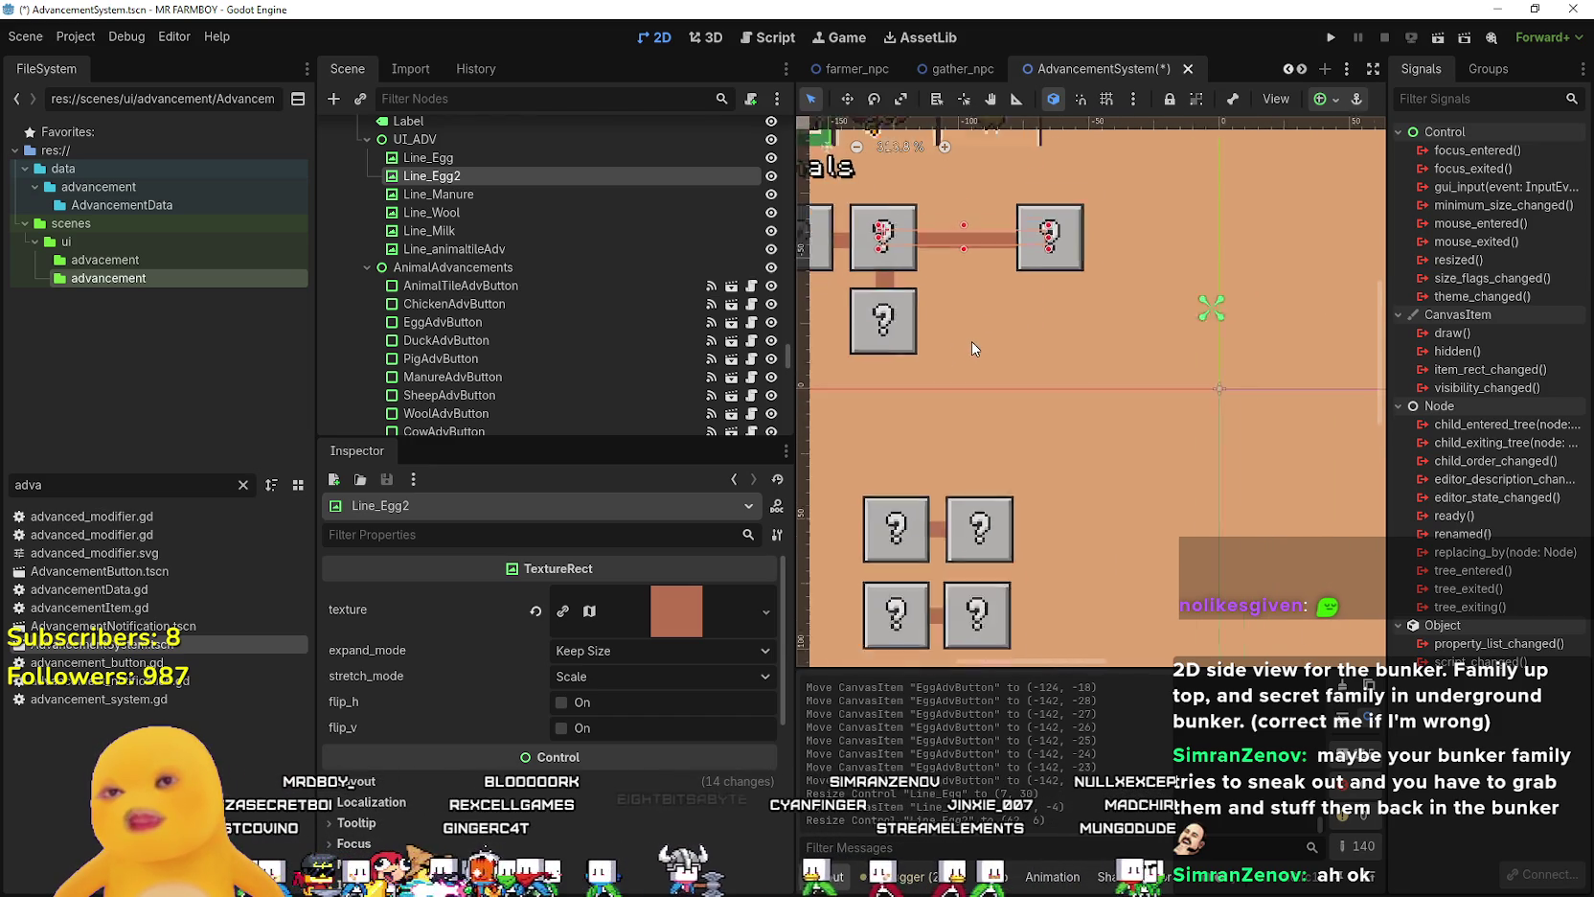
scroll(1069, 257, up, 1)
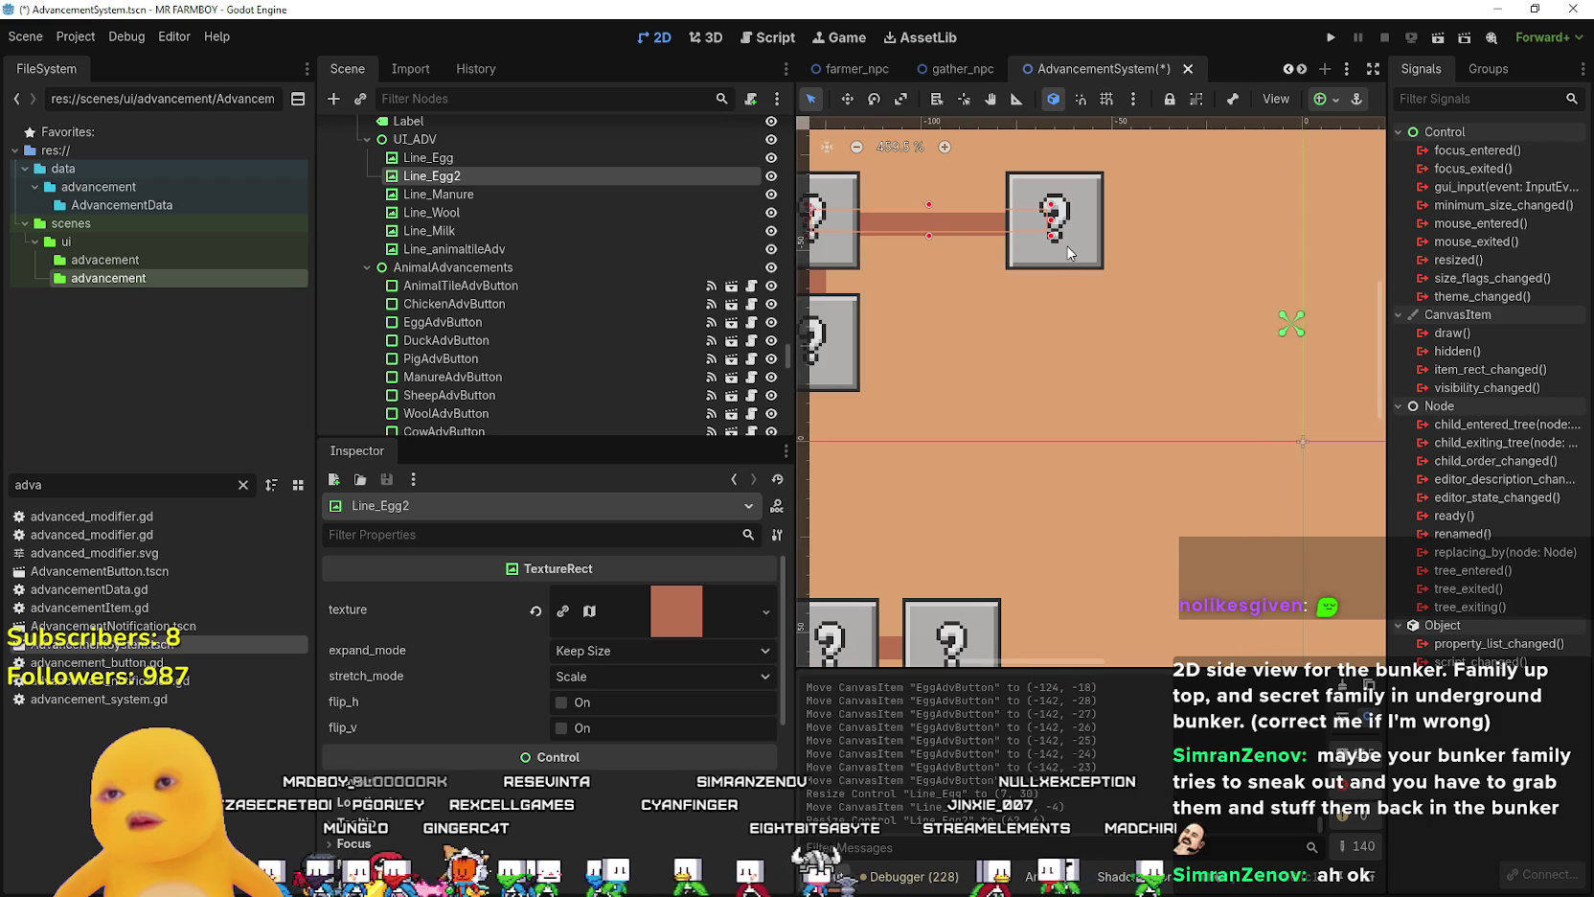
scroll(1063, 246, down, 3)
scroll(915, 326, up, 3)
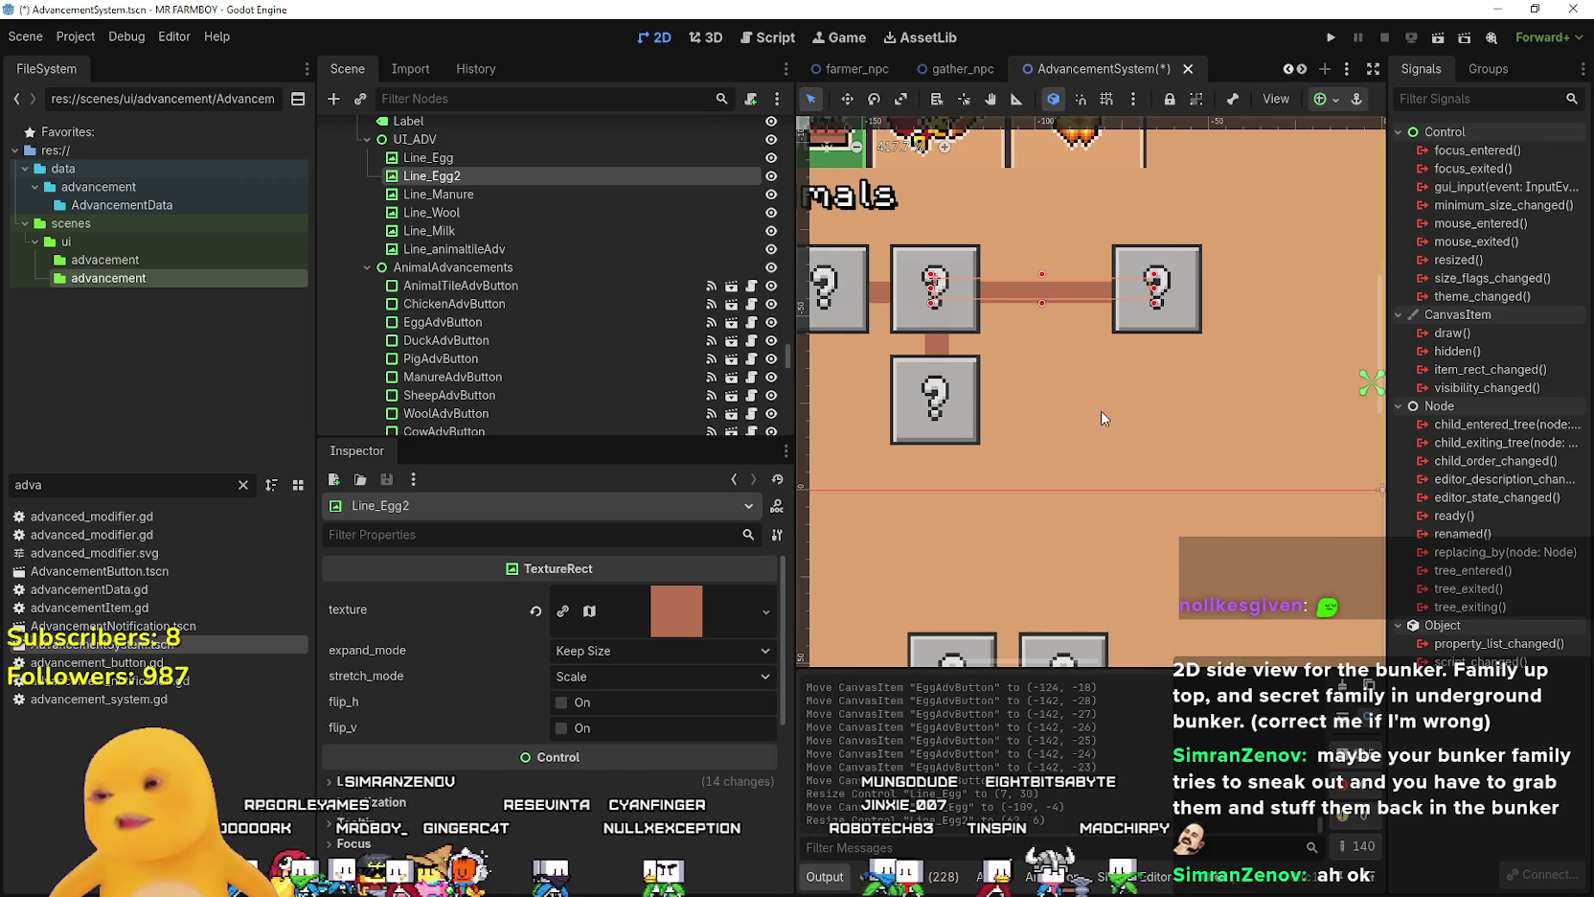
scroll(1102, 407, down, 1)
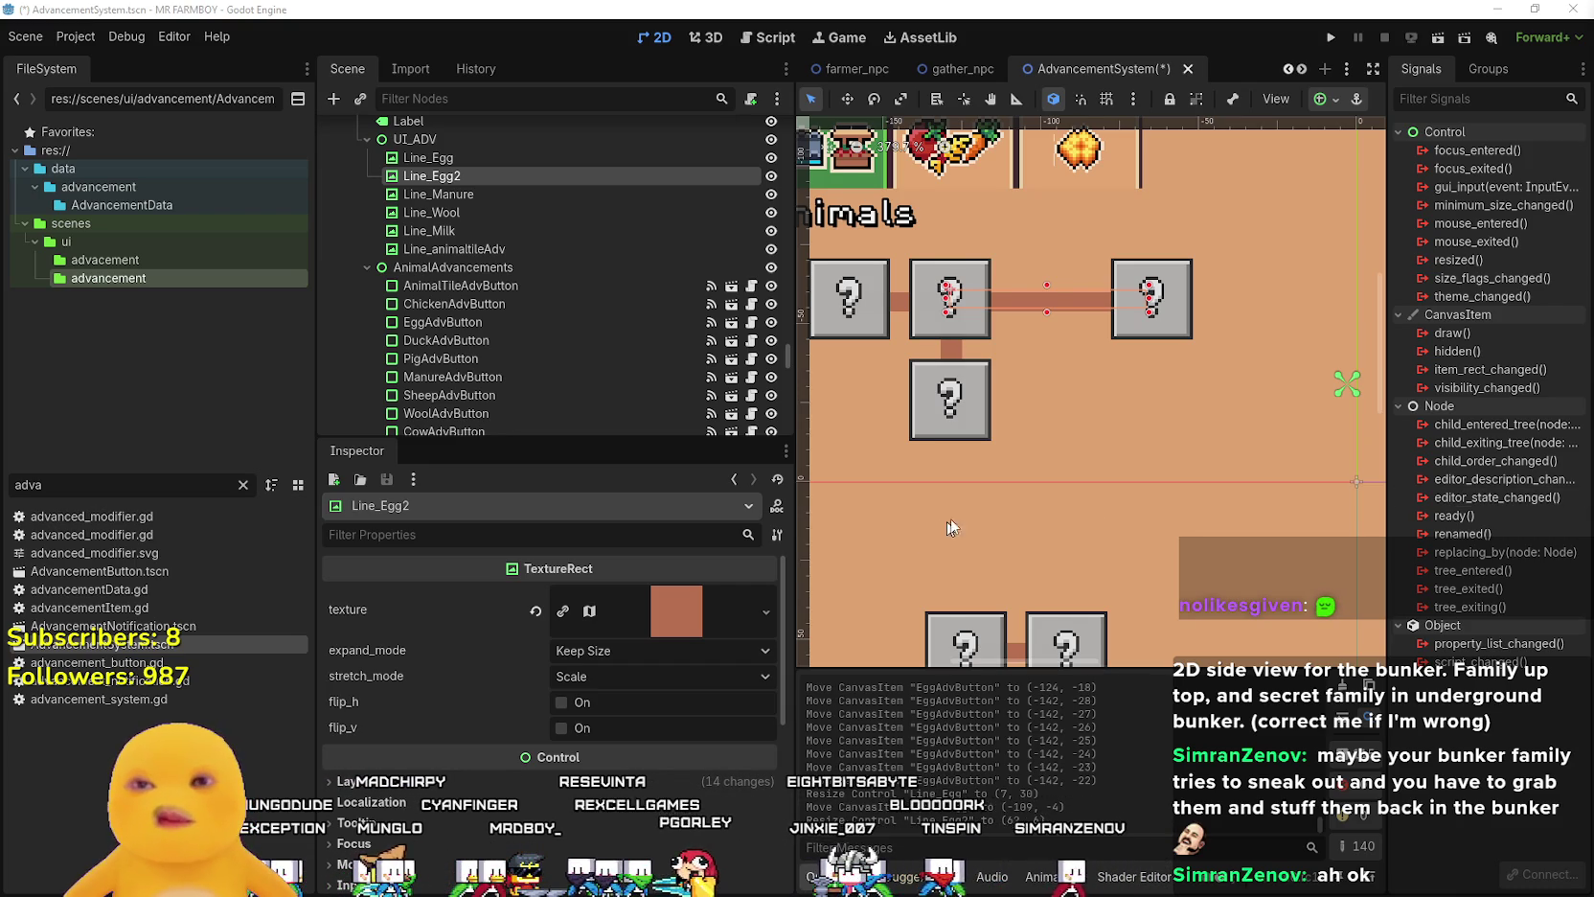
scroll(1120, 371, up, 5)
scroll(1117, 392, down, 4)
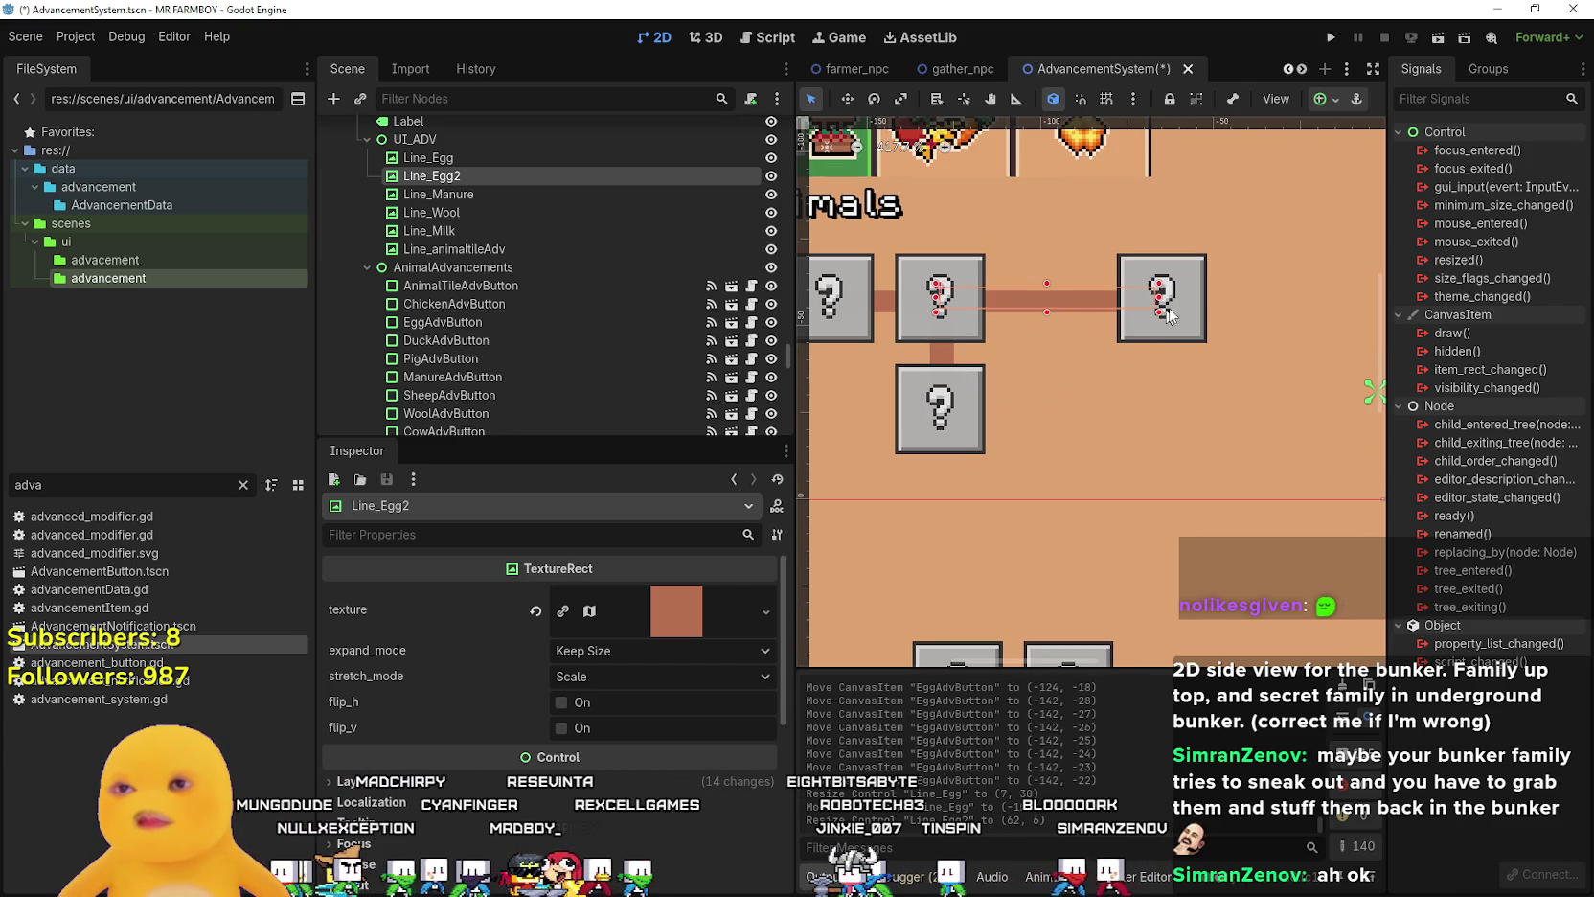
click(1198, 274)
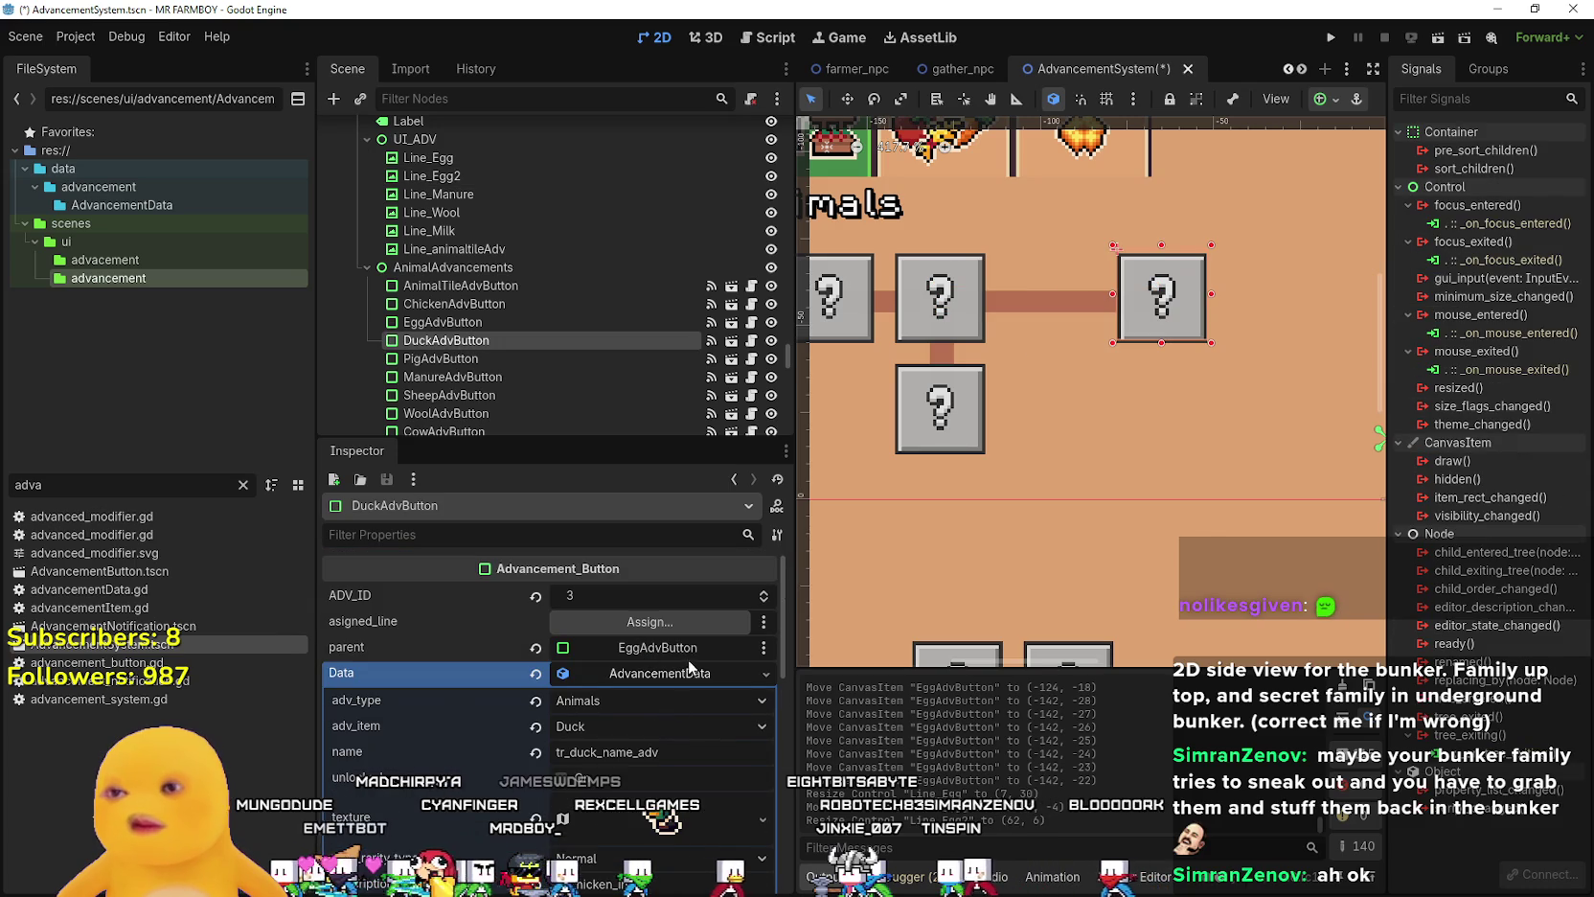
- Pick ChickenAdvButton as EggAdvButton's parent from the node list filtered by 'chi'
click(669, 645)
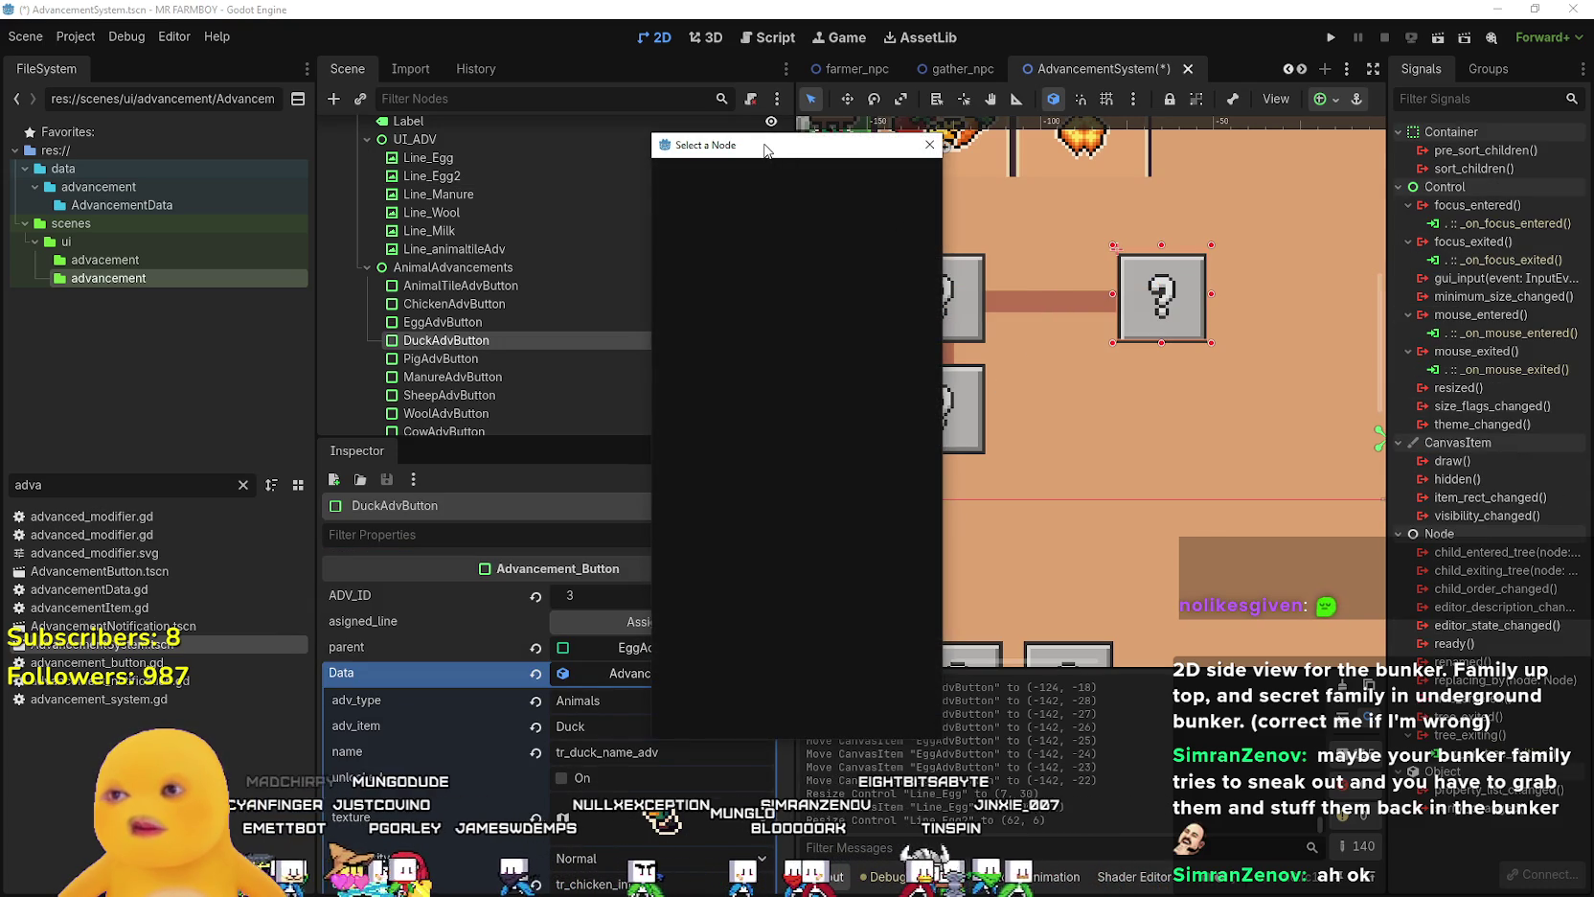
drag(784, 153, 854, 155)
text(chi)
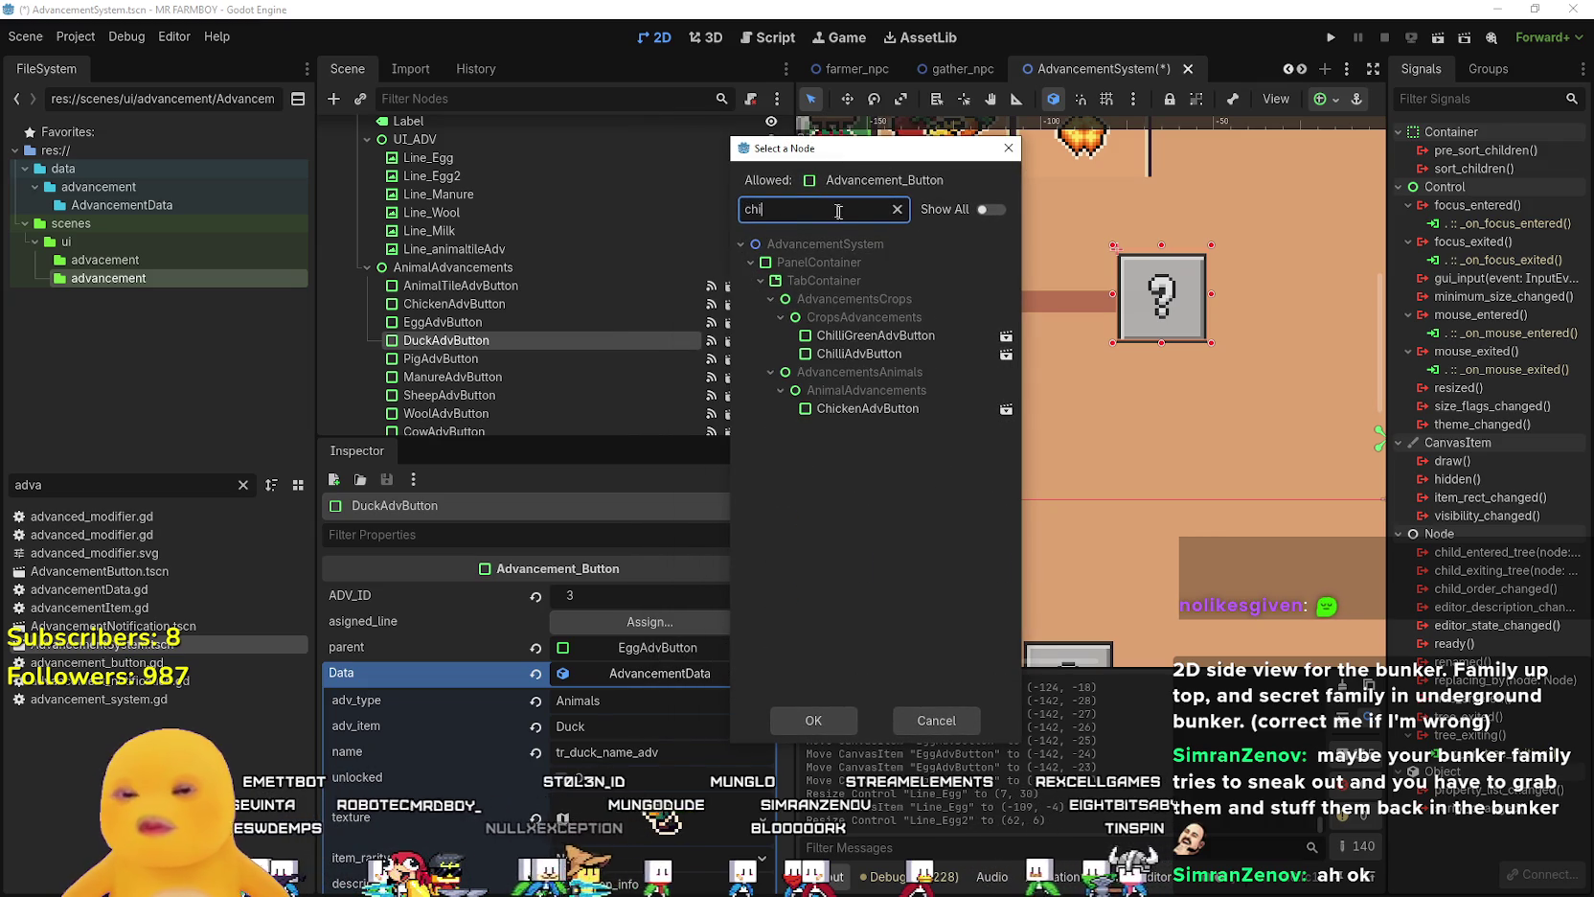
click(862, 408)
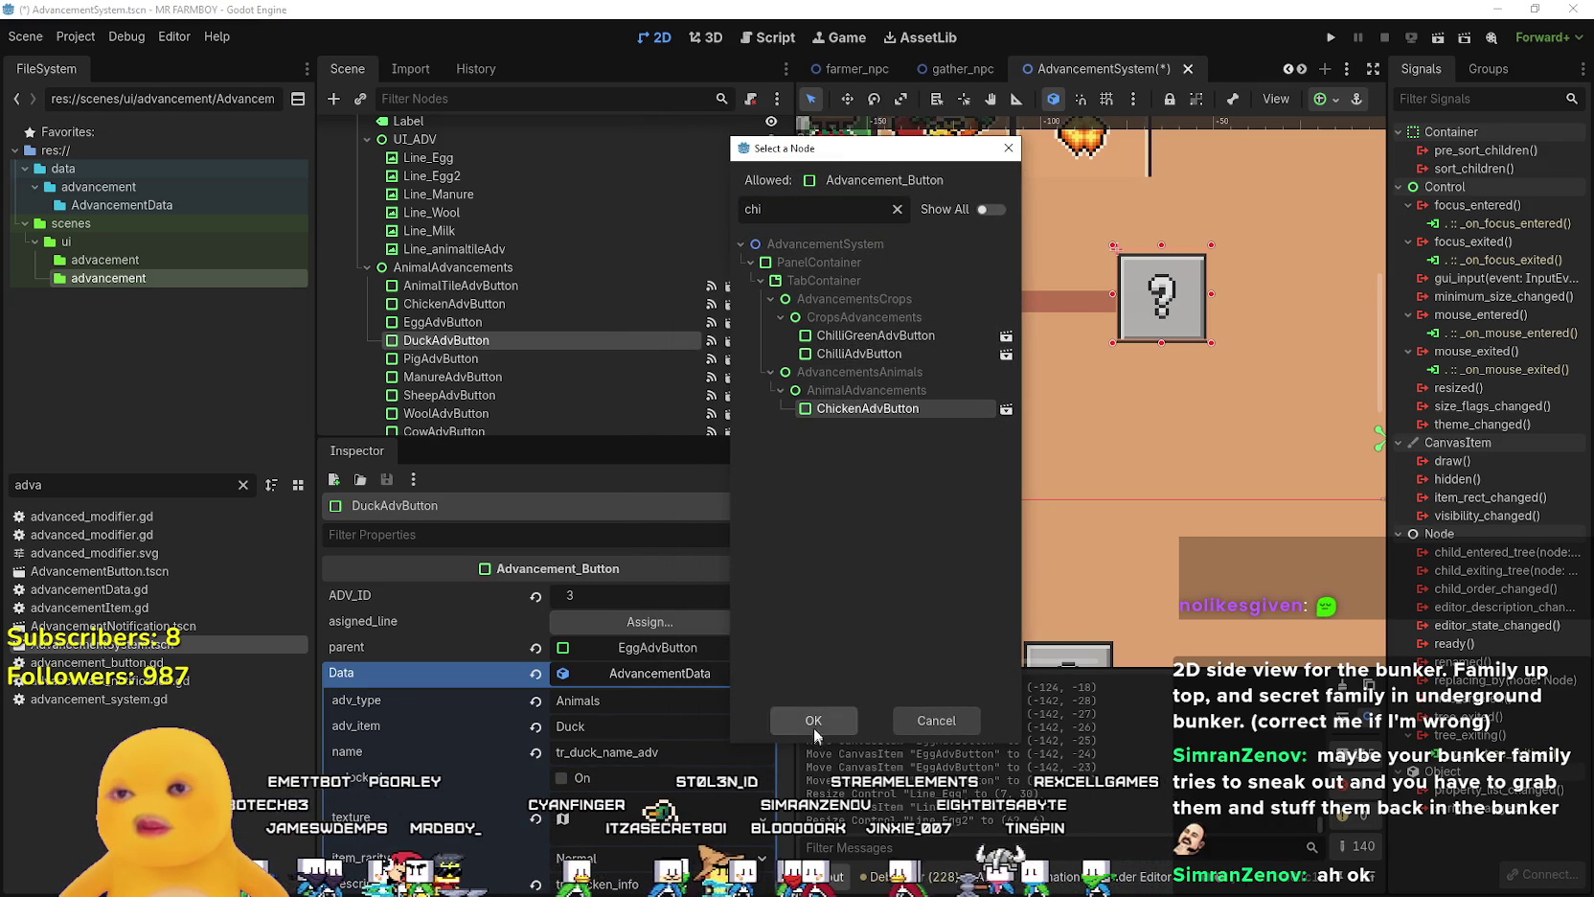
click(814, 720)
- Reselect EggAdvButton, set its parent to ChickenAdvButton again, and save the scene
click(963, 429)
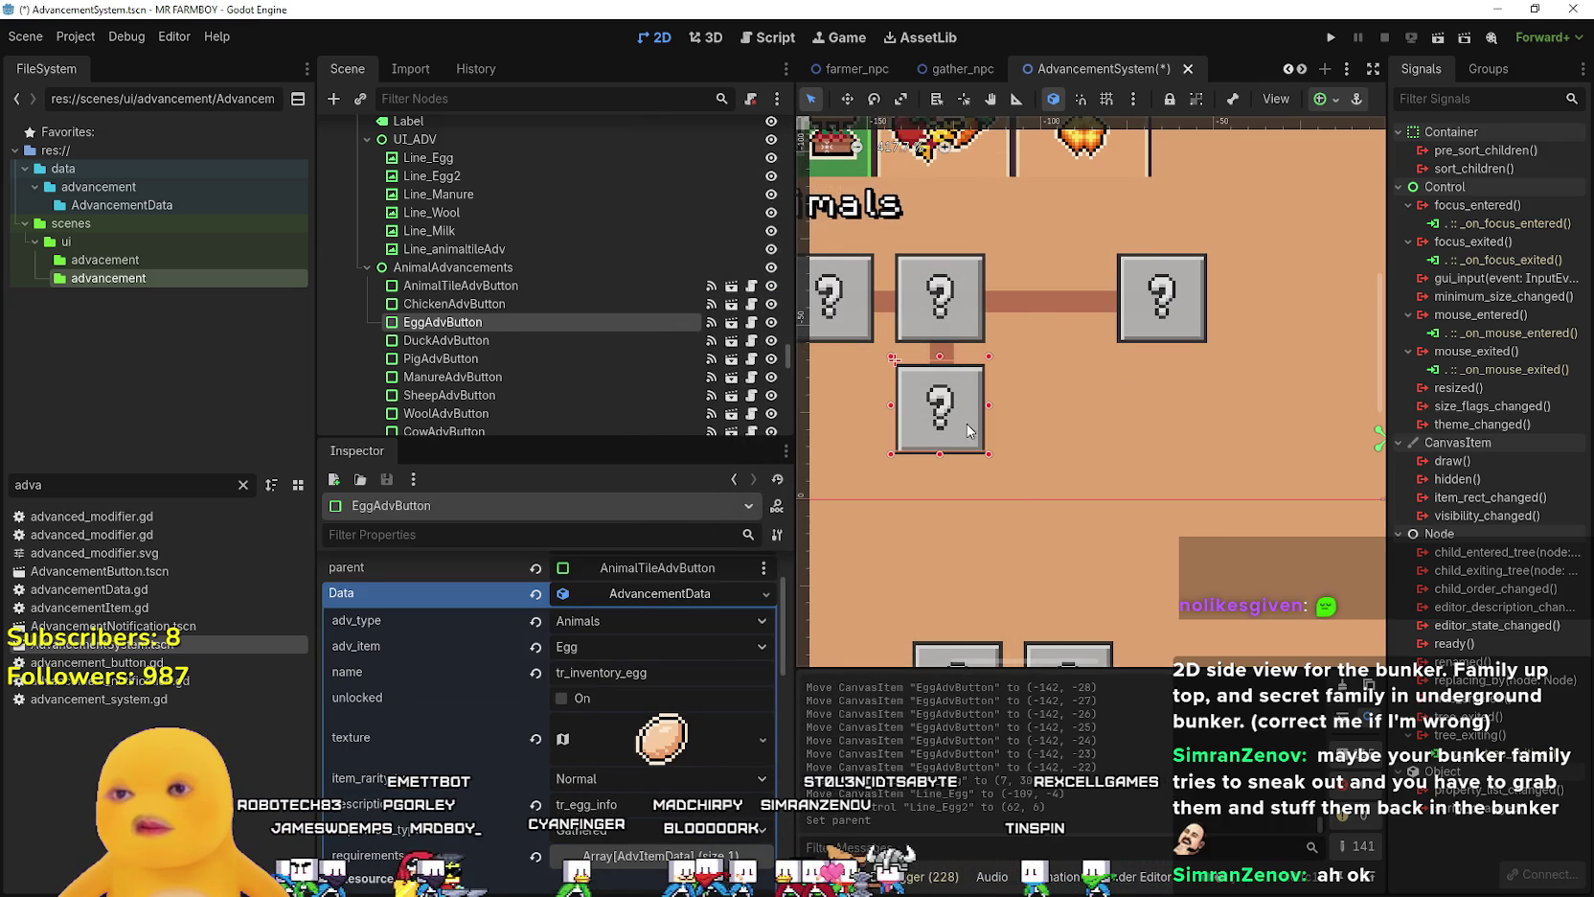
click(648, 593)
scroll(633, 669, up, 2)
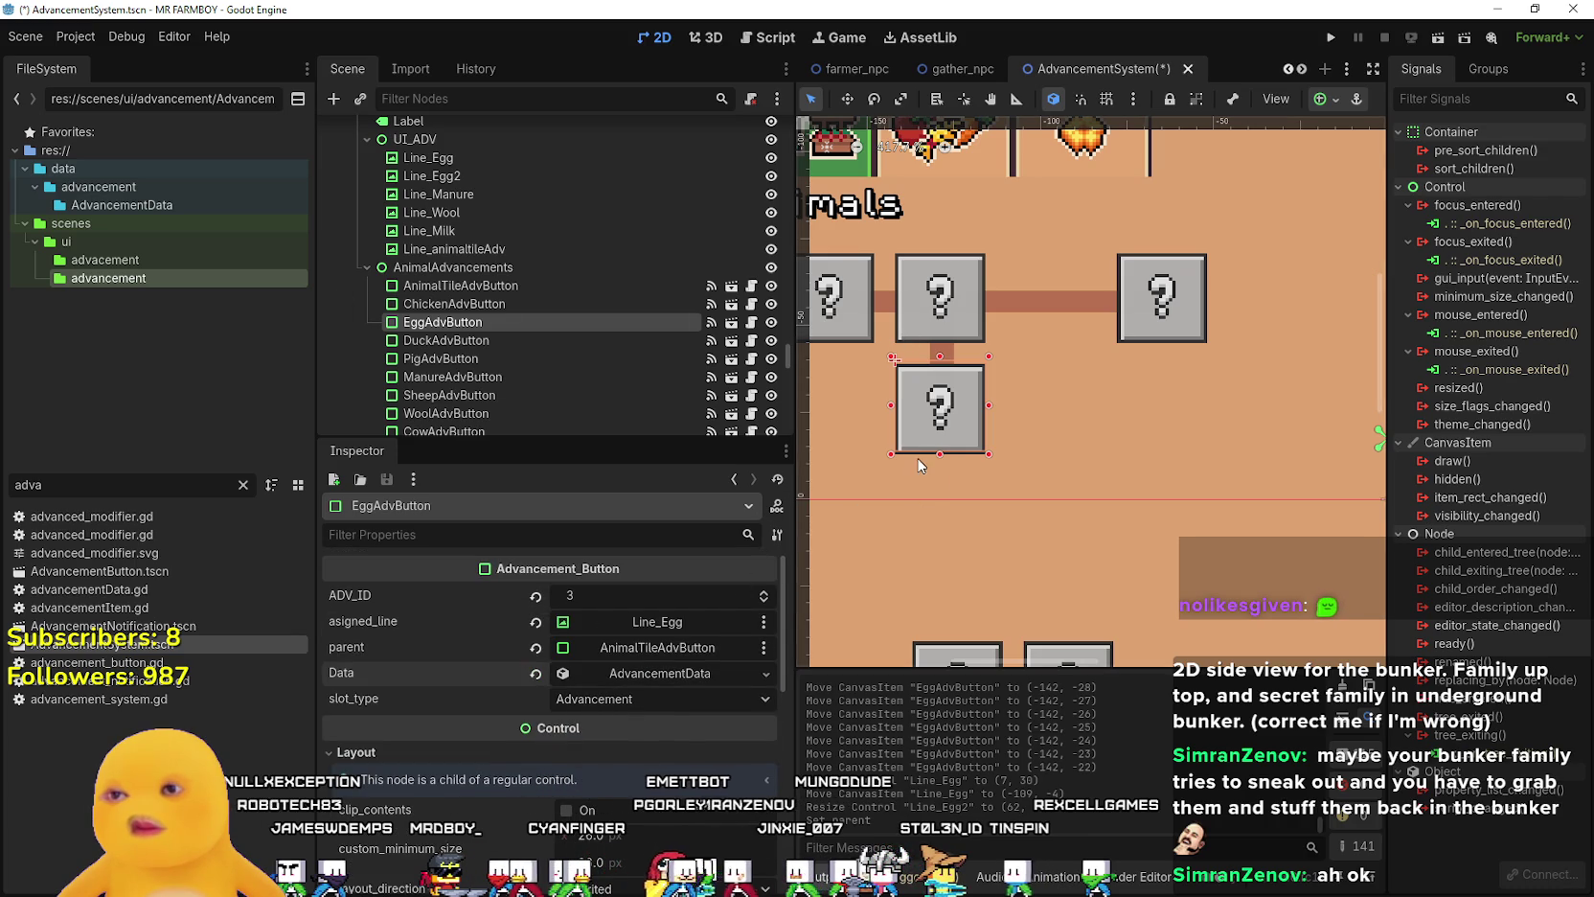
click(682, 647)
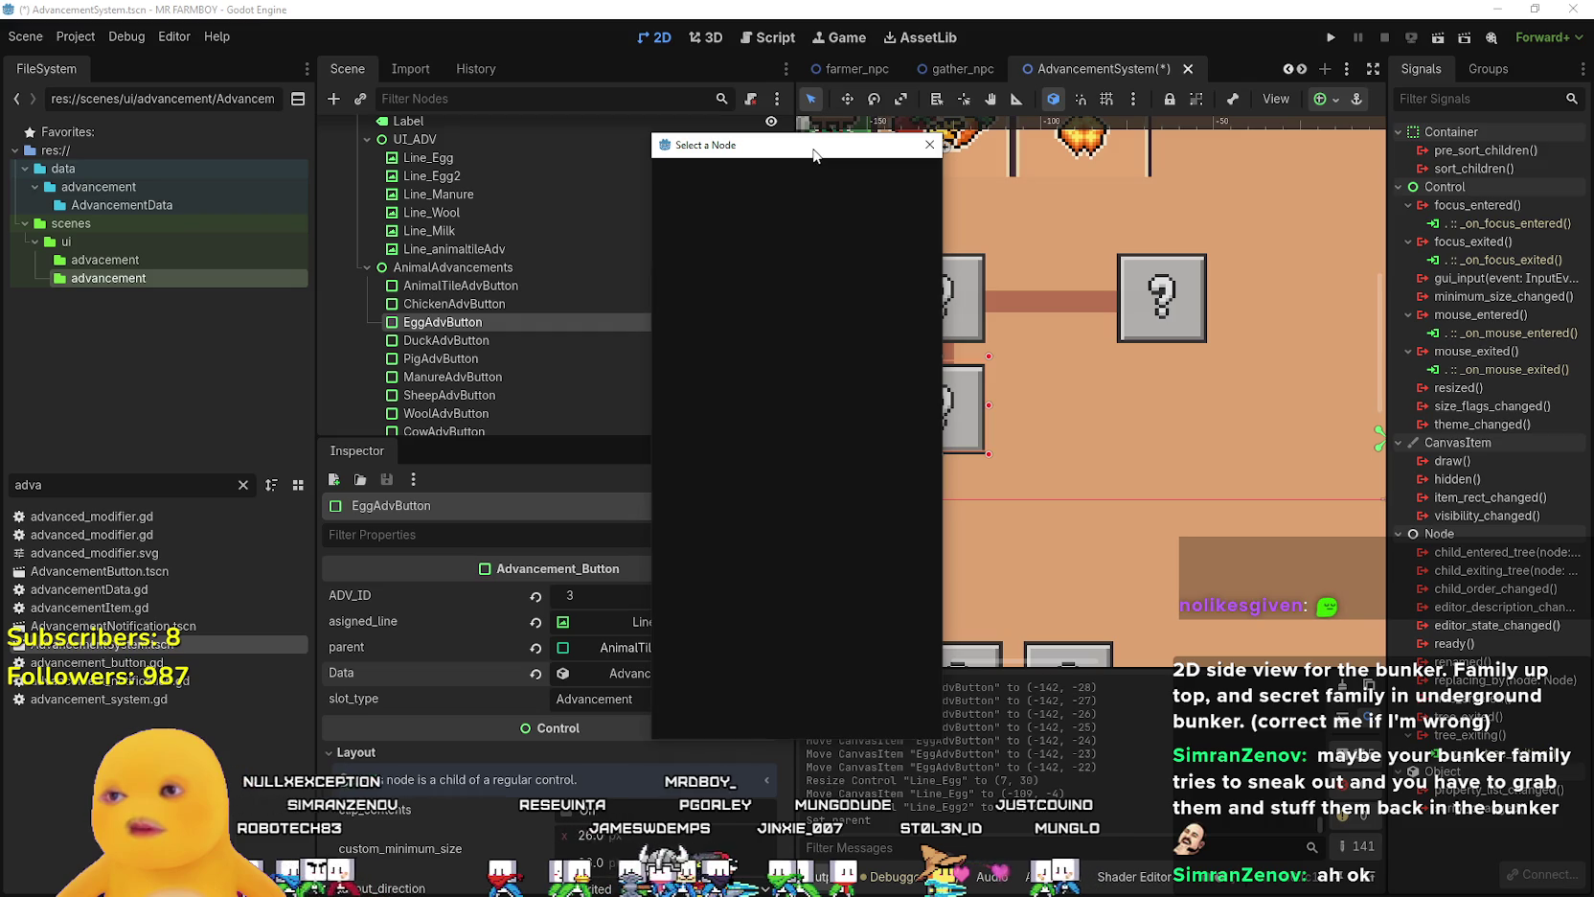
key(Escape)
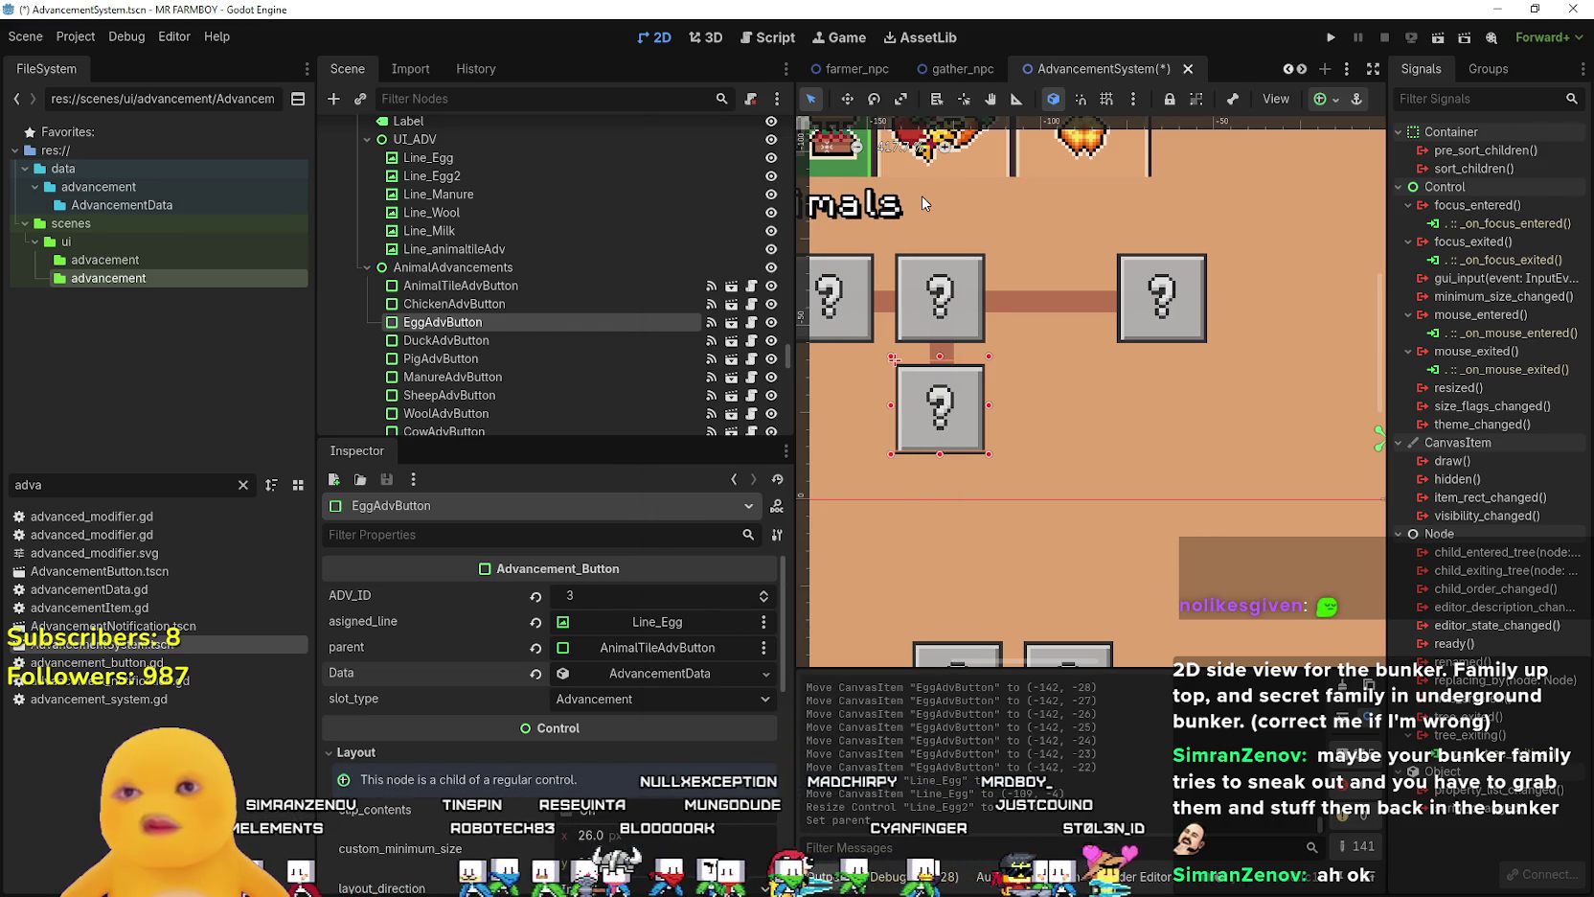
click(647, 647)
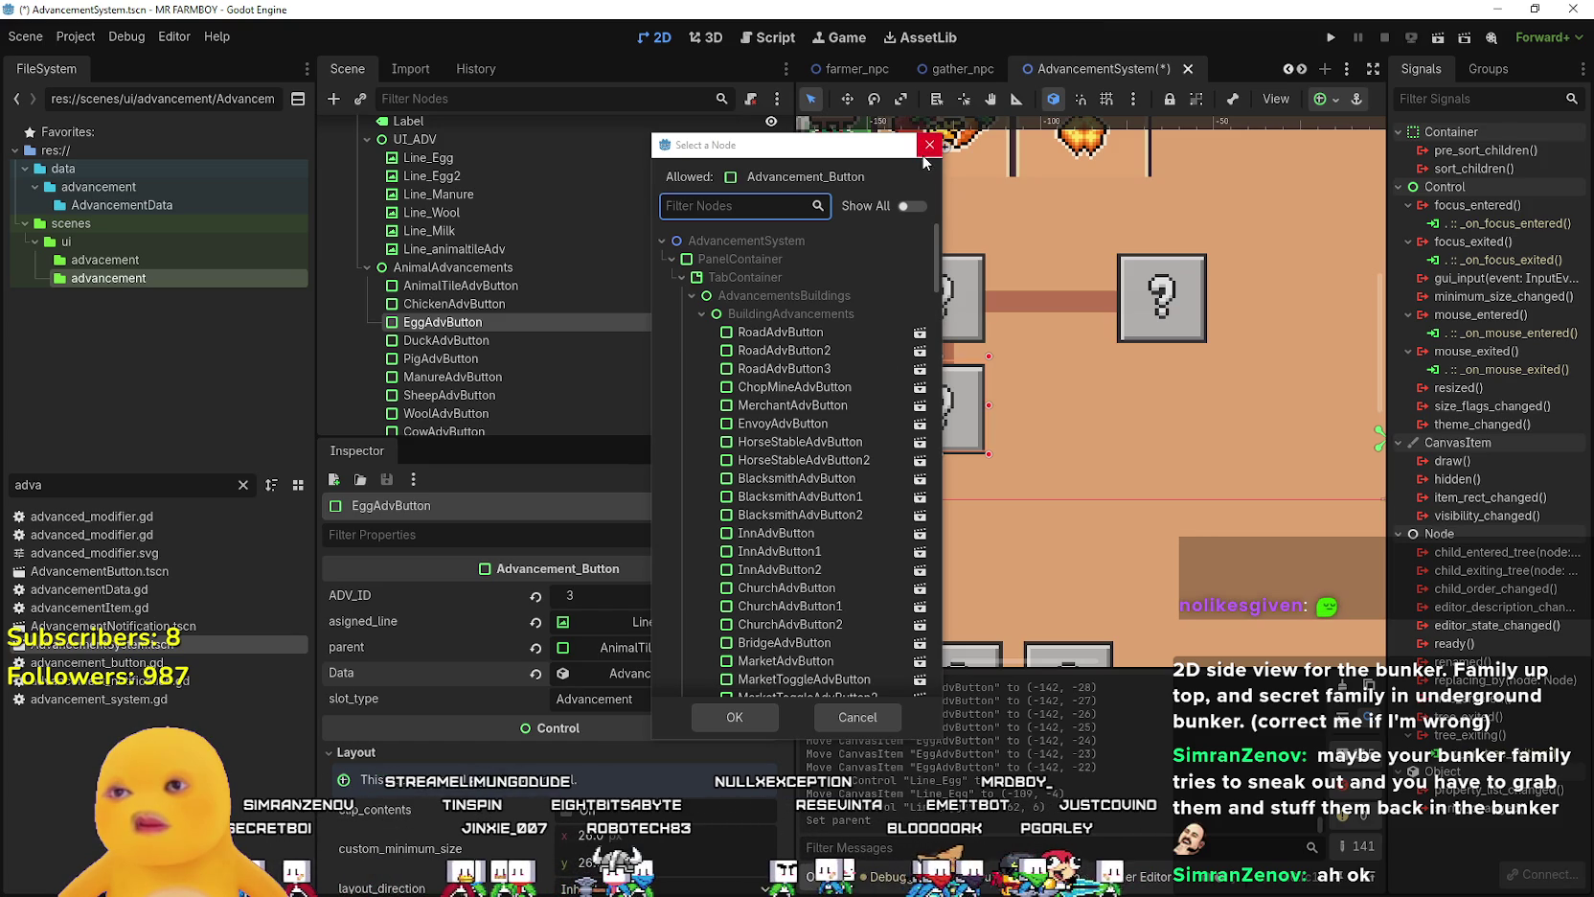
text(chi)
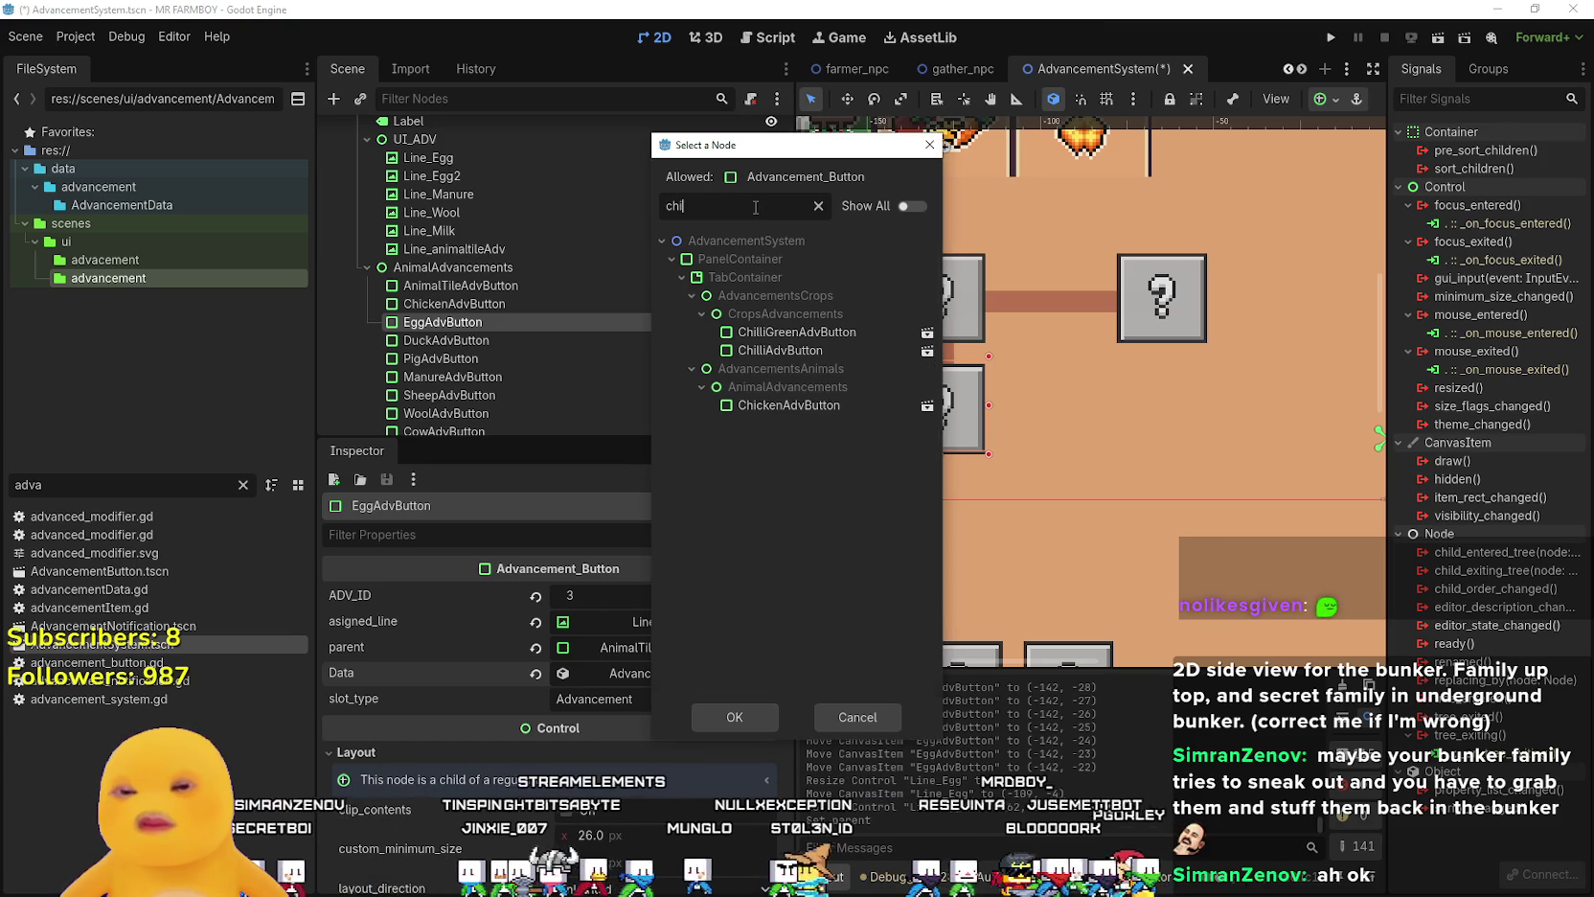
click(778, 404)
click(732, 715)
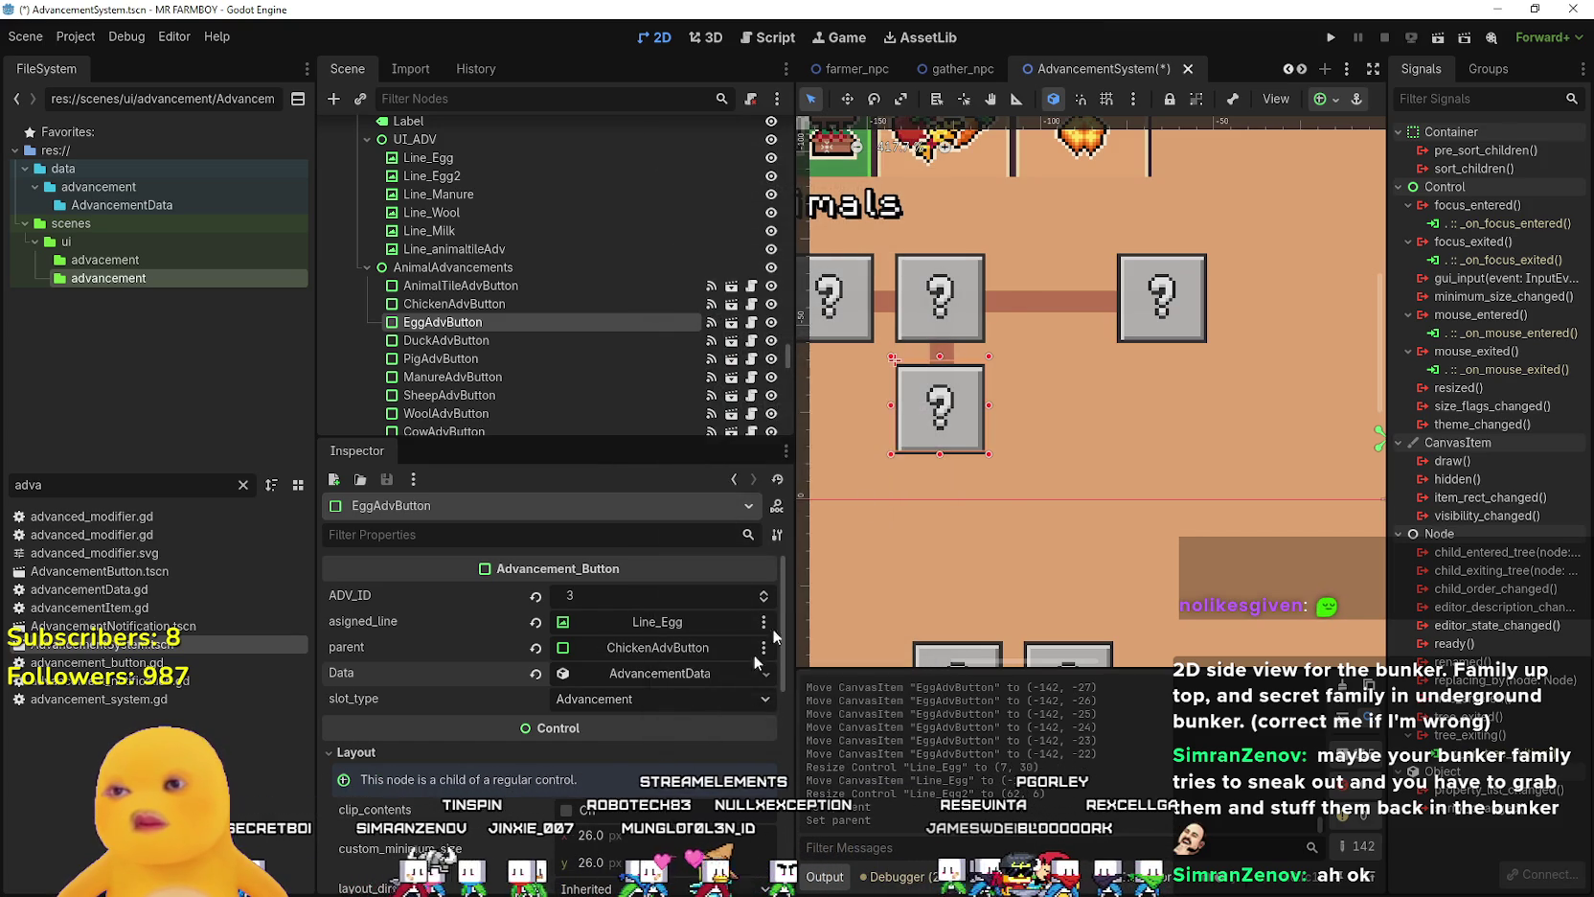
key(ctrl+s)
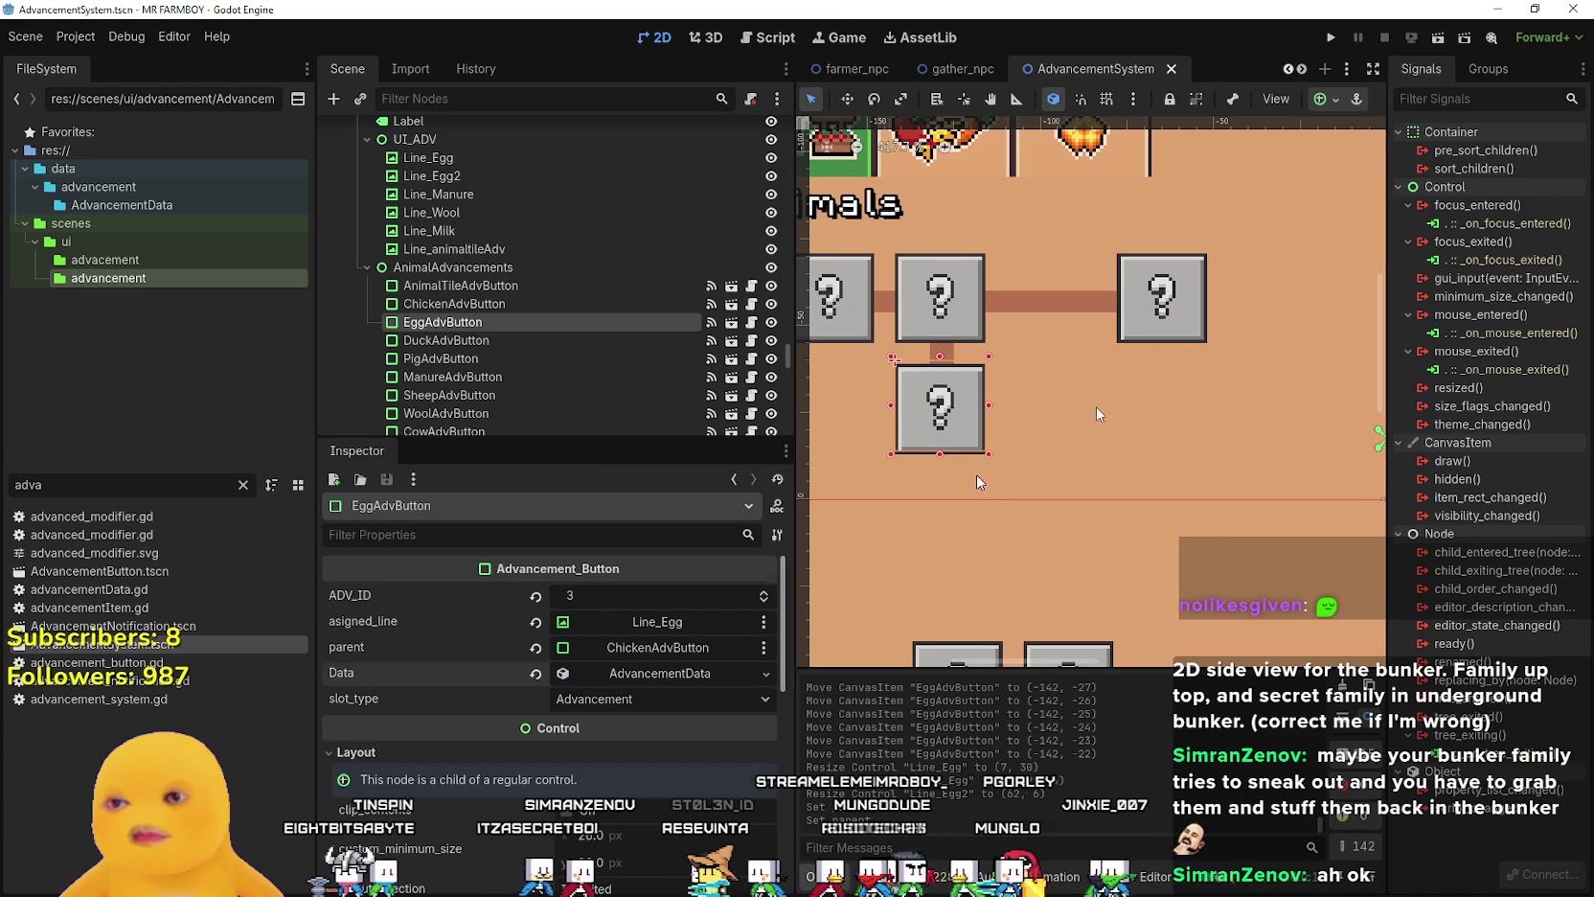
- Make DuckAdvButton's first requirement entry unique from the Chicken button's
click(1141, 338)
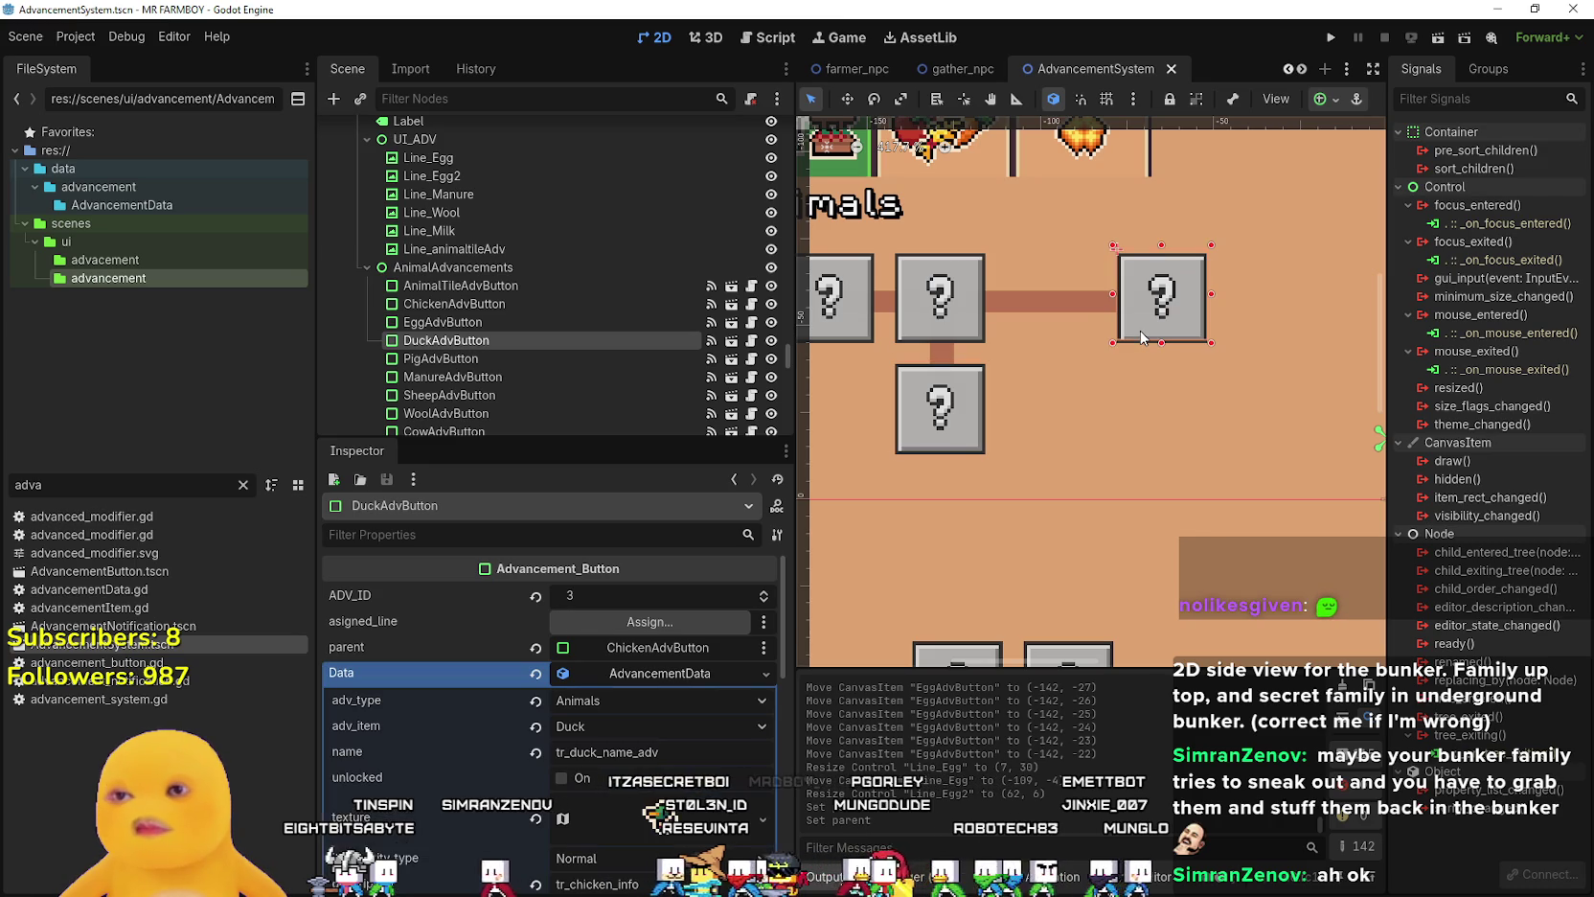
scroll(663, 665, down, 1)
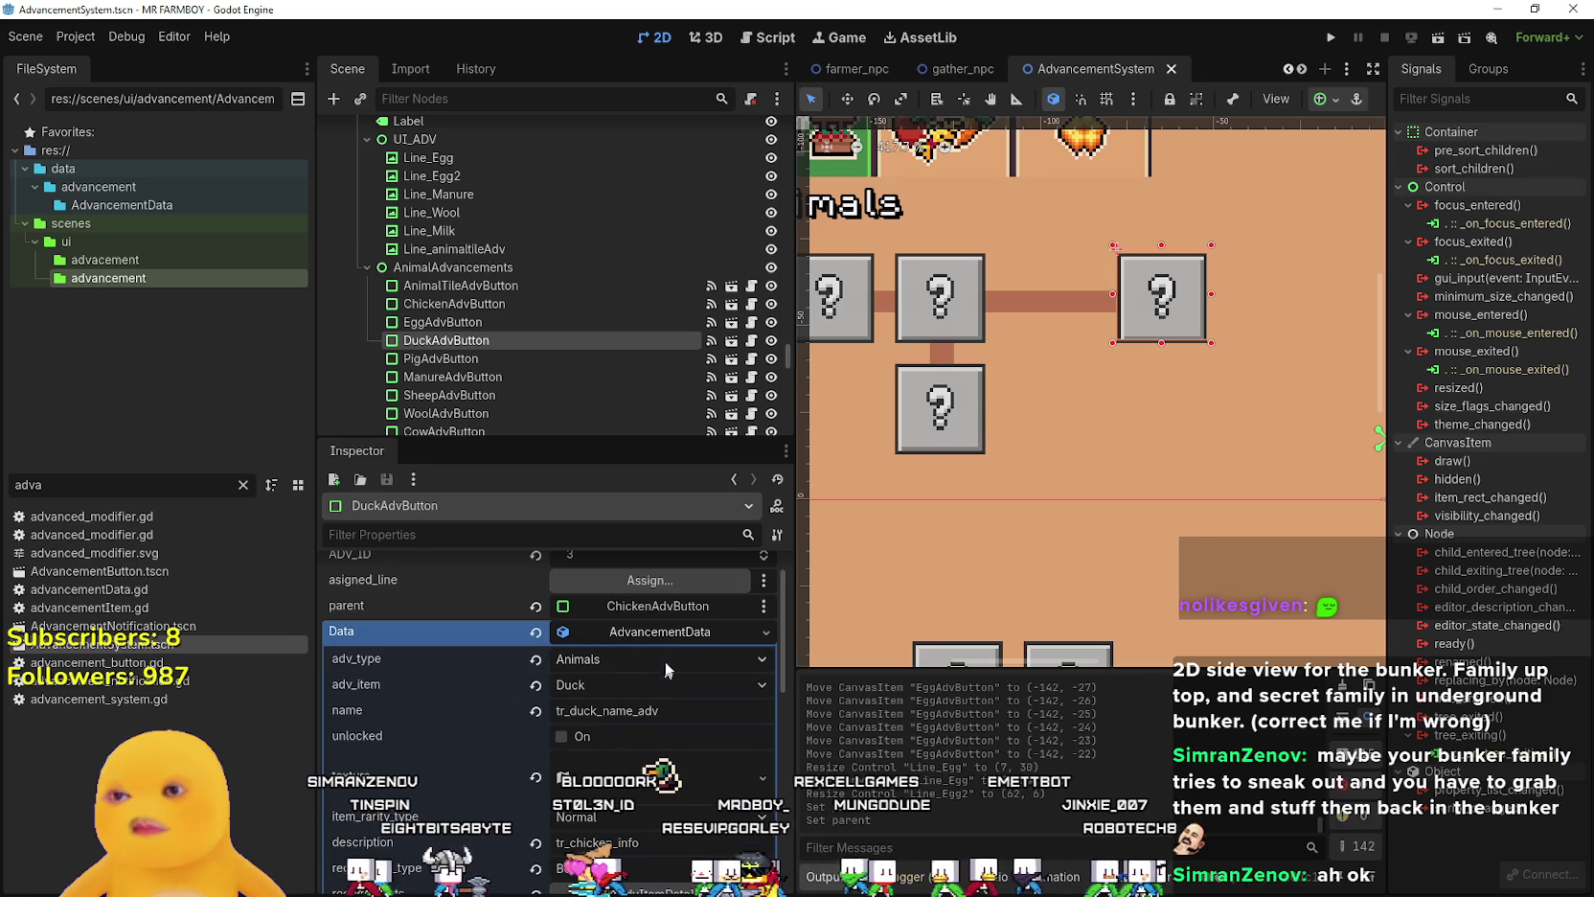
scroll(678, 728, down, 1)
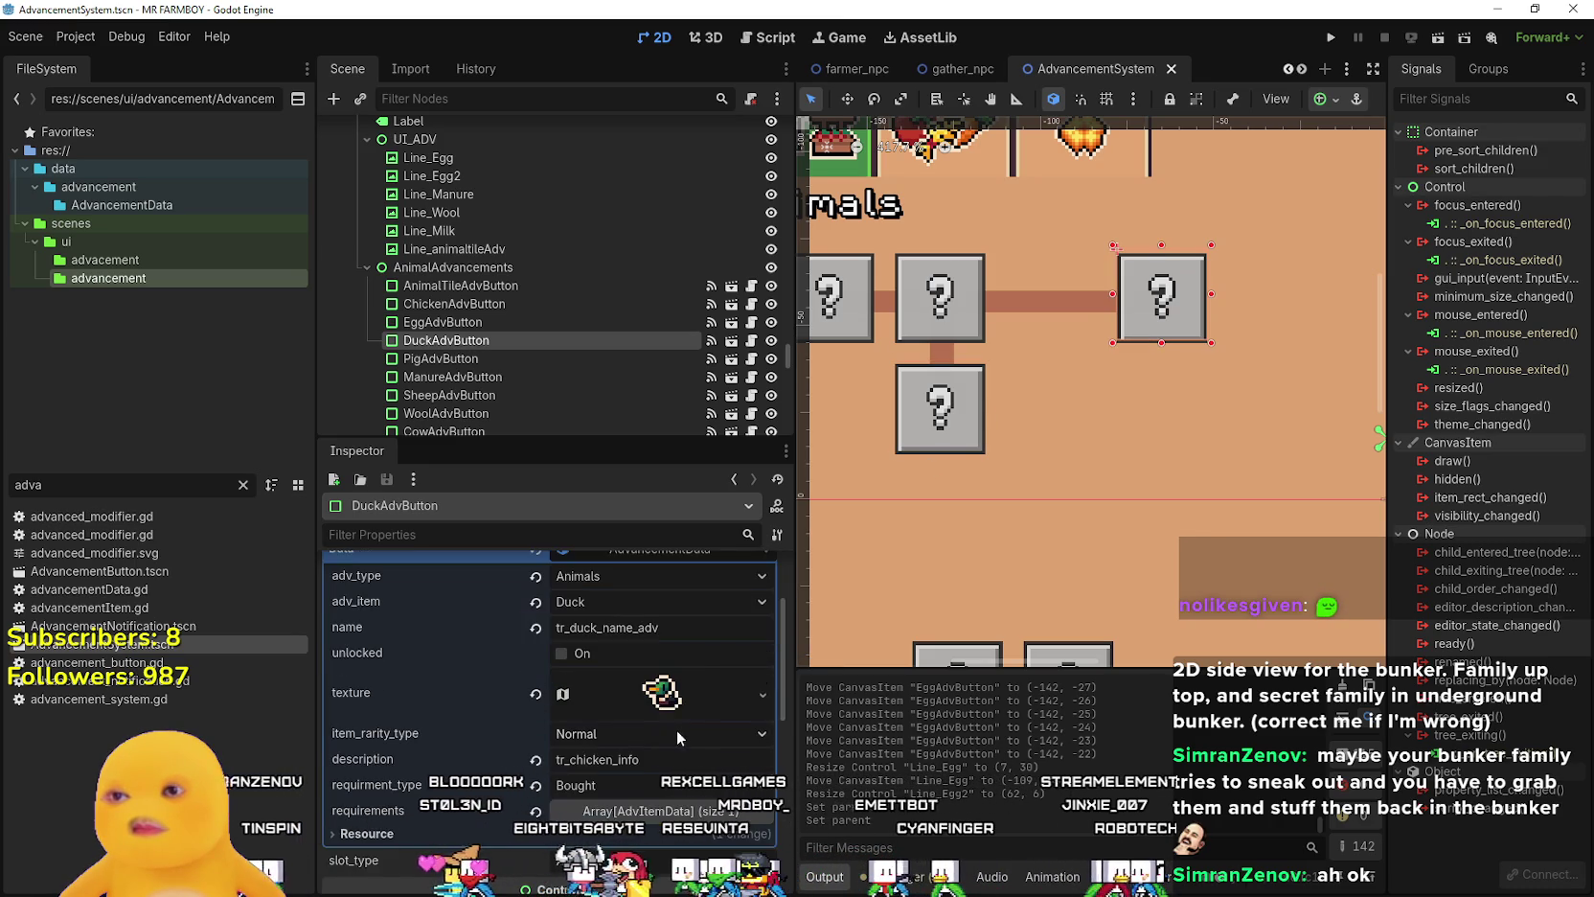
scroll(676, 733, down, 2)
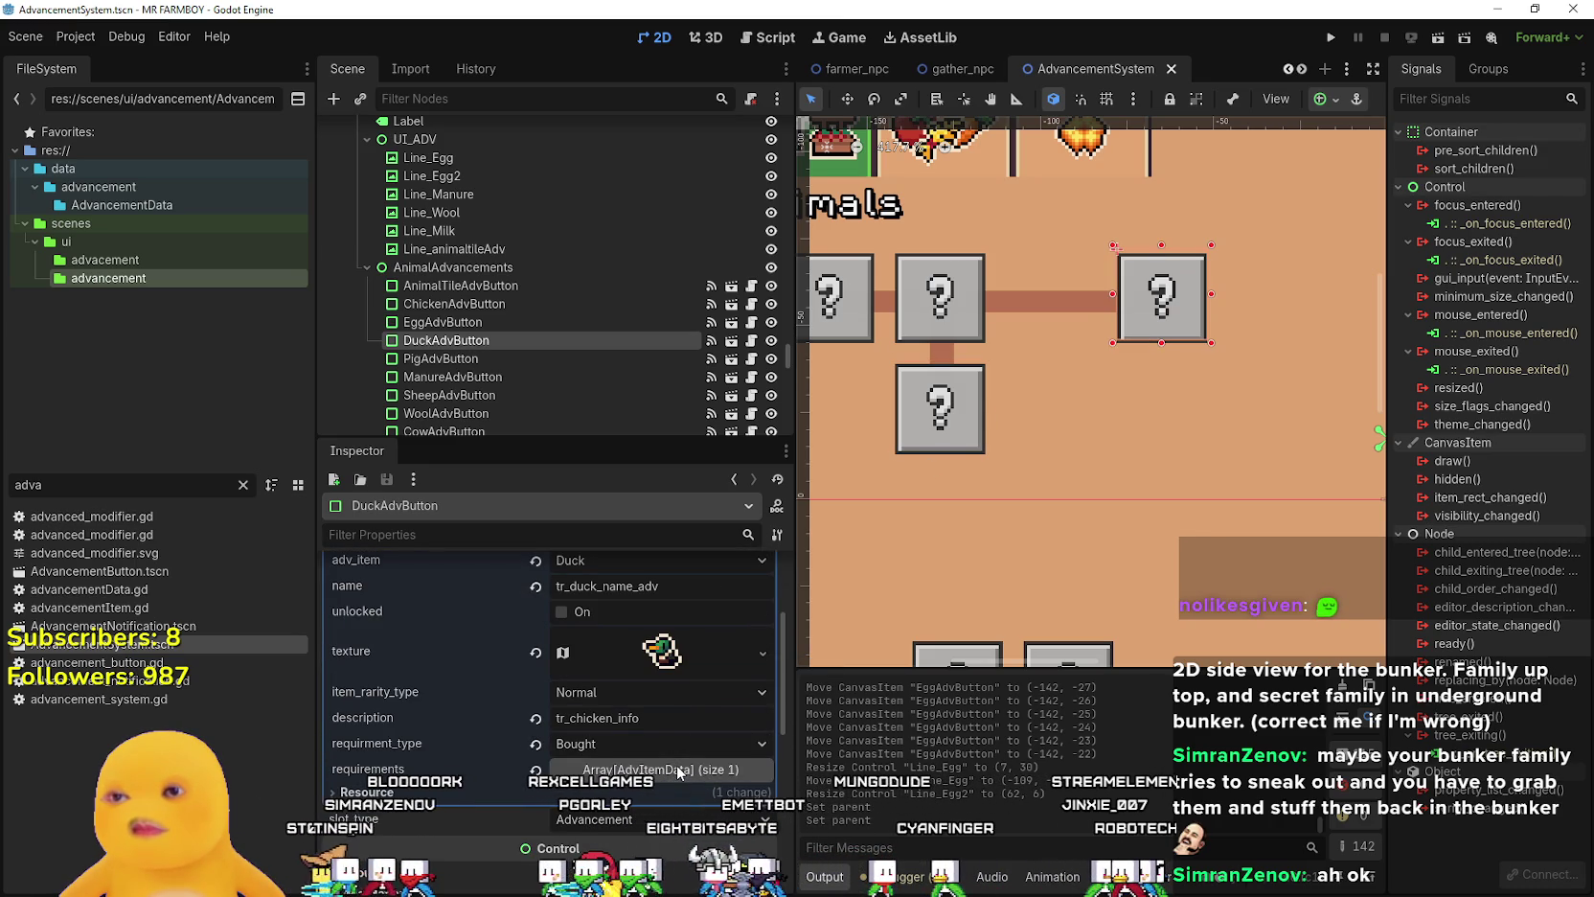
click(675, 769)
scroll(671, 729, down, 4)
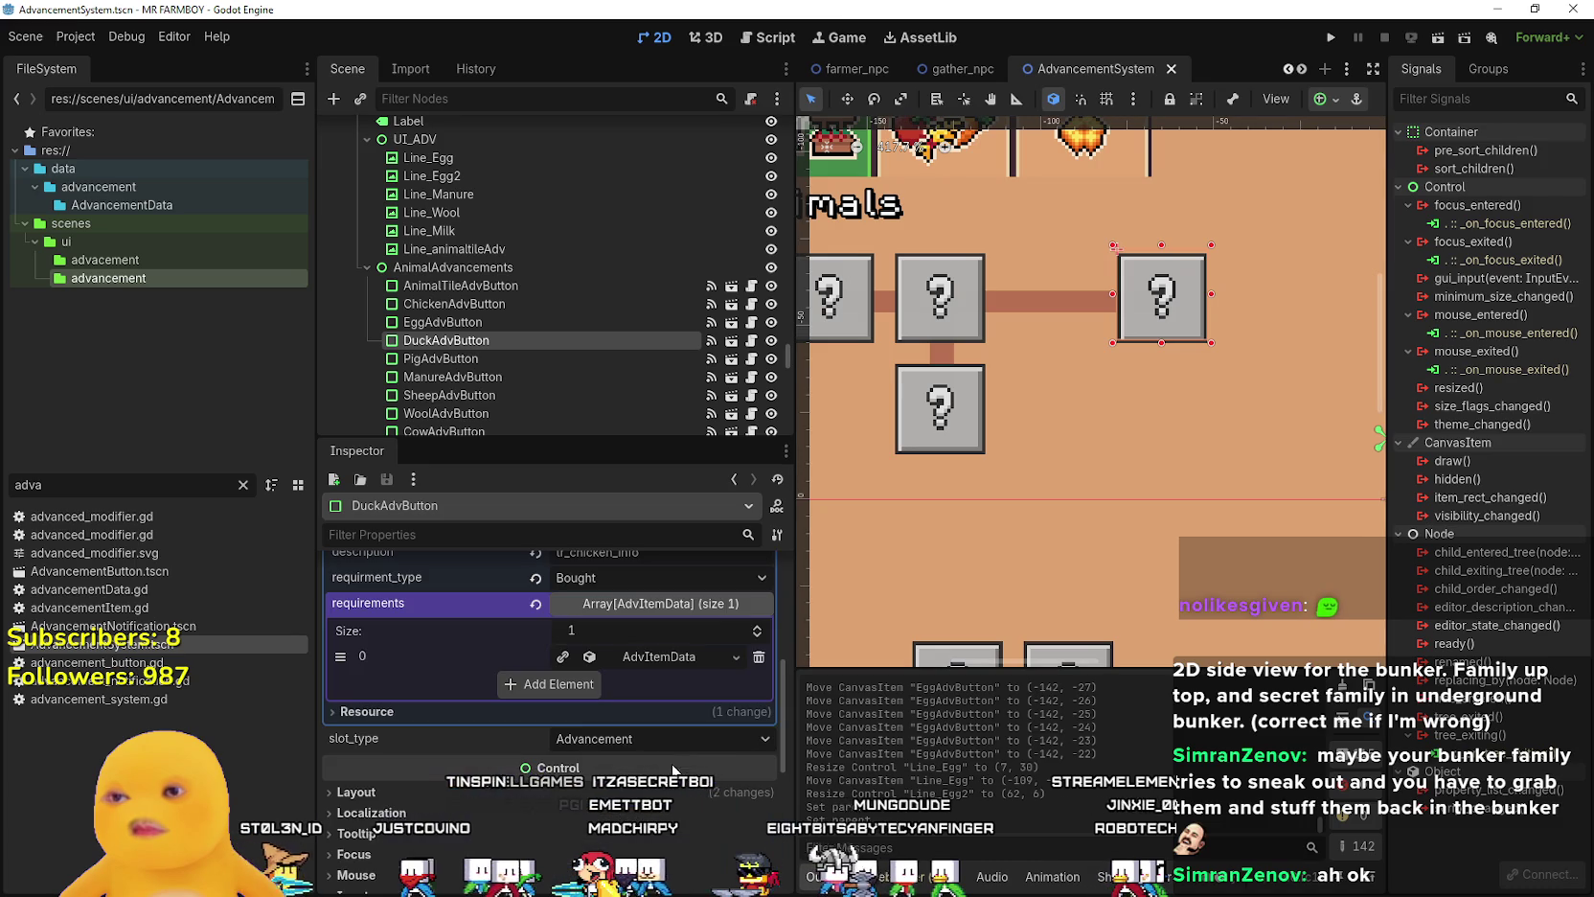
click(652, 657)
click(653, 663)
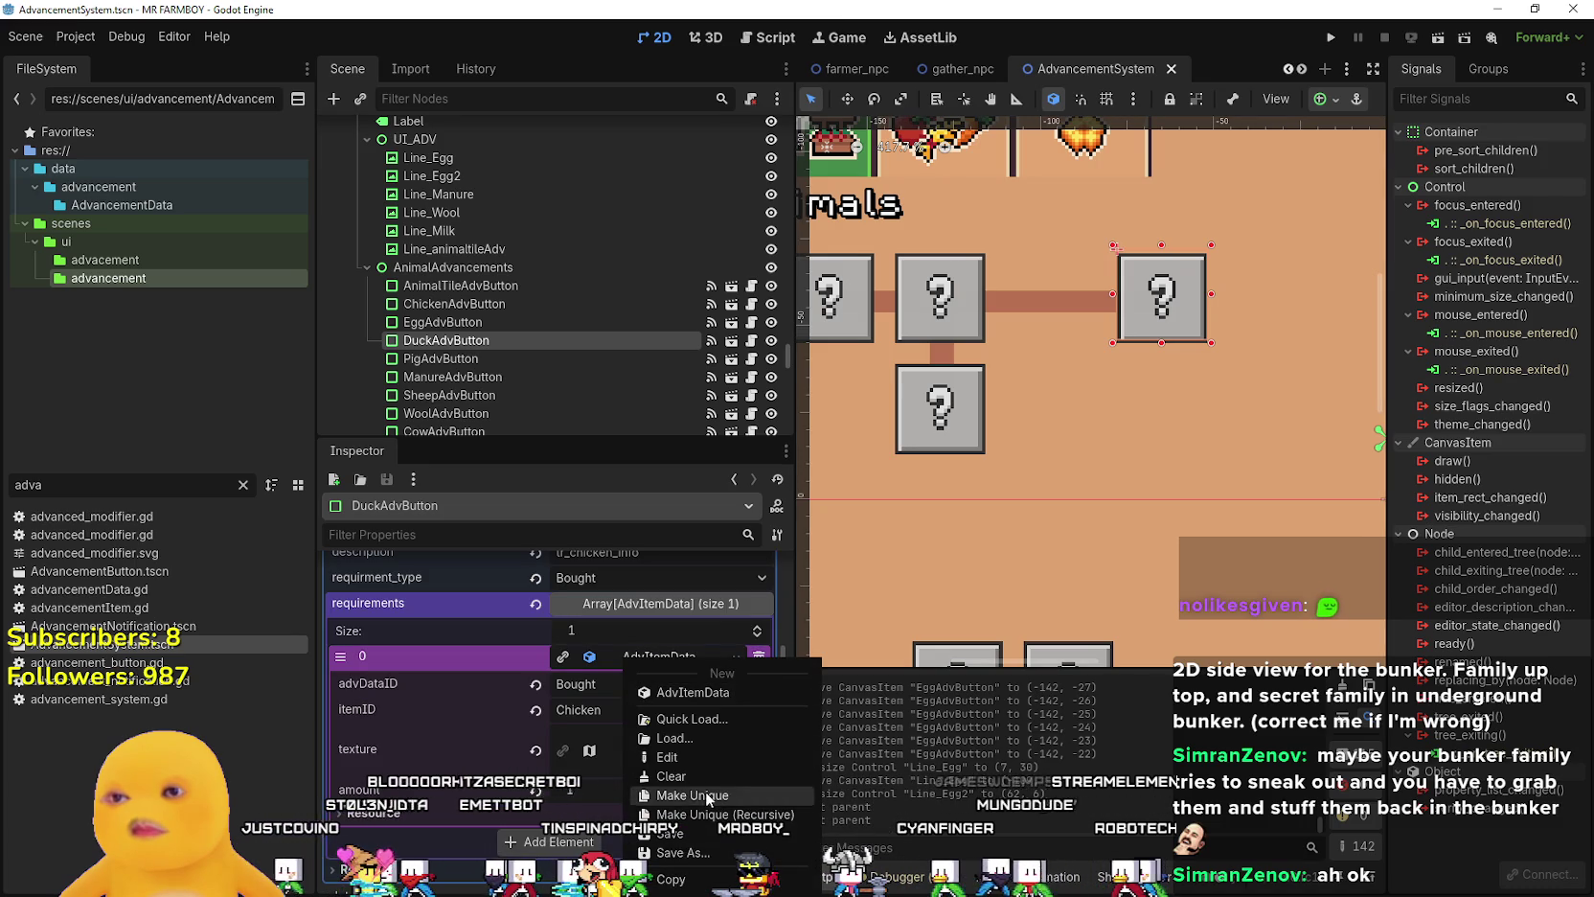
click(703, 794)
- Set the requirement's item ID to Duck and save the scene
click(651, 708)
mouse_move(753, 103)
mouse_down()
mouse_move(728, 805)
mouse_move(755, 786)
mouse_up()
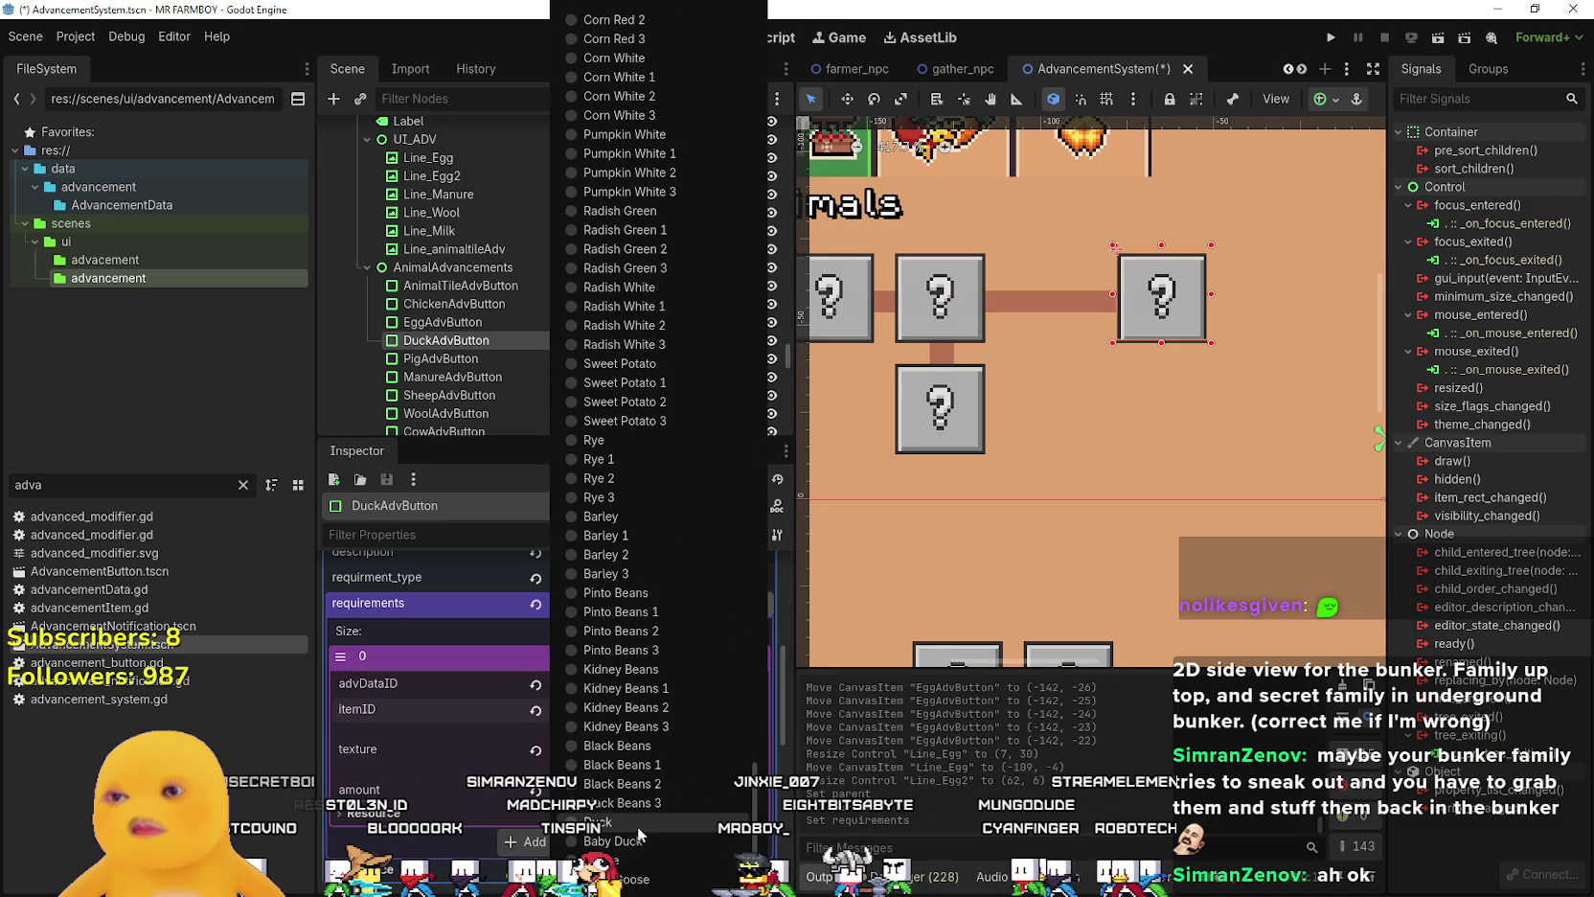
click(638, 824)
key(ctrl+s)
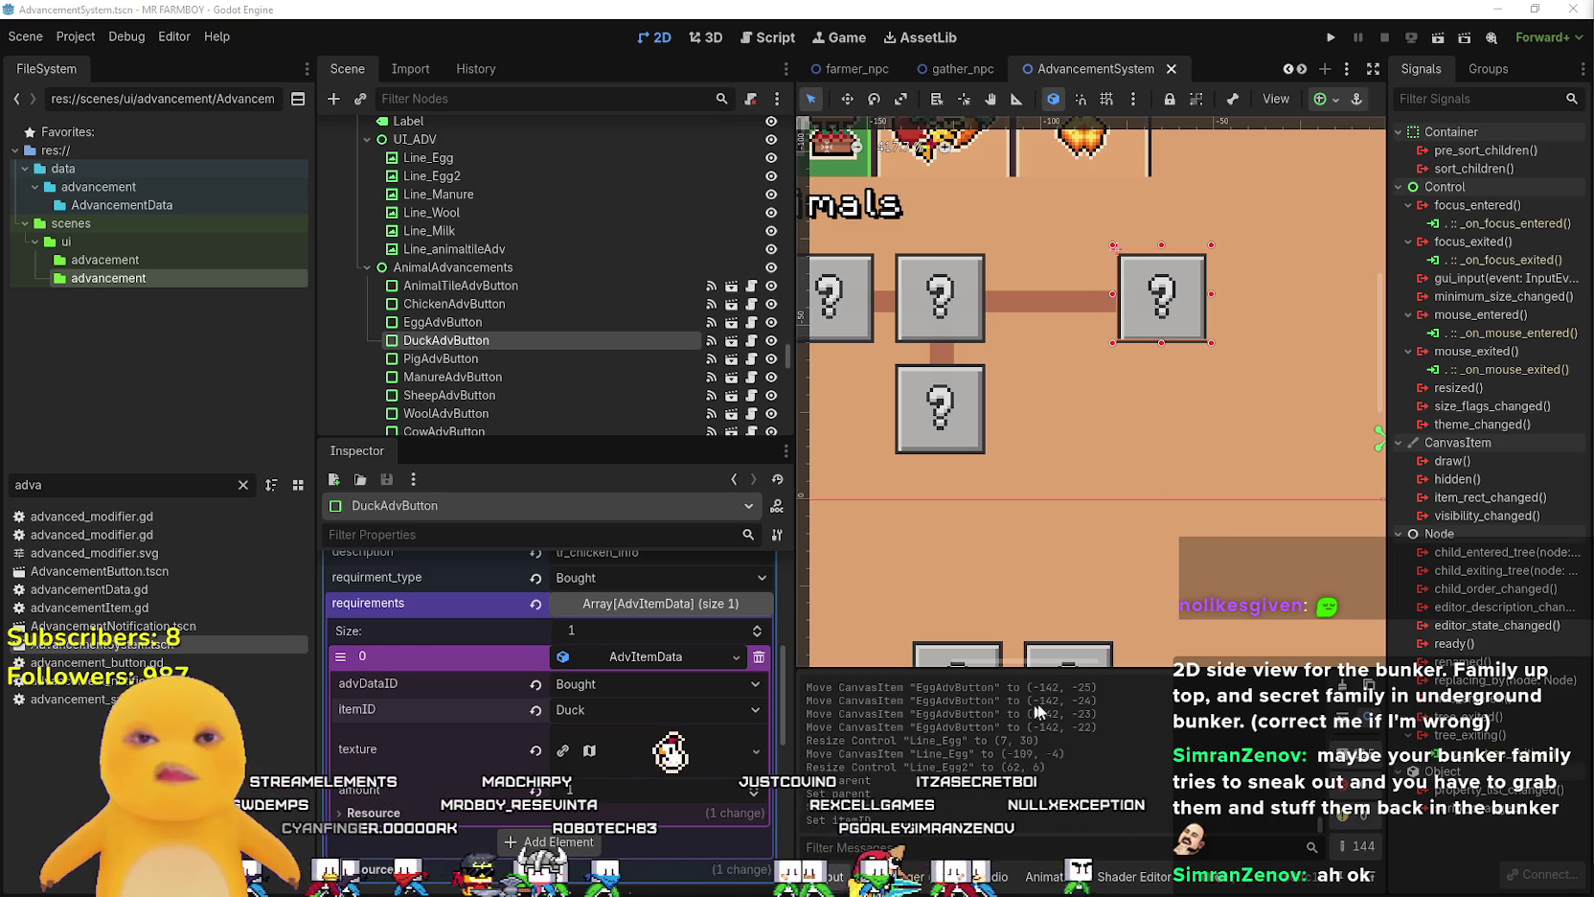
scroll(1098, 506, down, 1)
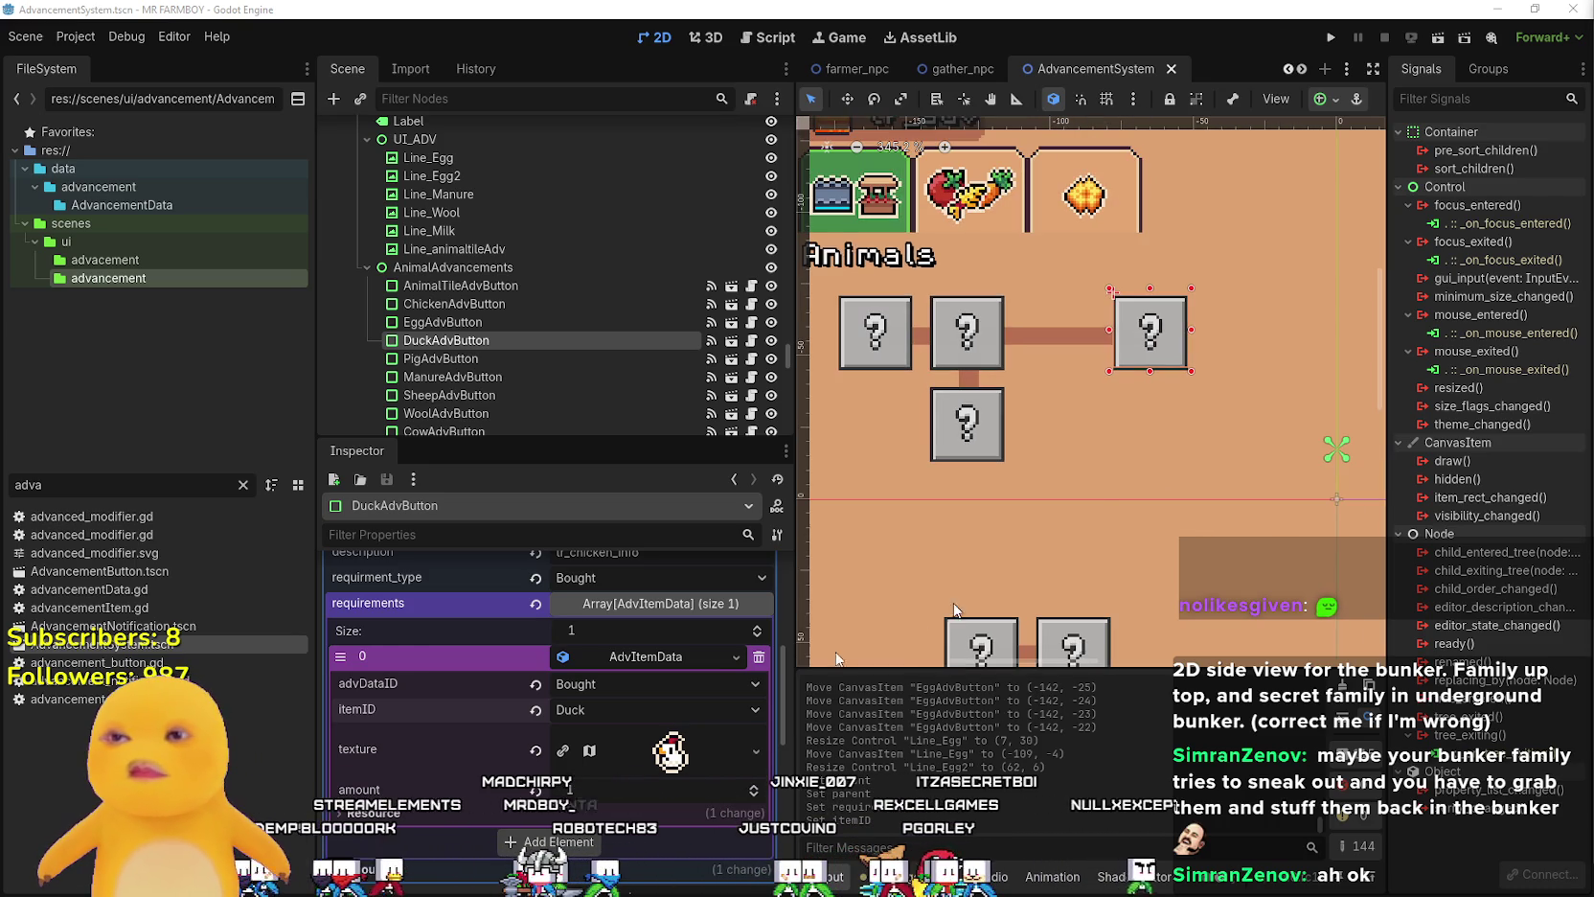
- Make the requirement icon a unique atlas texture, select the 16x16 duck sprite region, and save
right_click(640, 759)
click(655, 758)
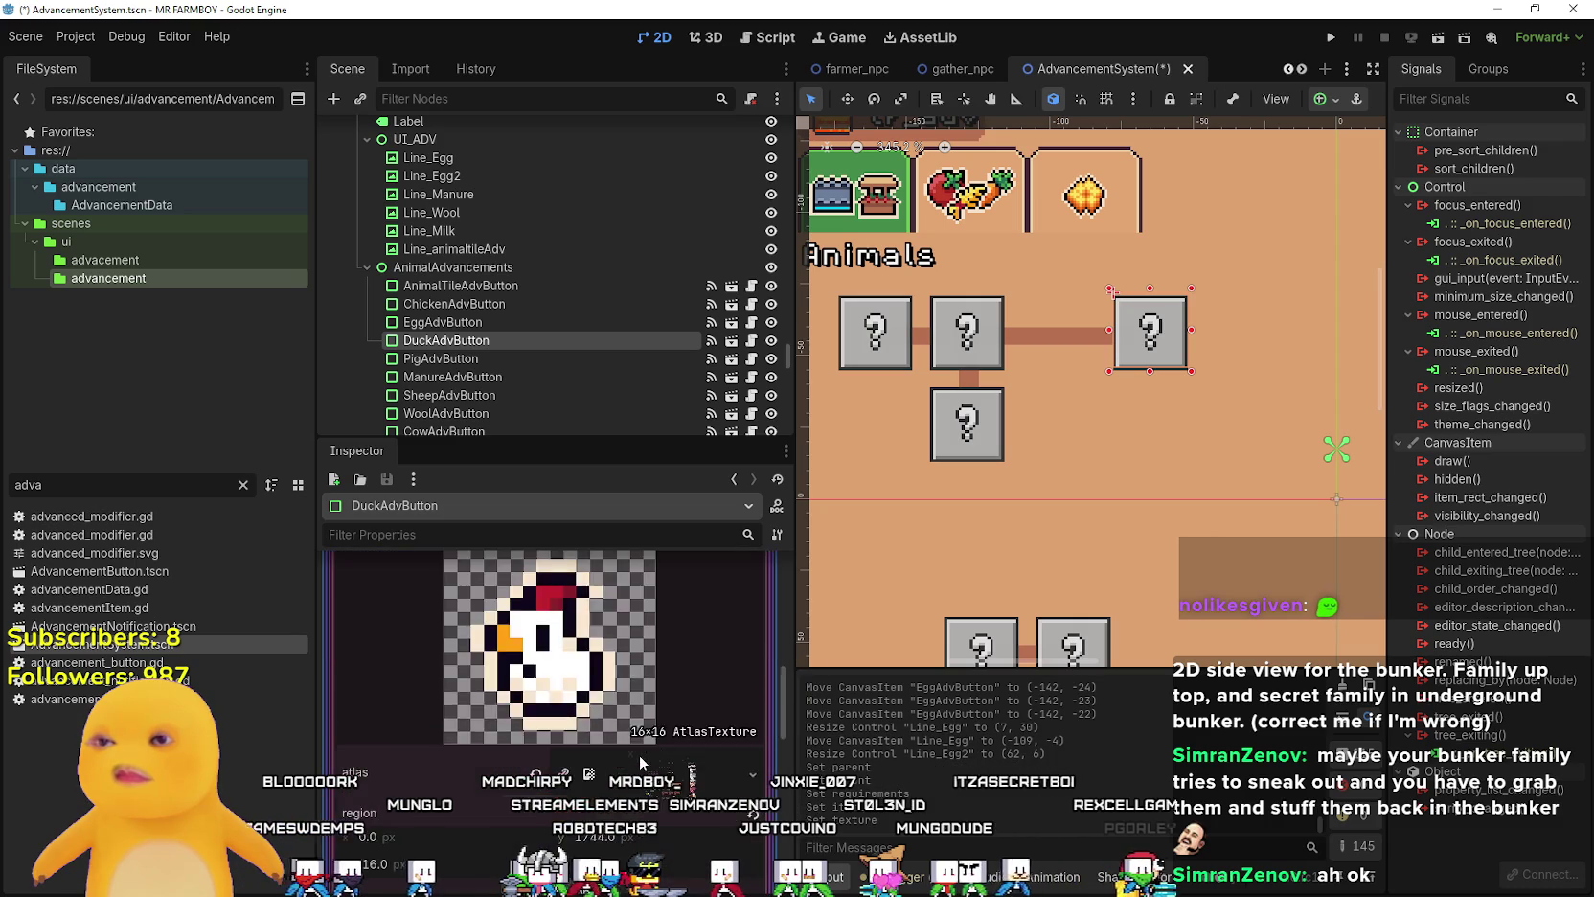
click(587, 811)
scroll(826, 415, down, 4)
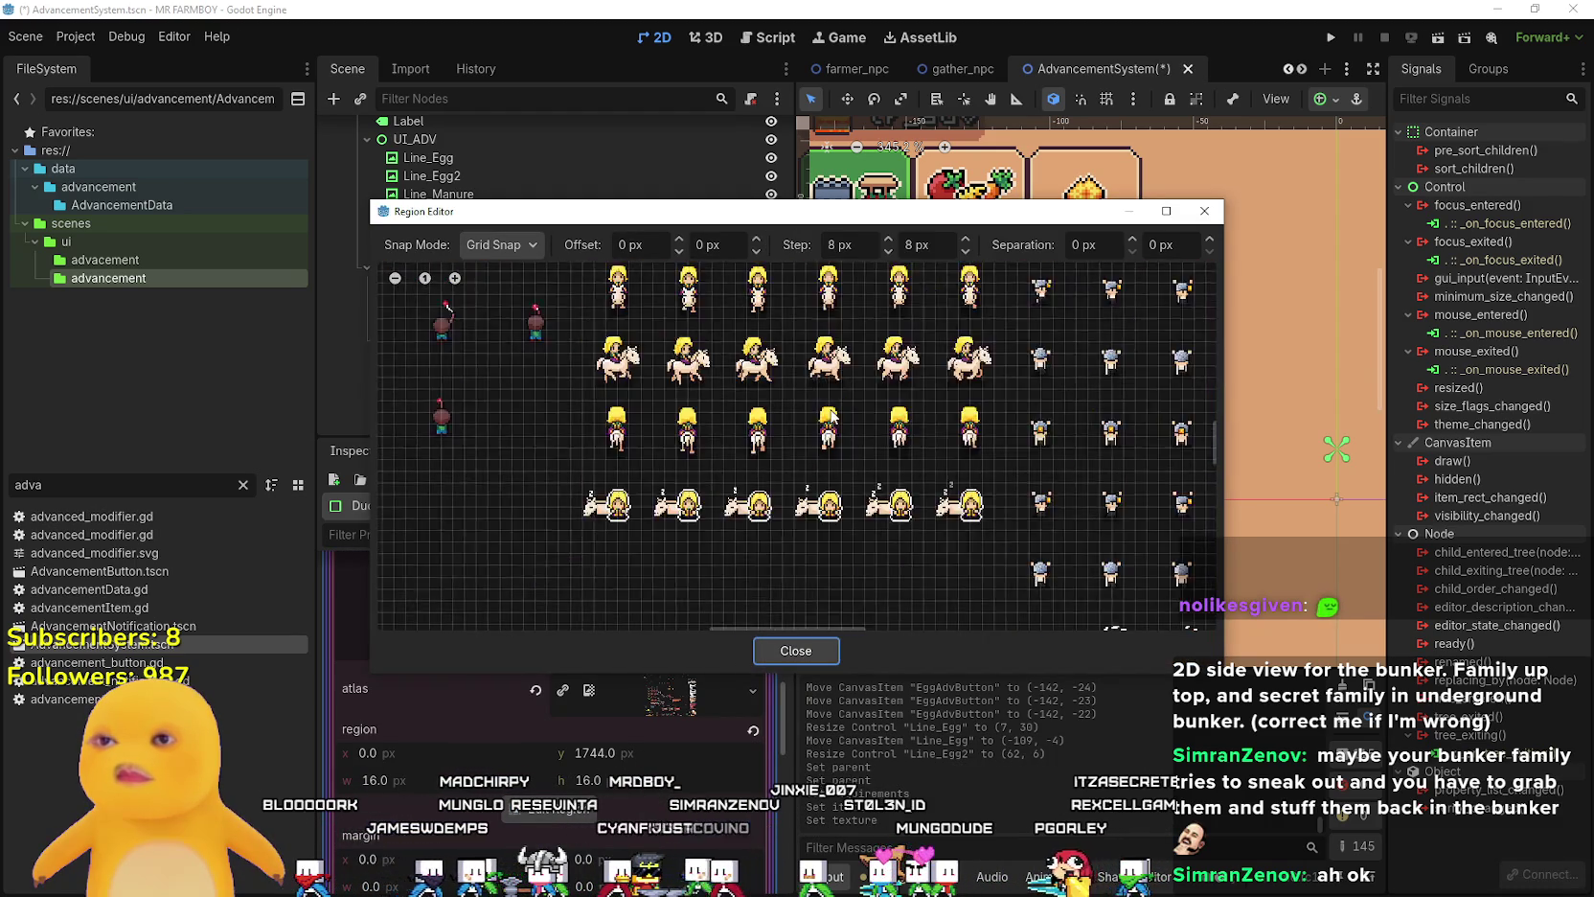
scroll(827, 415, down, 5)
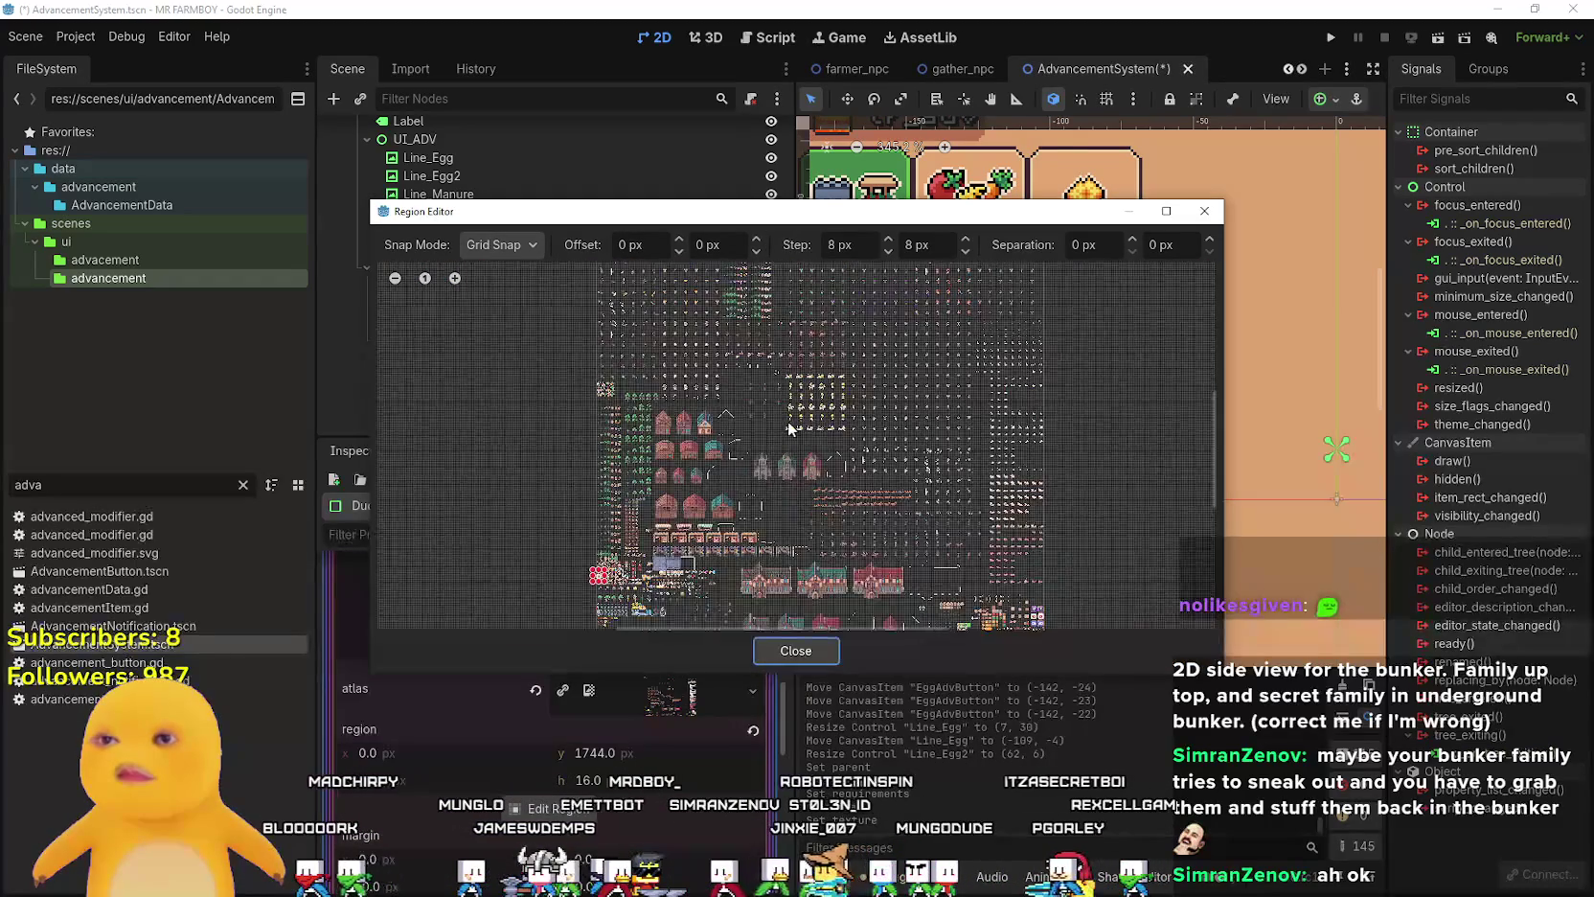
scroll(735, 343, up, 6)
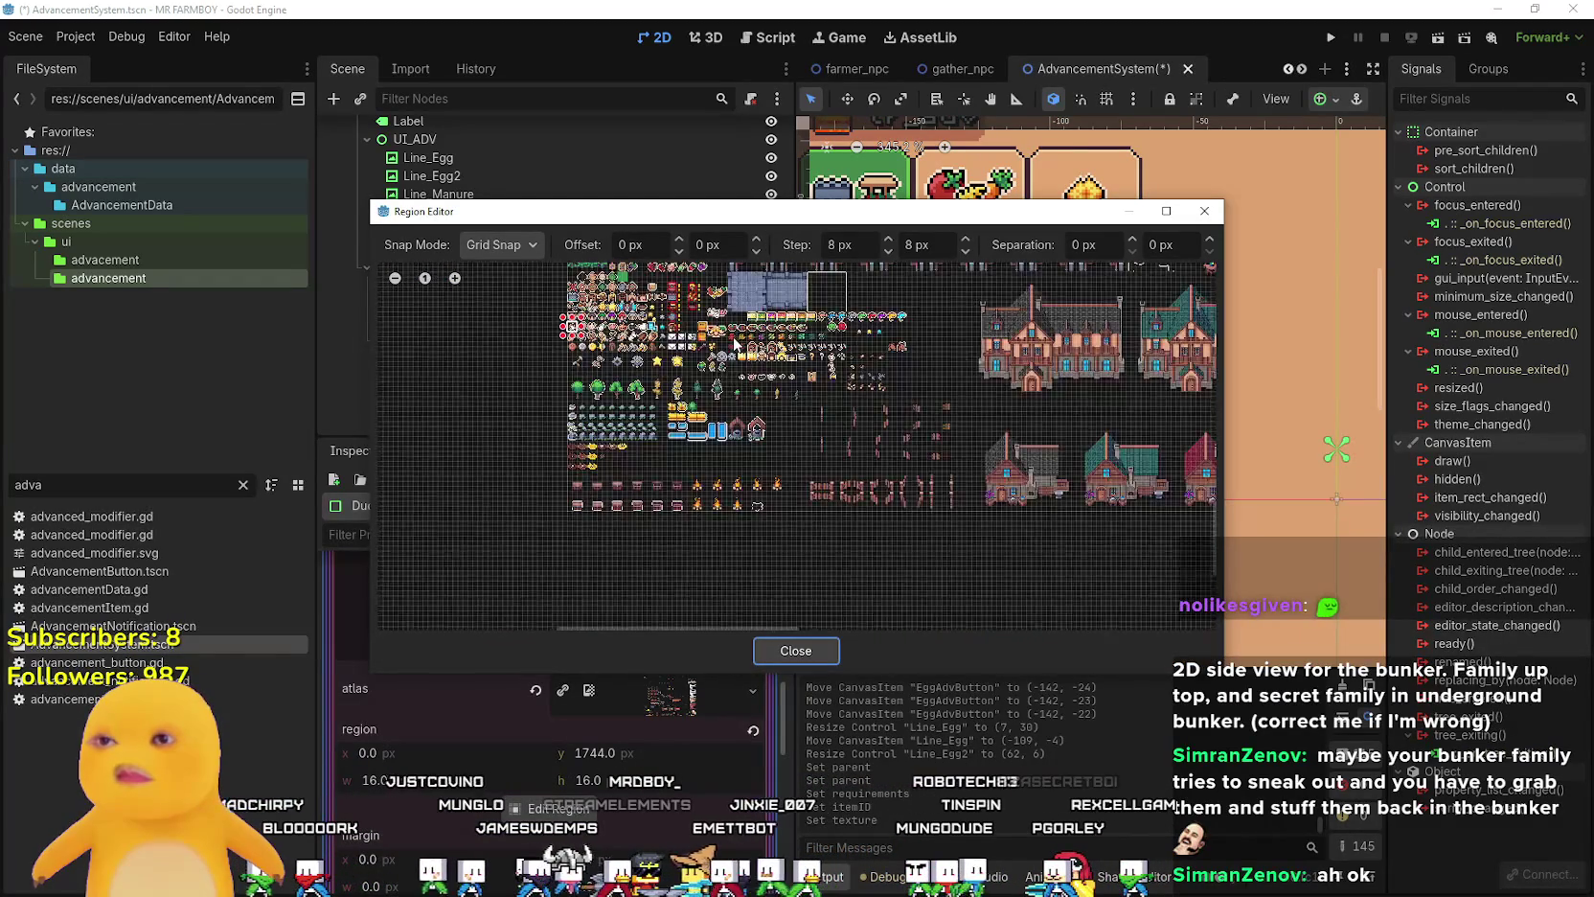
scroll(735, 343, up, 3)
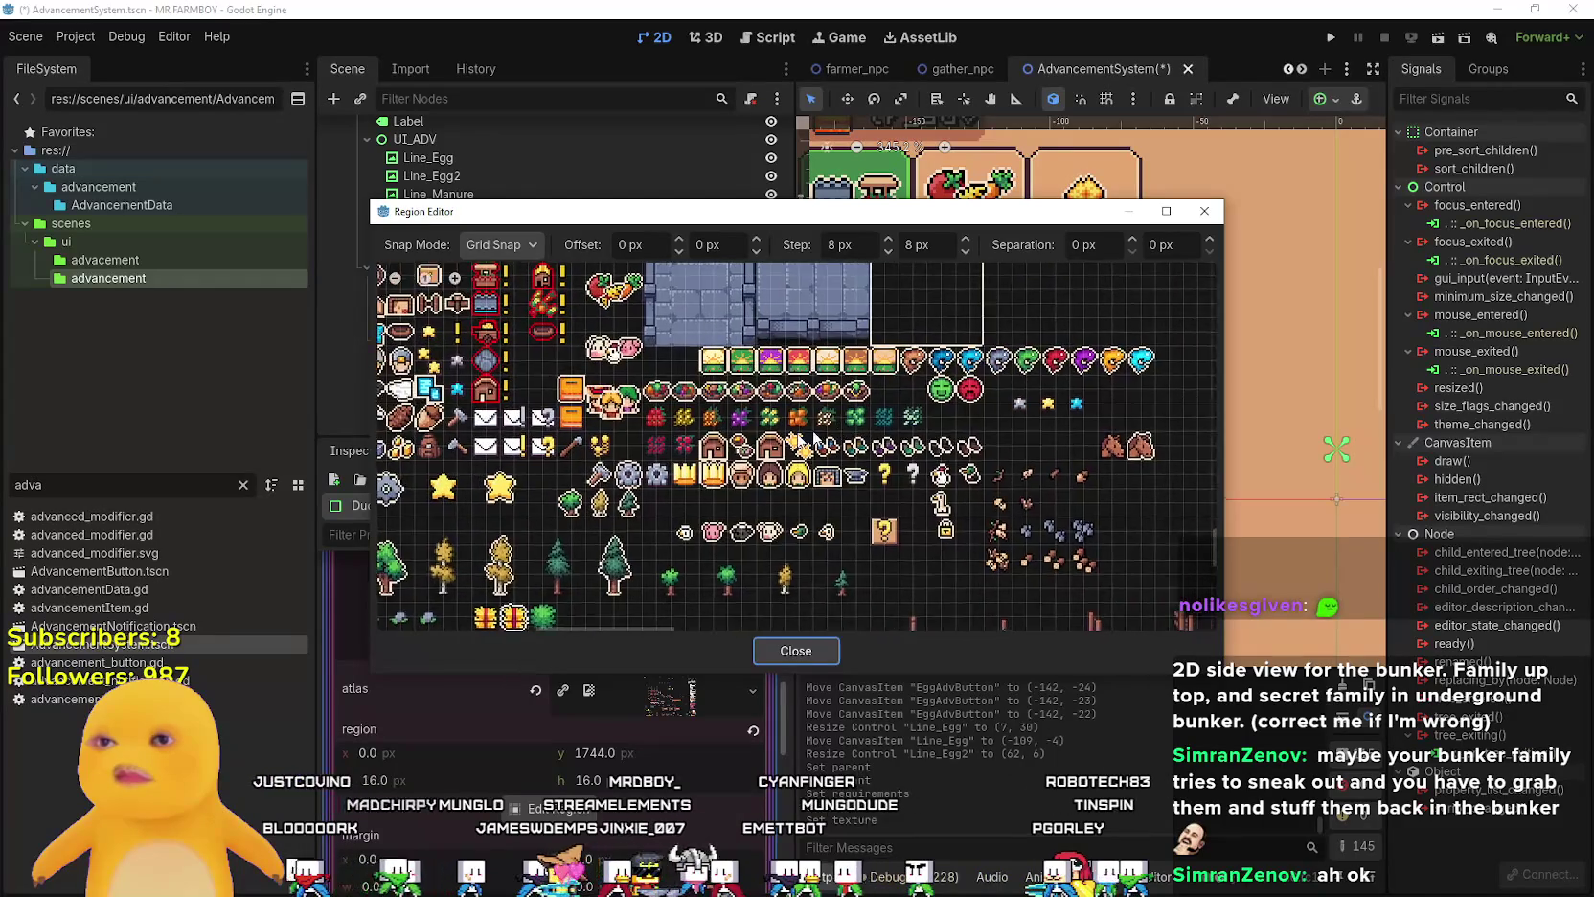
scroll(842, 509, up, 2)
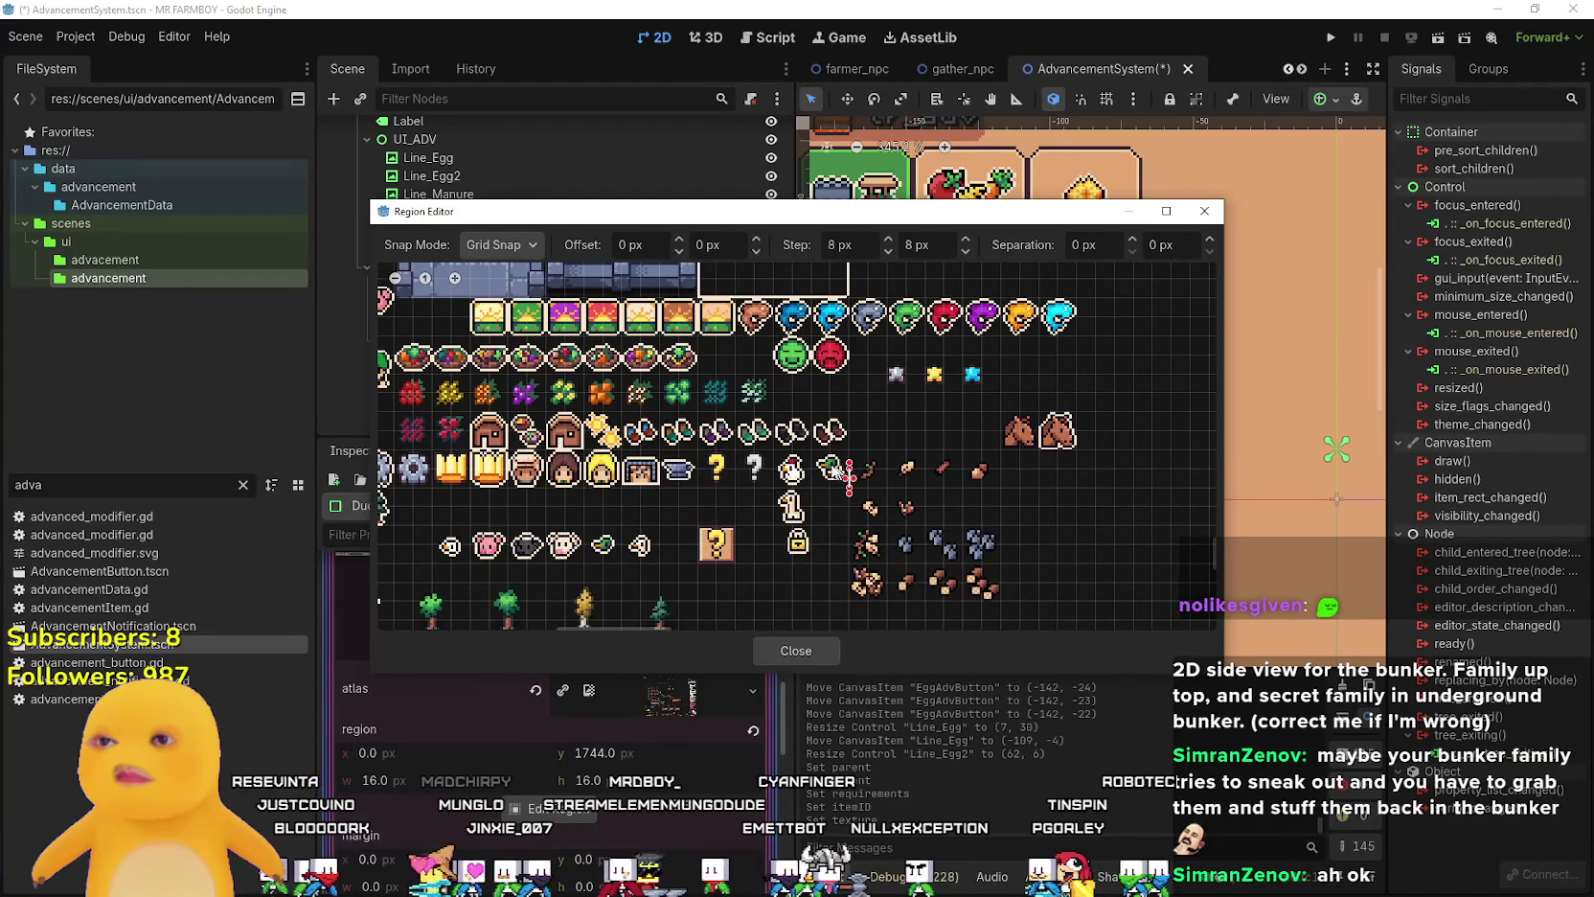
click(826, 464)
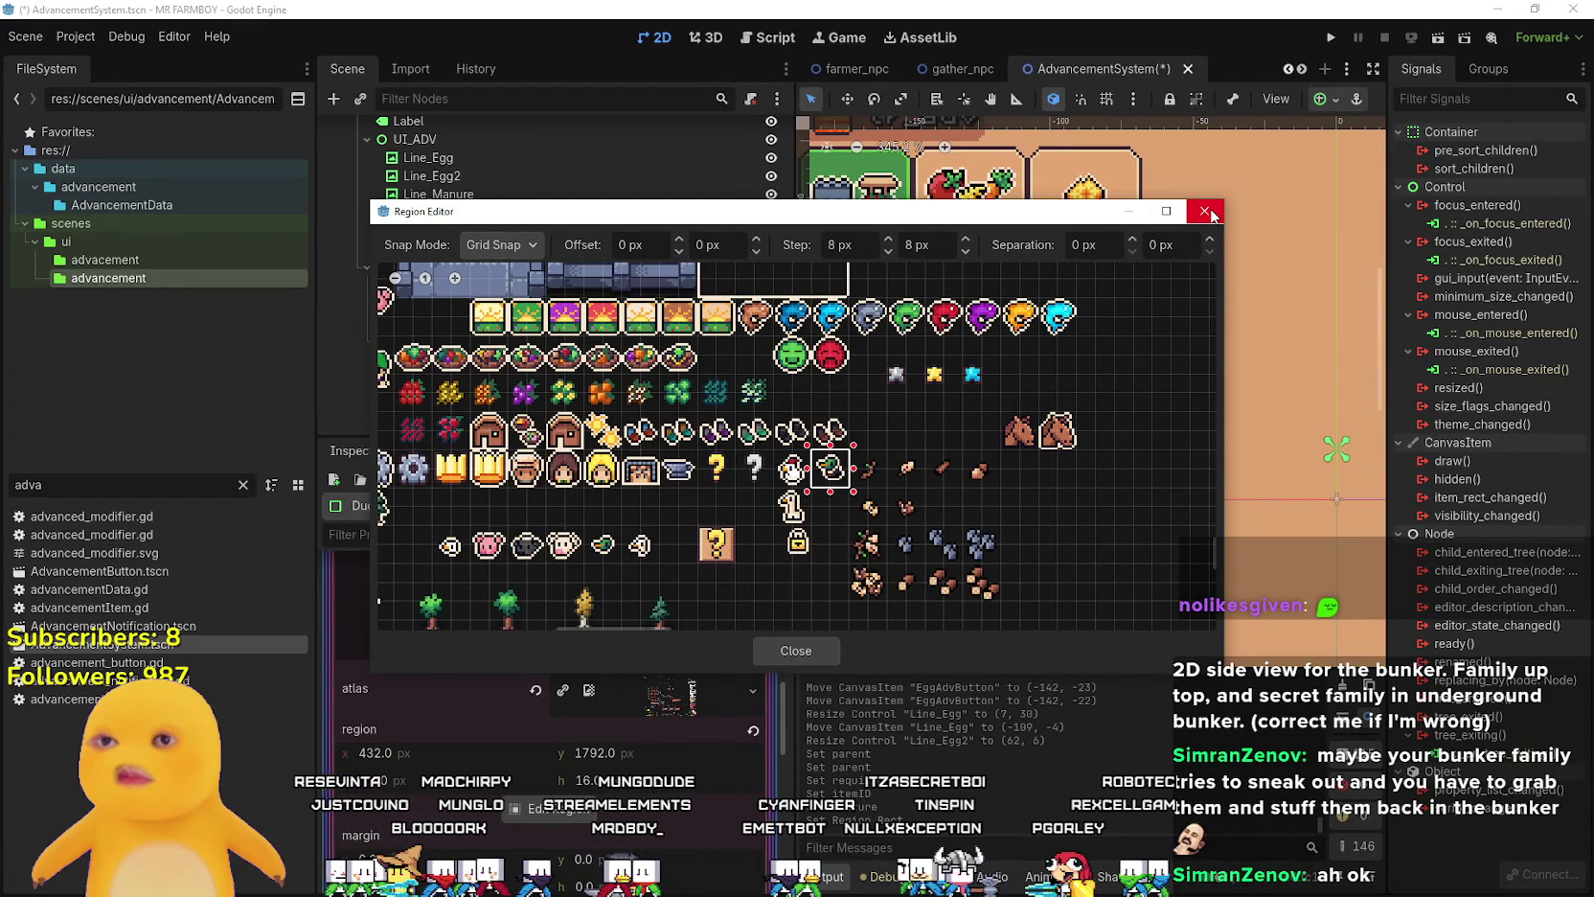
click(801, 656)
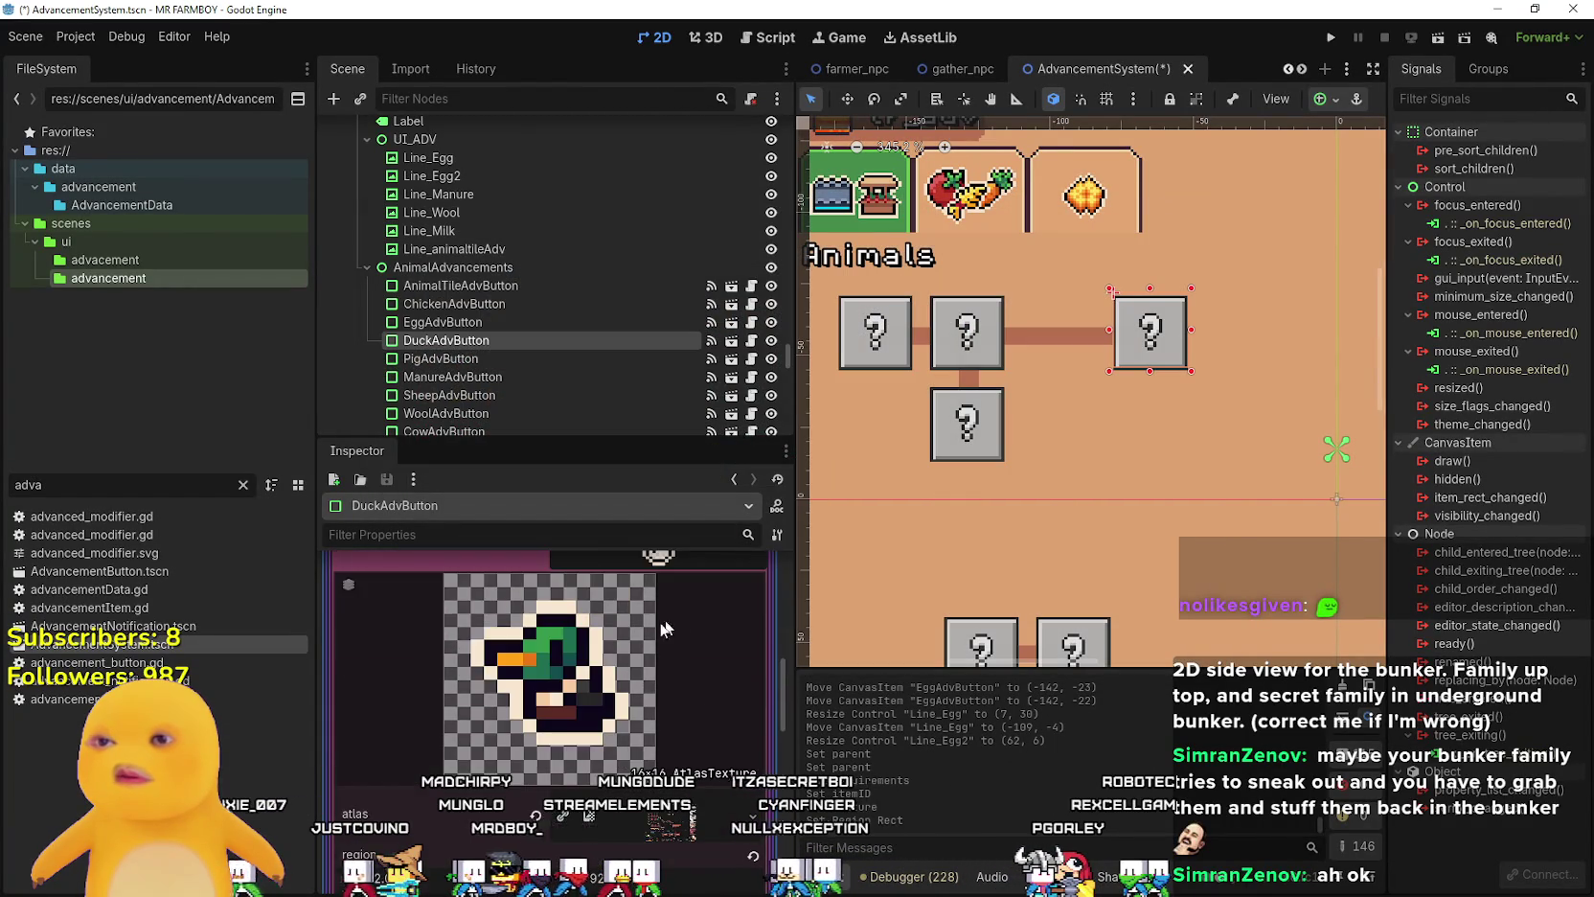
click(682, 672)
key(ctrl+s)
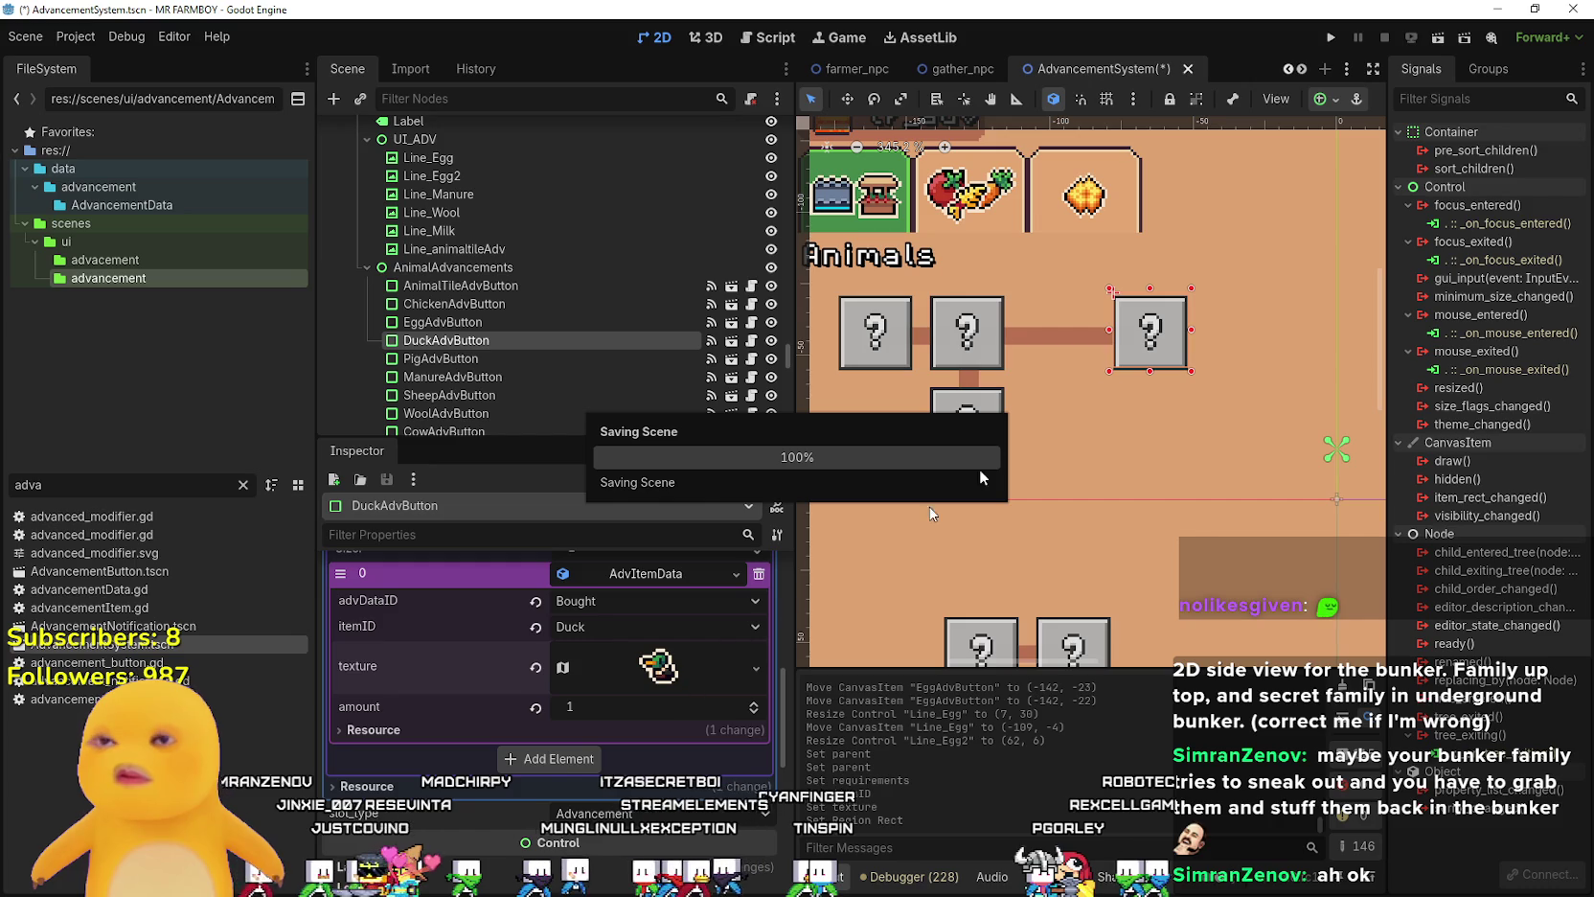
- Expand ChickenAdvButton's first requirement, then DuckAdvButton's, to compare item Duck, type Bought, amount 1
click(953, 345)
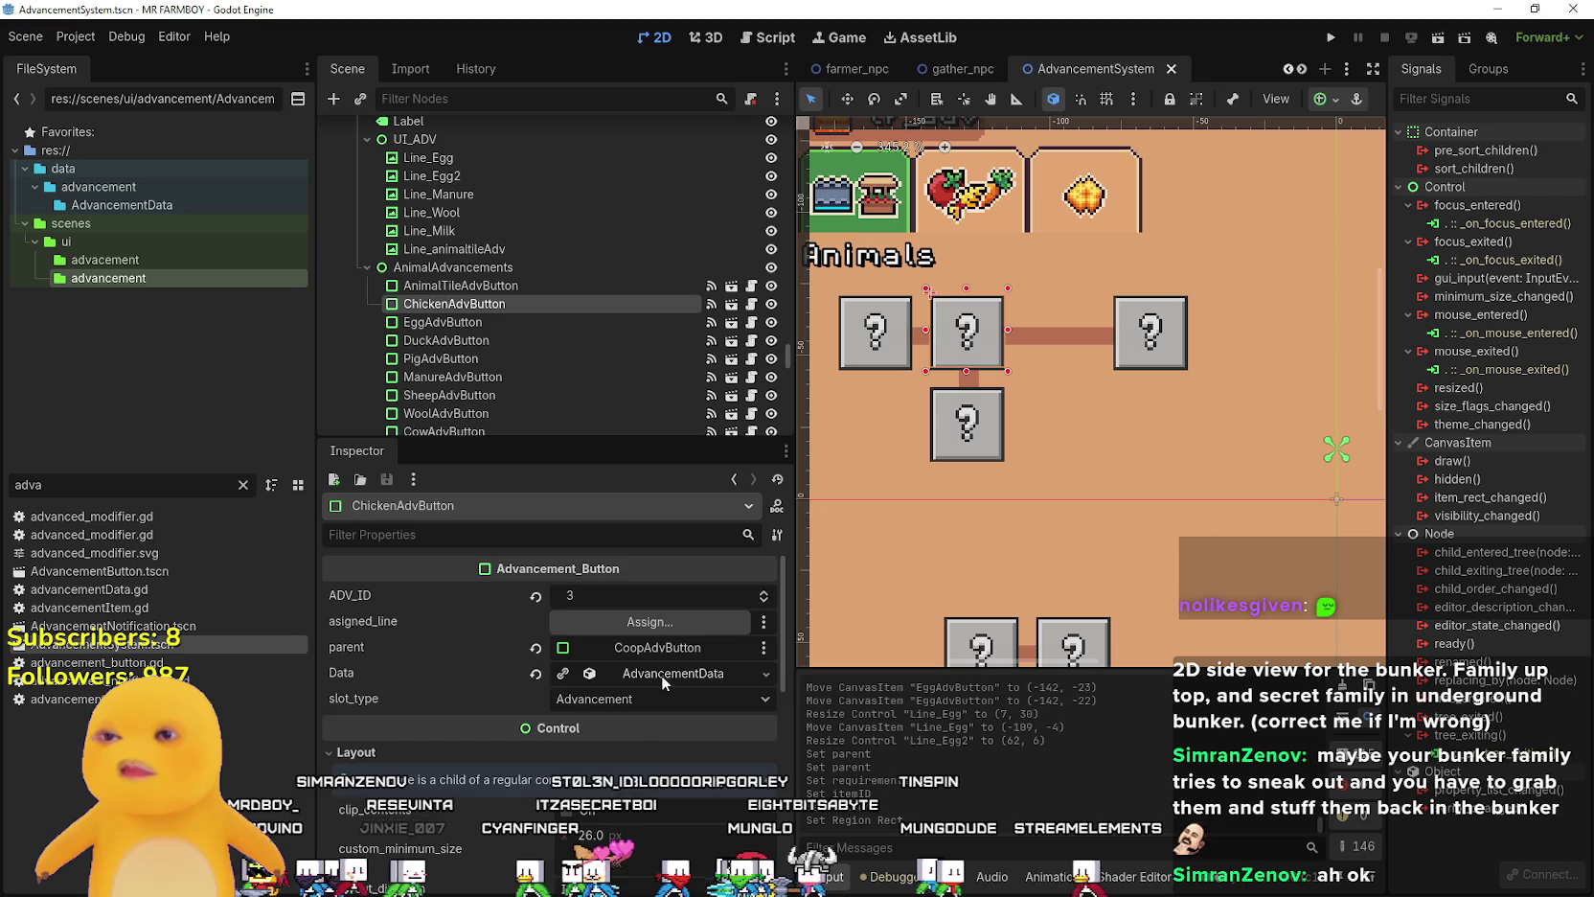
click(661, 676)
scroll(631, 816, down, 5)
click(667, 732)
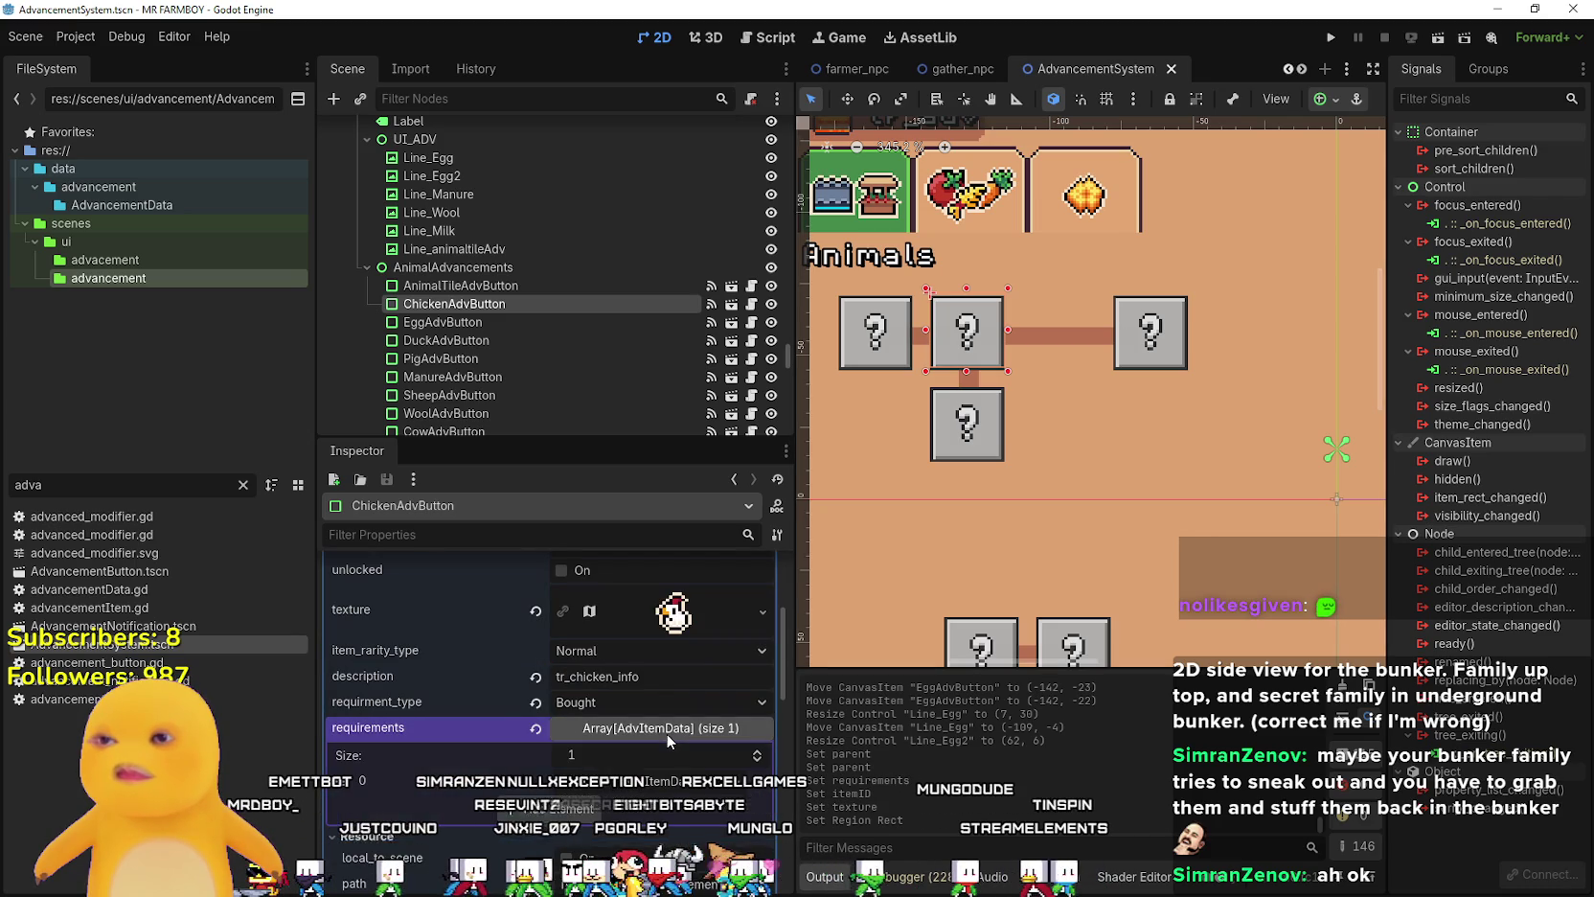
click(666, 783)
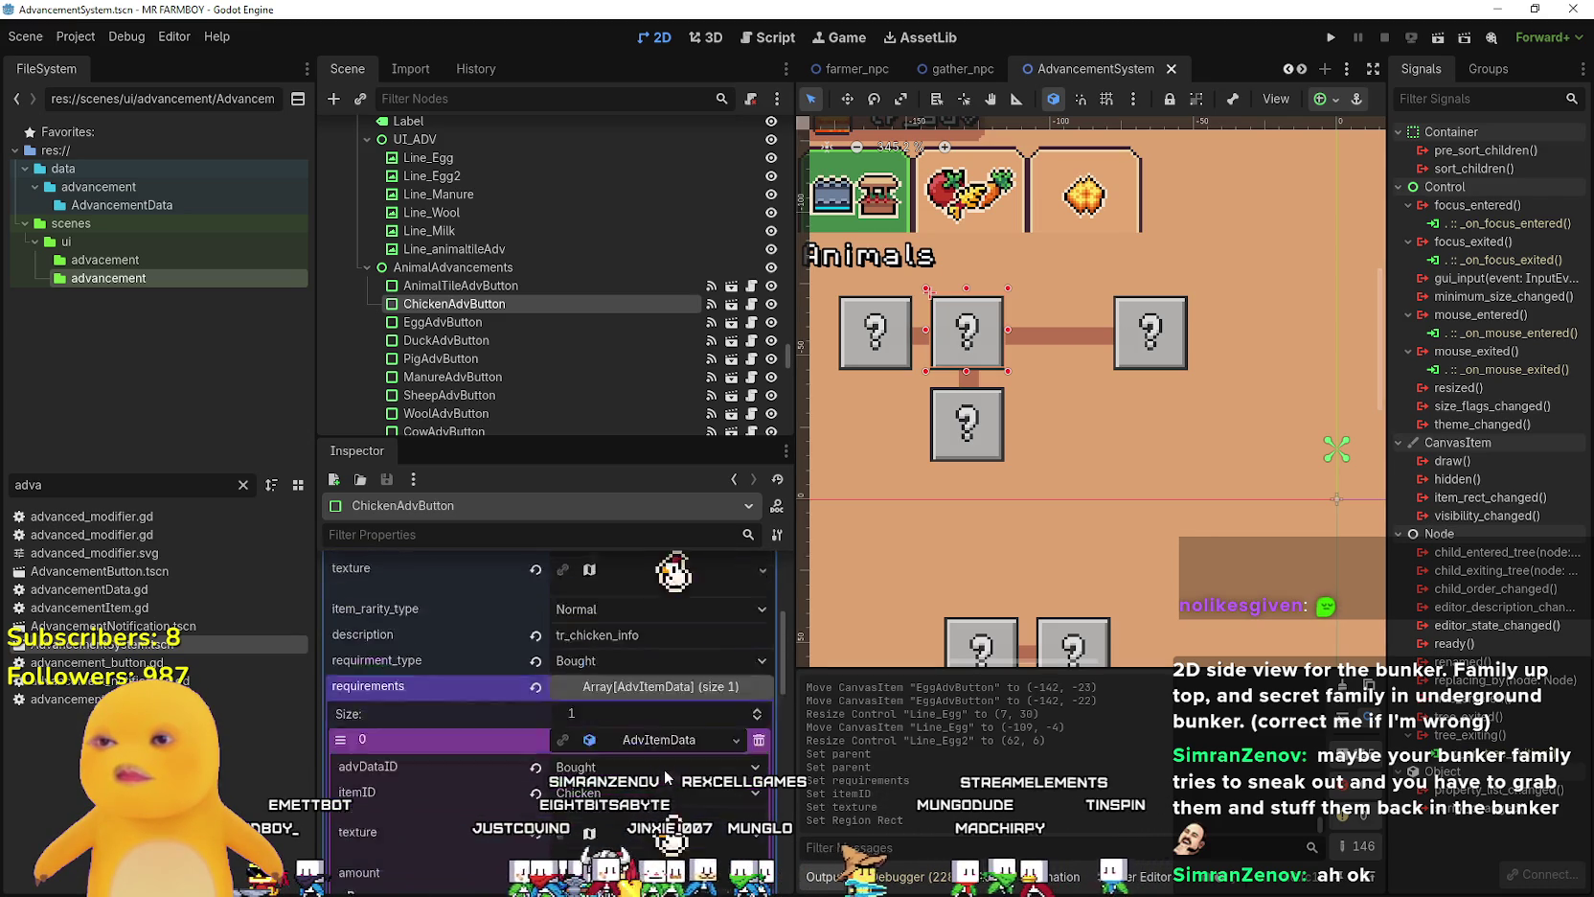
click(1127, 352)
scroll(633, 672, up, 3)
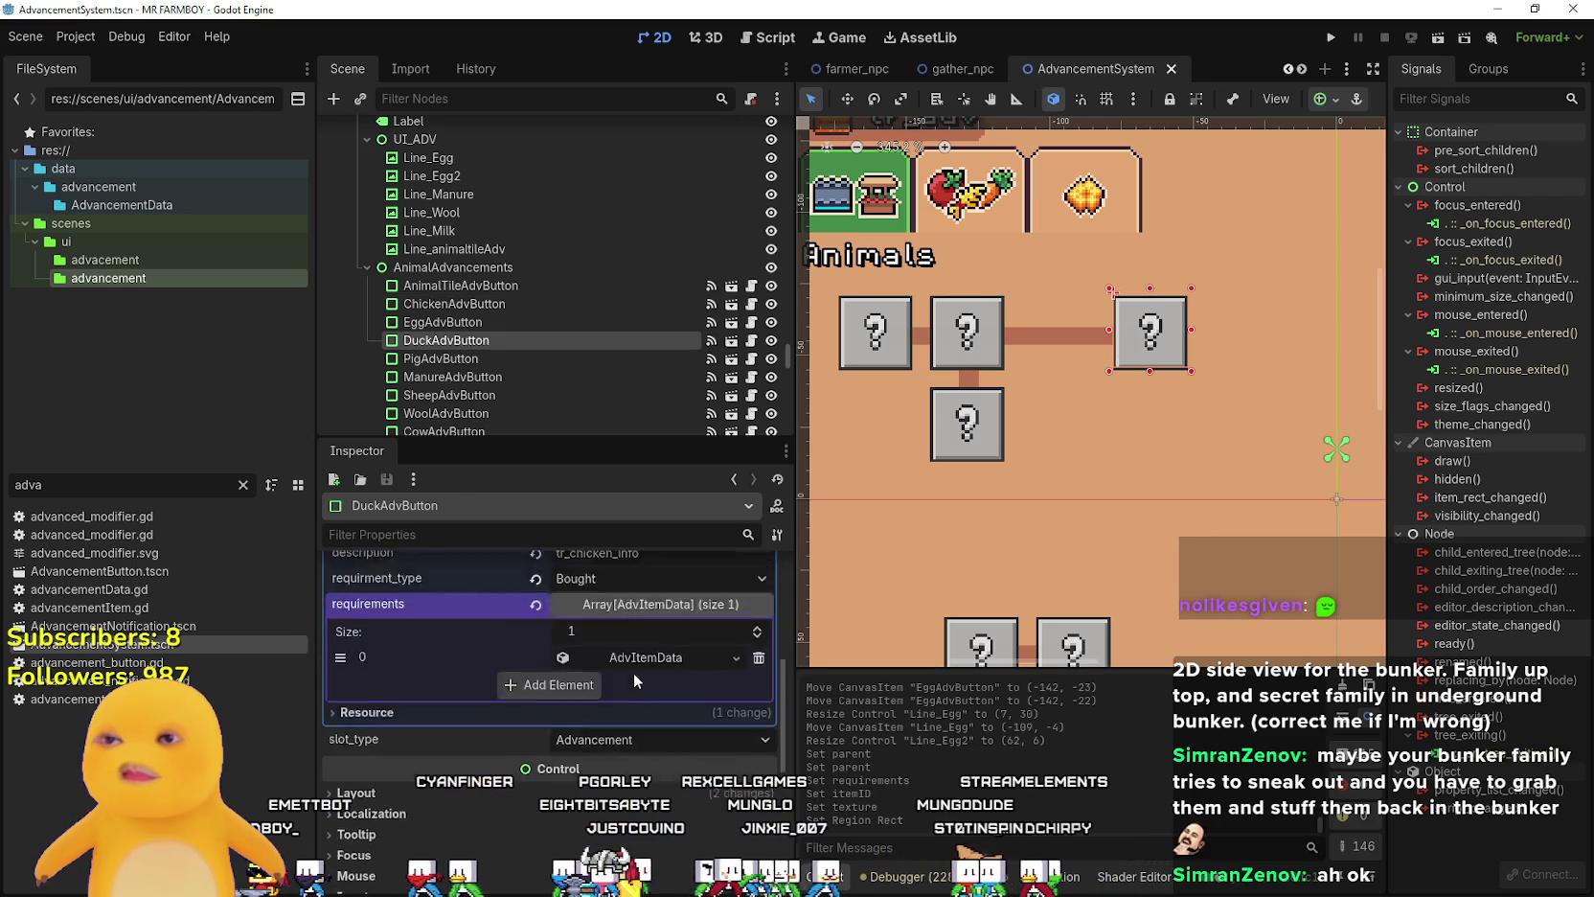
click(649, 706)
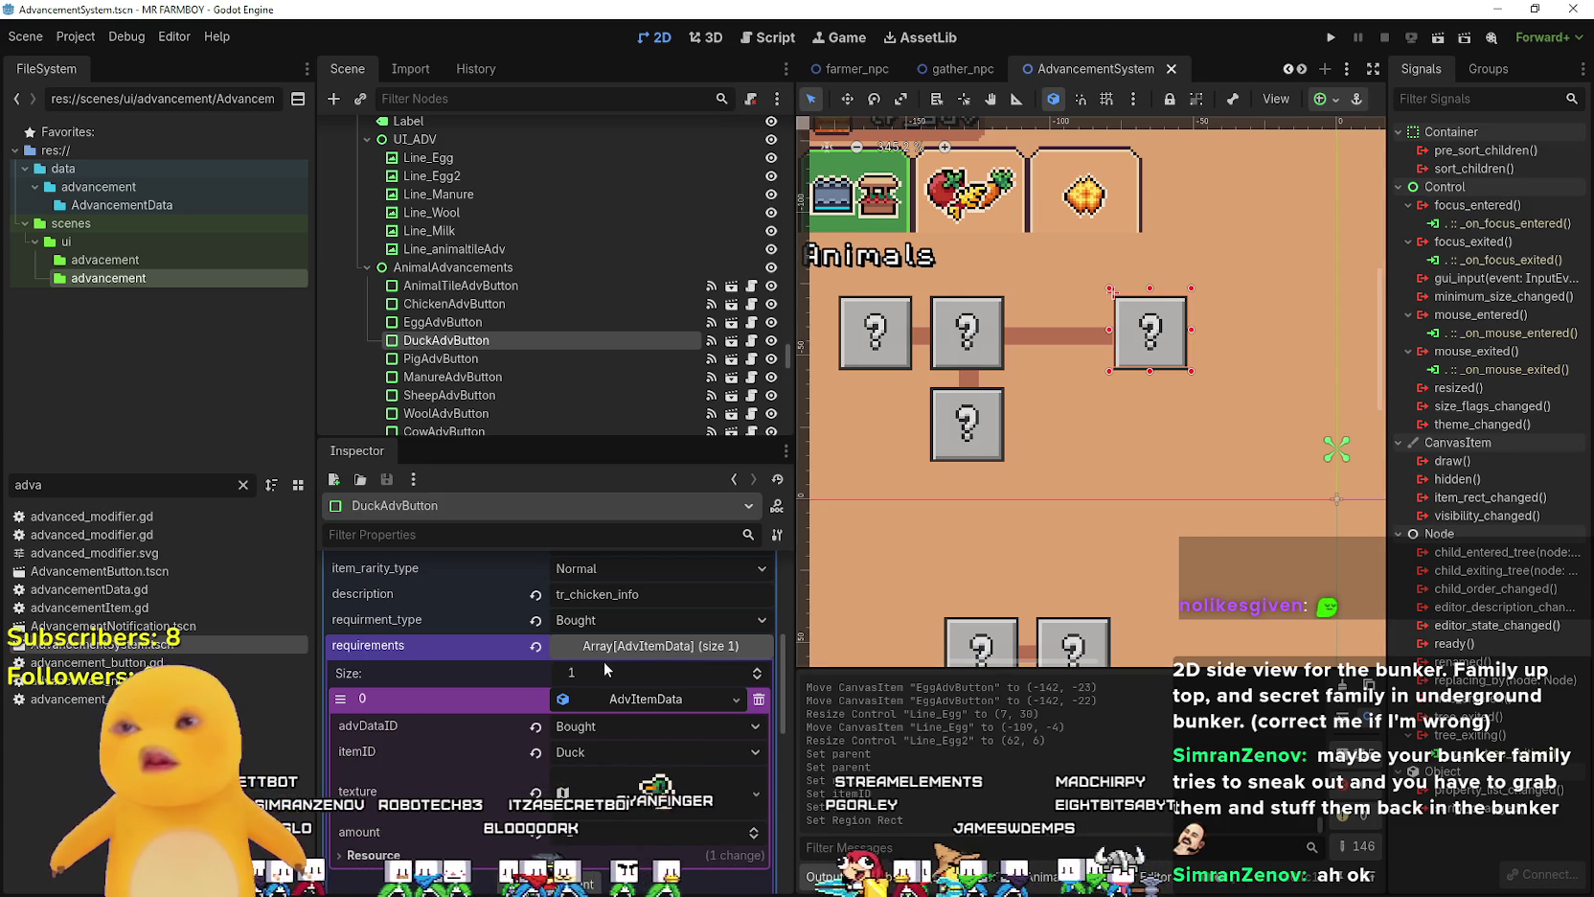
- Change the description key from tr_chicken_info to tr_duck_info and copy it for the spreadsheet
scroll(604, 661, up, 2)
drag(613, 677, 576, 683)
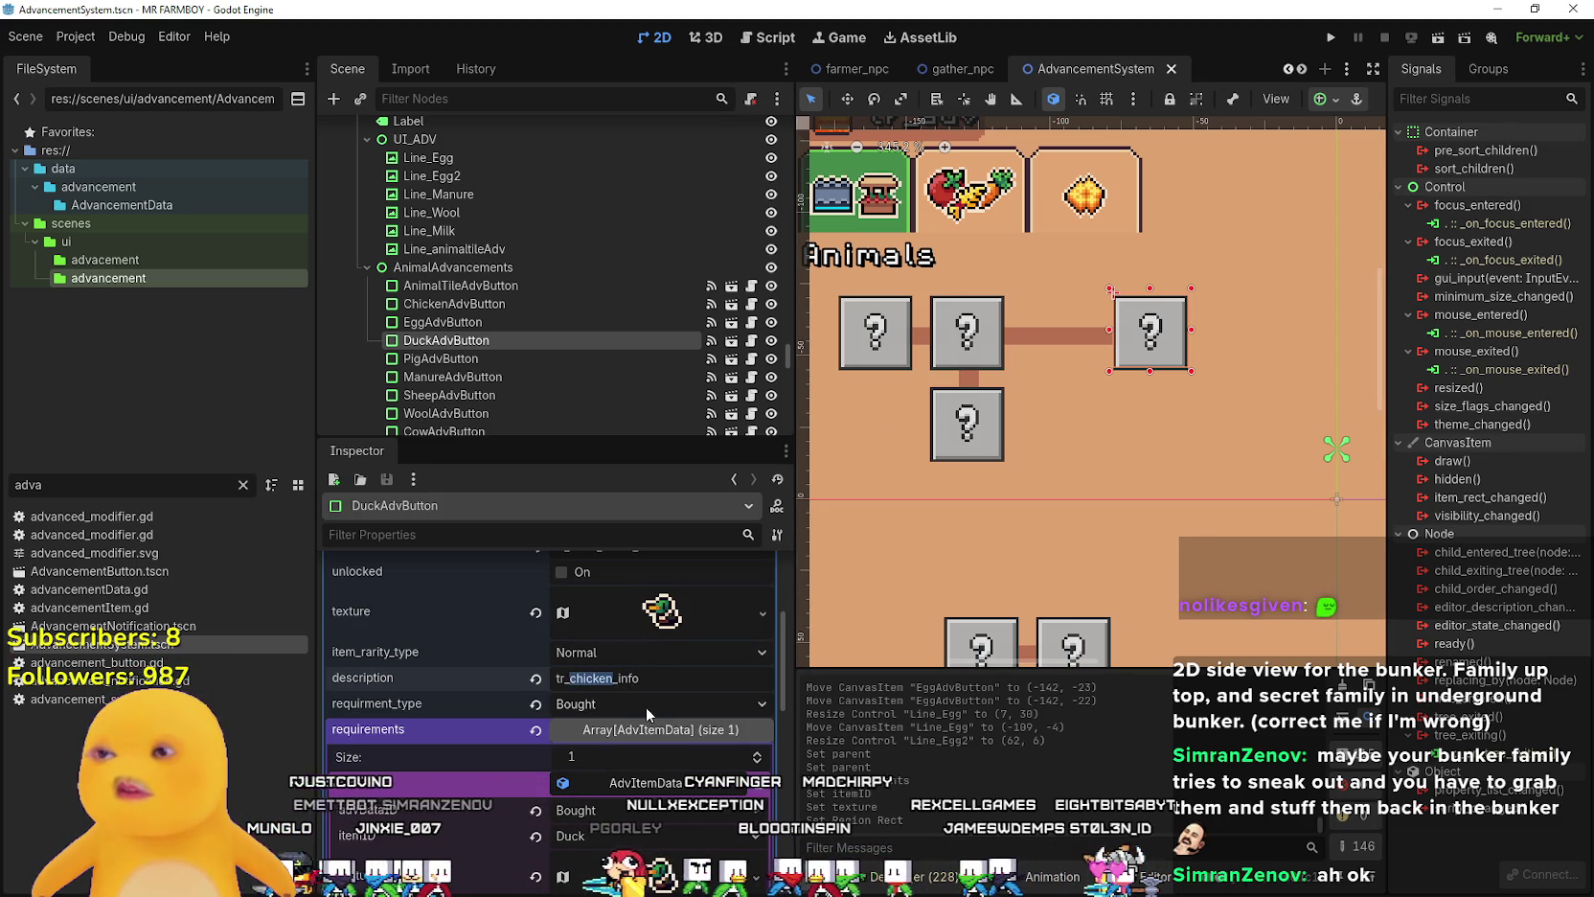
scroll(649, 703, up, 3)
scroll(653, 678, down, 2)
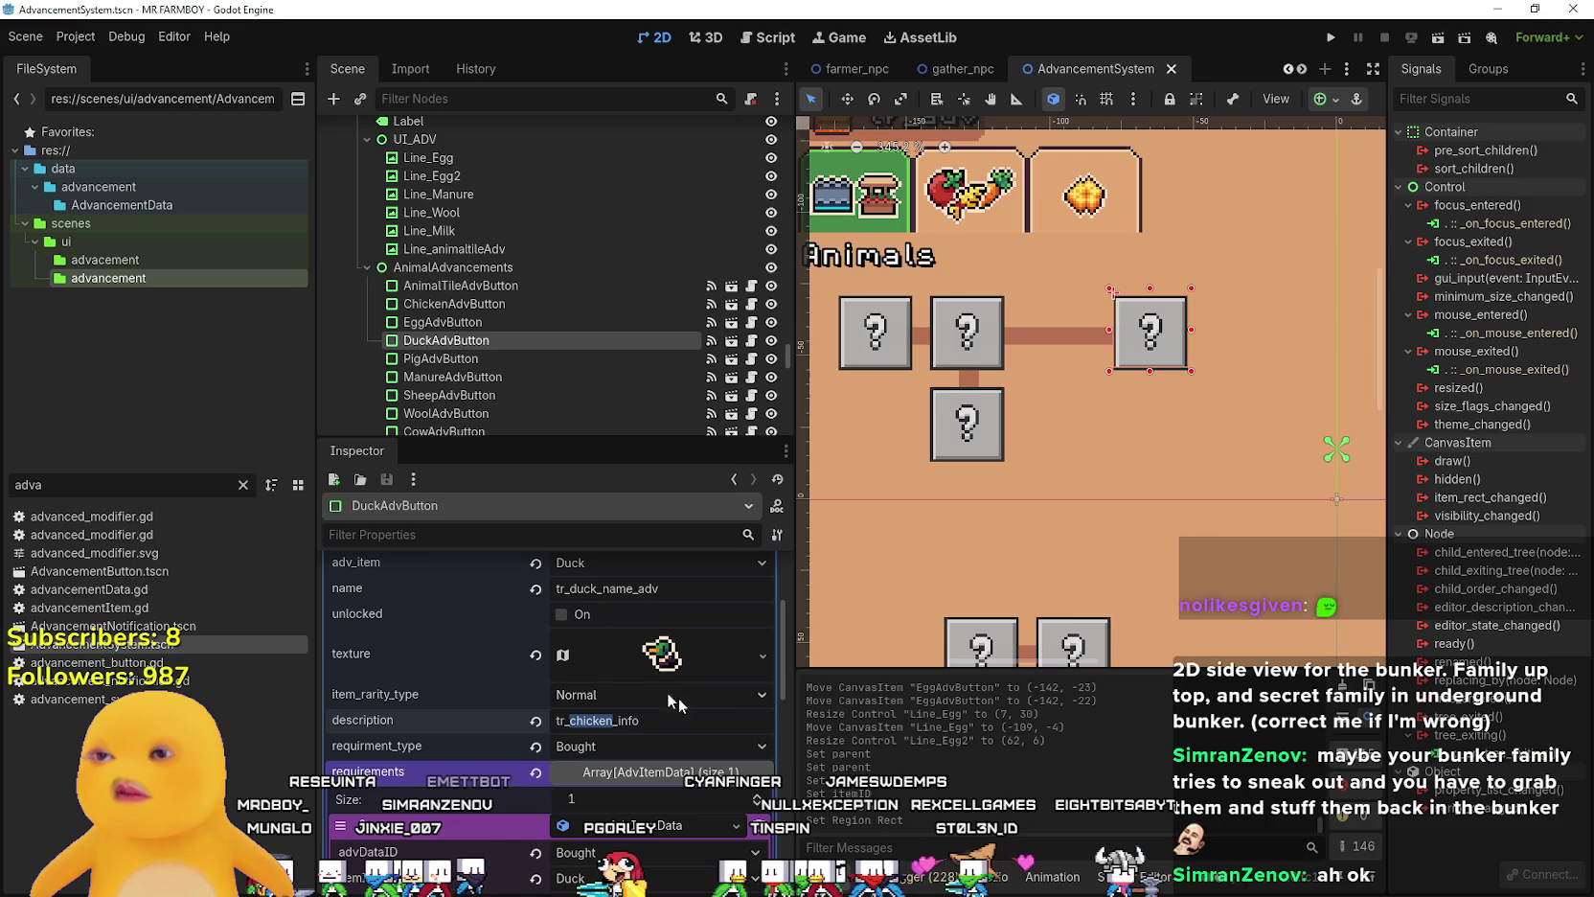
text(duck)
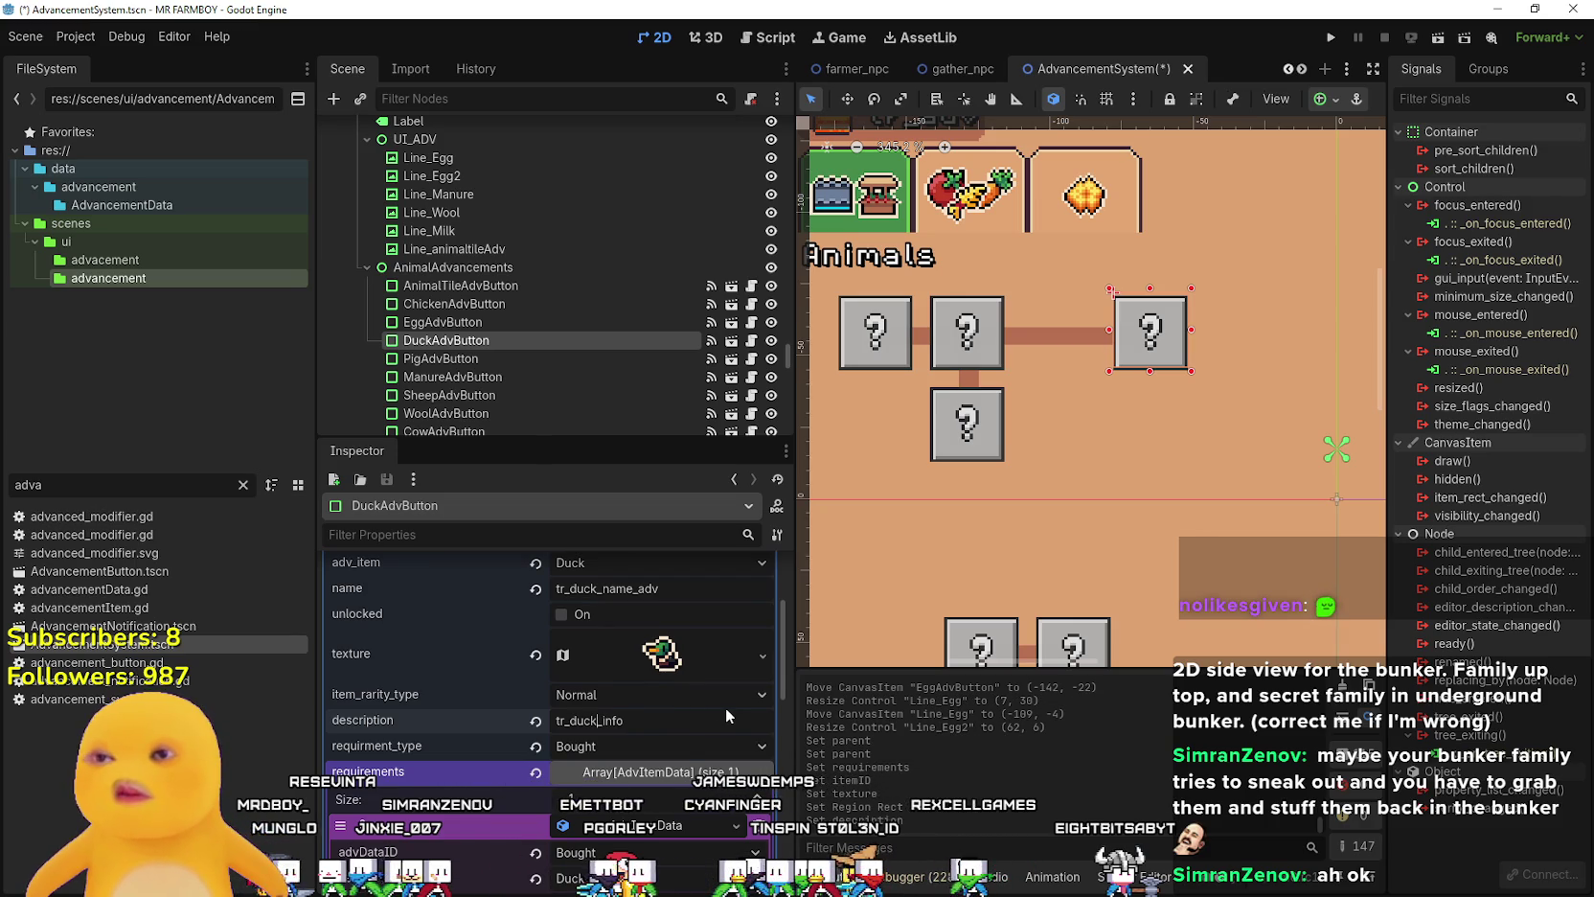
double_click(628, 720)
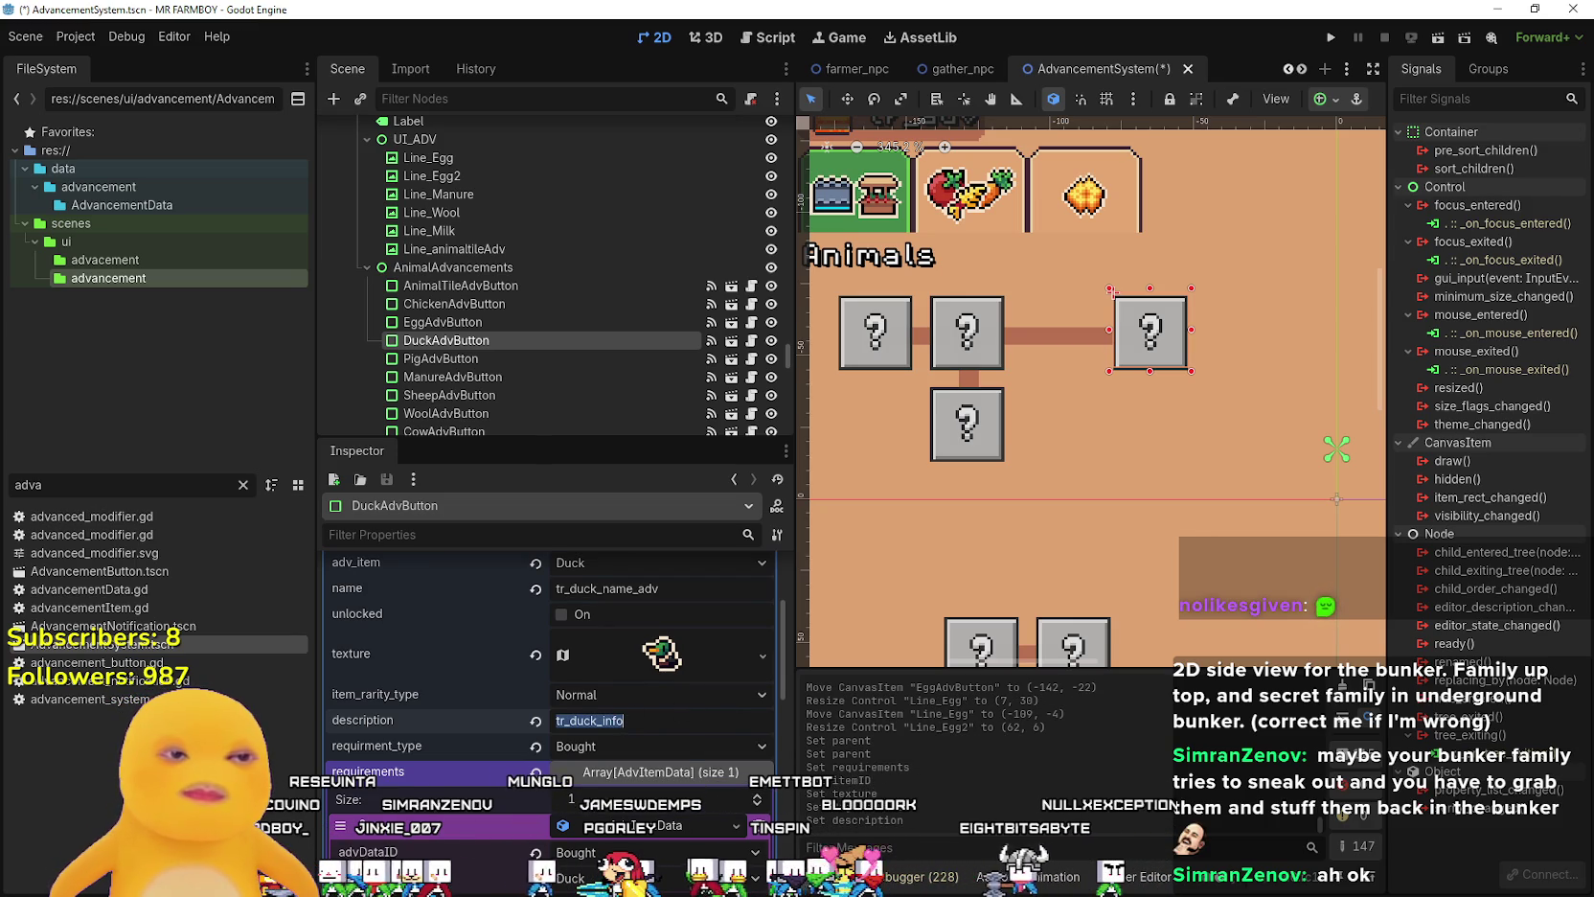
key(ctrl+c)
key(alt+Tab)
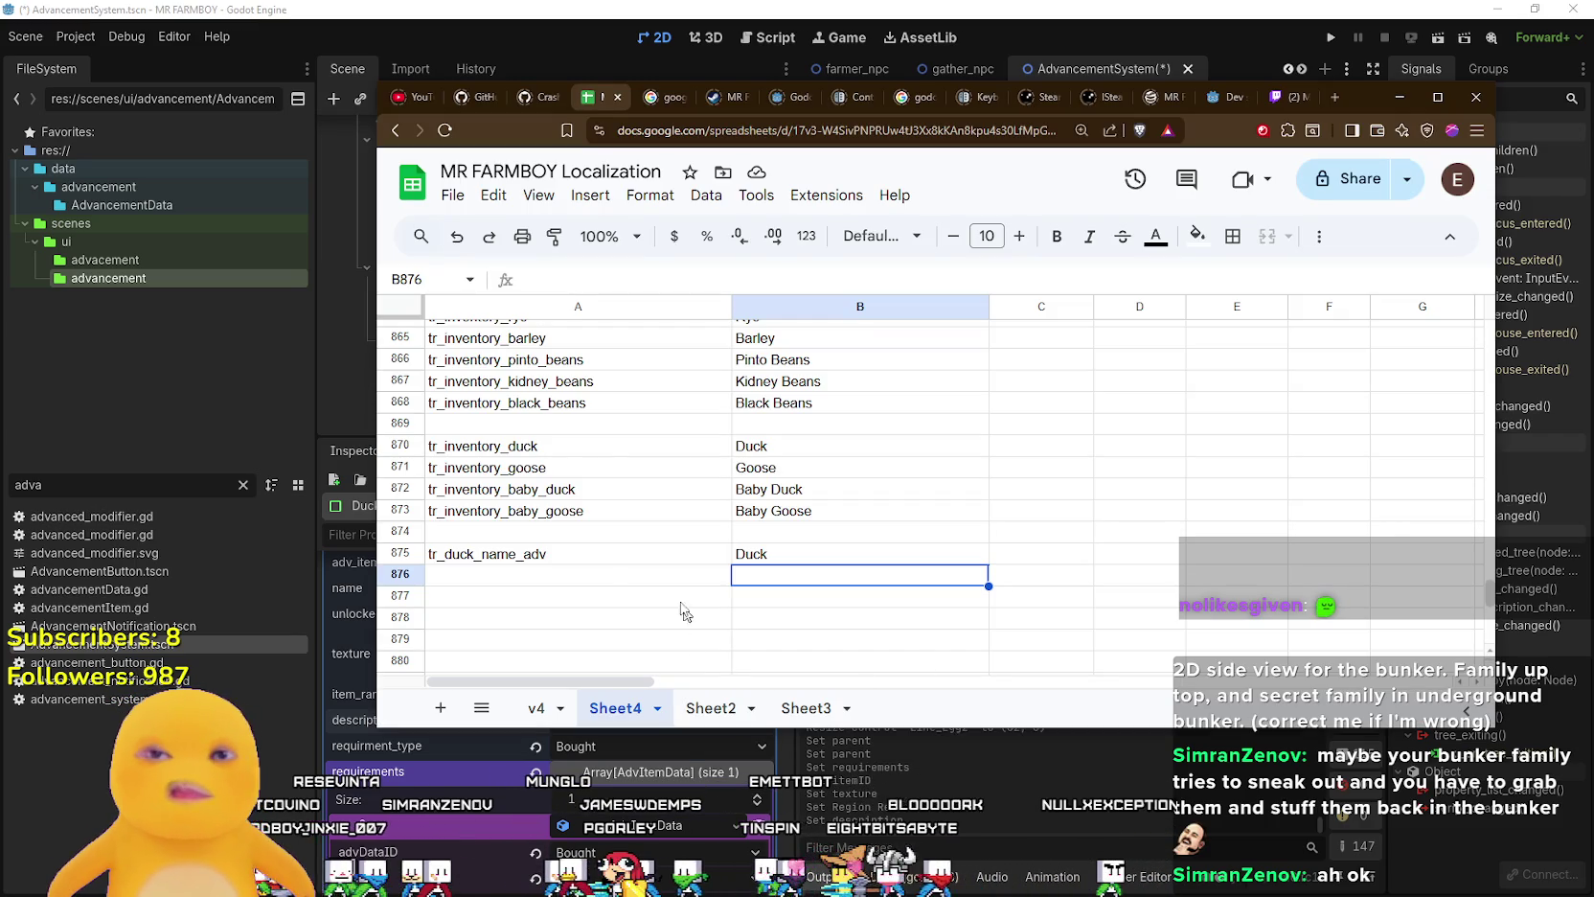
- Put tr_duck_info in A876 and DUCK DUCK DUCK in B876, then save the Godot scene
click(605, 575)
key(ctrl+v)
click(824, 581)
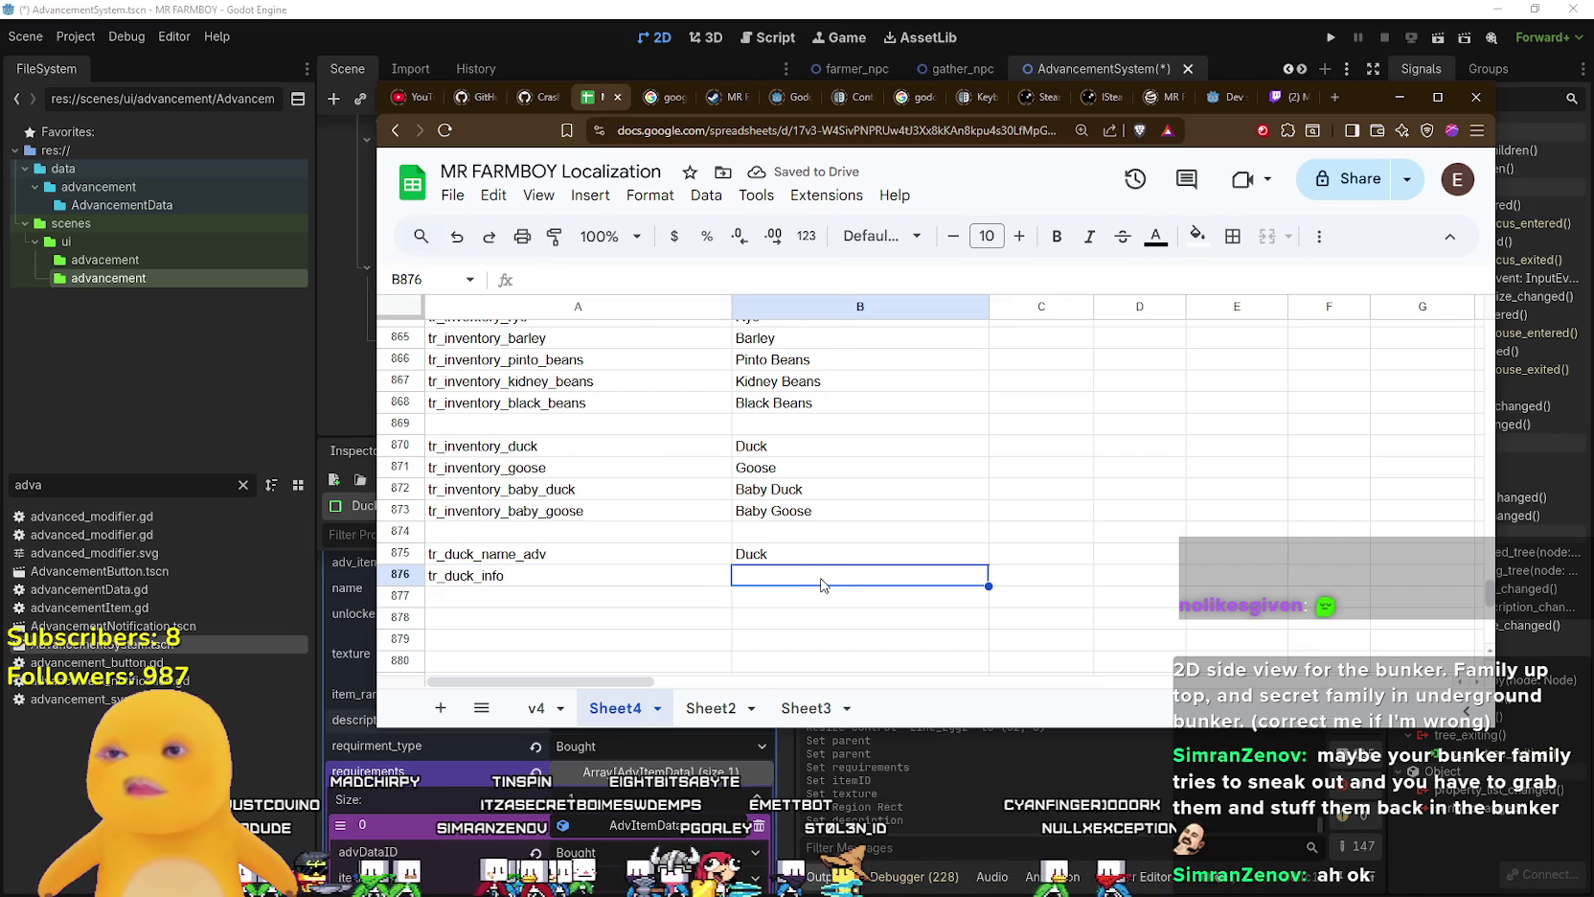
key(Return)
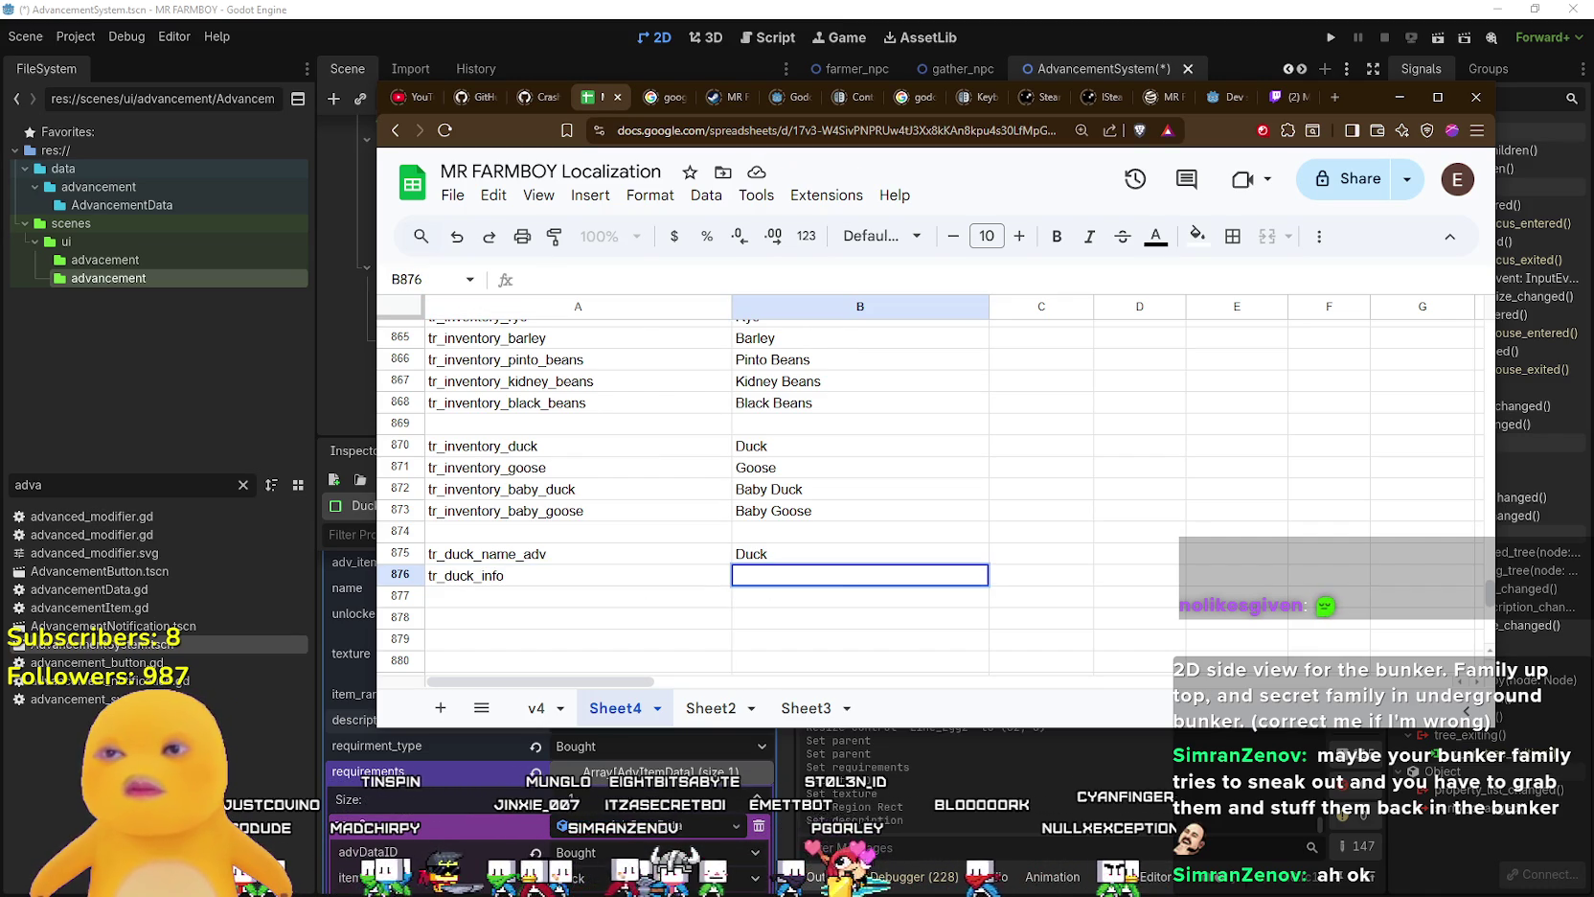
text(DUCK DUCK DUCK)
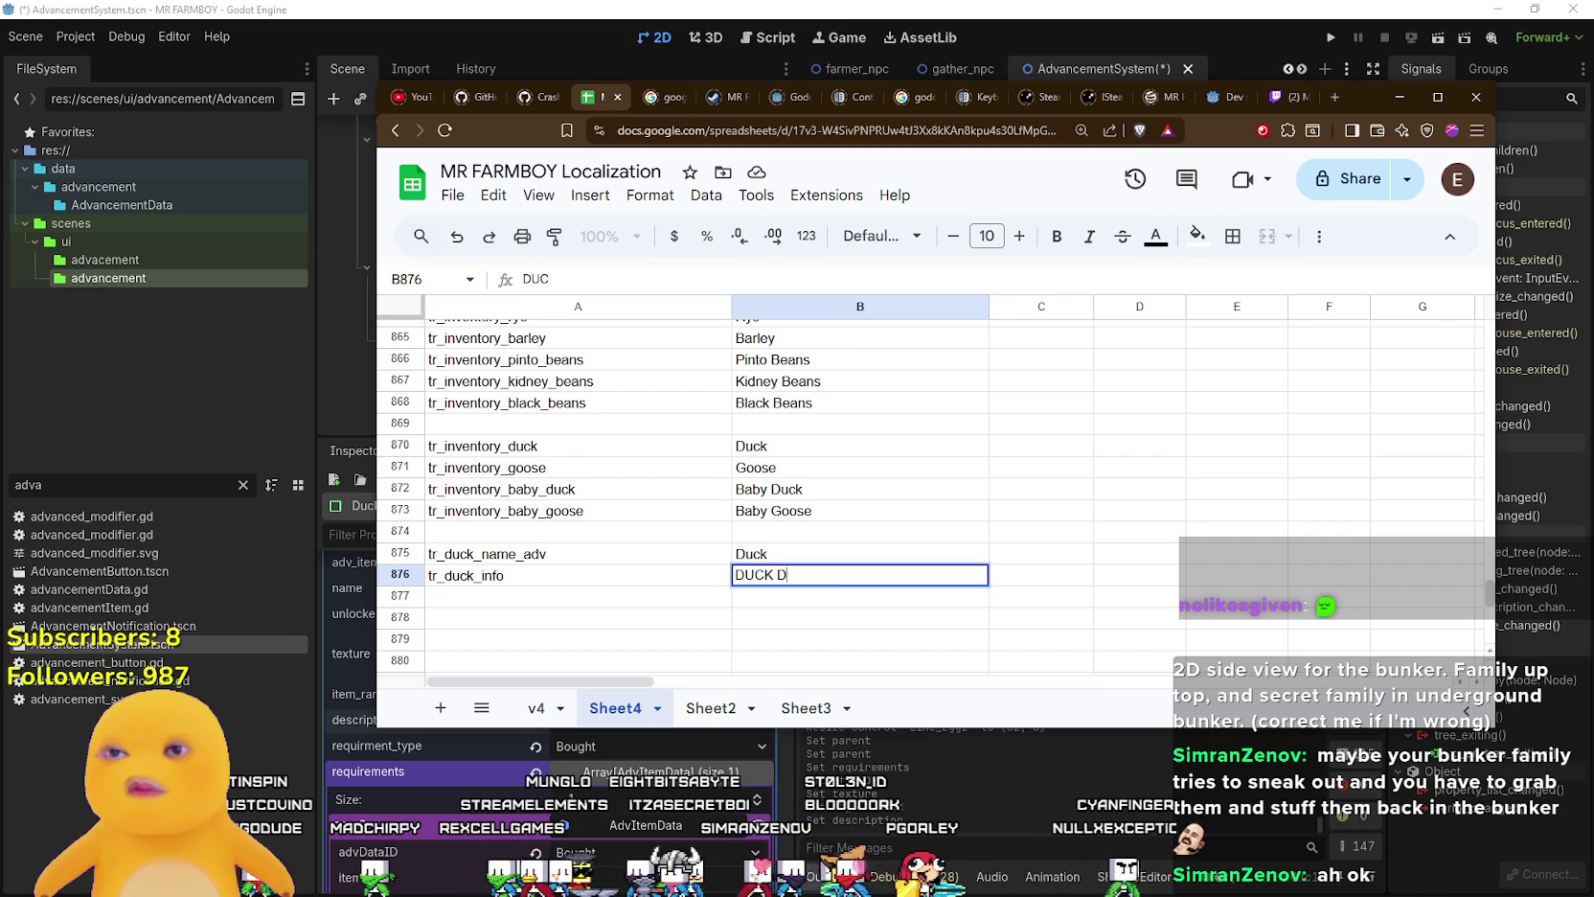
click(824, 618)
key(alt+Tab)
key(ctrl+s)
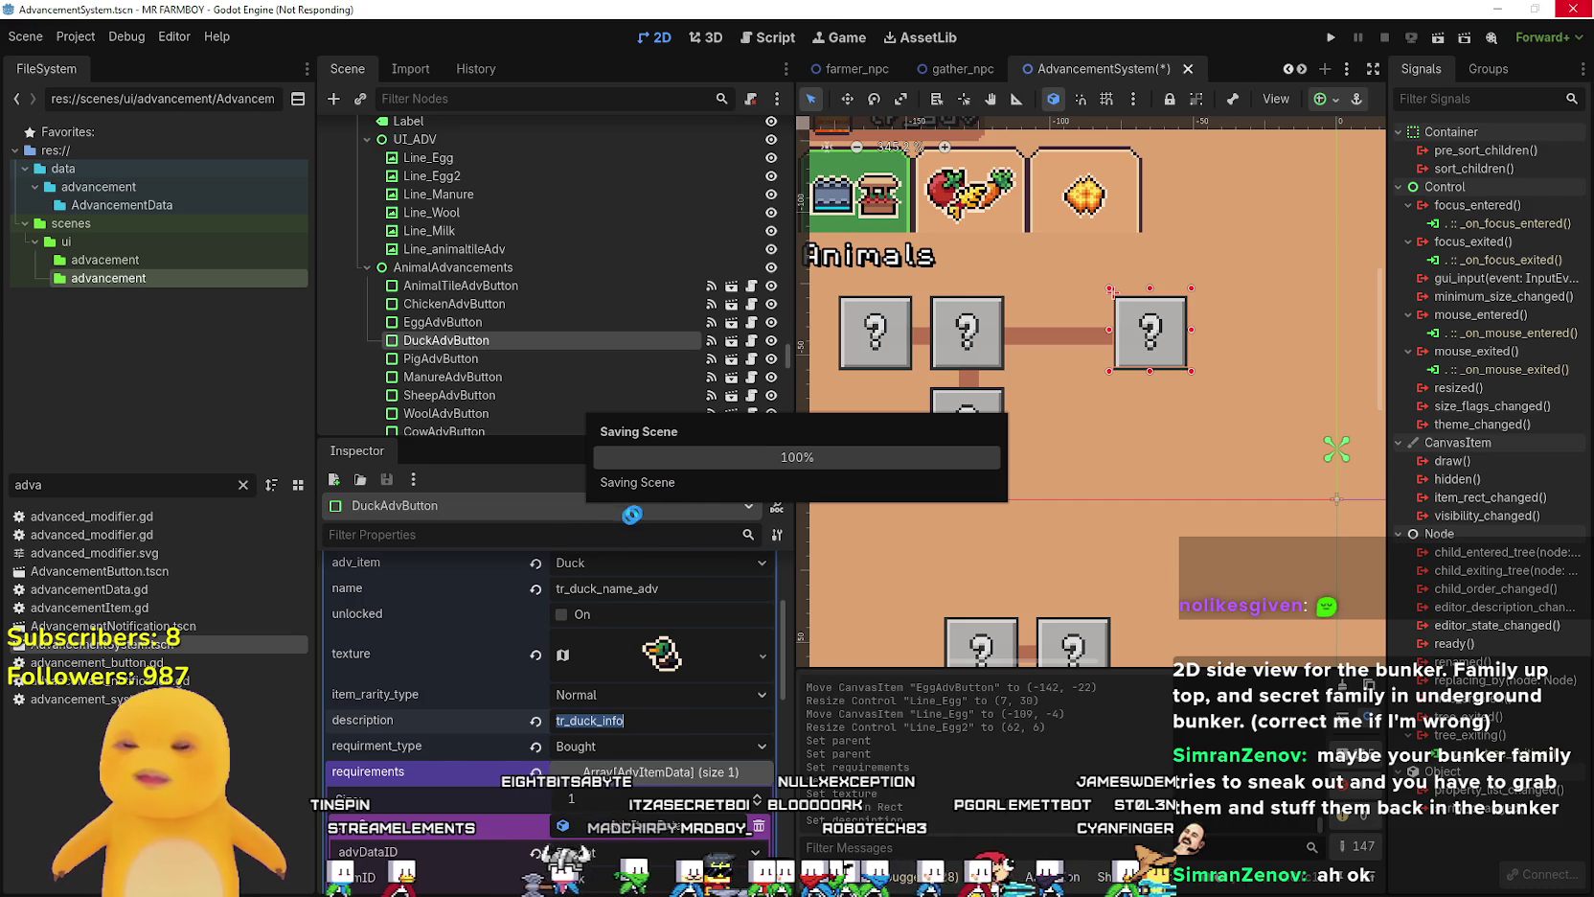
- Duplicate EggAdvButton and rename the copy from EggAdvButton2 to ChickenBreedingAdvButton
scroll(719, 734, up, 2)
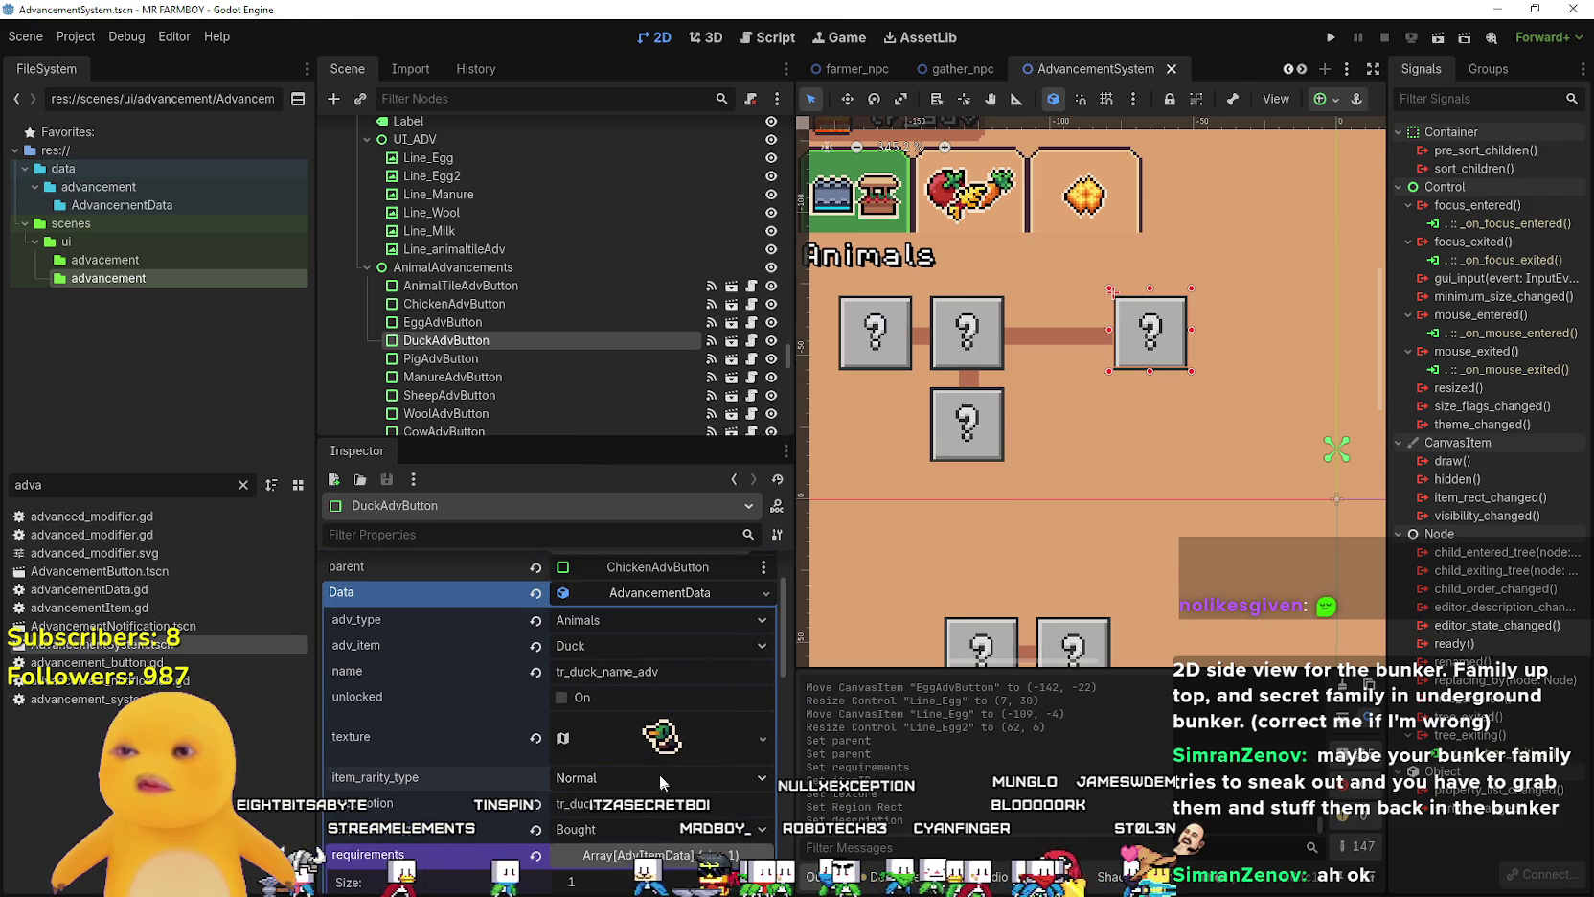
click(968, 421)
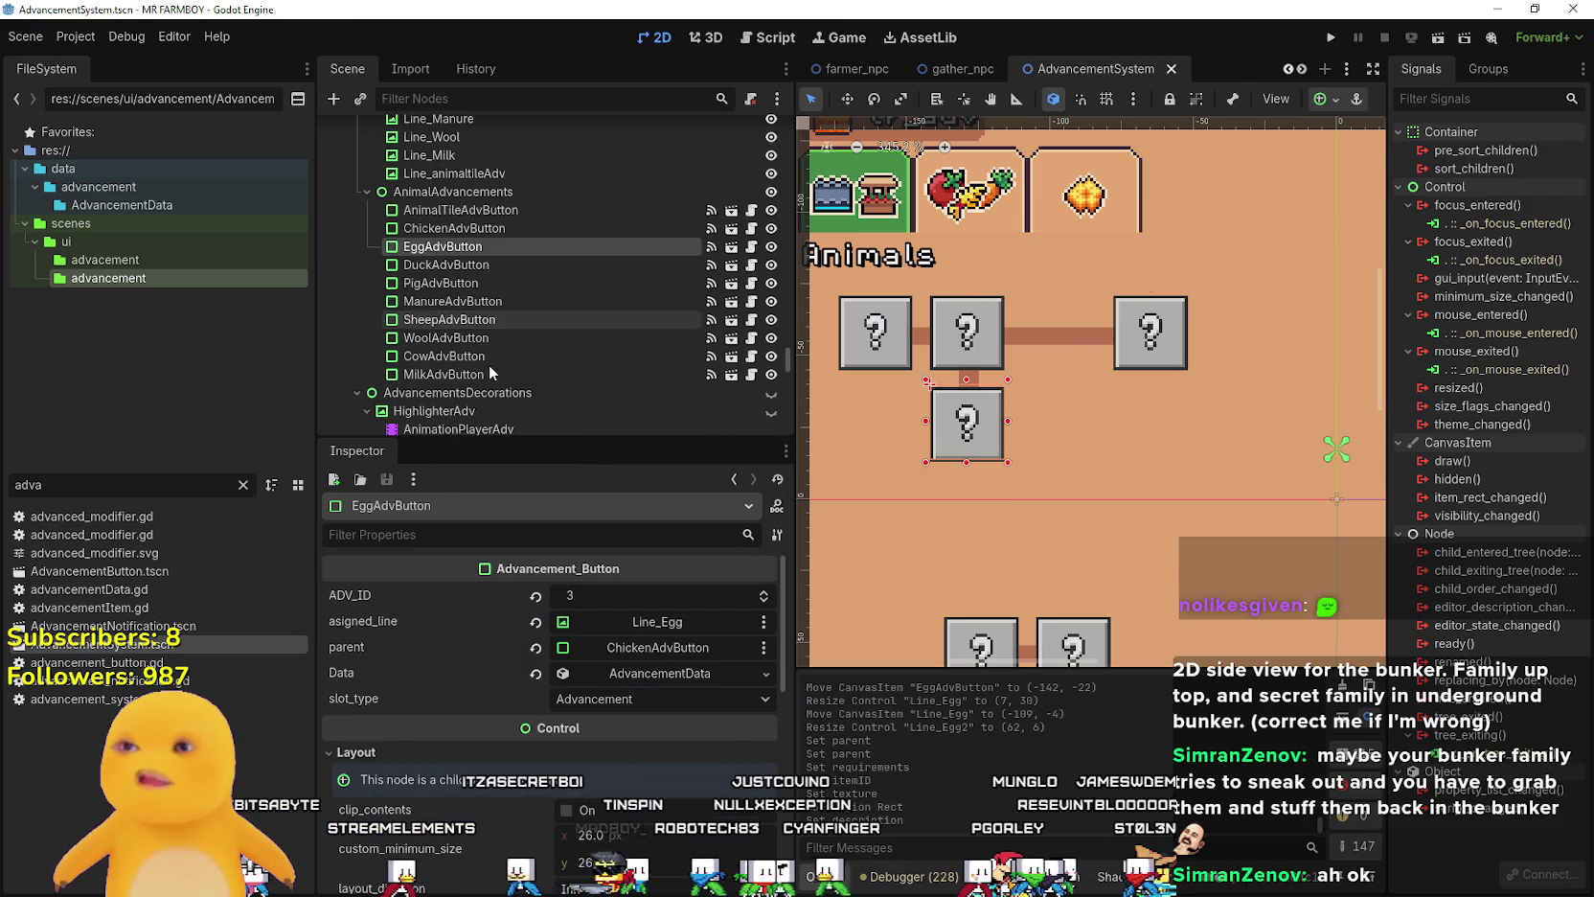
scroll(998, 425, up, 2)
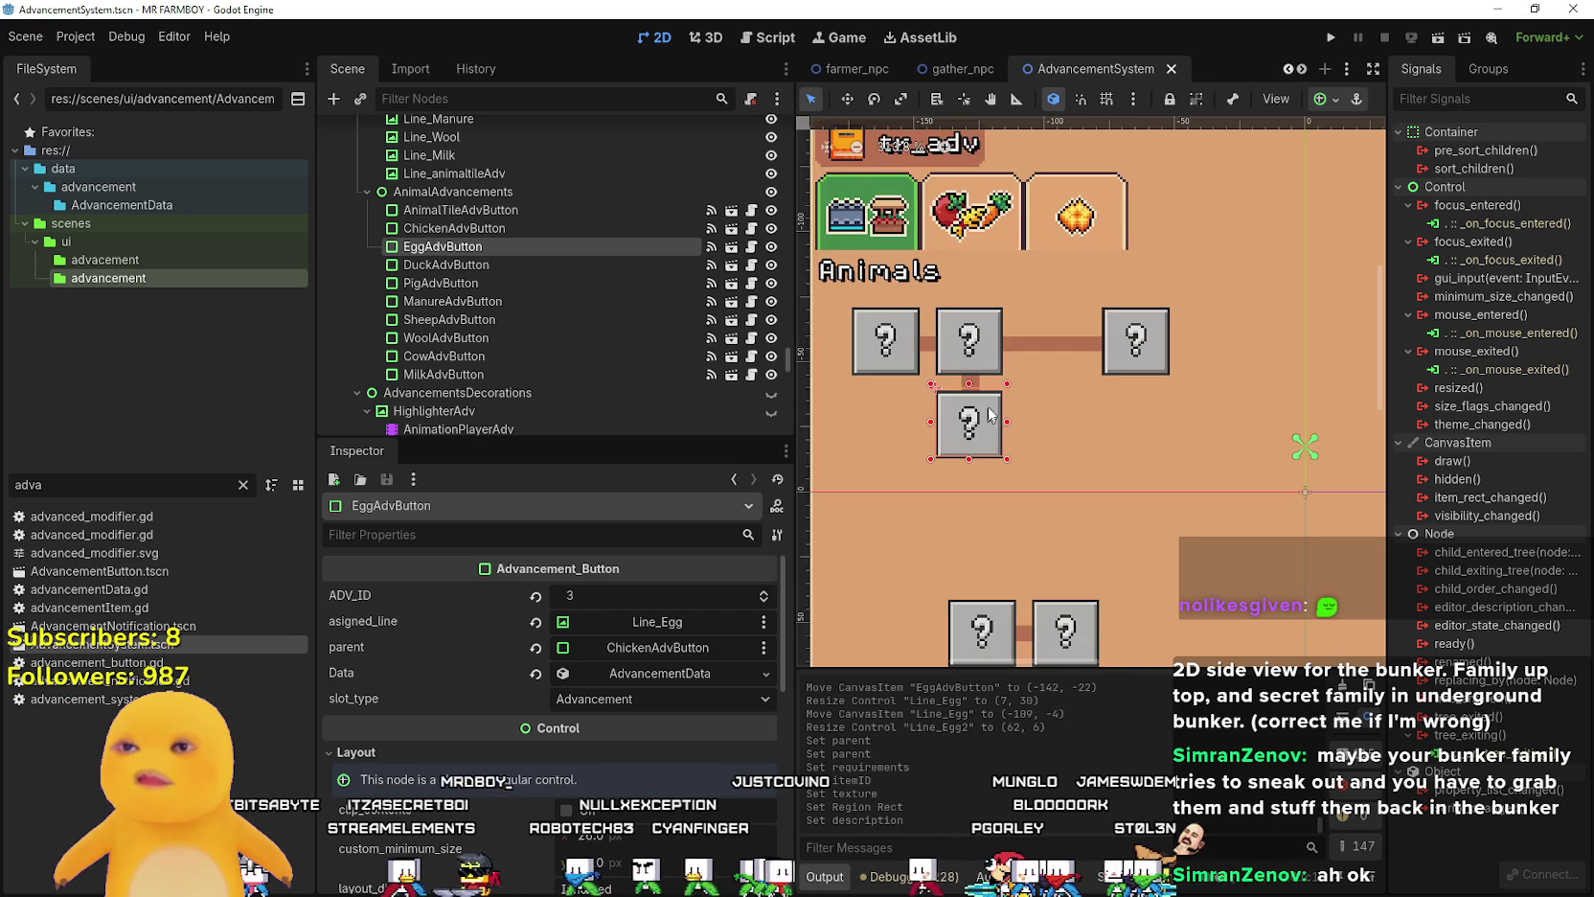
key(ctrl+d)
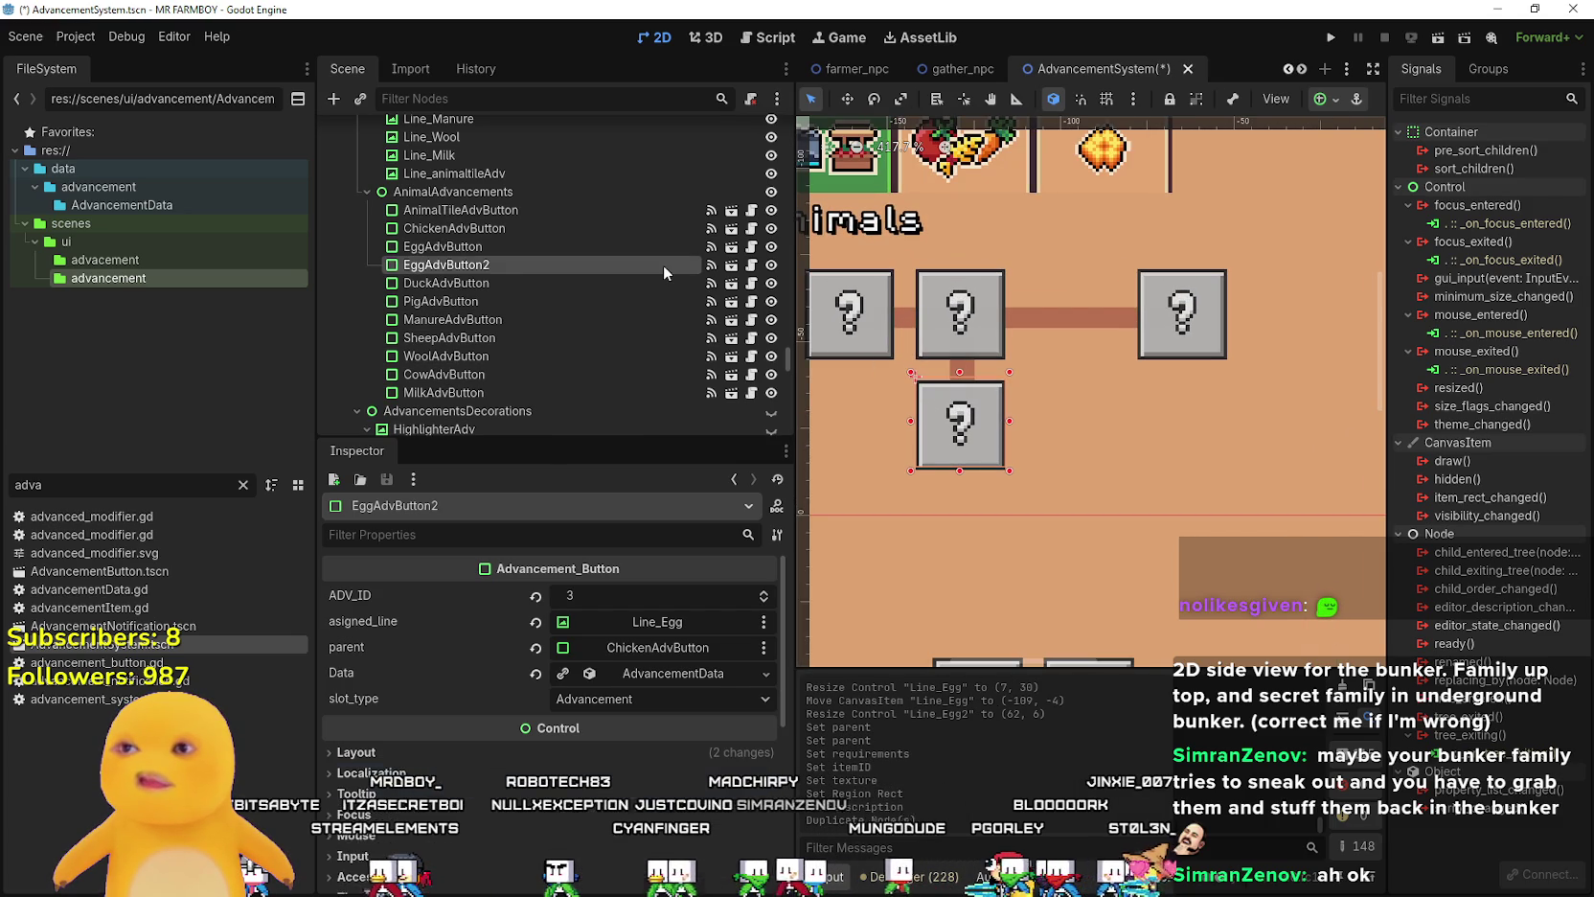
double_click(498, 268)
click(434, 266)
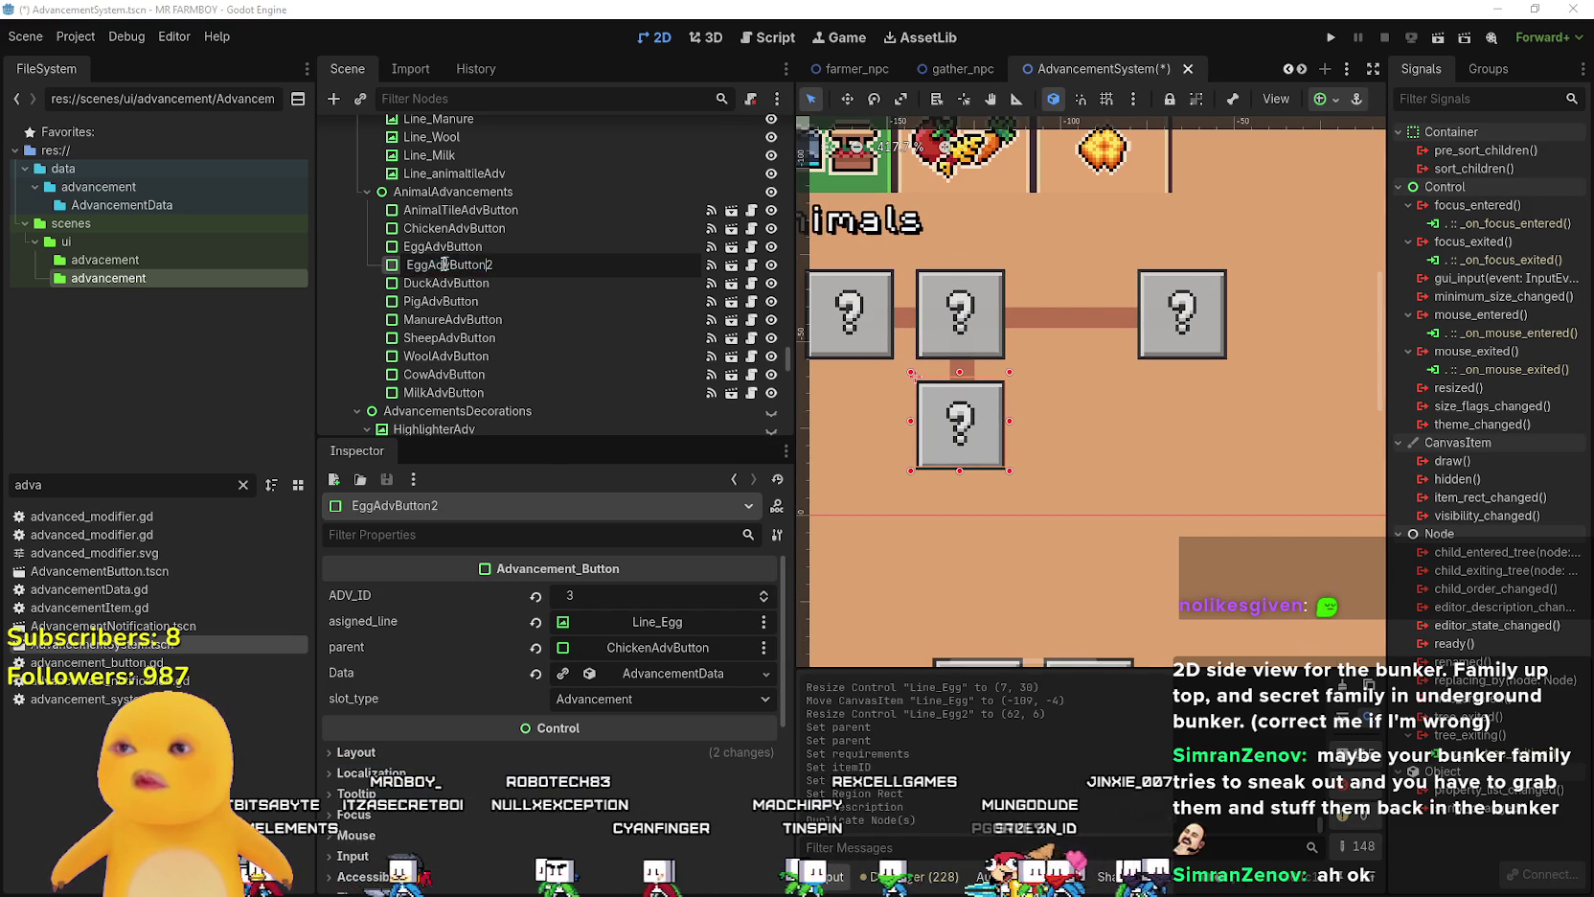
key(BackSpace)
key(BackSpace)
key(BackSpace)
text(Ch)
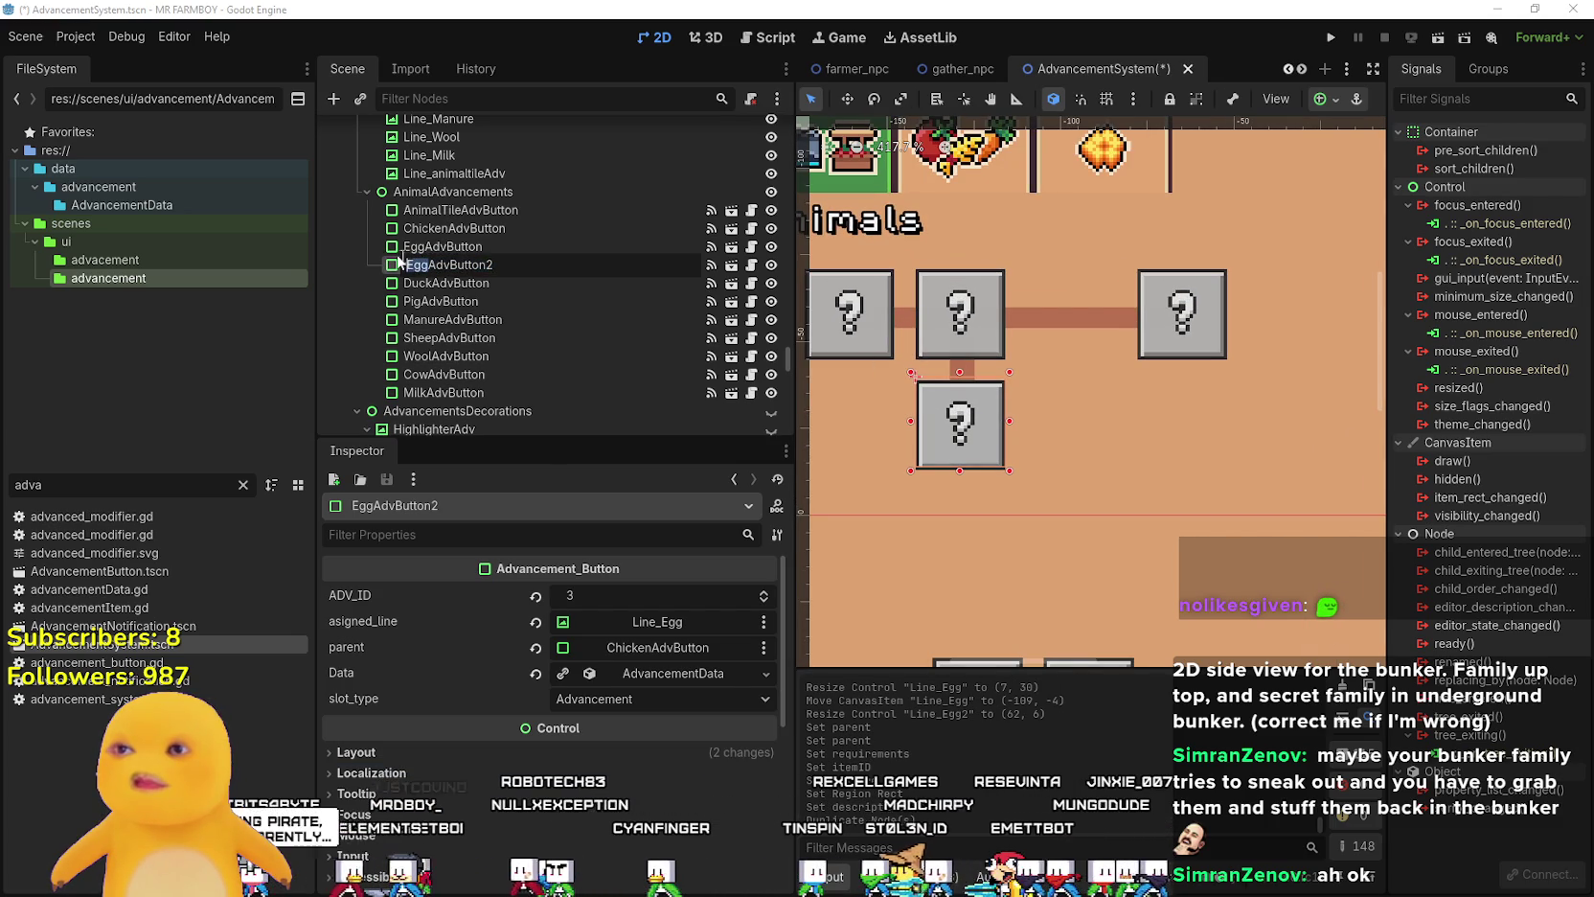
text(ickenBreedin)
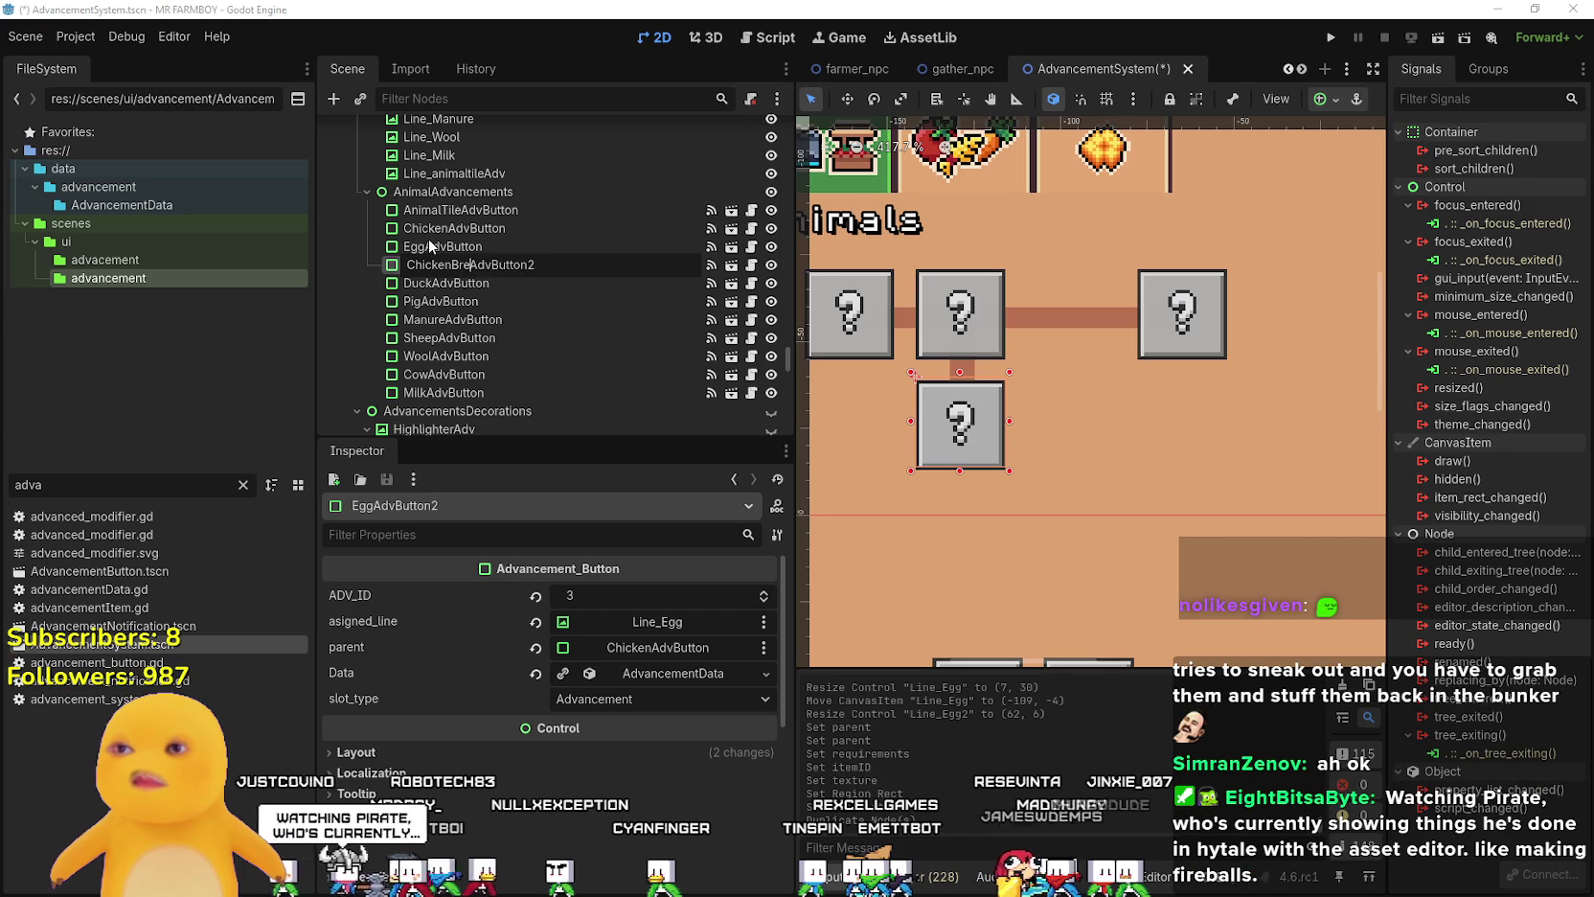
text(g)
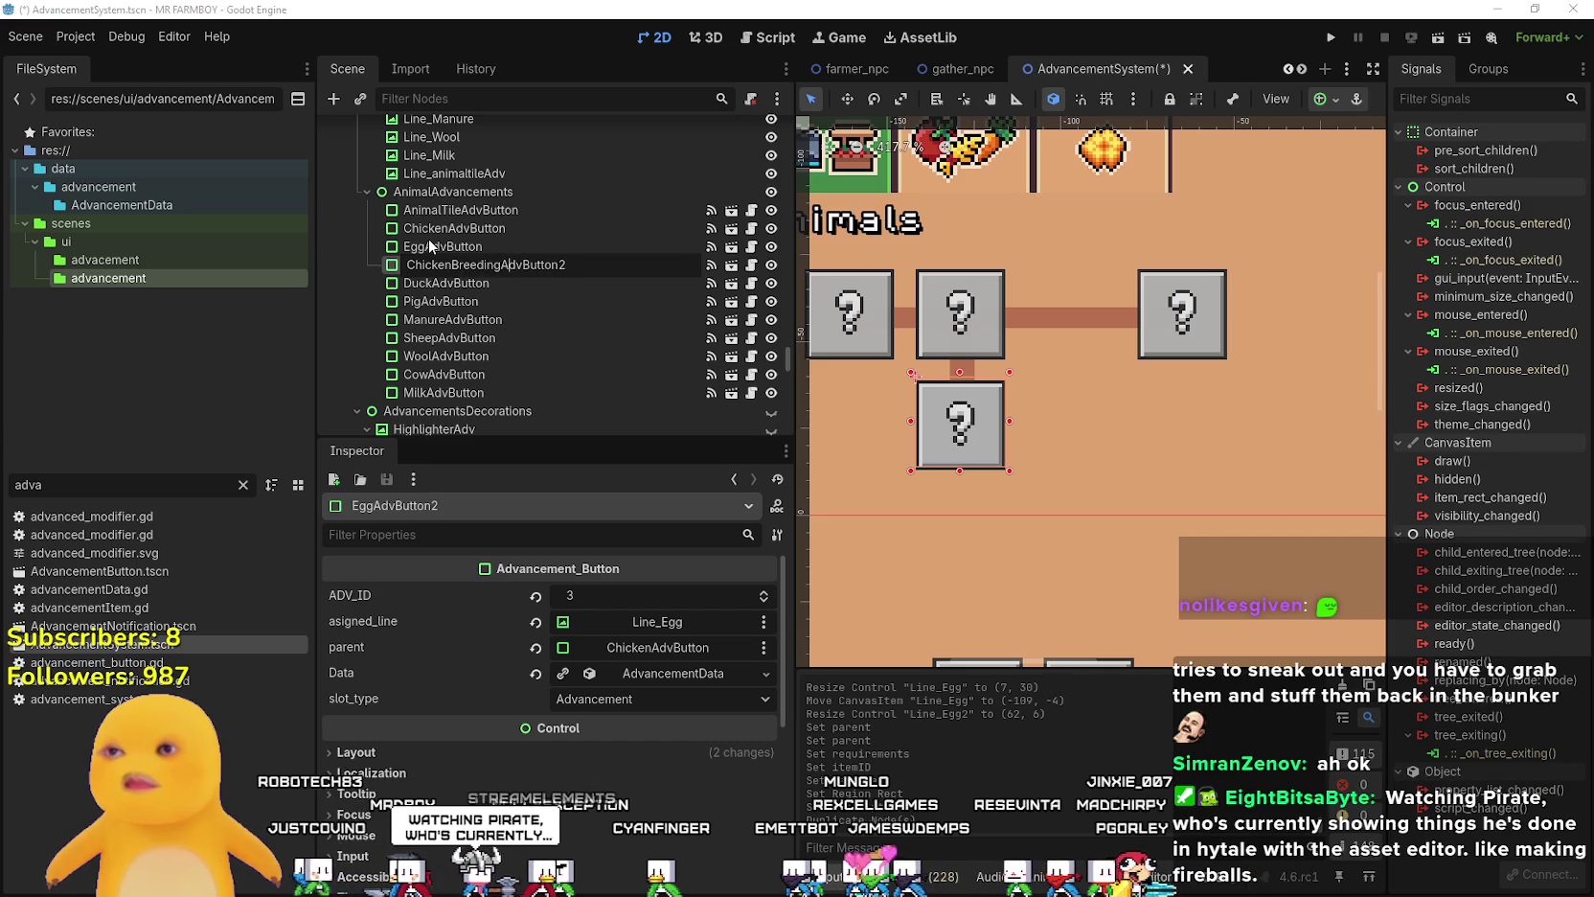
key(End)
key(BackSpace)
key(Return)
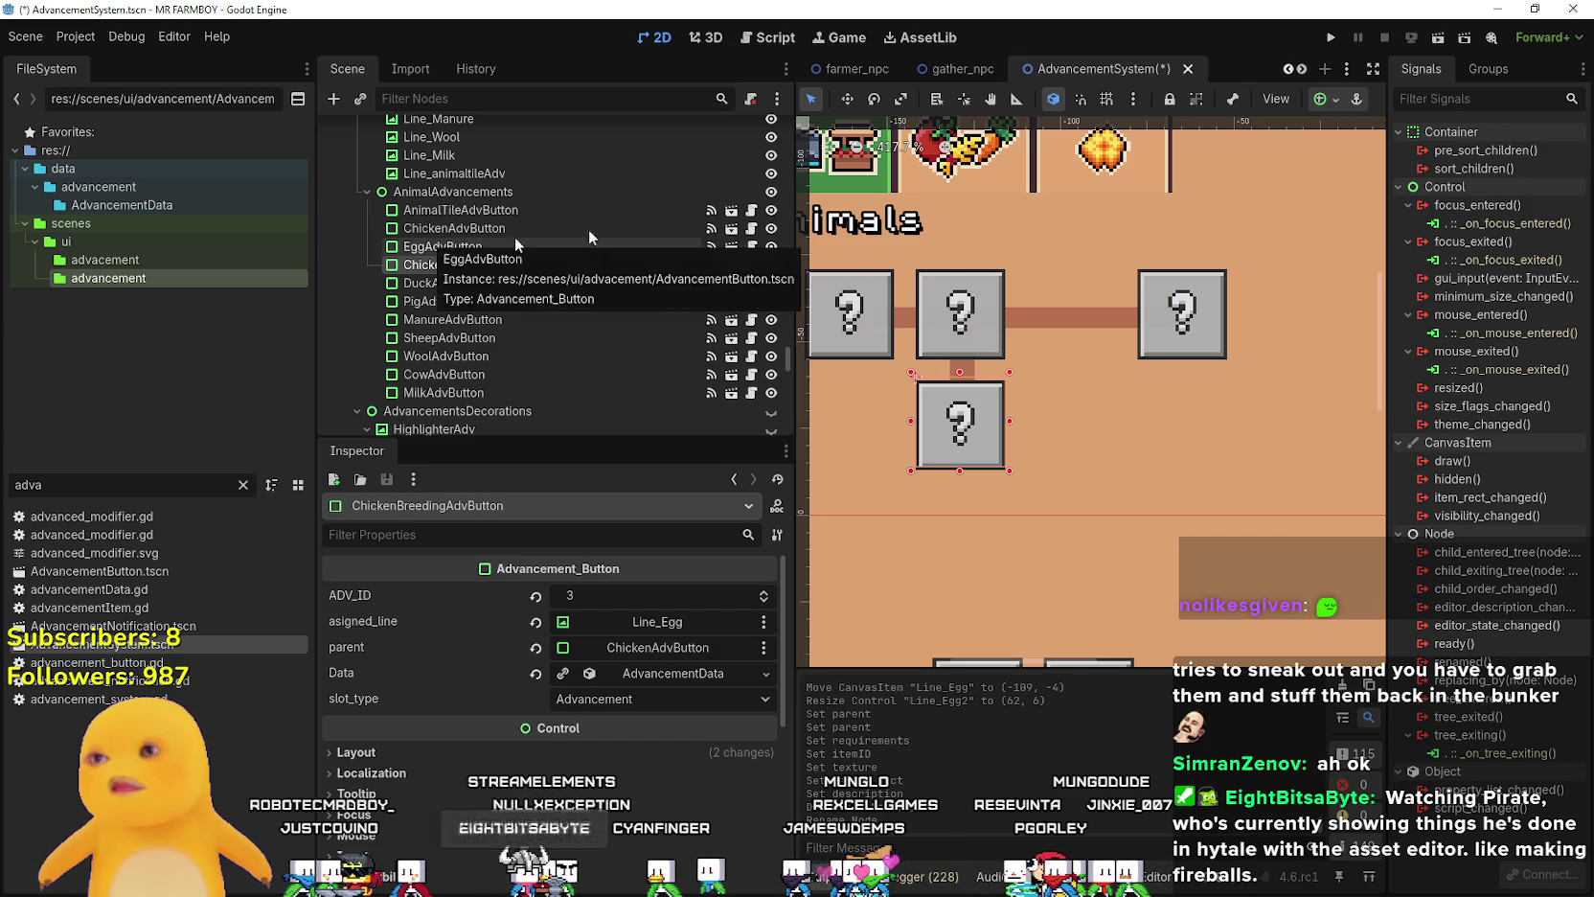
- Move ChickenBreedingAdvButton beside the Egg button, nudging it flush with about 6 units' gap
click(846, 102)
scroll(990, 524, up, 3)
mouse_move(928, 361)
mouse_down()
mouse_move(1086, 349)
mouse_move(1082, 364)
mouse_up()
scroll(1082, 370, up, 1)
key(Left)
key(Left)
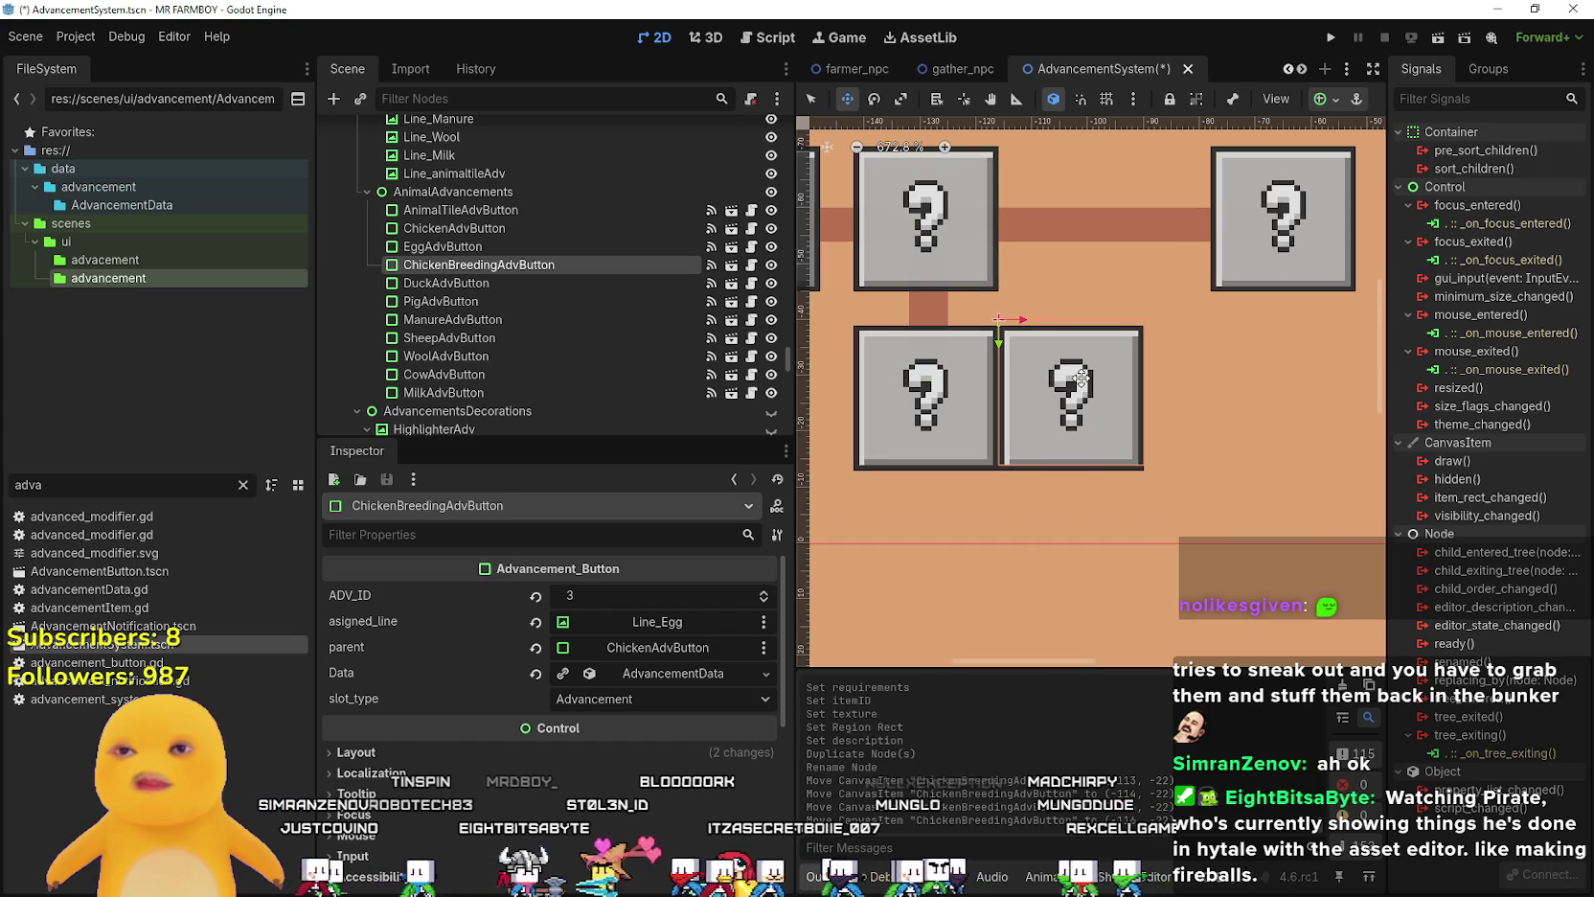
key(Right)
key(Right)
key(Right)
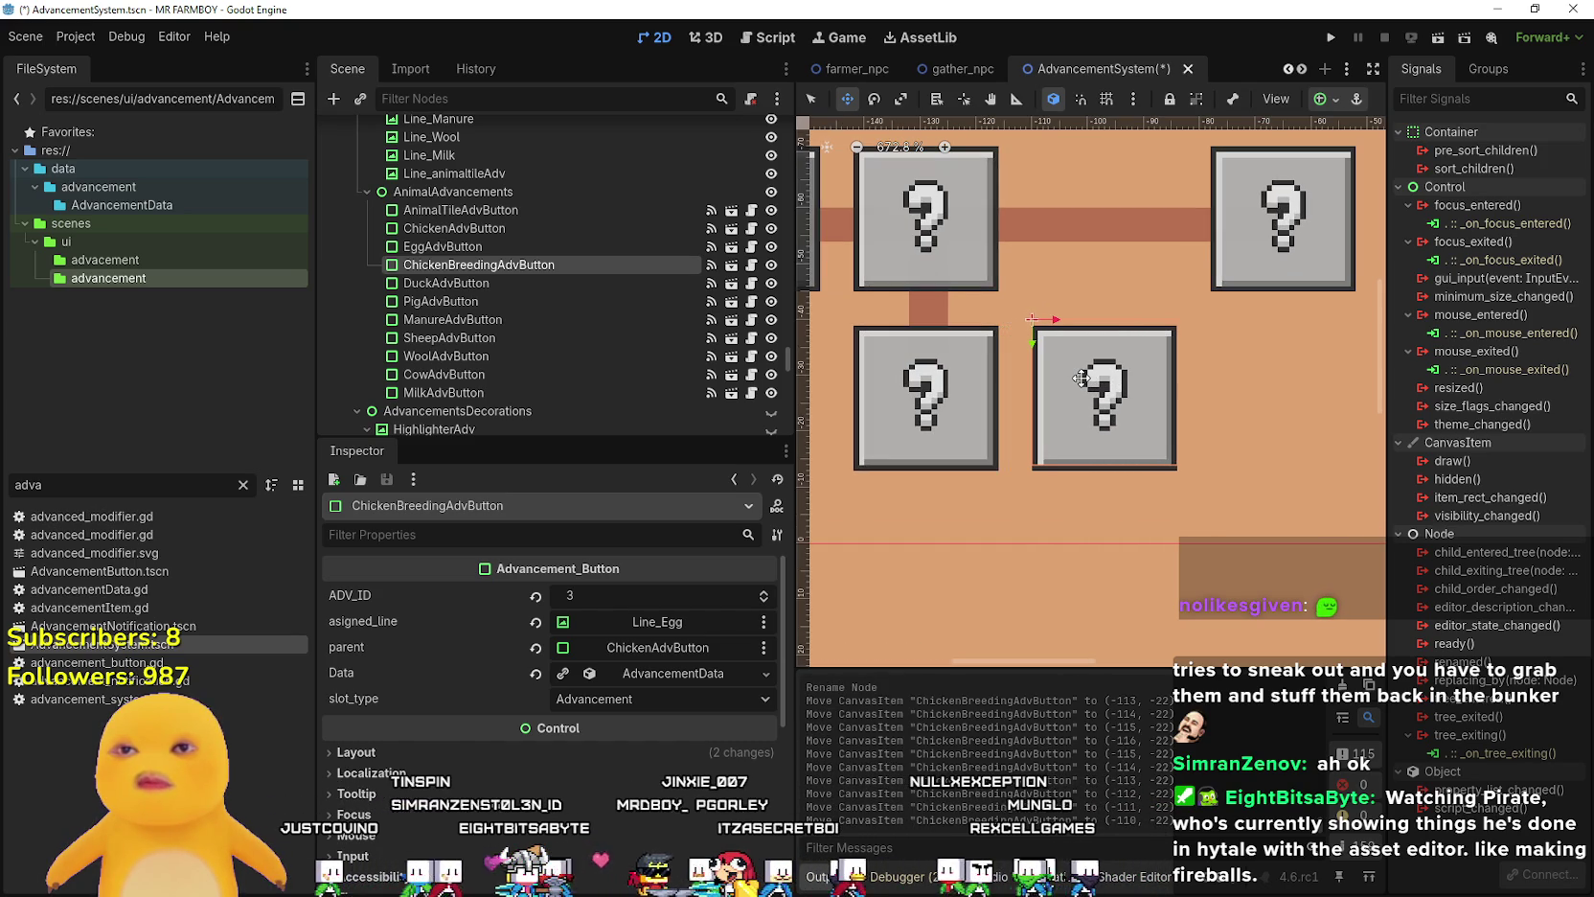
scroll(1081, 378, down, 1)
scroll(1084, 386, down, 1)
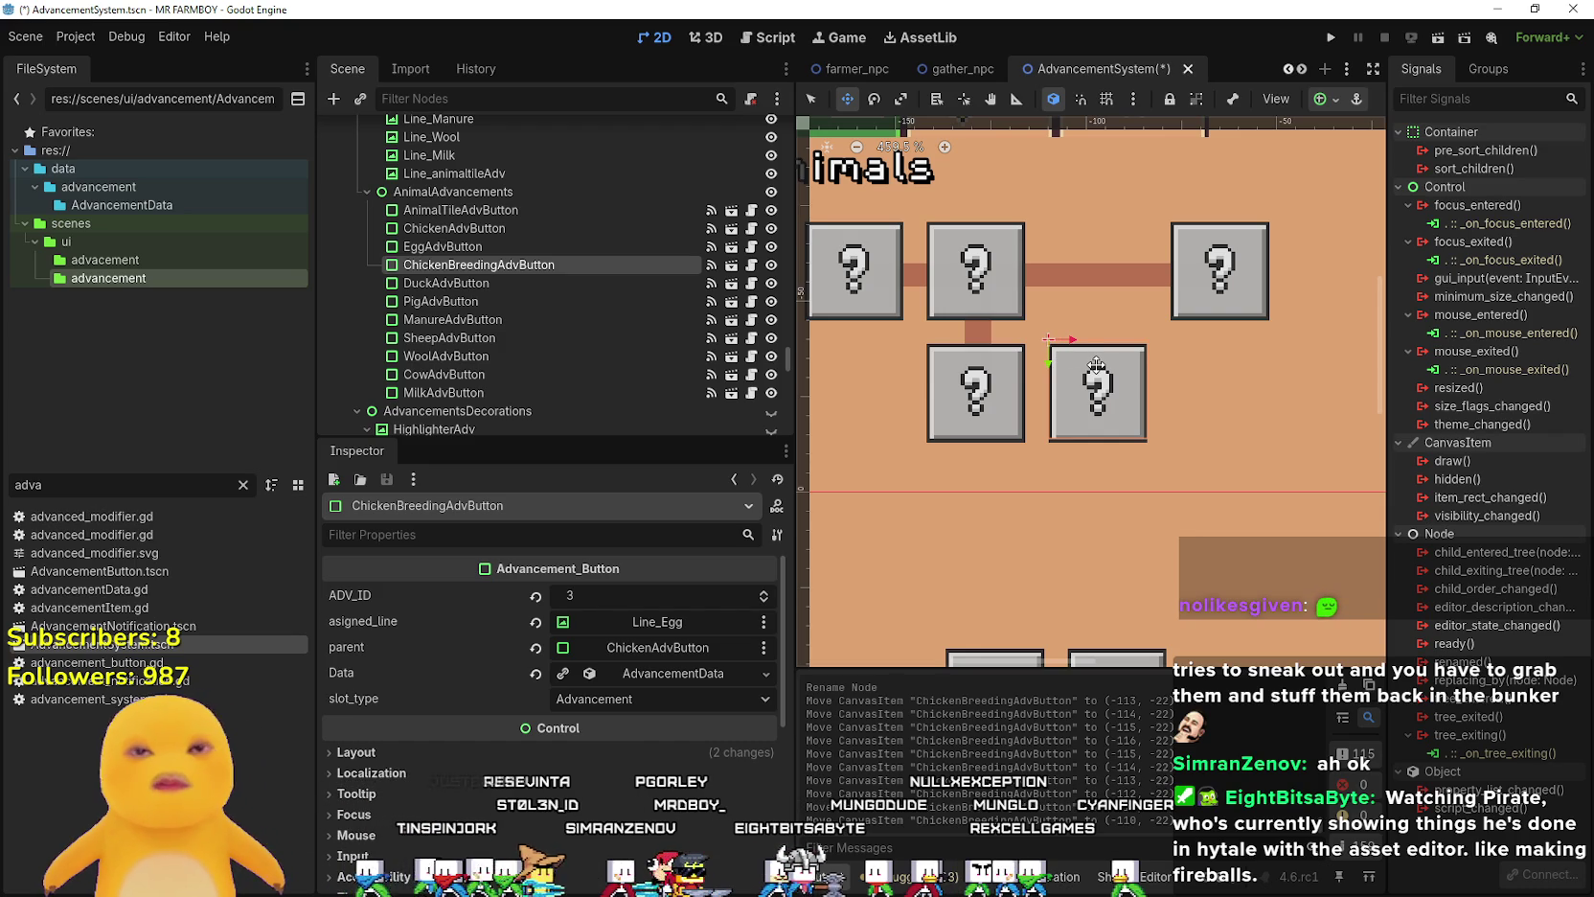
scroll(1072, 387, up, 3)
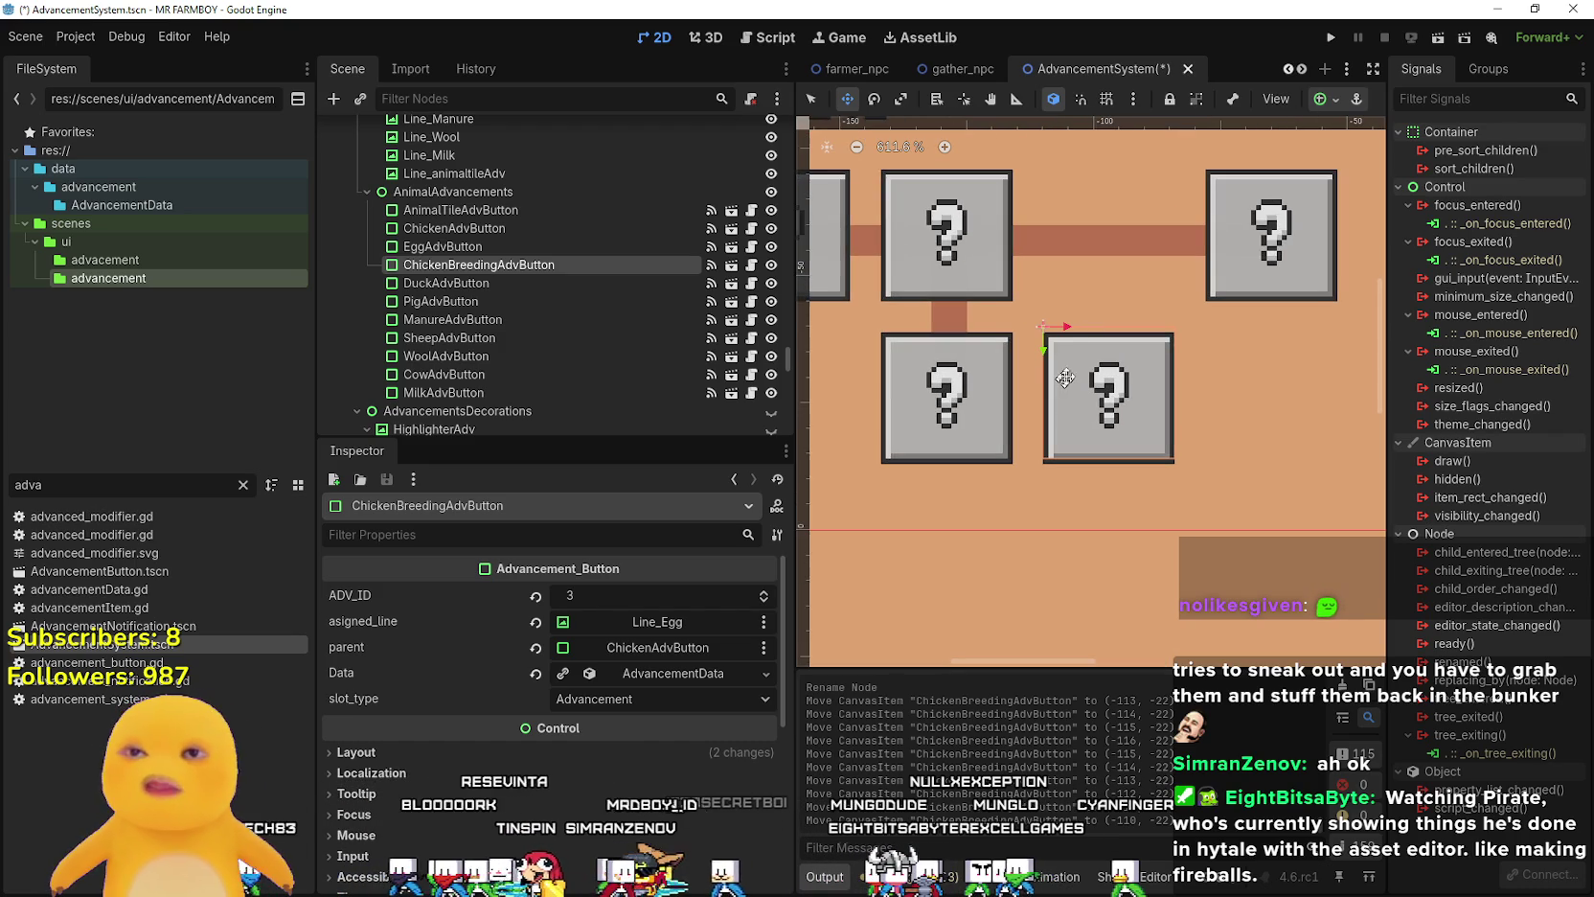
click(811, 100)
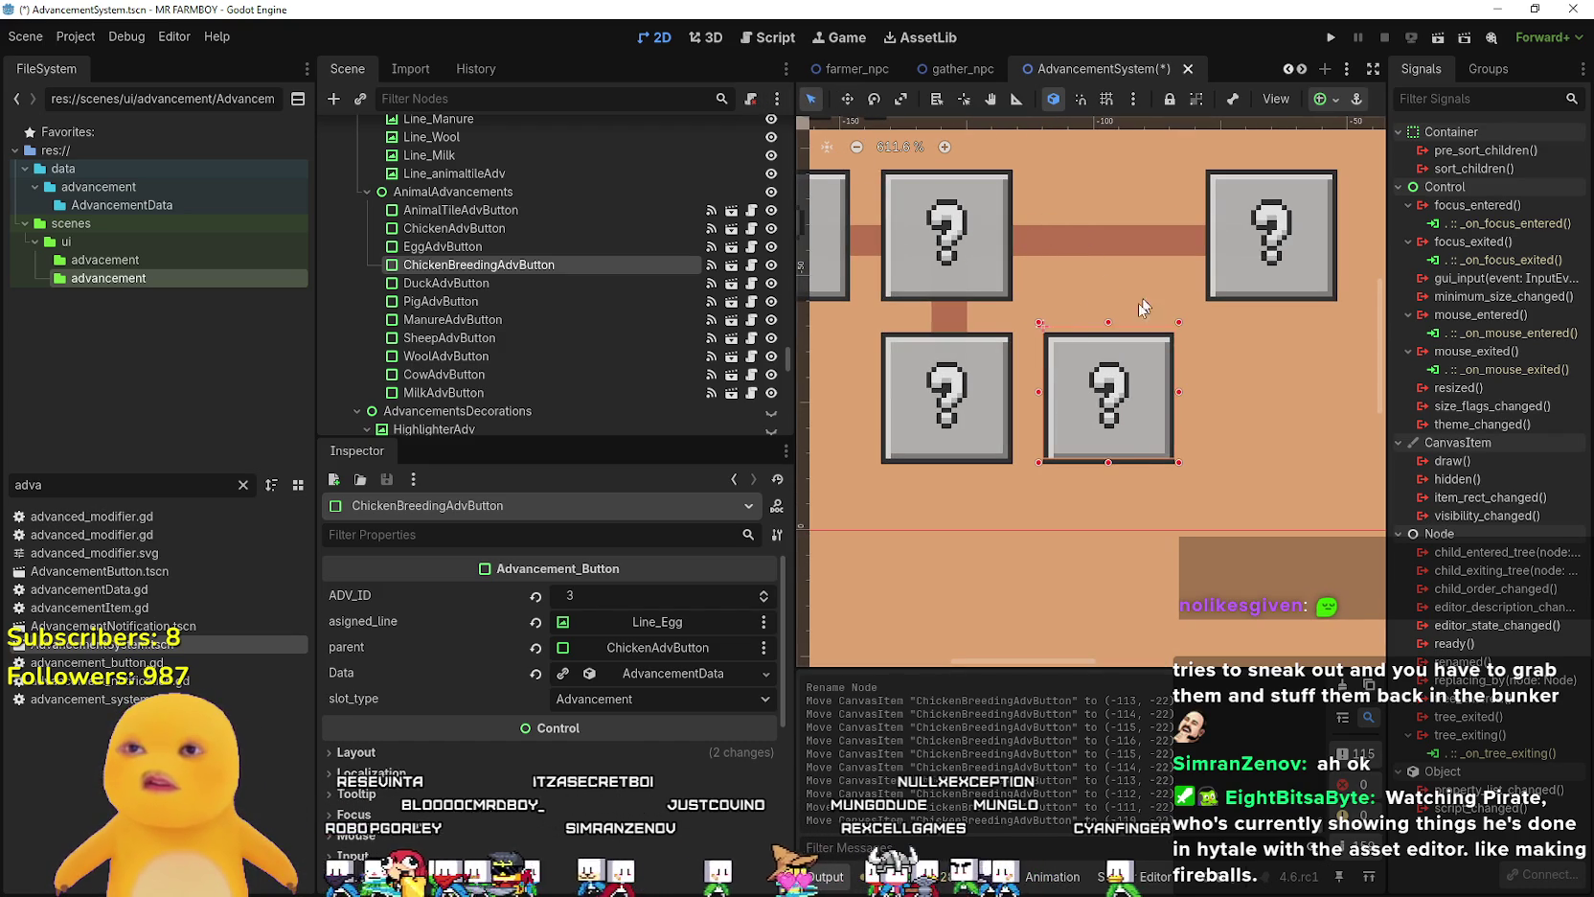
- Revert its asigned_line and set its parent to EggAdvButton, filtering the node list by 'Eg'
click(536, 622)
click(692, 648)
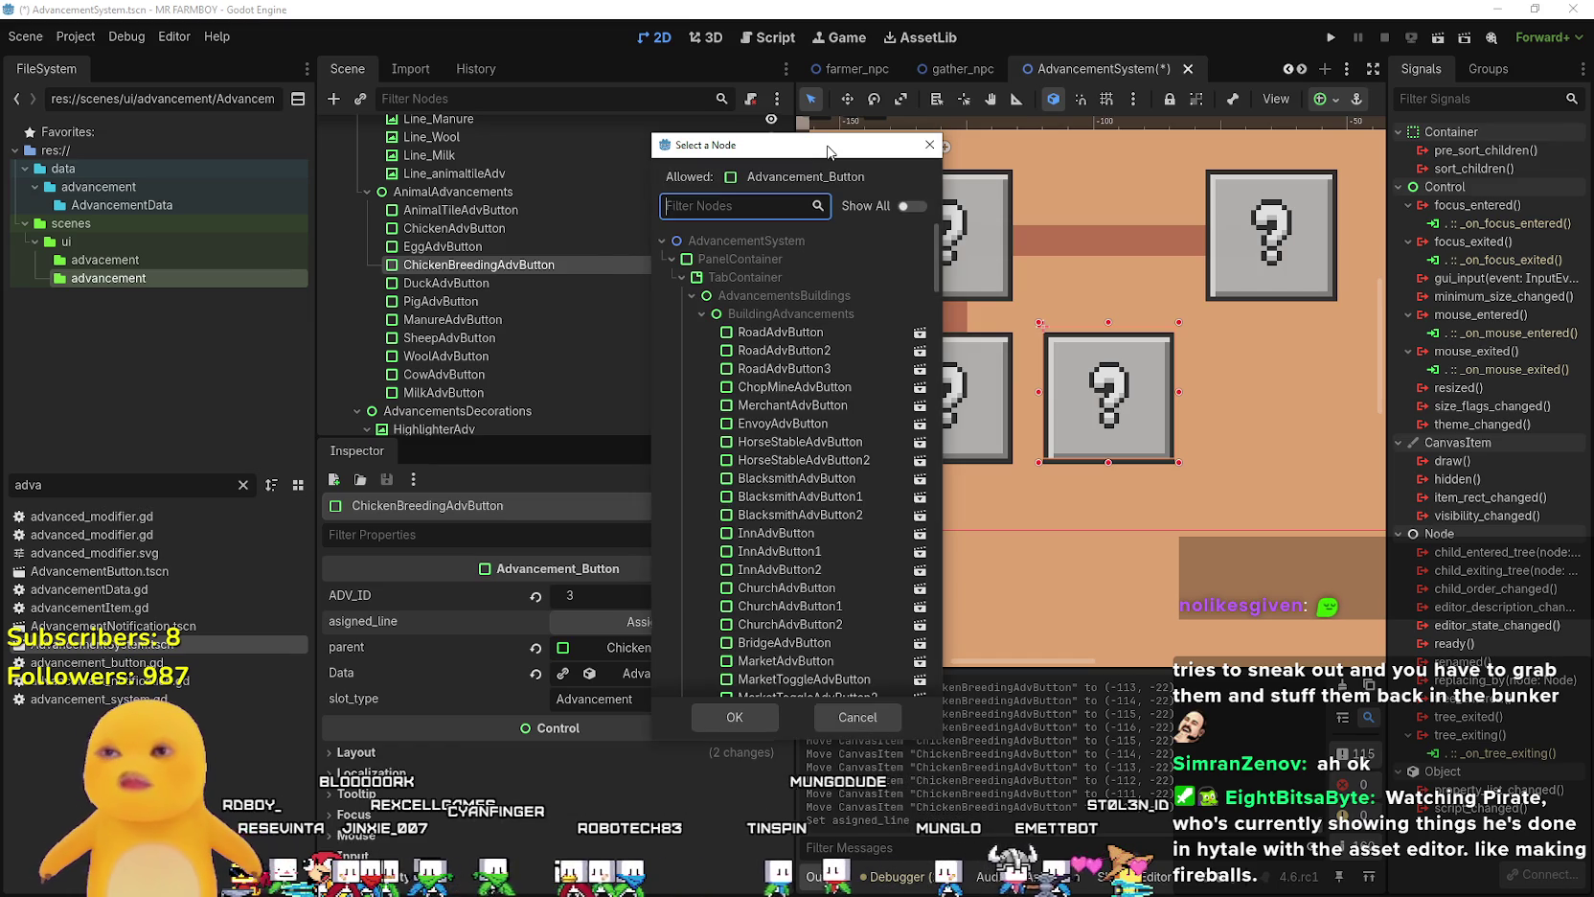
text(Chuck)
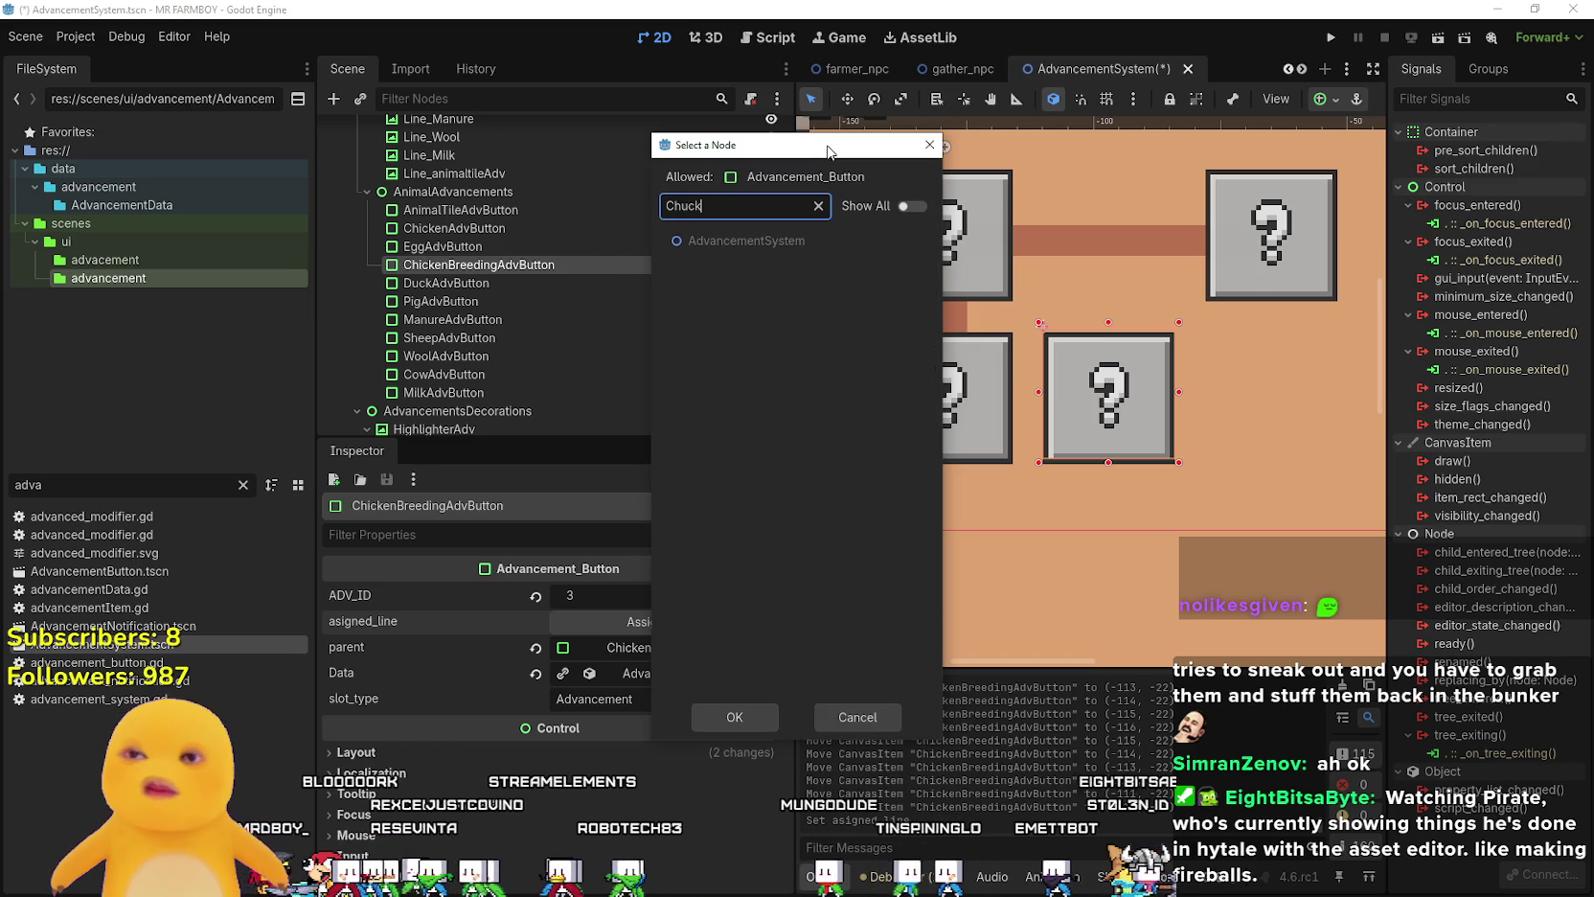
key(BackSpace)
key(BackSpace)
key(BackSpace)
text(i)
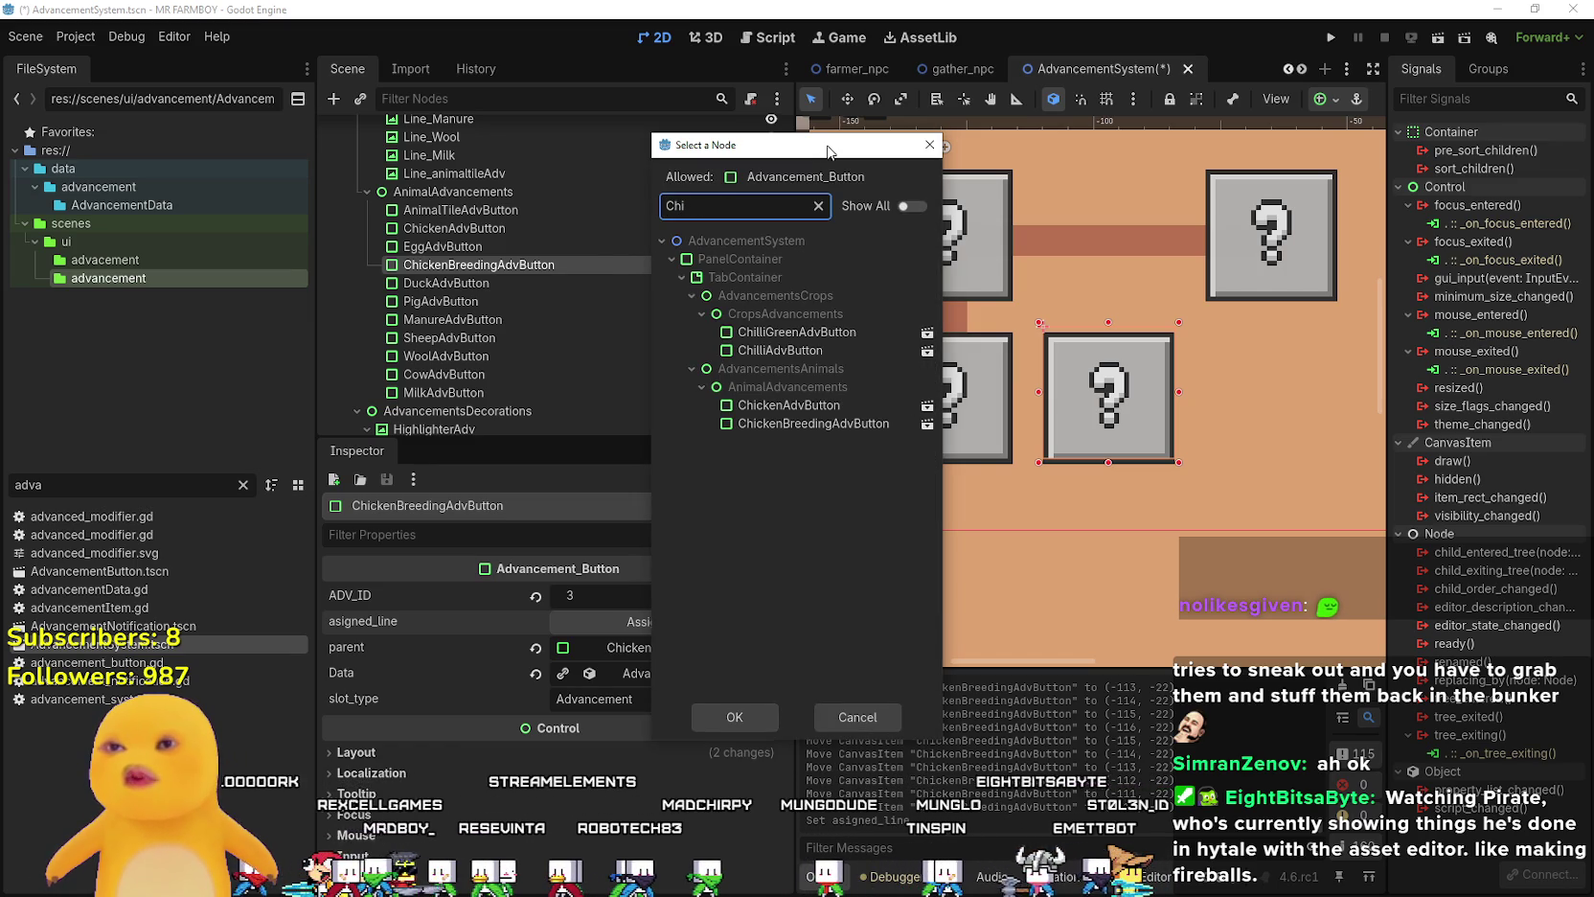
key(BackSpace)
key(BackSpace)
key(BackSpace)
text(Egg)
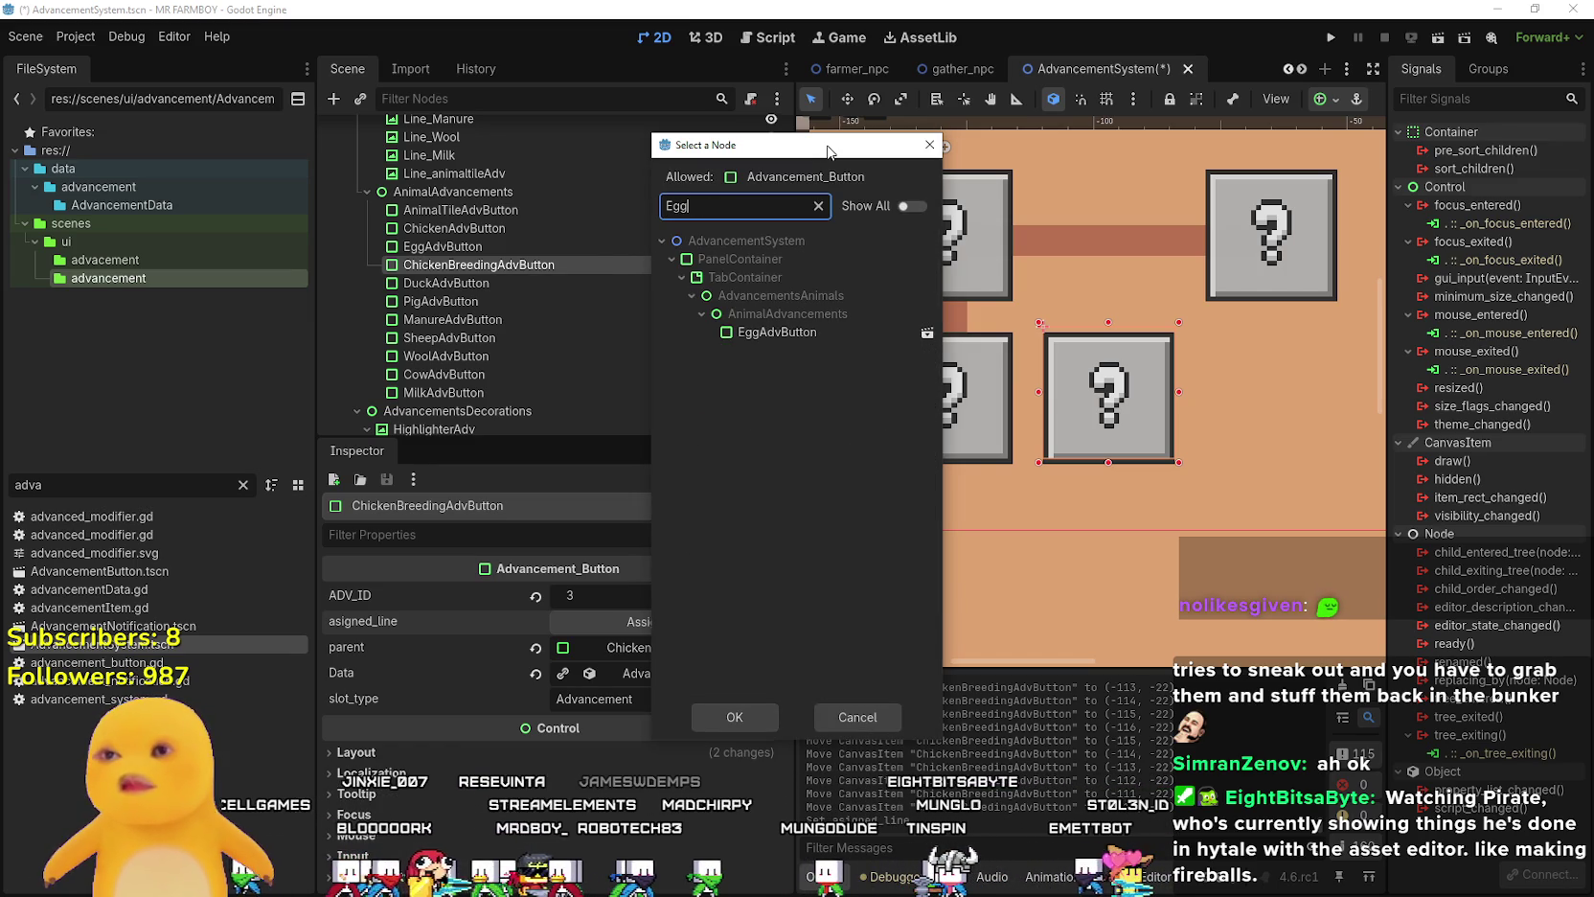
click(862, 332)
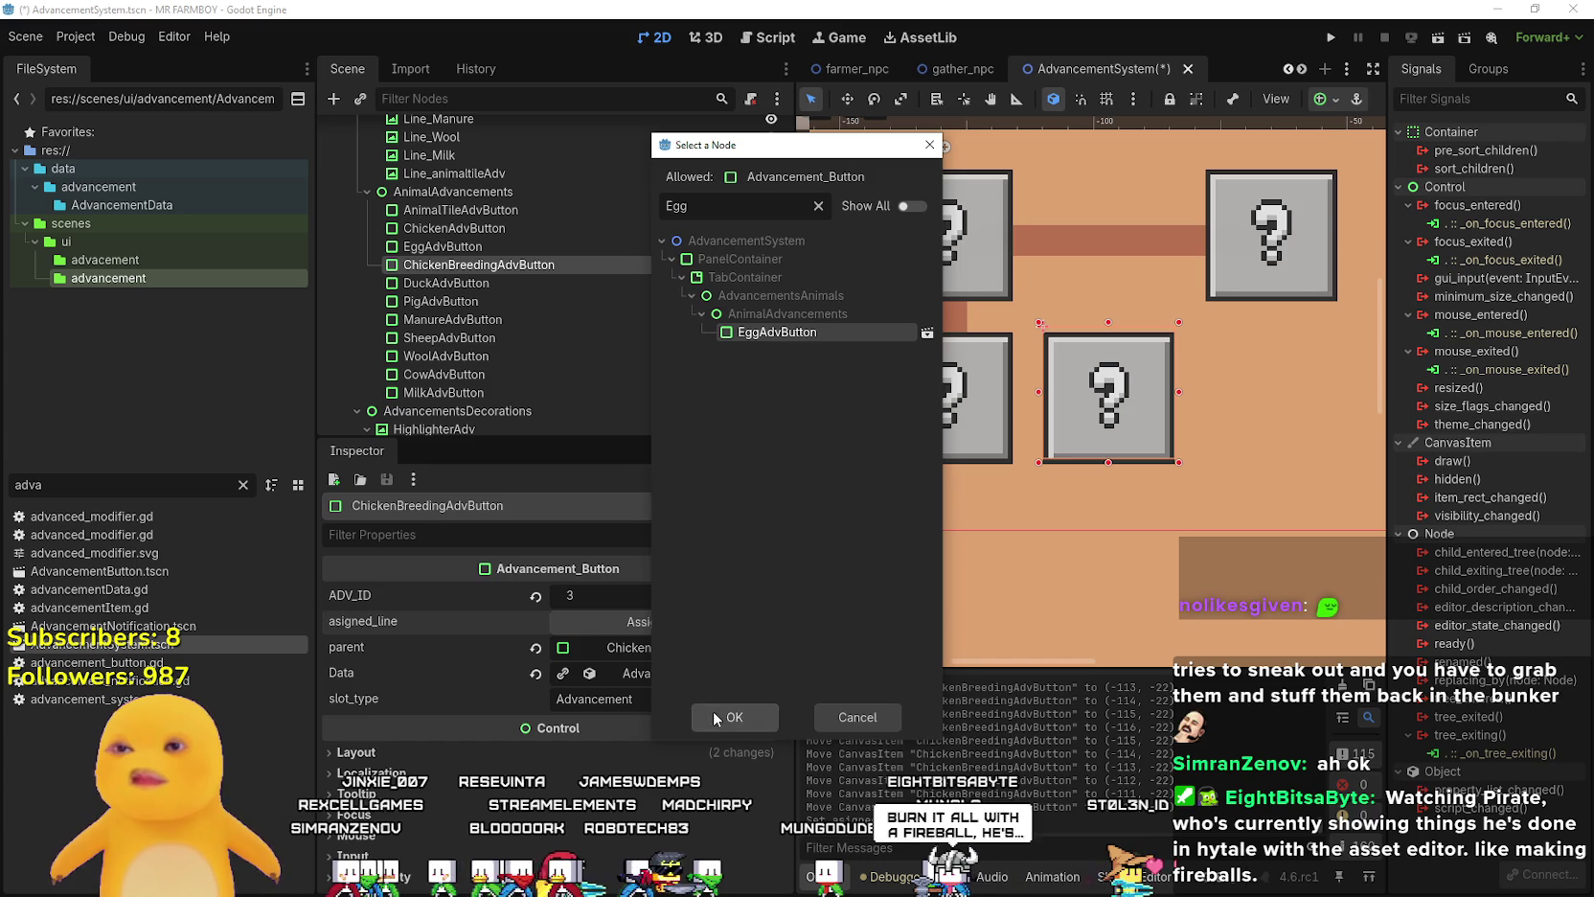
click(714, 718)
click(1143, 254)
scroll(1212, 259, up, 2)
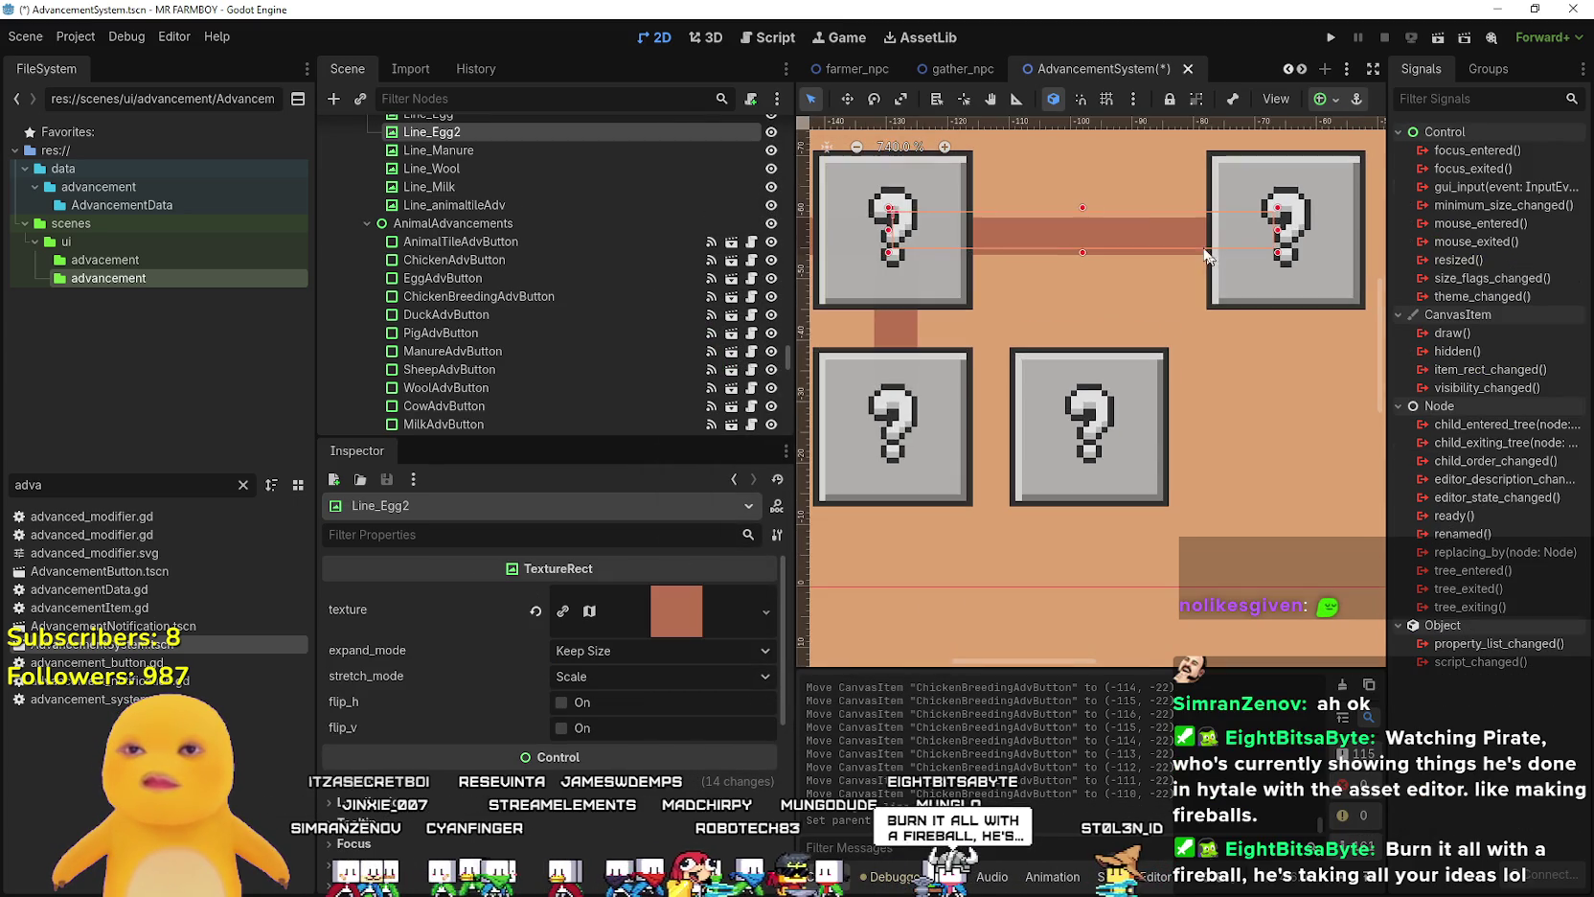
- Duplicate Line_Egg2 into Line_Egg3, drag it down between the lower boxes, and save
scroll(1130, 240, down, 3)
key(ctrl+d)
drag(1127, 244, 1110, 380)
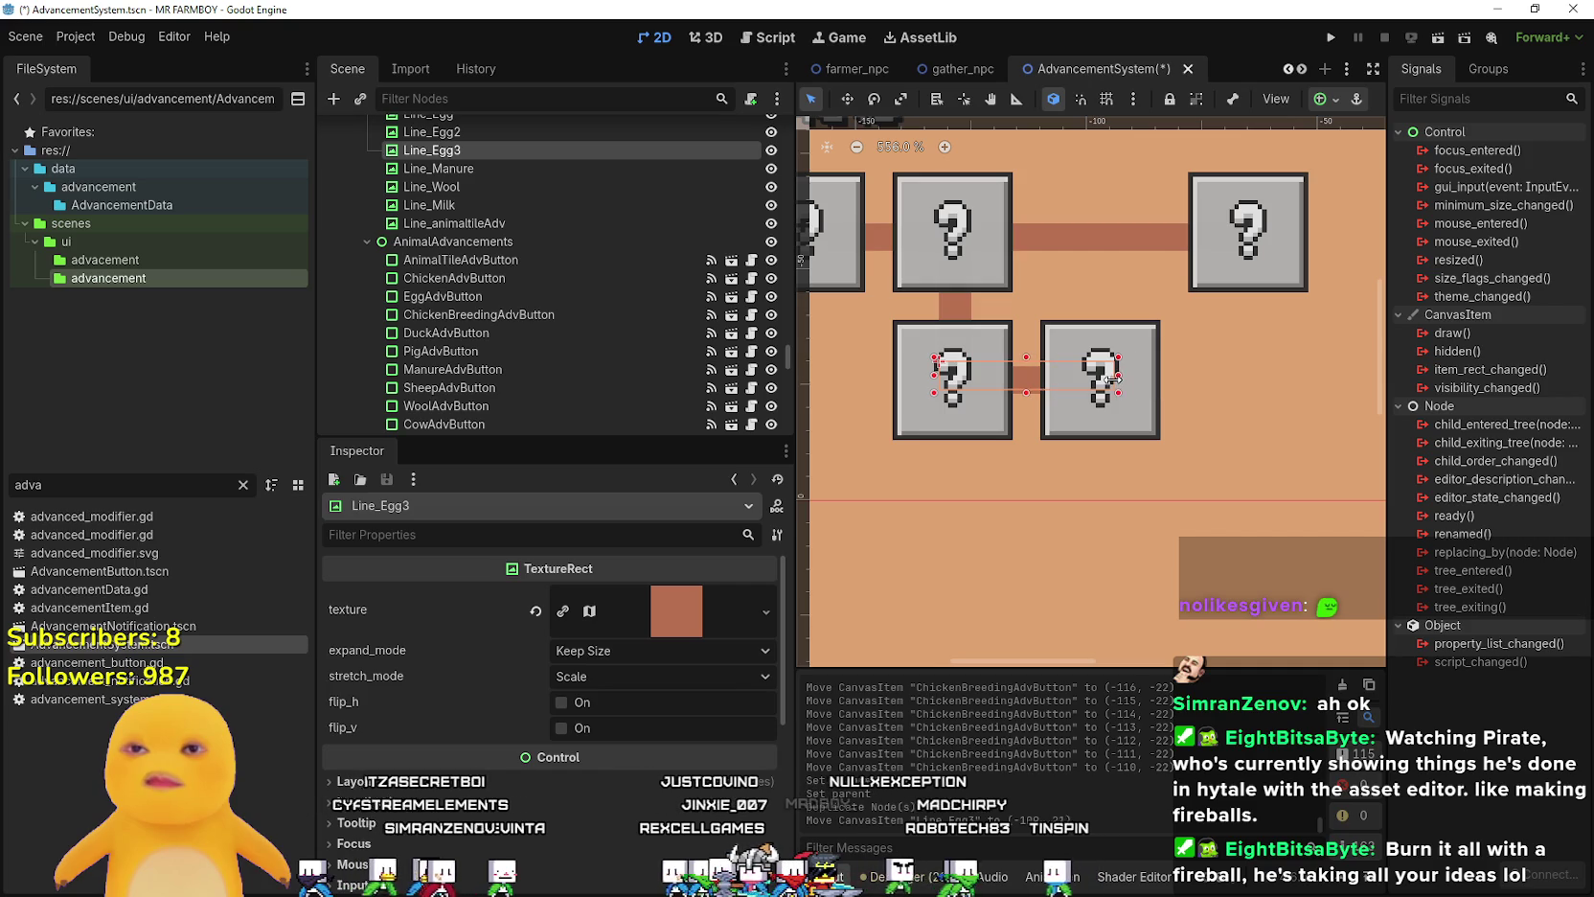
key(ctrl+s)
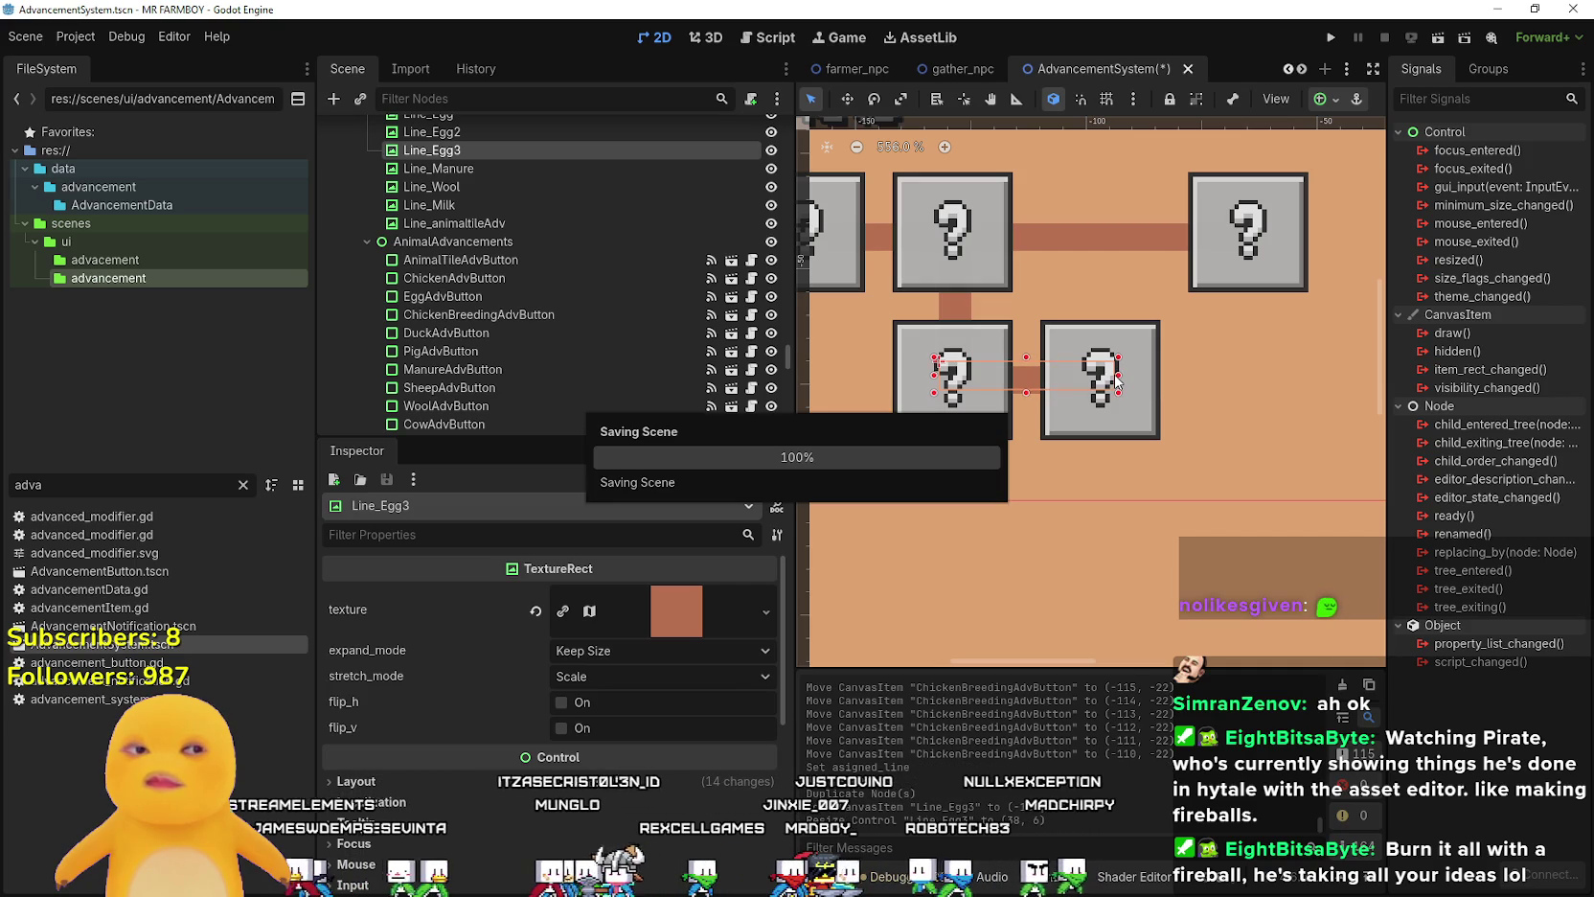
- Nudge Line_Egg3 down one unit and save the AdvancementSystem scene
scroll(1116, 380, up, 3)
scroll(1119, 372, down, 5)
scroll(1104, 366, up, 7)
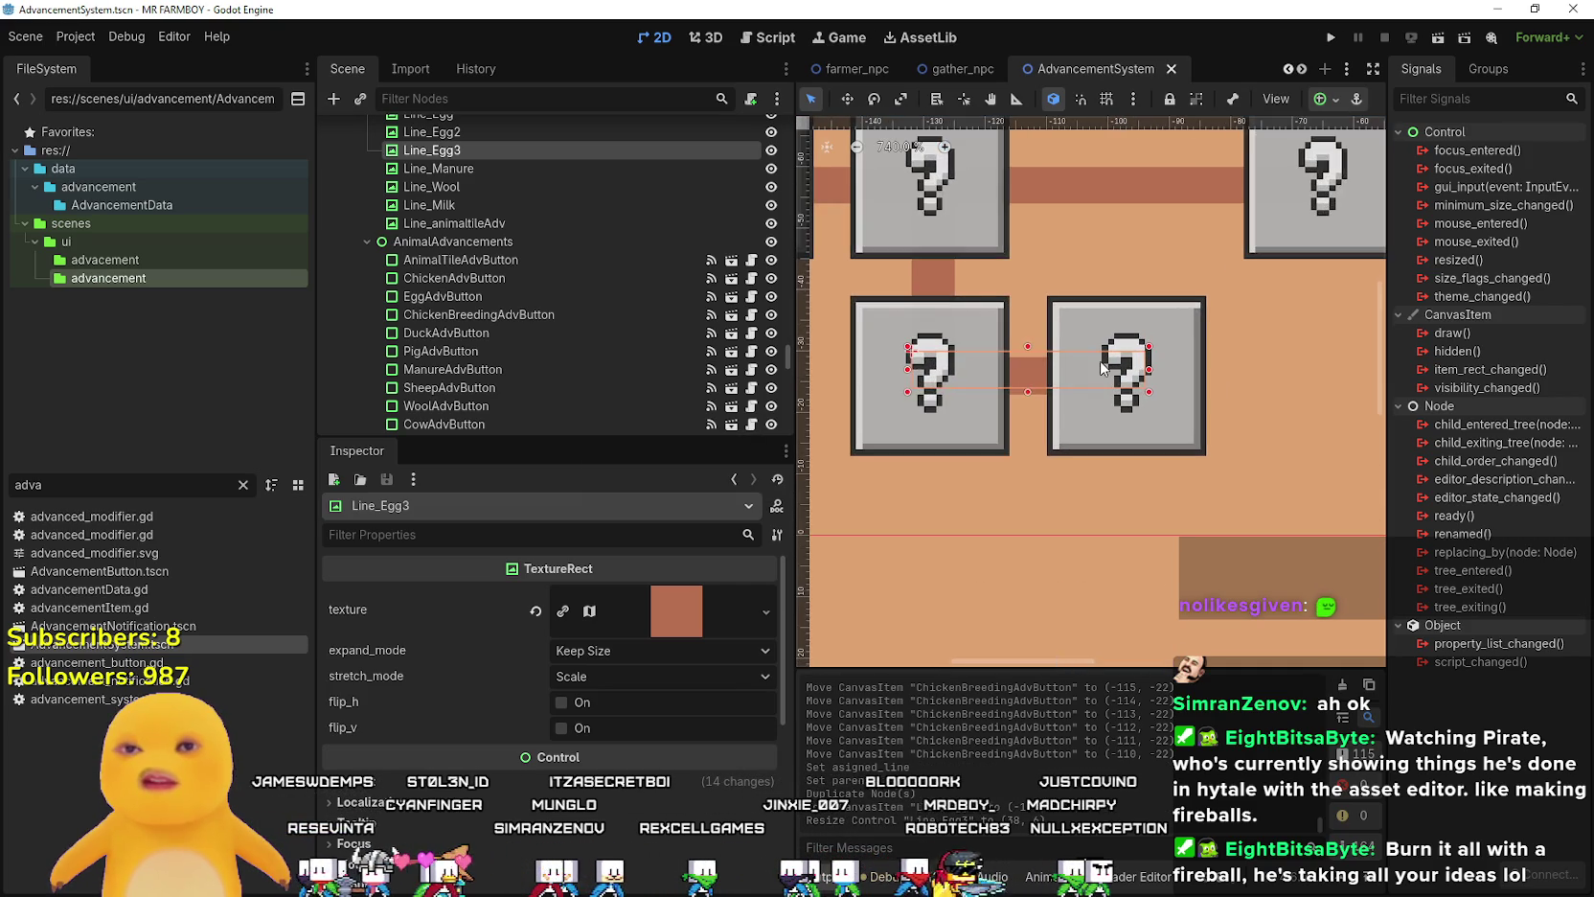
scroll(1076, 341, down, 5)
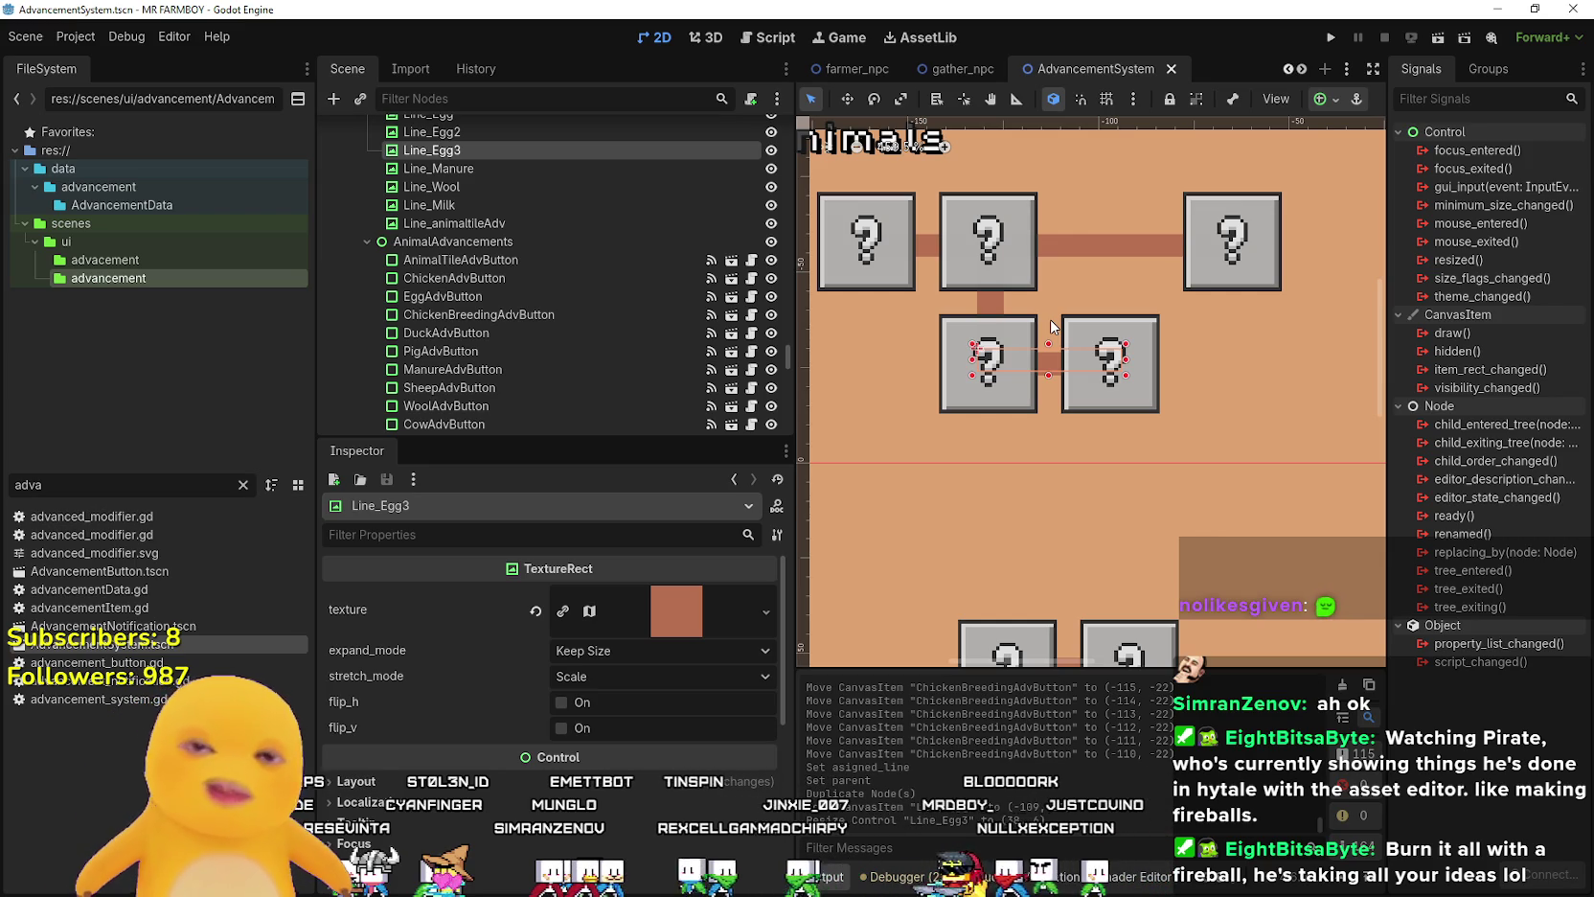
scroll(1044, 406, up, 3)
scroll(1063, 383, down, 4)
scroll(1071, 368, up, 4)
key(Down)
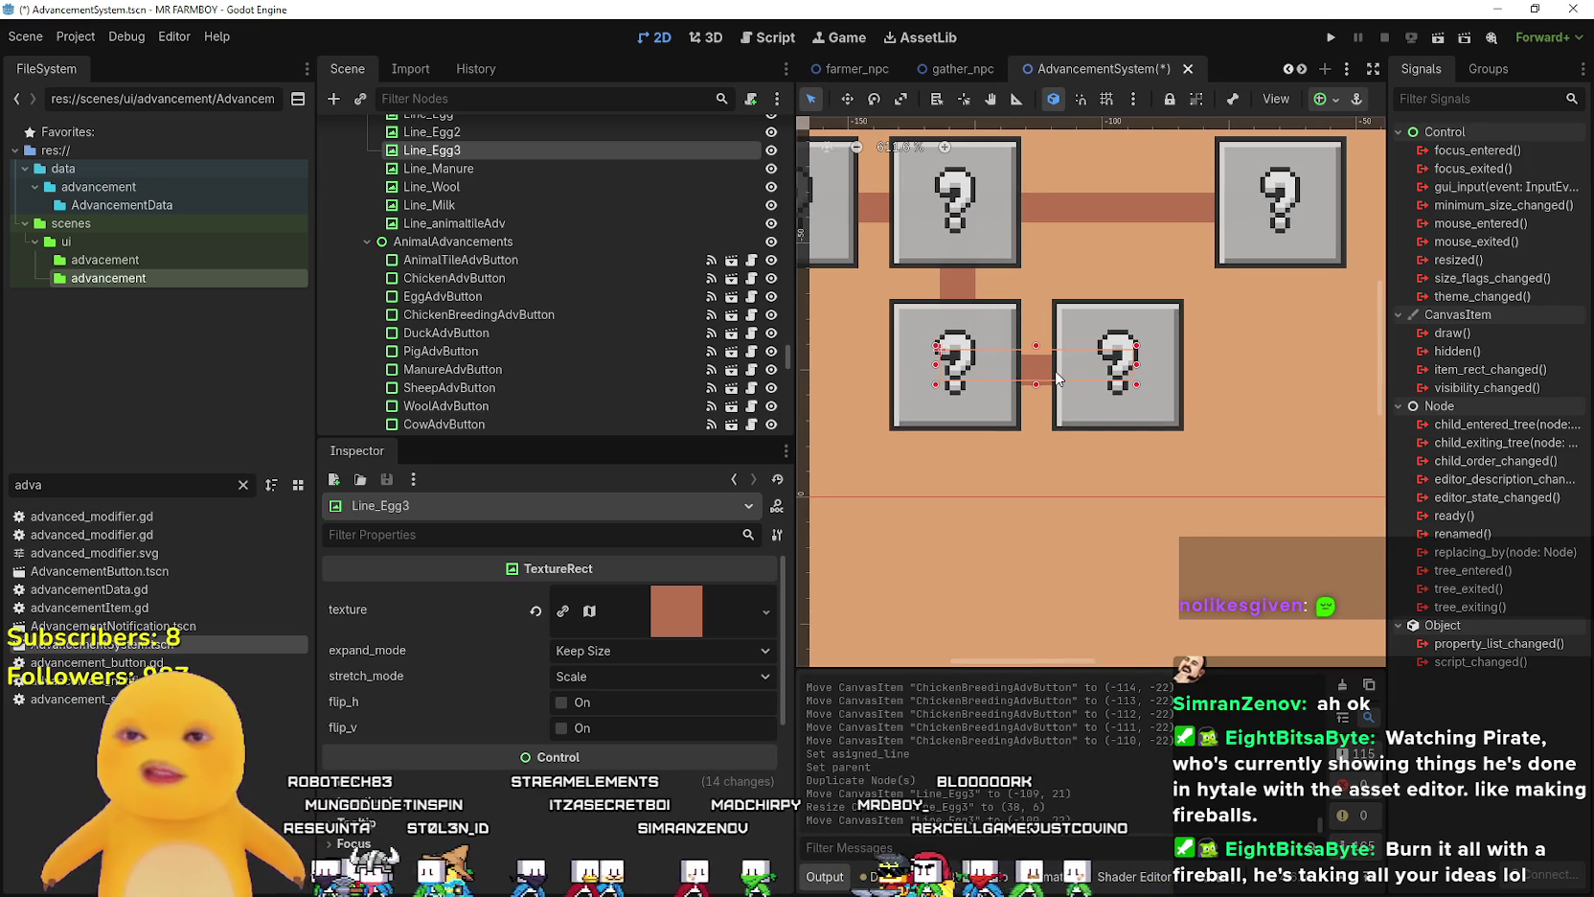
scroll(1056, 379, up, 2)
key(ctrl+s)
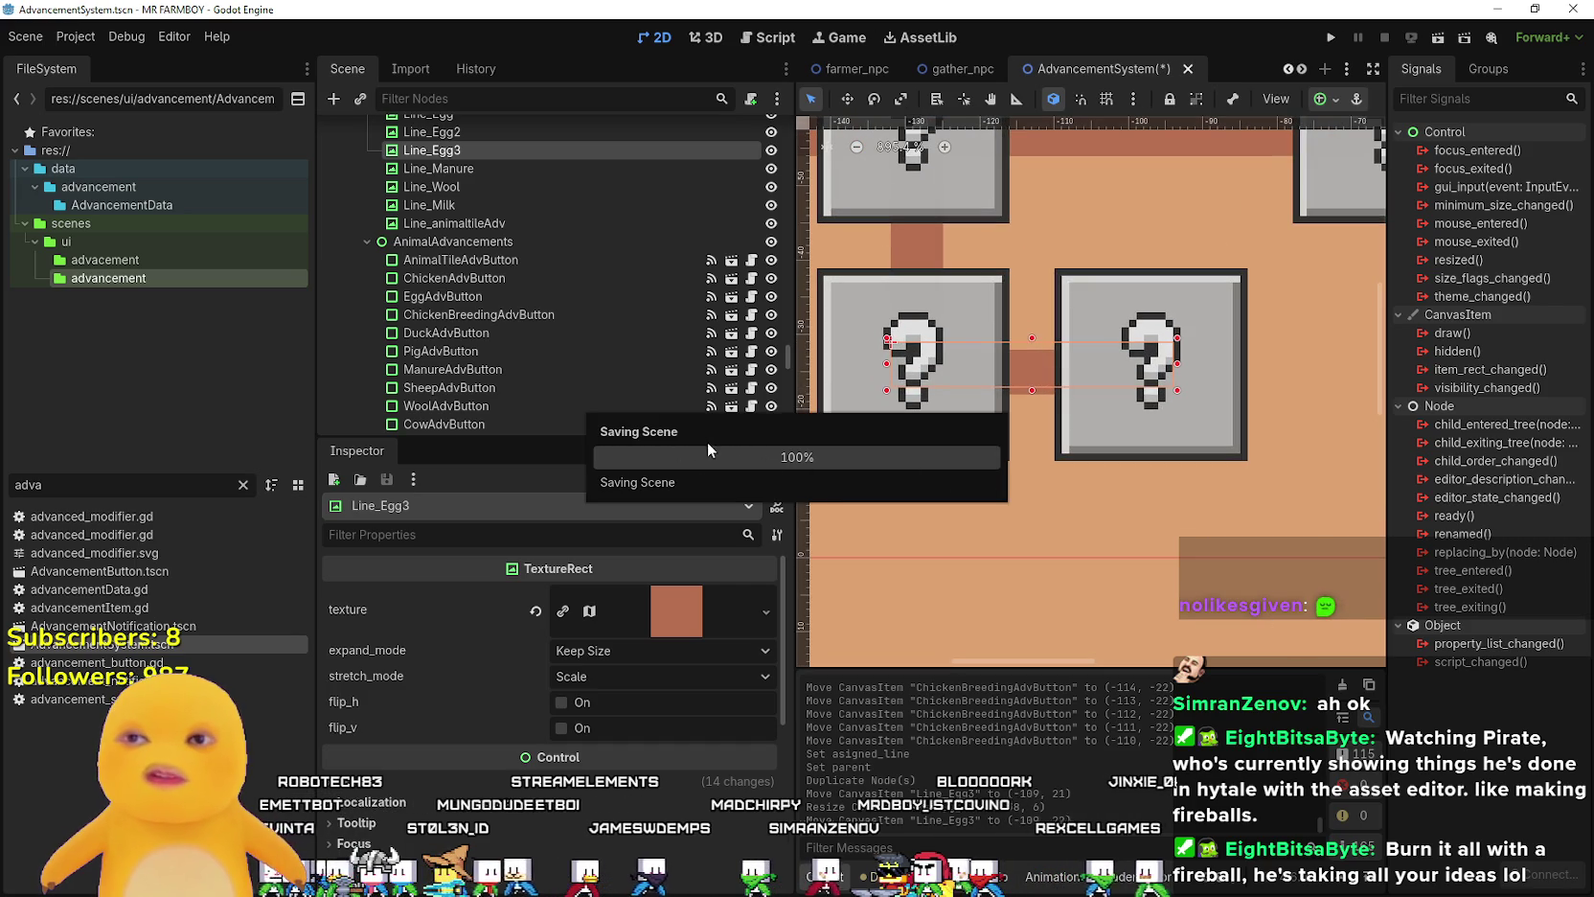
- Adjust the editor panels and select the ChickenBreedingAdvButton box
scroll(711, 411, down, 3)
scroll(891, 373, down, 3)
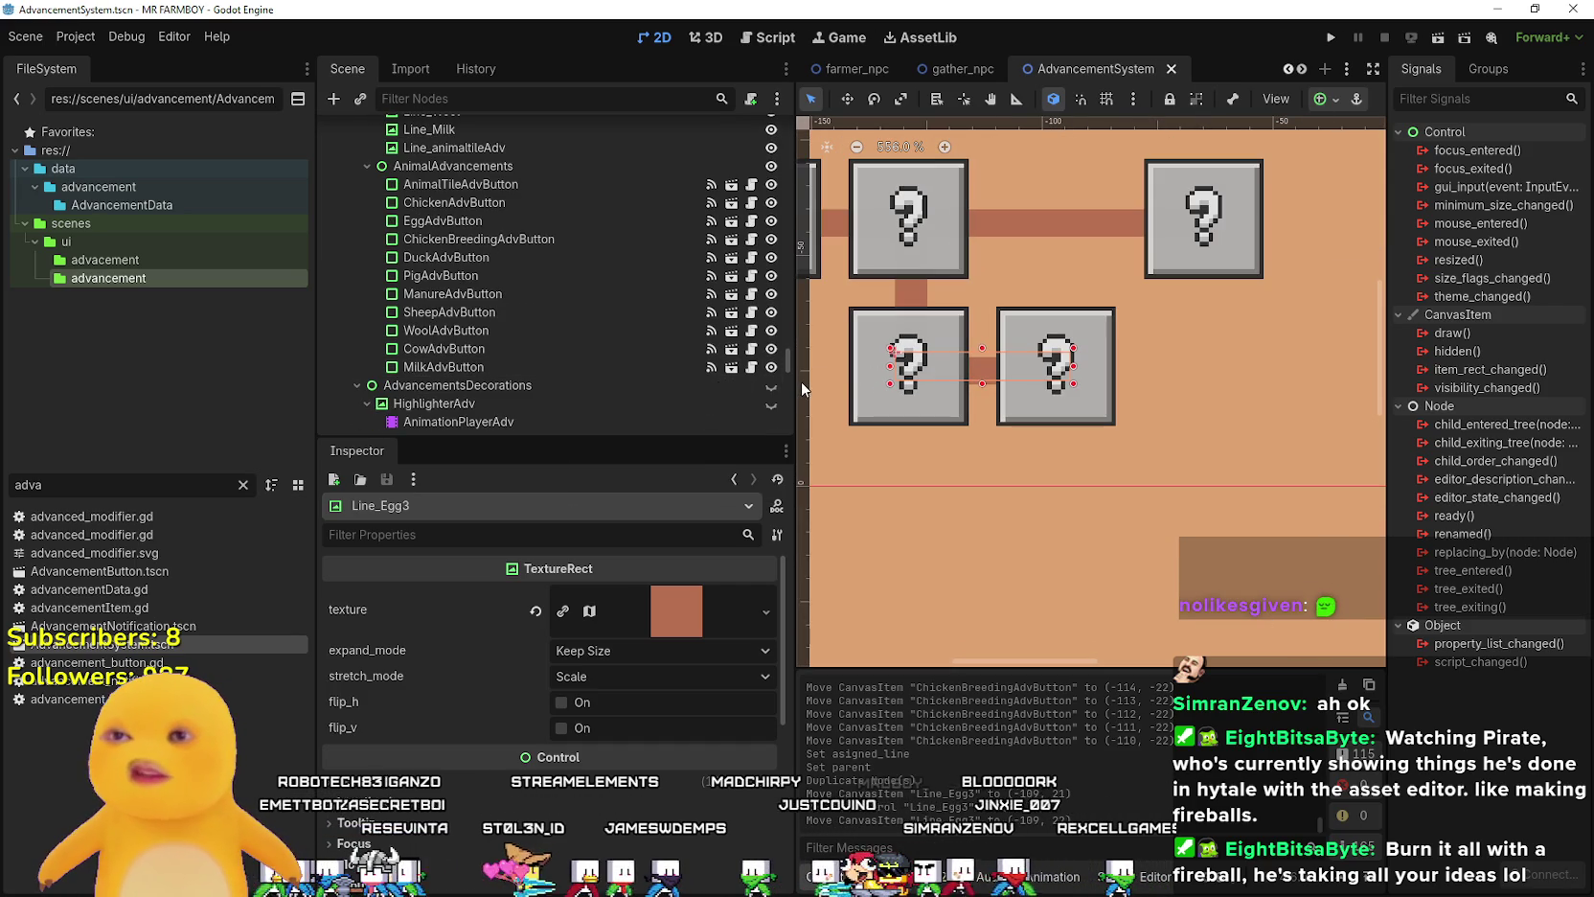
scroll(773, 382, down, 3)
drag(796, 369, 706, 365)
scroll(537, 364, up, 7)
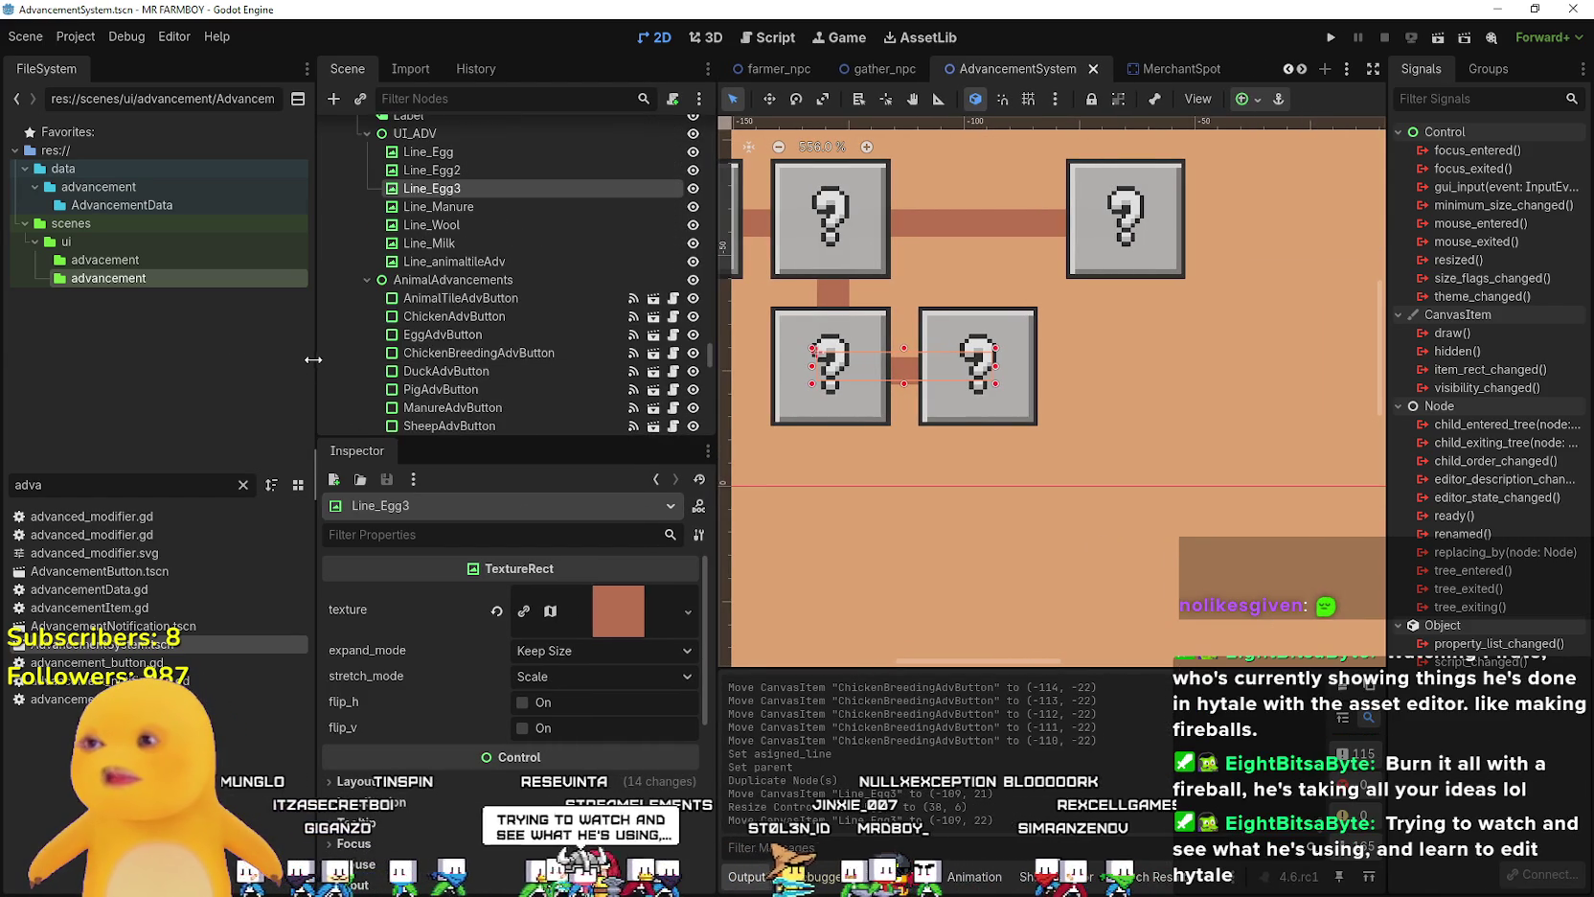
drag(315, 358, 252, 358)
scroll(1001, 375, down, 4)
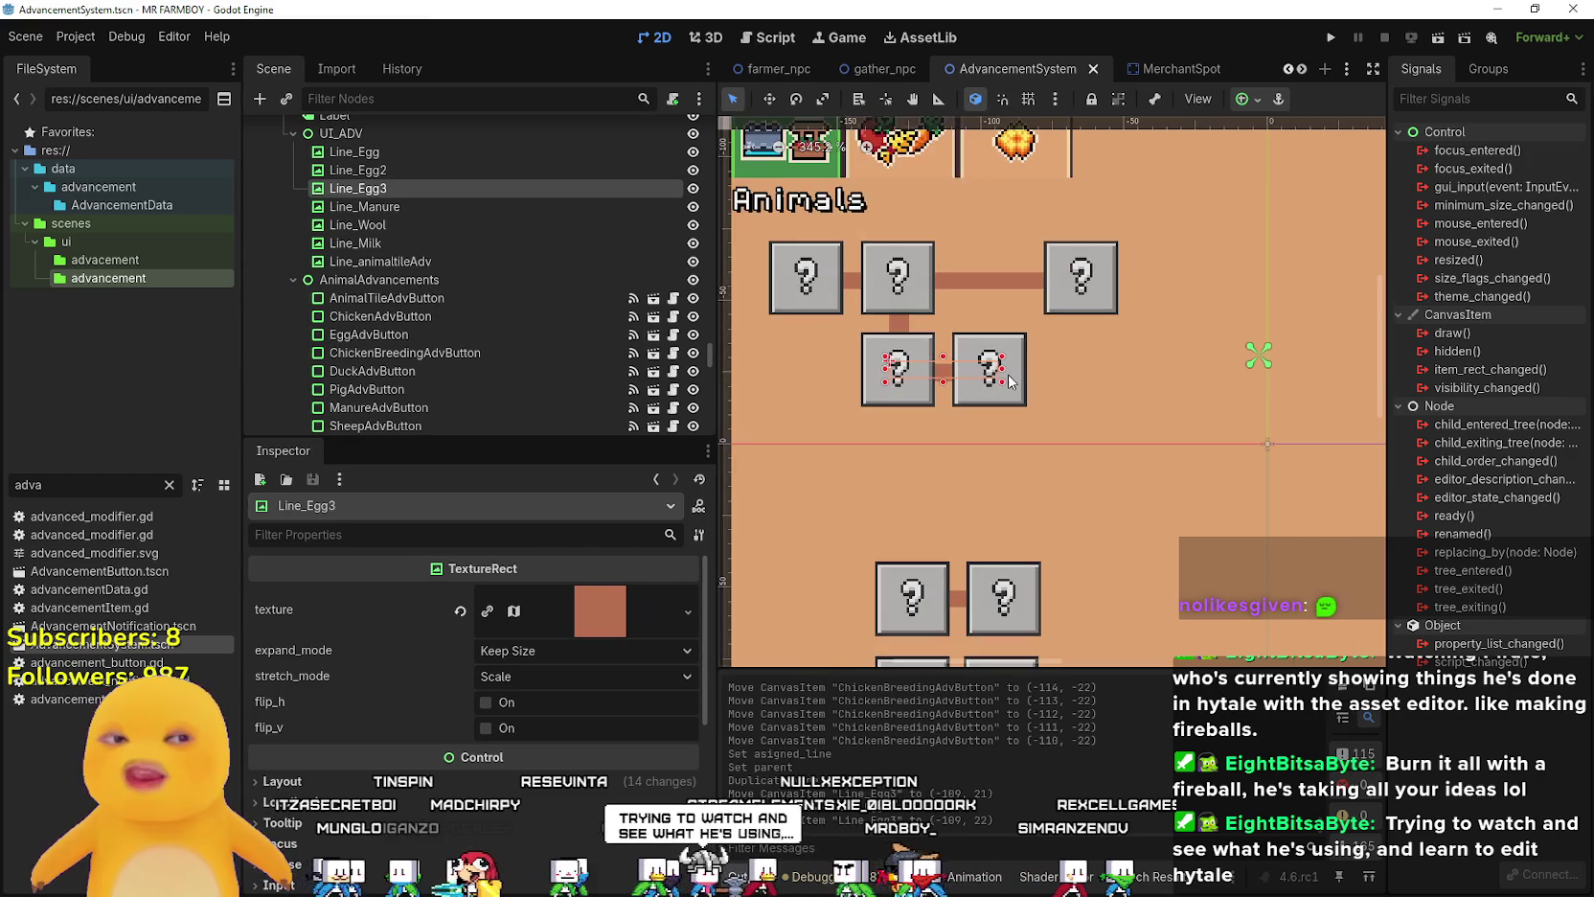
scroll(1006, 381, up, 4)
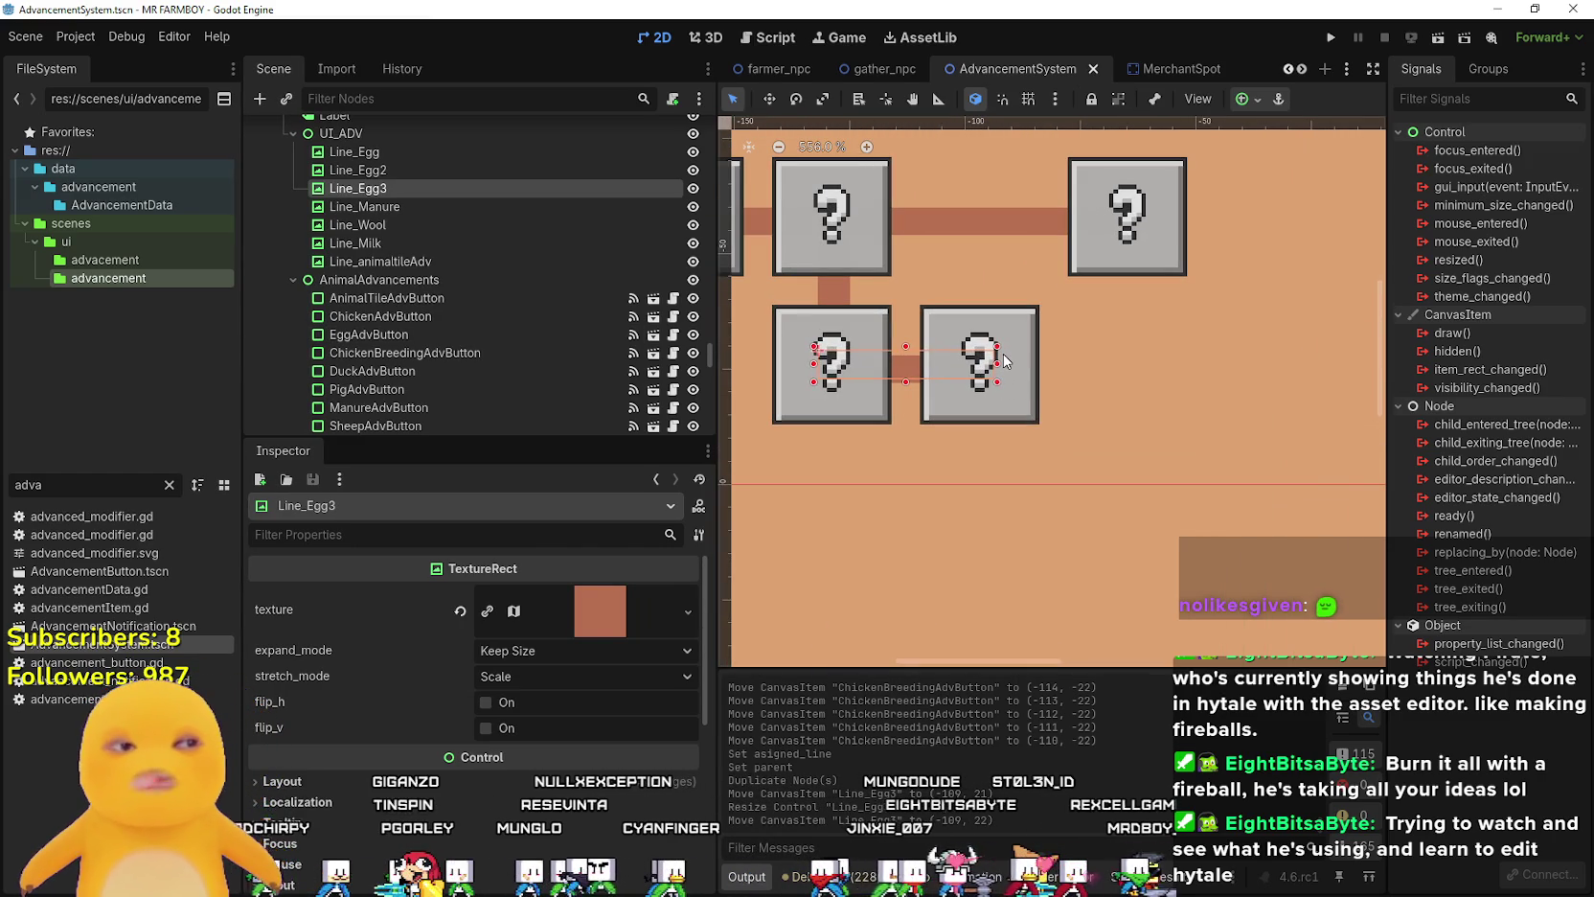
scroll(1006, 362, down, 4)
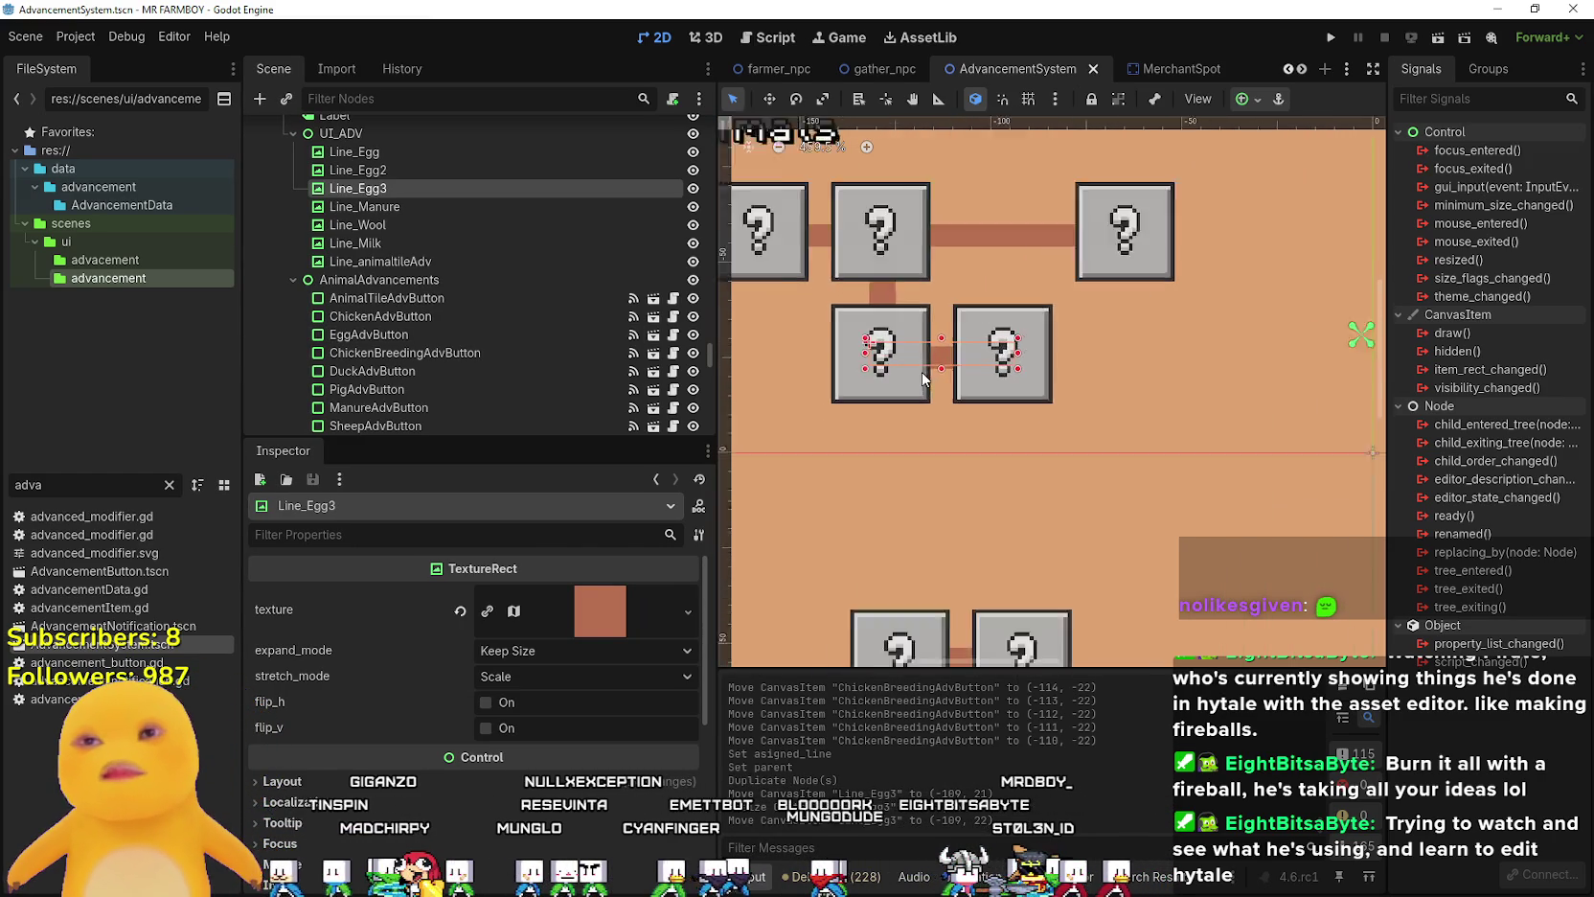
click(1003, 342)
scroll(996, 343, up, 2)
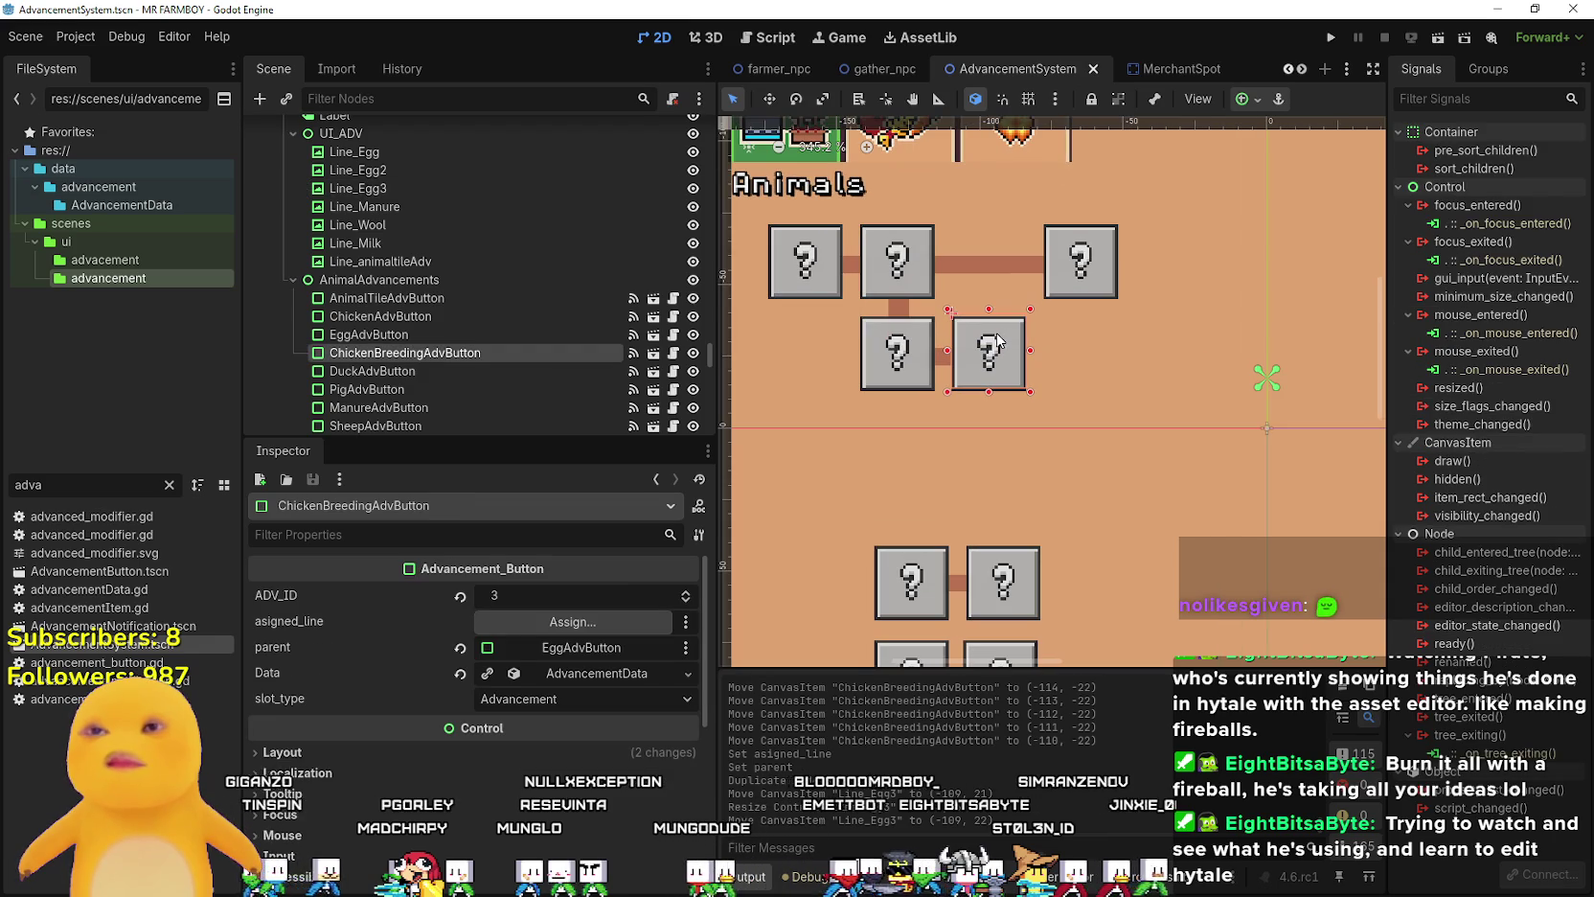
- Widen the viewport and open the node picker for ChickenBreedingAdvButton's asigned_line
scroll(989, 345, up, 2)
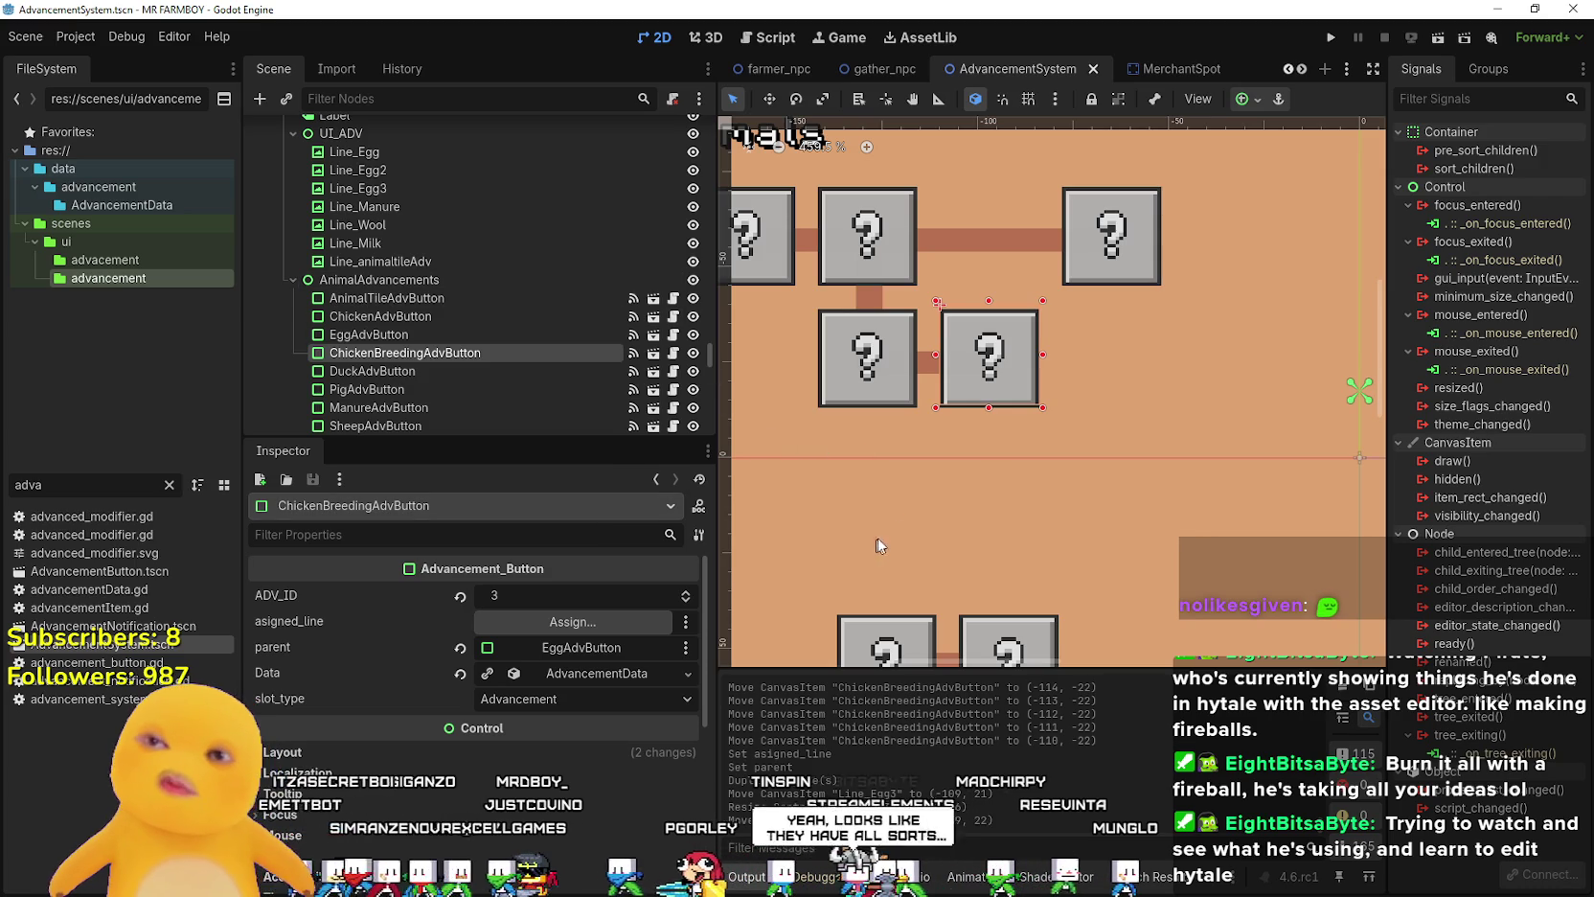
scroll(991, 393, up, 1)
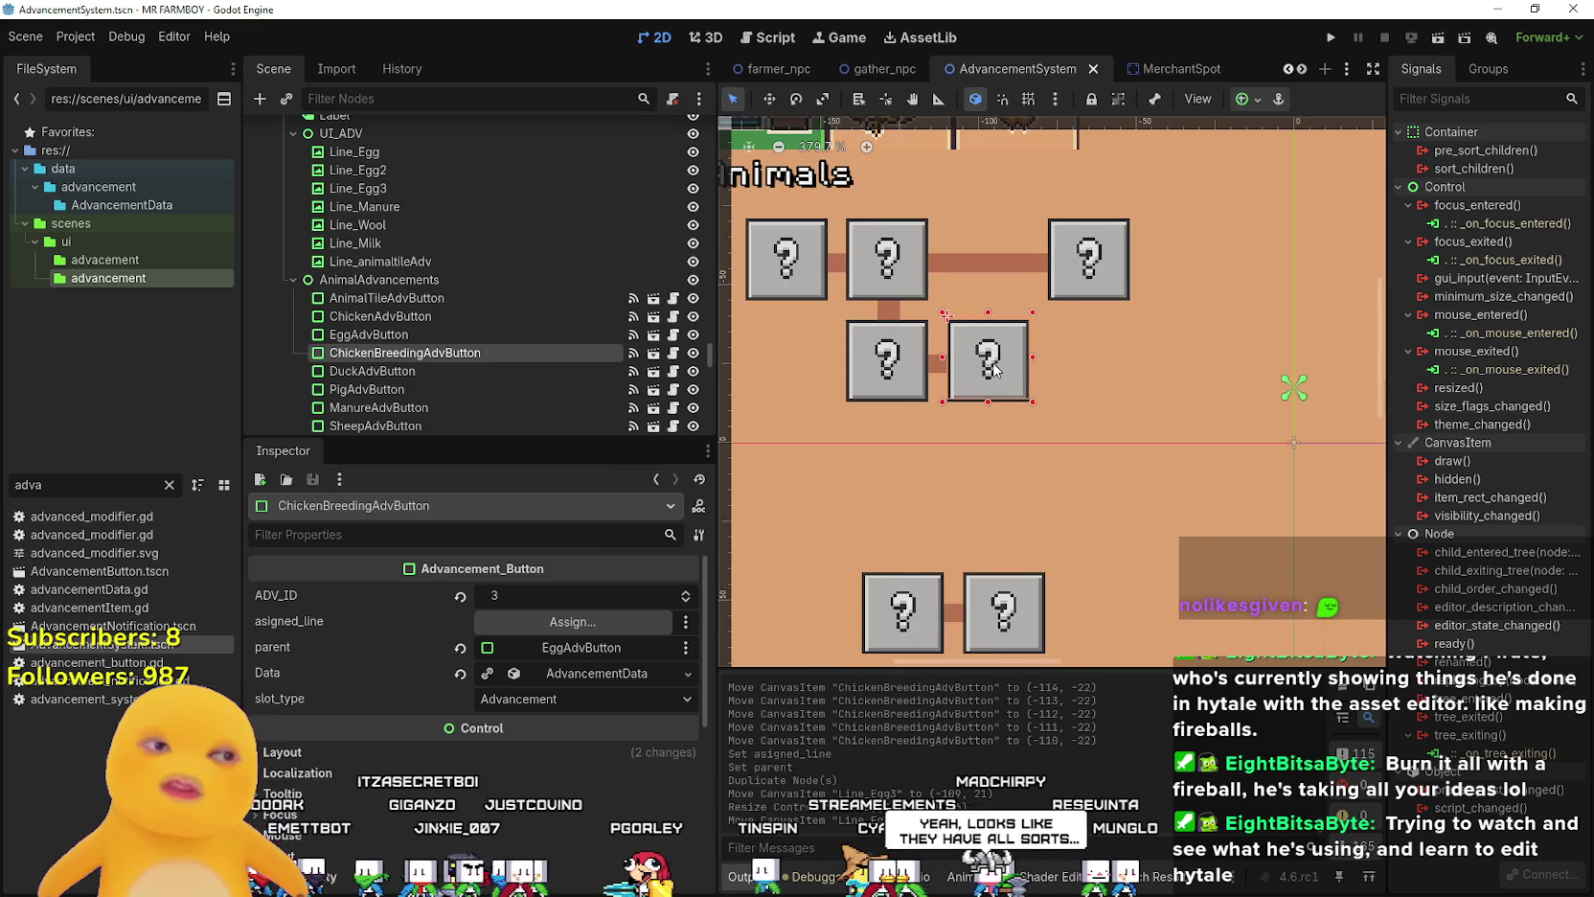
scroll(993, 374, down, 1)
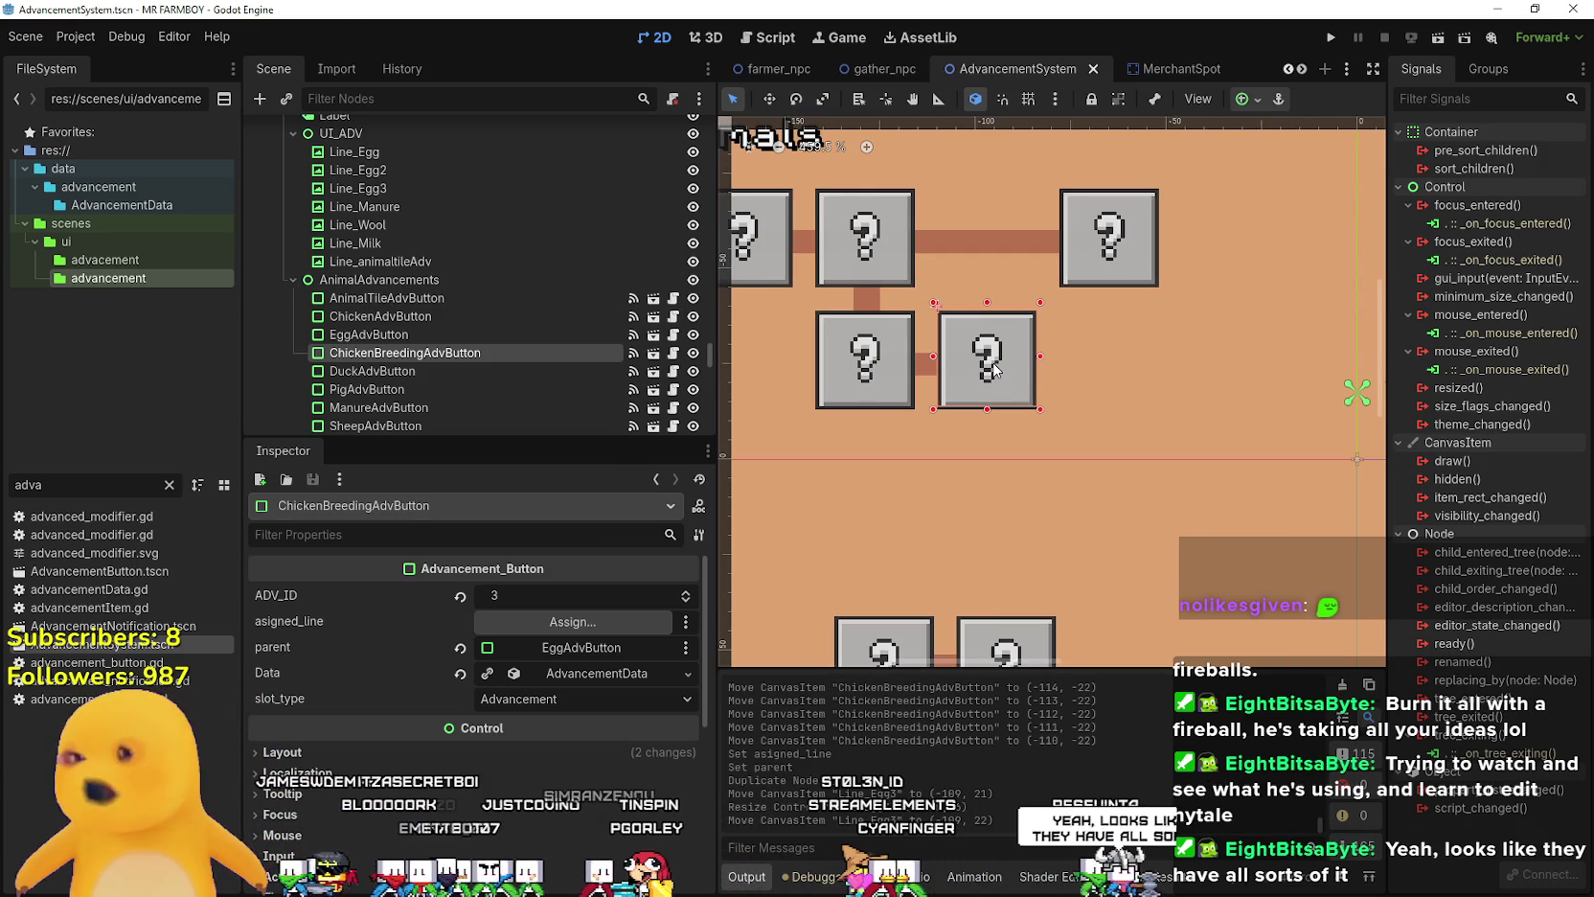
scroll(1045, 400, up, 3)
scroll(1054, 421, left, 4)
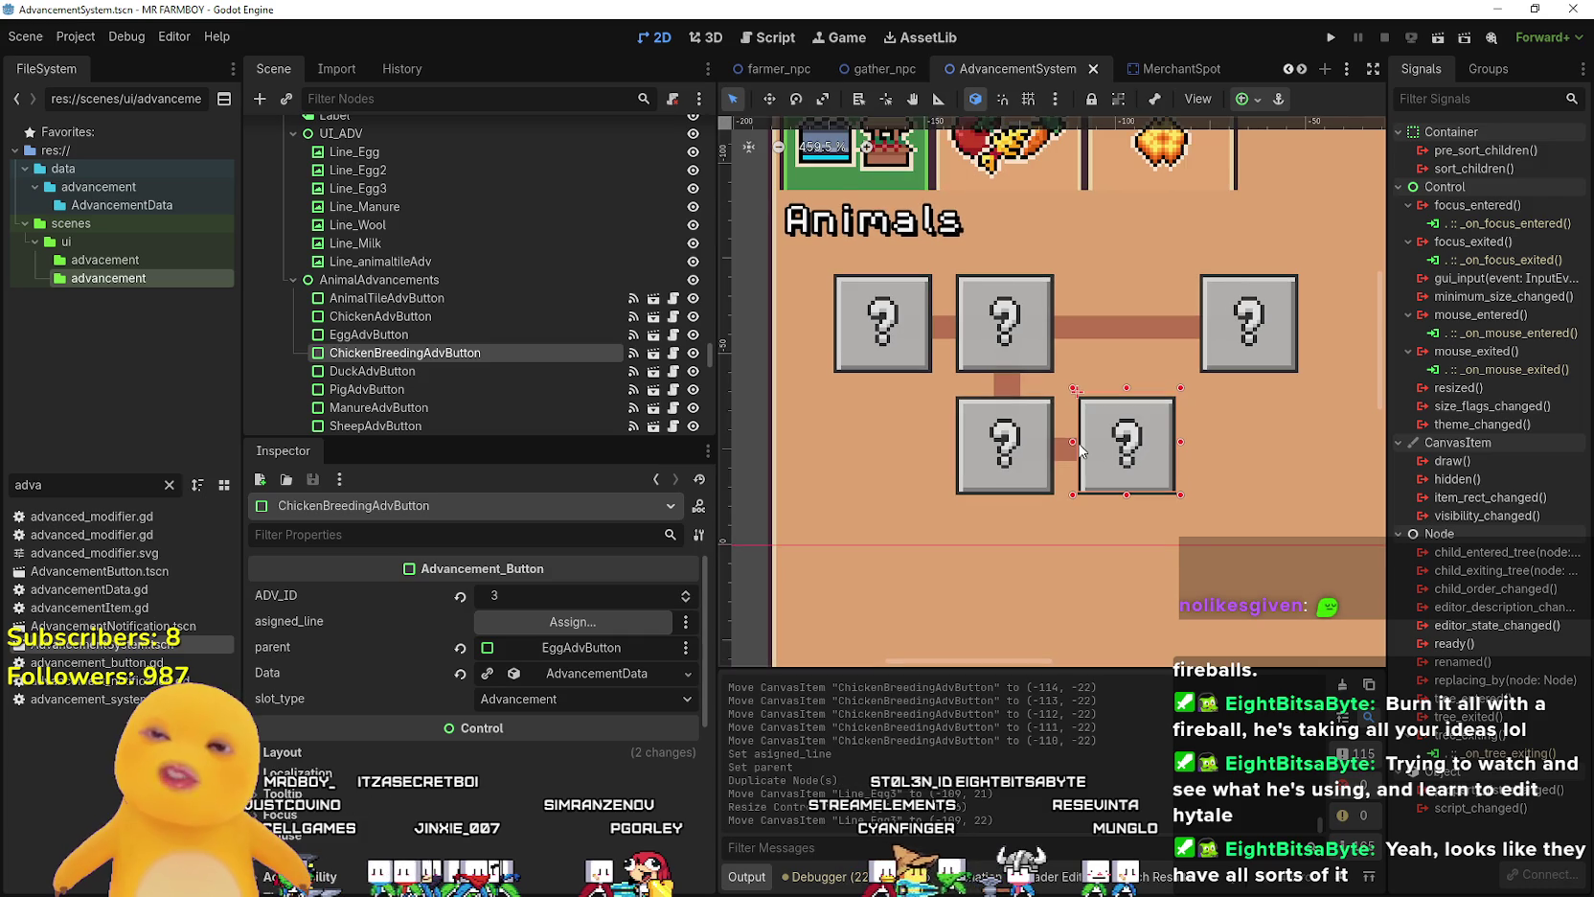
drag(716, 393, 639, 393)
scroll(1095, 439, down, 1)
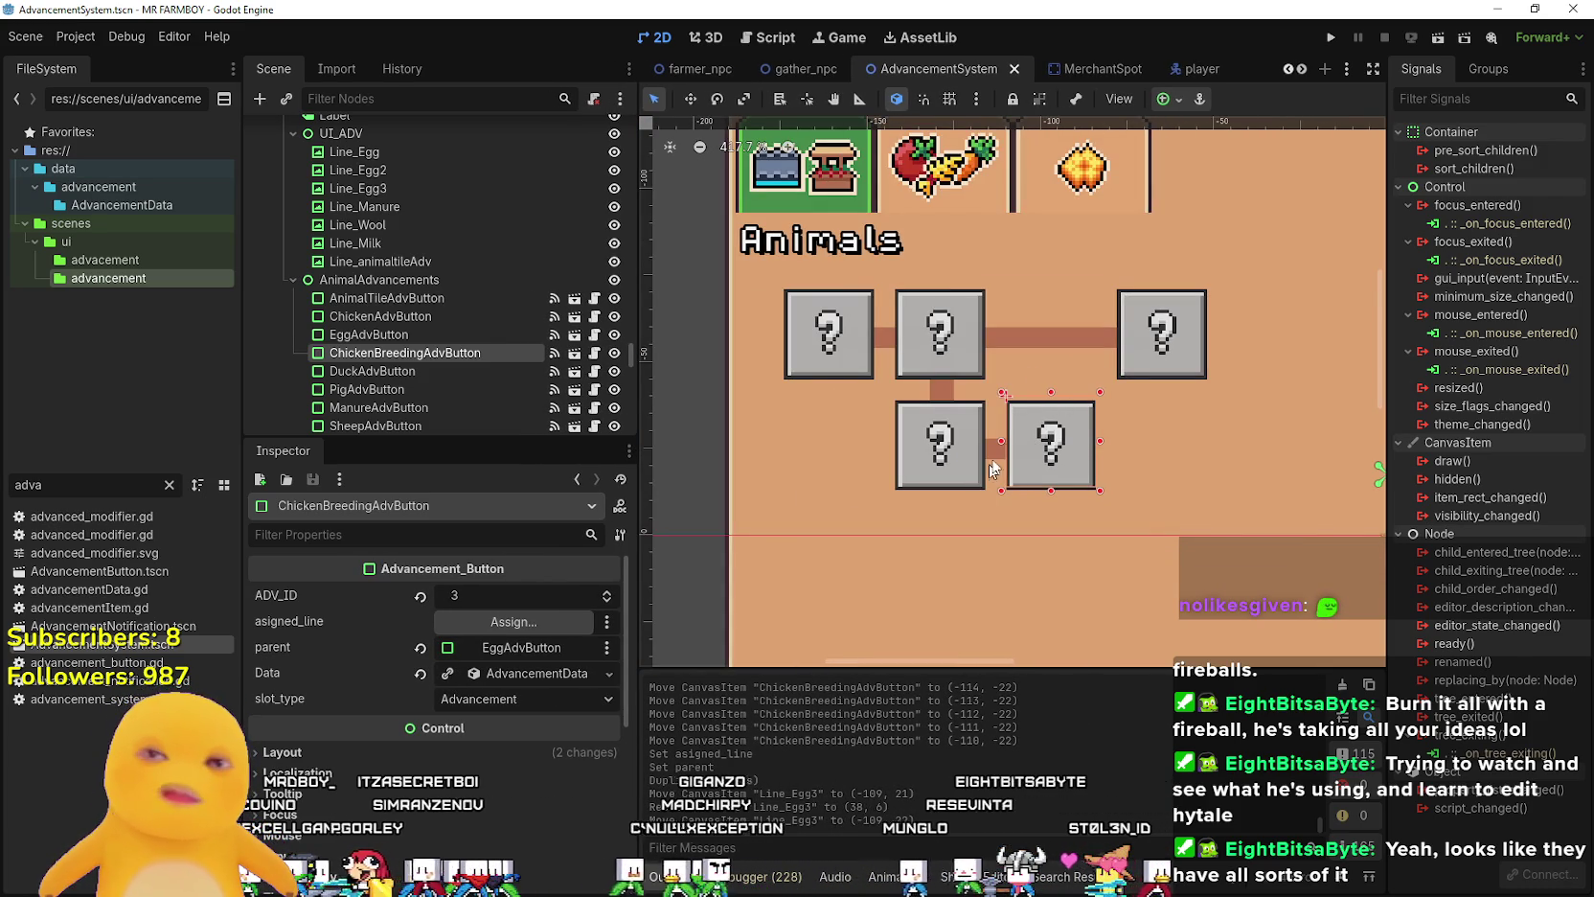
click(489, 623)
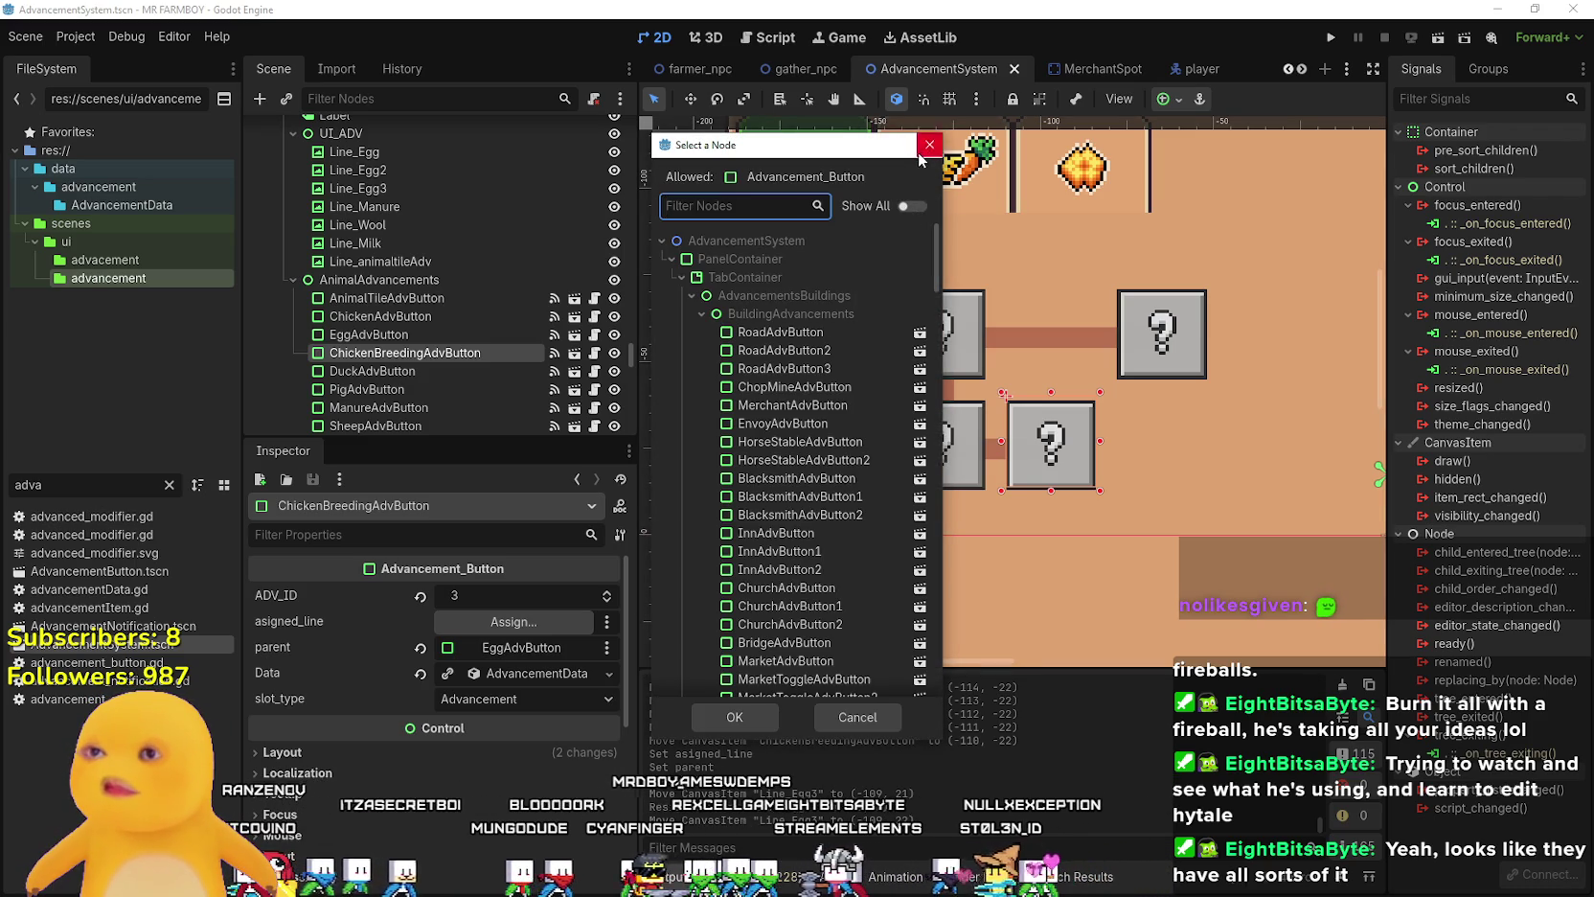
- Cancel the node picker, make the button's Data unique, and reset adv_item to Nothing
click(858, 717)
click(526, 672)
right_click(523, 684)
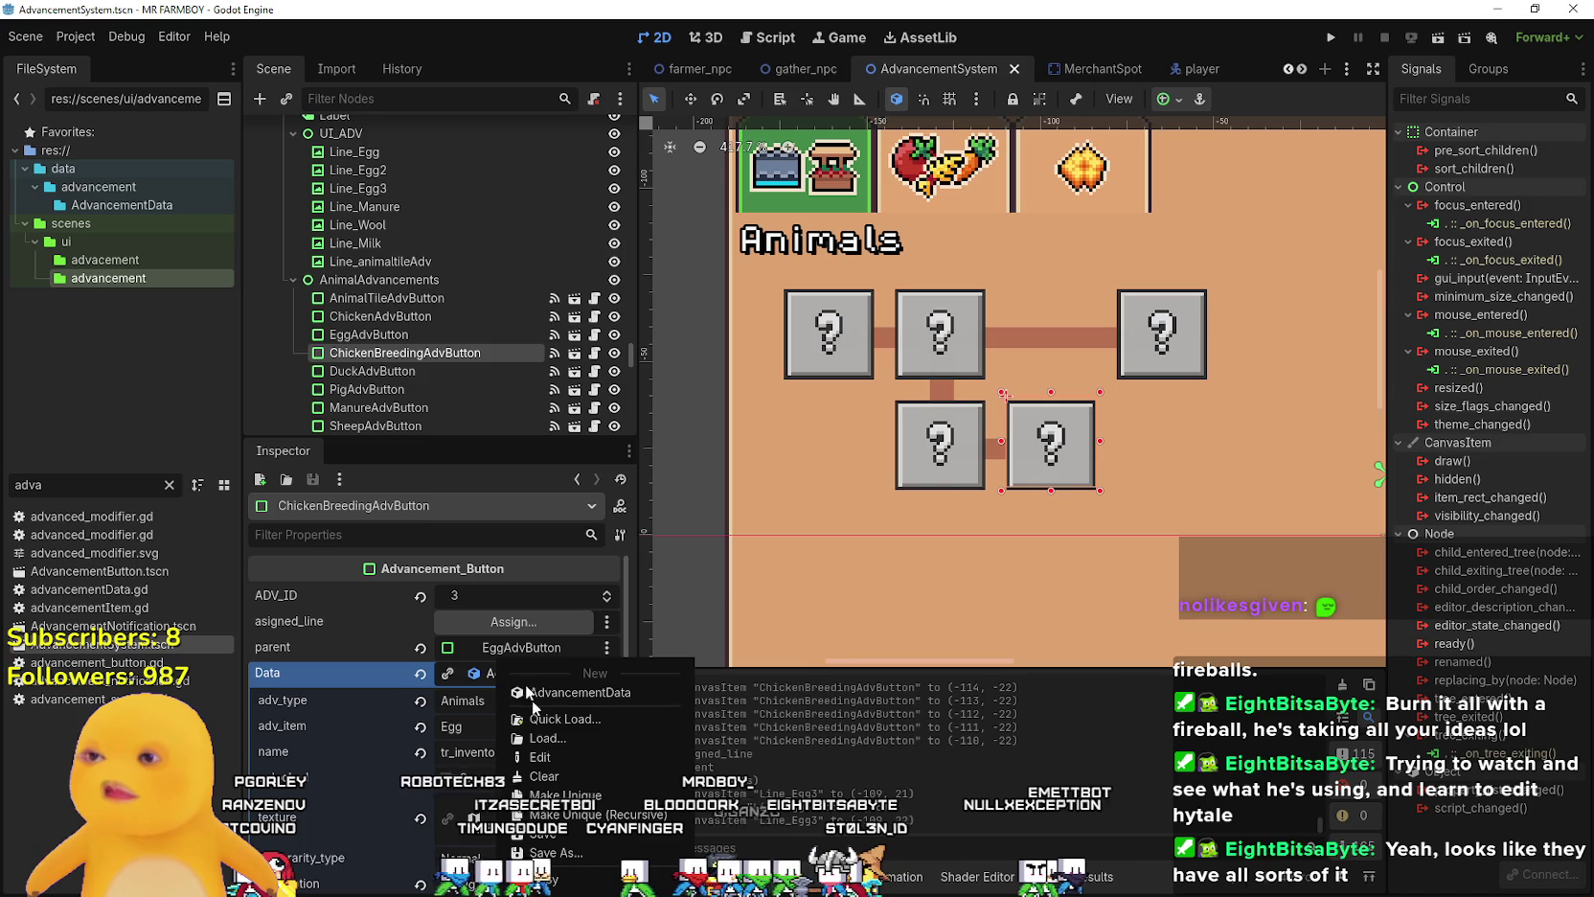
click(560, 794)
scroll(492, 602, down, 2)
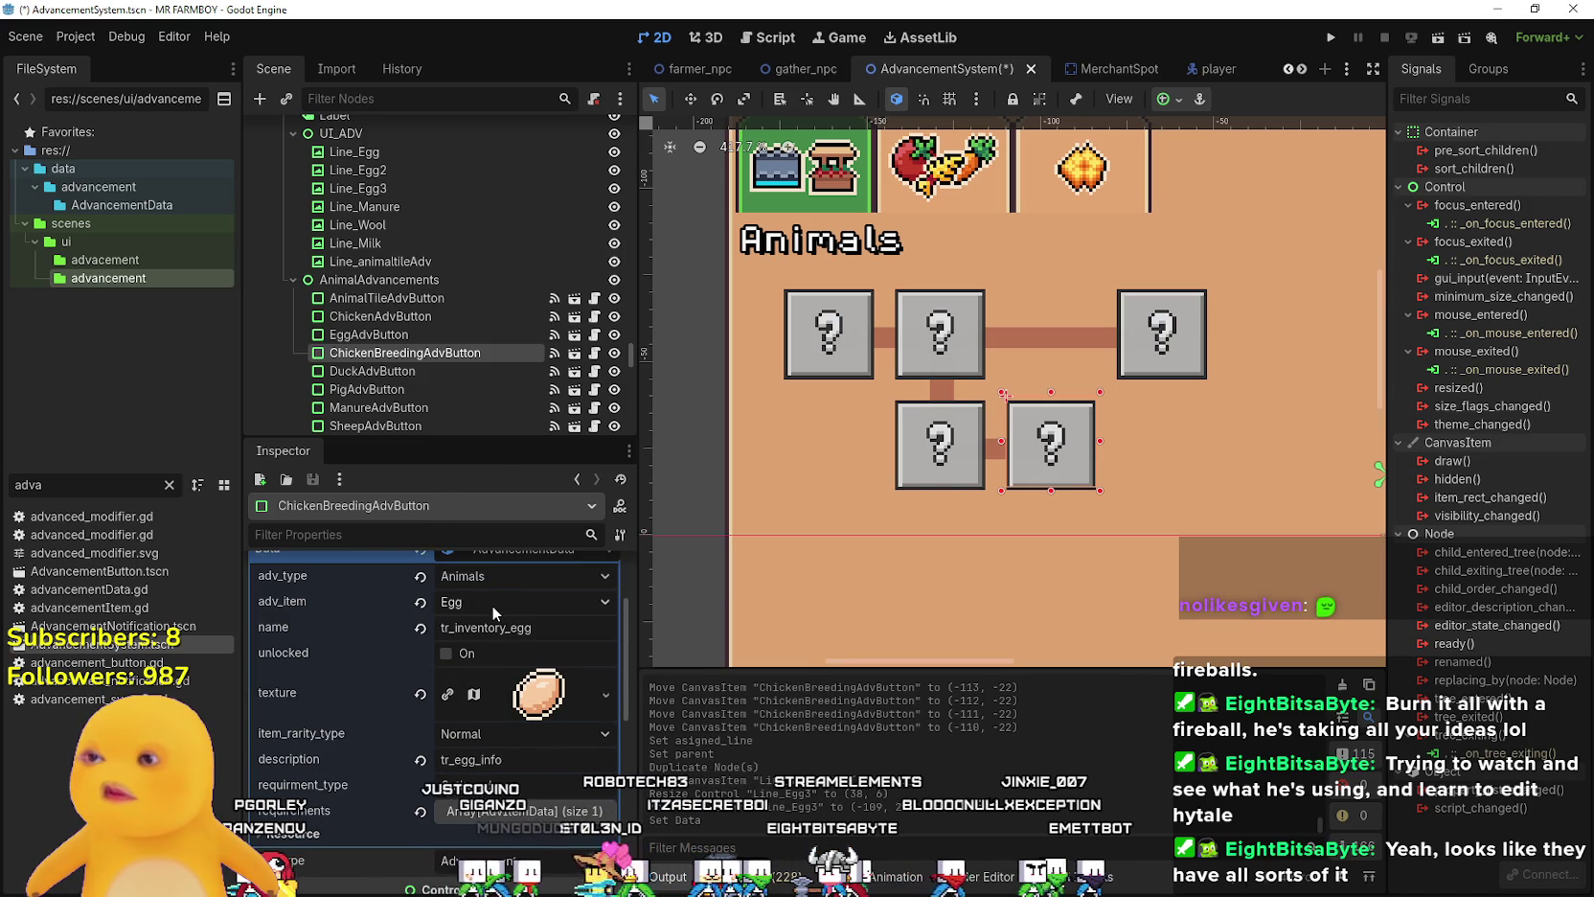
click(419, 602)
- Change the name key to tr_breeding_chickens
click(553, 631)
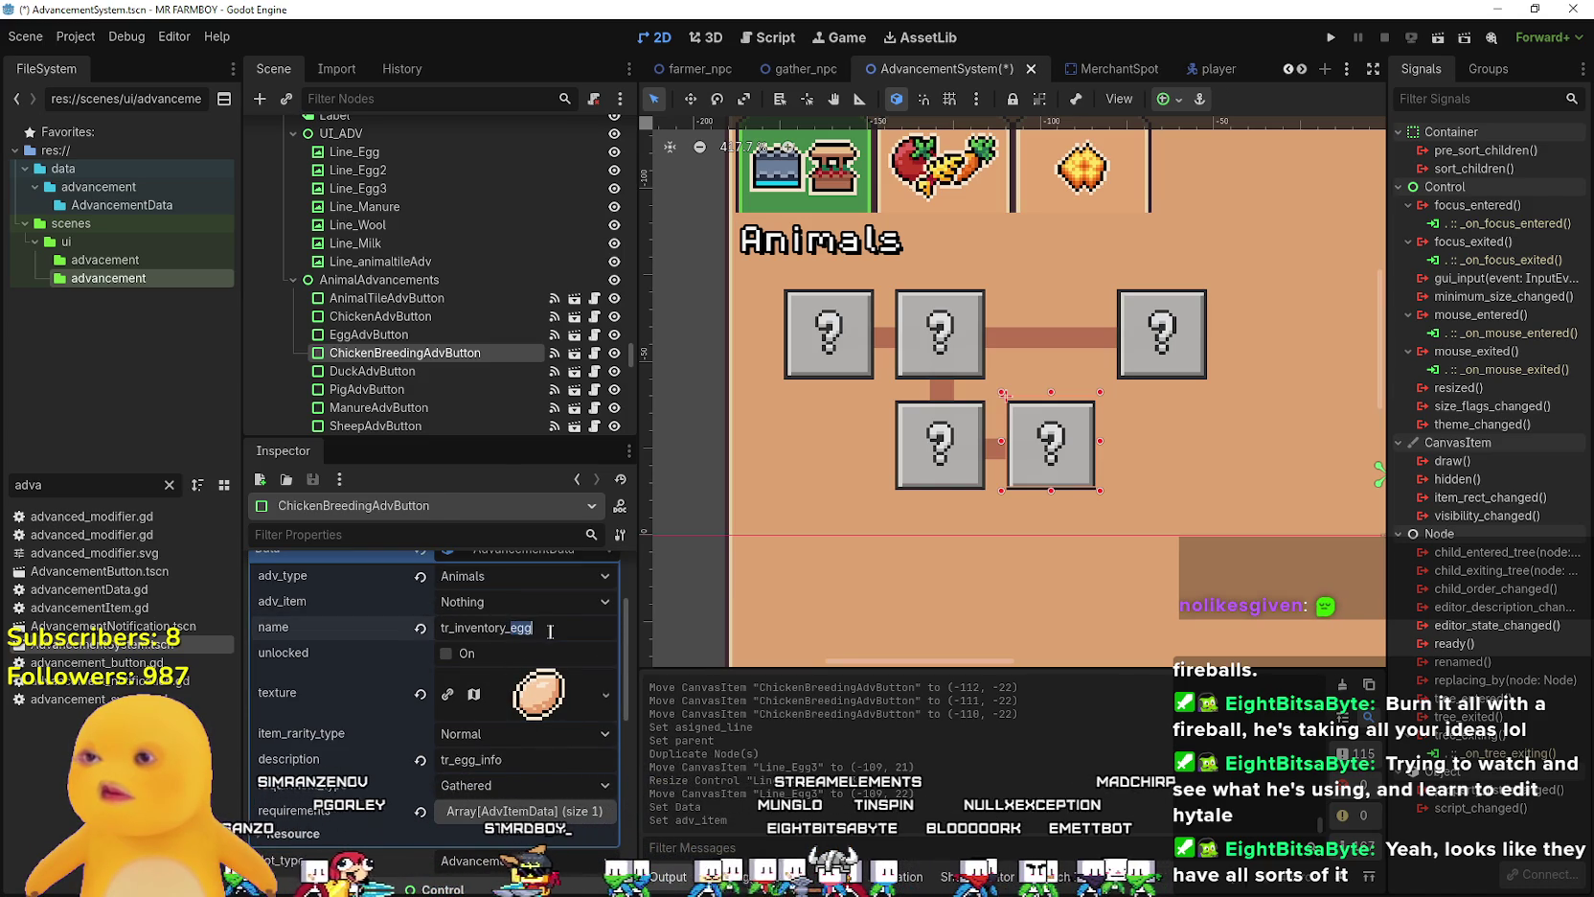
key(ctrl+shift+Left)
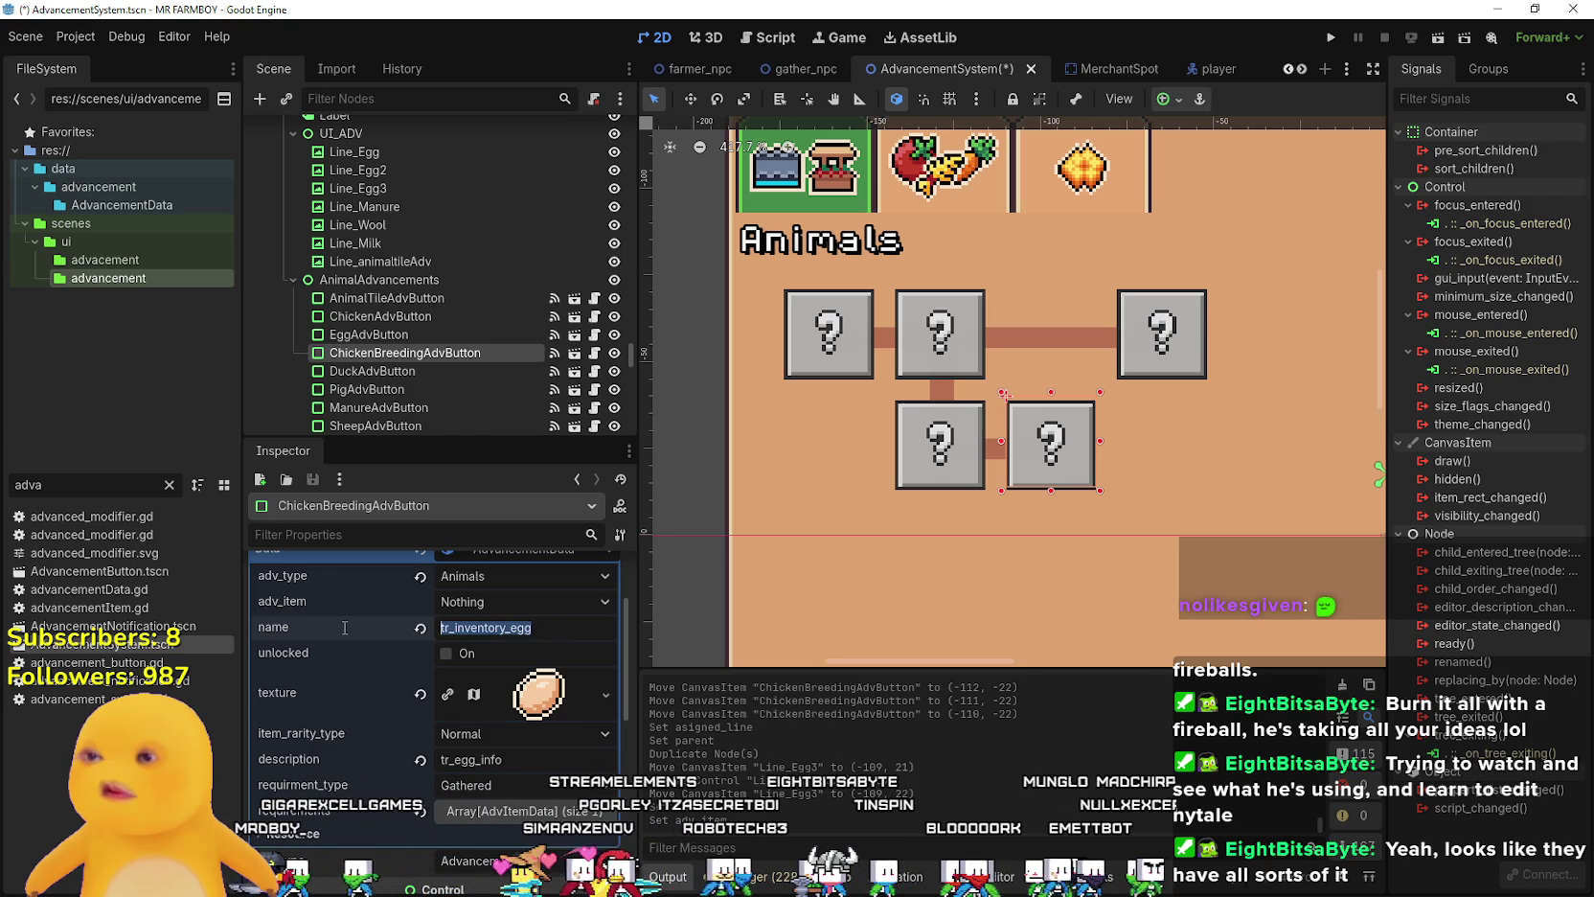
shift+click(451, 628)
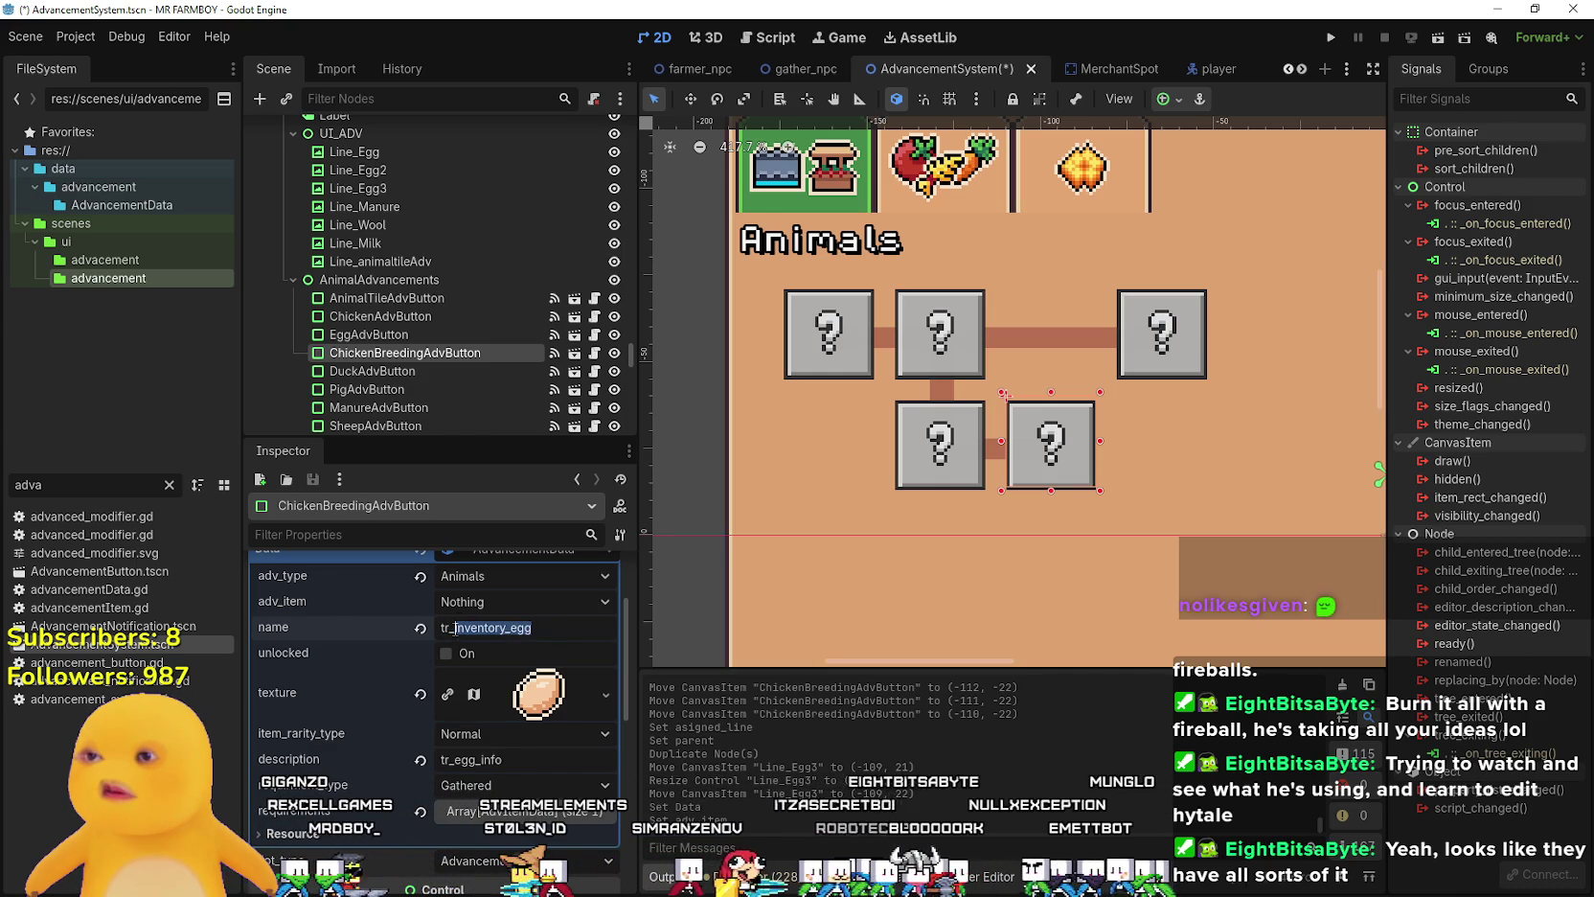
text(bree)
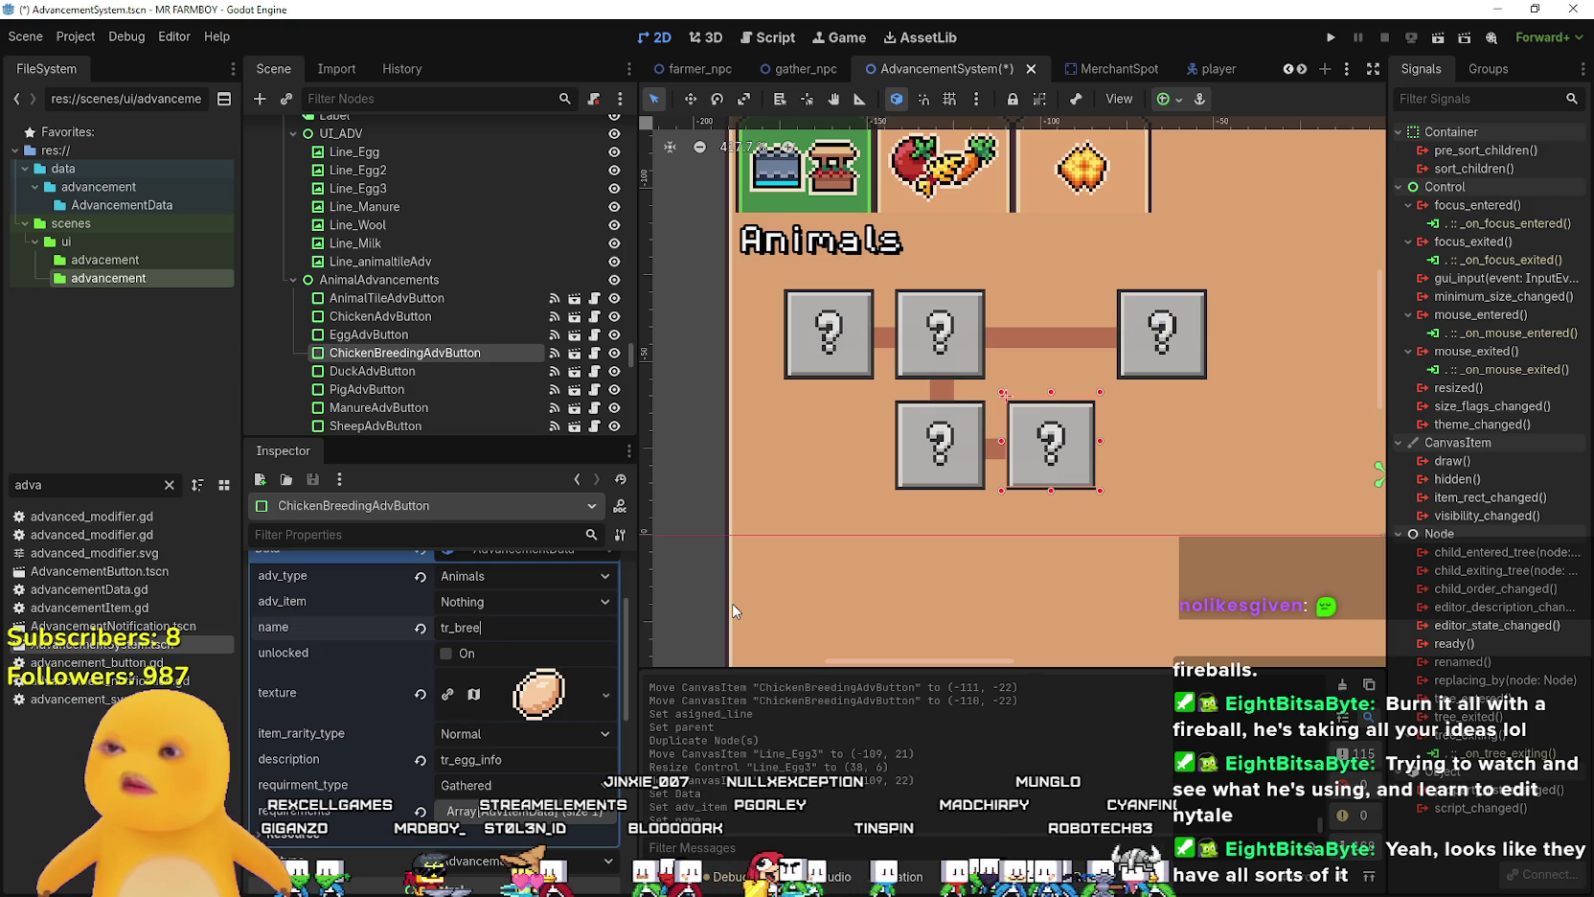
text(di)
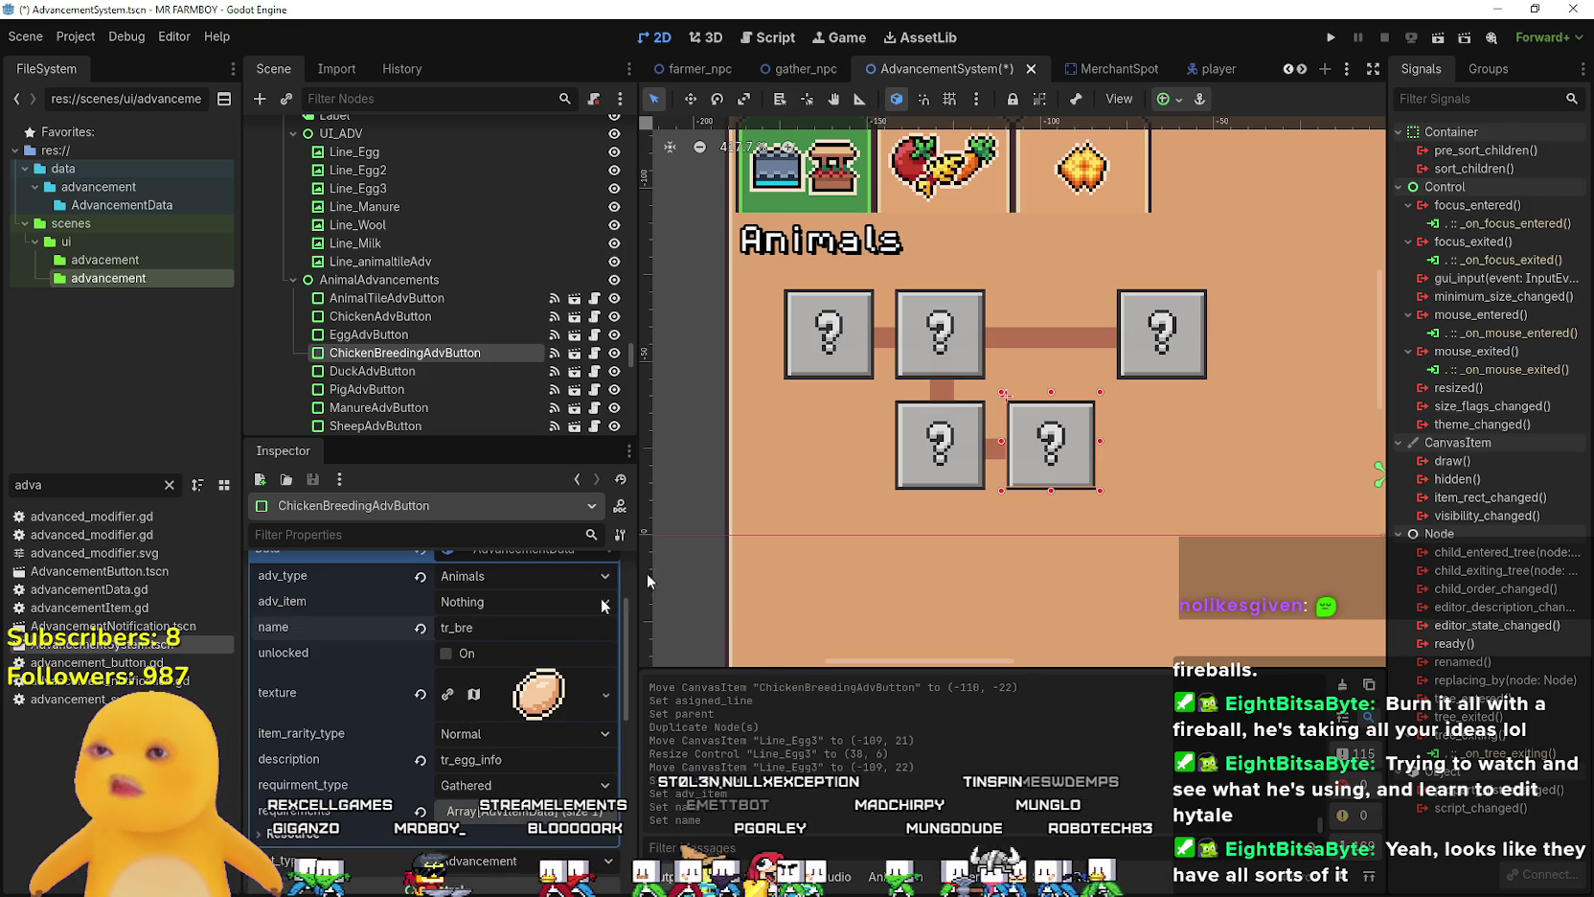
click(972, 443)
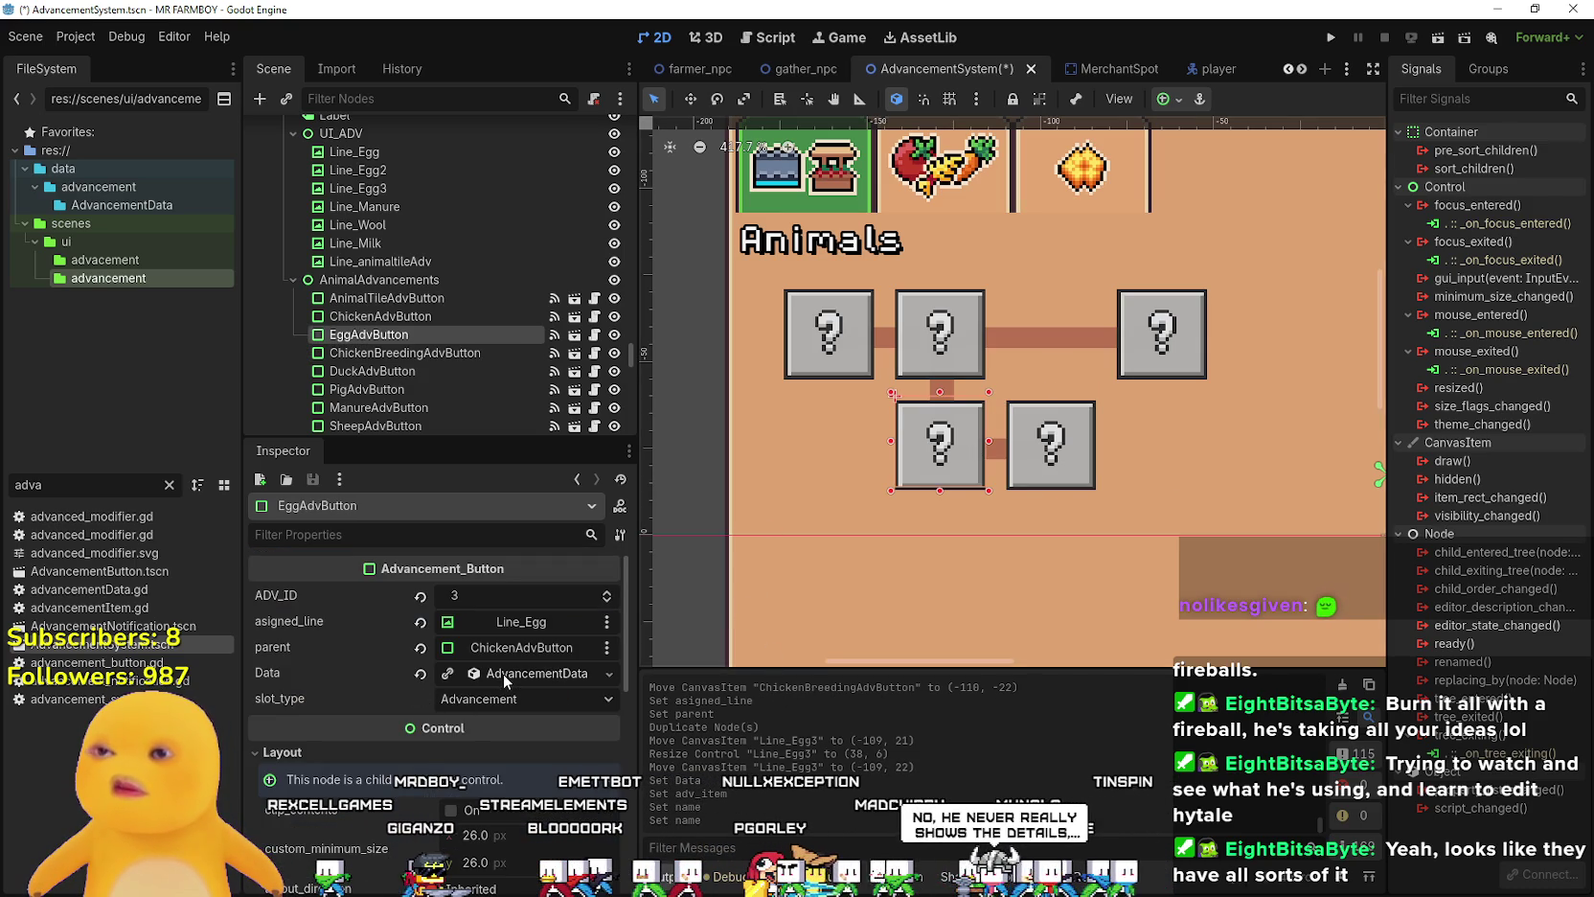
key(ctrl+z)
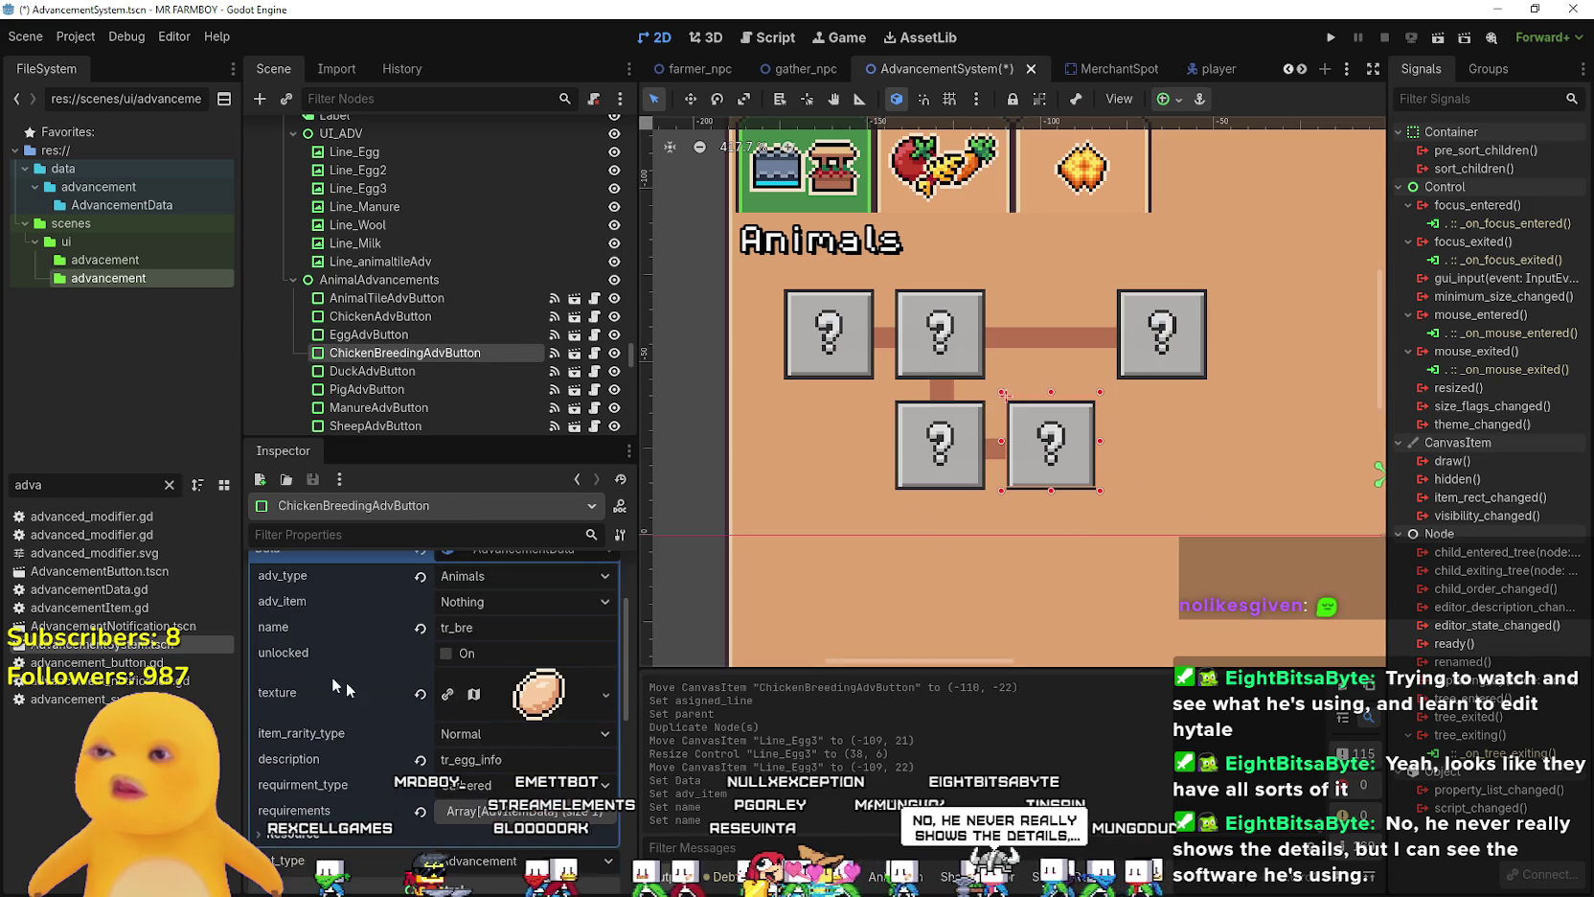
text(eding_chickens)
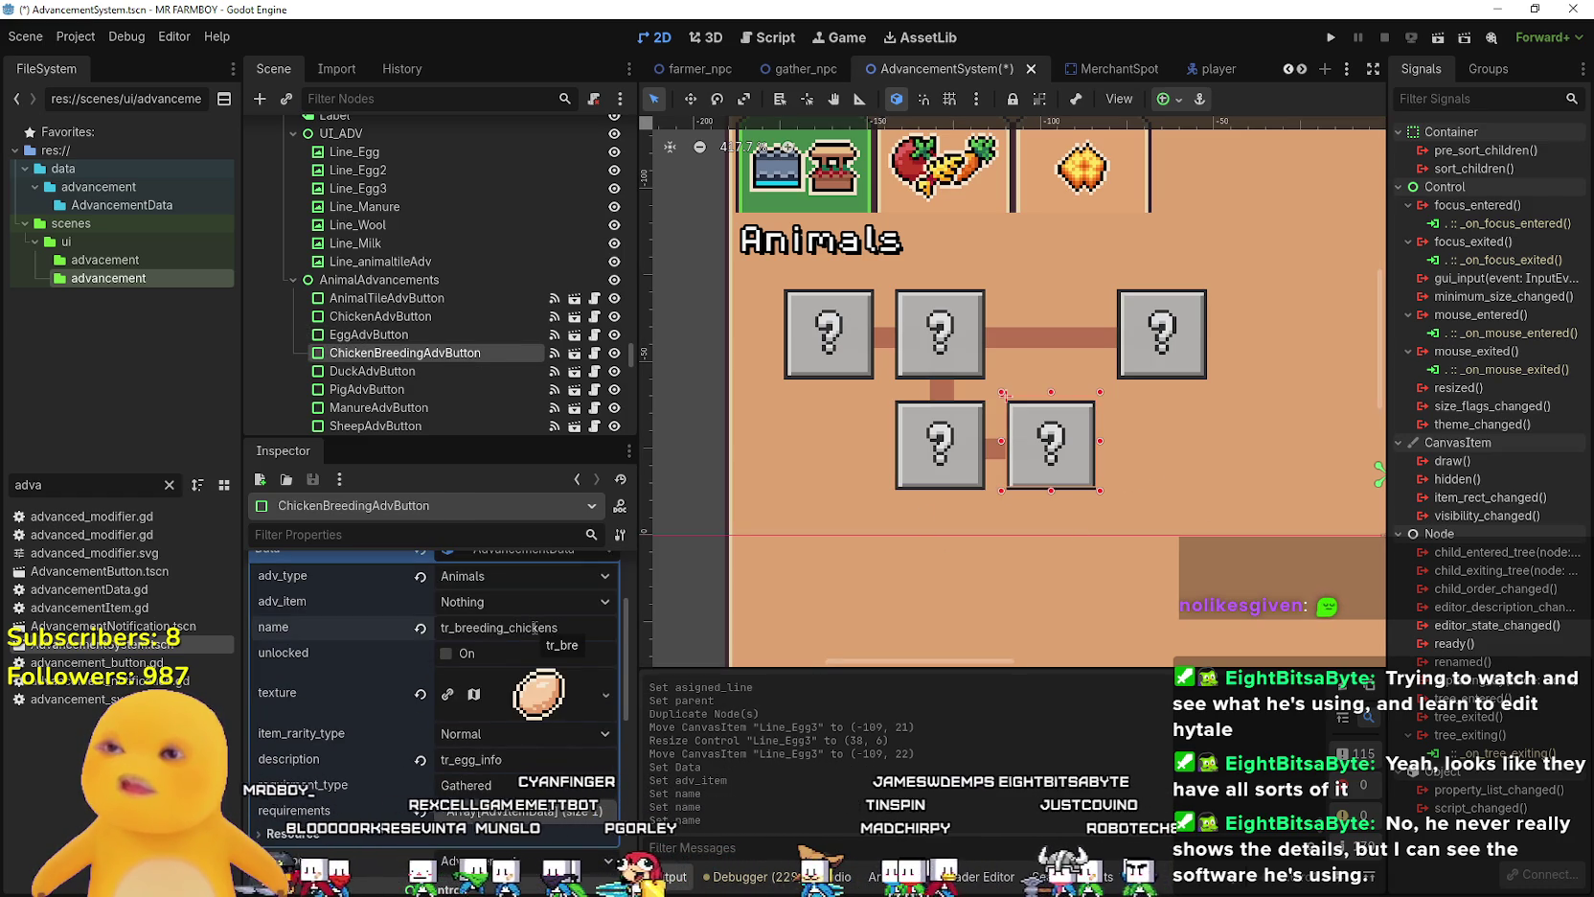
key(Return)
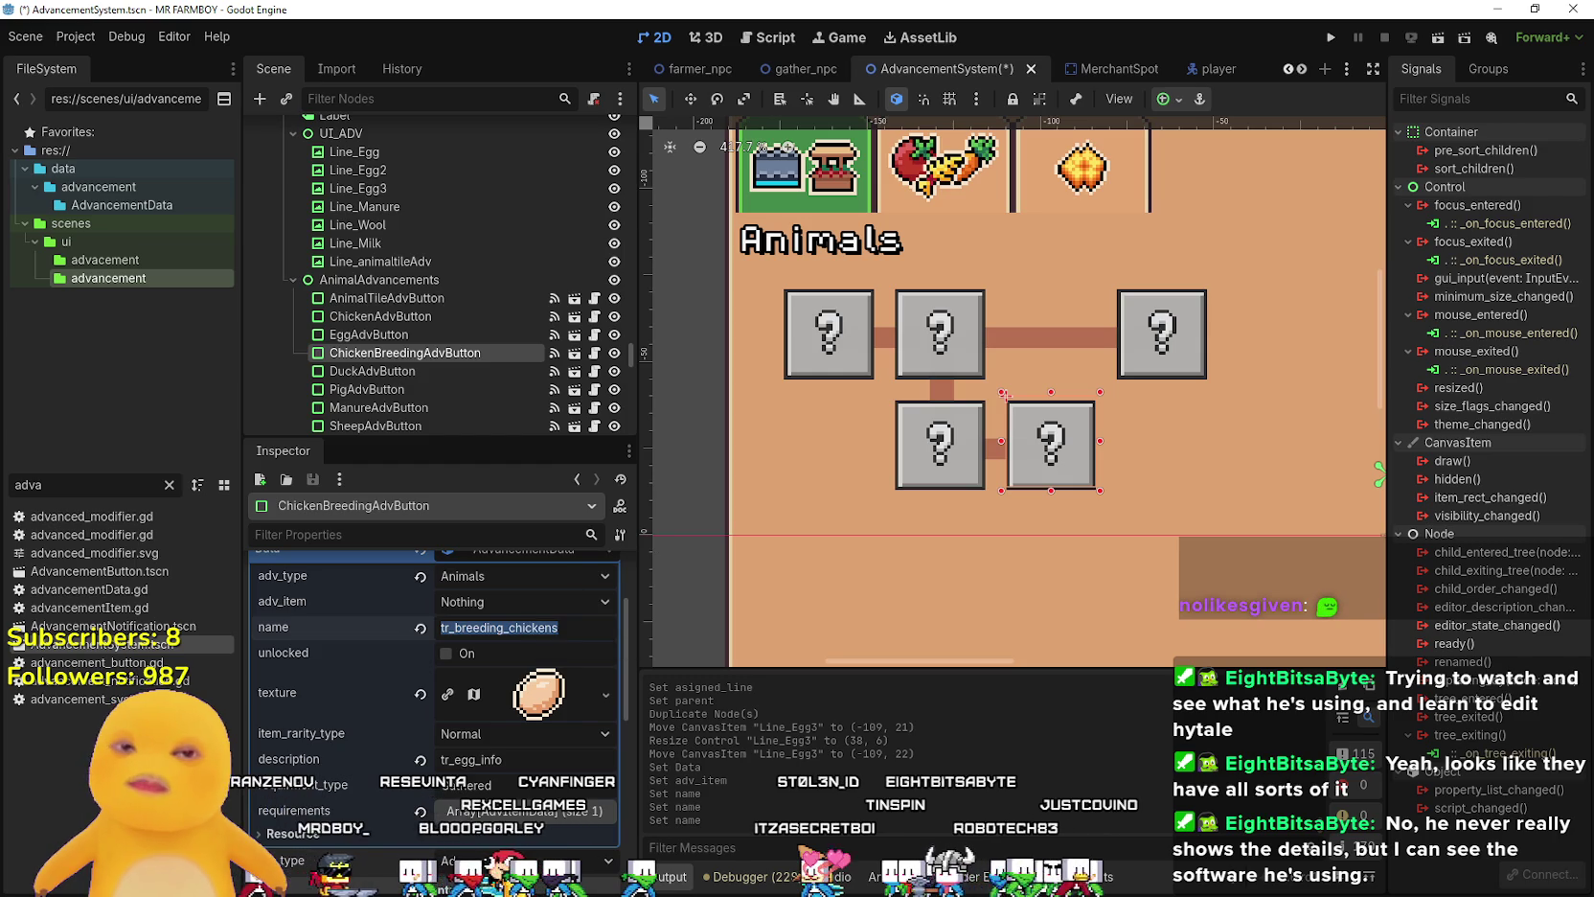
- Bring the localization spreadsheet to the front
key(alt+Tab)
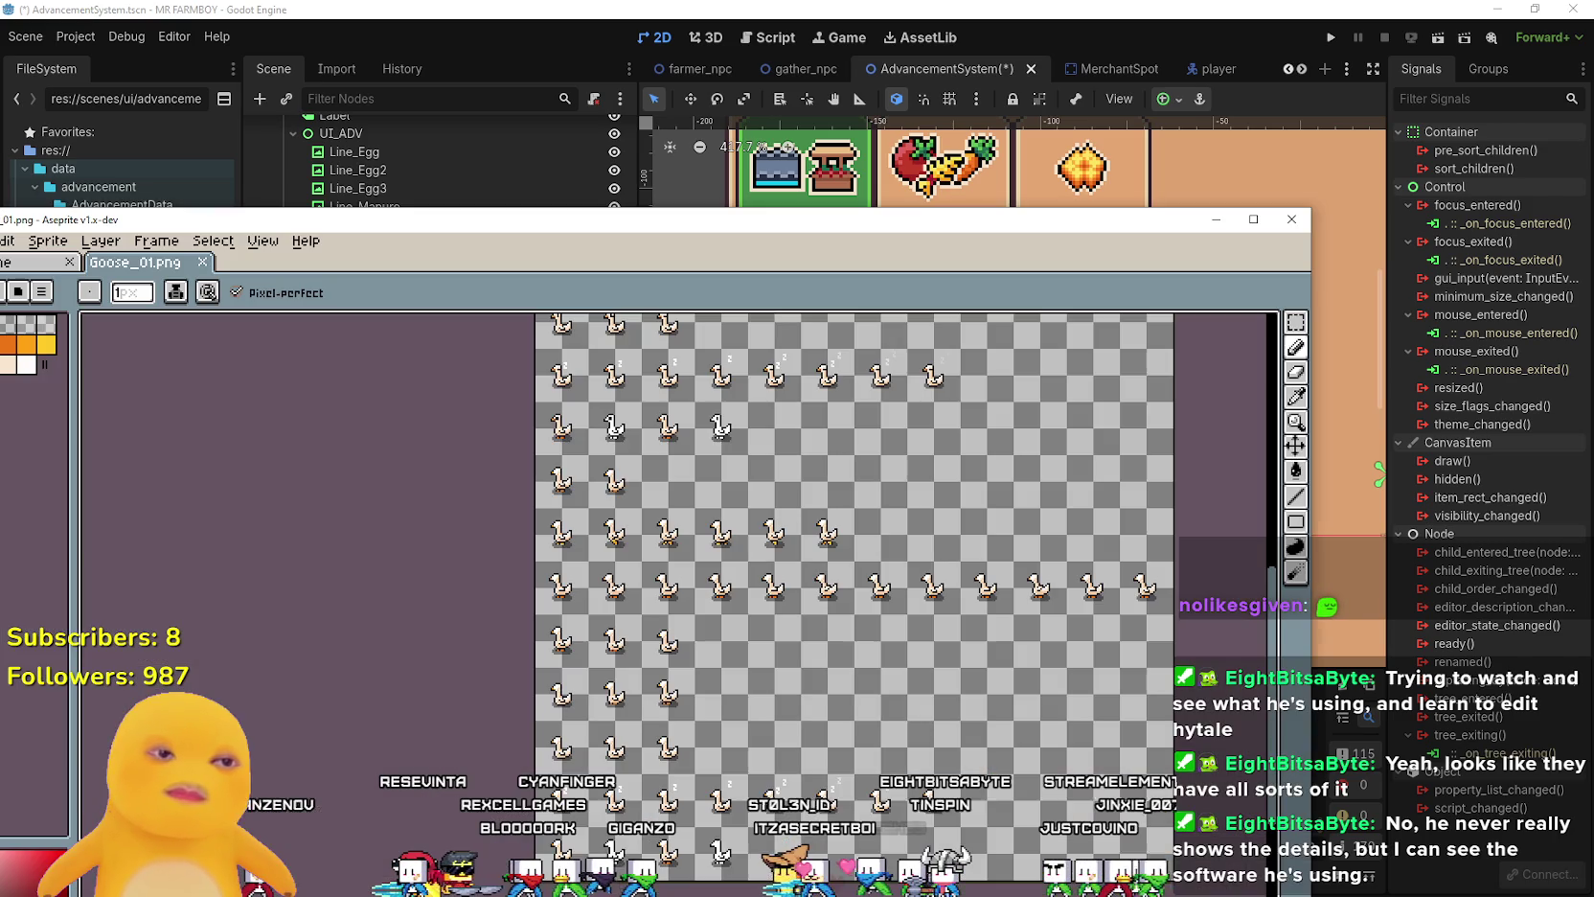
click(1226, 226)
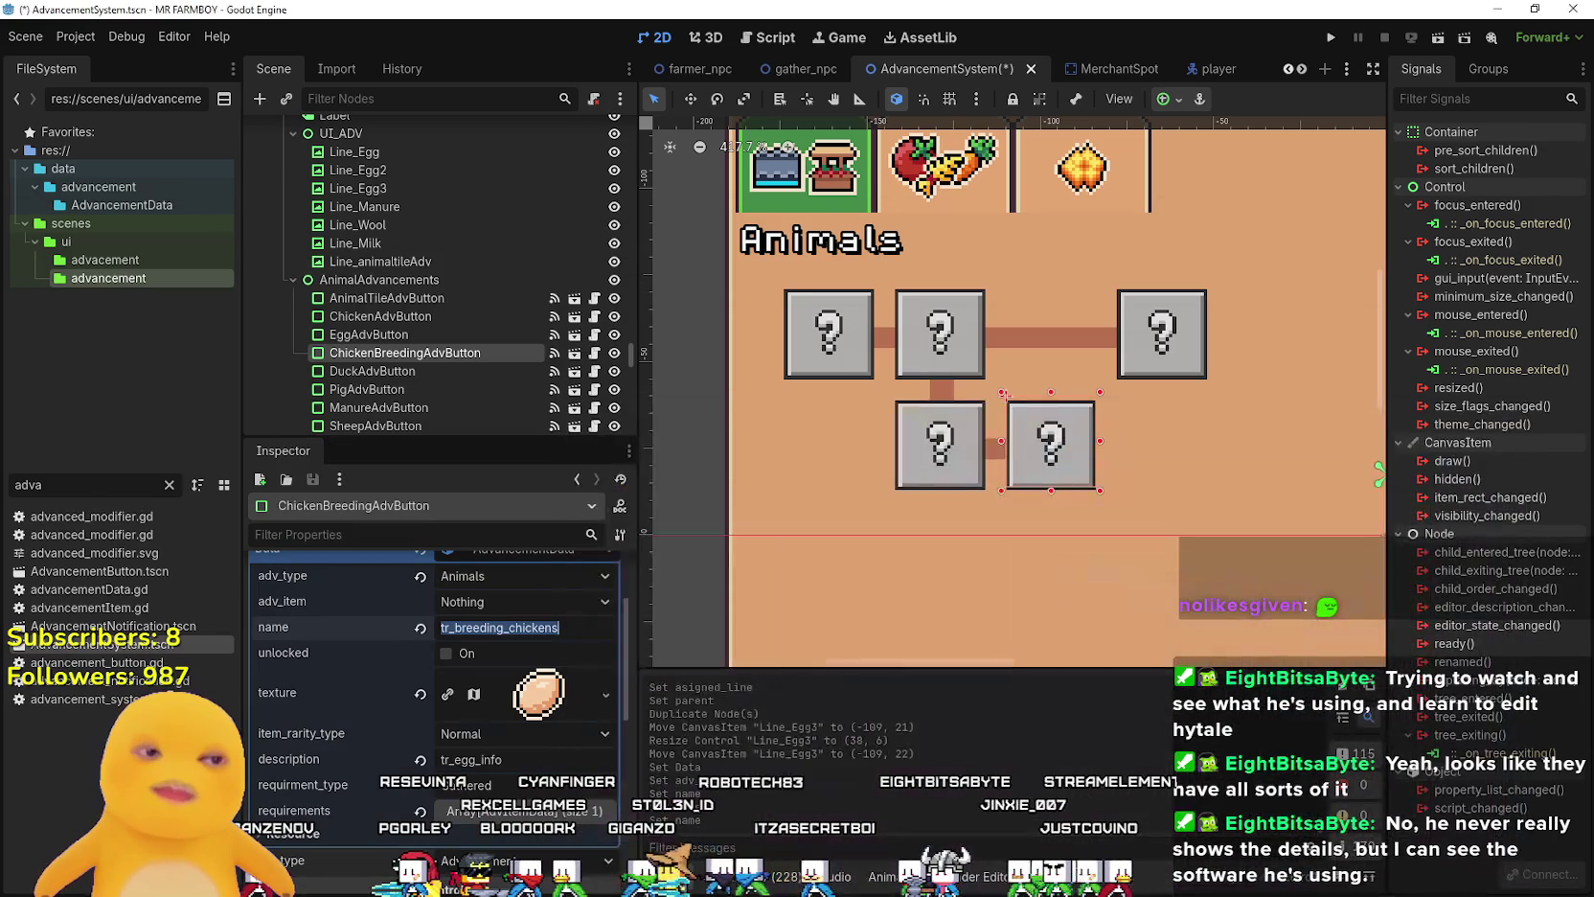
key(alt+Tab)
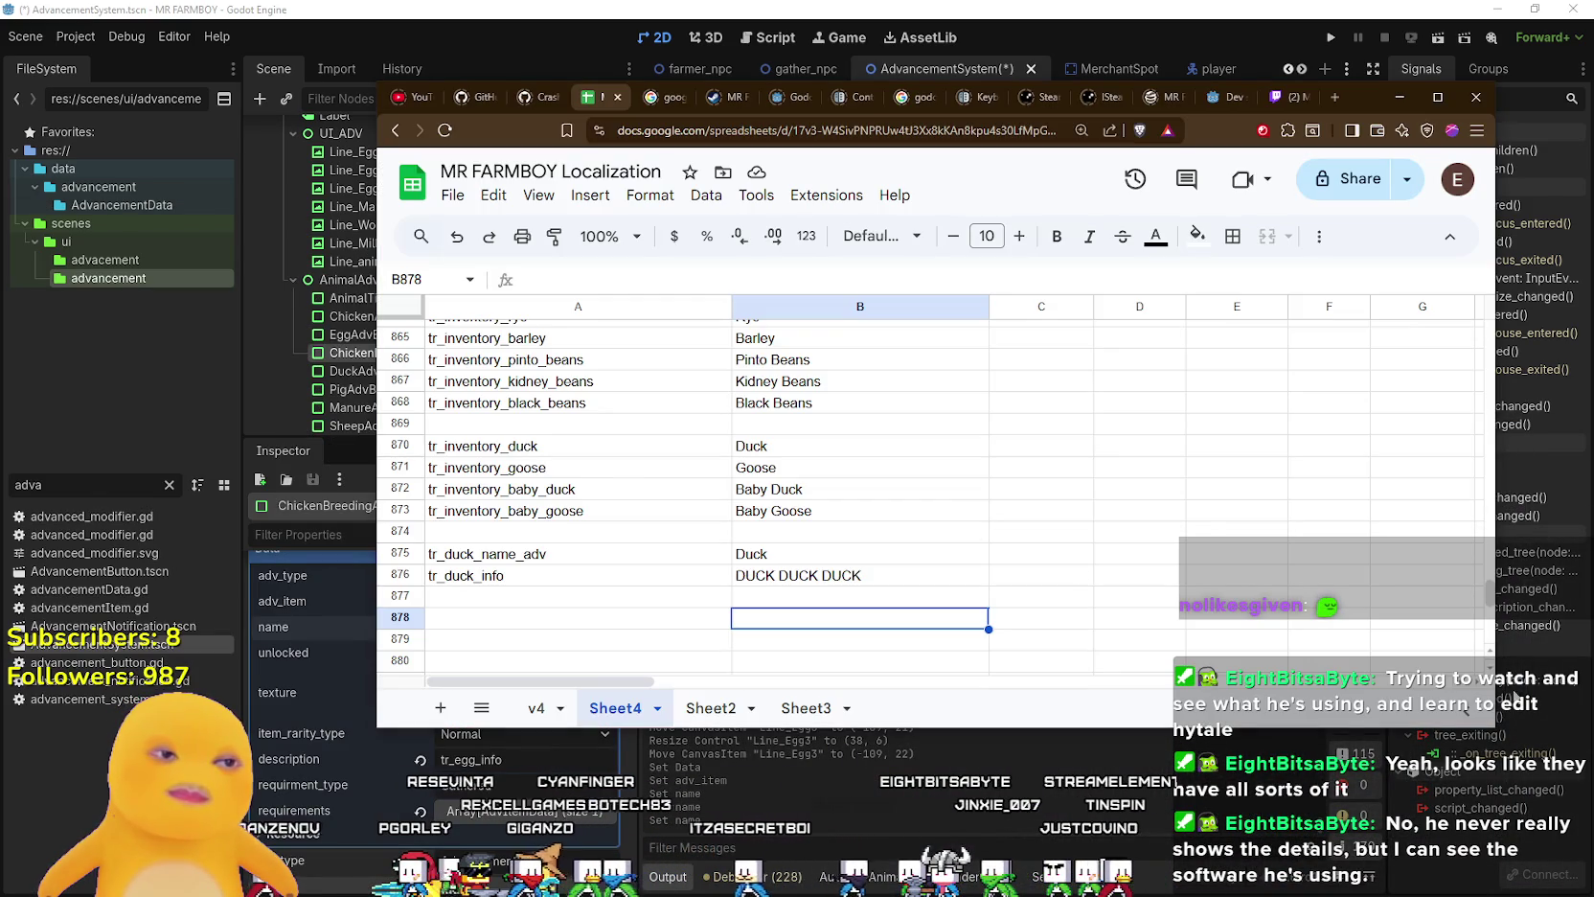
- Paste tr_breeding_chickens into cell A878 of the localization sheet
click(585, 603)
scroll(661, 623, down, 1)
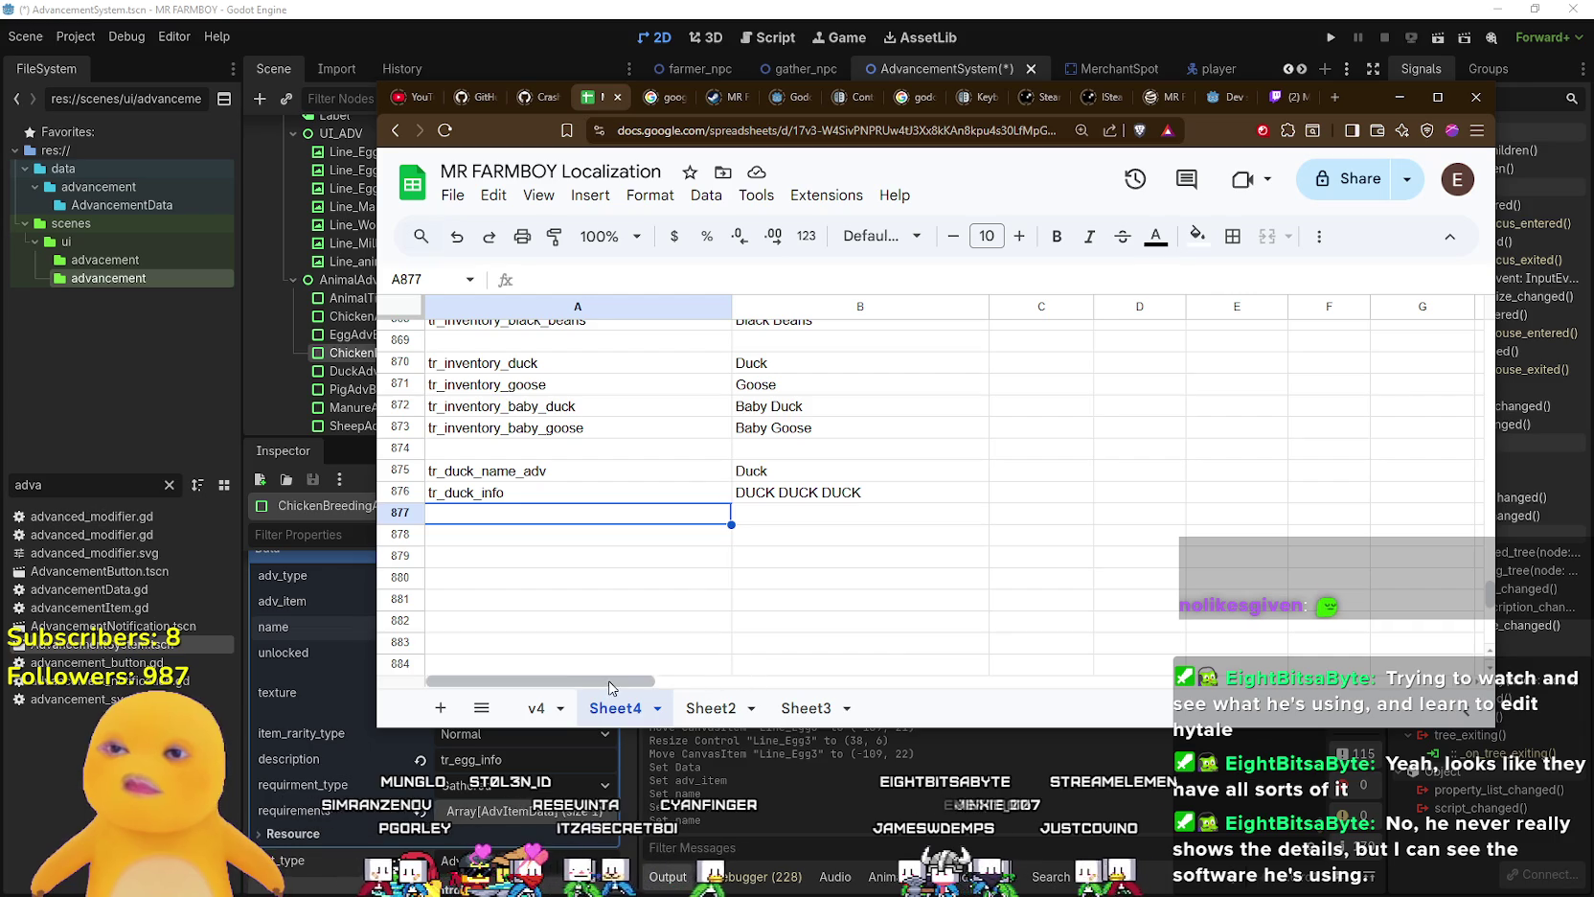
click(539, 542)
text(tr_breeding_chickens)
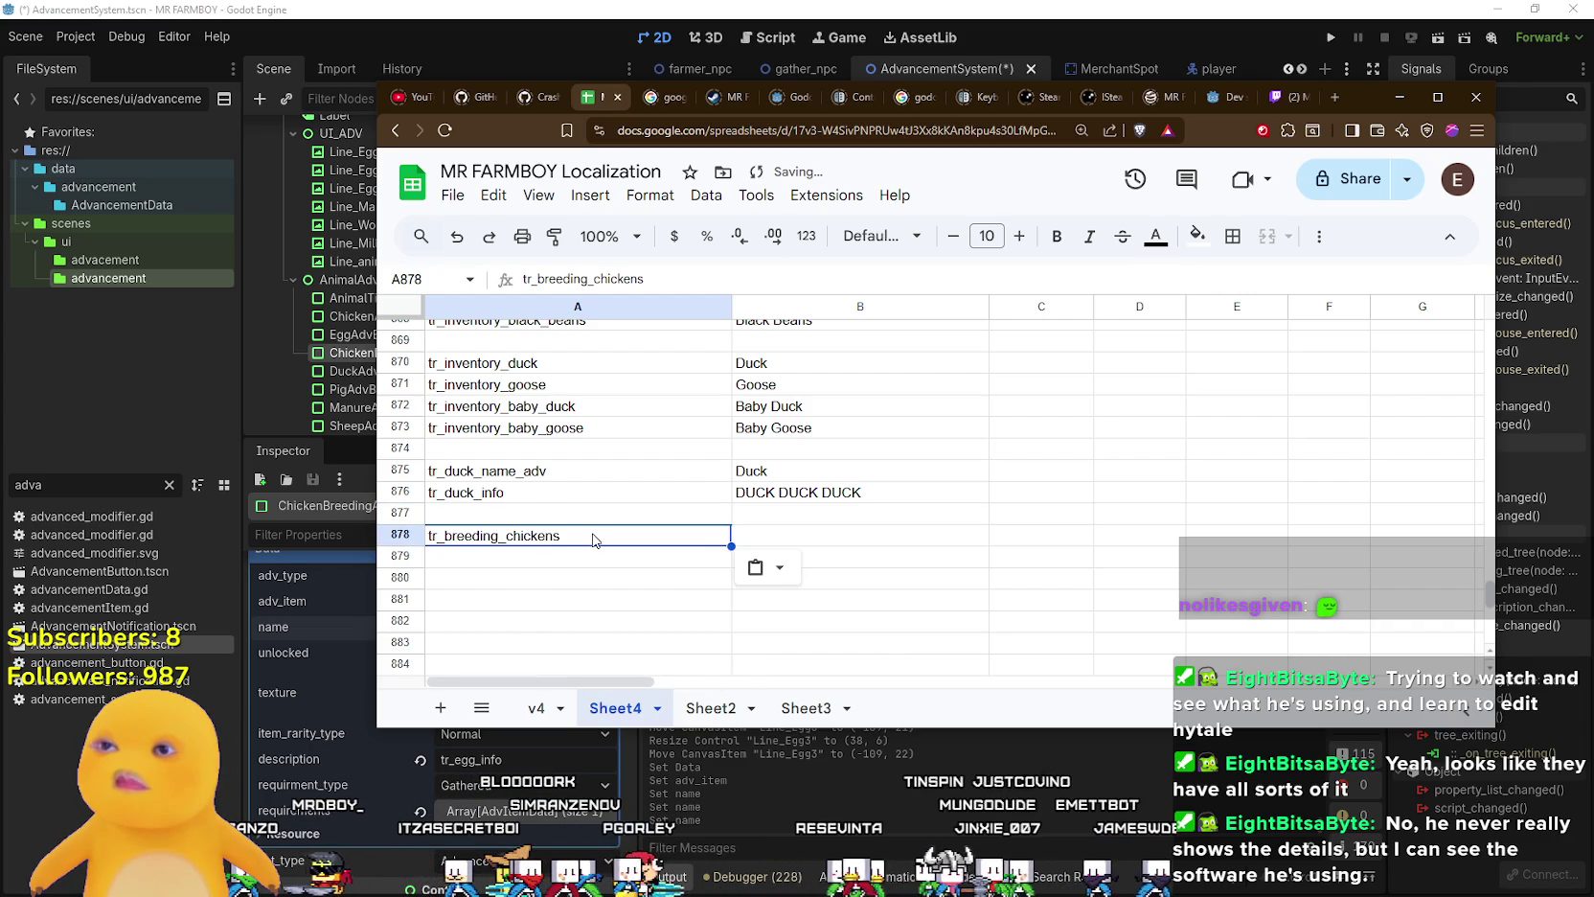
- Enter 'Chickens Breeding' as the text in cell B878
double_click(867, 535)
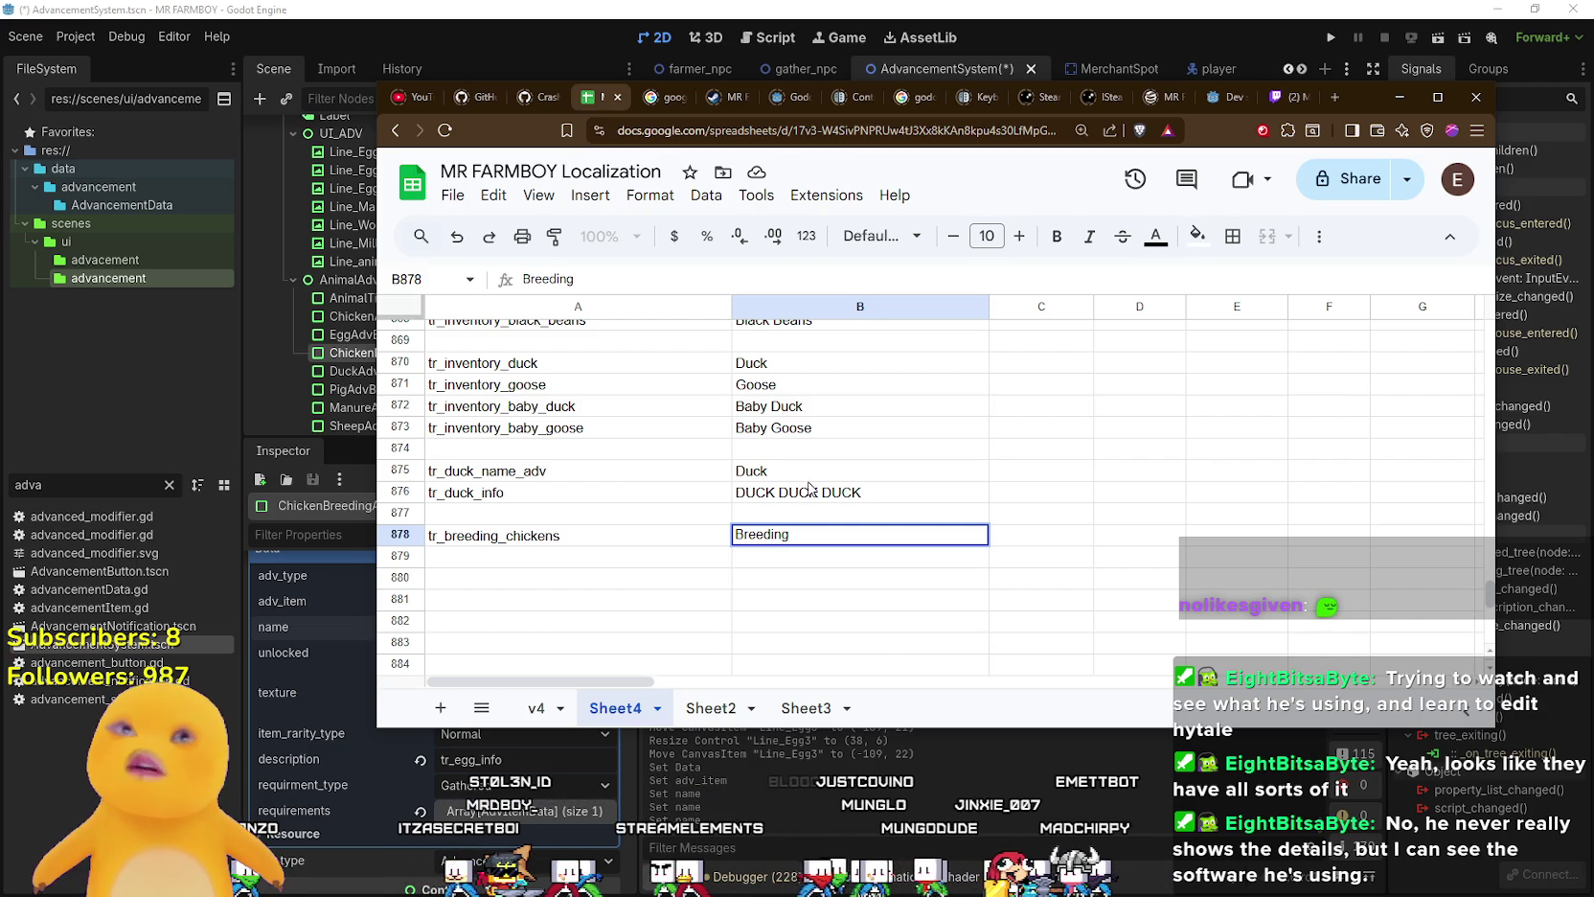
click(865, 565)
click(911, 7)
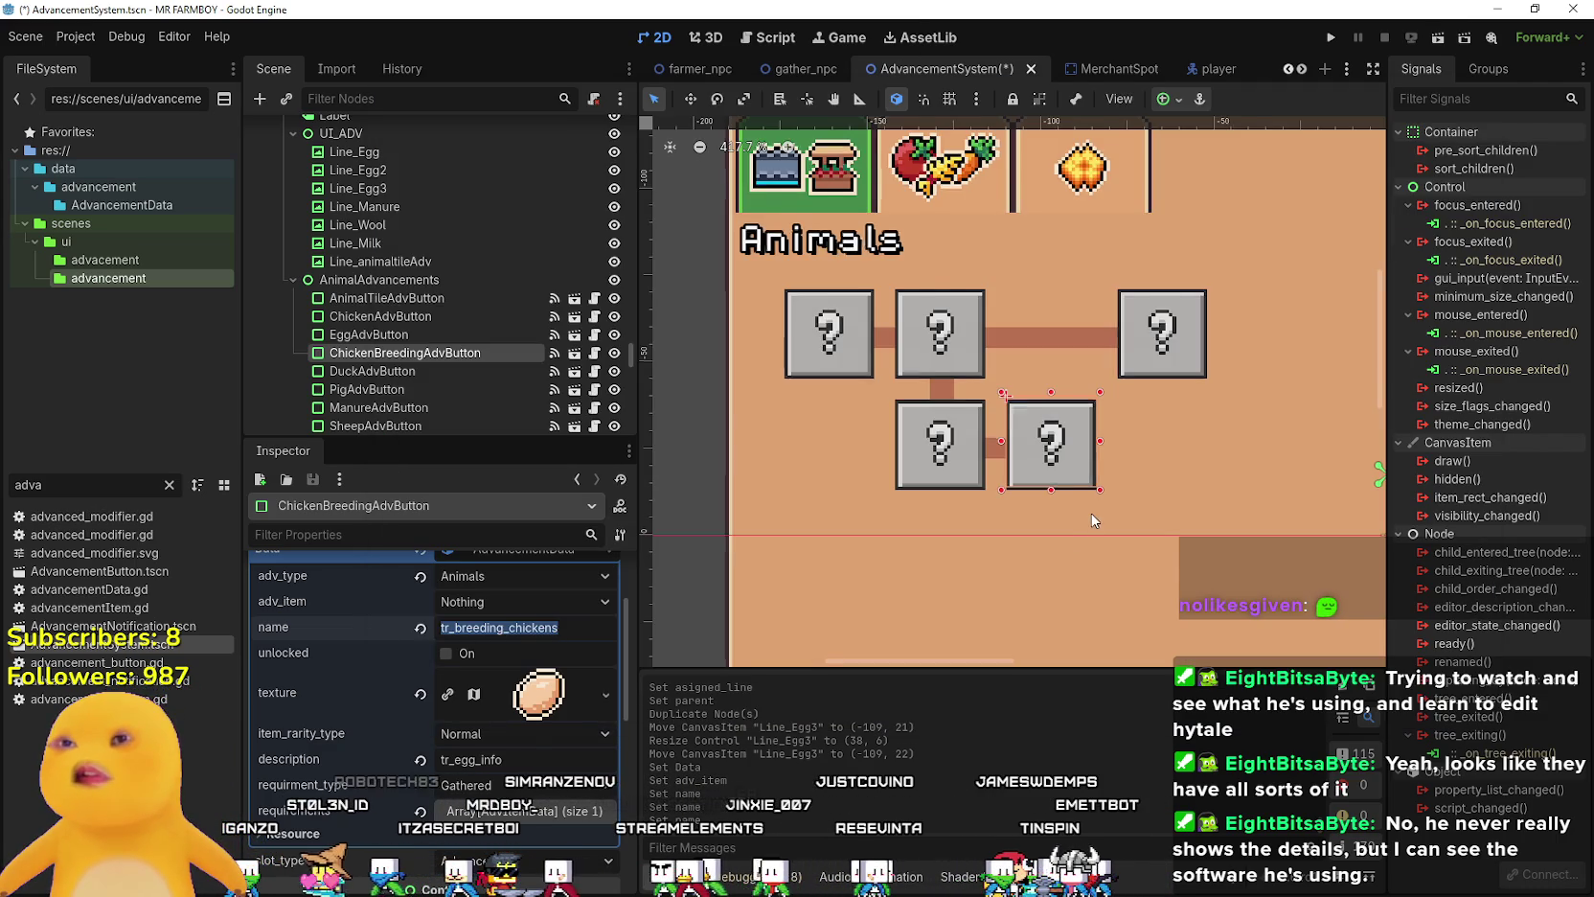
scroll(1099, 514, down, 2)
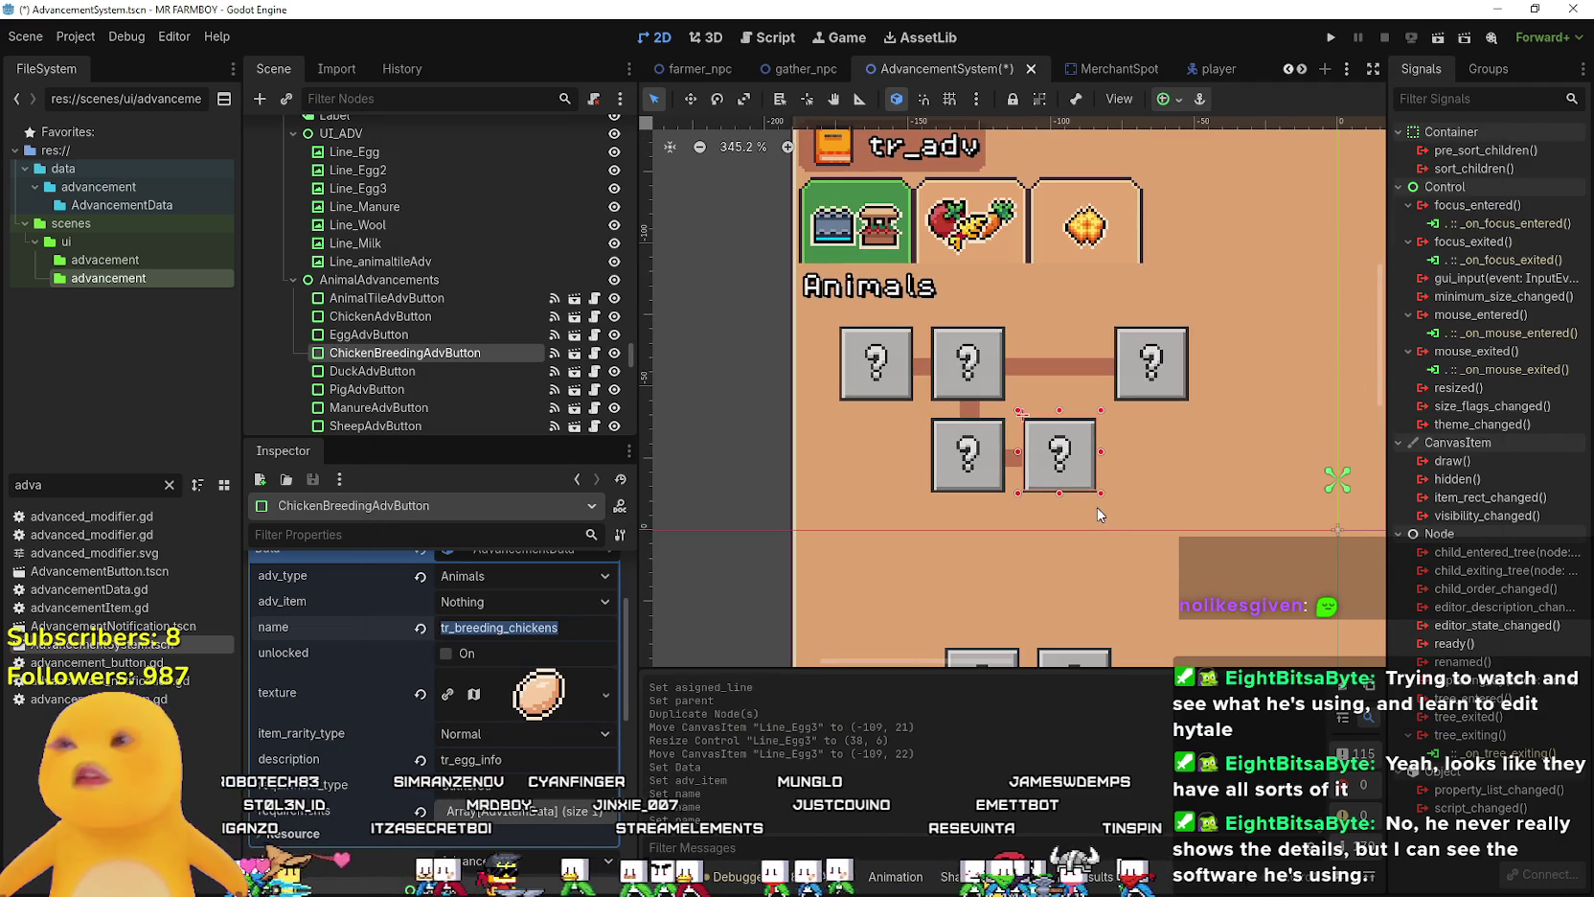
scroll(1081, 508, up, 2)
key(alt+Tab)
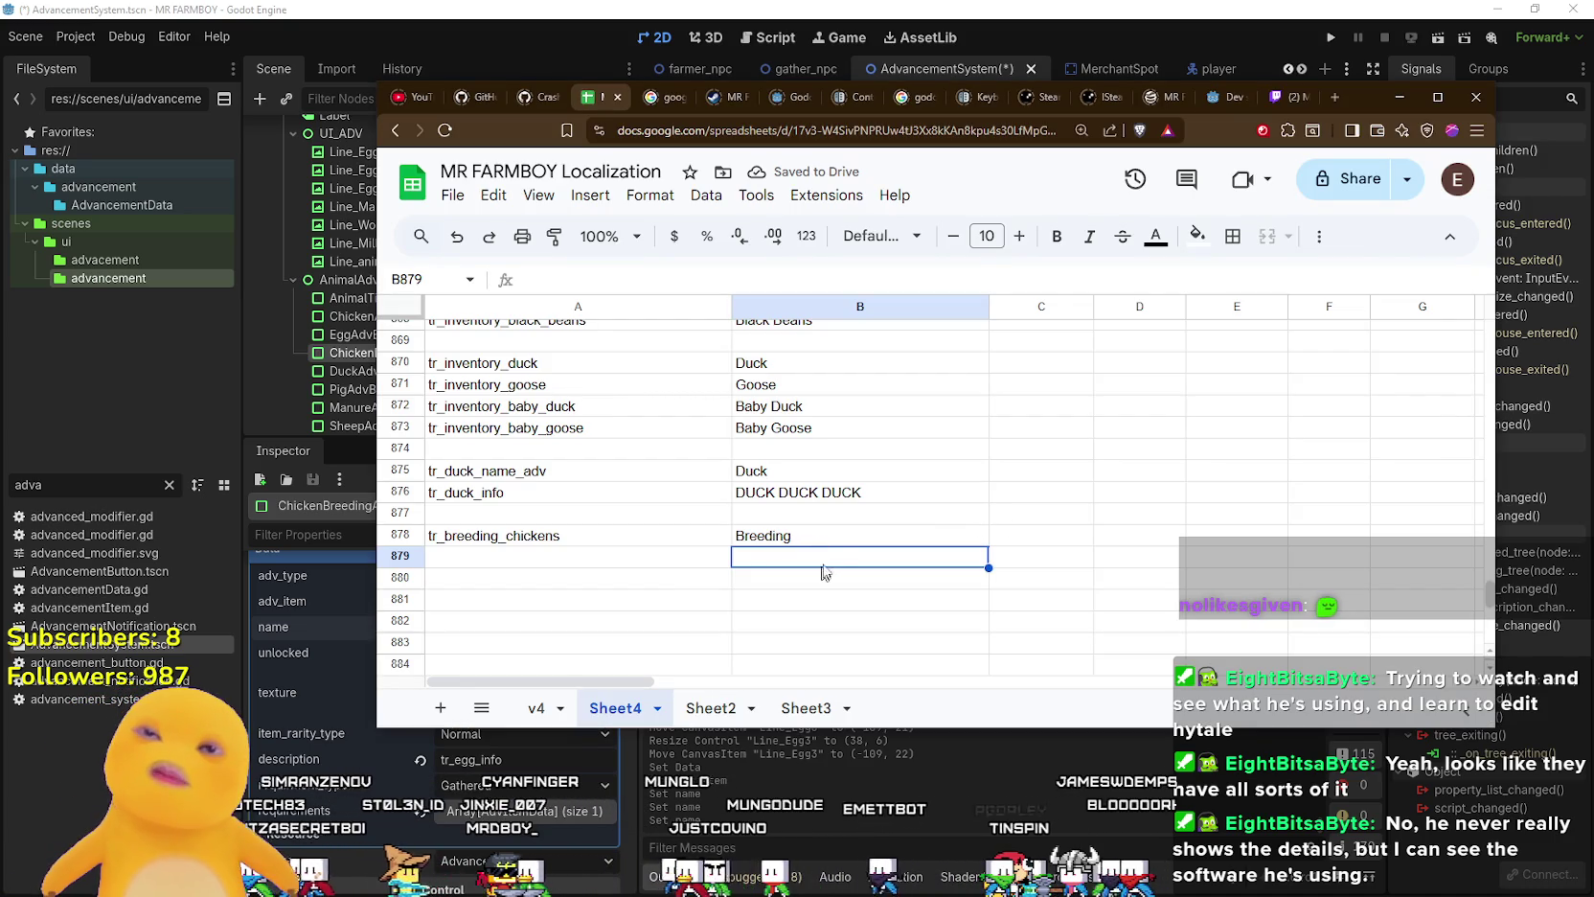
double_click(822, 536)
text(Chu)
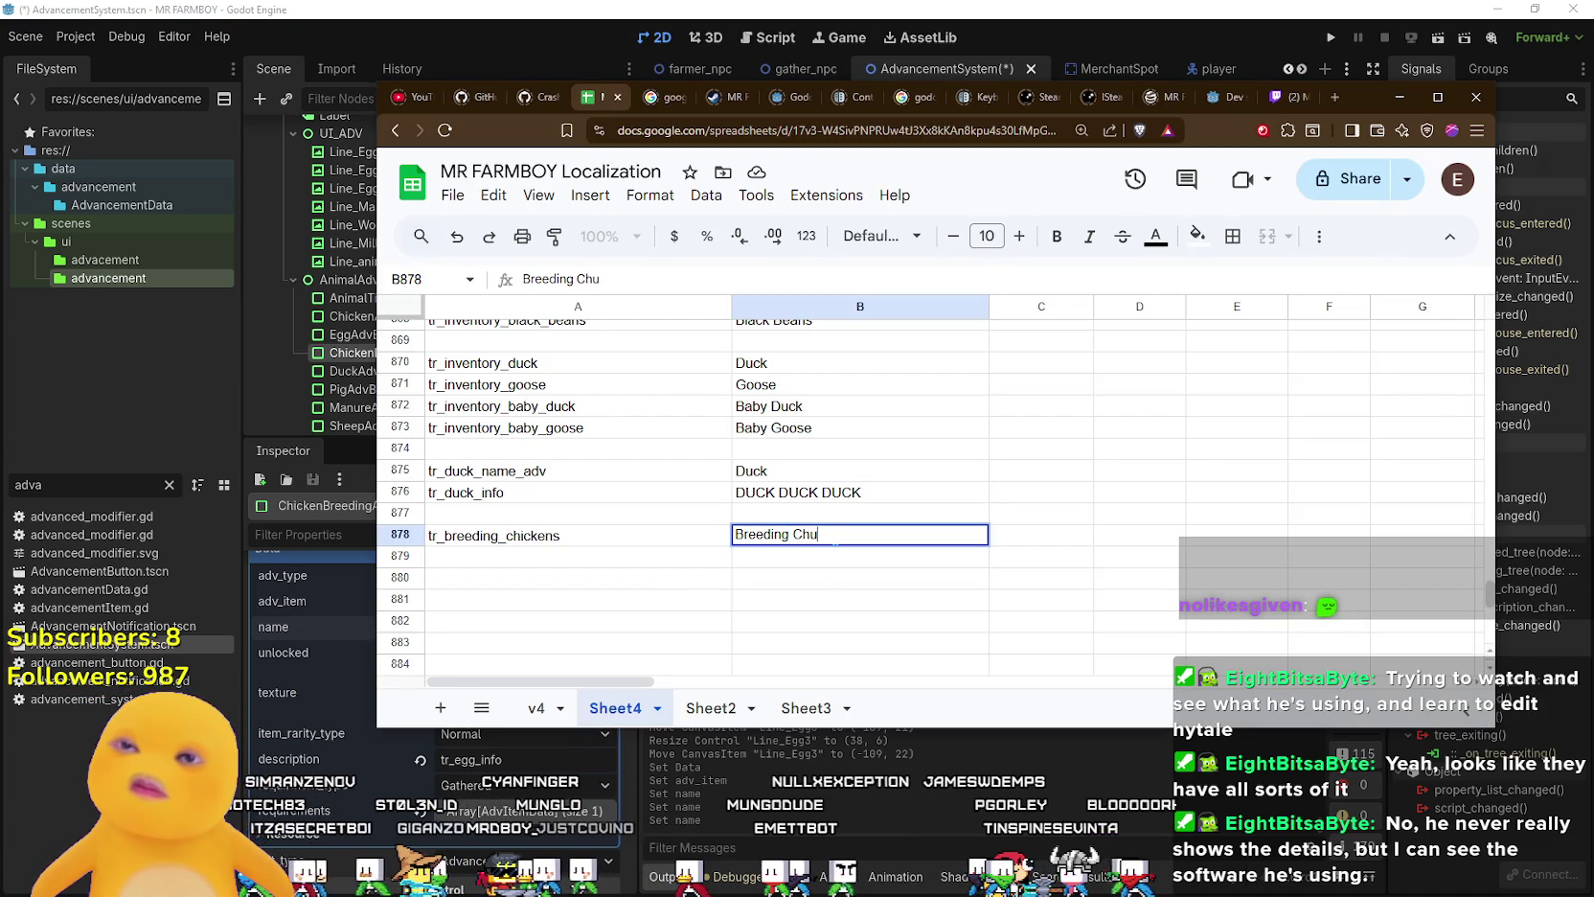
key(BackSpace)
text(ickens)
key(Return)
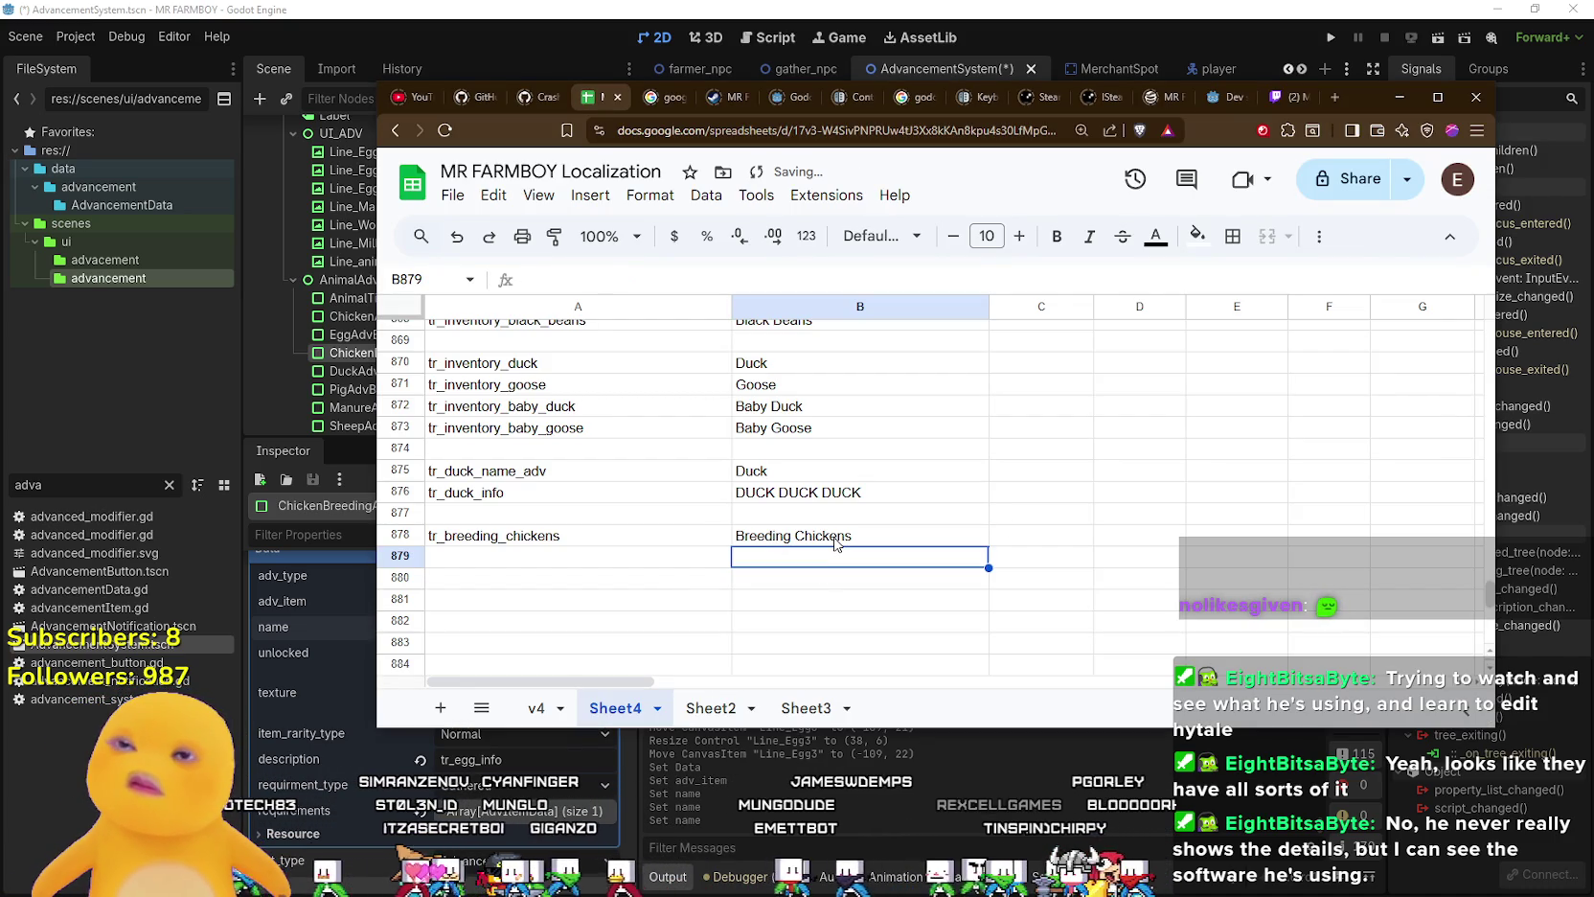
double_click(833, 535)
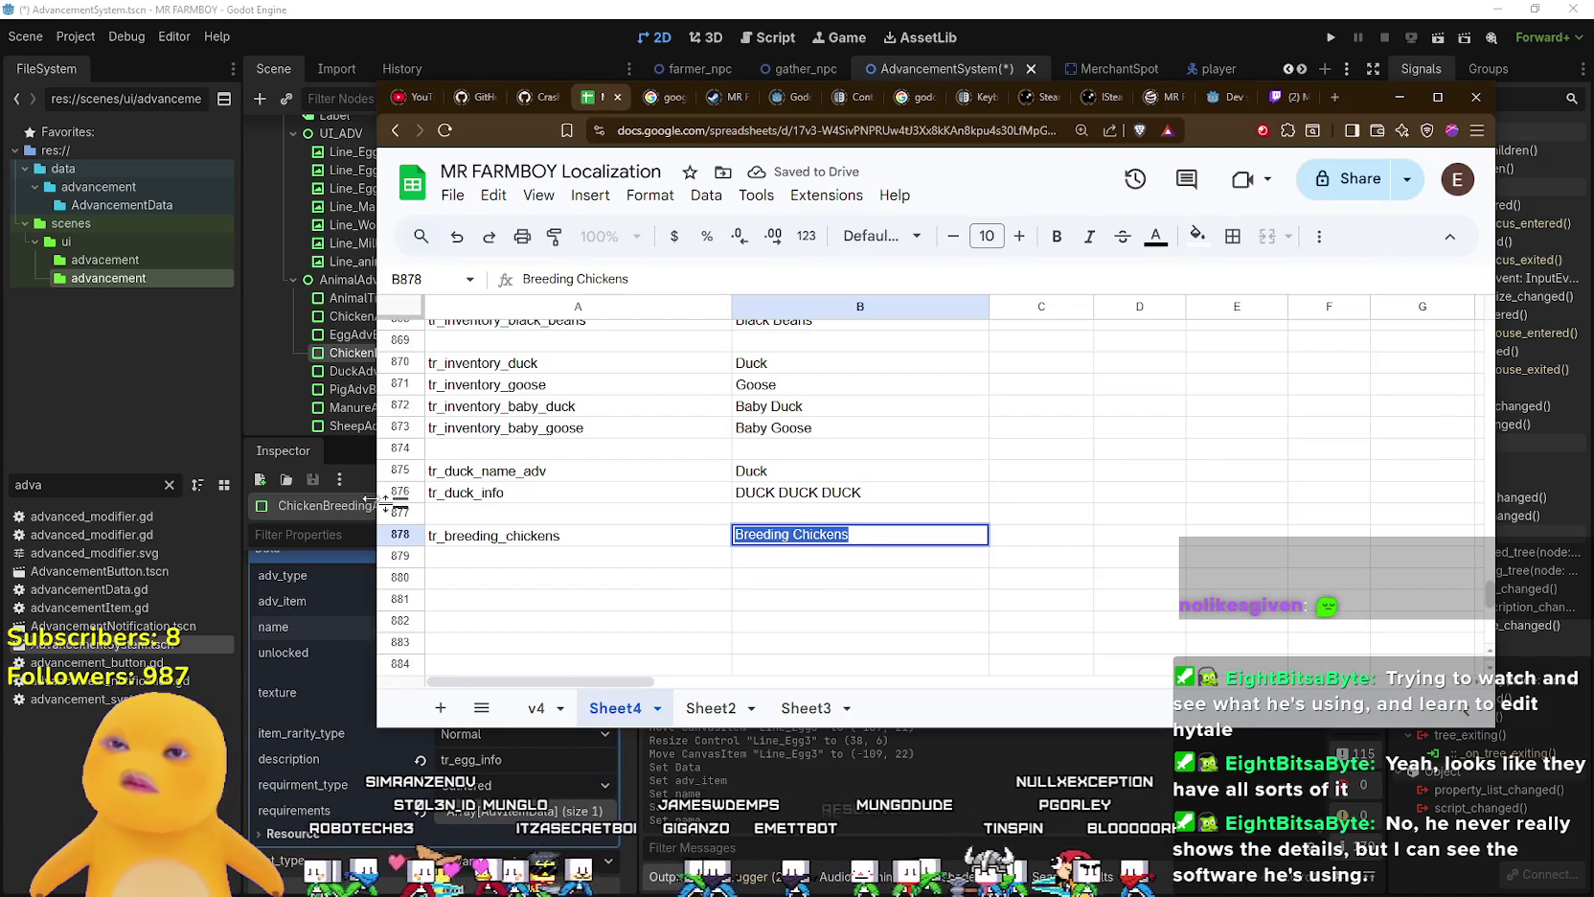
text(Chickens)
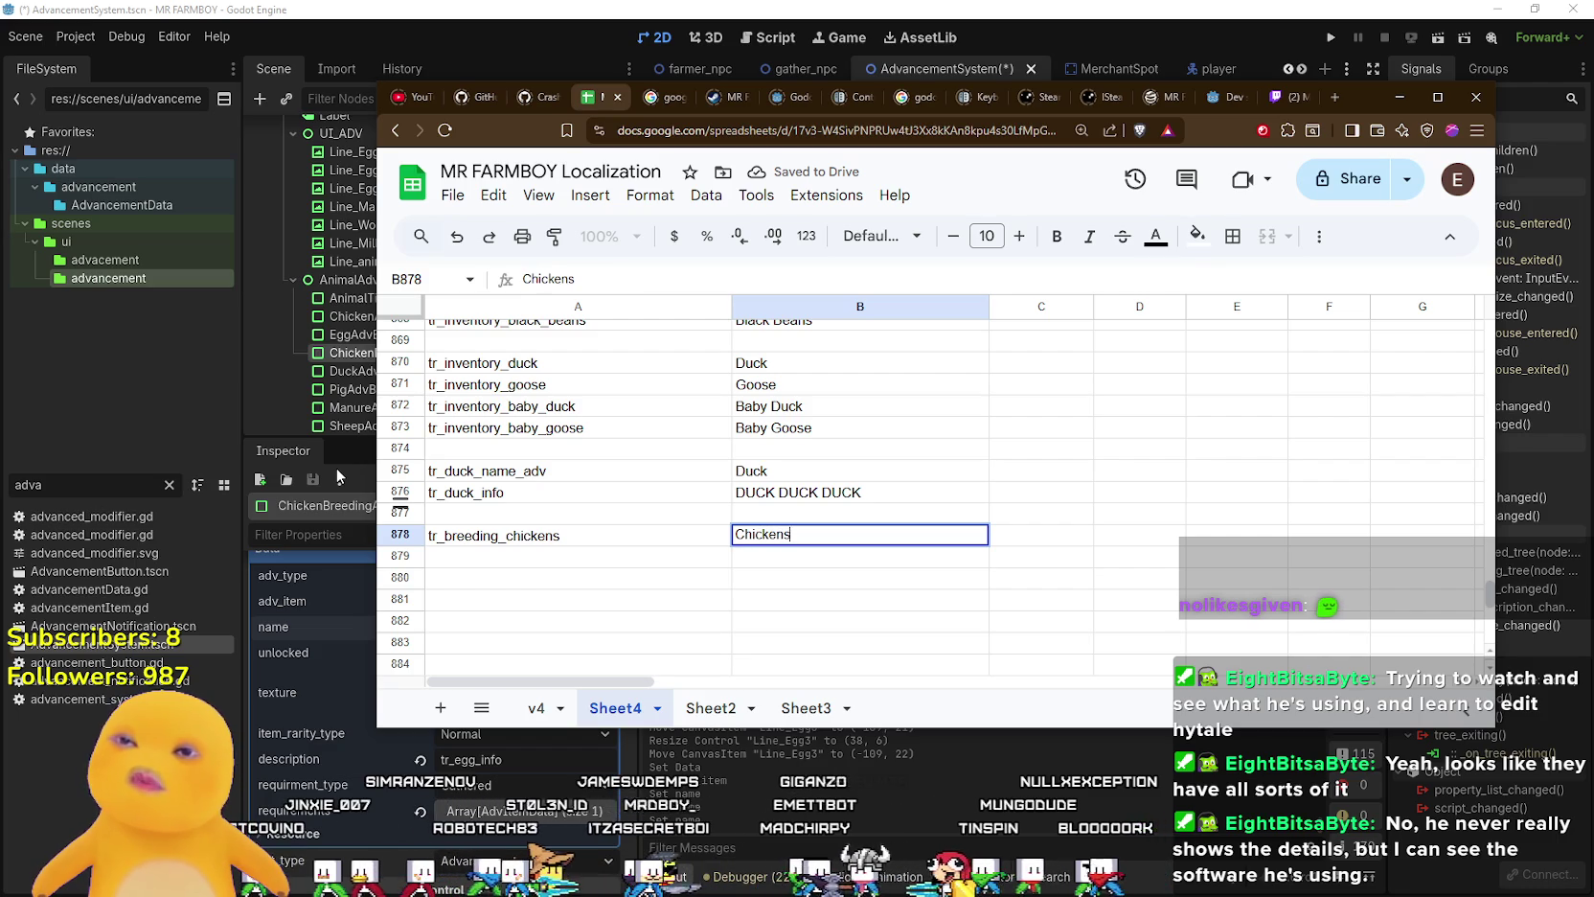
text( Breeding)
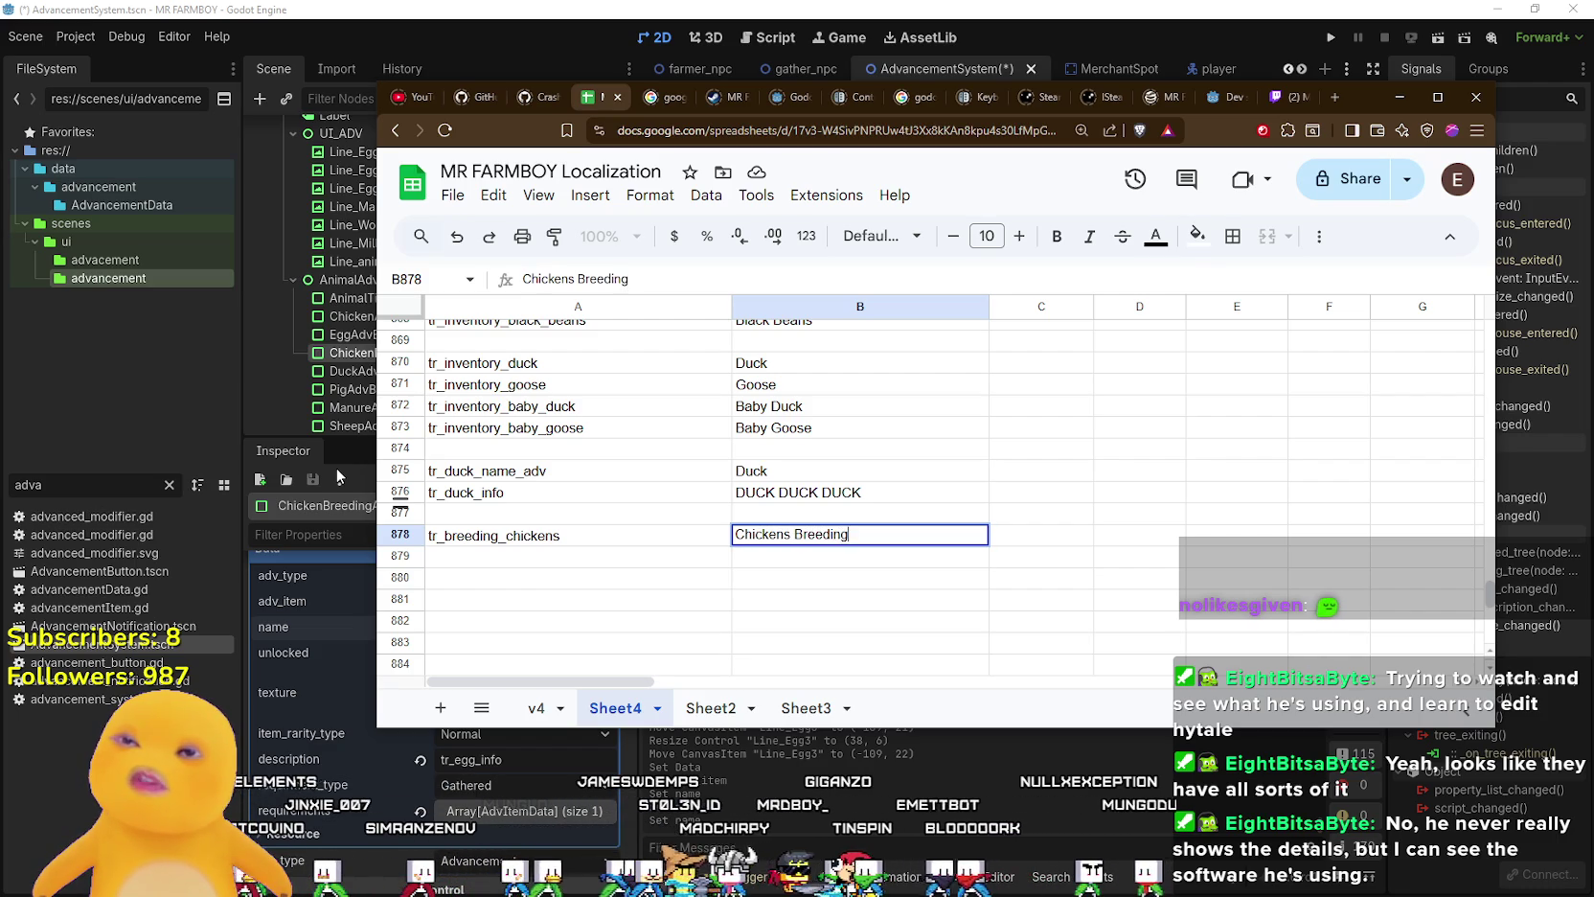
key(Return)
- Return to Godot and save the AdvancementSystem scene
scroll(812, 594, down, 1)
click(697, 523)
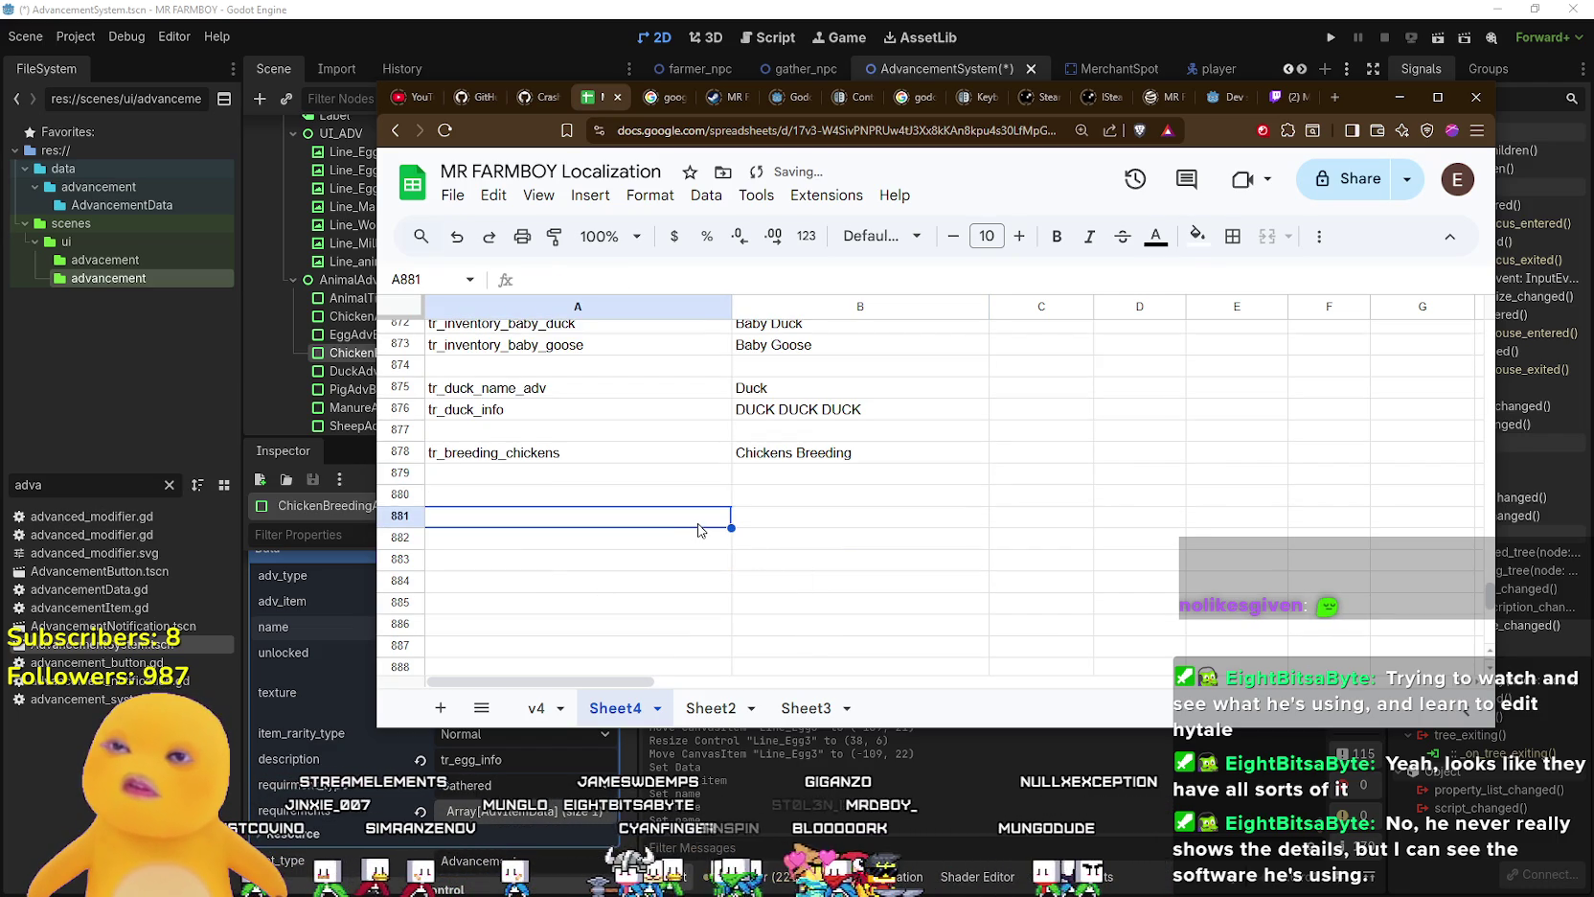
key(alt+Tab)
key(ctrl+s)
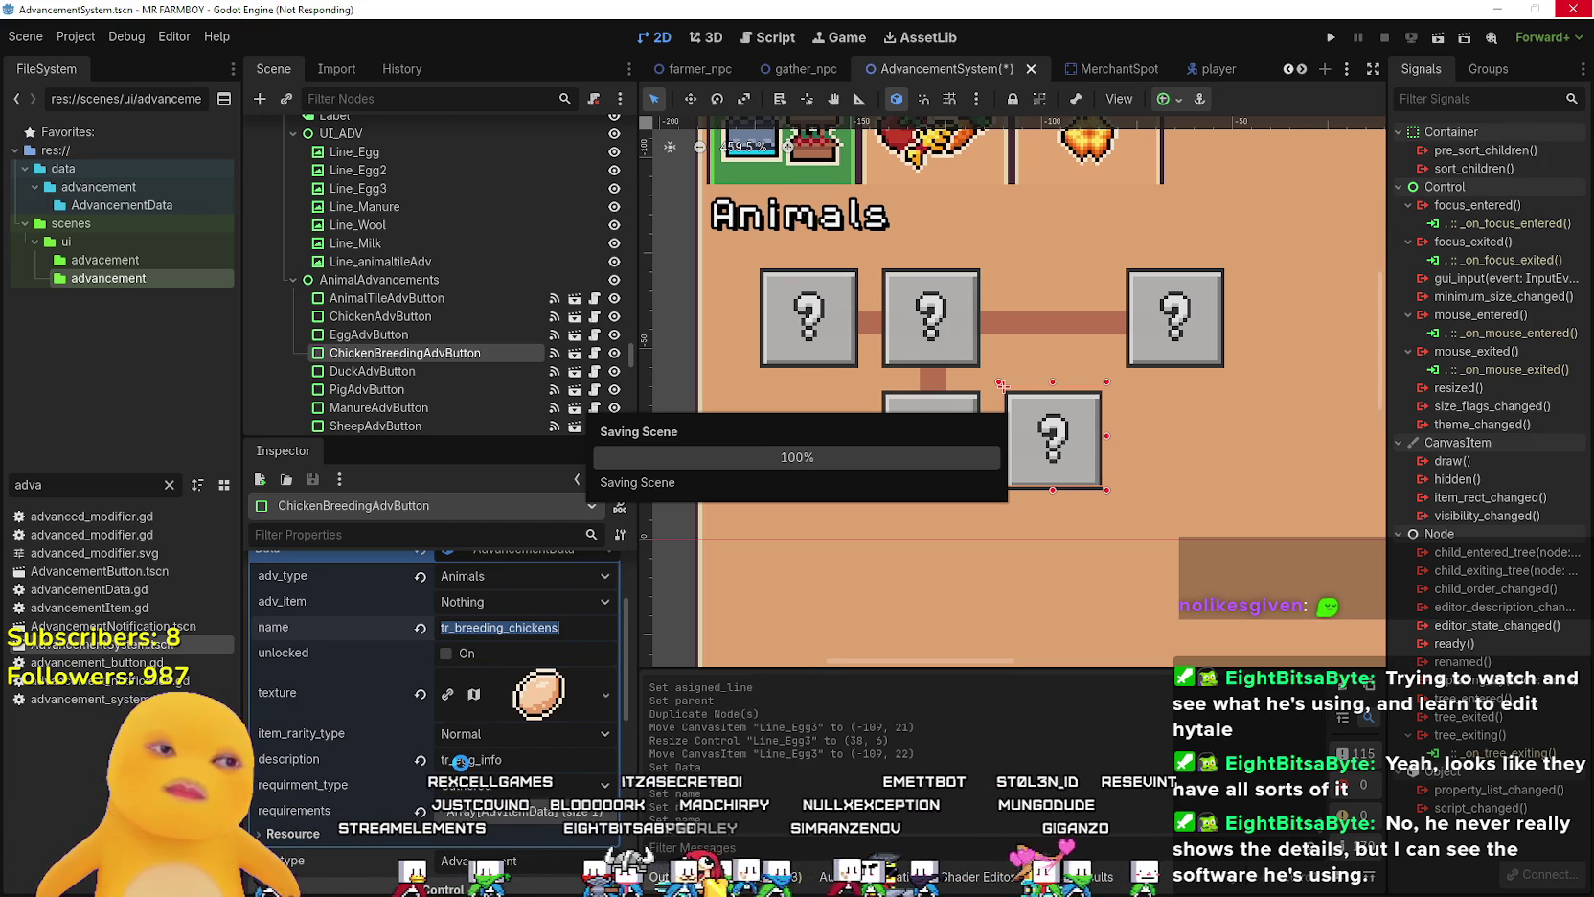
- Change the description key from egg to tr_breeding_info and select it
click(463, 762)
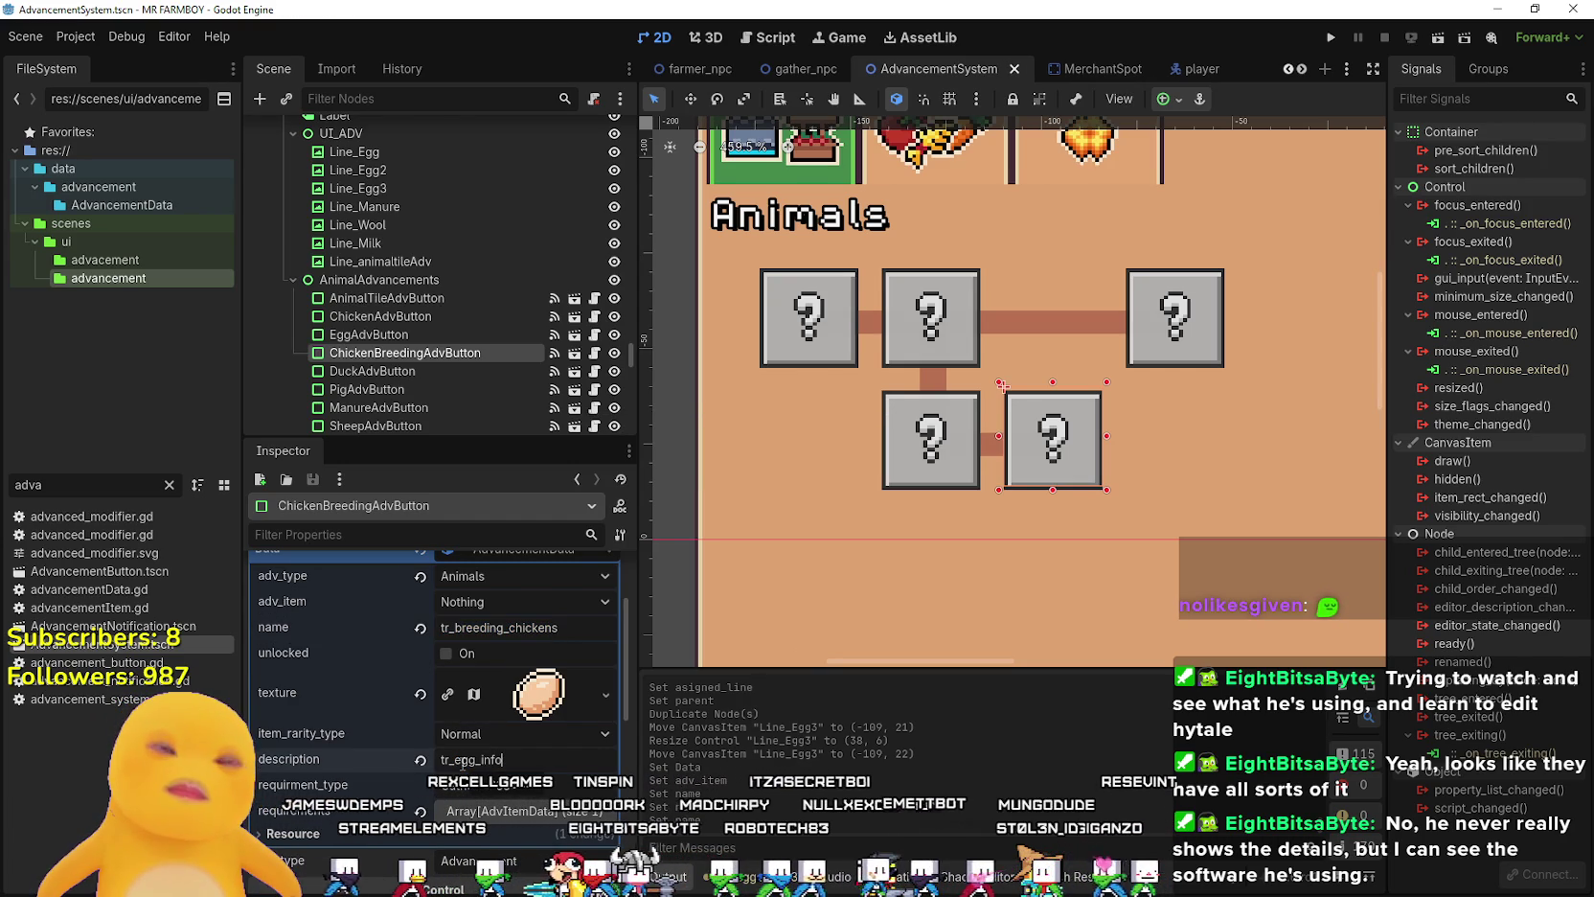
click(470, 759)
double_click(470, 759)
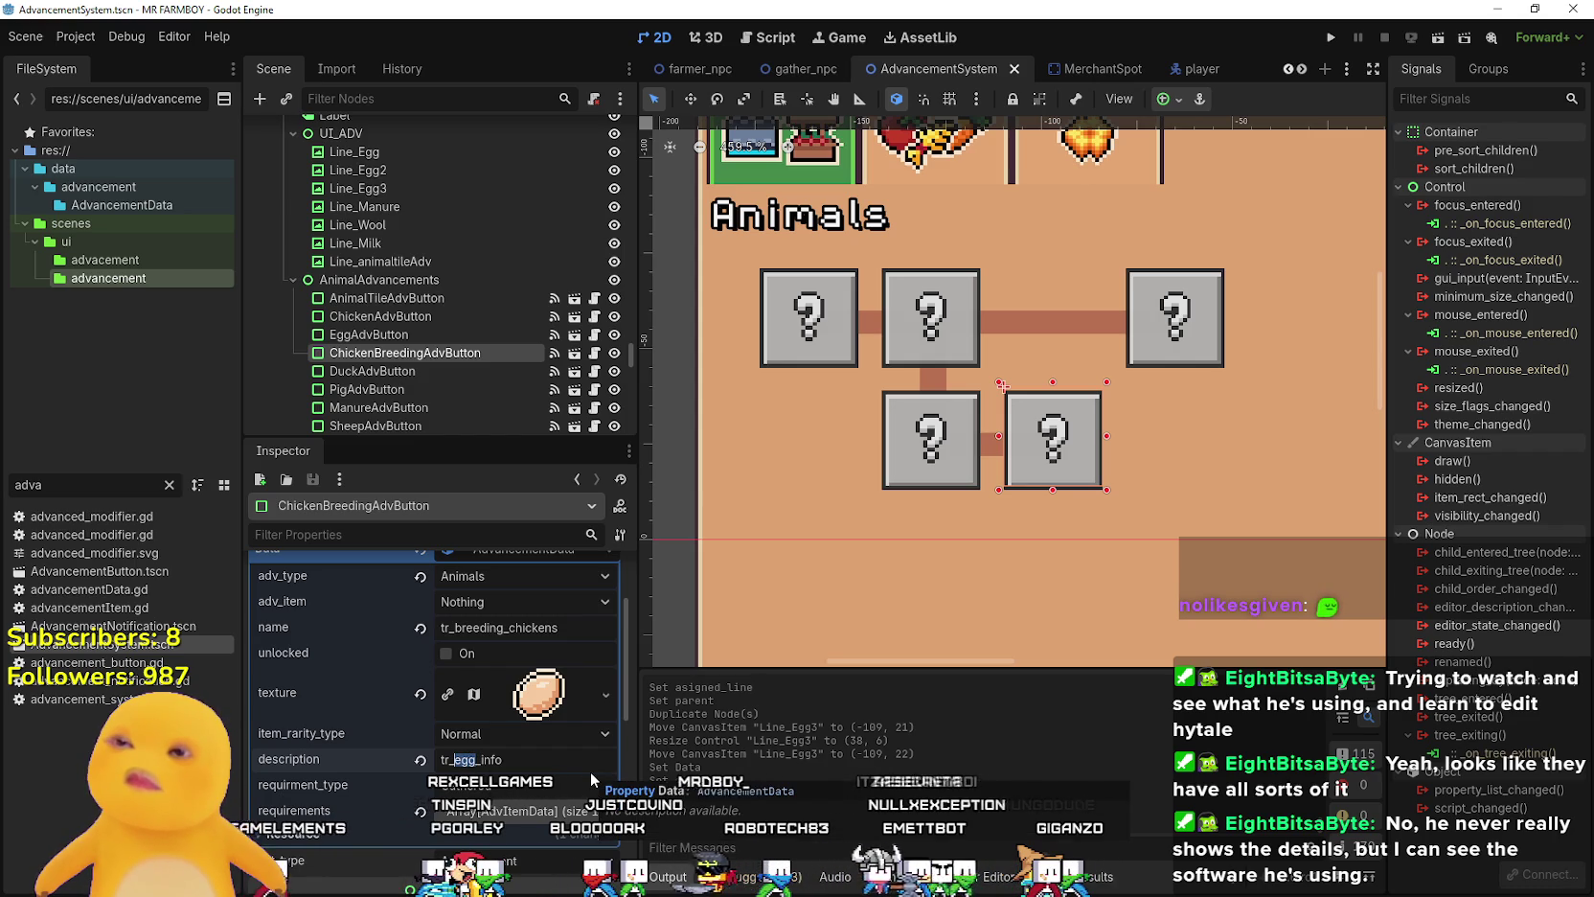
text(breeding)
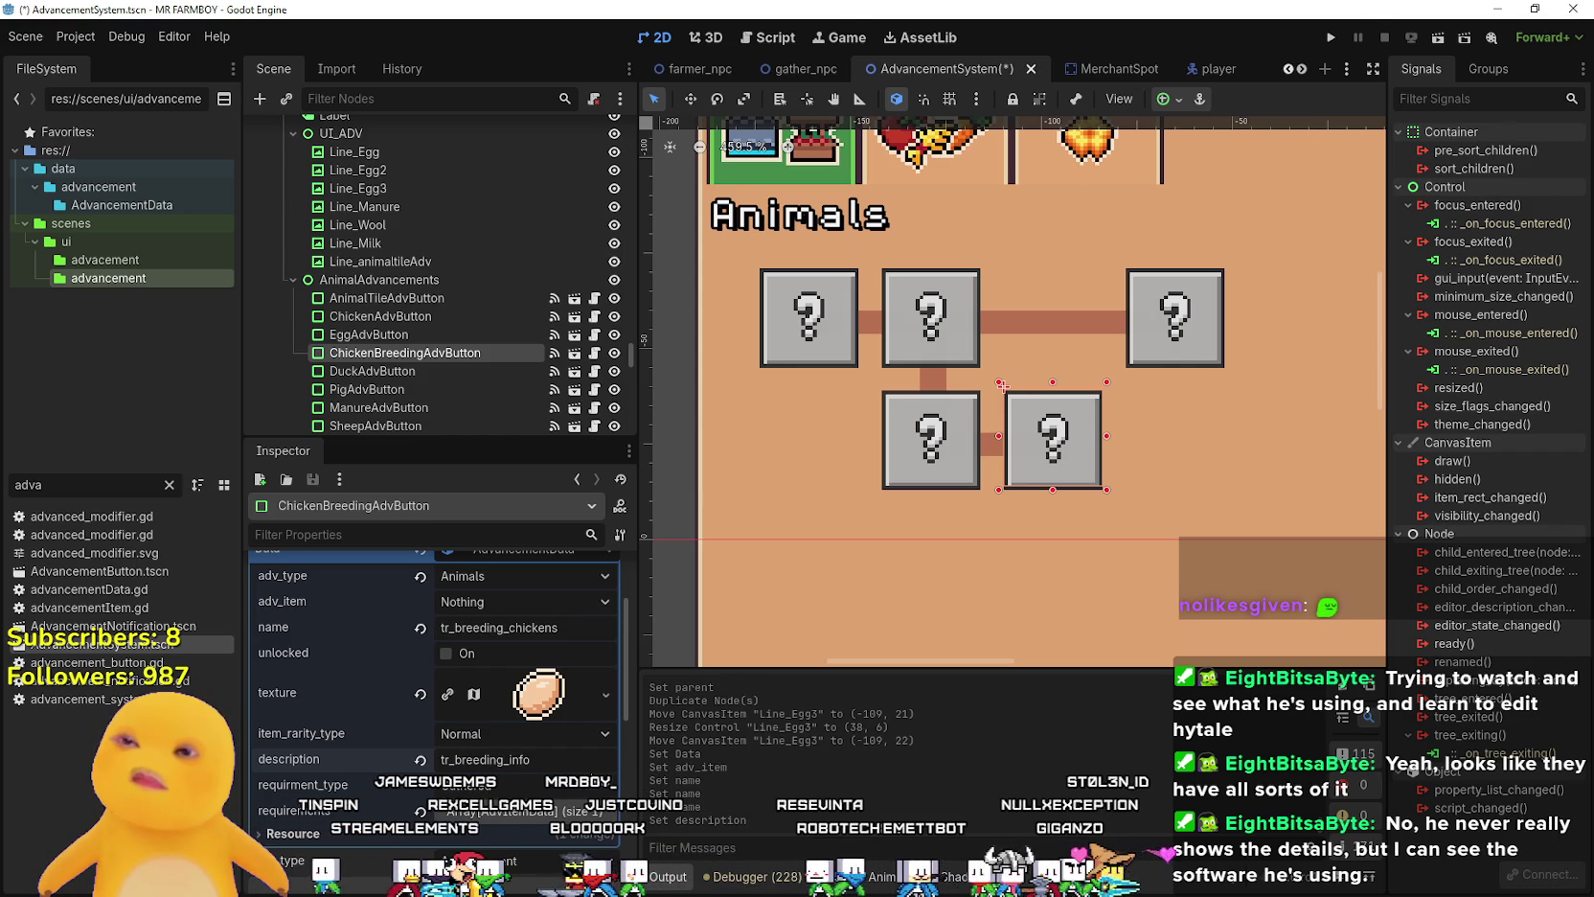
triple_click(482, 759)
key(ctrl+c)
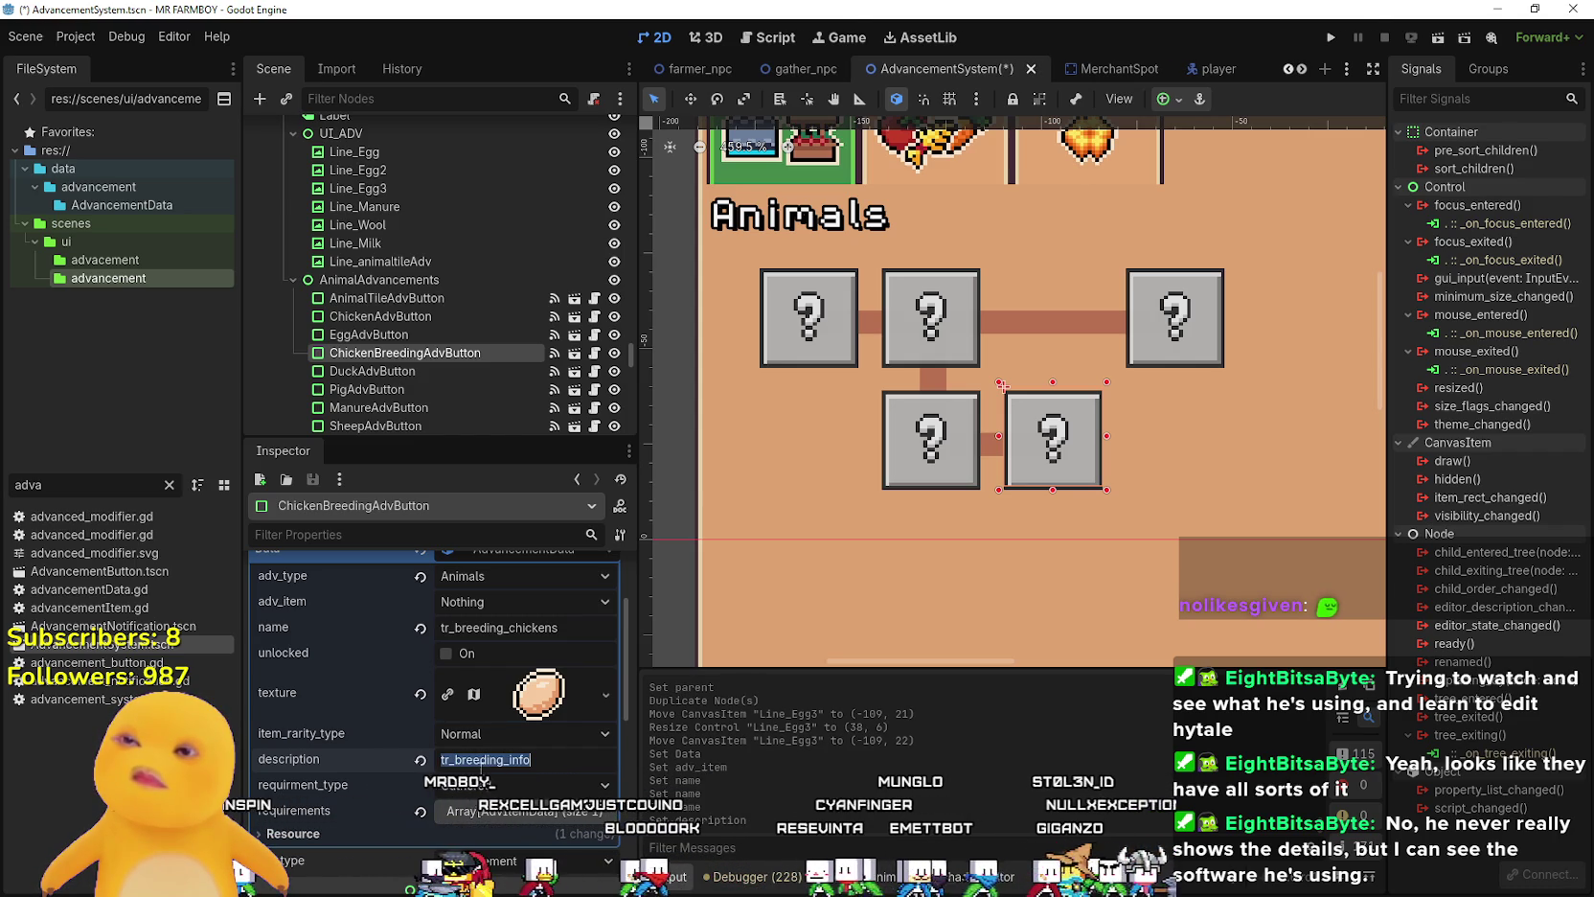
- Paste tr_breeding_info into cell A879 of the localization sheet and return to Godot
key(alt+Tab)
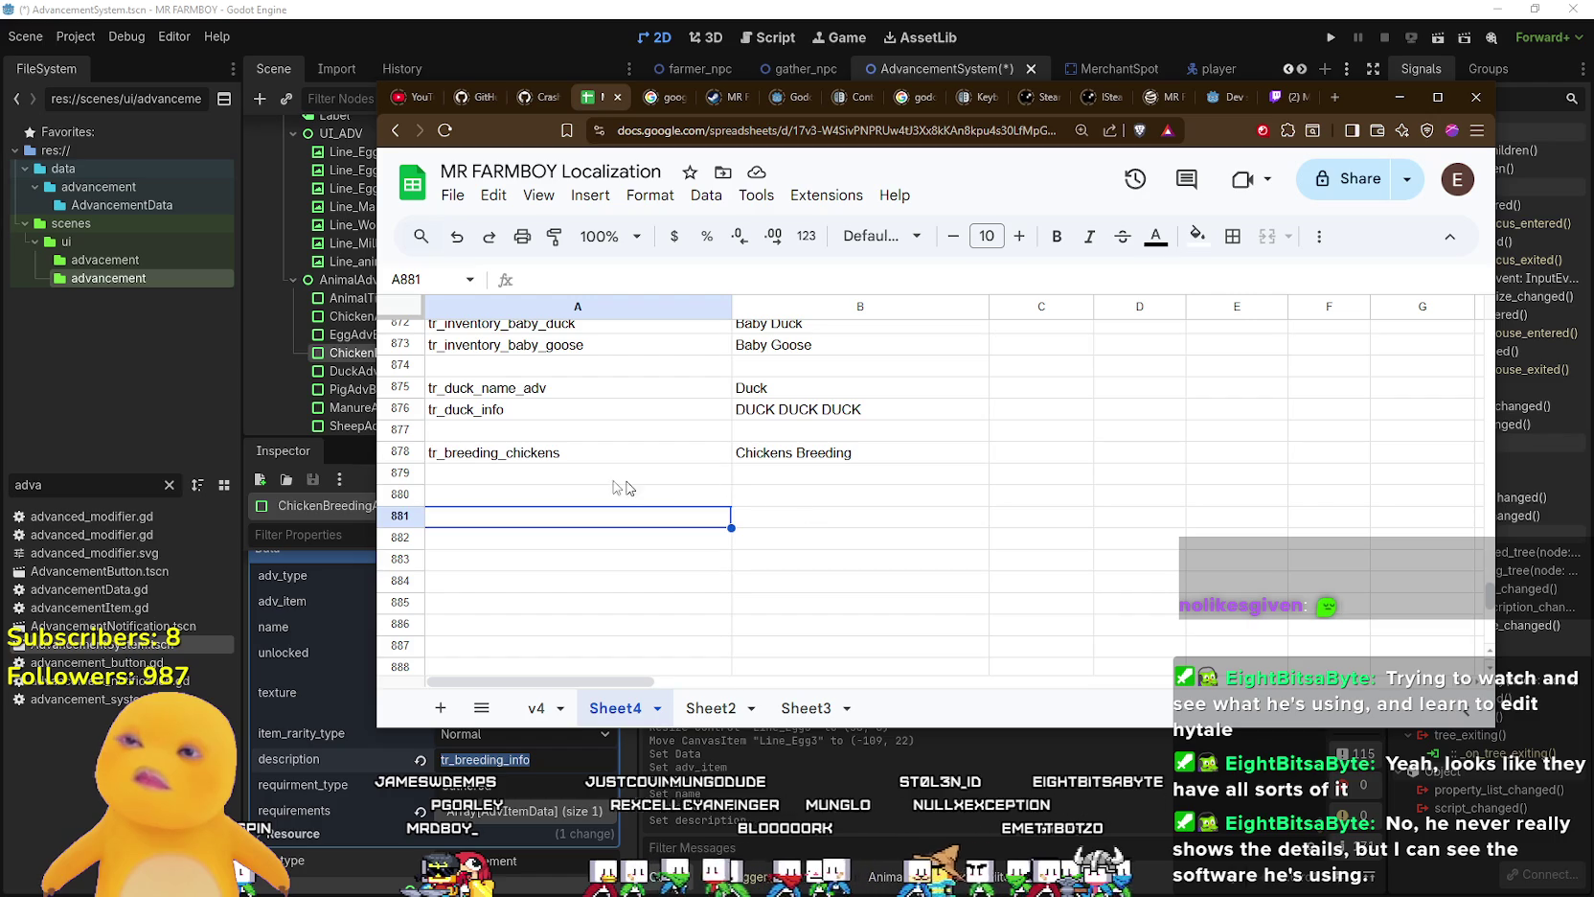
click(652, 473)
key(ctrl+v)
key(Down)
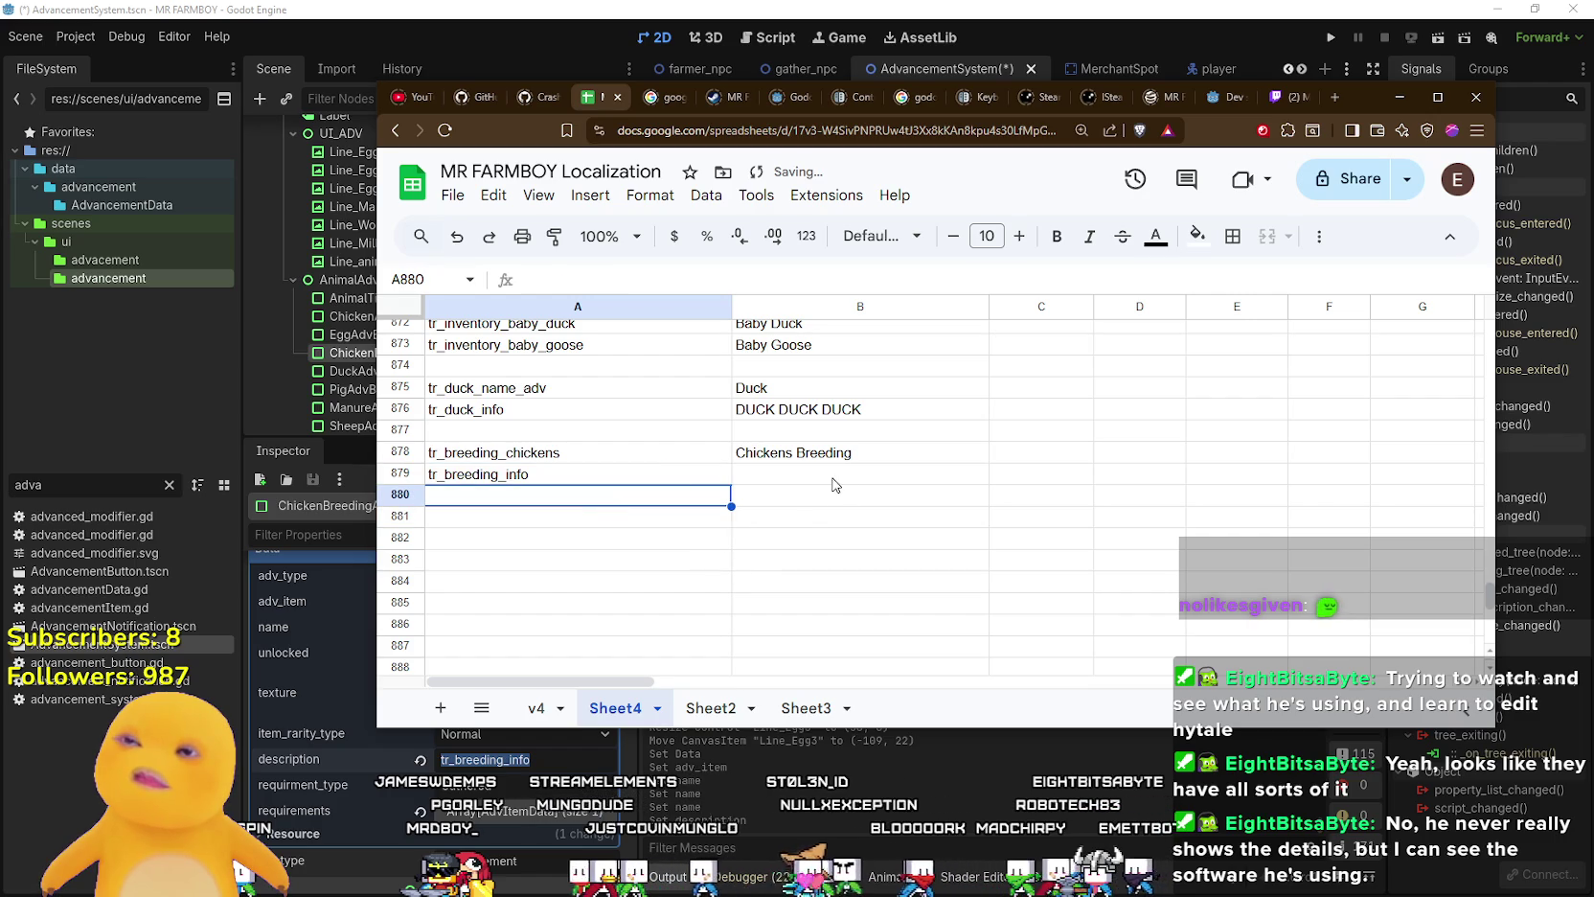
key(alt+Tab)
click(540, 692)
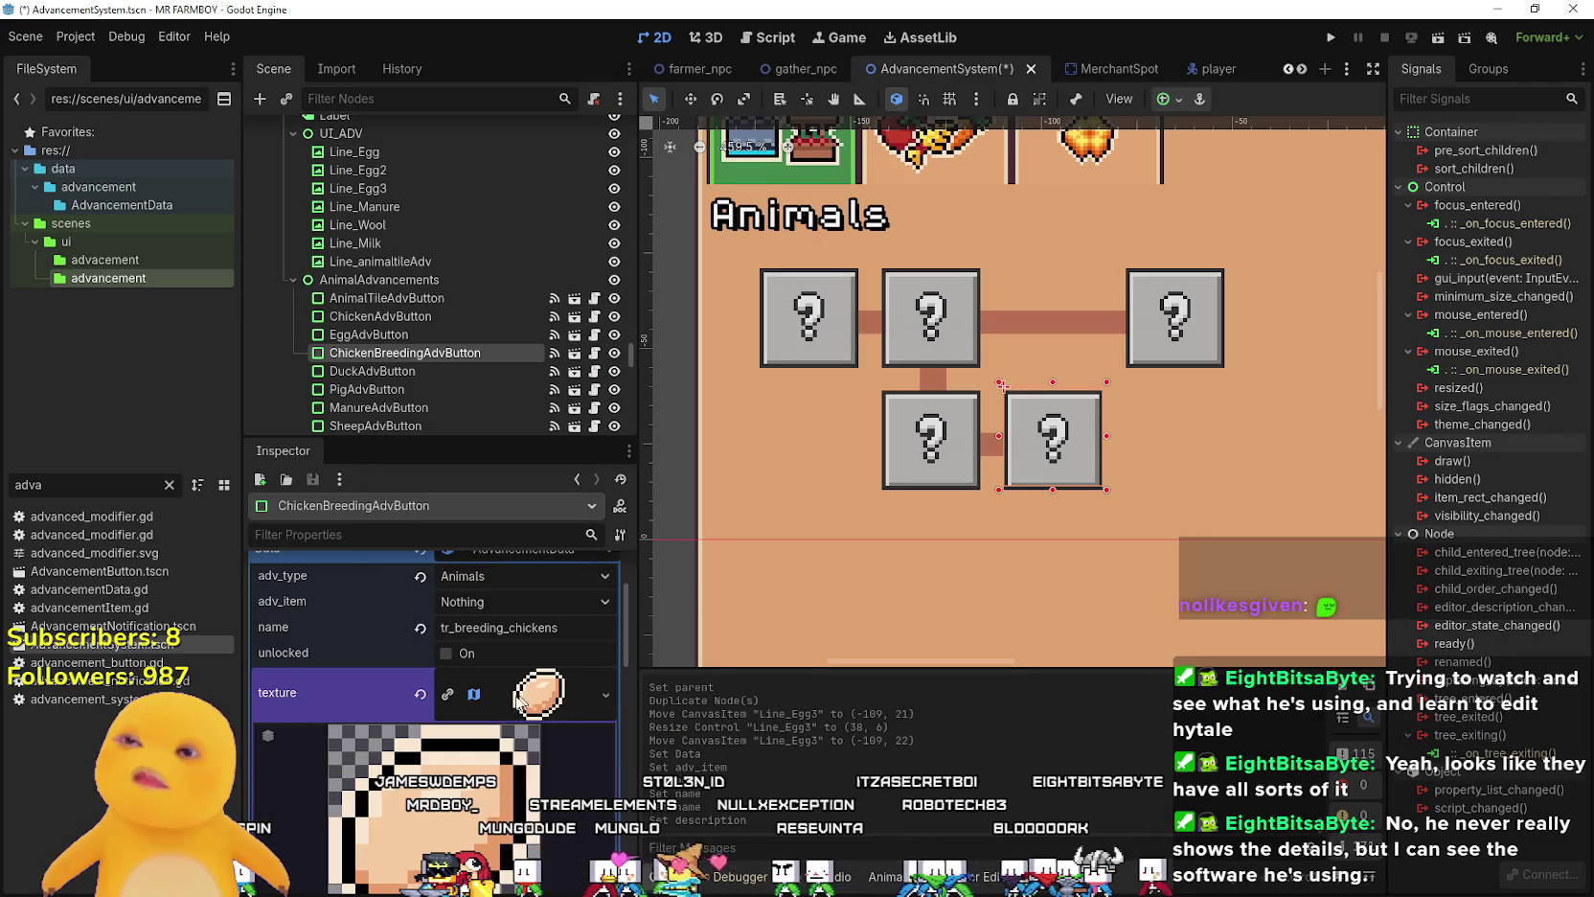
- Give the button's texture a new AtlasTexture, then switch to Aseprite
right_click(540, 692)
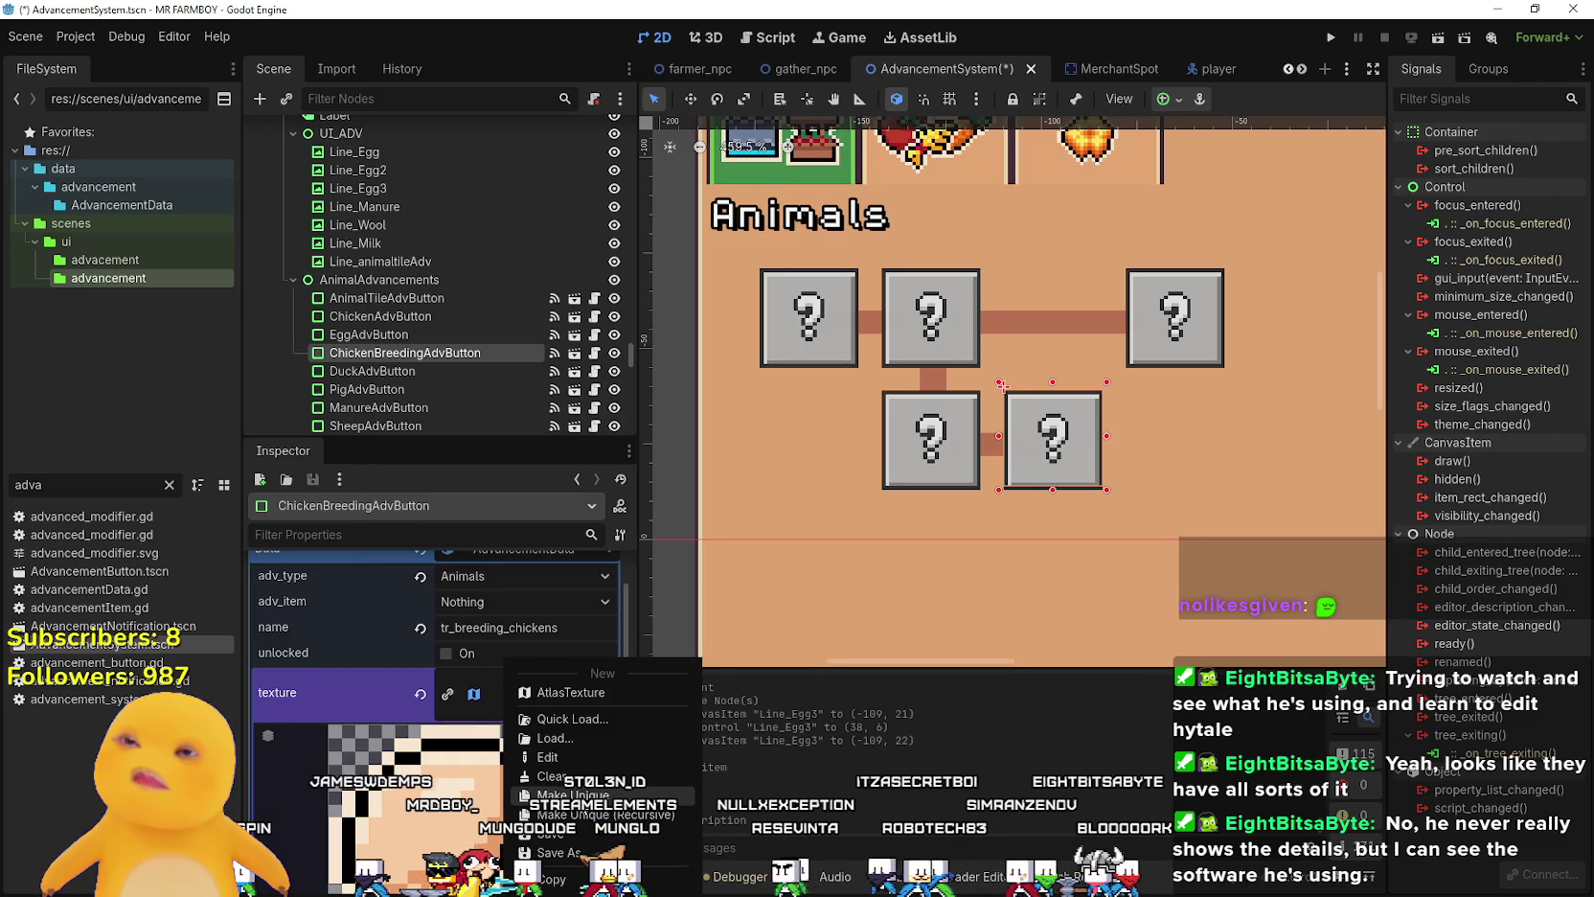
click(547, 718)
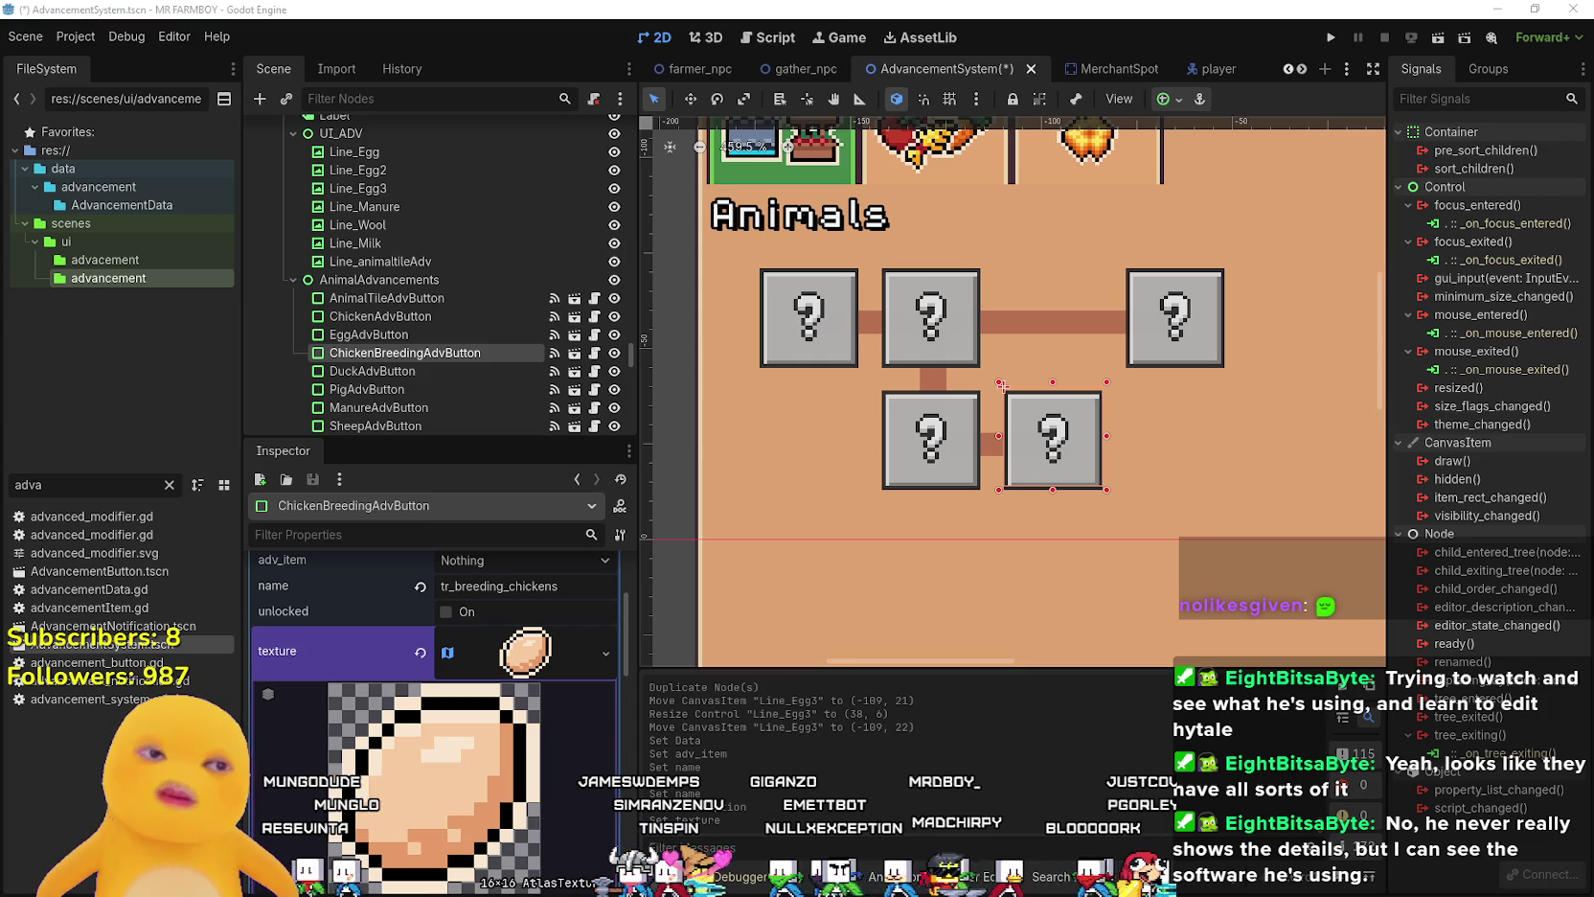
key(alt+Tab)
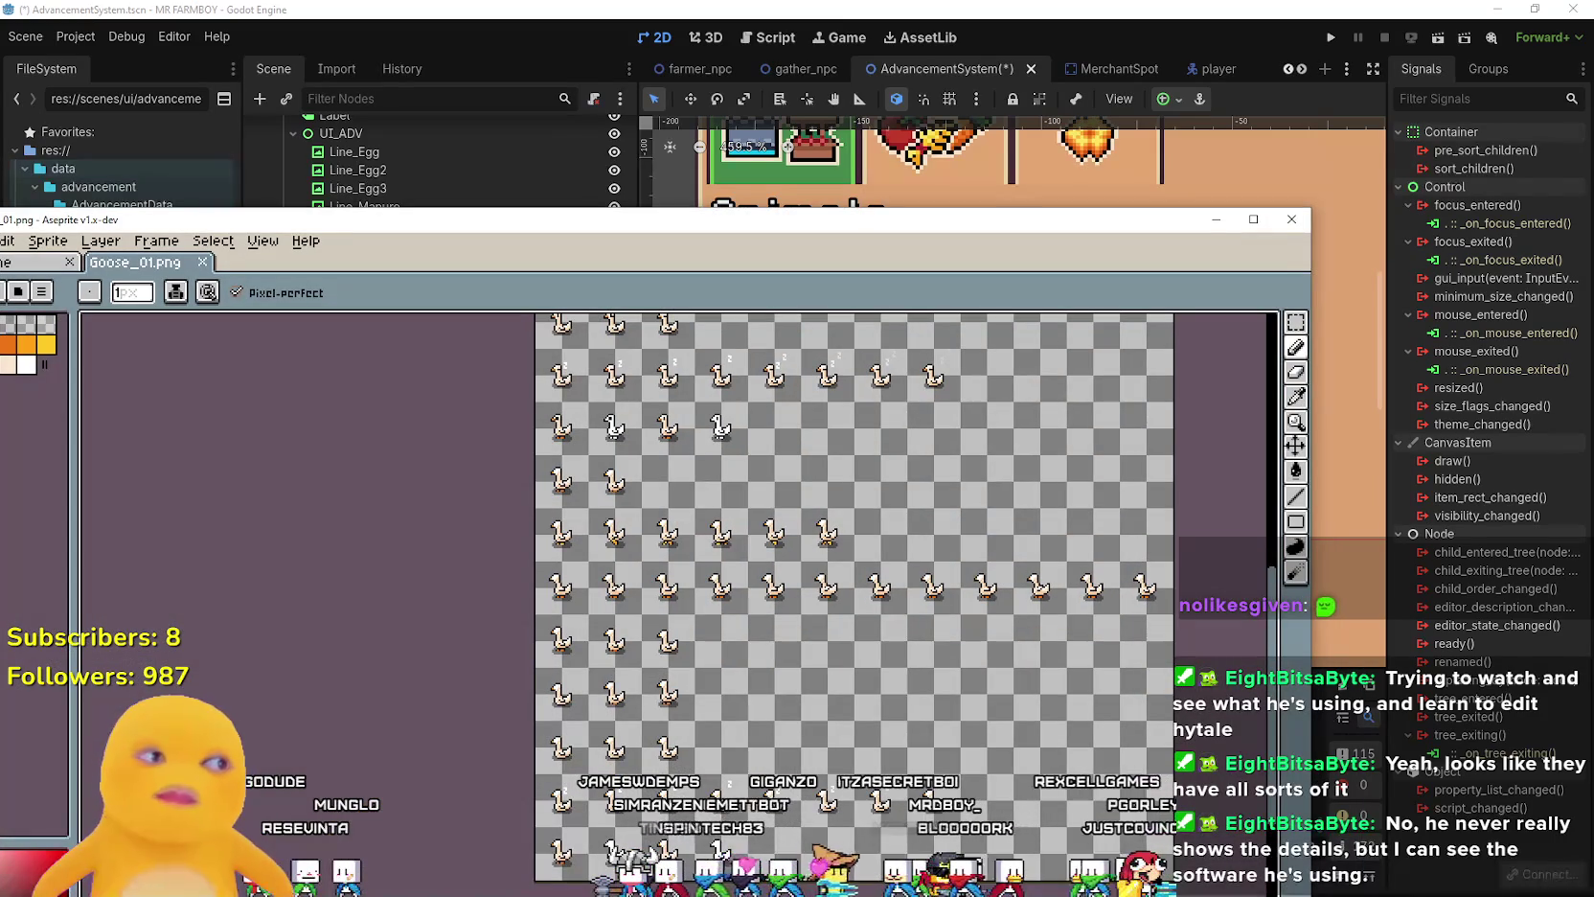
- Close Goose_01.png and marquee the chick icon's cell on Player.png in Aseprite
click(1292, 222)
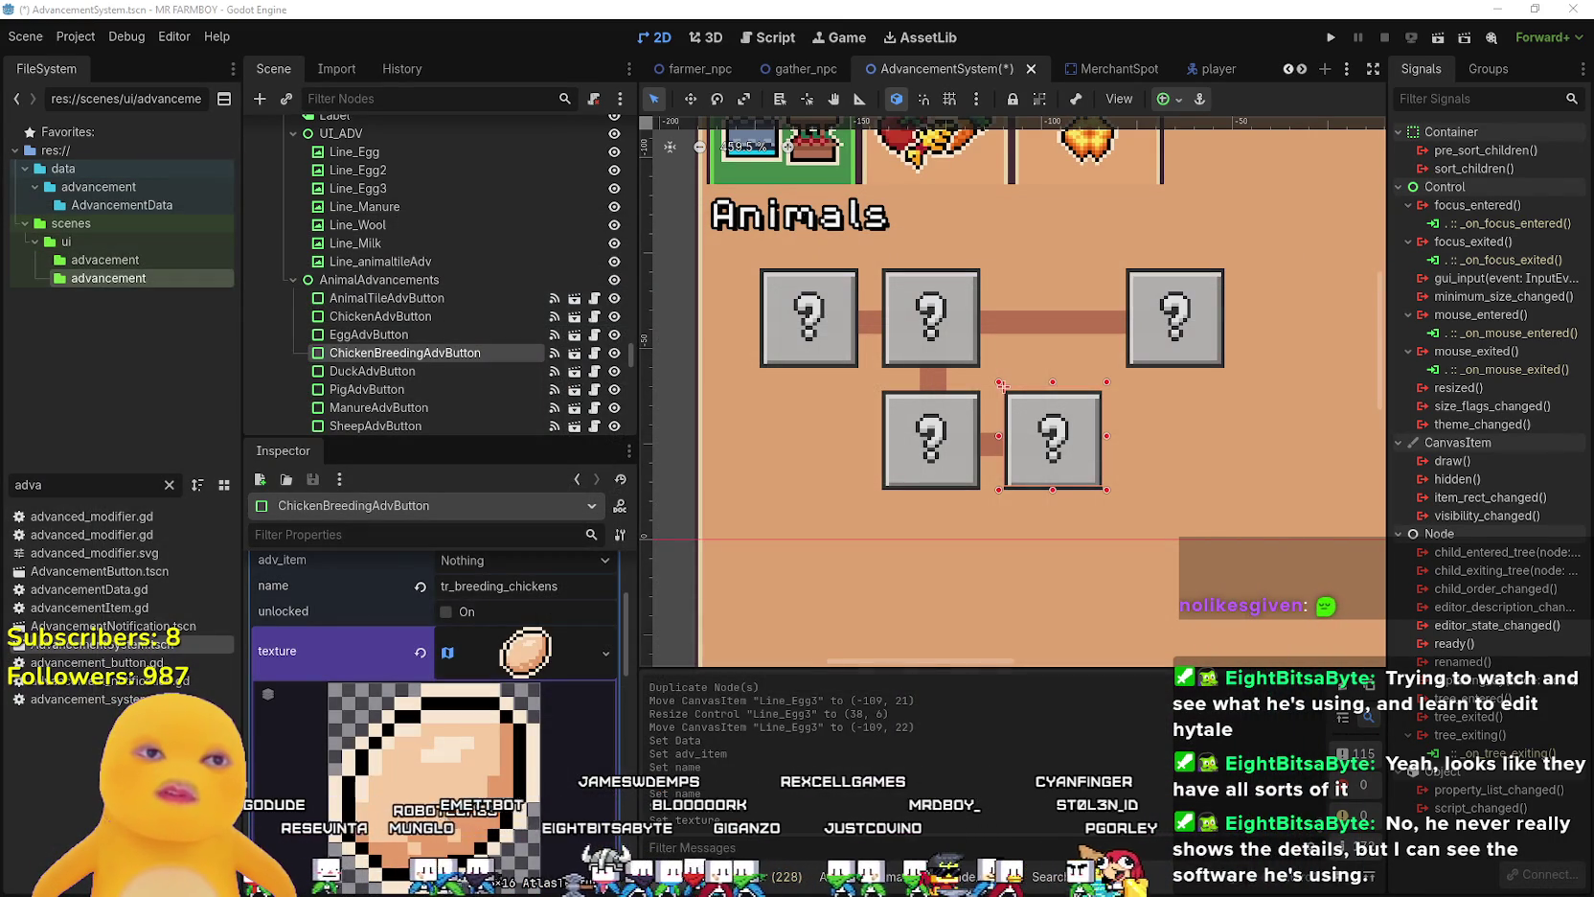
key(alt+Tab)
scroll(786, 409, down, 3)
scroll(785, 409, up, 2)
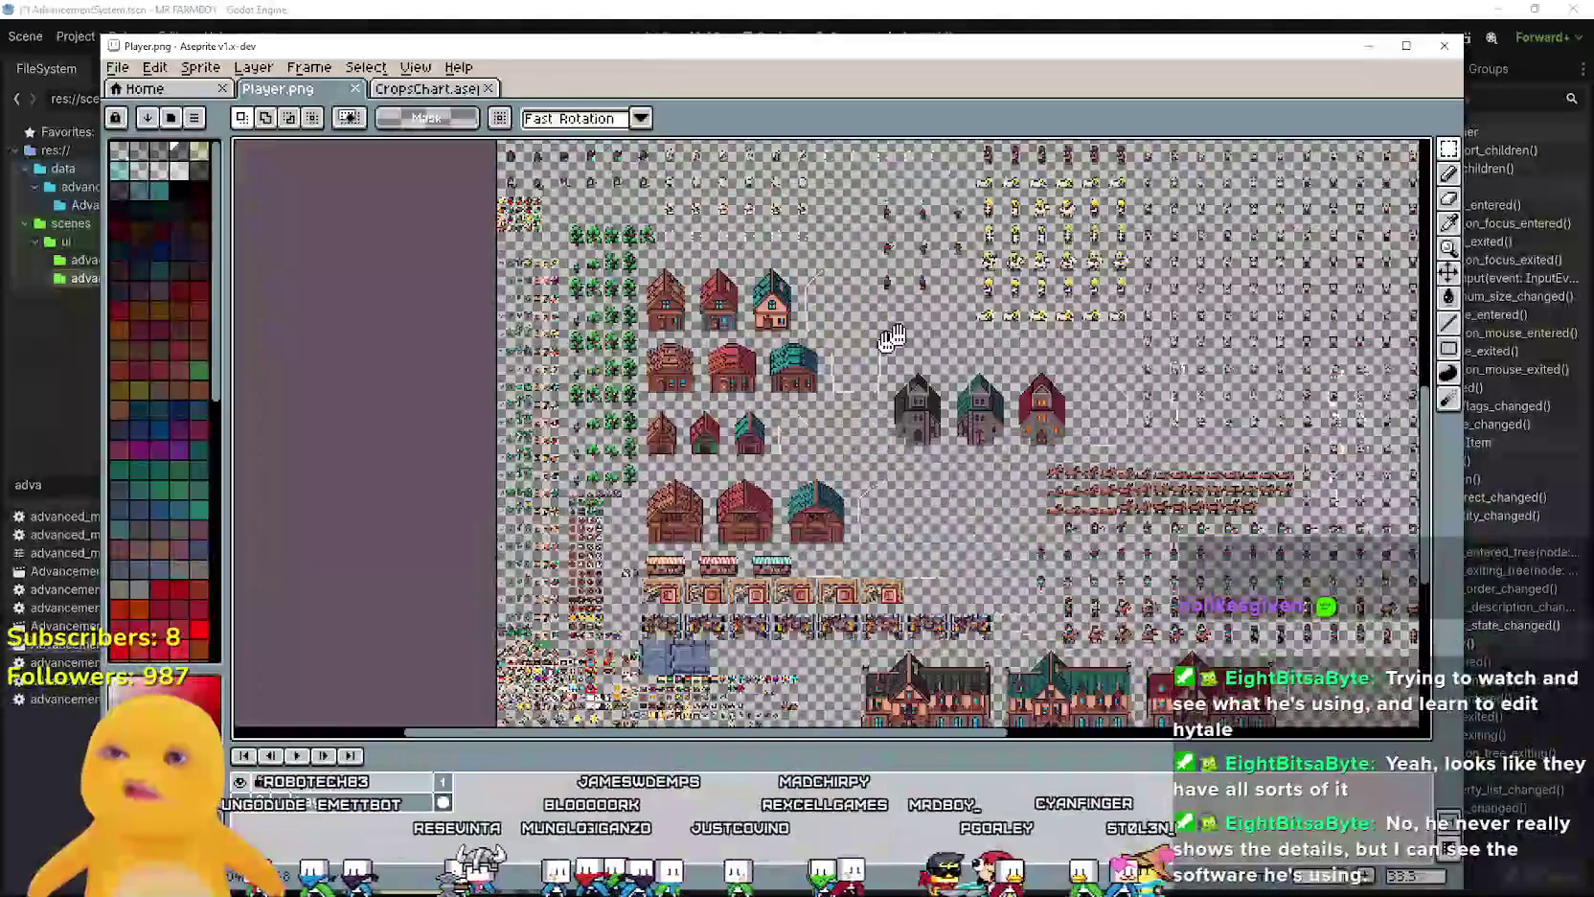
scroll(785, 409, up, 3)
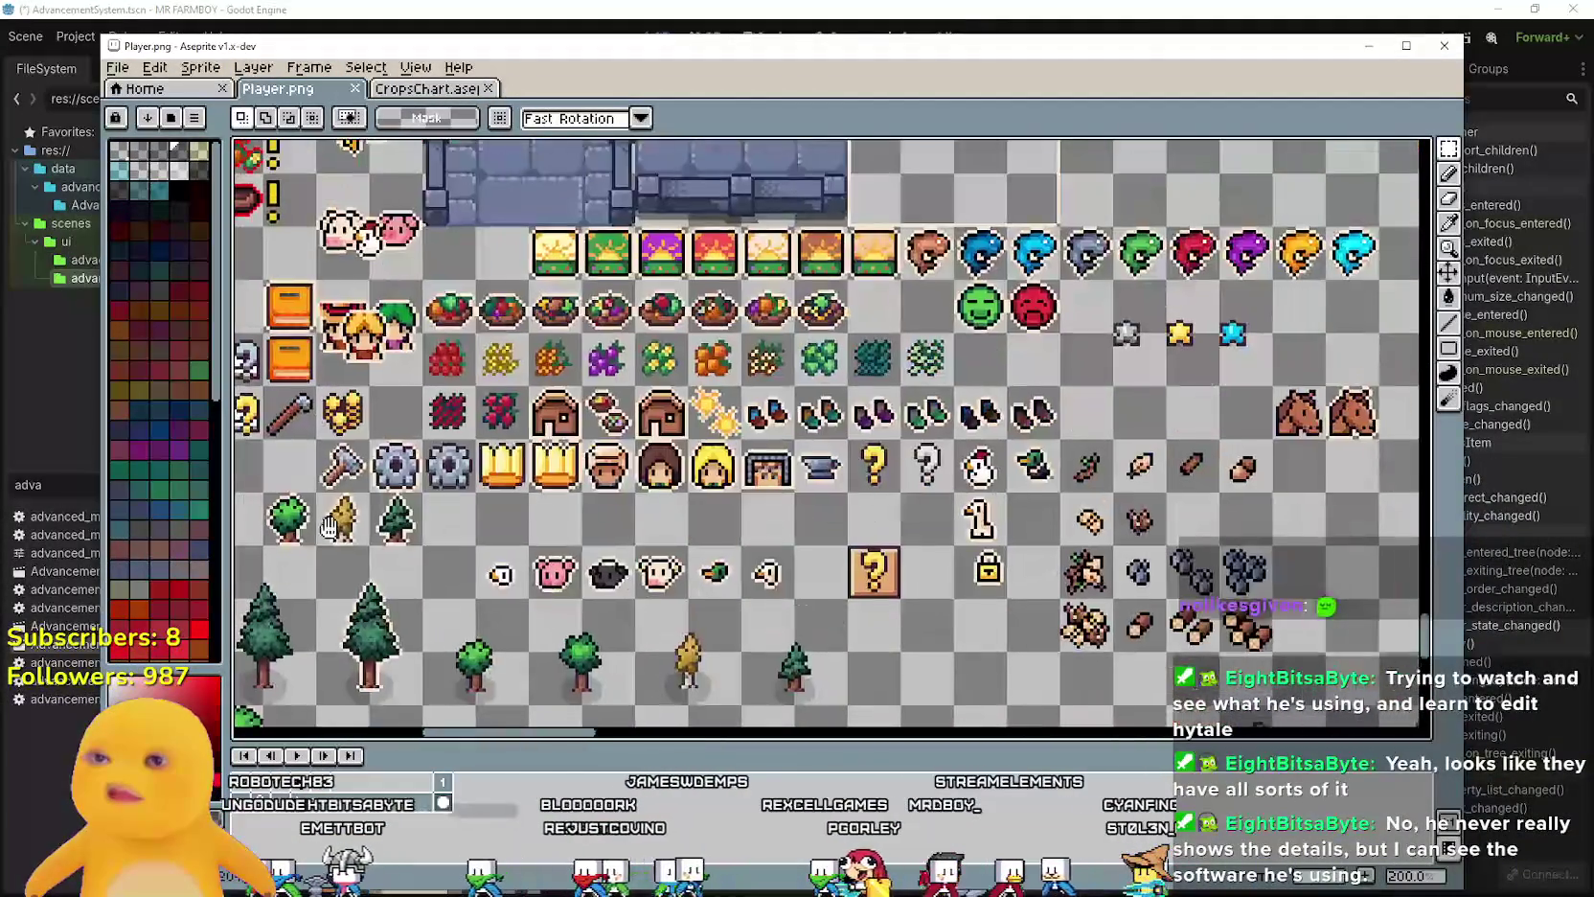
scroll(874, 467, up, 1)
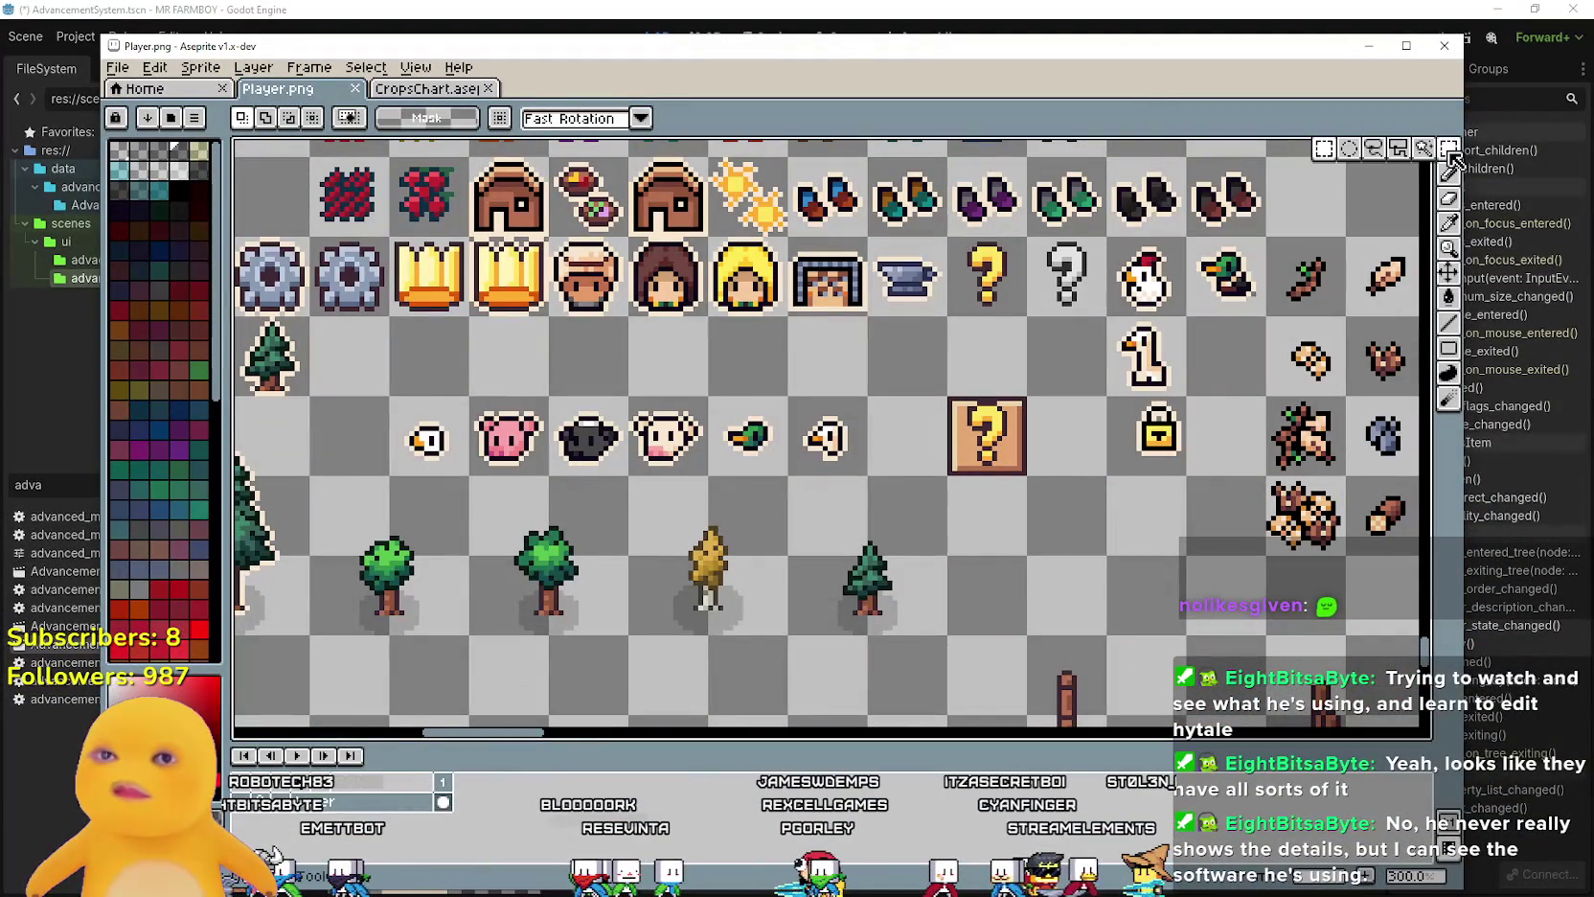
drag(387, 394, 472, 478)
scroll(586, 558, up, 1)
scroll(587, 559, down, 1)
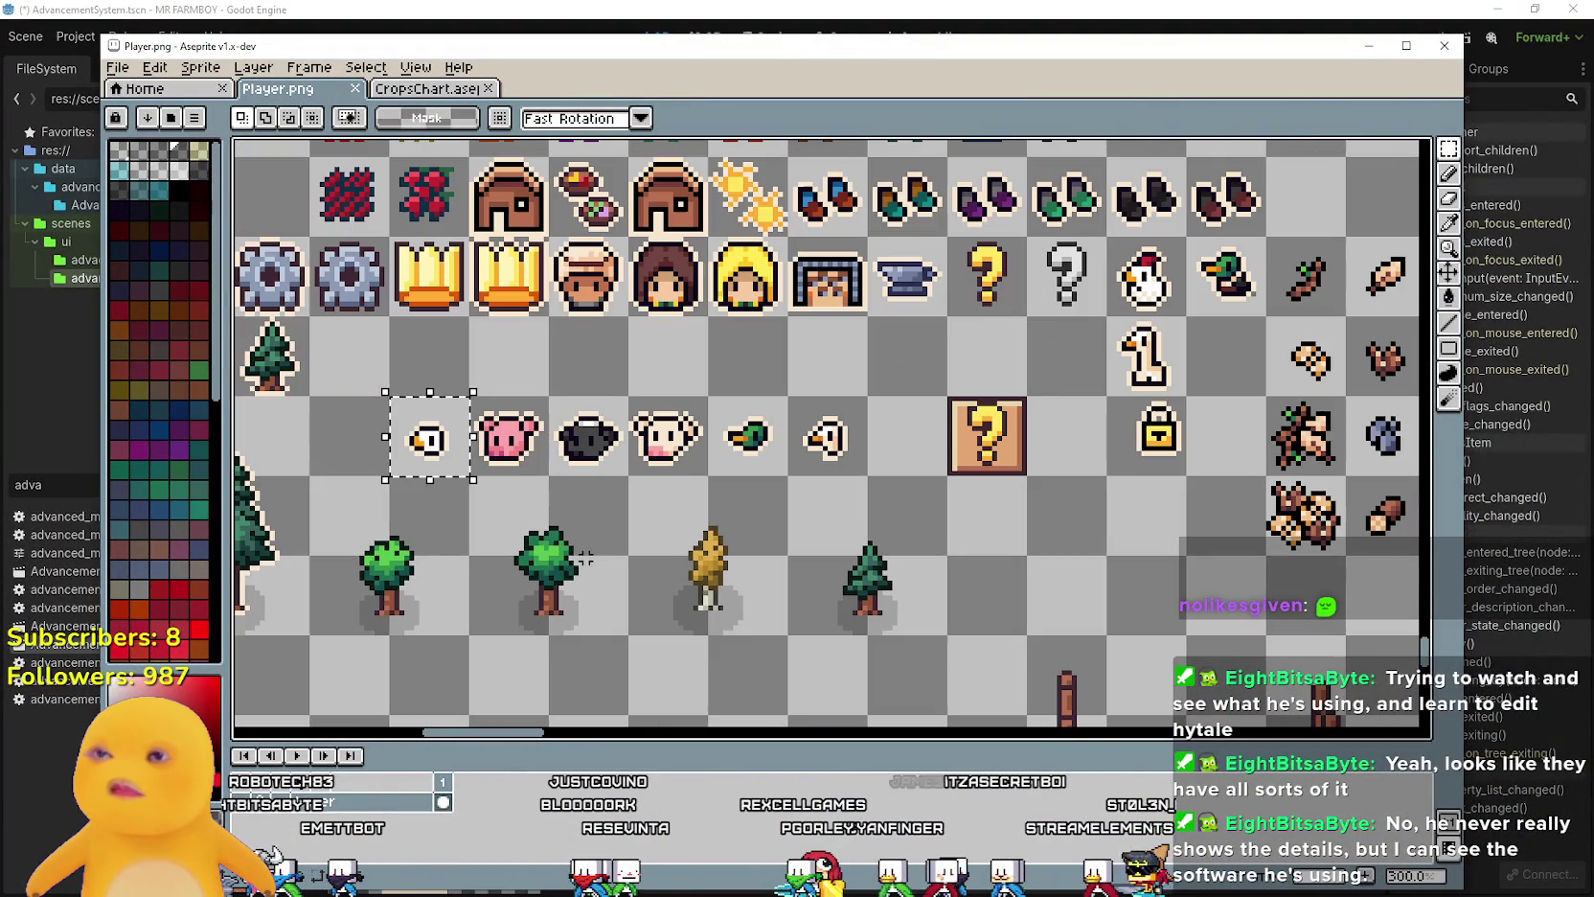
click(1133, 11)
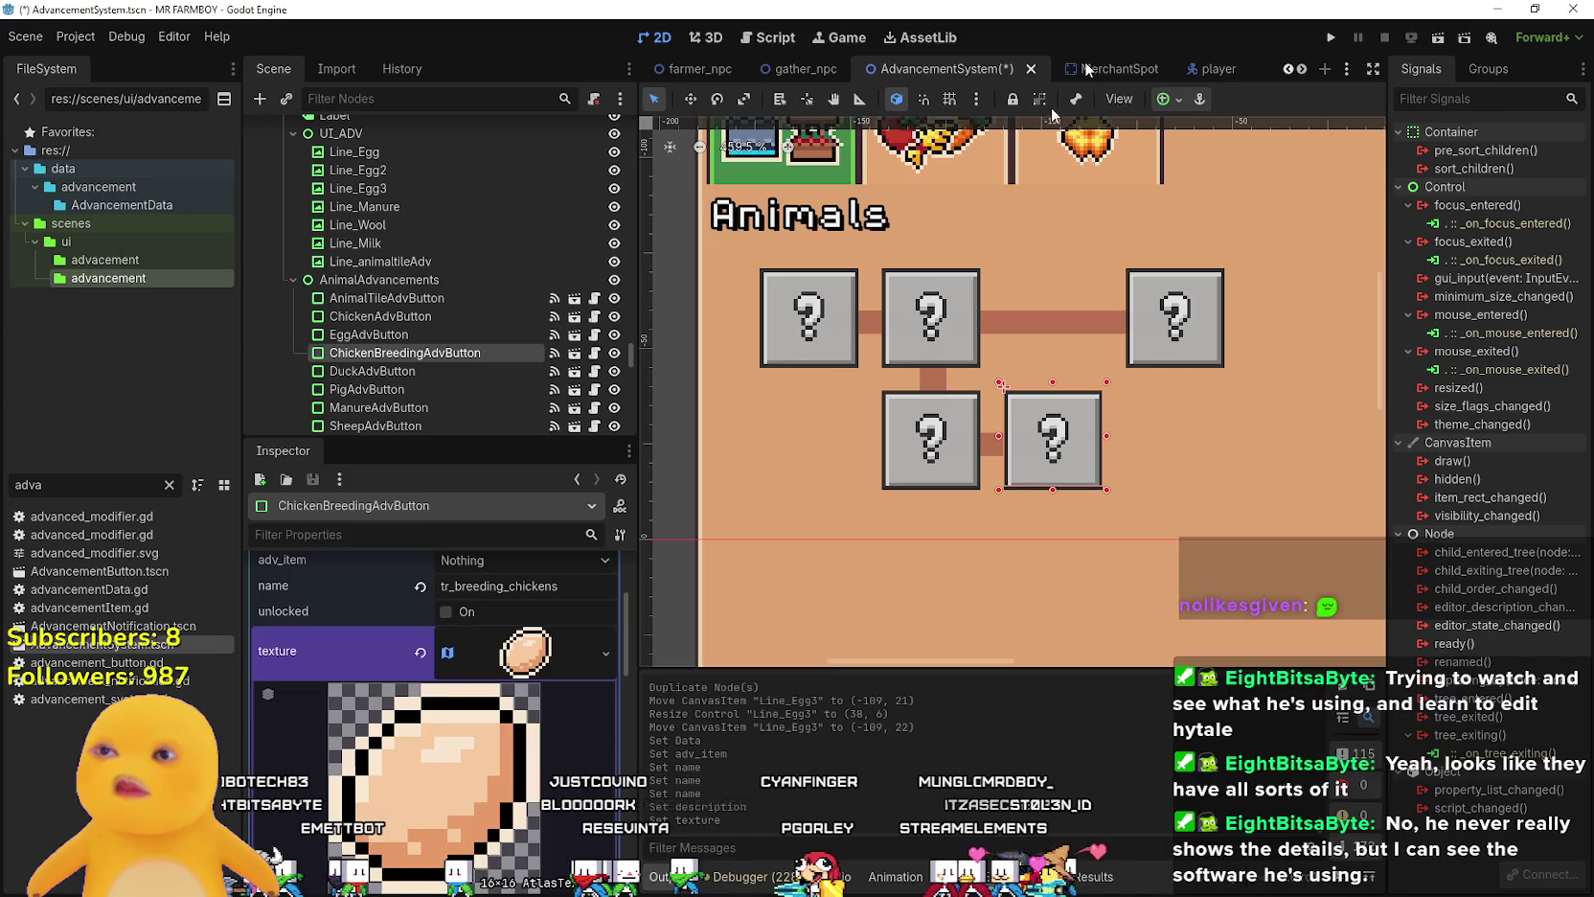
- Set the atlas texture region to the 16×16 icon at x 272, y 1824
right_click(474, 673)
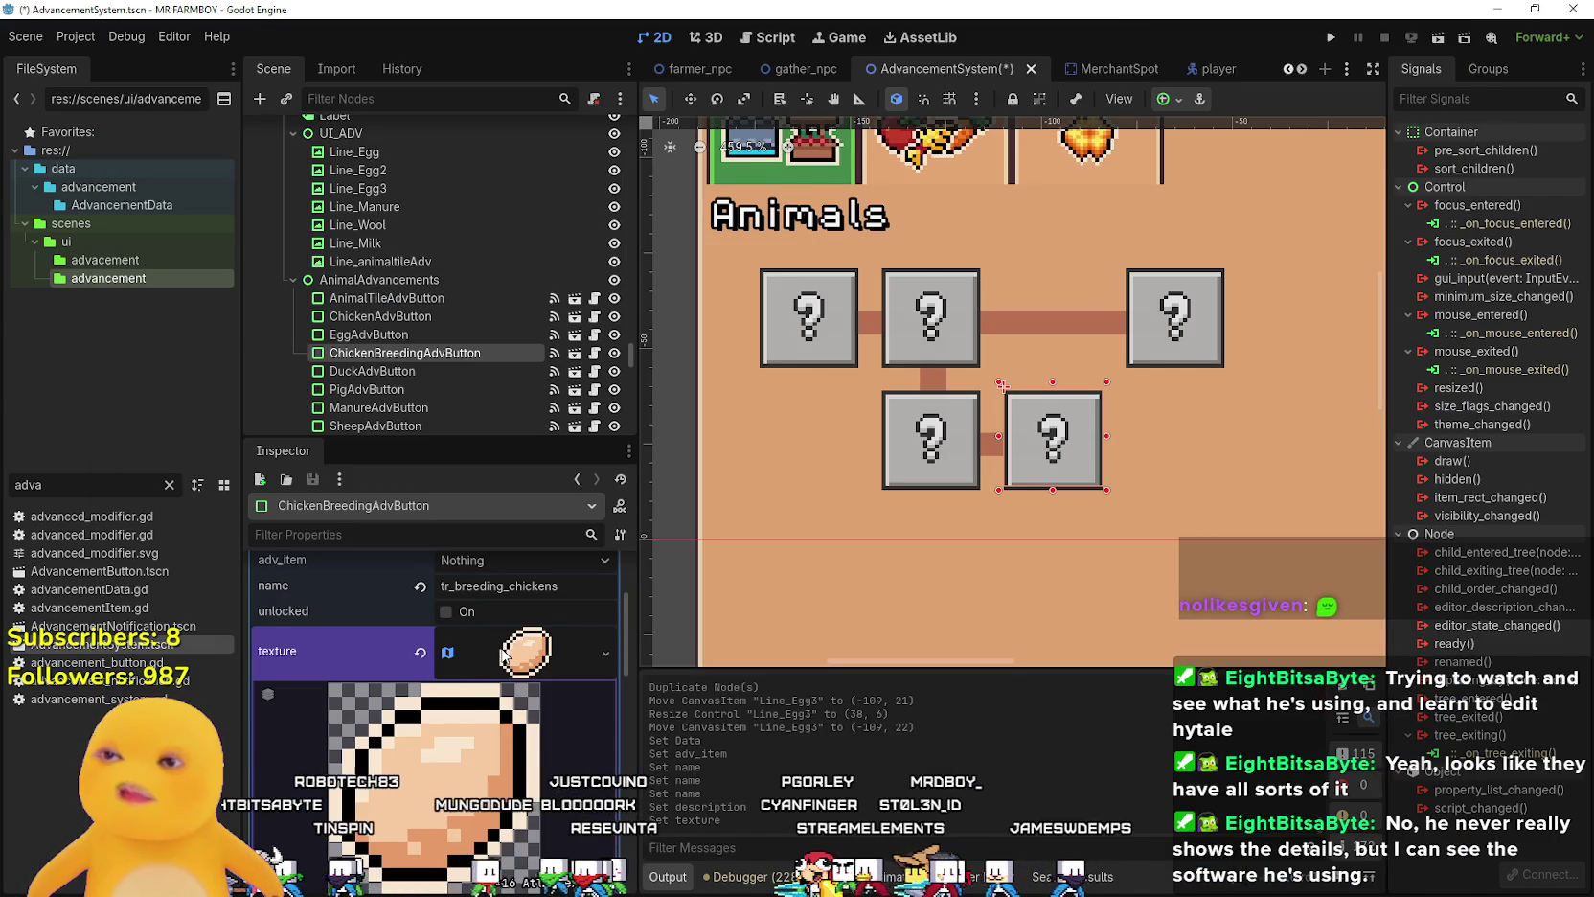
scroll(492, 653, down, 3)
scroll(486, 792, down, 3)
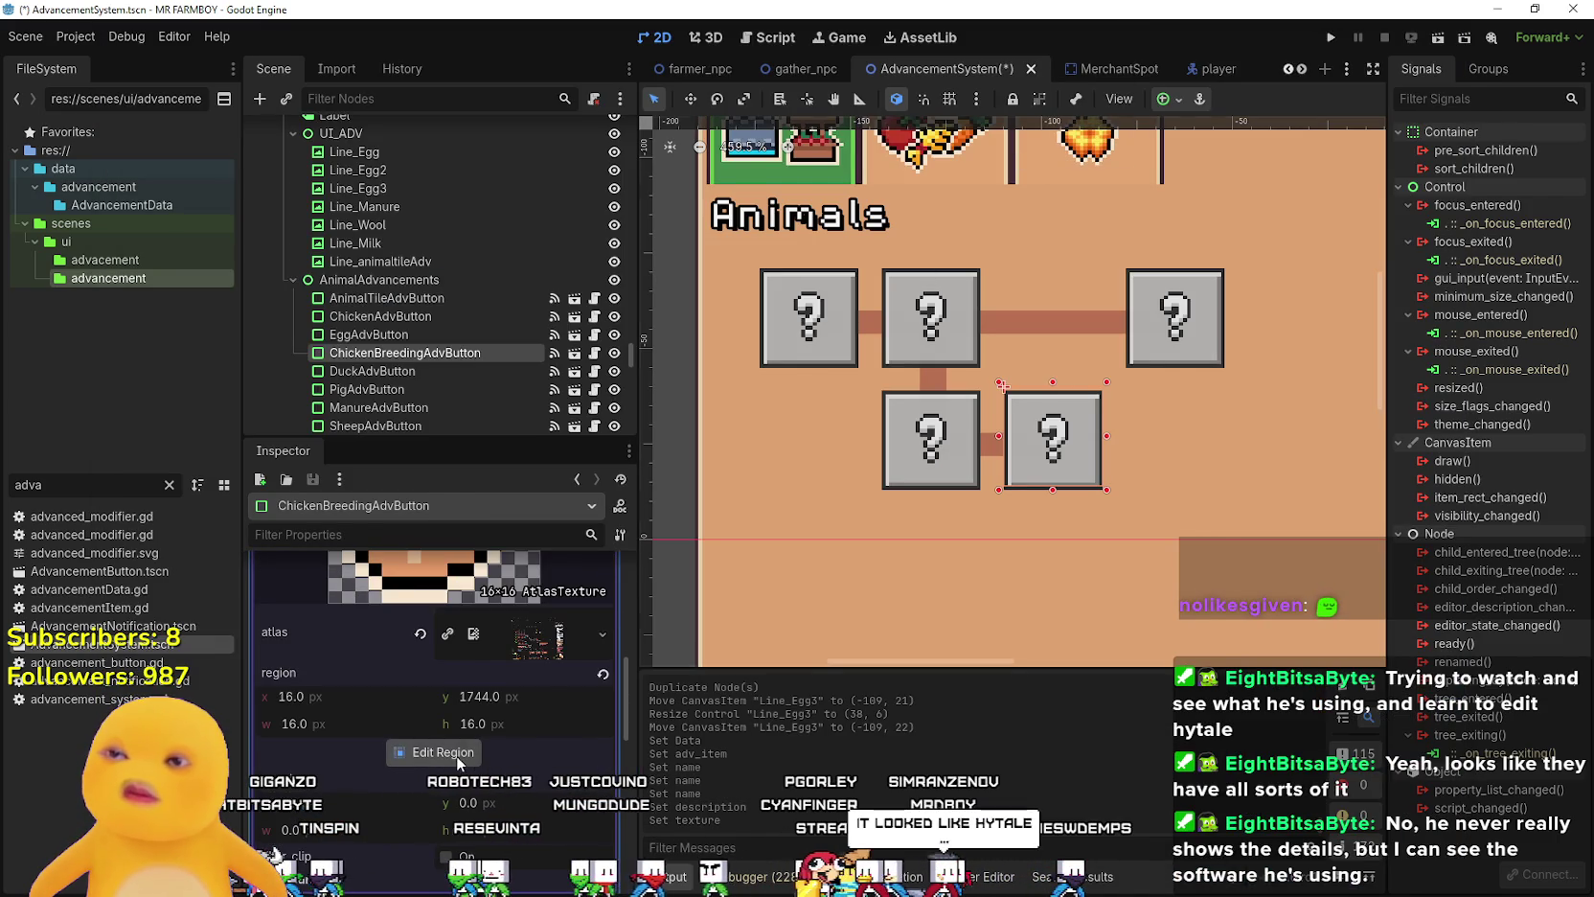
click(456, 753)
scroll(752, 434, down, 5)
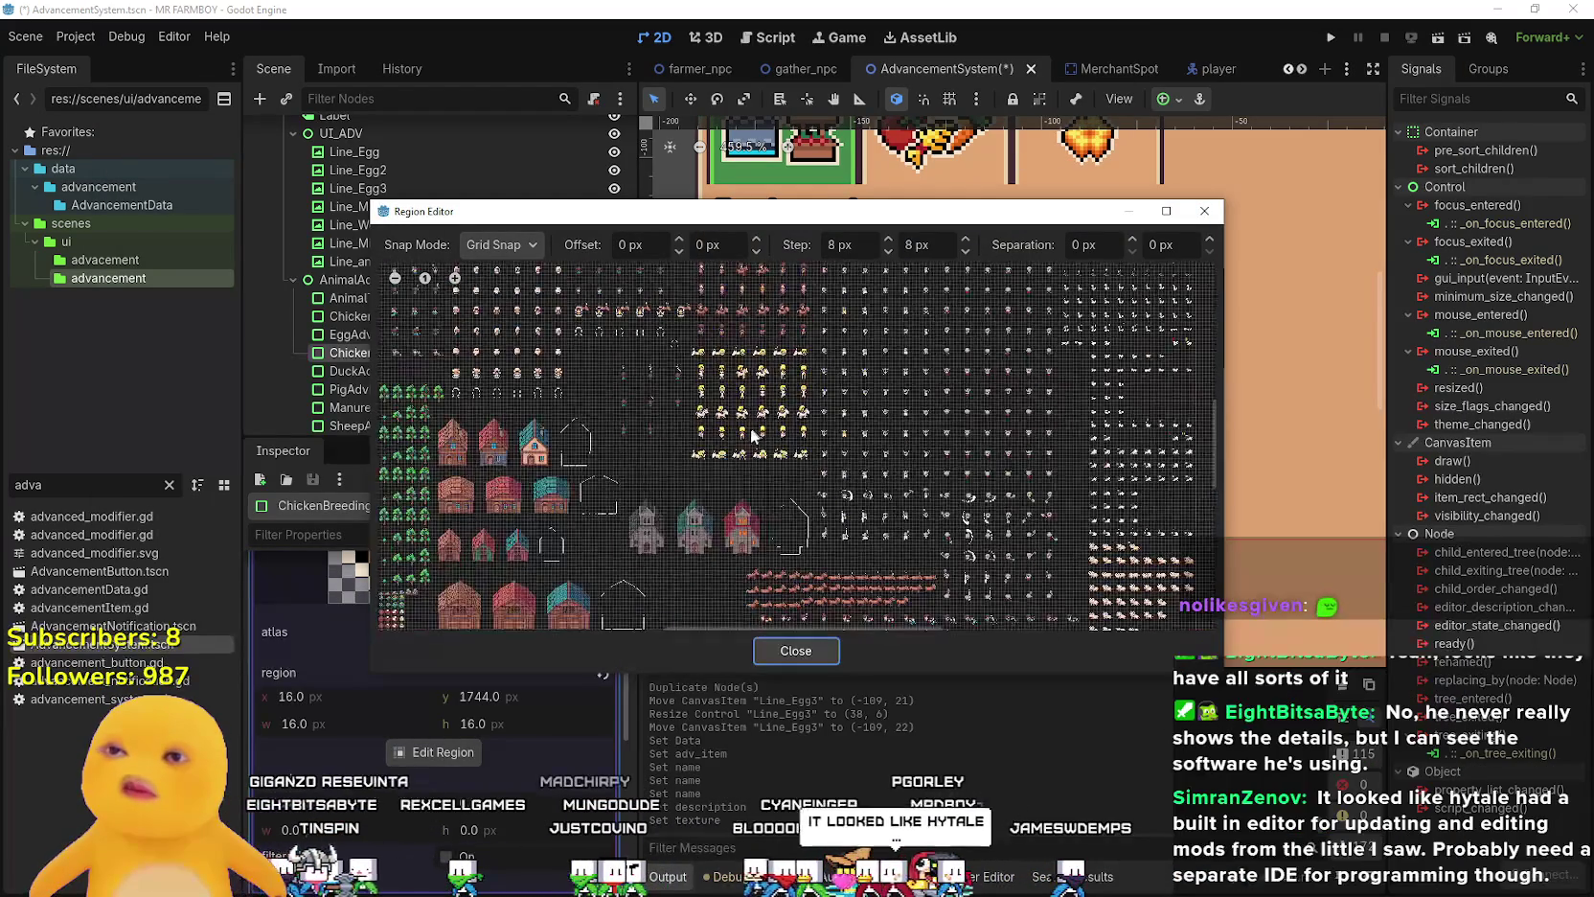
mouse_move(687, 540)
mouse_down()
mouse_move(888, 393)
mouse_move(694, 527)
mouse_up()
scroll(693, 527, up, 5)
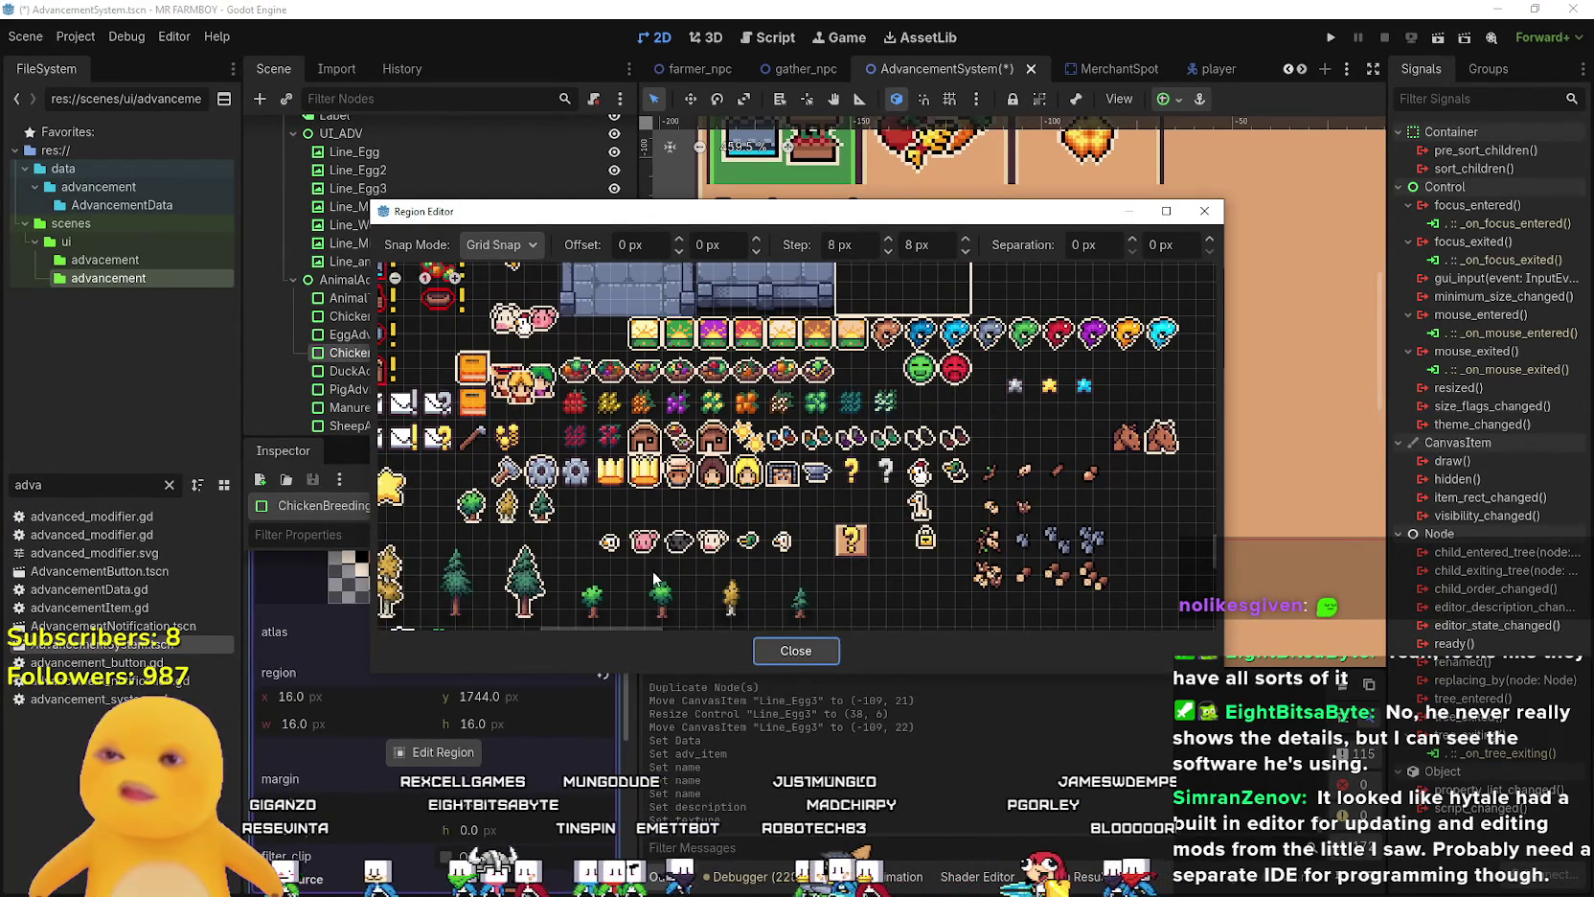
mouse_move(621, 560)
mouse_down()
mouse_move(592, 539)
mouse_move(630, 561)
mouse_up()
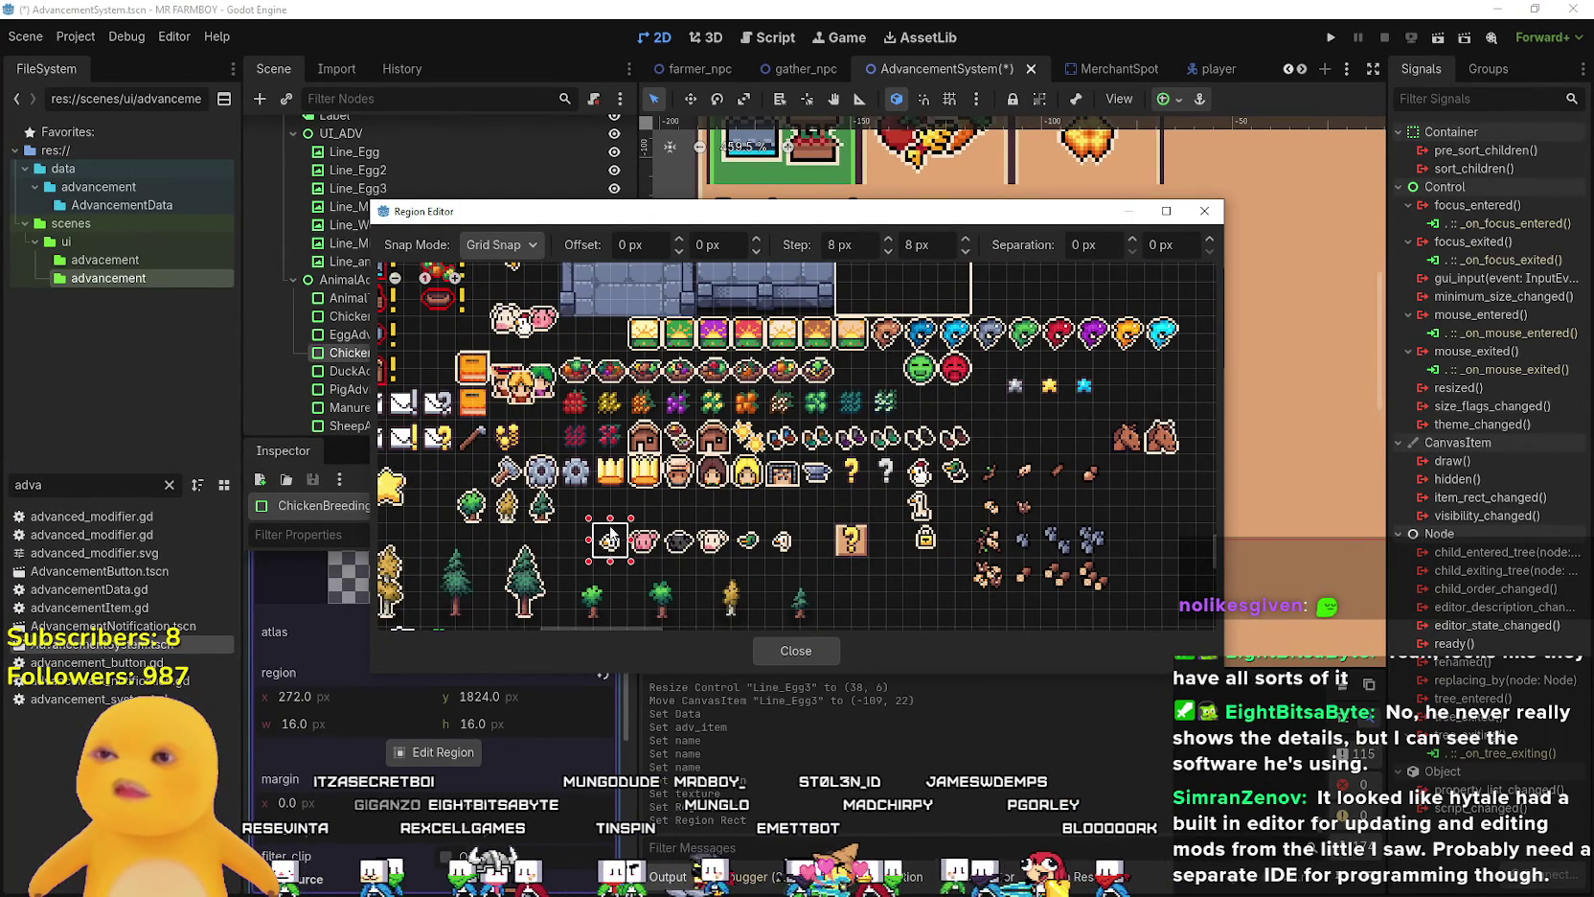
click(796, 651)
scroll(547, 657, up, 5)
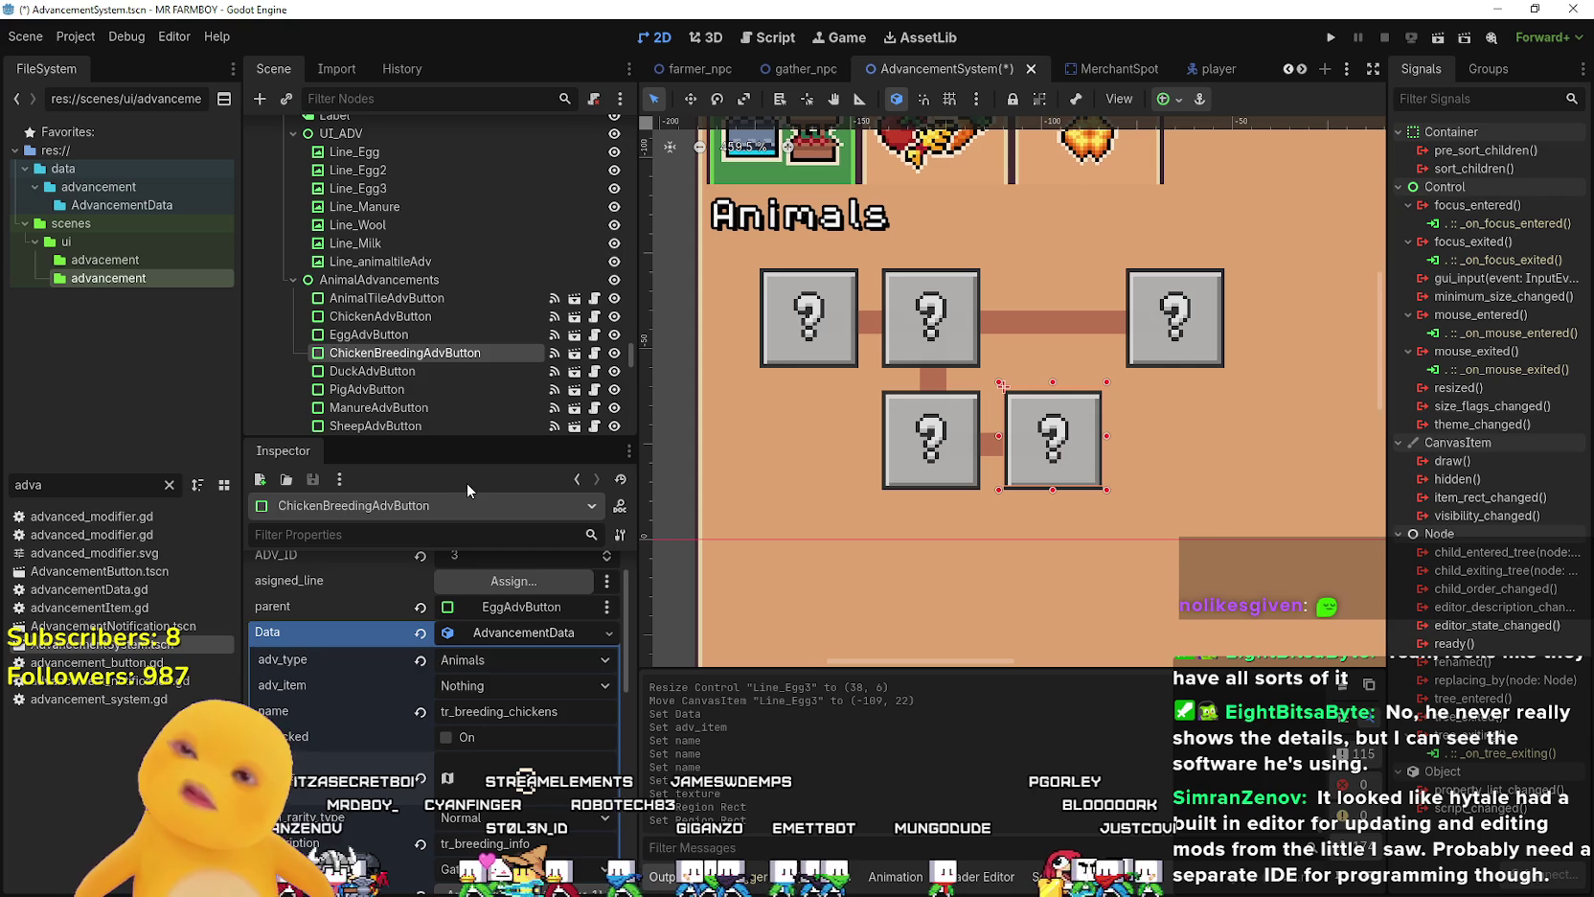
- Change the name key to tr_baby_chickens, save the scene, and switch to the spreadsheet
drag(502, 711, 462, 709)
text(baby)
key(ctrl+s)
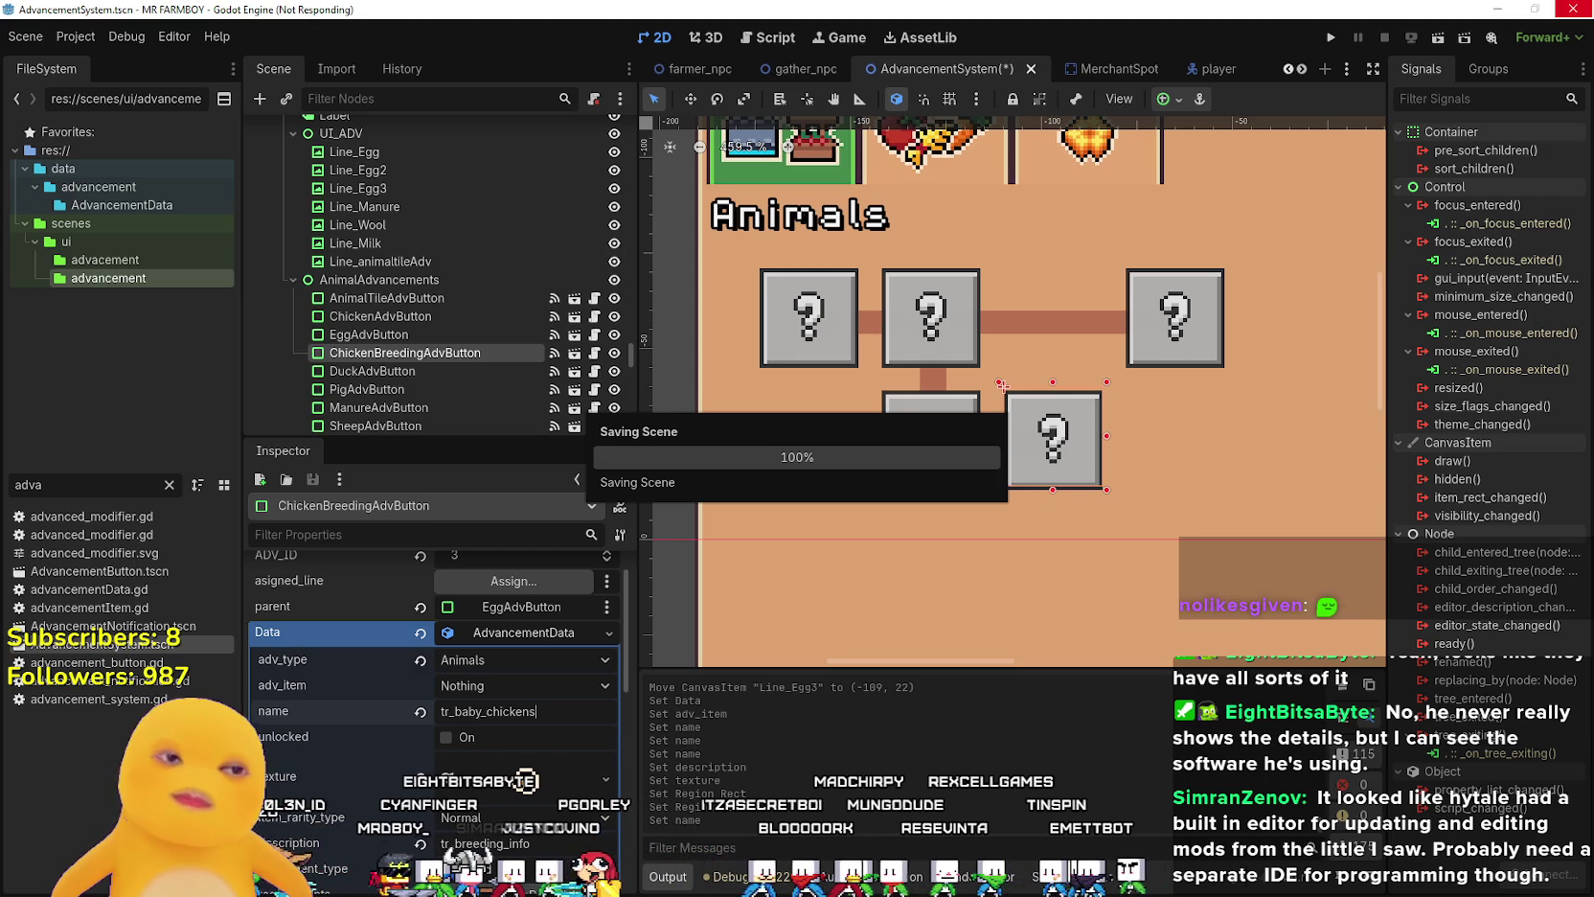
key(alt+Tab)
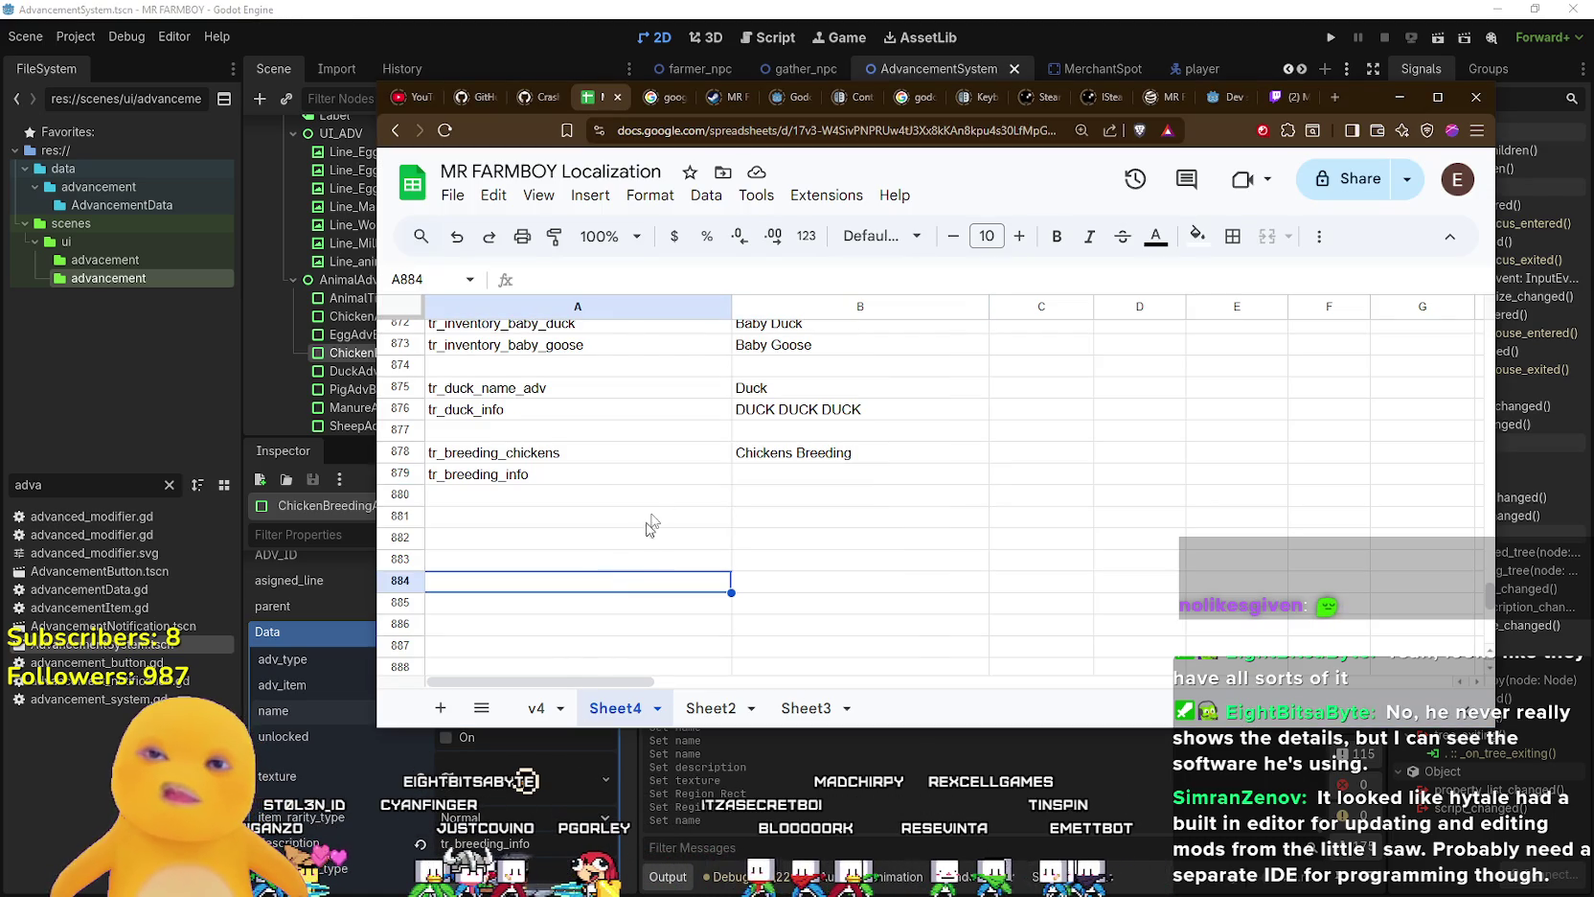
- Rename the key in cell A878 to tr_baby_chickens
click(478, 473)
key(Up)
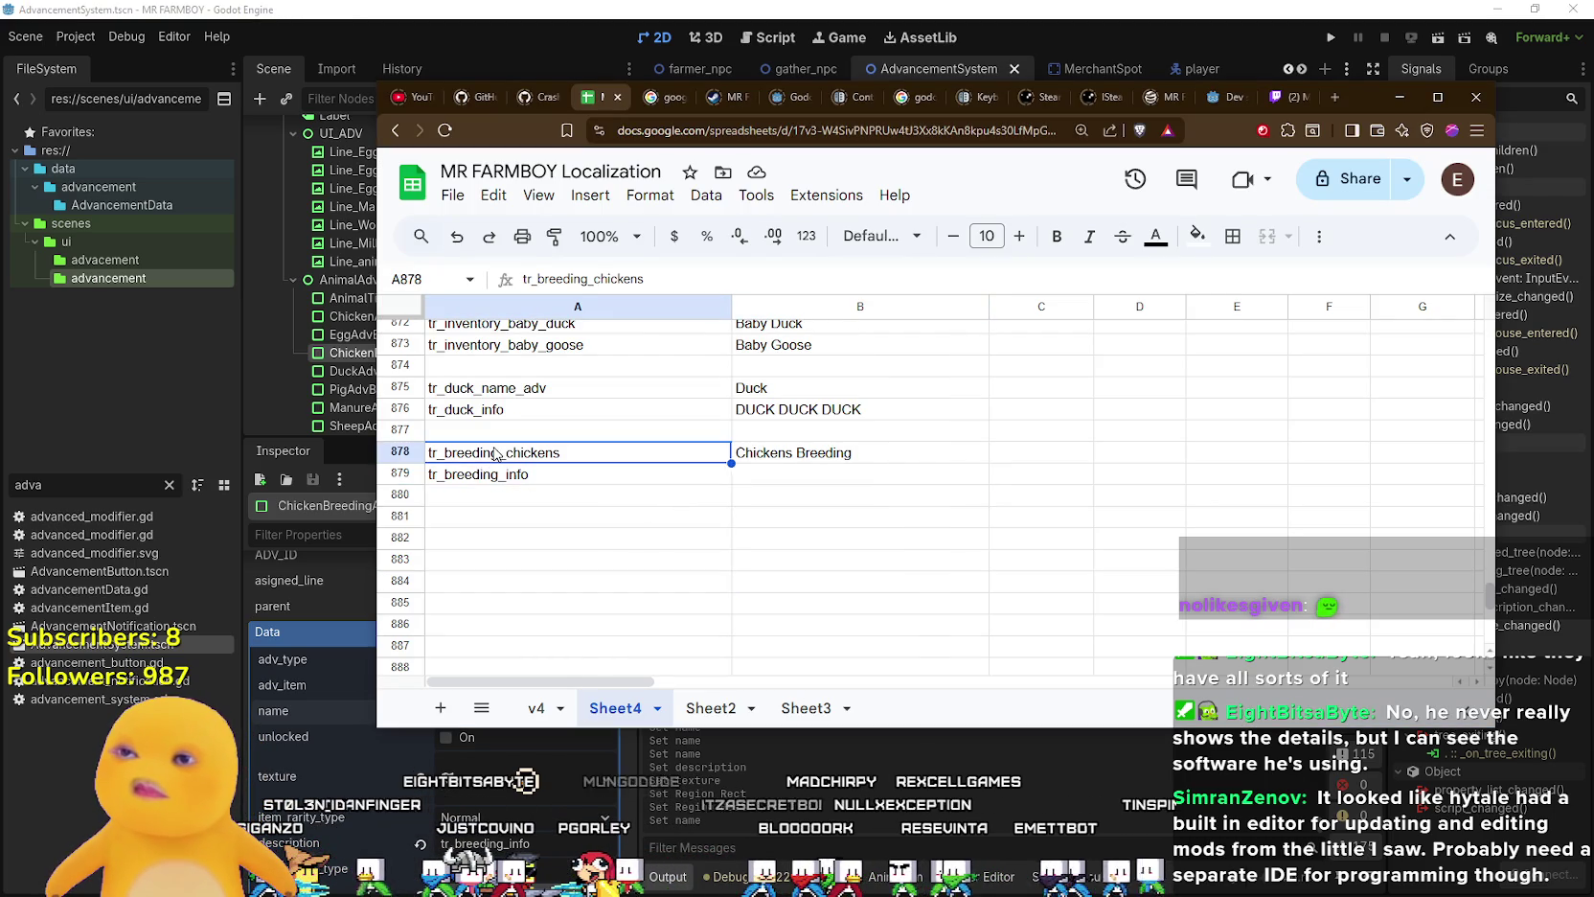
key(Return)
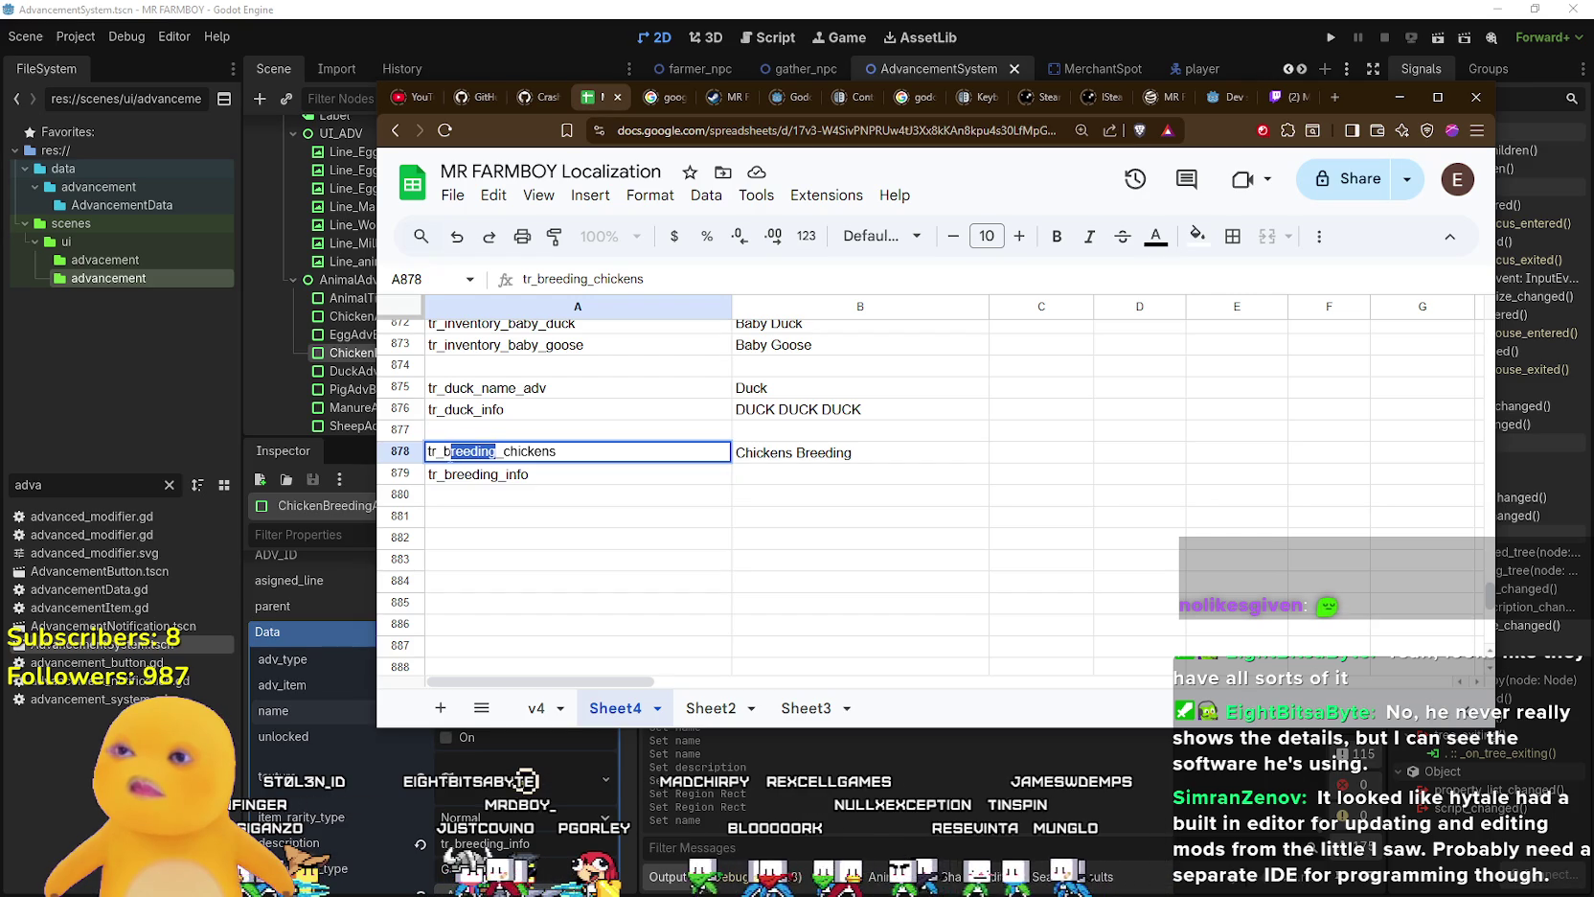
text(aby)
- Replace B878's text with 'Baby Chickens', then return to Godot and save
double_click(879, 453)
key(ctrl+a)
text(Baby Chickens)
key(Return)
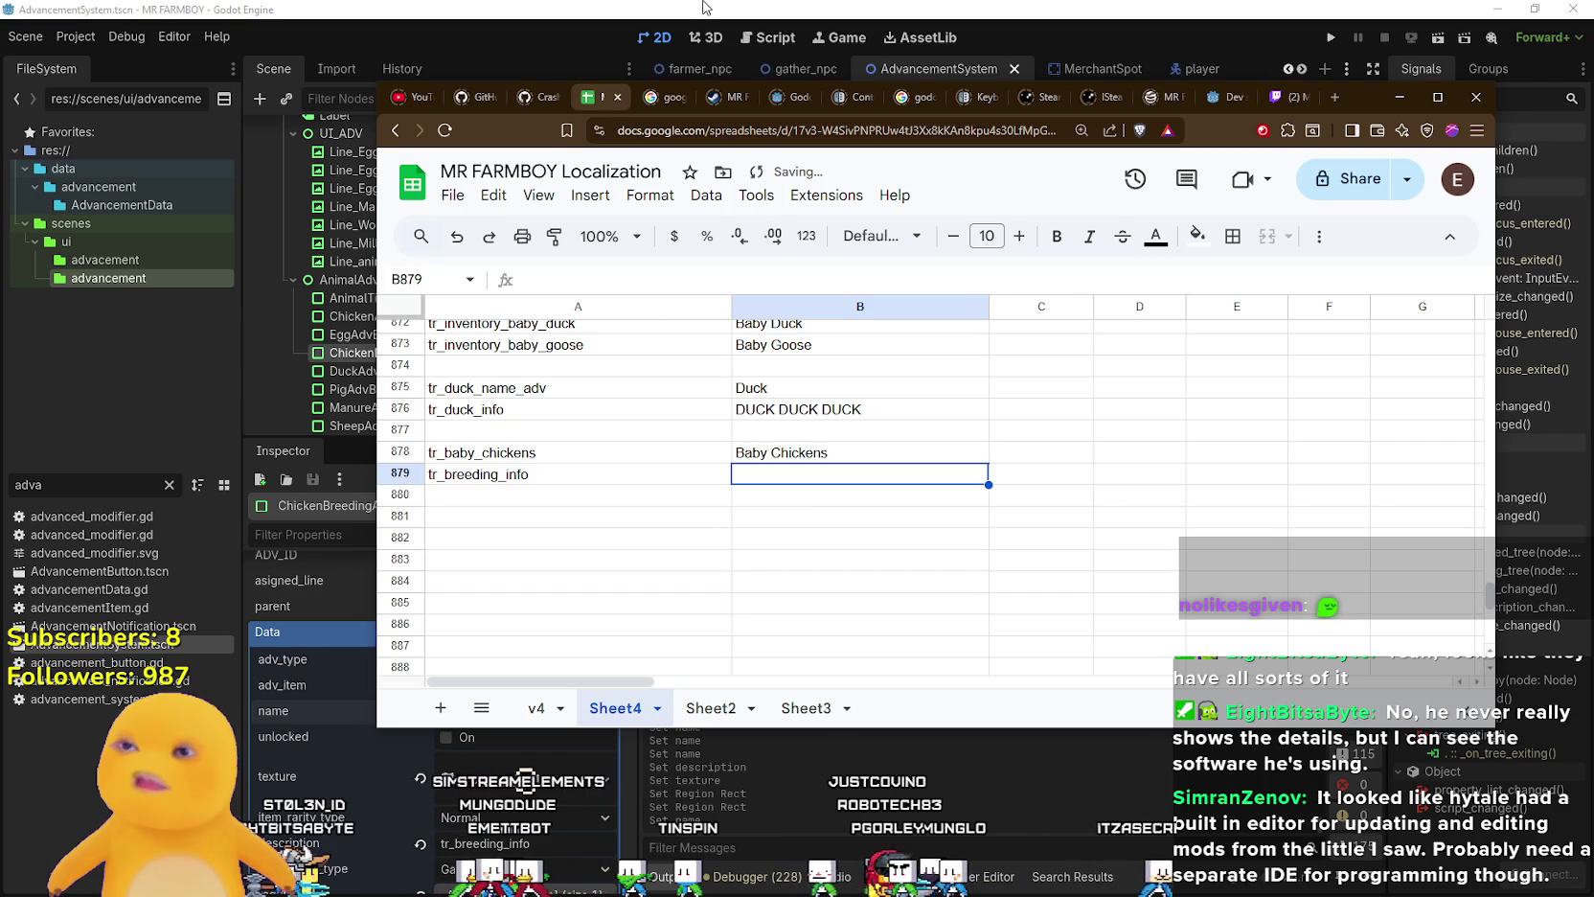
click(704, 8)
key(ctrl+s)
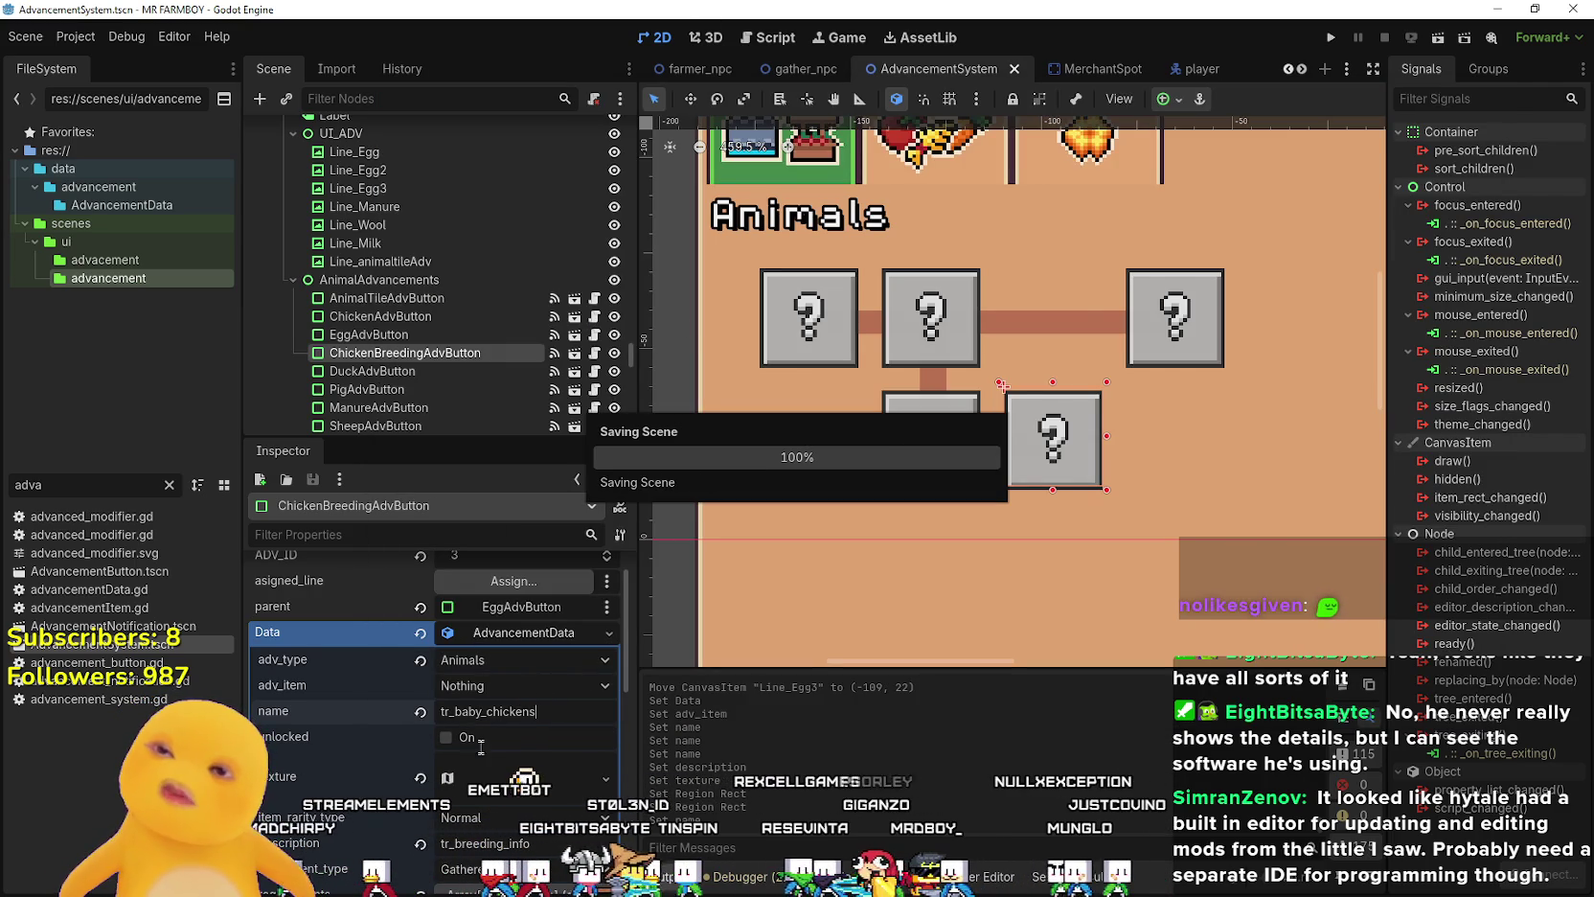
- Pick Baby Chicken from the adv_item dropdown and save the scene
click(525, 685)
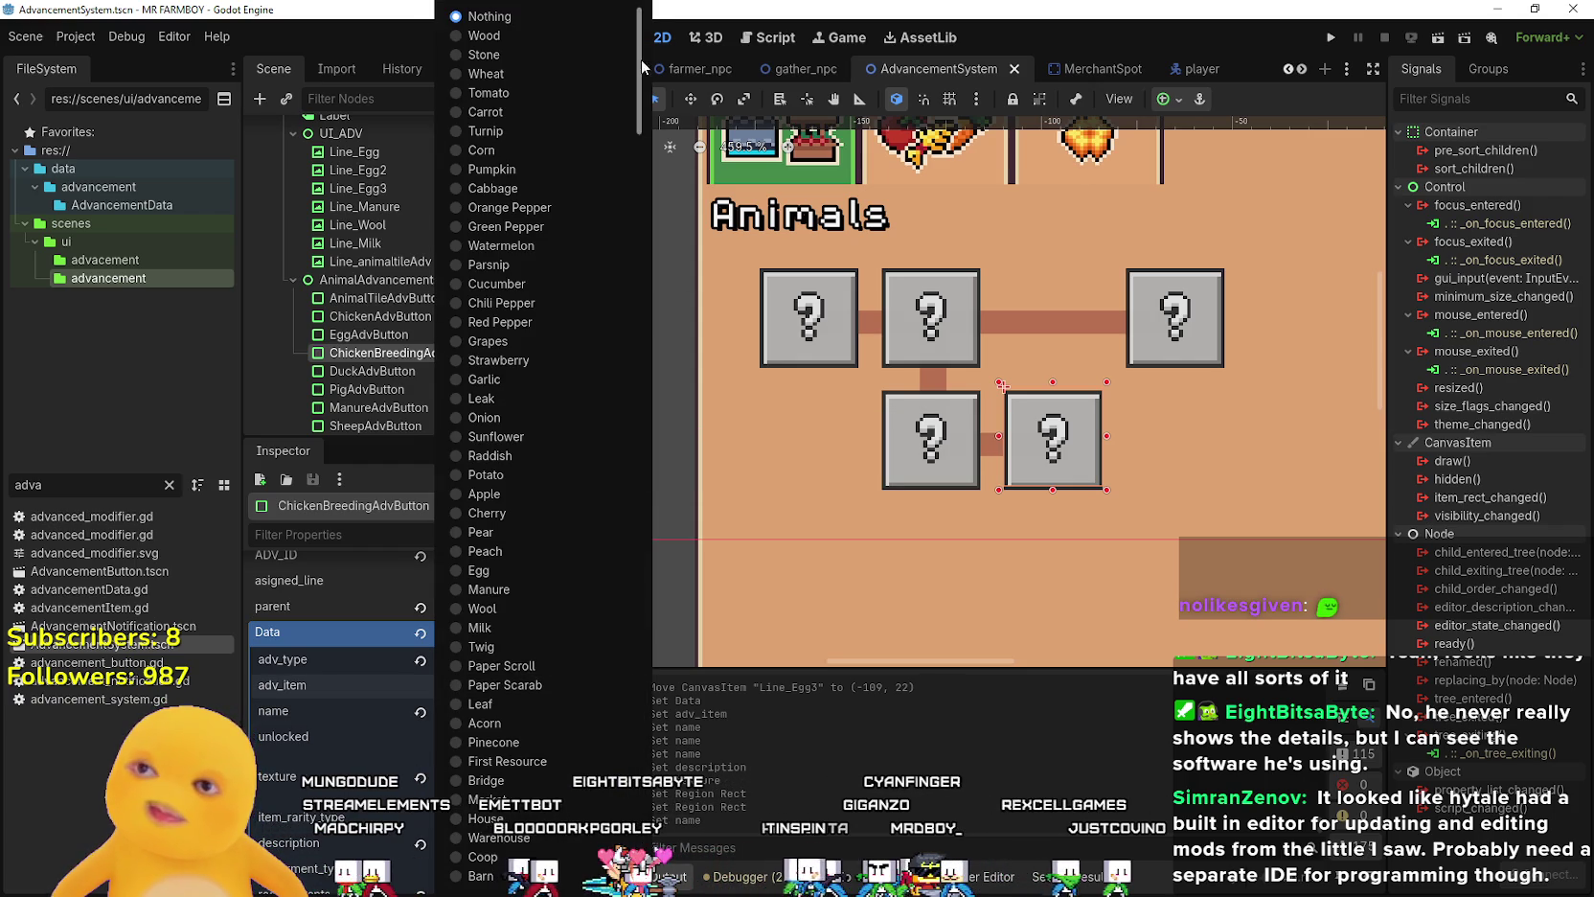
scroll(580, 407, down, 15)
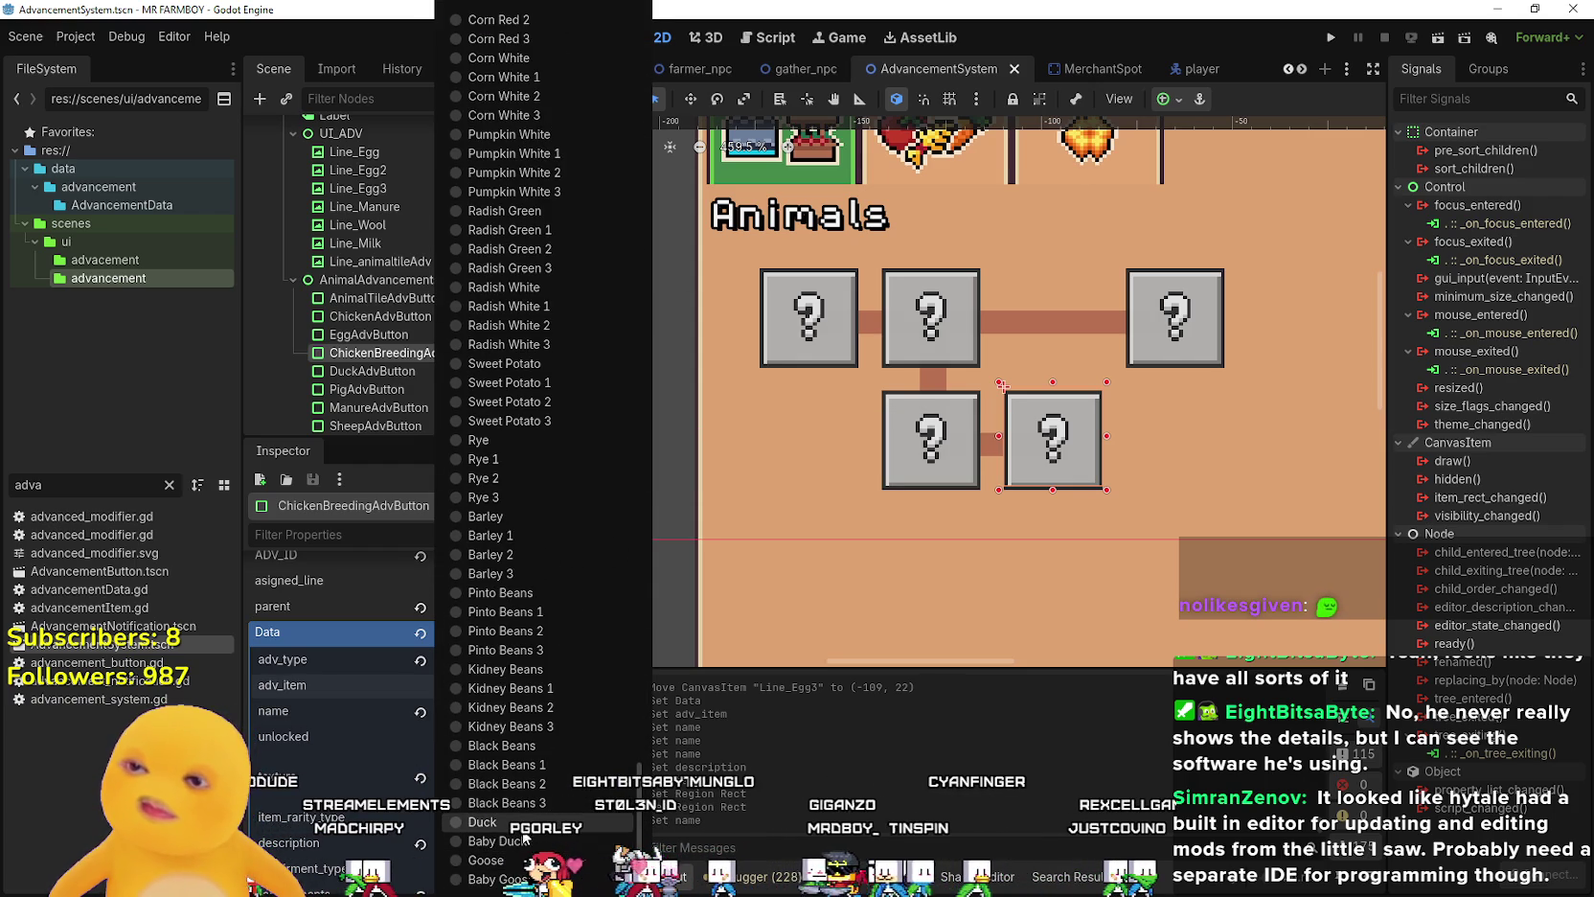
scroll(547, 778, up, 6)
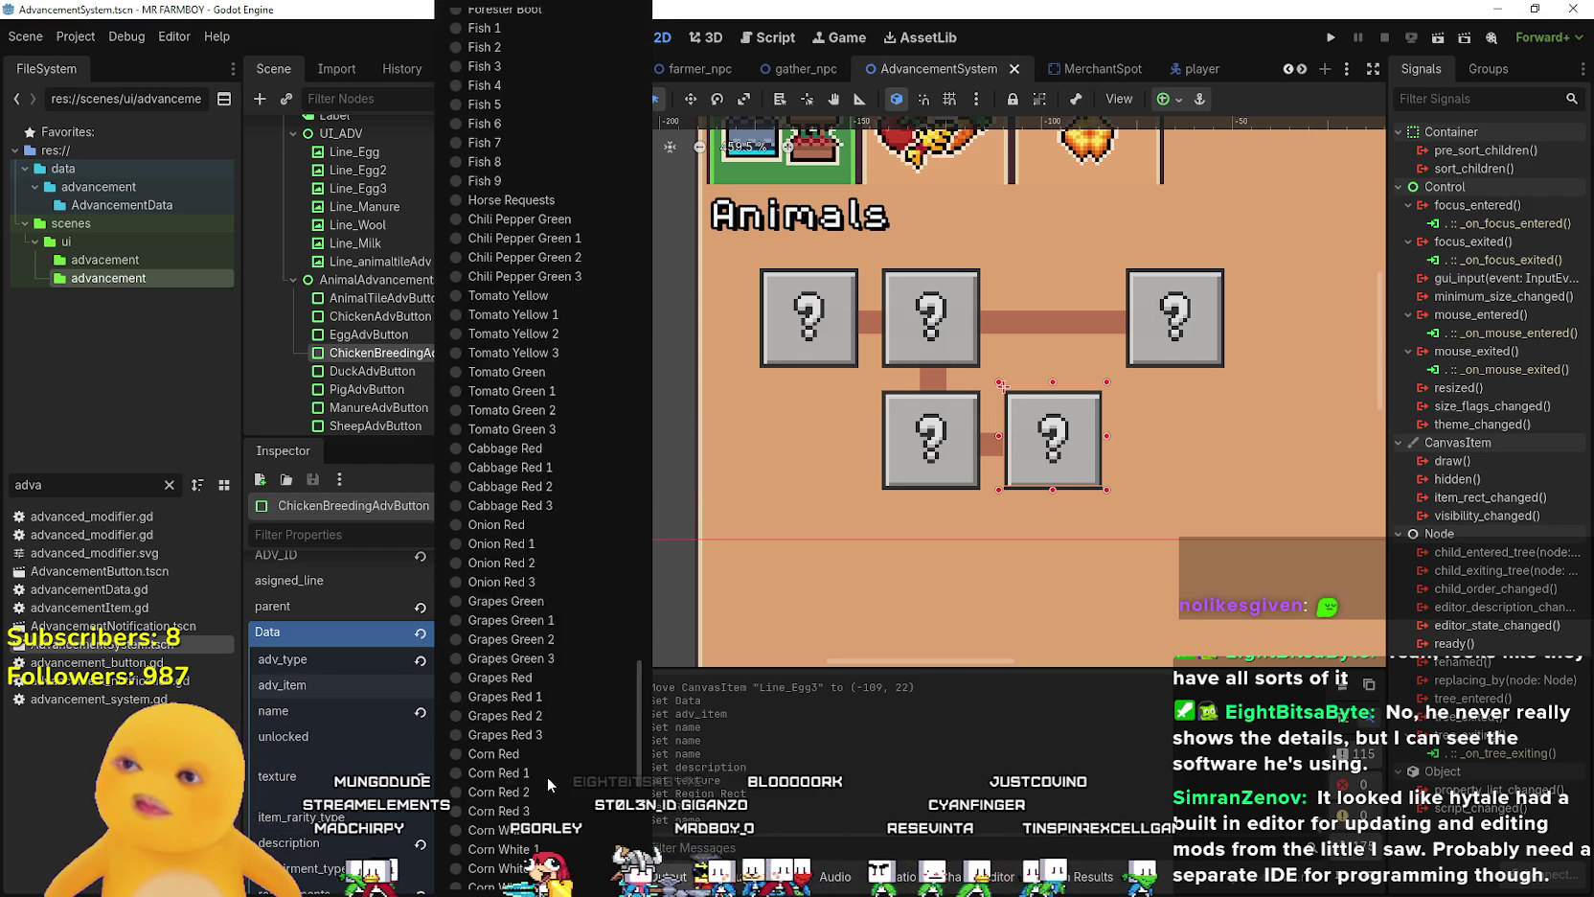
scroll(547, 776, up, 4)
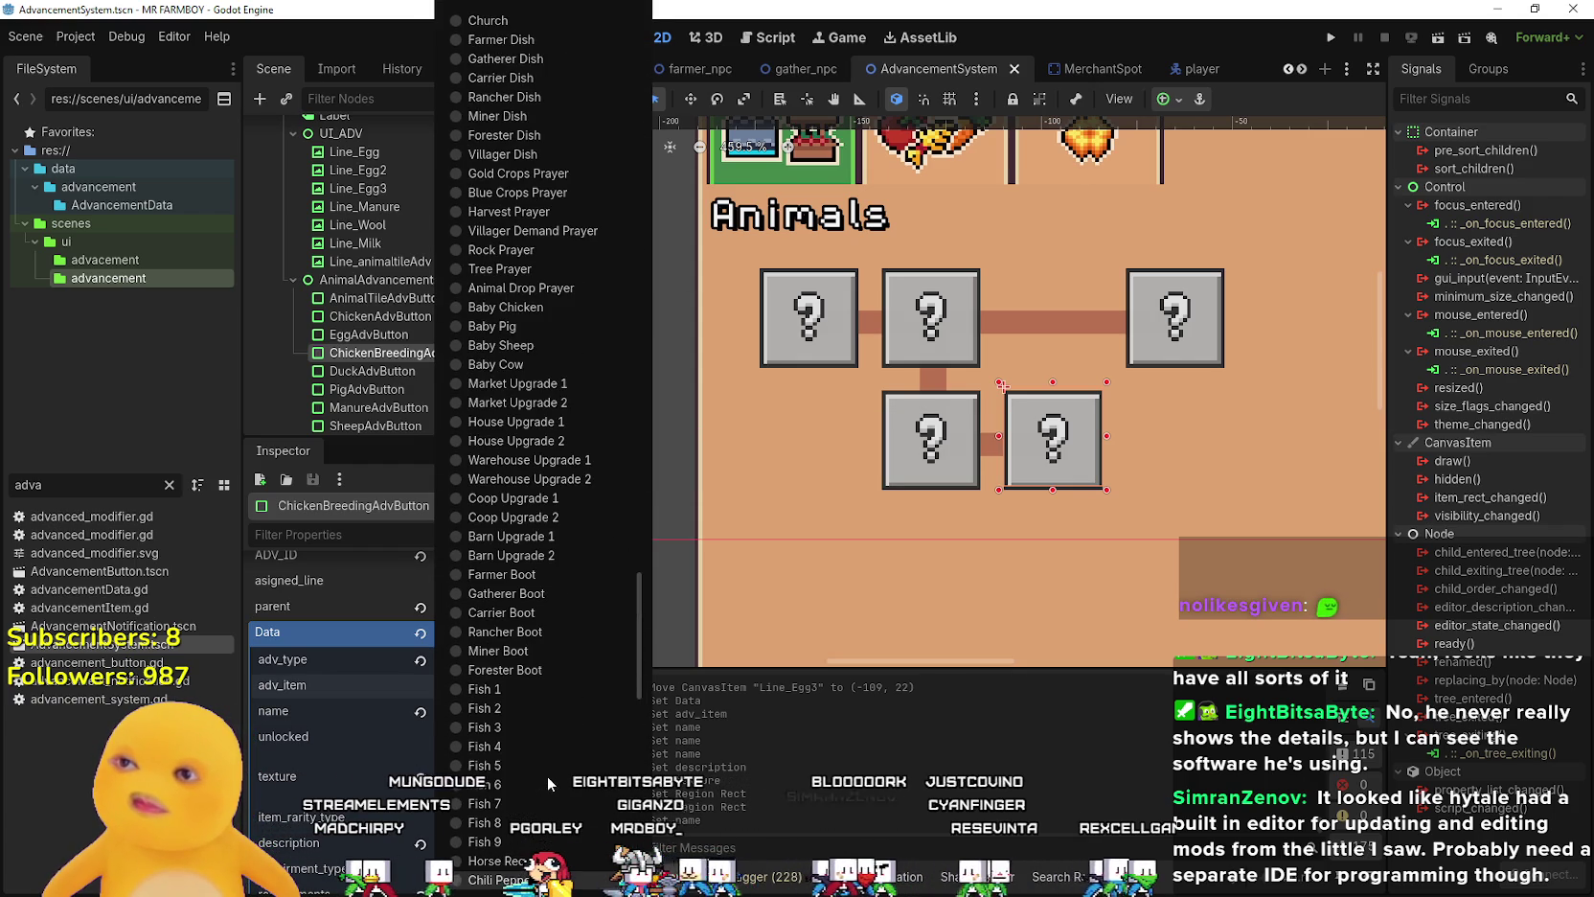
click(529, 307)
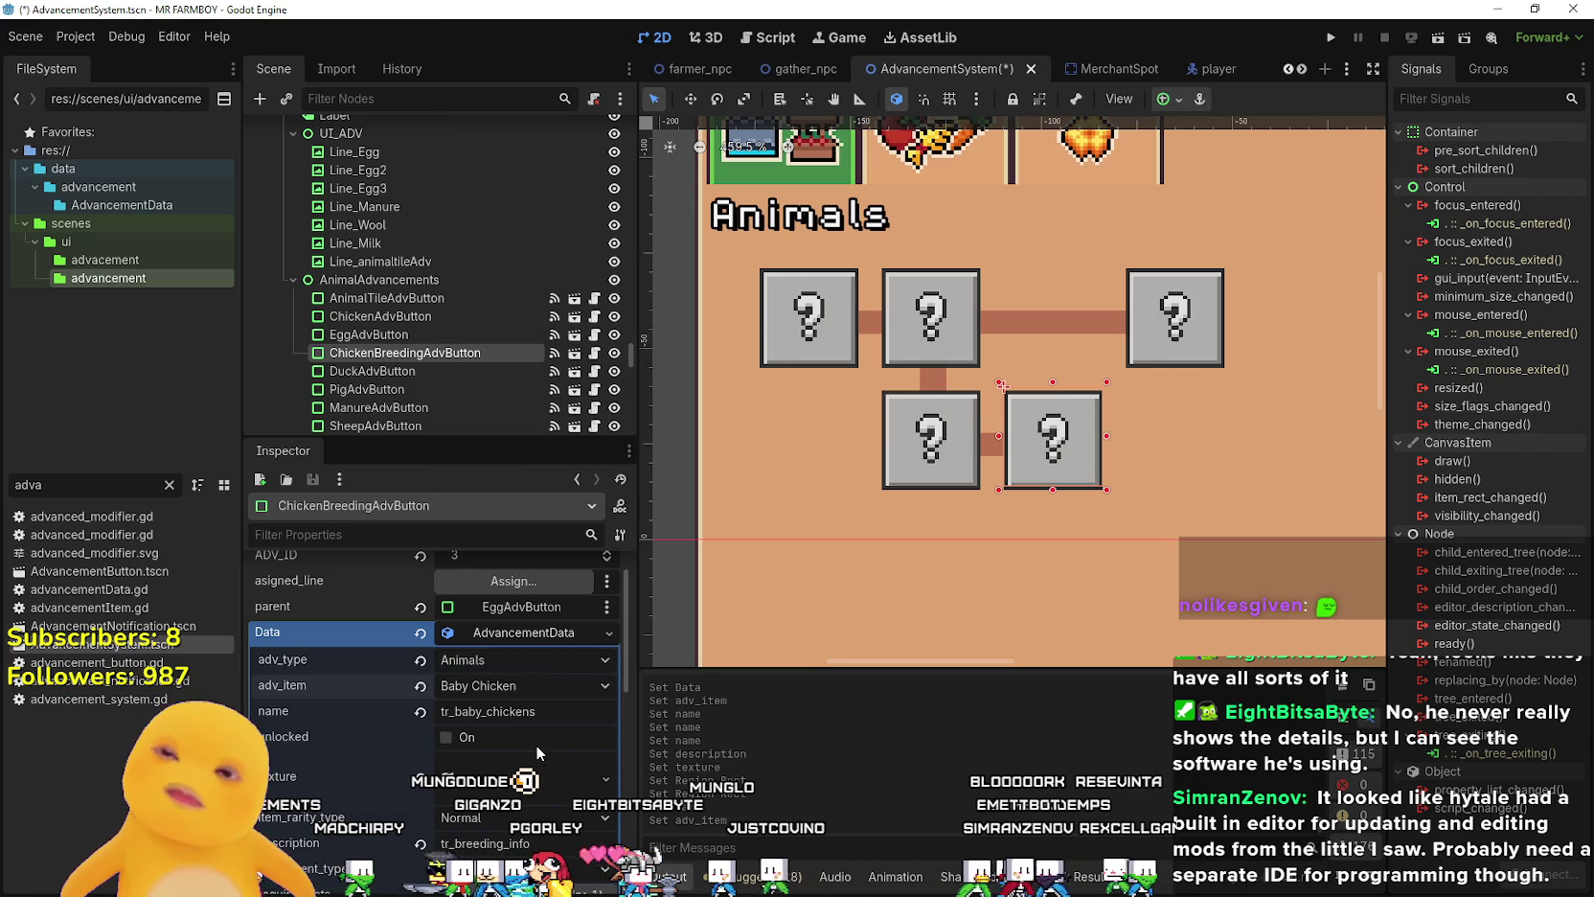
key(ctrl+s)
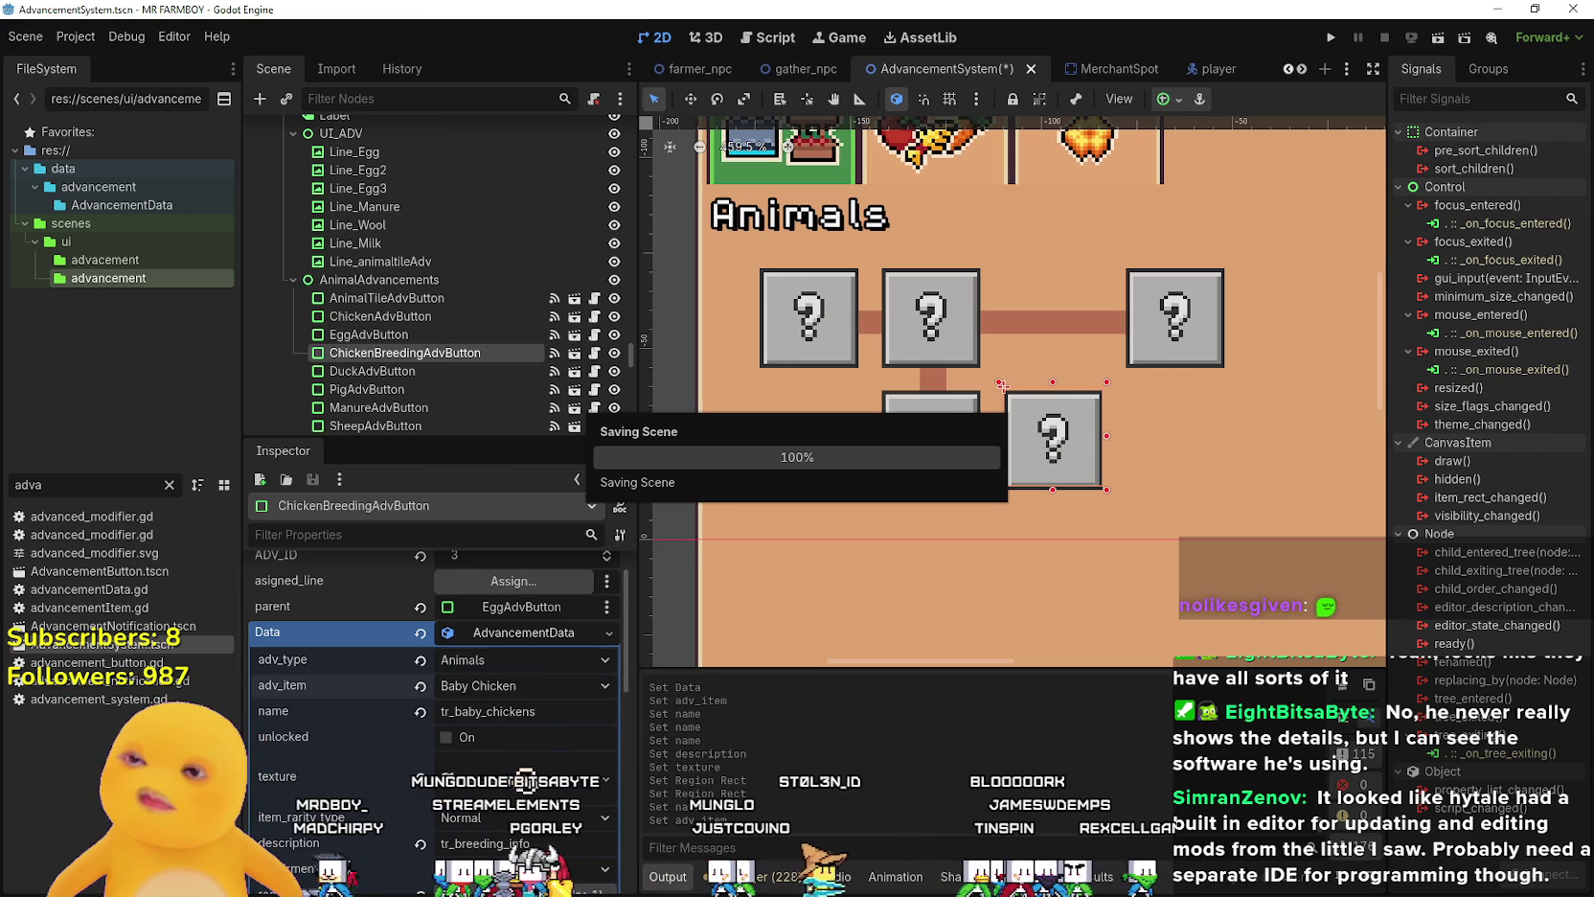
click(573, 868)
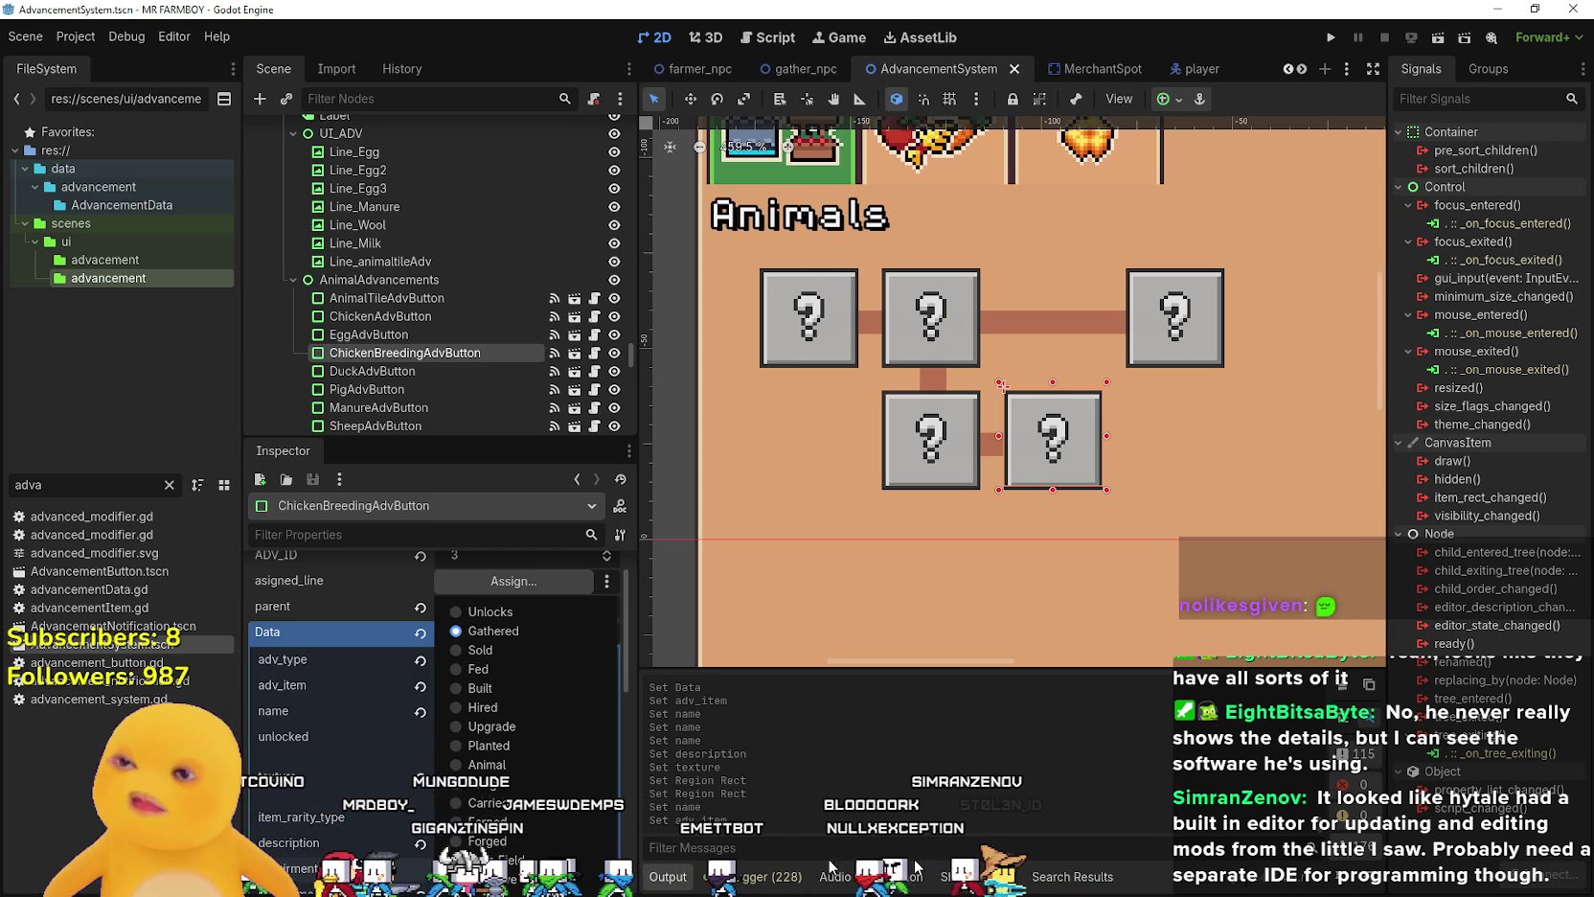
key(Escape)
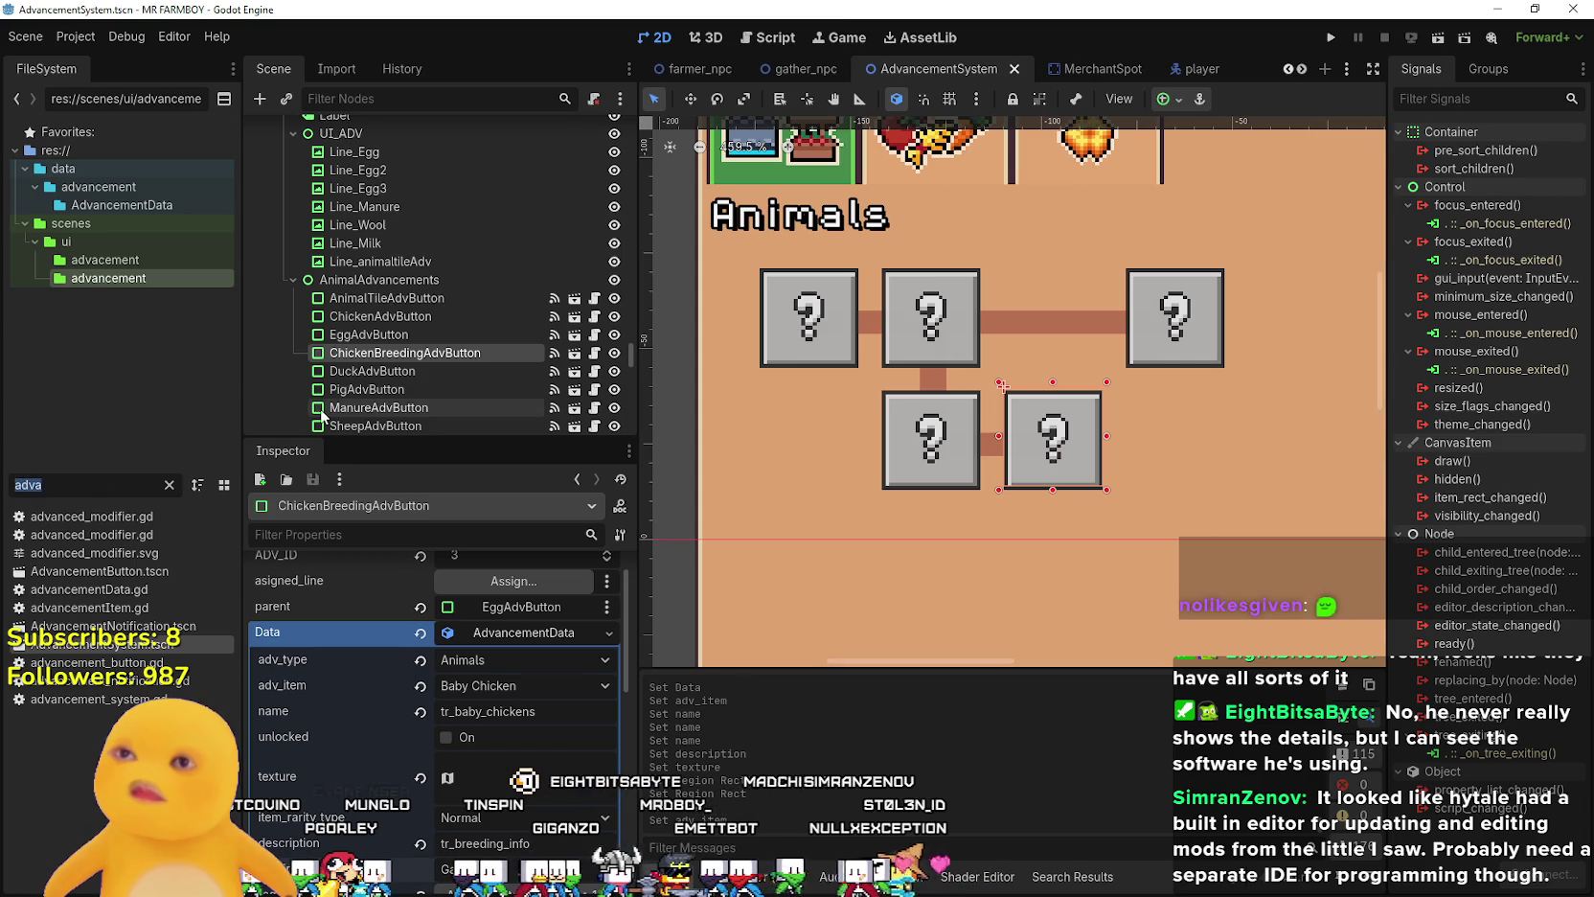
text(chick)
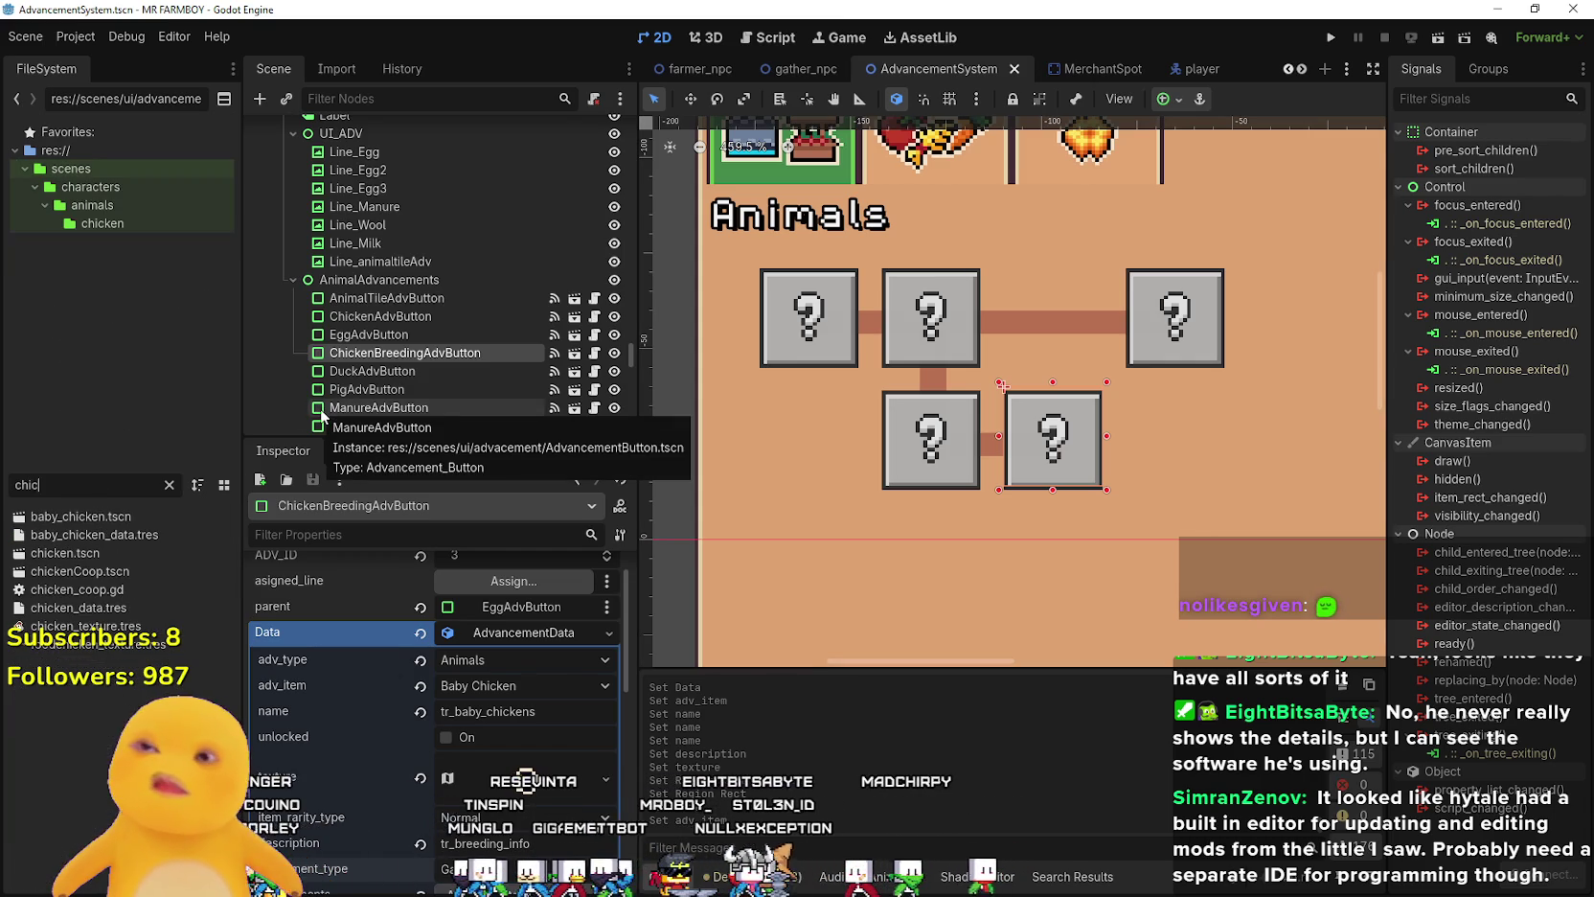
- Open the chickenCoop.tscn scene and its chicken_coop.gd script
double_click(146, 572)
click(603, 133)
scroll(1066, 500, down, 10)
scroll(1067, 500, down, 3)
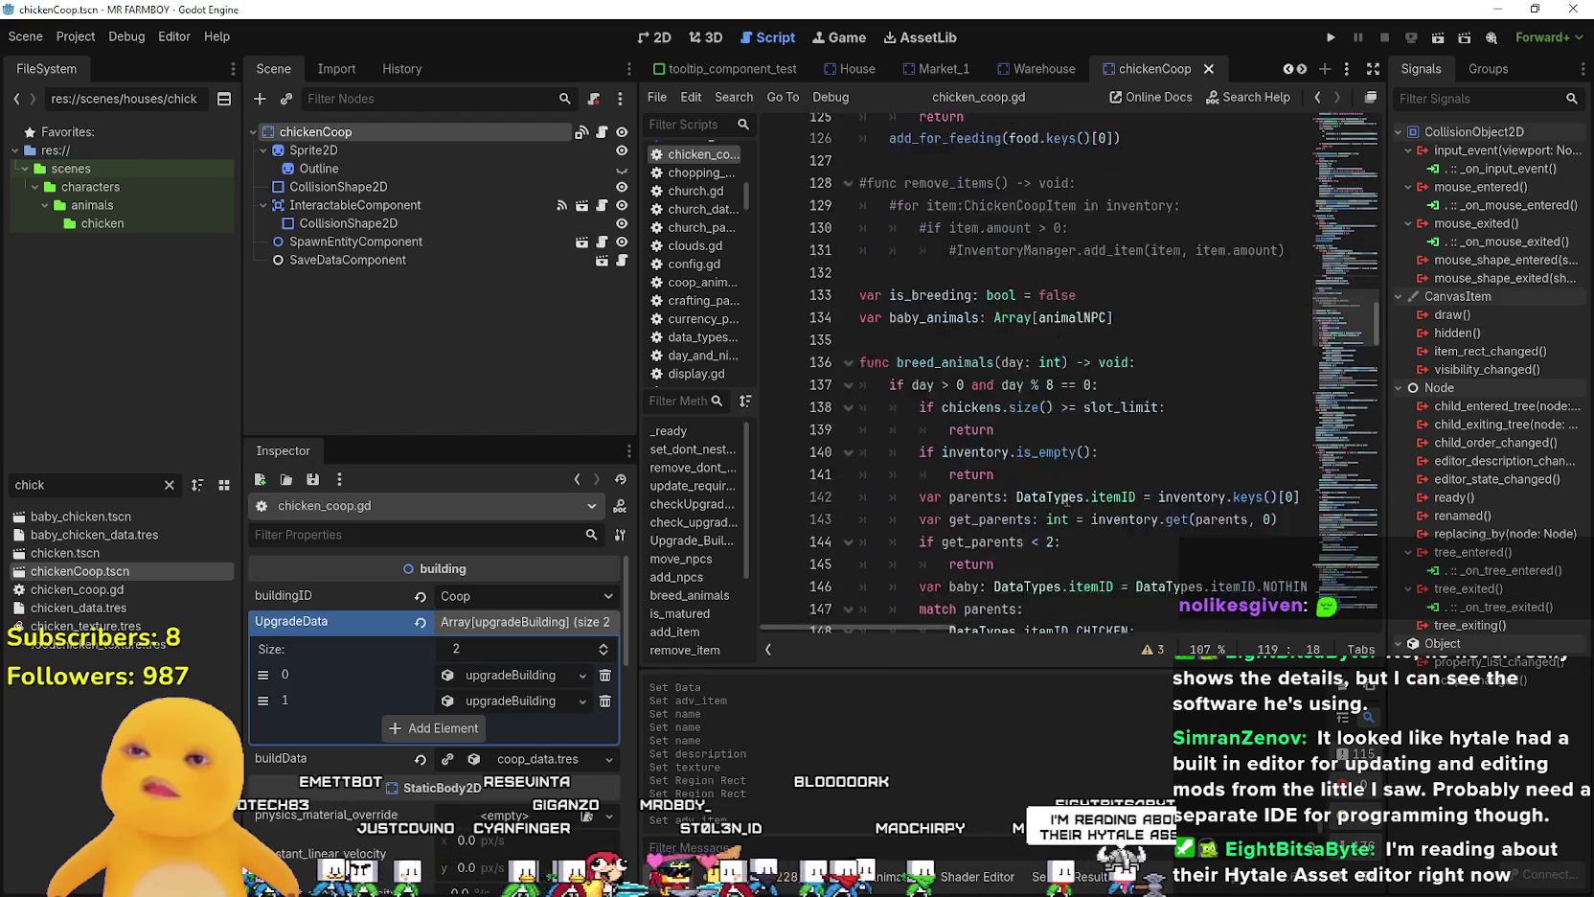
scroll(978, 257, down, 5)
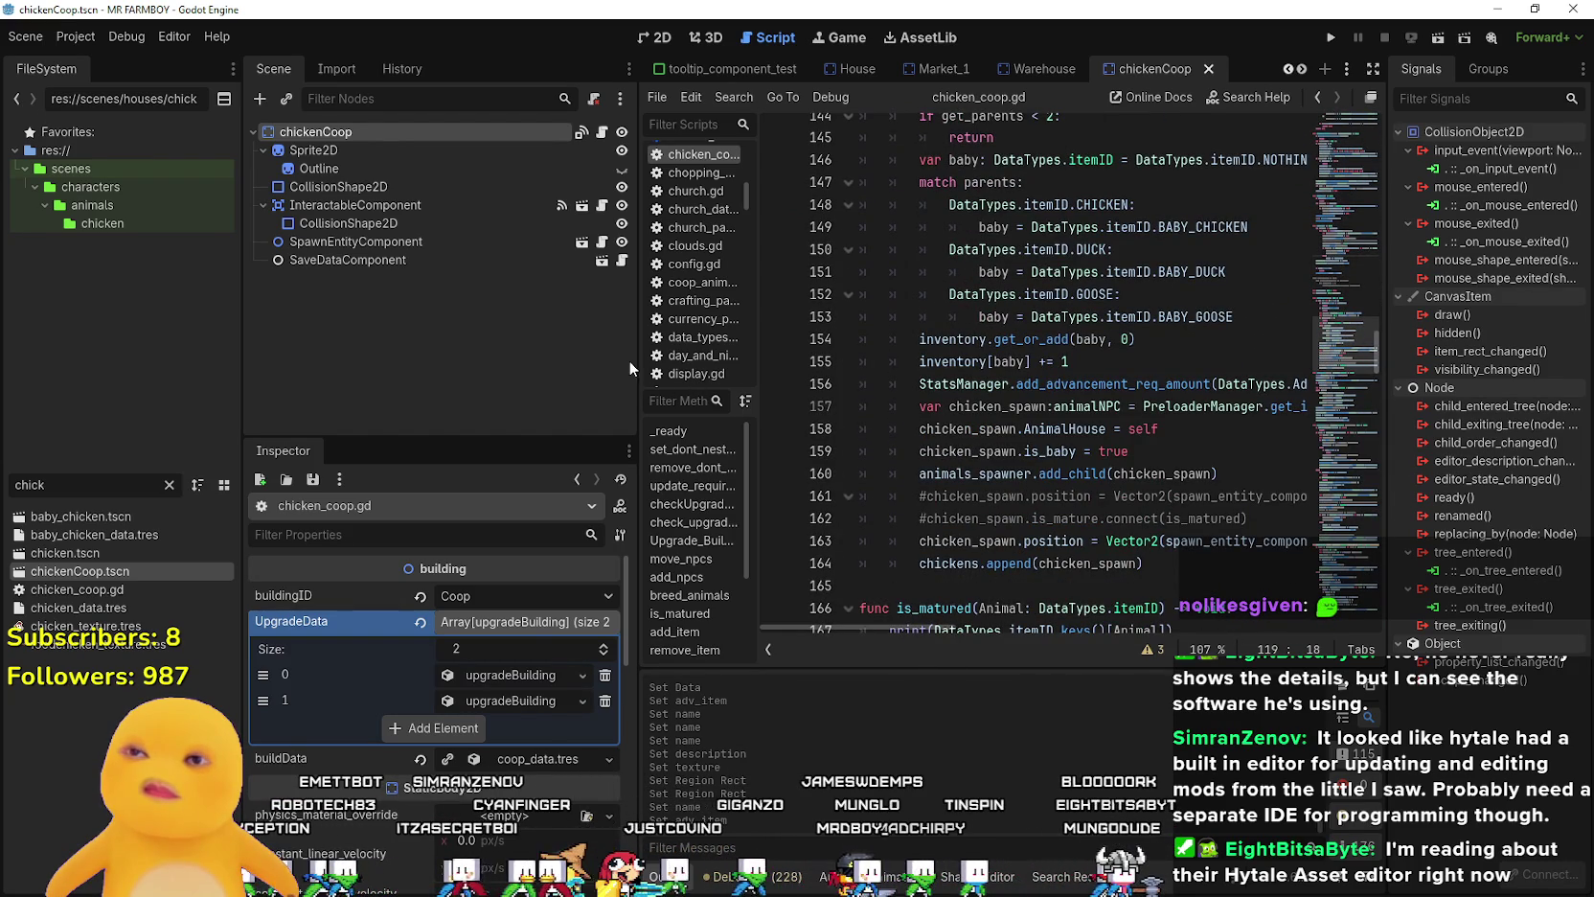
- Widen the script panel and find breed_animals, where chickens produce BABY_CHICKEN
drag(639, 362, 460, 362)
scroll(1083, 439, up, 2)
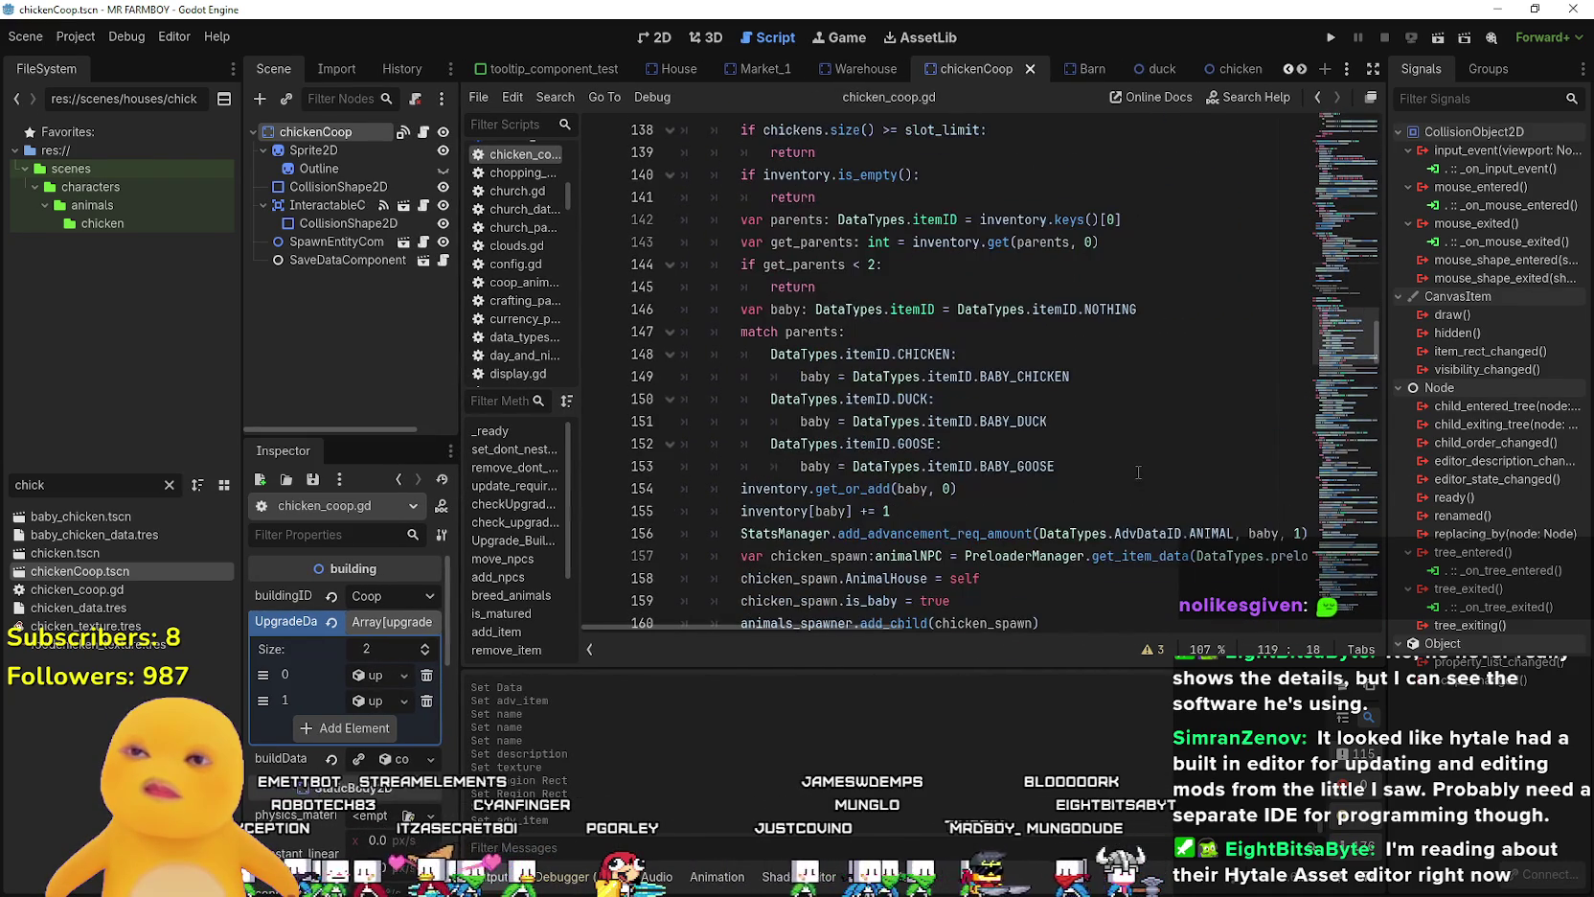
click(952, 376)
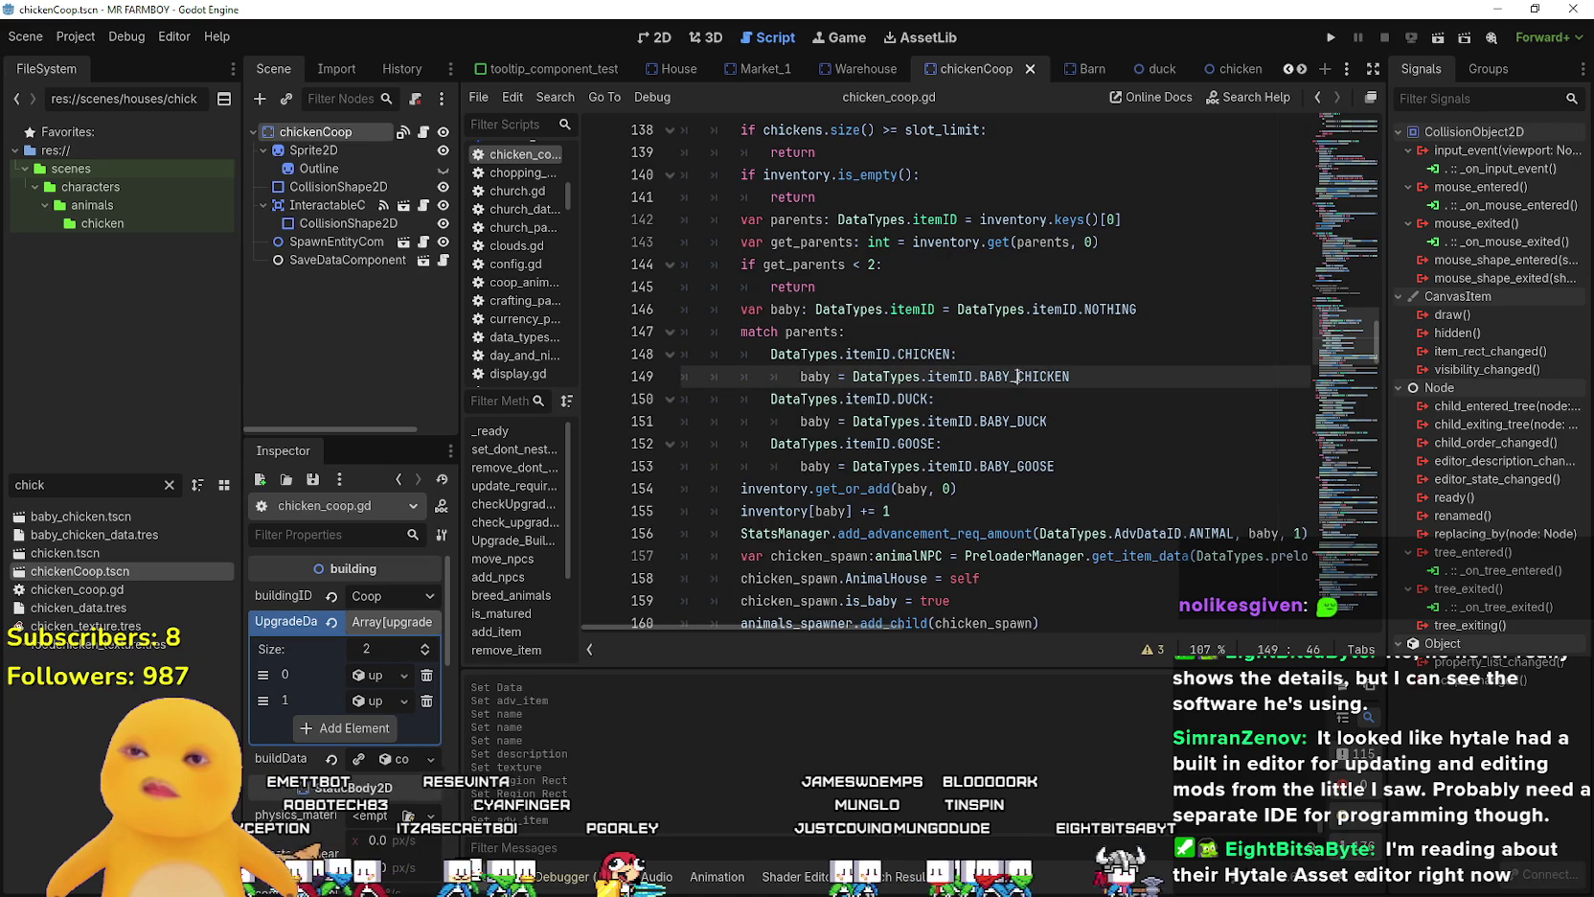
scroll(1018, 376, up, 7)
scroll(878, 362, down, 8)
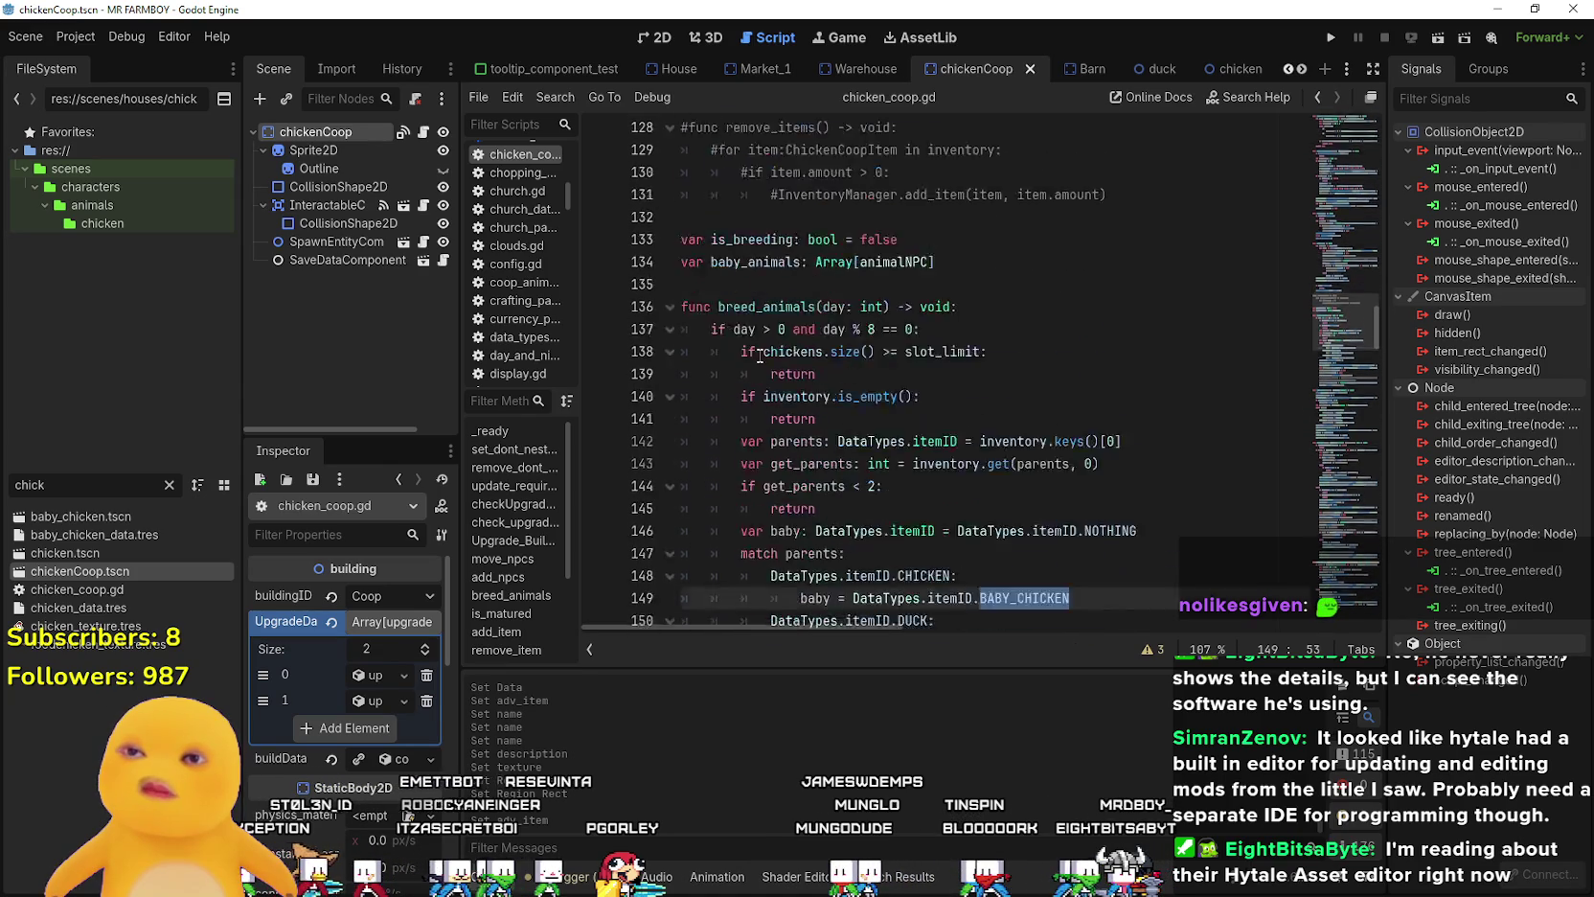